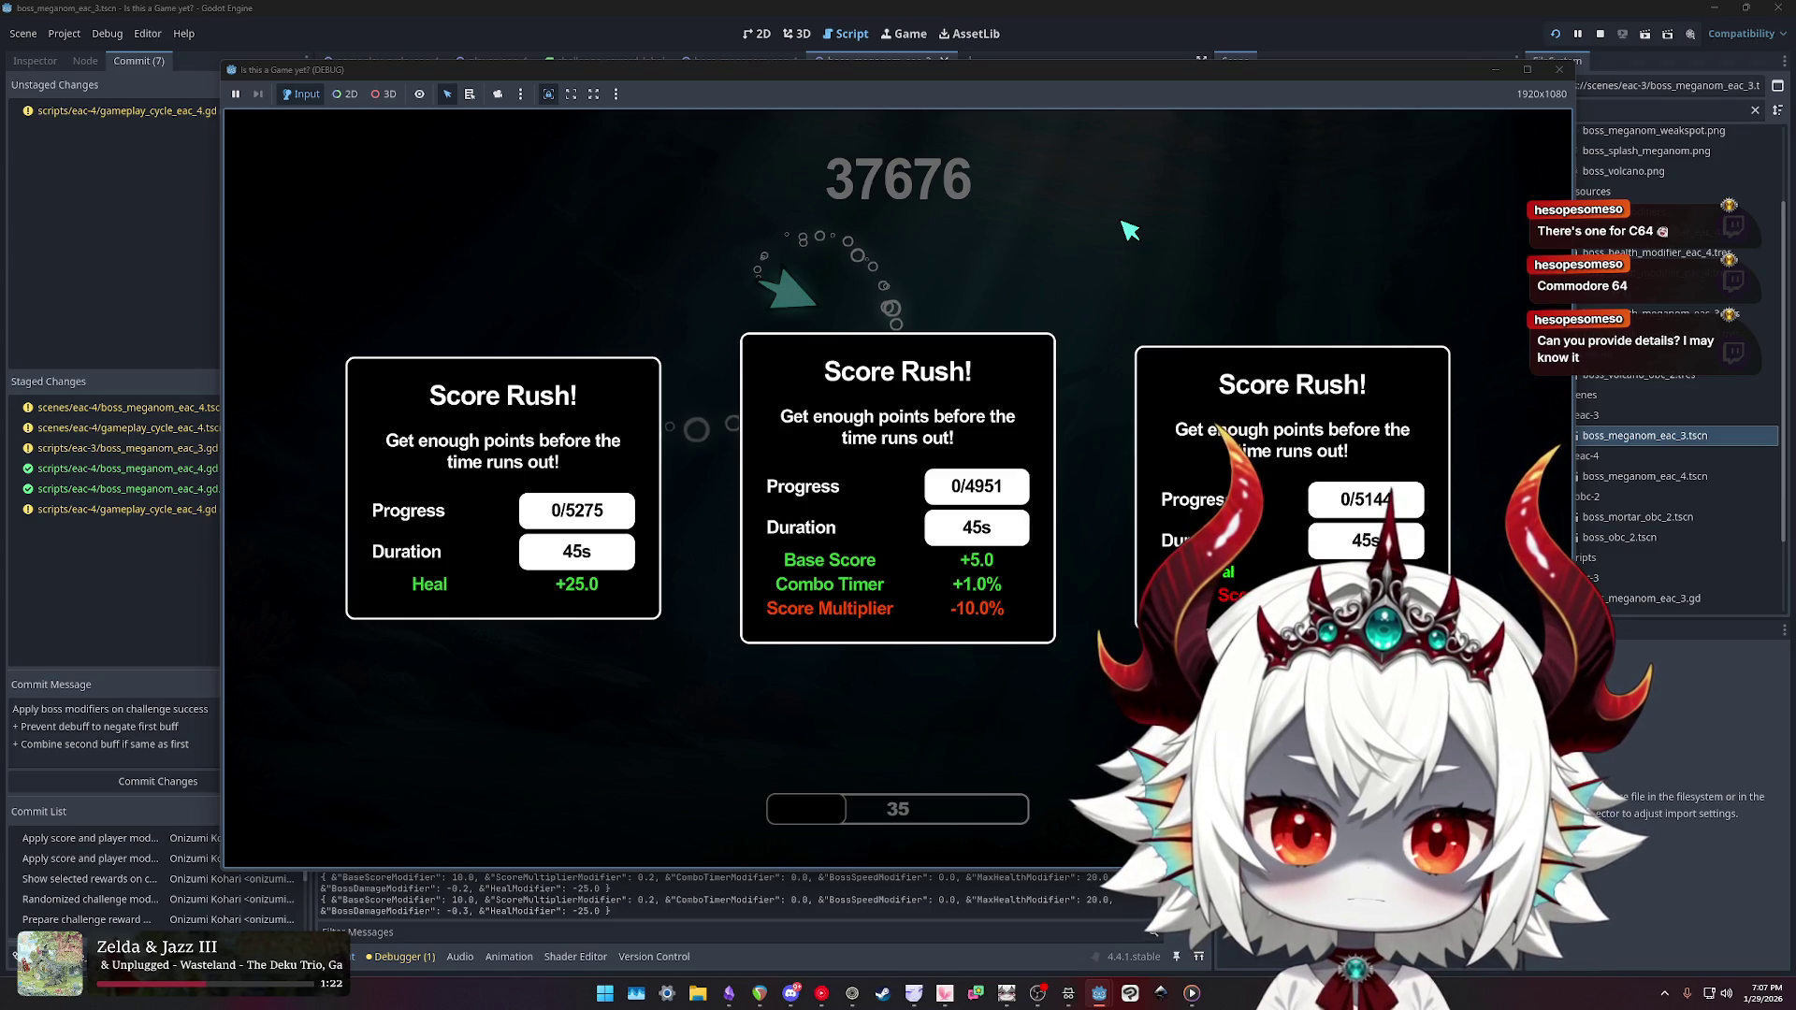
Accept the right-hand Score Rush challenge card (5144 points, Heal) in the running game
click(1342, 338)
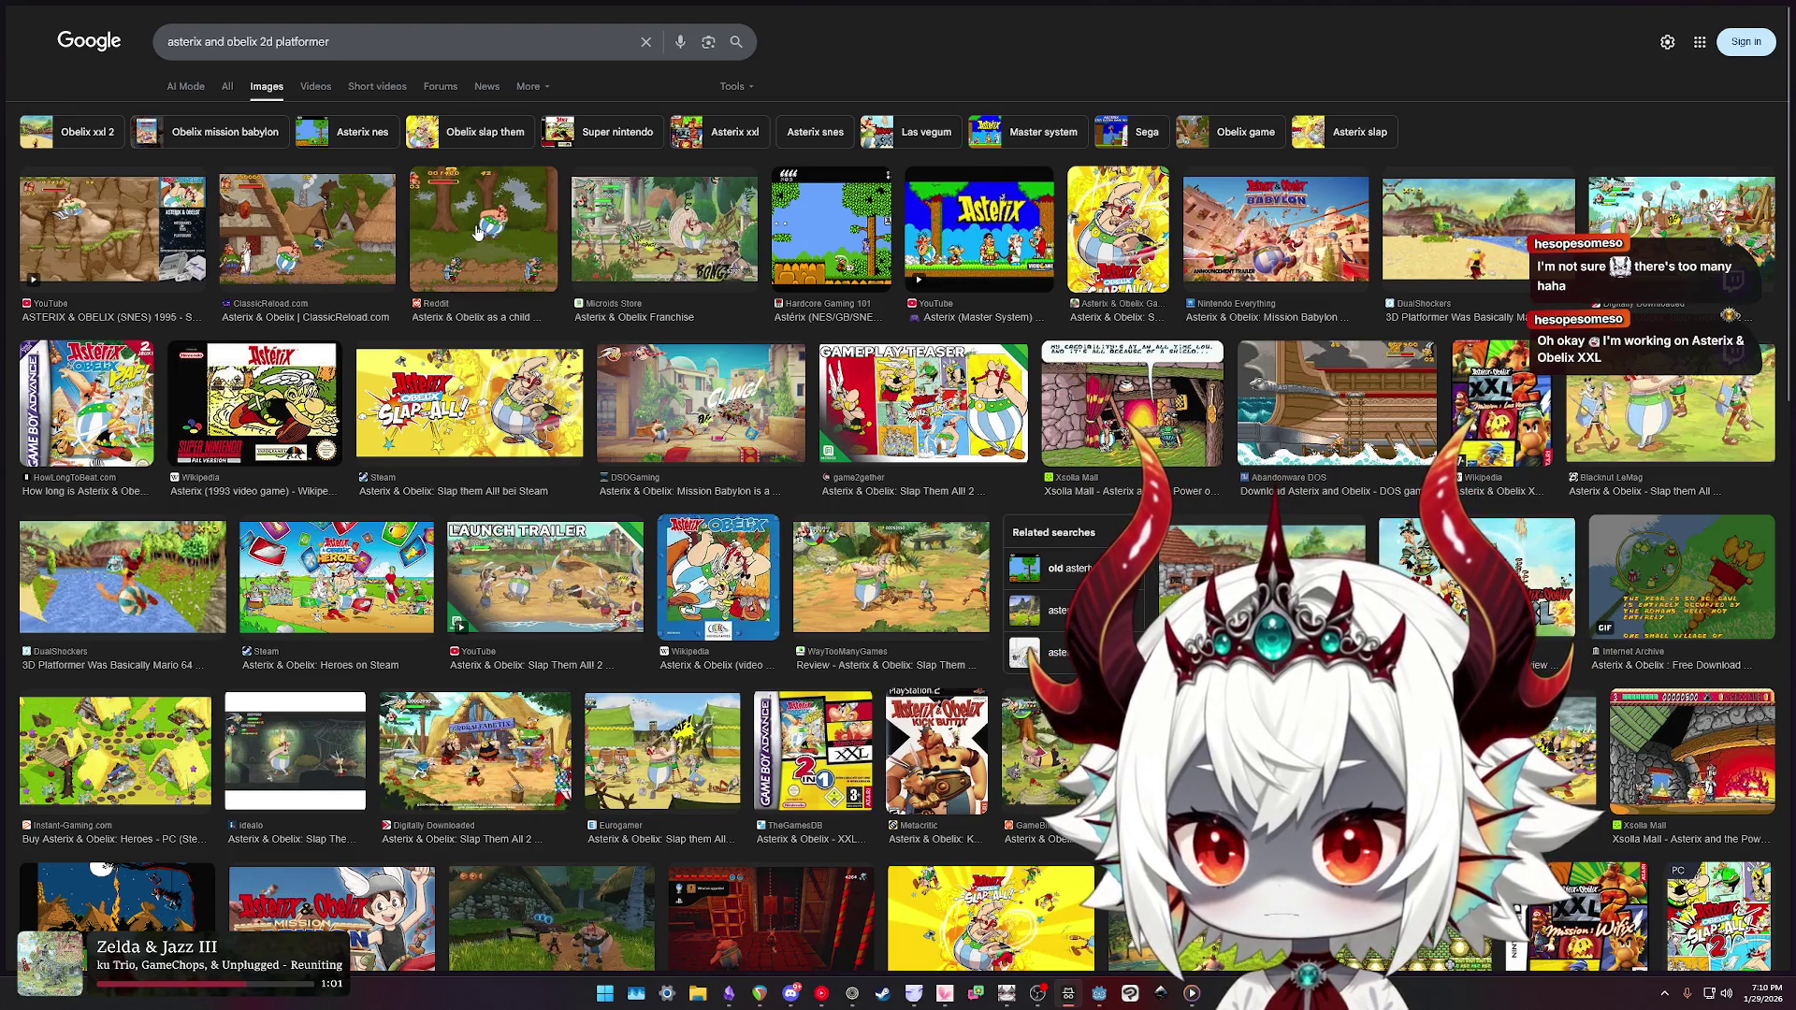
Preview two Asterix game images, then change the image search from '2d platformer' to 'xxl'
click(260, 404)
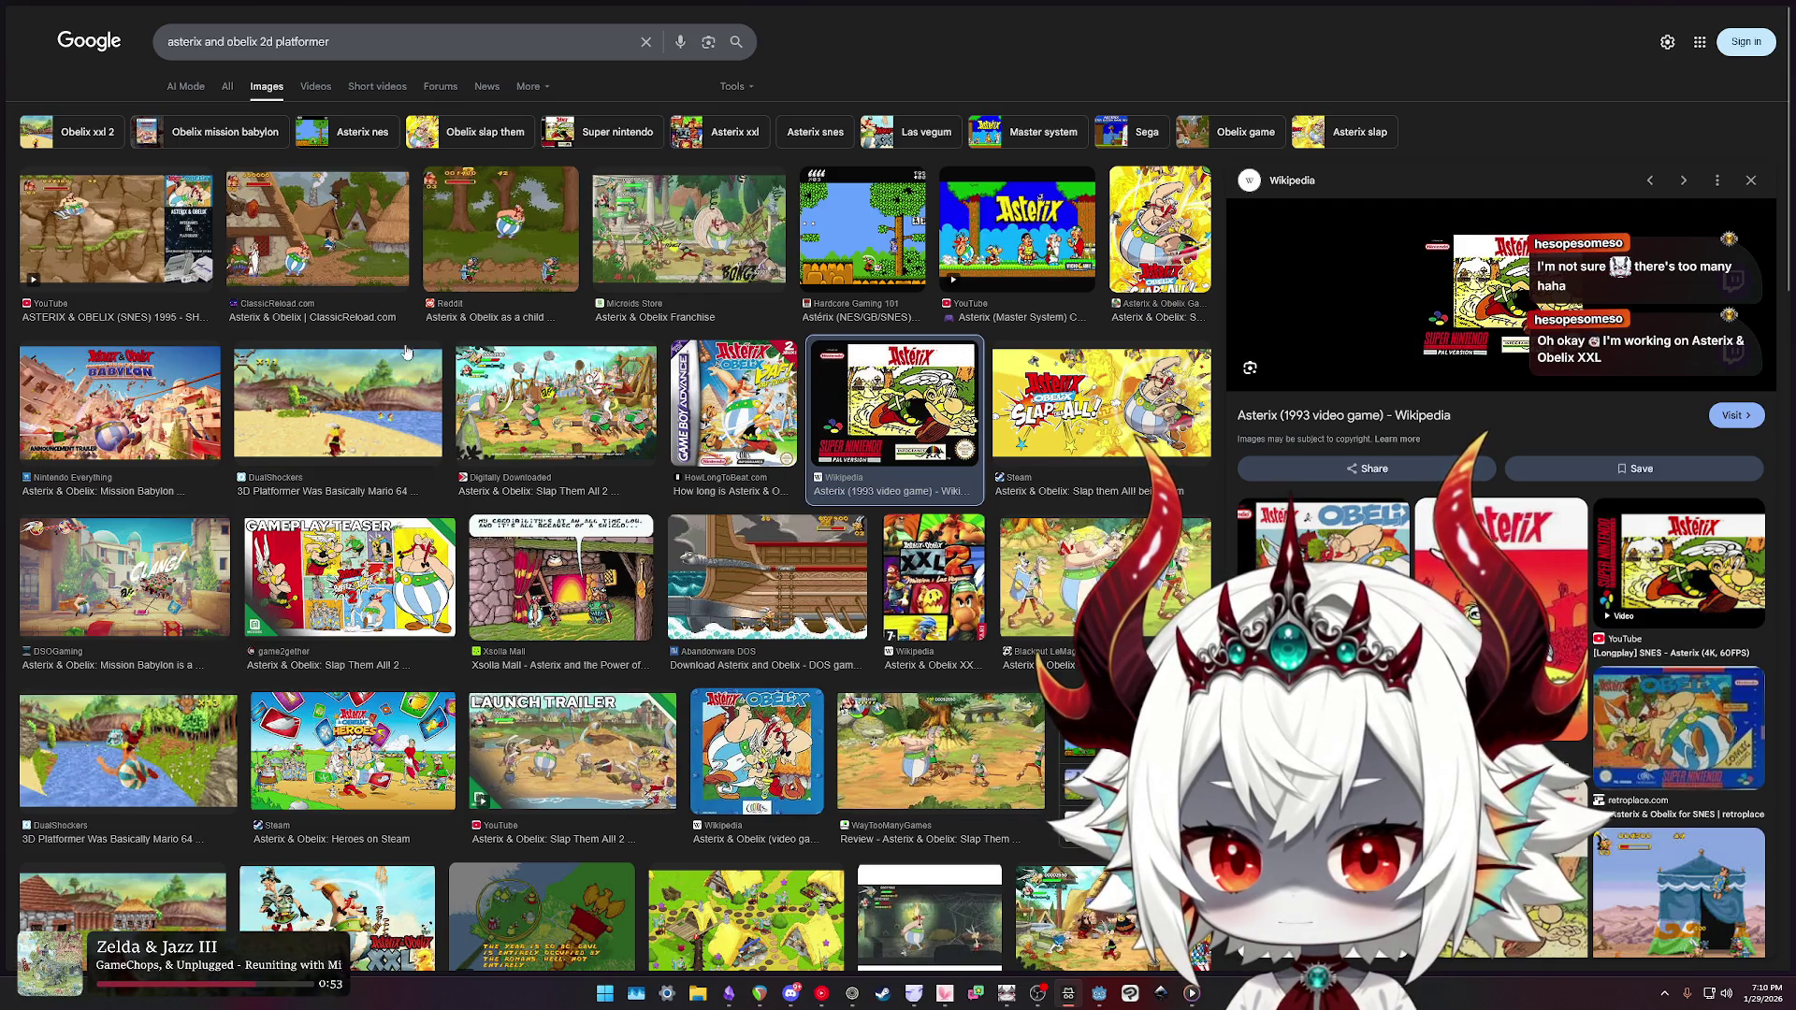
click(739, 759)
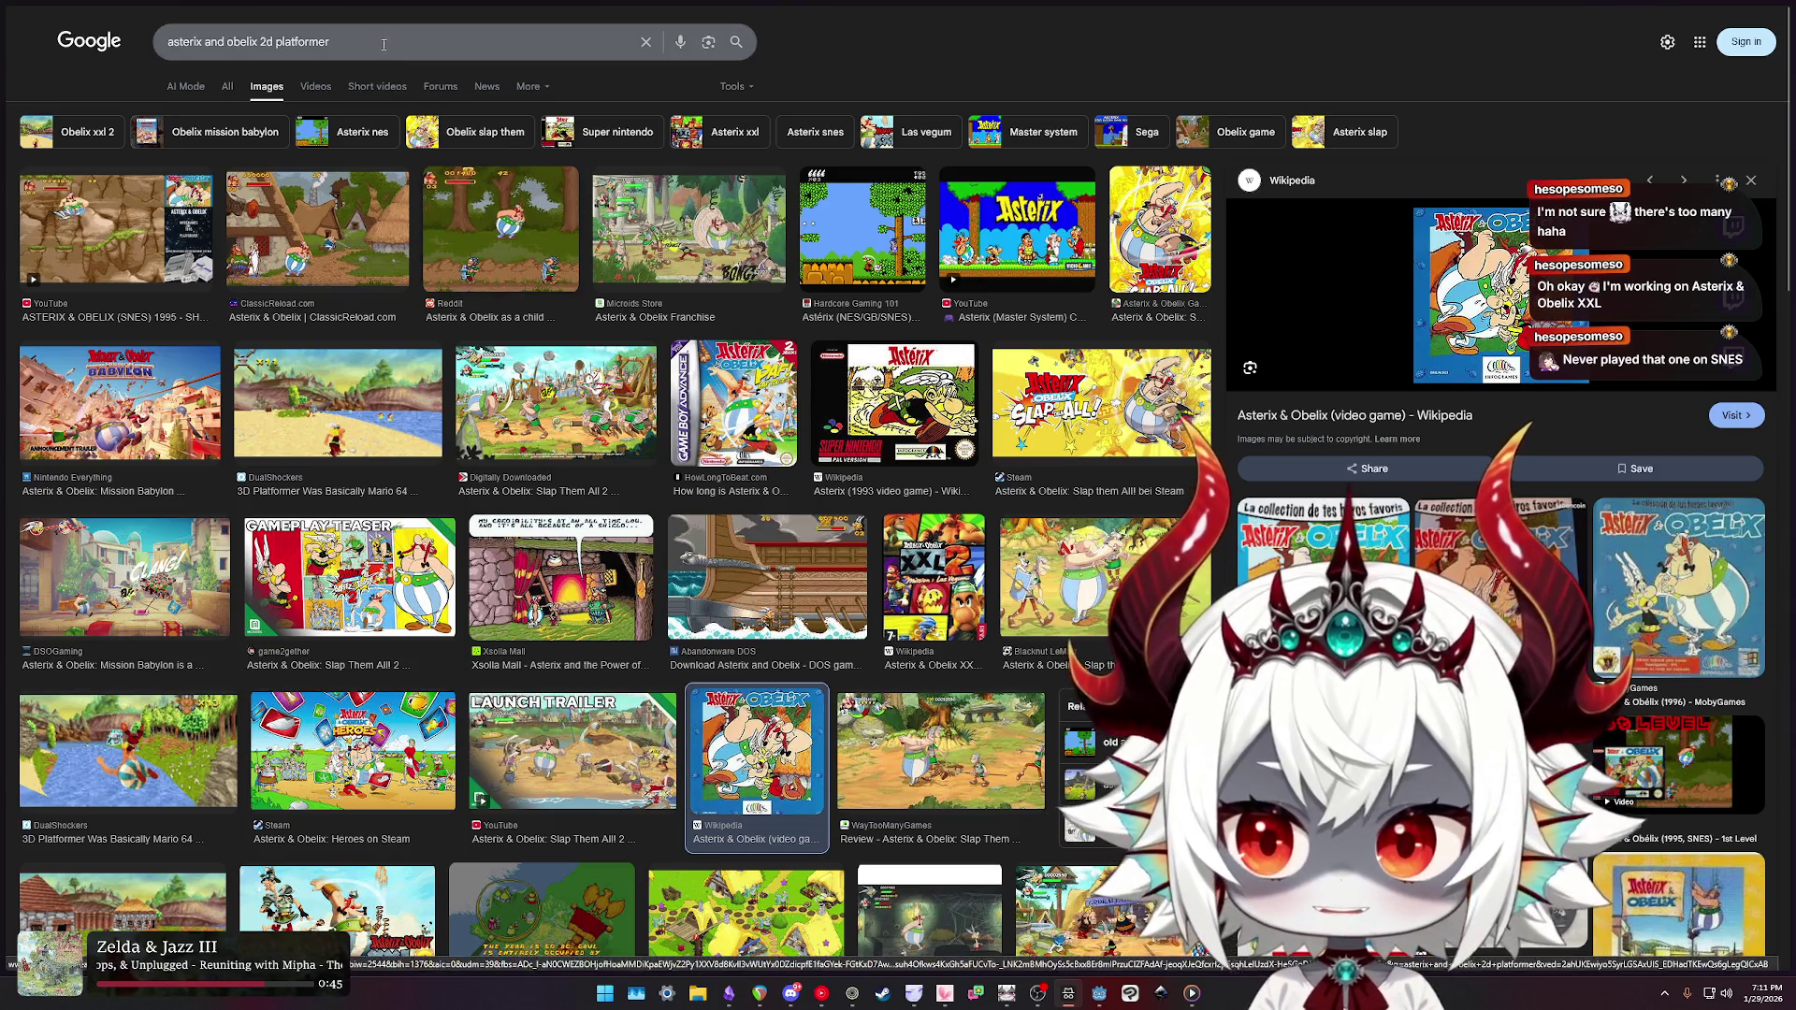
drag(261, 41, 387, 37)
text(xxl)
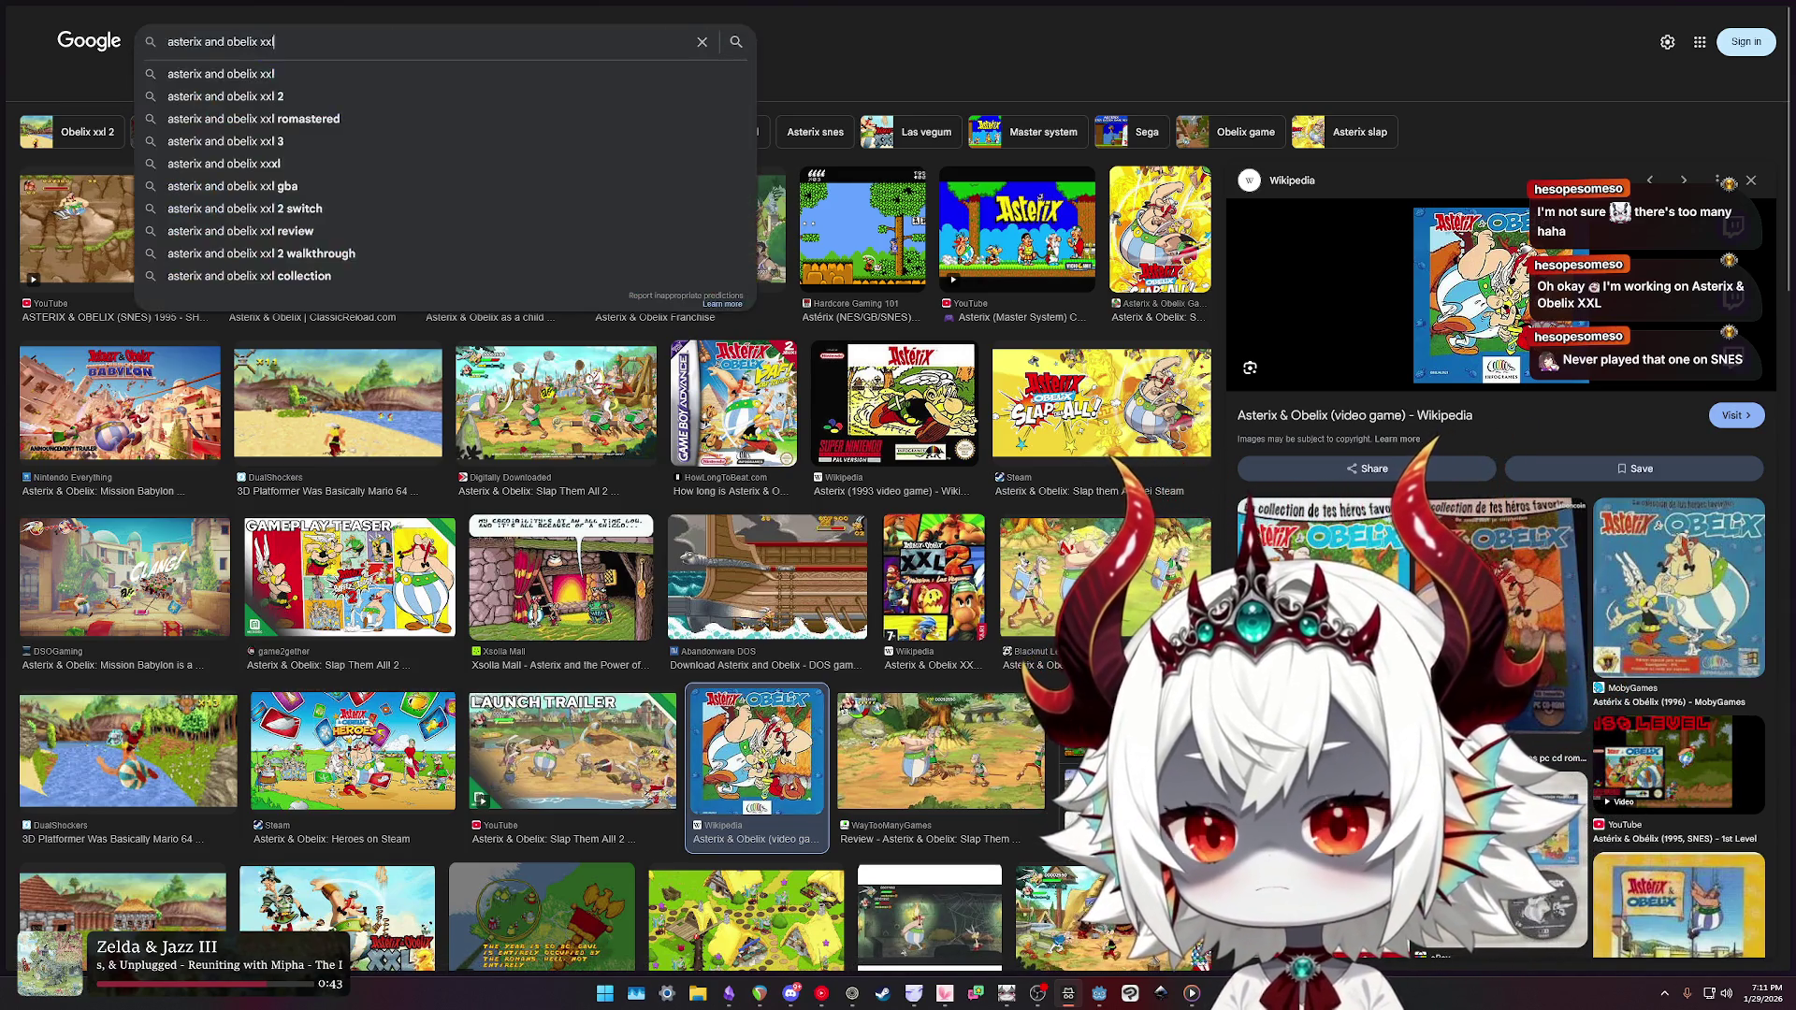
key(Return)
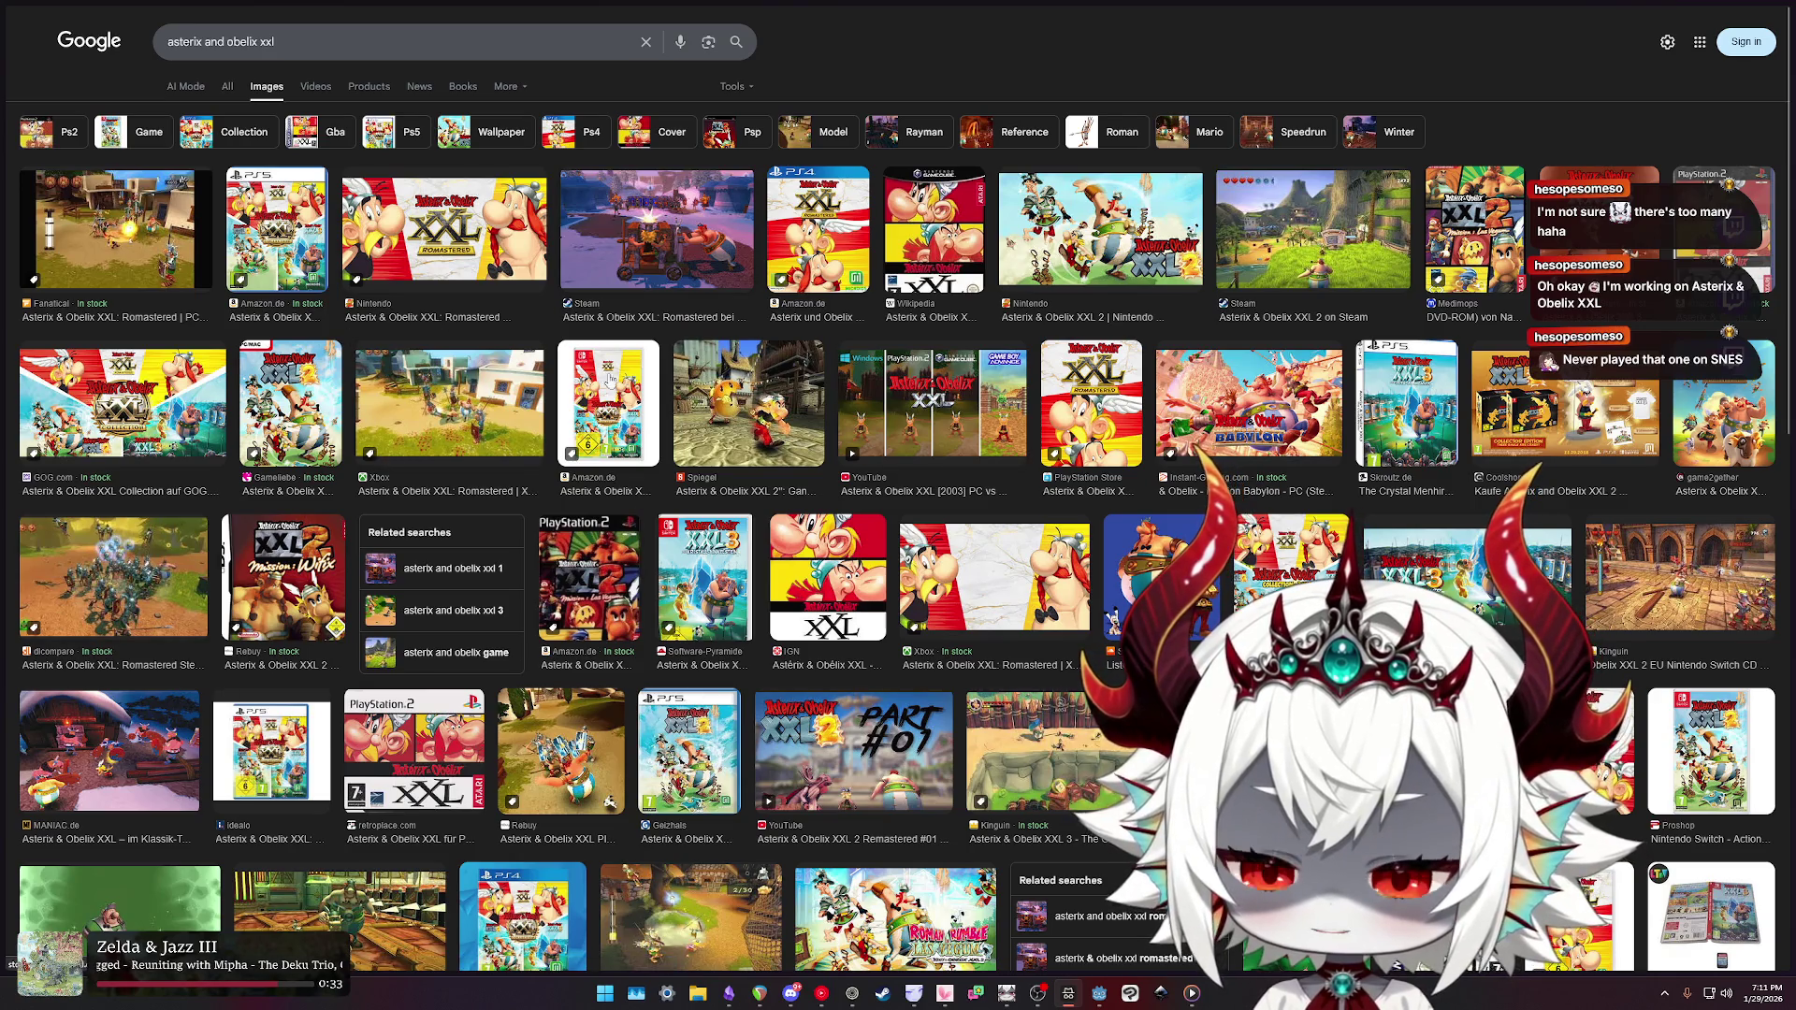
Switch to the Godot Docs 4.4 page, then return to the Godot editor
mouse_move(134, 106)
click(79, 69)
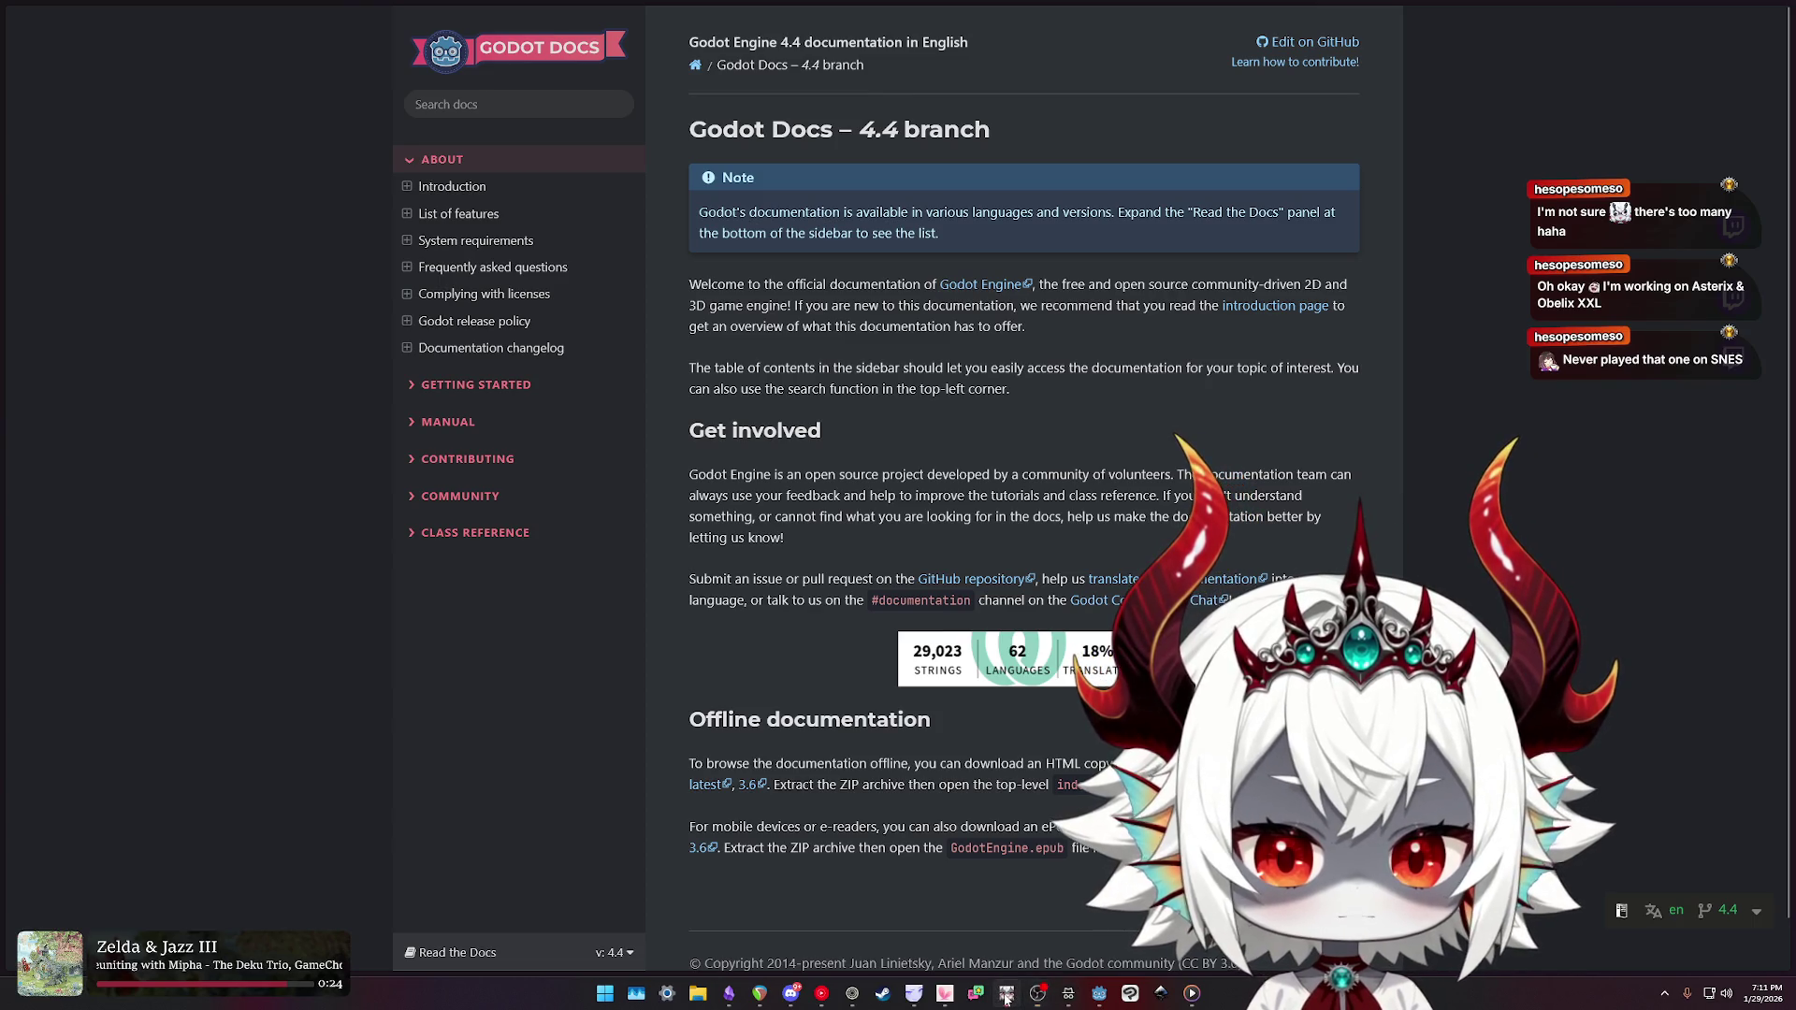
click(1099, 993)
Review the changes in gameplay_cycle_eac_4.gd and stage it for commit
click(961, 339)
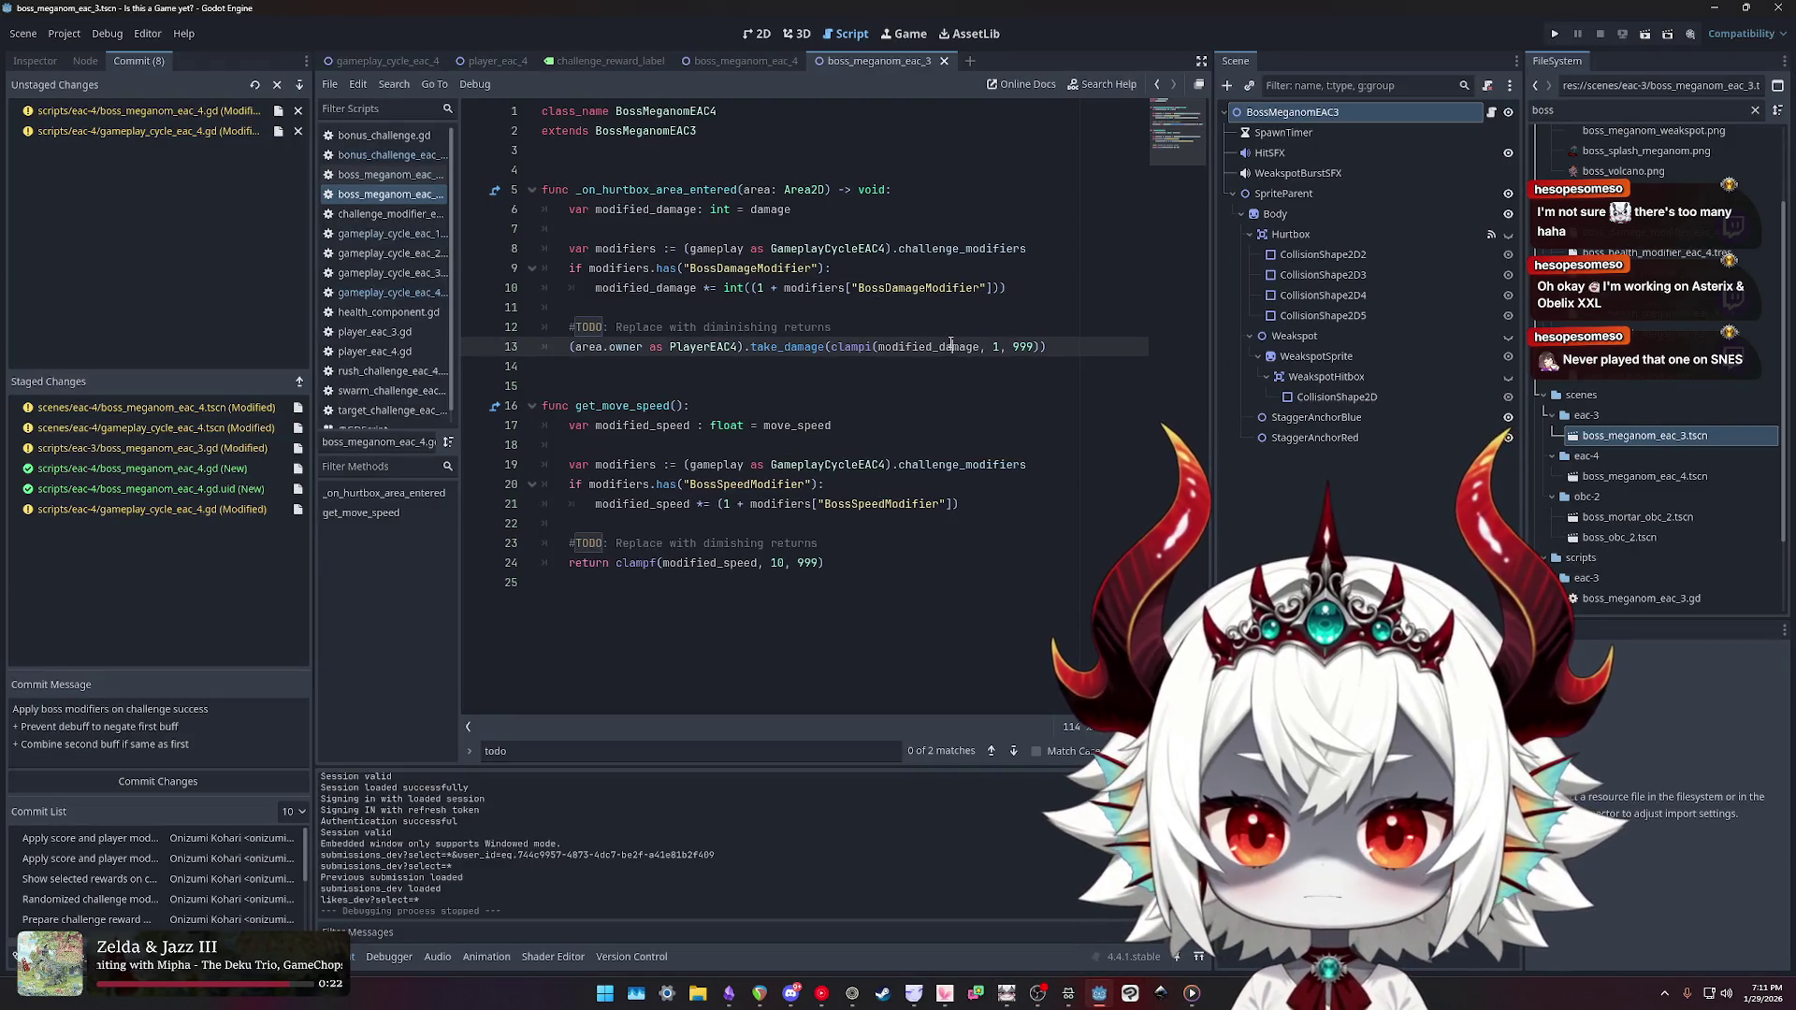
click(167, 136)
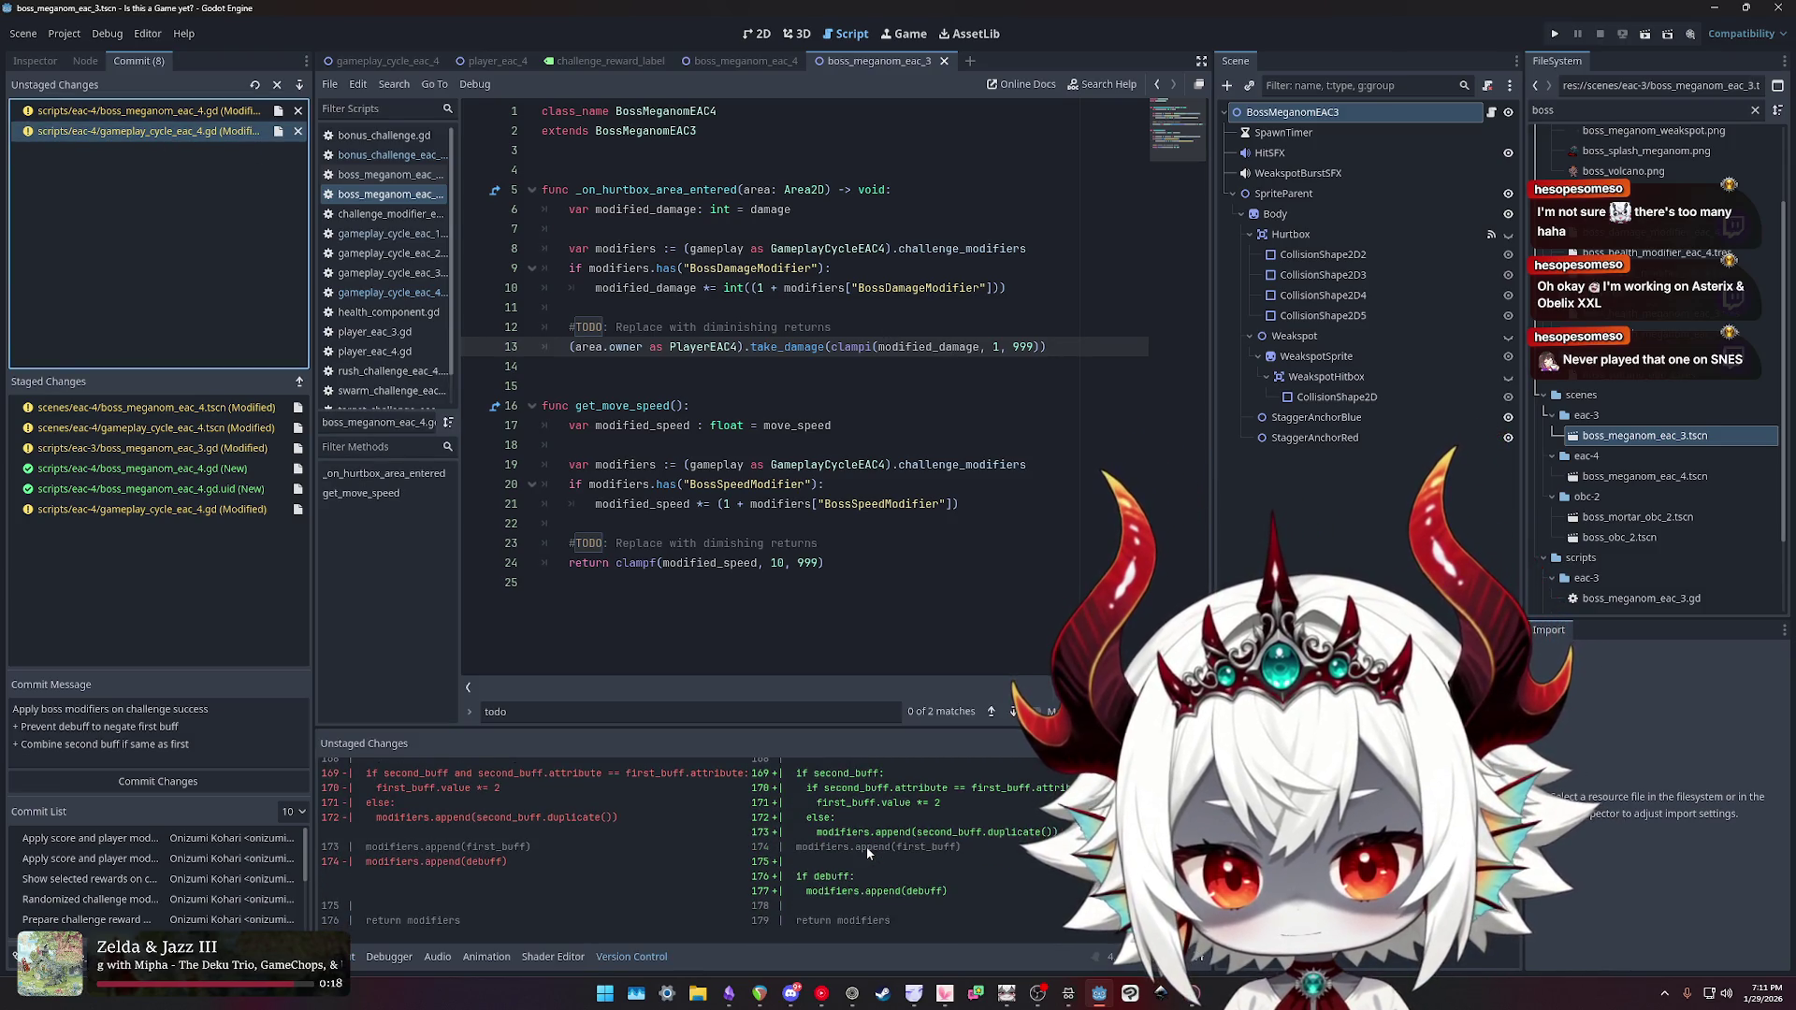
scroll(866, 845, down, 1)
scroll(866, 852, down, 2)
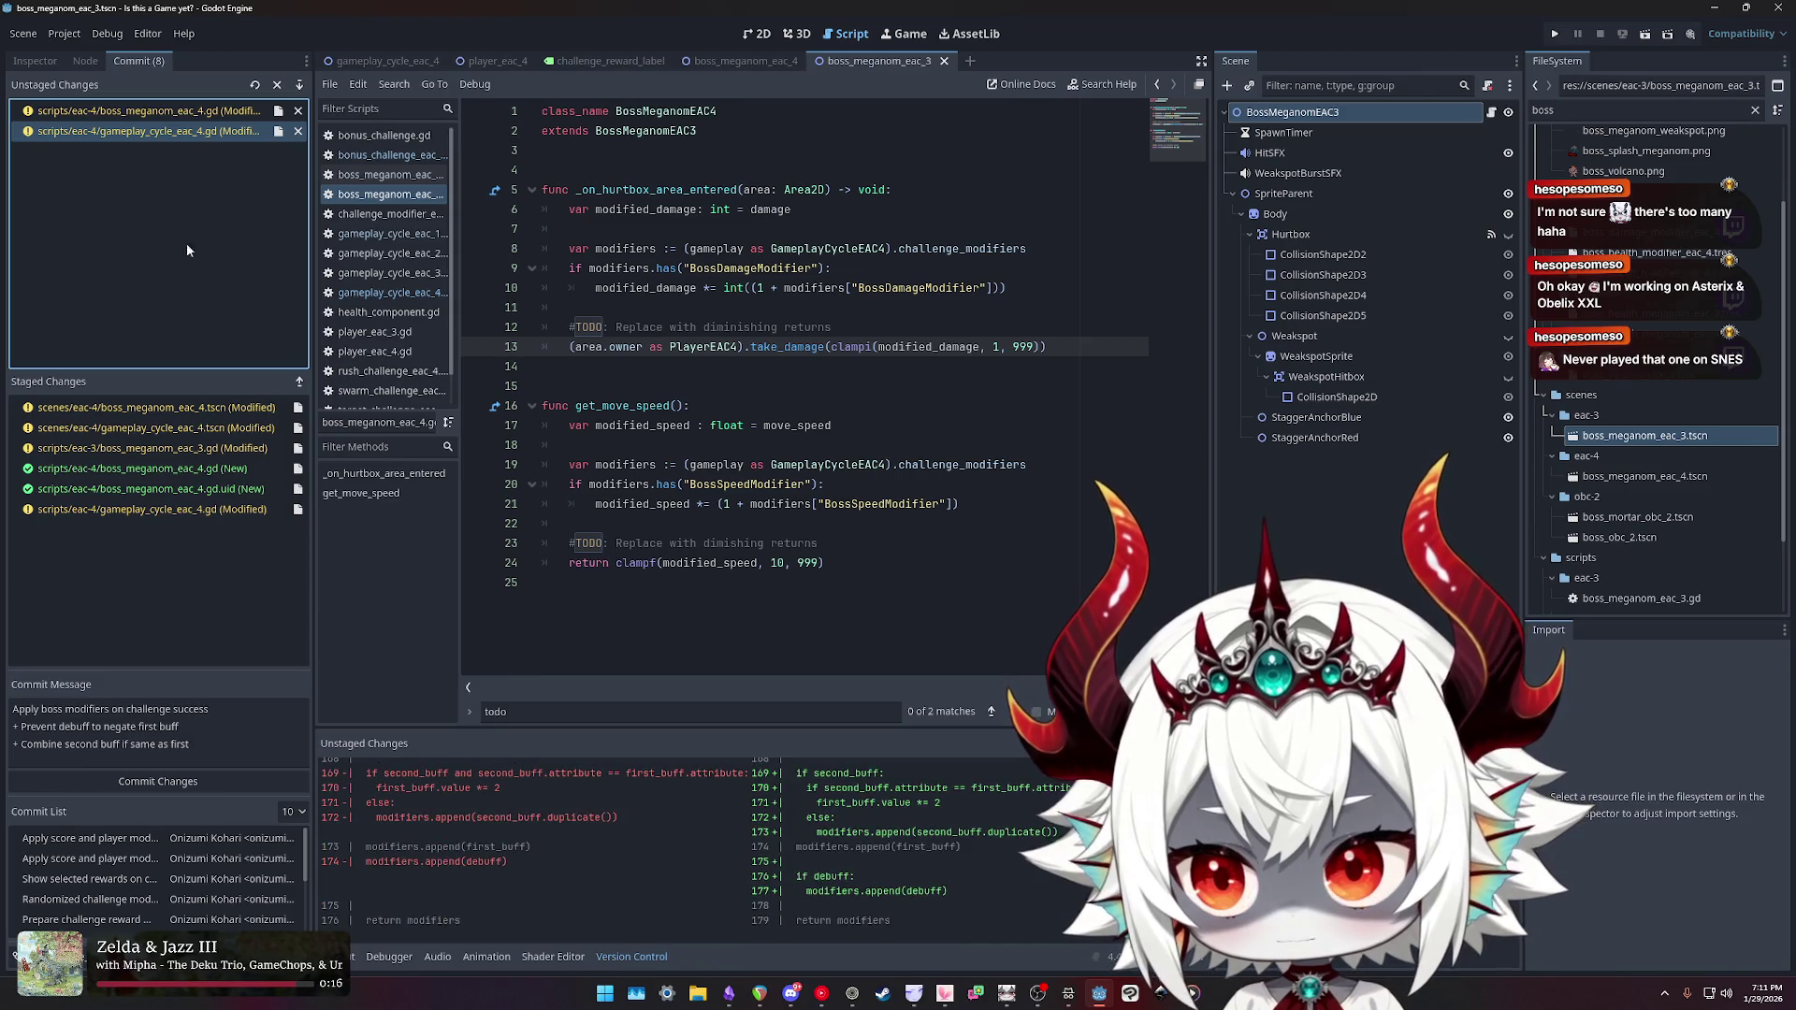
double_click(140, 133)
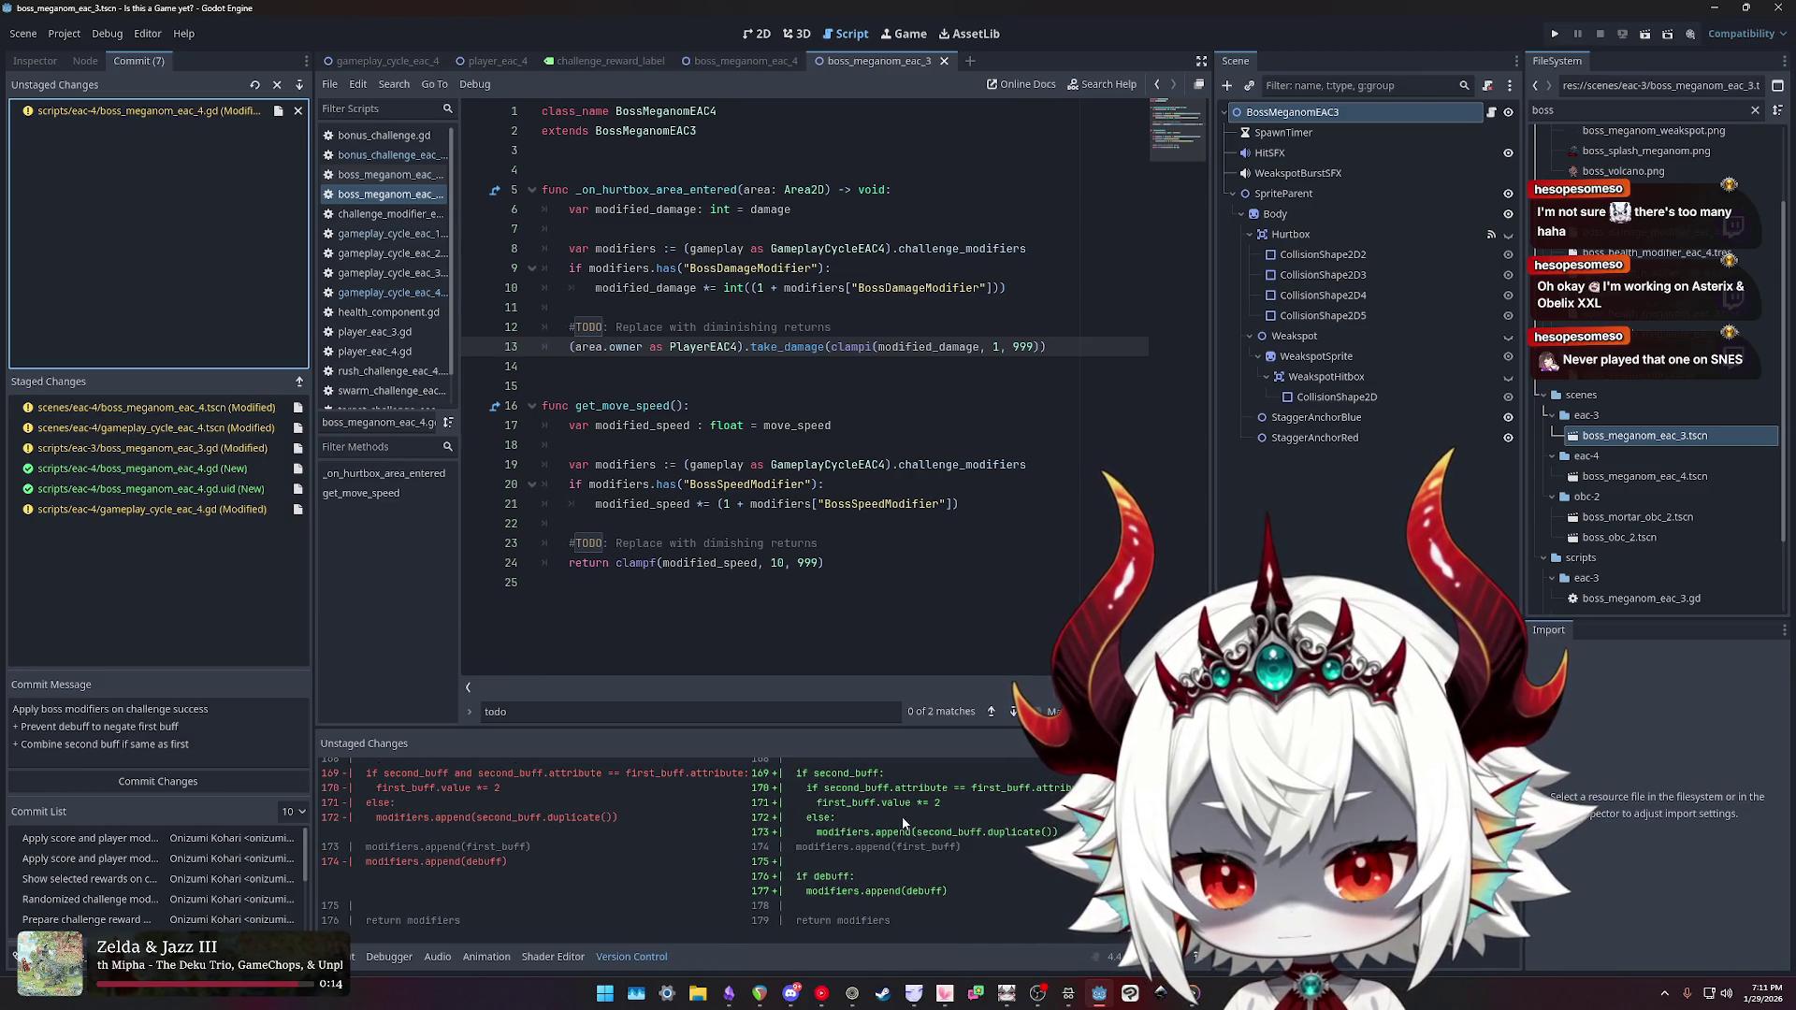
Stage boss_meganom_eac_4.gd and commit with 'Apply boss modifiers on challenge success'
click(200, 725)
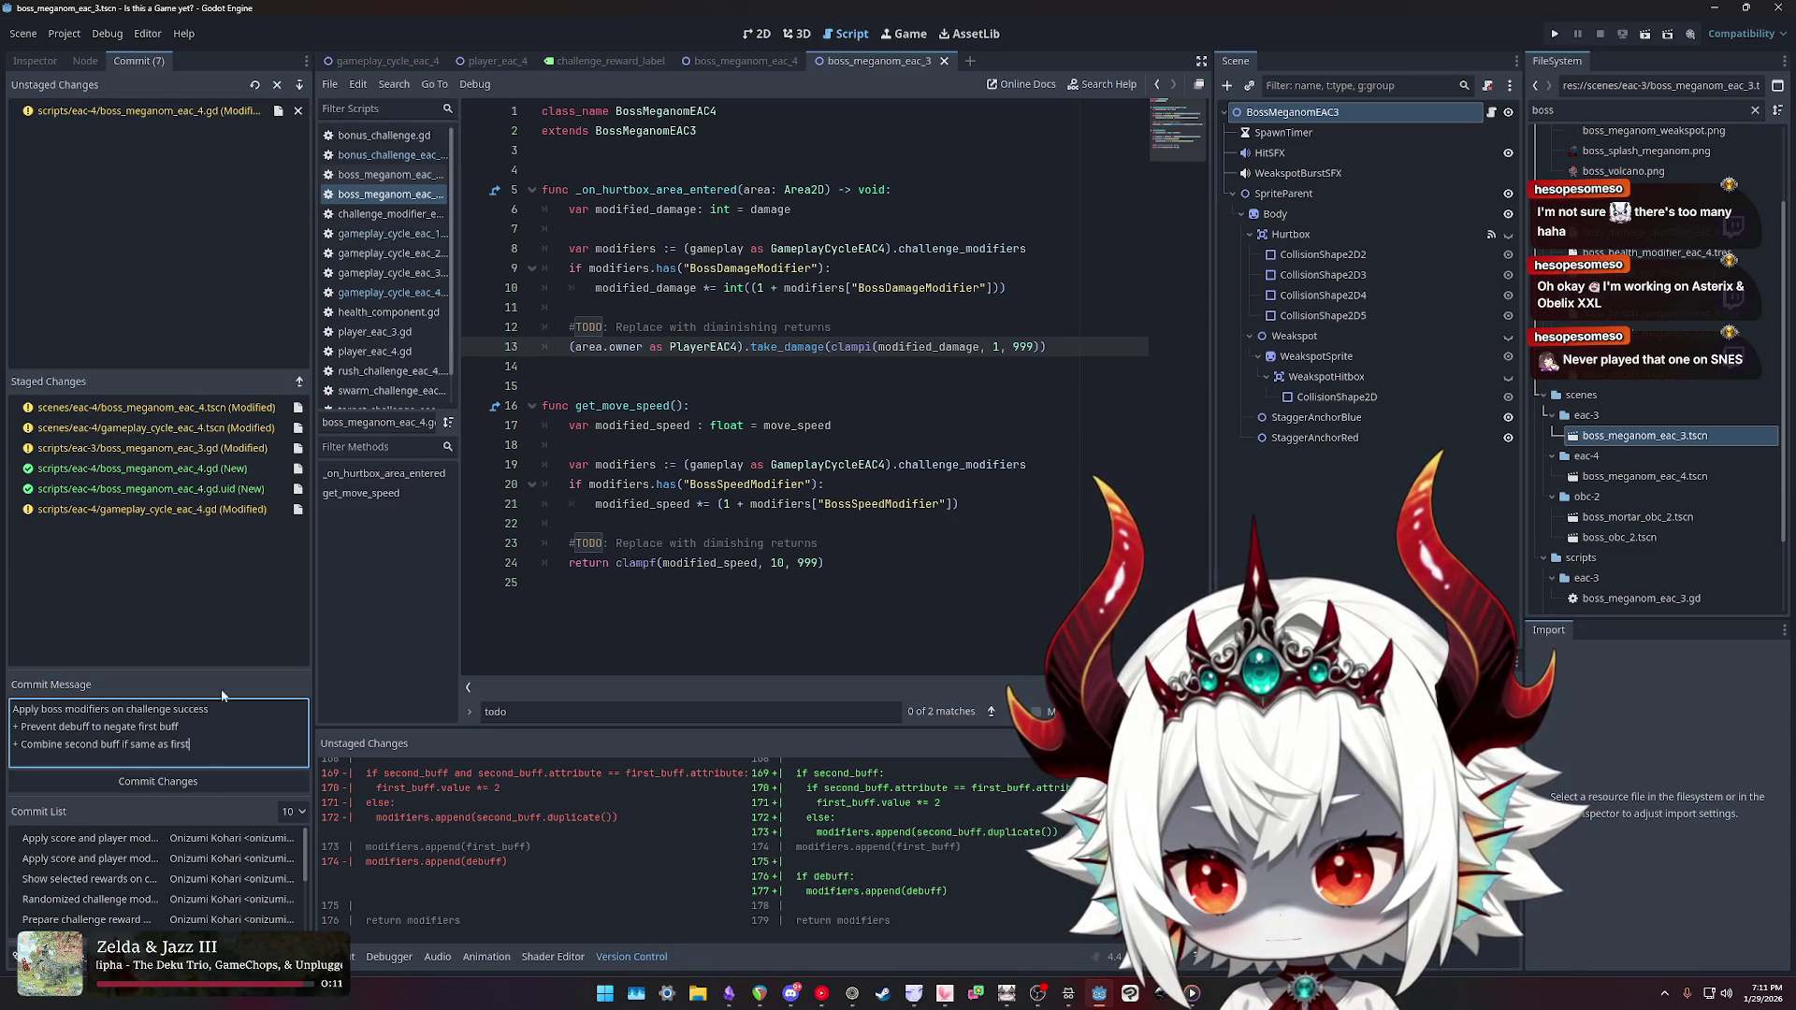
click(154, 112)
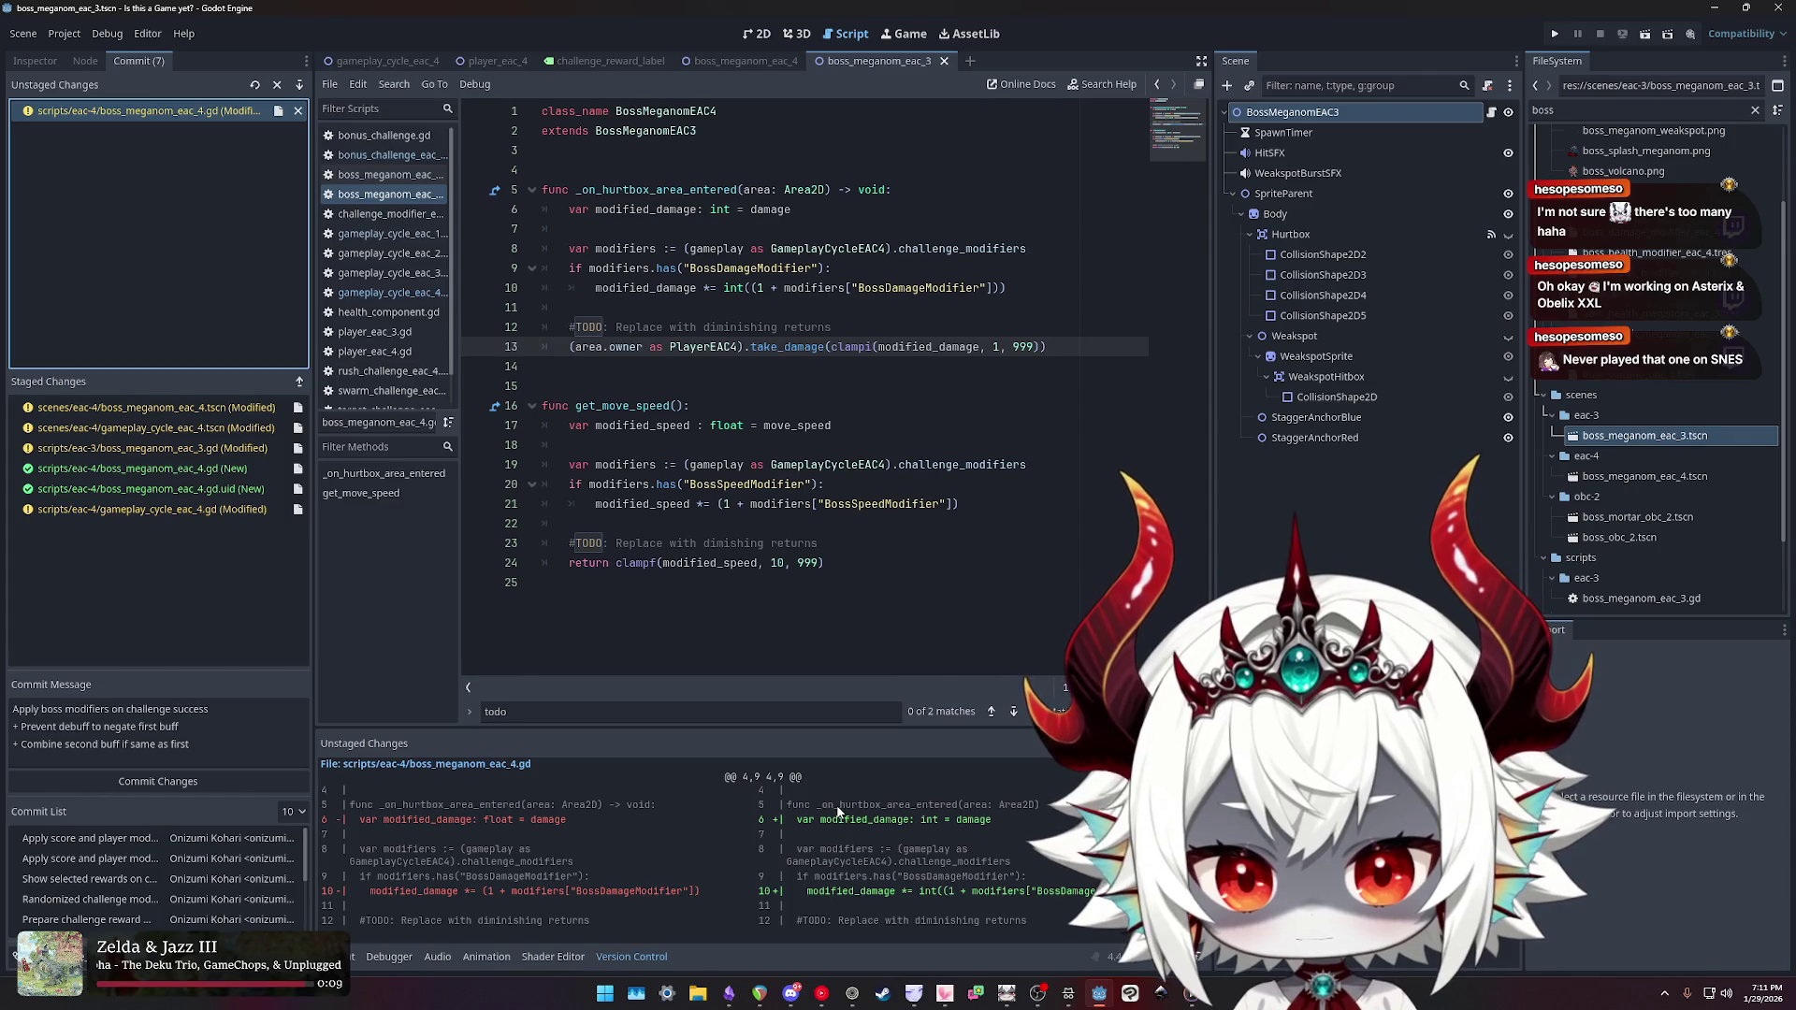
double_click(115, 113)
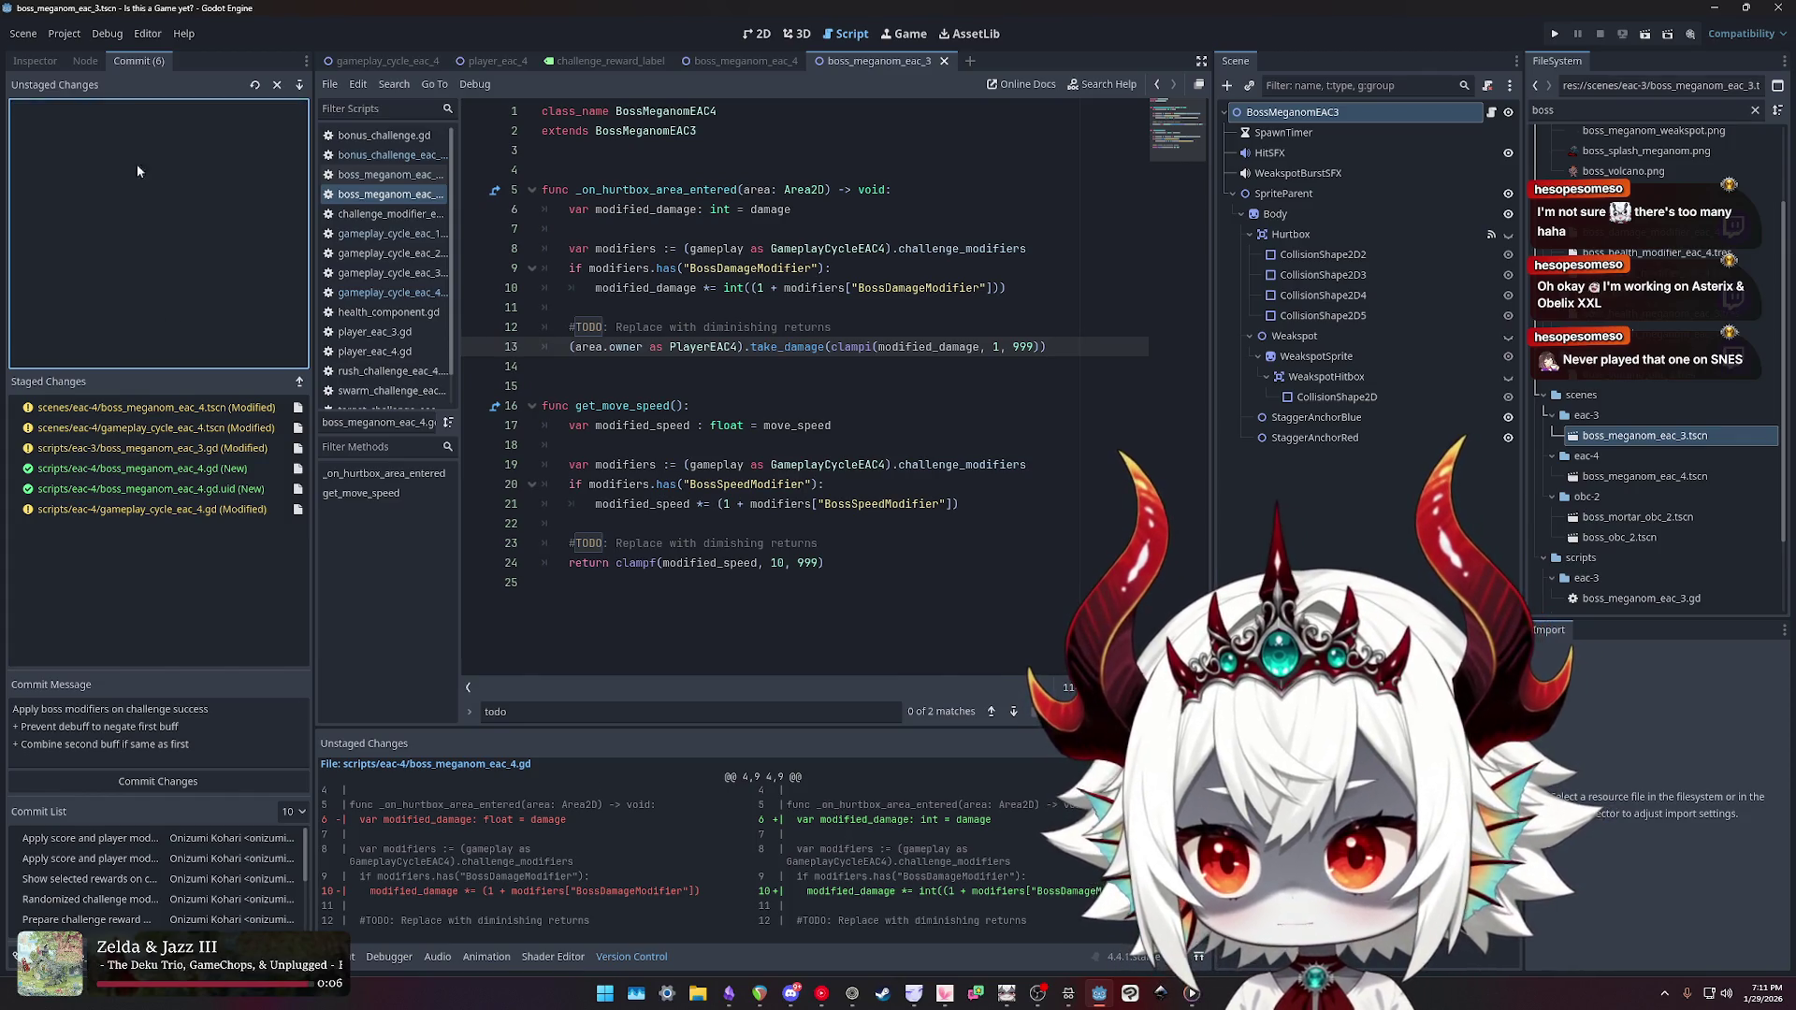
click(149, 784)
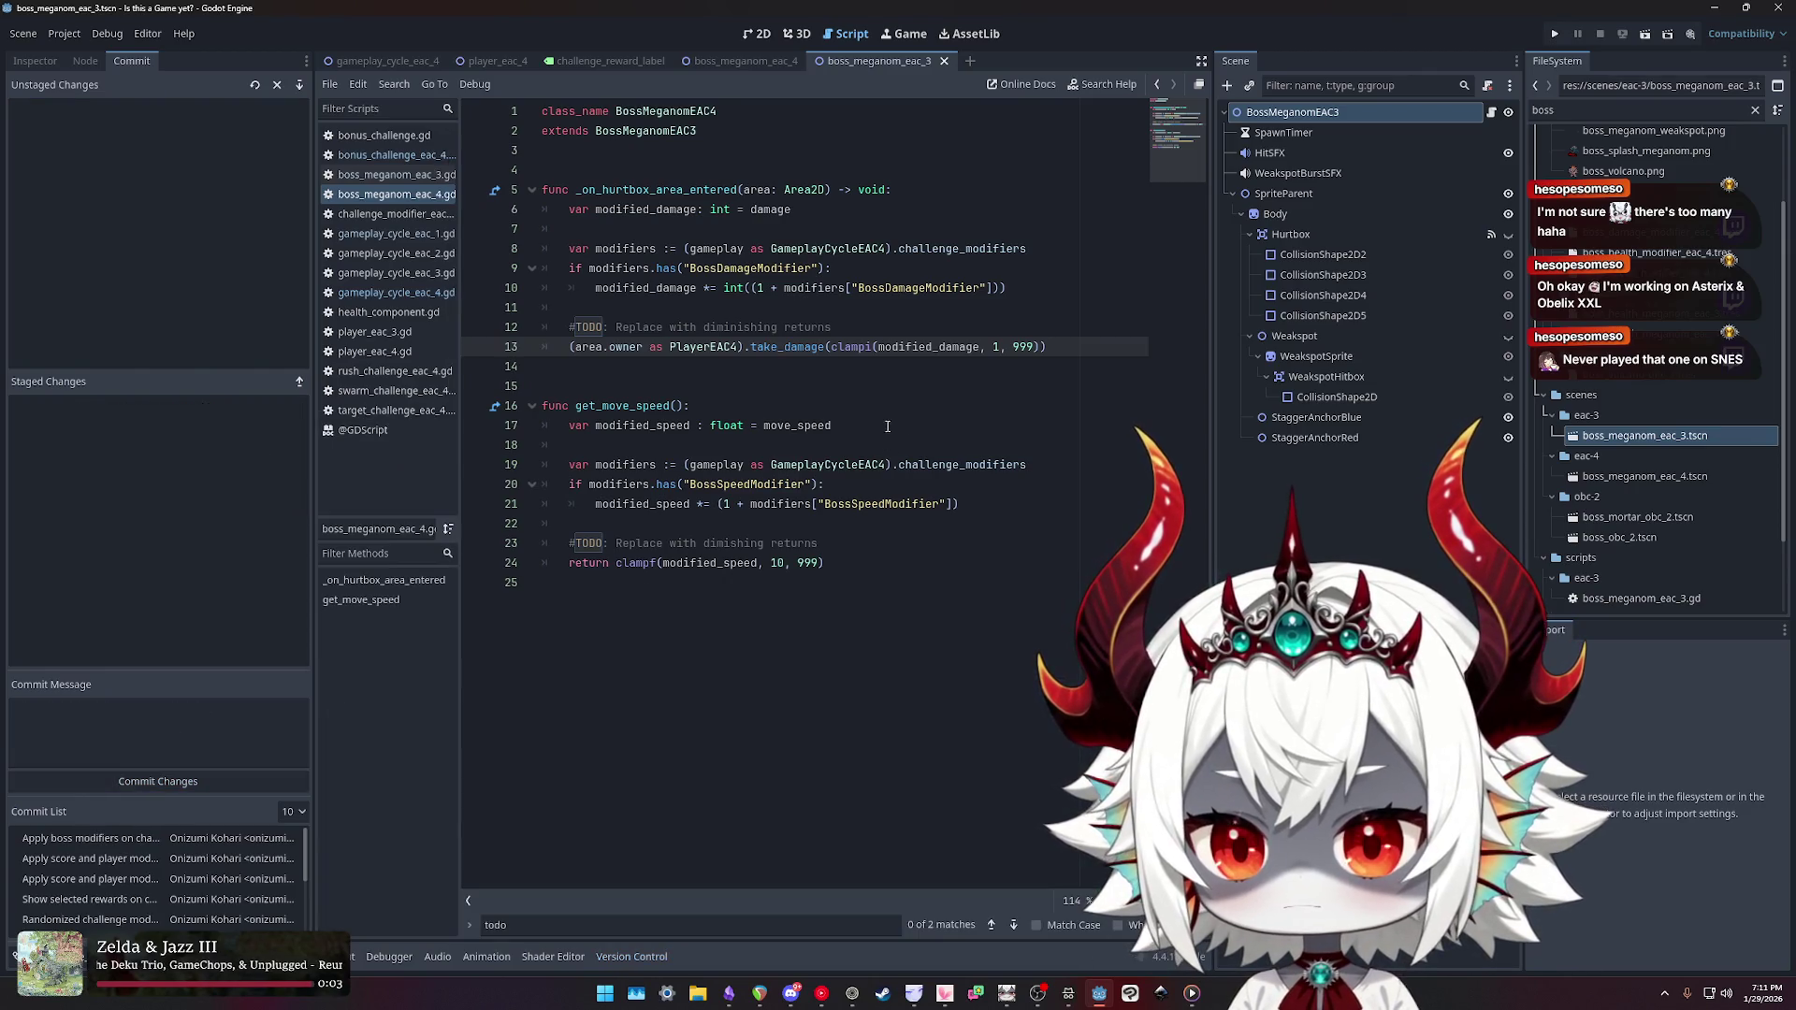
click(879, 385)
click(729, 993)
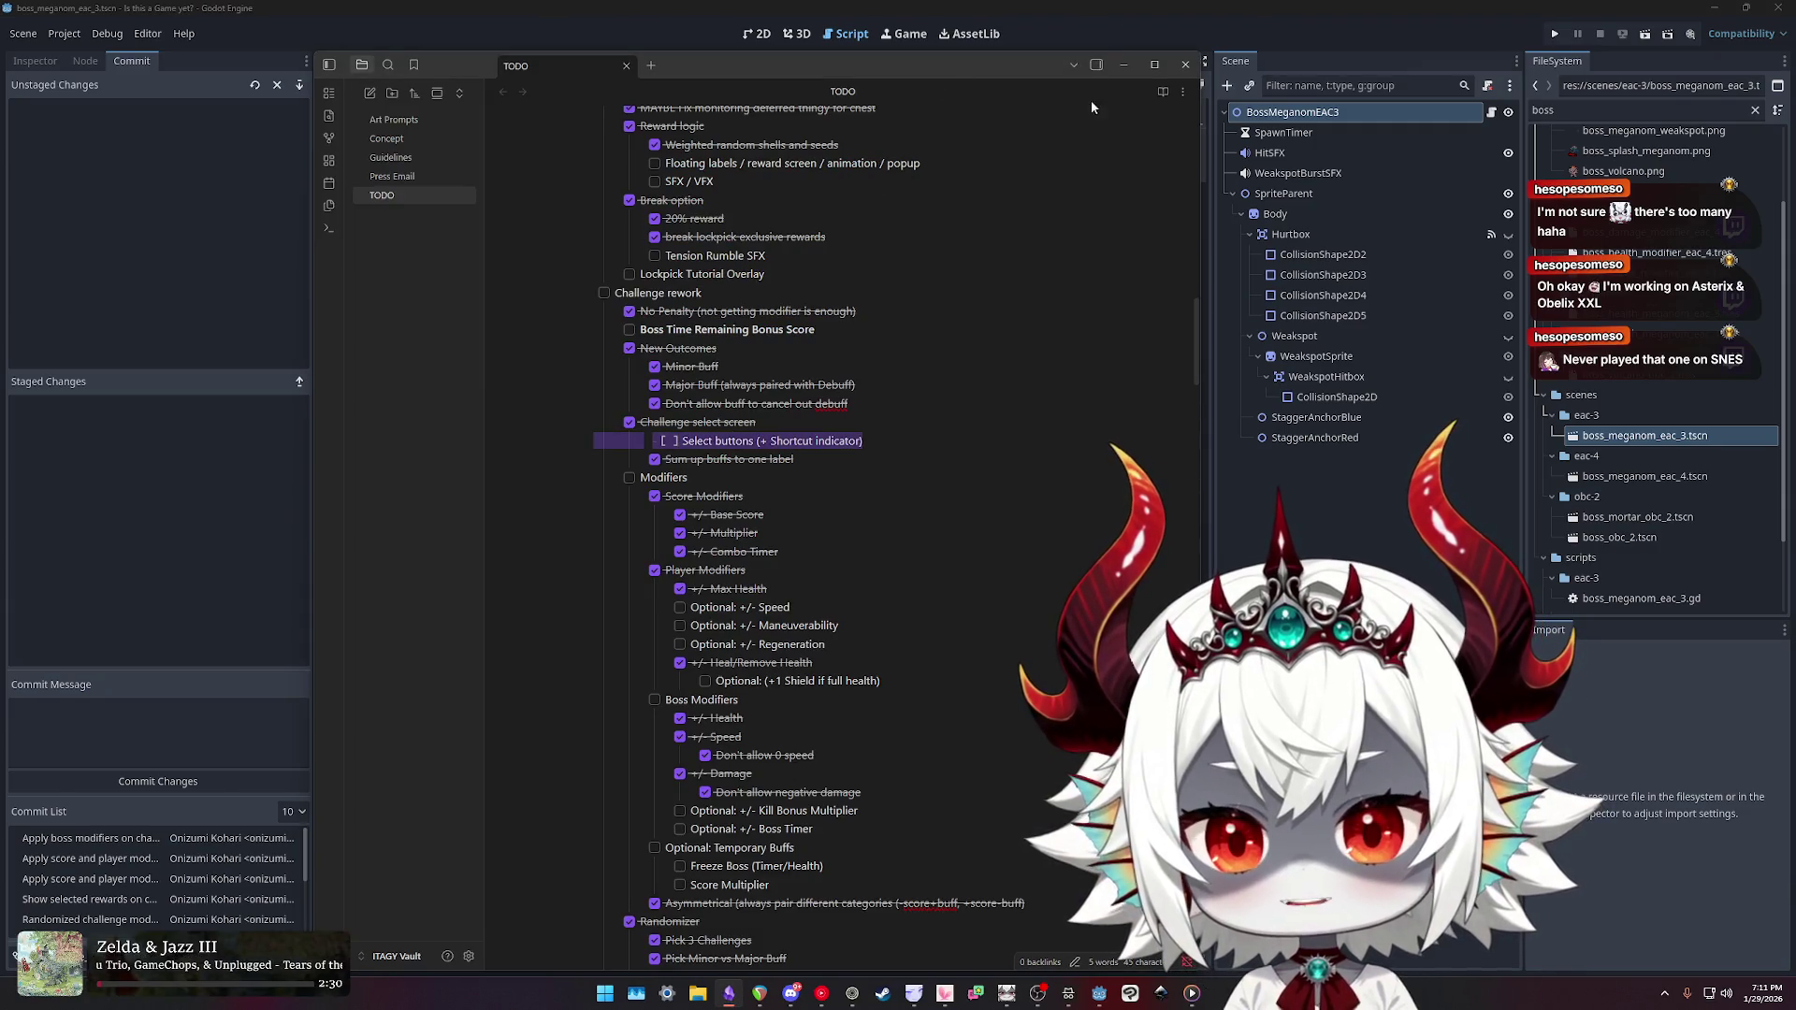
click(1081, 26)
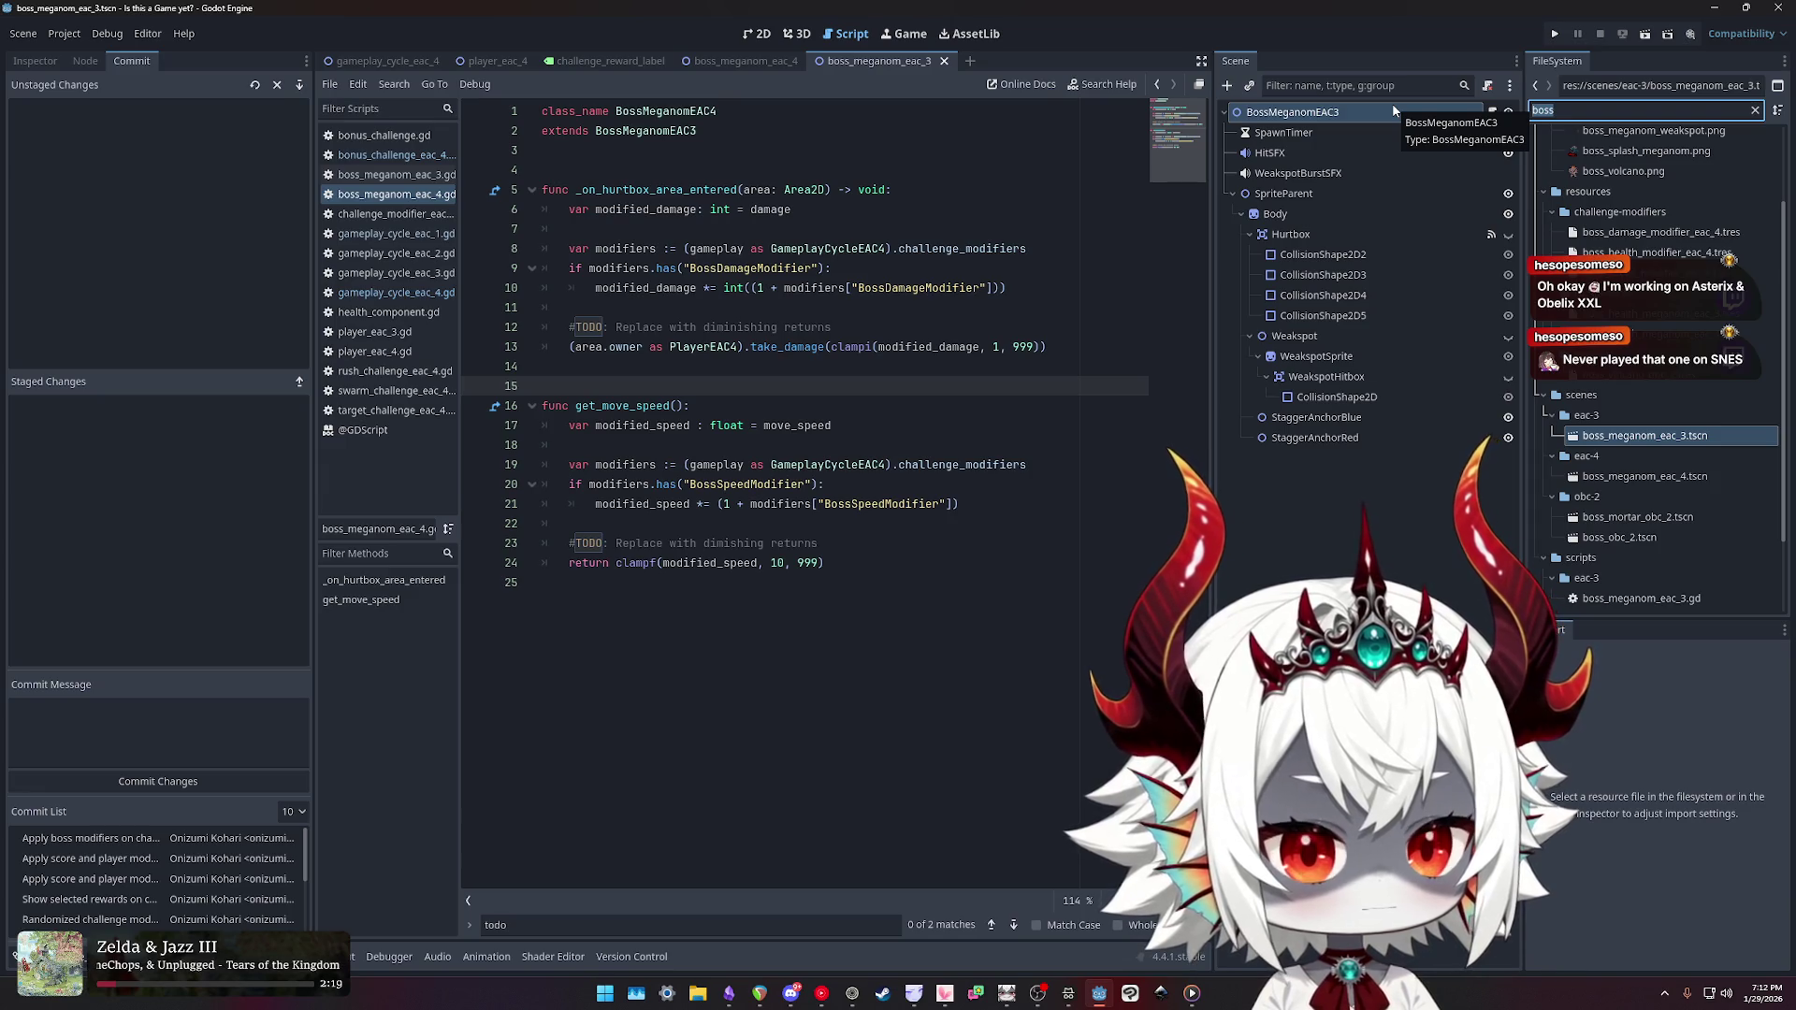
Filter files for 'chall', open the rush and target challenge scenes, and open the target's script
text(chall)
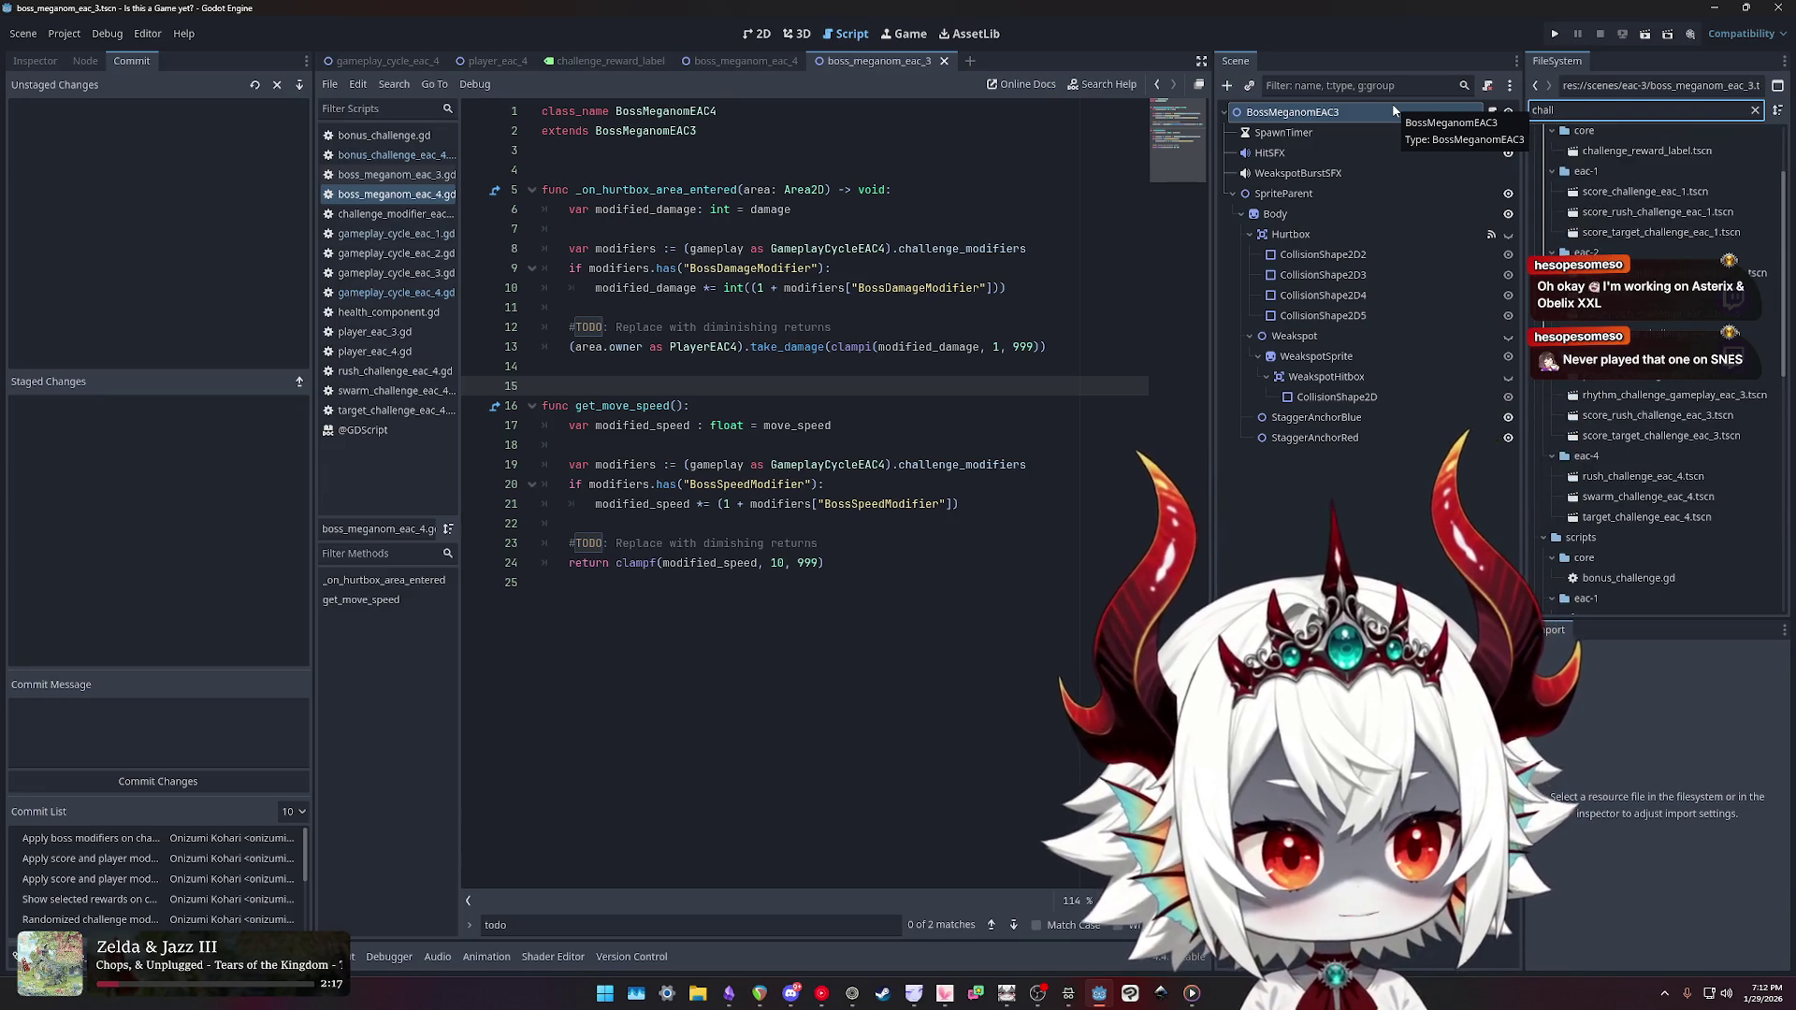
scroll(1691, 396, down, 5)
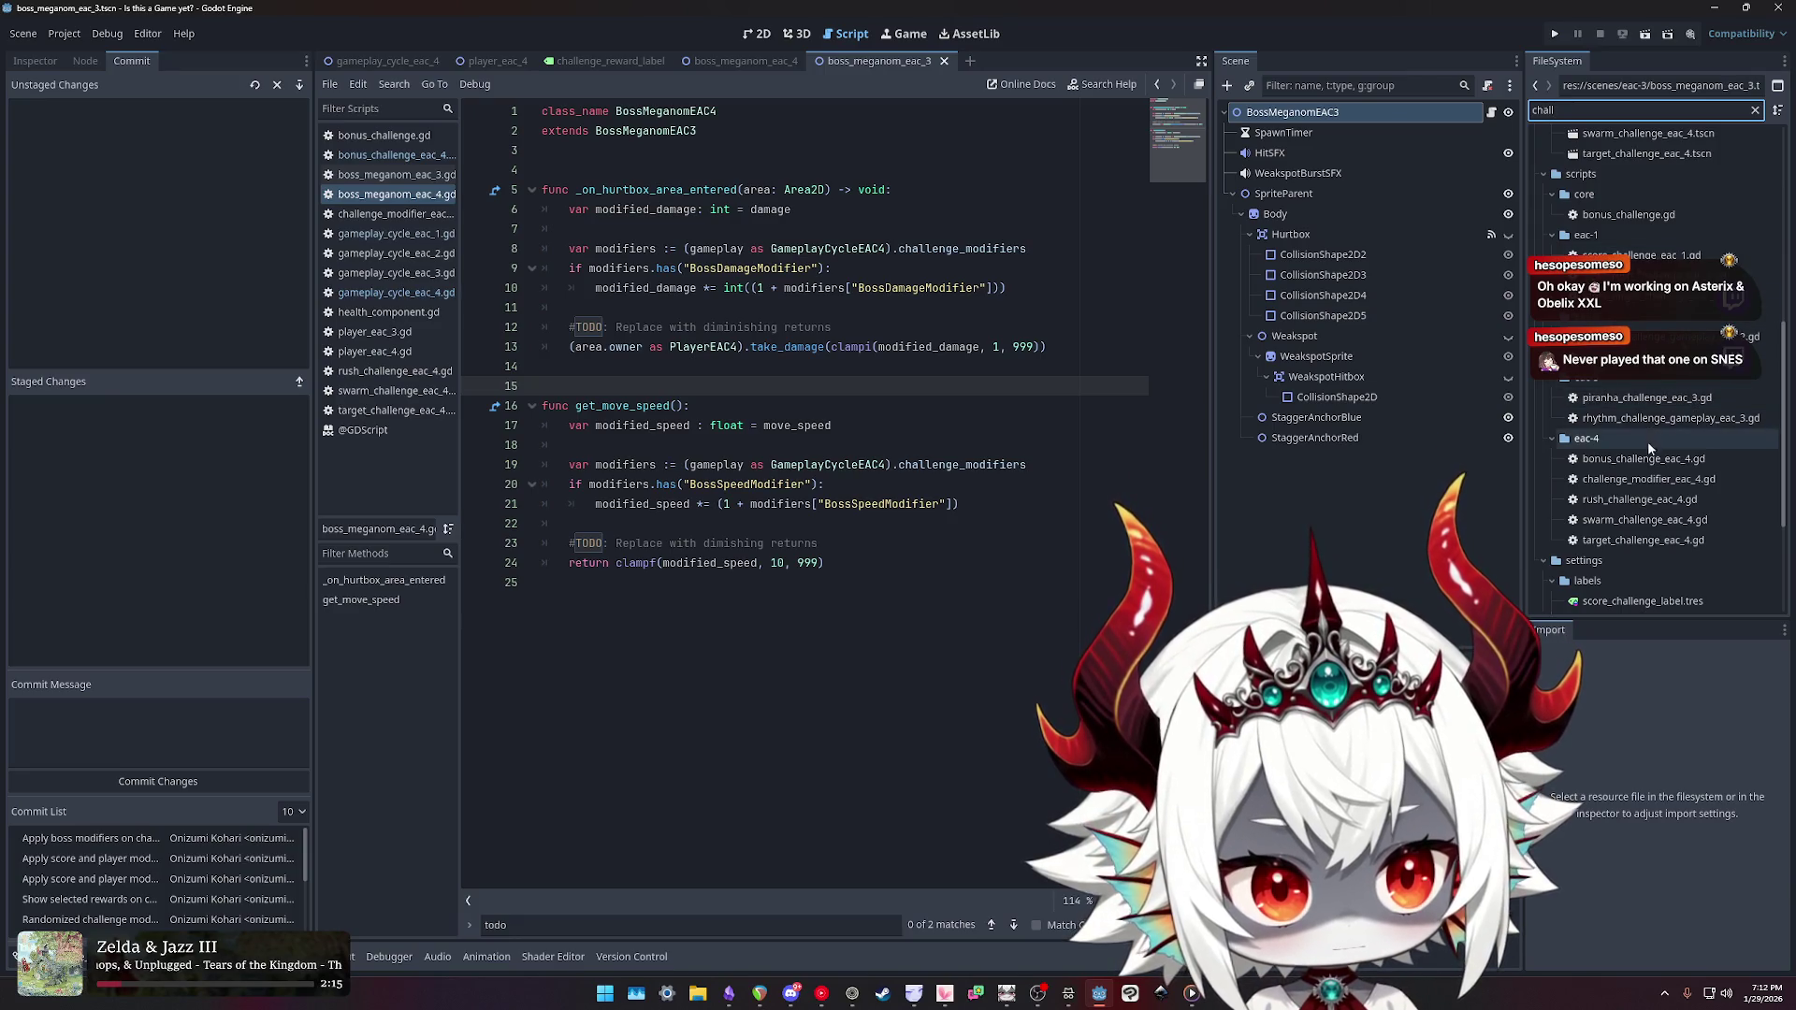
scroll(1644, 463, up, 5)
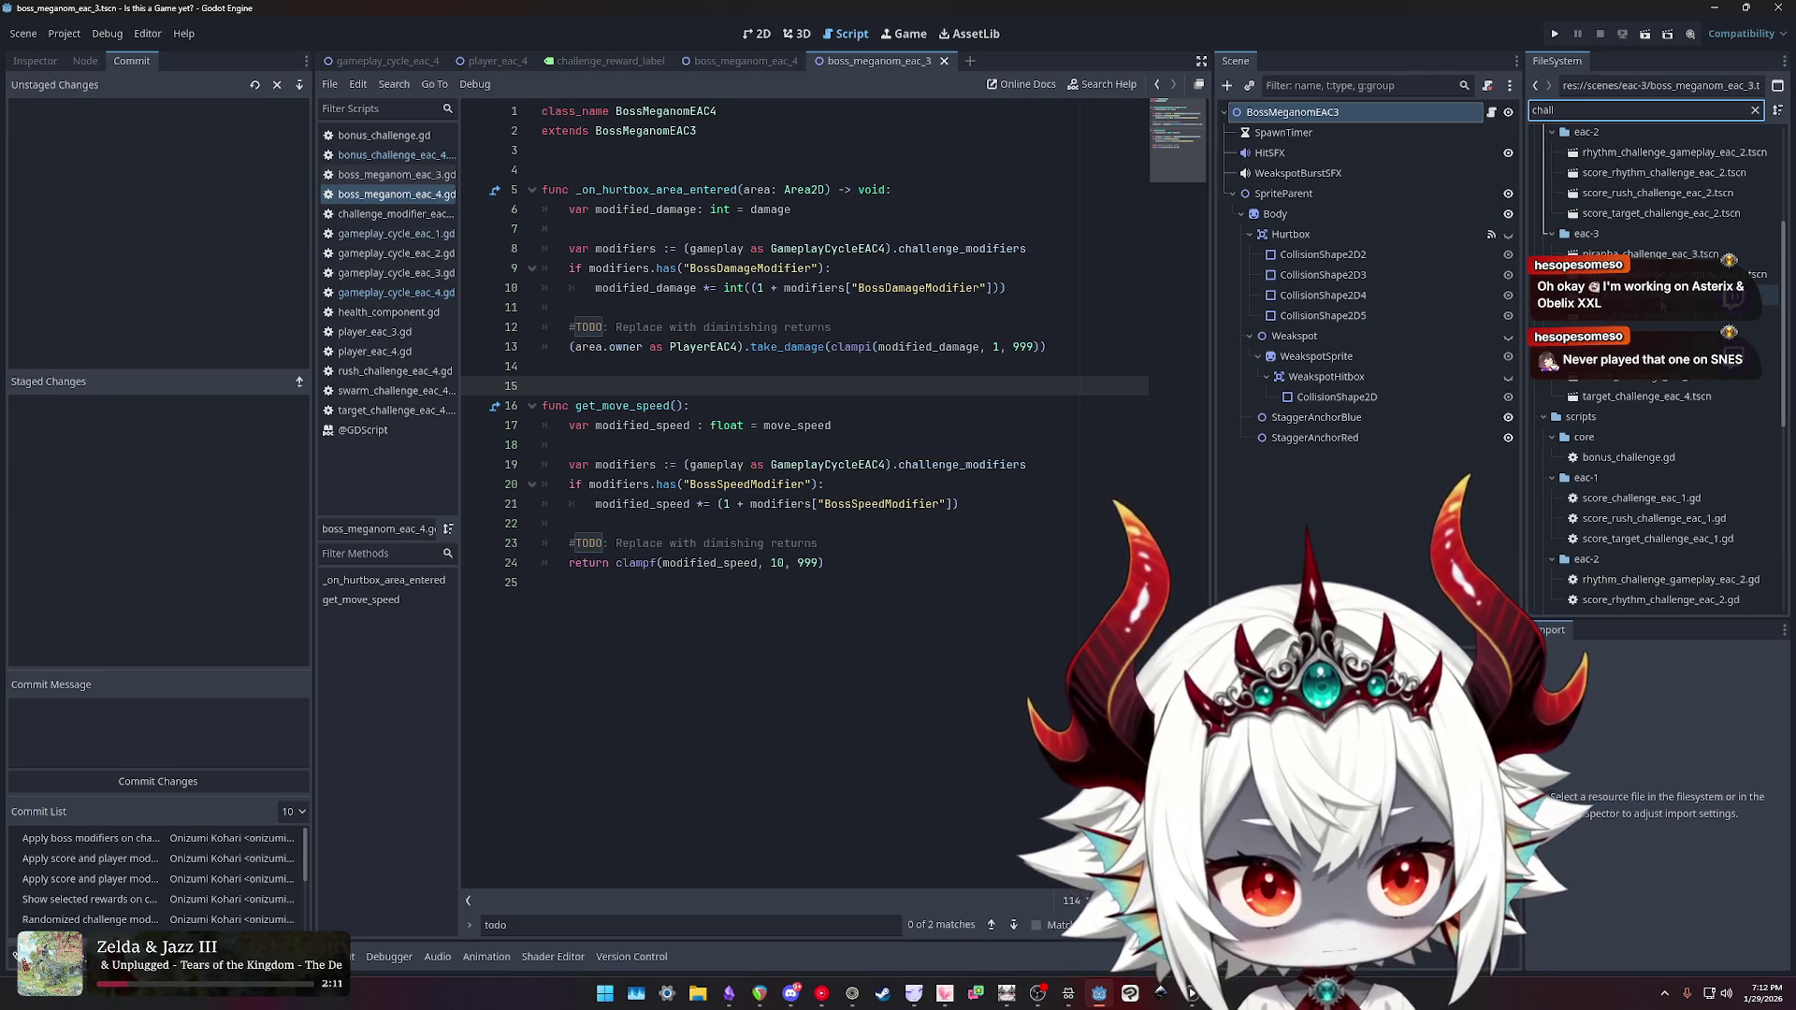
double_click(1646, 356)
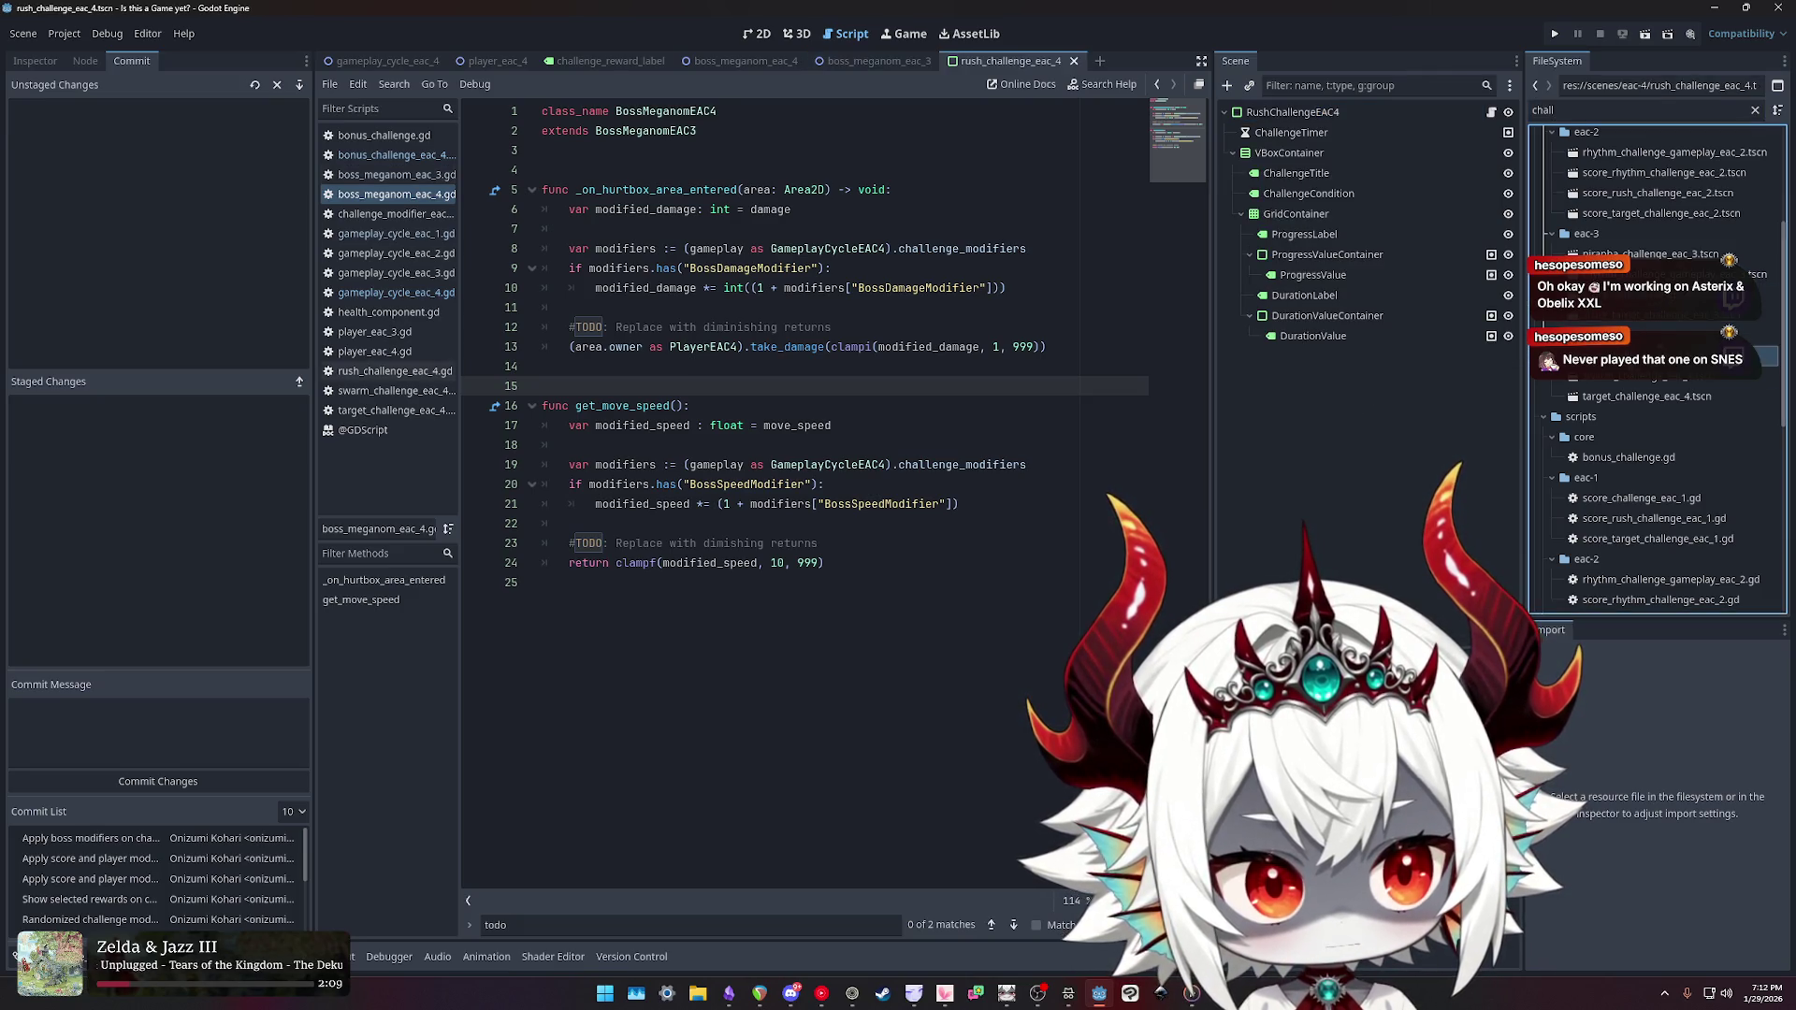
double_click(1625, 397)
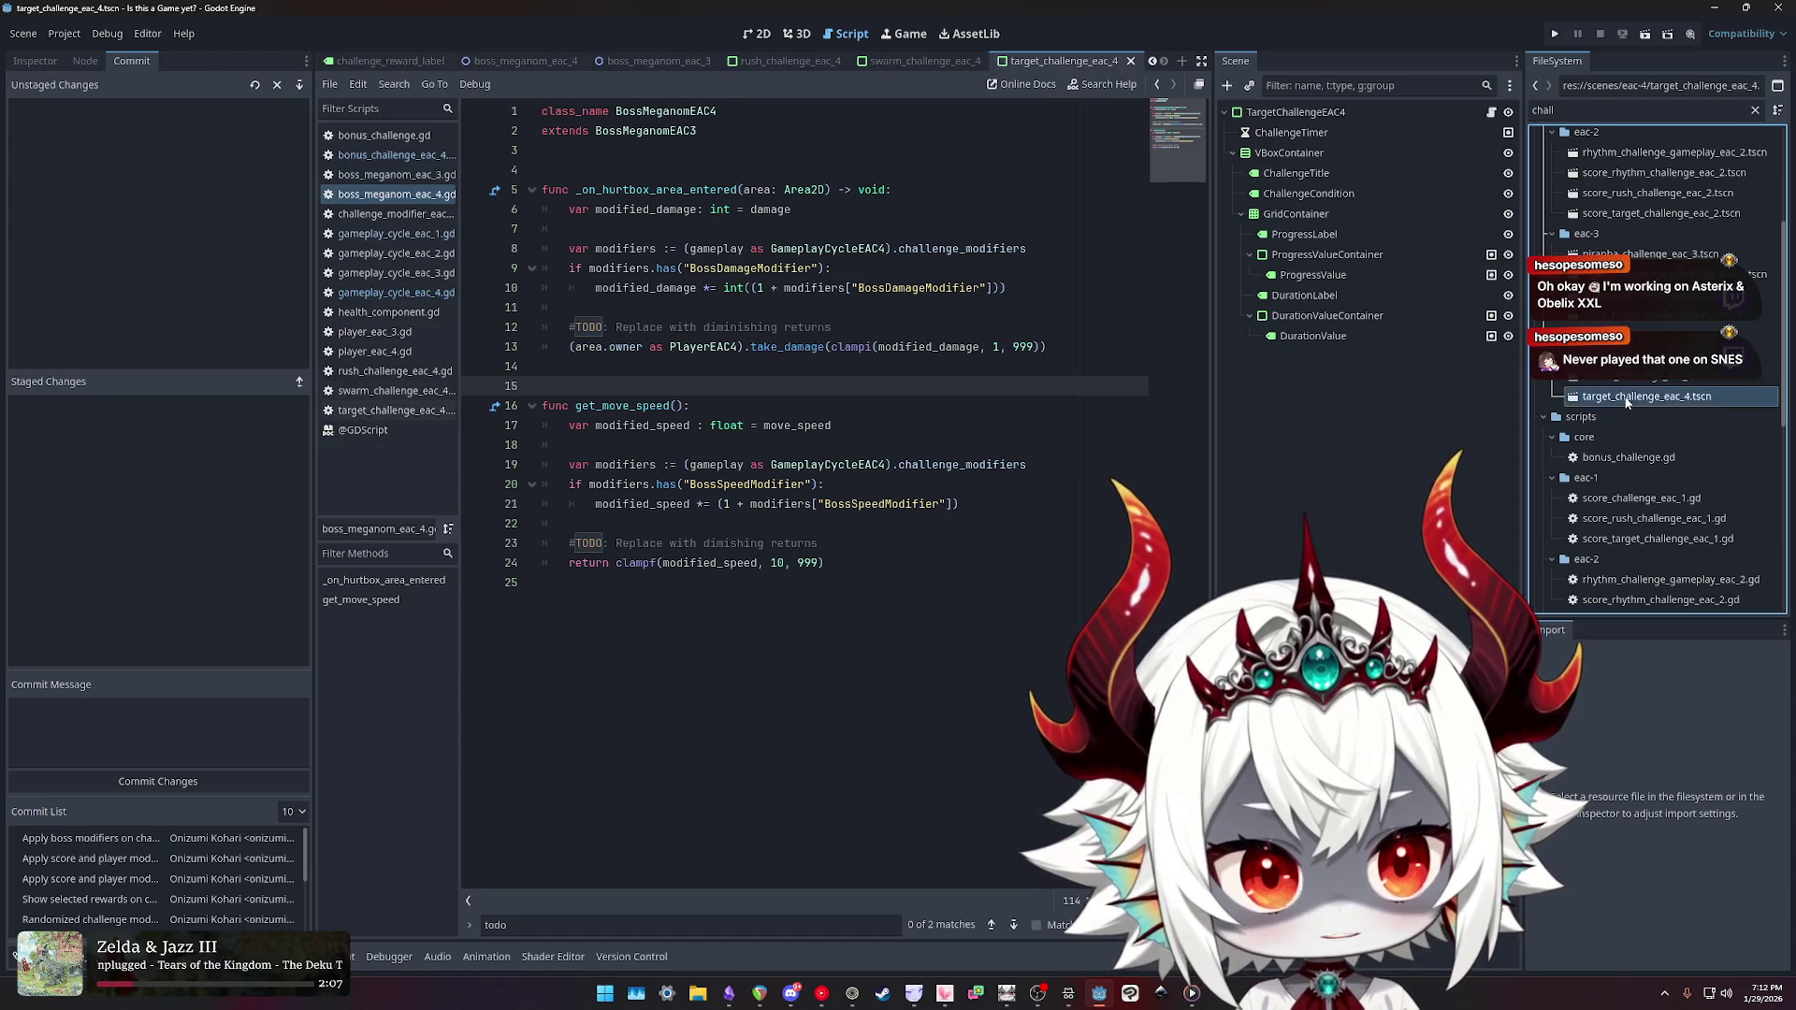
click(782, 62)
click(1066, 62)
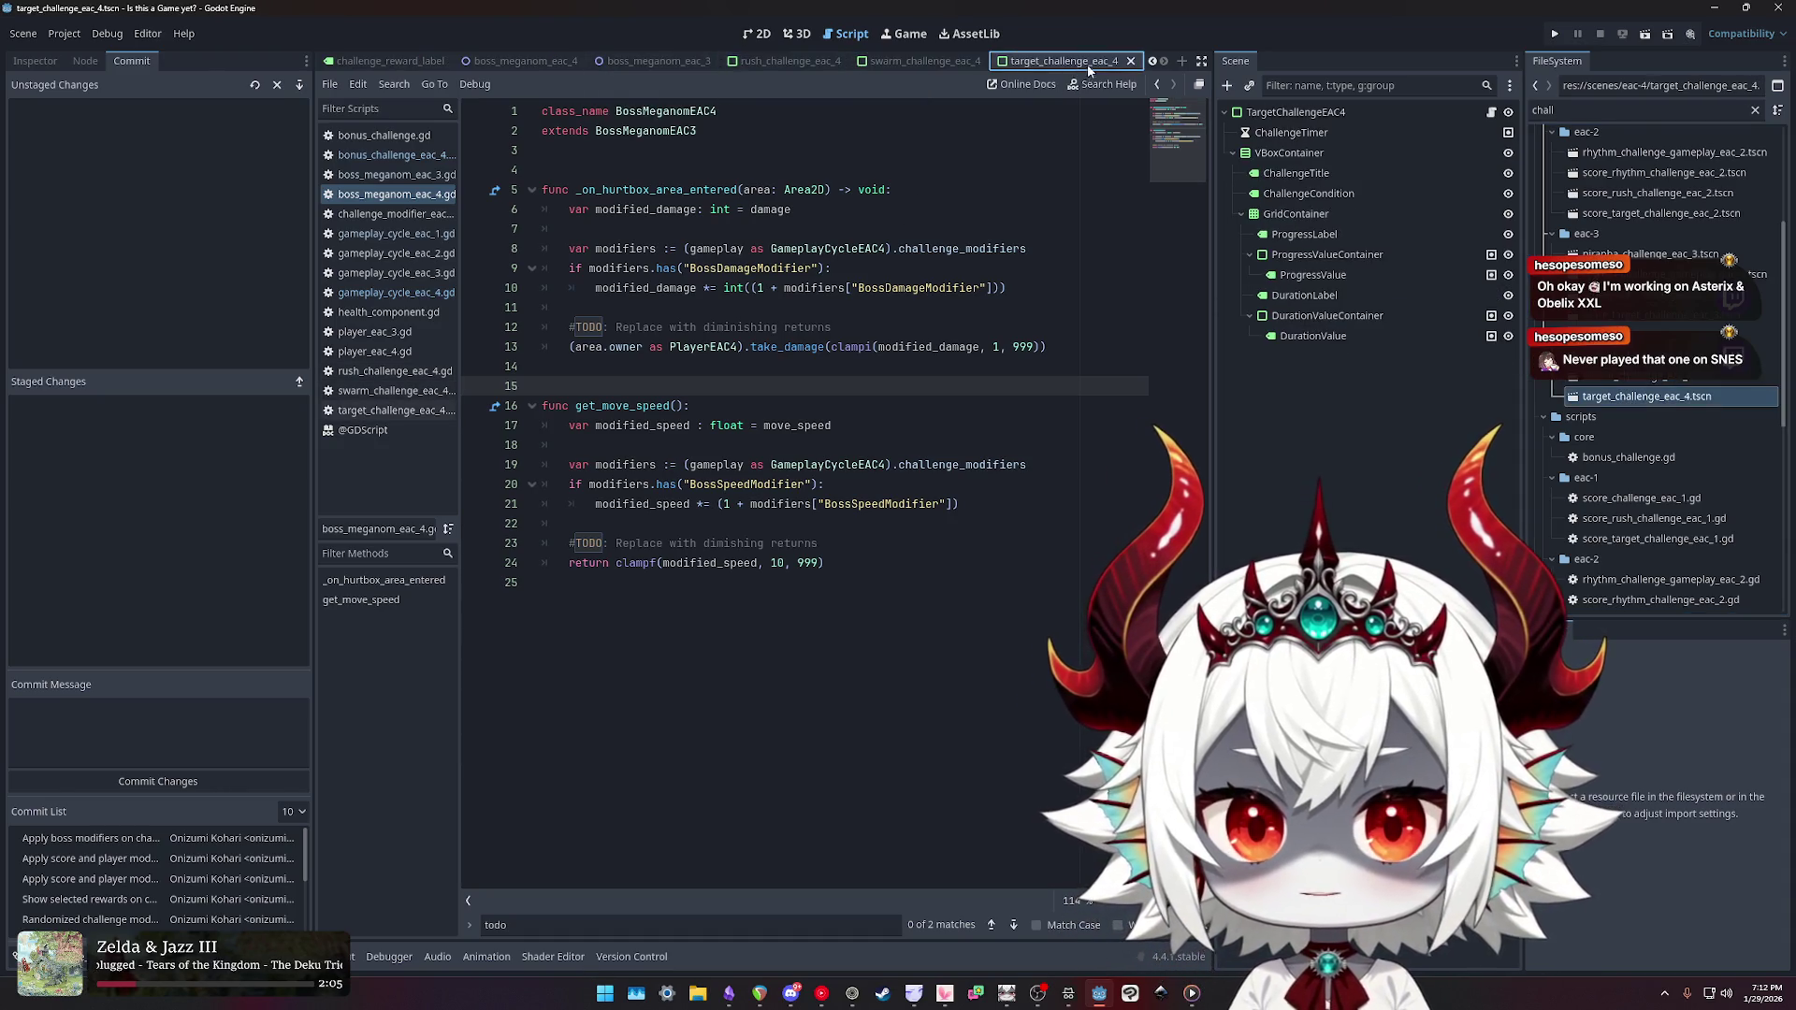
click(1490, 112)
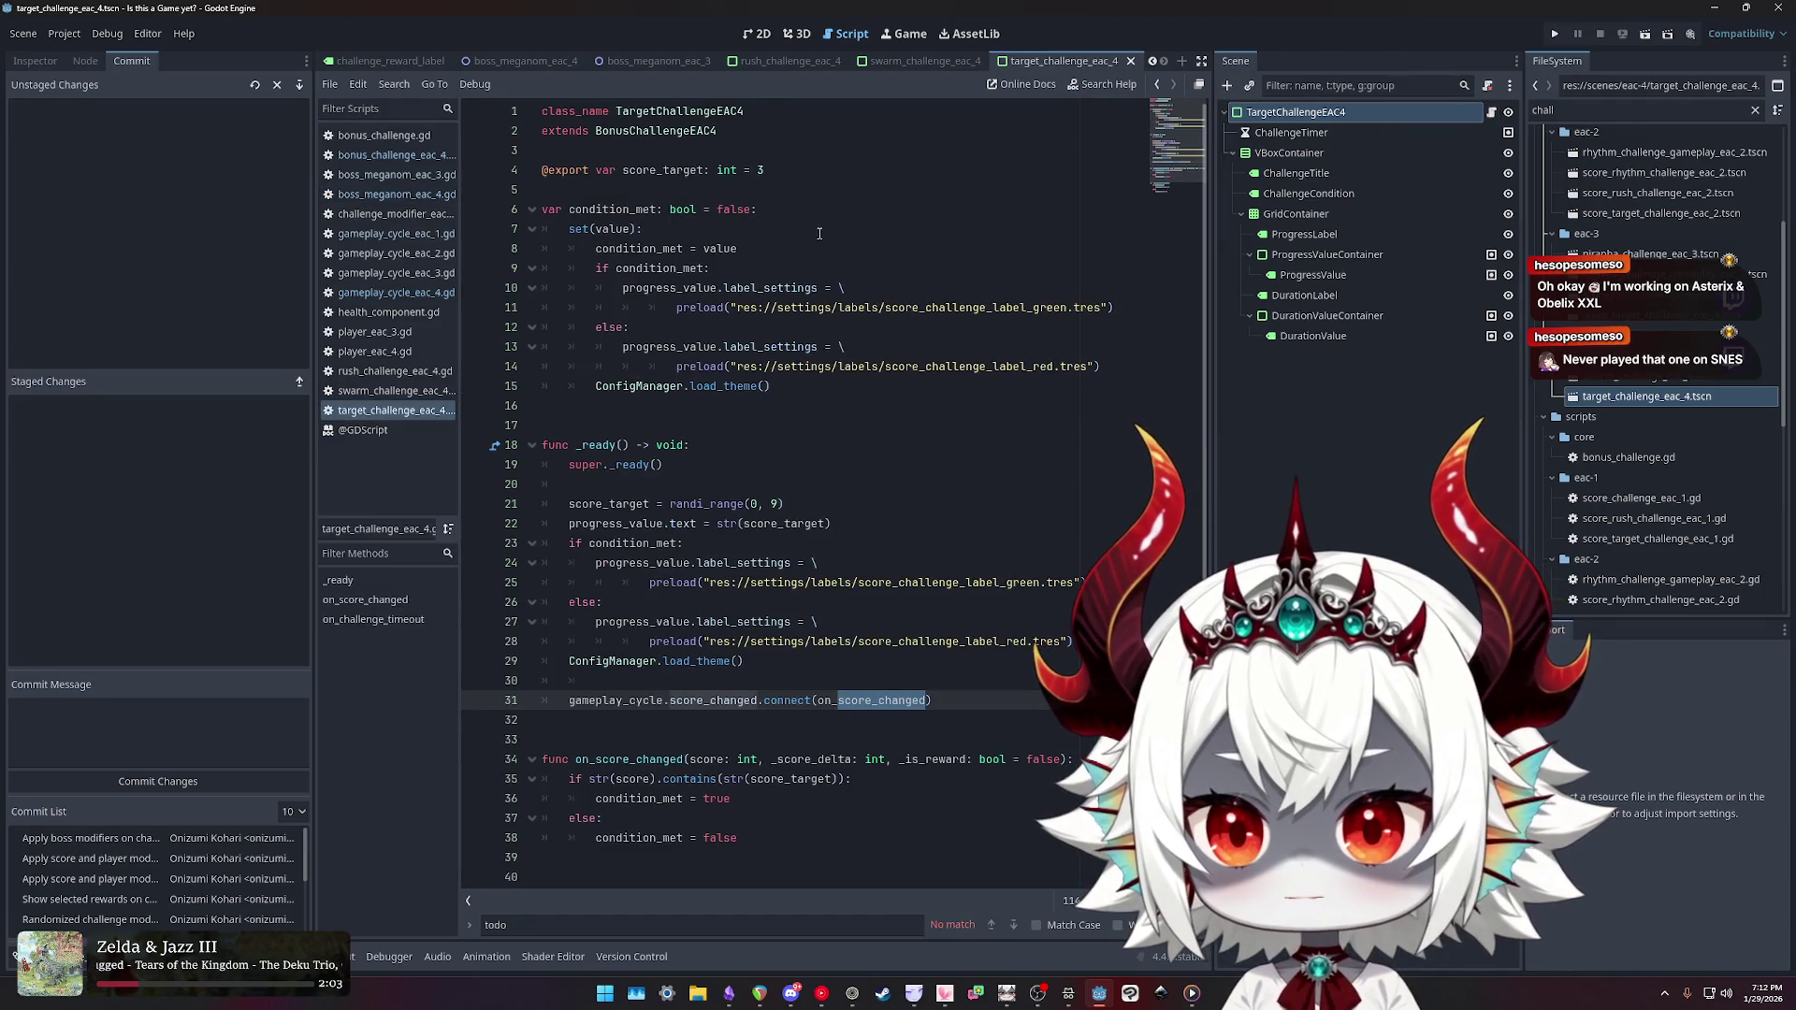
Inspect the parent BonusChallengeEAC4 script's handle_choice_input and accept/decline button handlers
ctrl+click(661, 136)
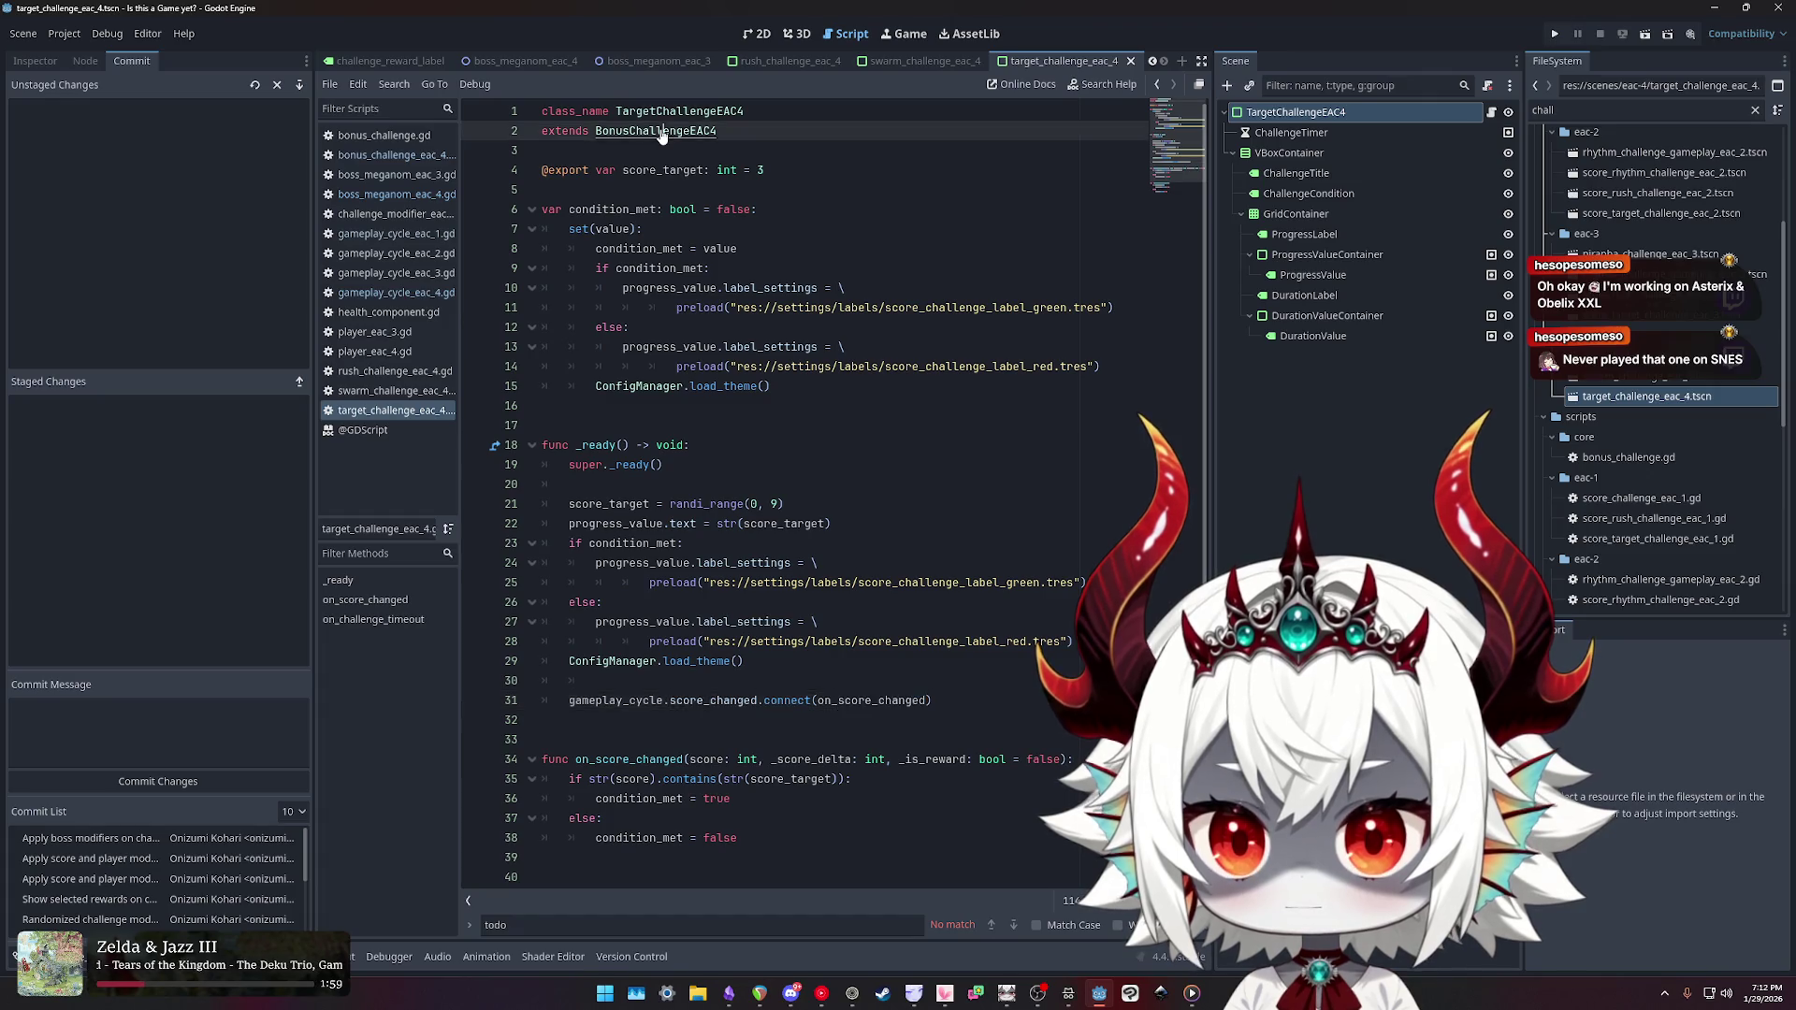
scroll(715, 276, down, 5)
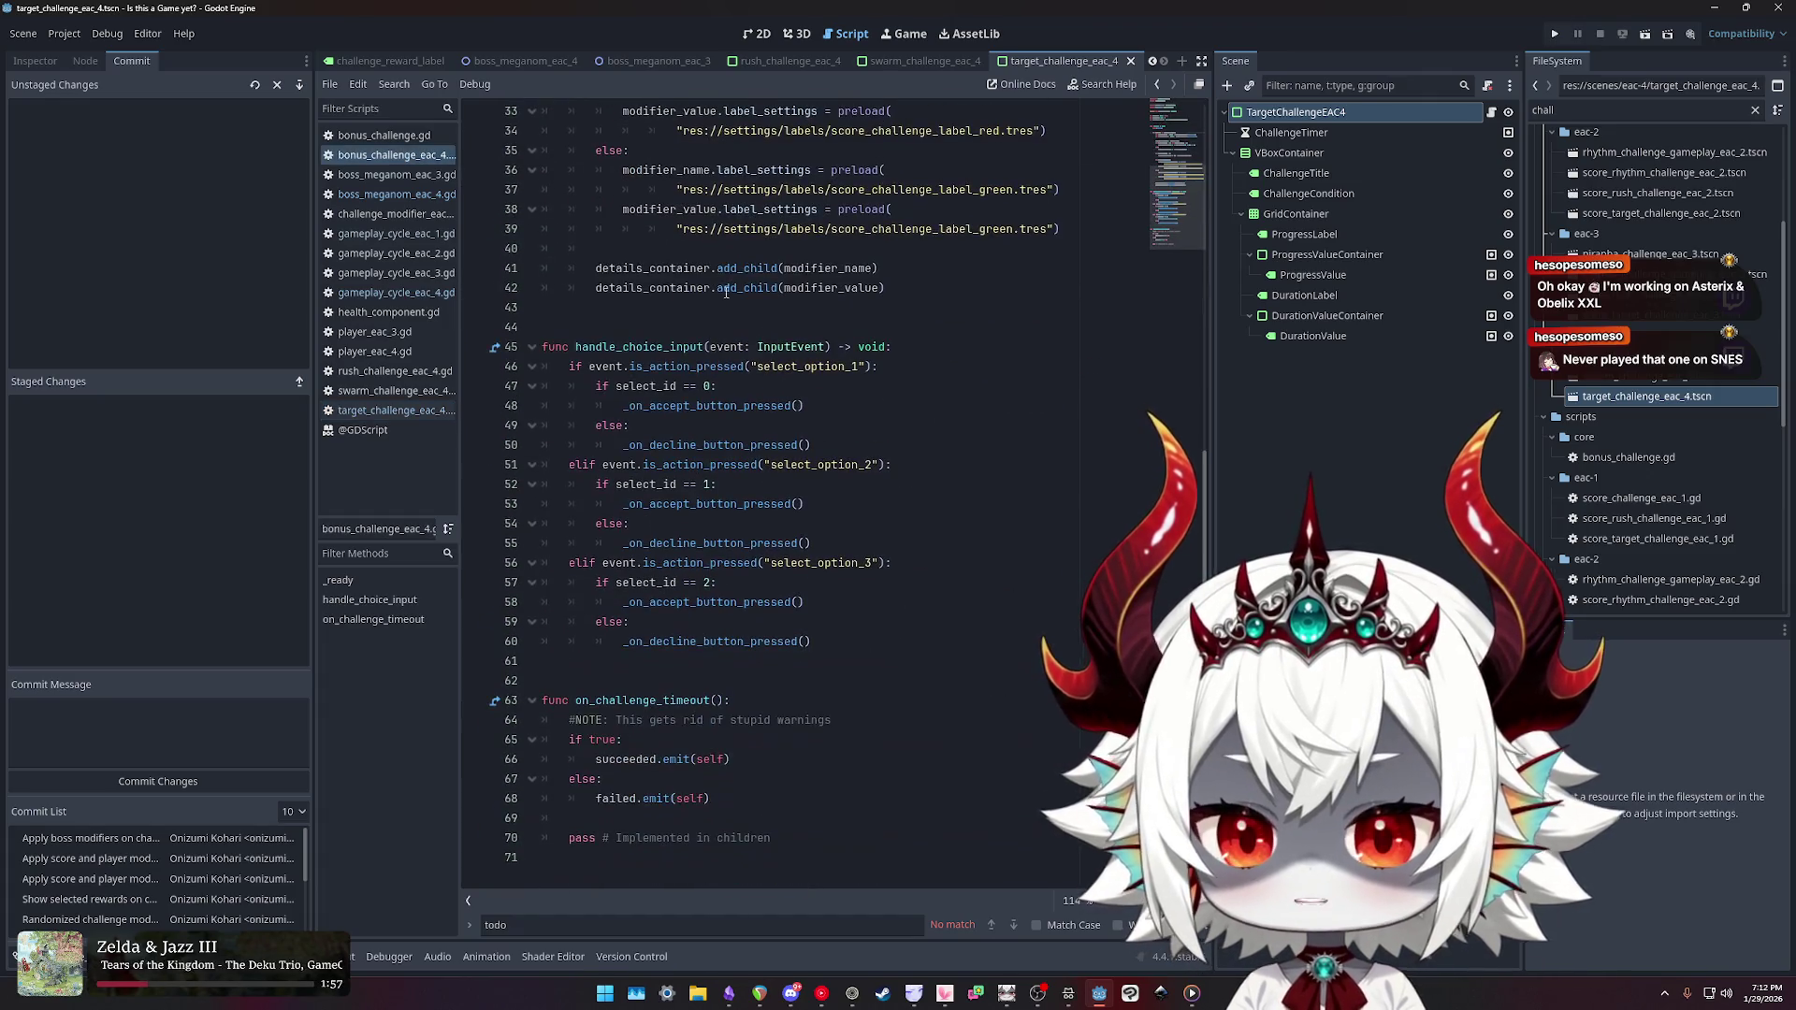
double_click(637, 346)
scroll(687, 686, up, 6)
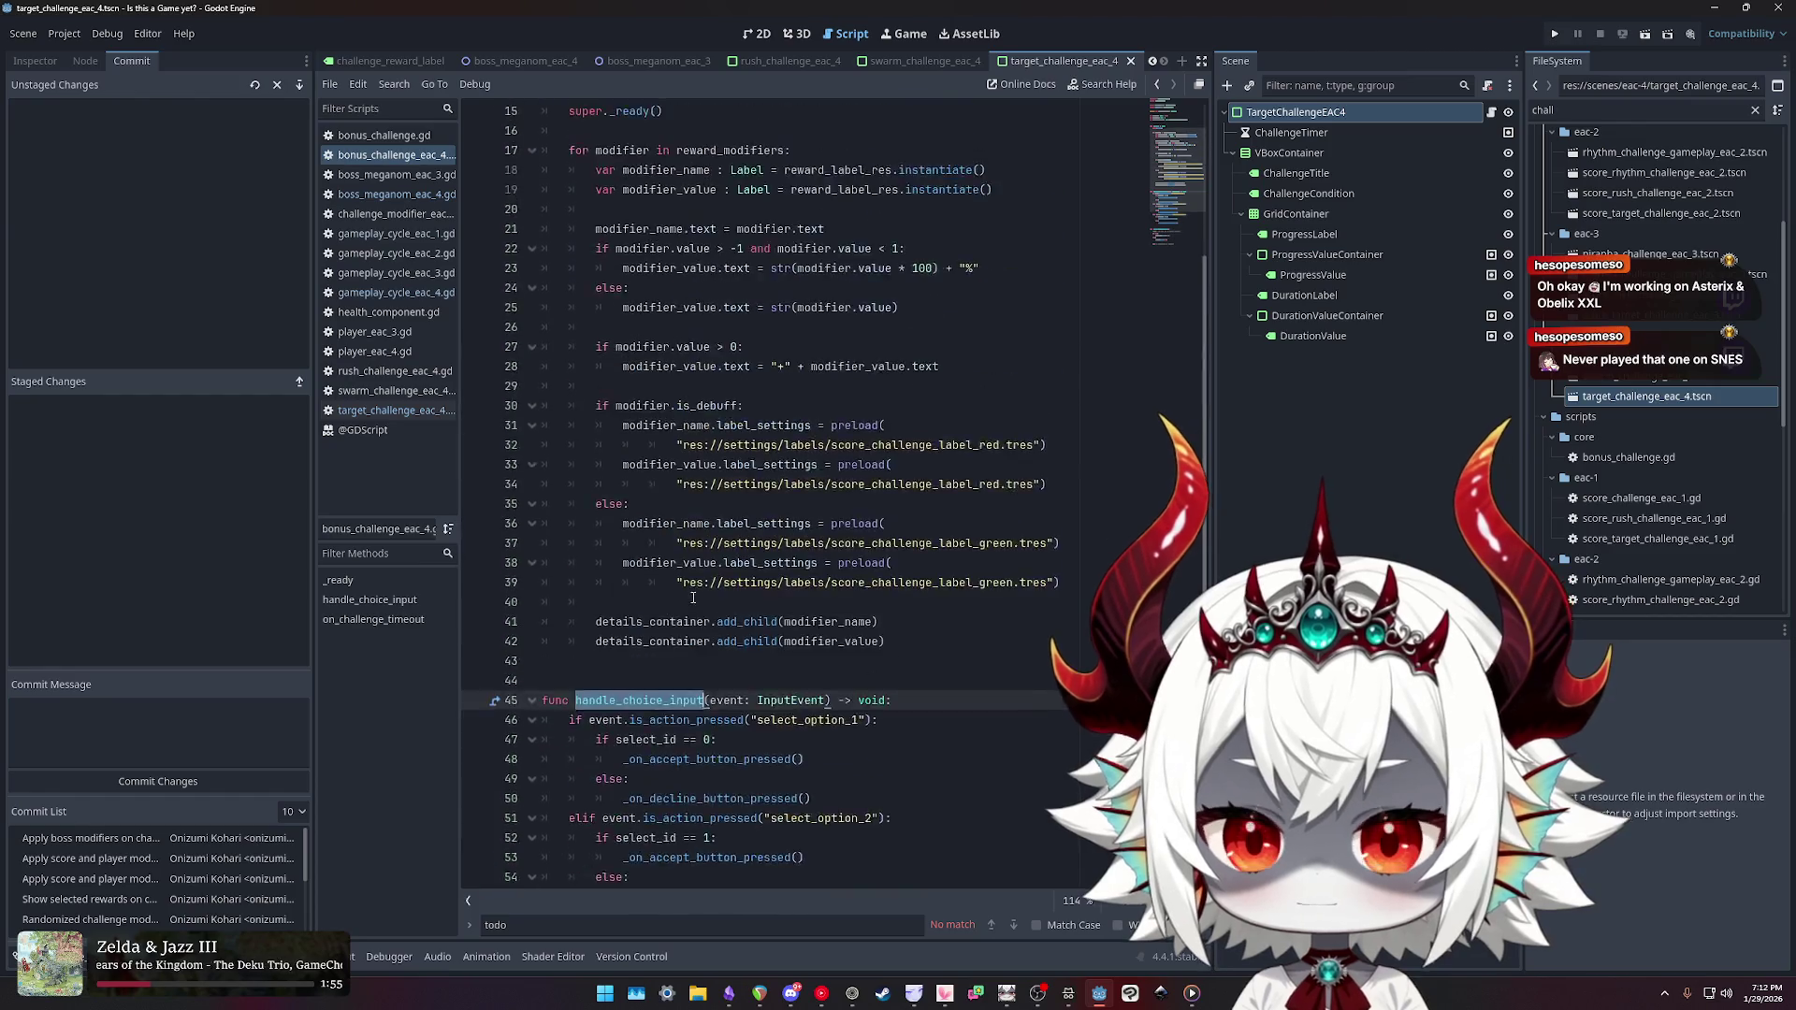
scroll(692, 589, down, 3)
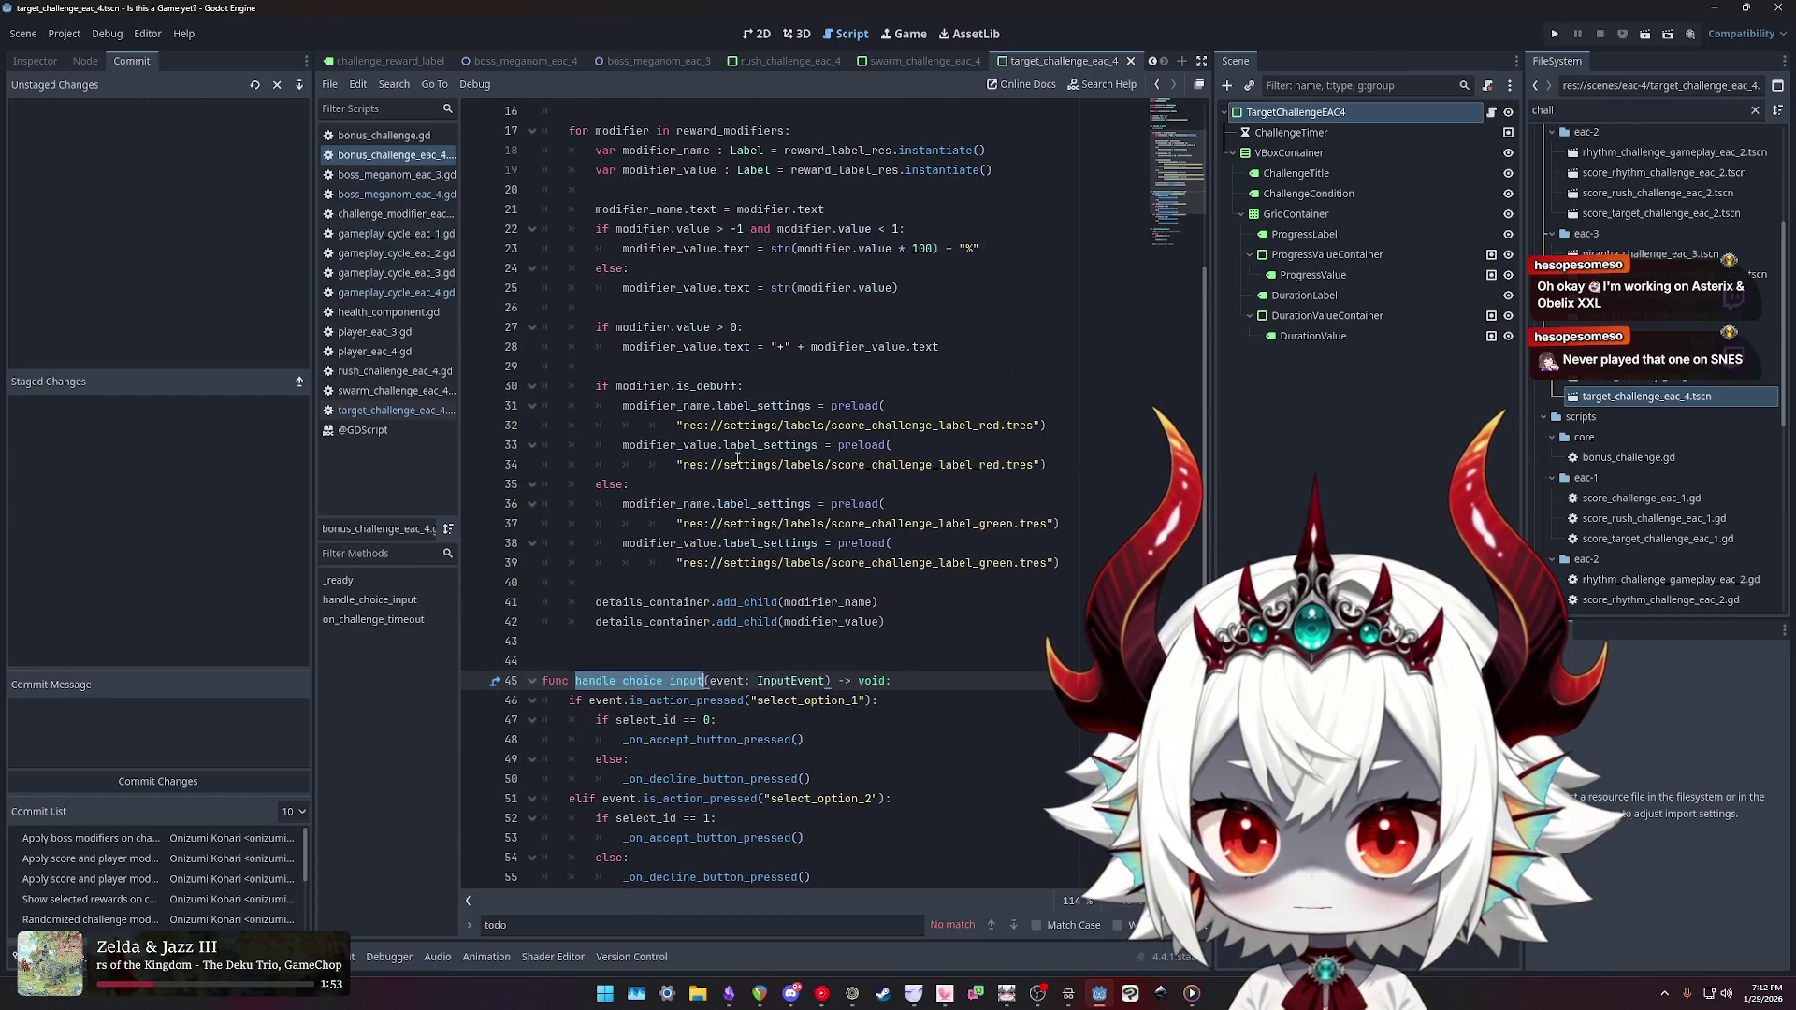
scroll(737, 457, down, 5)
double_click(718, 543)
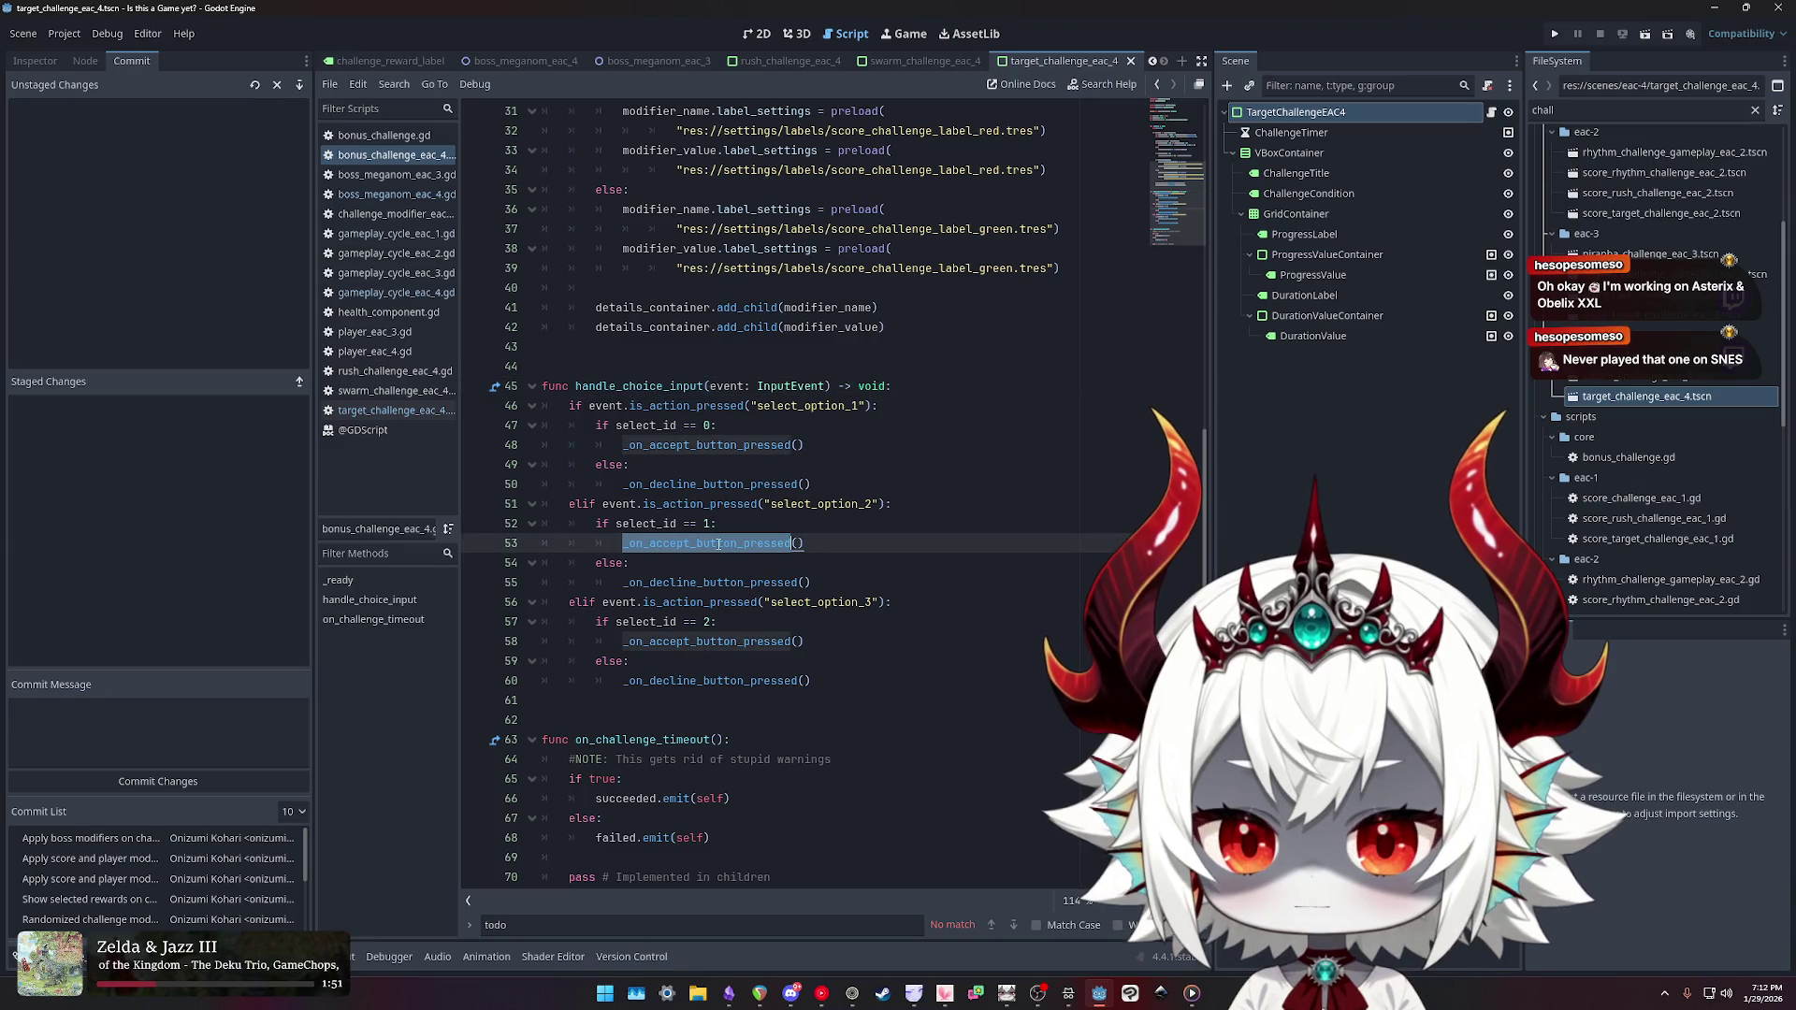
double_click(707, 445)
double_click(703, 484)
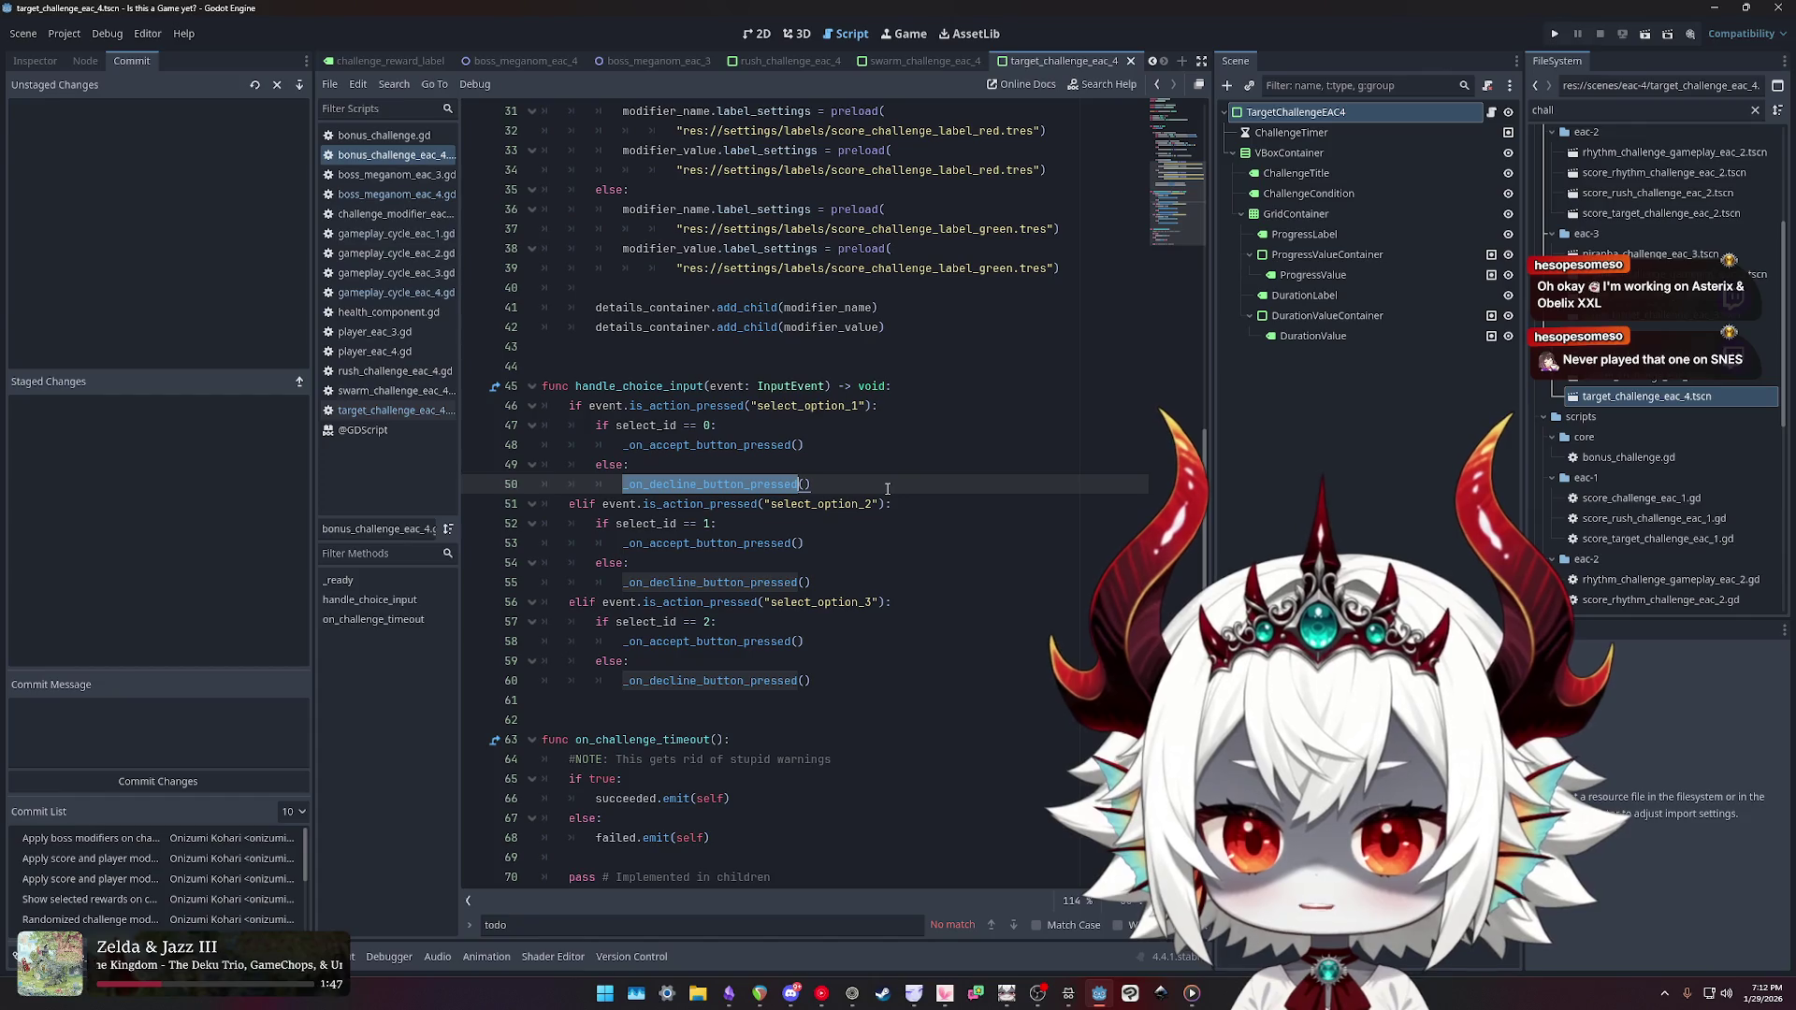
double_click(713, 446)
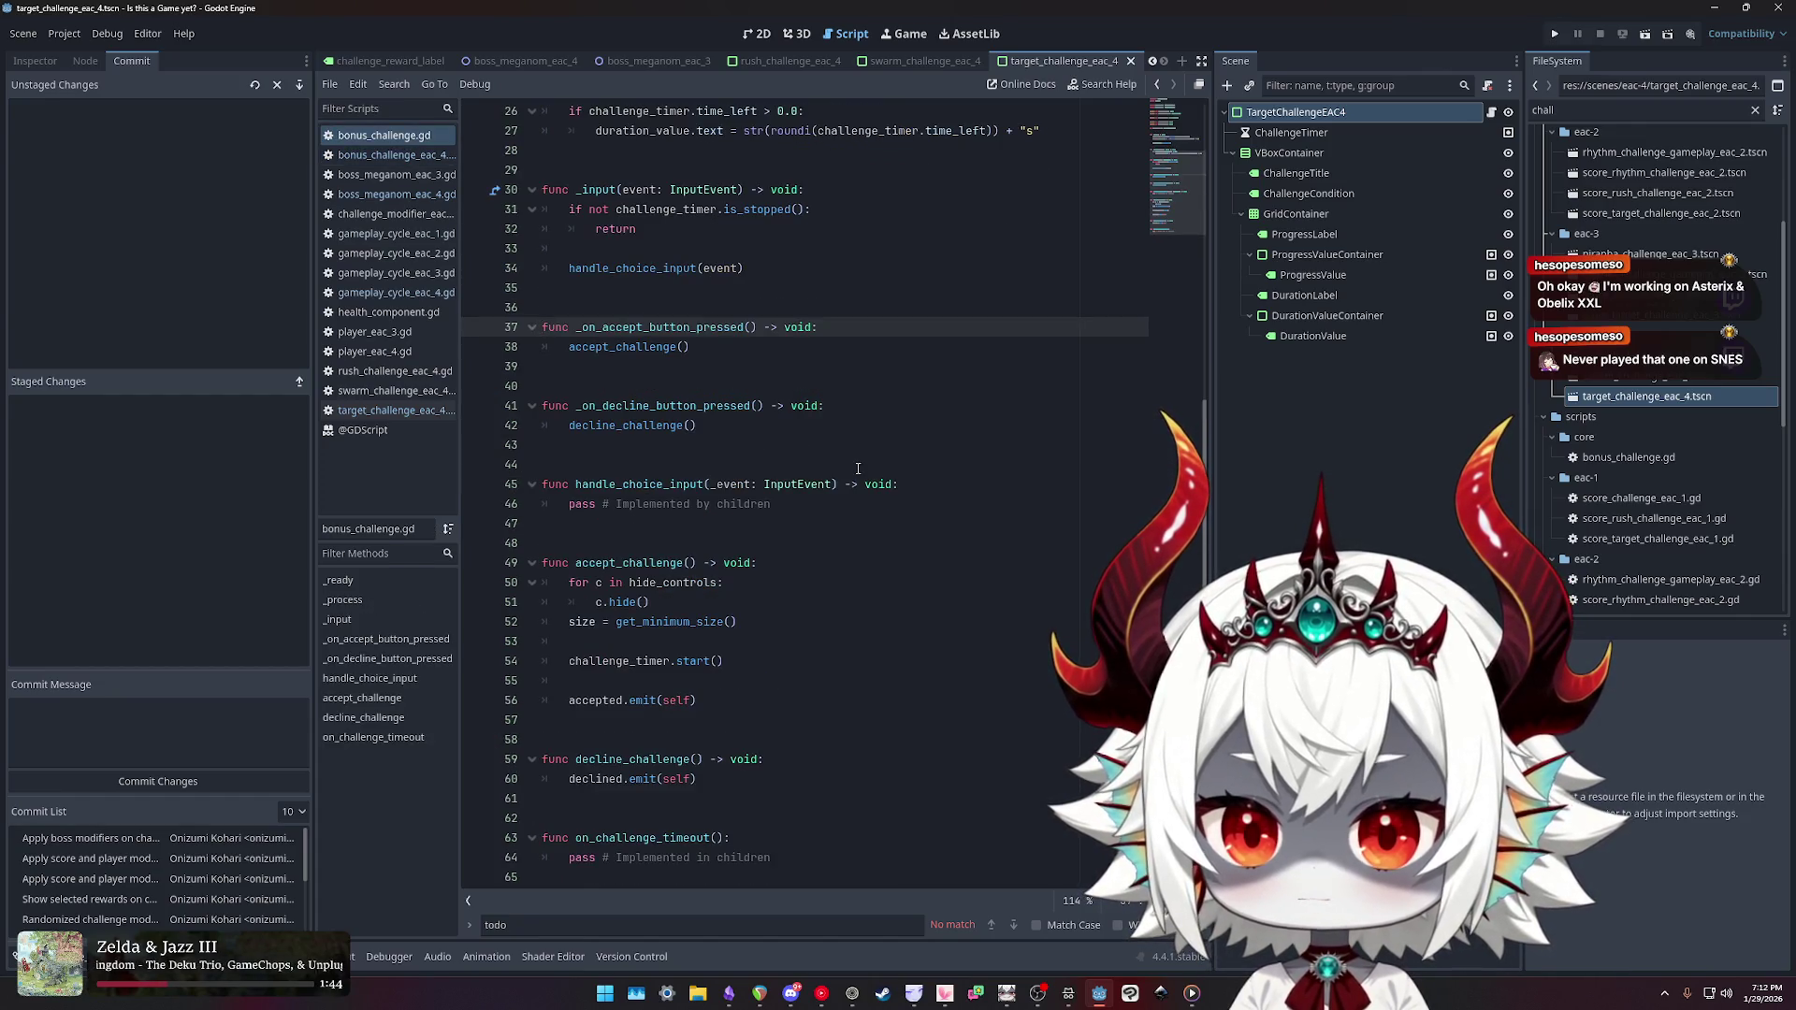
scroll(857, 468, up, 5)
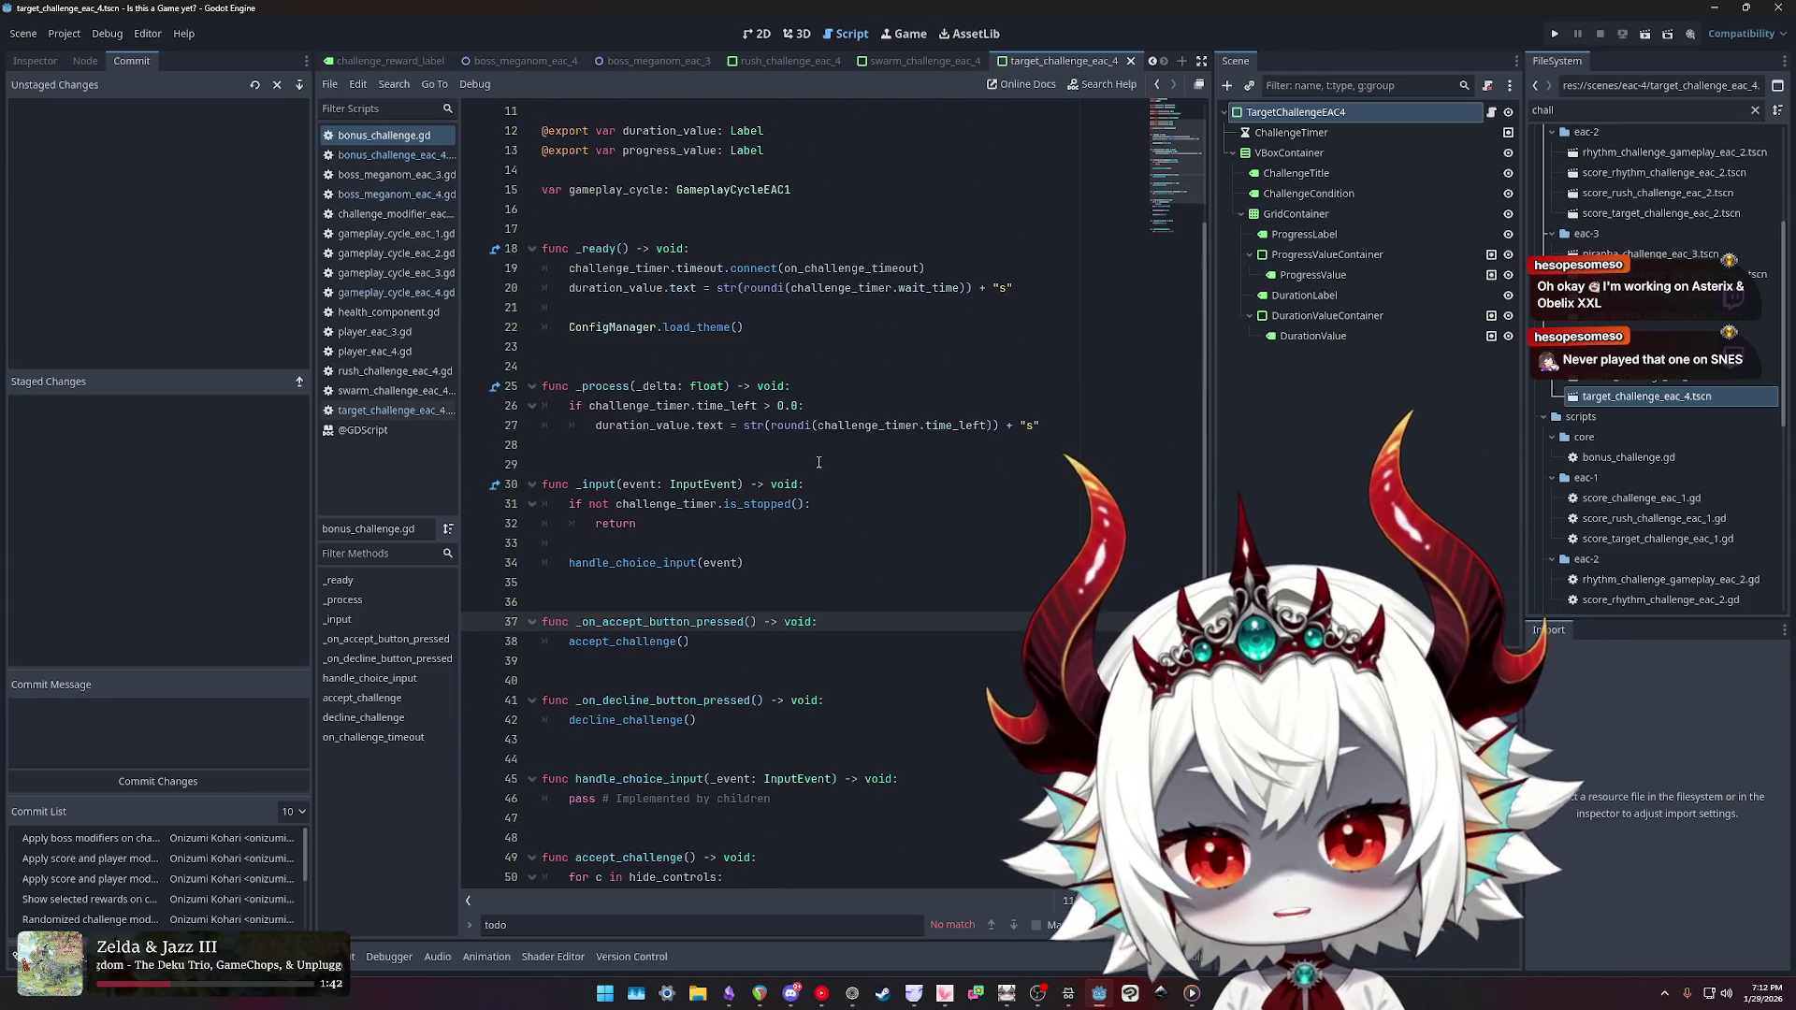
click(1298, 114)
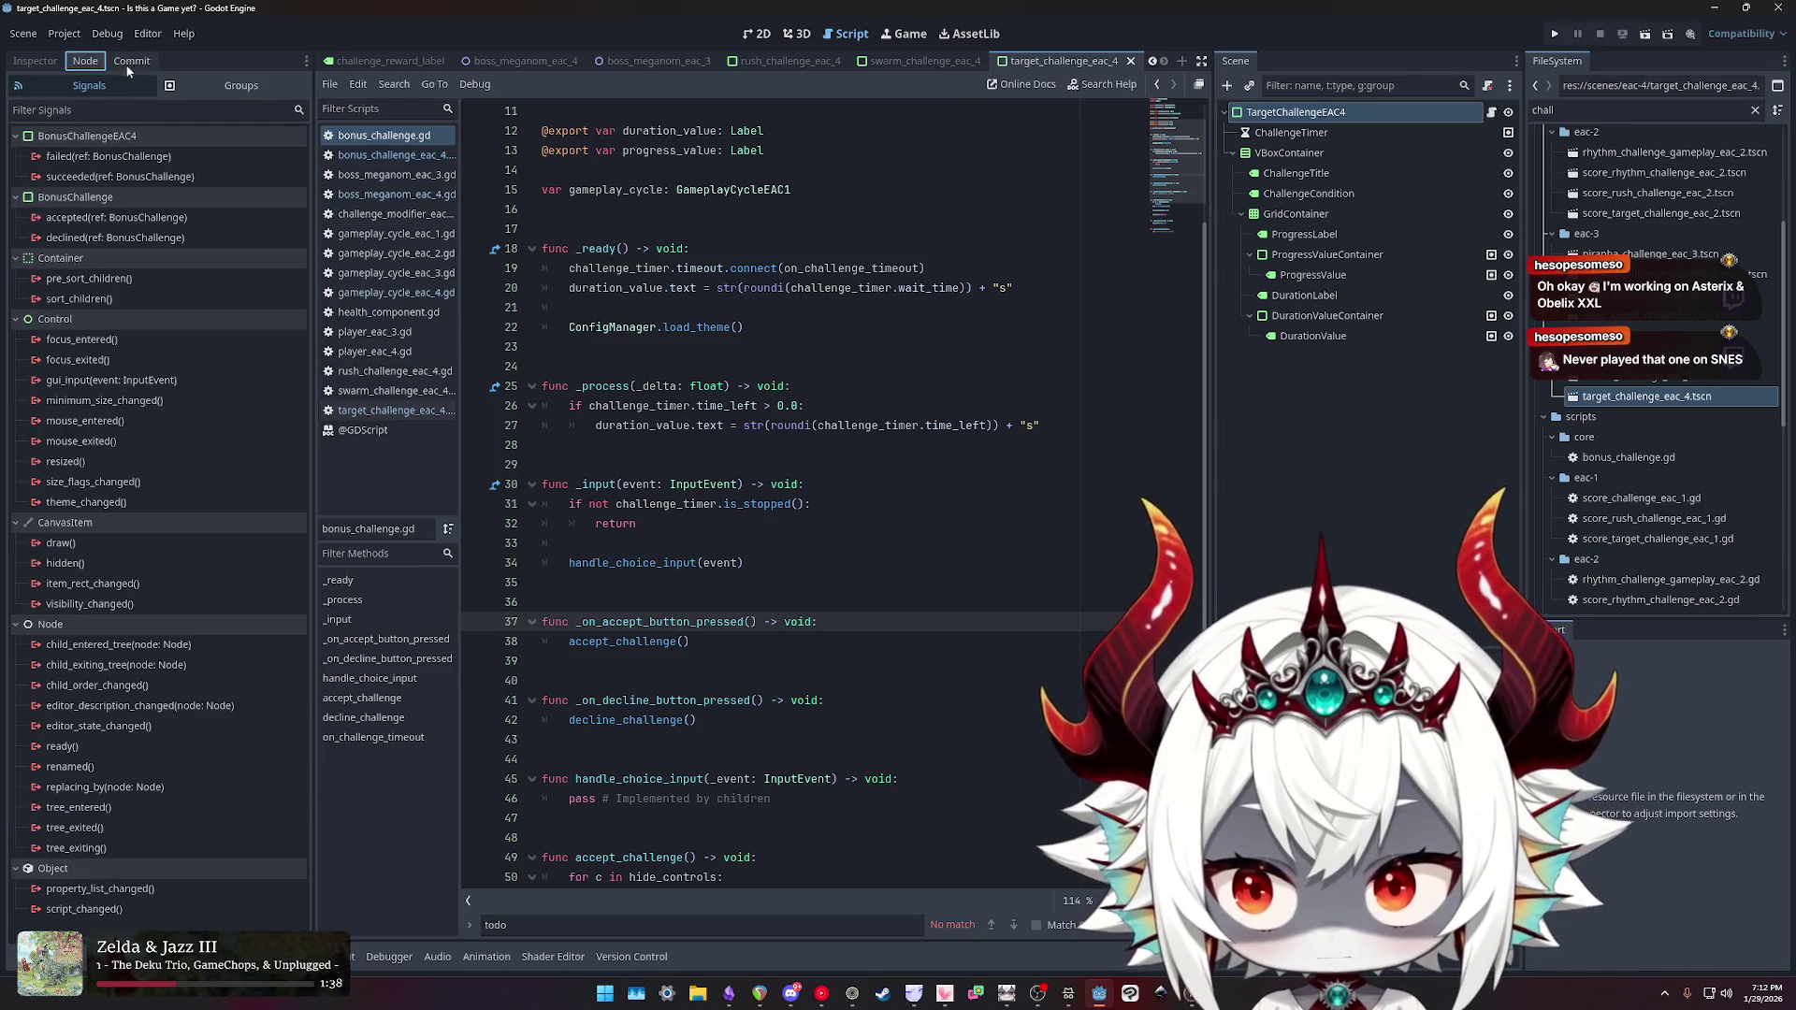
Open bonus_challenge_eac_4.gd at its top, placing the caret after super._ready()
click(137, 65)
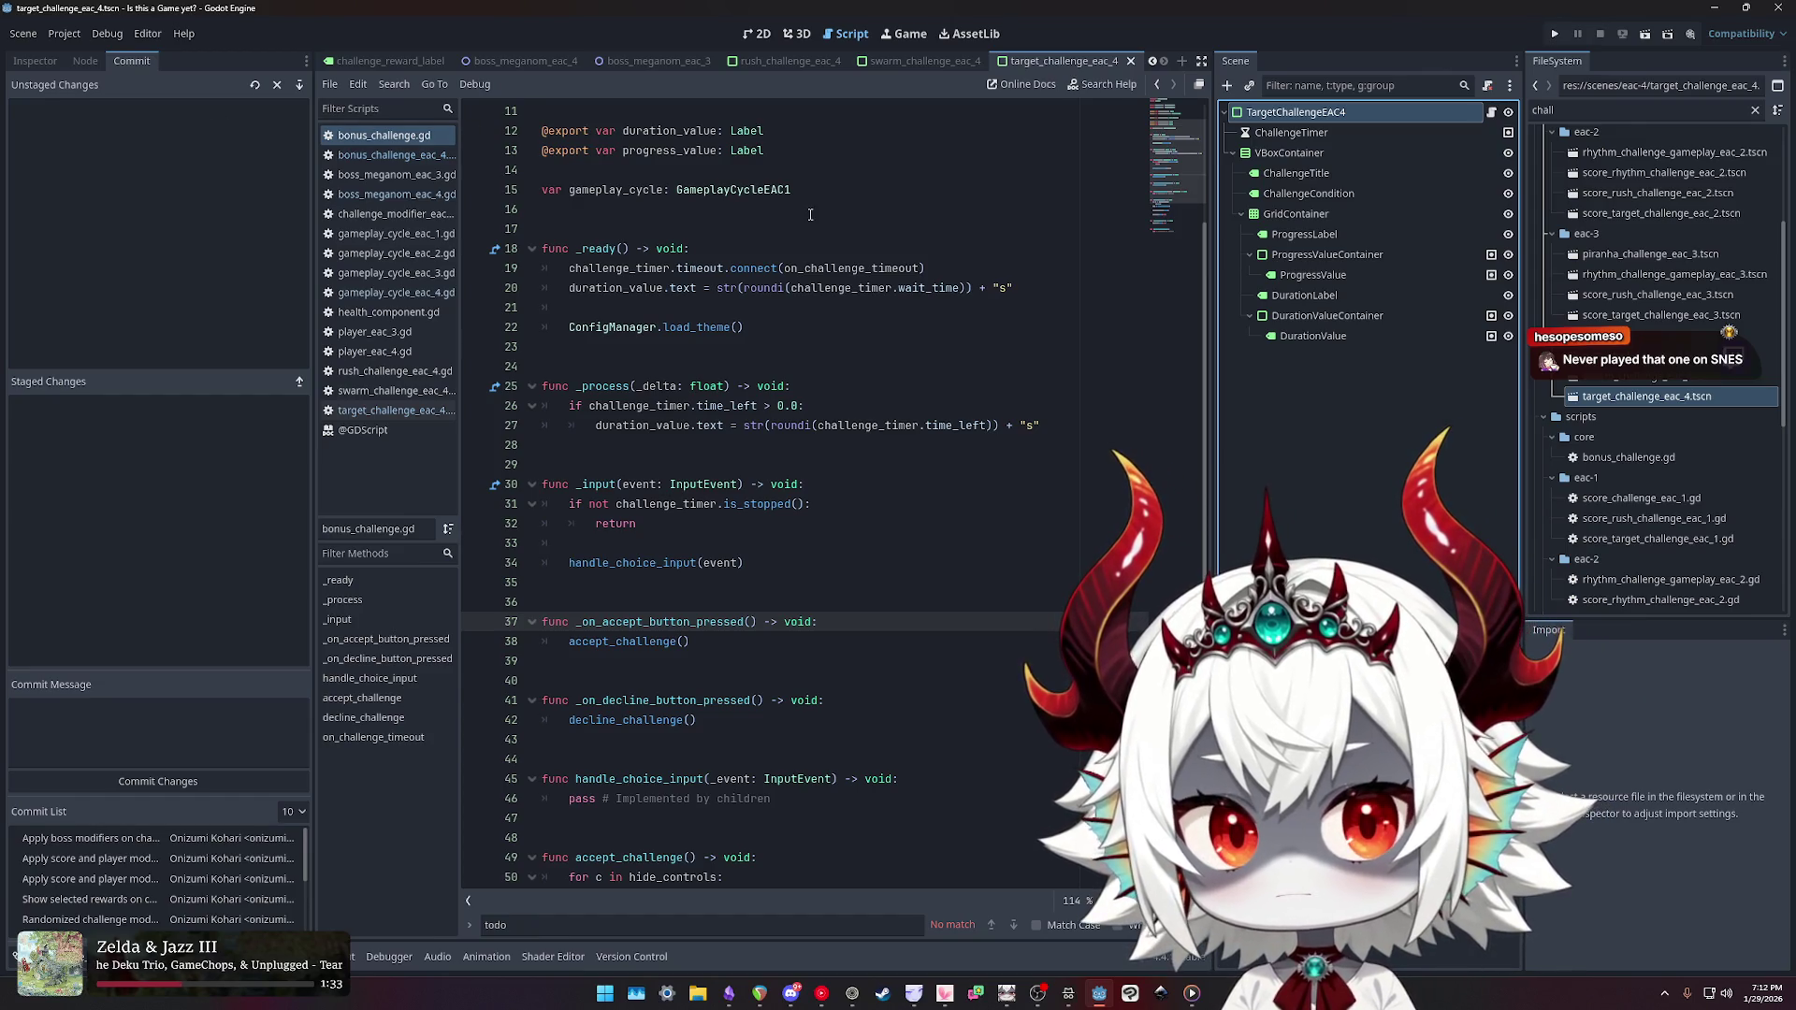
click(400, 155)
scroll(780, 423, up, 8)
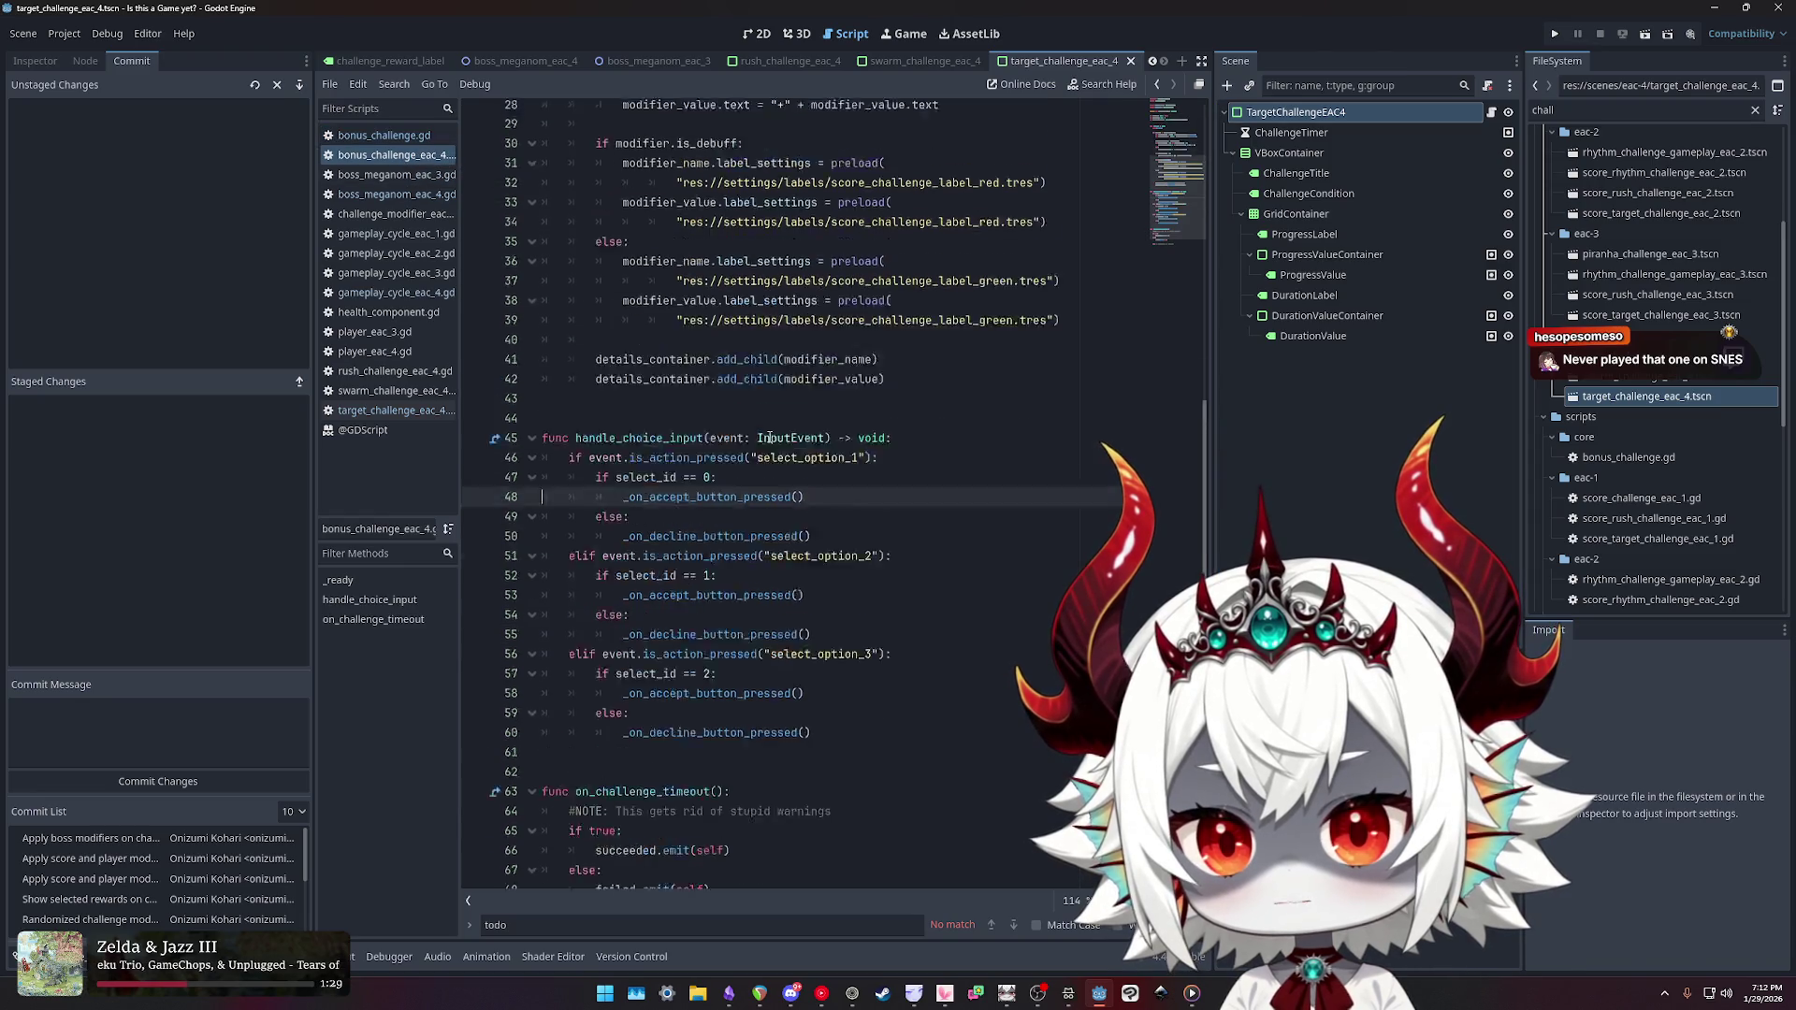
click(739, 377)
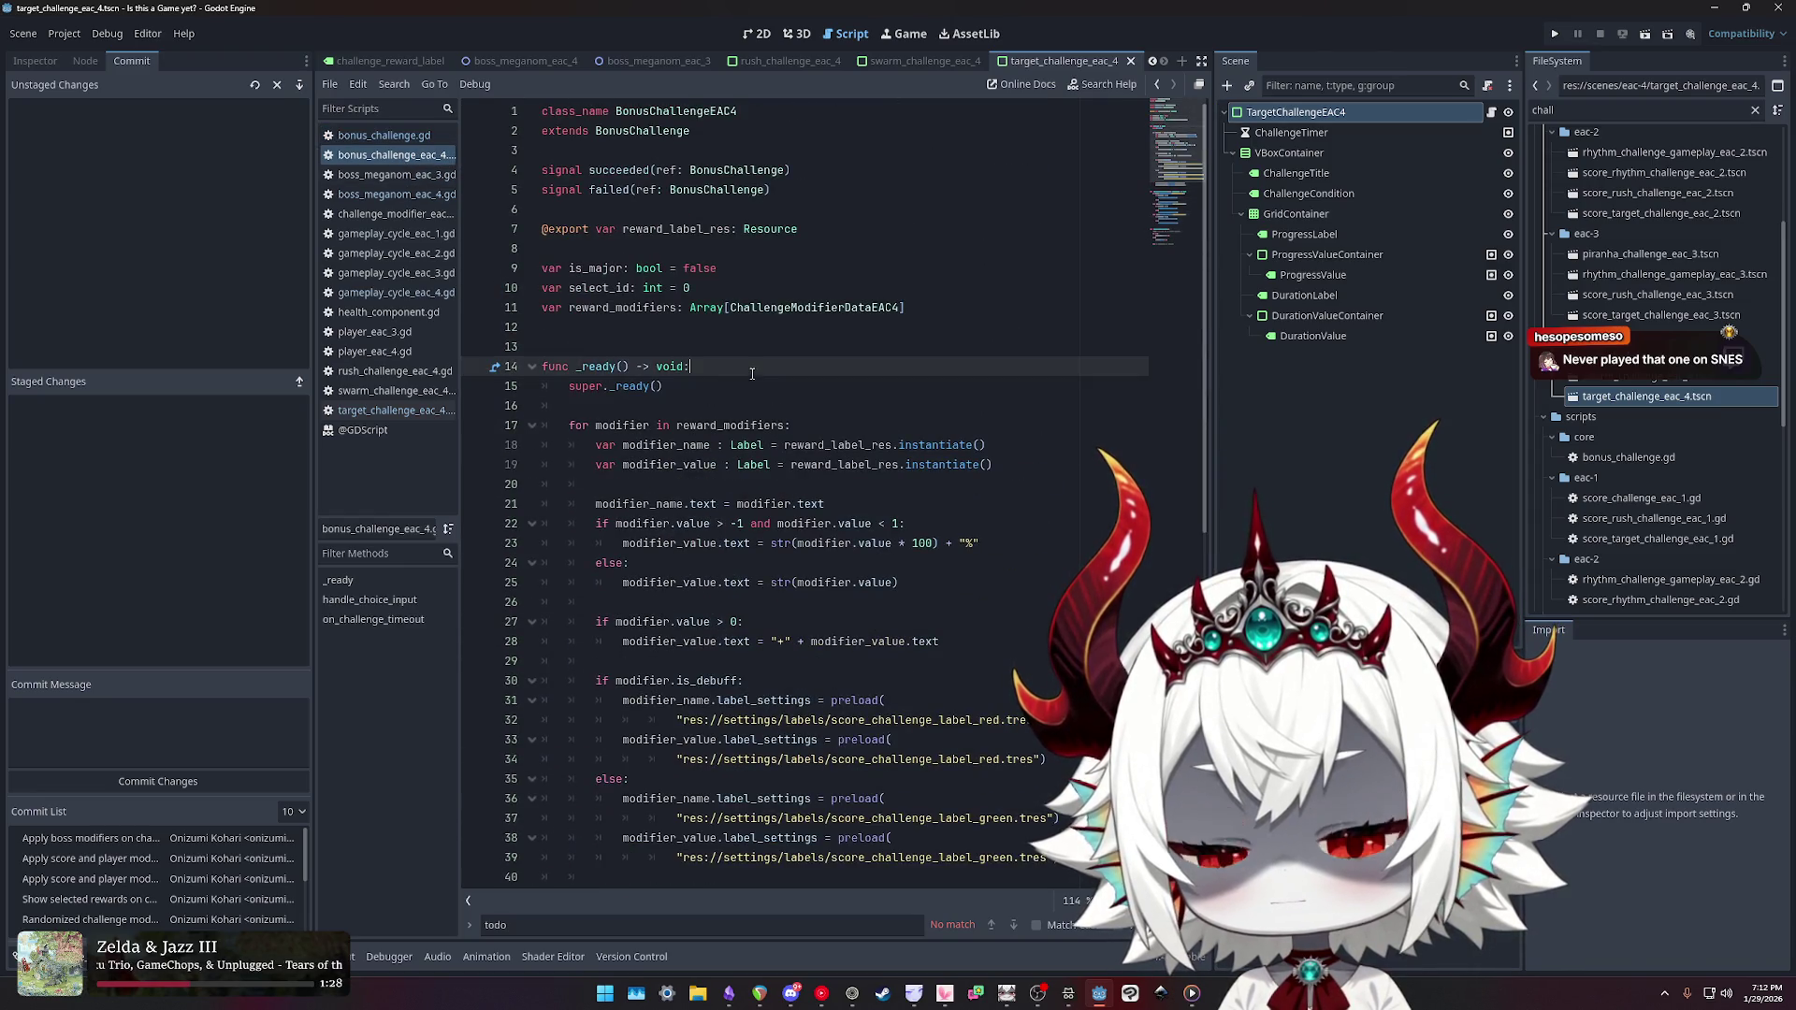
Add an unfinished '(self as PanelContainer).' line below super._ready() to browse its members
key(Return)
key(Return)
text(s)
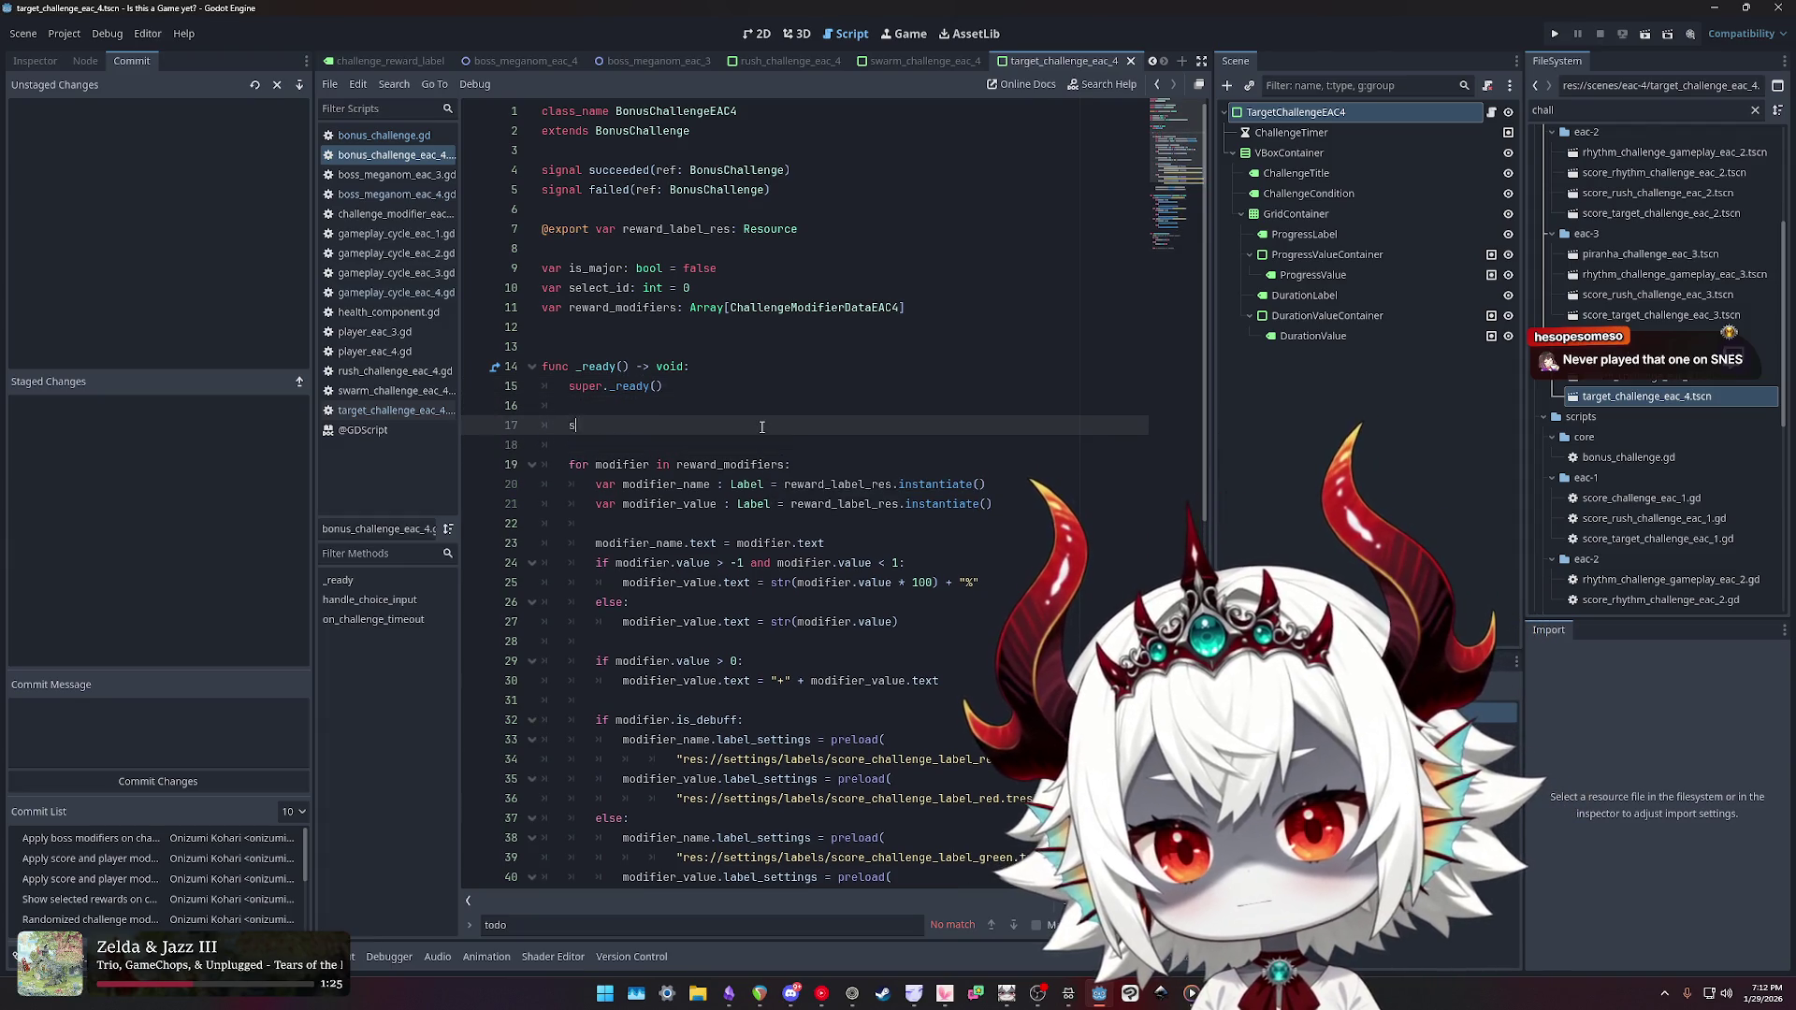
text(.)
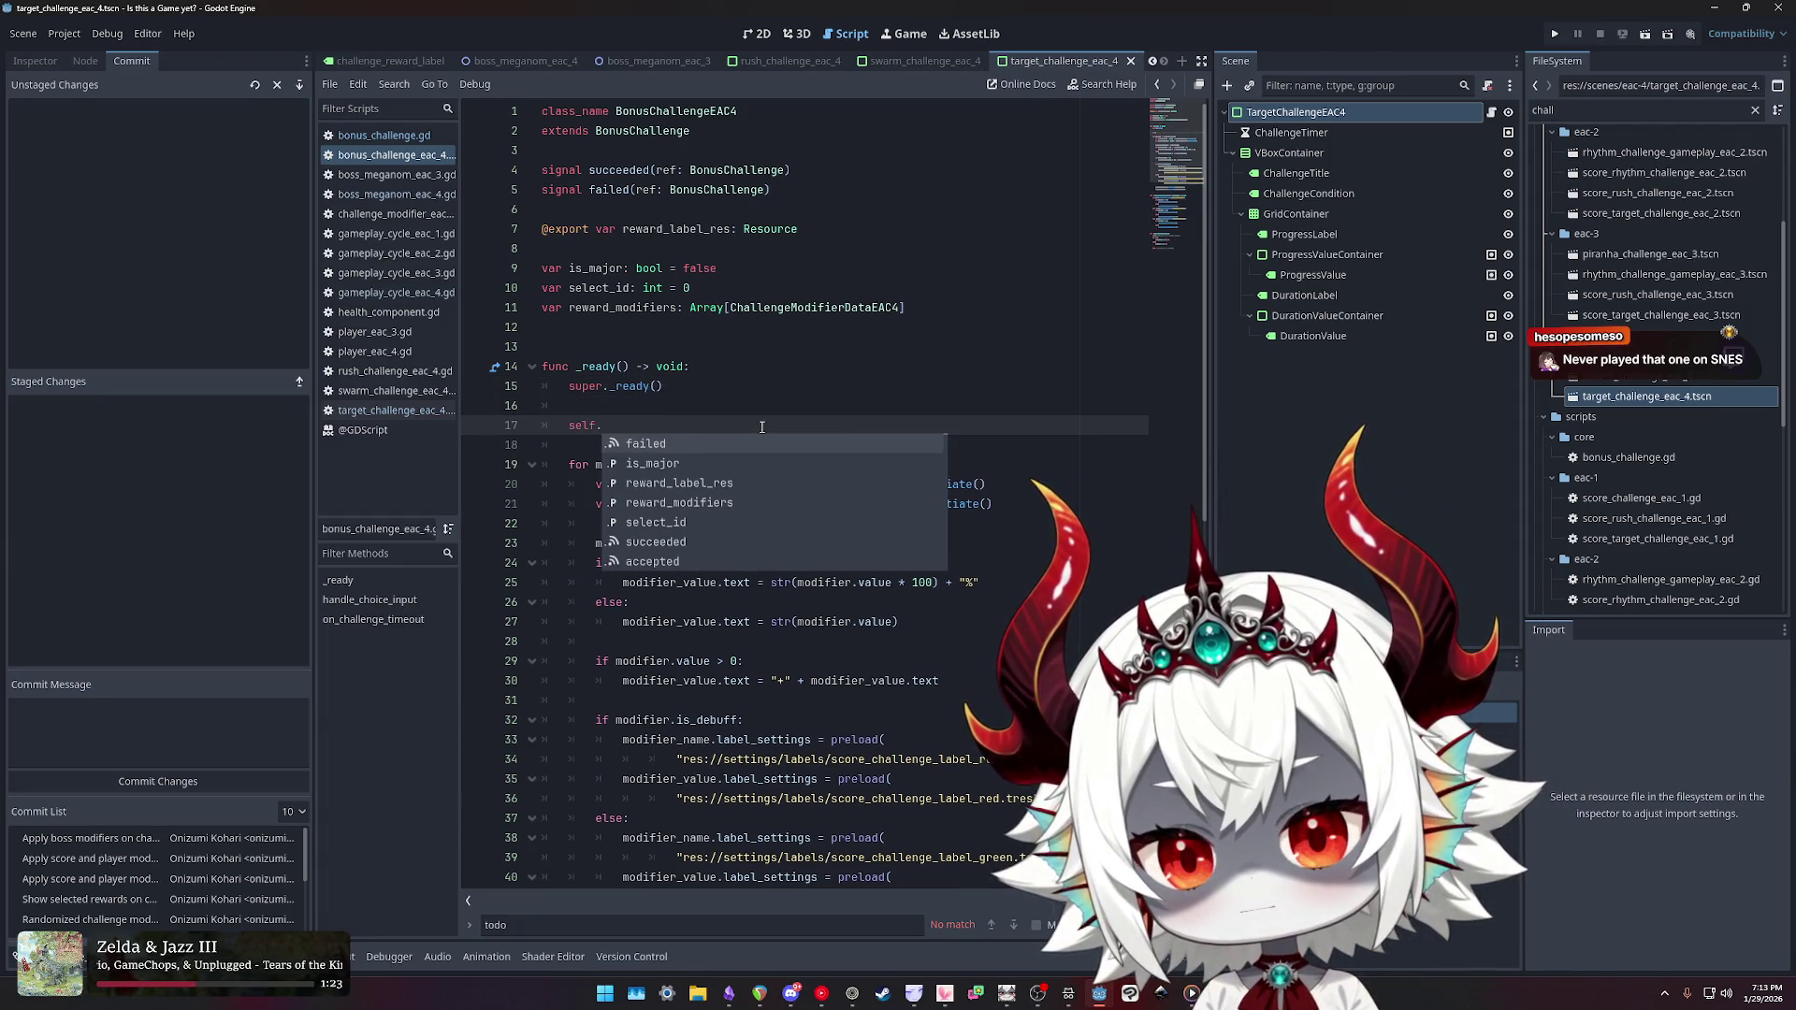
text(on)
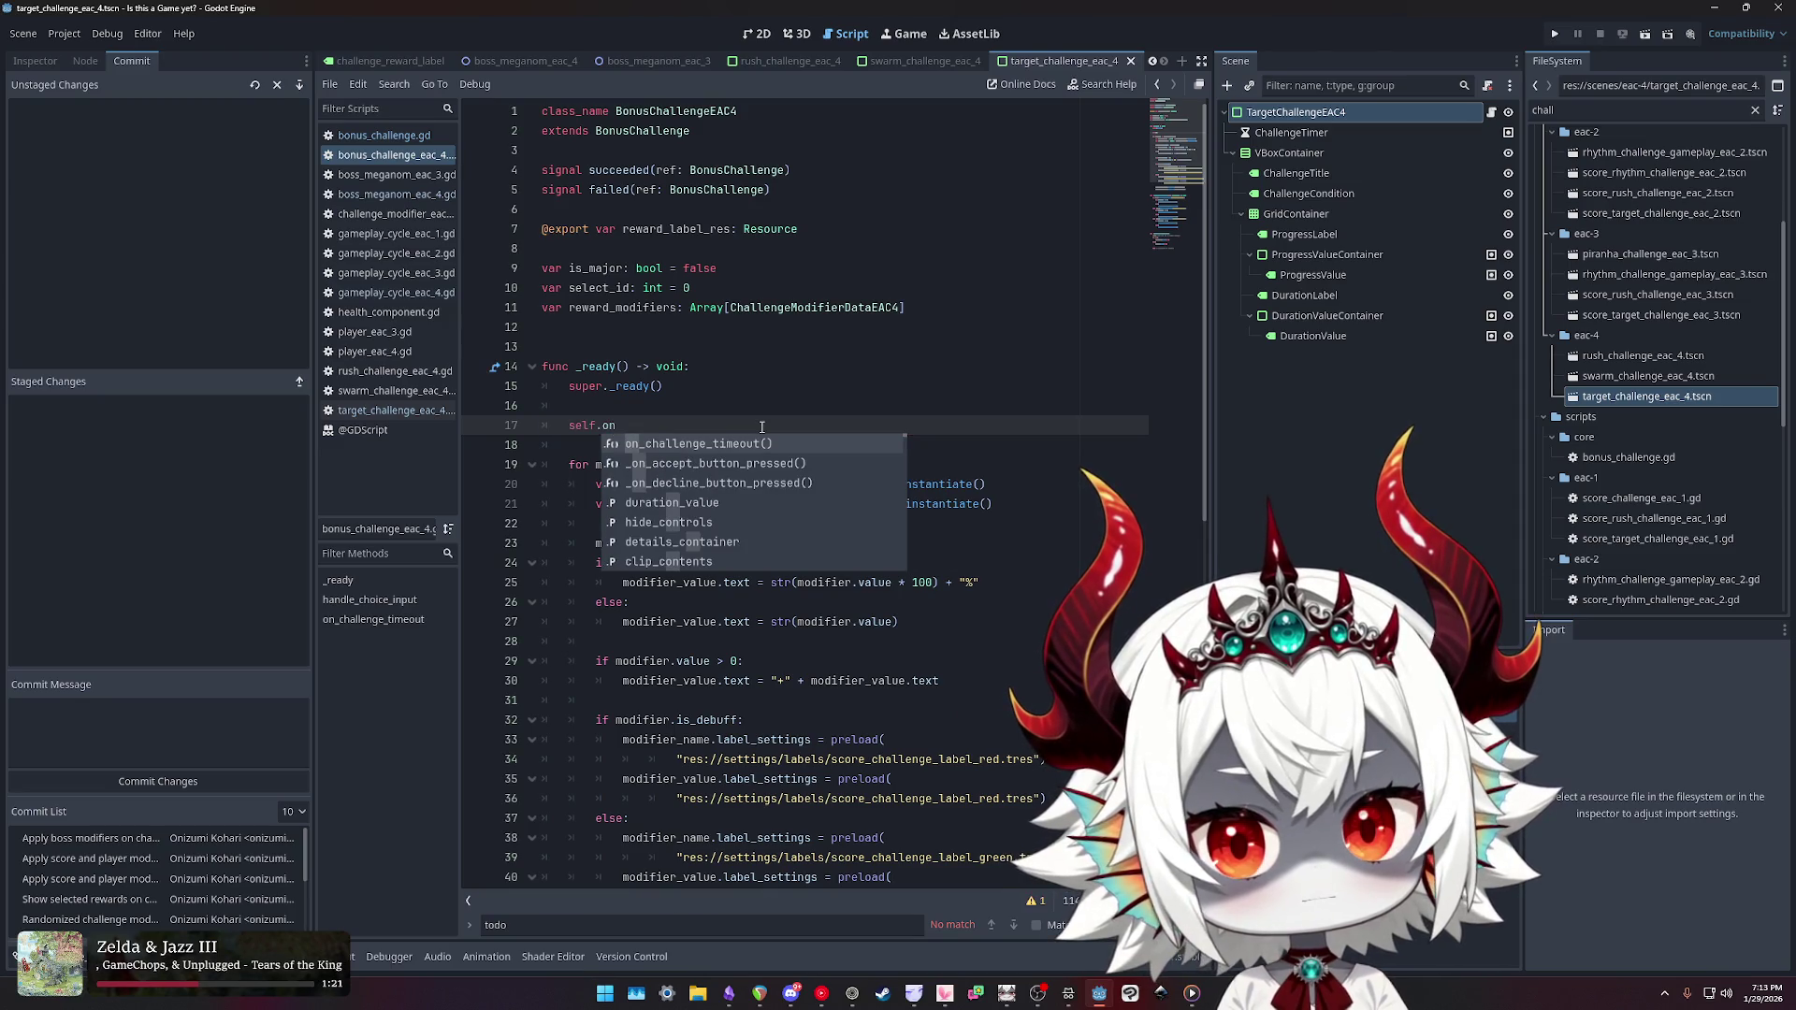
text(click)
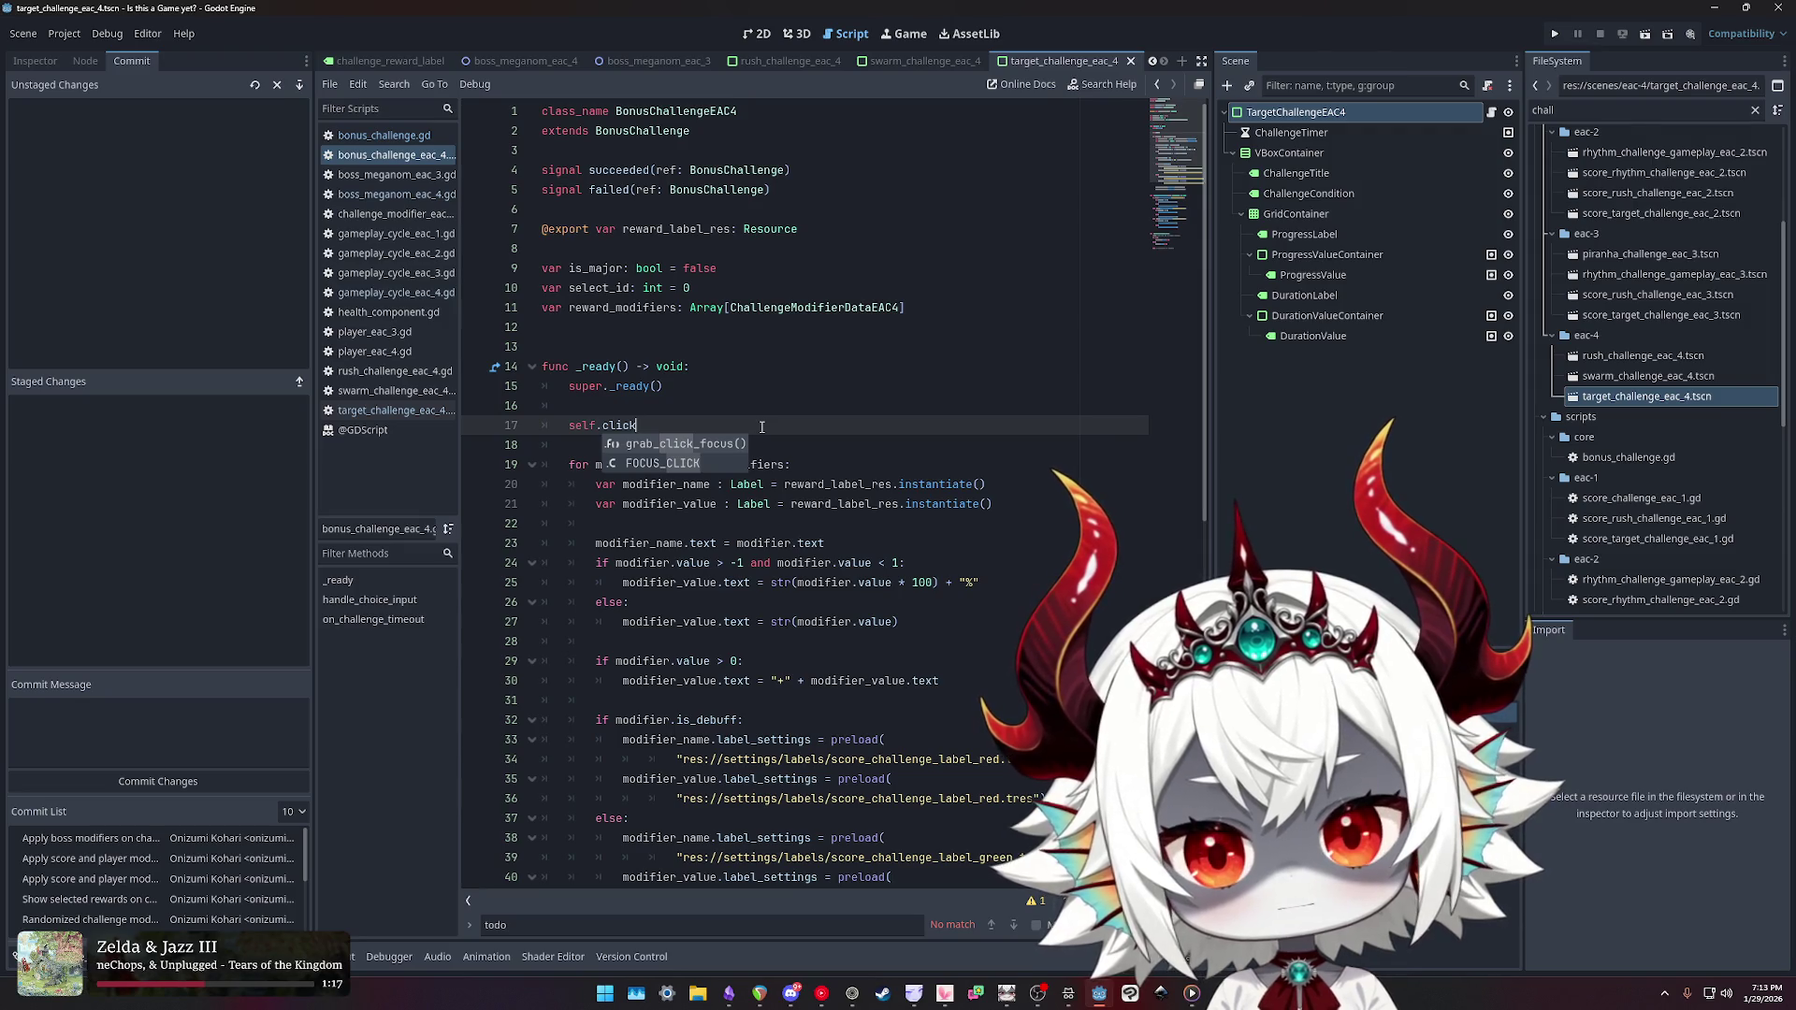
key(ctrl+BackSpace)
key(ctrl+BackSpace)
key(ctrl+BackSpace)
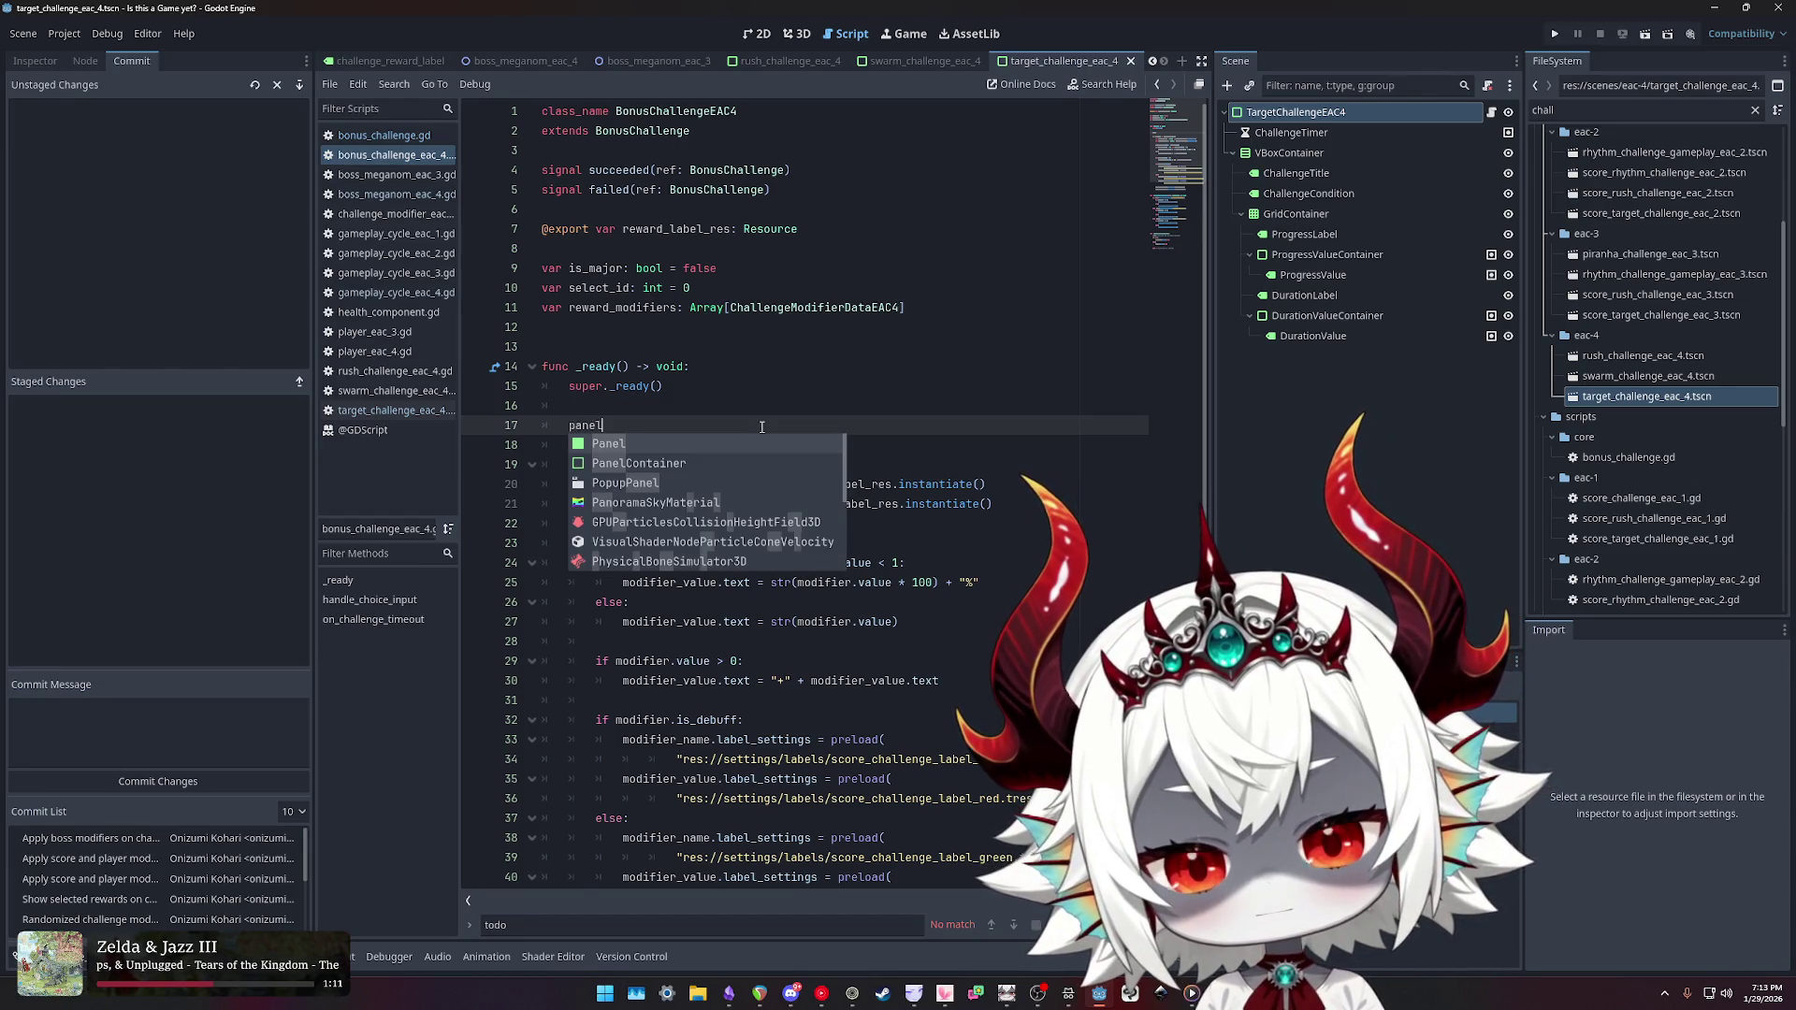
key(ctrl+shift+Left)
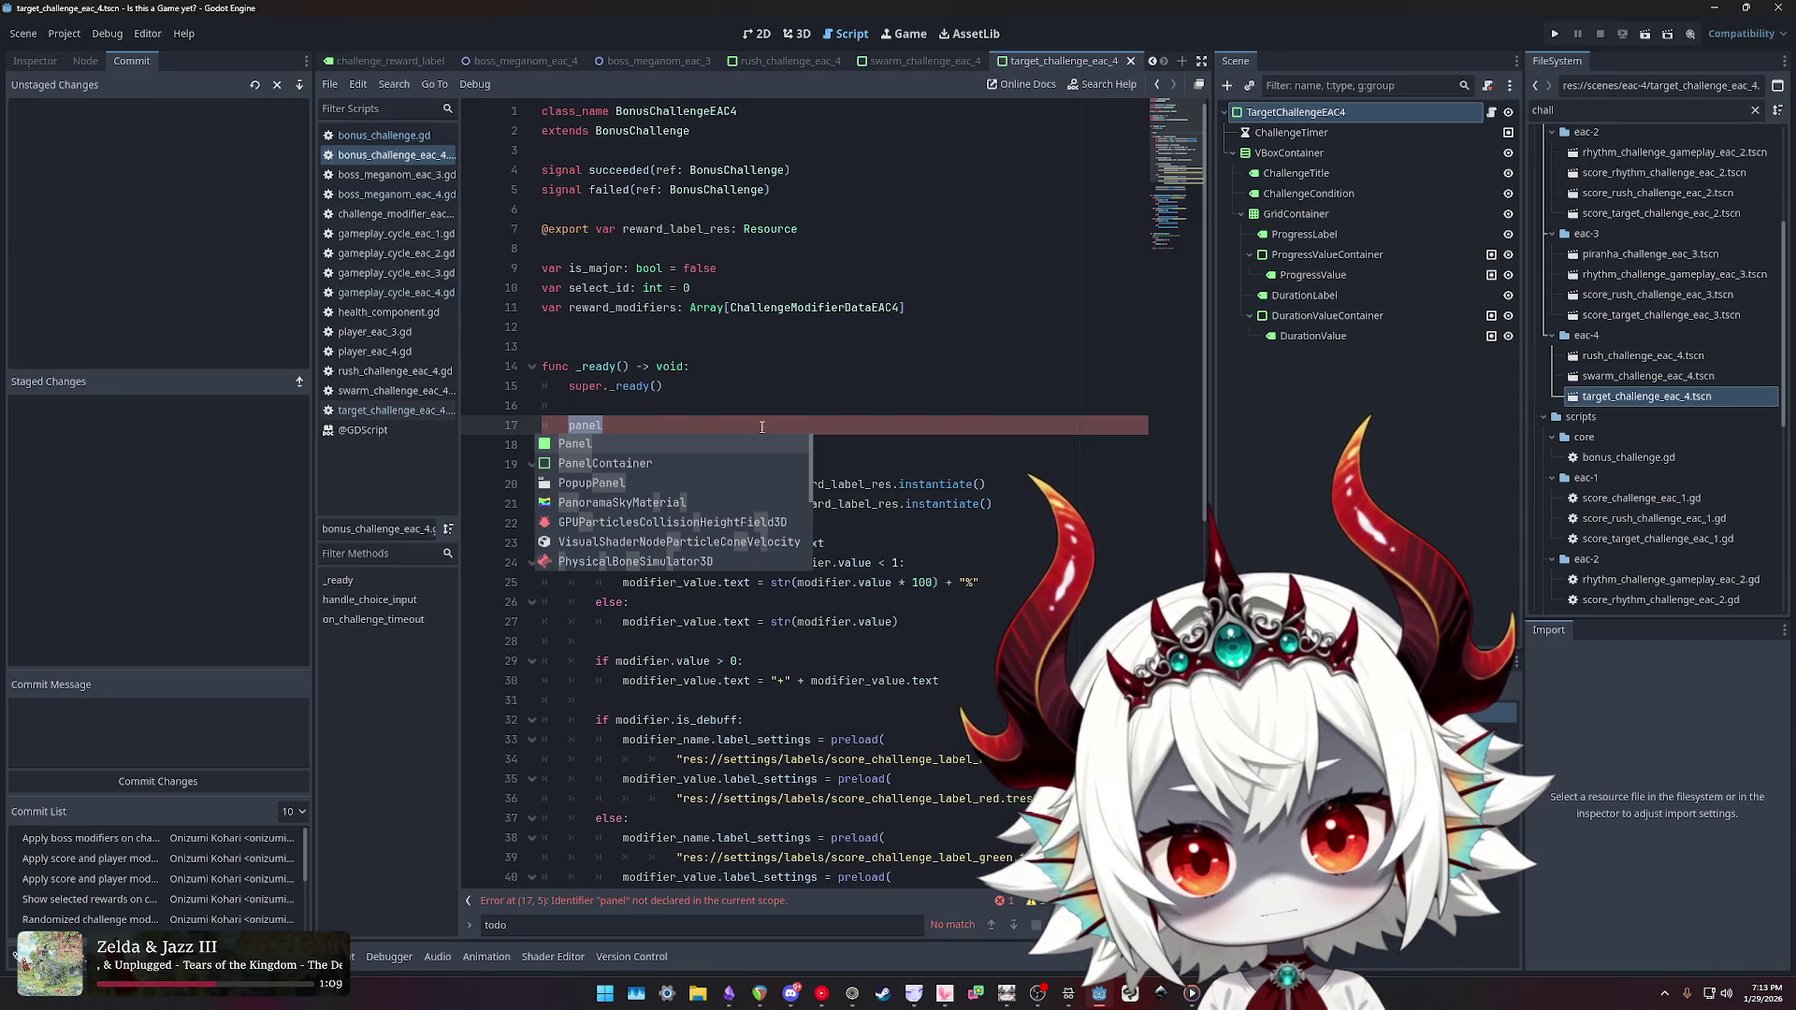
text(self)
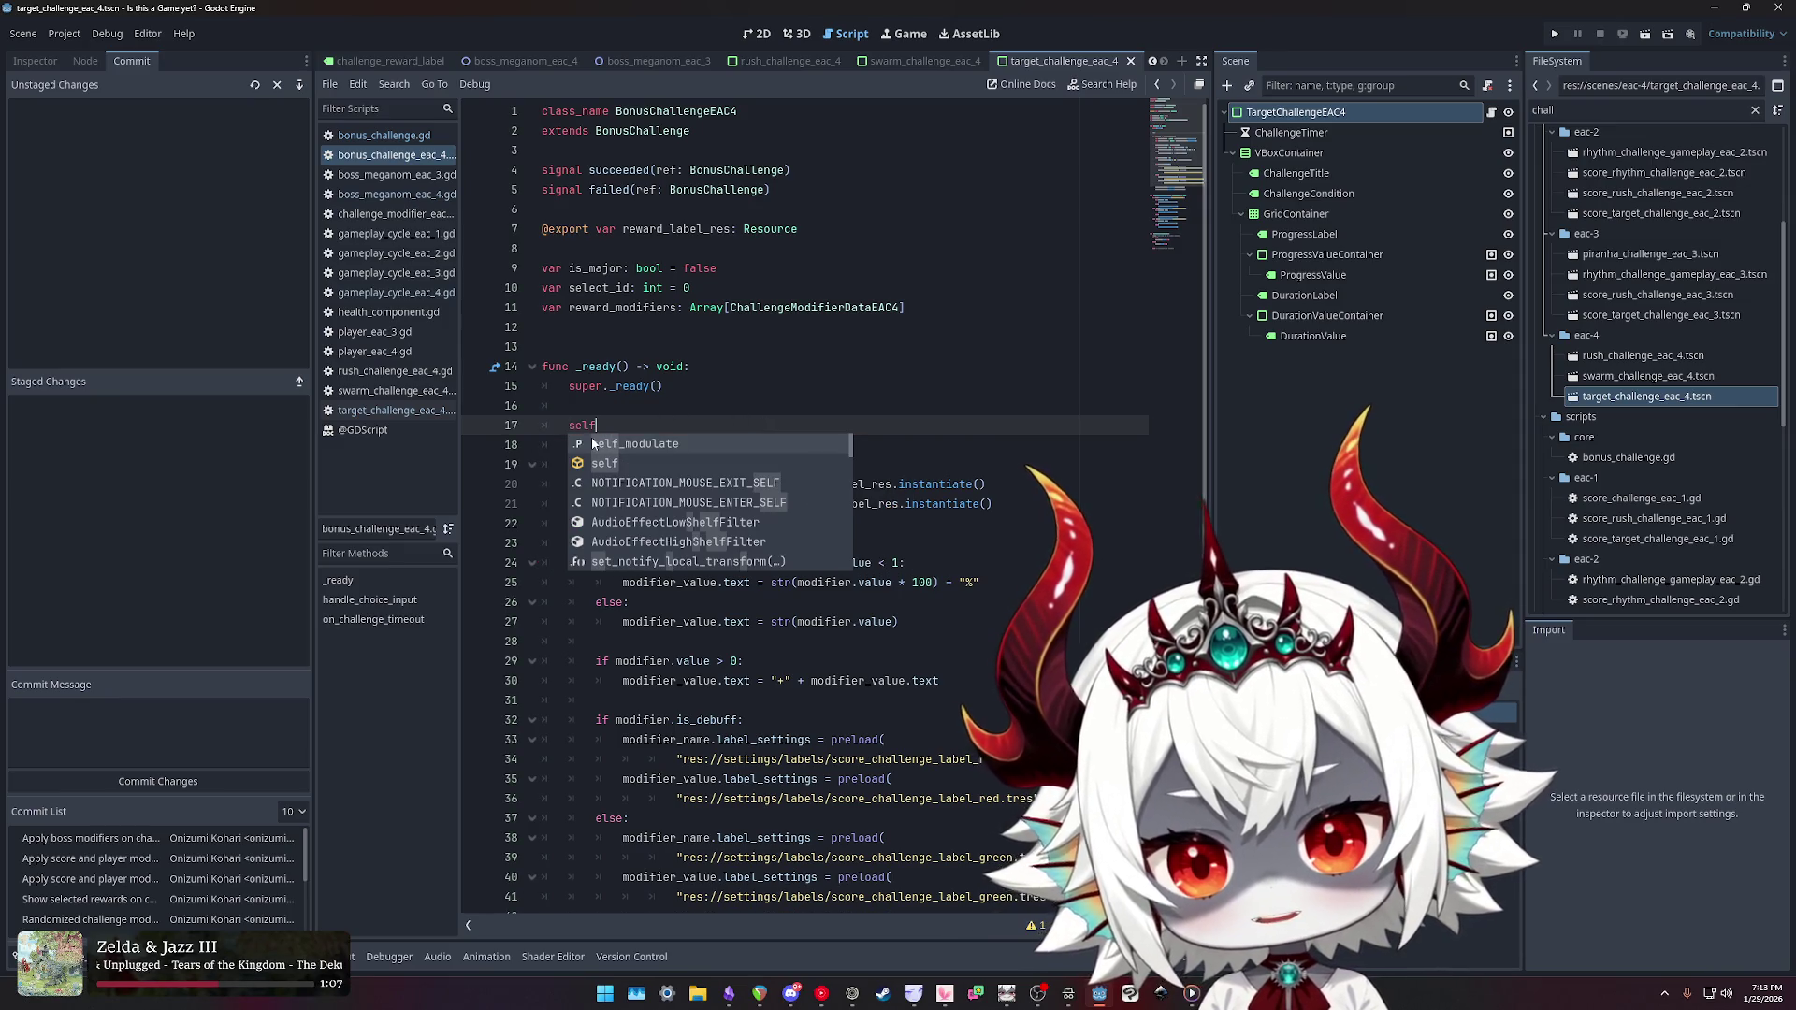
key(Escape)
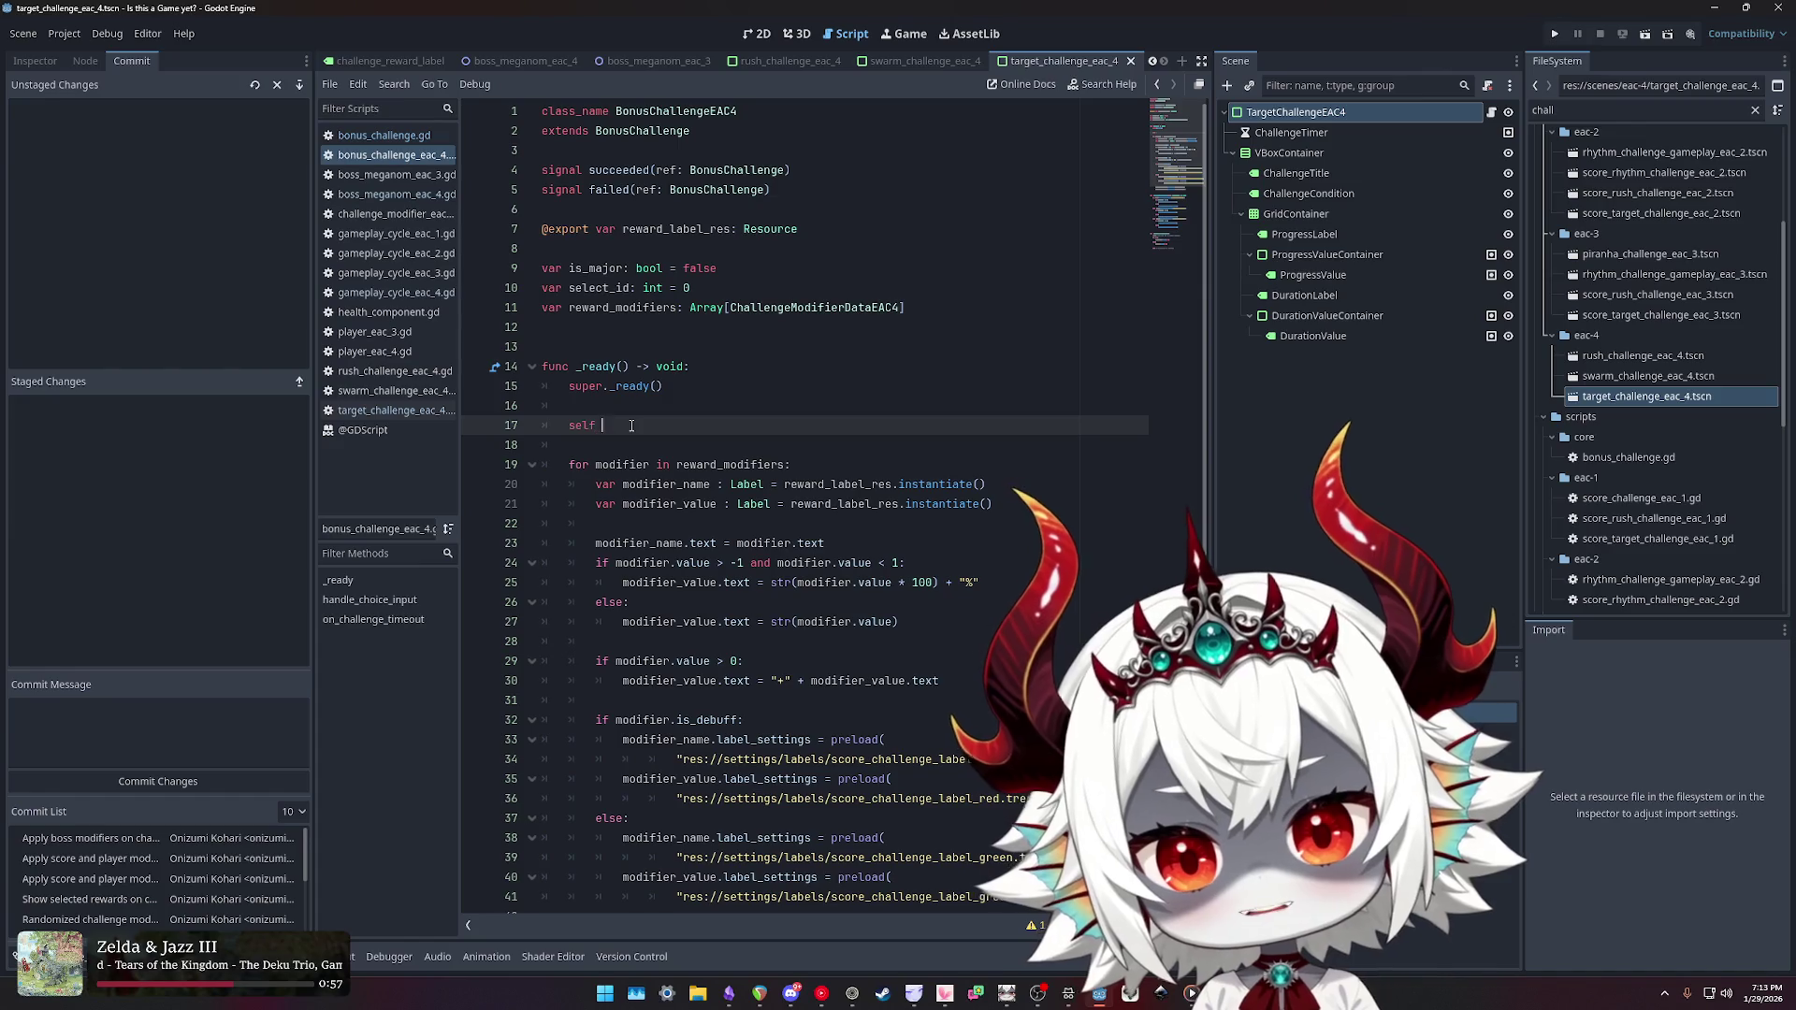
text().)
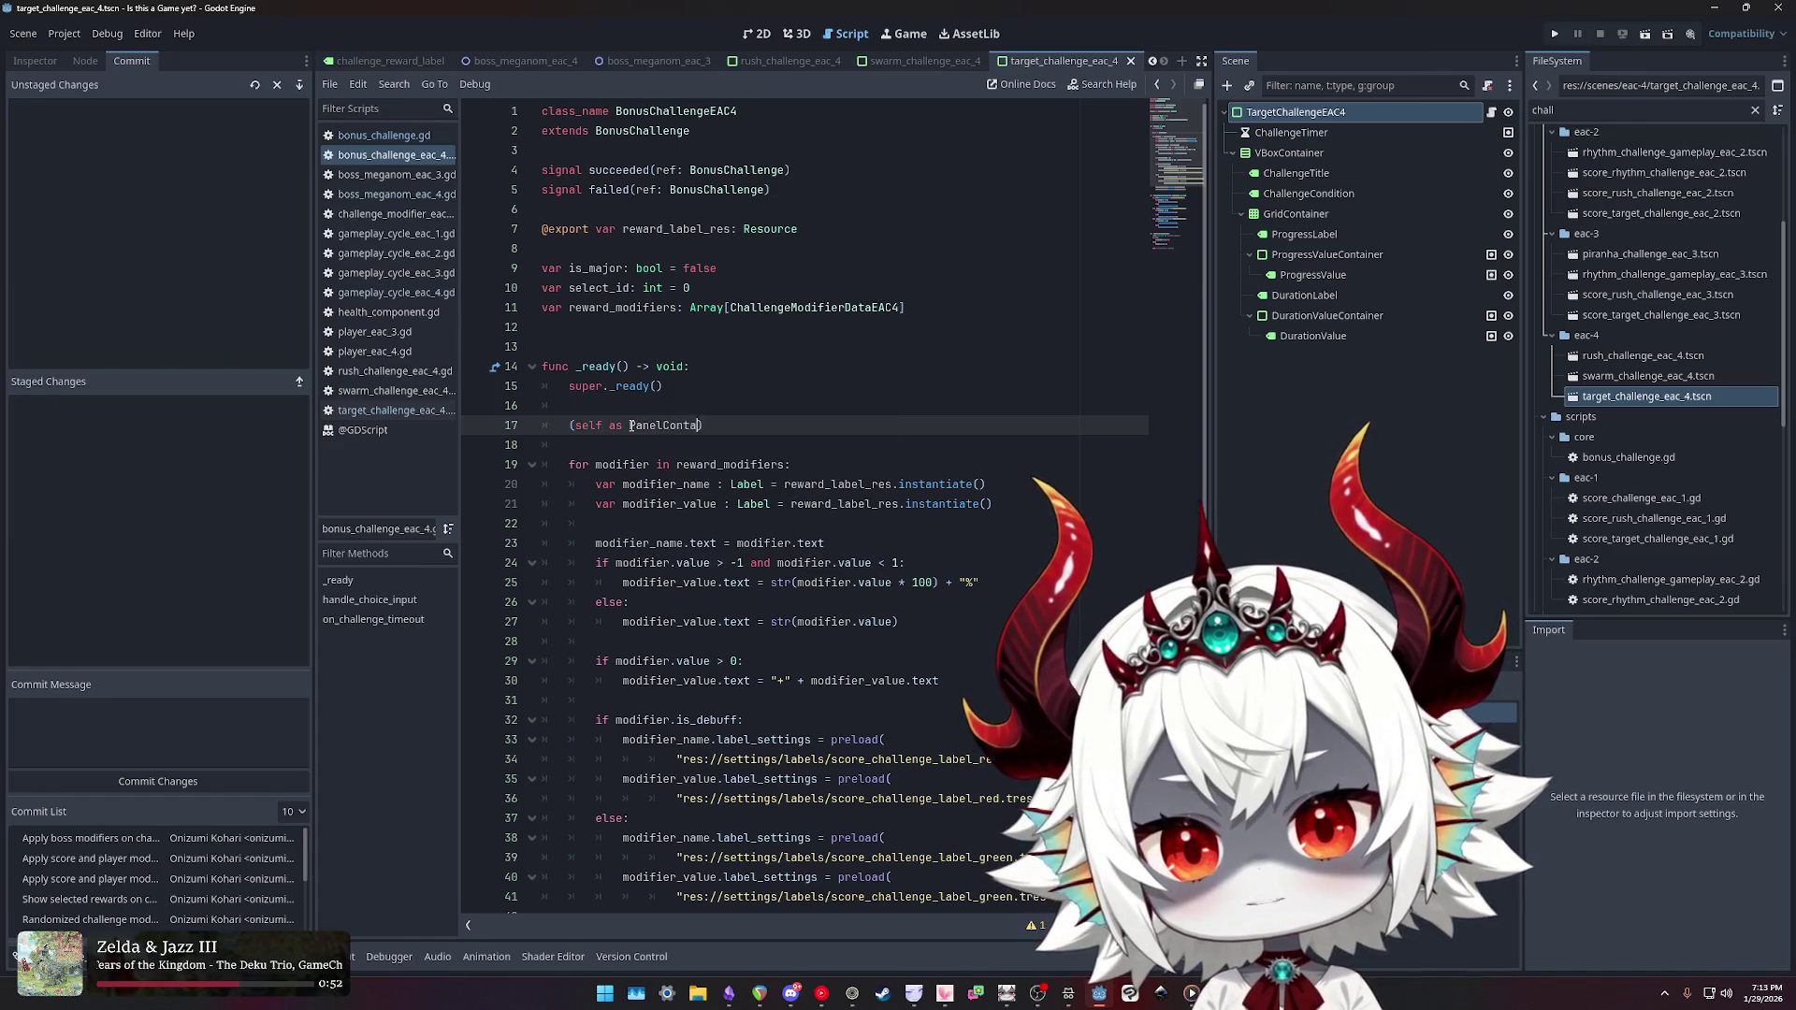
text(click)
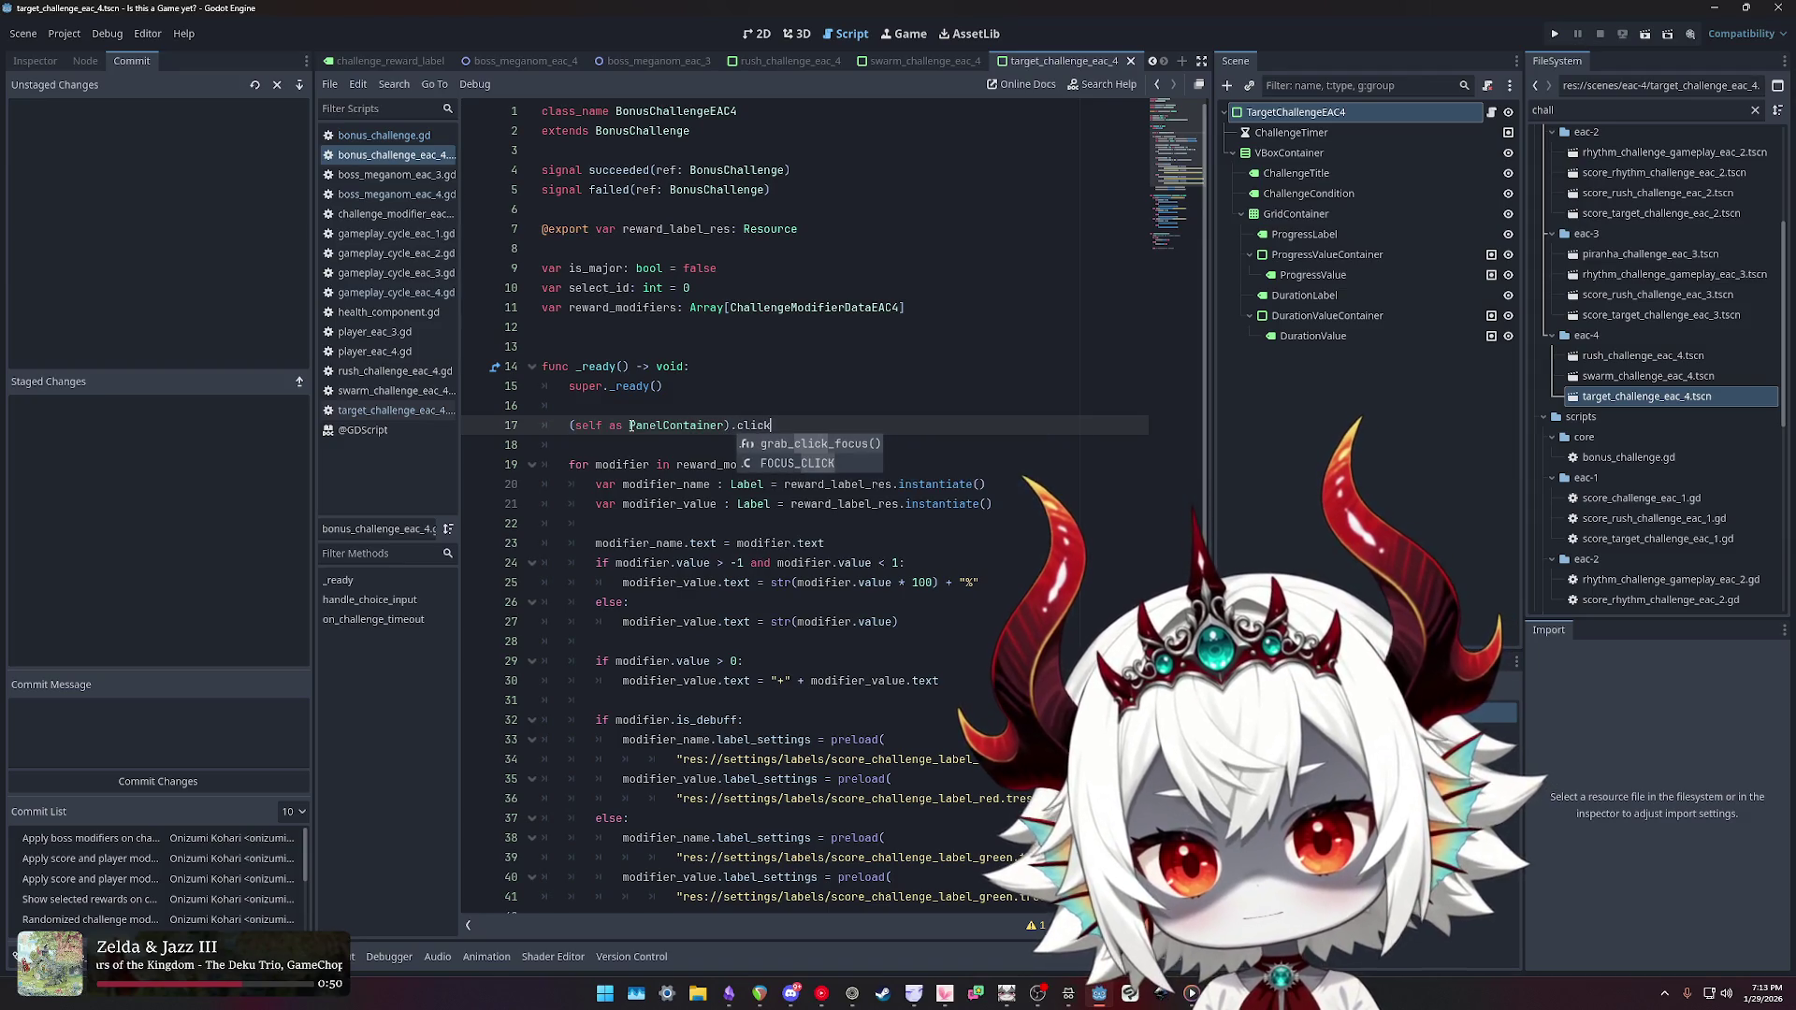
key(ctrl+BackSpace)
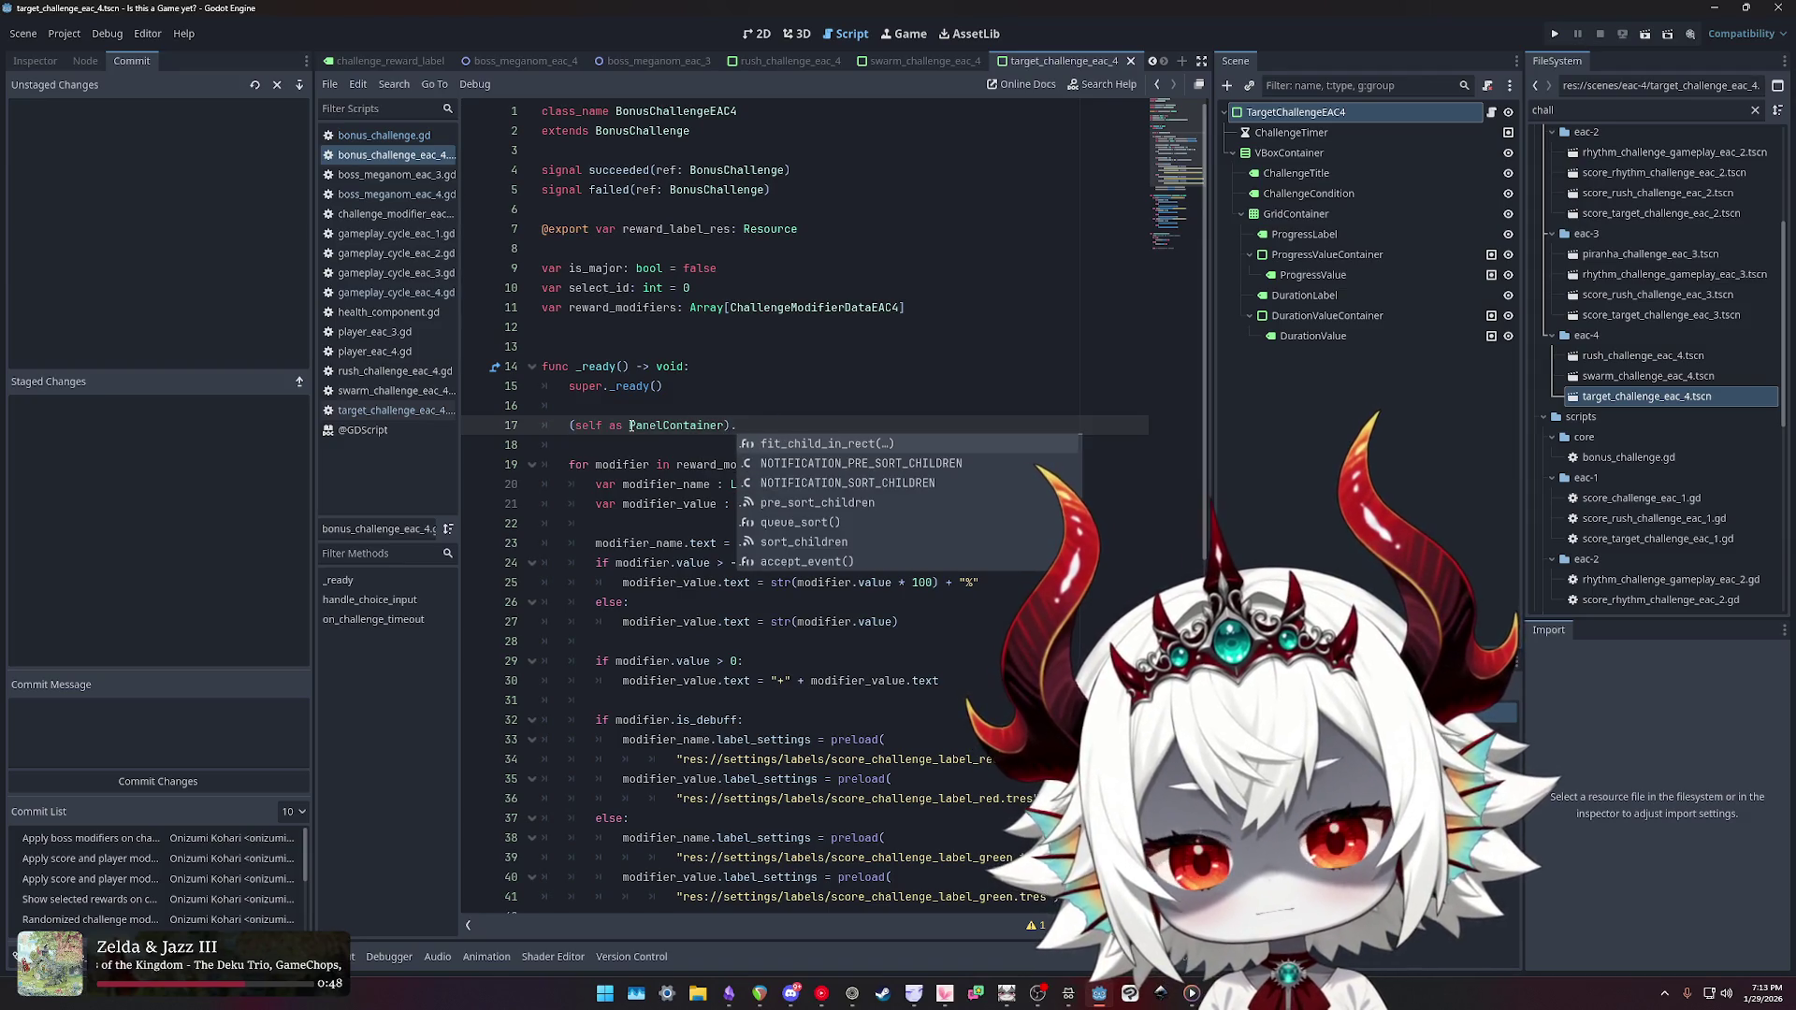
Check the node's available signals, then switch to the browser to start a search
click(85, 60)
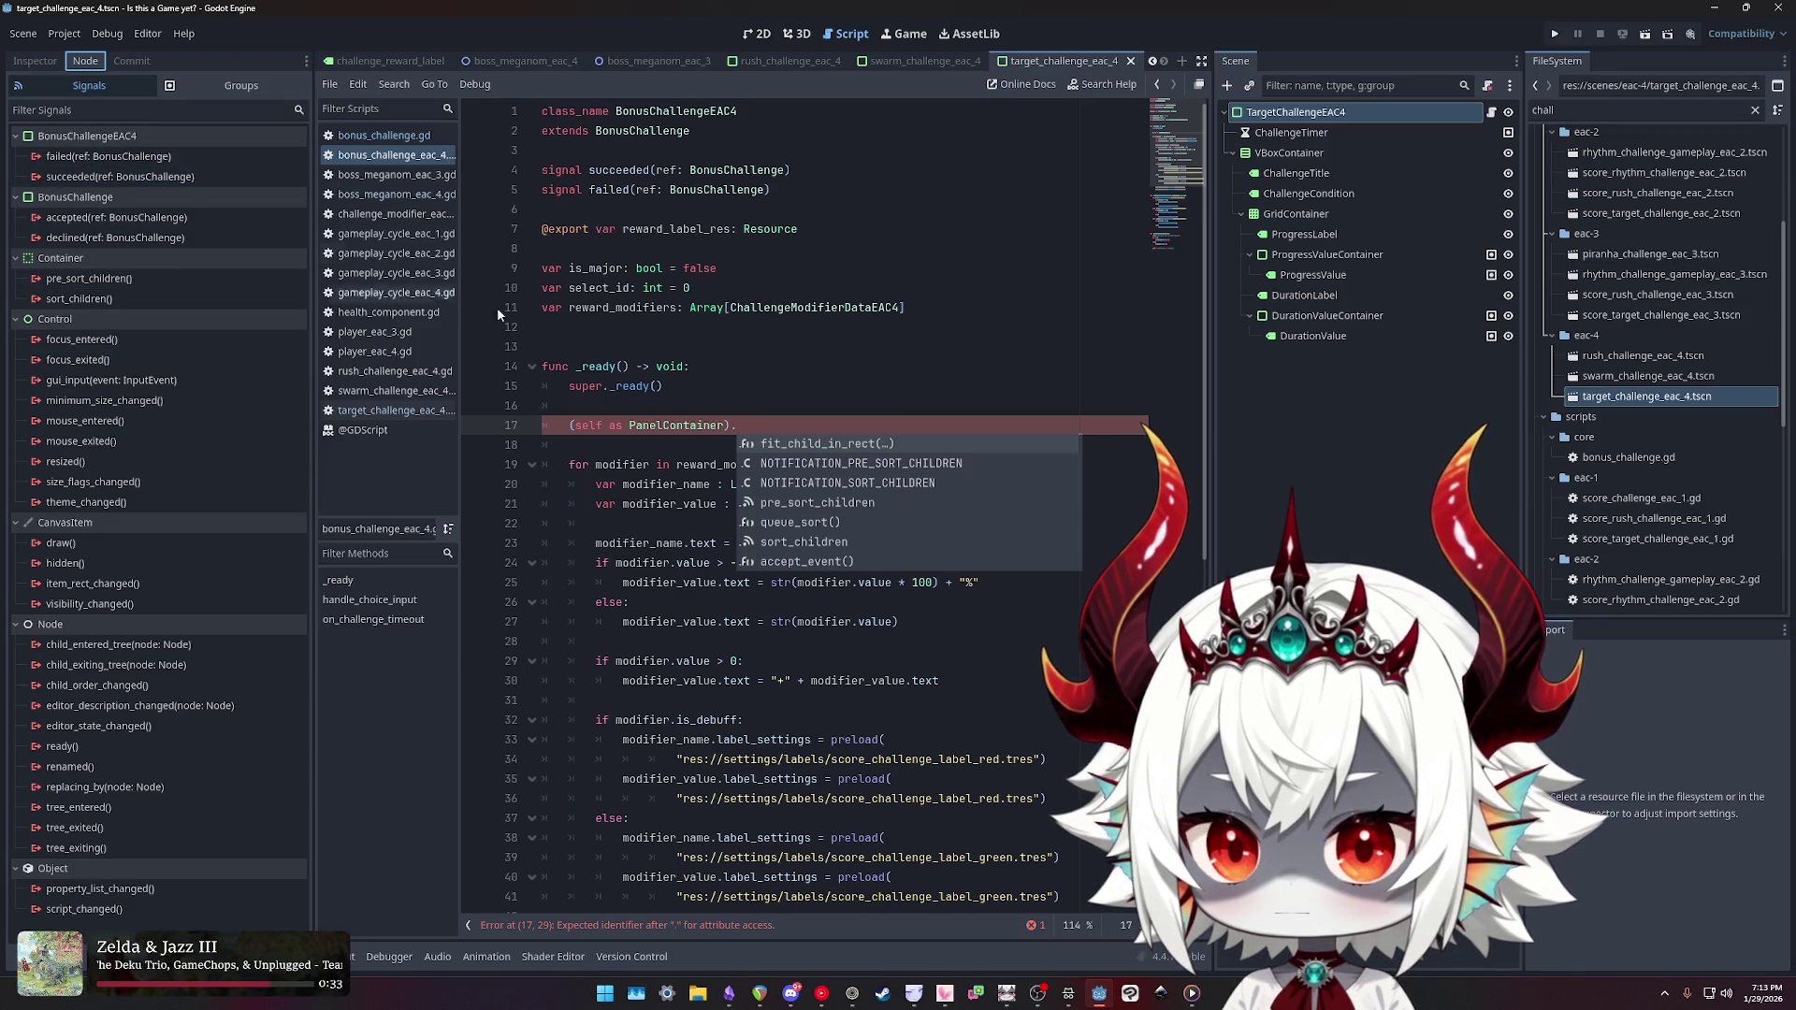
key(Escape)
click(1295, 111)
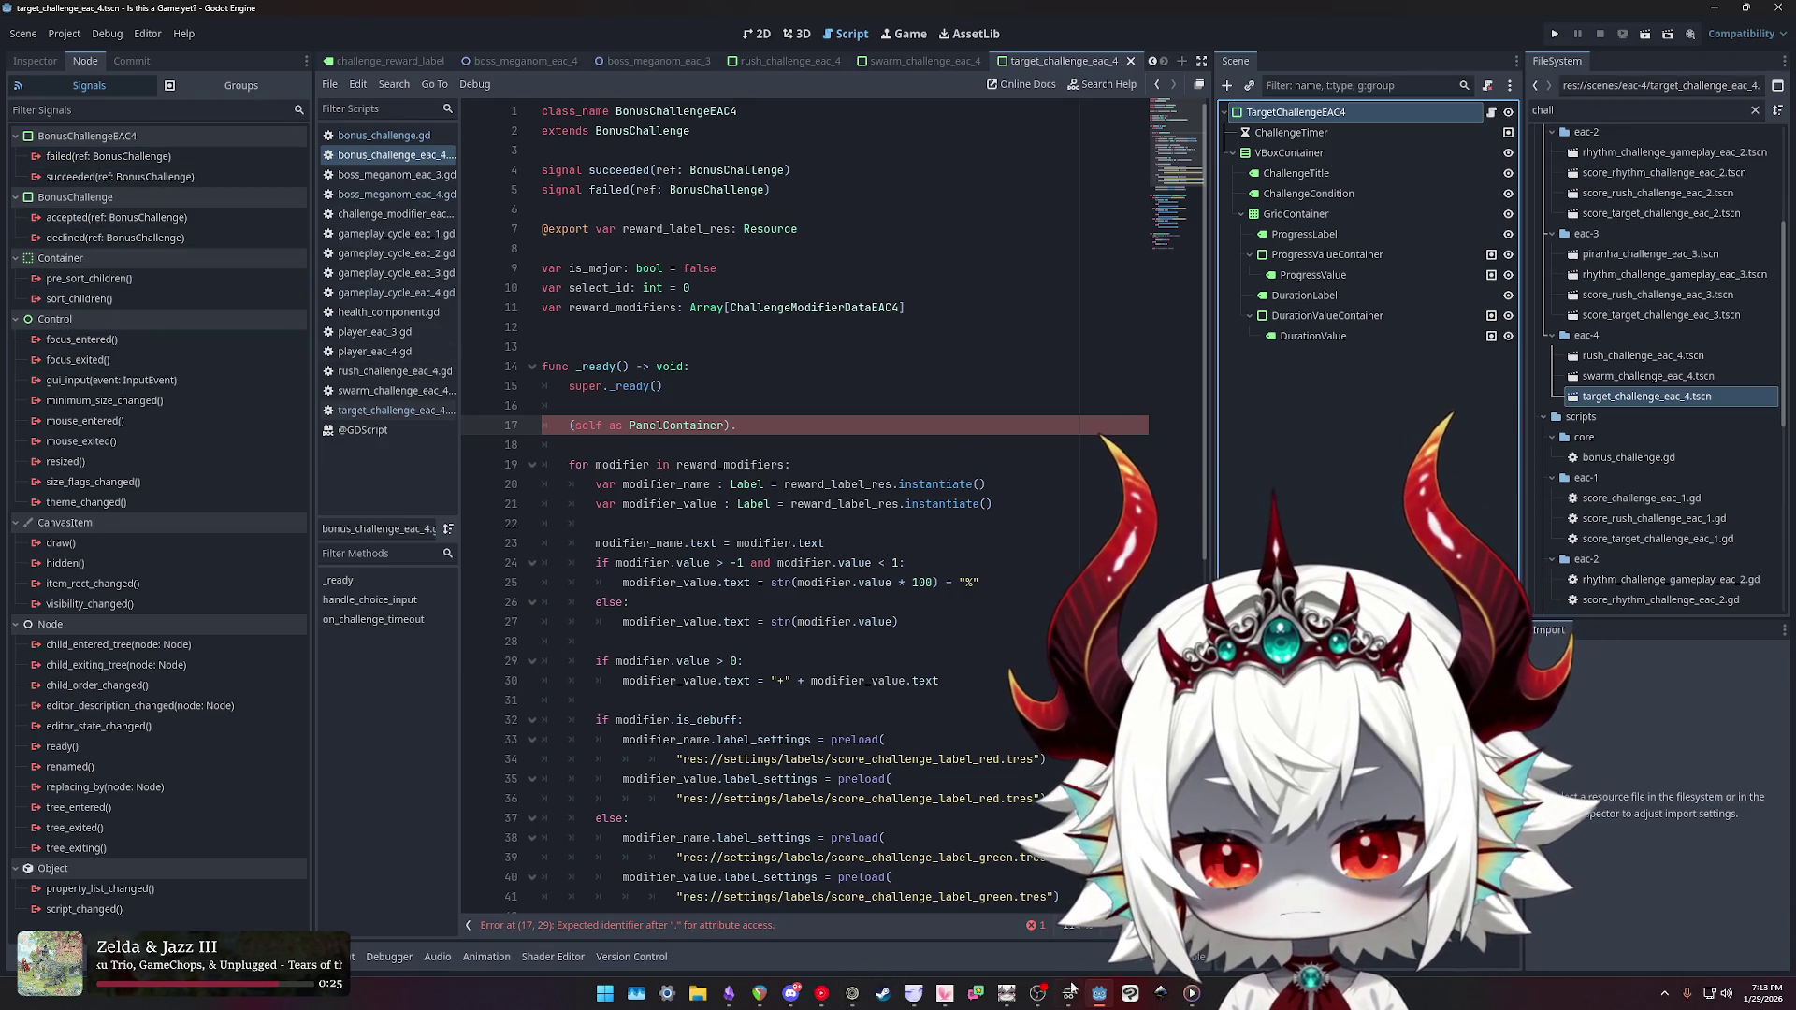
key(alt+Tab)
key(ctrl+l)
Search 'add click event to panelcontainer godot' and read the Reddit thread's code
text(add click e)
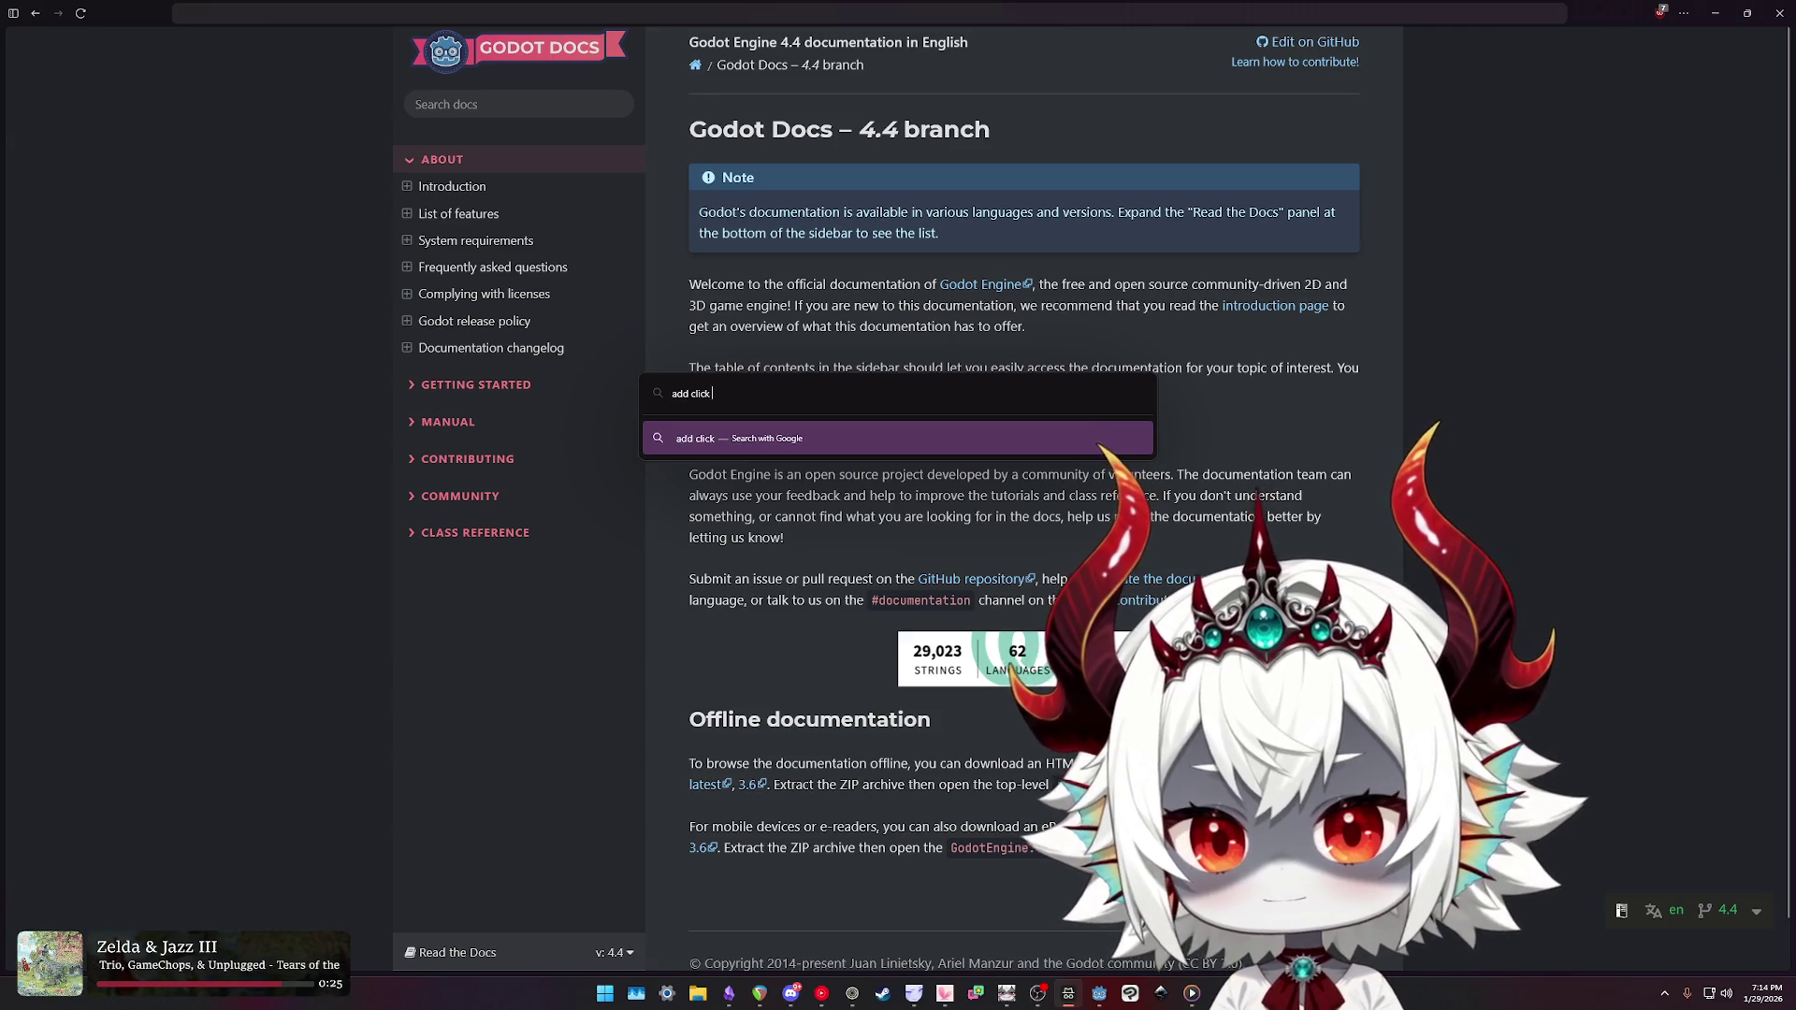
text(vent to panel)
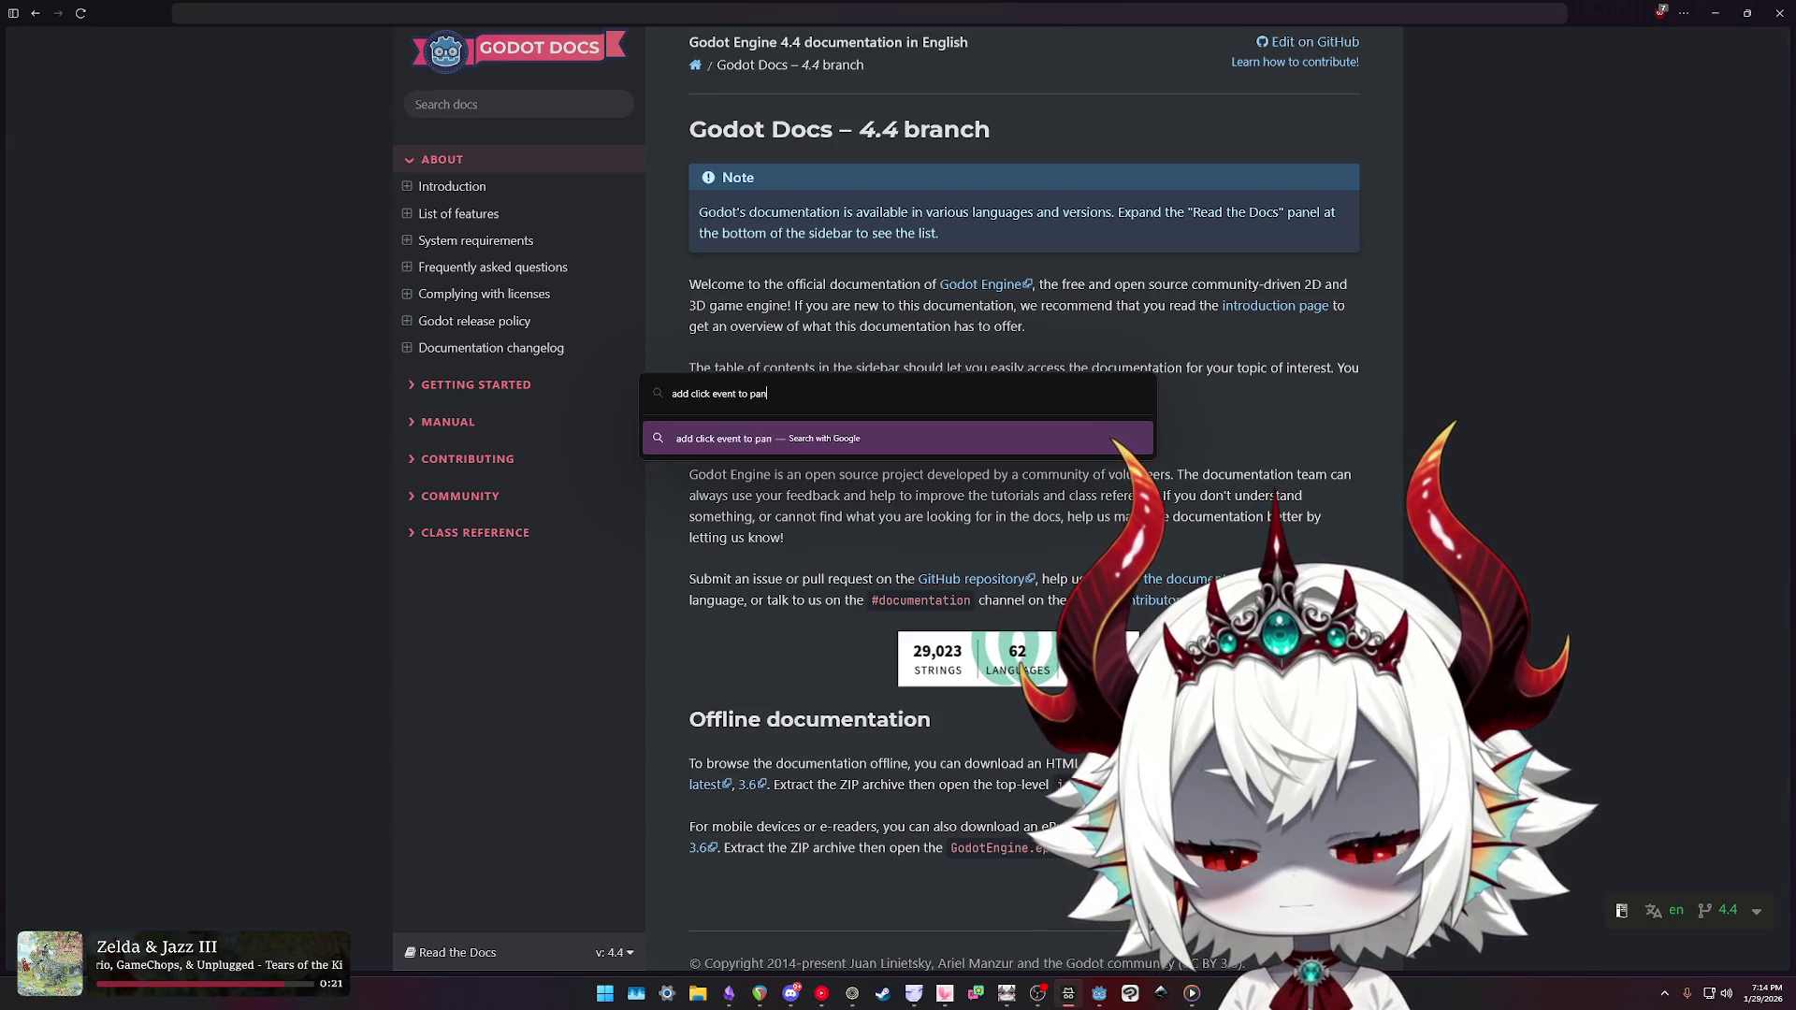
text(container godot)
key(Return)
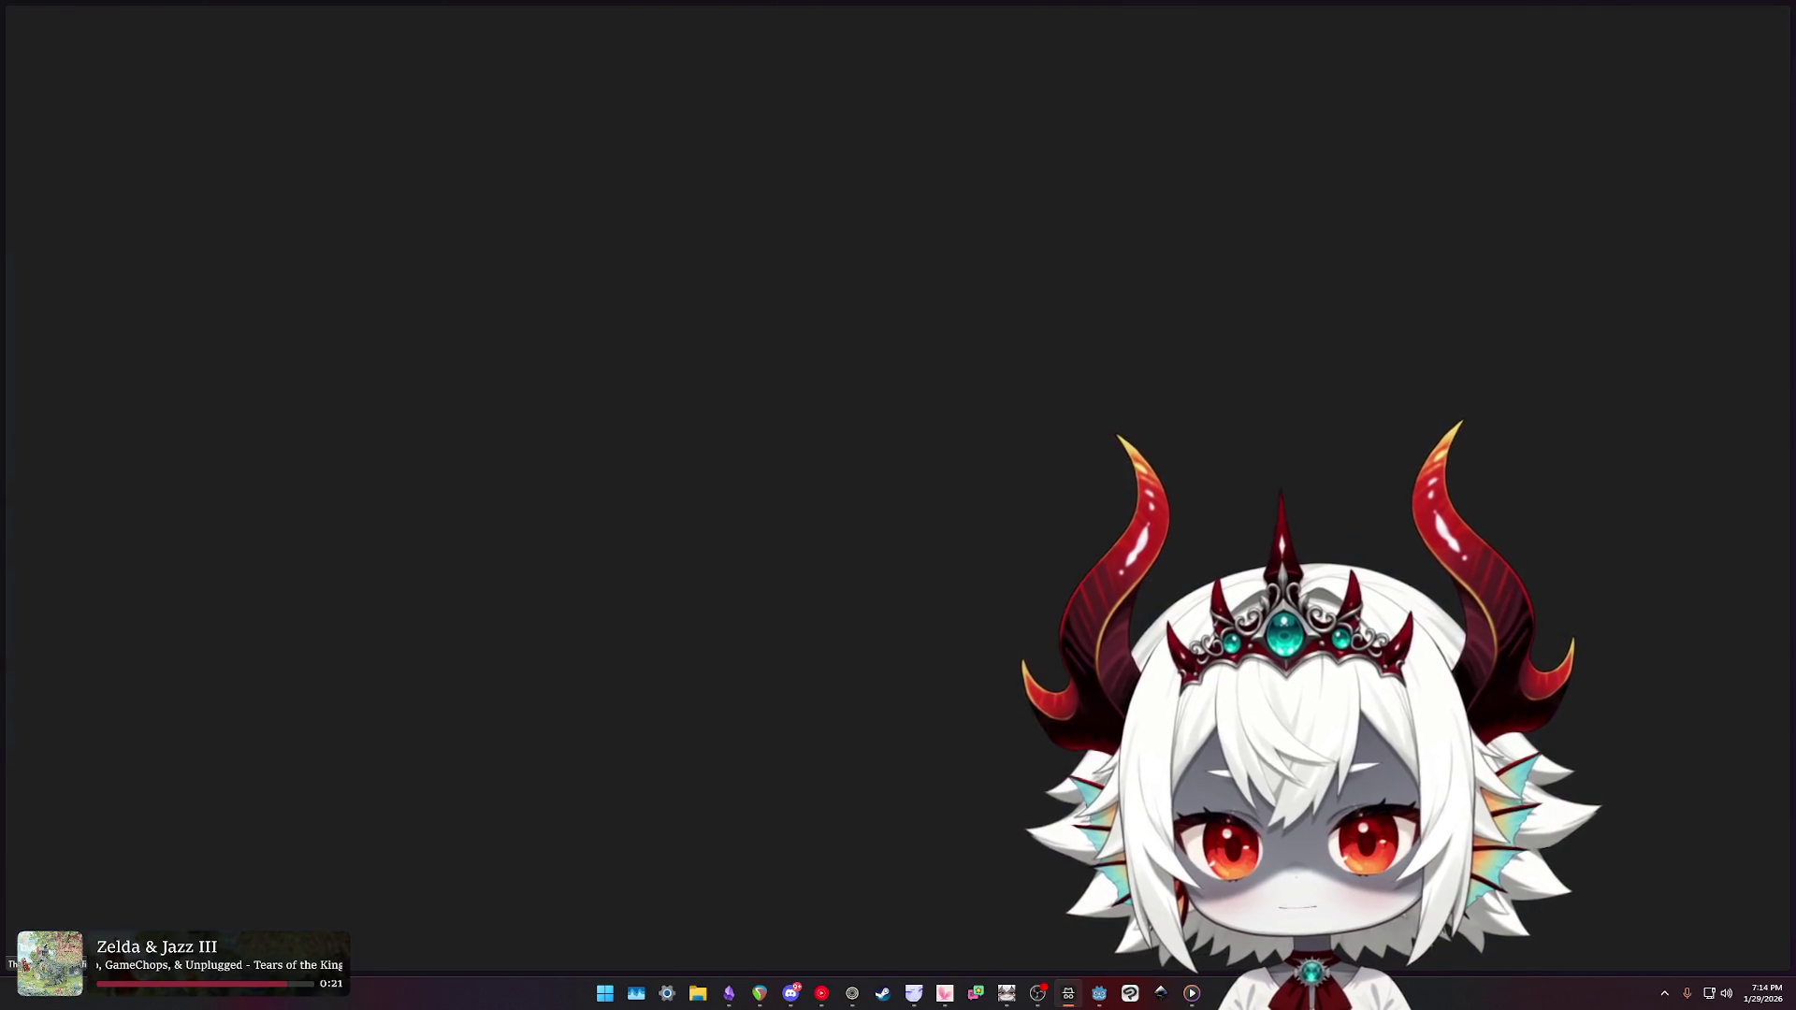
click(486, 162)
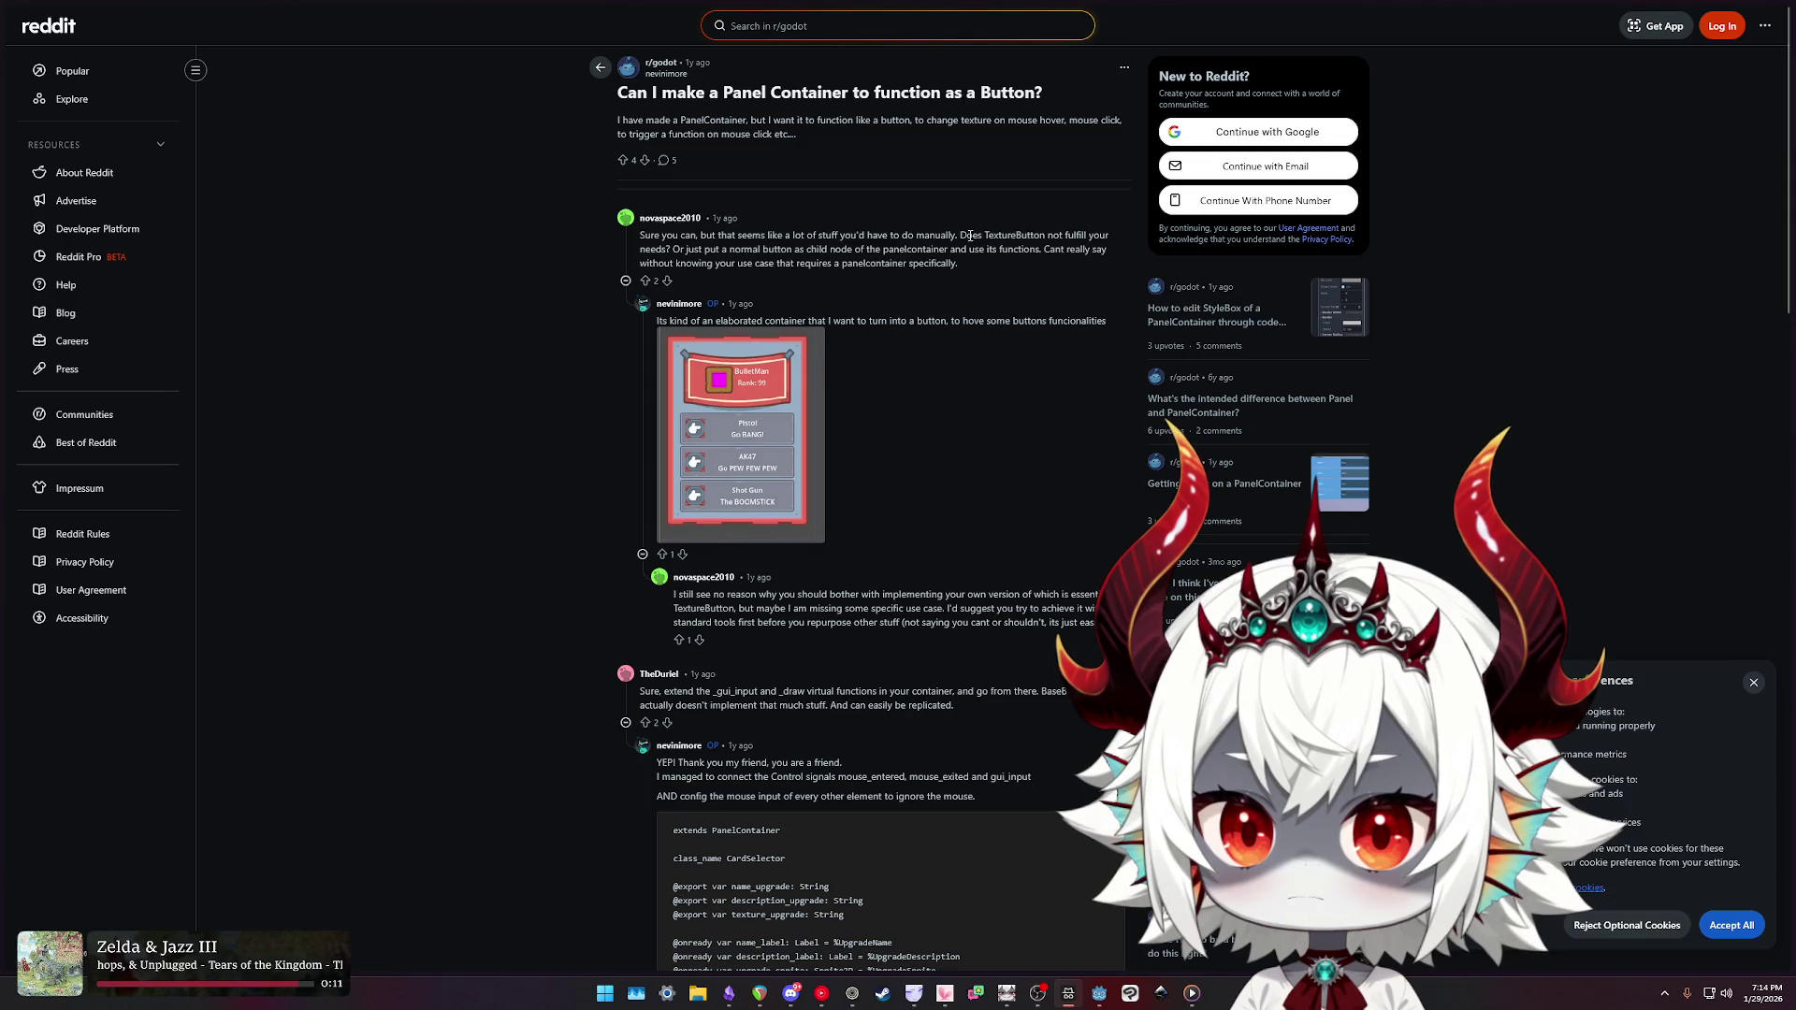
scroll(970, 236, down, 1)
scroll(970, 236, down, 2)
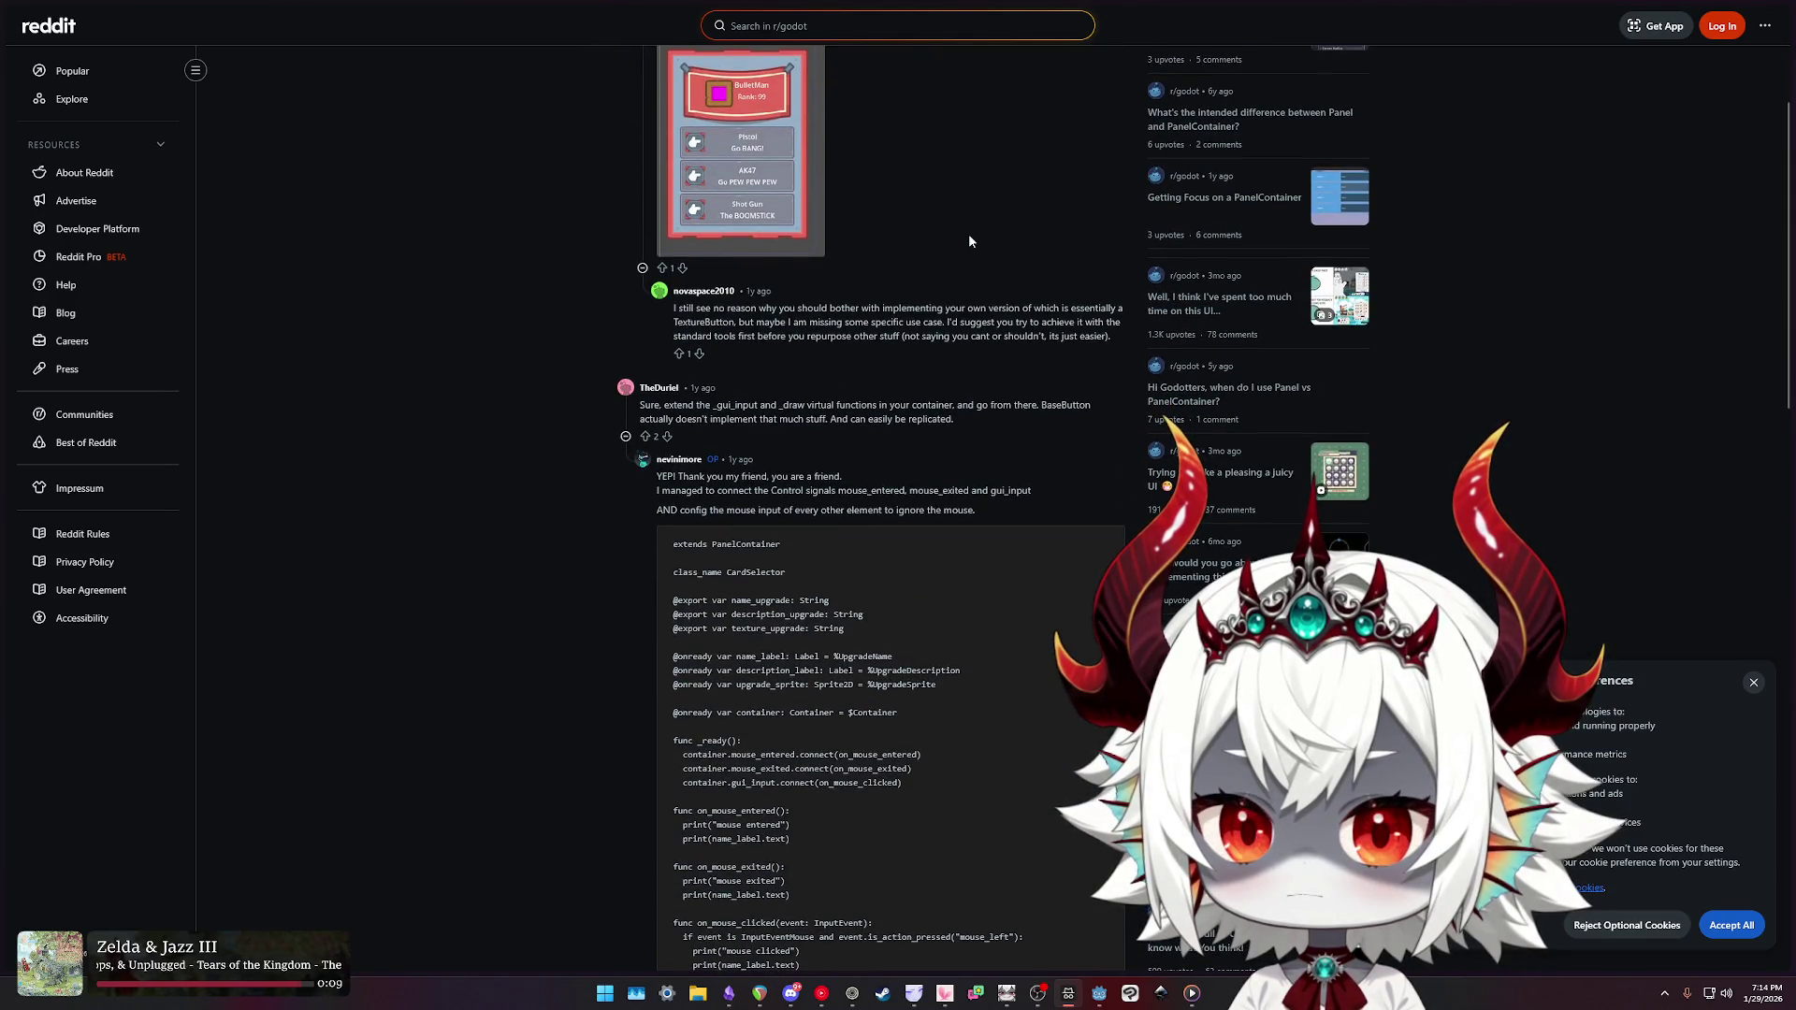
scroll(982, 281, down, 2)
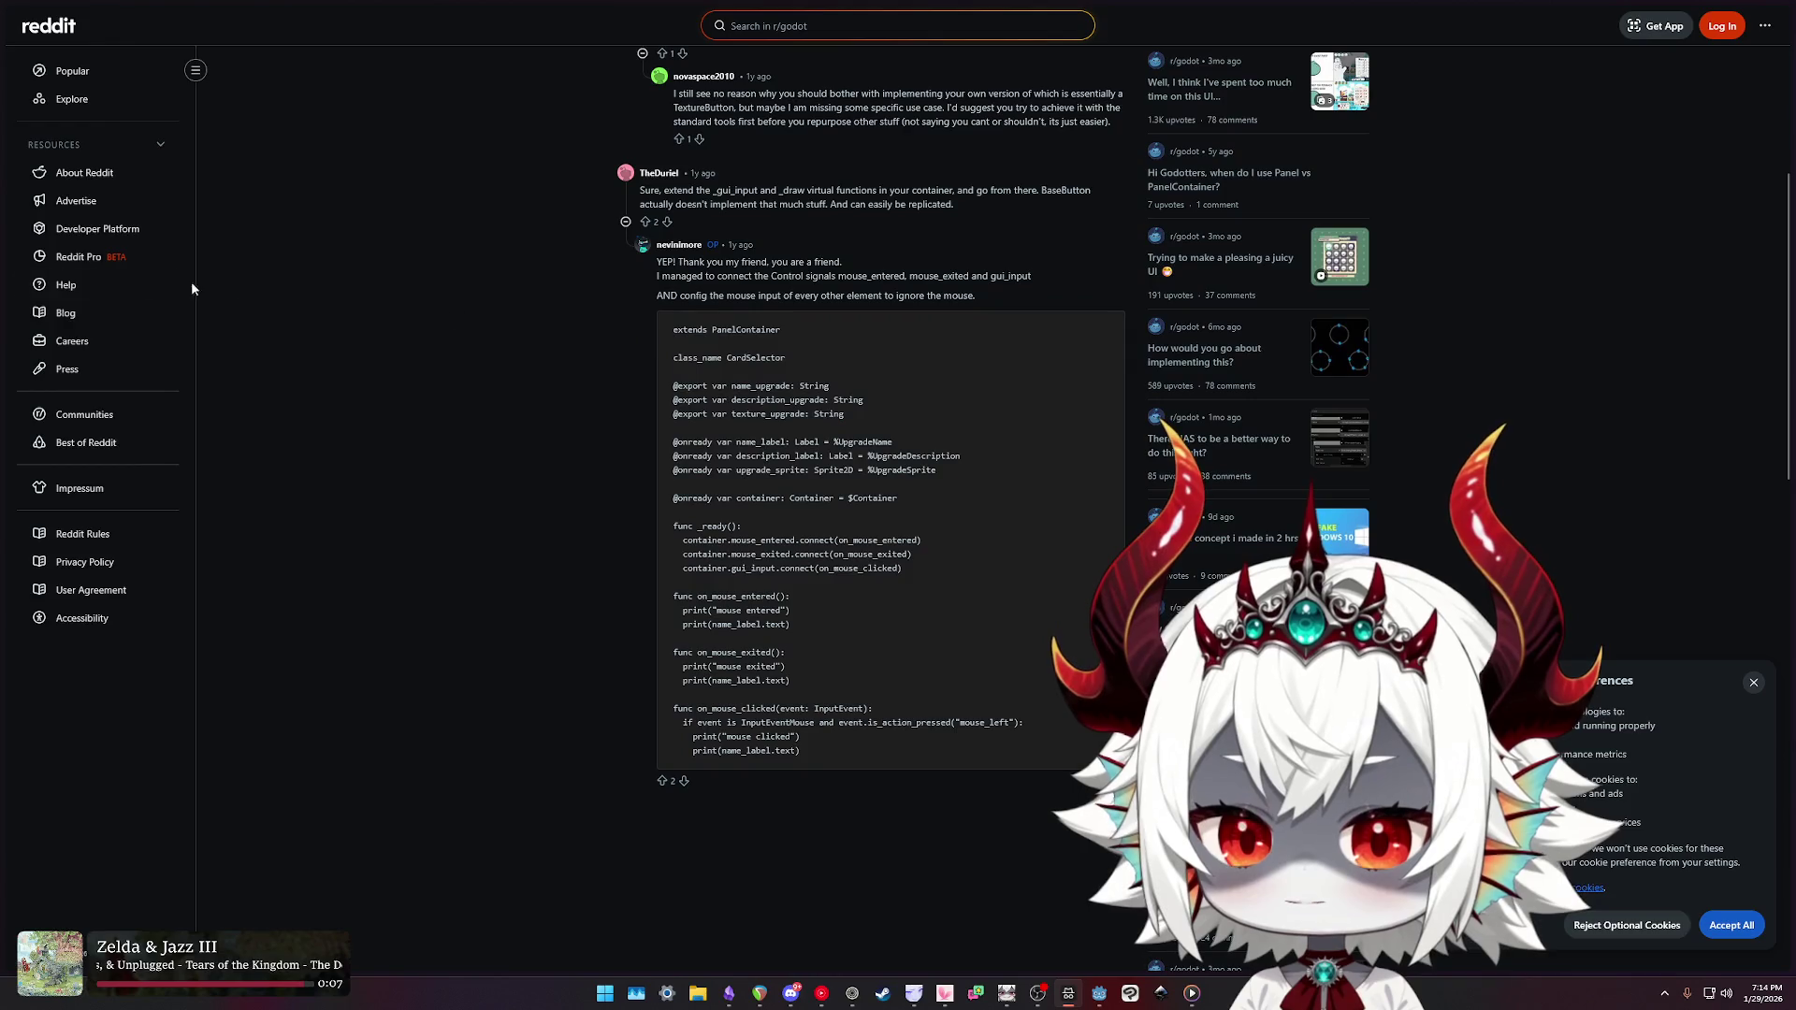
Return to the Godot editor's 2D scene view
mouse_move(9, 335)
click(84, 70)
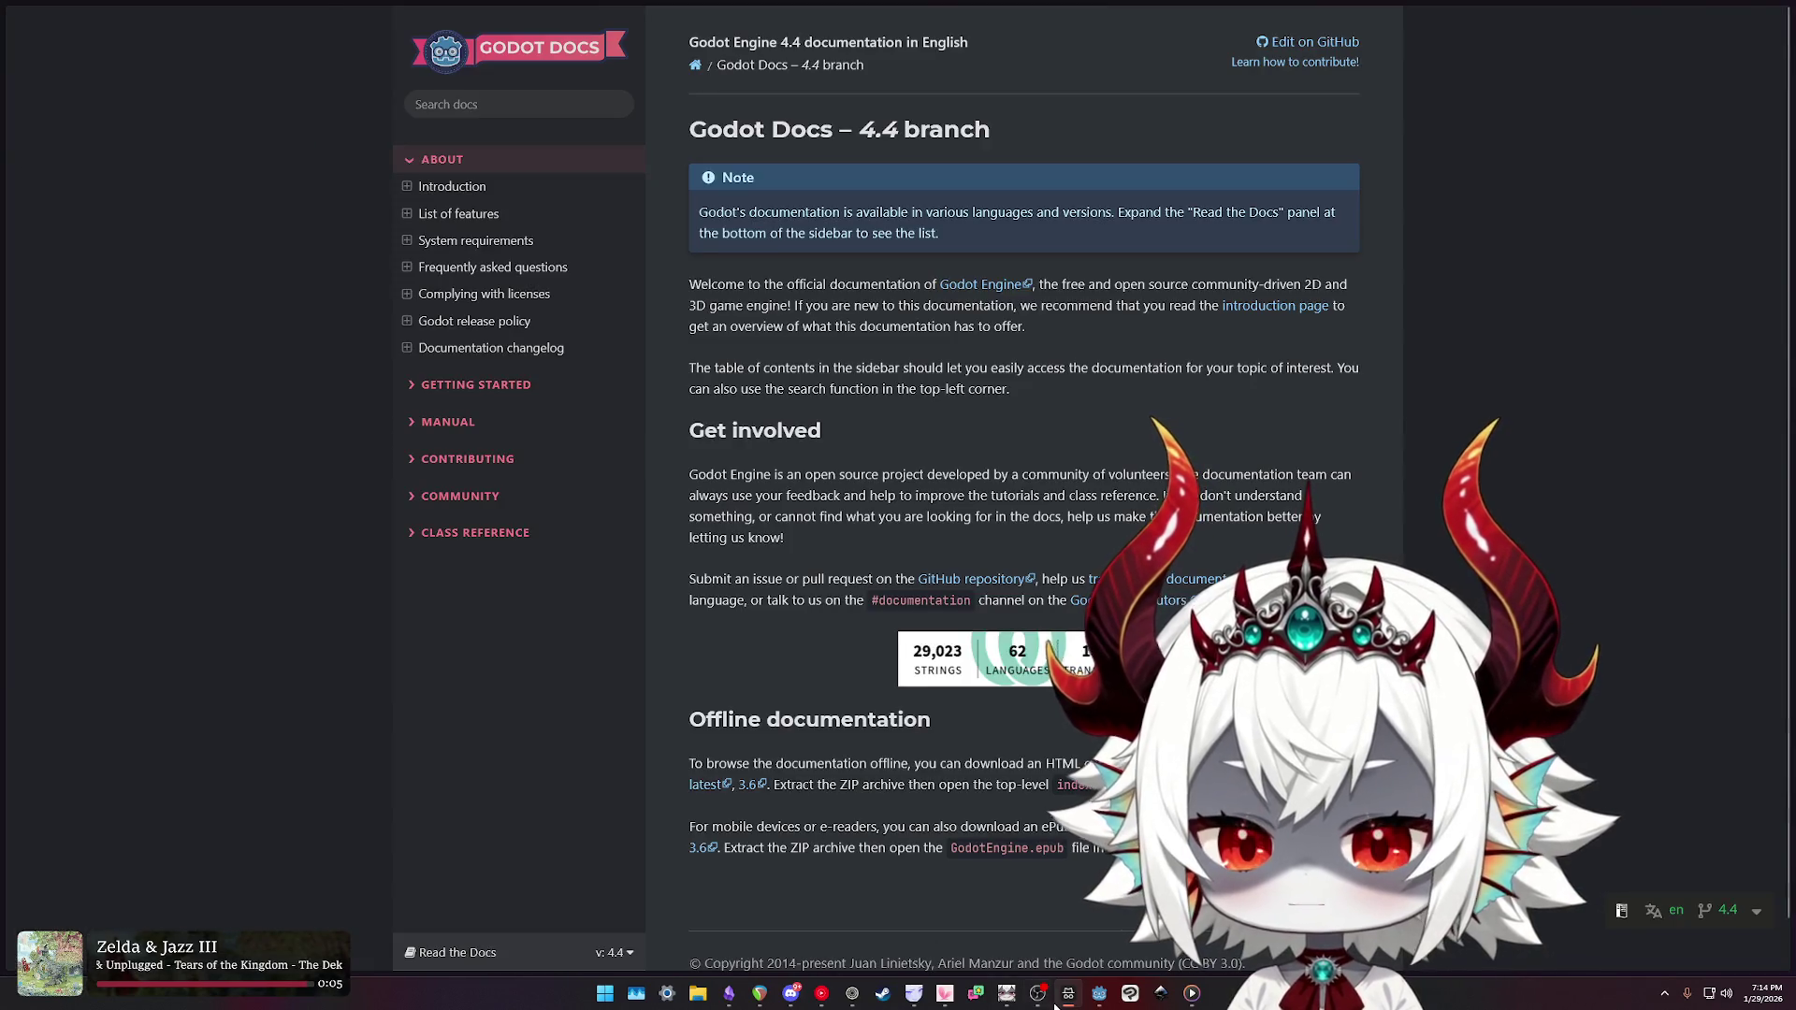
click(1097, 996)
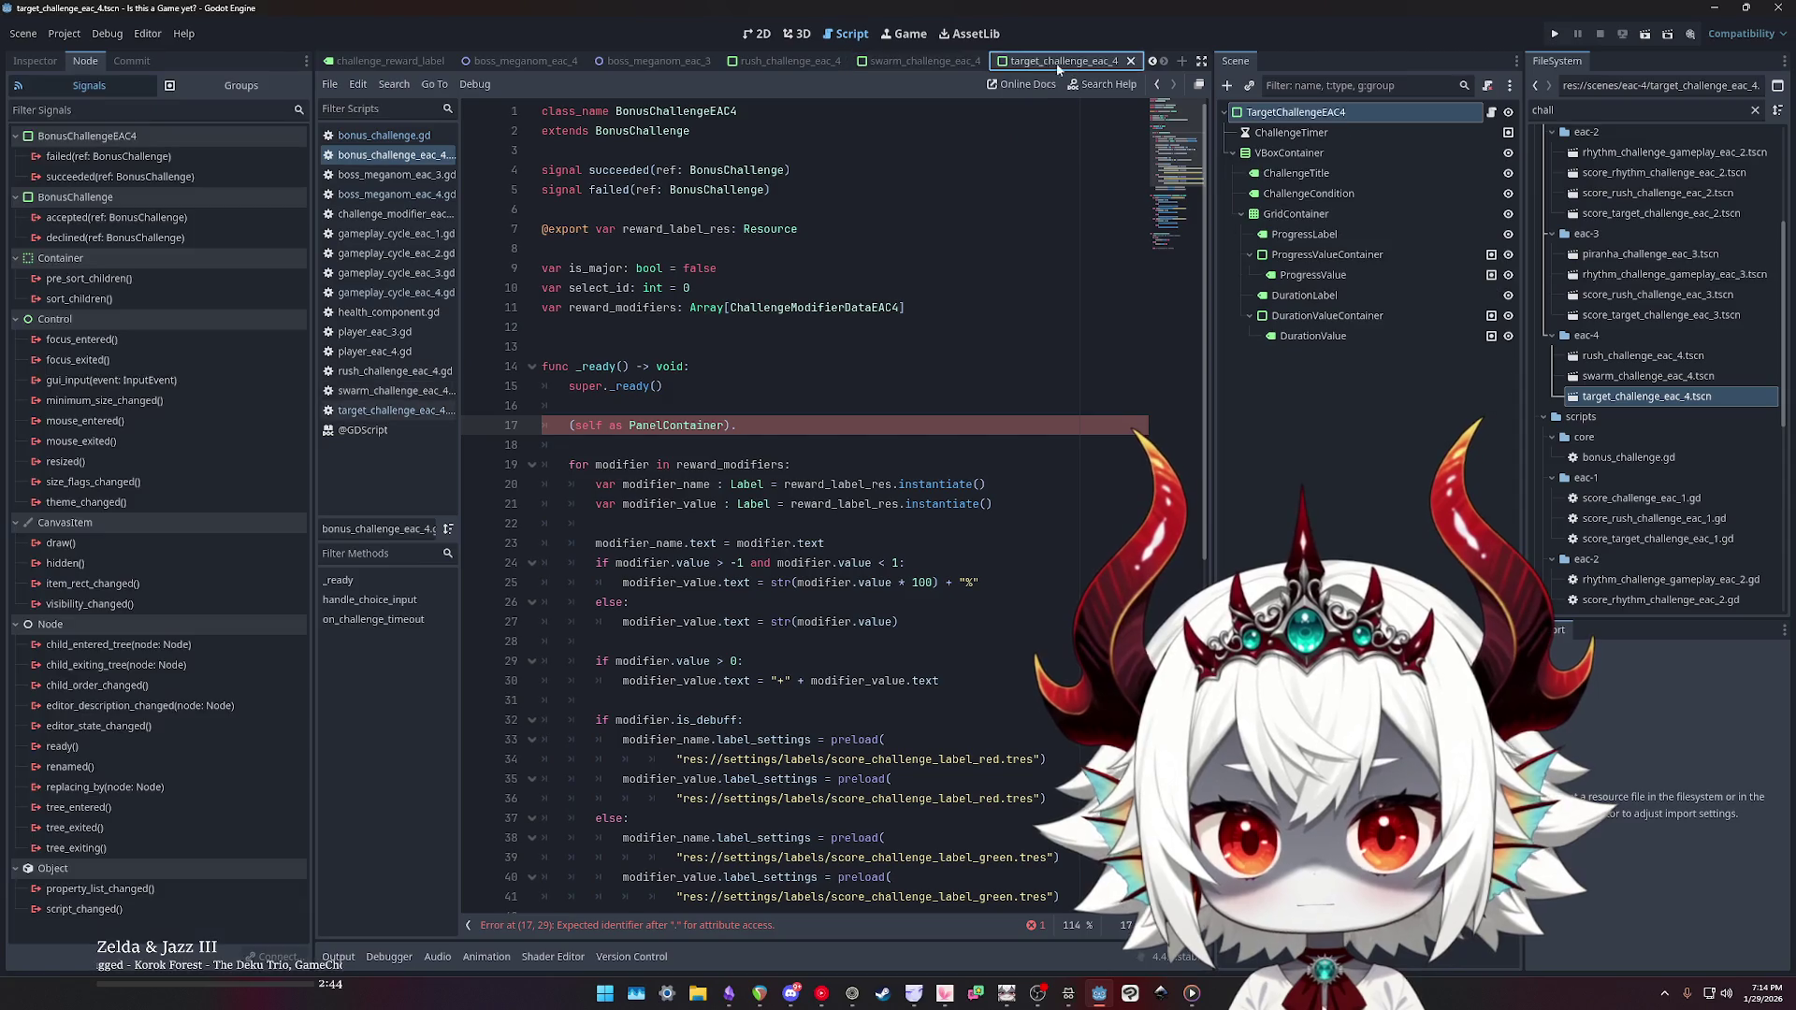
click(756, 35)
Instance hover_focus_button.tscn as RushChallengeEAC4's first child and rename it AcceptButton
click(774, 61)
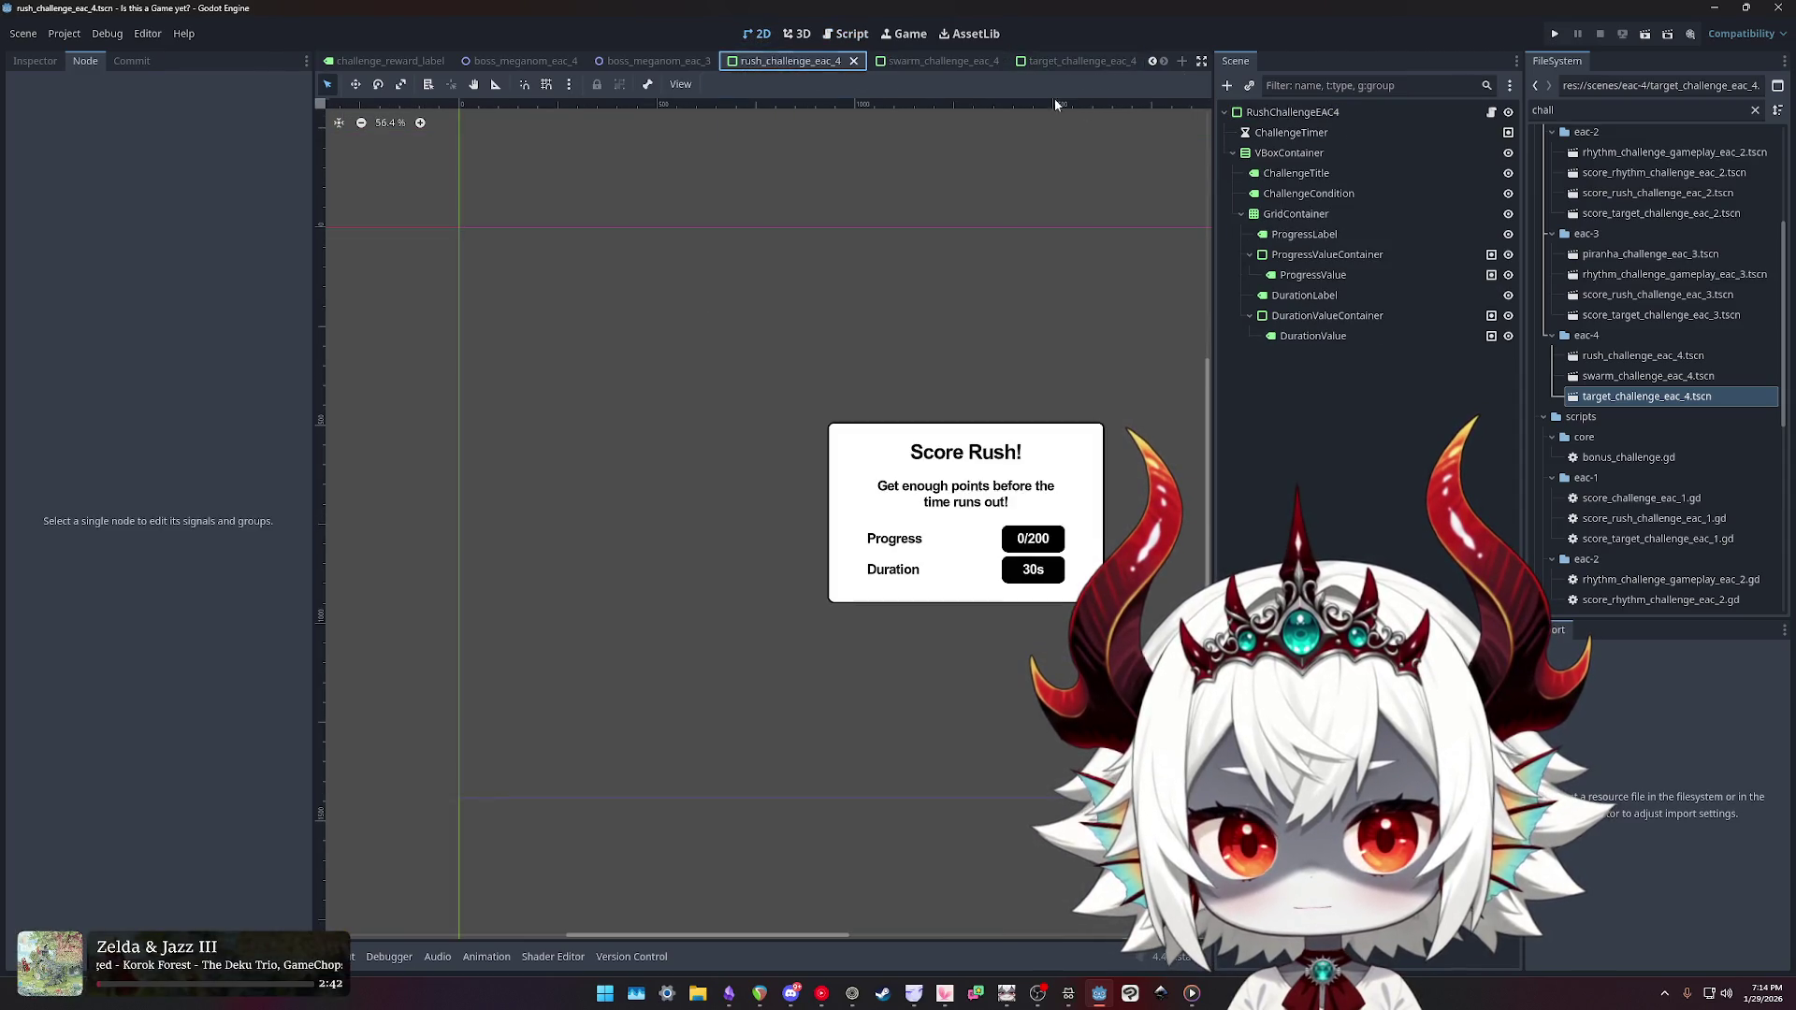
click(1288, 113)
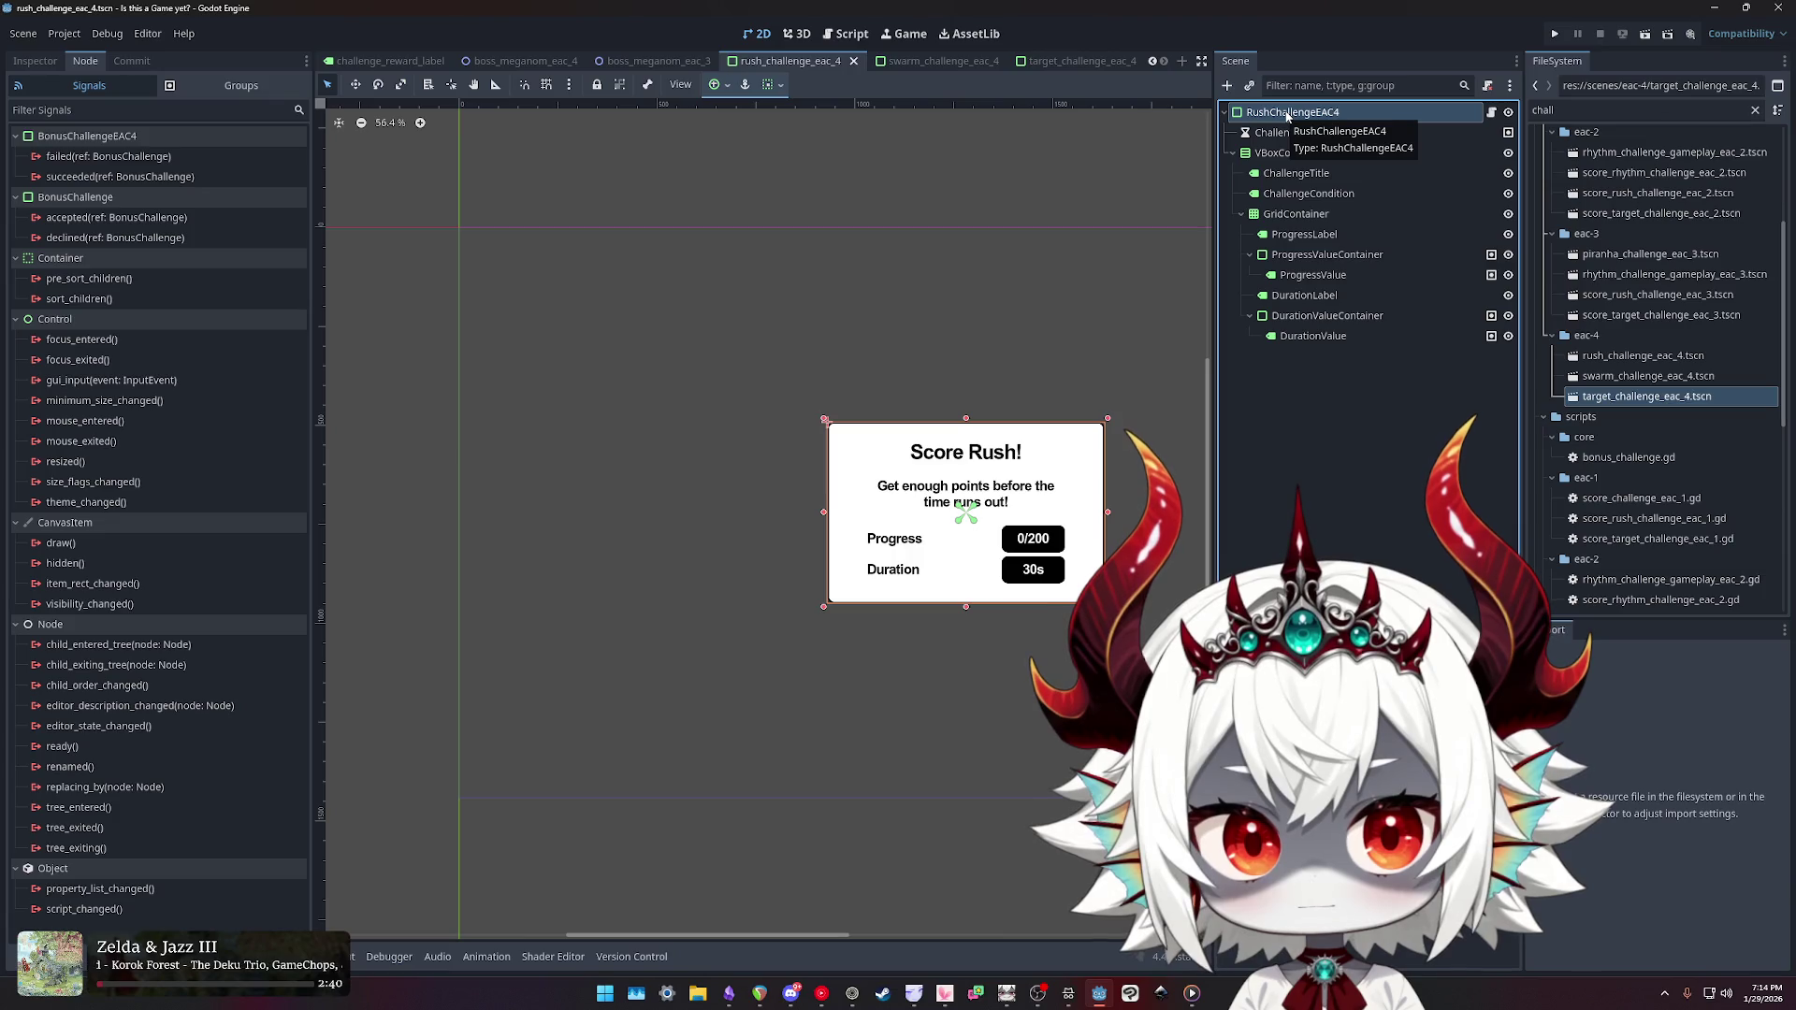
double_click(1590, 109)
text(b)
key(BackSpace)
text(hover)
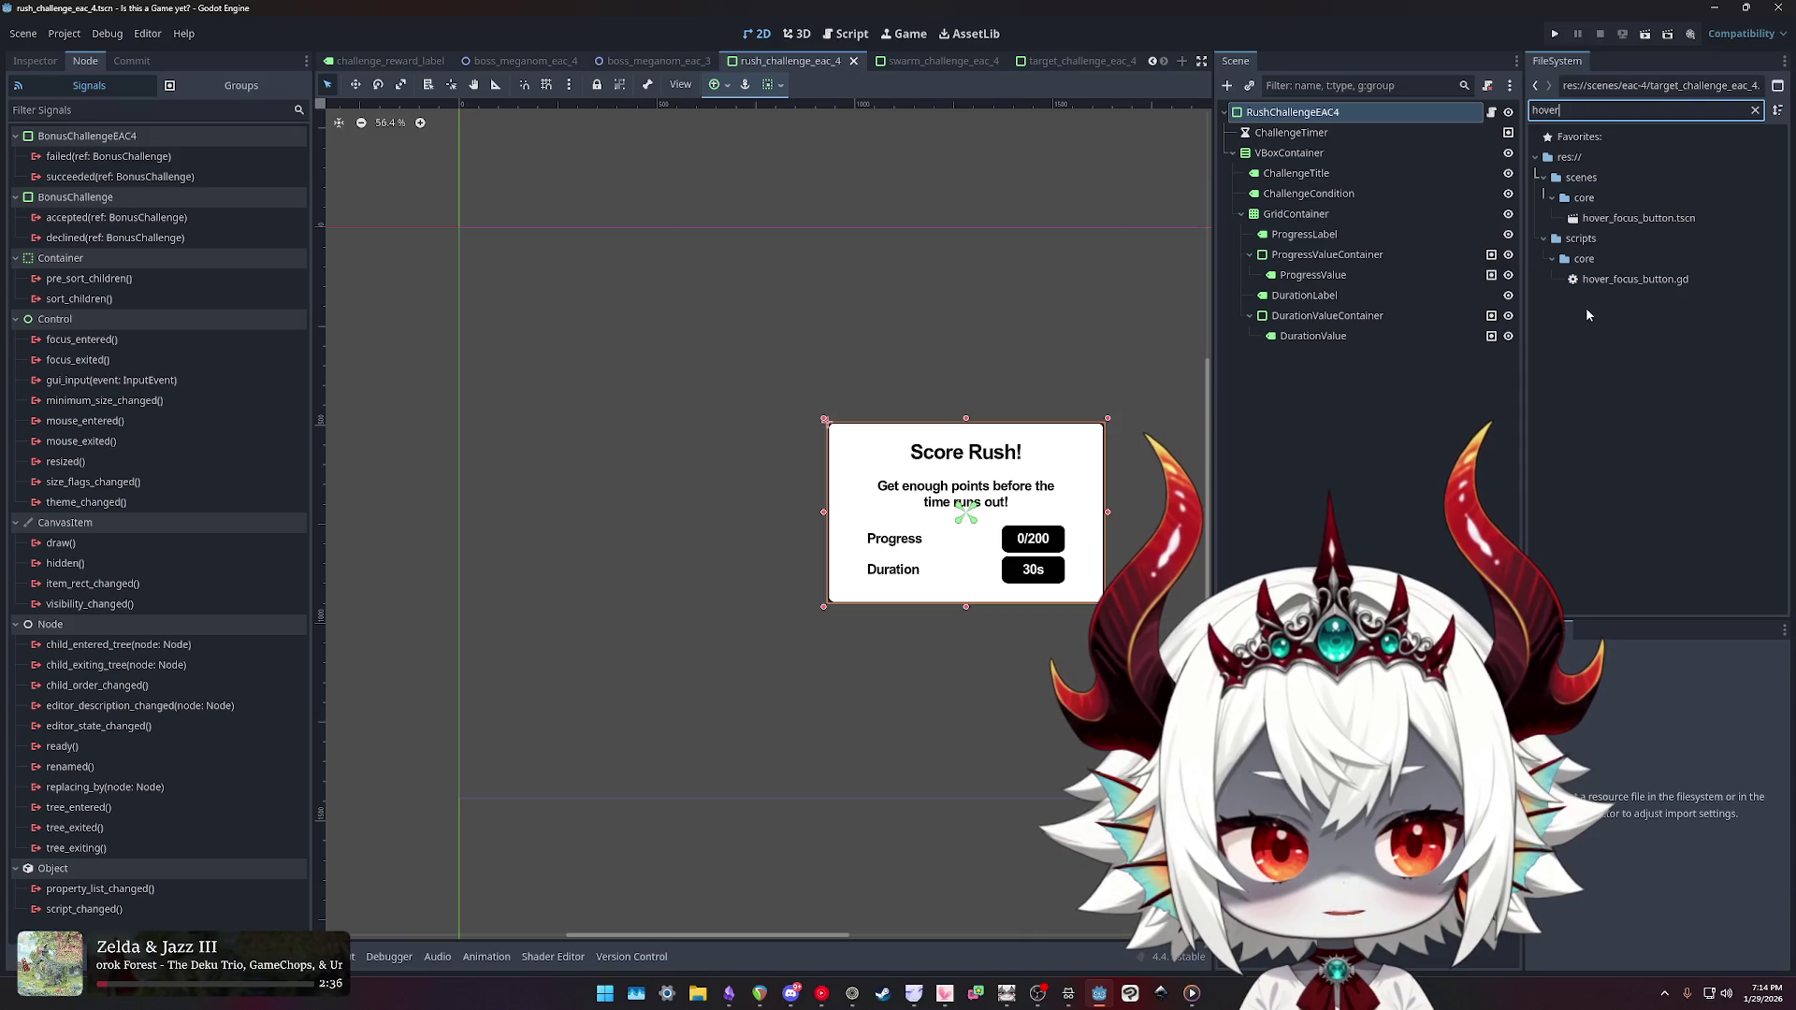
drag(1637, 218, 1283, 120)
drag(1297, 356, 1285, 131)
double_click(1282, 133)
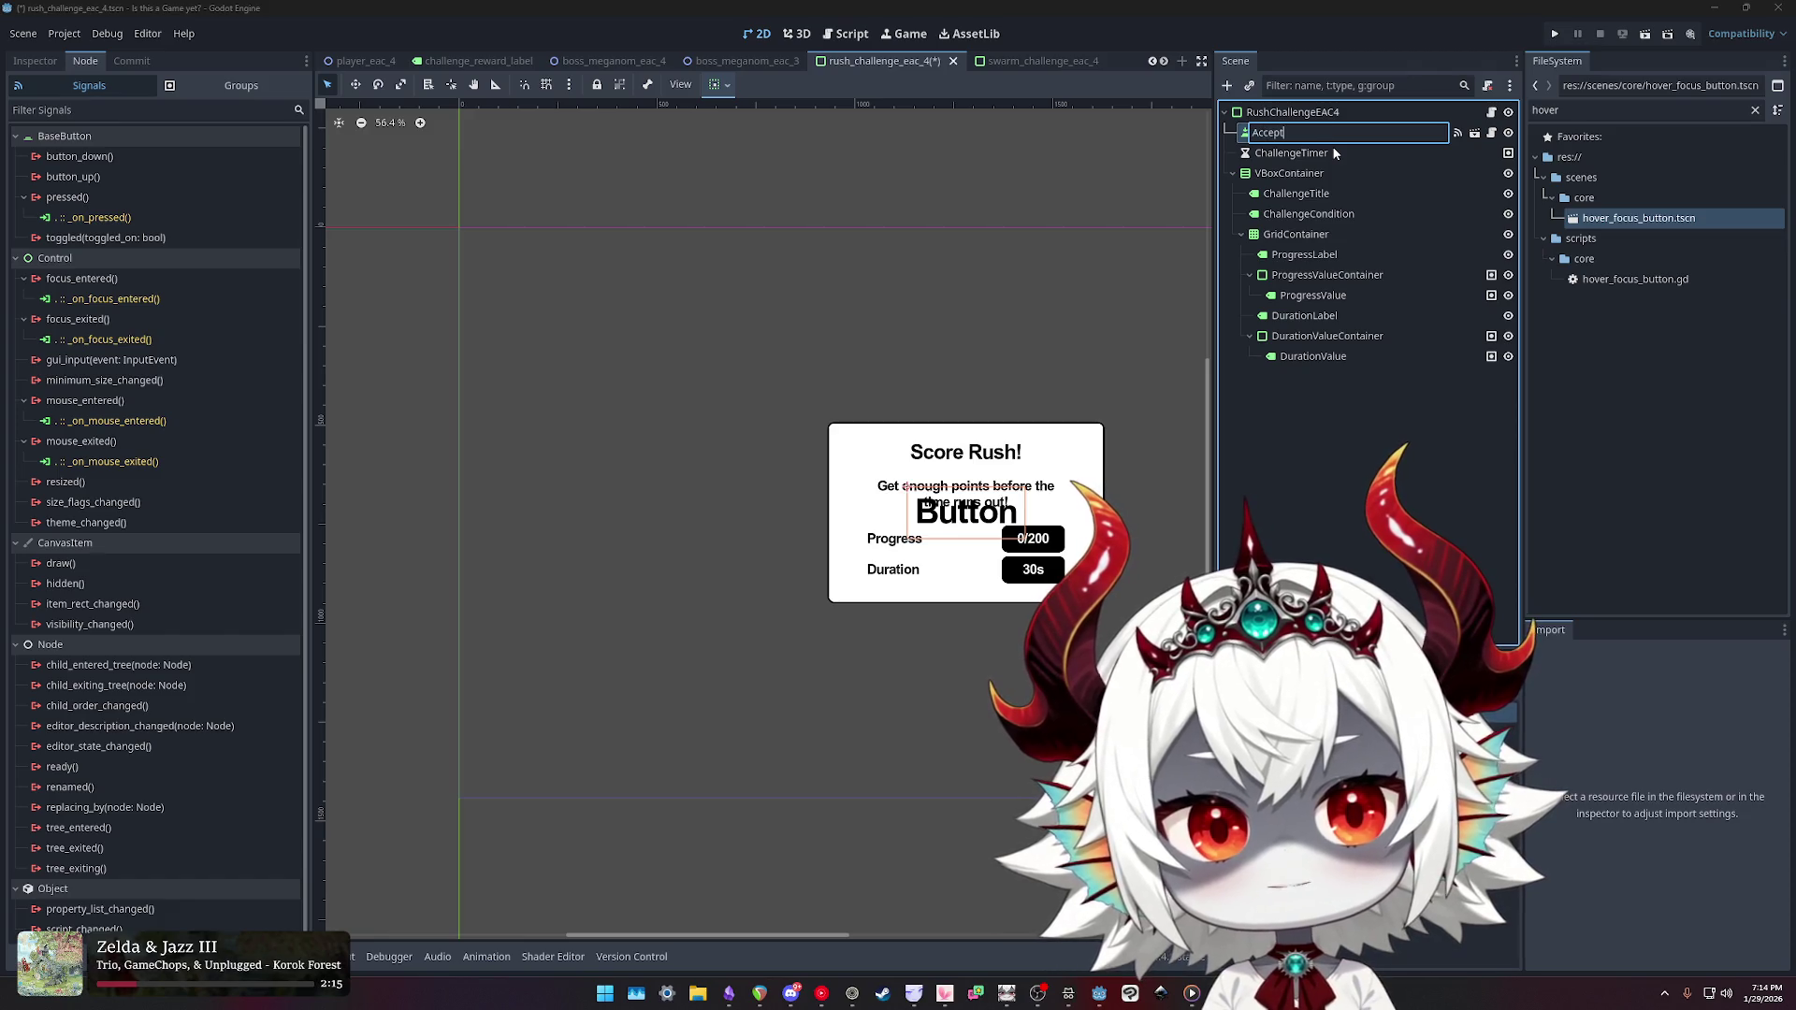
text(n)
key(Return)
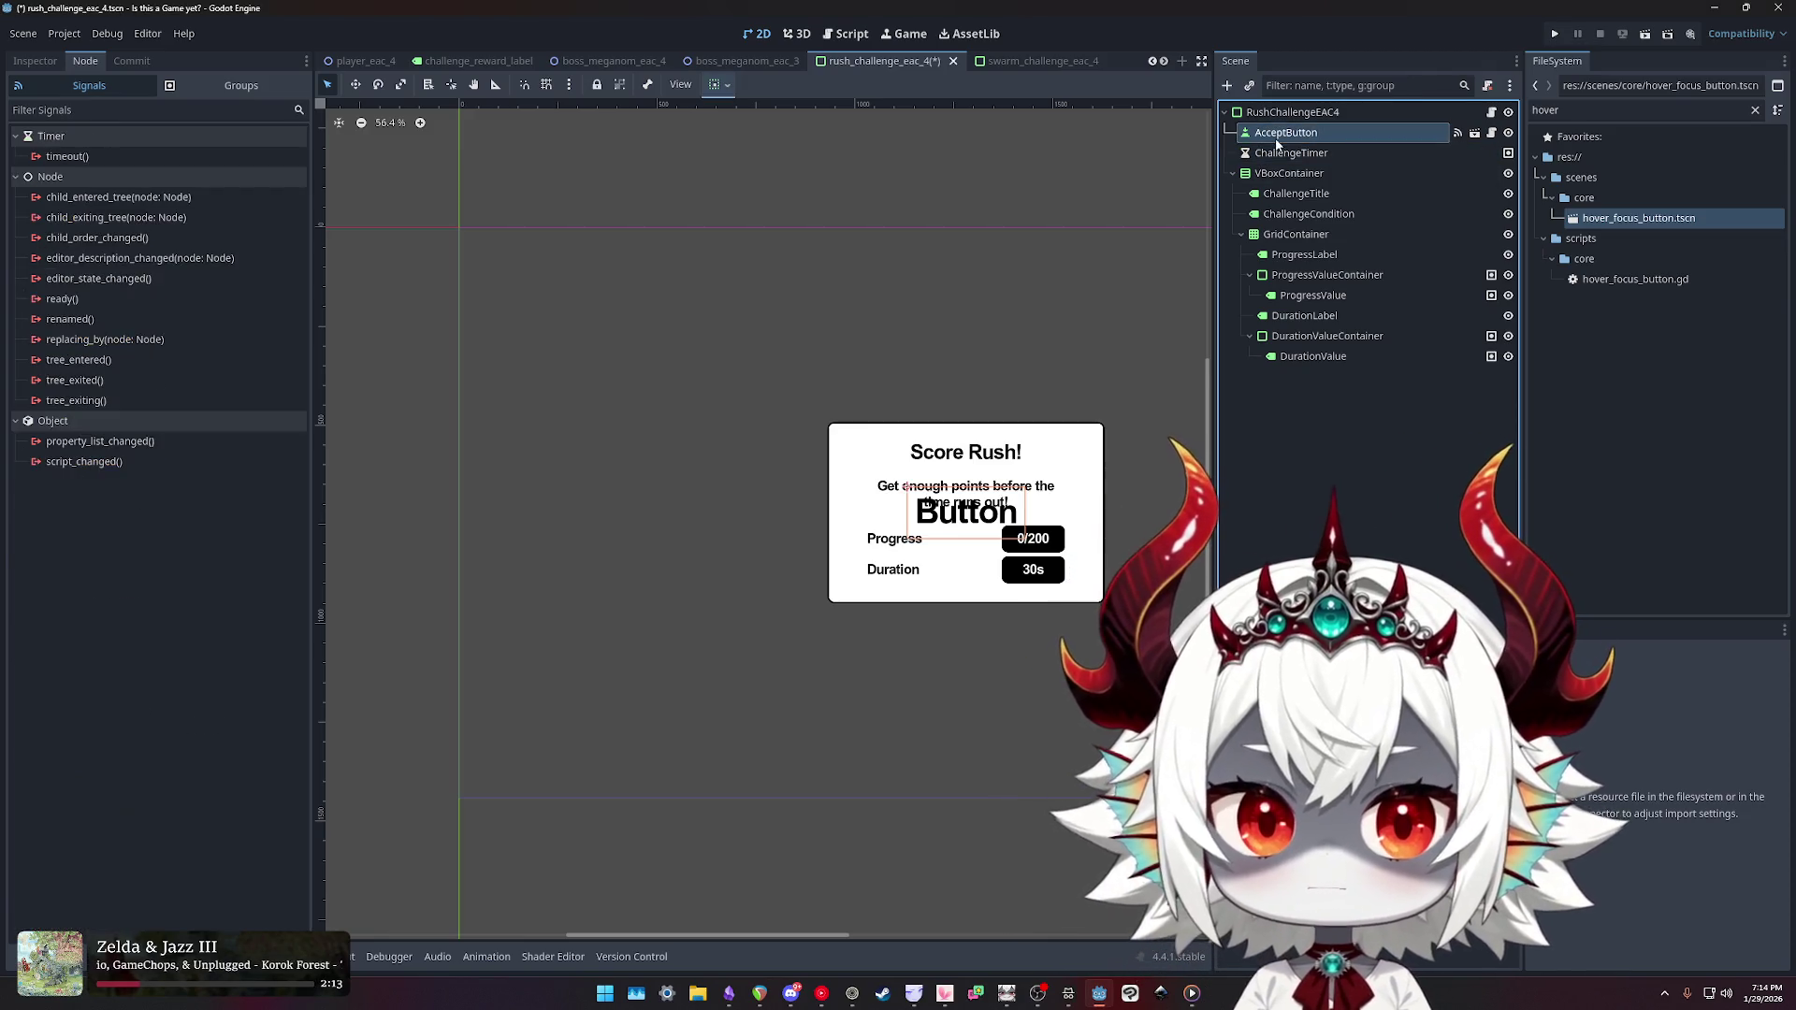
Clear AcceptButton's default 'Button' caption text
click(47, 61)
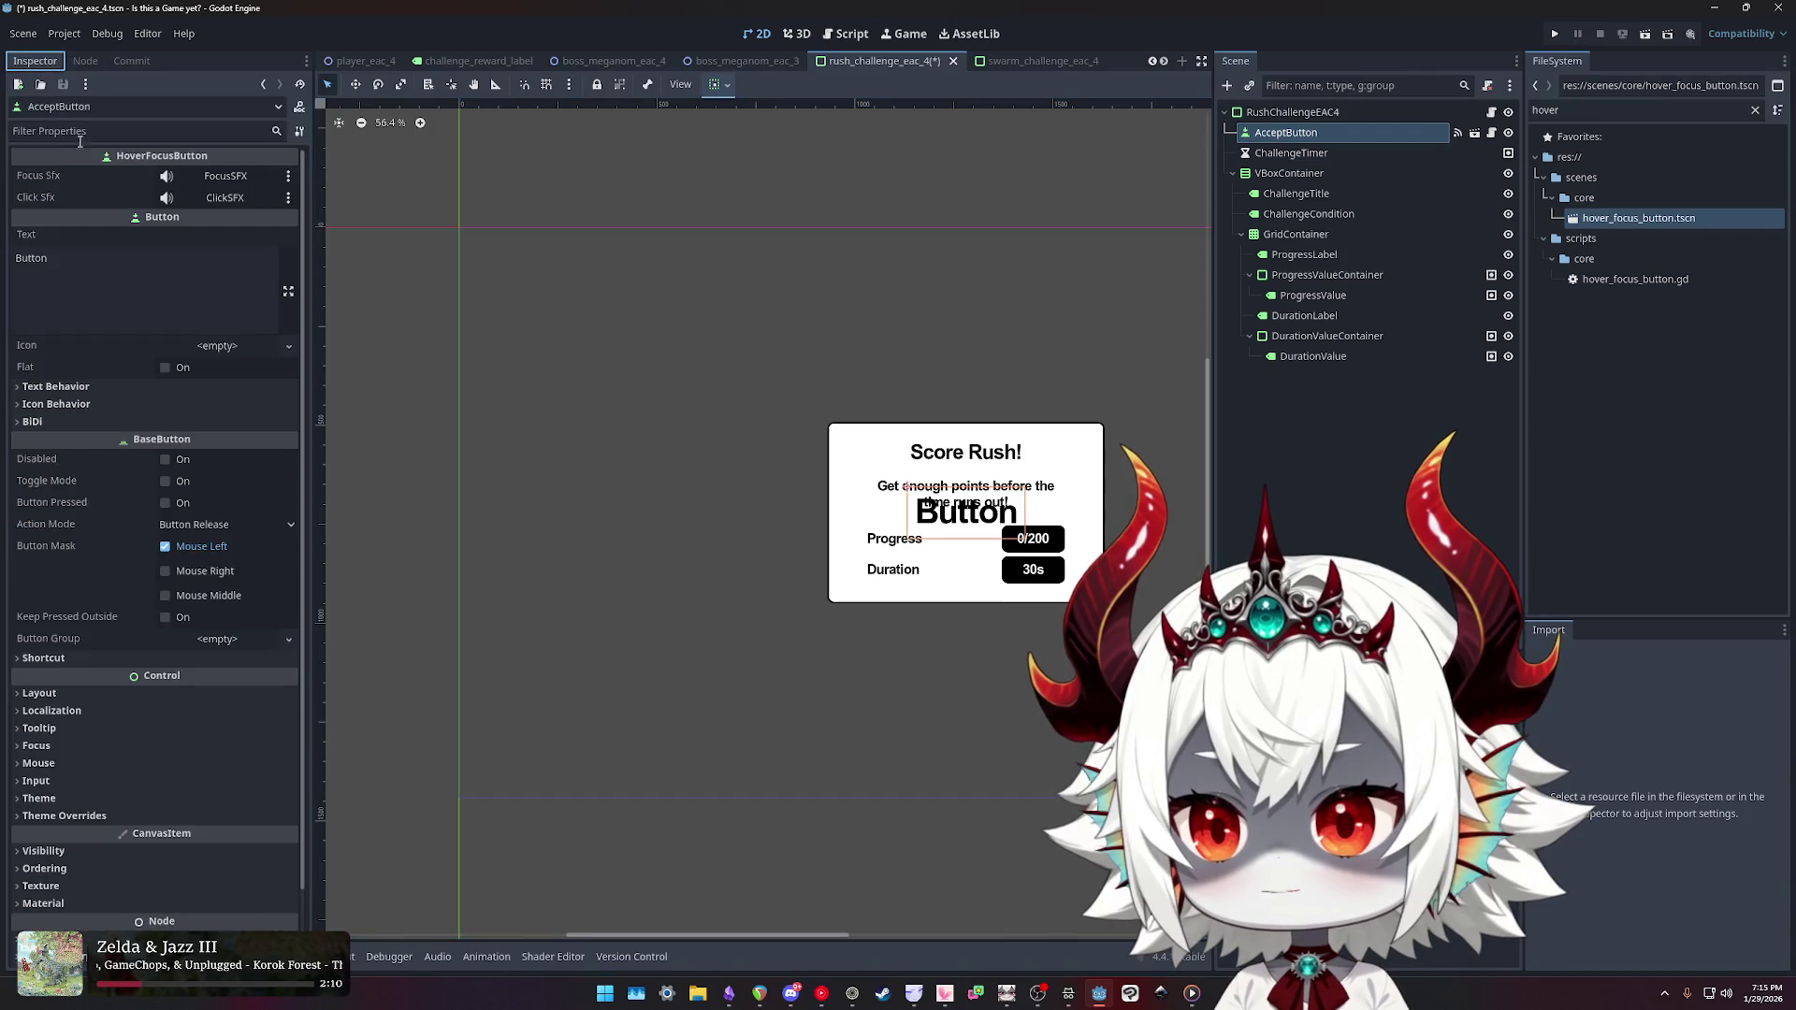
click(103, 273)
key(ctrl+a)
key(BackSpace)
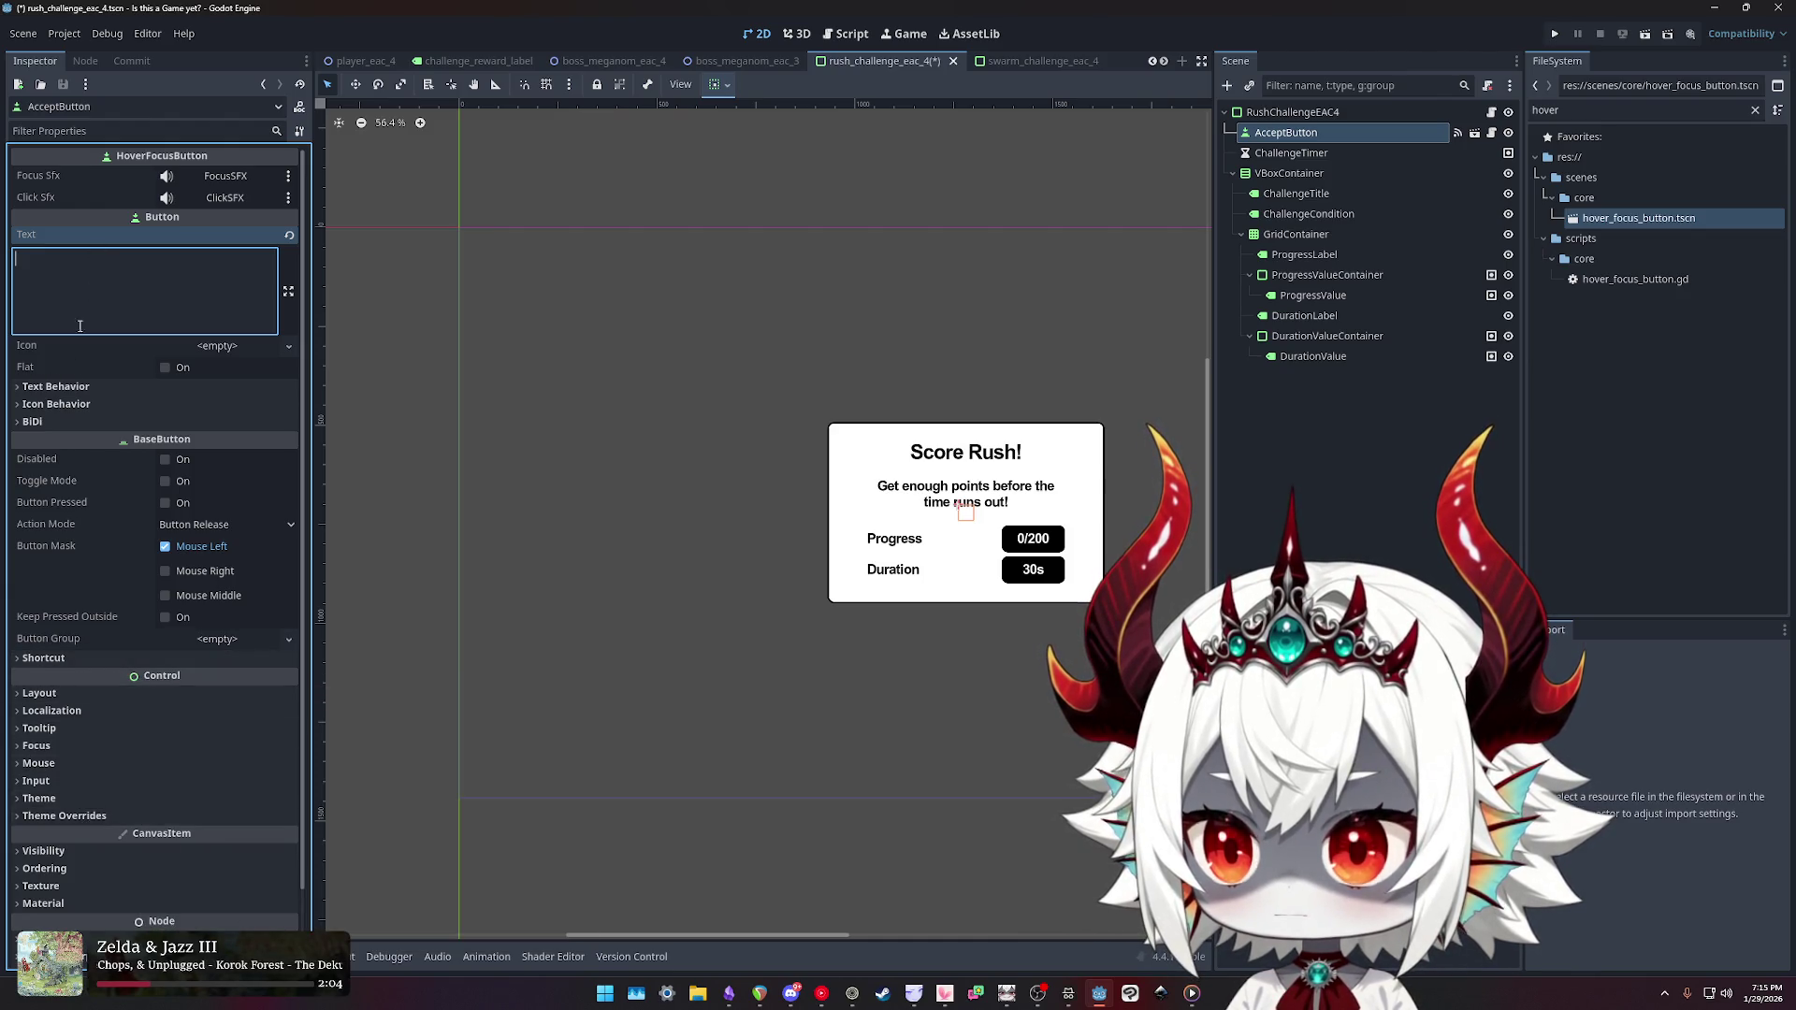
Set AcceptButton's container sizing to Fill horizontally and vertically, keeping stretch ratio 1.0
click(71, 692)
scroll(104, 592, down, 5)
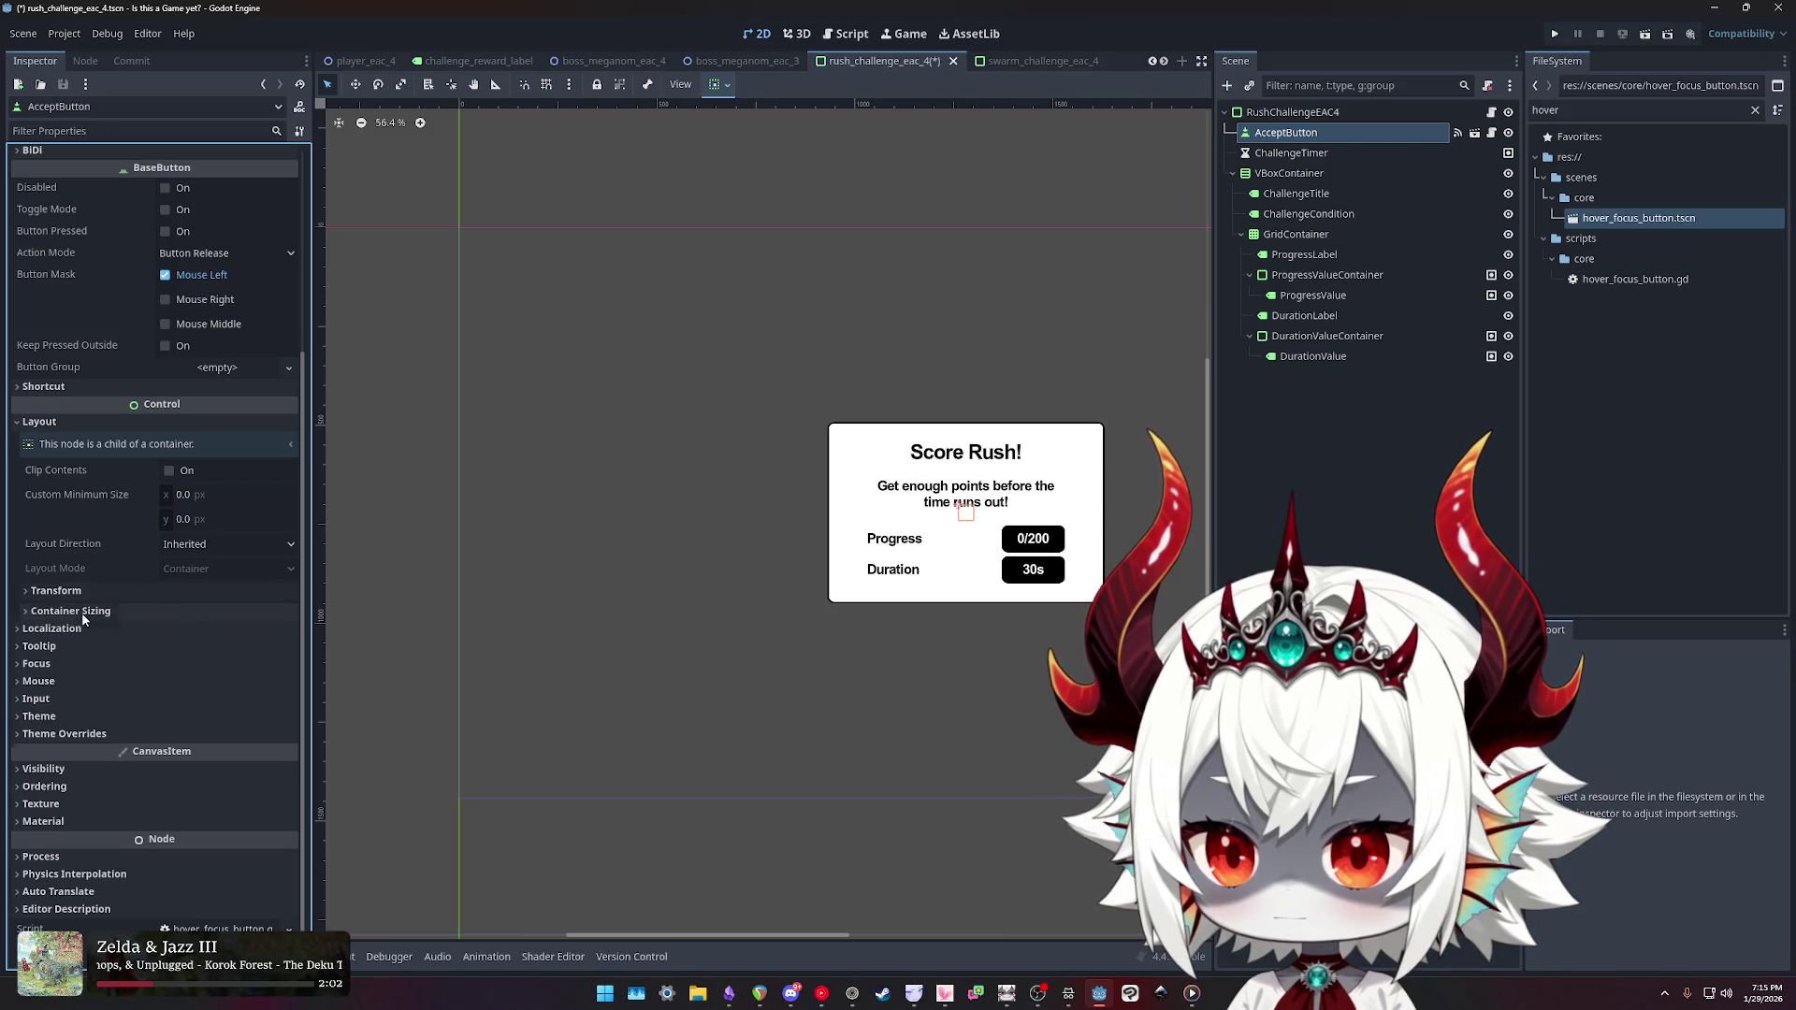
click(81, 612)
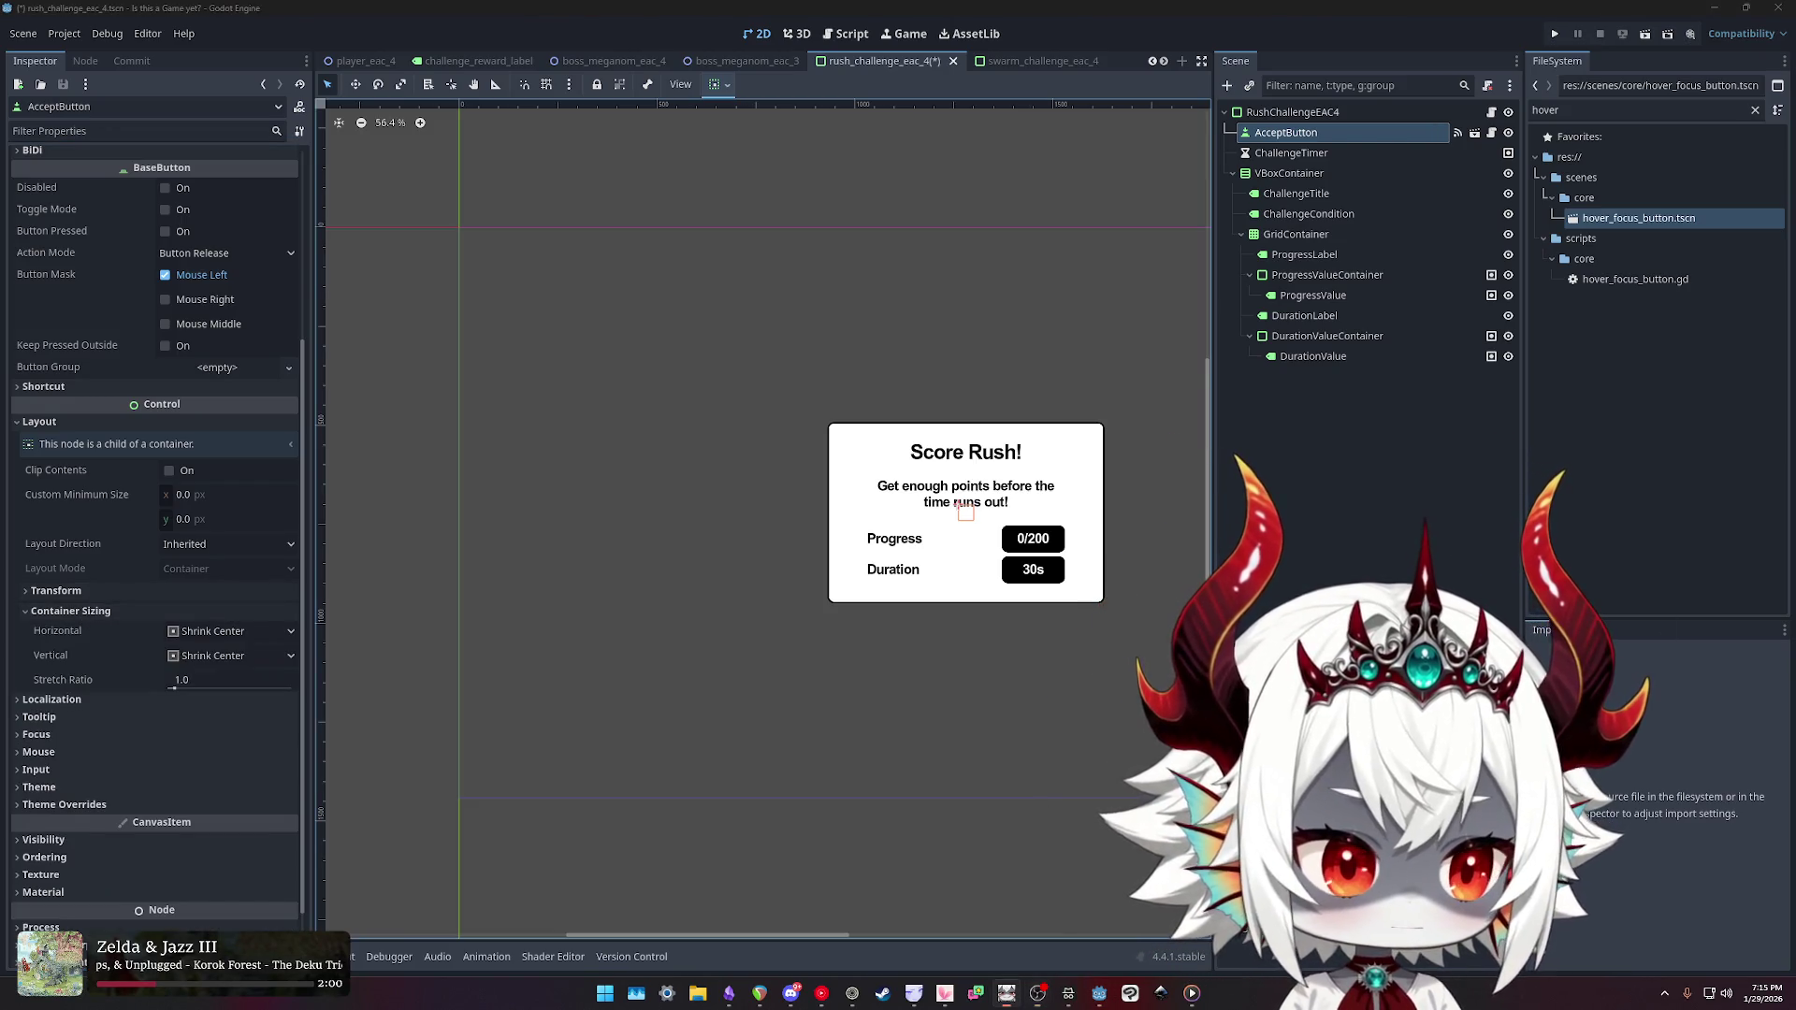
click(191, 632)
click(199, 657)
click(198, 657)
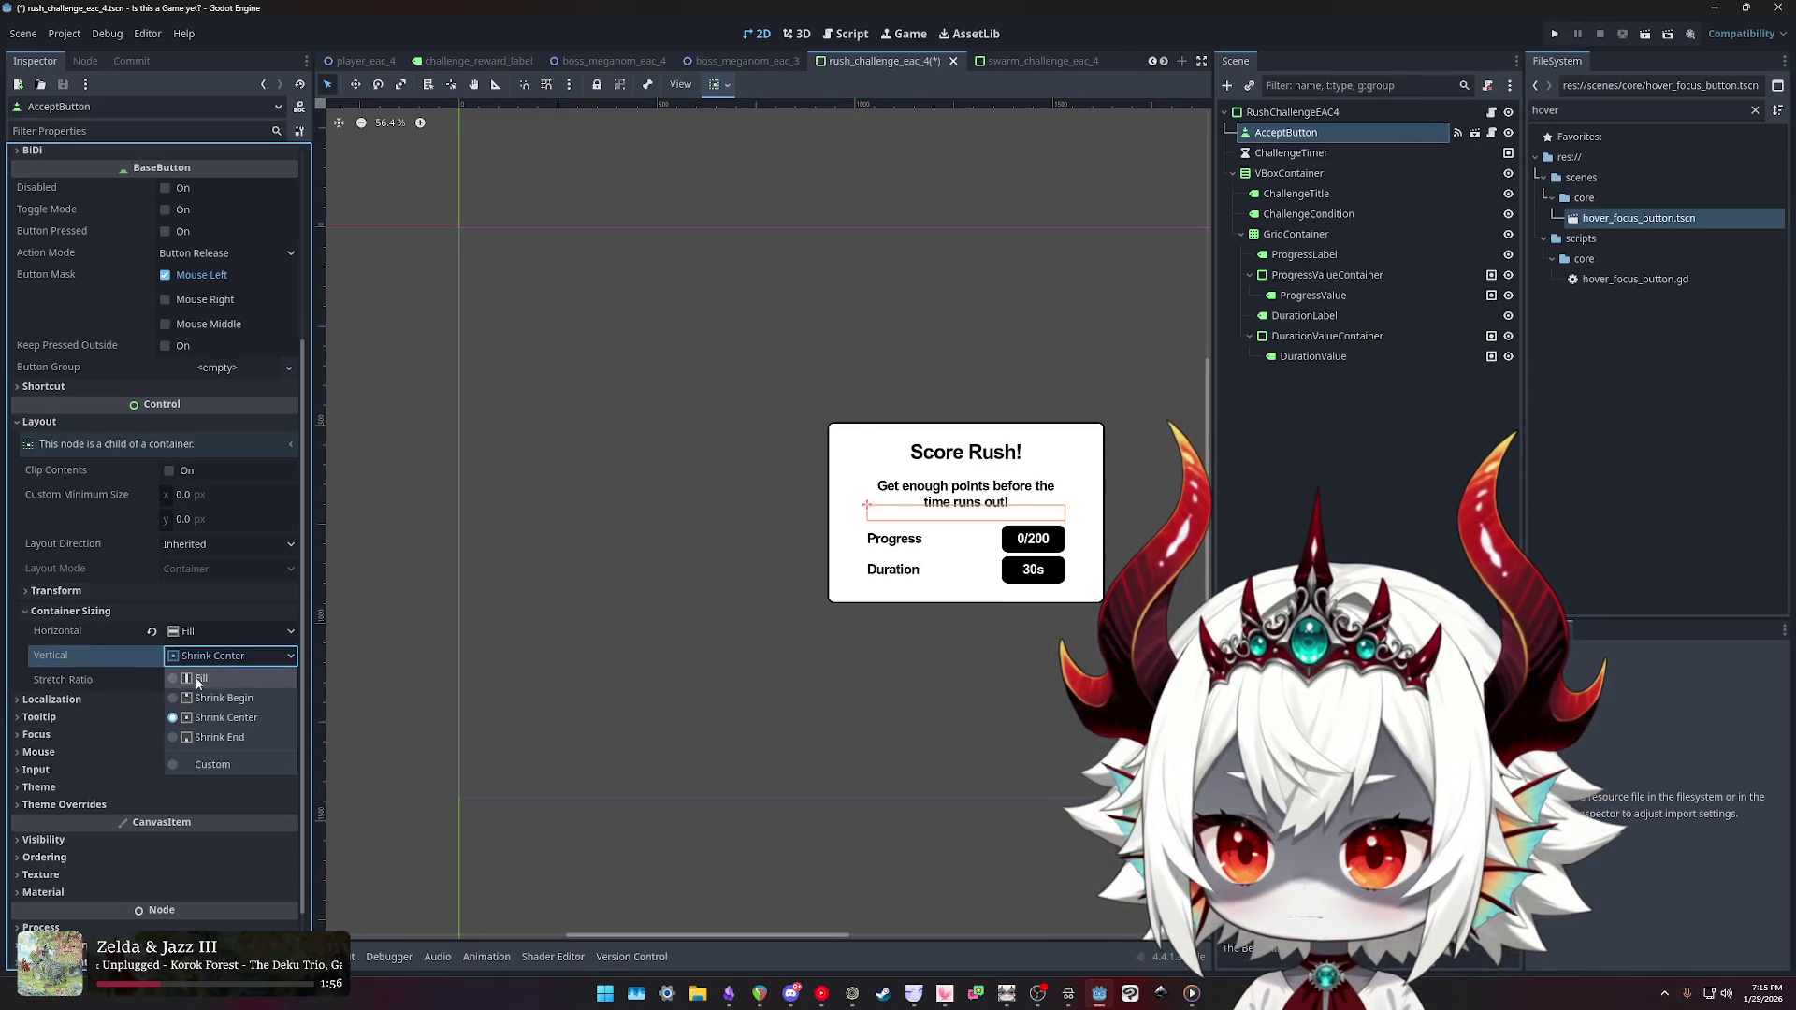
click(196, 677)
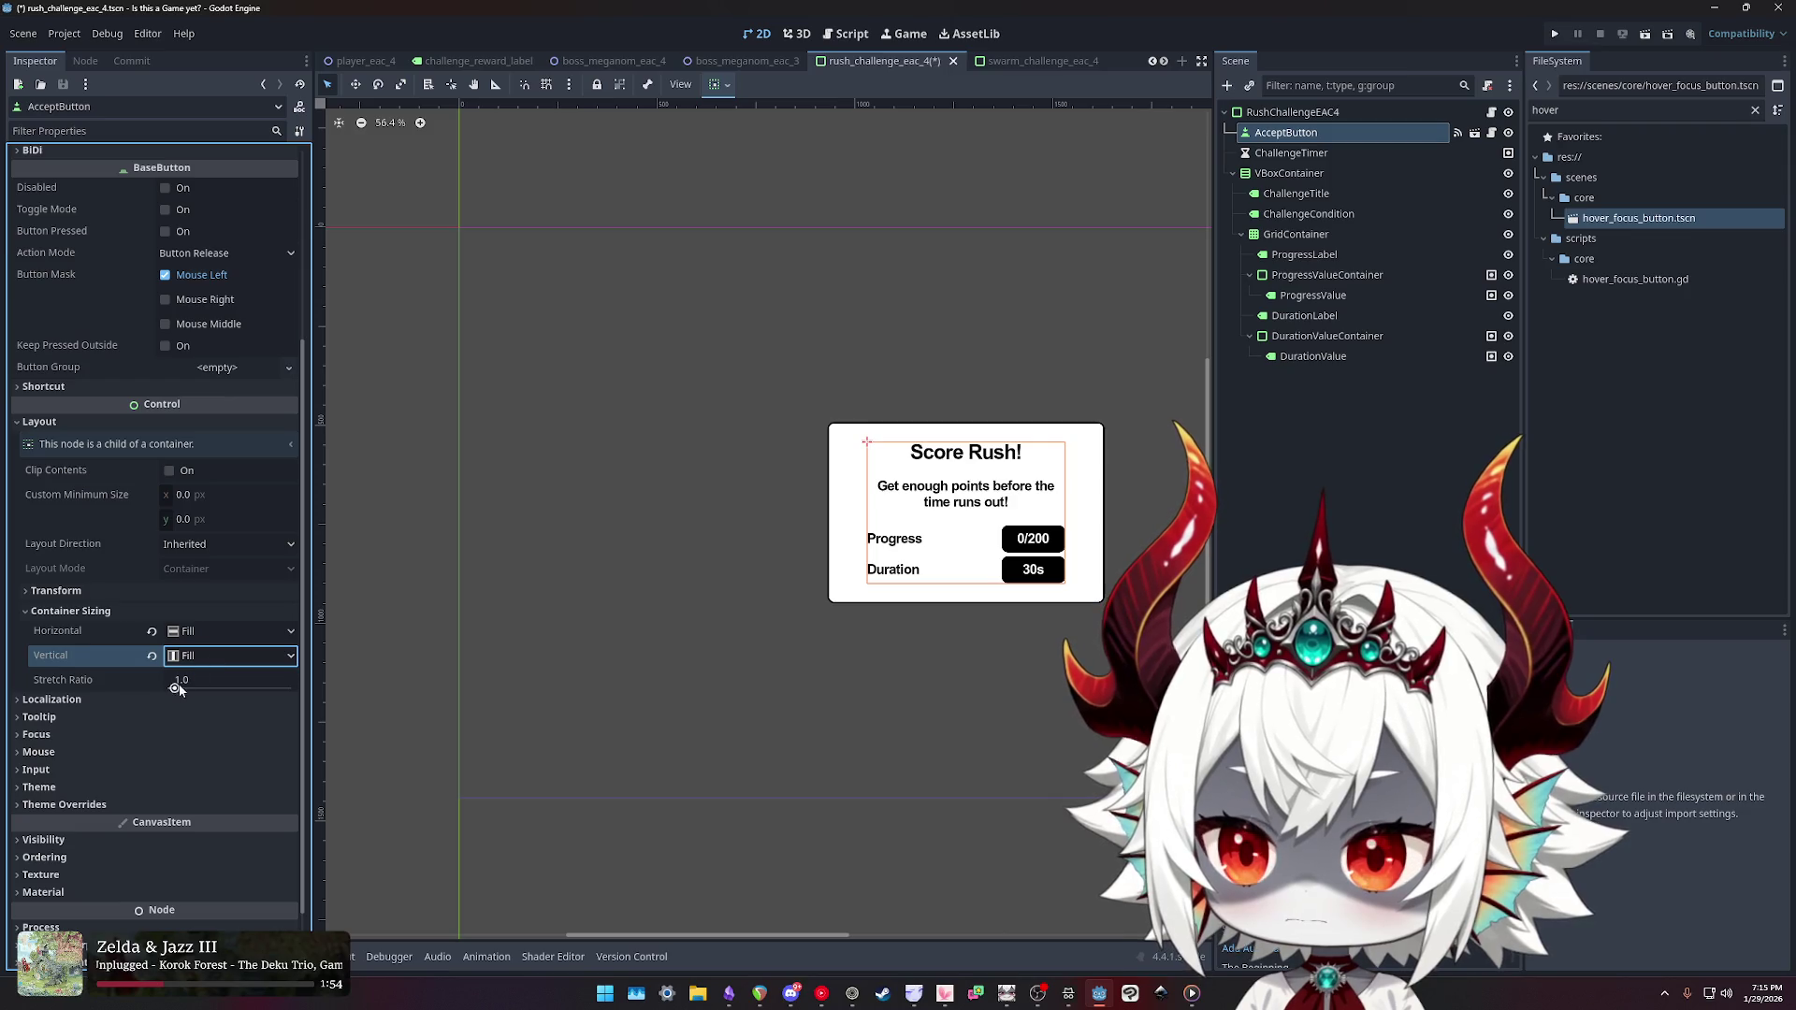
click(229, 680)
text(0.0)
key(Escape)
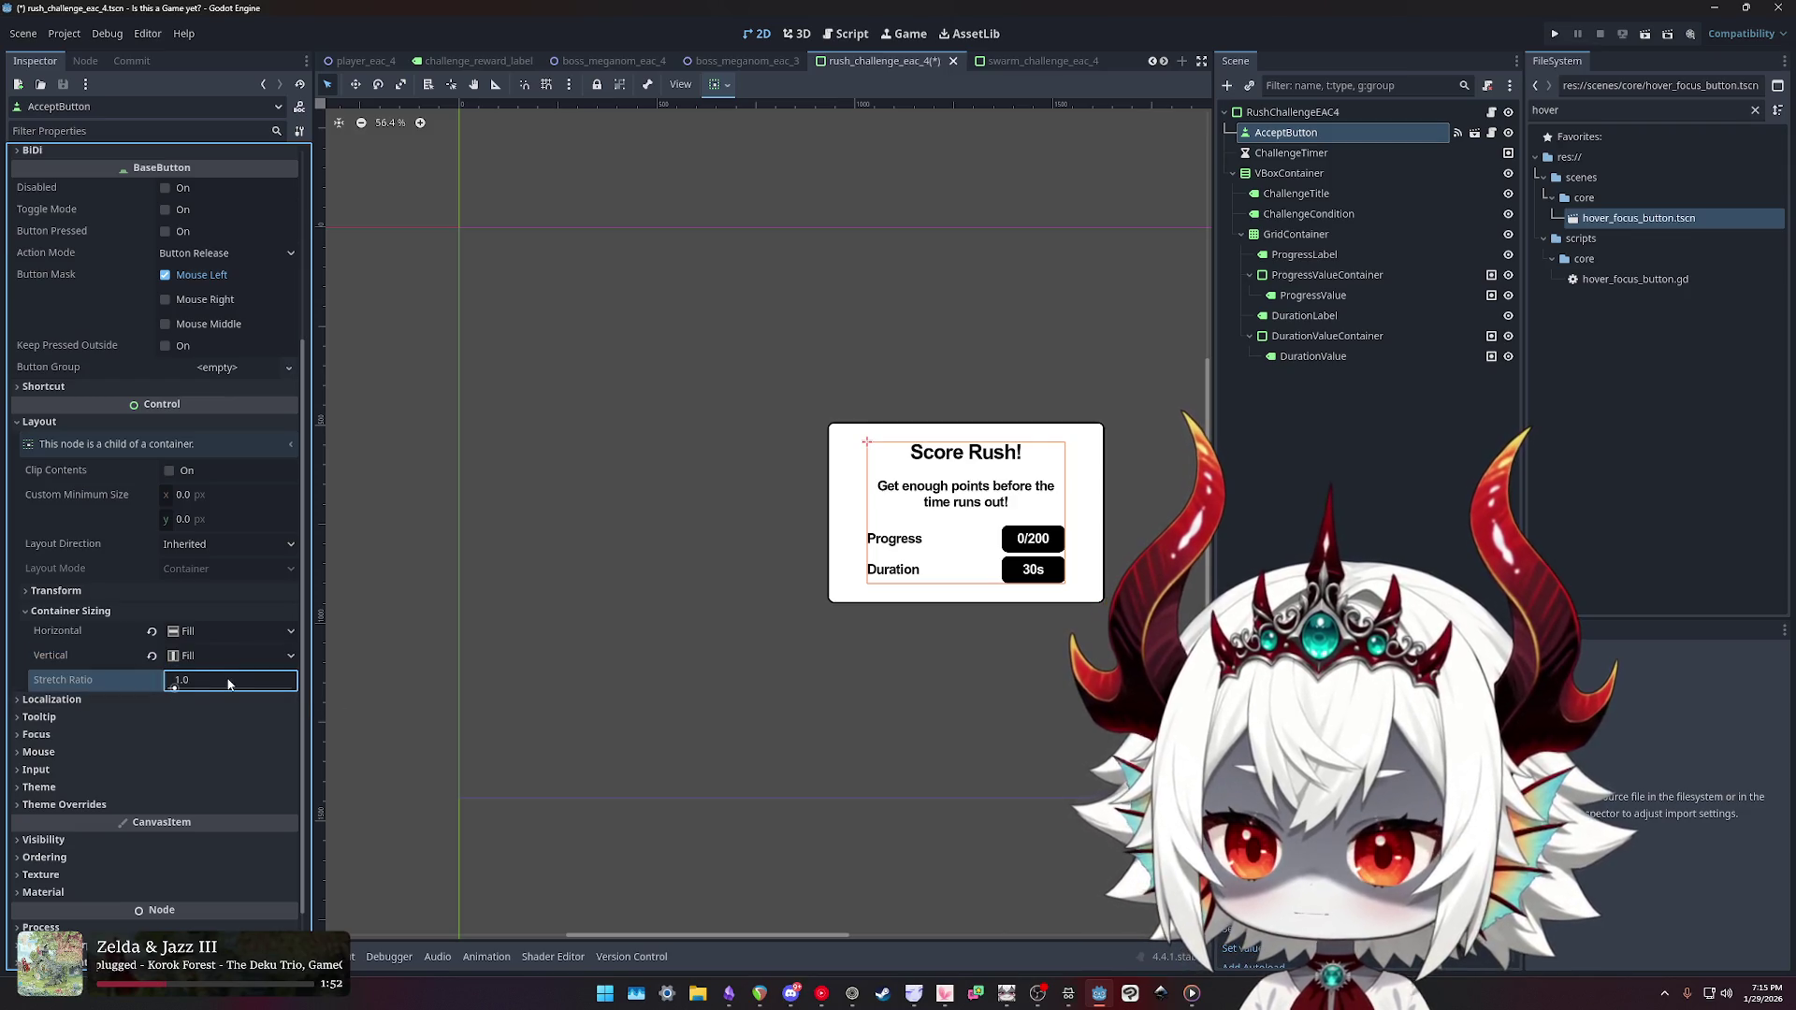
click(97, 591)
click(98, 591)
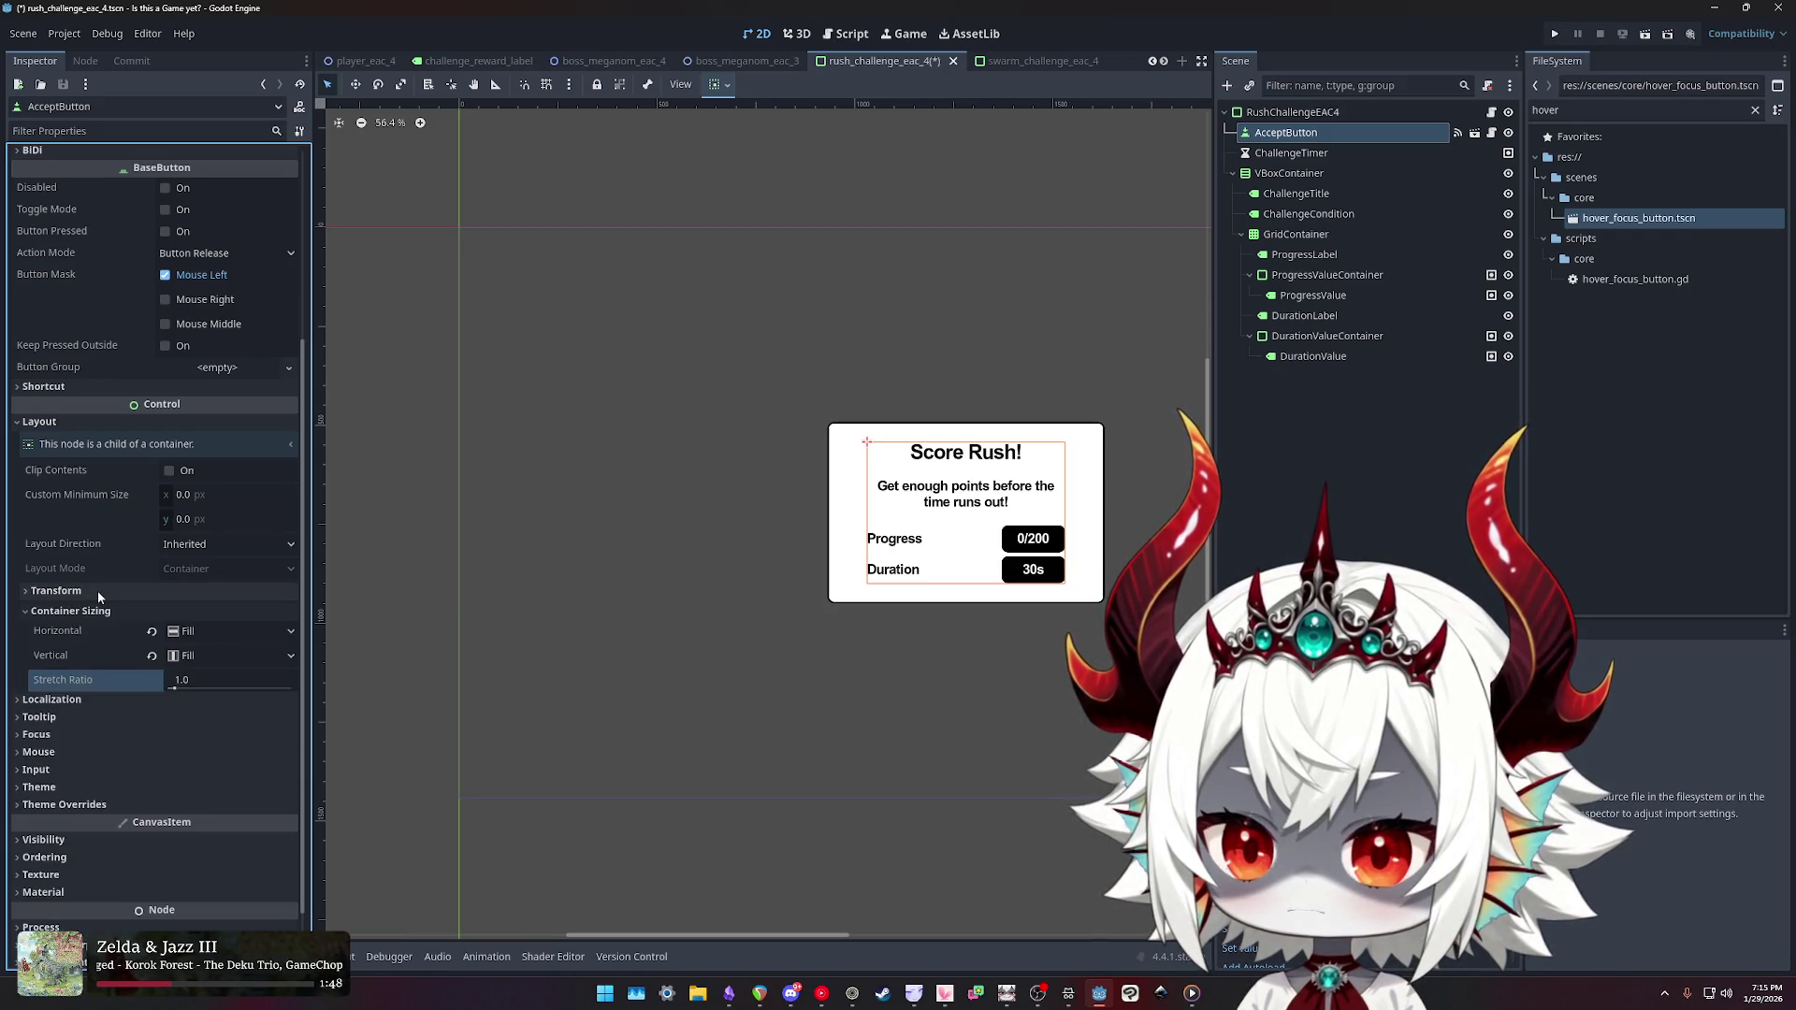
click(1299, 154)
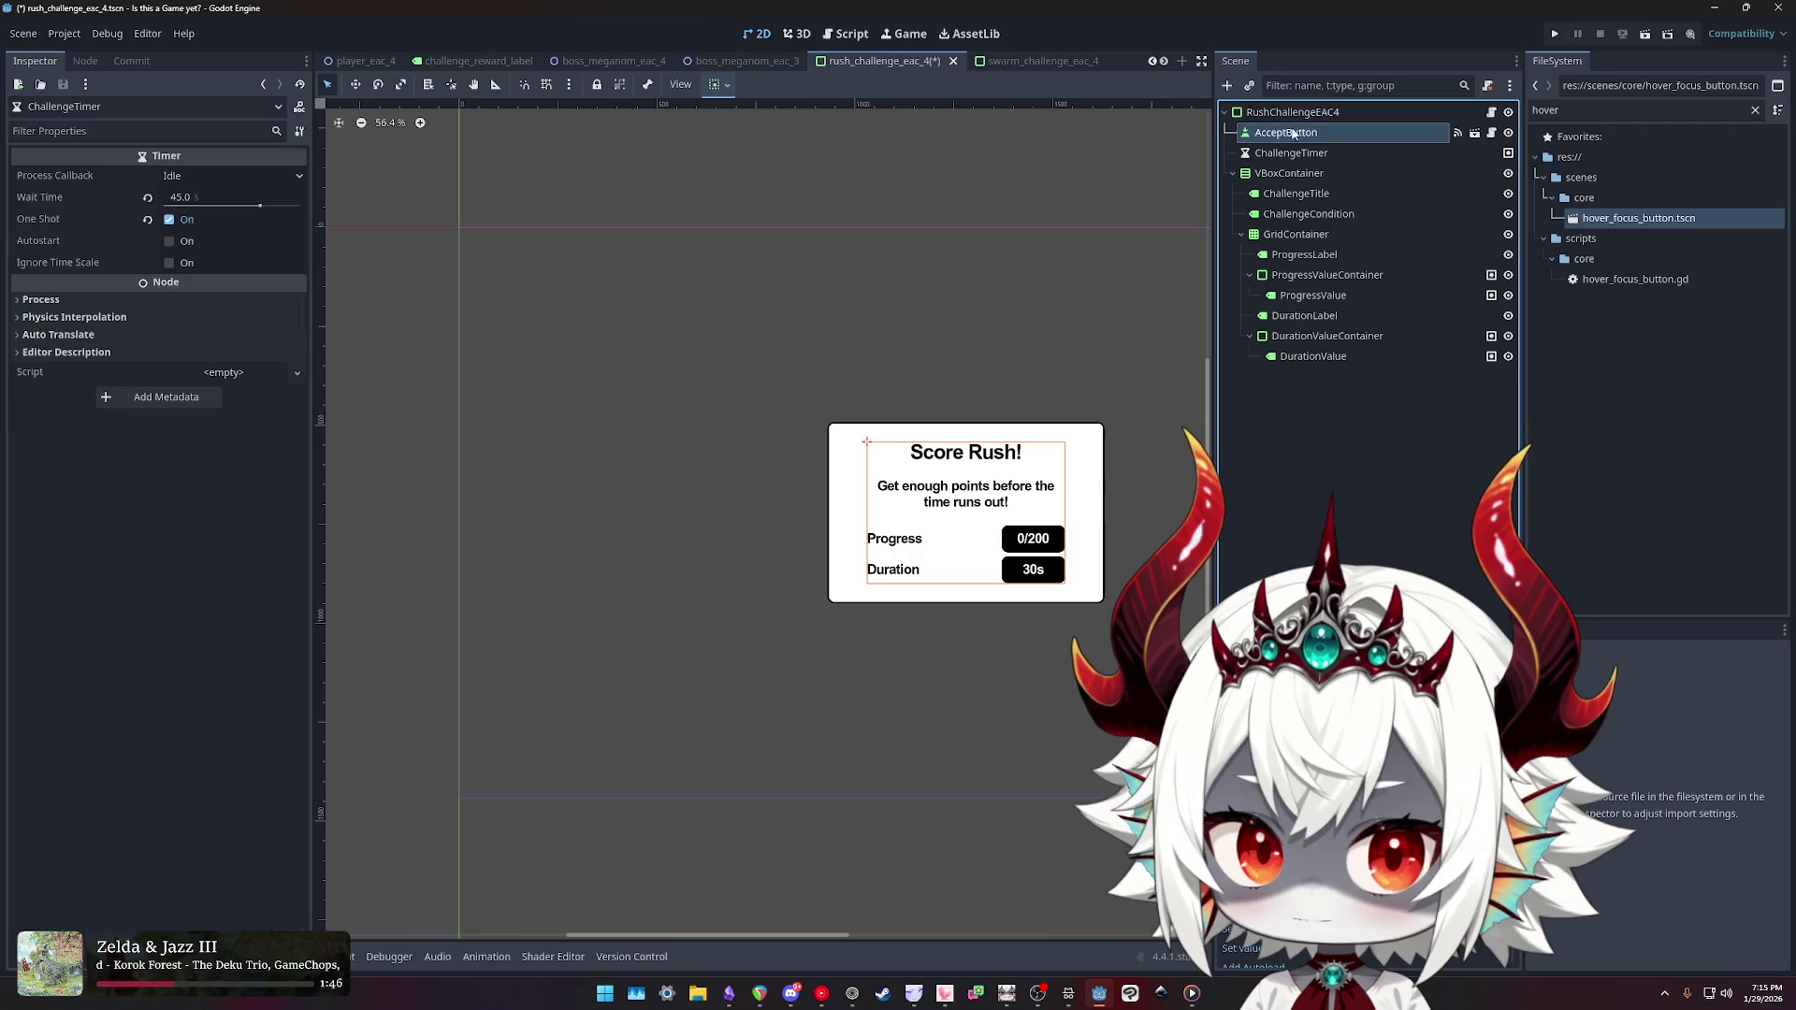
Review AcceptButton's theme constant and colour overrides and the root node's properties
click(1292, 134)
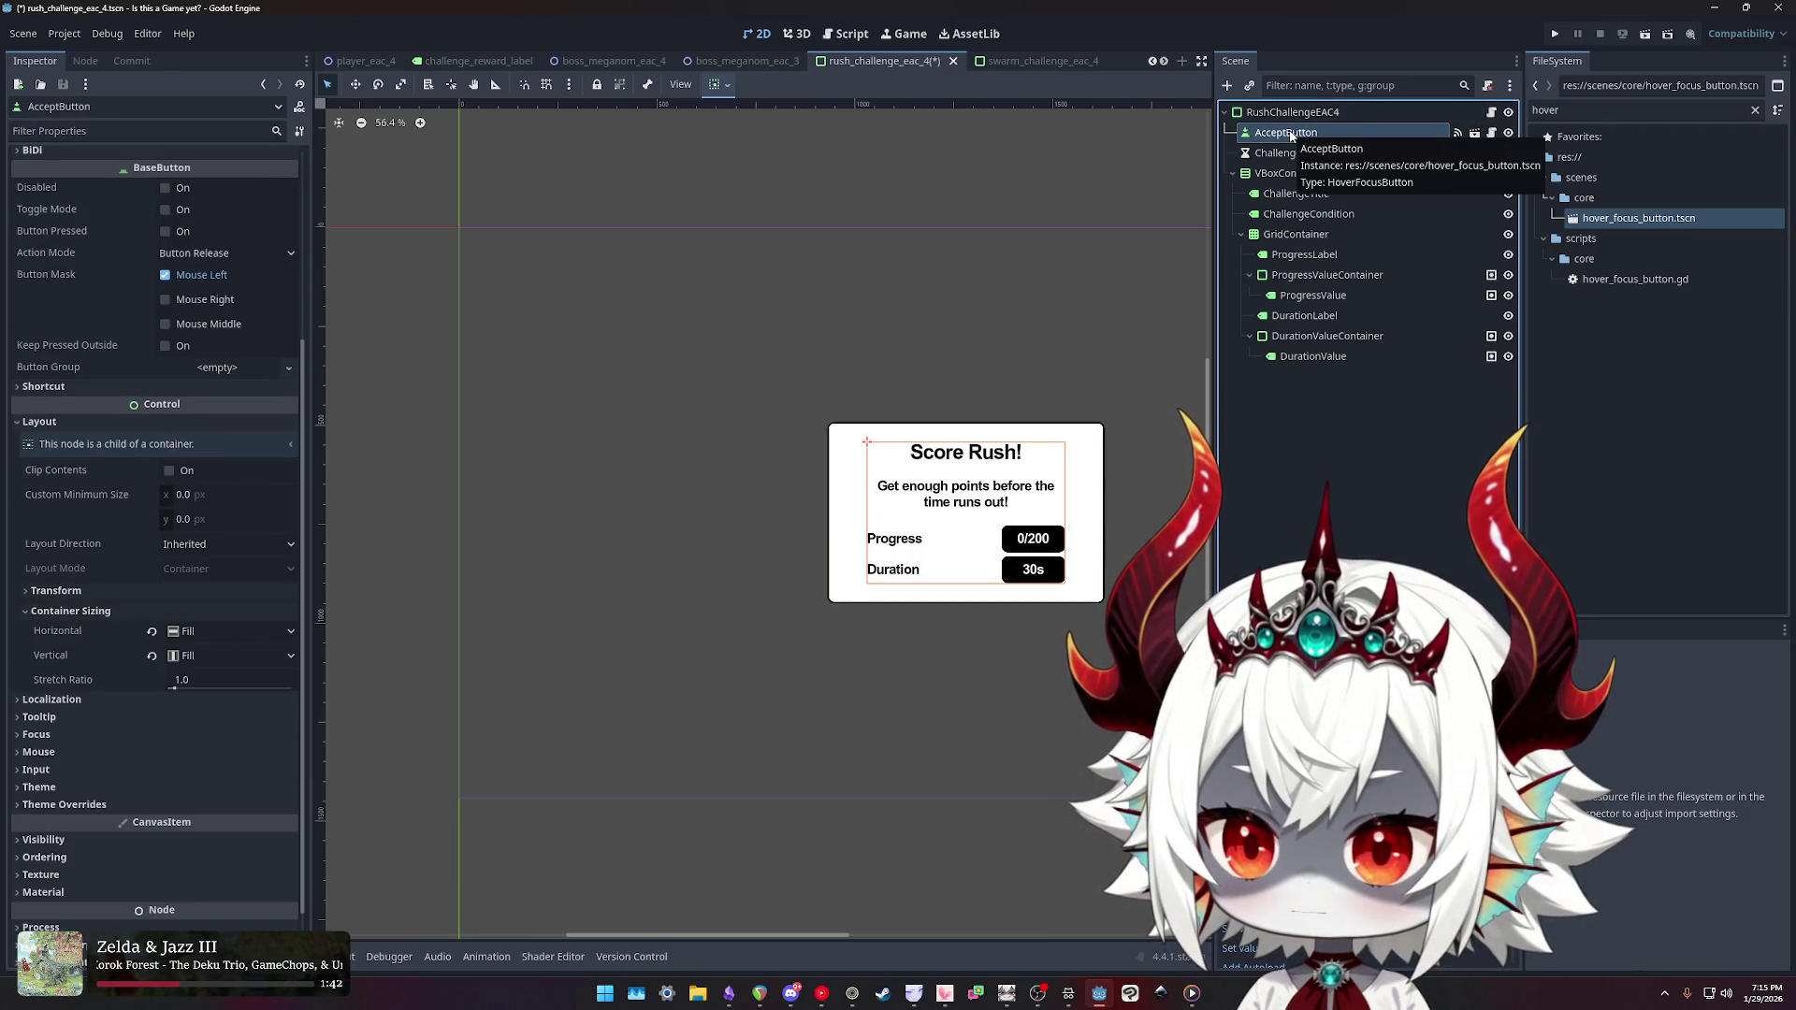
click(1291, 153)
click(1284, 134)
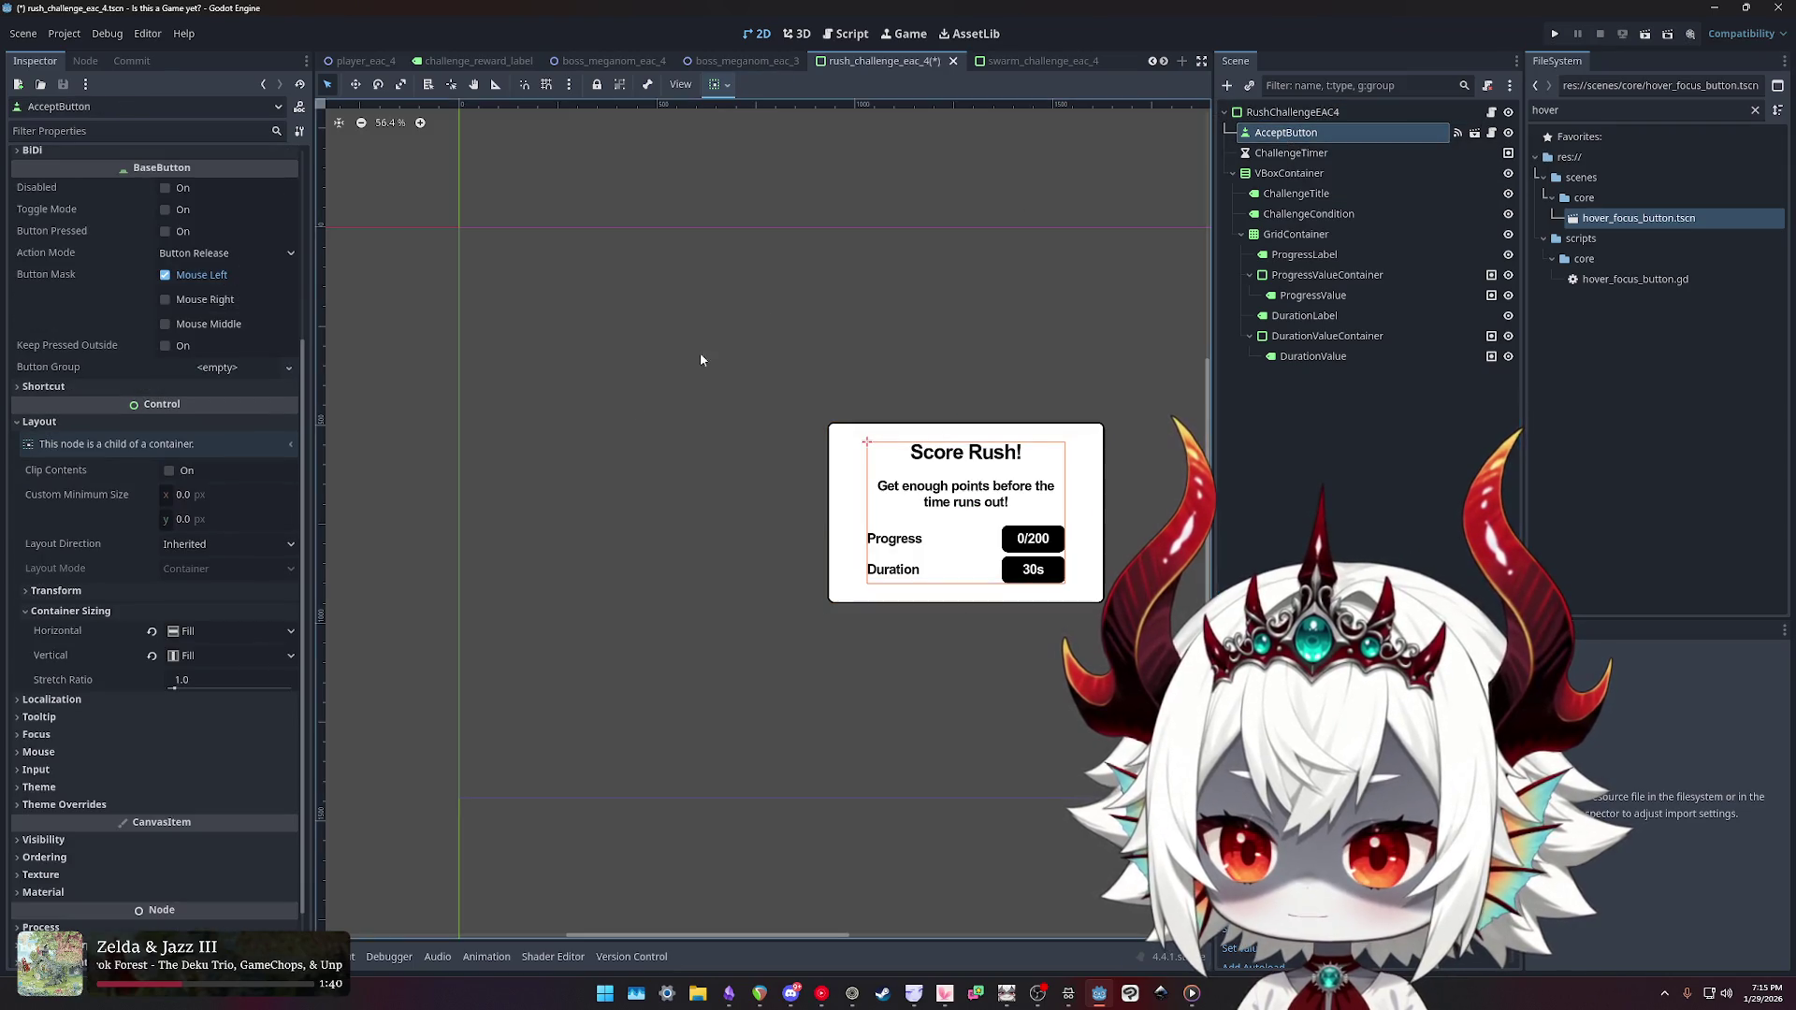
click(66, 805)
scroll(166, 760, down, 2)
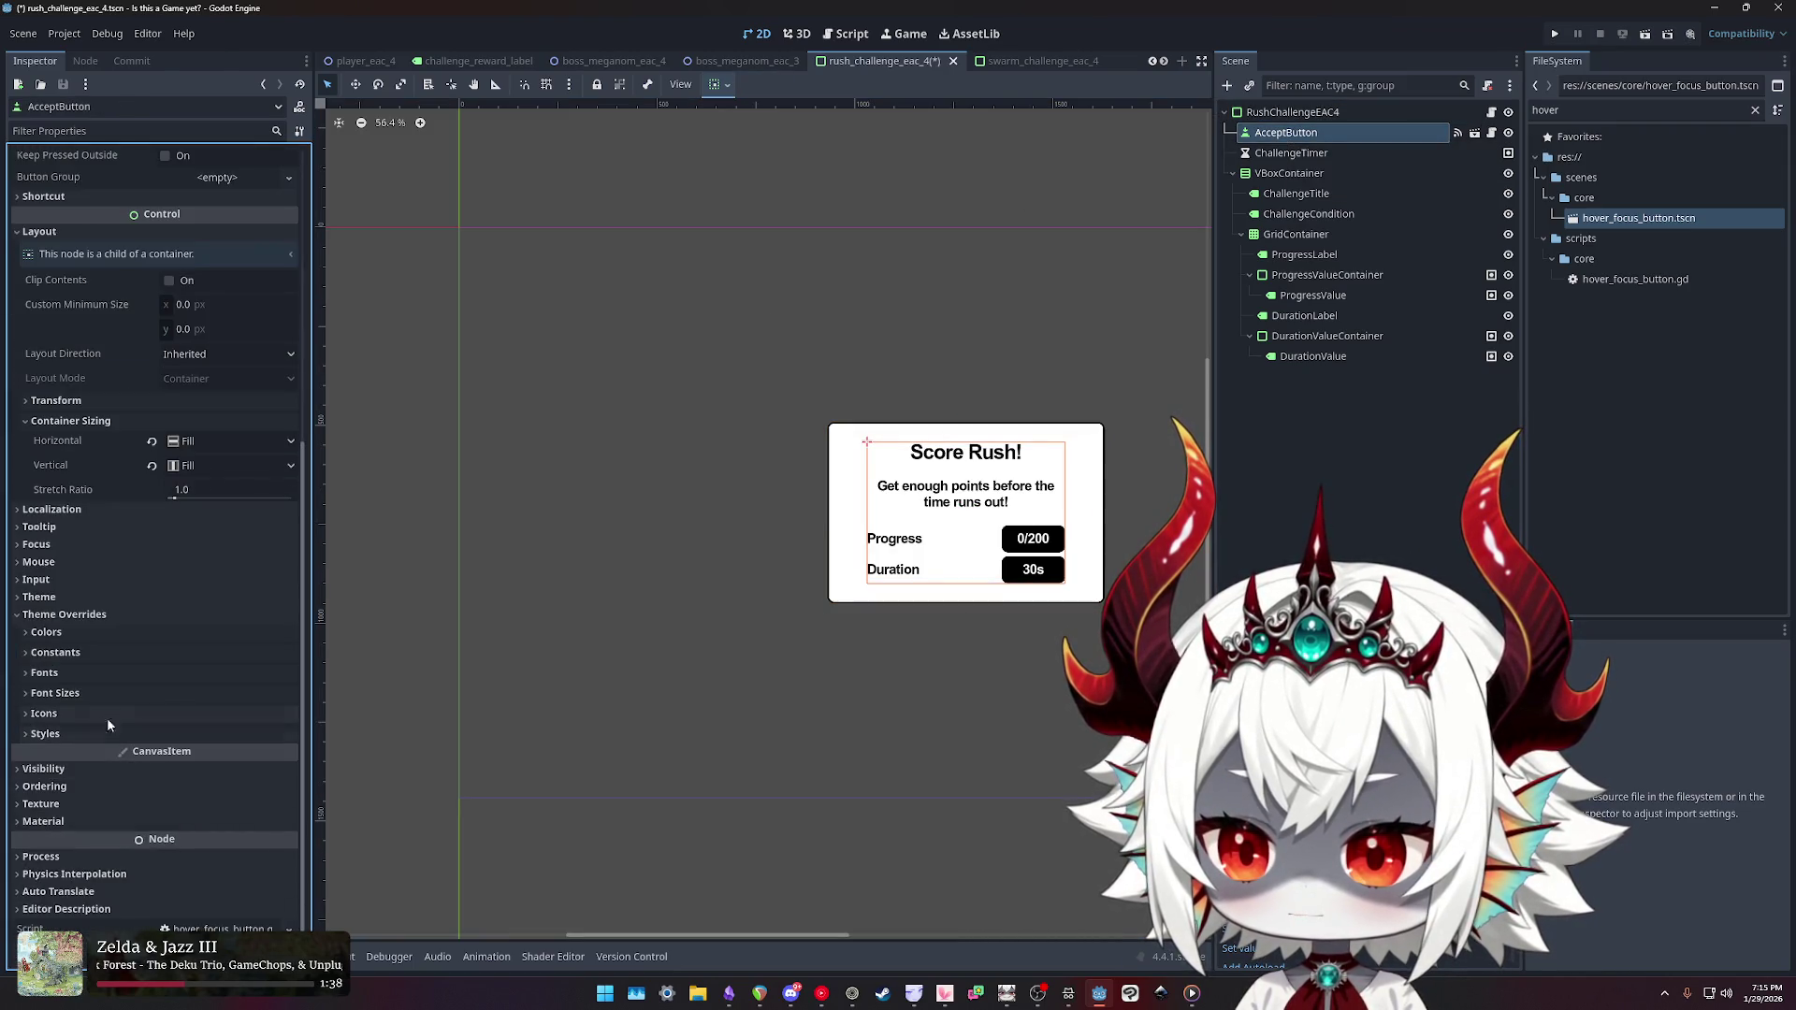
click(100, 649)
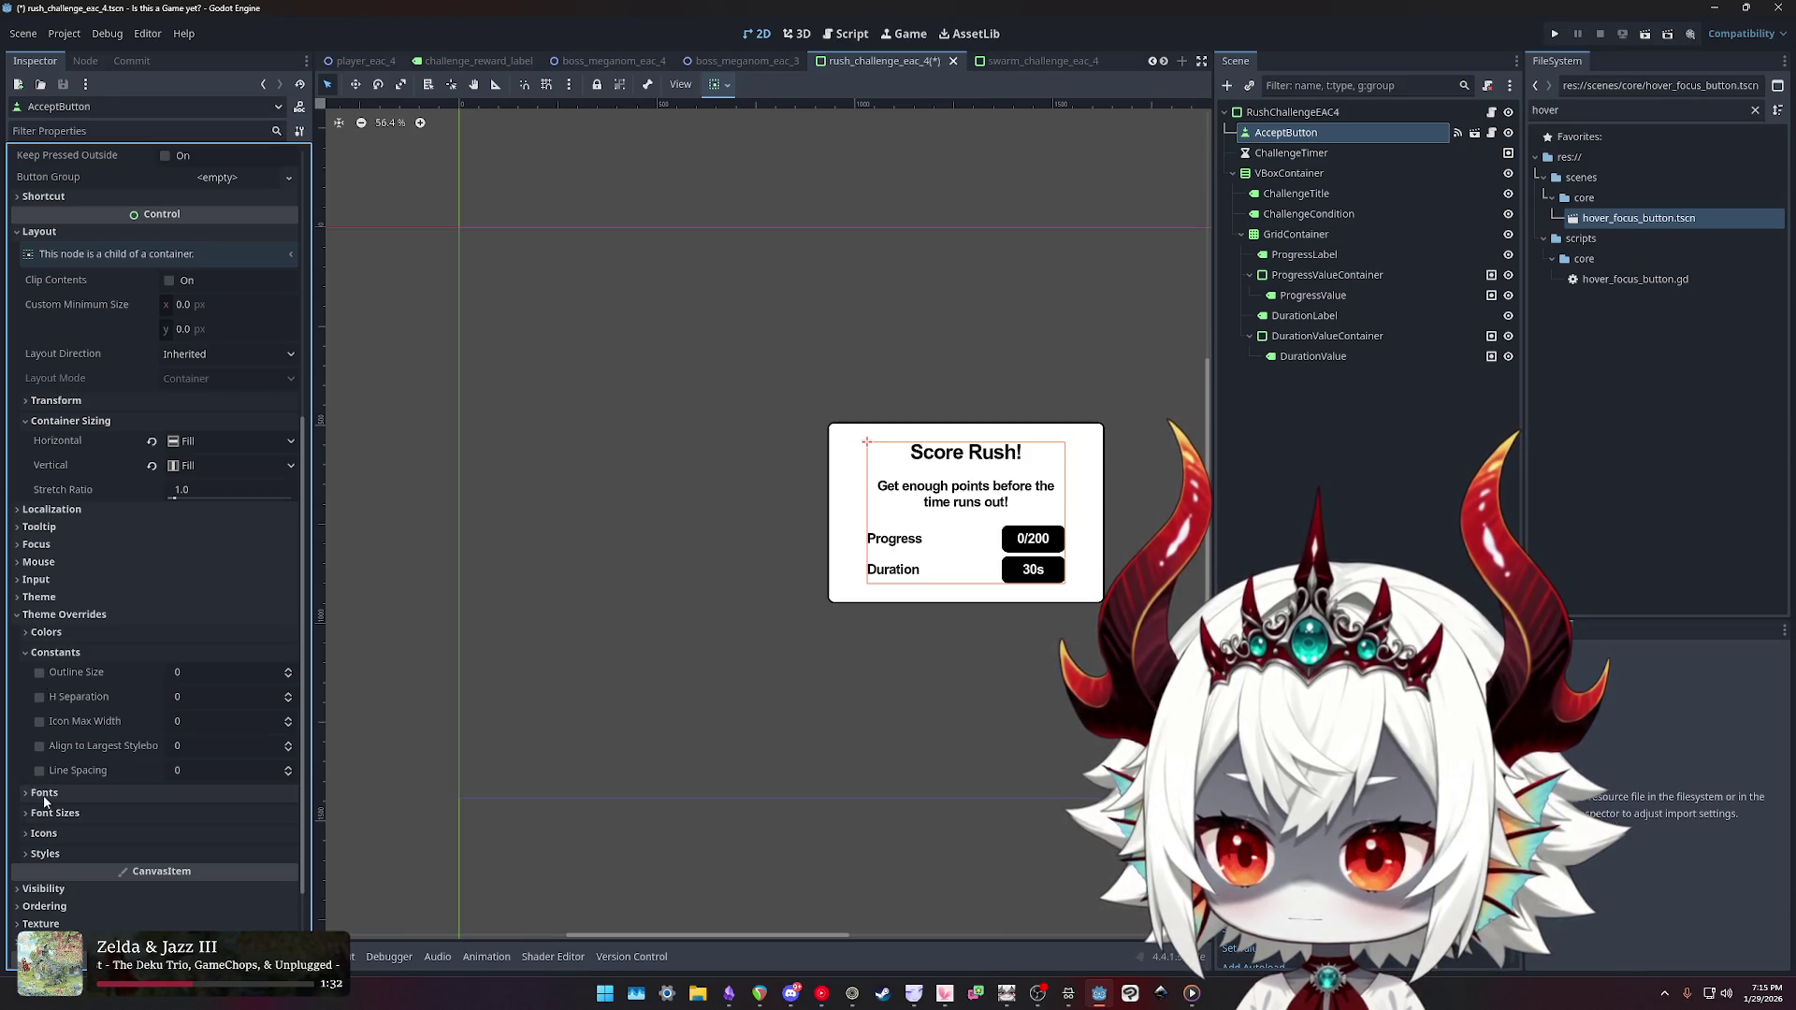
click(61, 632)
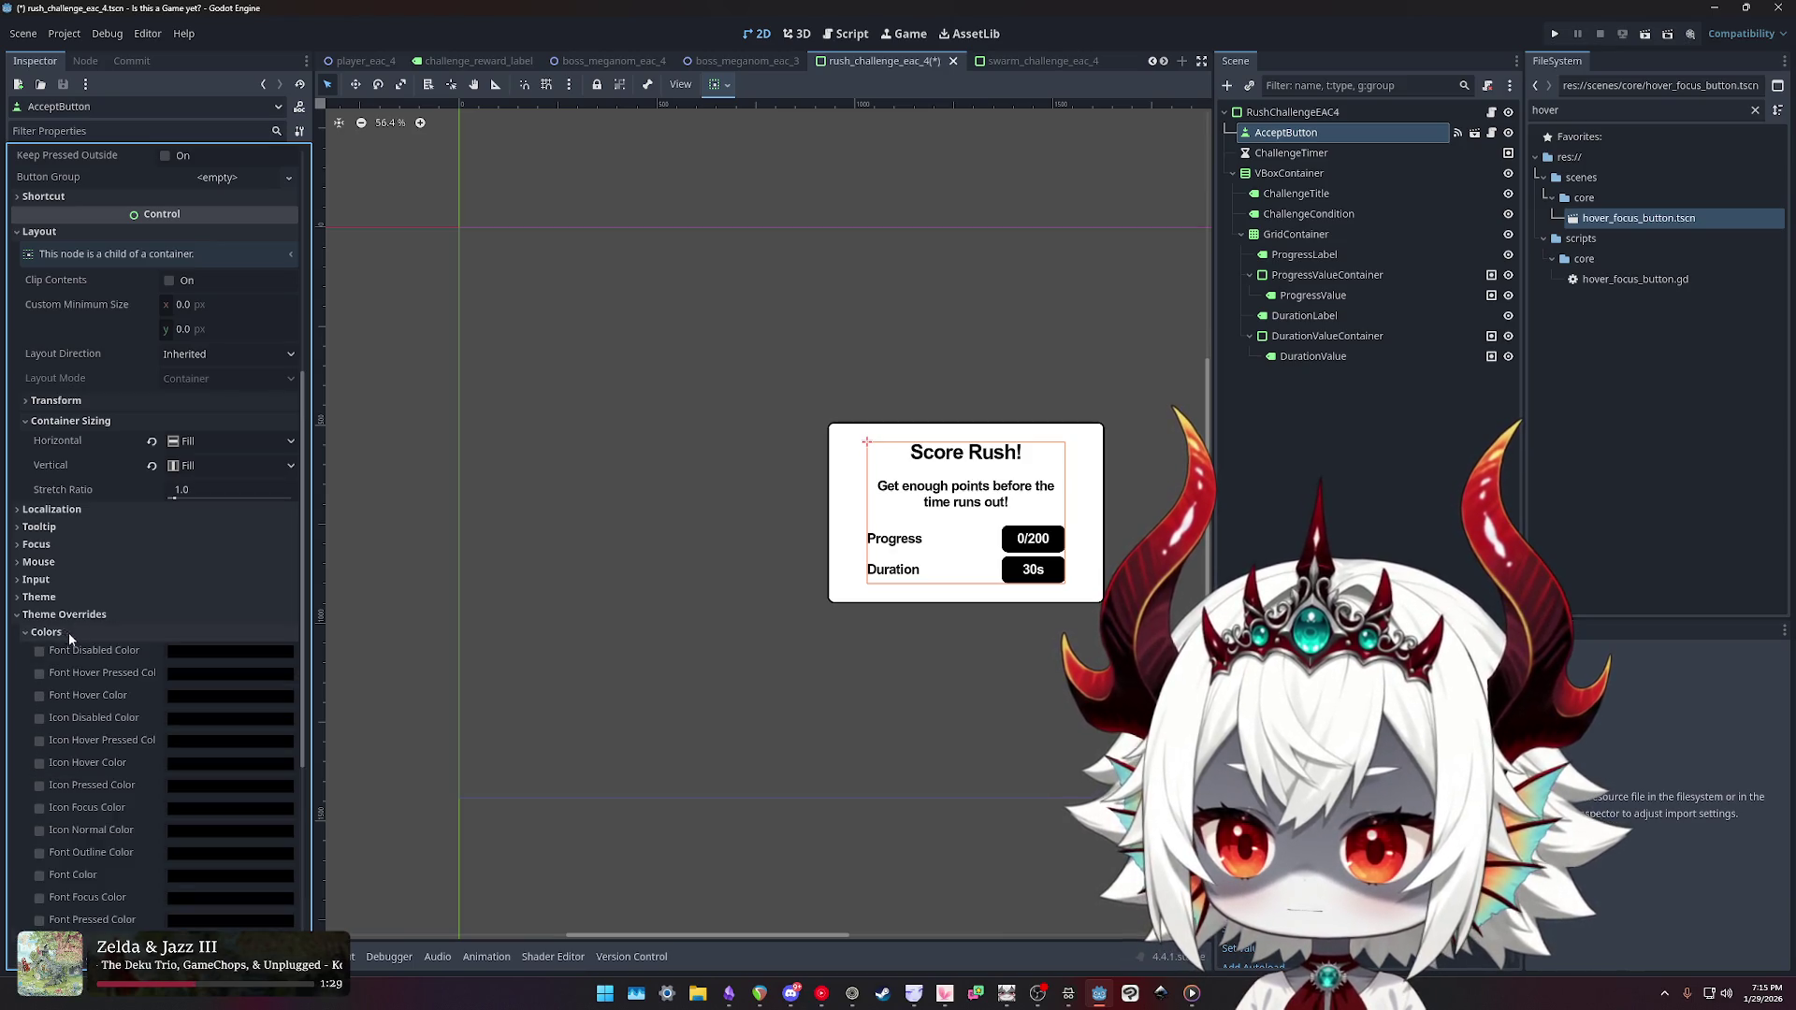
scroll(88, 767, down, 3)
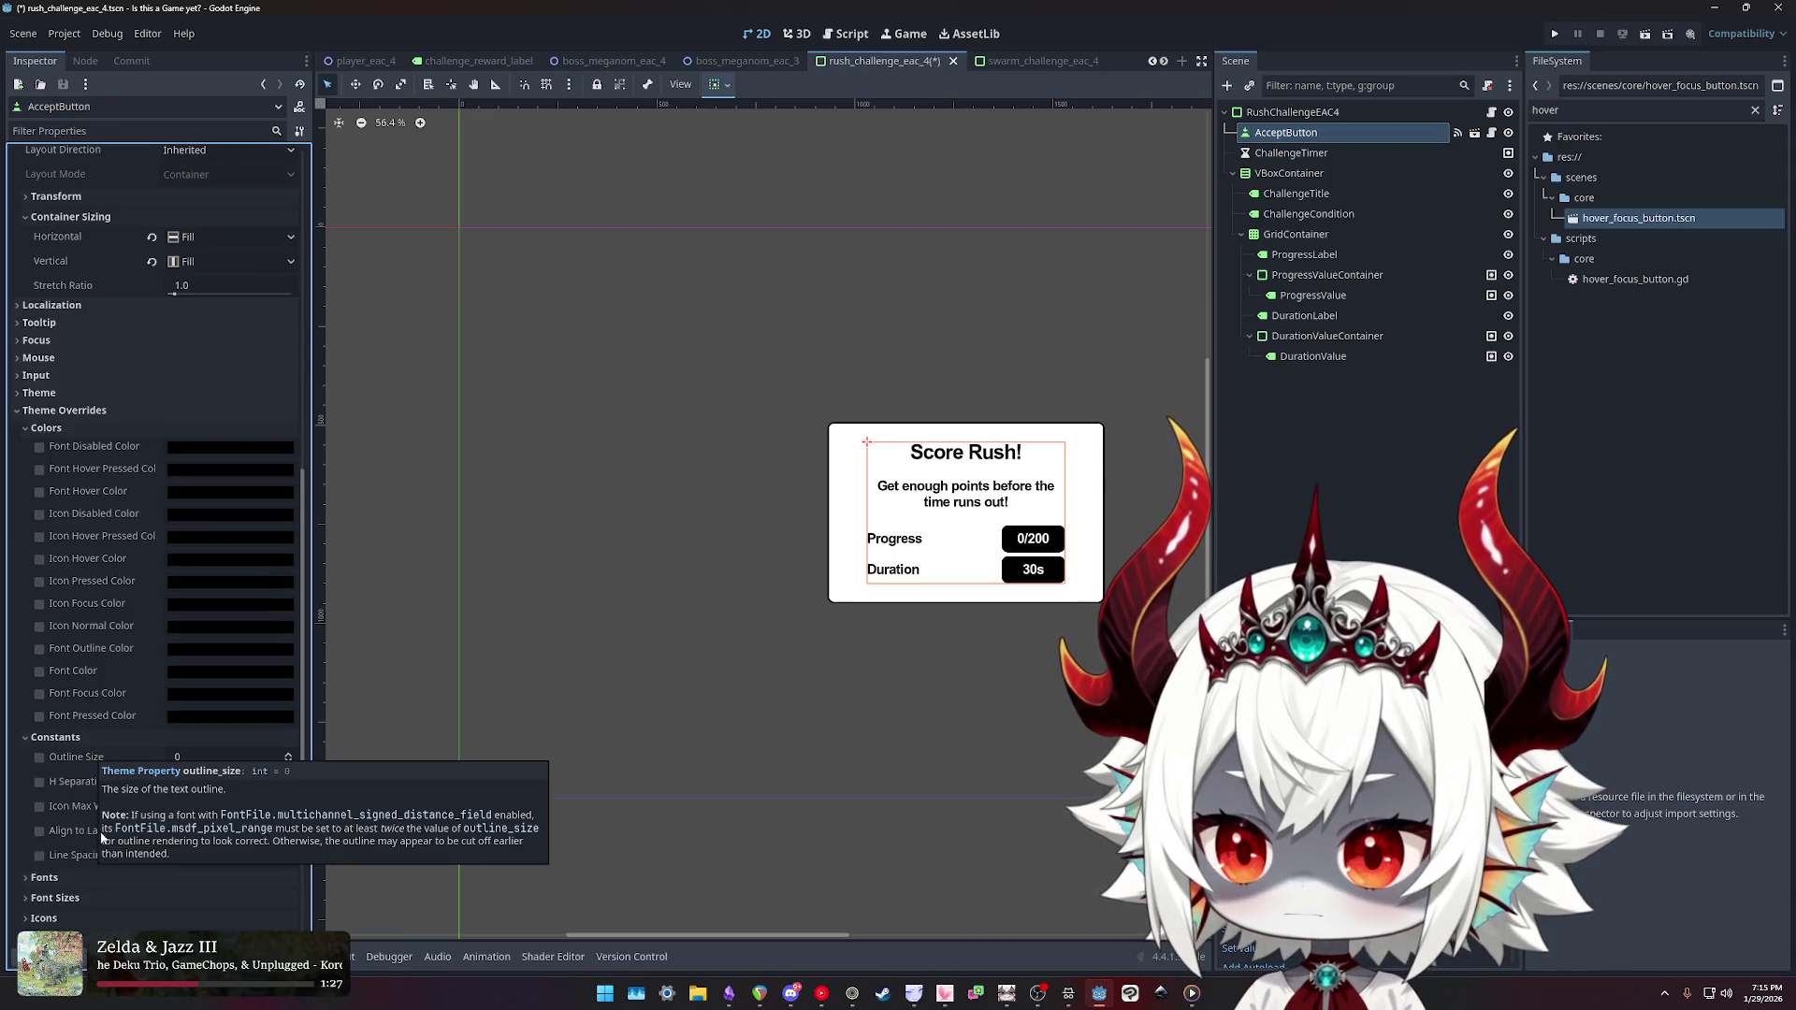
scroll(109, 856, down, 1)
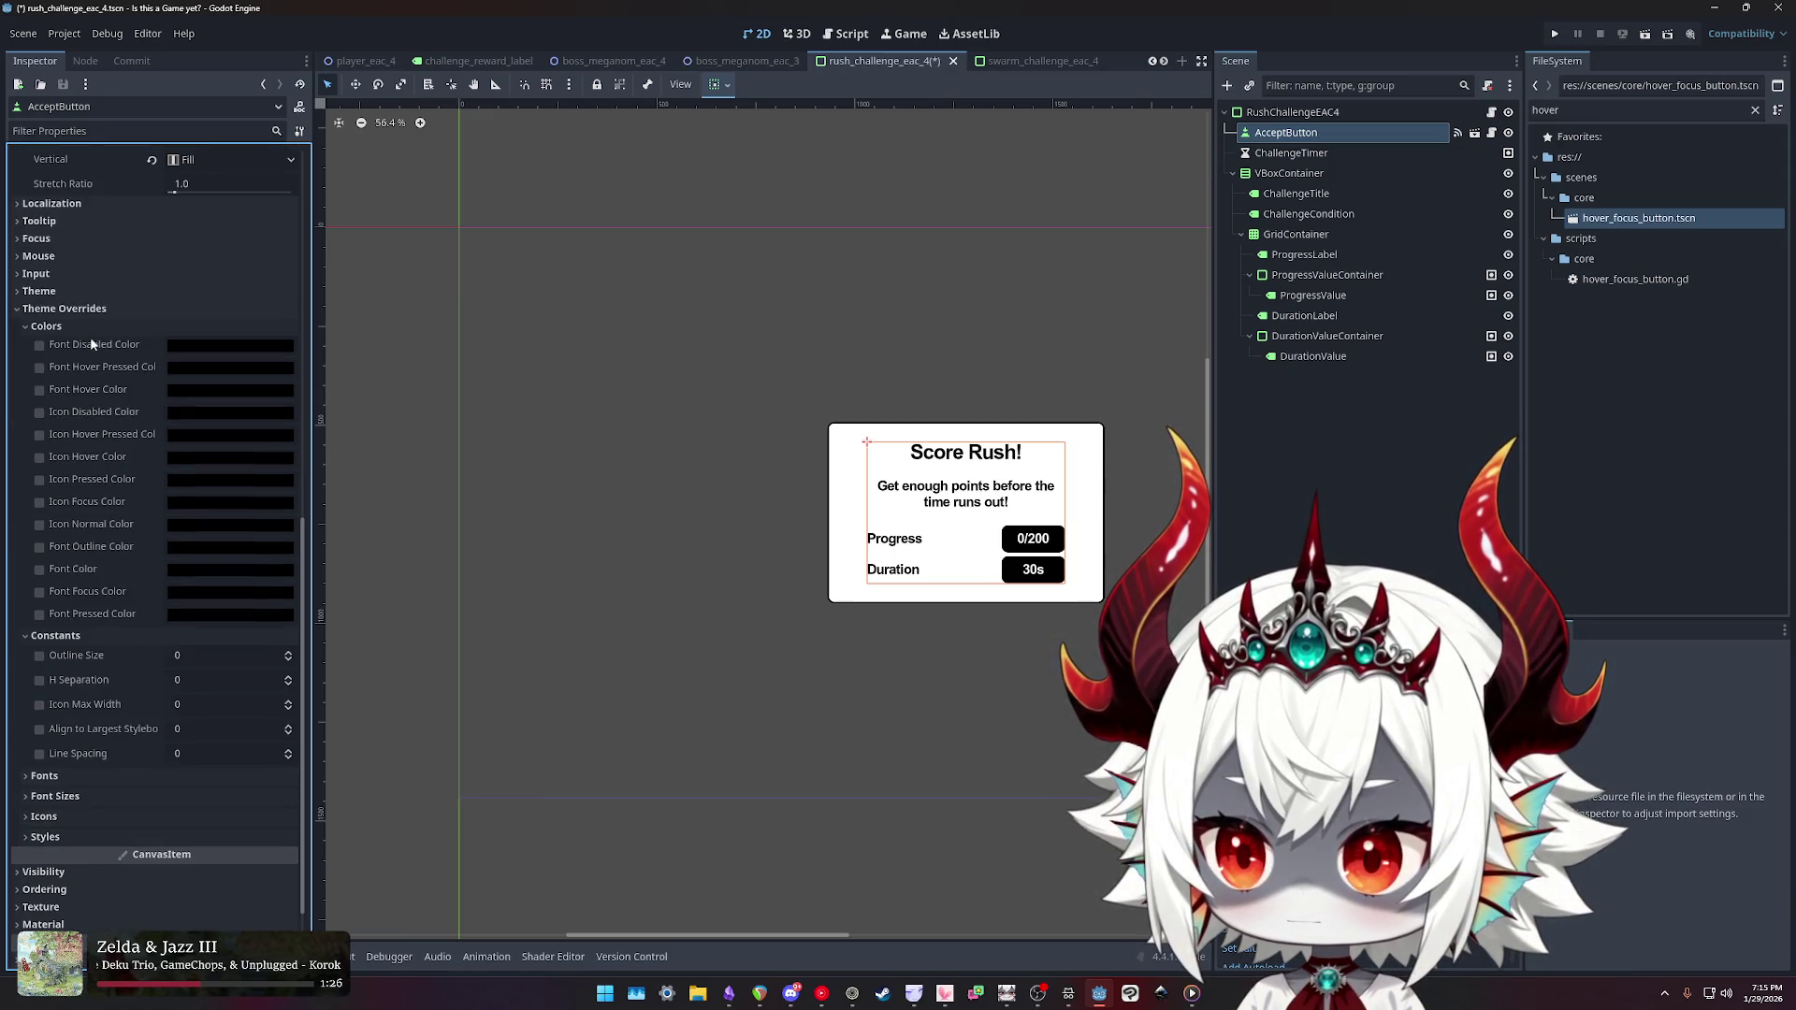
click(62, 339)
click(1291, 112)
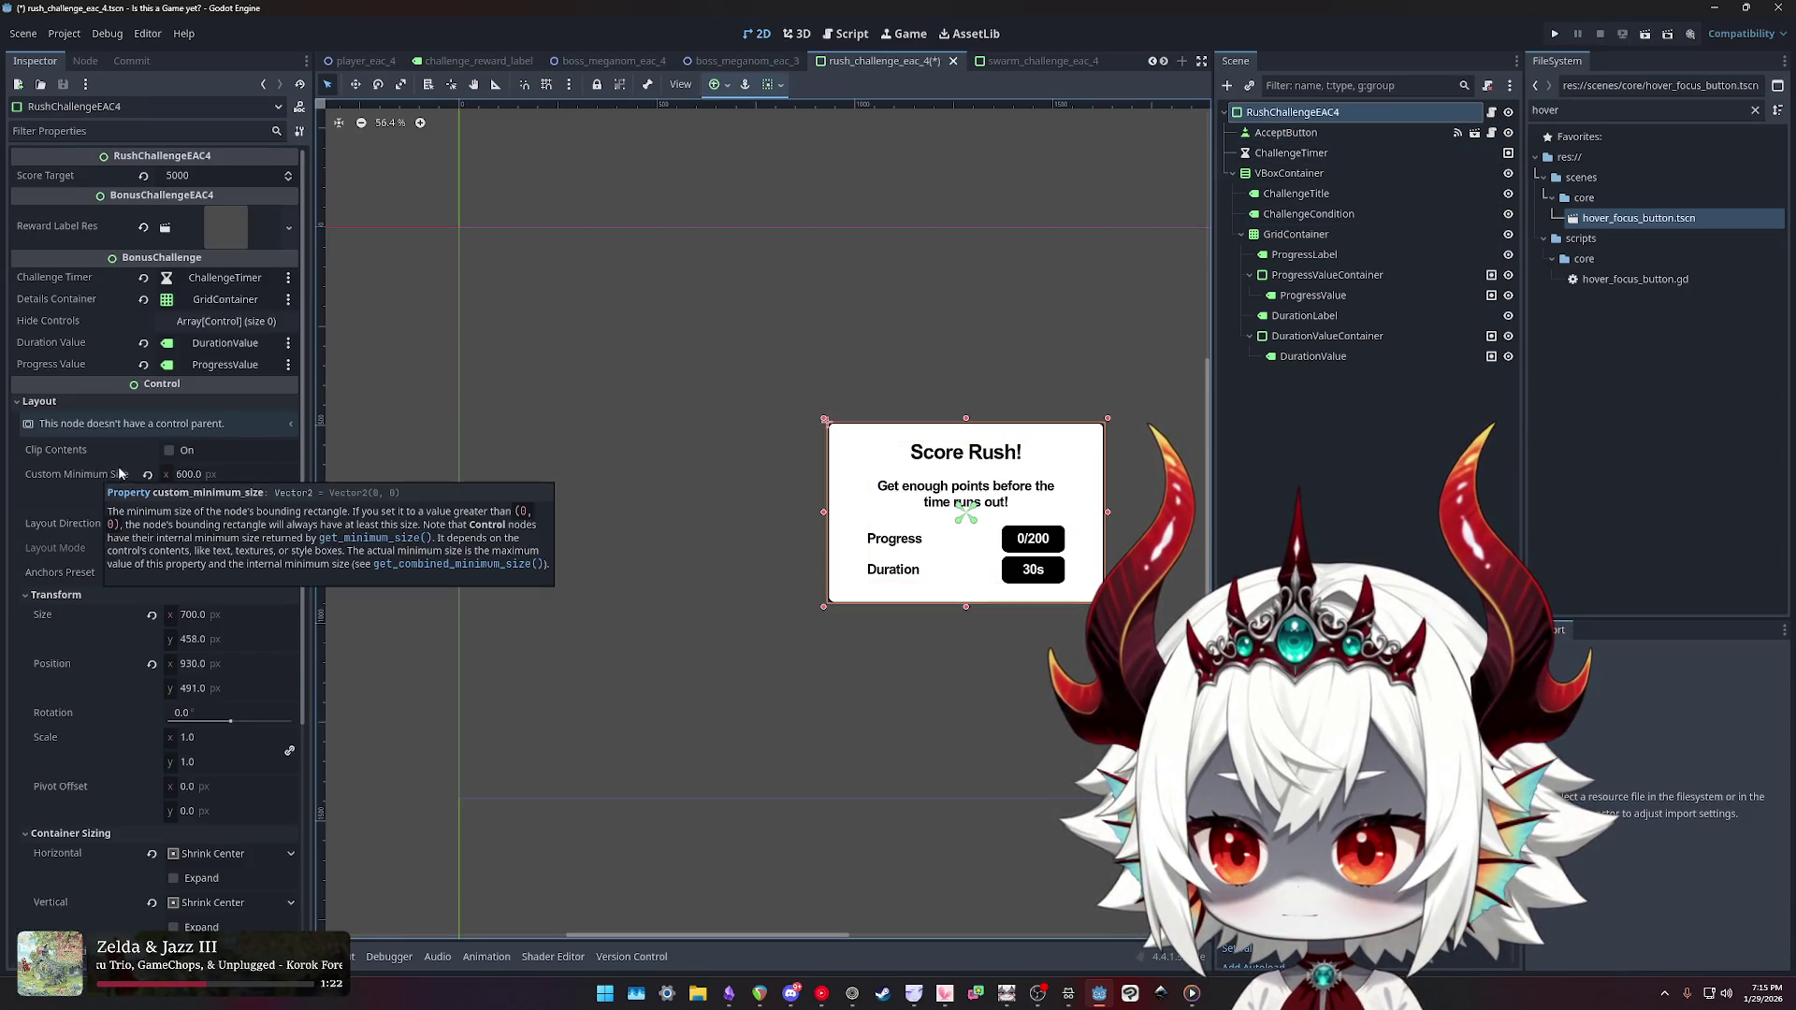
click(94, 449)
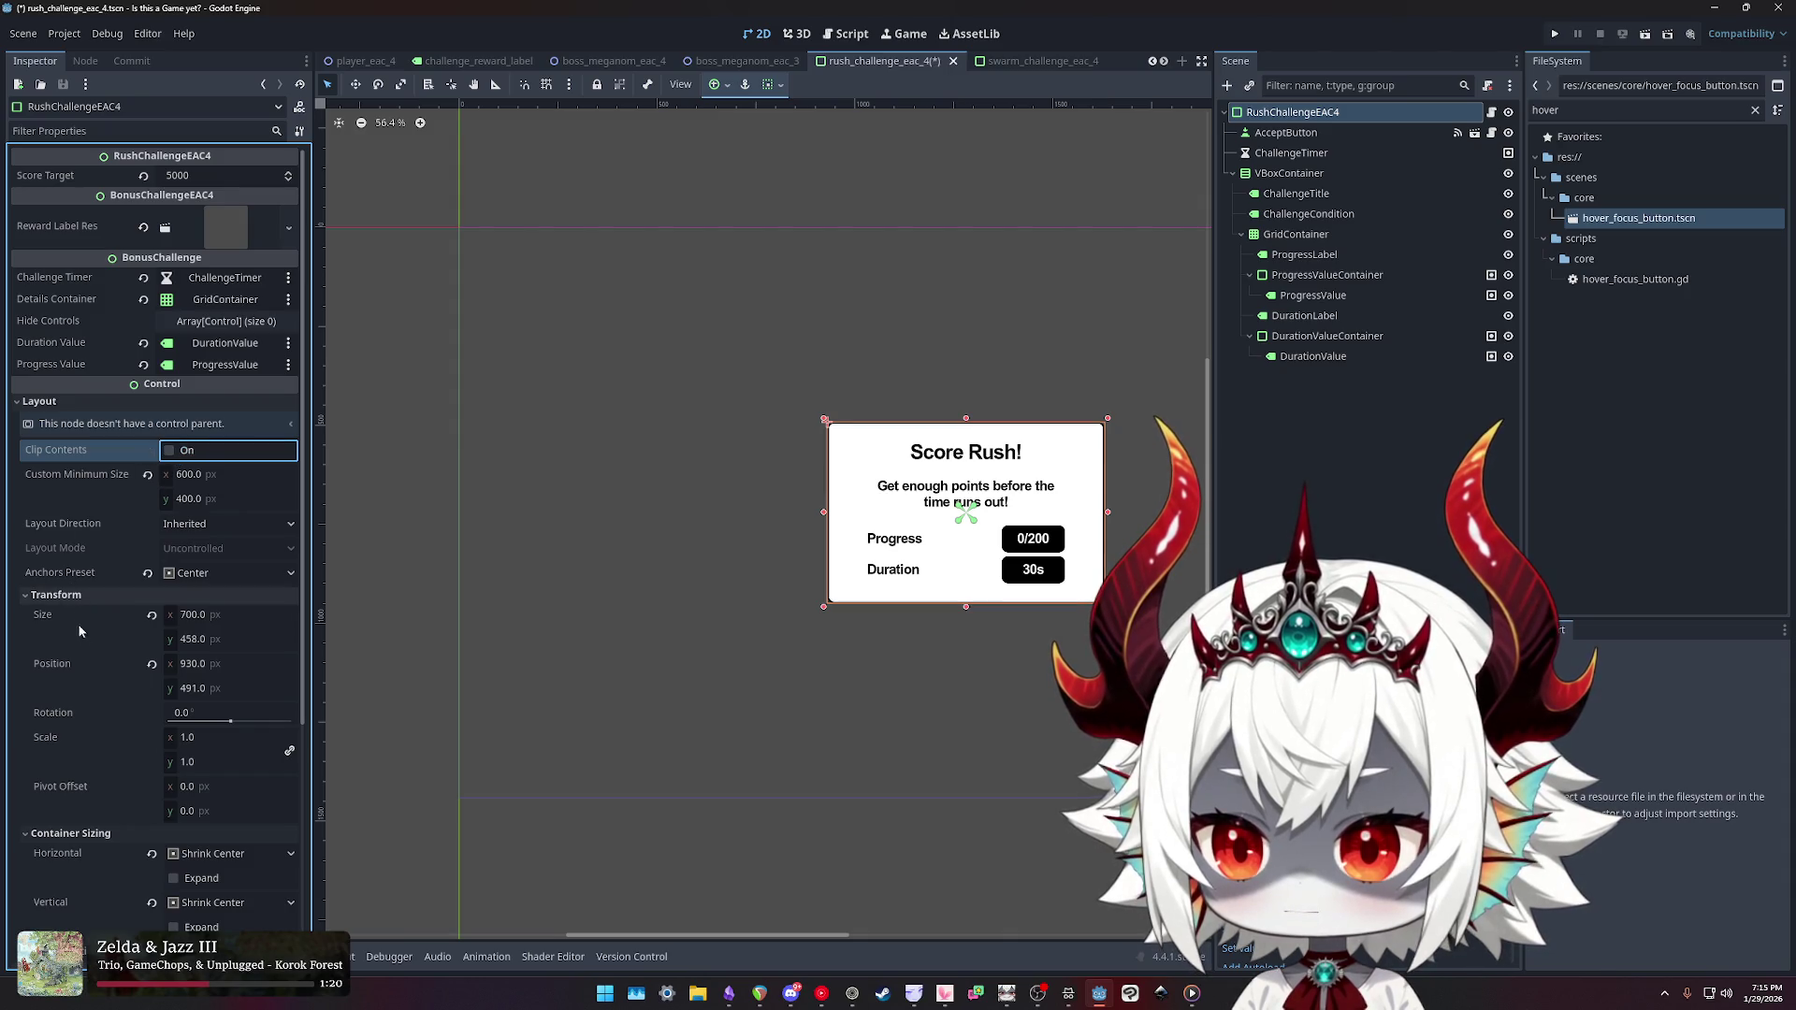
Try wrapping AcceptButton in a MarginContainer, undo it, and save the rush challenge scene
right_click(1276, 131)
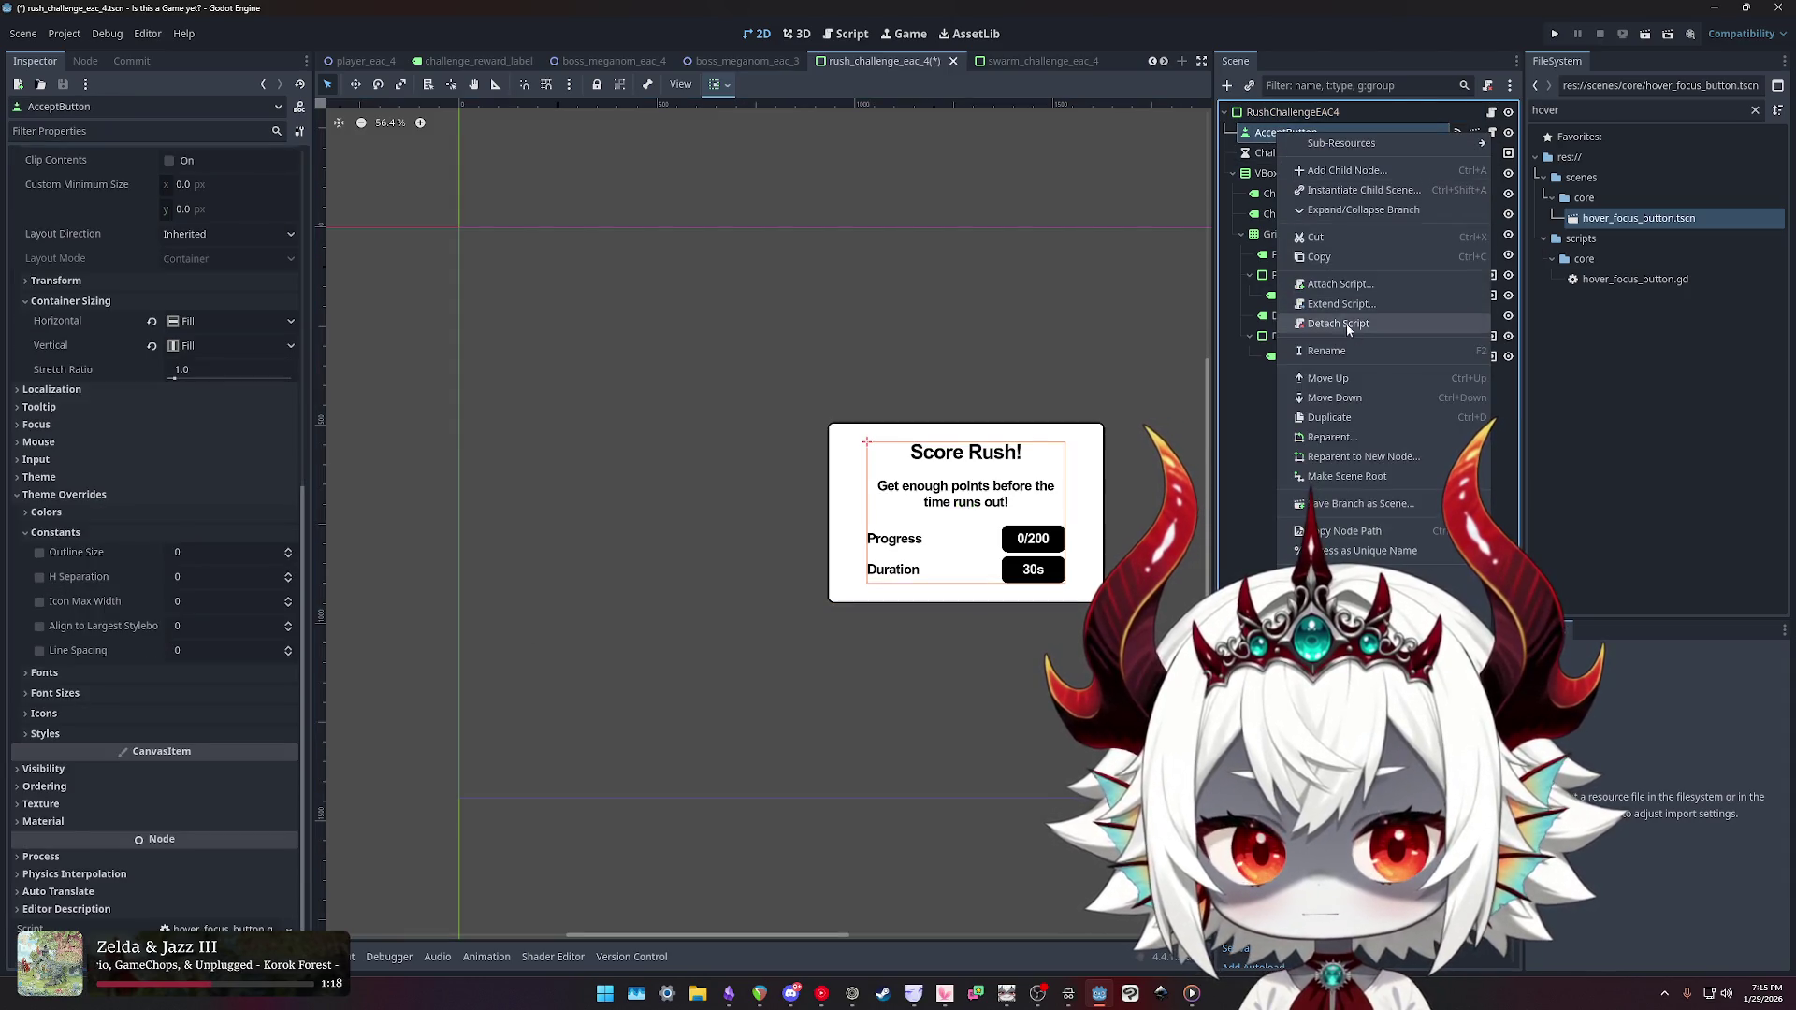
click(1343, 456)
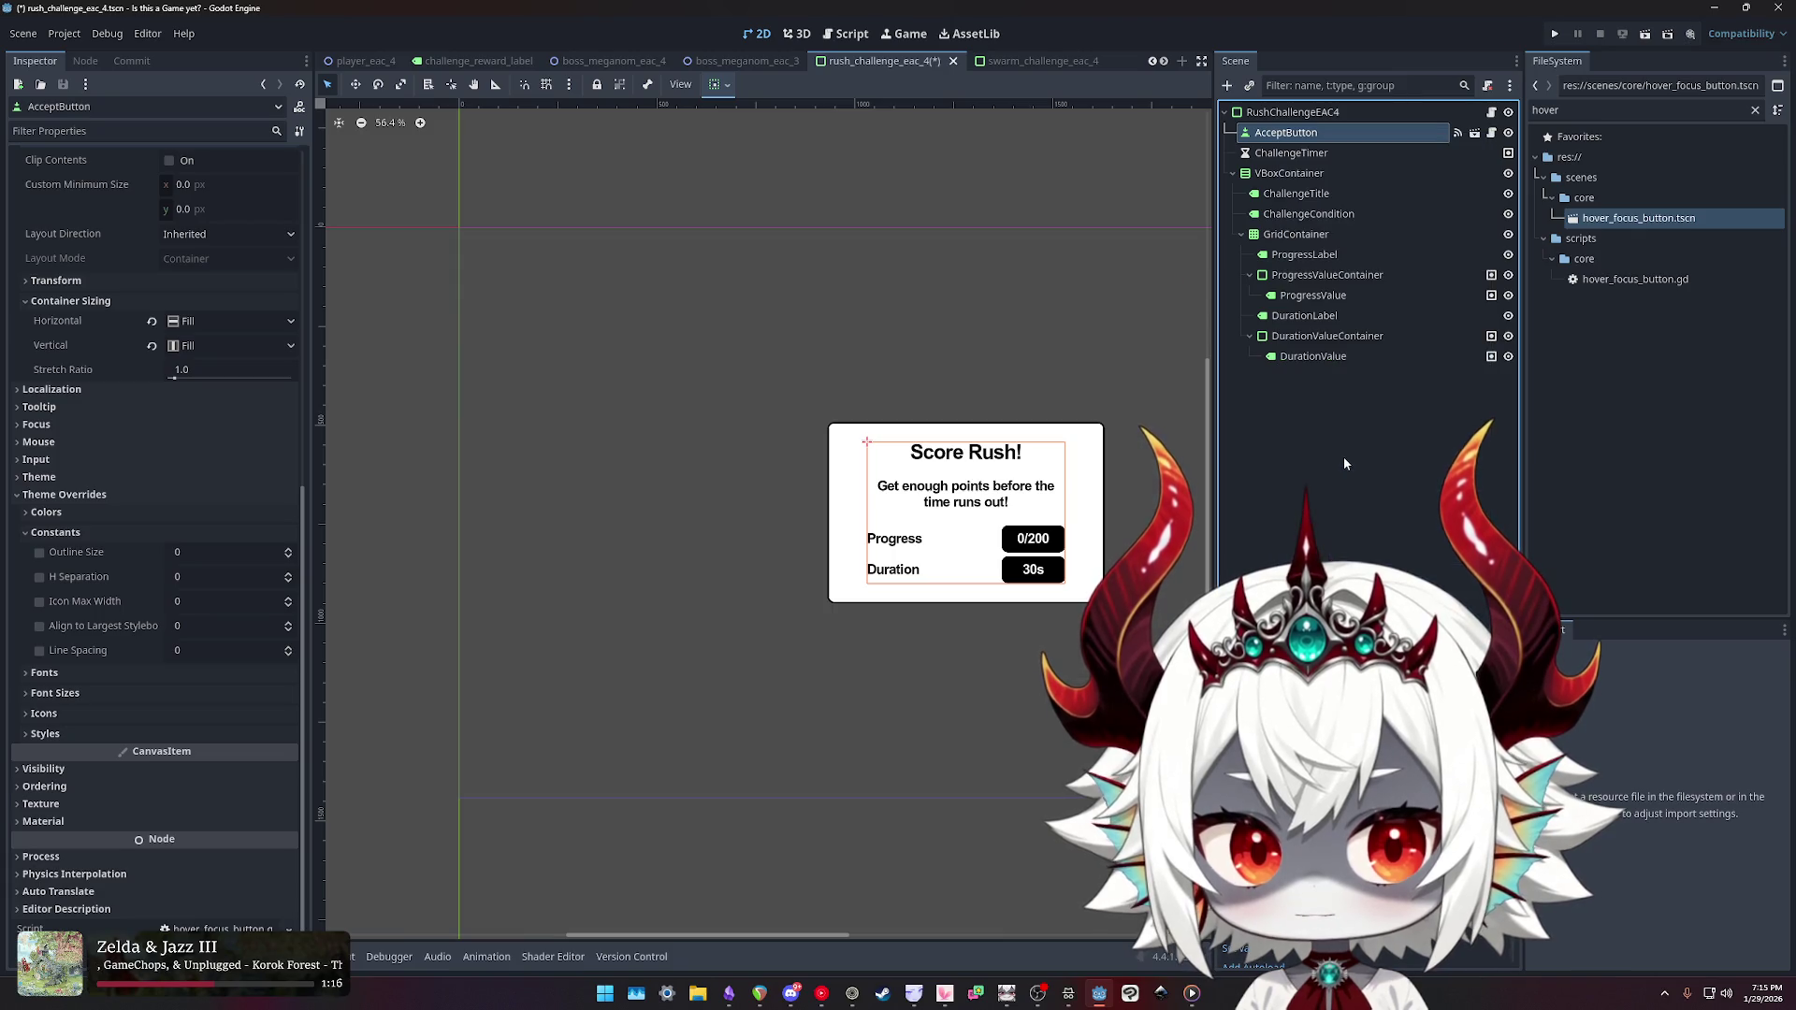
text(margin)
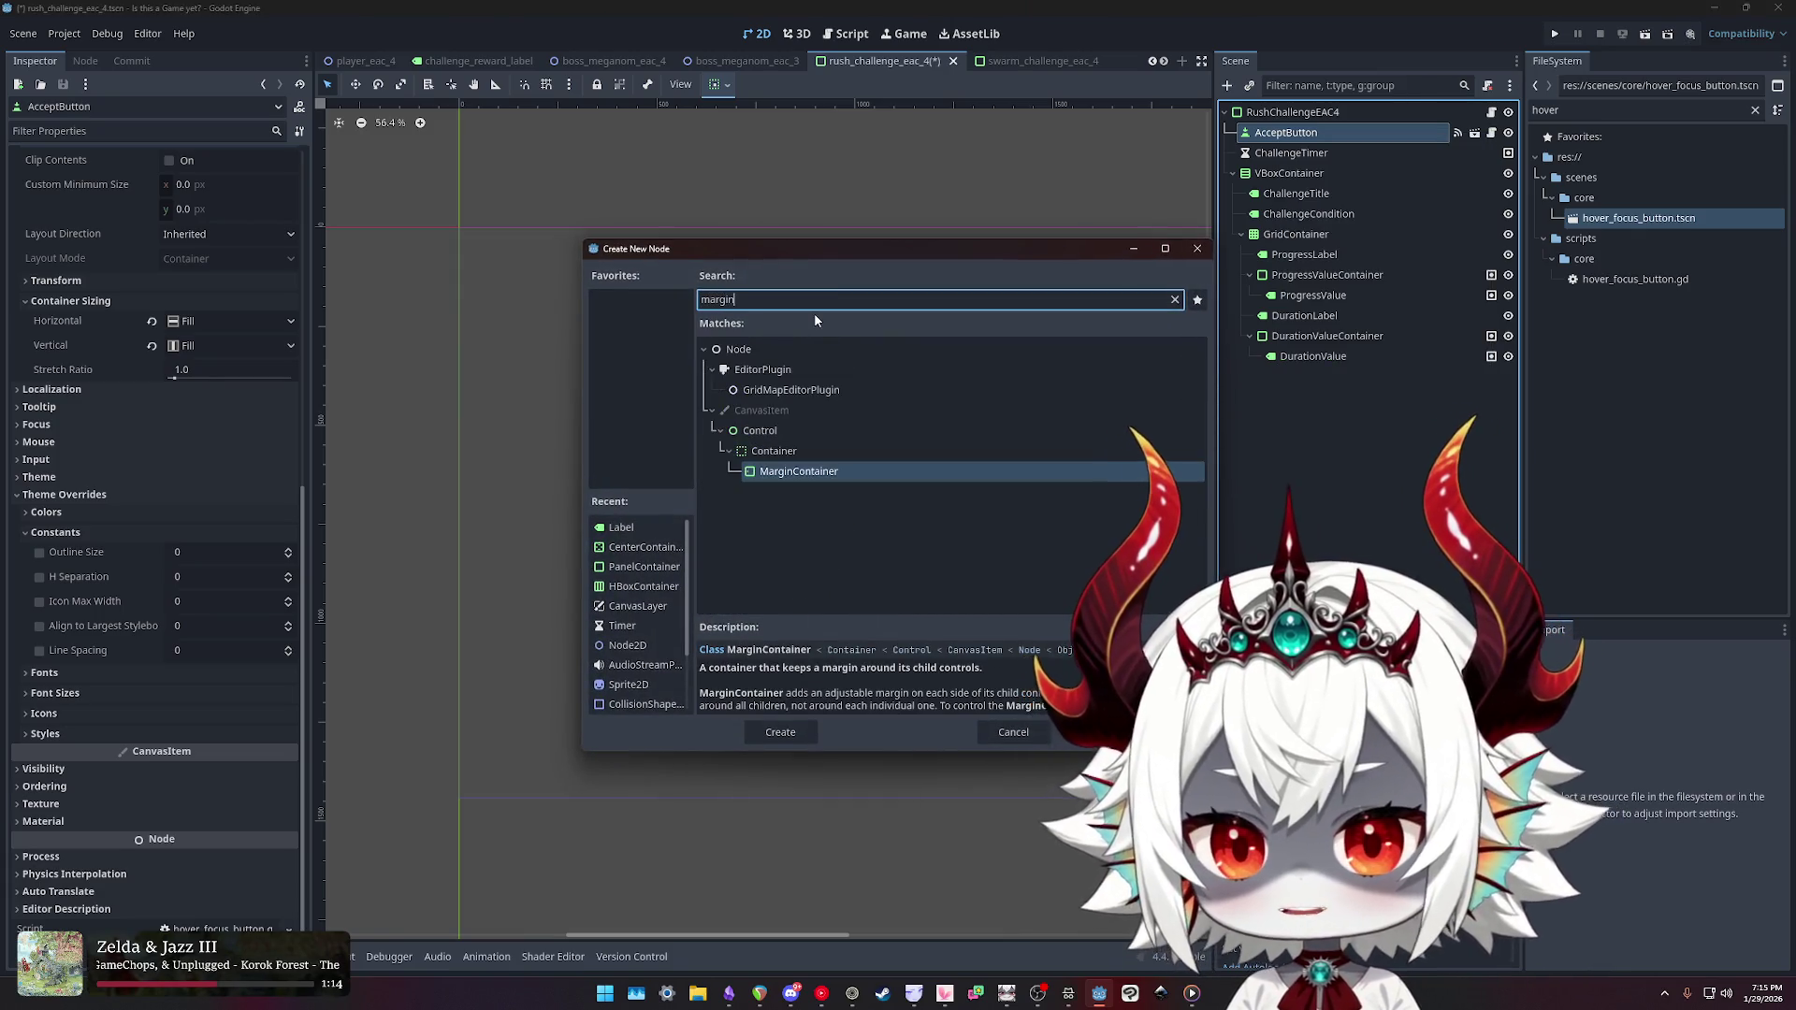
key(Return)
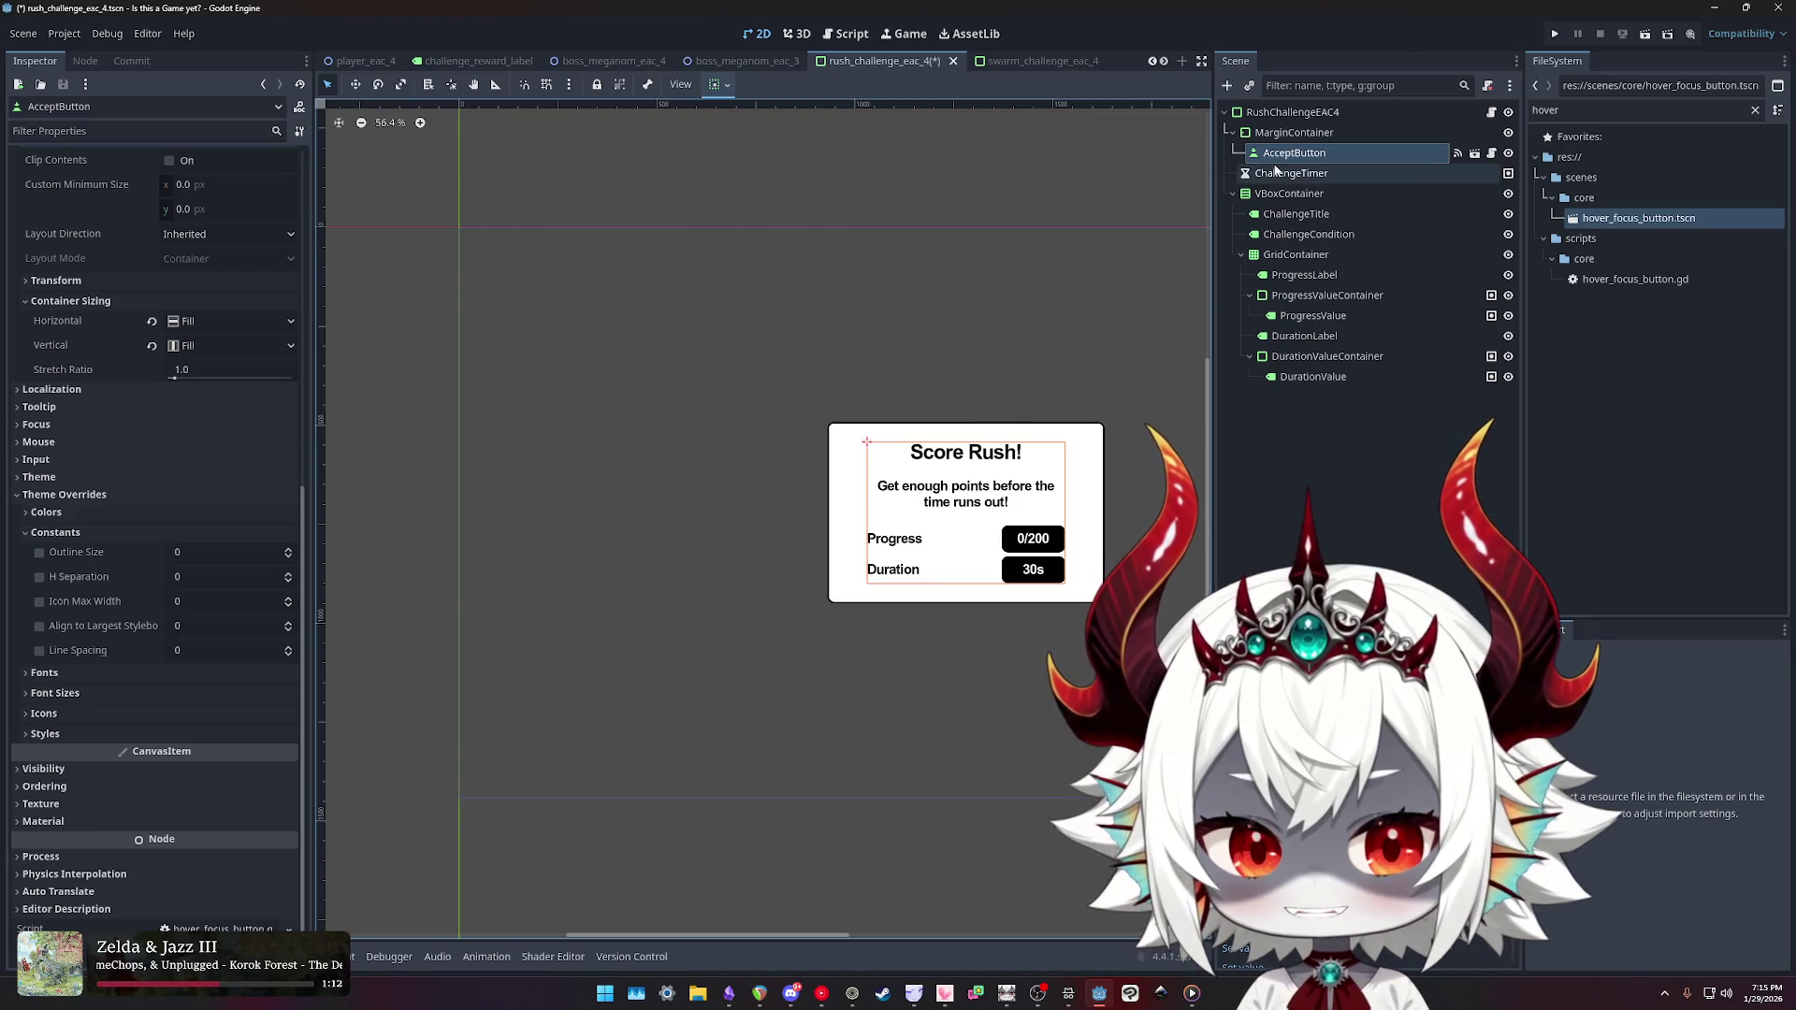
click(1287, 155)
key(ctrl+z)
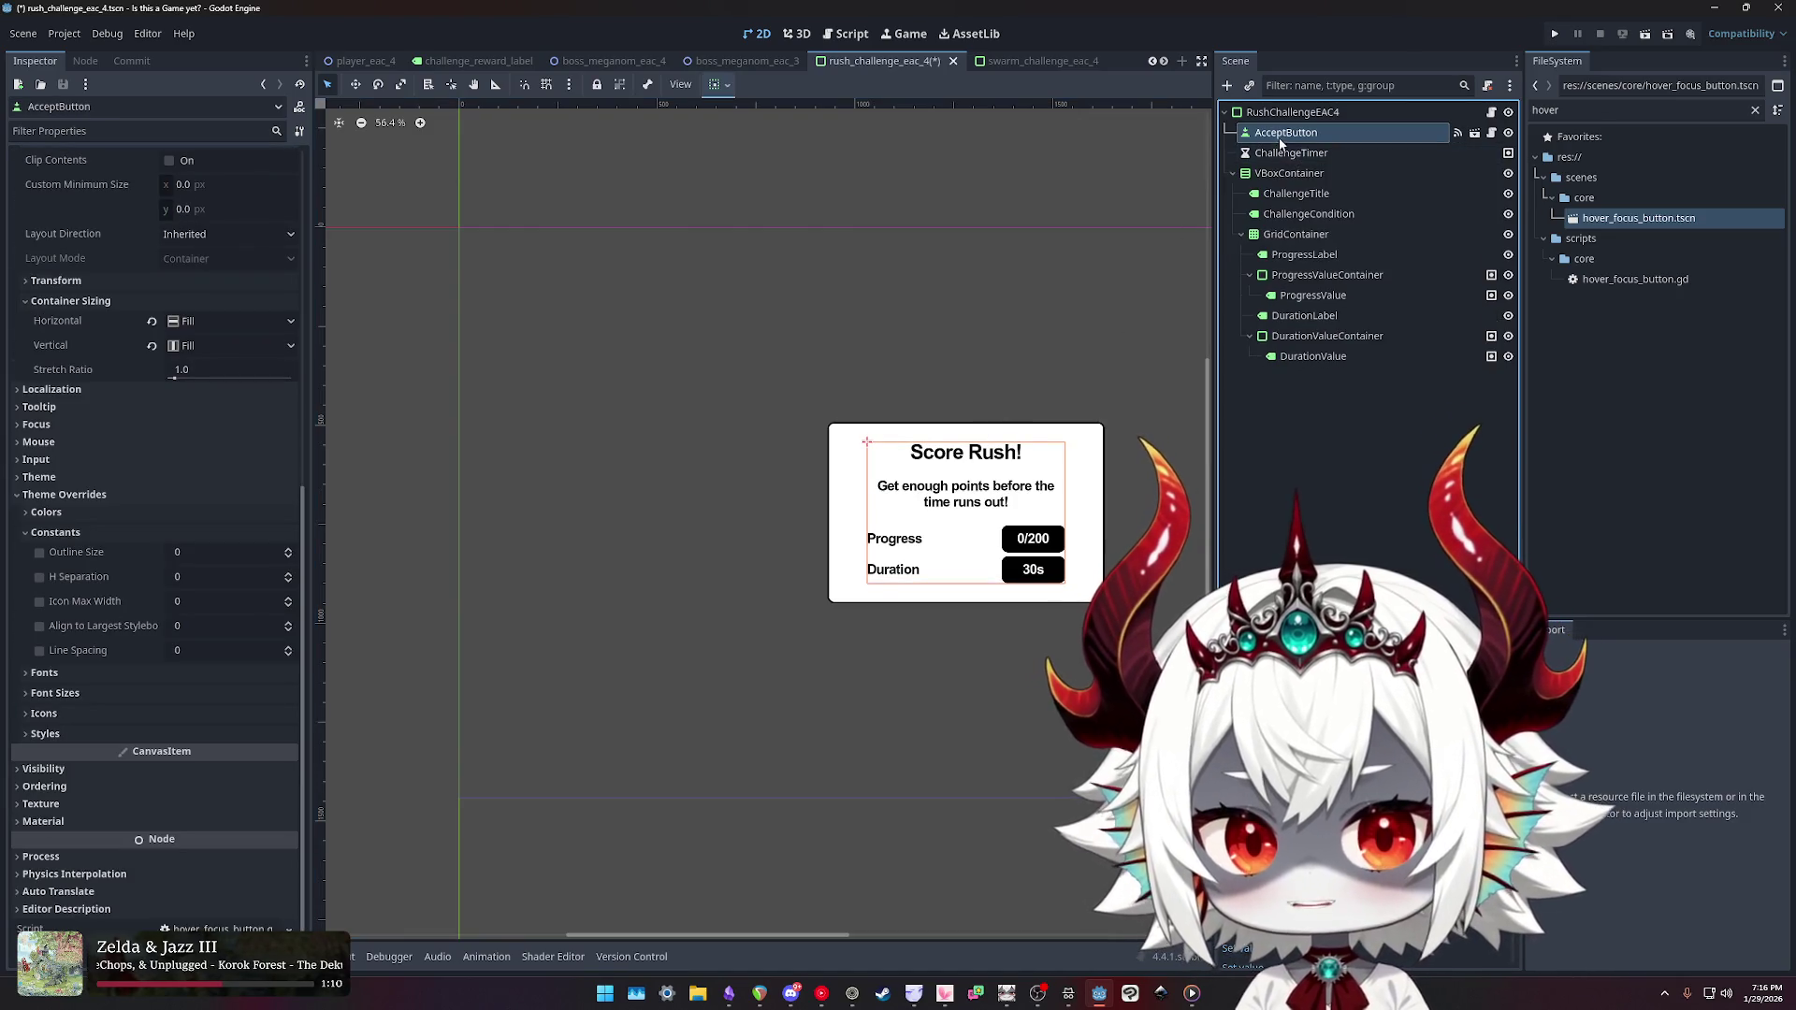
click(1299, 113)
key(ctrl+s)
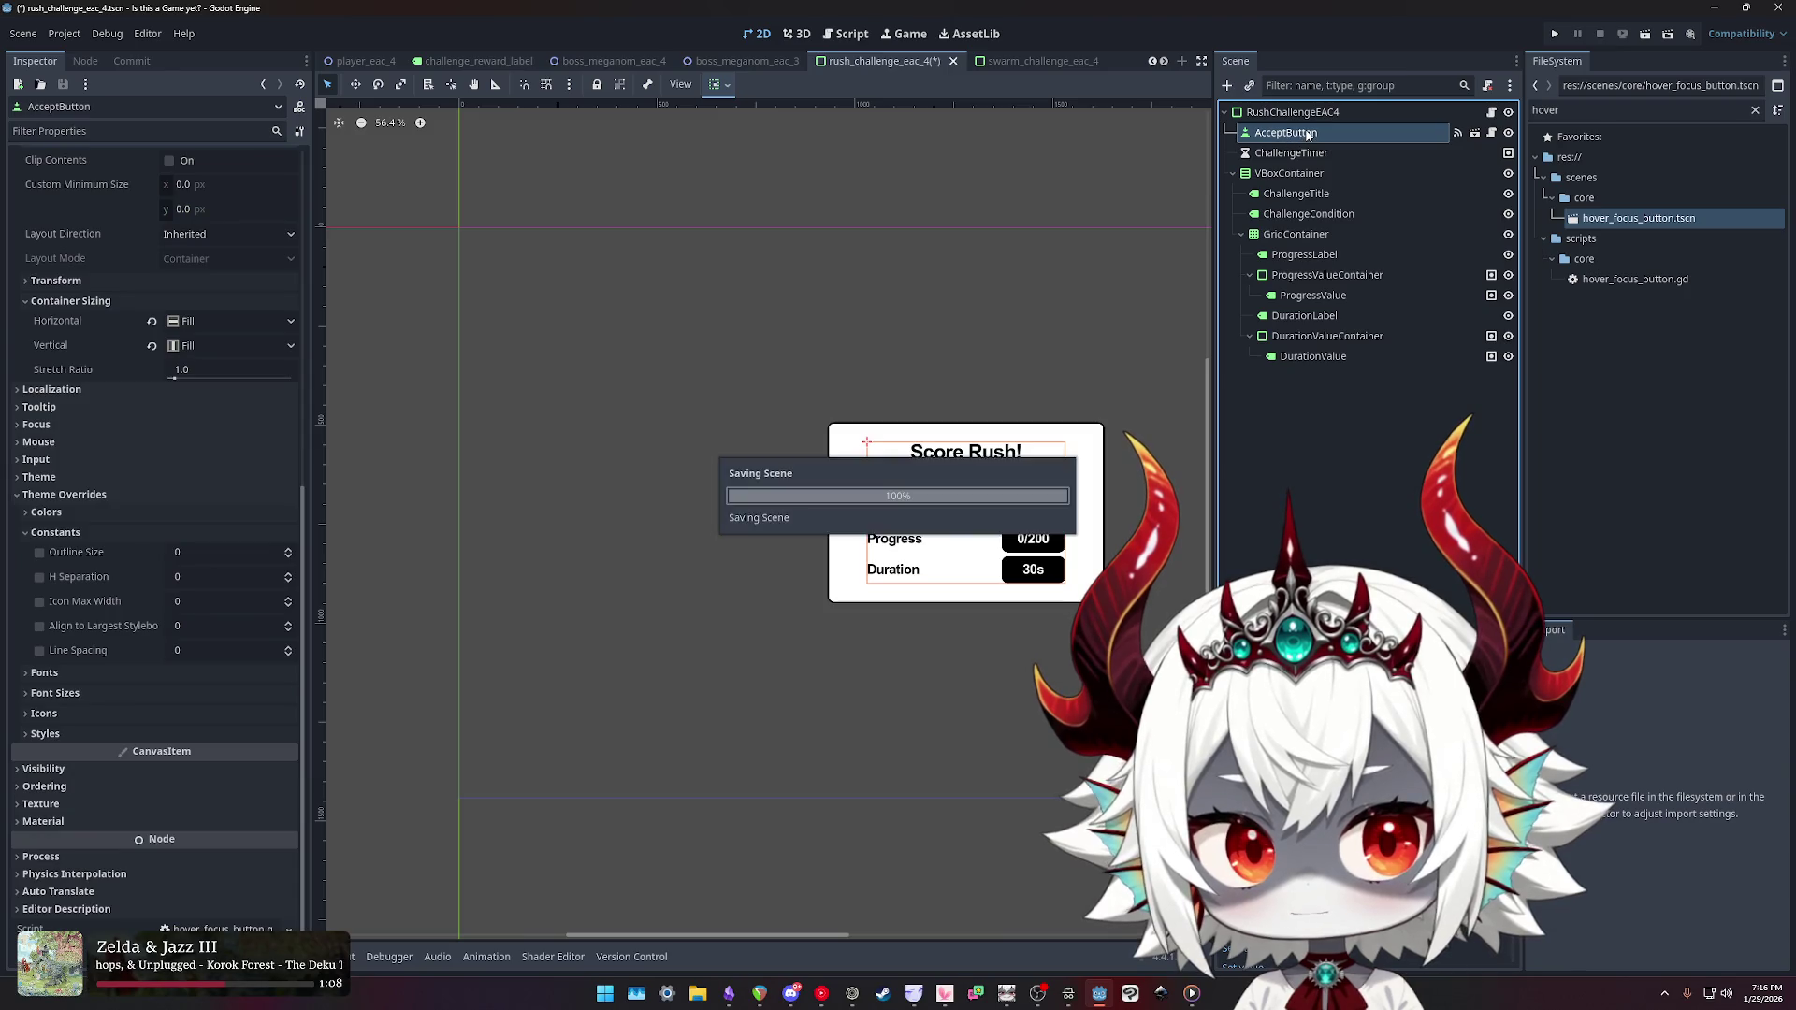
click(1020, 64)
Paste AcceptButton directly under the swarm challenge root and save the scene
key(ctrl+v)
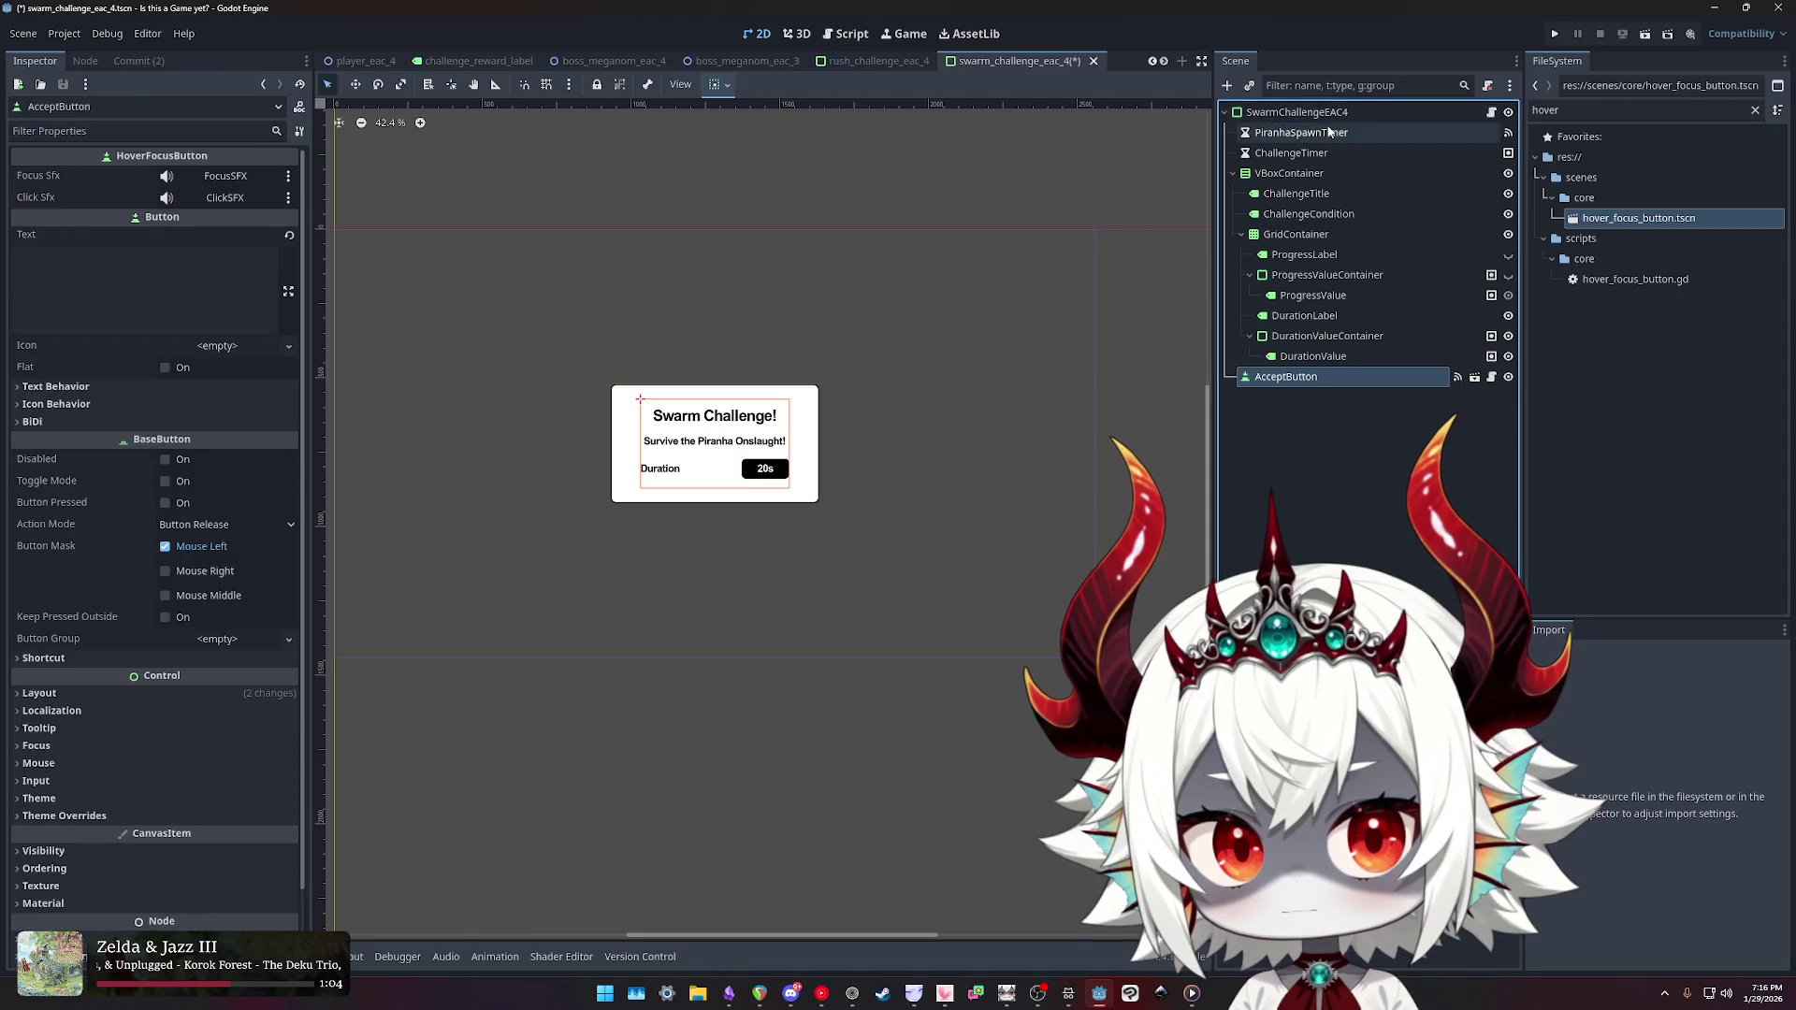
drag(1305, 135, 1291, 124)
key(ctrl+s)
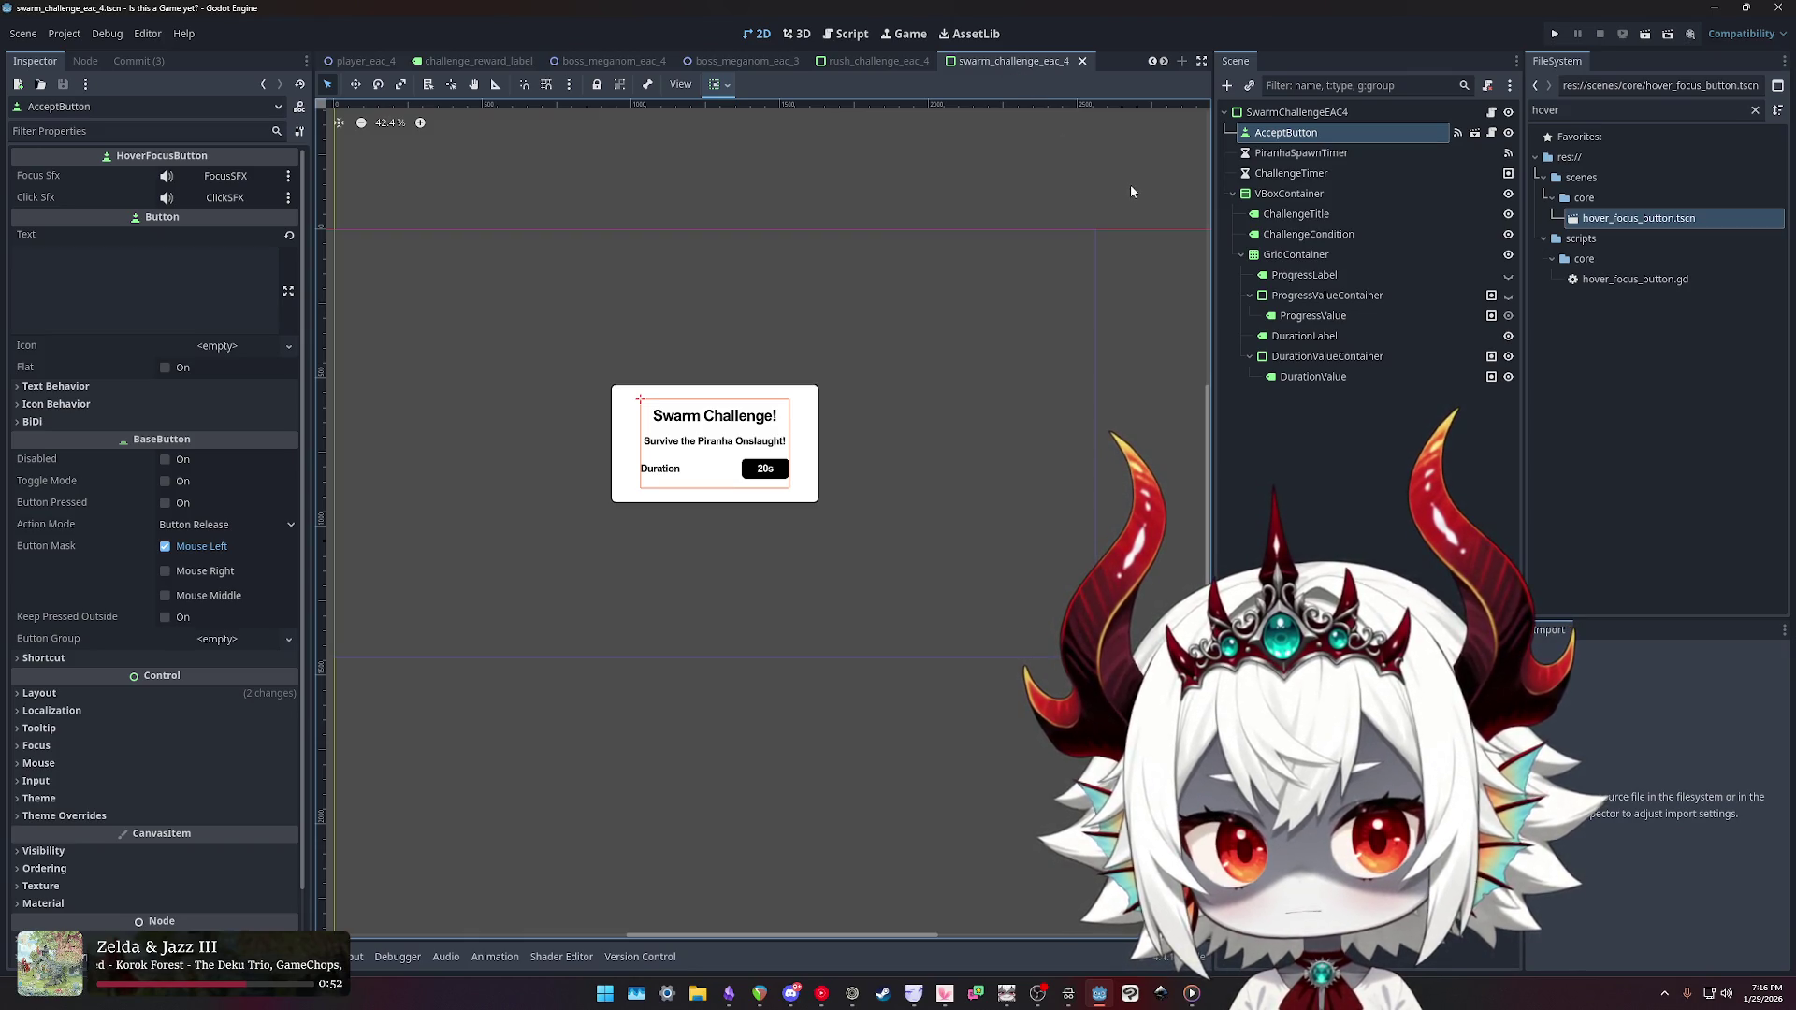
click(885, 62)
click(1017, 62)
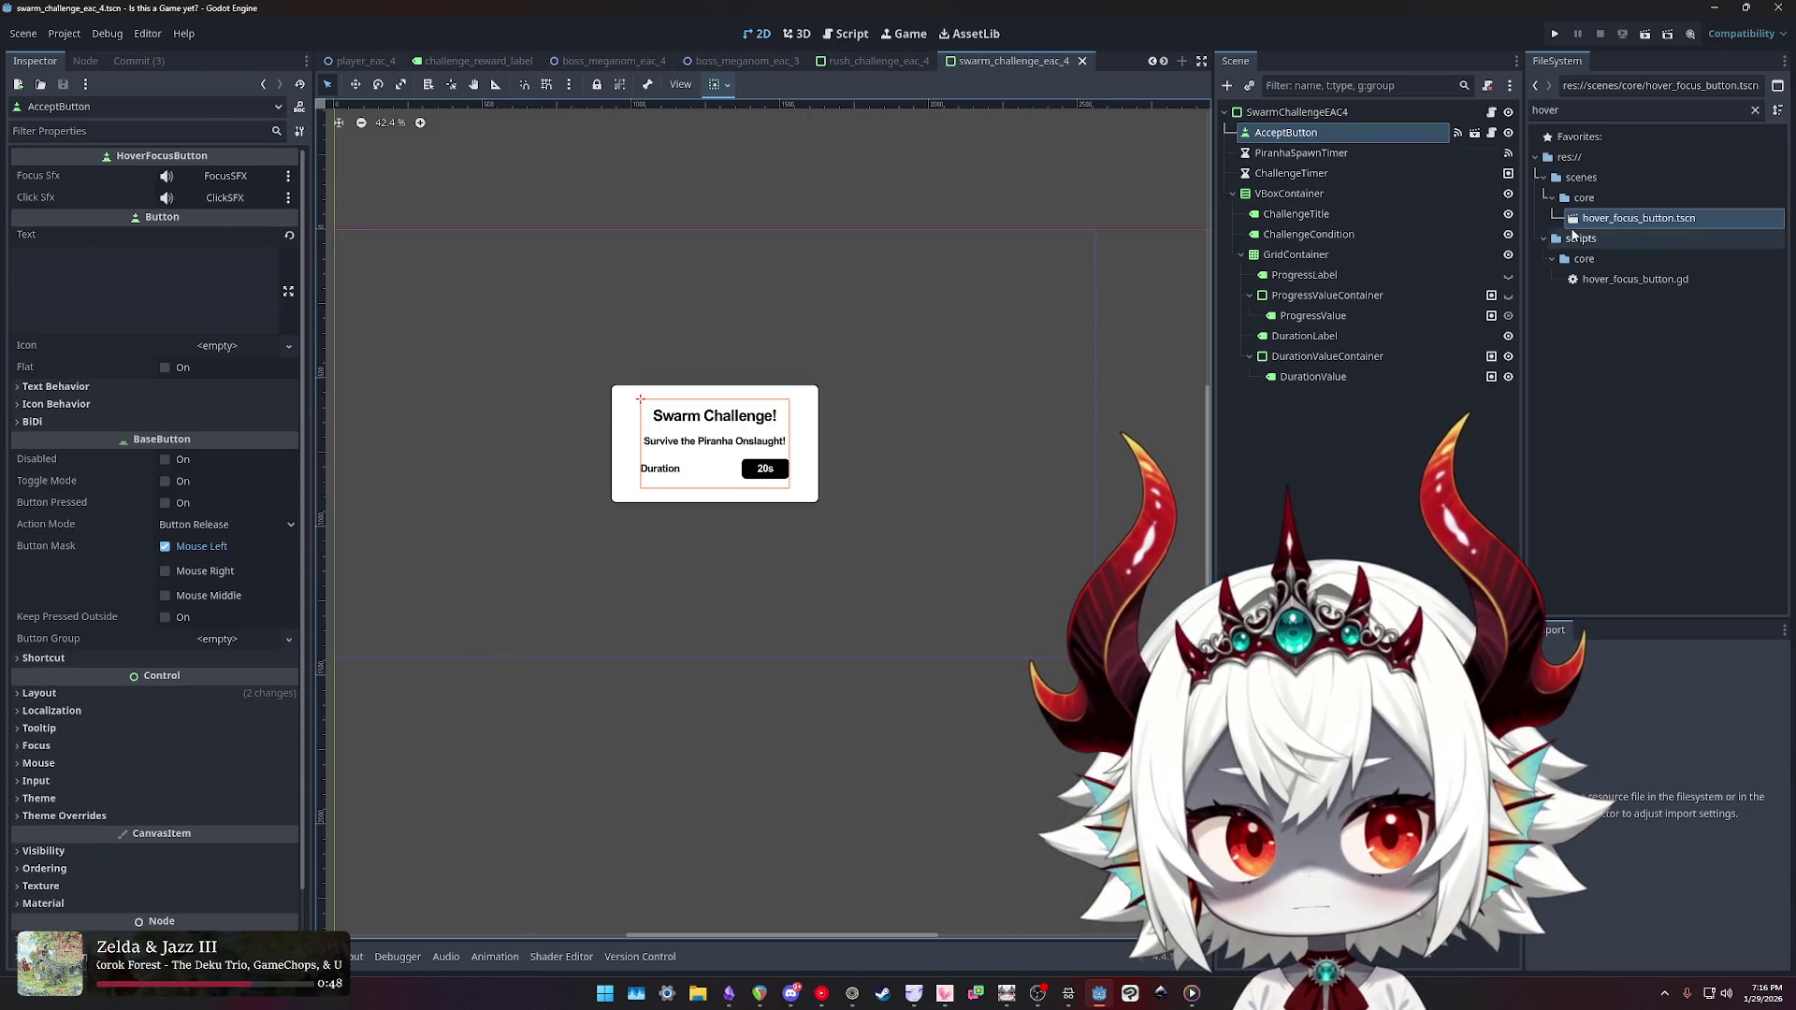
Add an AcceptButton under TargetChallengeEAC4, save the scene, and run the project
click(1545, 110)
text(challe)
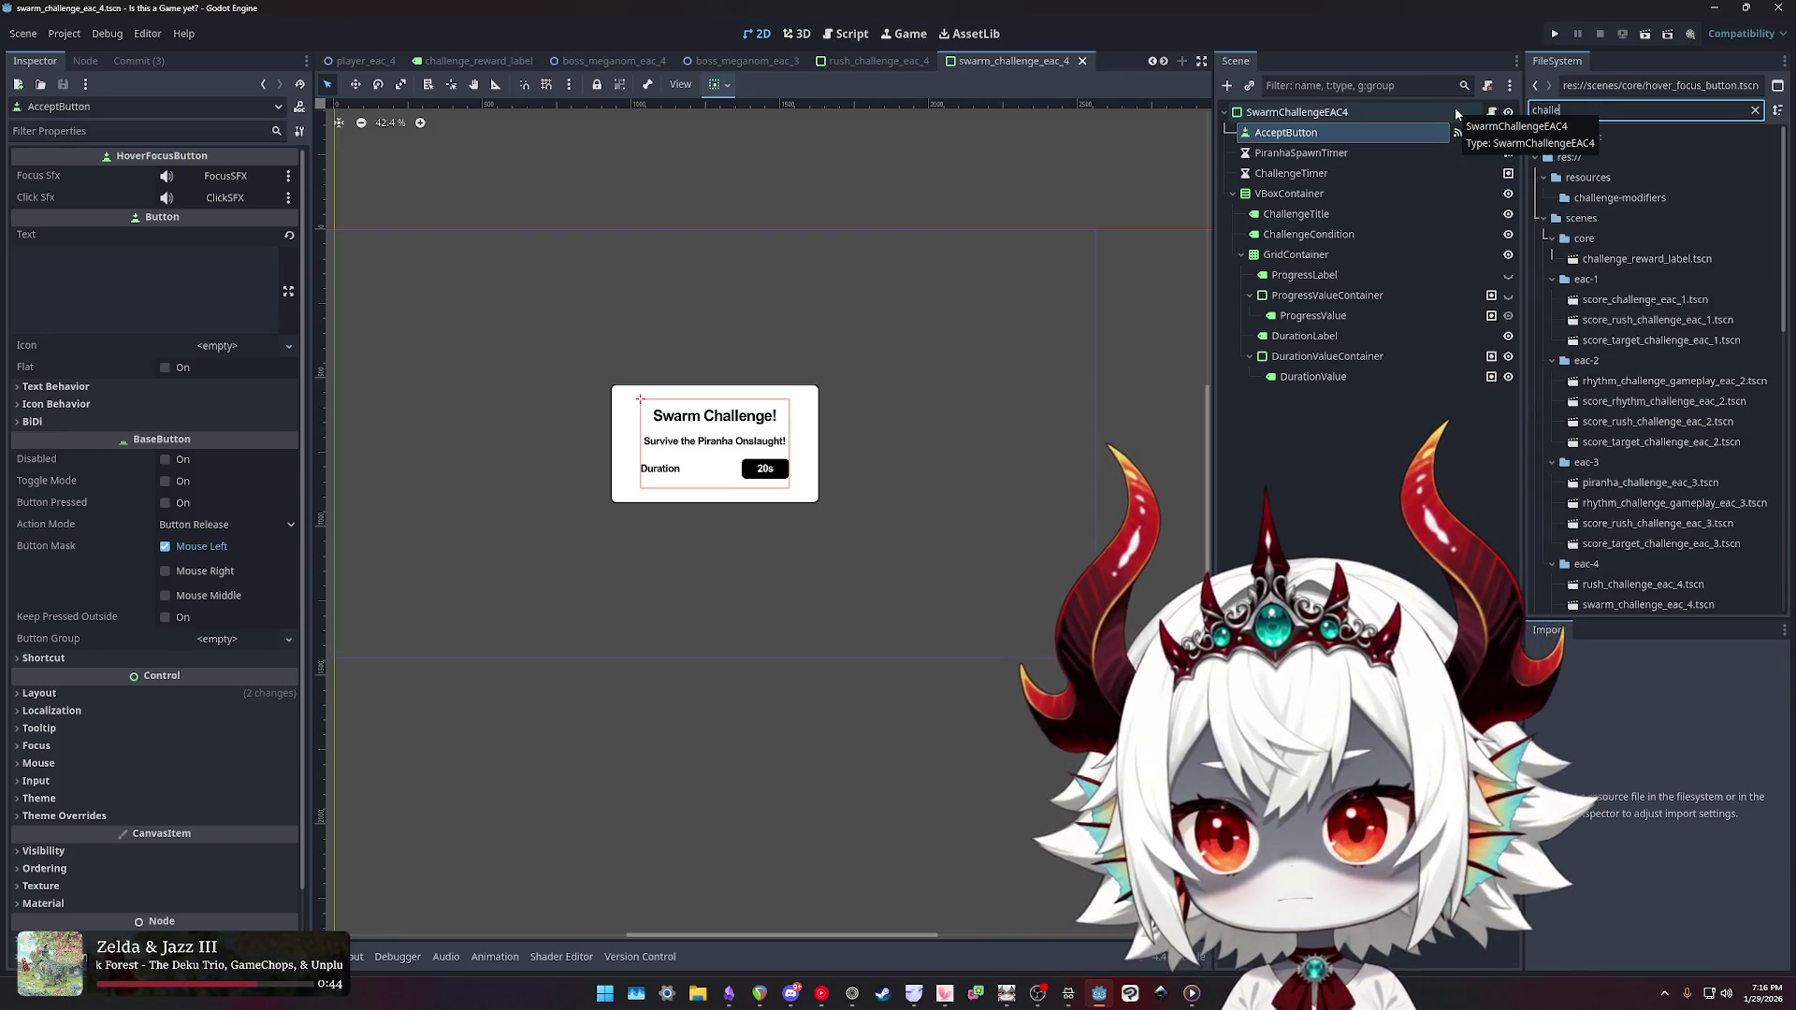
text(nge)
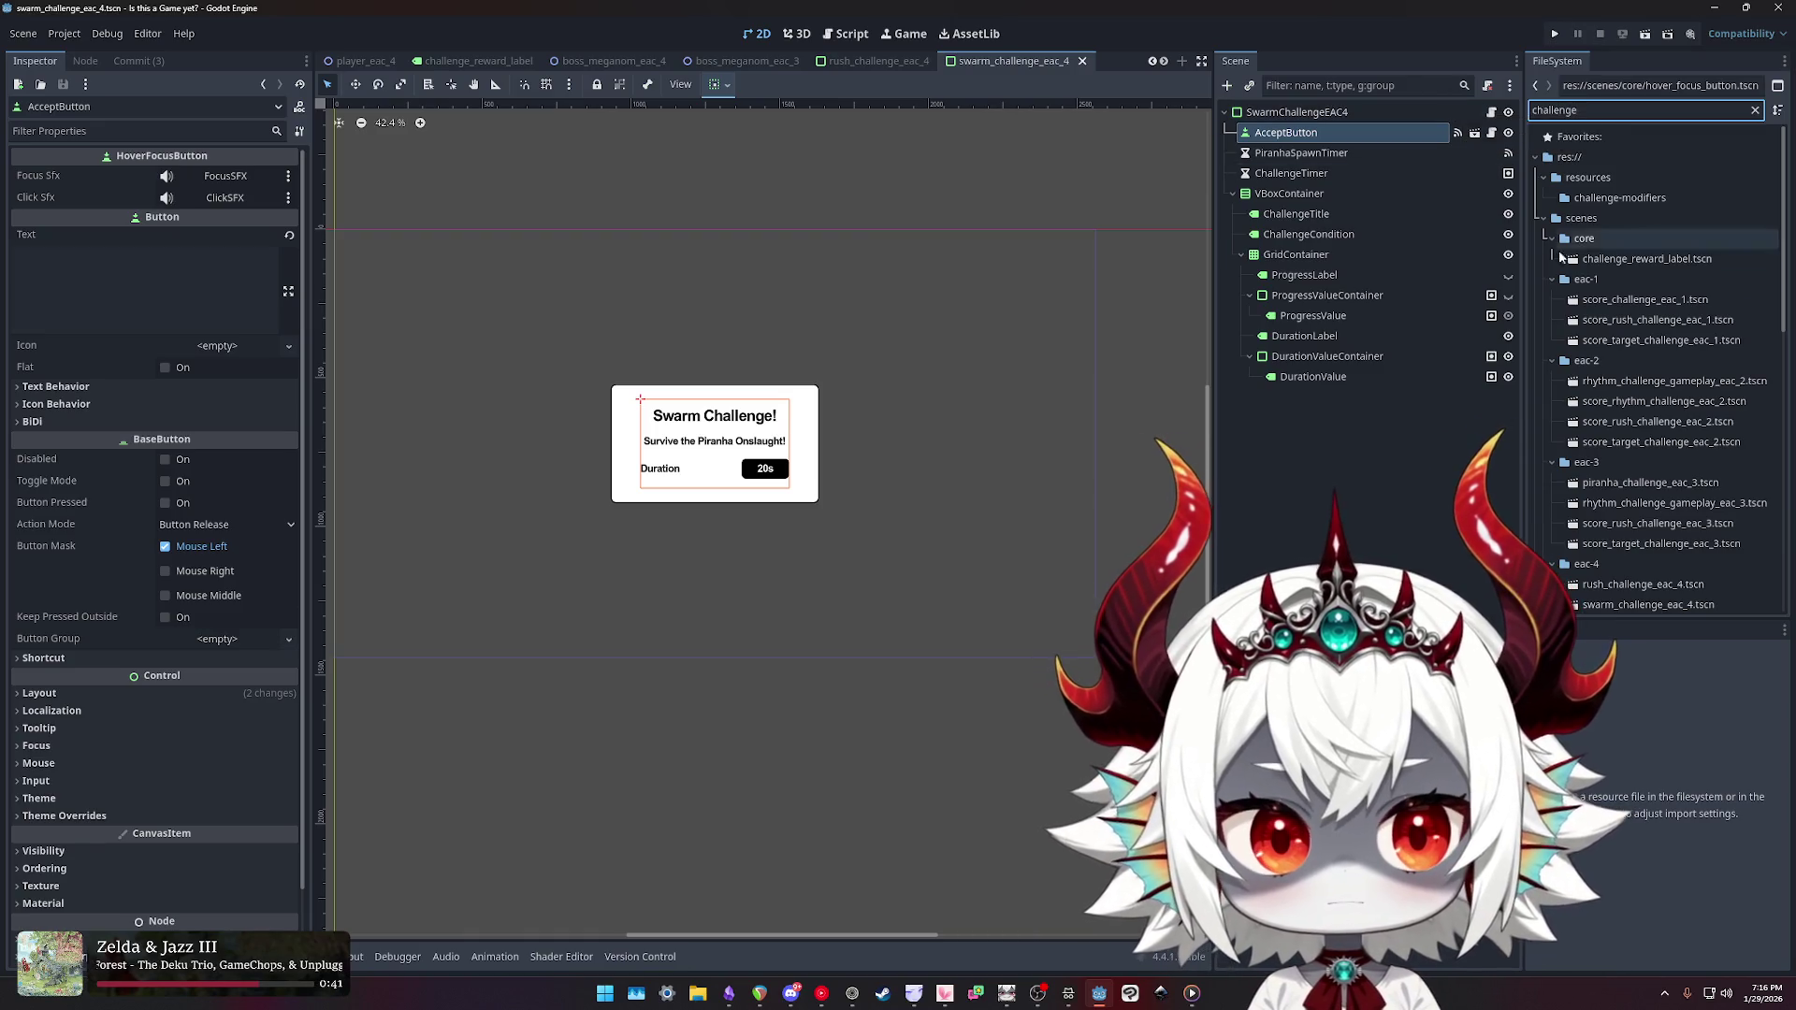
scroll(1624, 342, down, 3)
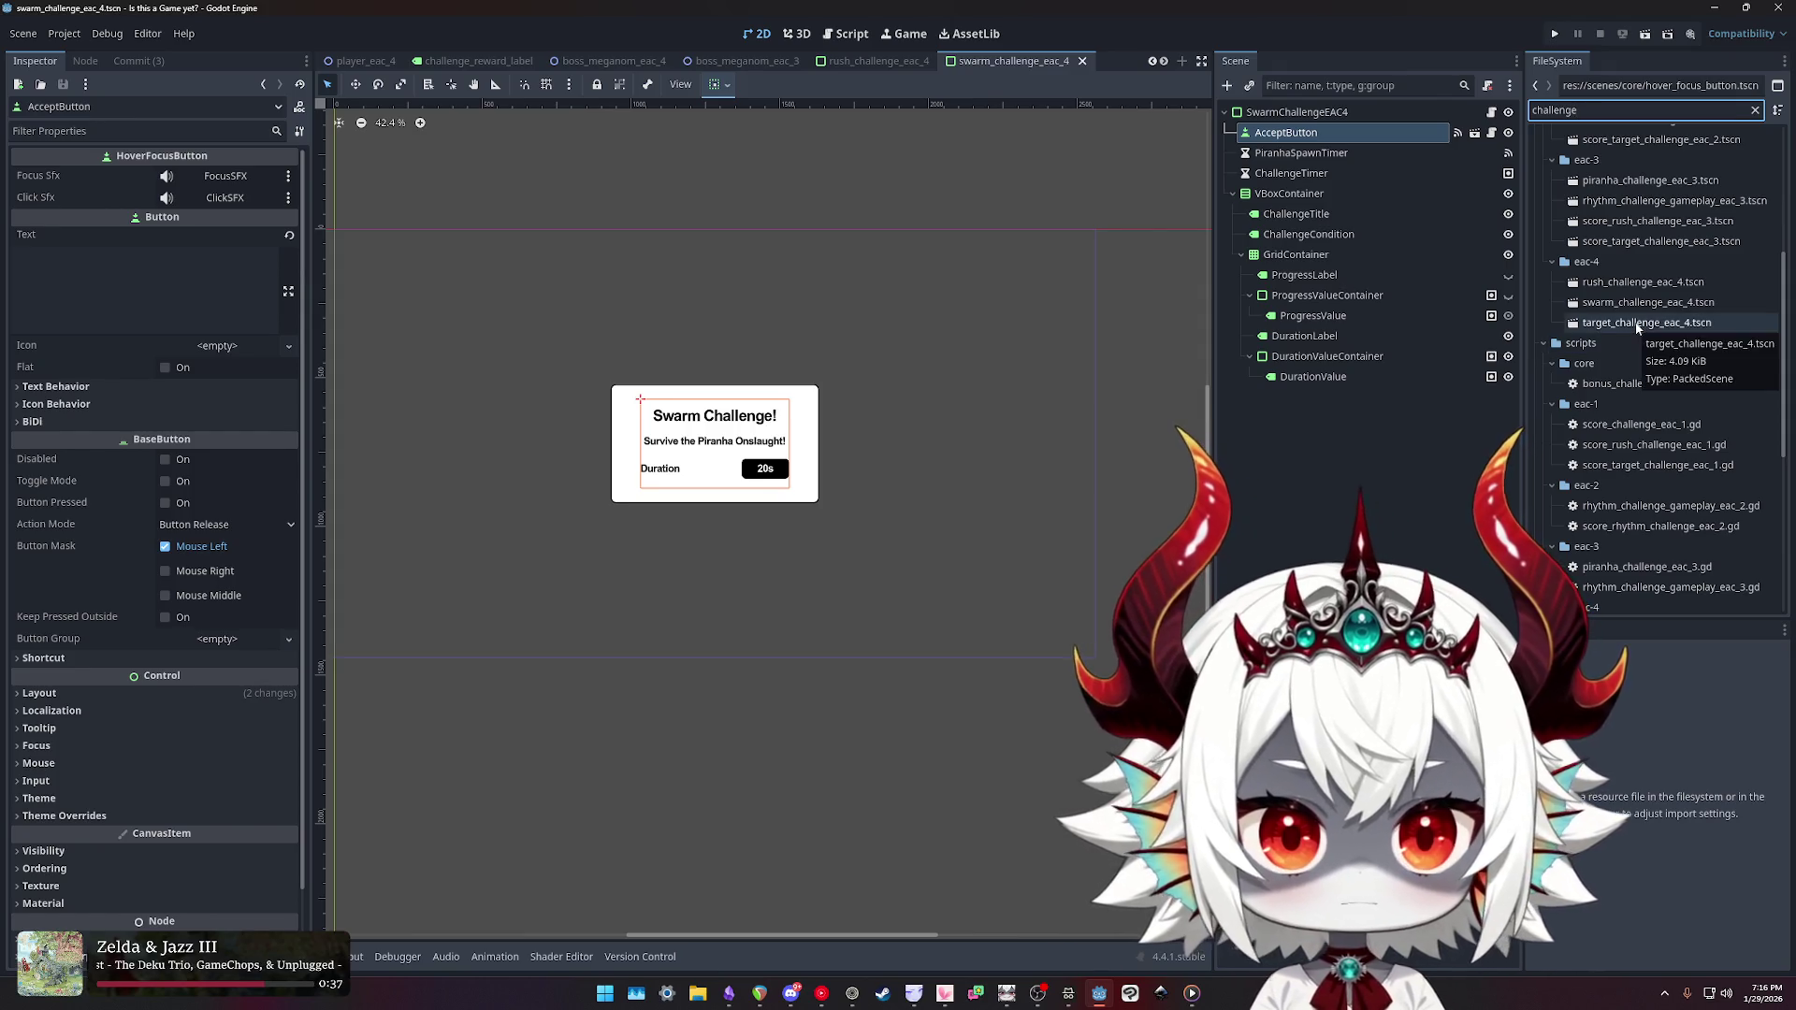
double_click(1637, 324)
drag(1510, 316, 1288, 124)
key(ctrl+s)
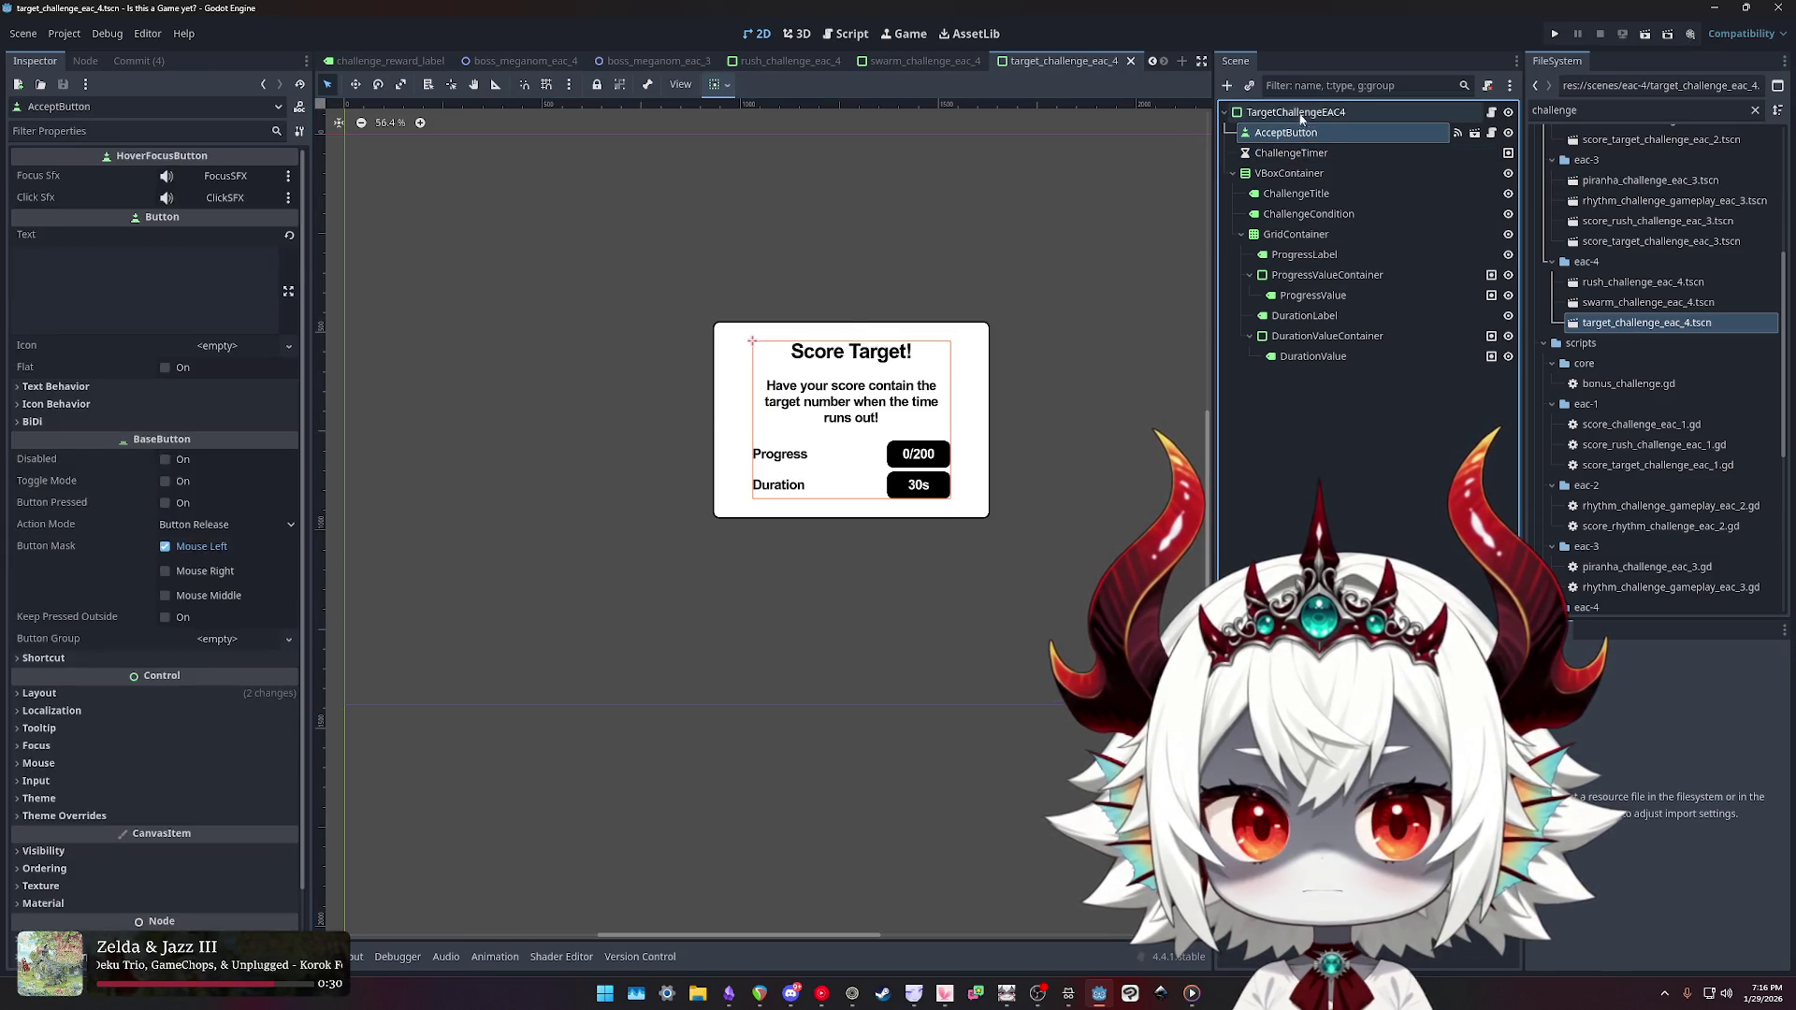
click(921, 62)
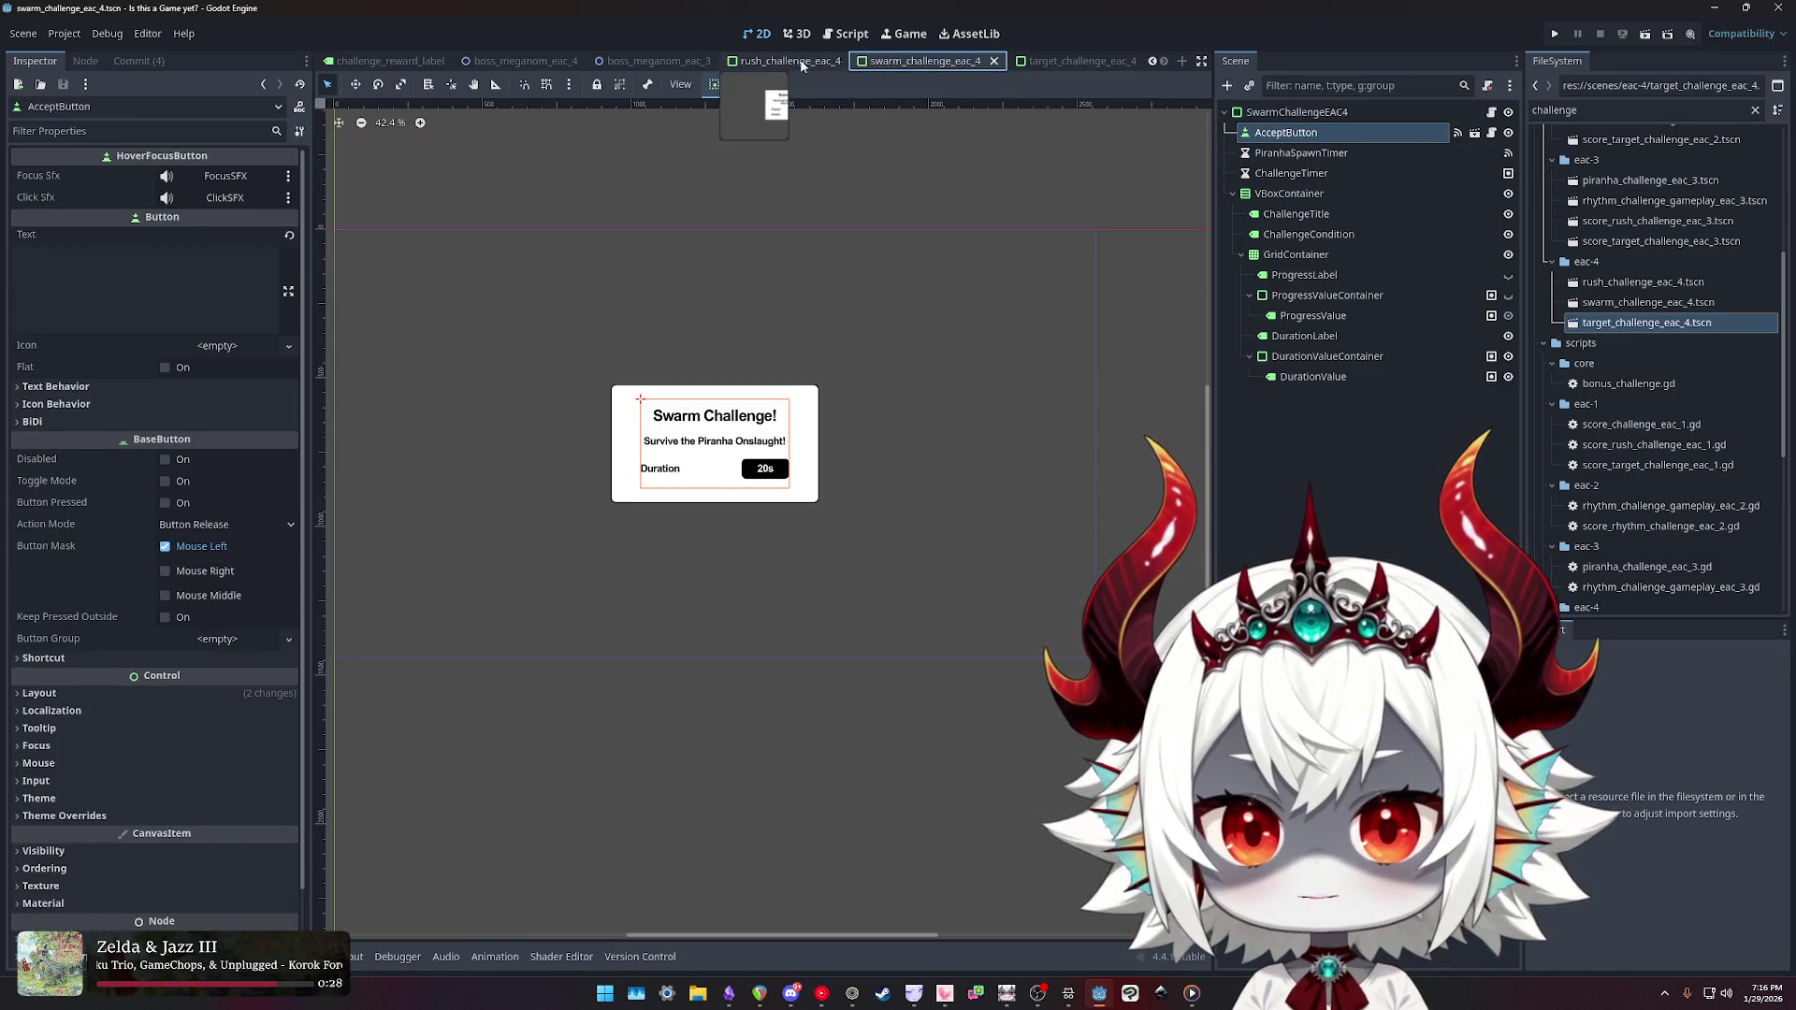
click(802, 63)
click(1076, 62)
click(1554, 34)
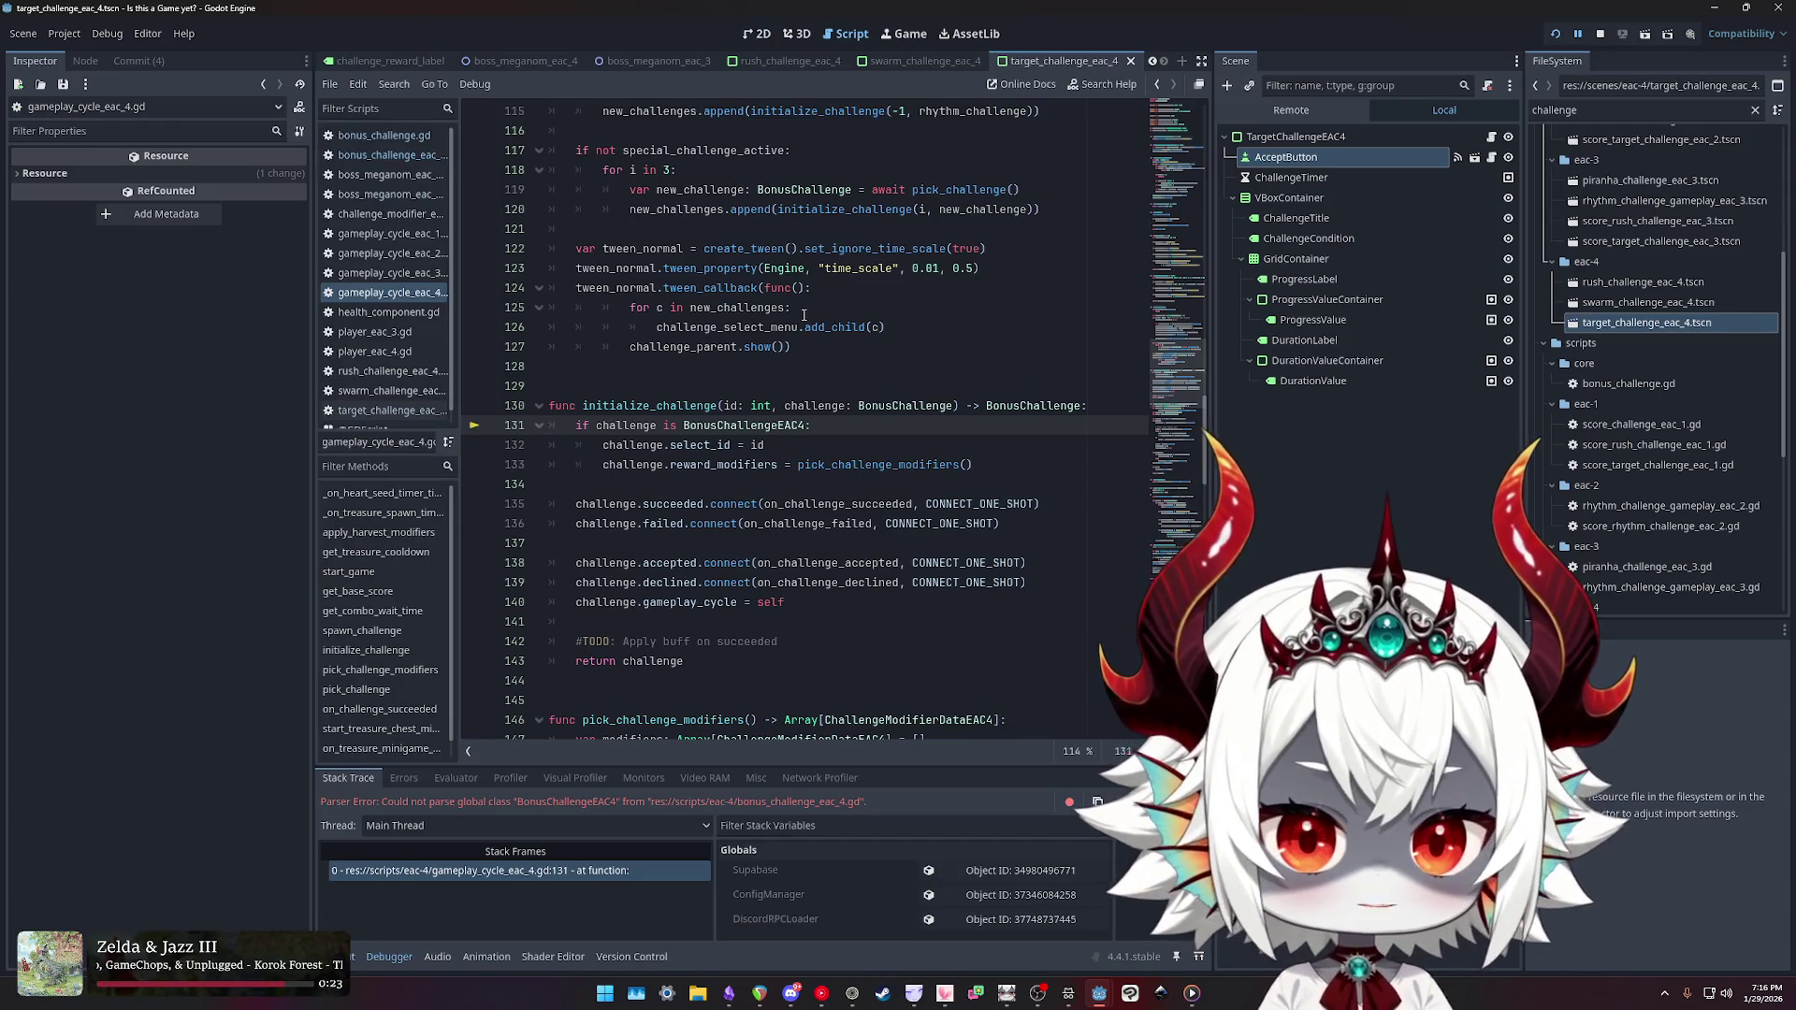
Delete the unfinished '(self as PanelContainer).' line and its preceding blank line from bonus_challenge_eac_4.gd
mouse_move(812, 464)
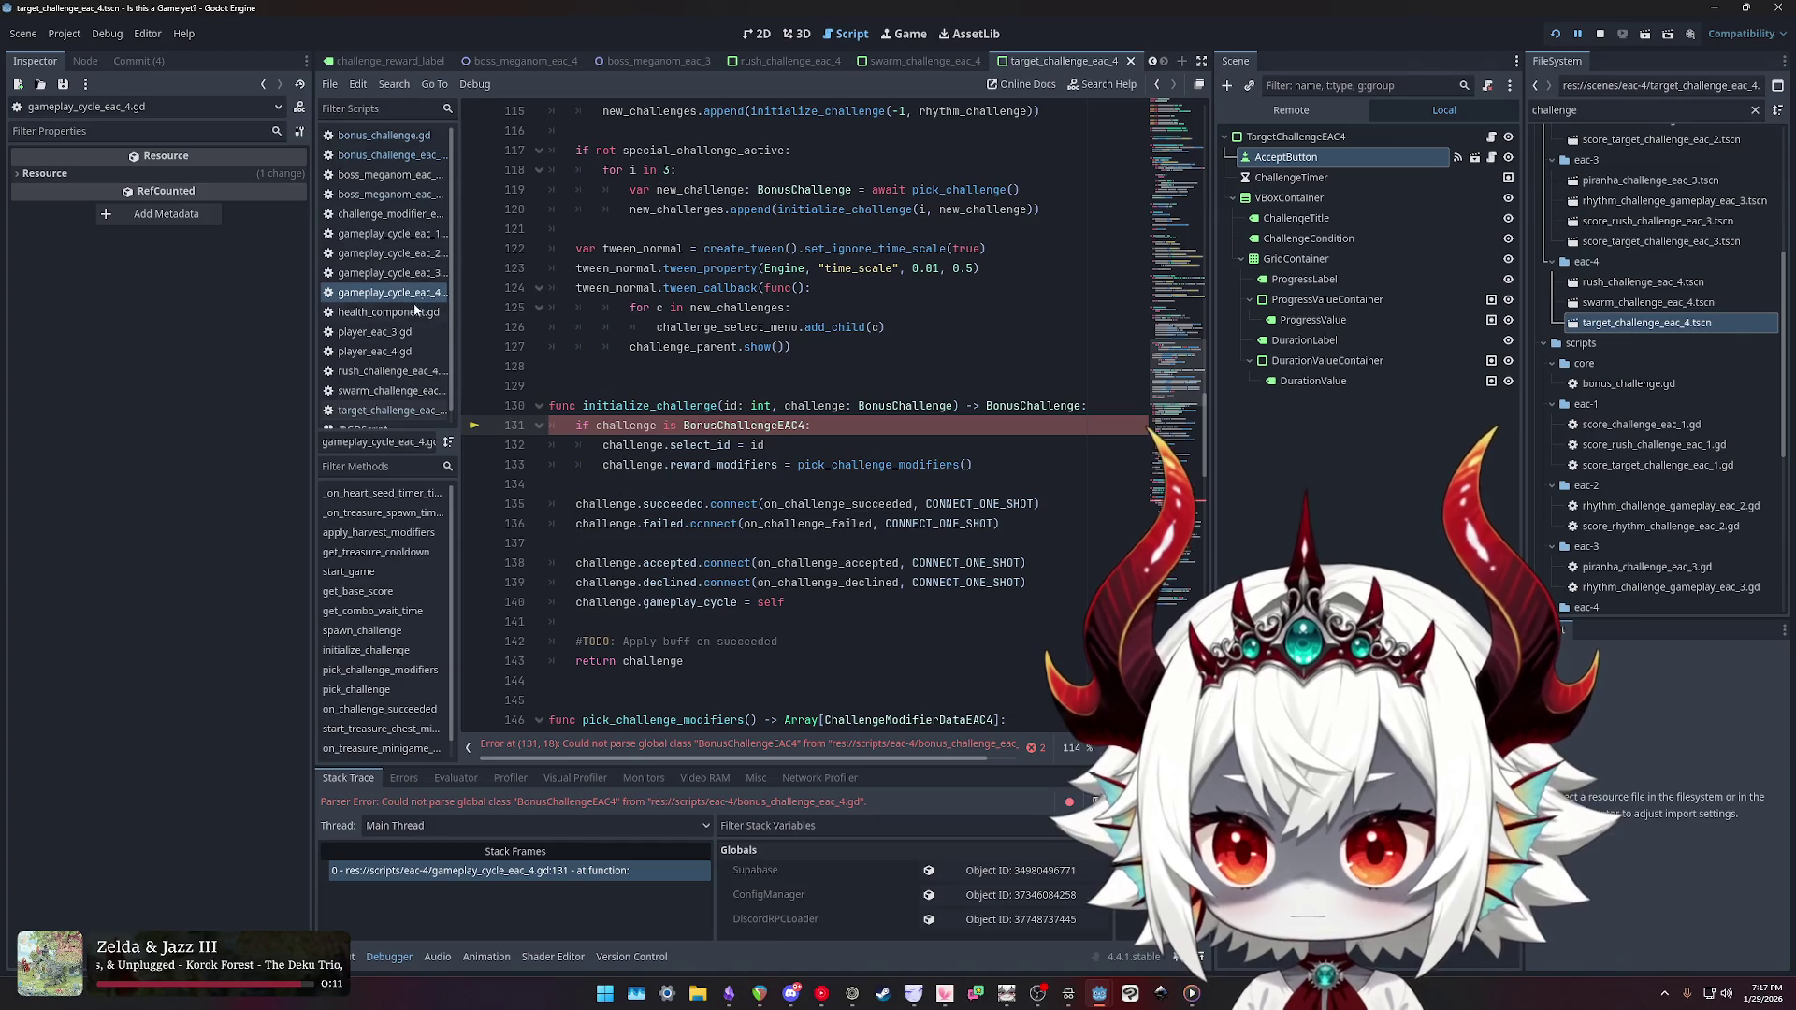
click(392, 157)
key(Up)
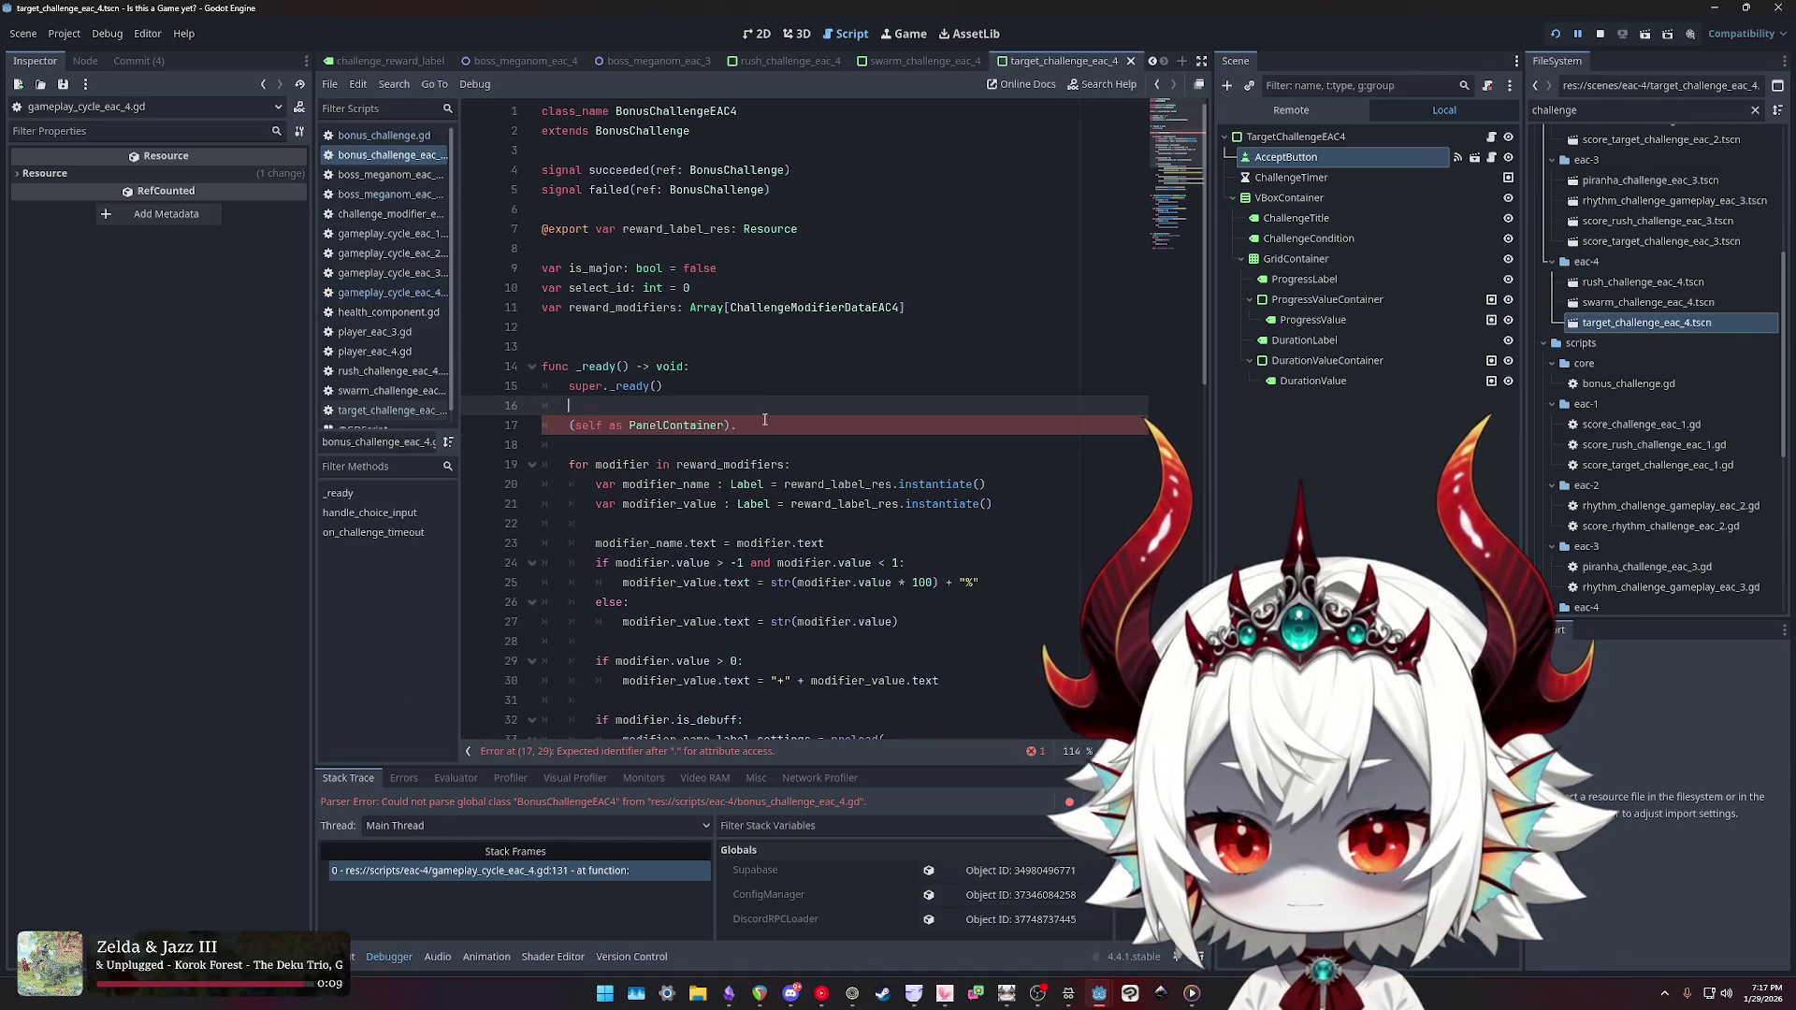
key(Down)
key(shift+Home)
key(BackSpace)
key(BackSpace)
key(BackSpace)
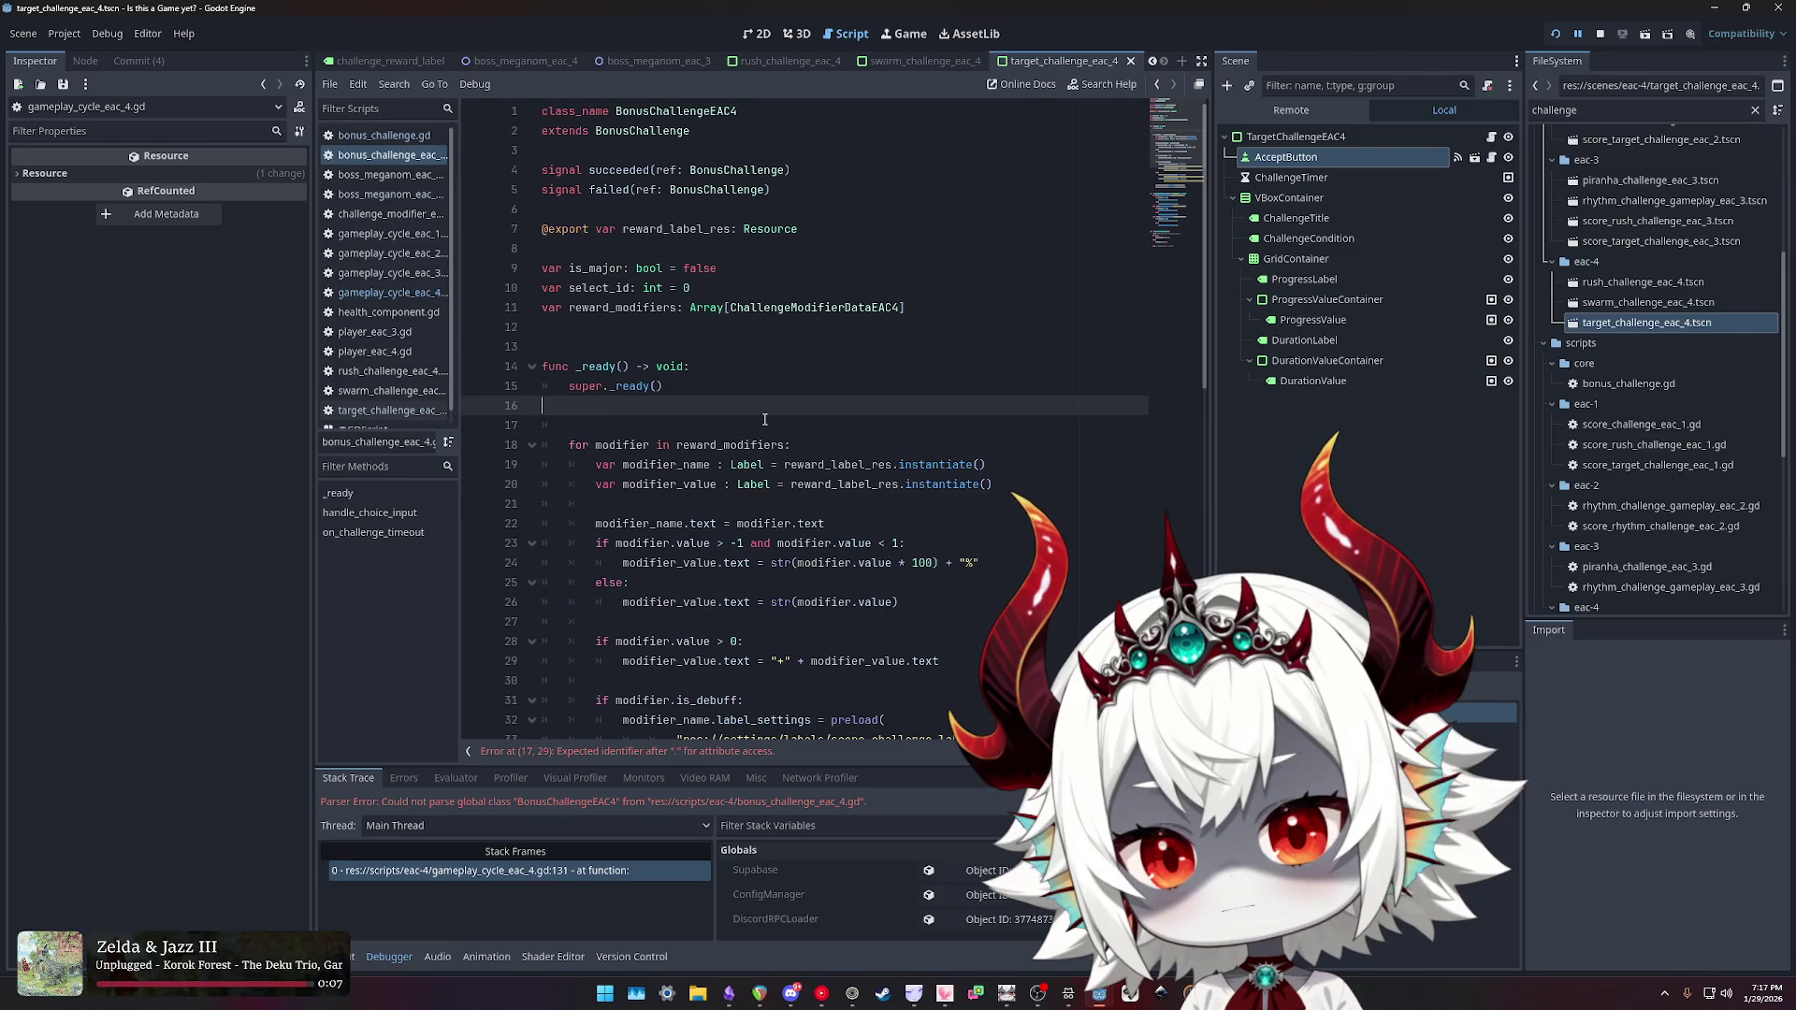
Stop the failed debug run and save the script
key(F5)
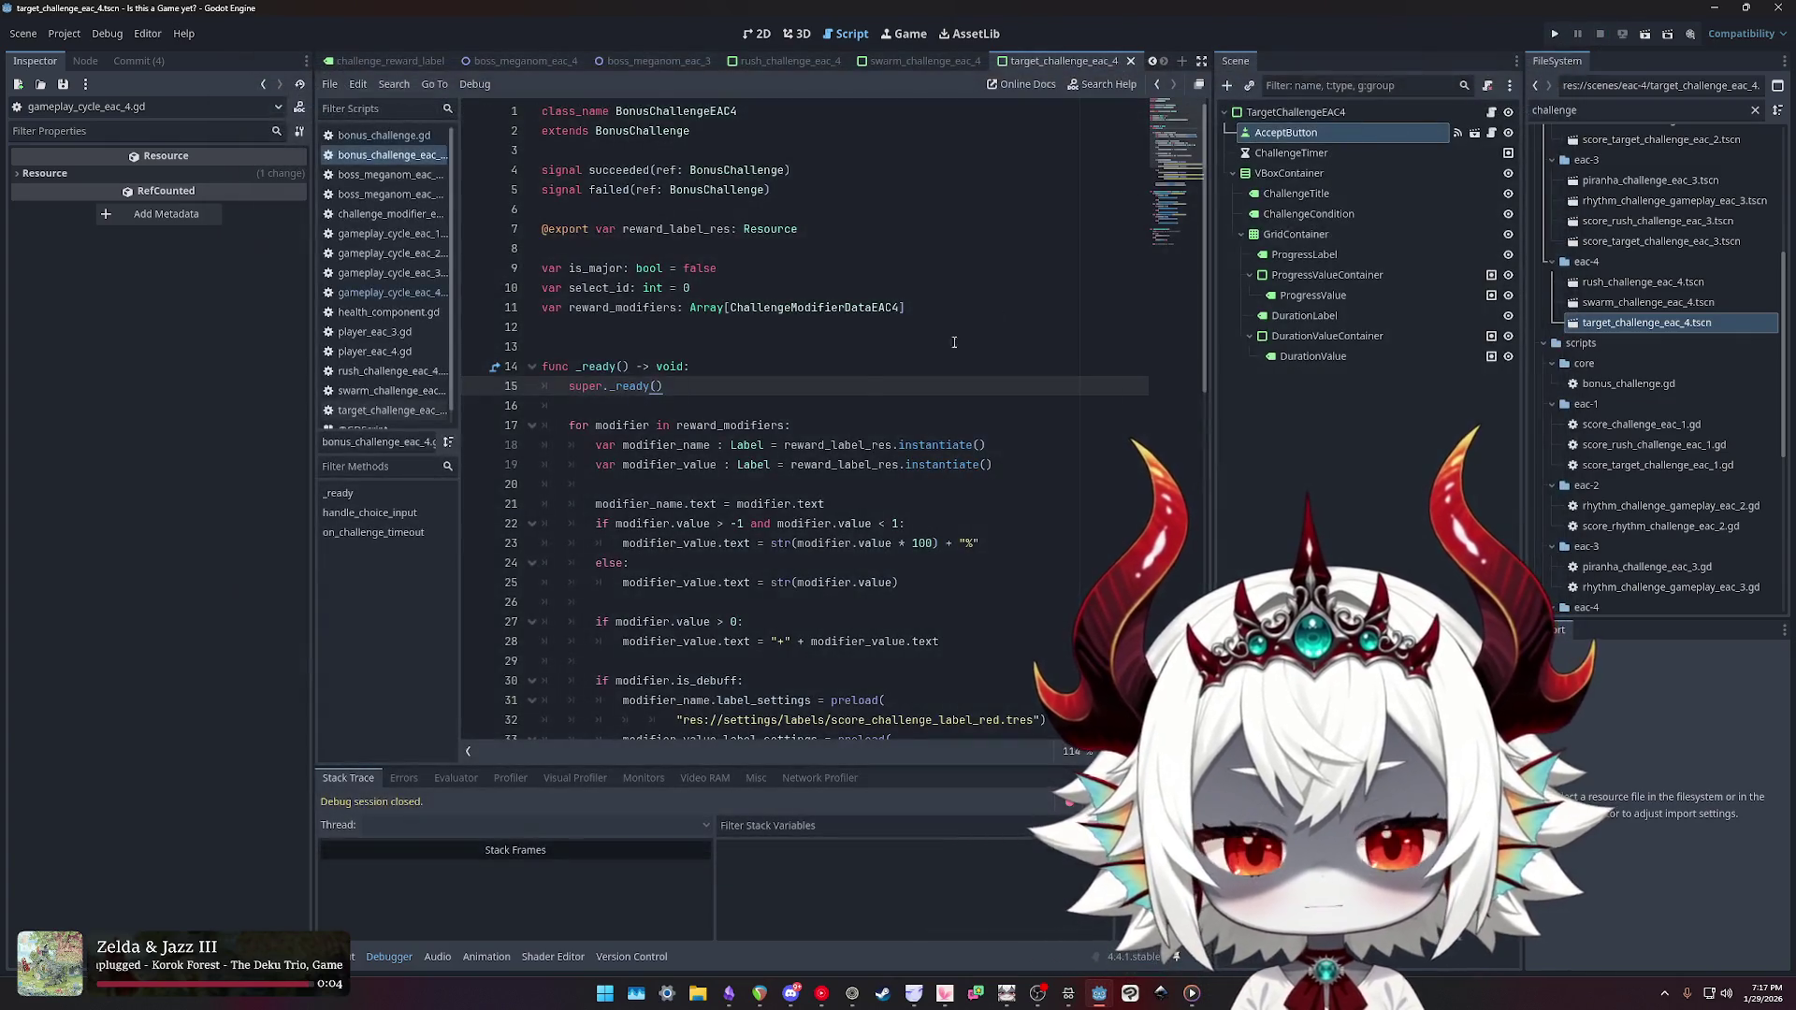
scroll(868, 389, down, 3)
scroll(868, 389, up, 2)
Connect the Score Target AcceptButton's pressed signal to _on_accept_button_pressed and save the scene
click(1284, 153)
click(1285, 132)
click(85, 59)
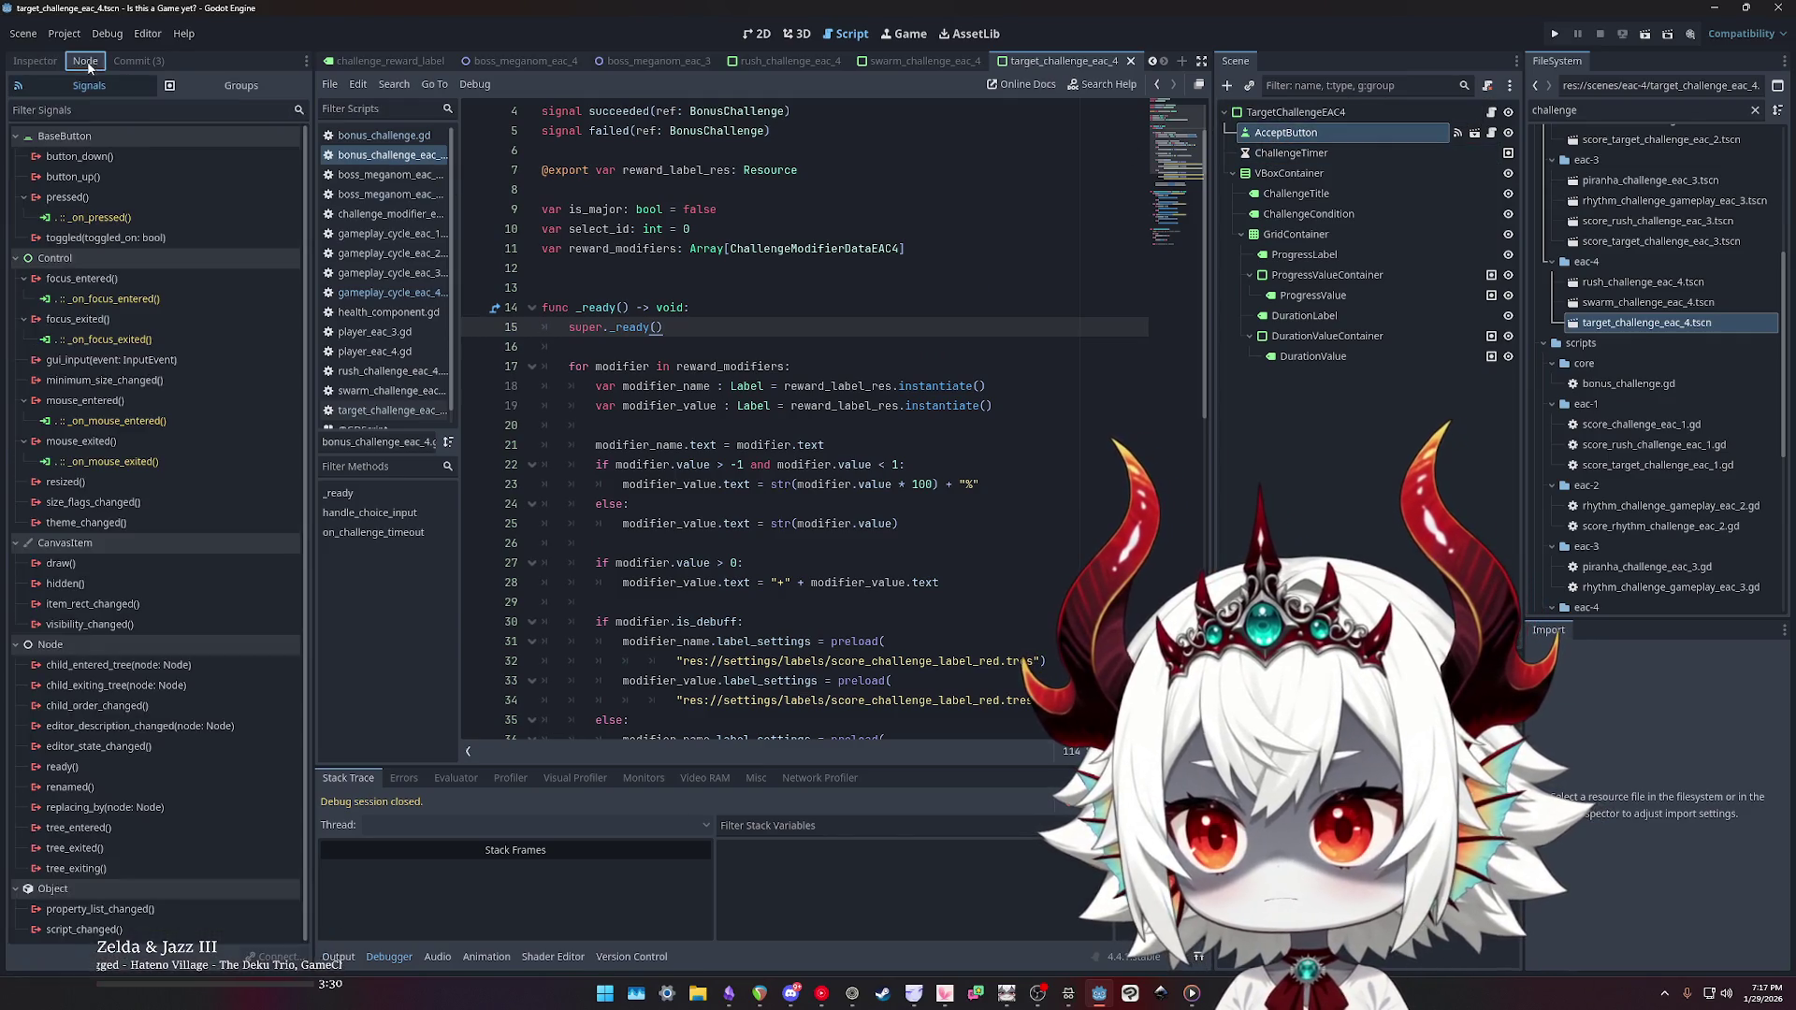
double_click(65, 197)
scroll(889, 484, down, 5)
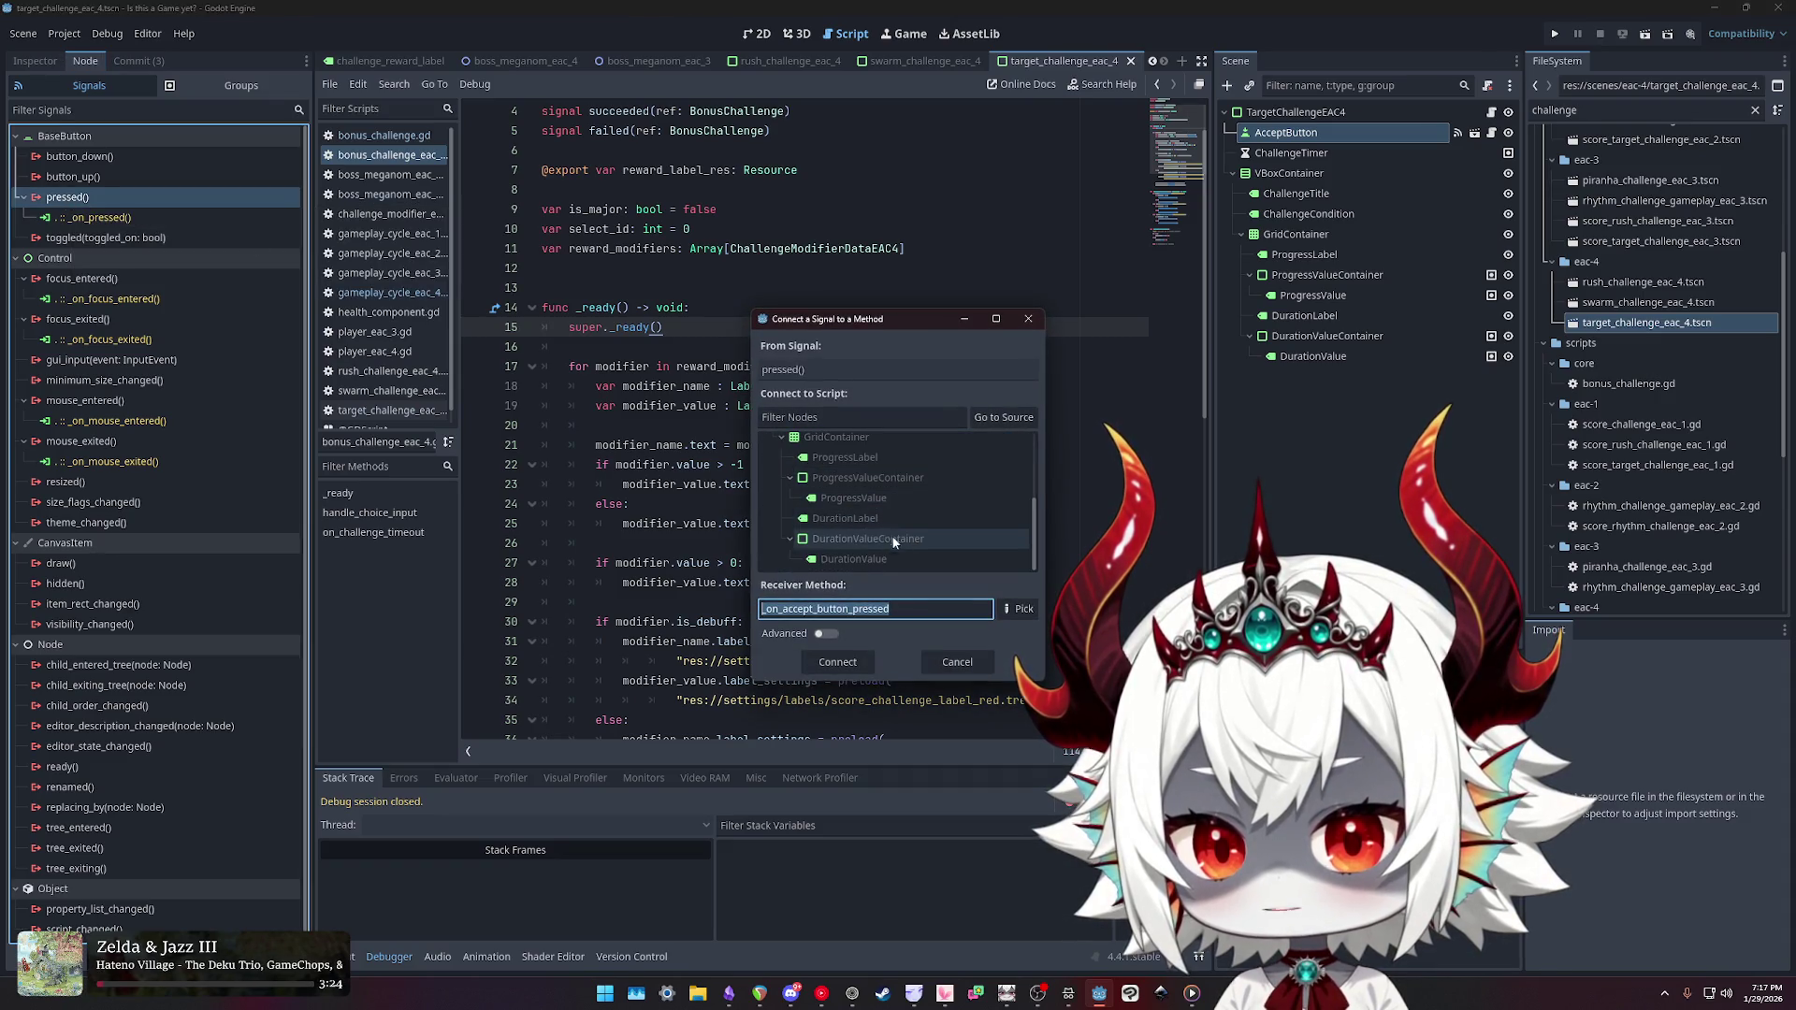
scroll(889, 539, up, 5)
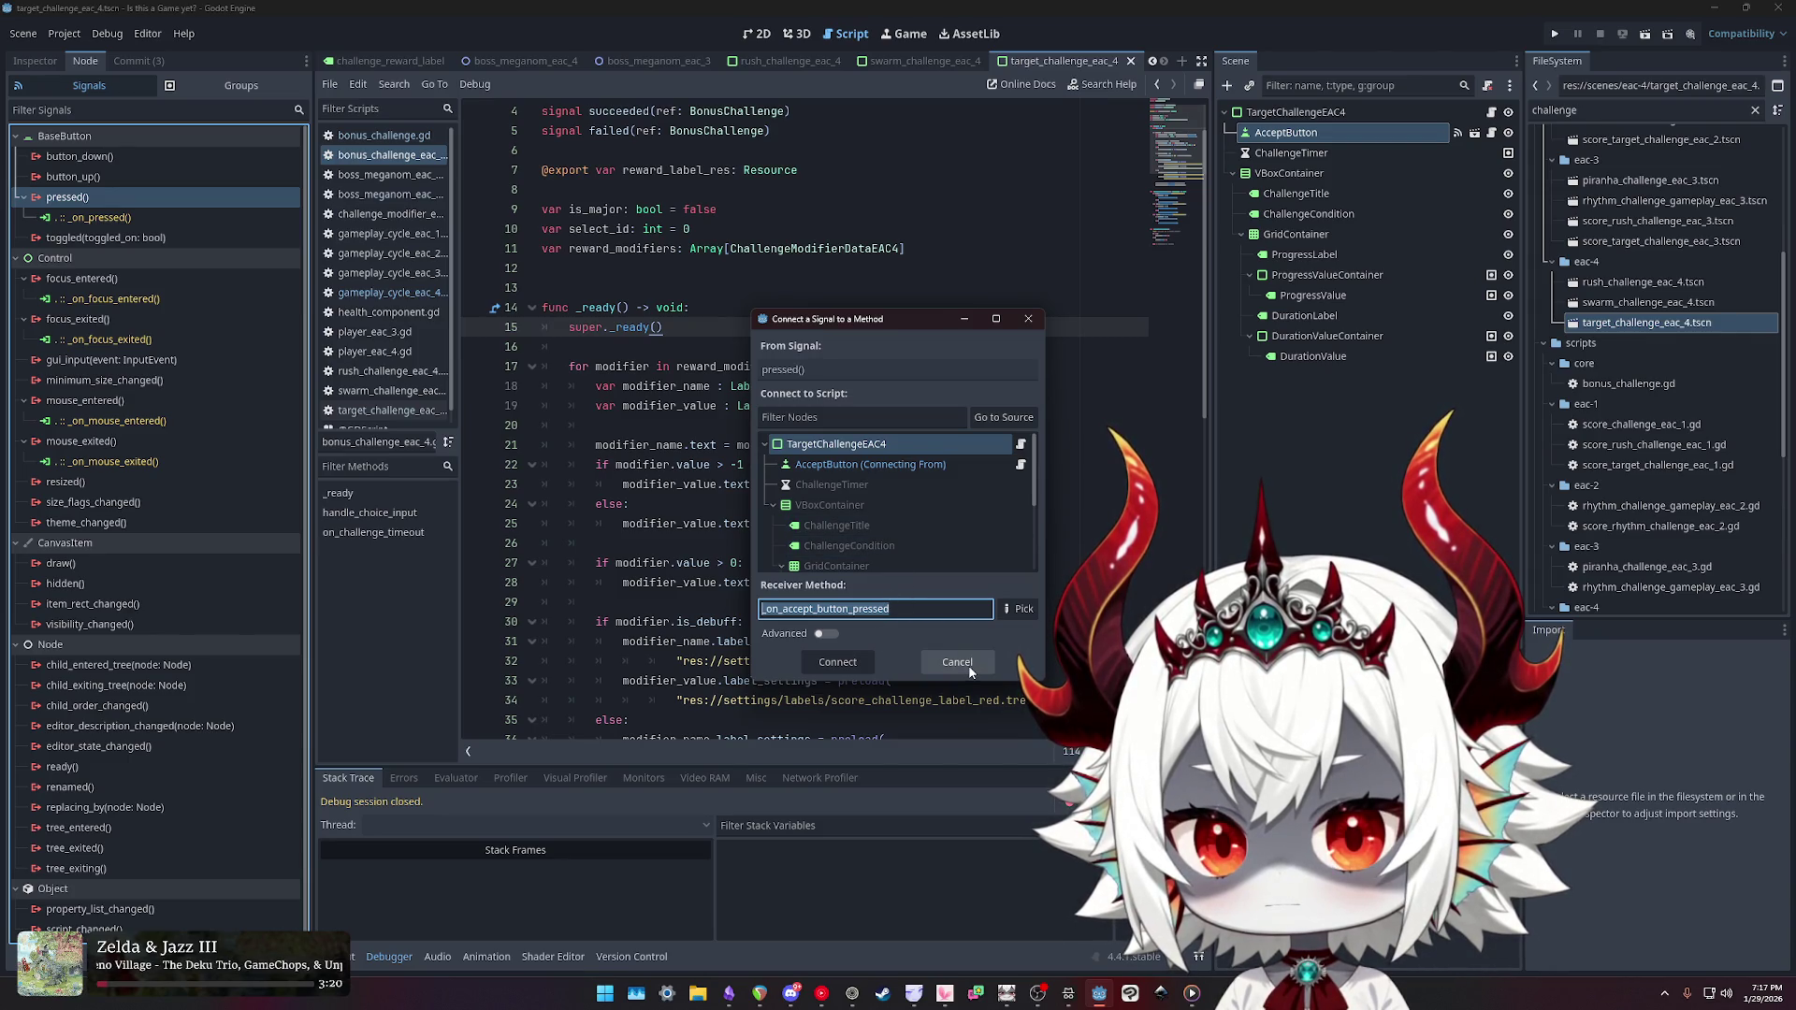
click(839, 669)
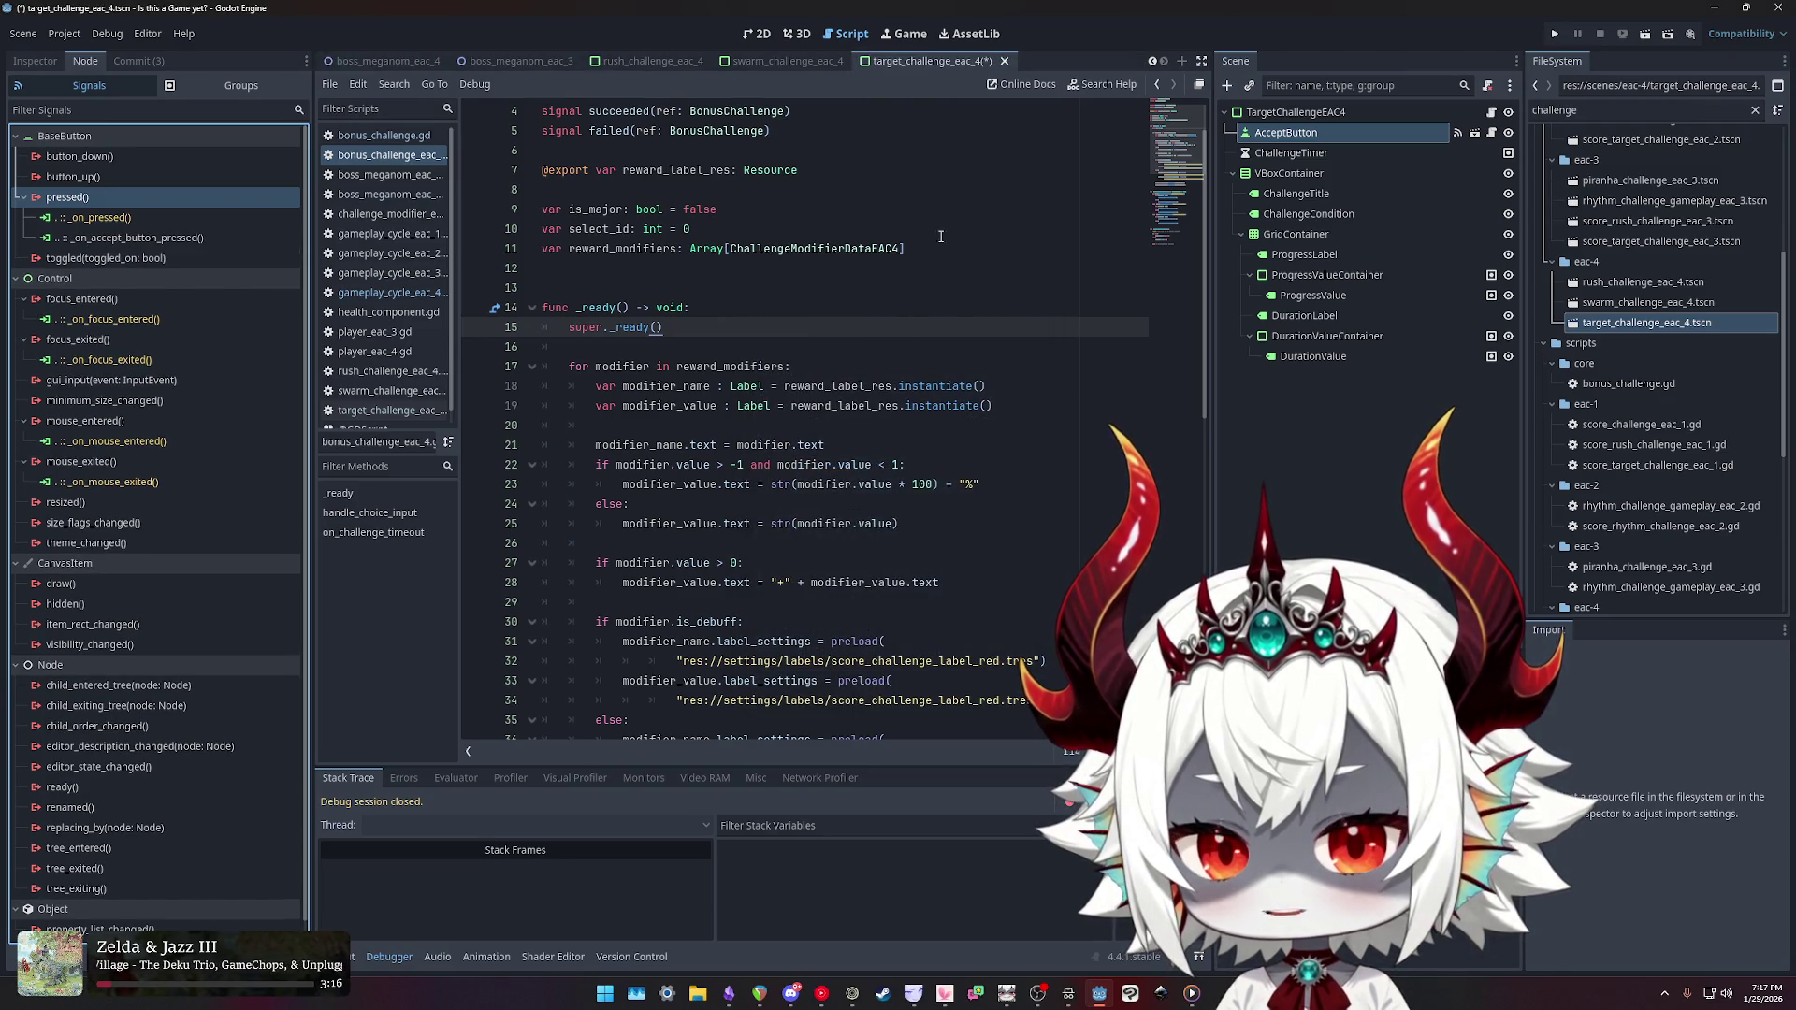
key(ctrl+s)
Connect the Swarm Challenge AcceptButton's pressed signal to _on_accept_button_pressed and save
click(906, 58)
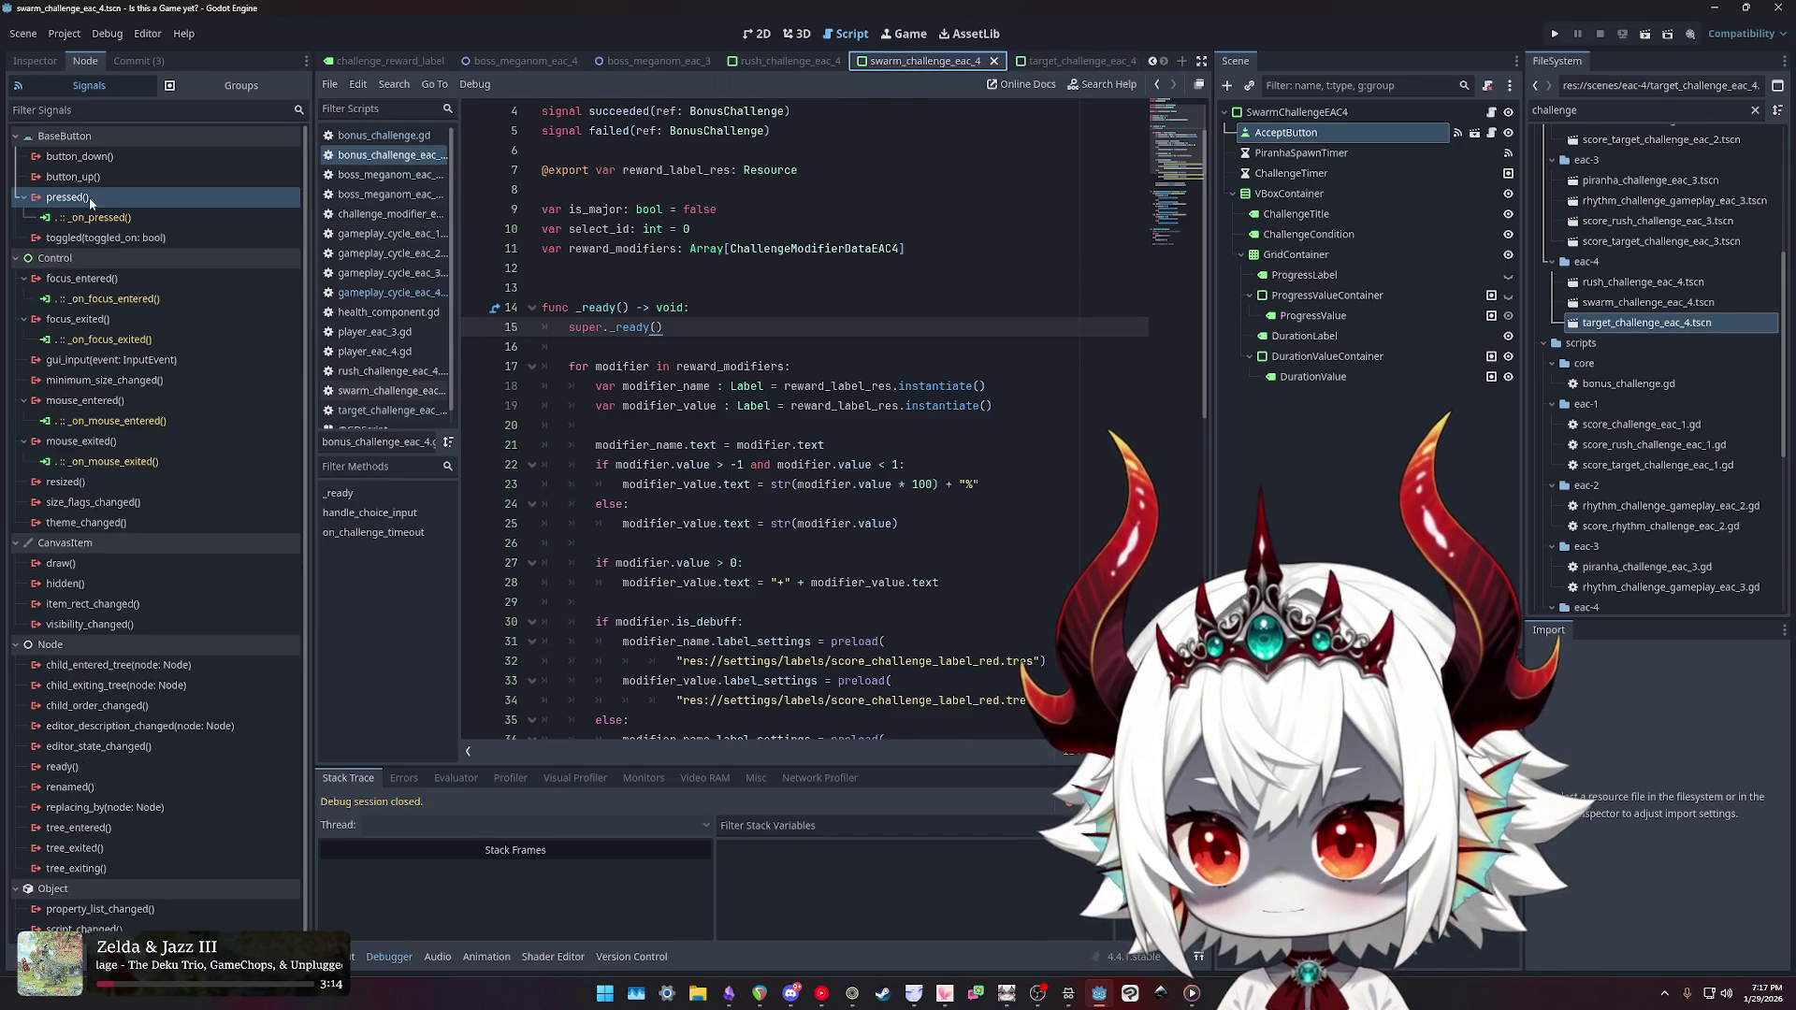
double_click(67, 197)
double_click(841, 464)
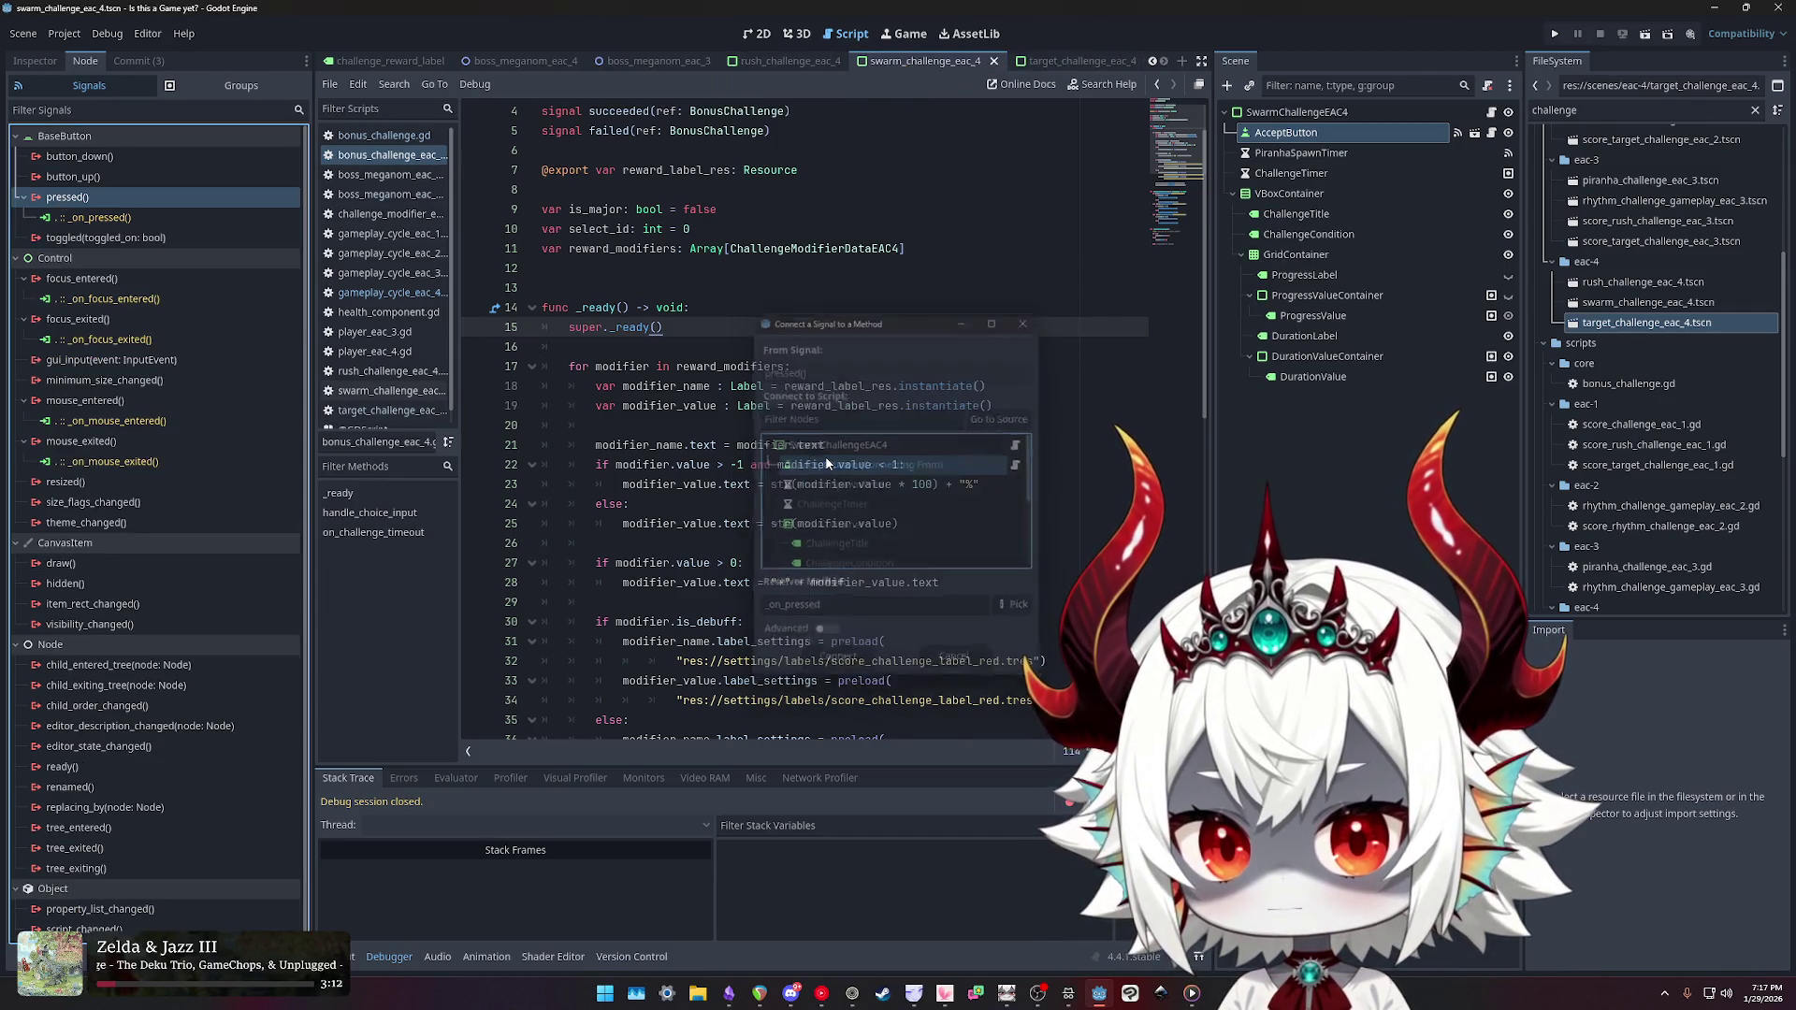
click(61, 201)
double_click(67, 197)
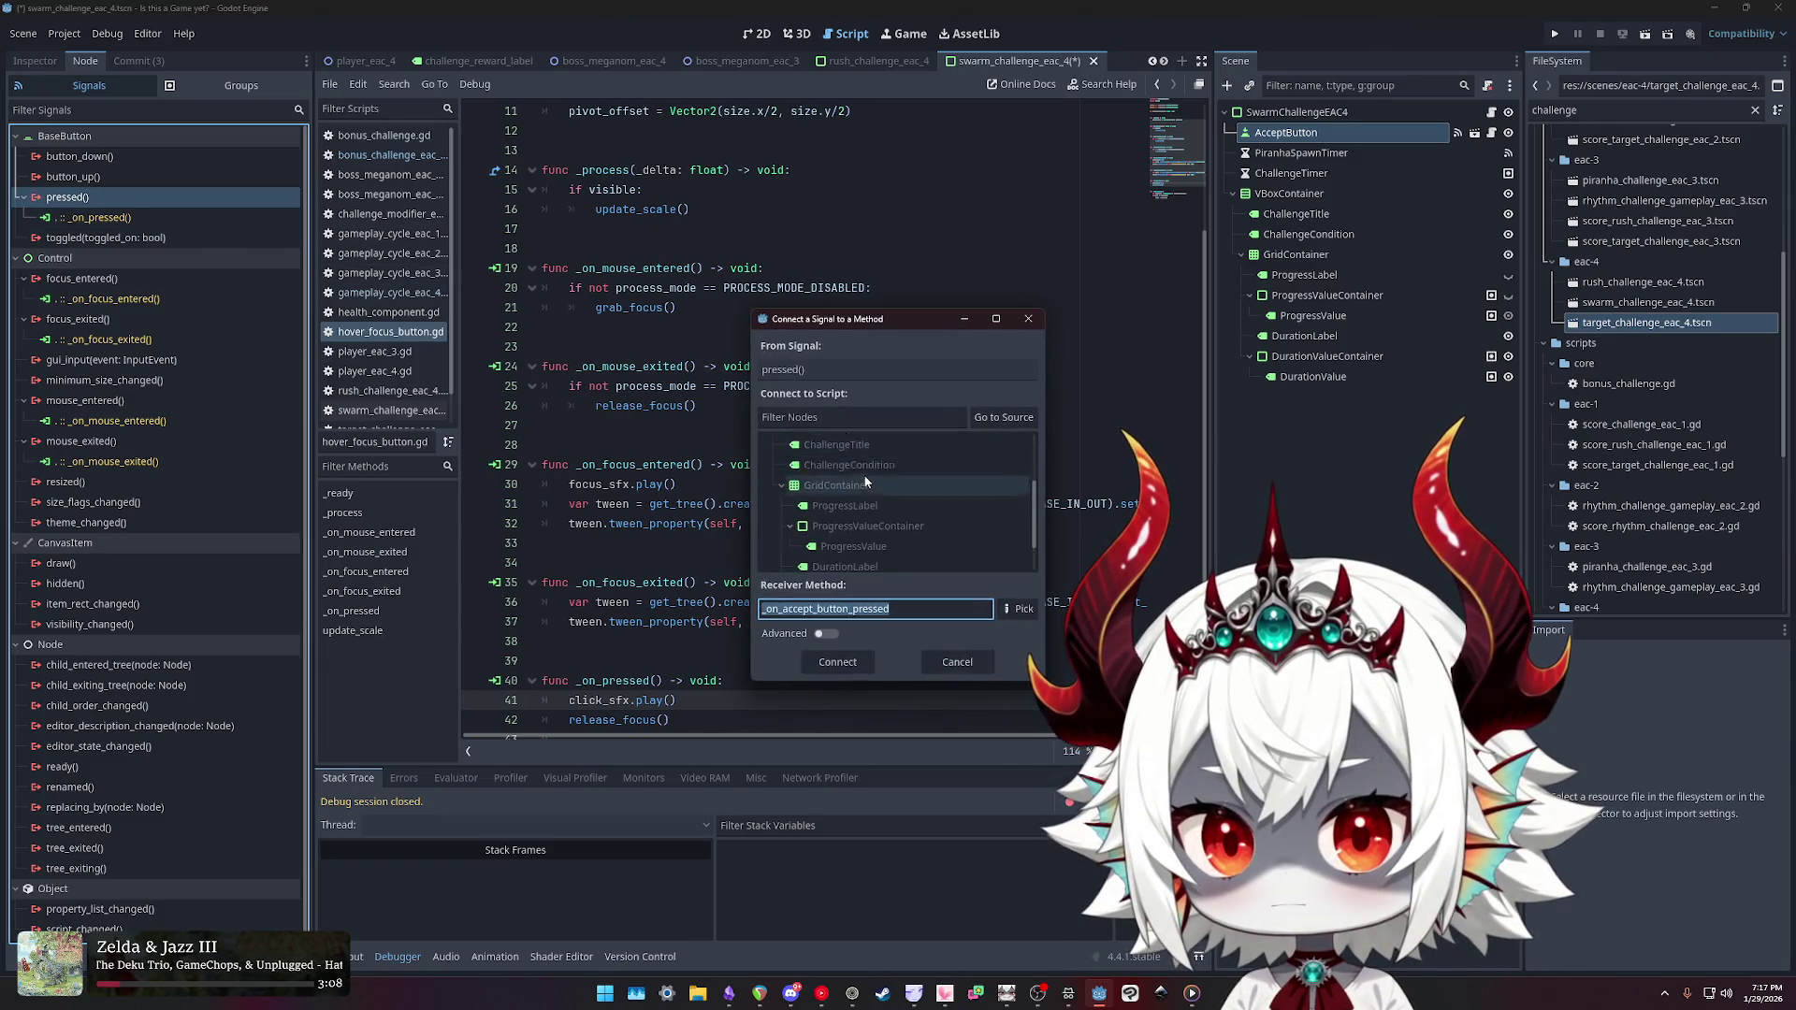
click(854, 670)
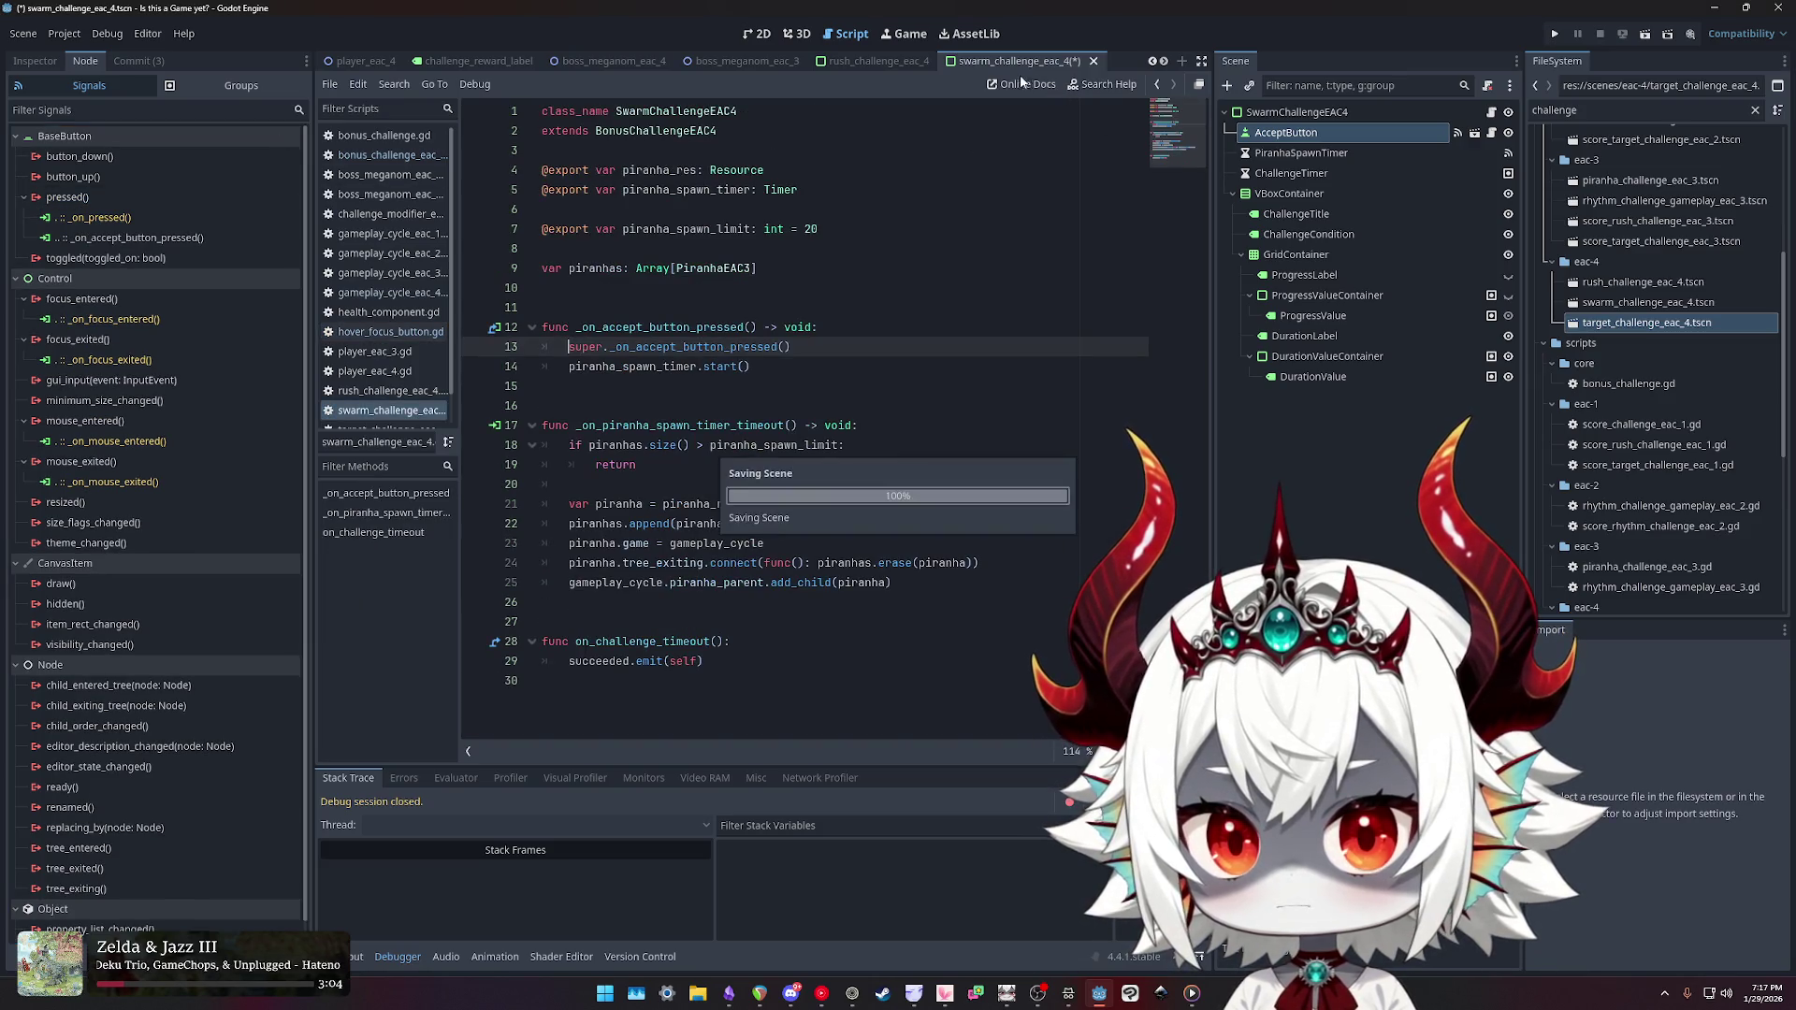
key(ctrl+s)
key(ctrl+w)
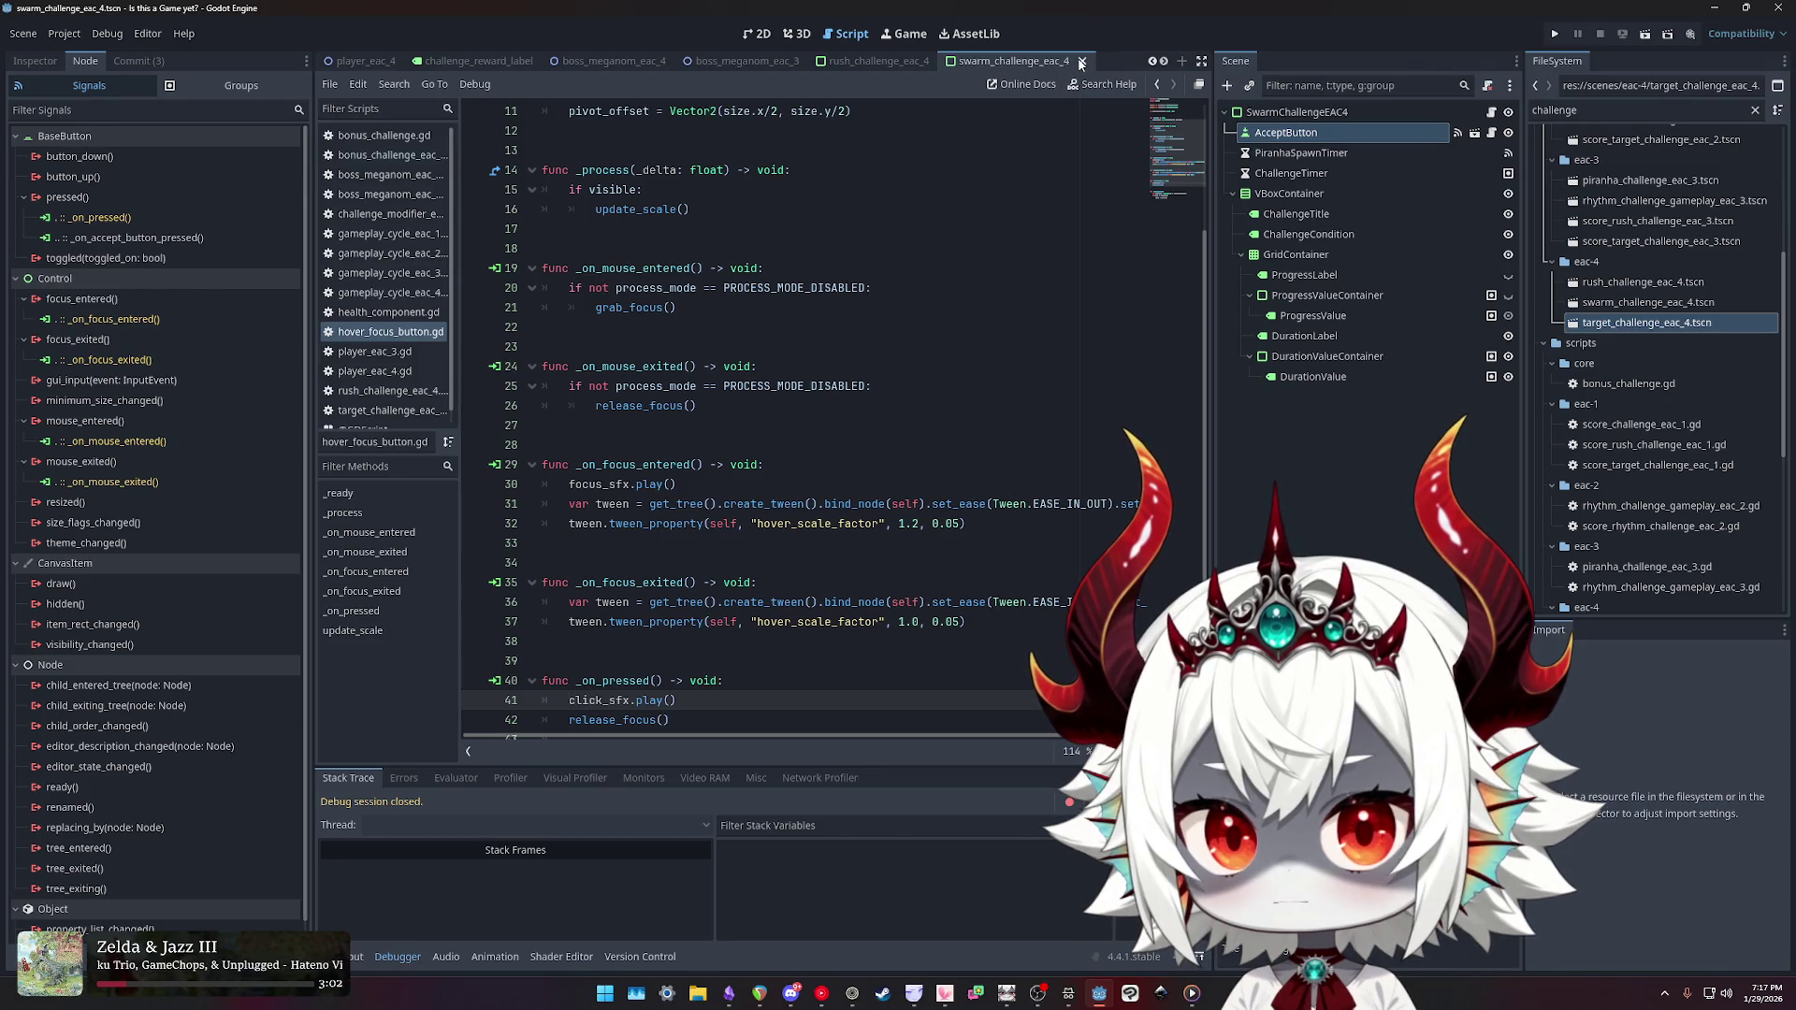
key(ctrl+shift+t)
Connect the Score Rush AcceptButton's pressed signal to _on_accept_button_pressed
middle_click(1064, 62)
double_click(68, 196)
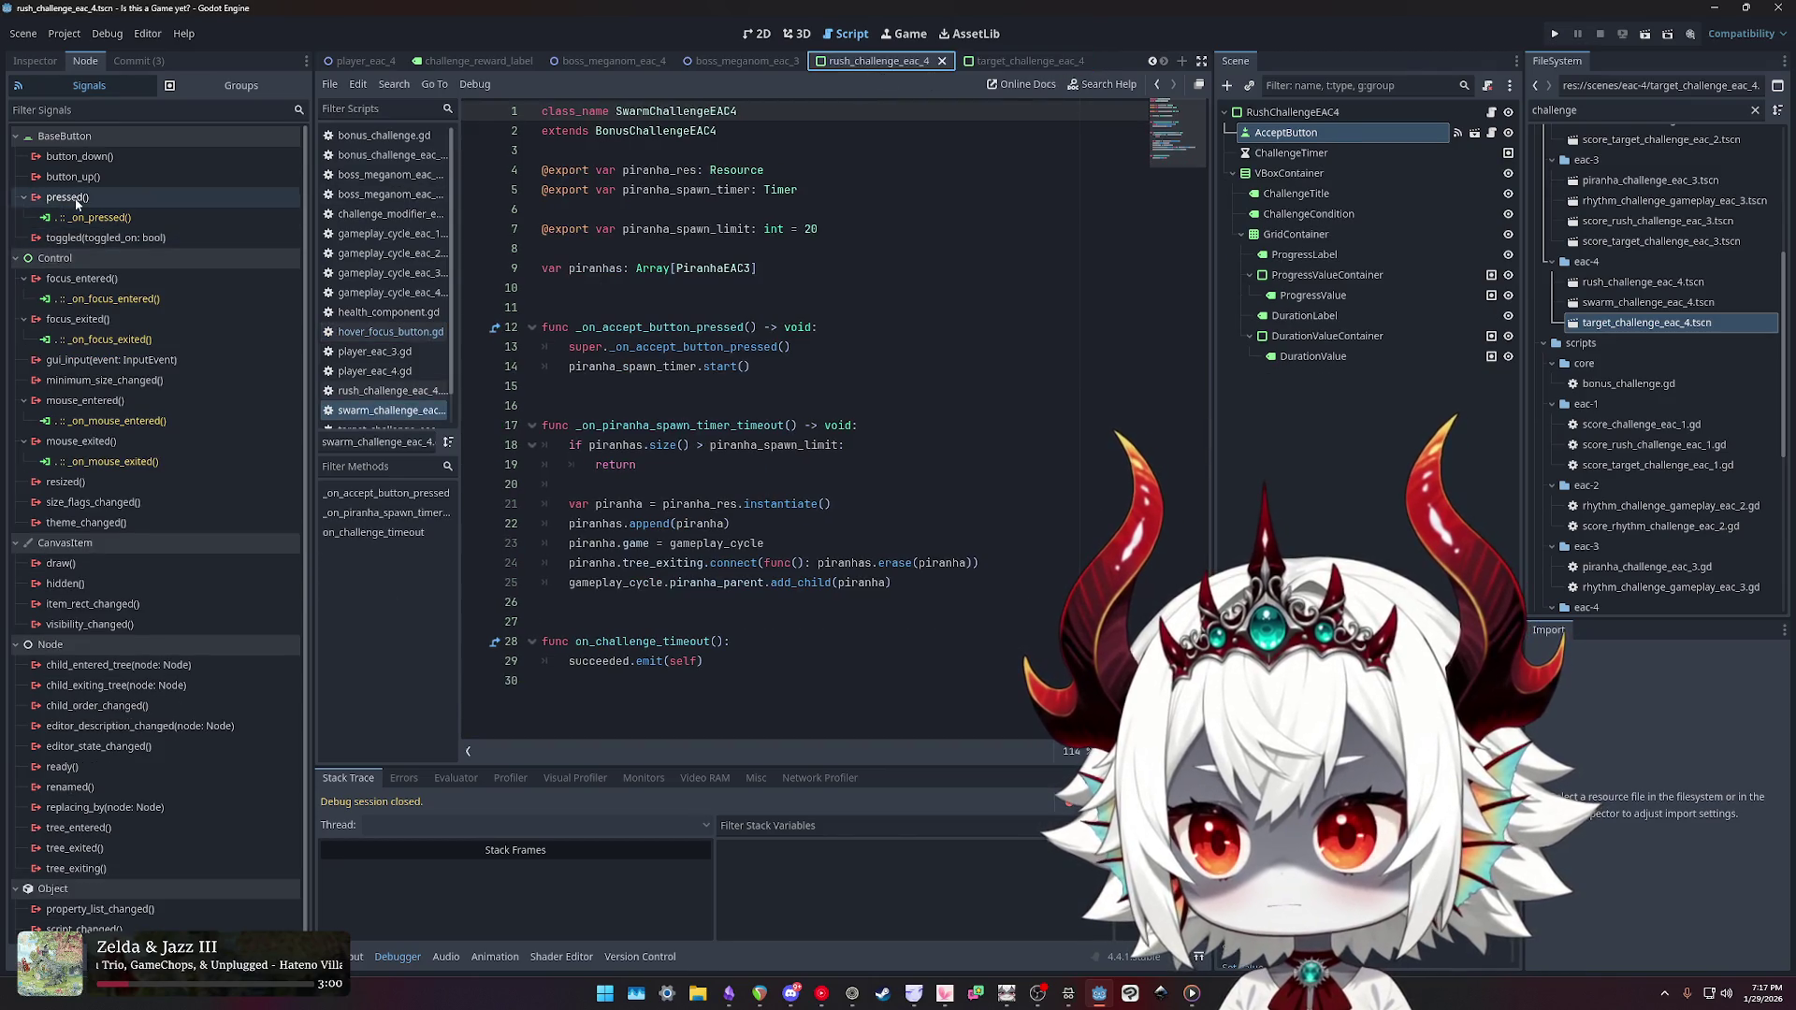
click(837, 661)
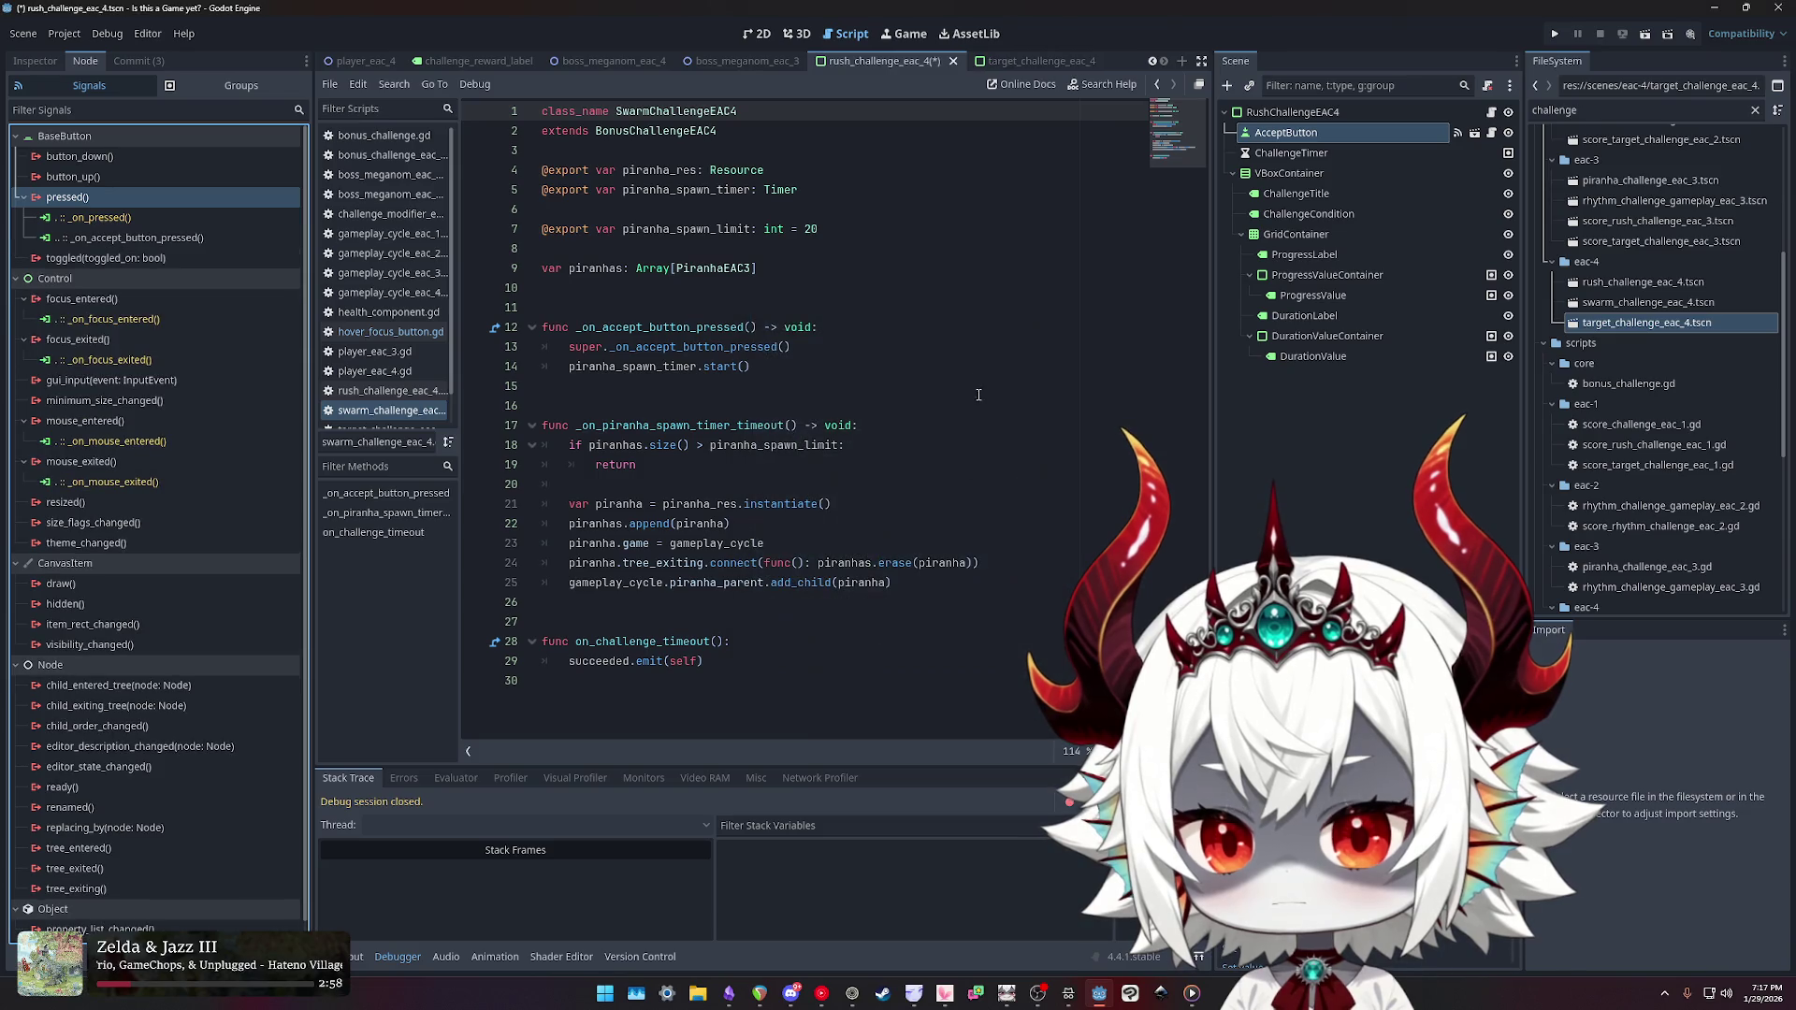
Test-run the game, choose the Swarm Challenge card, then stop the run
click(1554, 35)
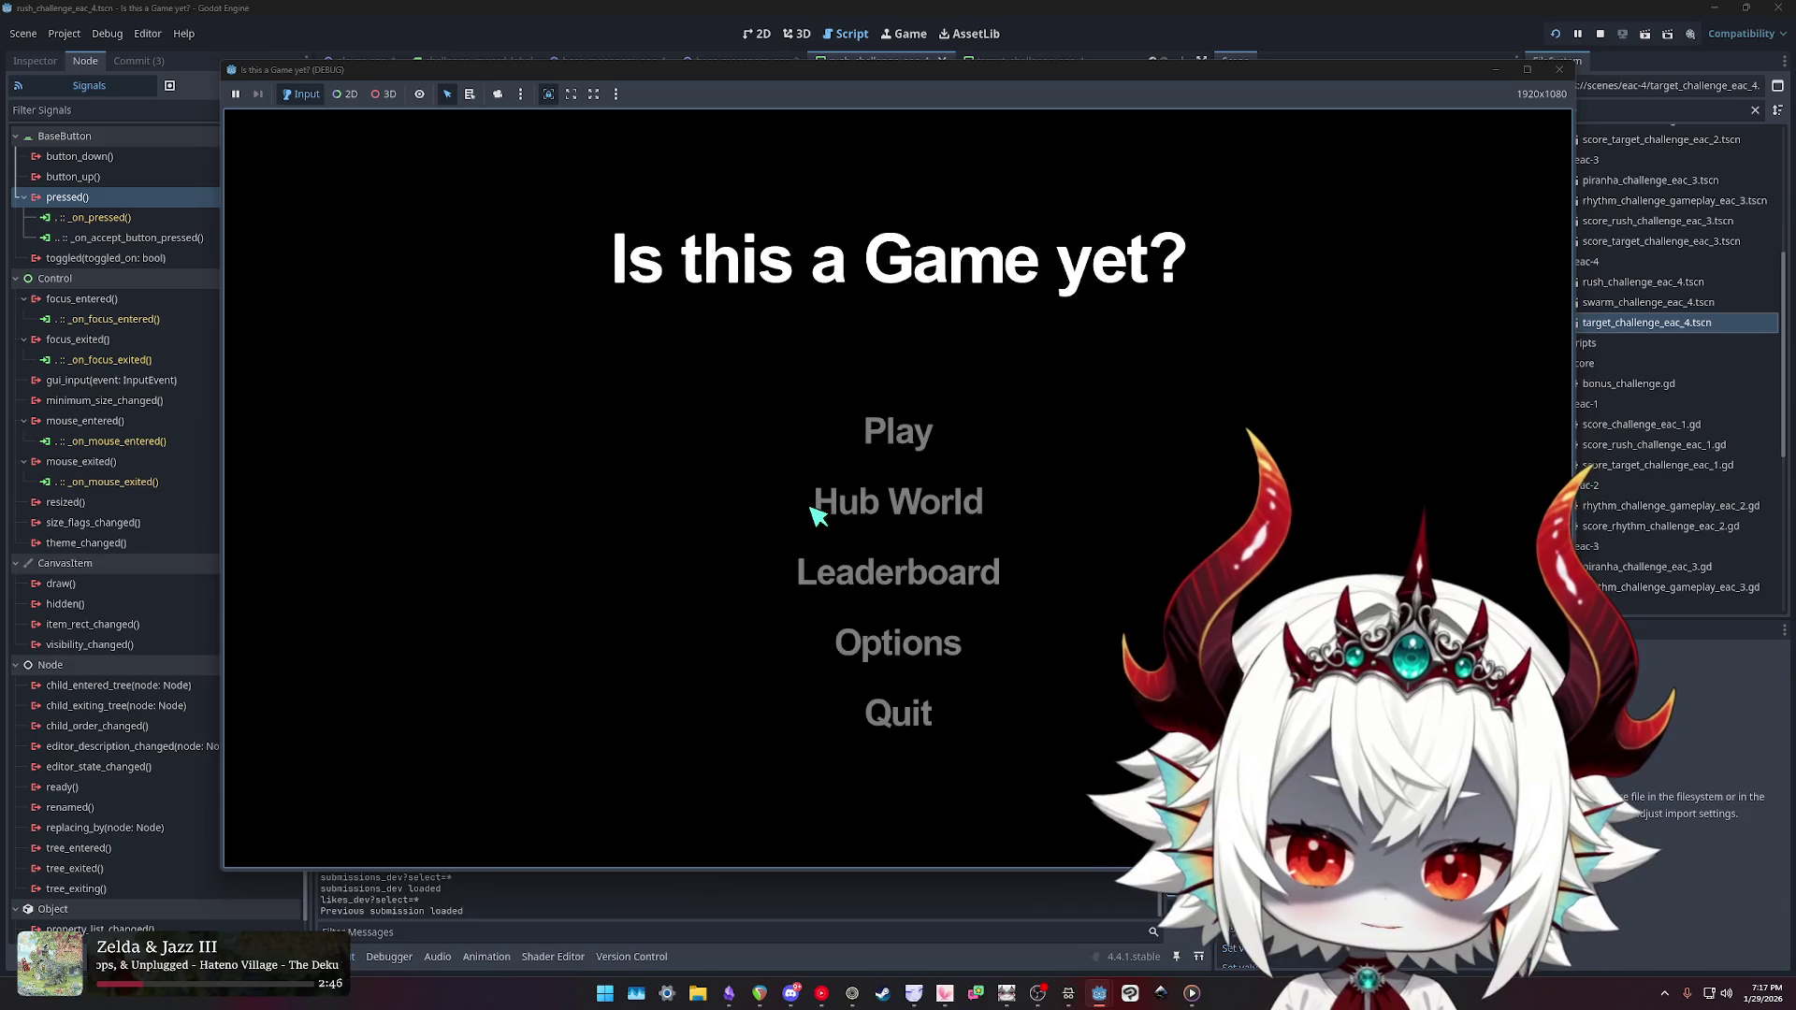
click(918, 698)
click(917, 429)
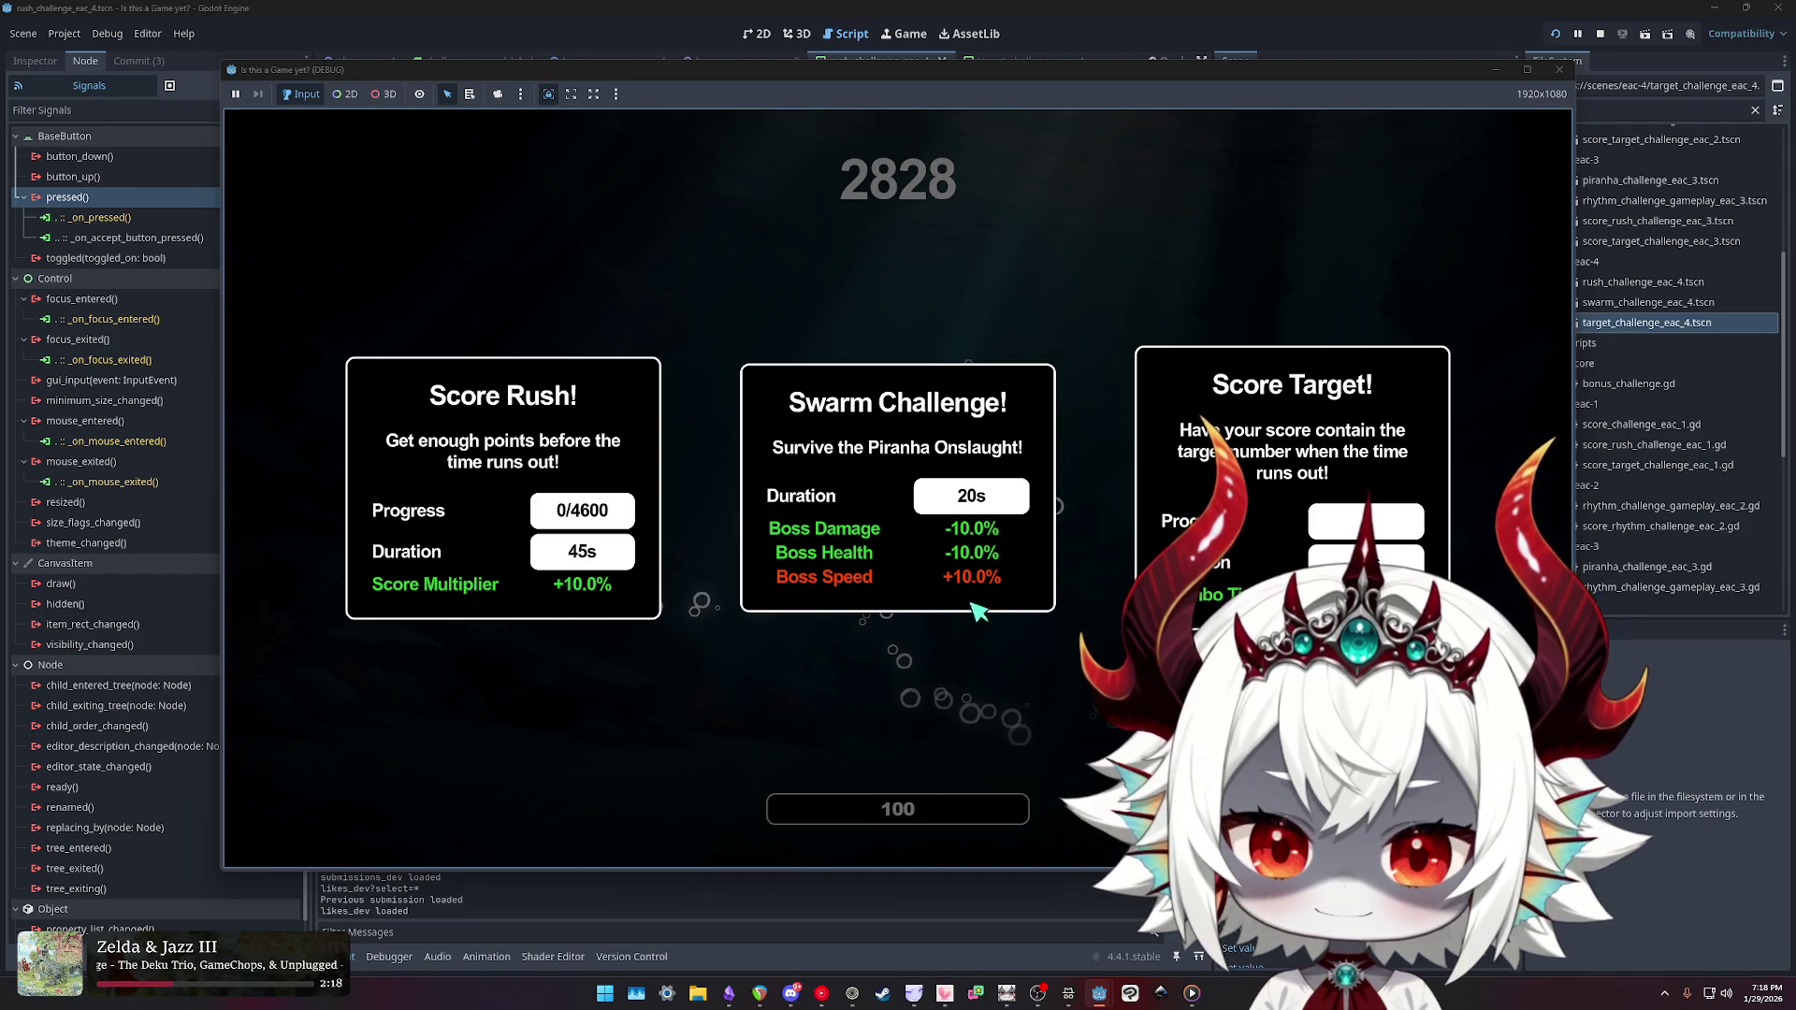
click(1024, 519)
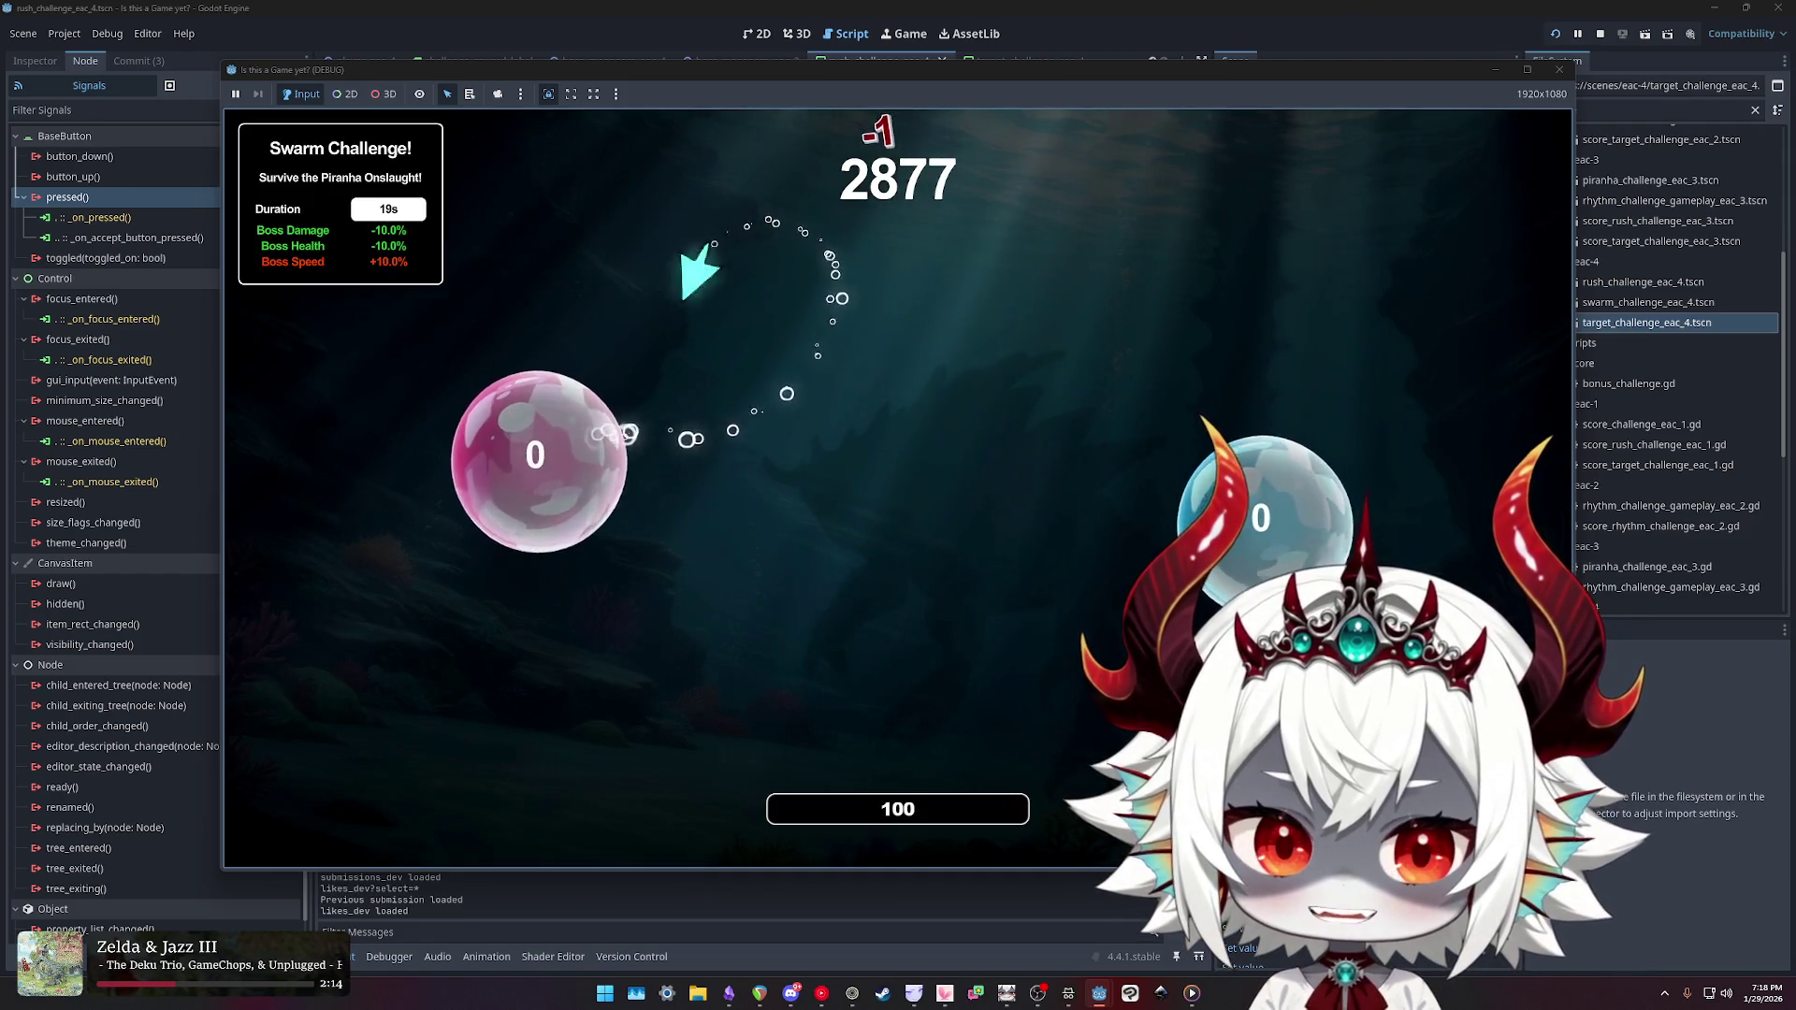
key(Escape)
click(1557, 70)
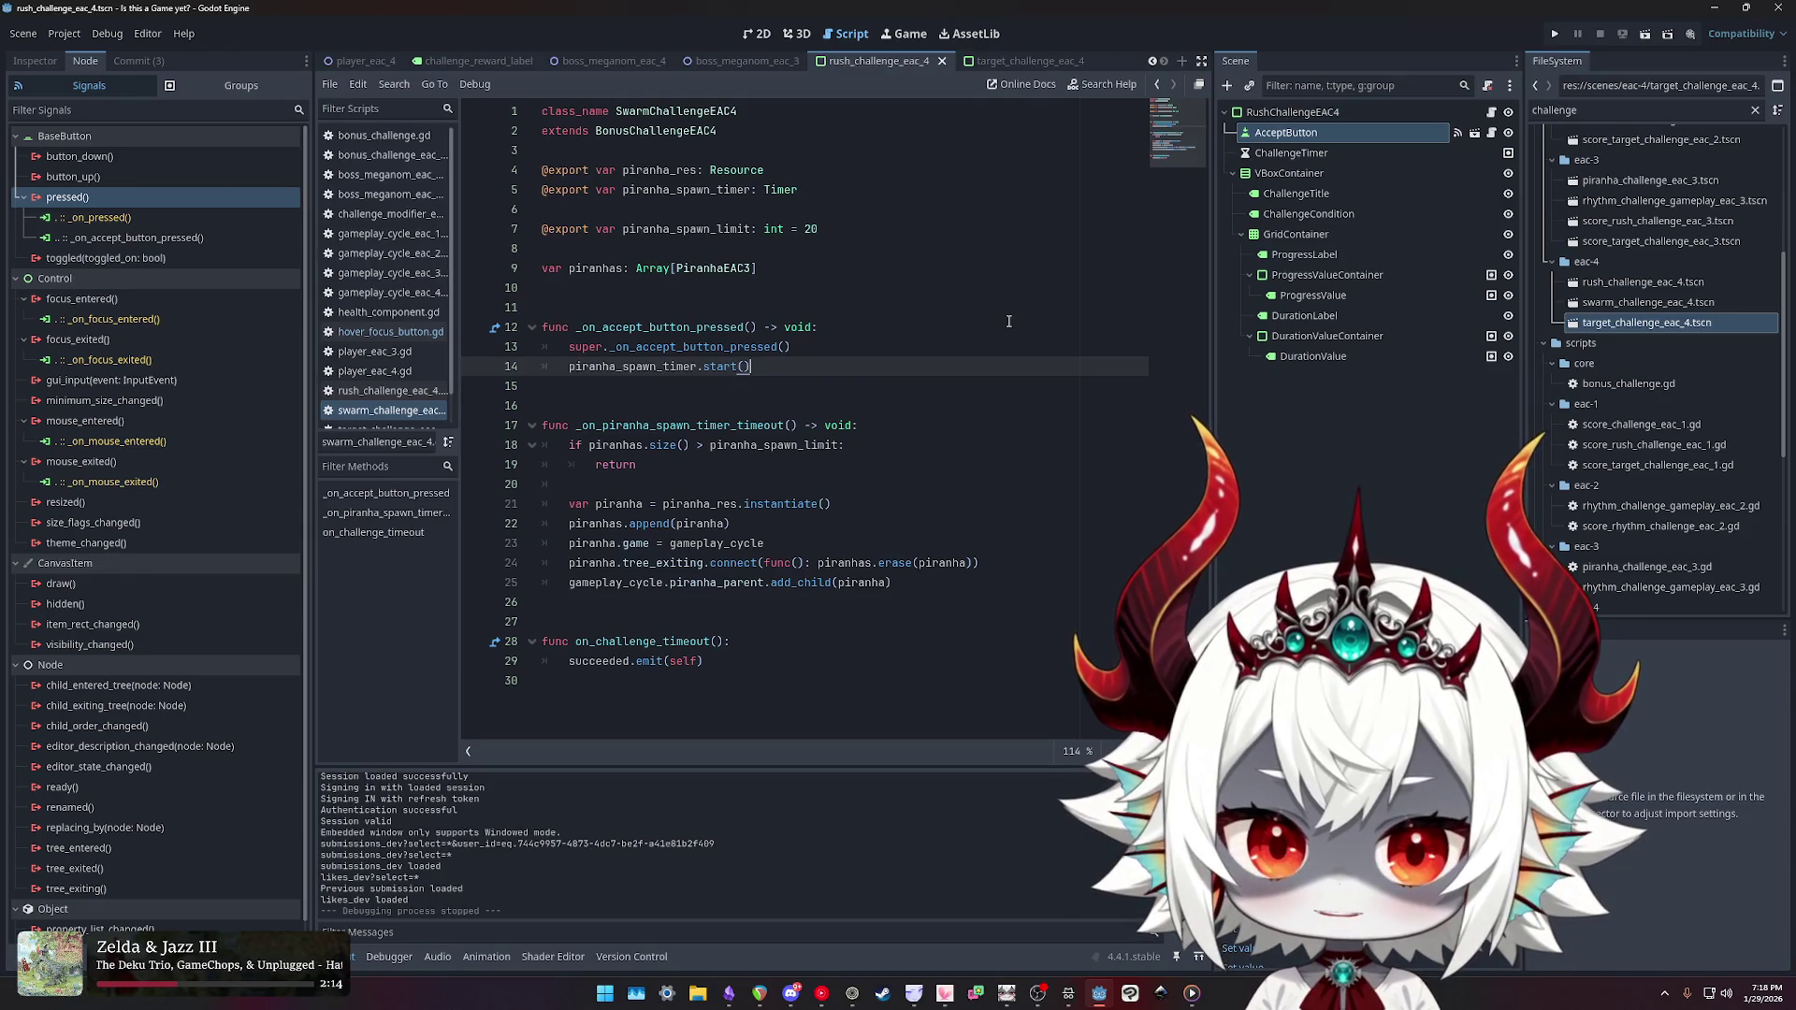
Delete the AcceptButton from the Score Rush and Score Target scenes and save both
click(759, 33)
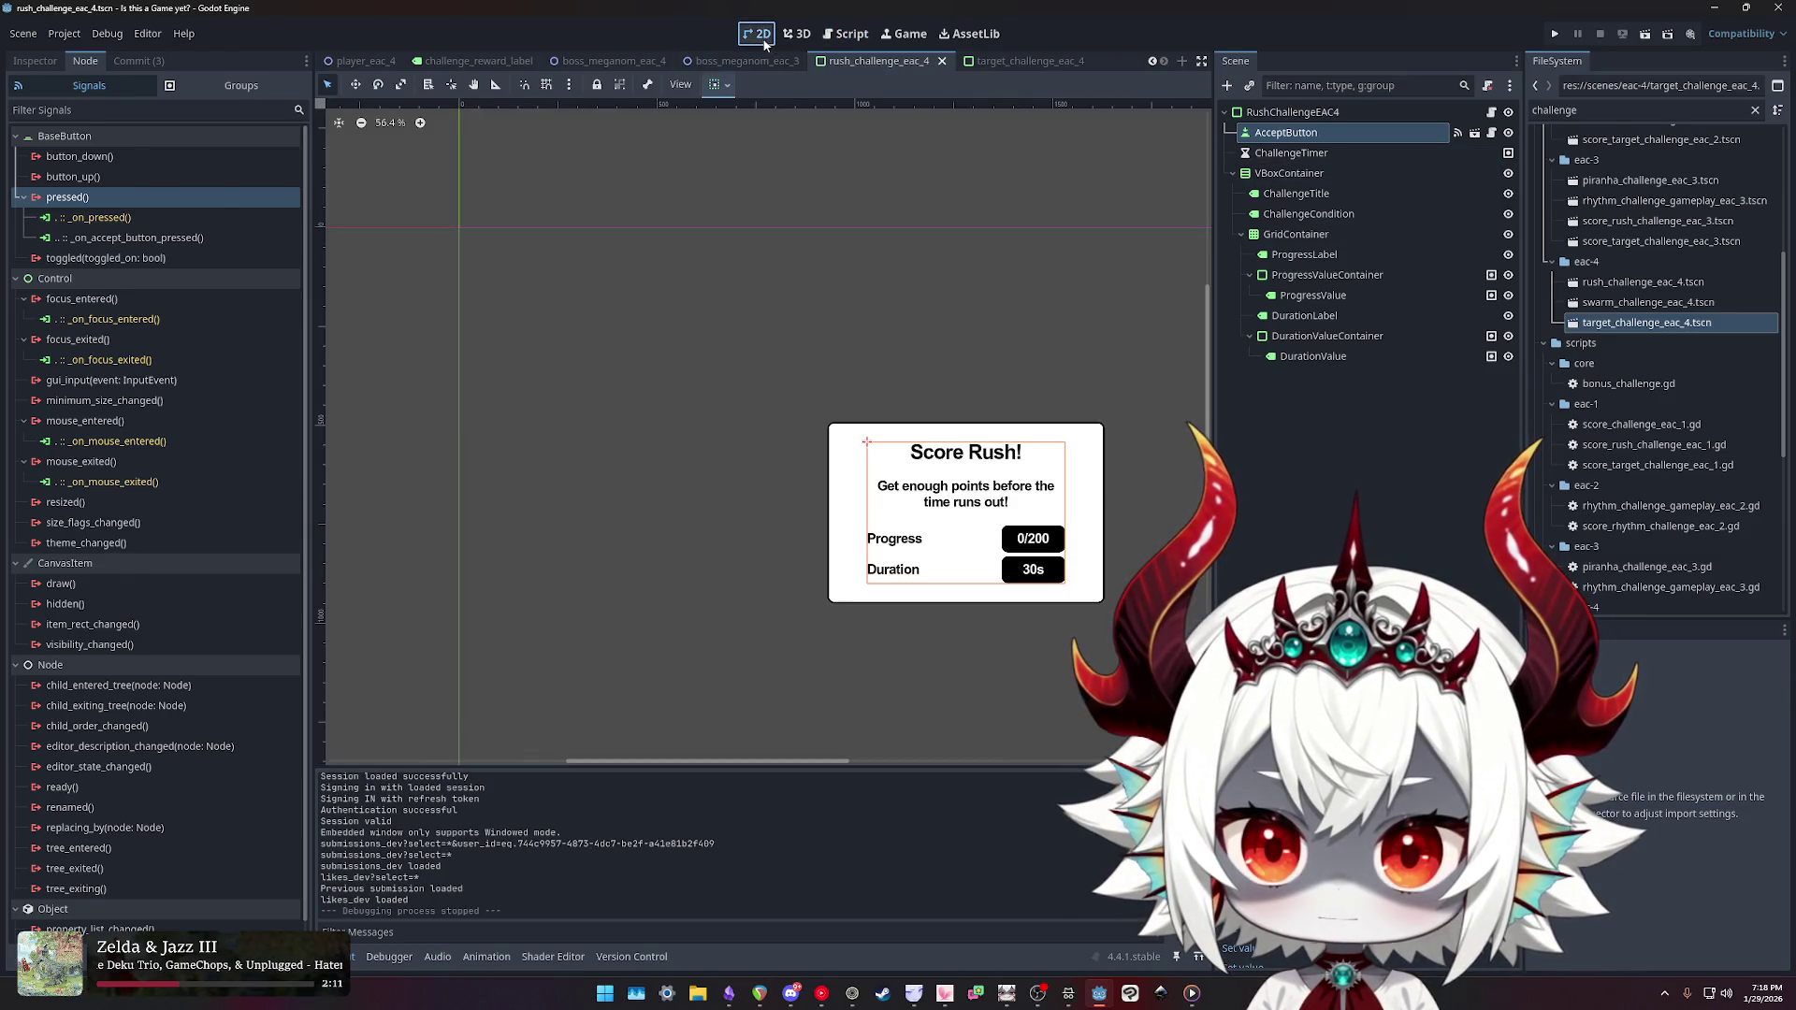
click(1307, 152)
click(1294, 134)
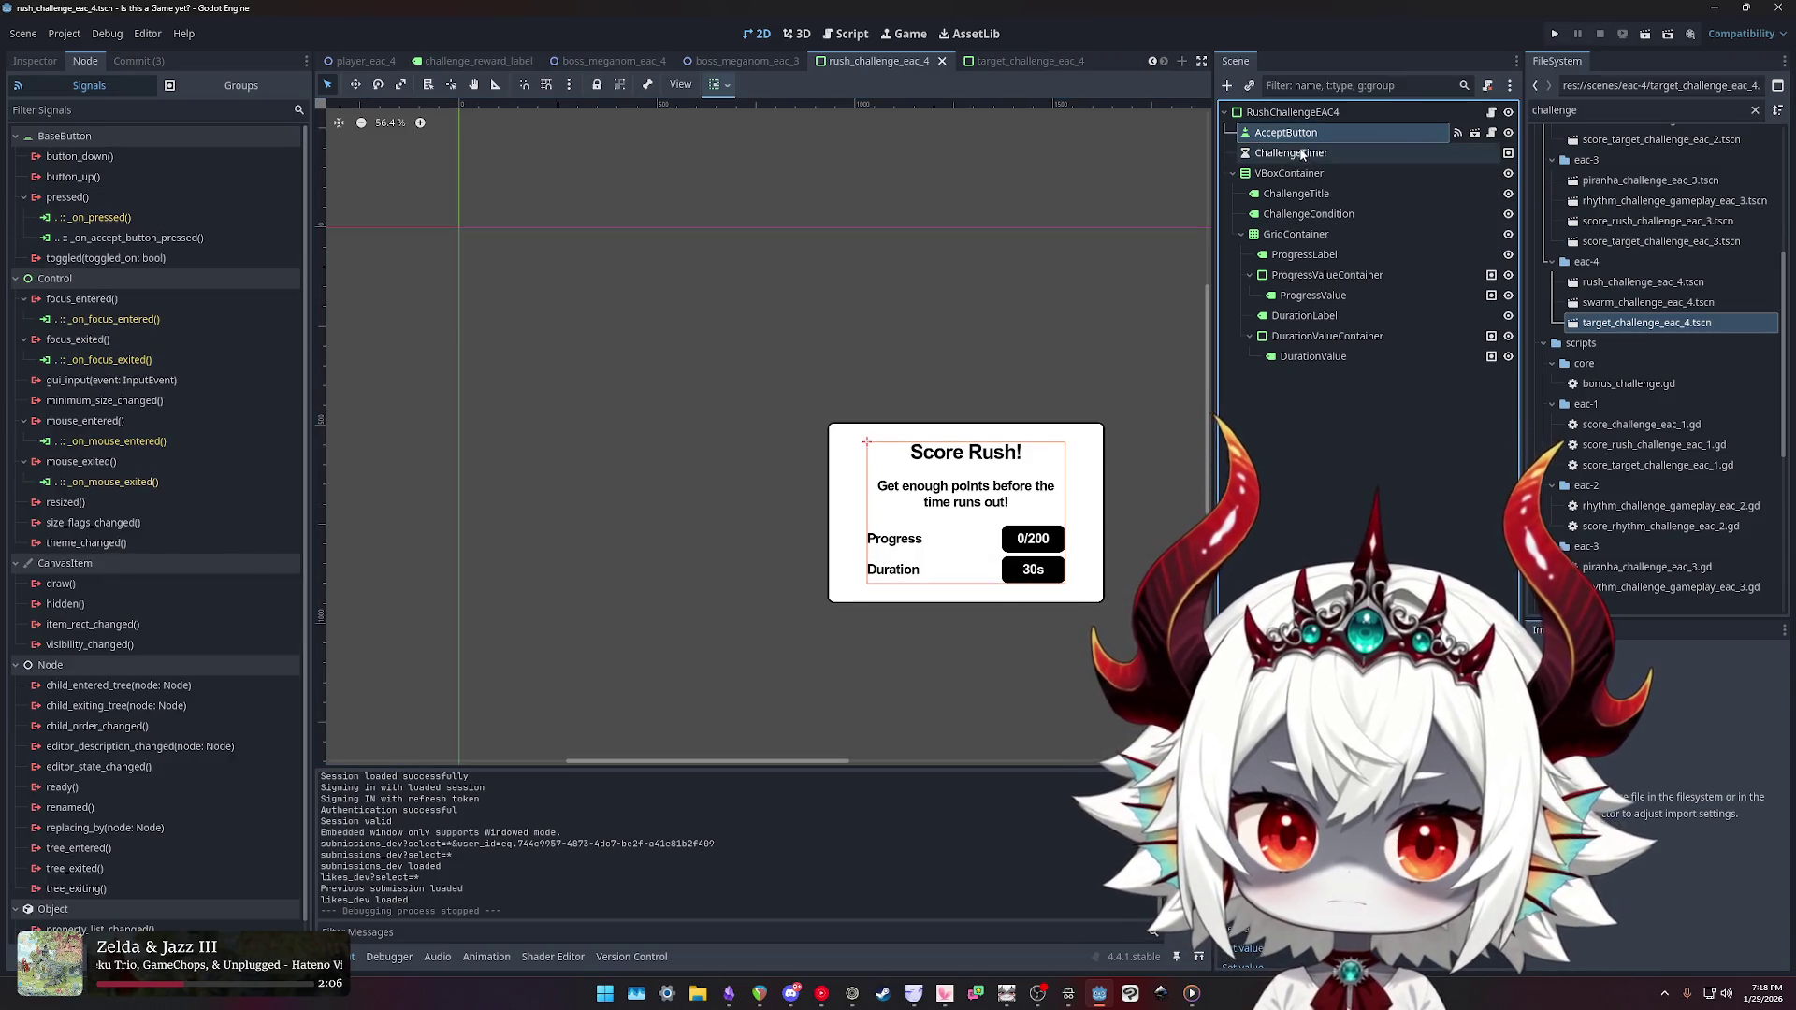
key(Delete)
key(Return)
click(1029, 62)
key(Delete)
key(Return)
key(ctrl+s)
key(ctrl+shift+Tab)
key(ctrl+s)
Open the swarm challenge scene and delete its AcceptButton node
click(1621, 286)
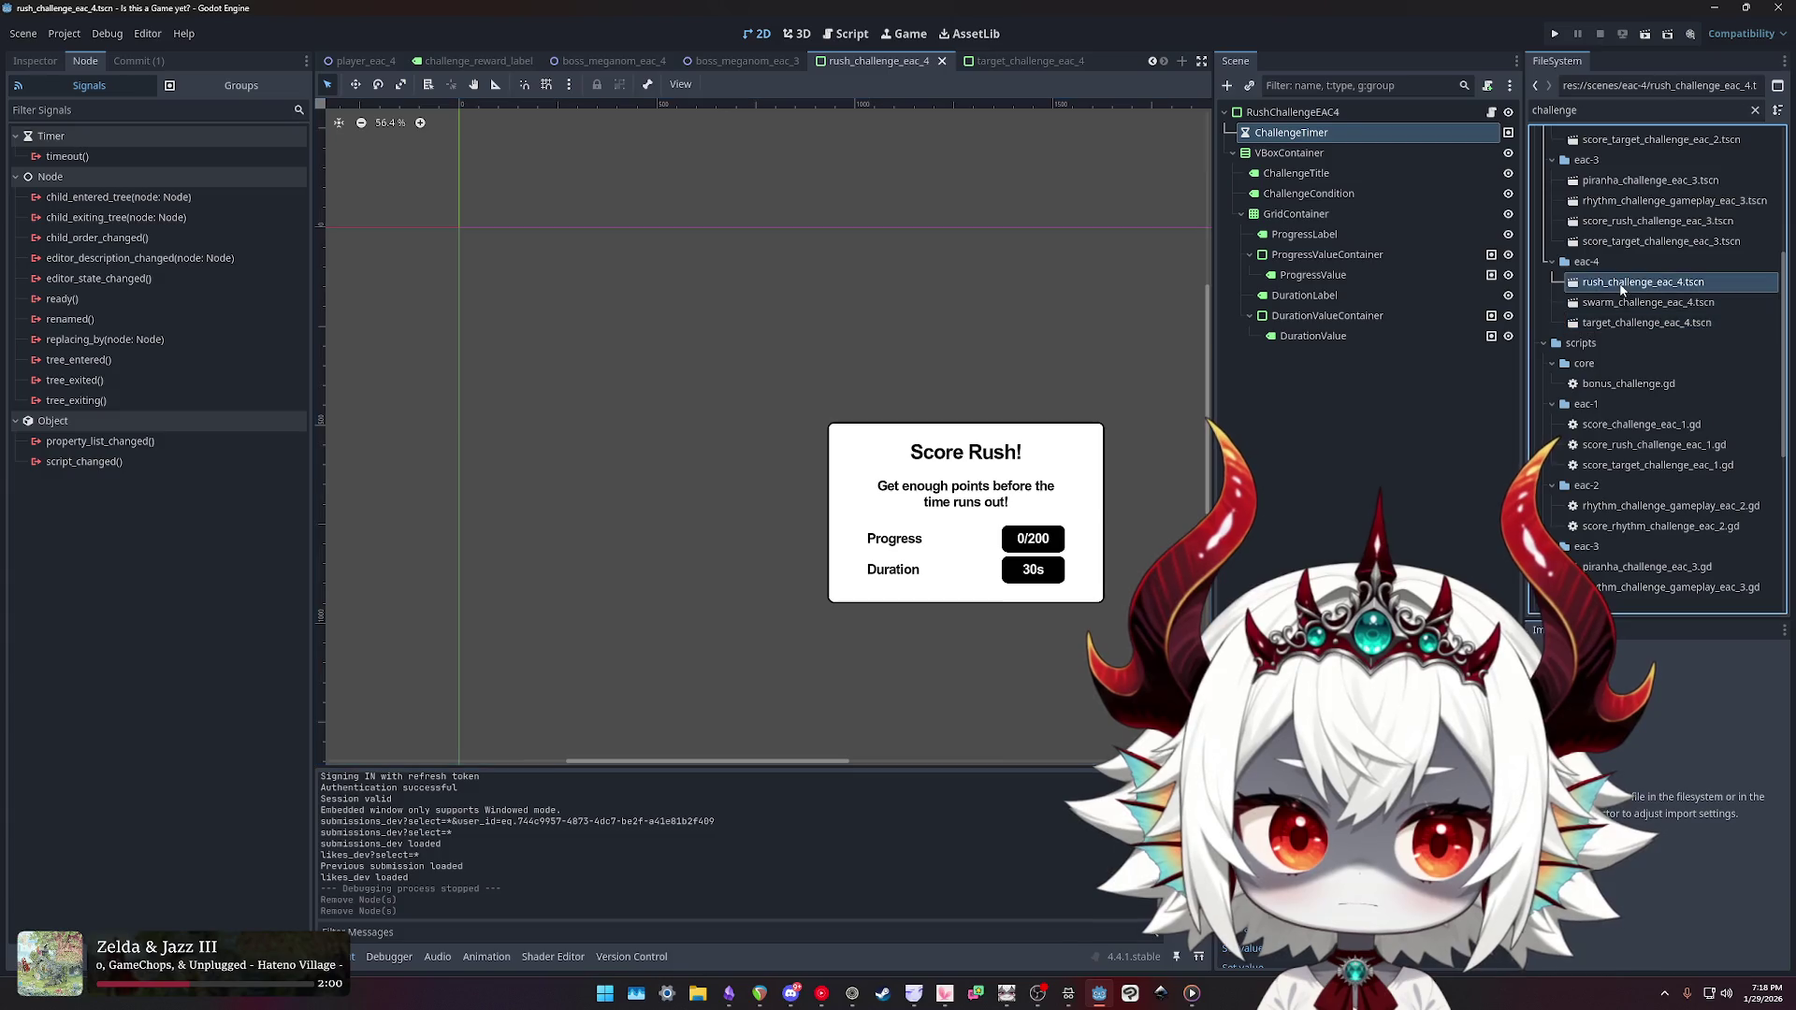
double_click(1623, 302)
double_click(1647, 323)
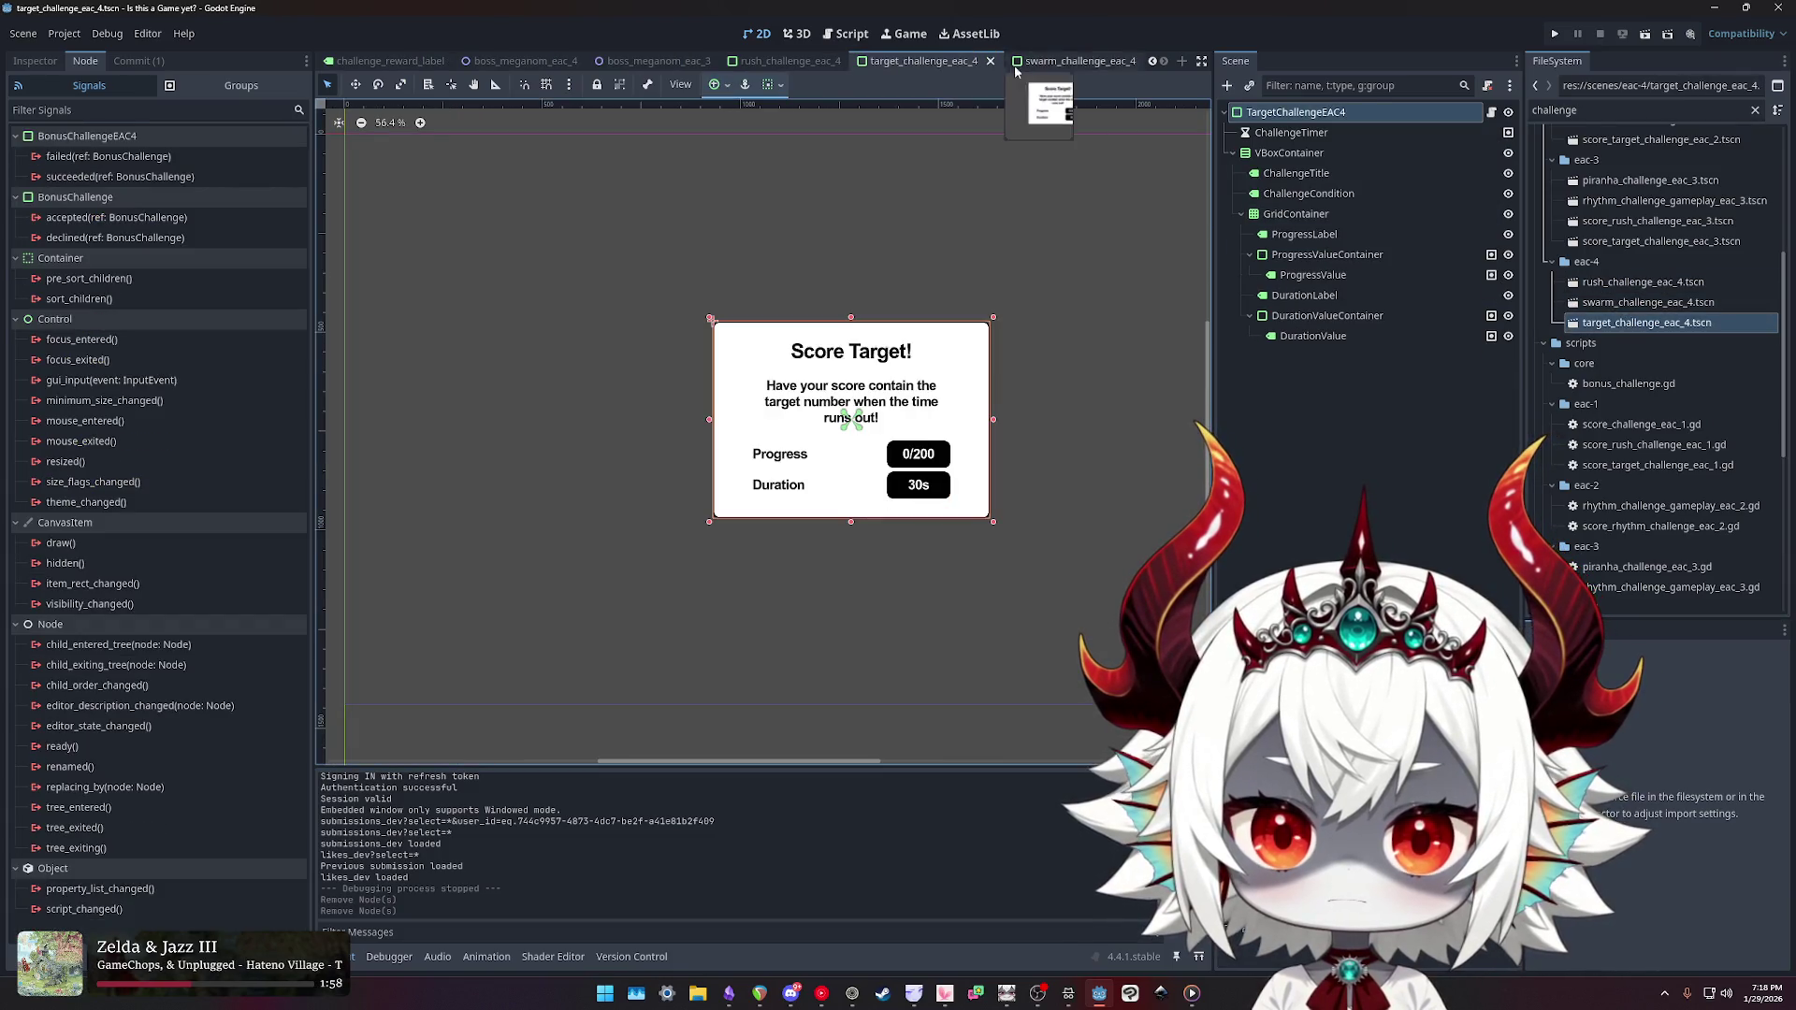
click(1075, 61)
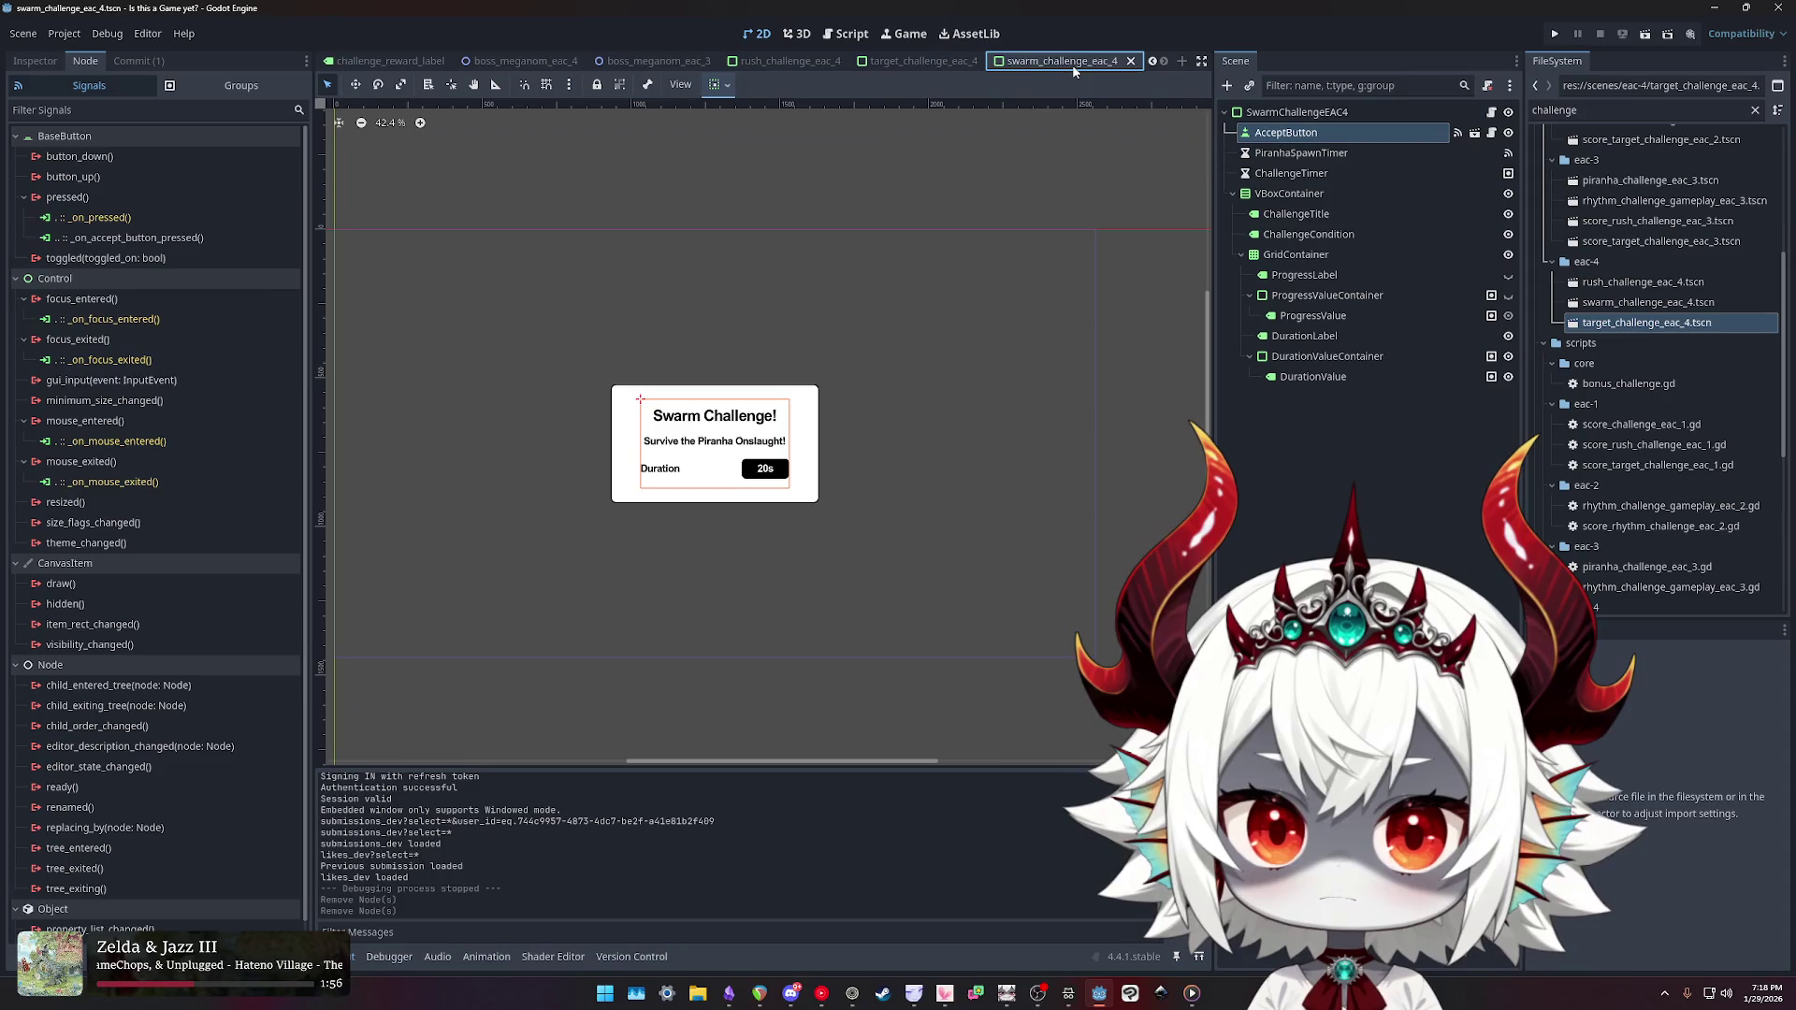
click(1277, 134)
key(Delete)
key(Return)
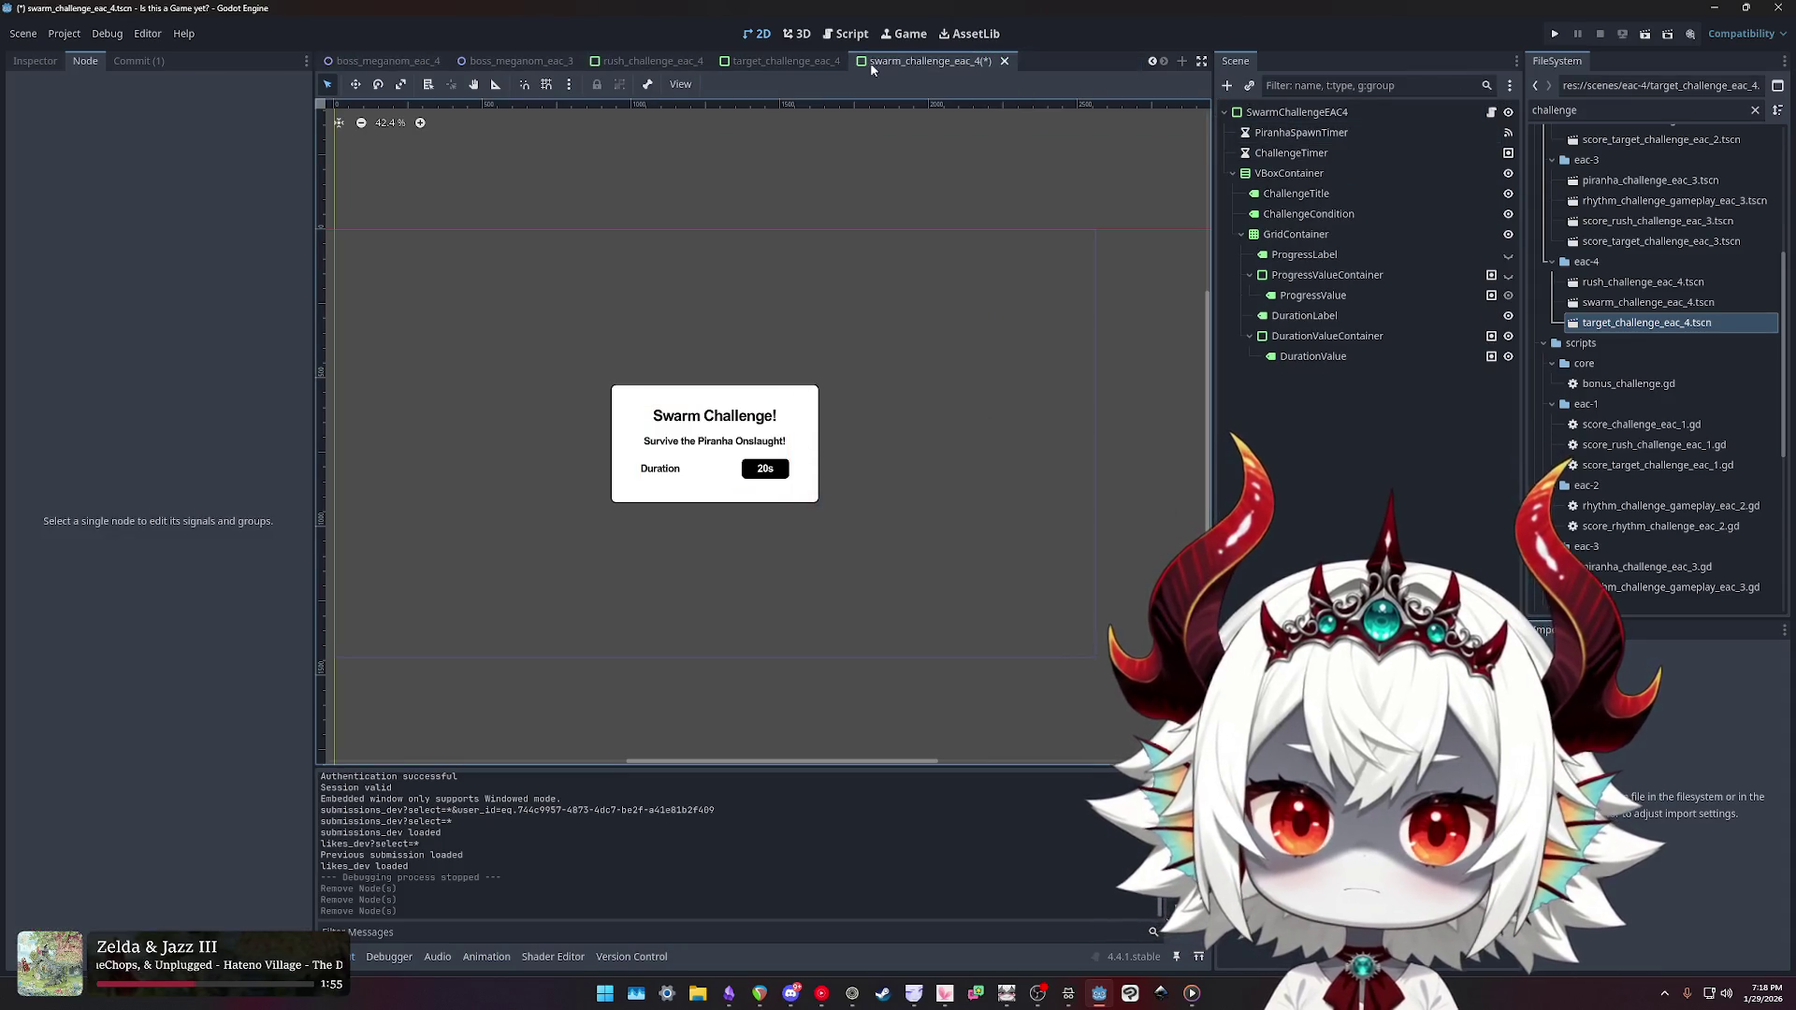
Compare the rush, target and swarm scenes, then open score_rush_challenge_eac_3.tscn
click(786, 61)
click(912, 61)
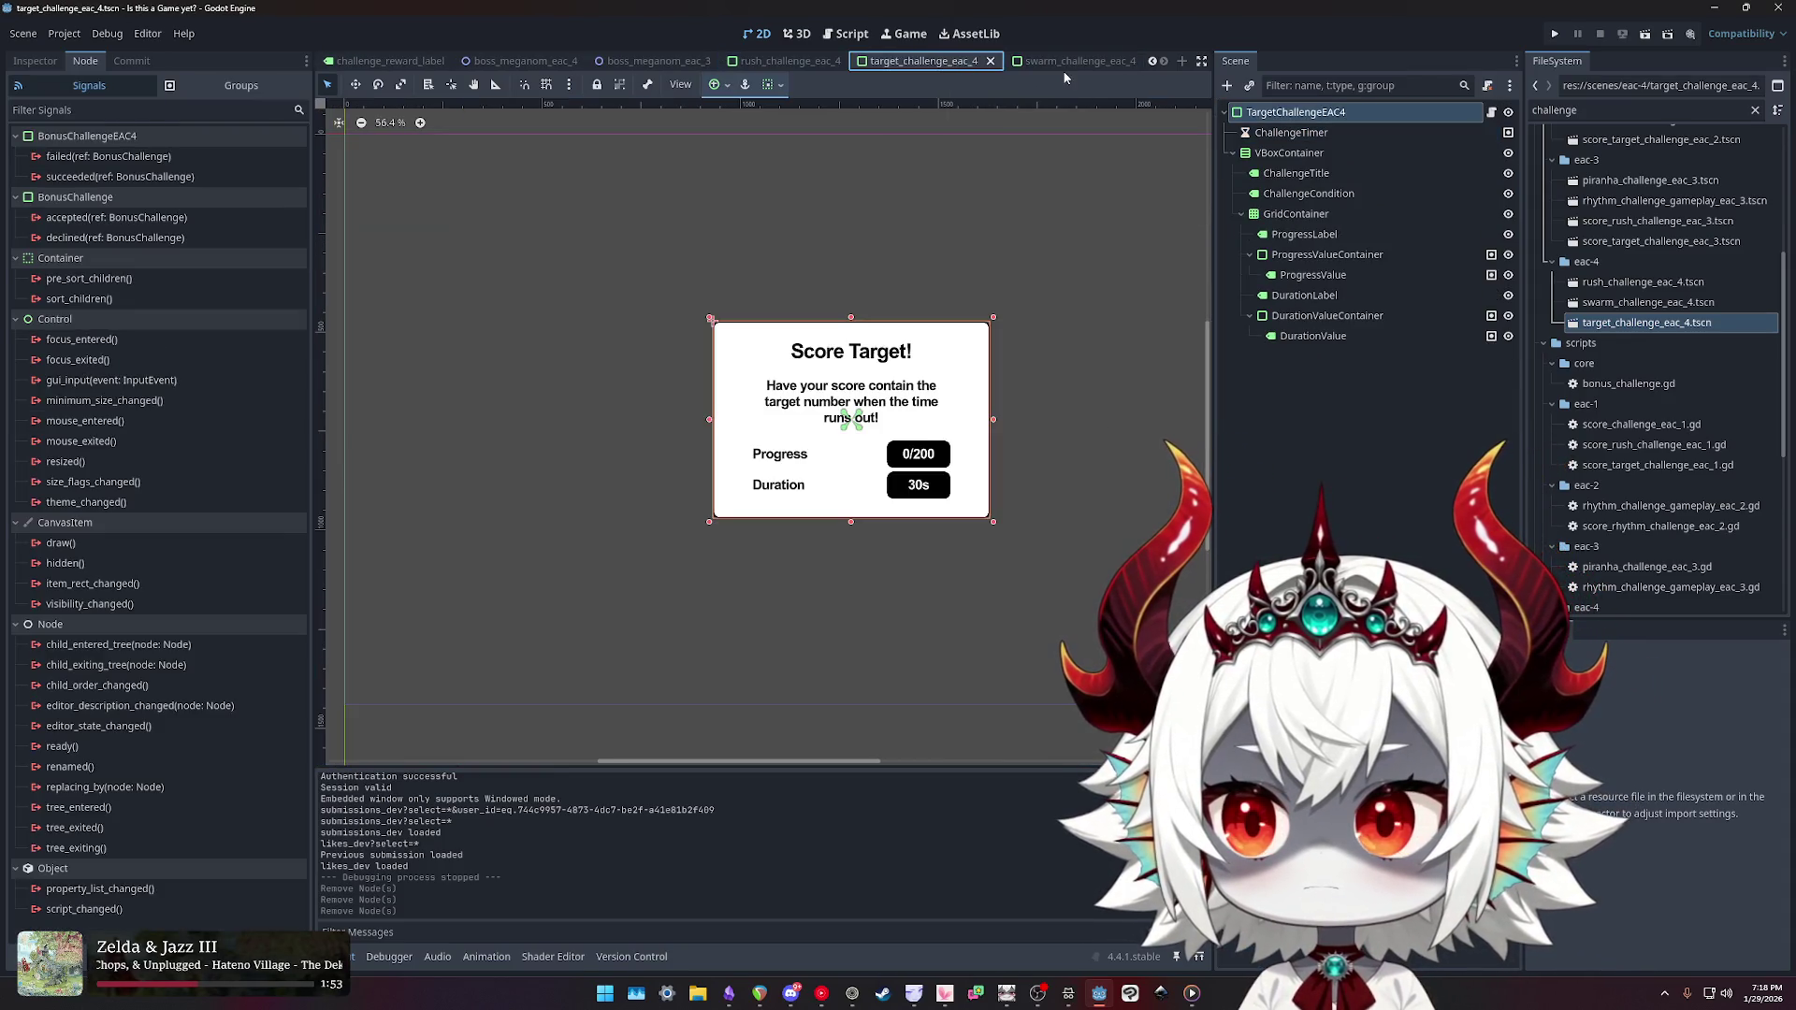
click(1019, 62)
click(896, 64)
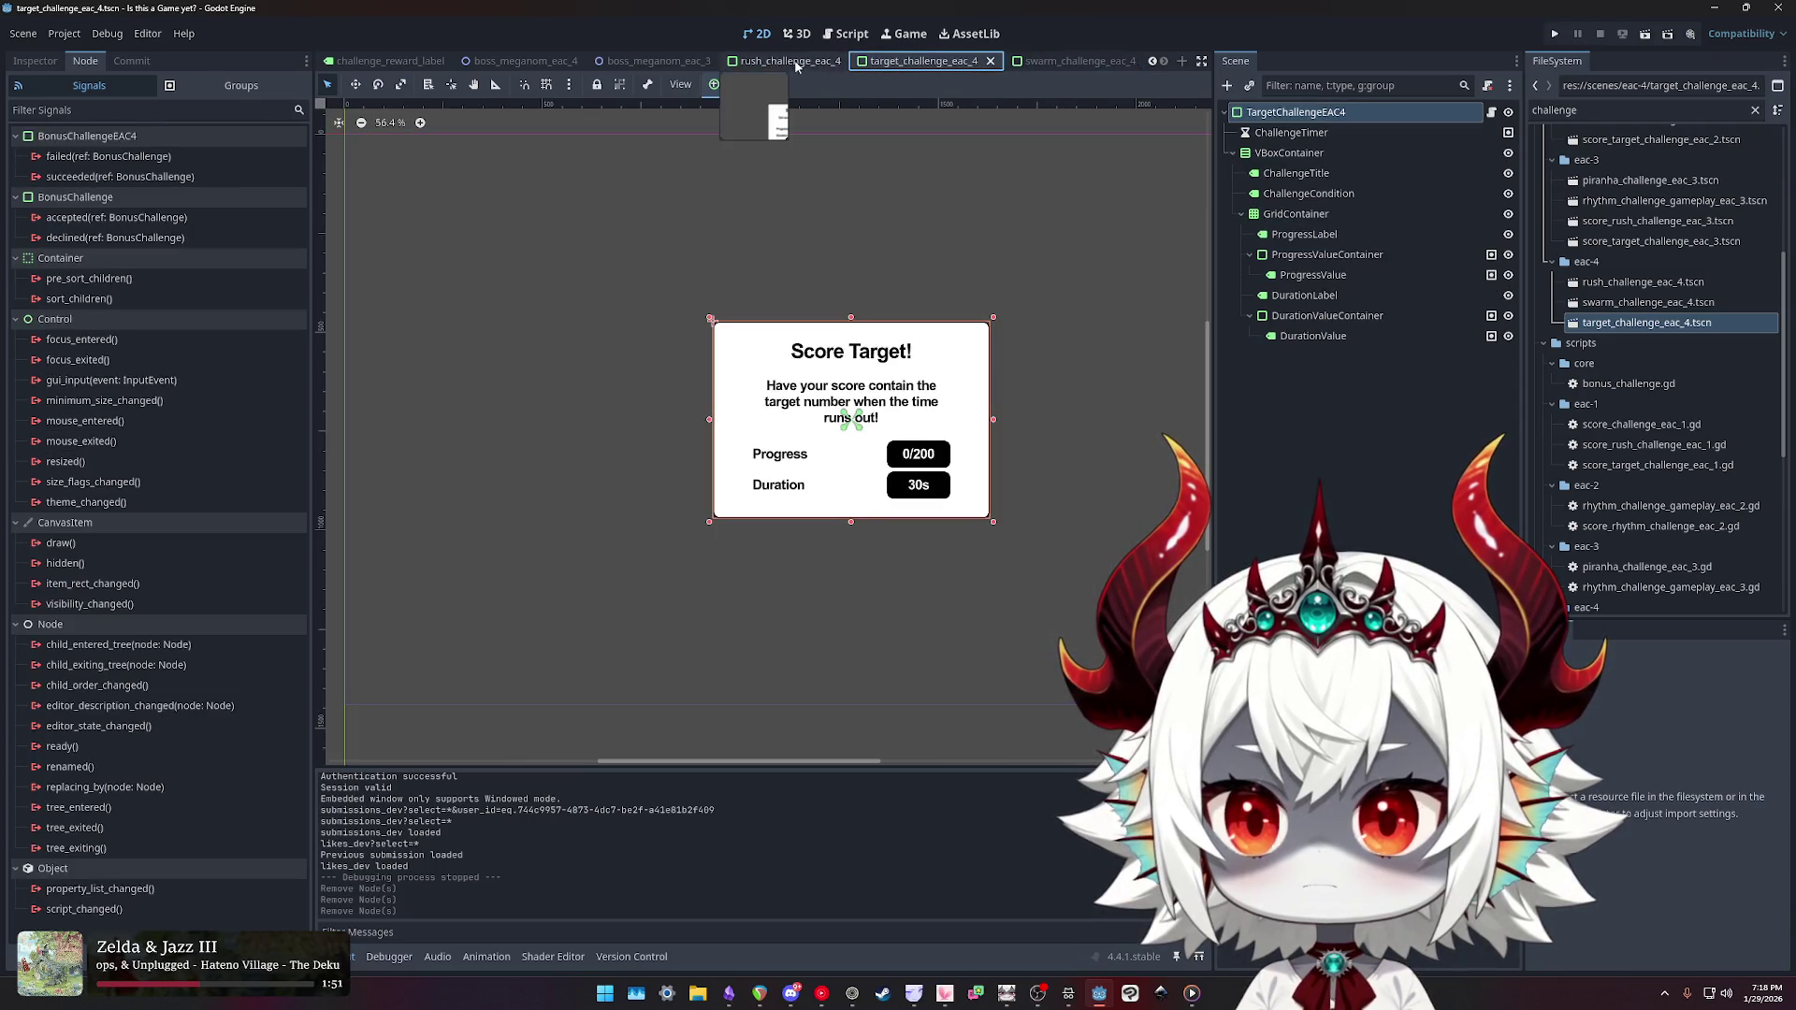
click(793, 62)
click(1310, 111)
click(1310, 131)
click(1310, 111)
click(940, 61)
click(1075, 62)
click(790, 62)
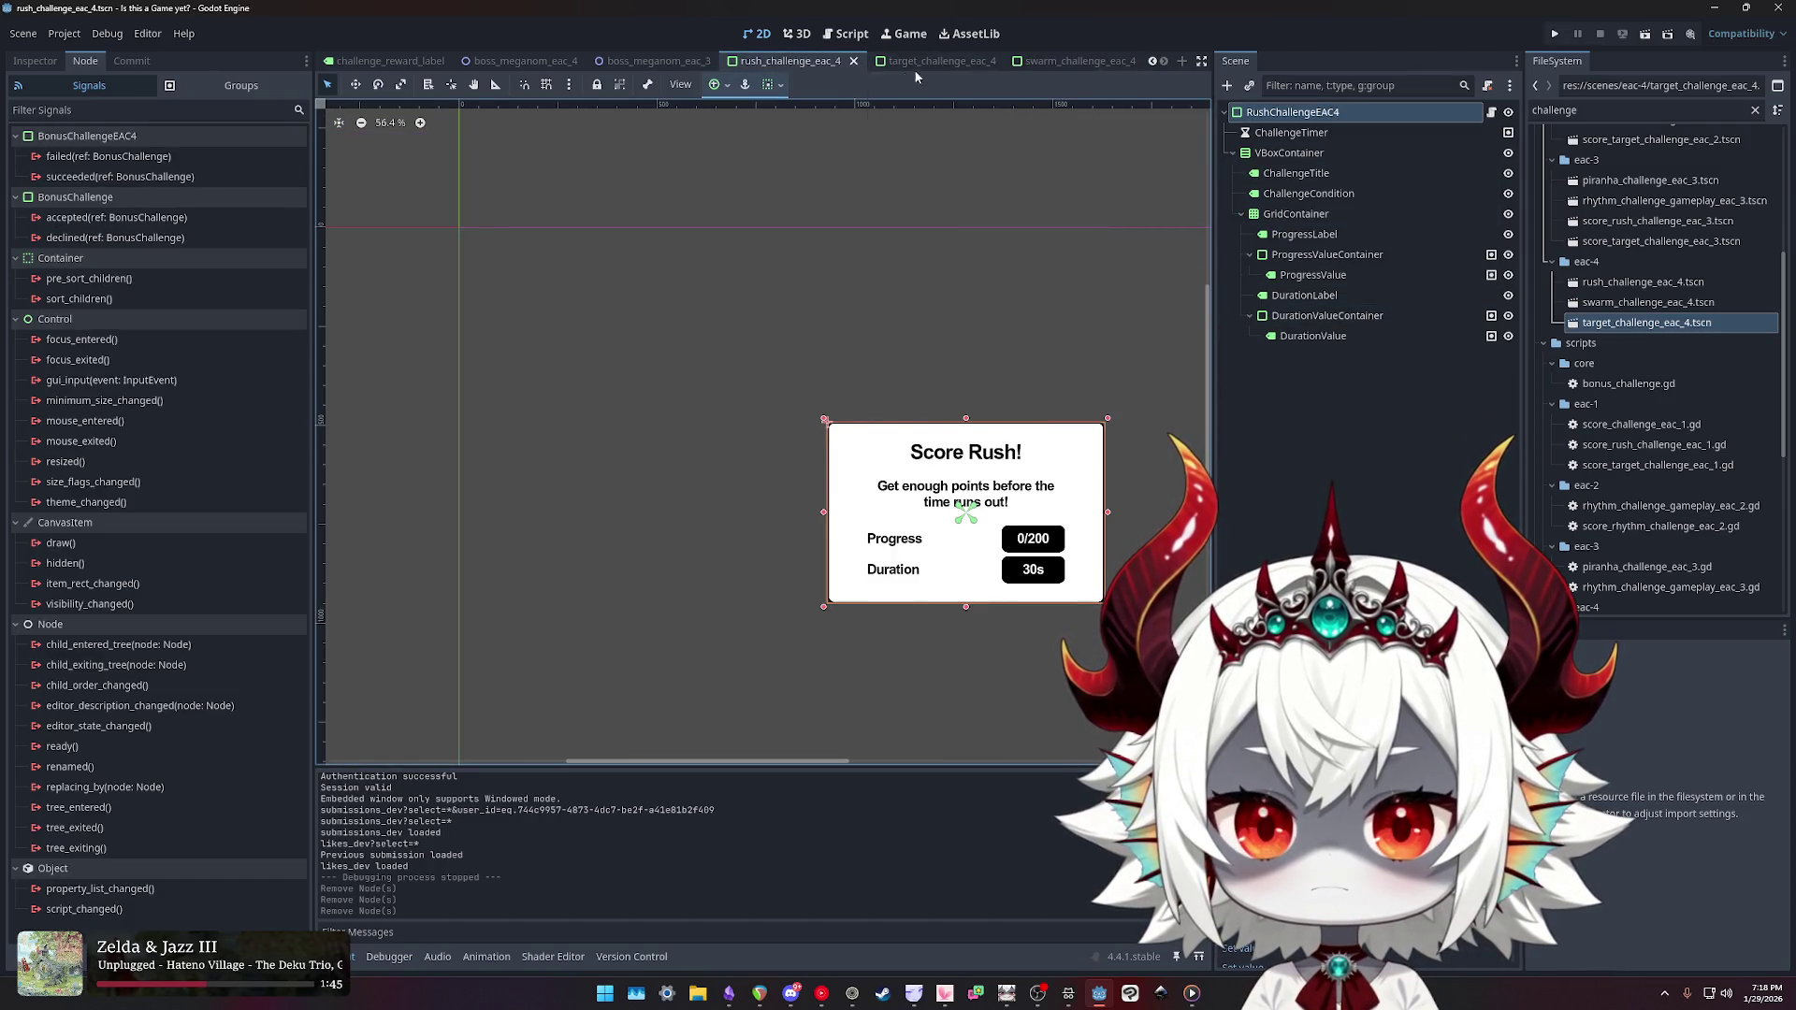
click(936, 62)
click(1068, 65)
click(790, 62)
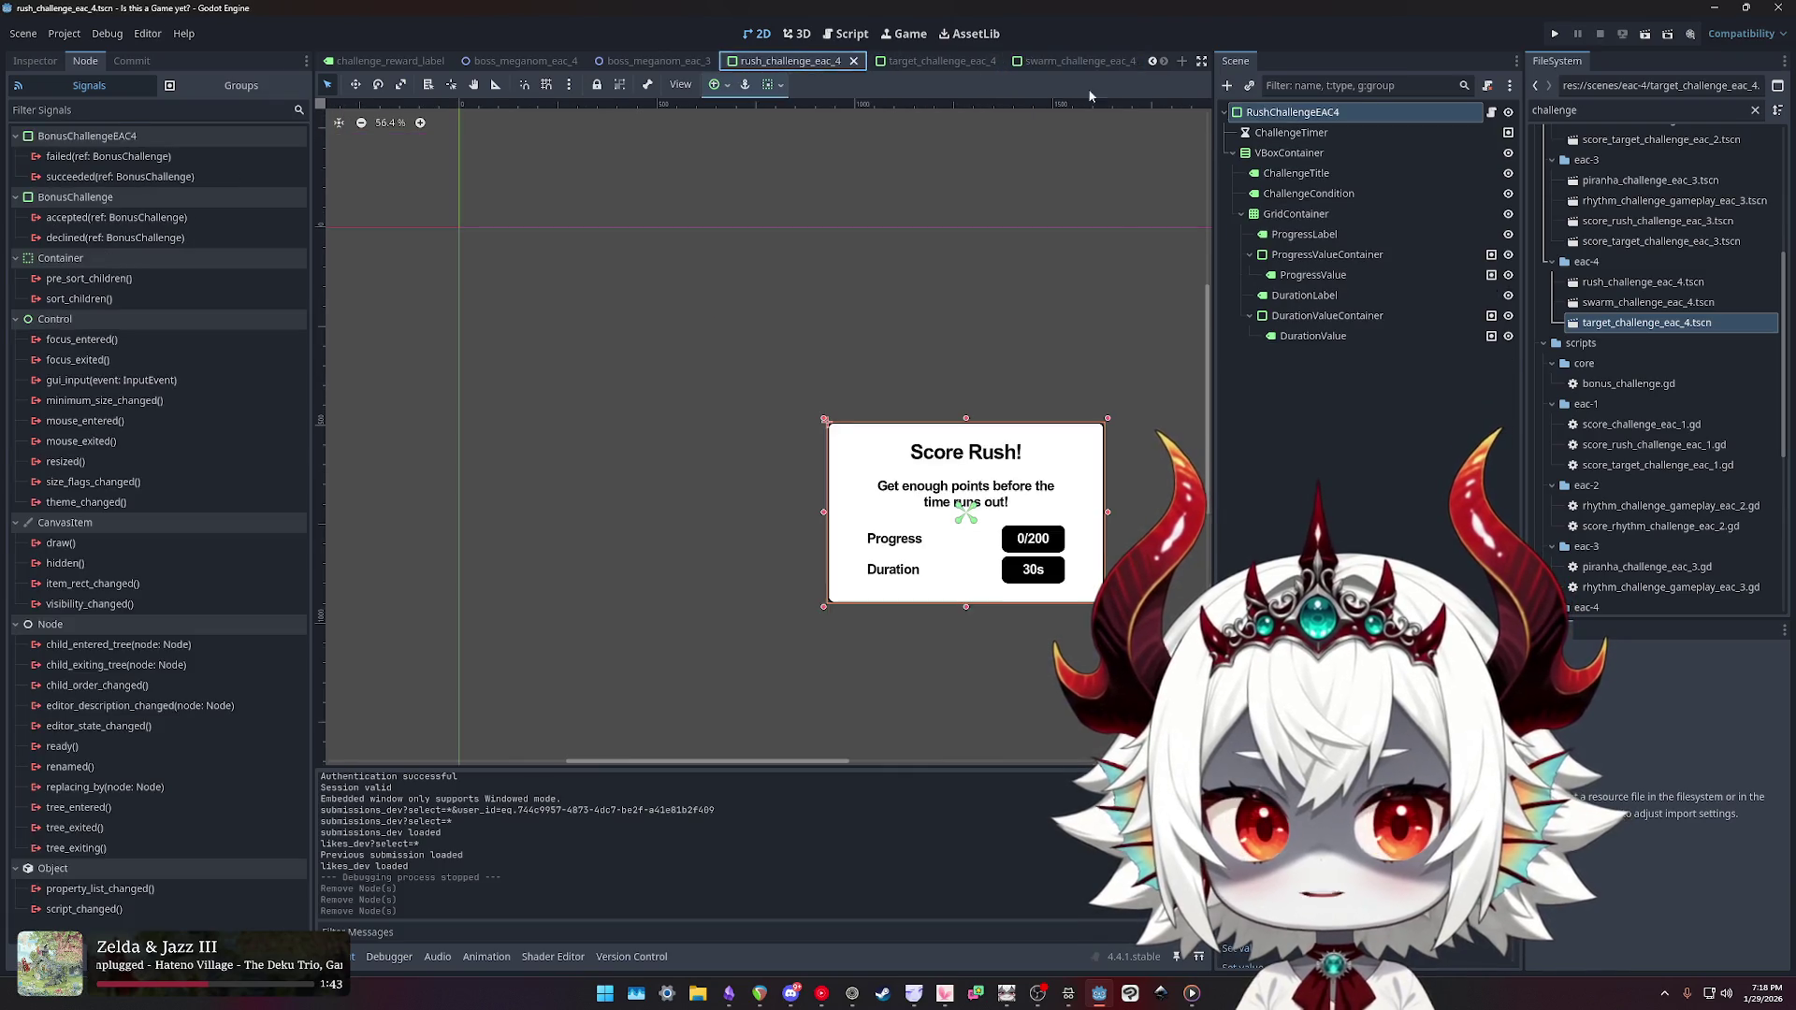
double_click(1637, 223)
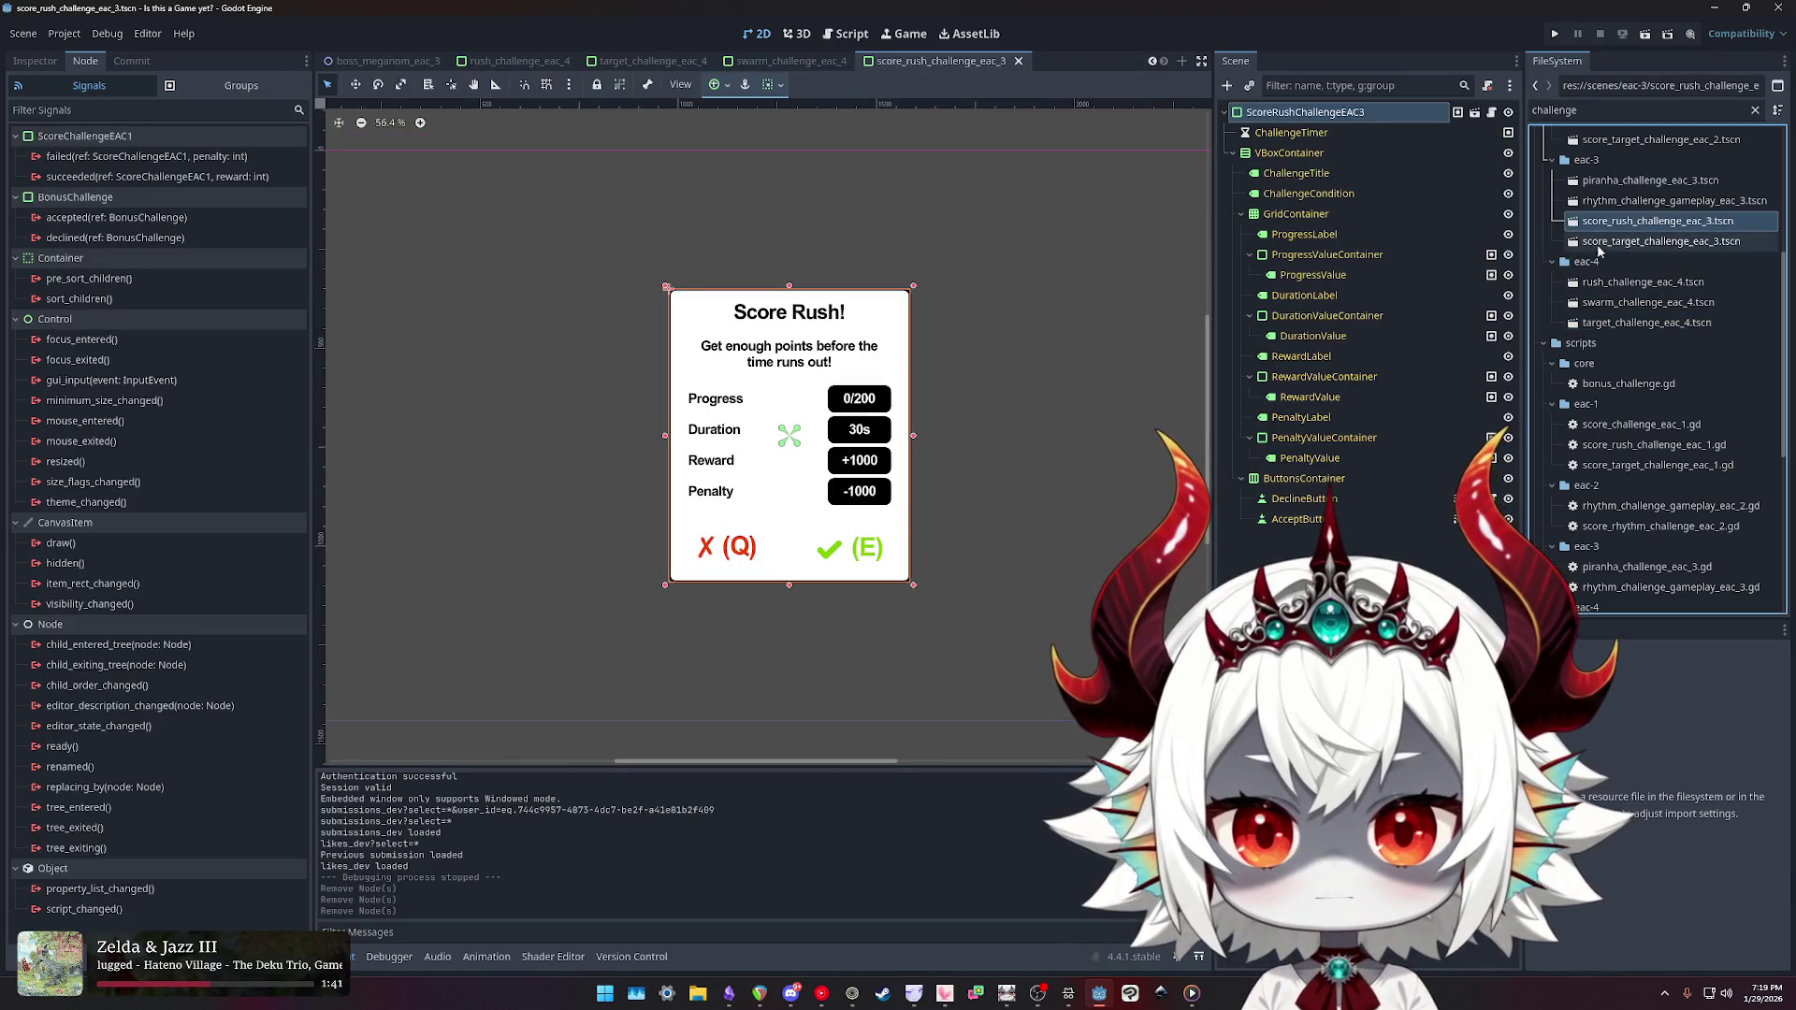
Copy AcceptButton from score_rush_challenge_eac_3 into SwarmChallengeEAC4's VBoxContainer
click(1287, 521)
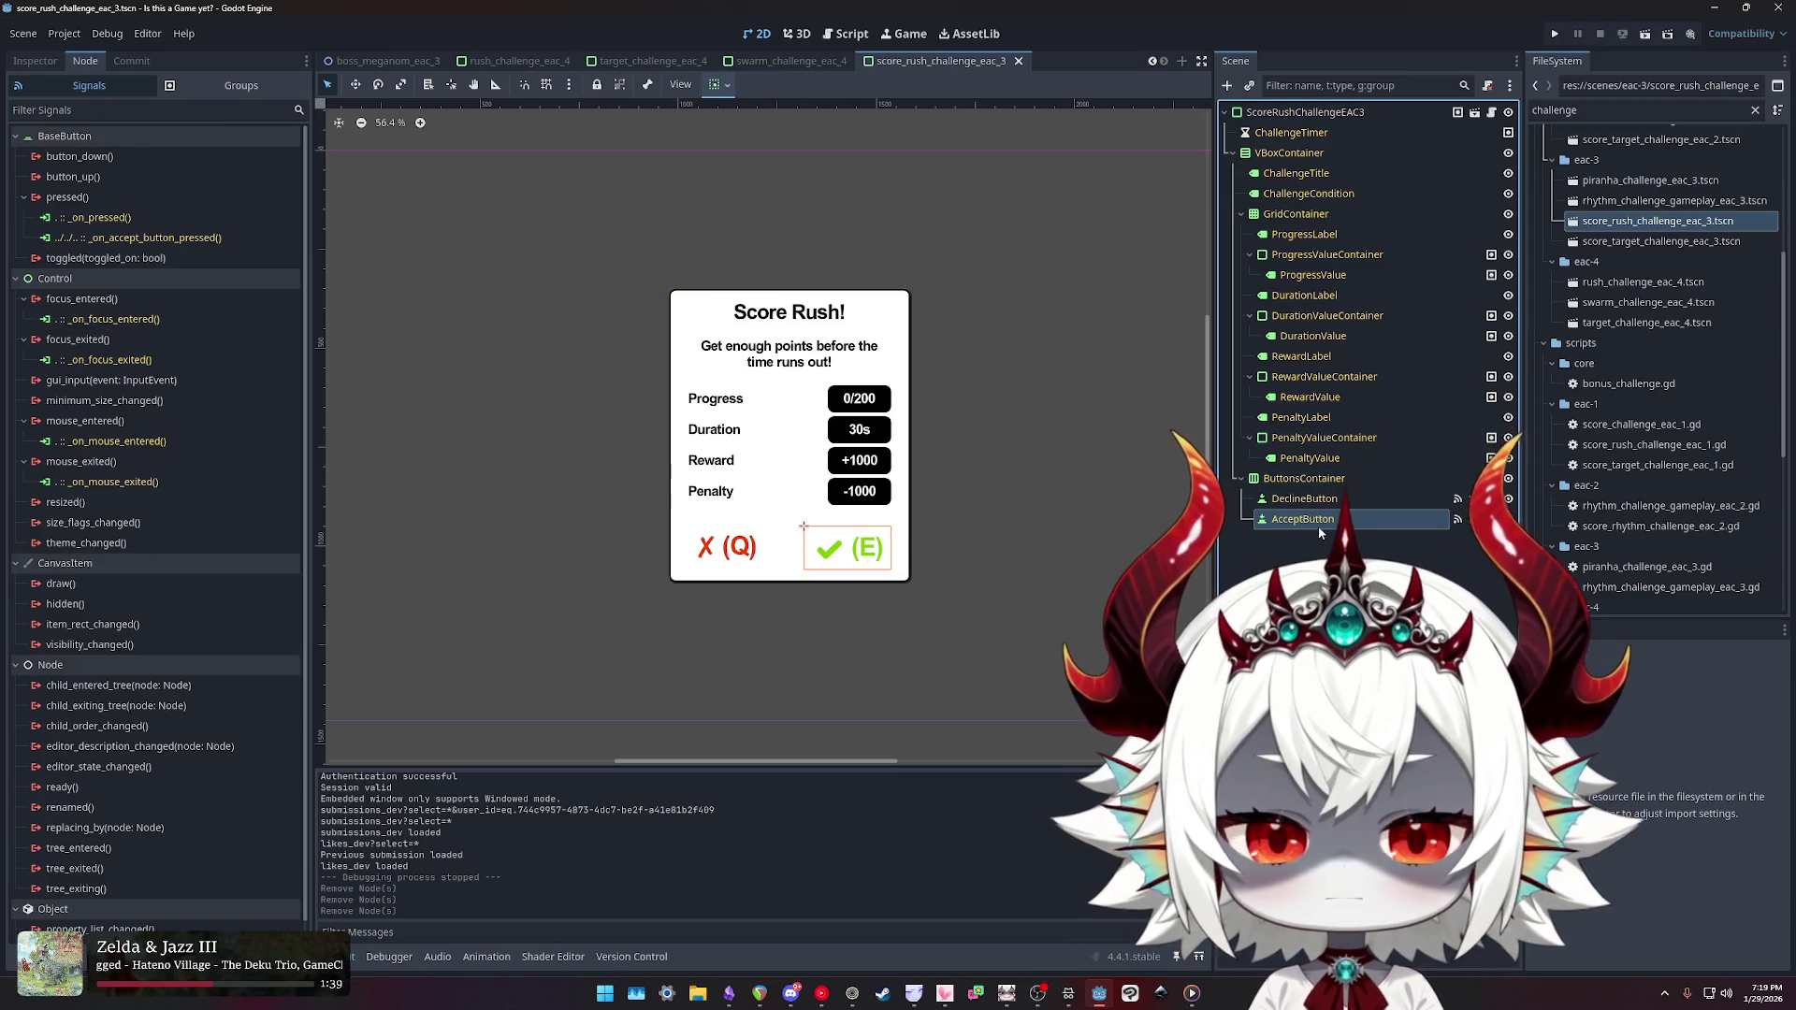
click(801, 64)
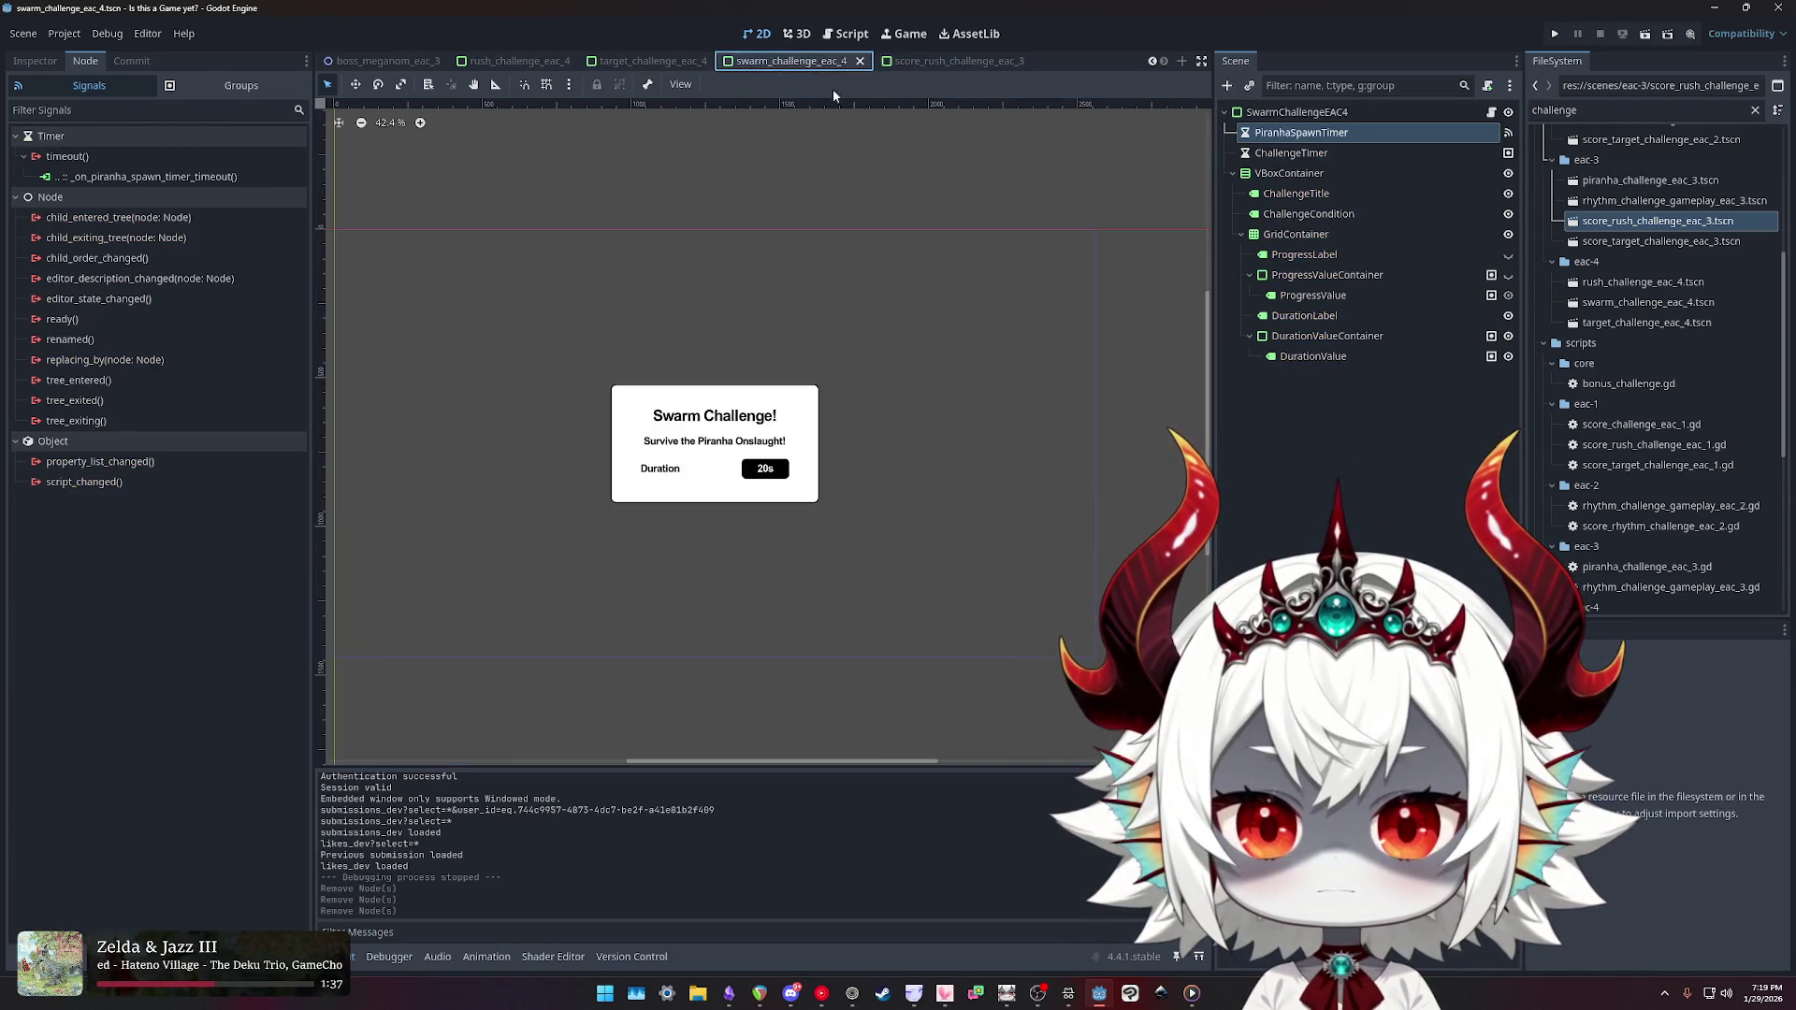
click(1297, 112)
key(ctrl+v)
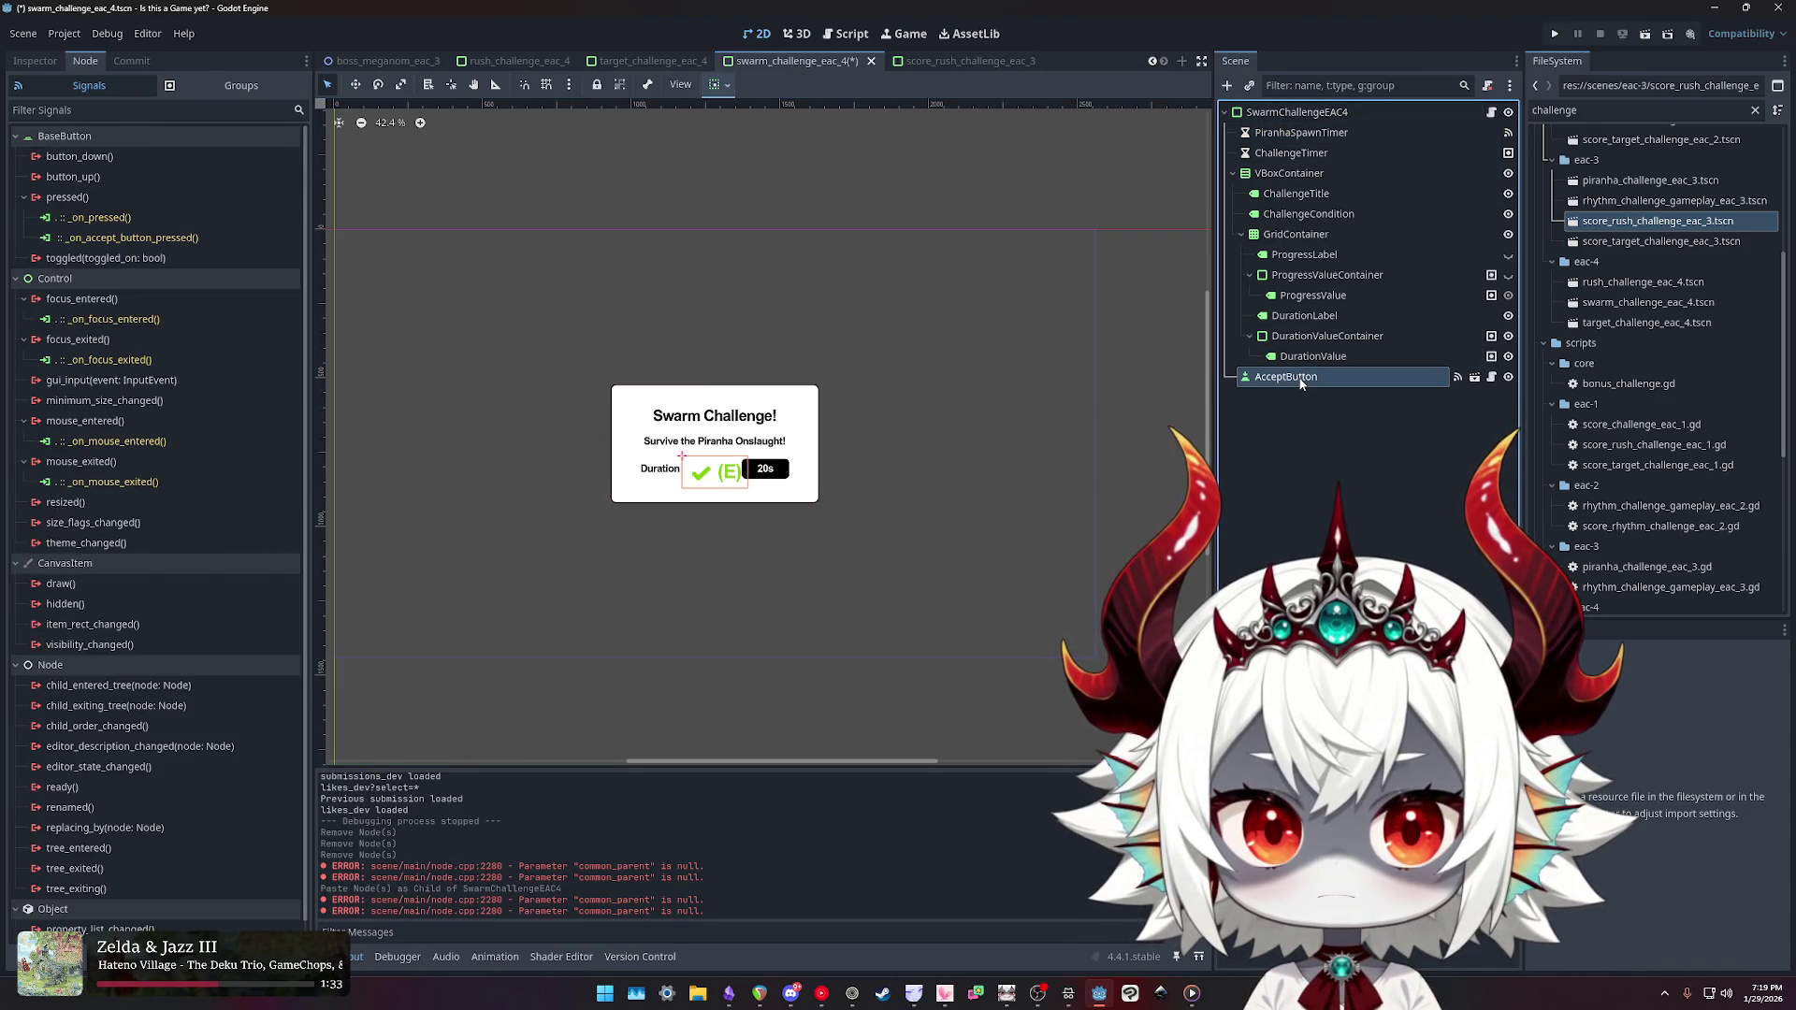
drag(1298, 378, 1300, 233)
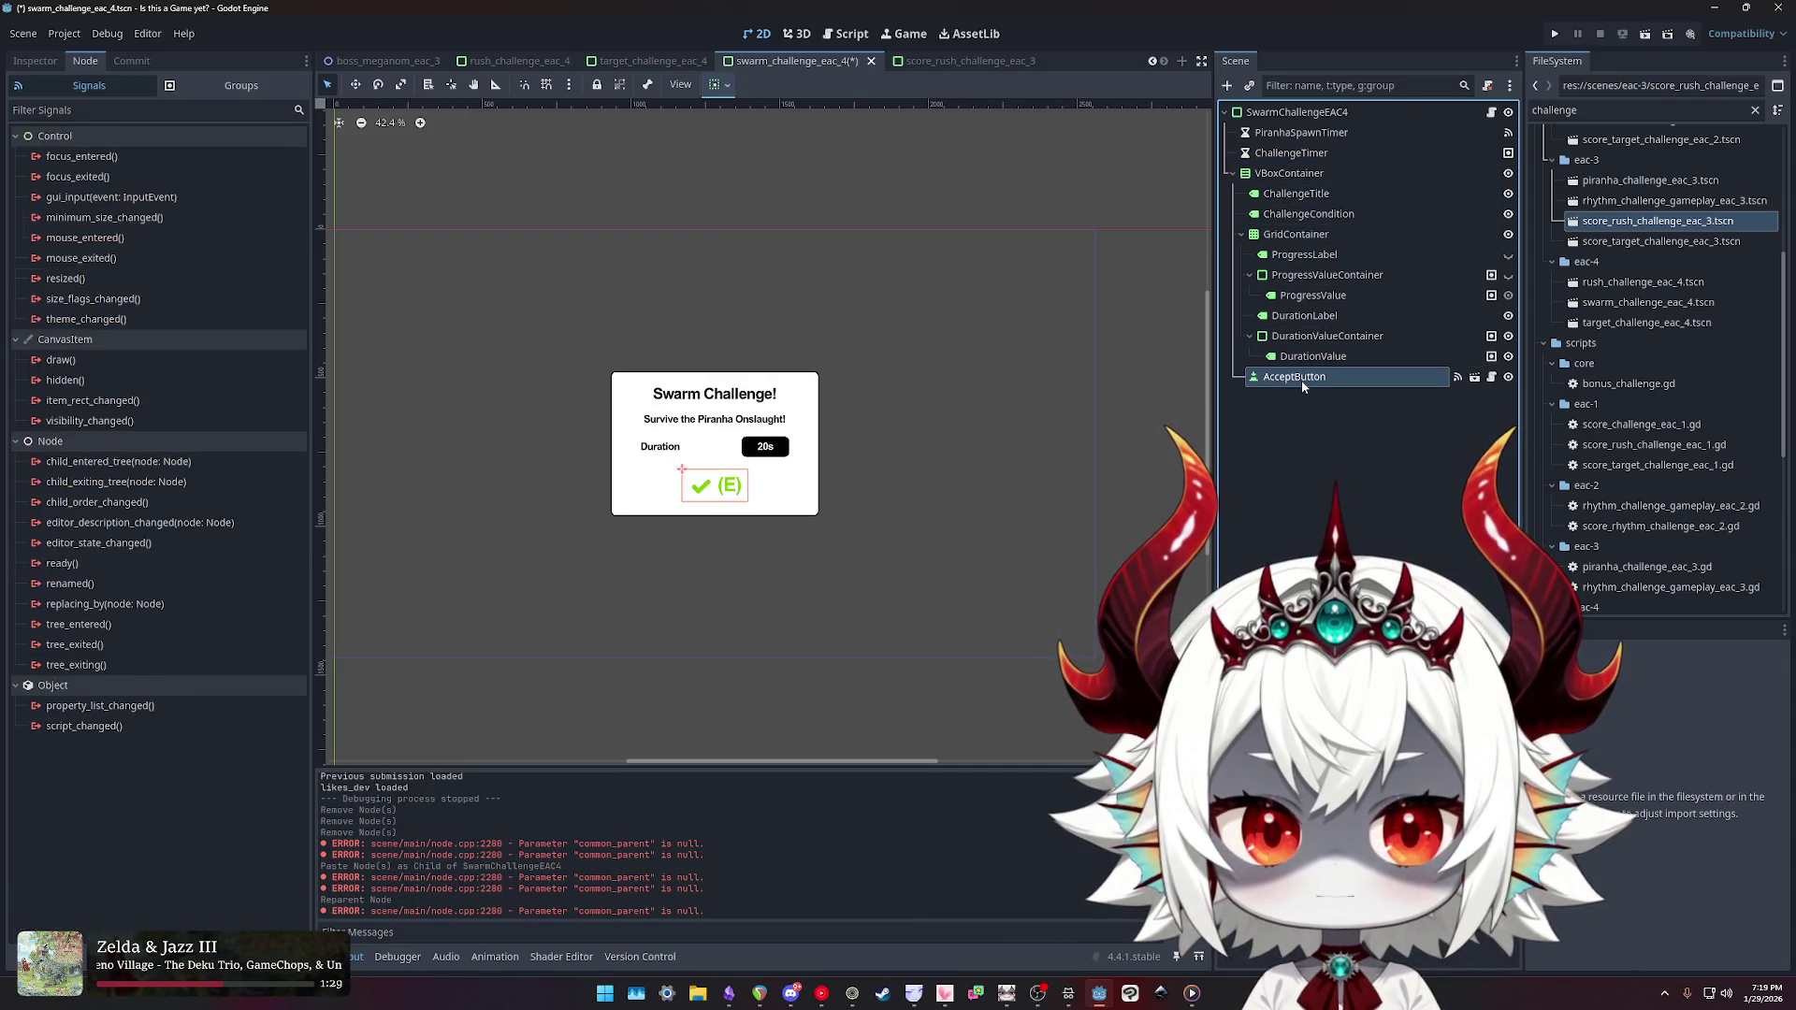
Confirm the pasted button reads '✓ (E)', save the swarm scene, and open its script
click(34, 61)
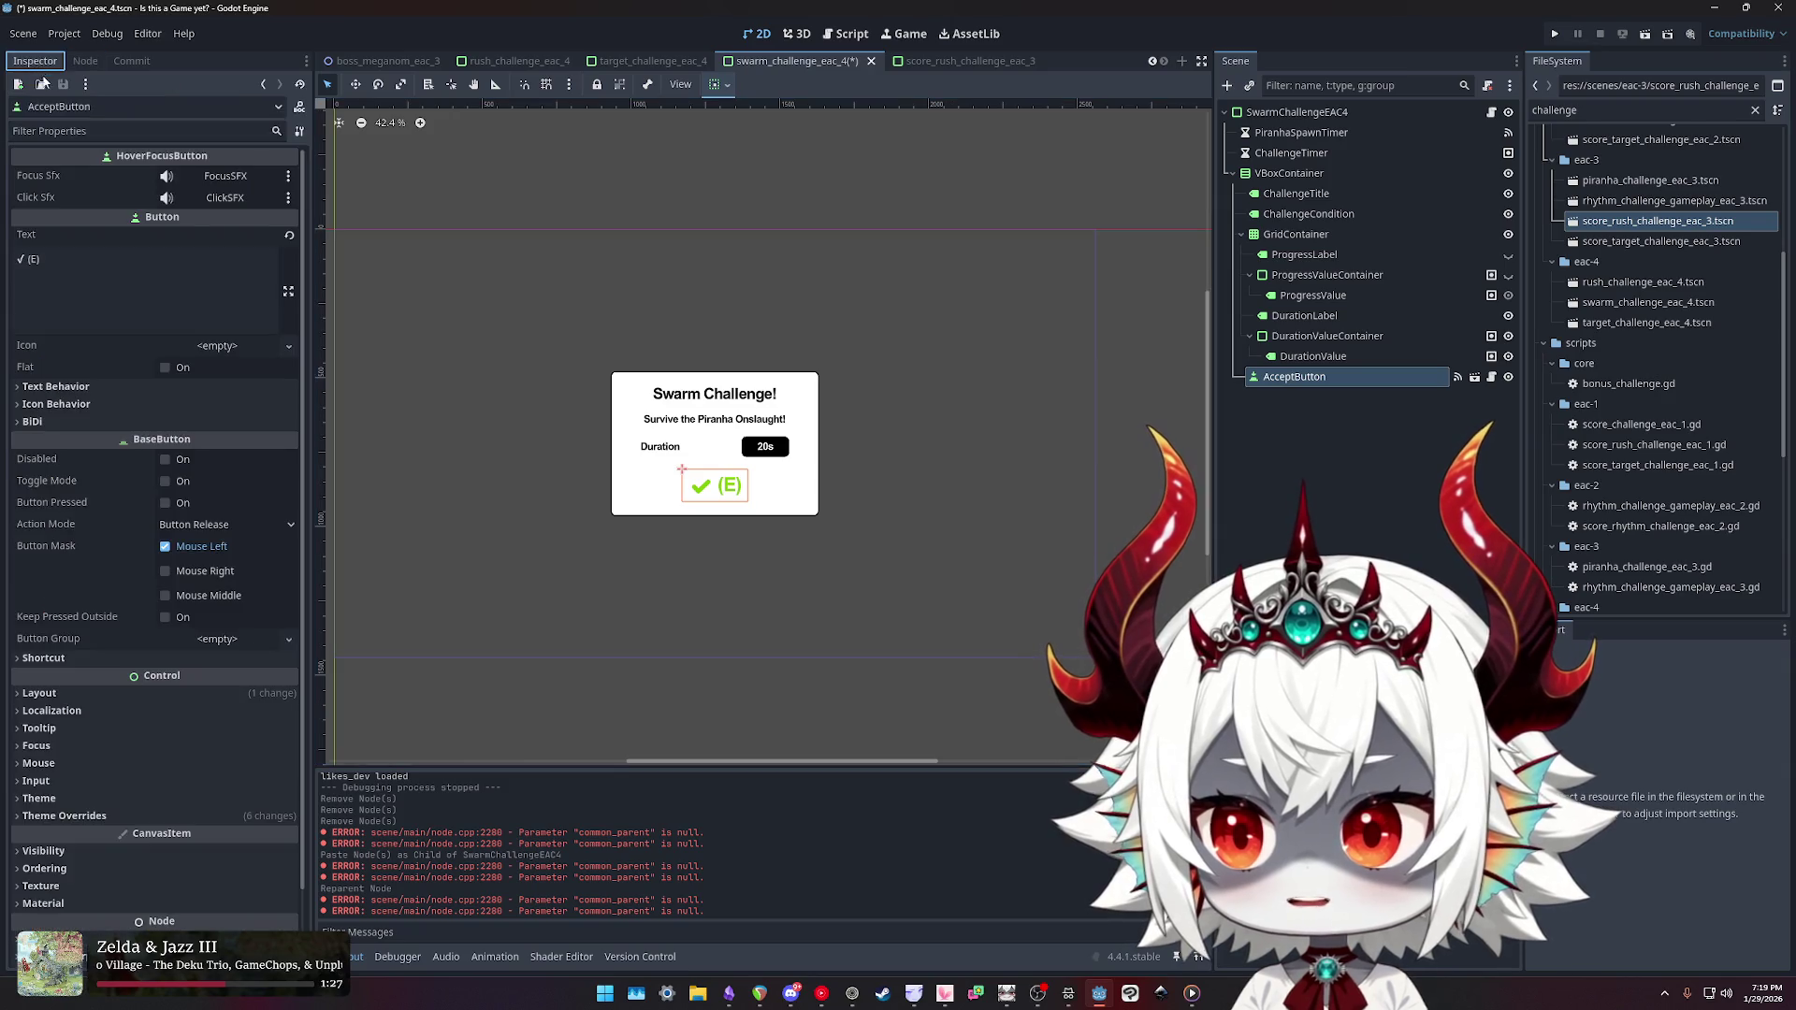
click(87, 269)
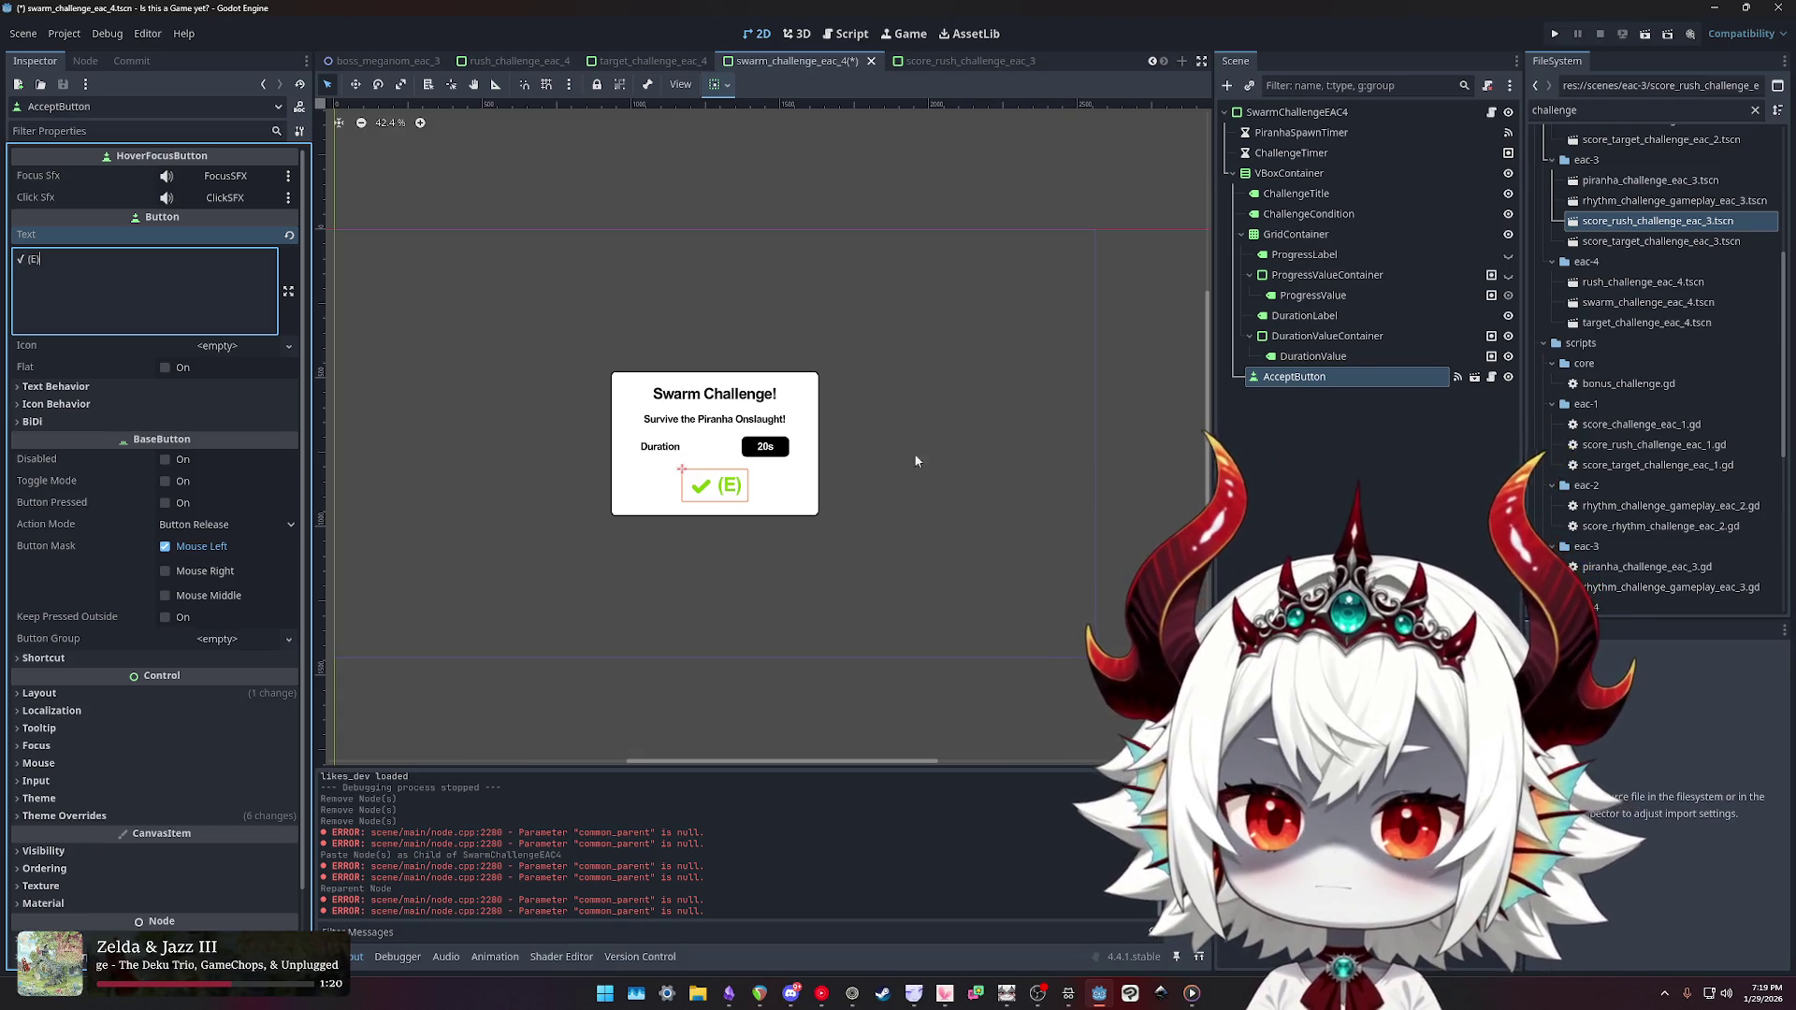
click(1347, 449)
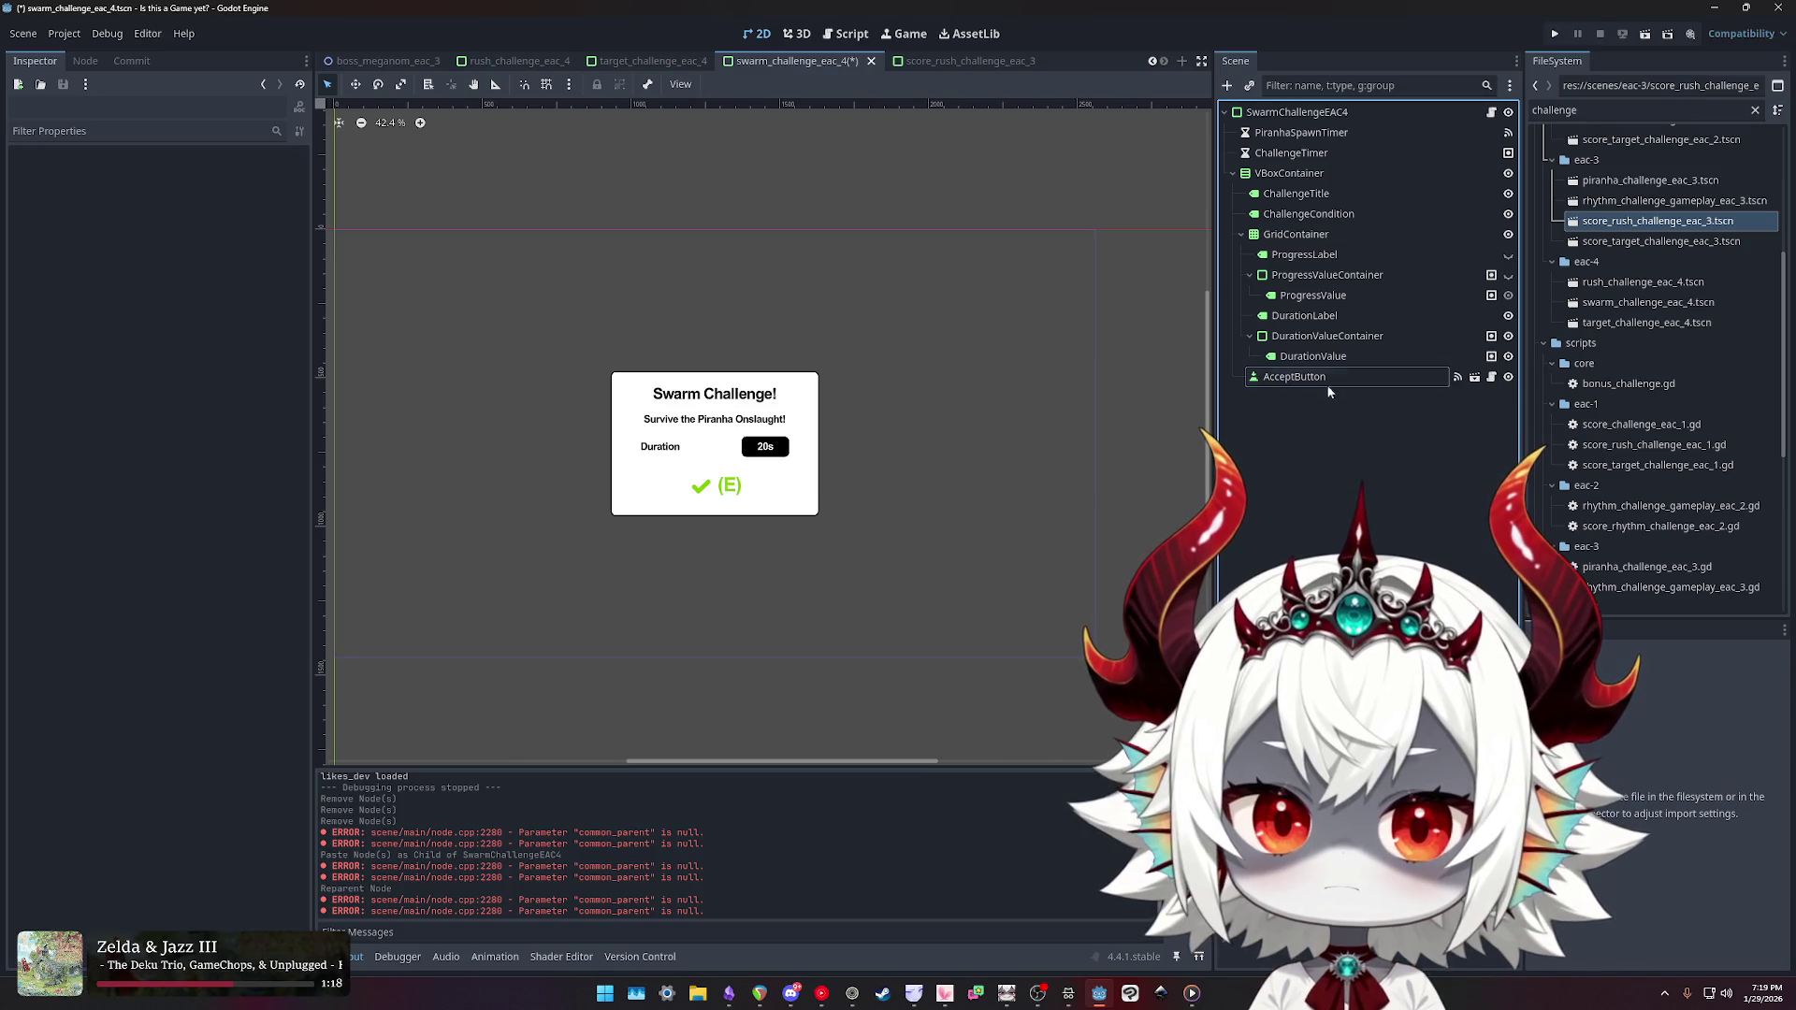
click(1300, 377)
key(ctrl+s)
click(1492, 112)
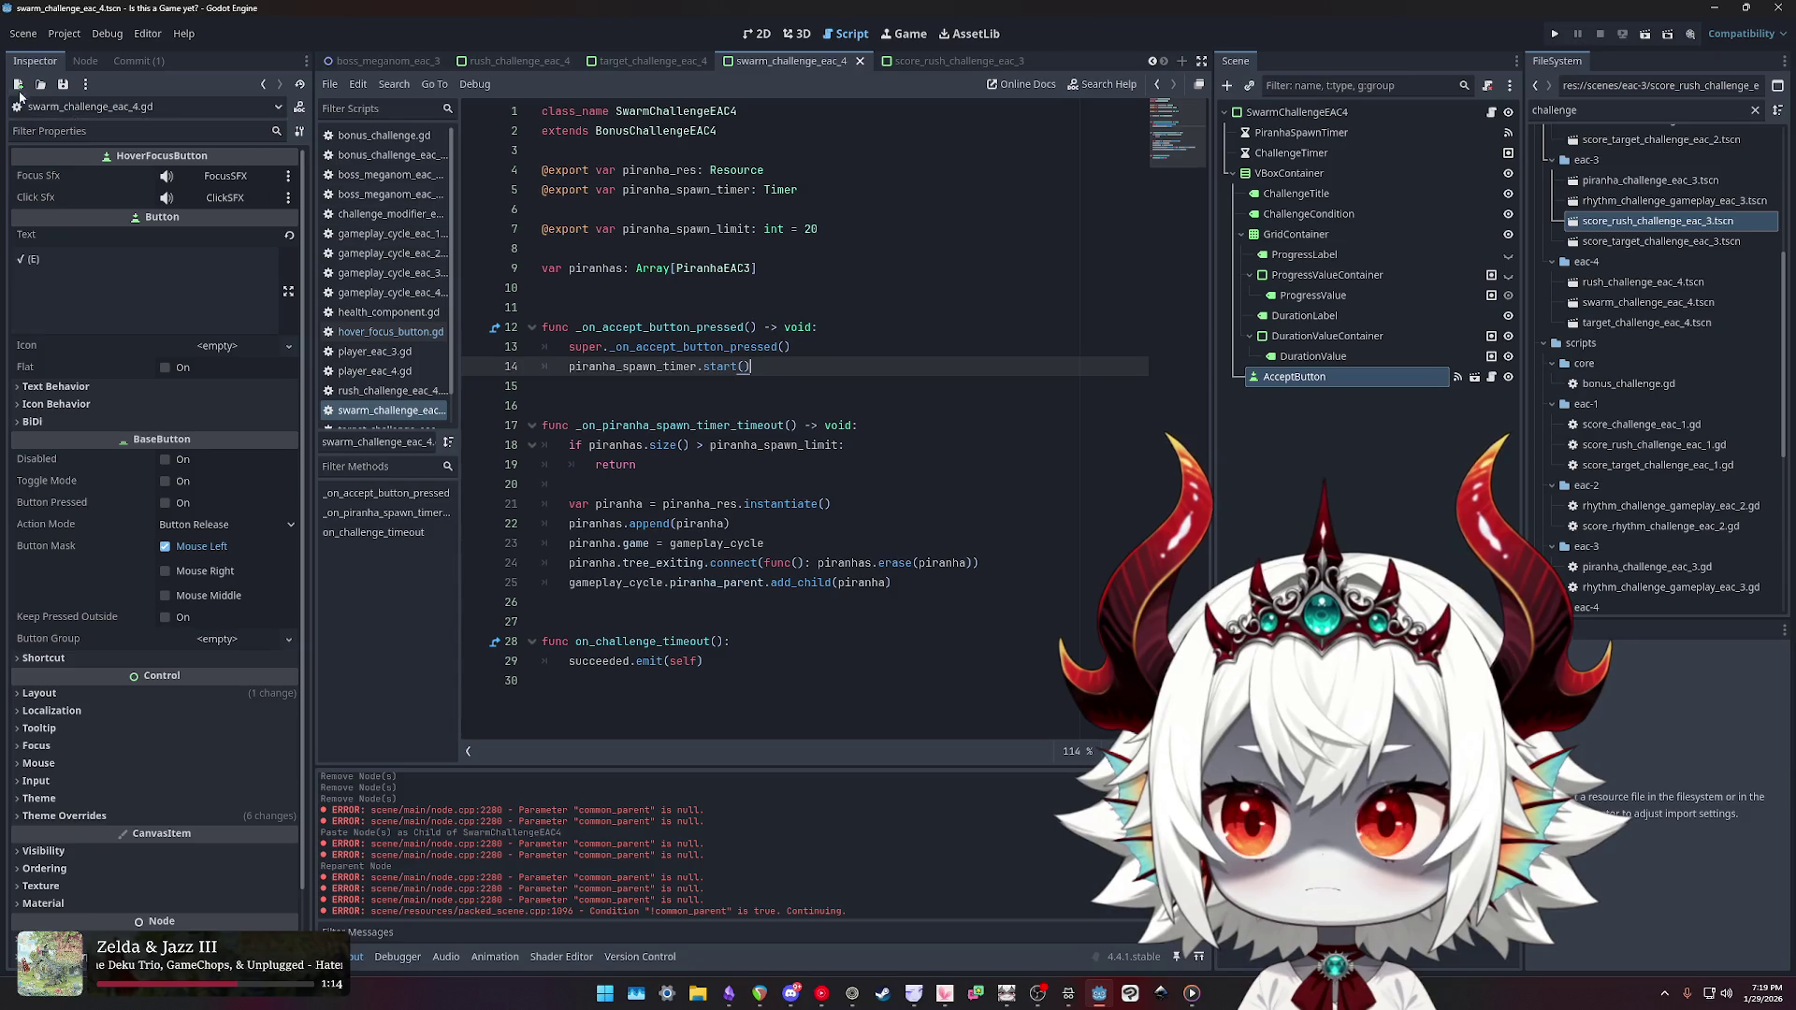
Check the AcceptButton's pressed connection to _on_accept_button_pressed in the Node dock
click(85, 61)
click(131, 237)
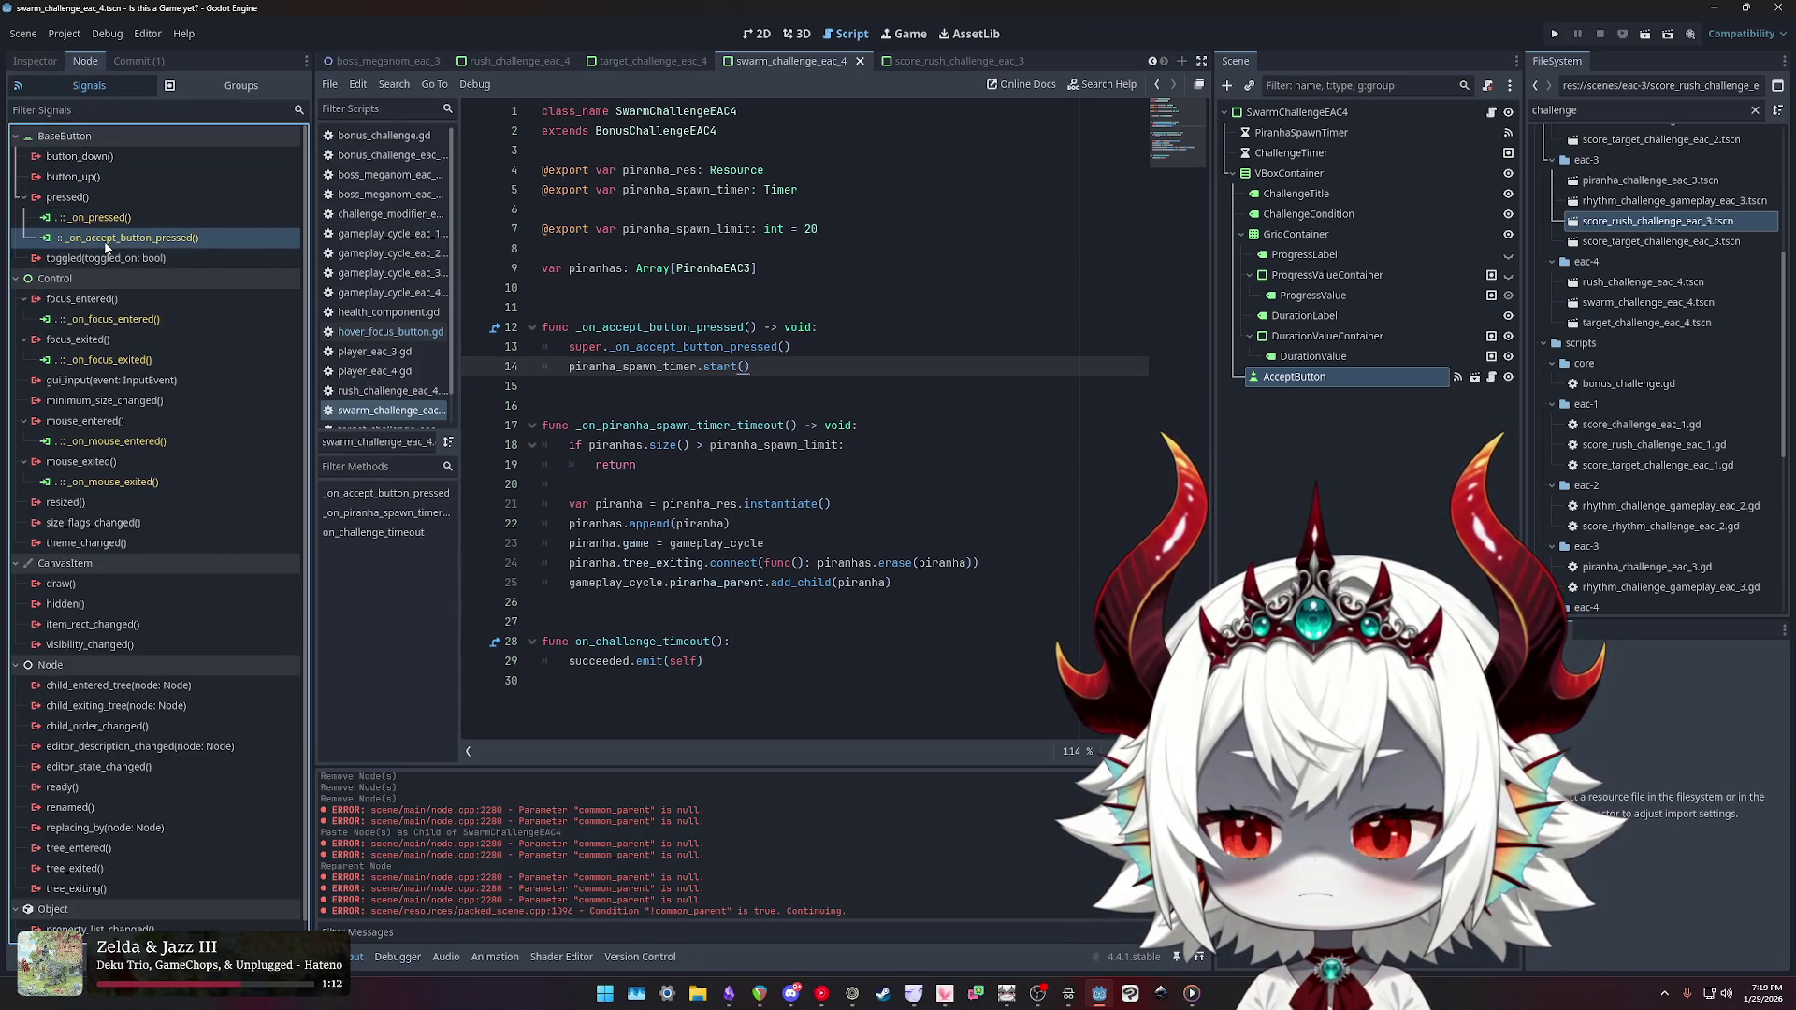
click(1314, 363)
click(1309, 376)
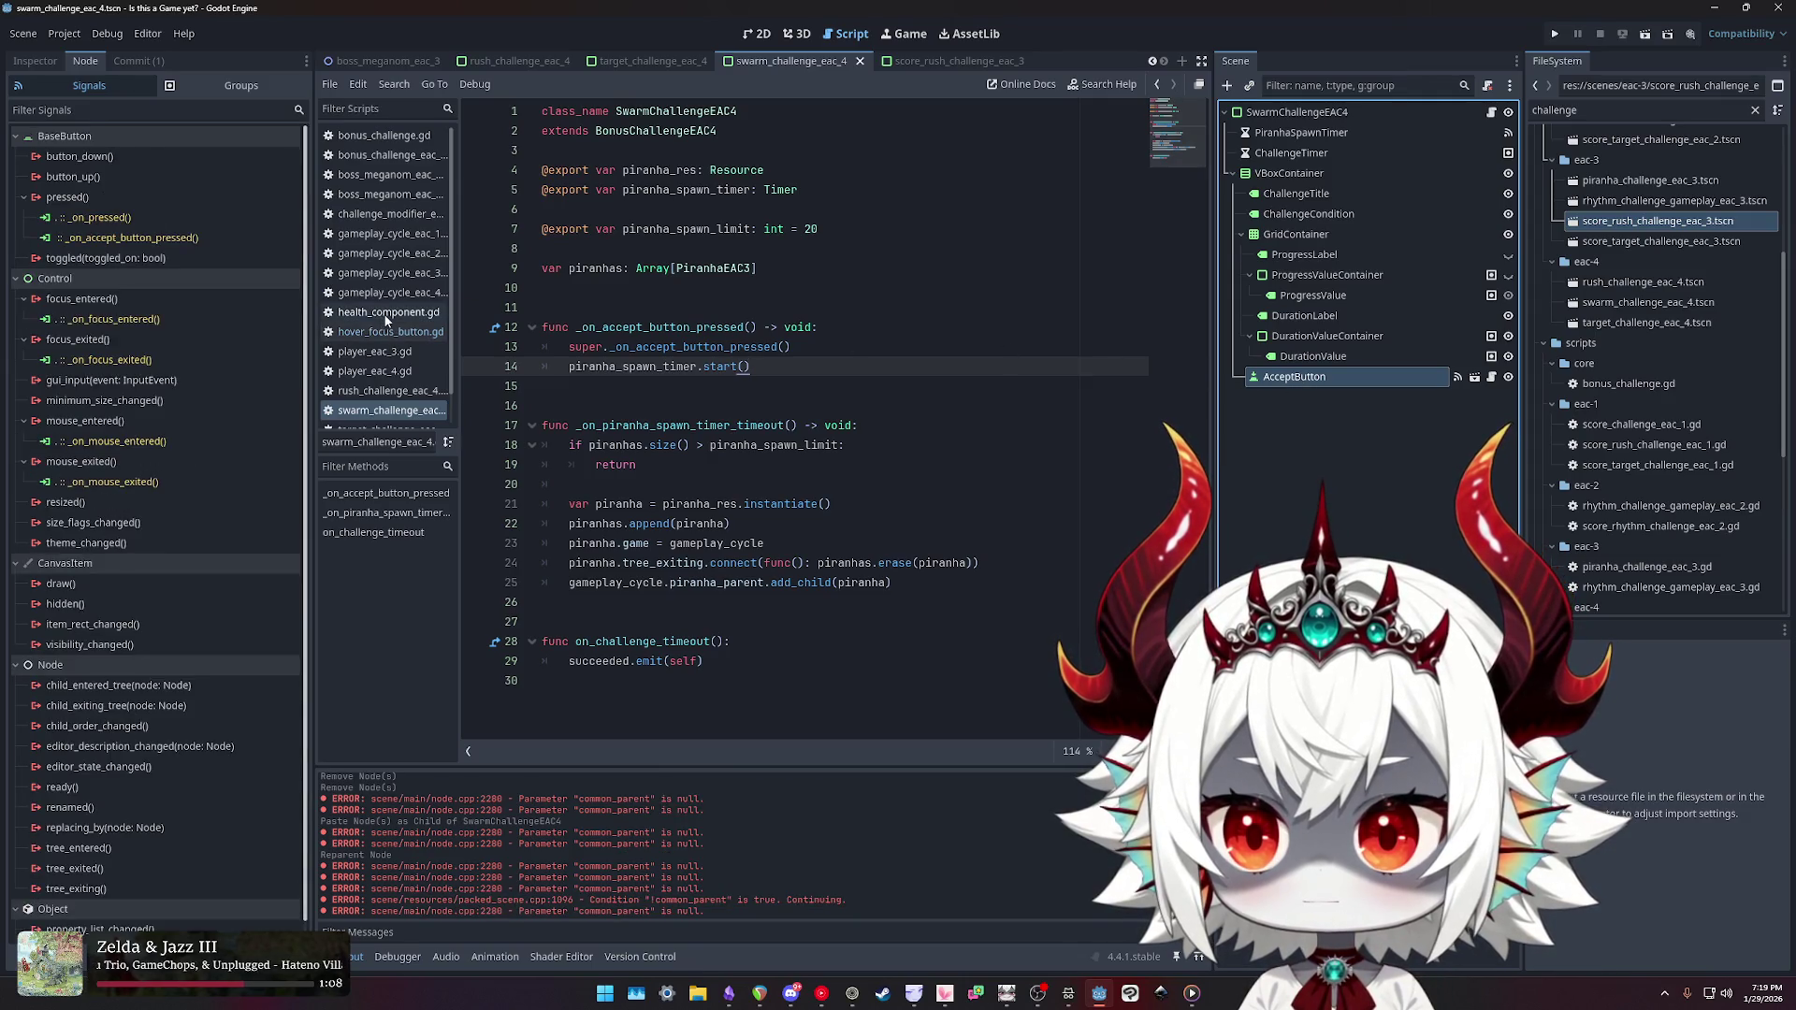
Open bonus_challenge_eac_4.gd and add a blank line after super._ready()
click(370, 159)
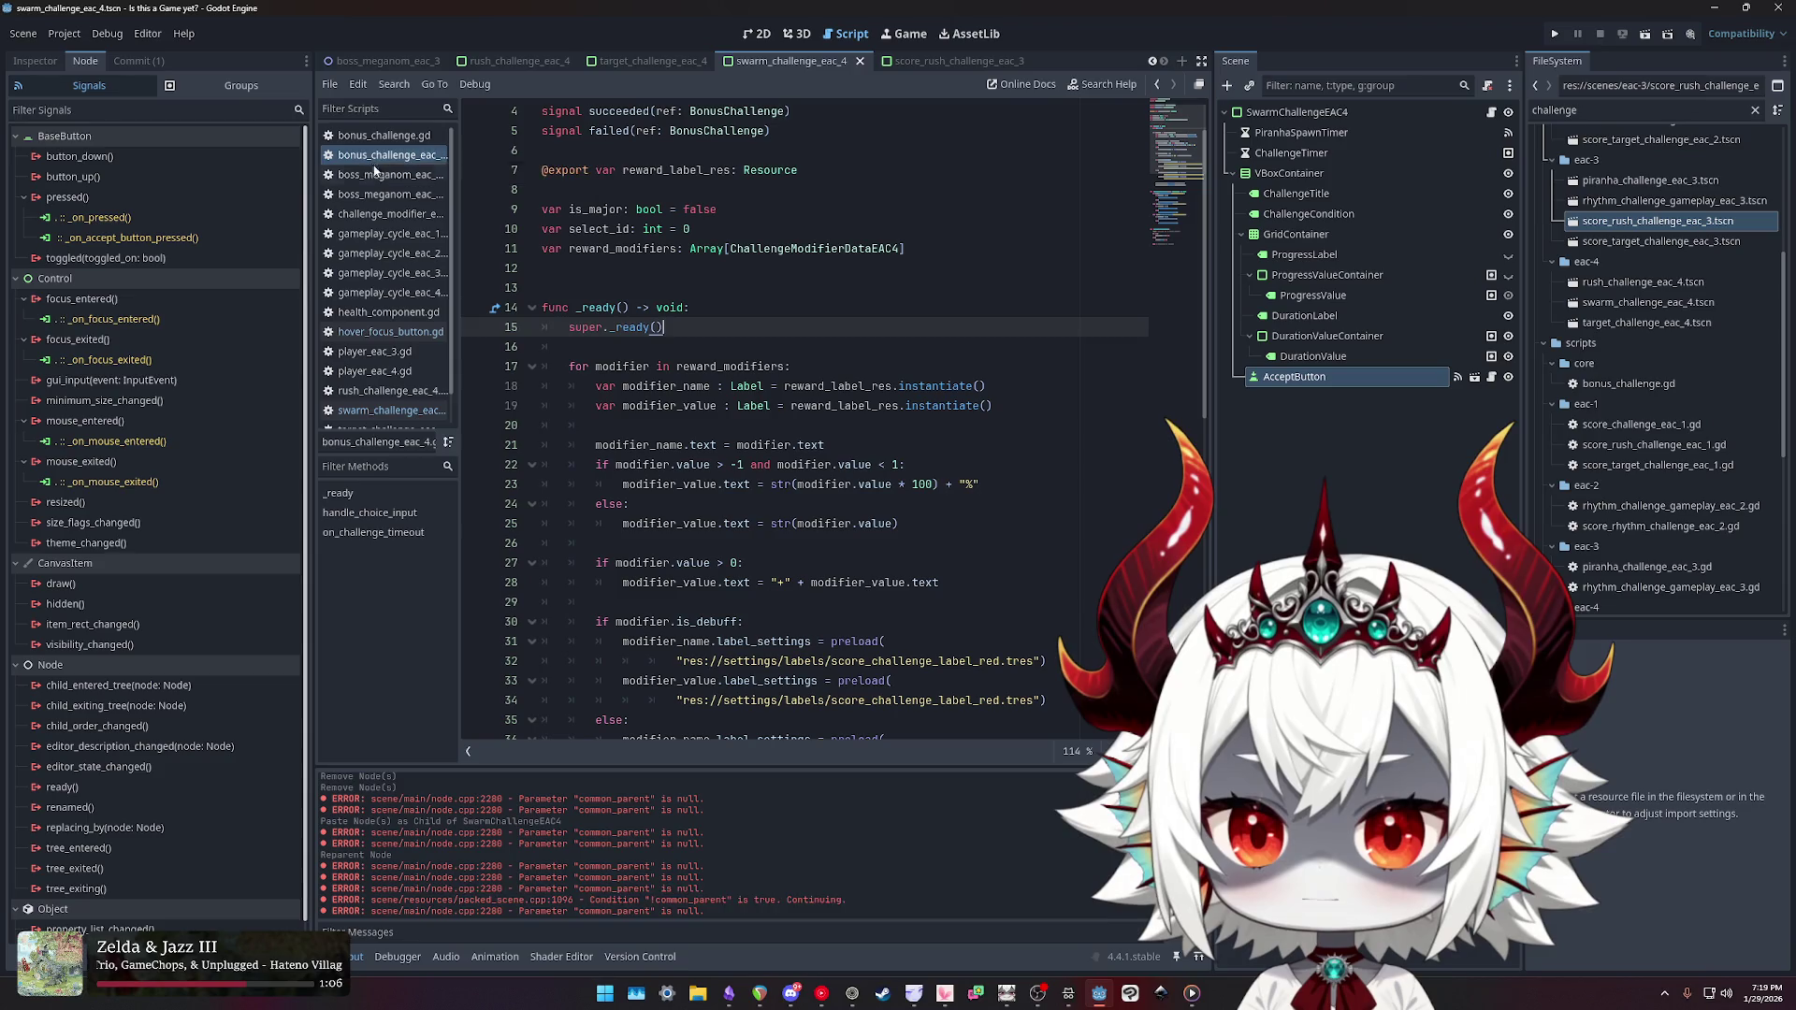
click(379, 135)
click(383, 156)
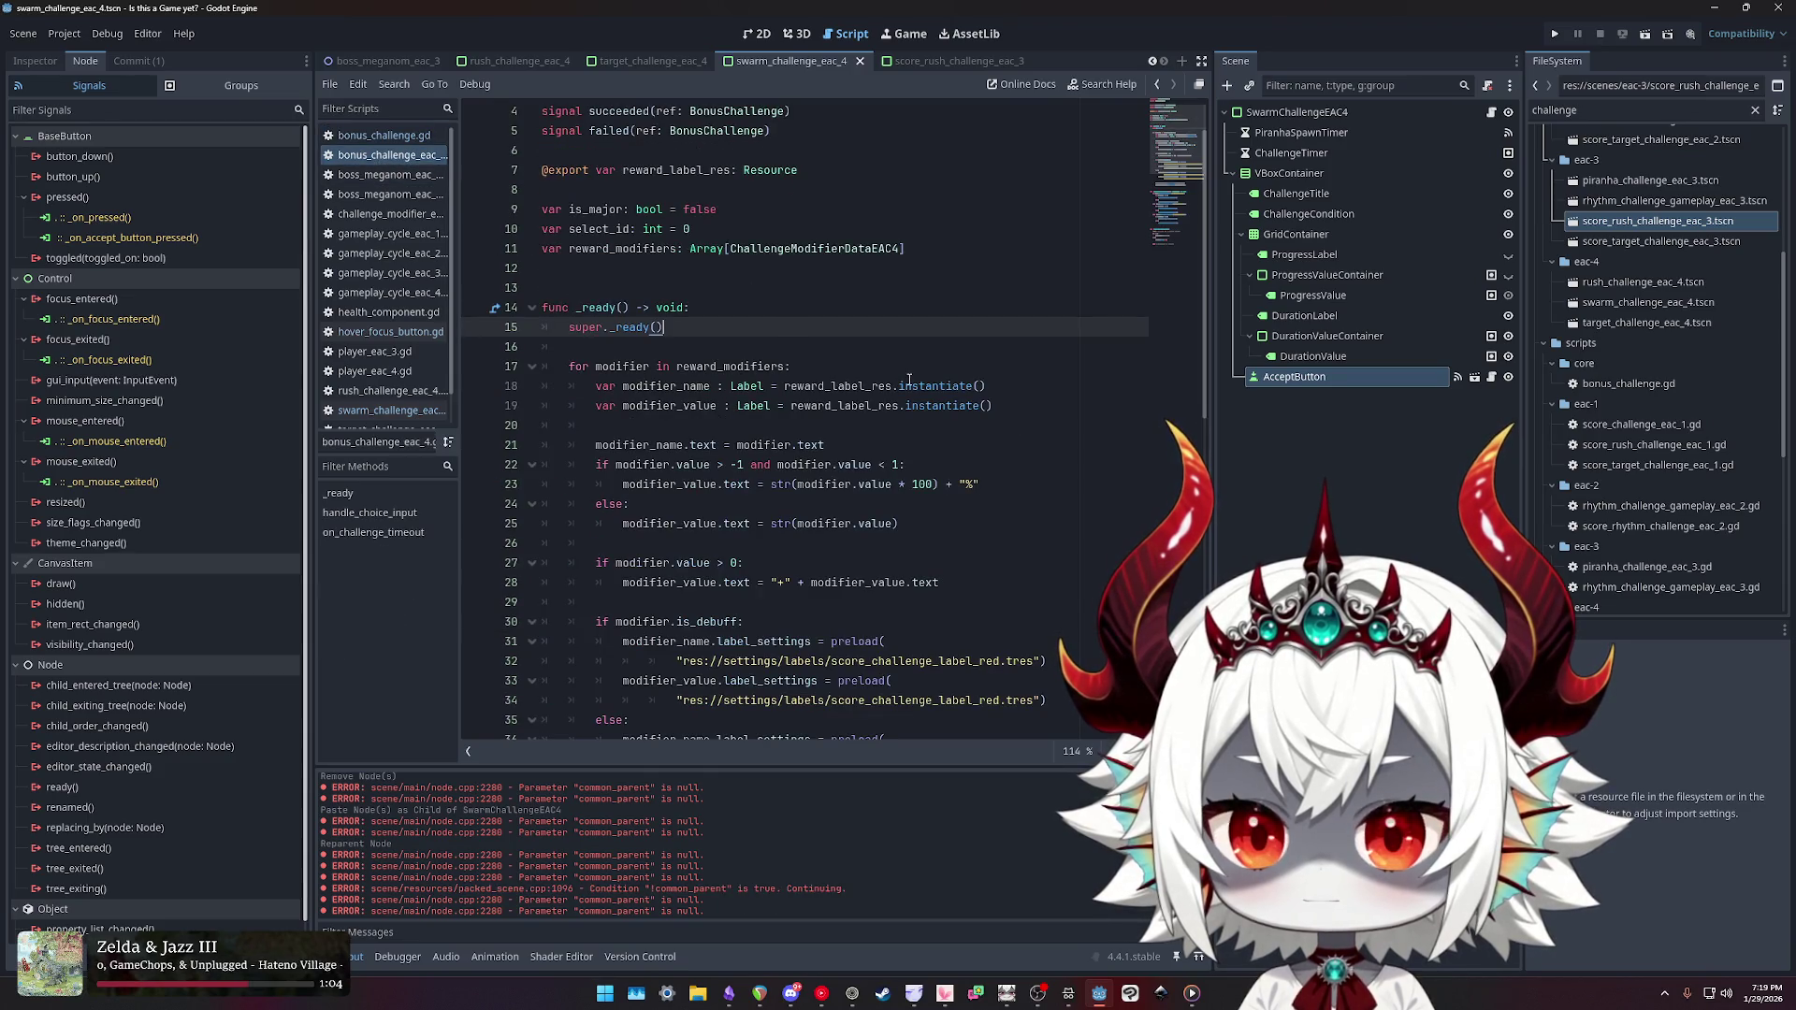
click(1307, 378)
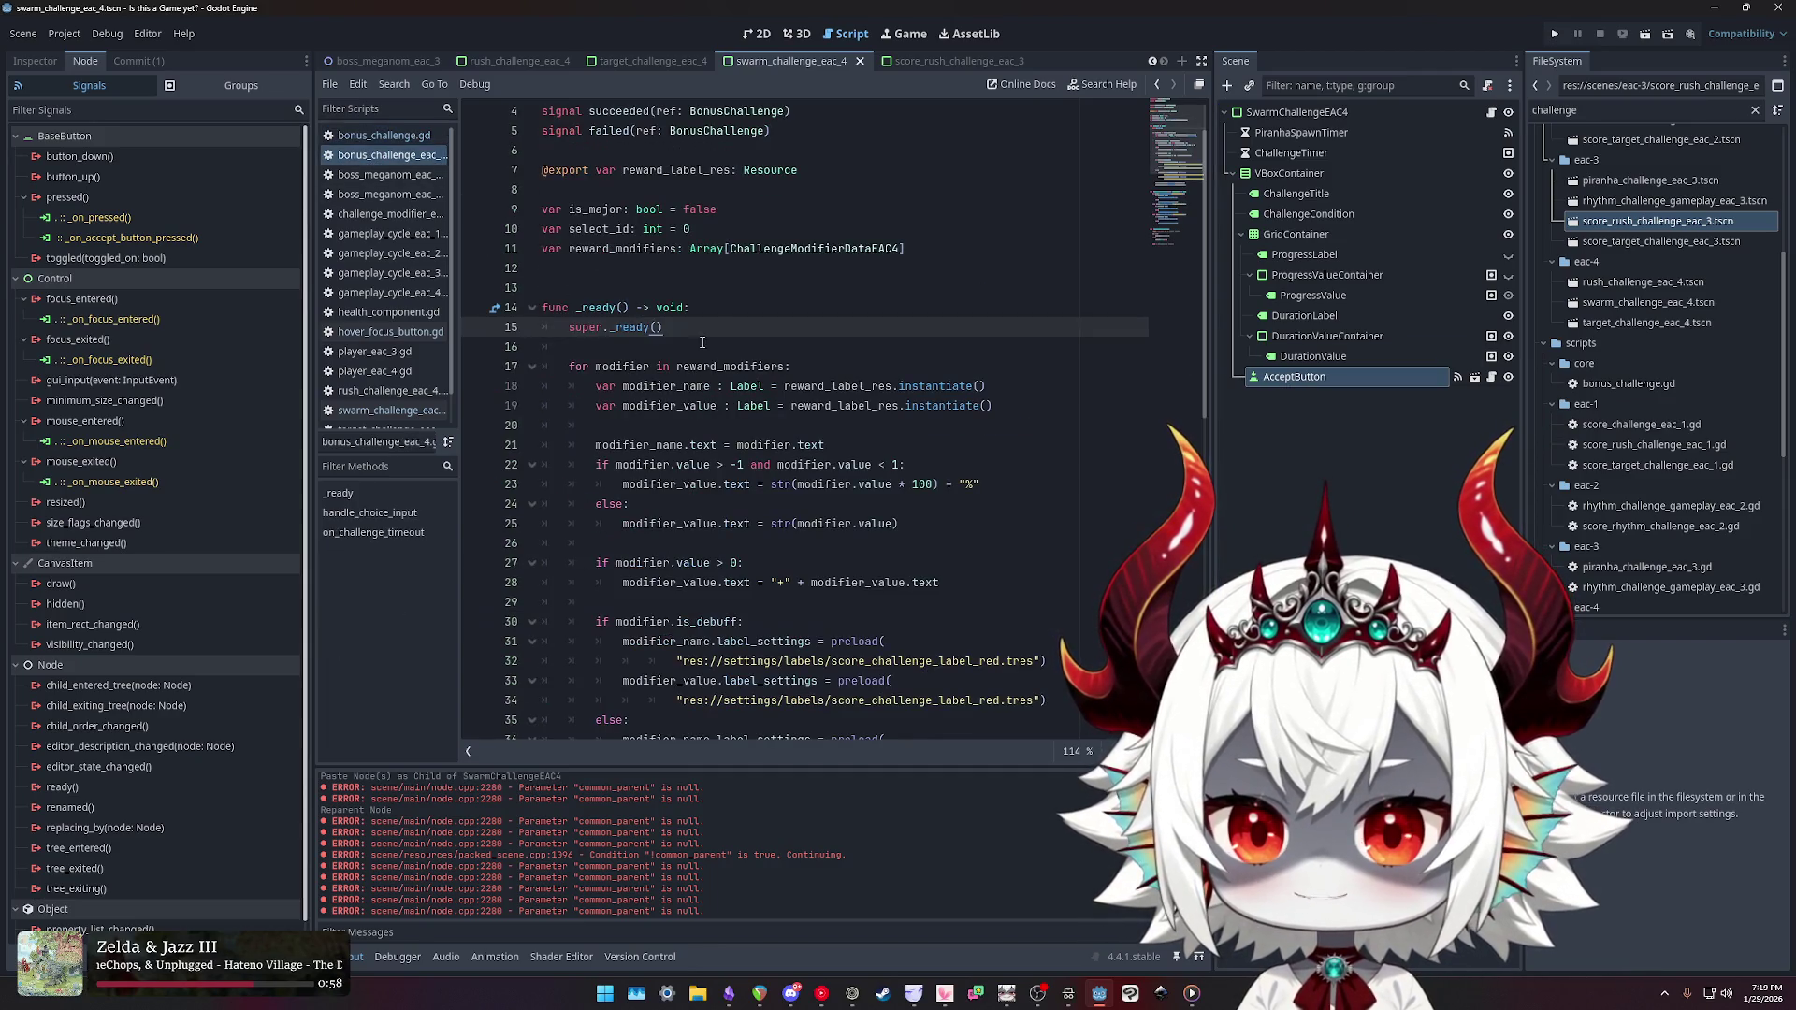
key(Return)
key(Return)
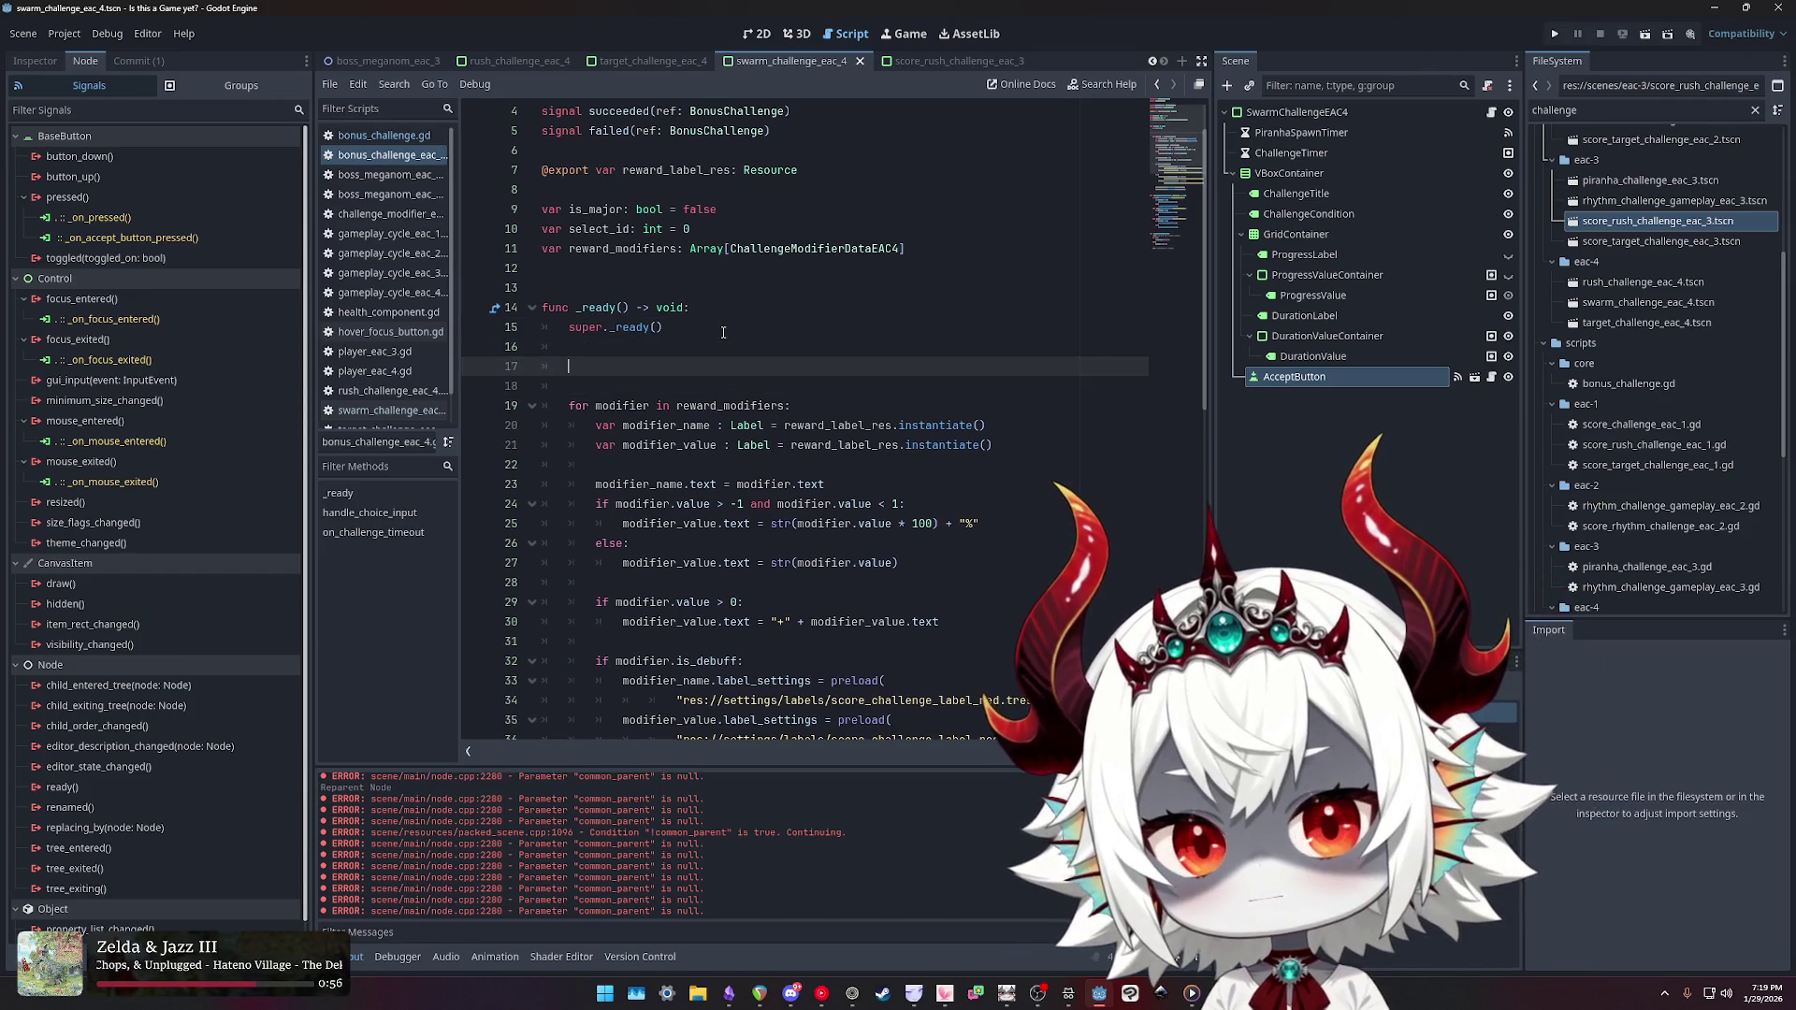
Type accept_button in _ready, then navigate to the BonusChallenge base script
text(cc)
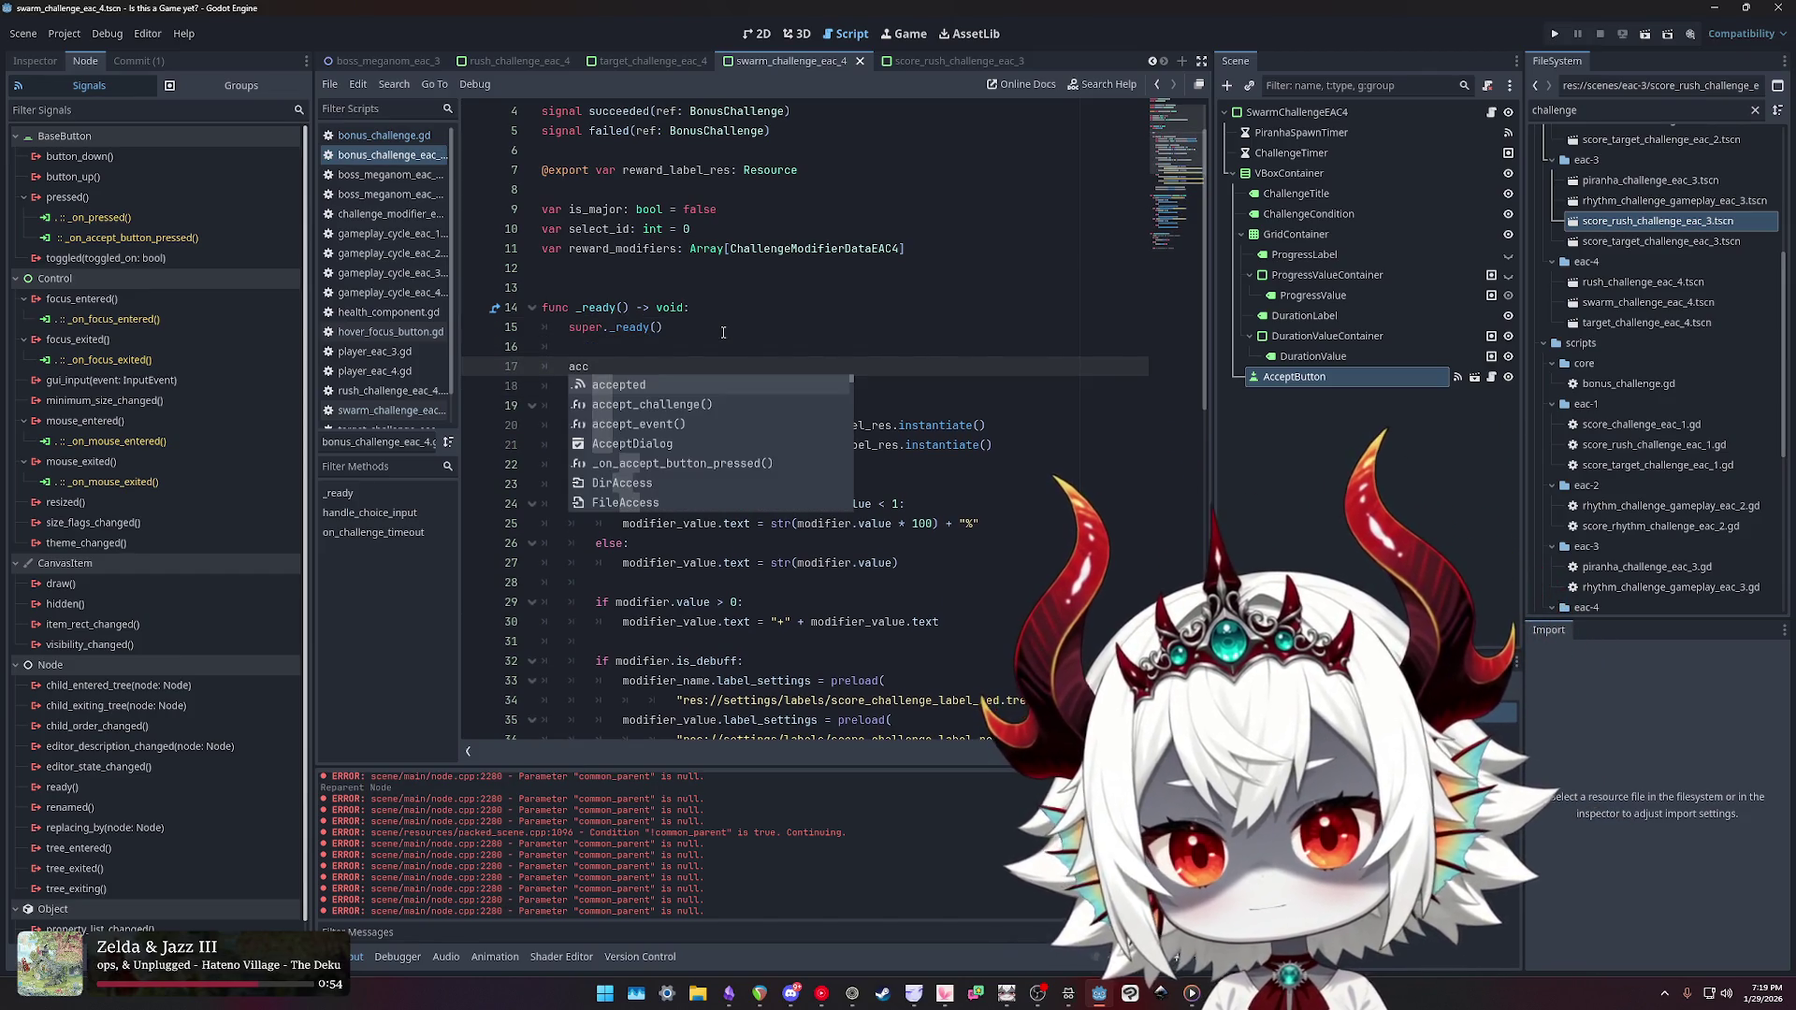
text(ept_button)
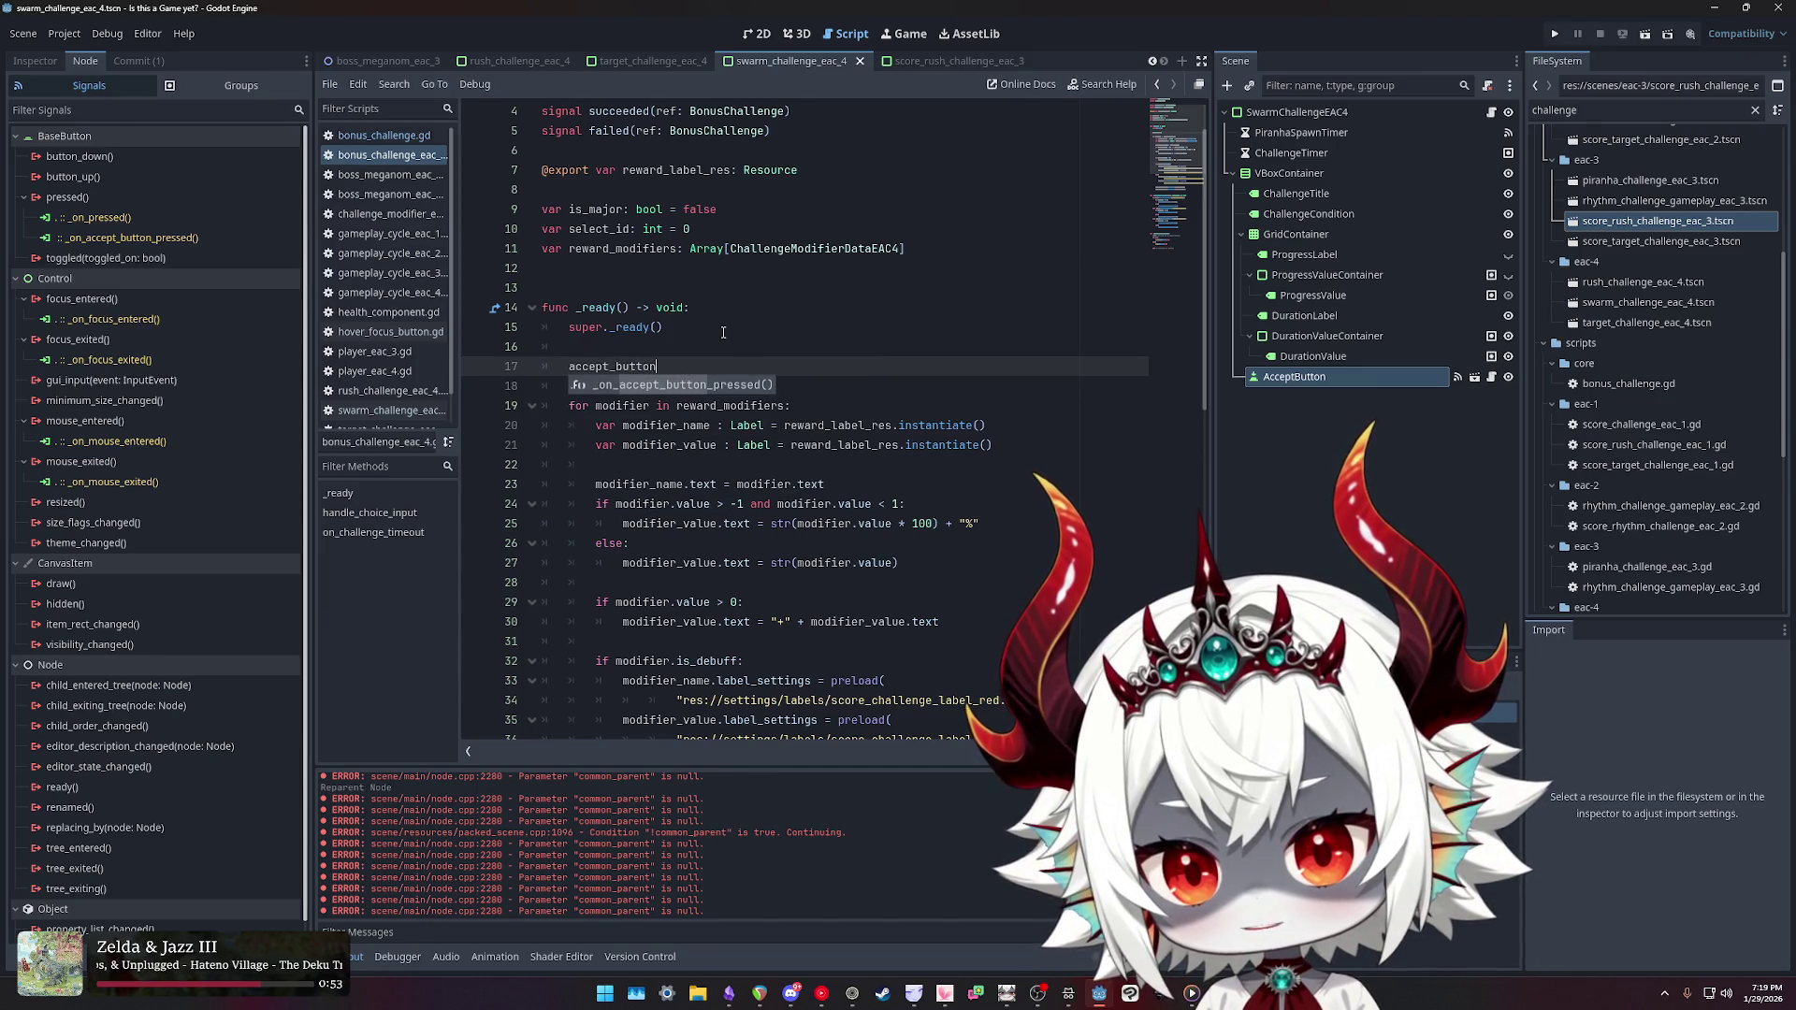
scroll(720, 295, up, 1)
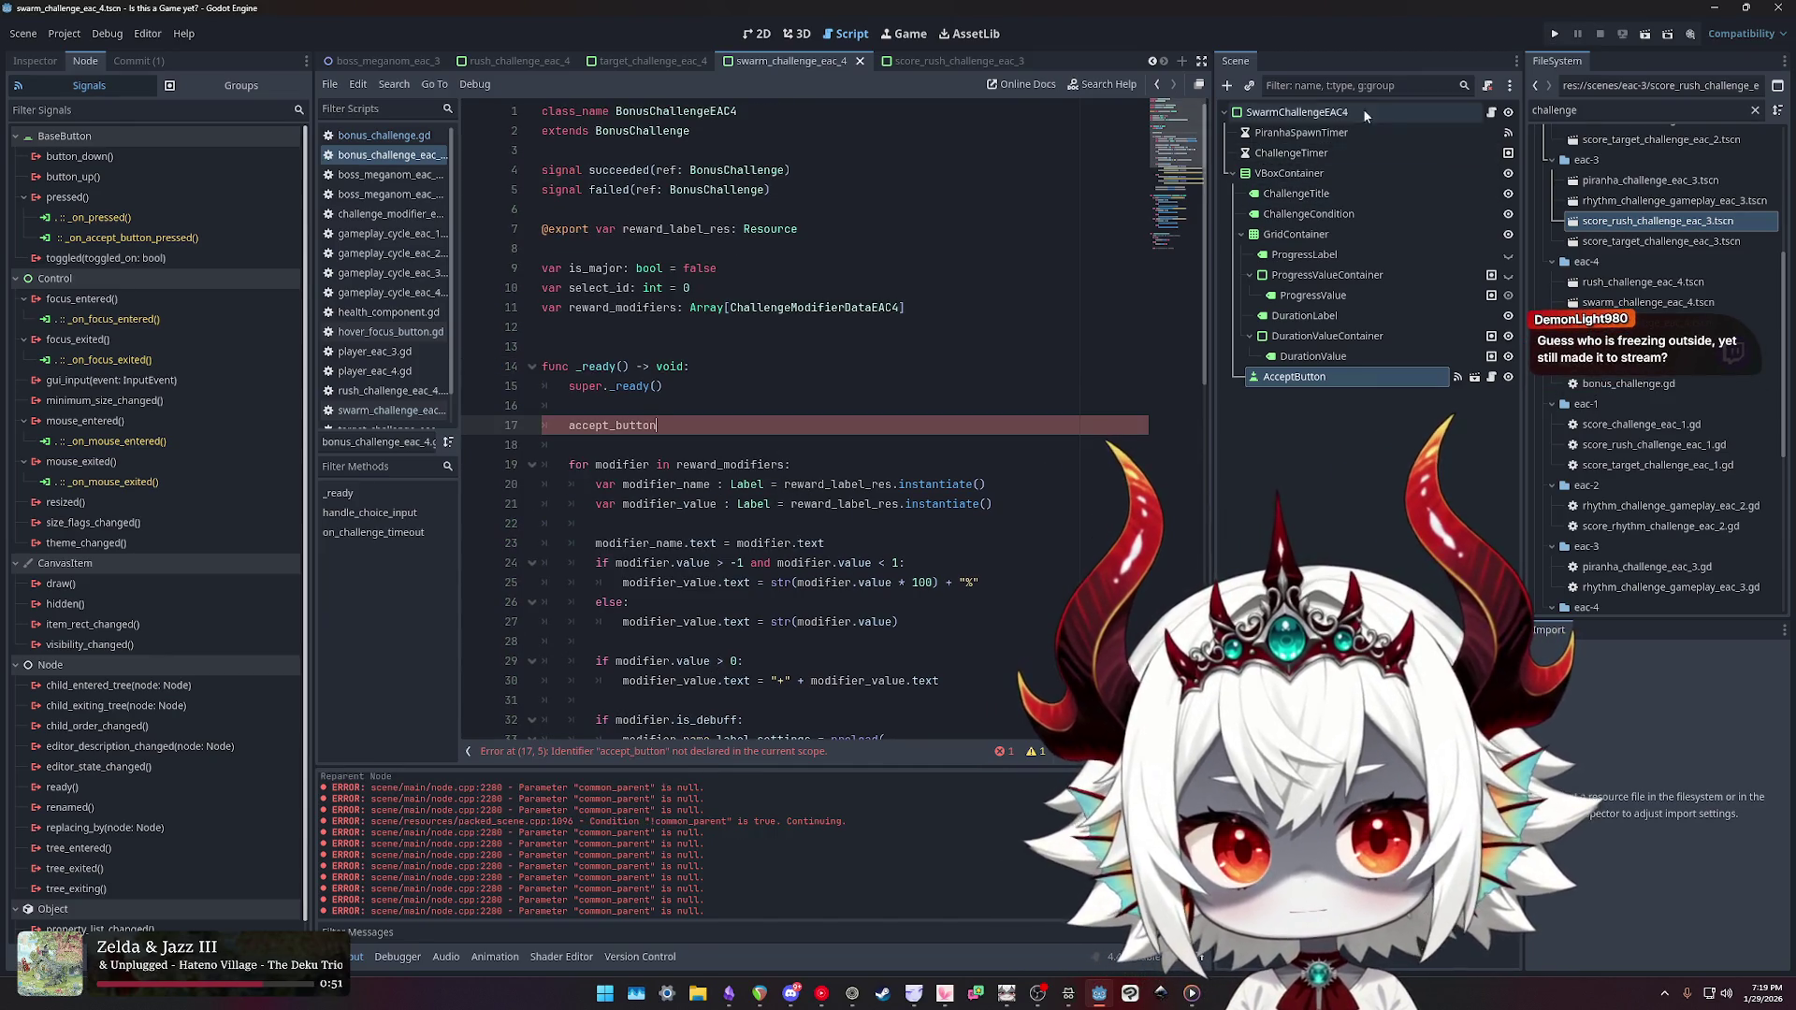
click(1491, 112)
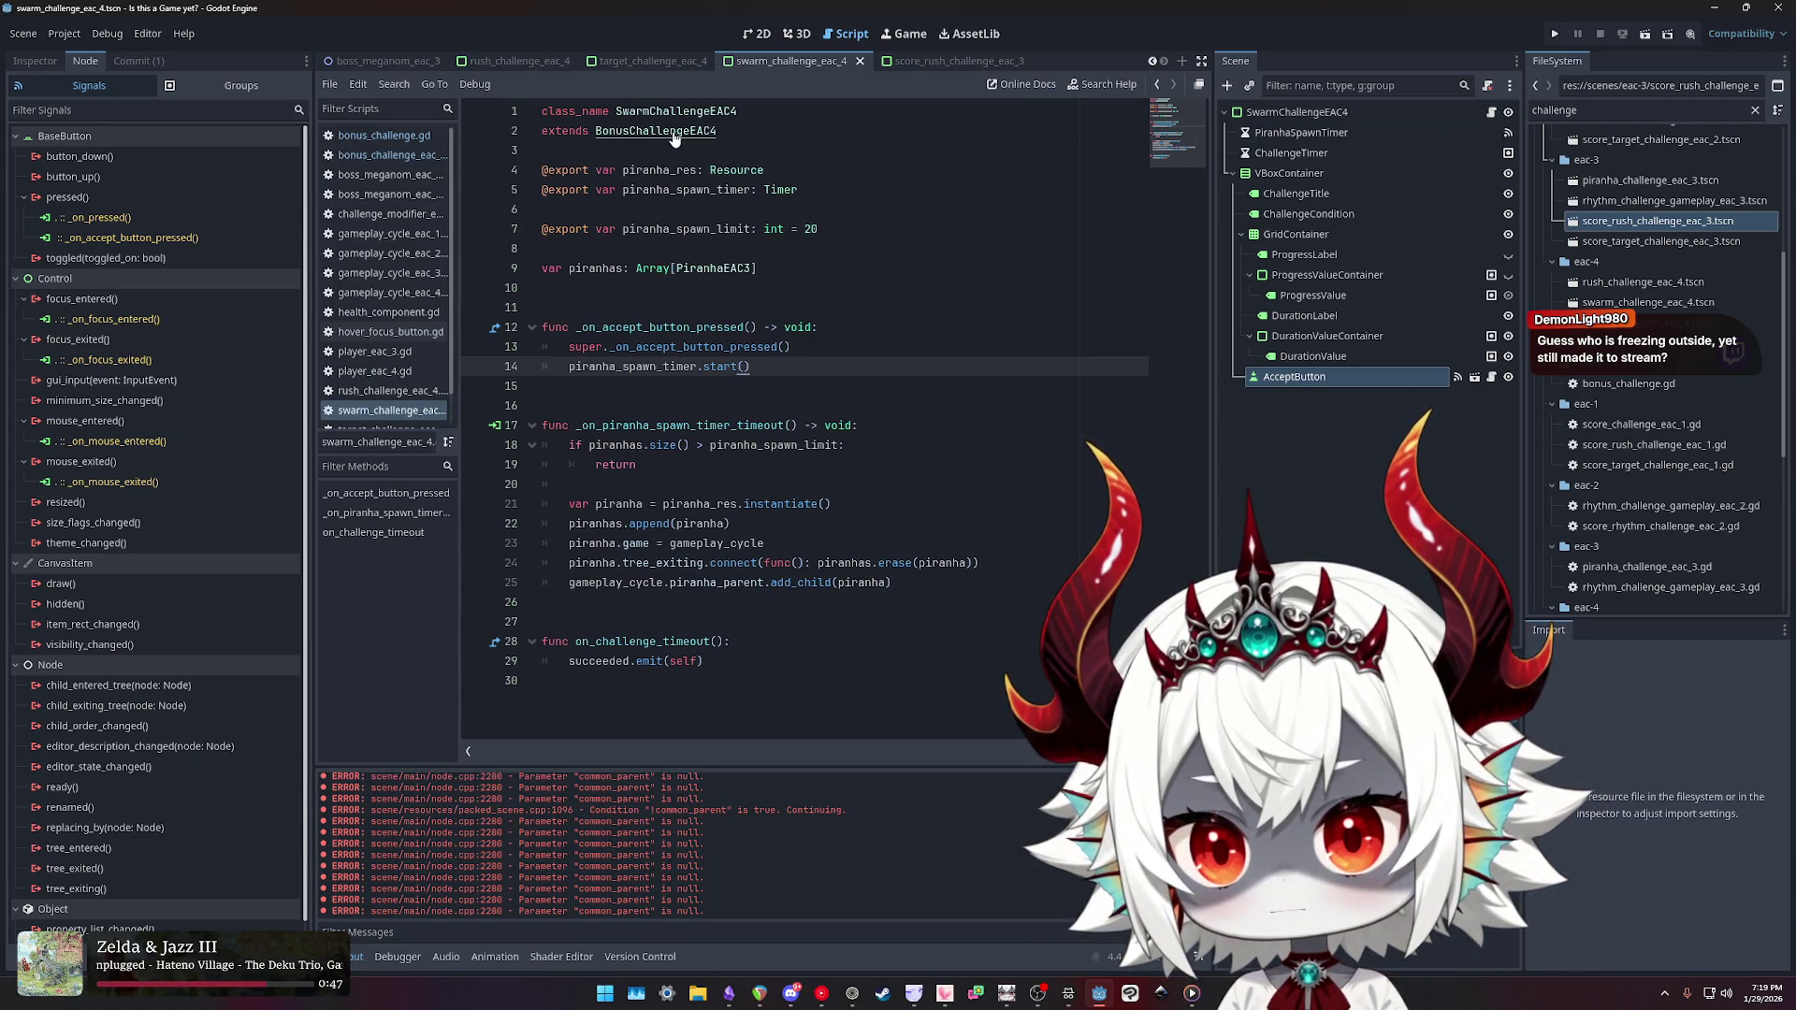
ctrl+click(673, 132)
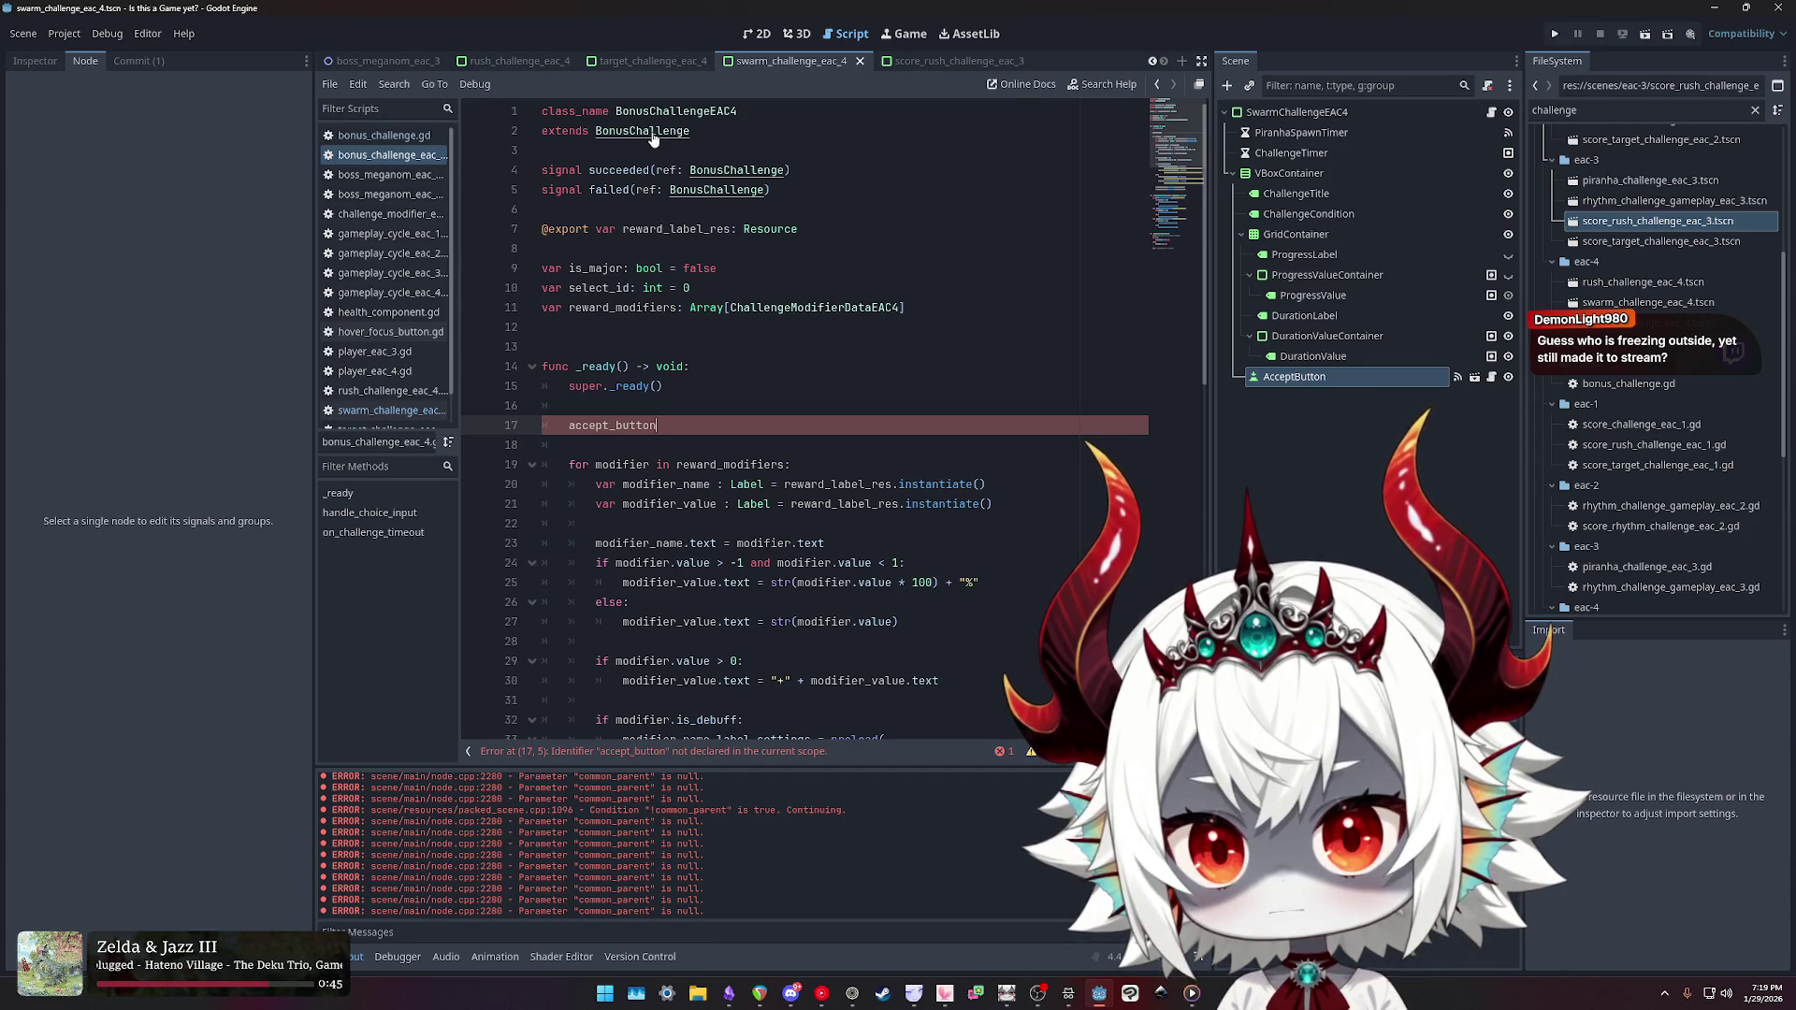
ctrl+click(653, 132)
scroll(797, 271, up, 3)
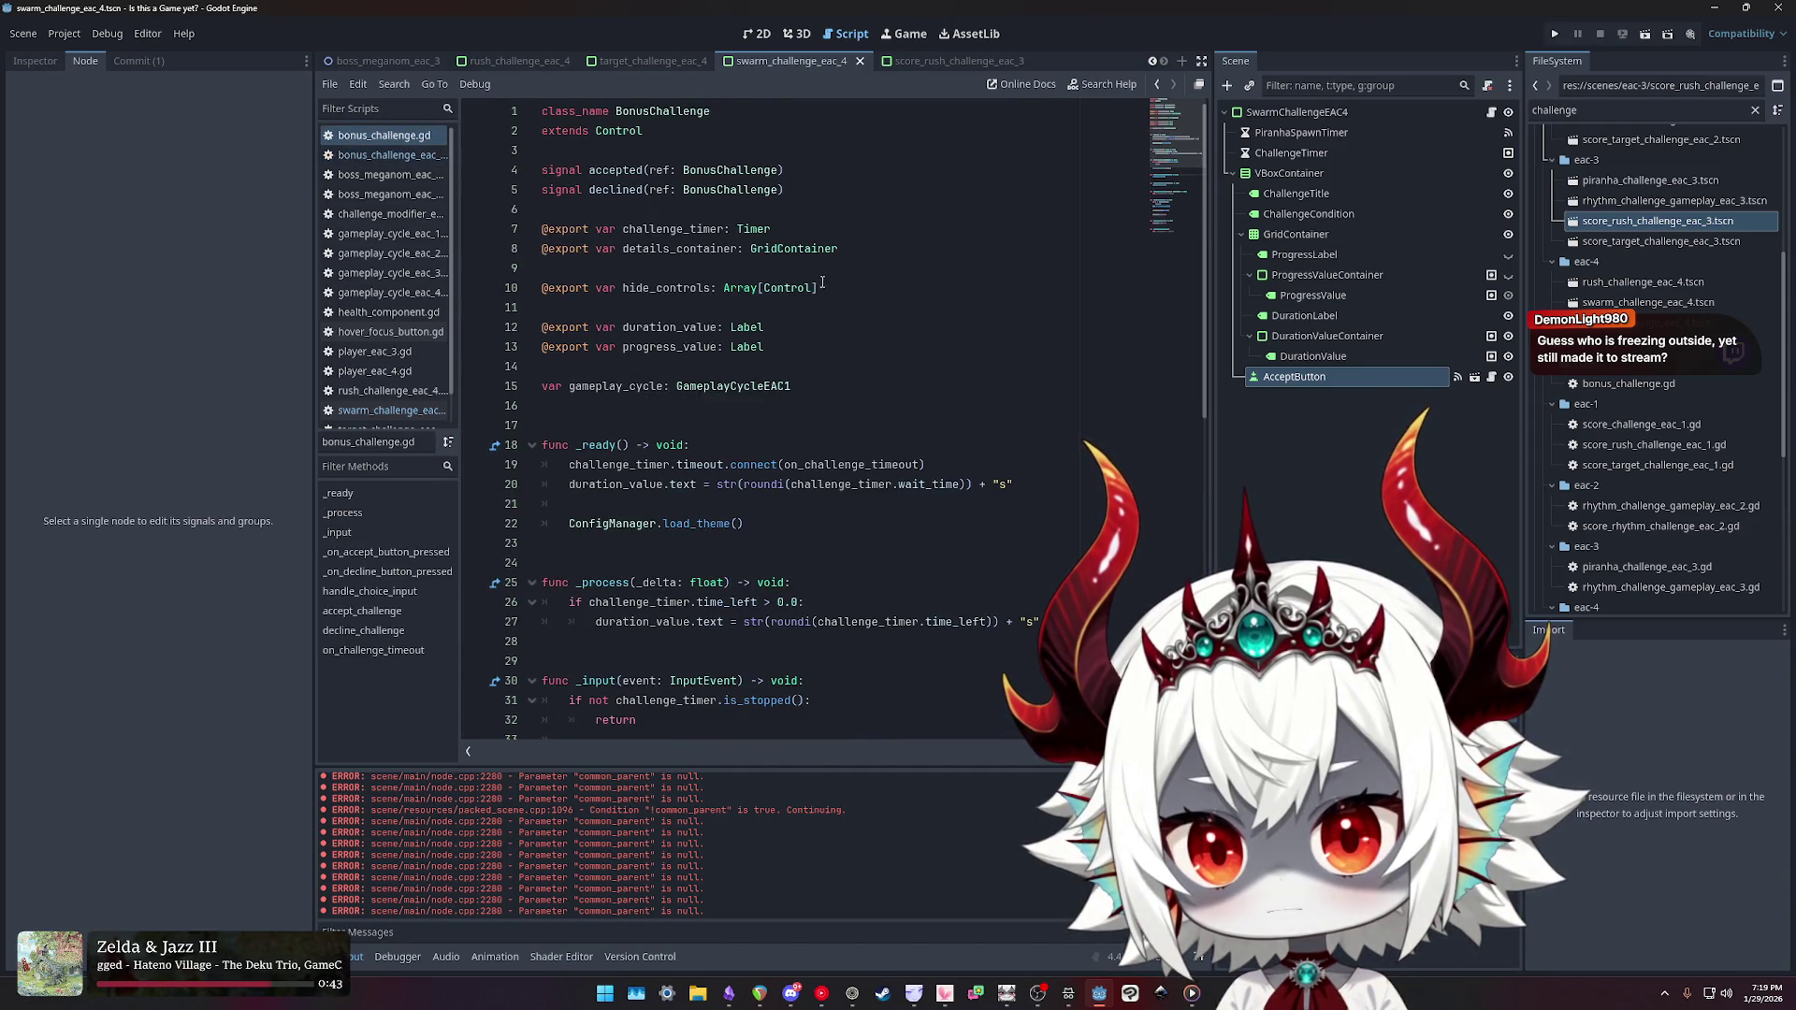
click(876, 253)
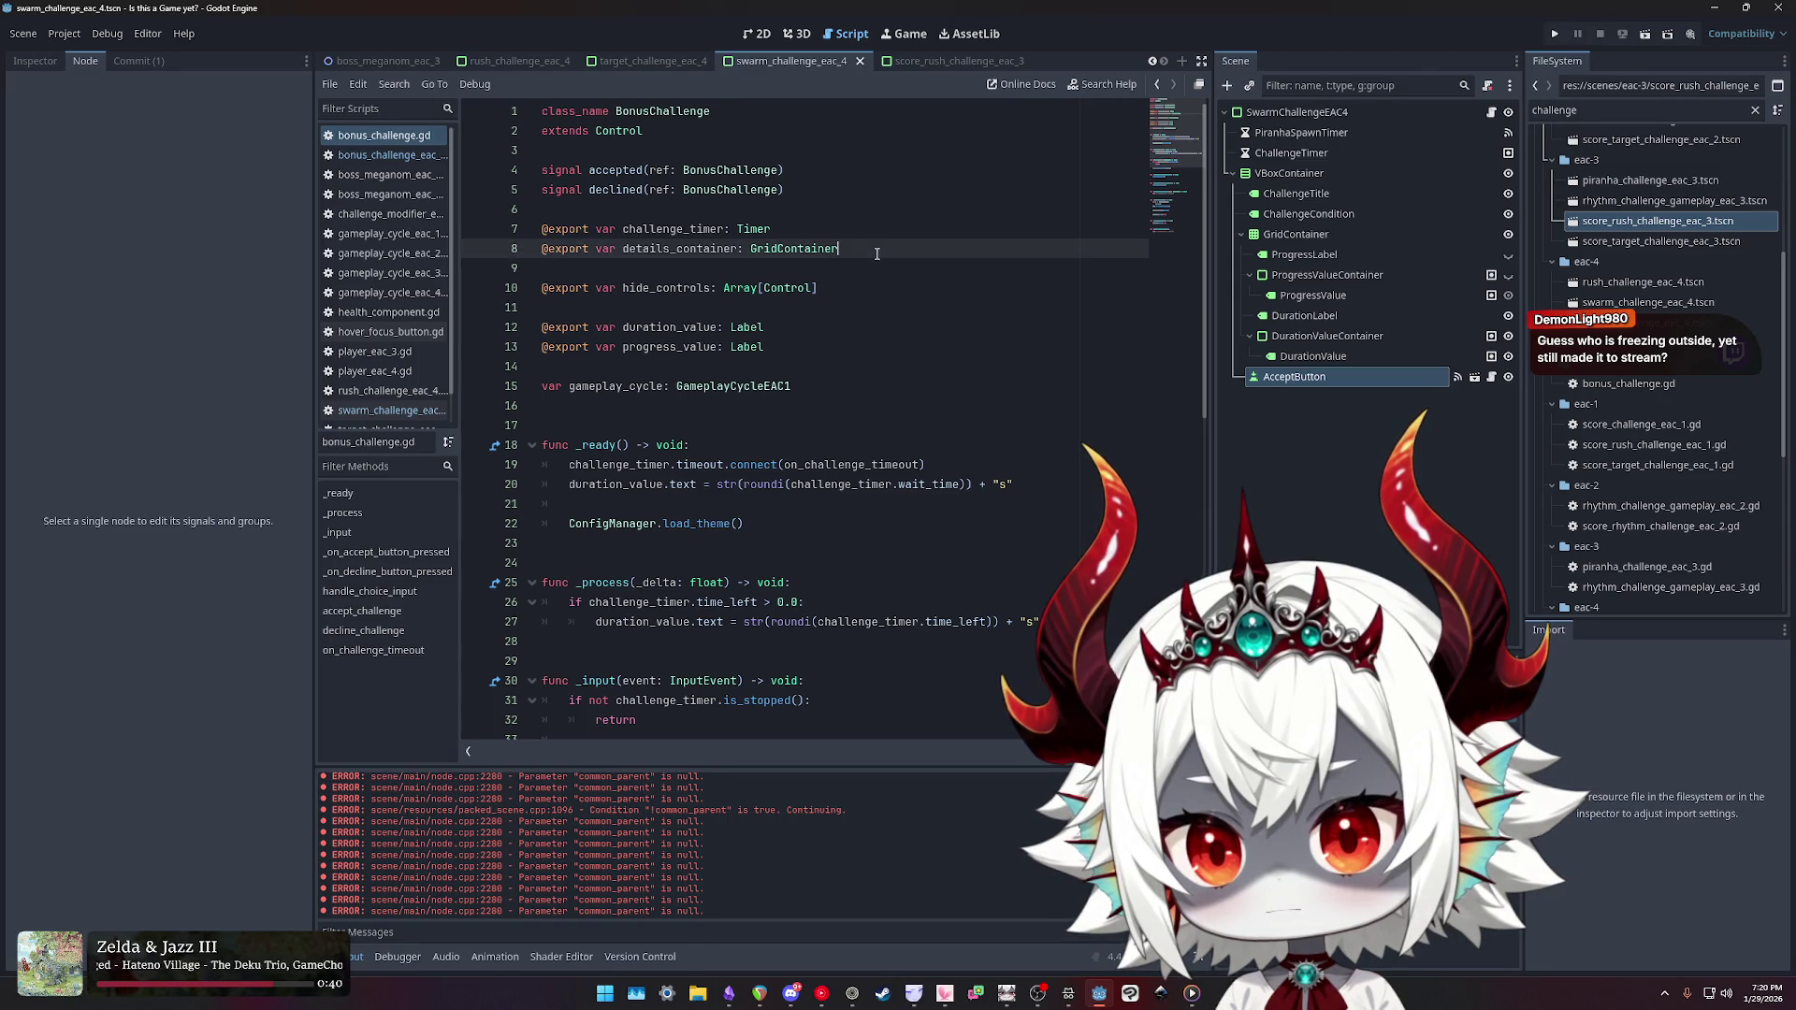
key(Return)
text(@export v)
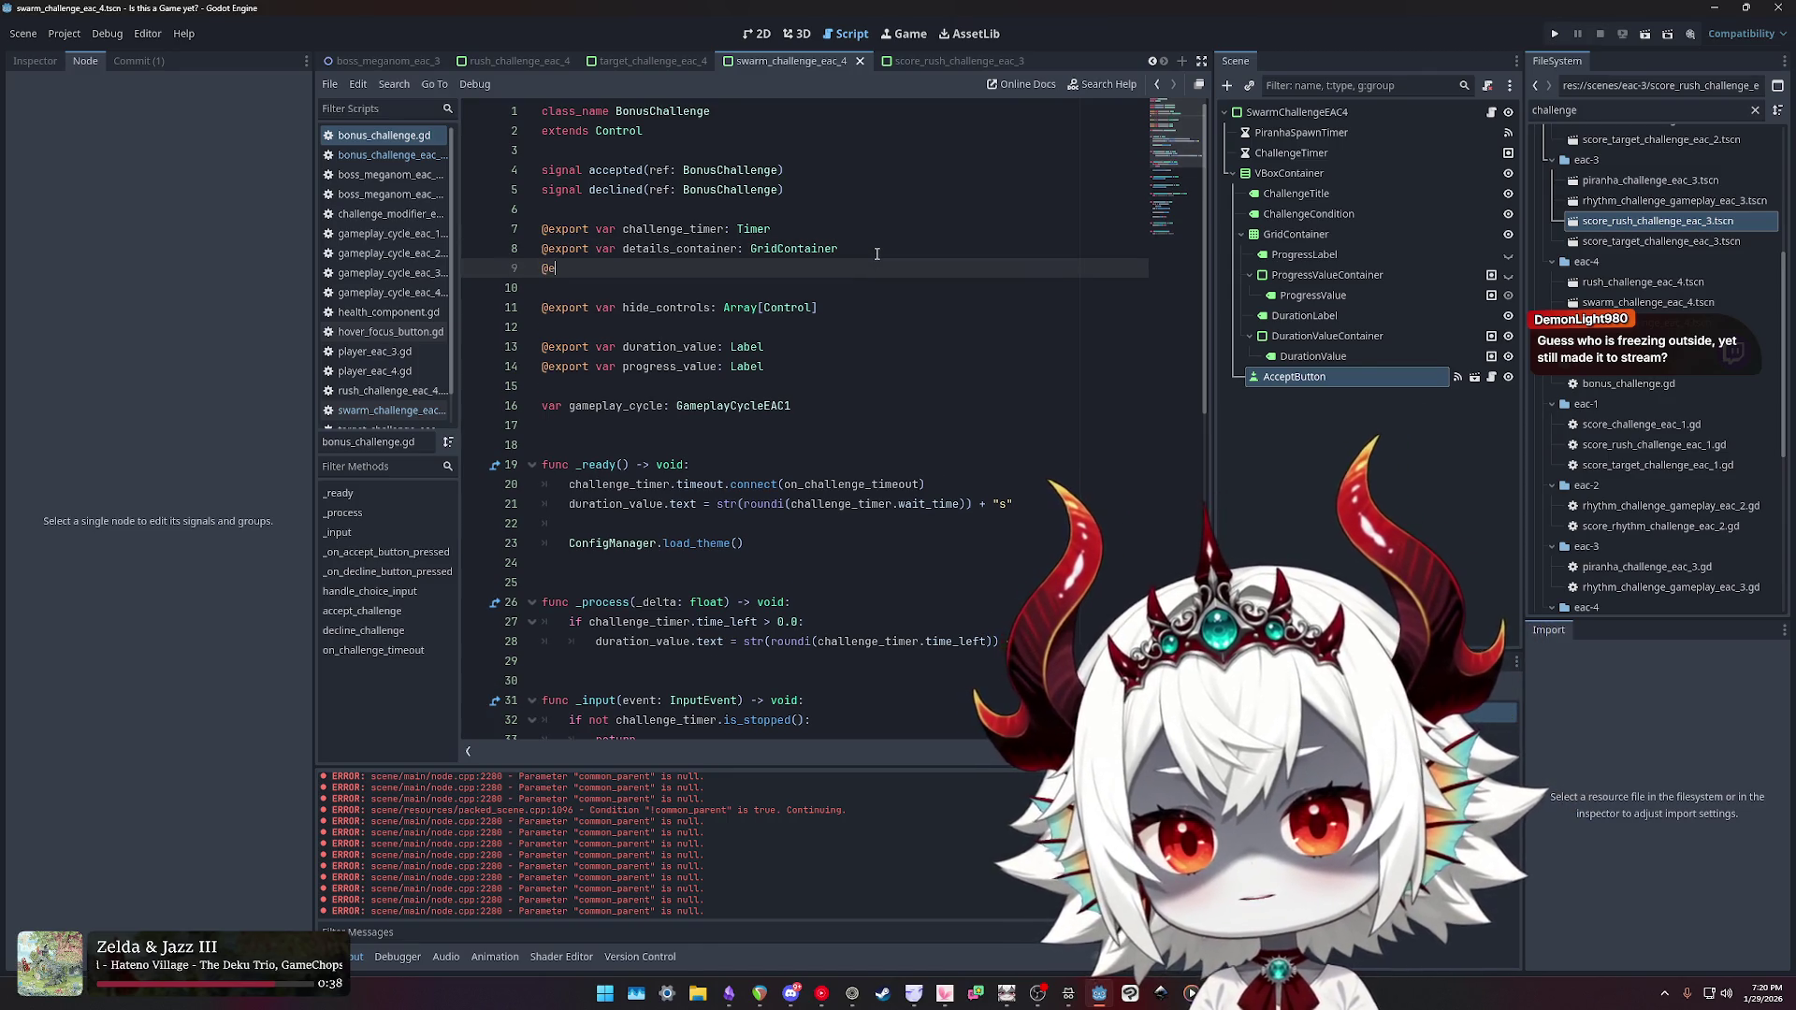
text(ar accept)
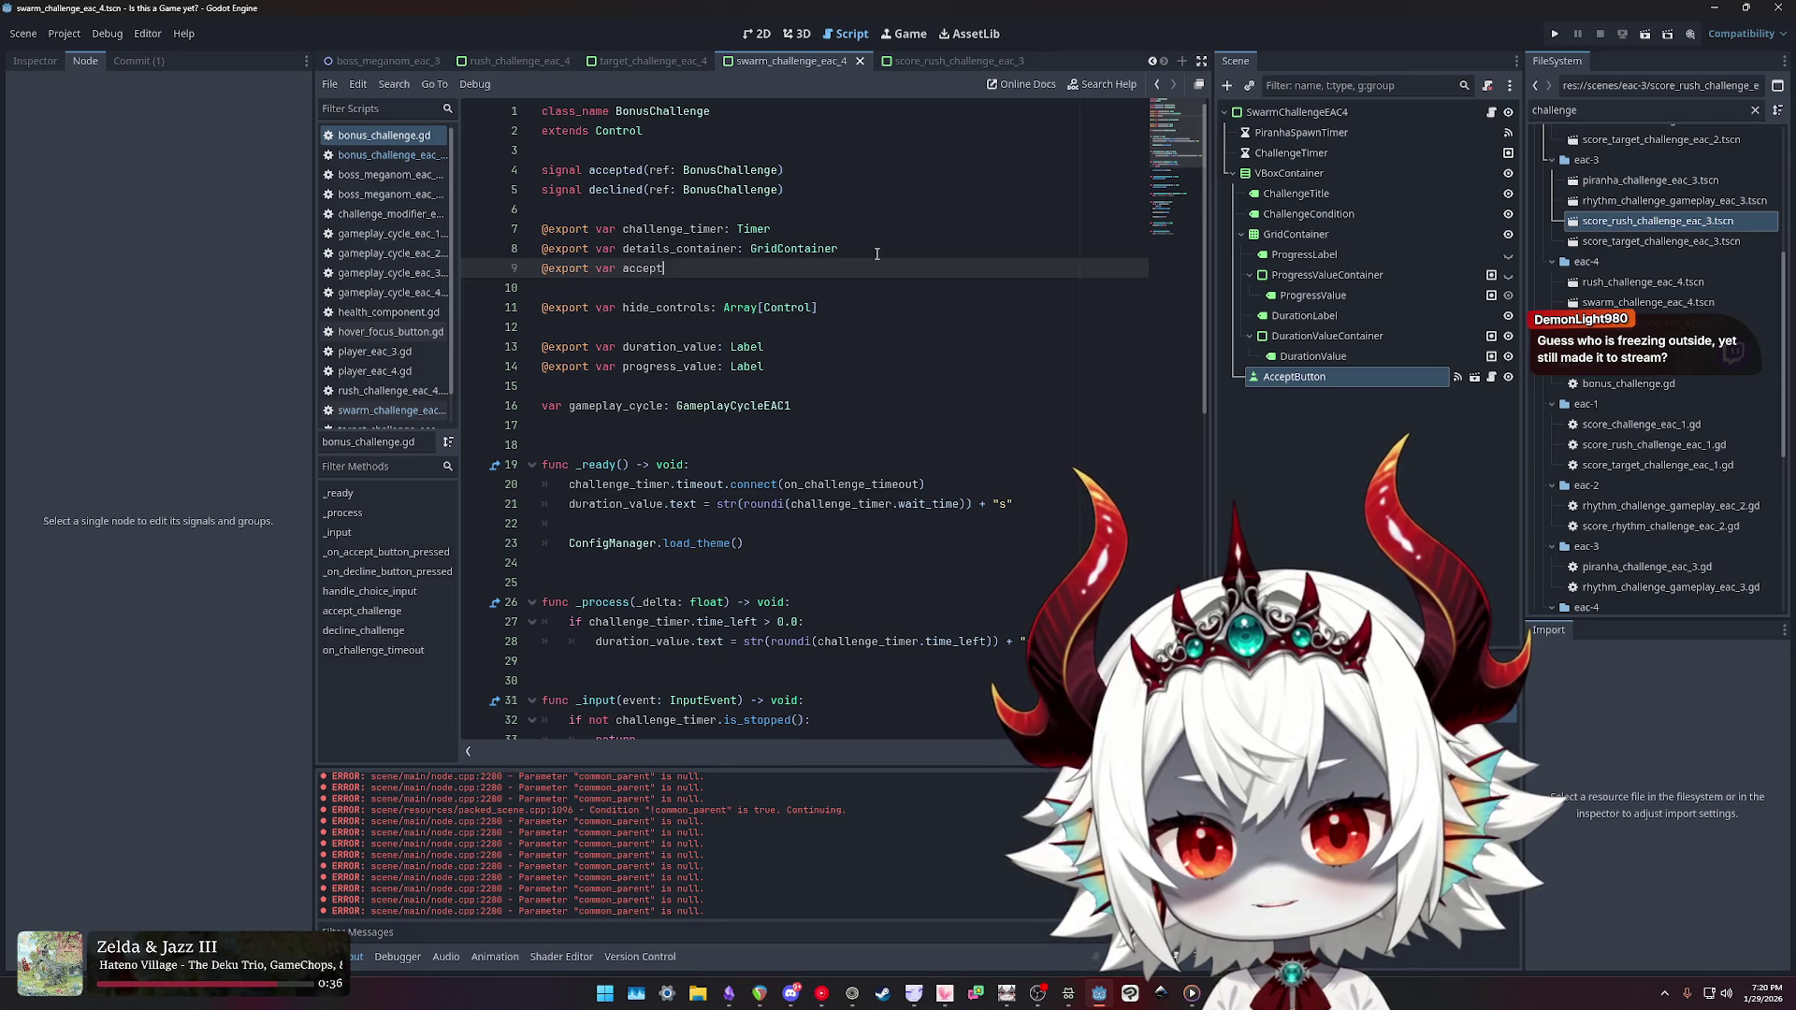
text(_button:)
key(BackSpace)
text(Hover)
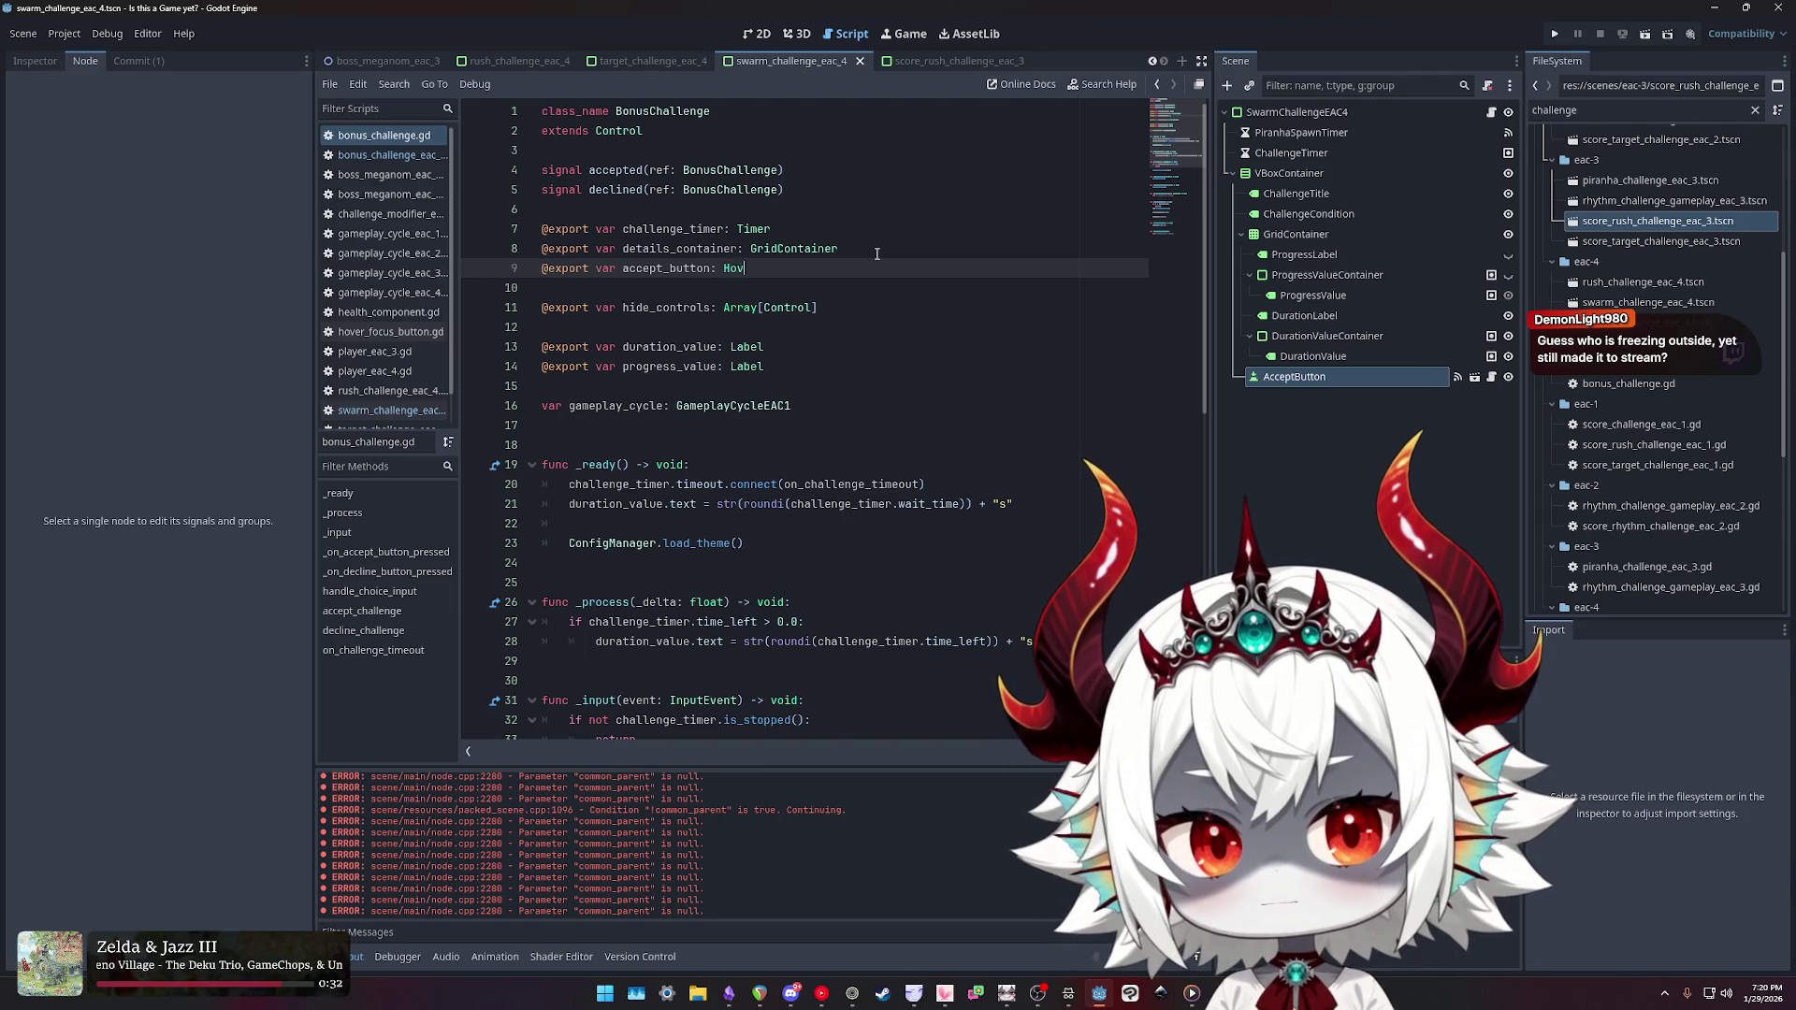
key(Return)
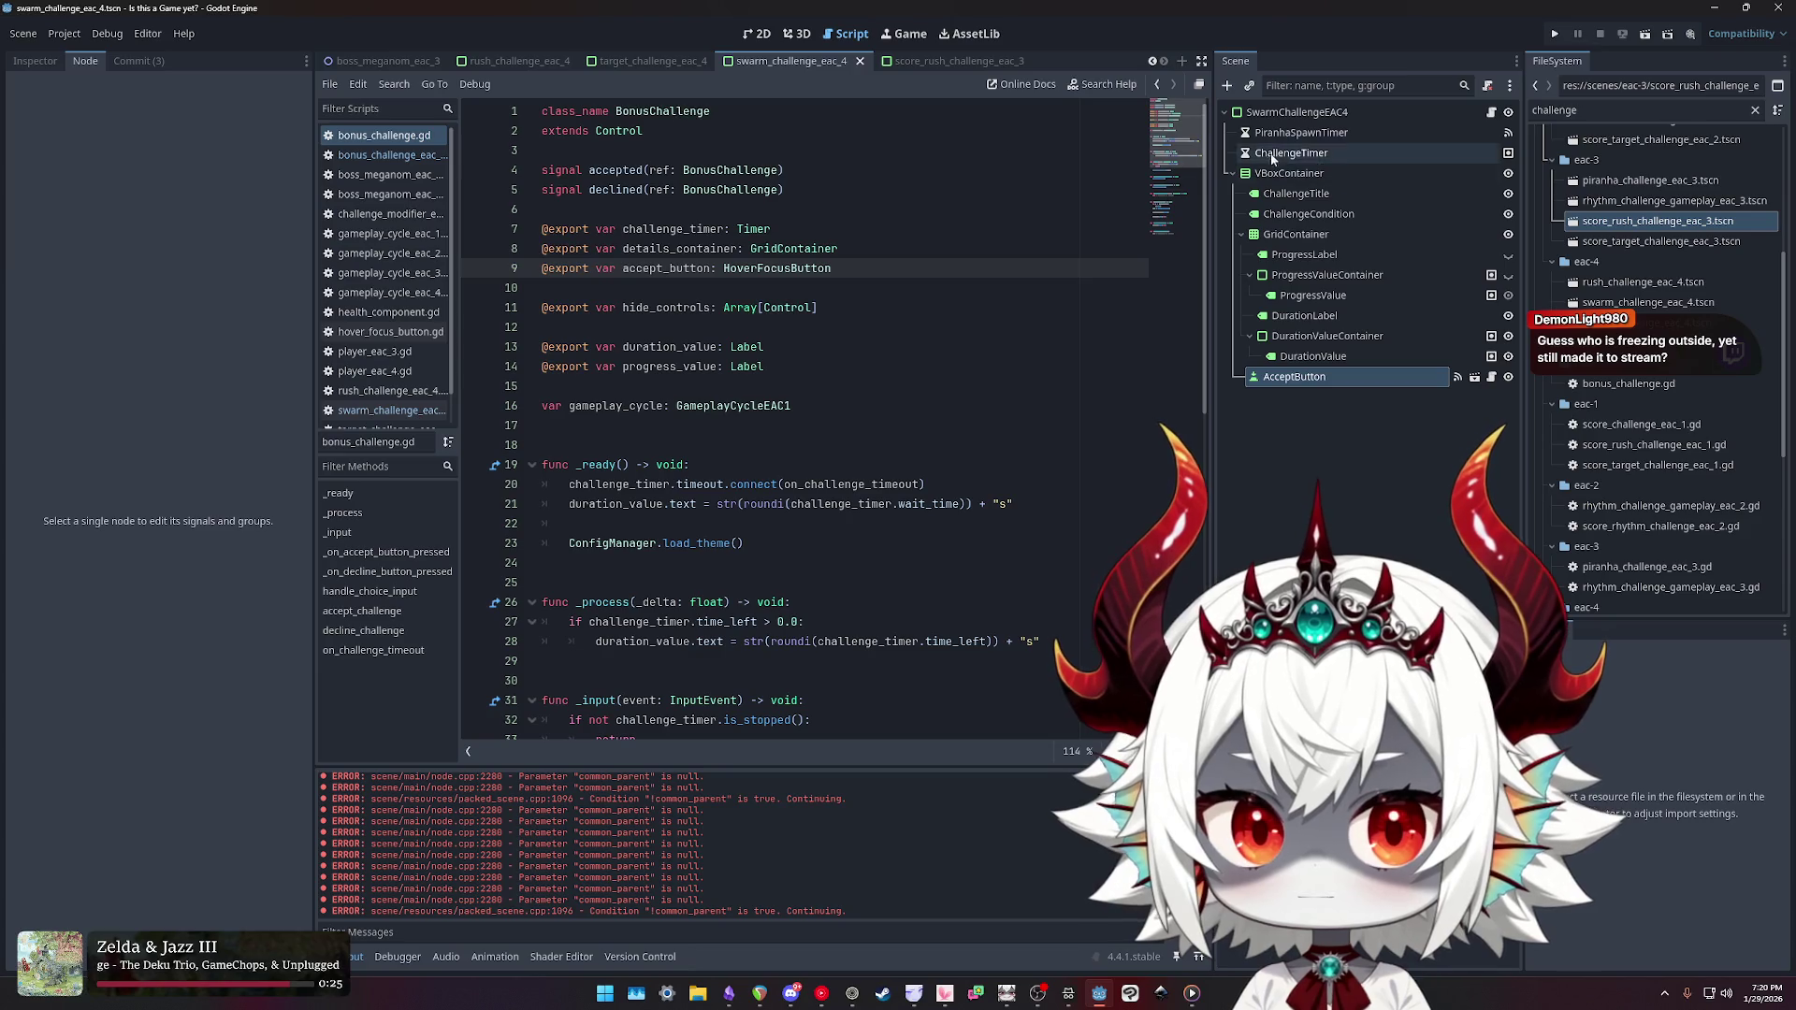
triple_click(869, 268)
key(ctrl+c)
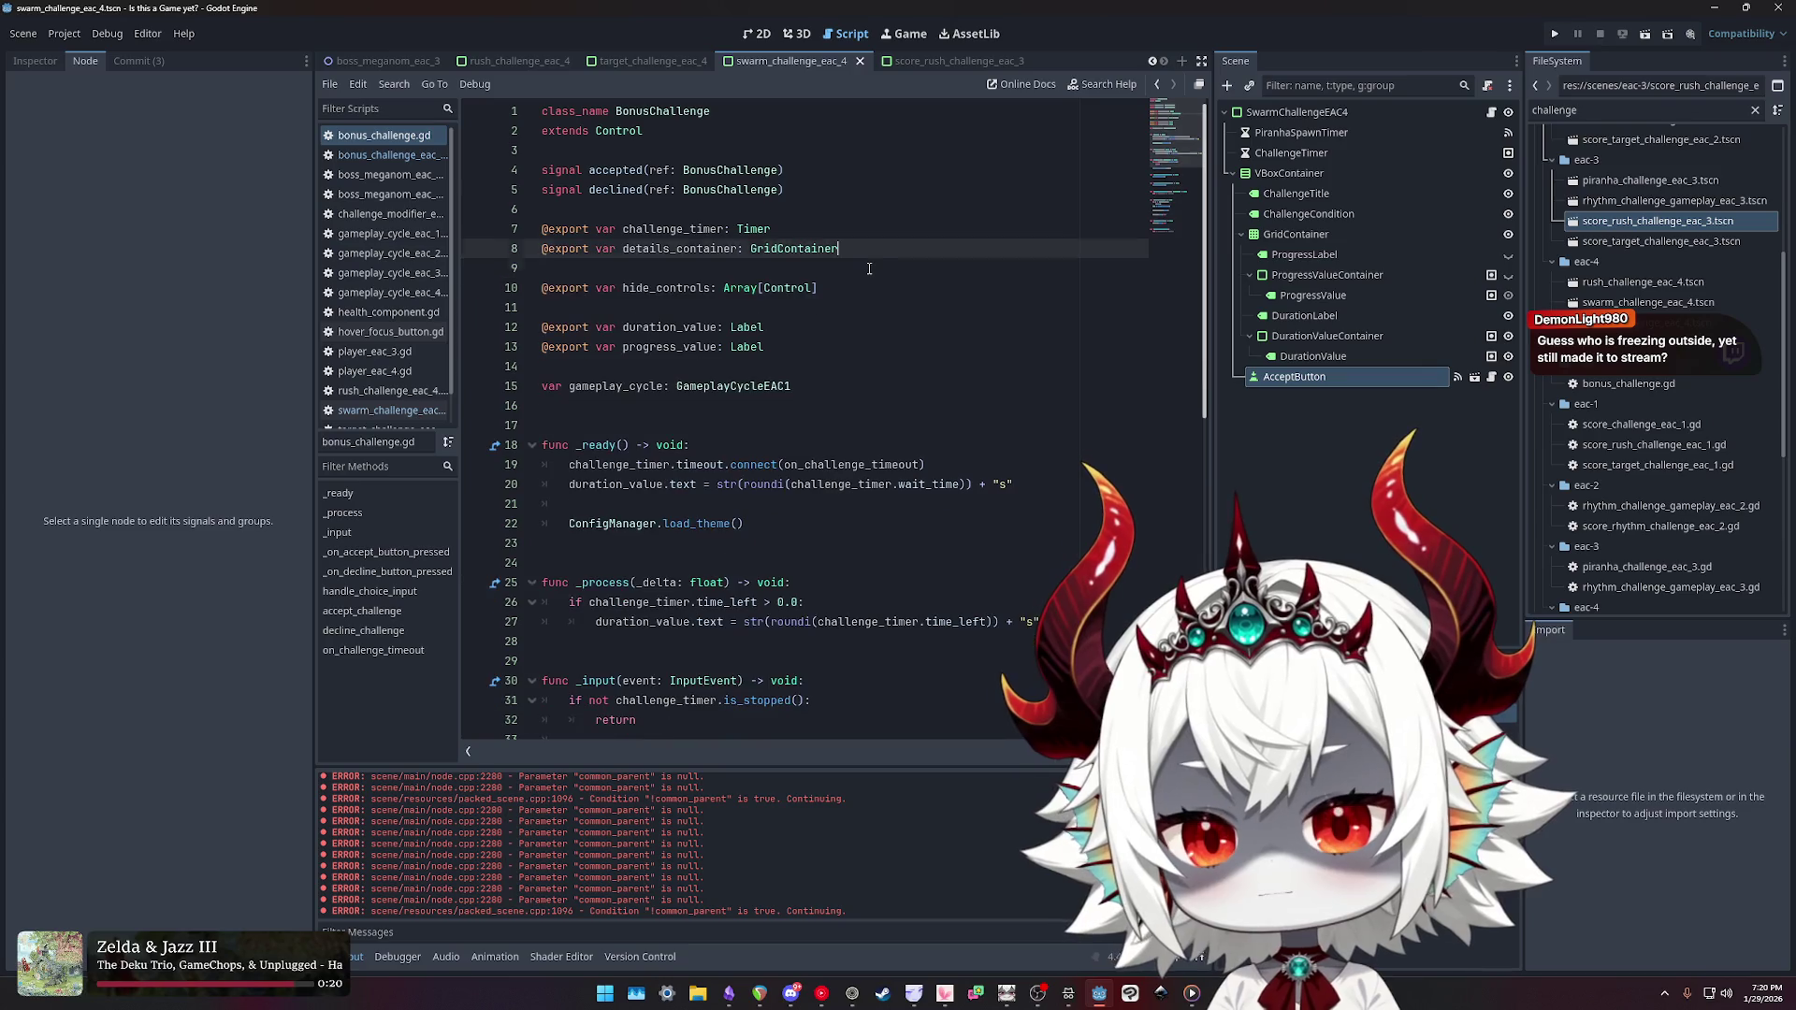
click(387, 161)
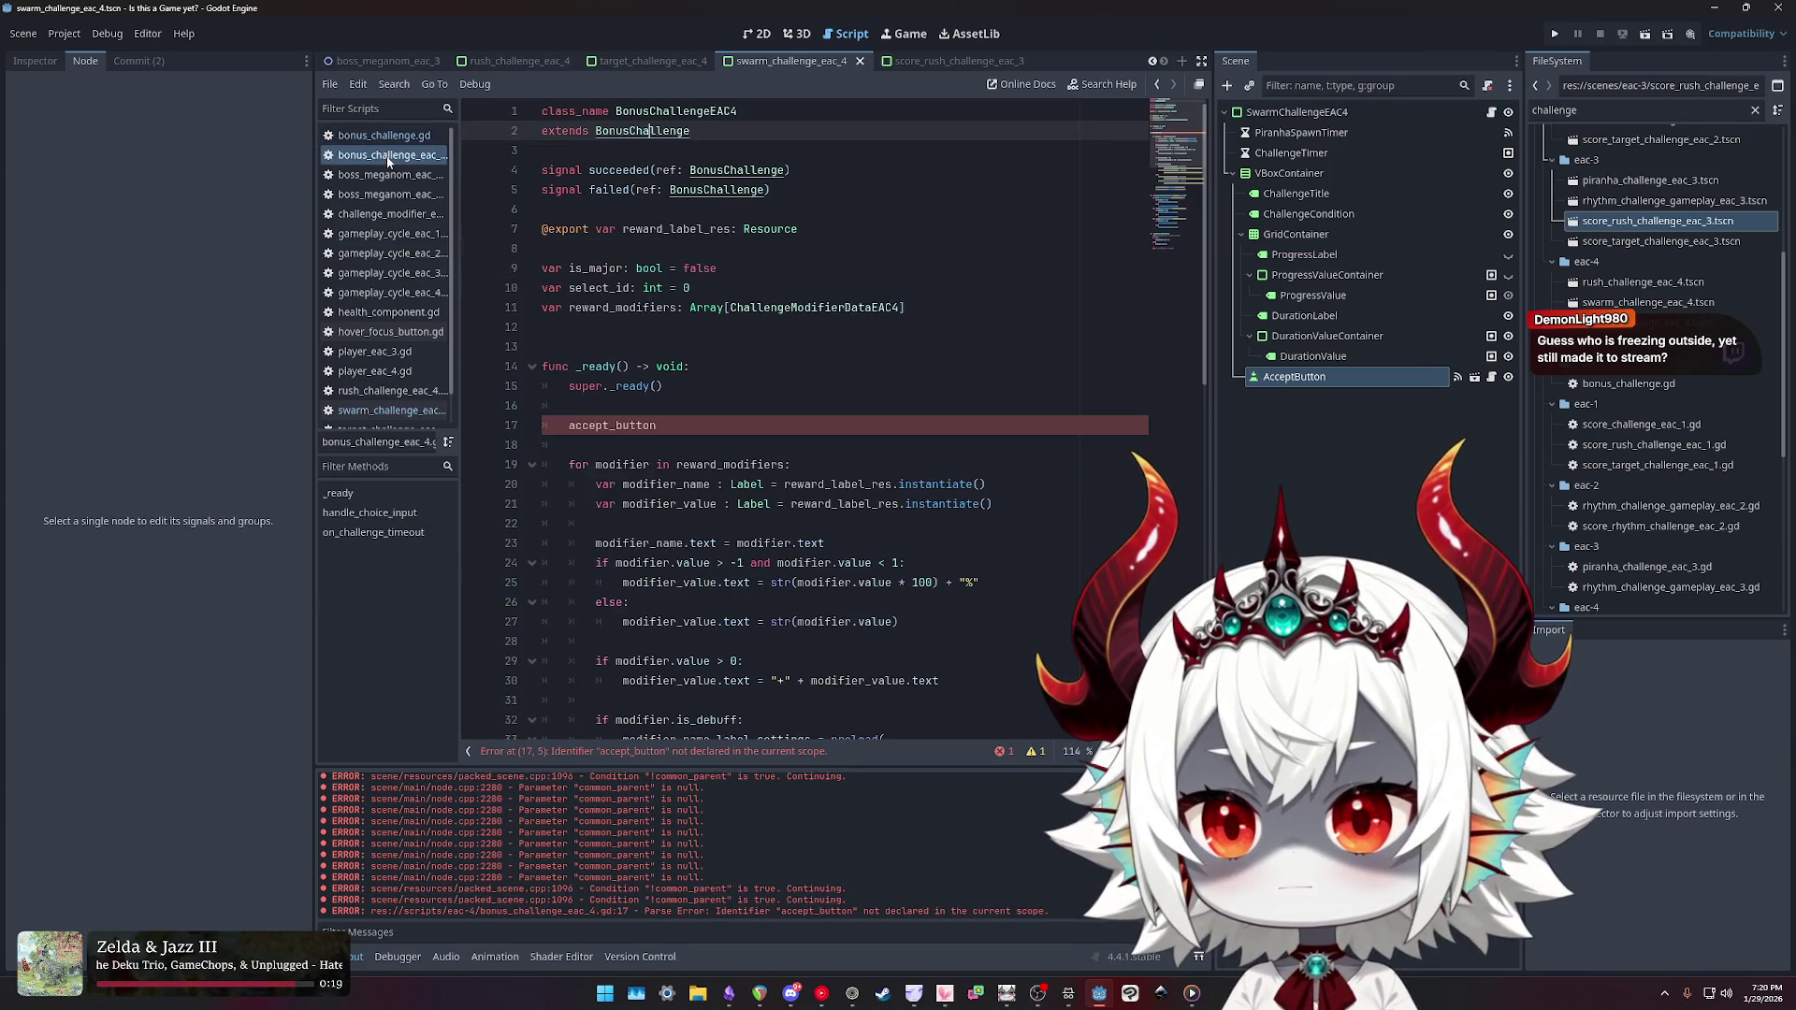
Paste the accept_button export above reward_label_res in bonus_challenge_eac_4.gd, followed by a blank line
click(851, 233)
key(Return)
key(ctrl+v)
key(Home)
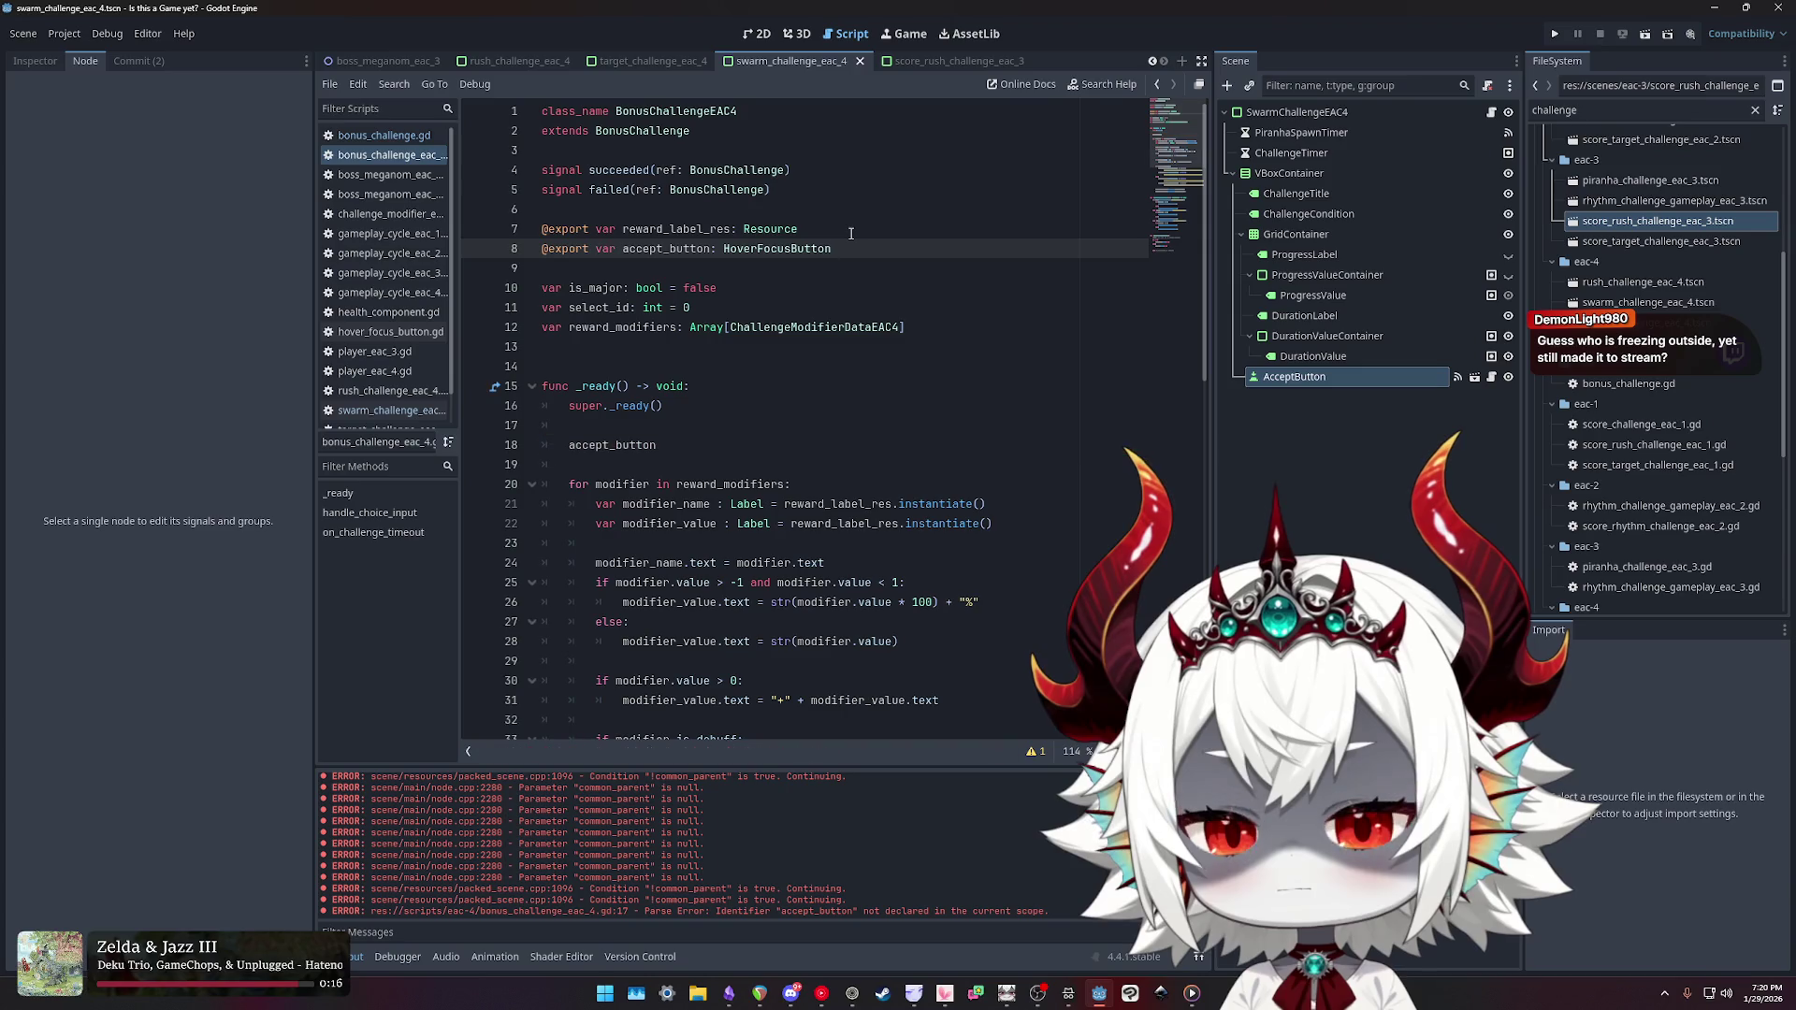
key(alt+Up)
key(Down)
key(Return)
Save the script and inspect the swarm challenge root node's properties
key(ctrl+s)
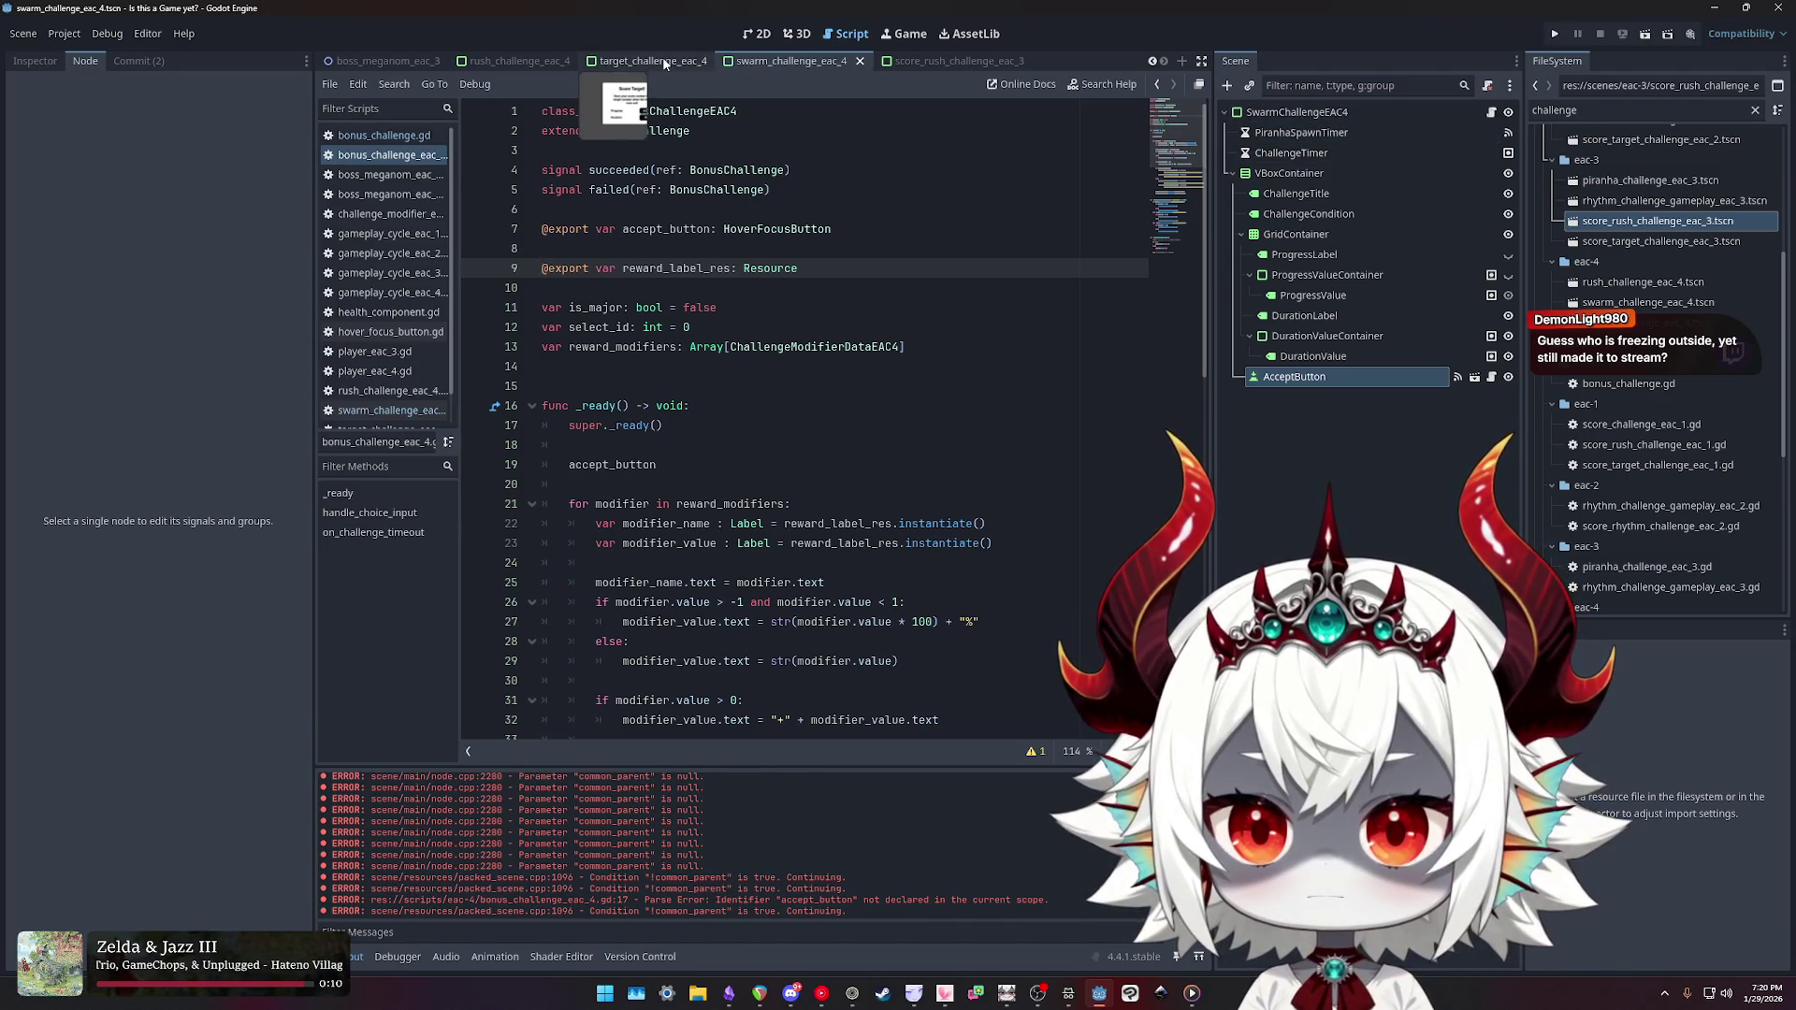
click(1281, 111)
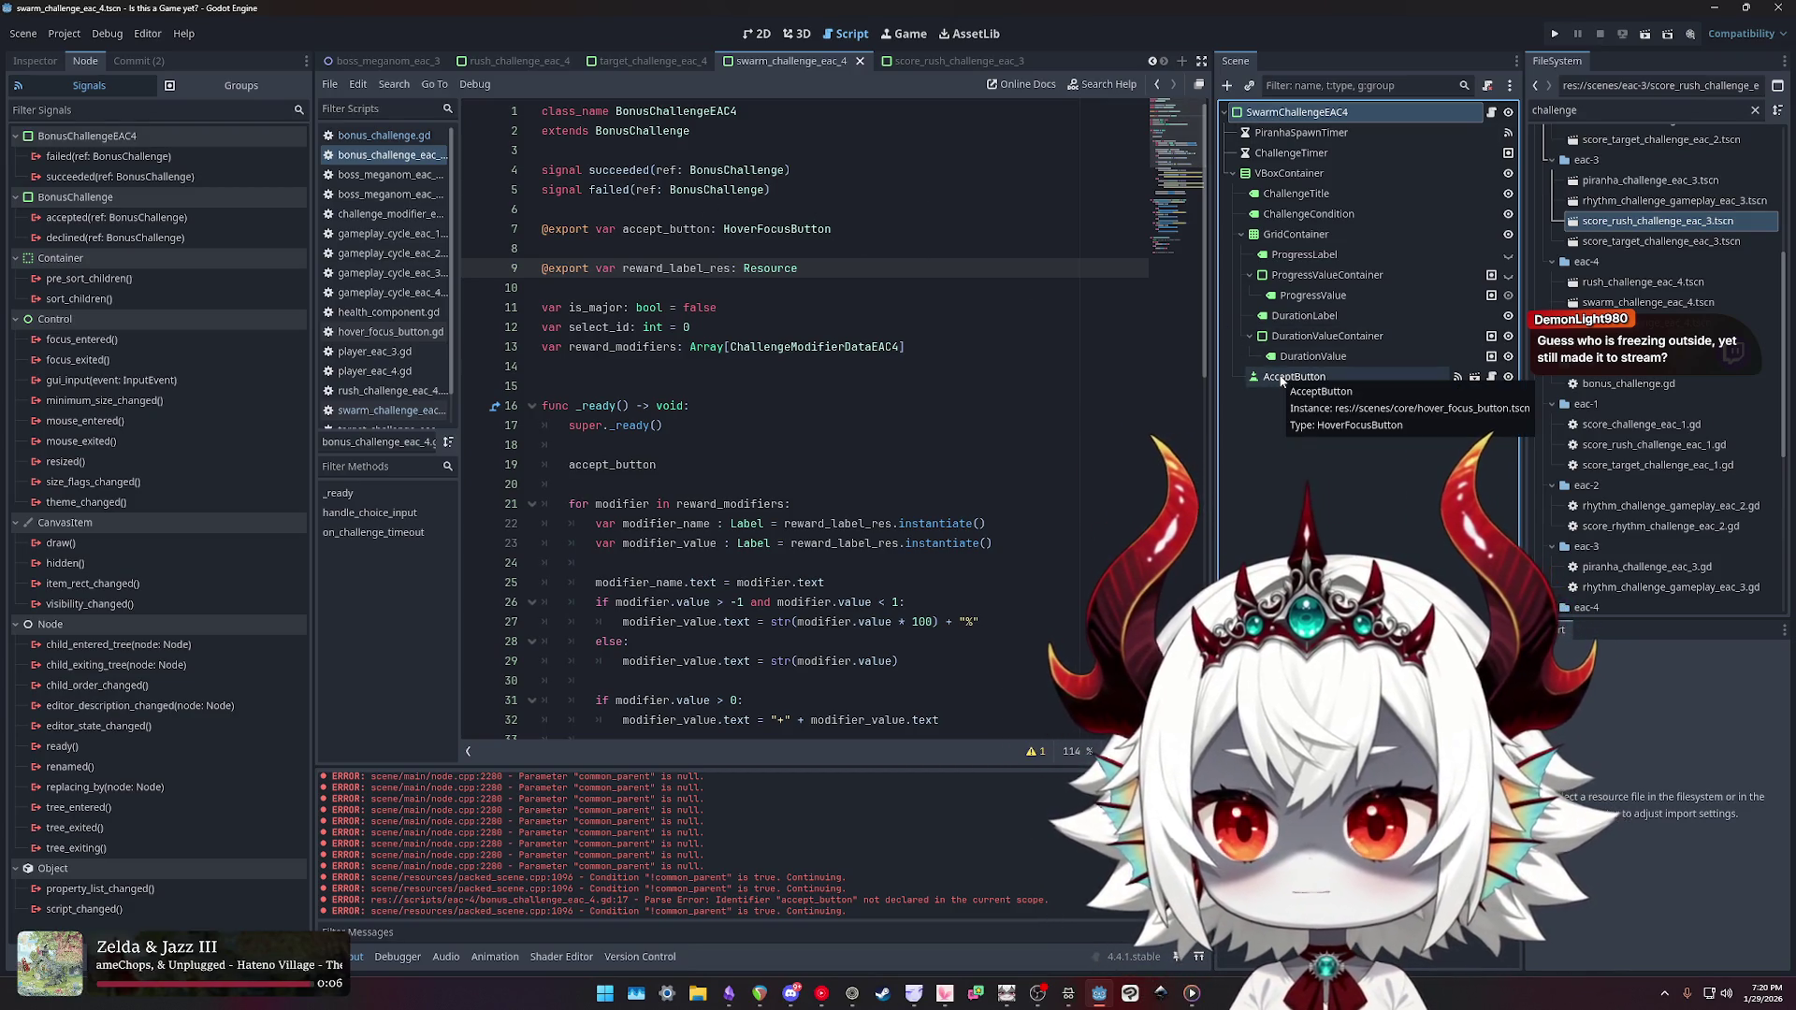
click(40, 60)
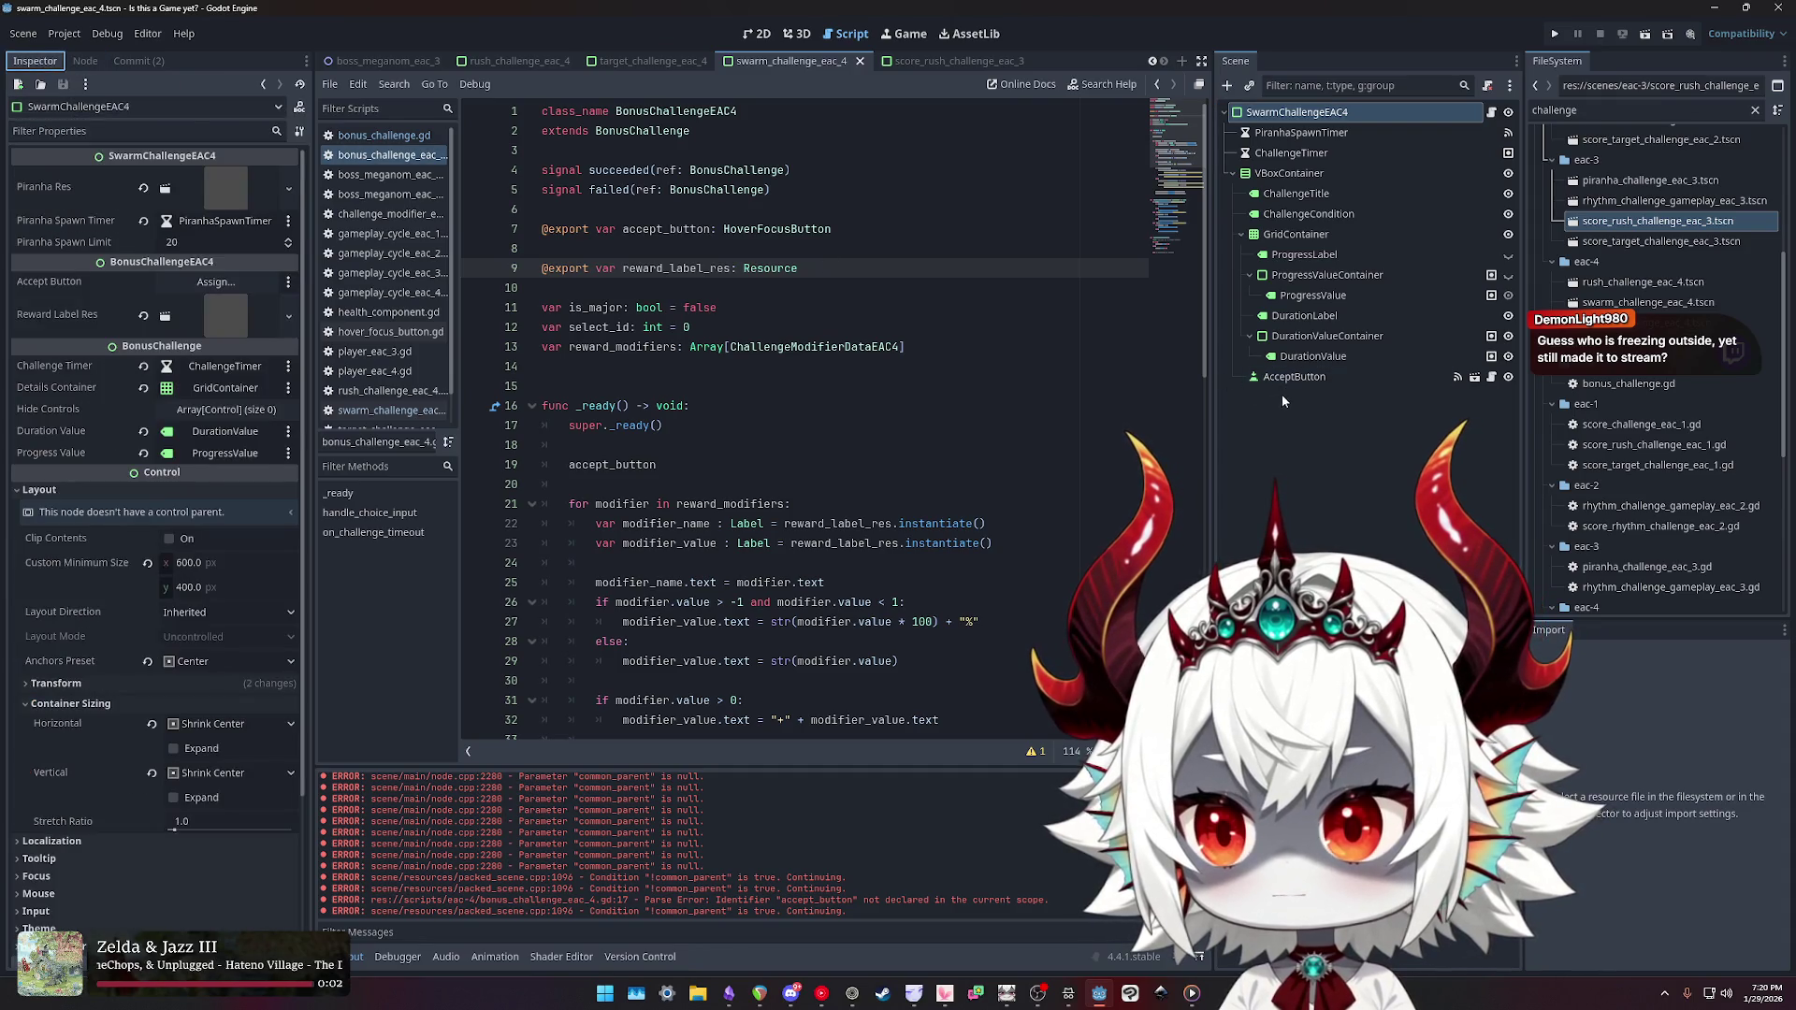
Assign the swarm scene's AcceptButton to its Accept Button export
mouse_move(1324, 378)
mouse_down()
mouse_move(1029, 388)
mouse_move(214, 286)
mouse_up()
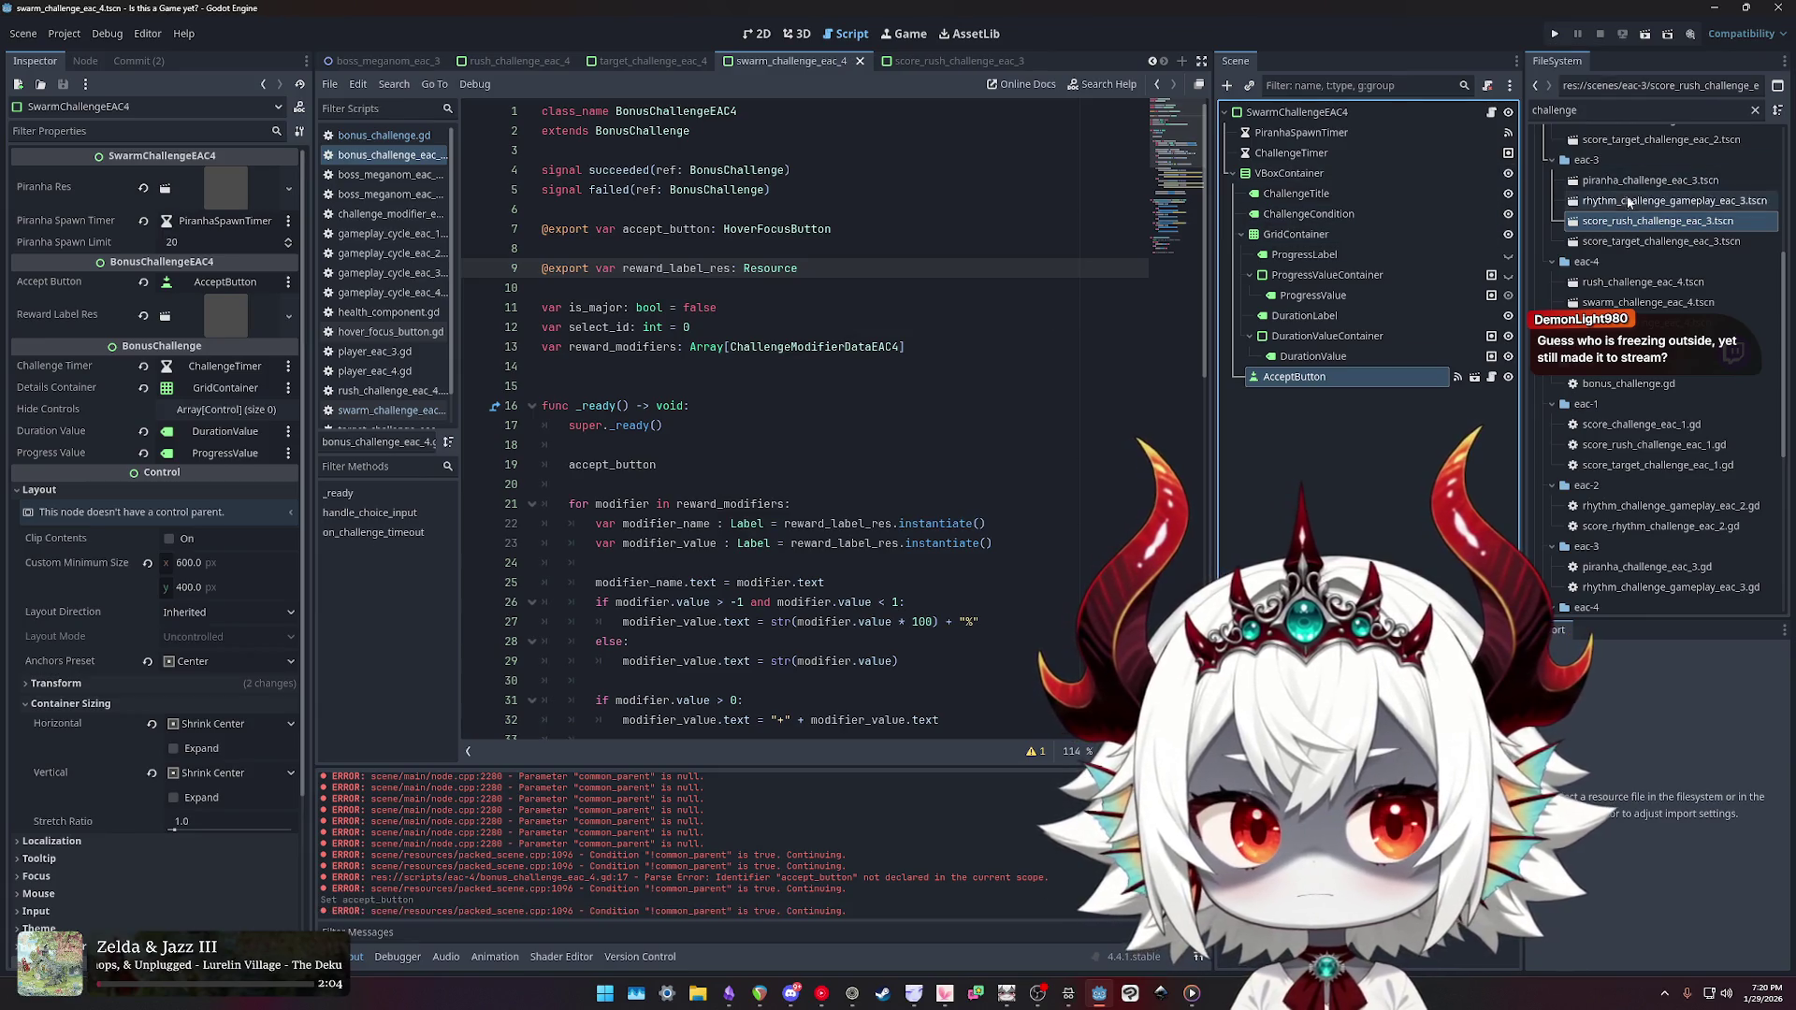
double_click(1636, 222)
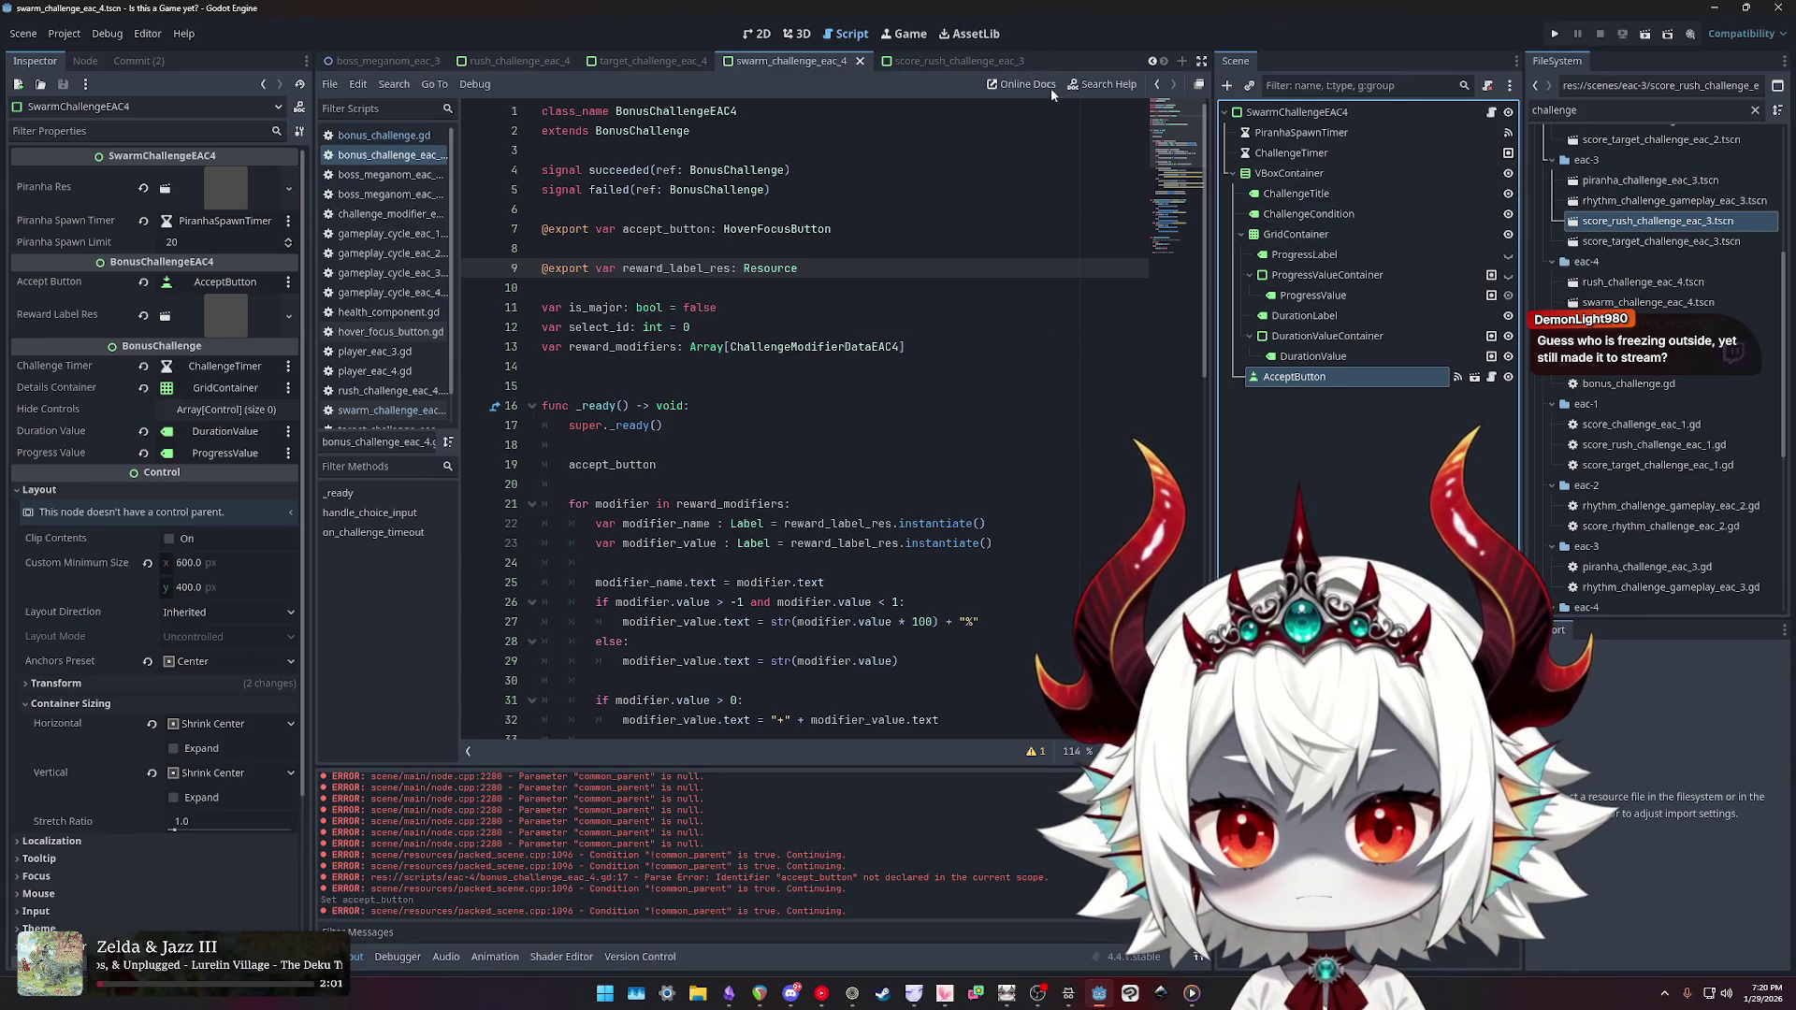
click(1018, 60)
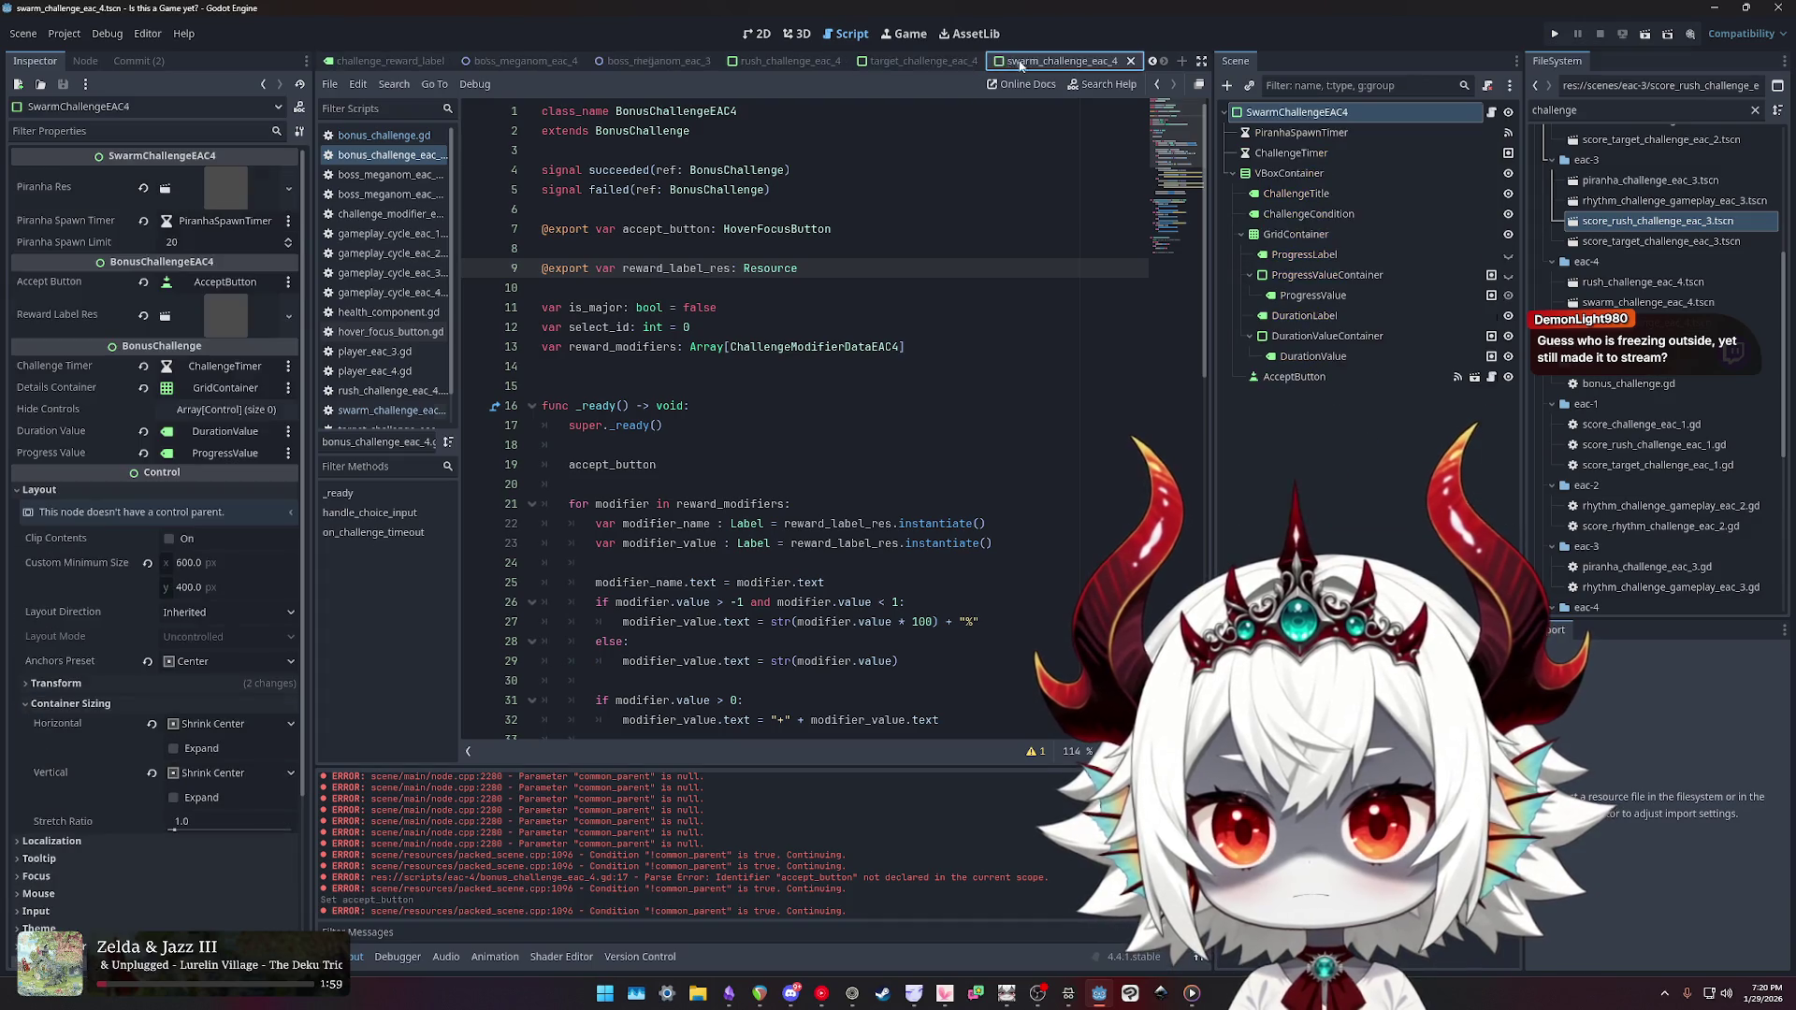
click(925, 64)
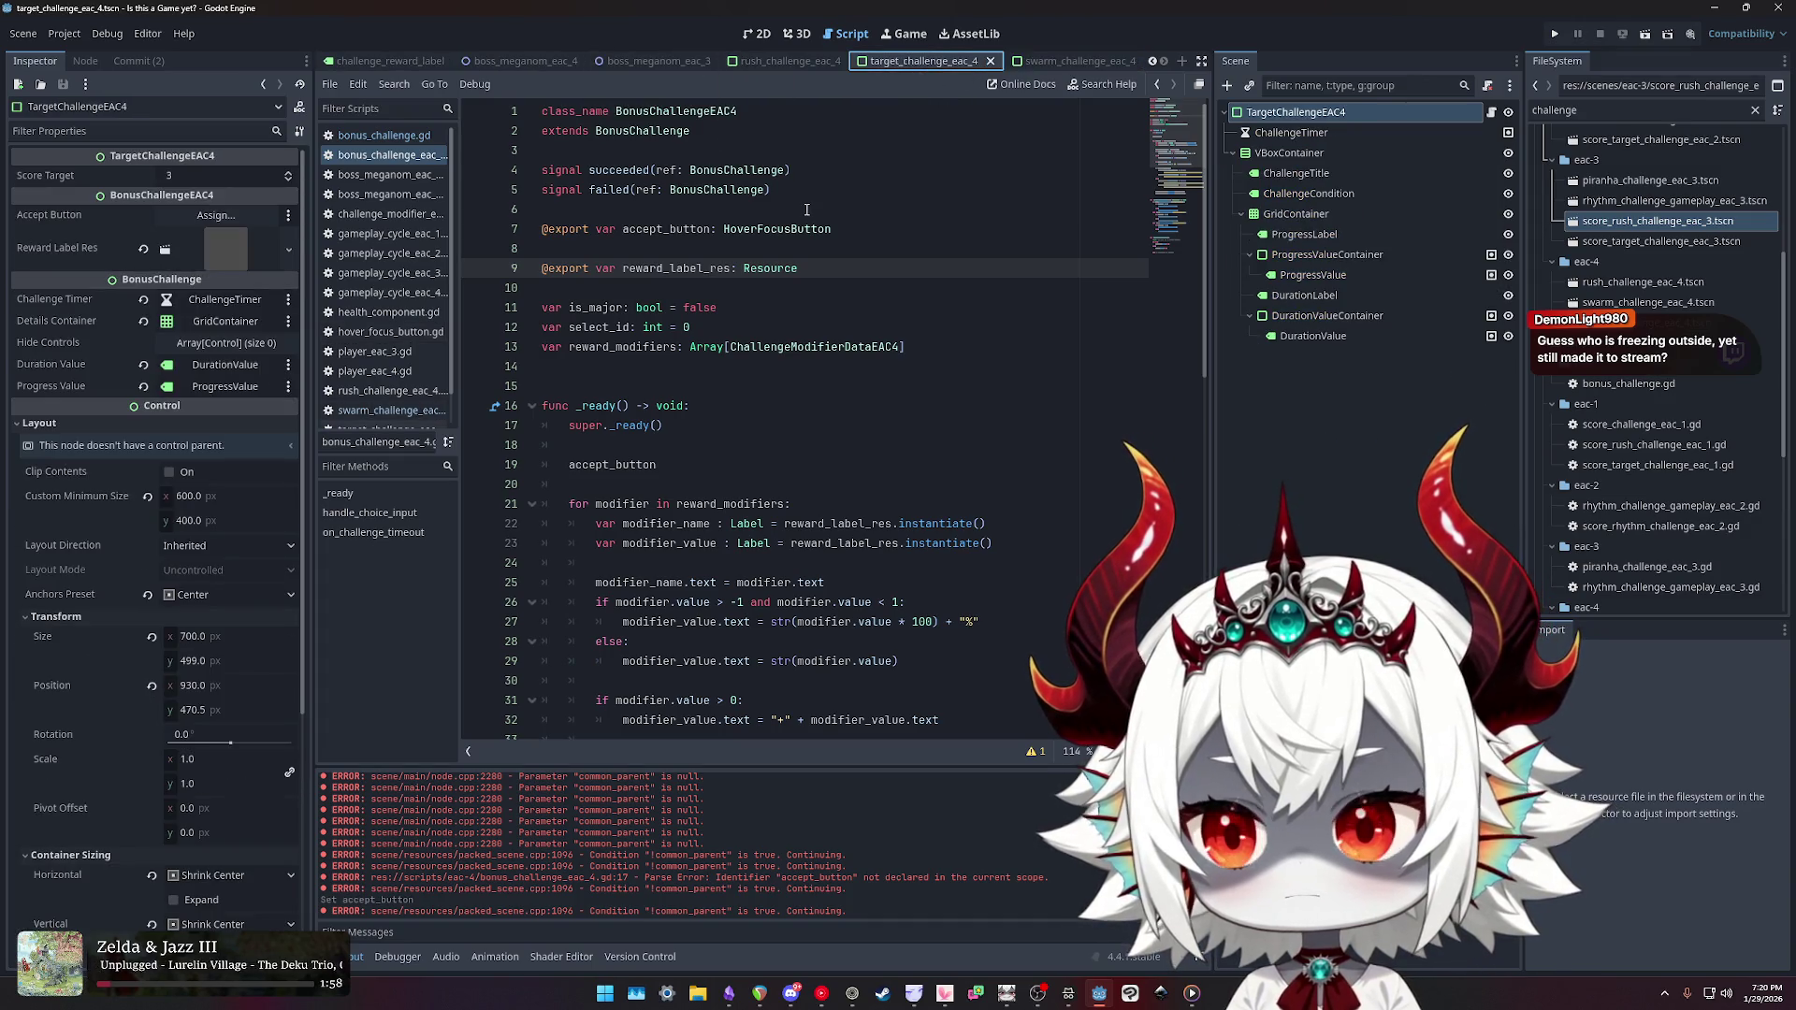
click(1035, 63)
click(925, 61)
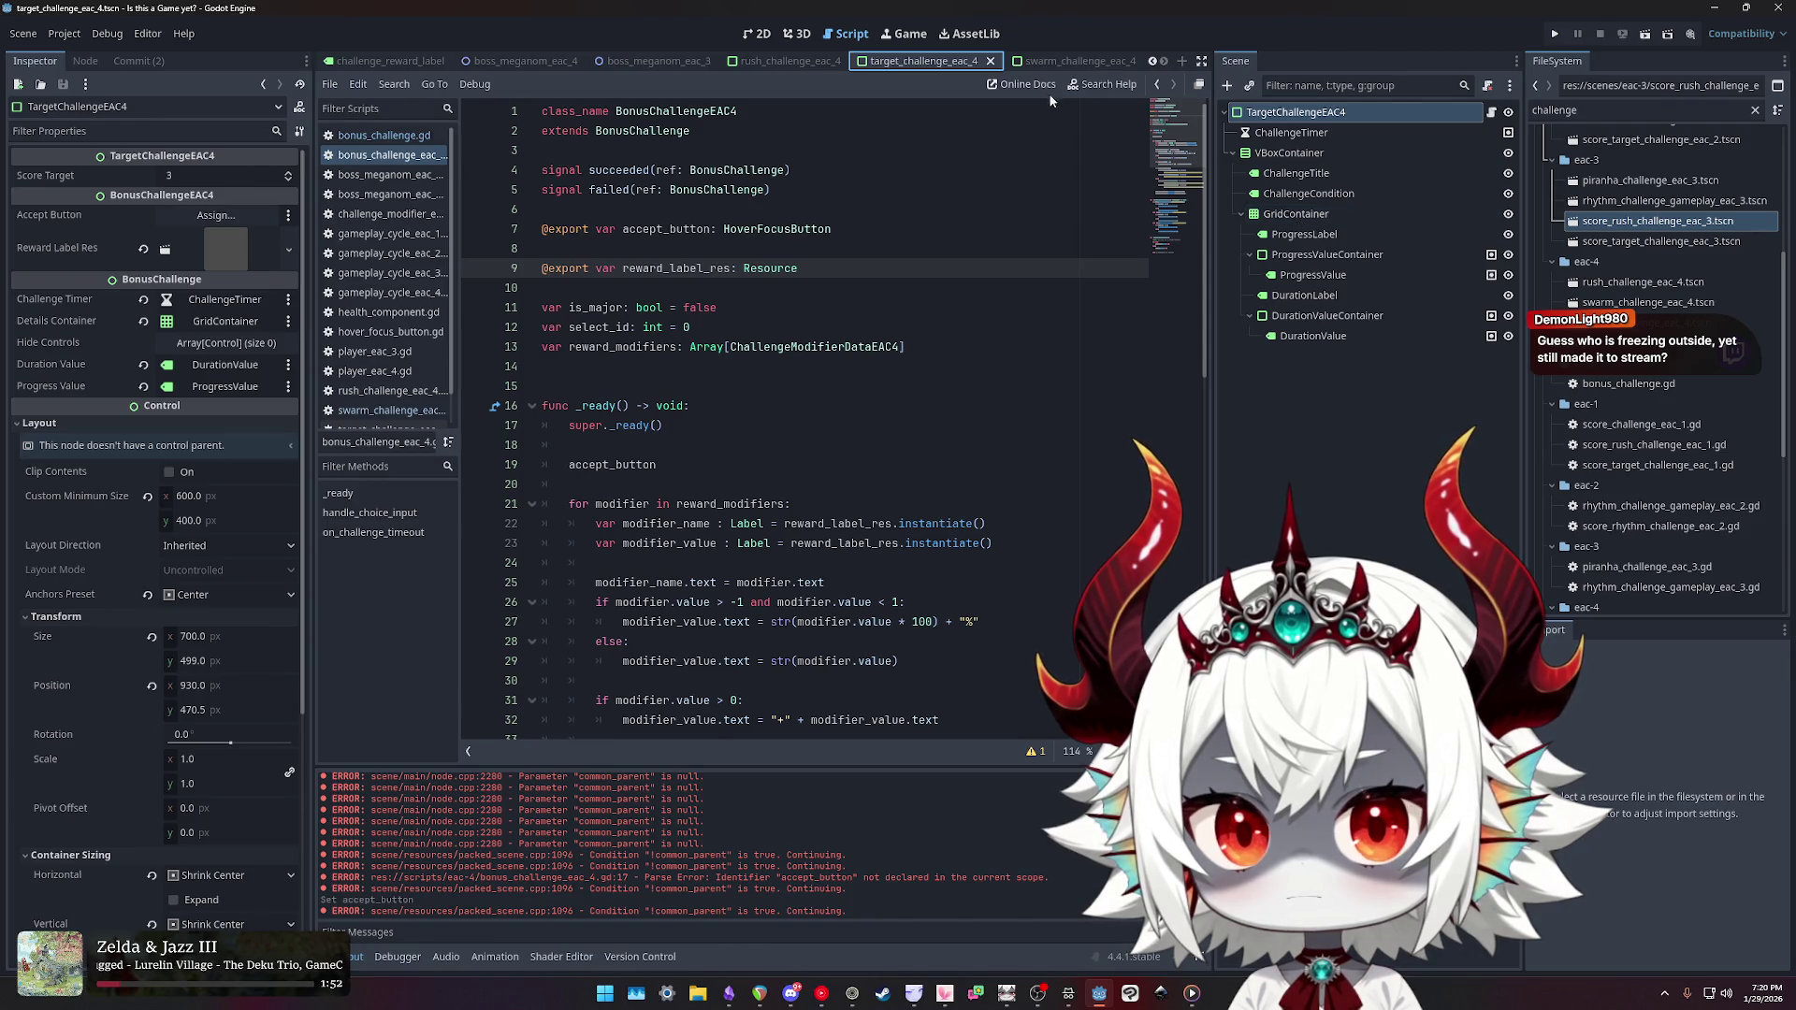
click(1056, 63)
Paste AcceptButton under VBoxContainer in target_challenge_eac_4, assign it to Accept Button, and save
click(924, 61)
click(1310, 152)
key(ctrl+v)
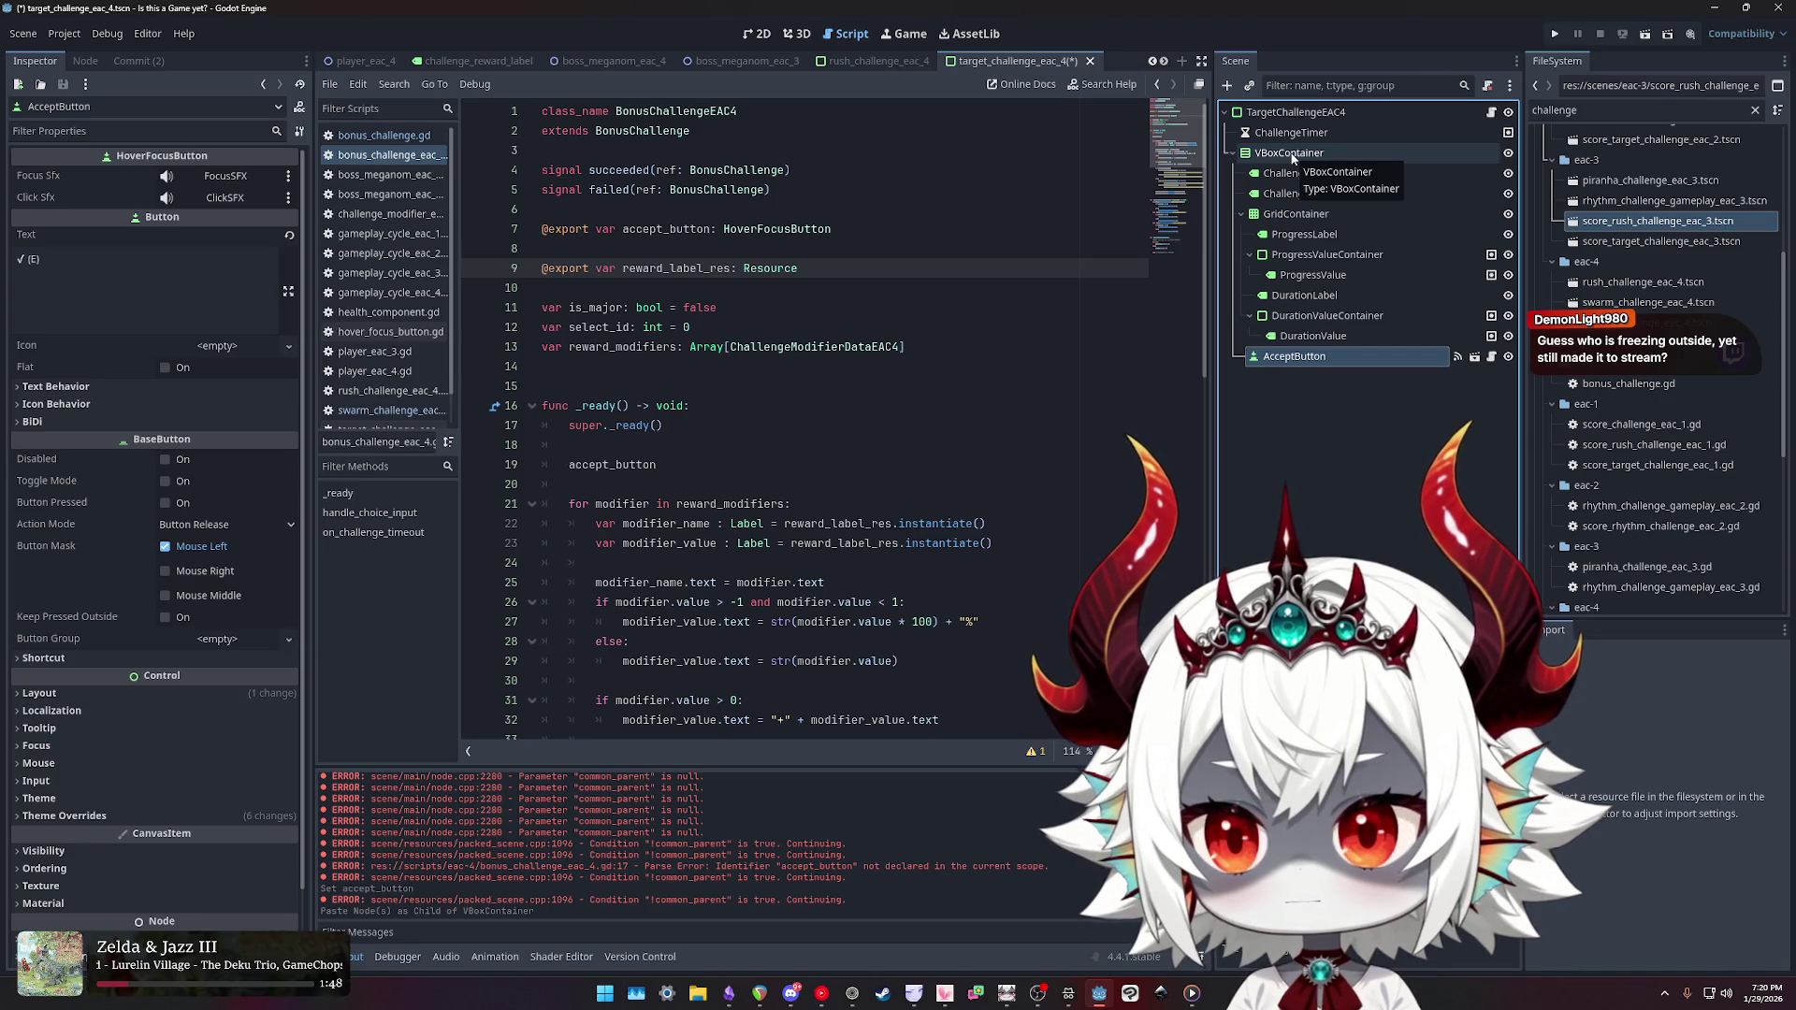
click(1296, 112)
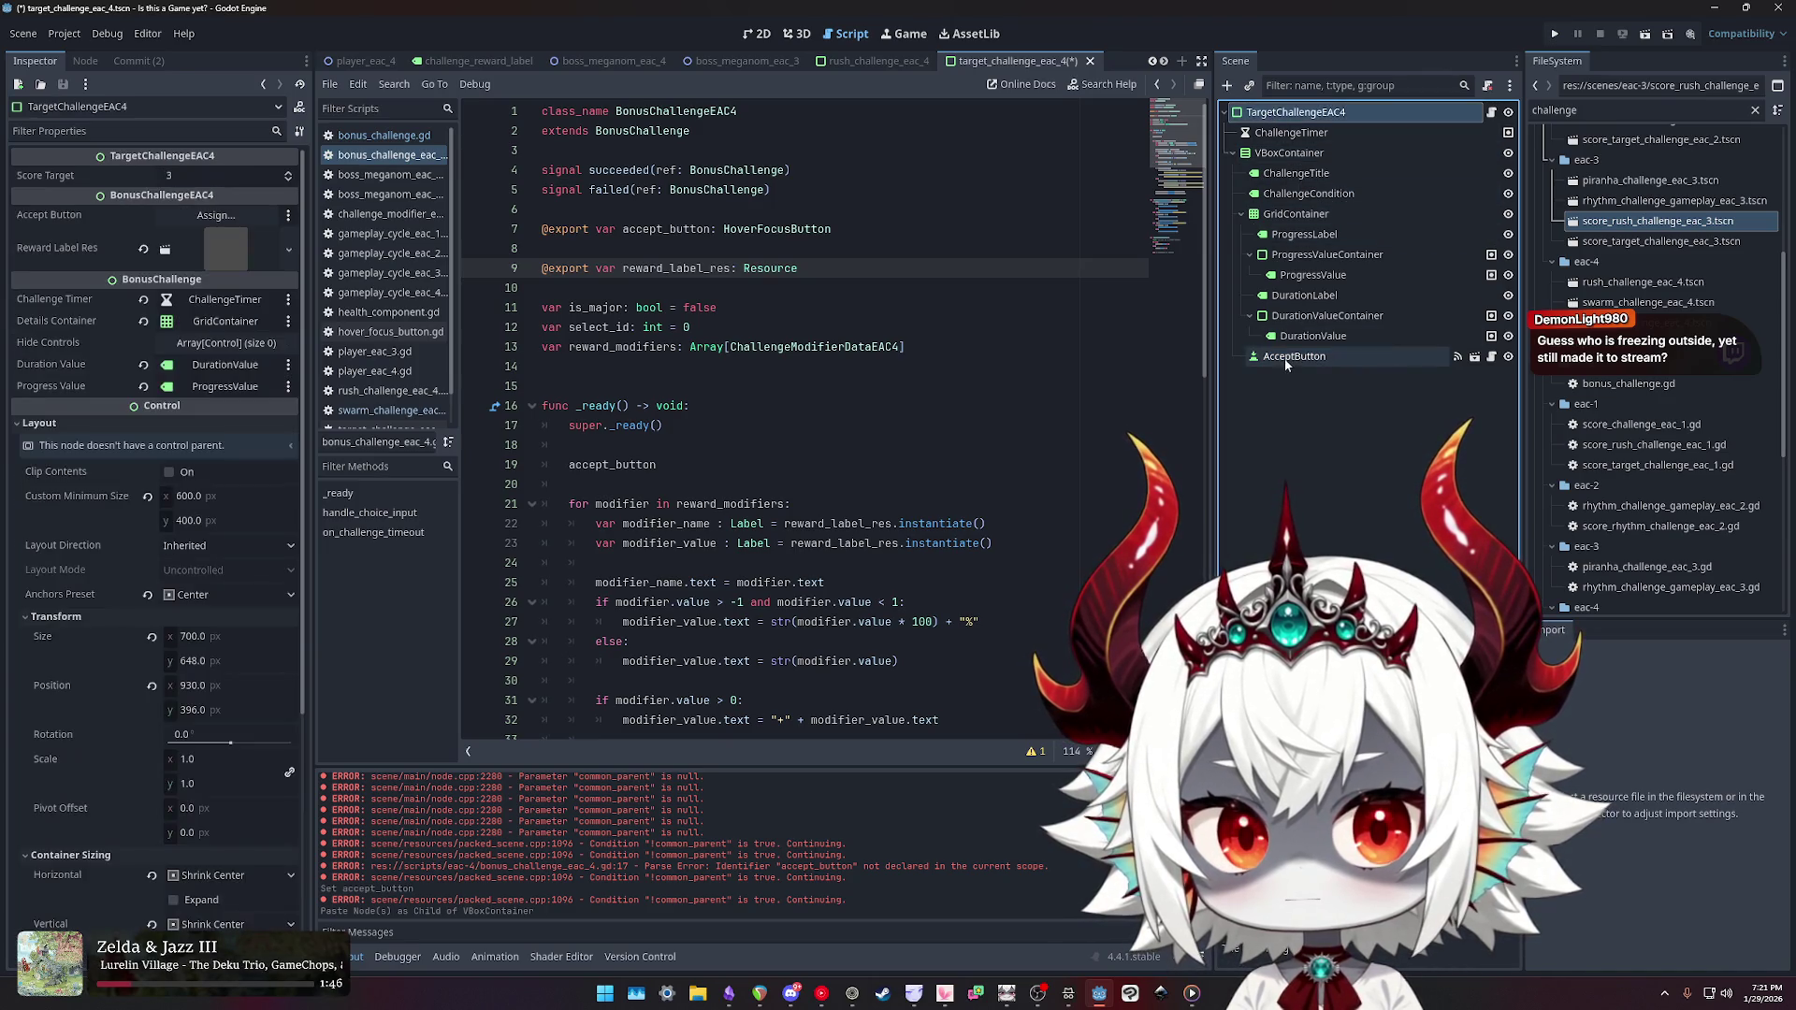
mouse_move(1291, 356)
mouse_down()
mouse_move(748, 346)
mouse_move(224, 215)
mouse_up()
key(ctrl+s)
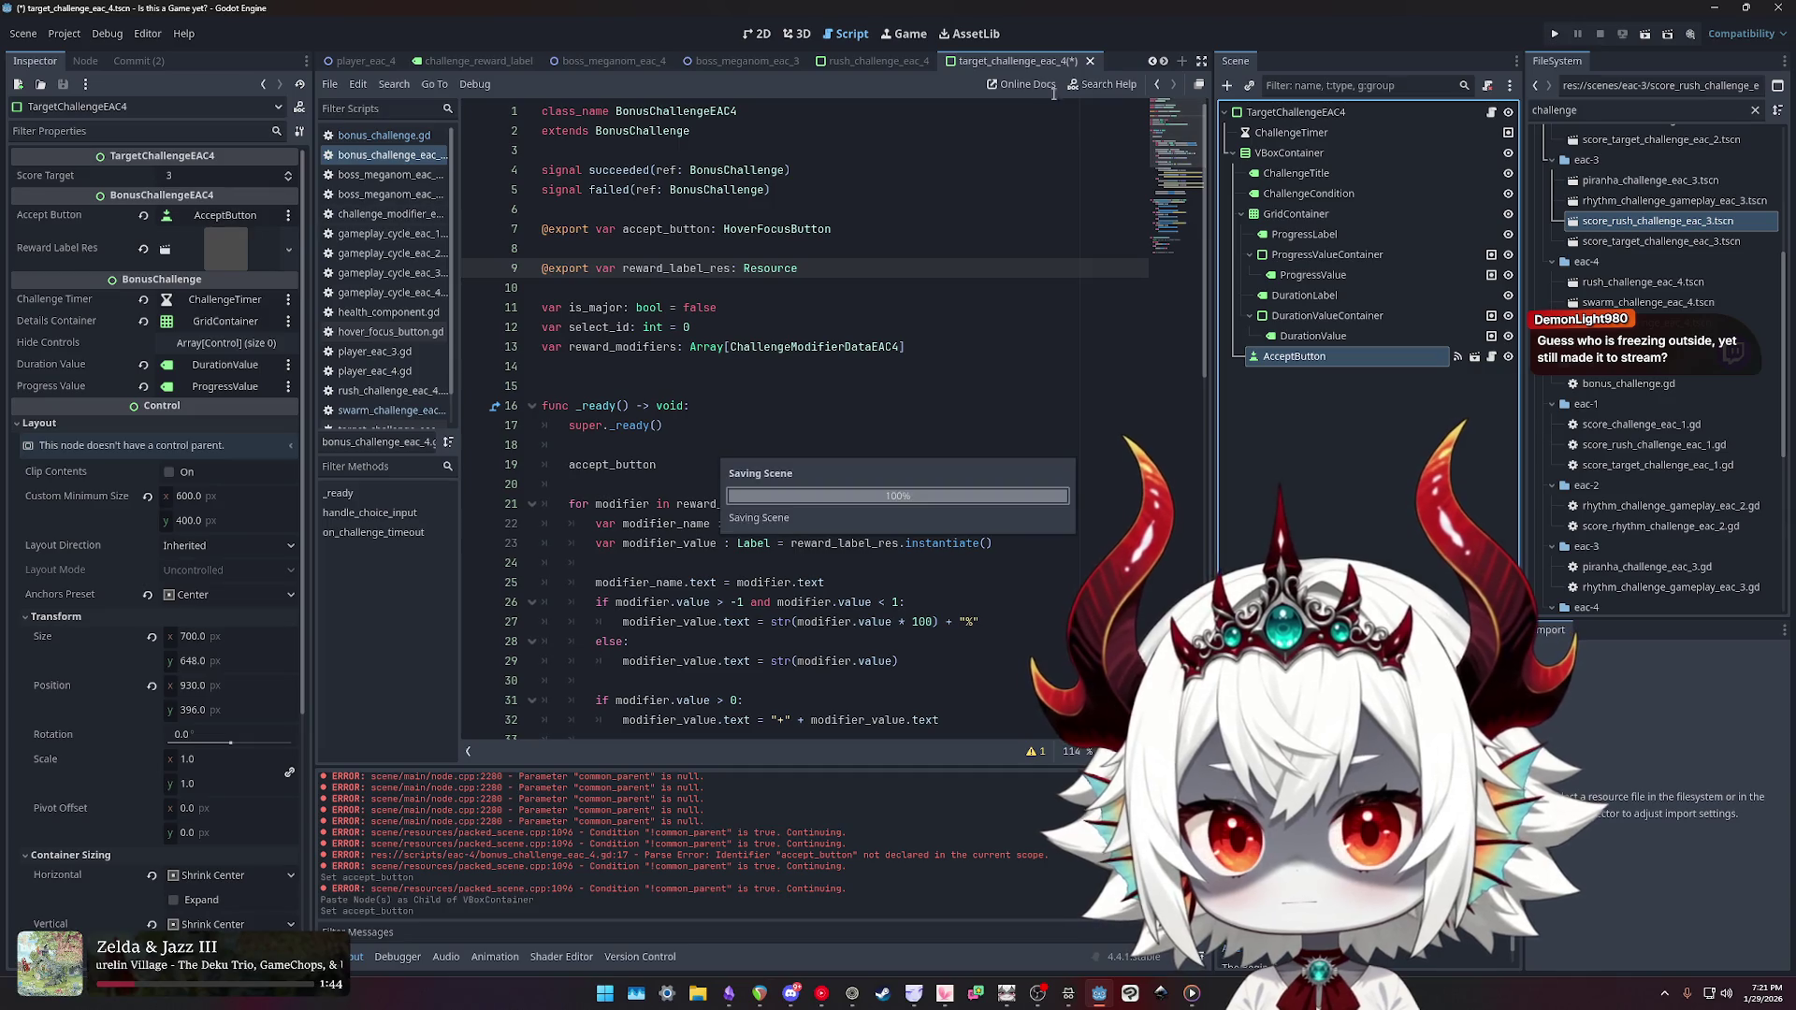
Paste AcceptButton into rush_challenge_eac_4's VBoxContainer, assign it to Accept Button, and save
click(882, 62)
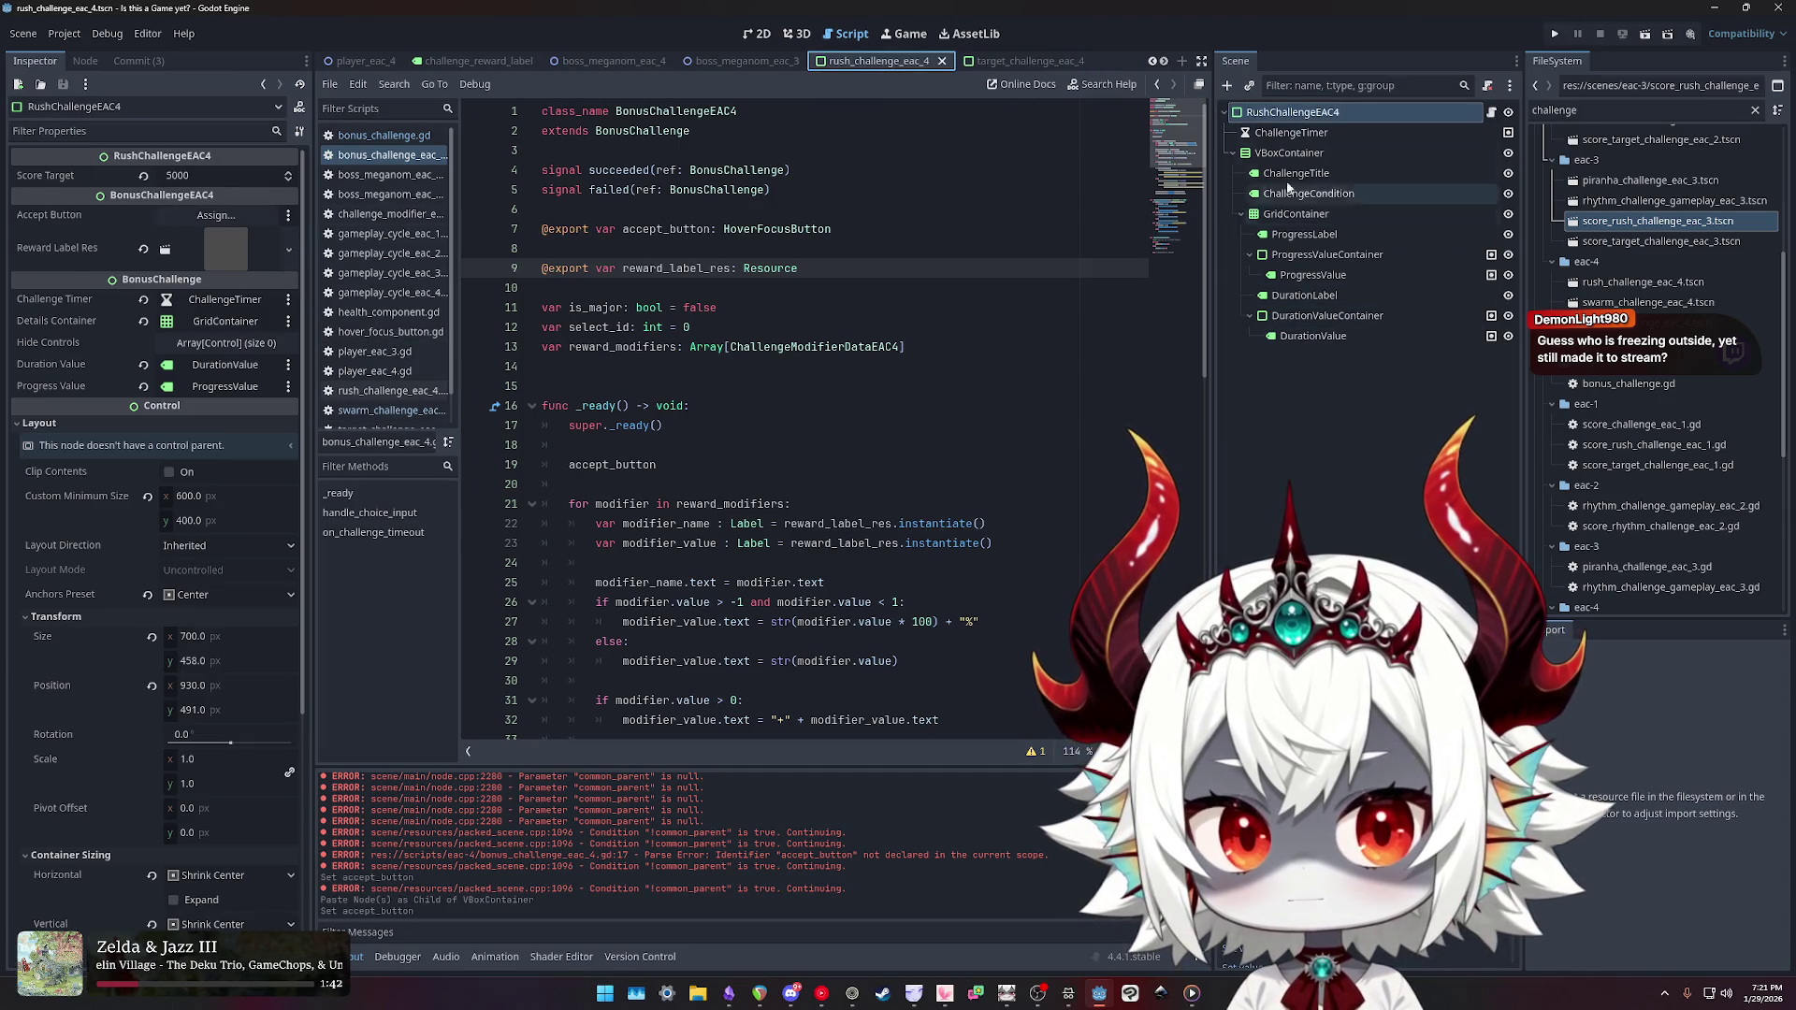
key(ctrl+v)
drag(1287, 356, 1289, 153)
click(1292, 111)
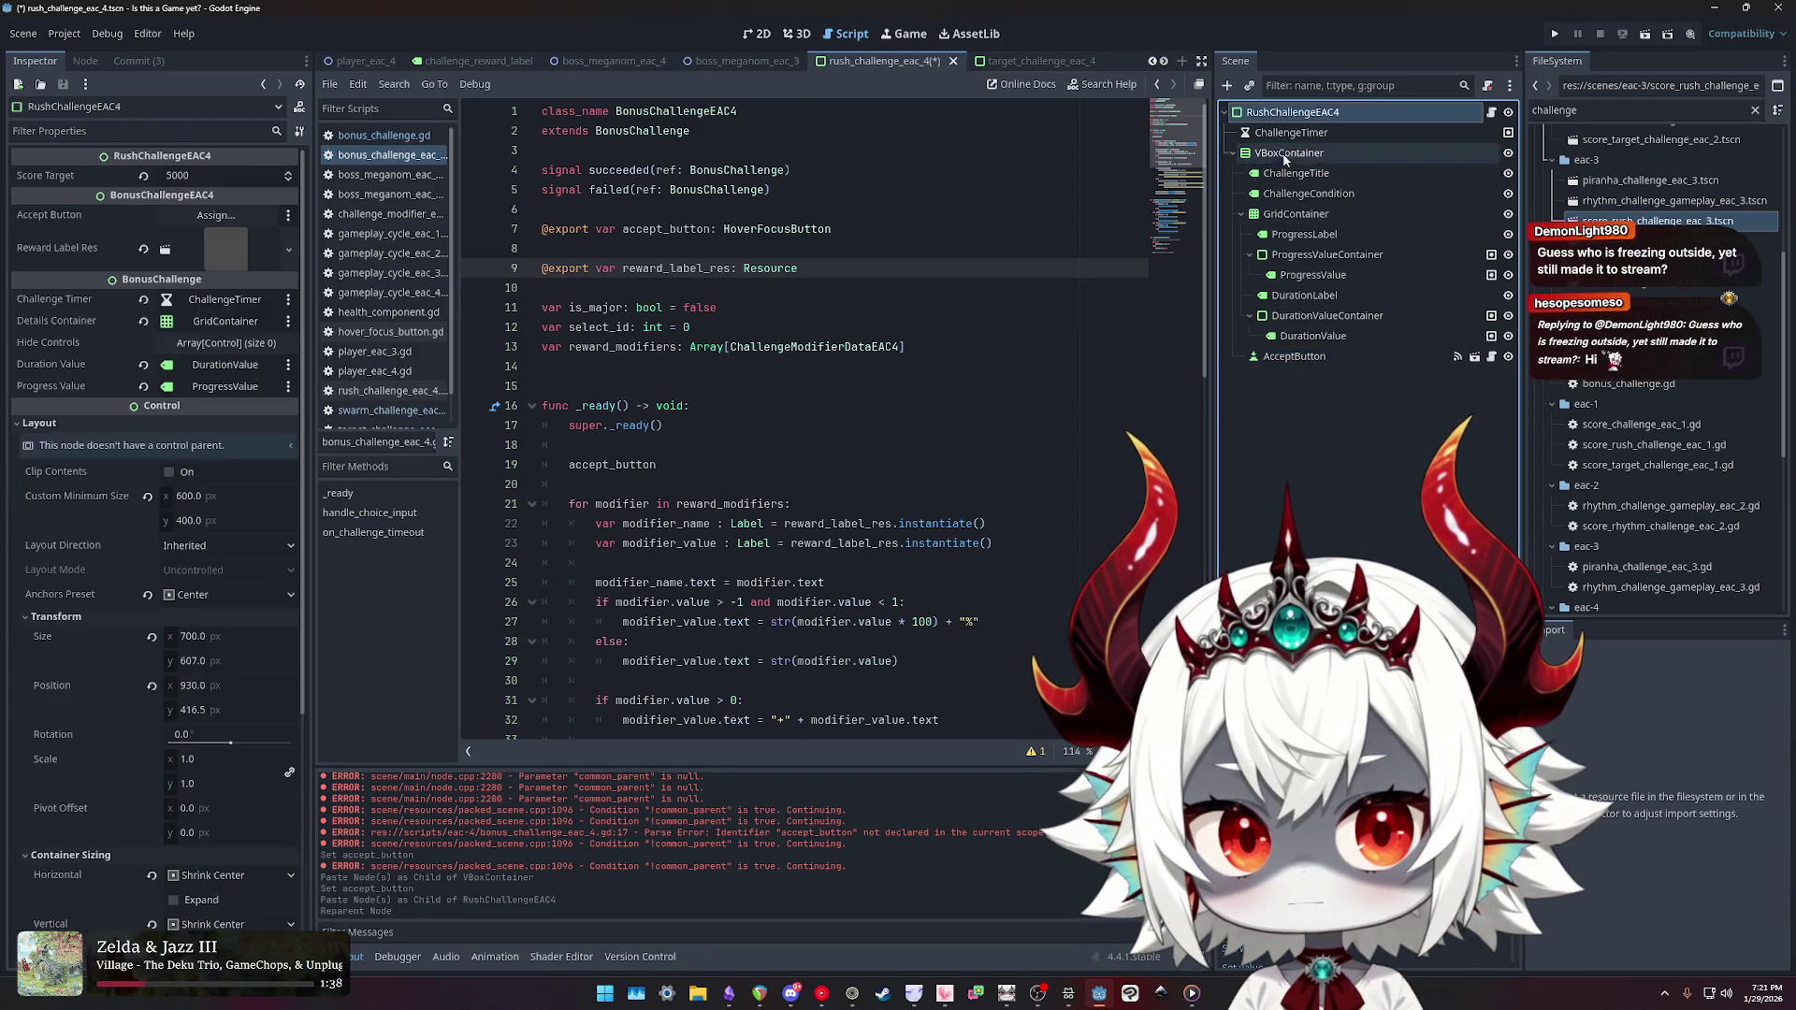
mouse_move(1282, 368)
mouse_down()
mouse_move(383, 220)
mouse_move(220, 215)
mouse_up()
key(ctrl+s)
click(1016, 62)
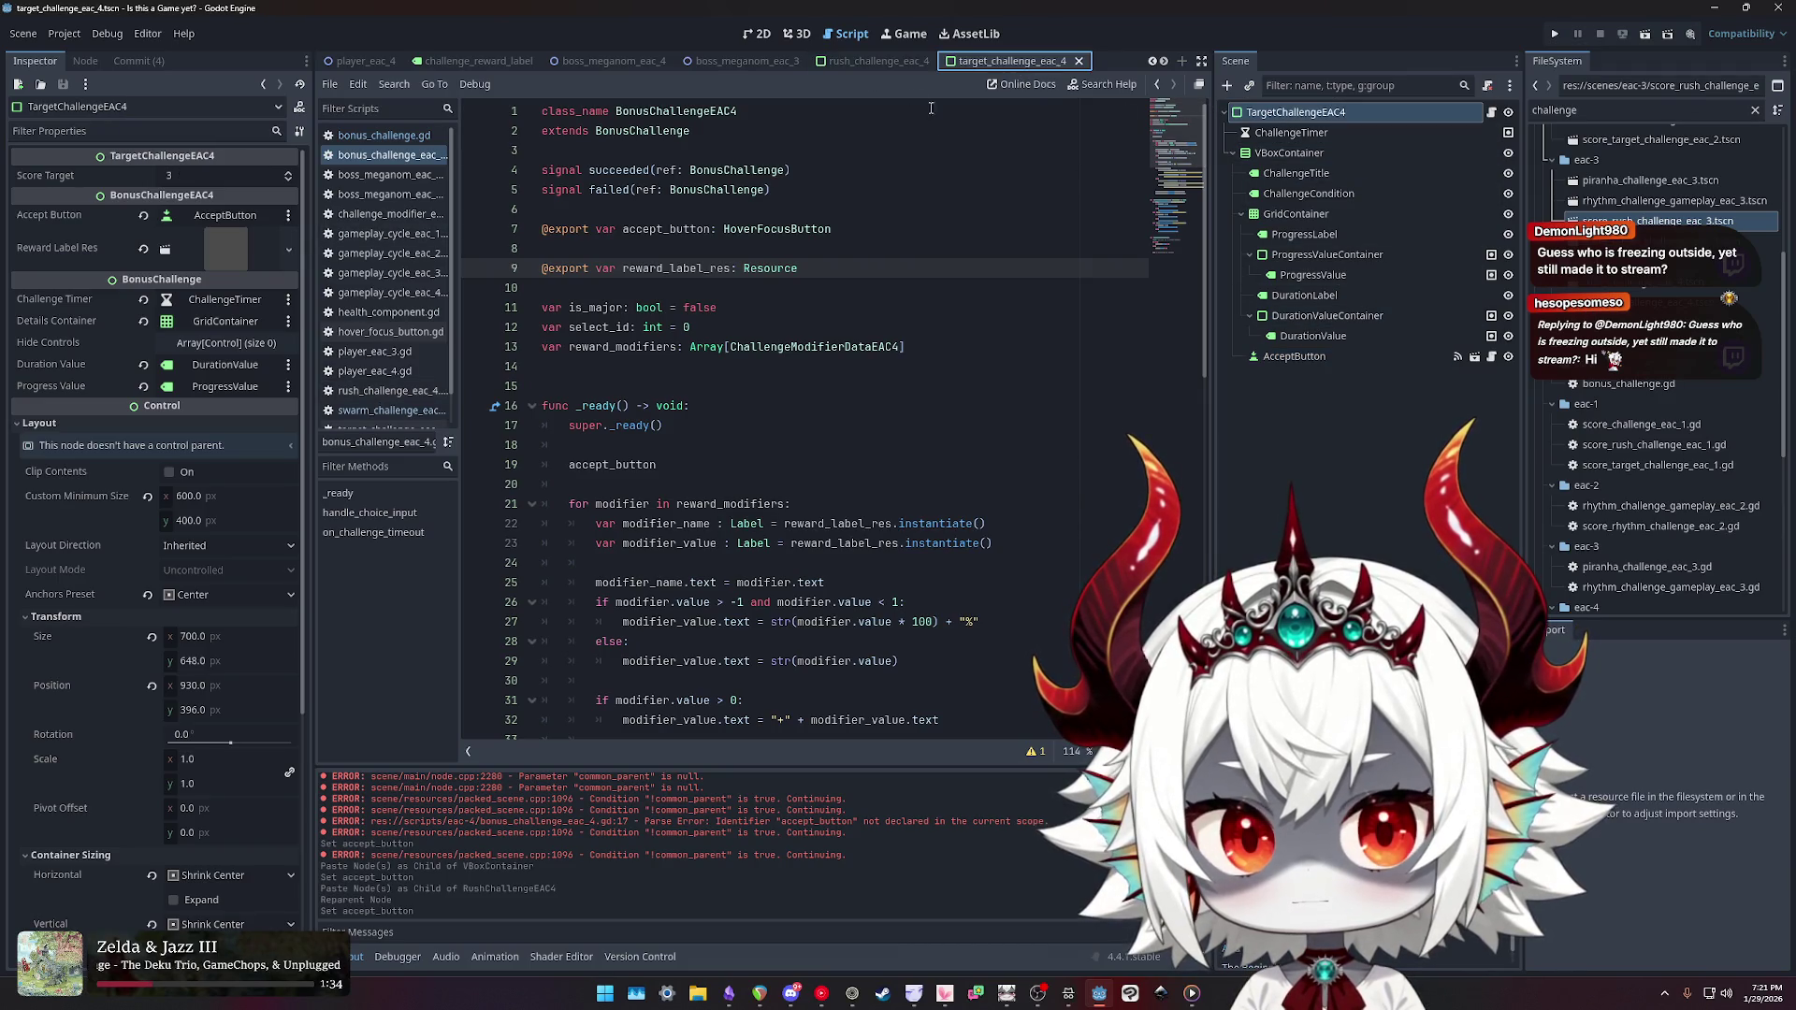
click(753, 35)
click(867, 61)
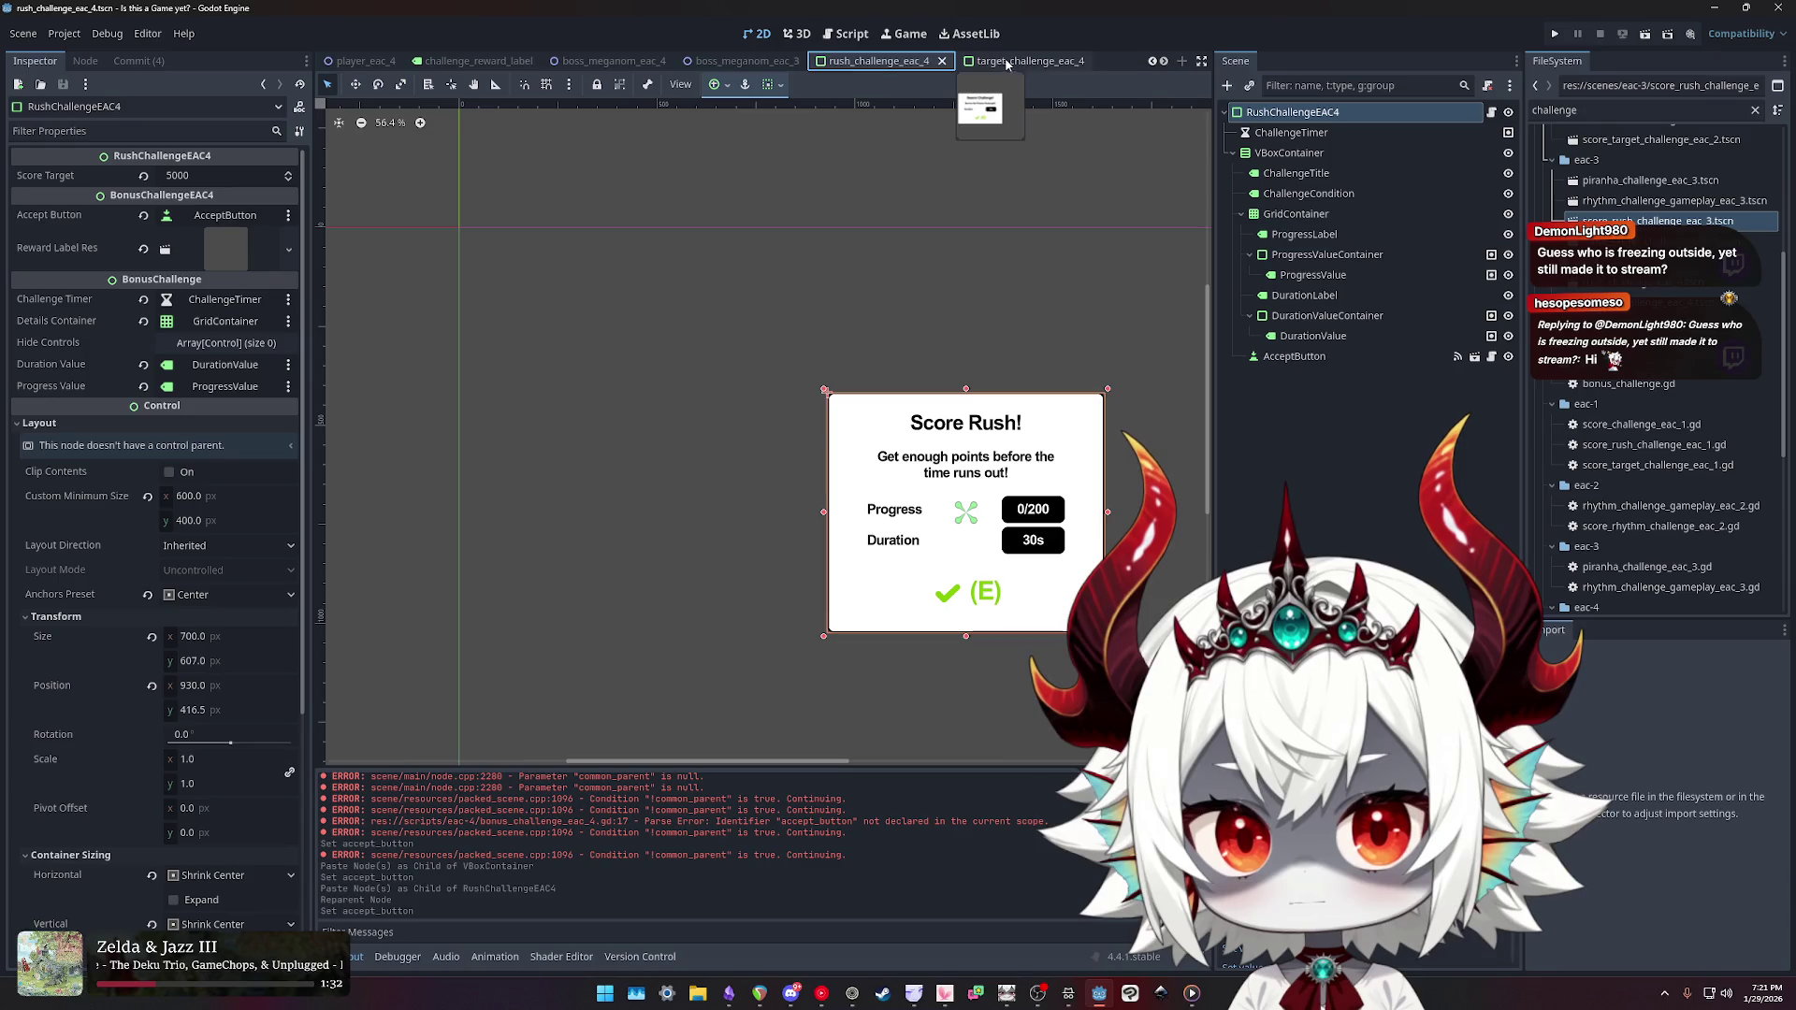
Review the swarm, target and rush challenge cards, then open bonus_challenge_eac_4.gd
click(1053, 62)
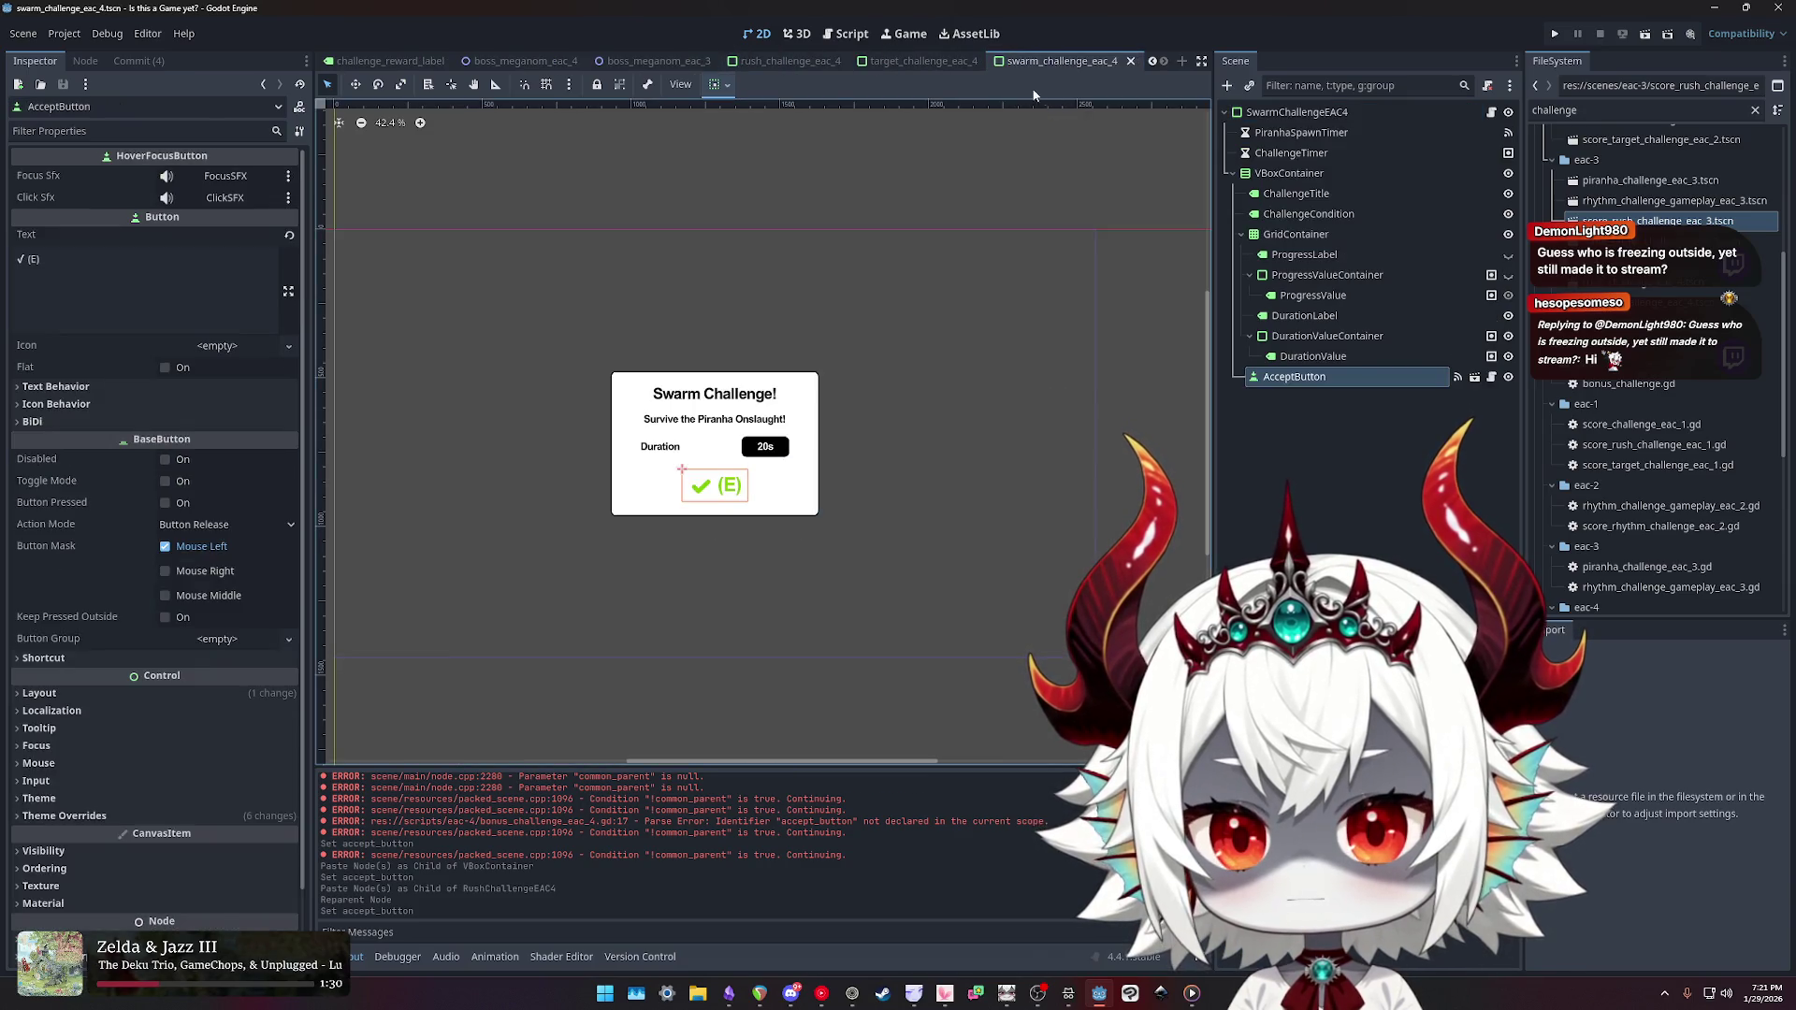
click(897, 62)
click(786, 62)
click(1492, 113)
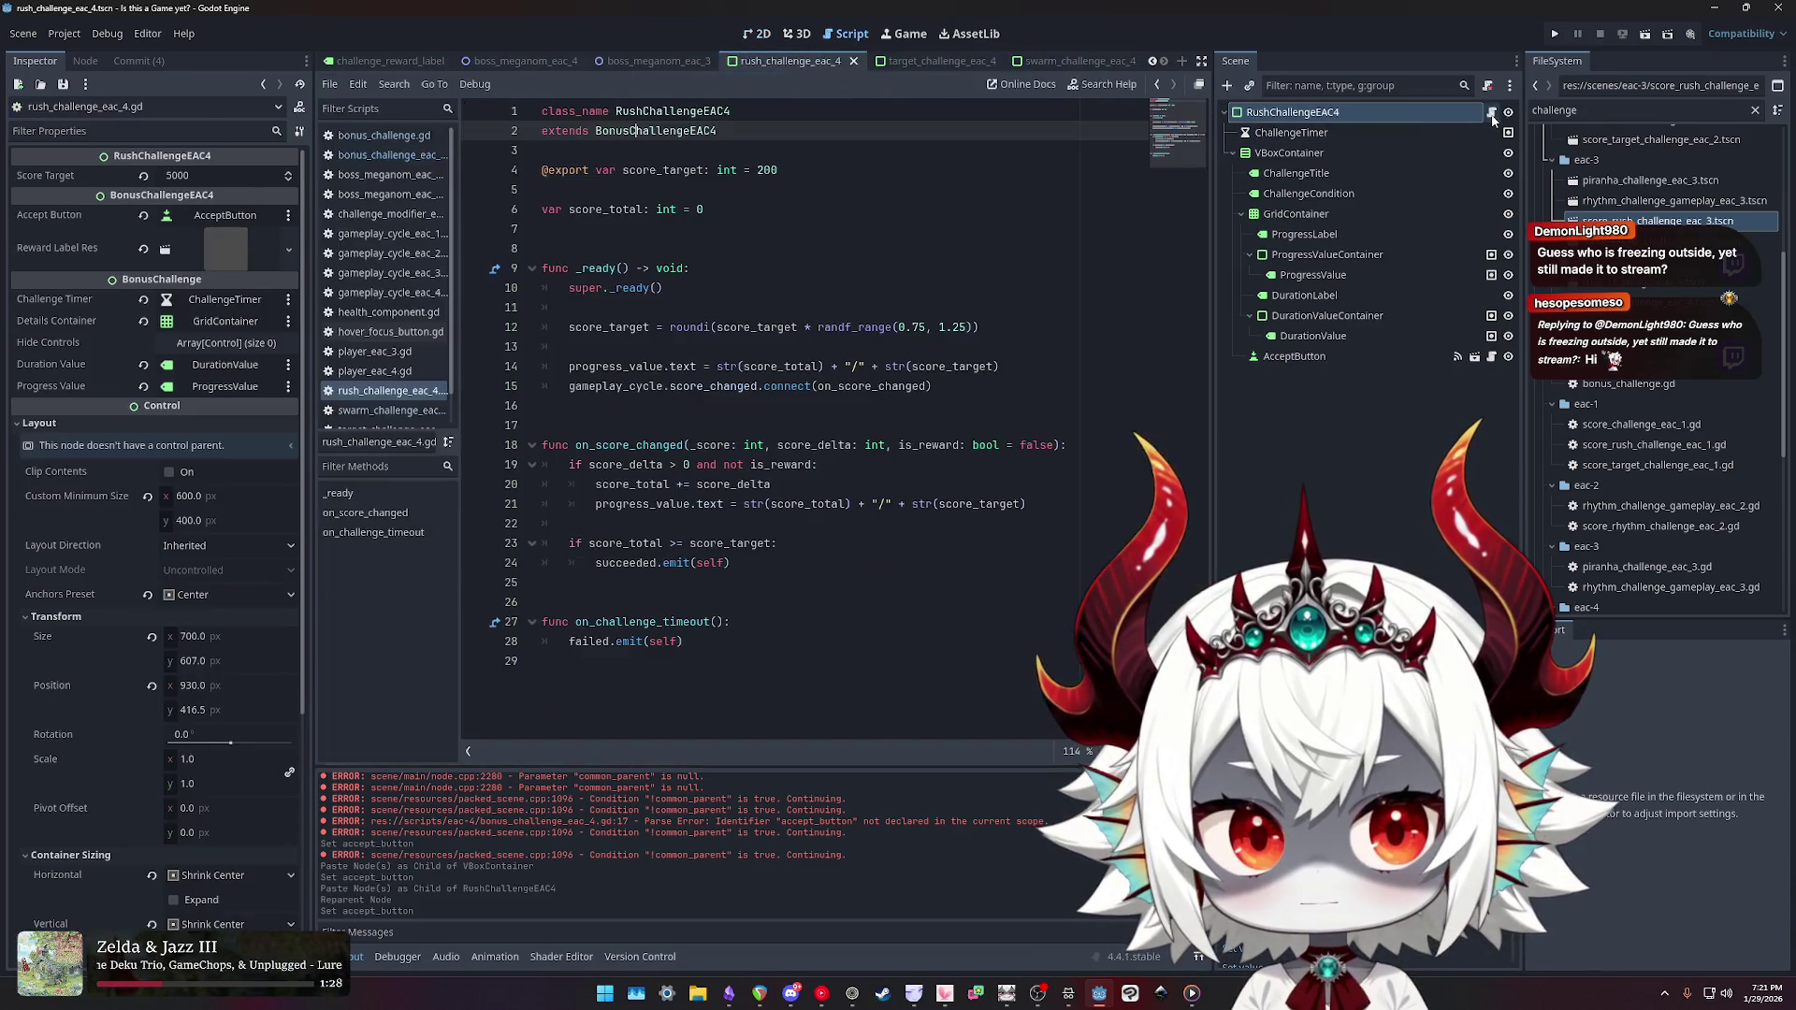
click(383, 159)
click(722, 137)
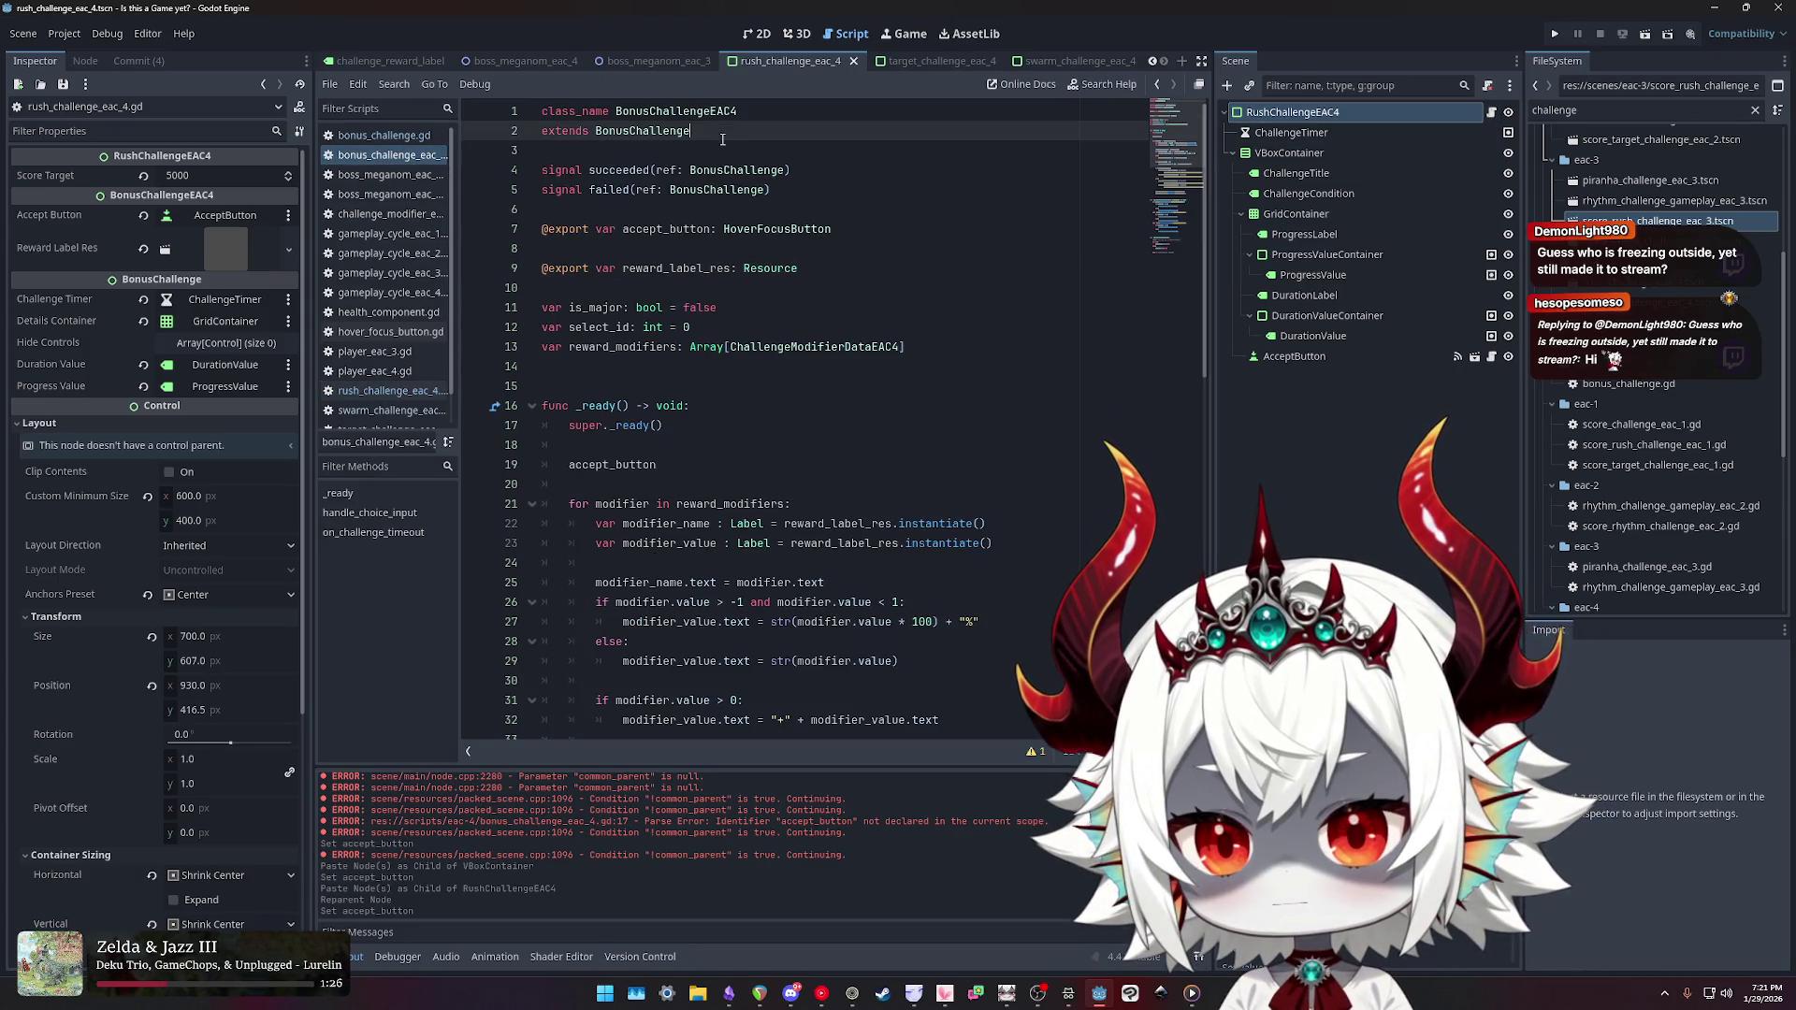
Rewrite line 19 as accept_button.text = "(" + str(select_id + 1) + ")"
click(698, 444)
click(701, 465)
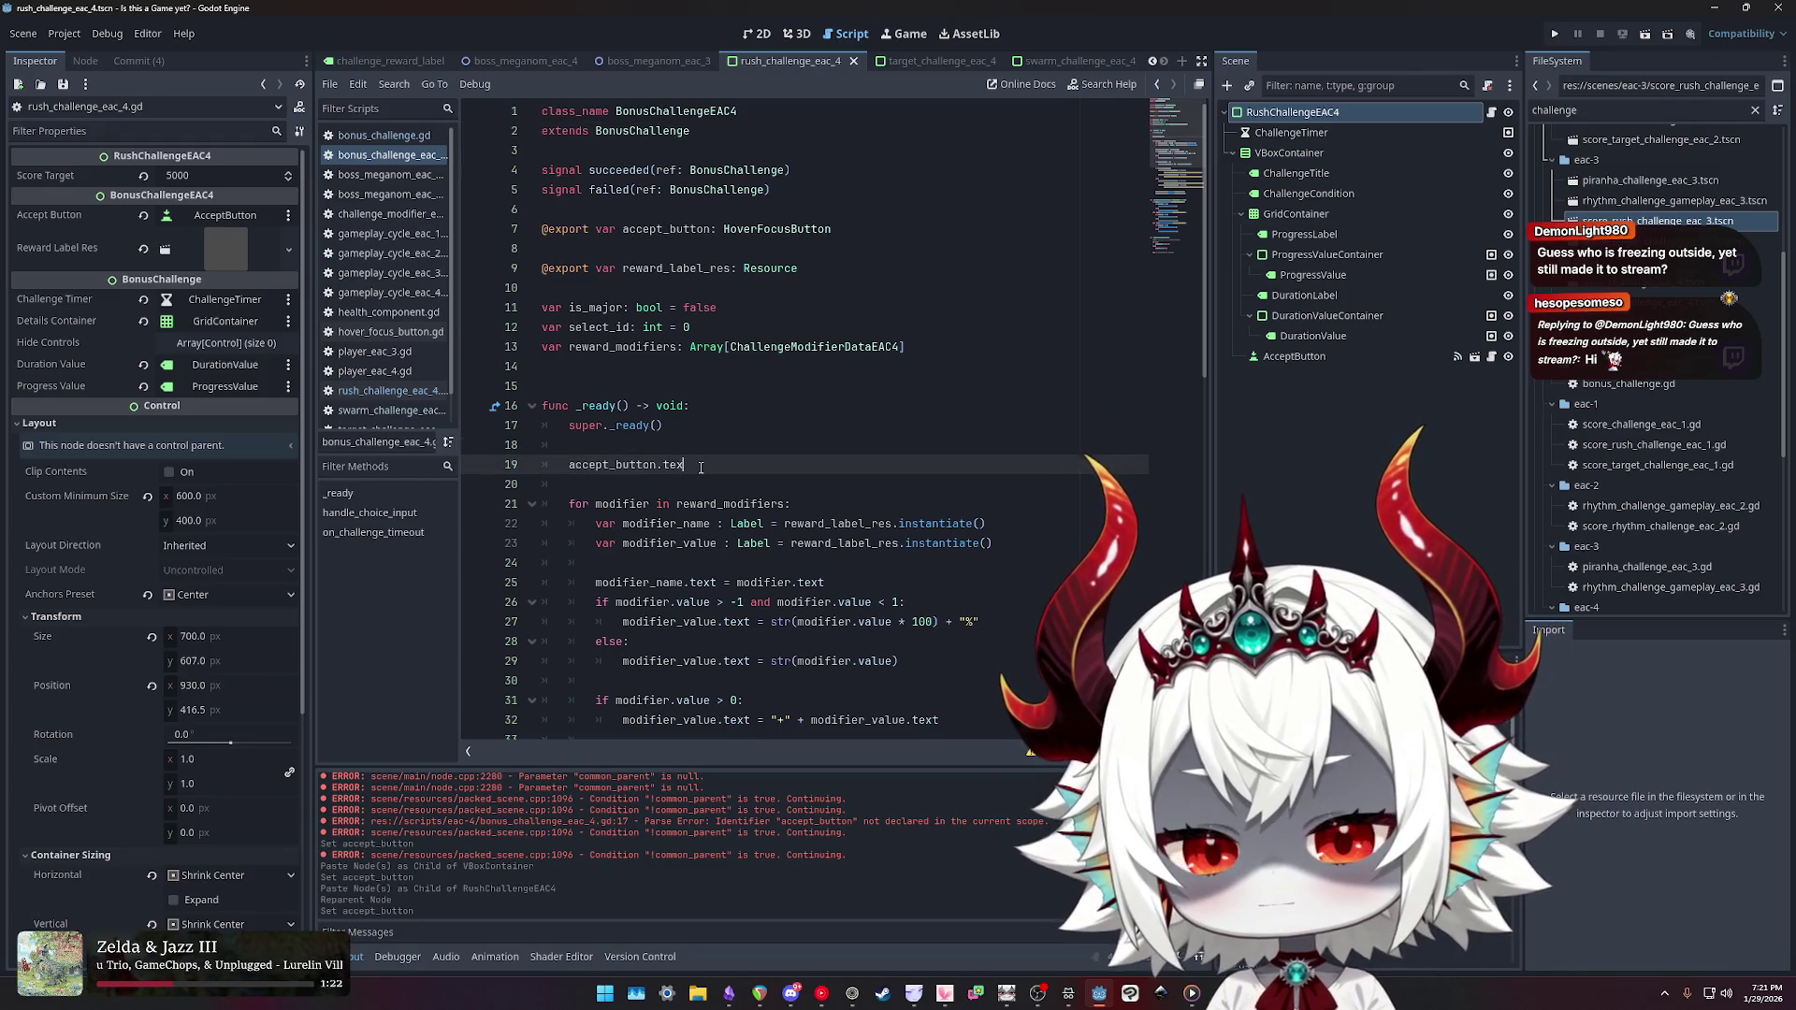
text(xt = ()
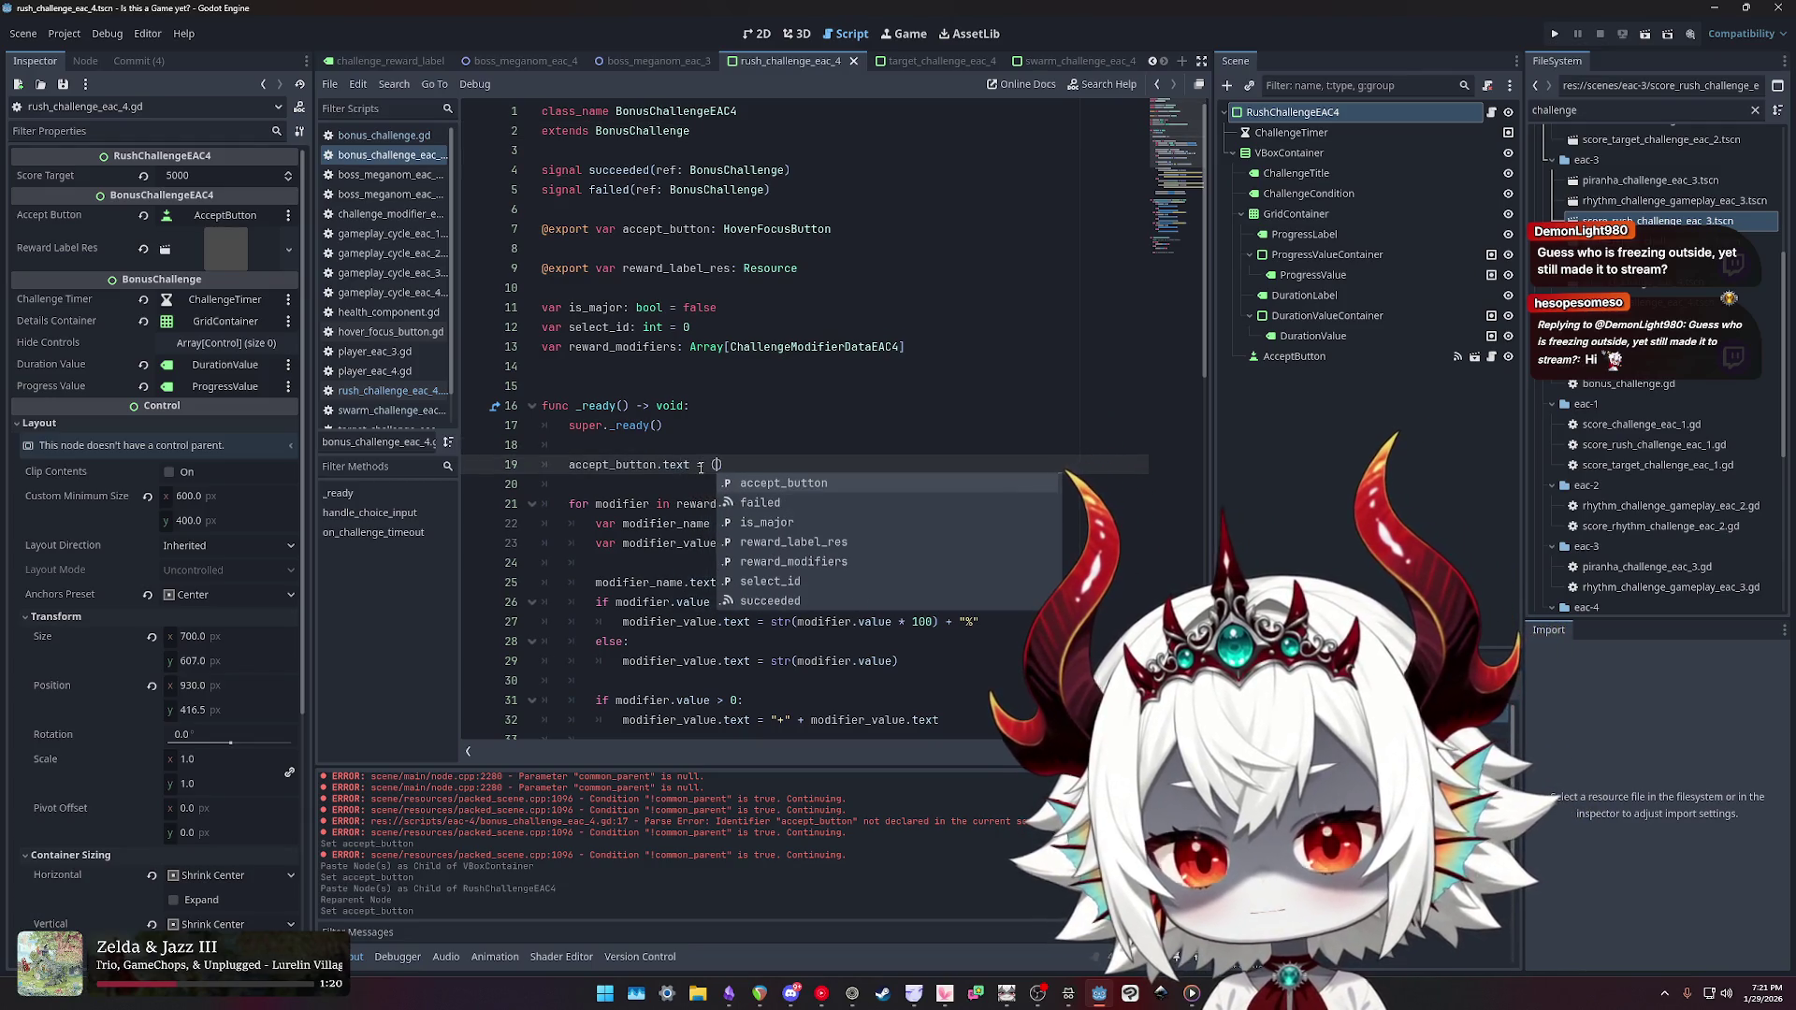
key(BackSpace)
text(")
key(Escape)
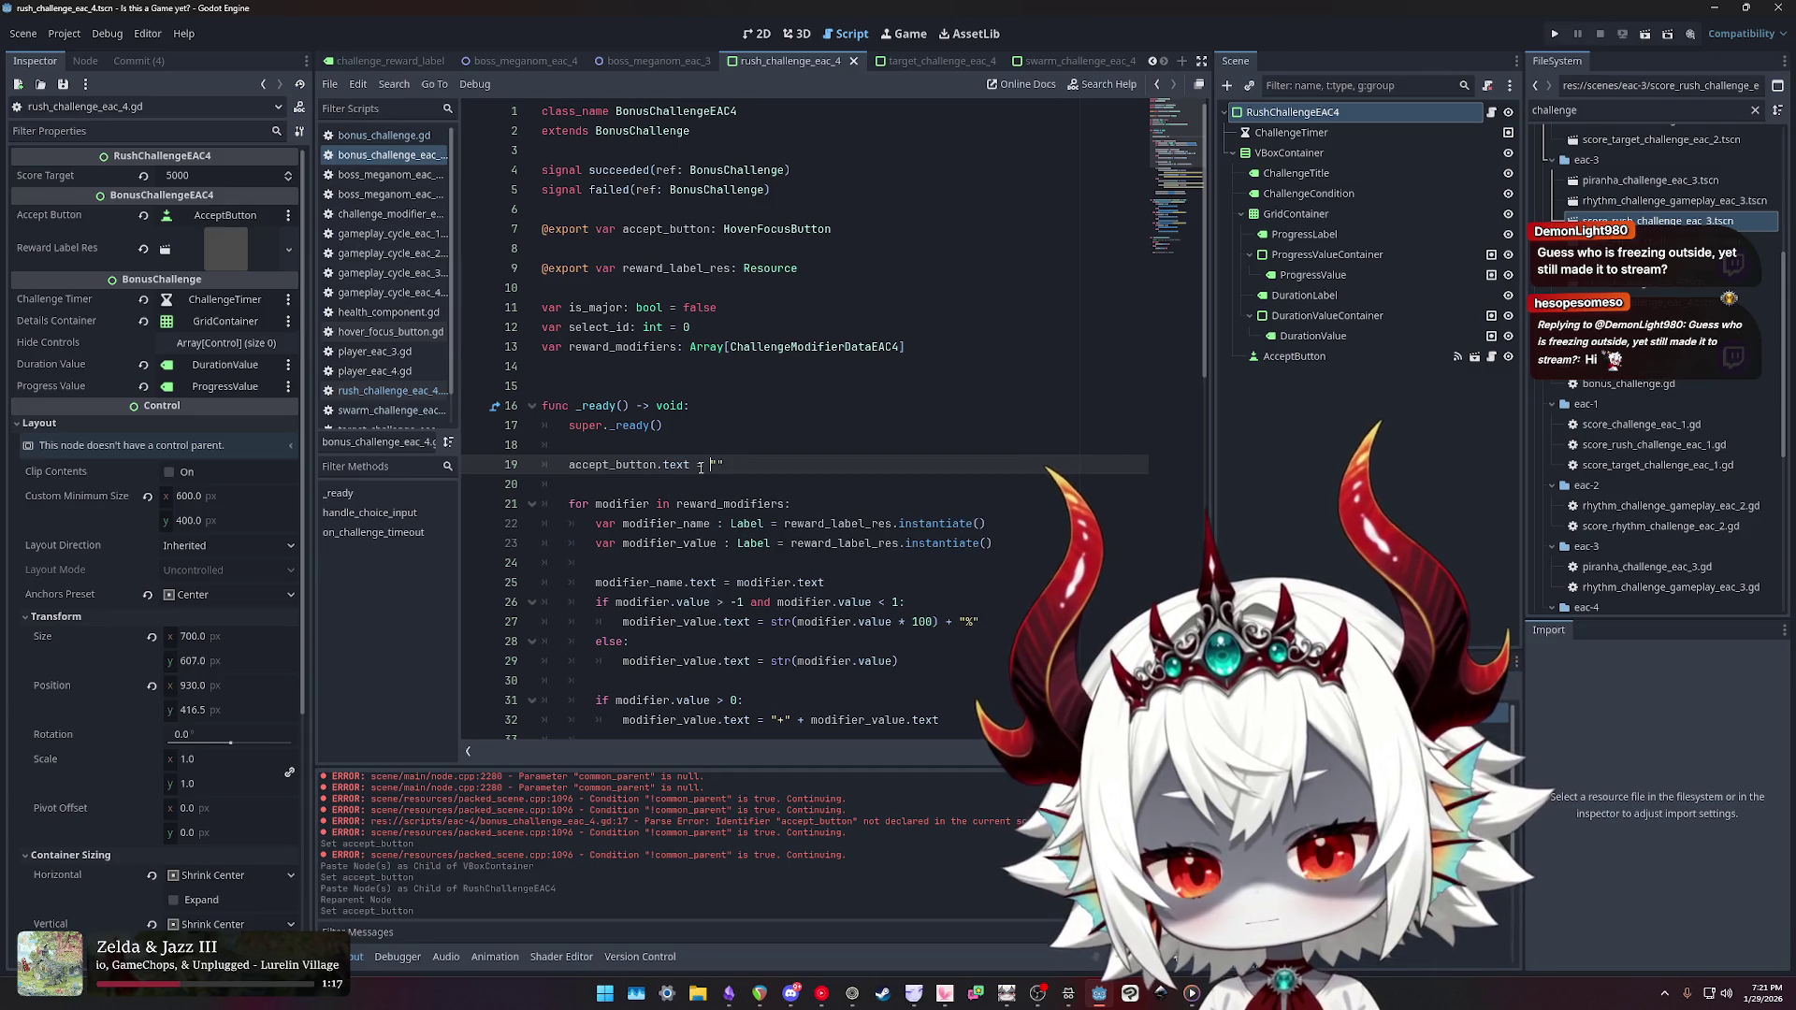
text(")
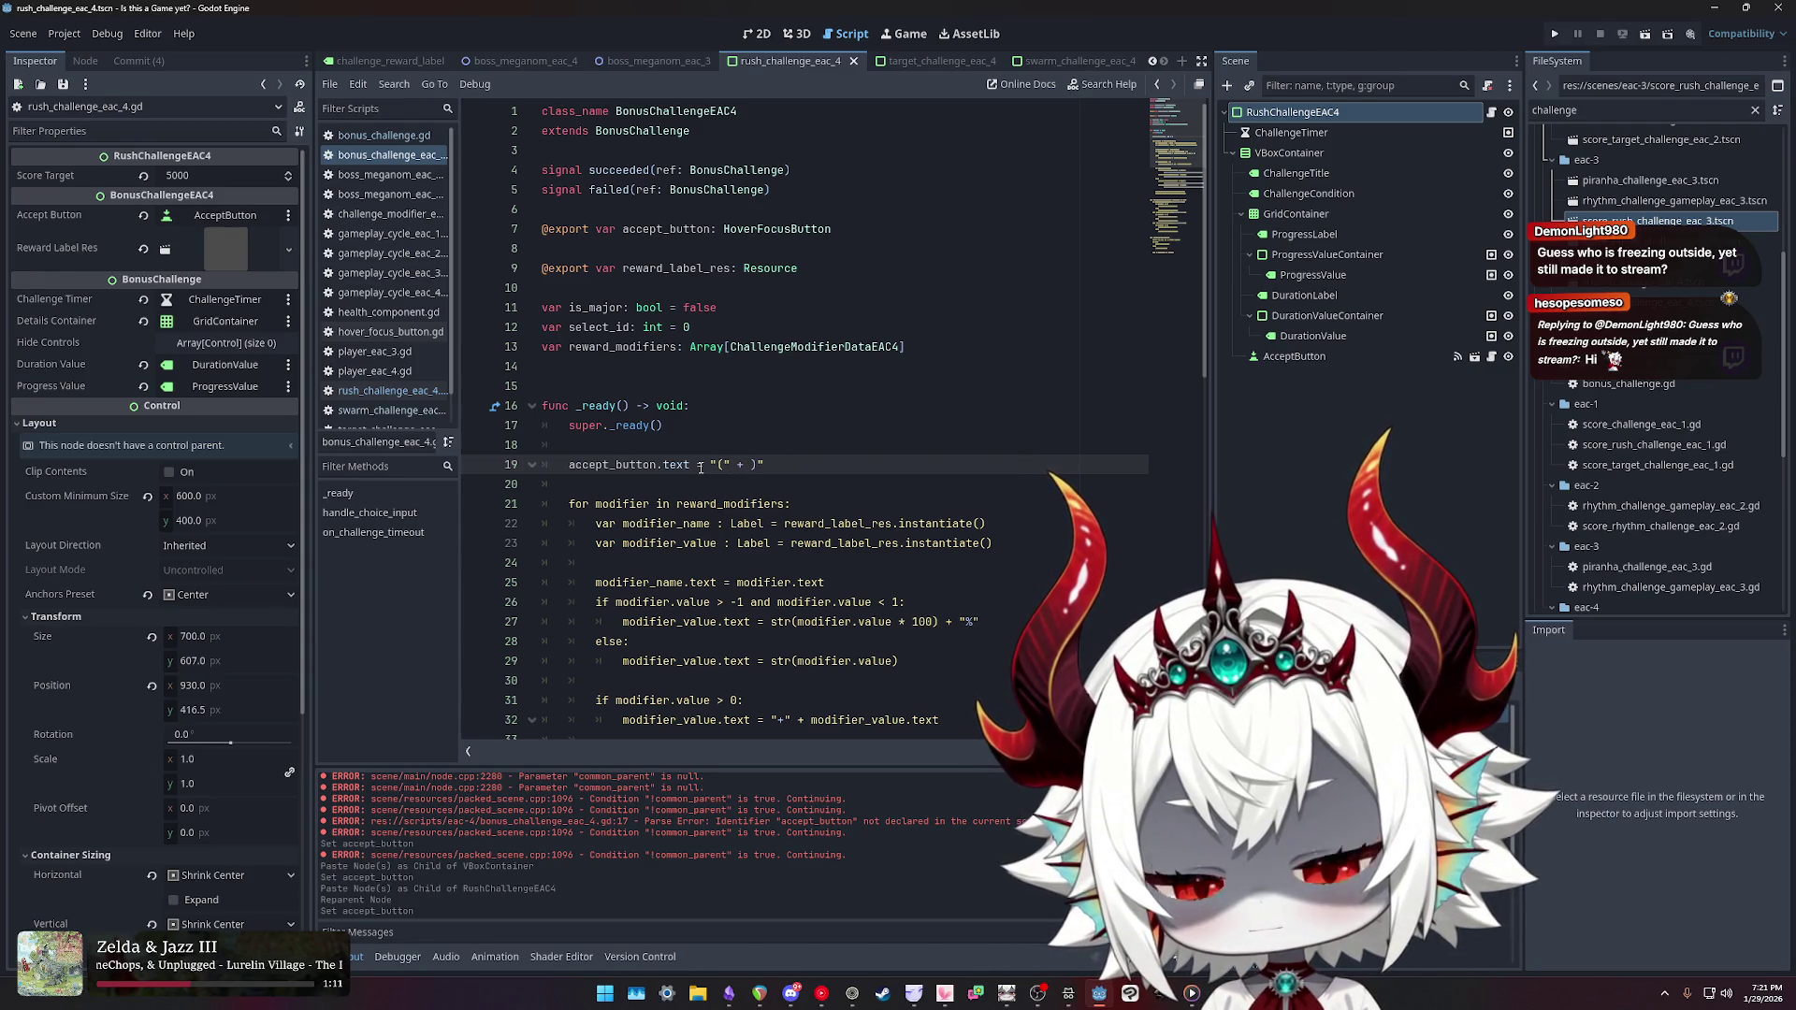
key(Delete)
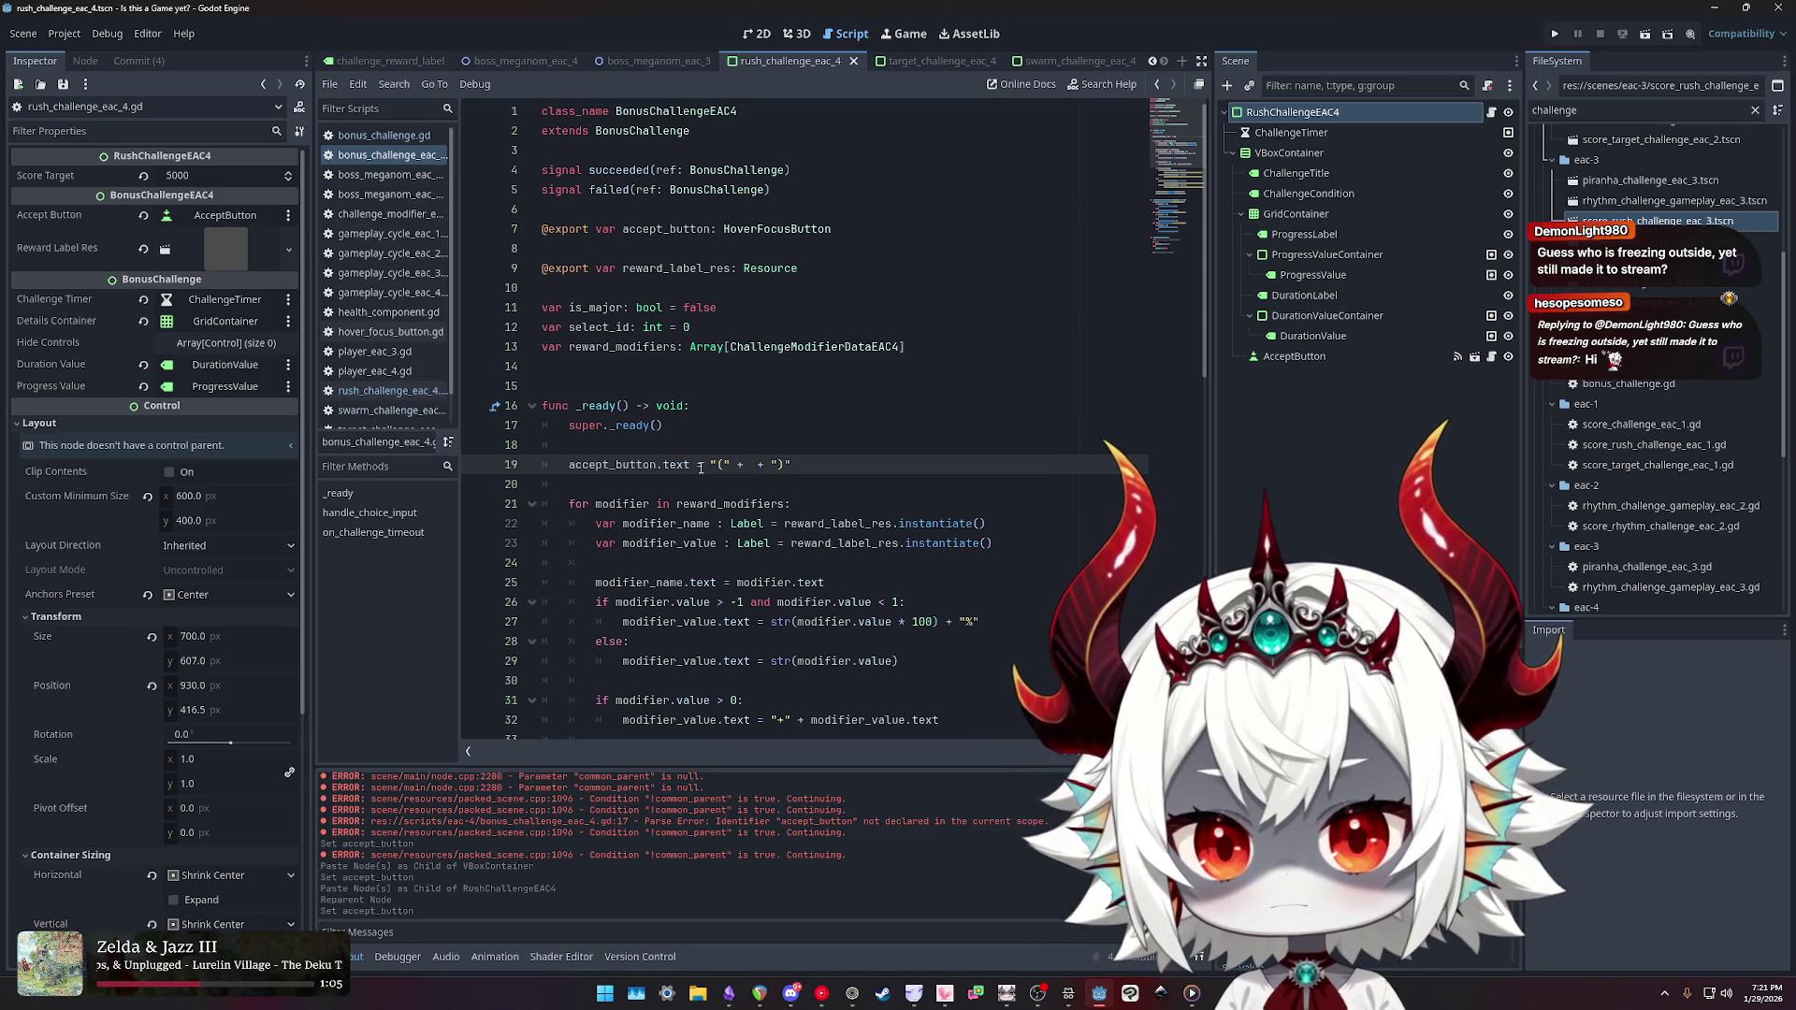
key(Return)
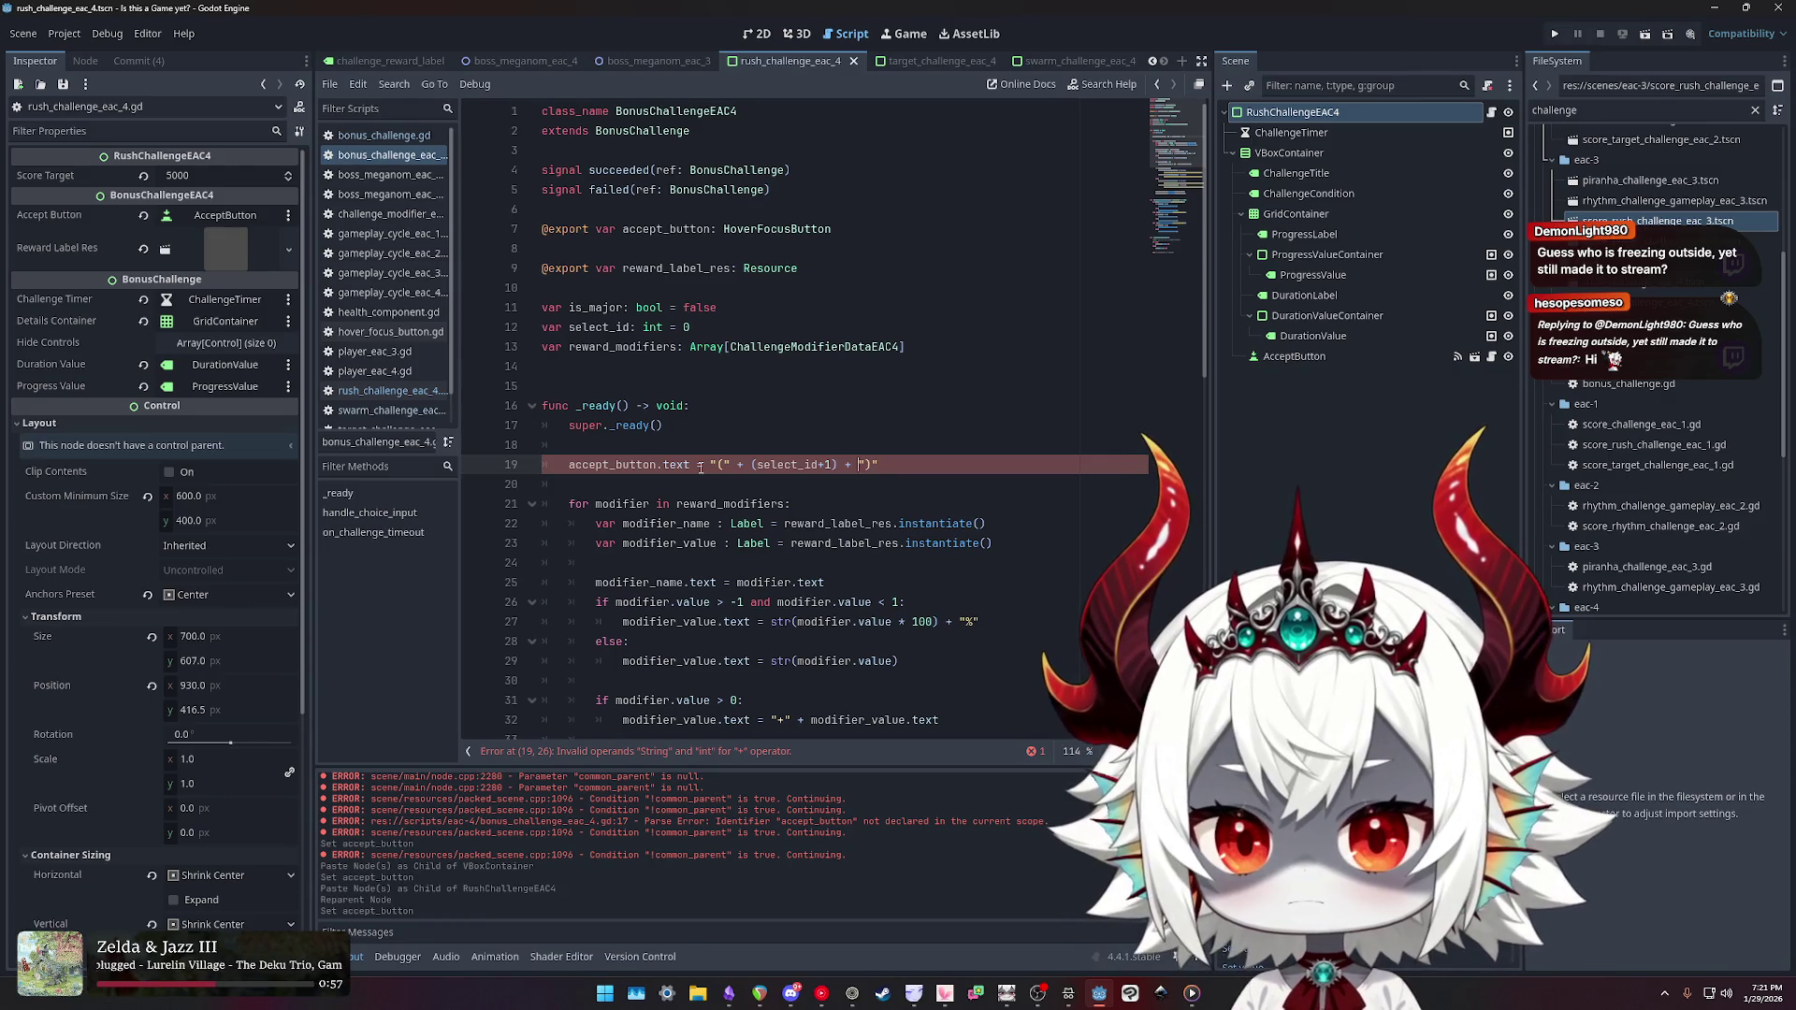
key(Left)
key(Left)
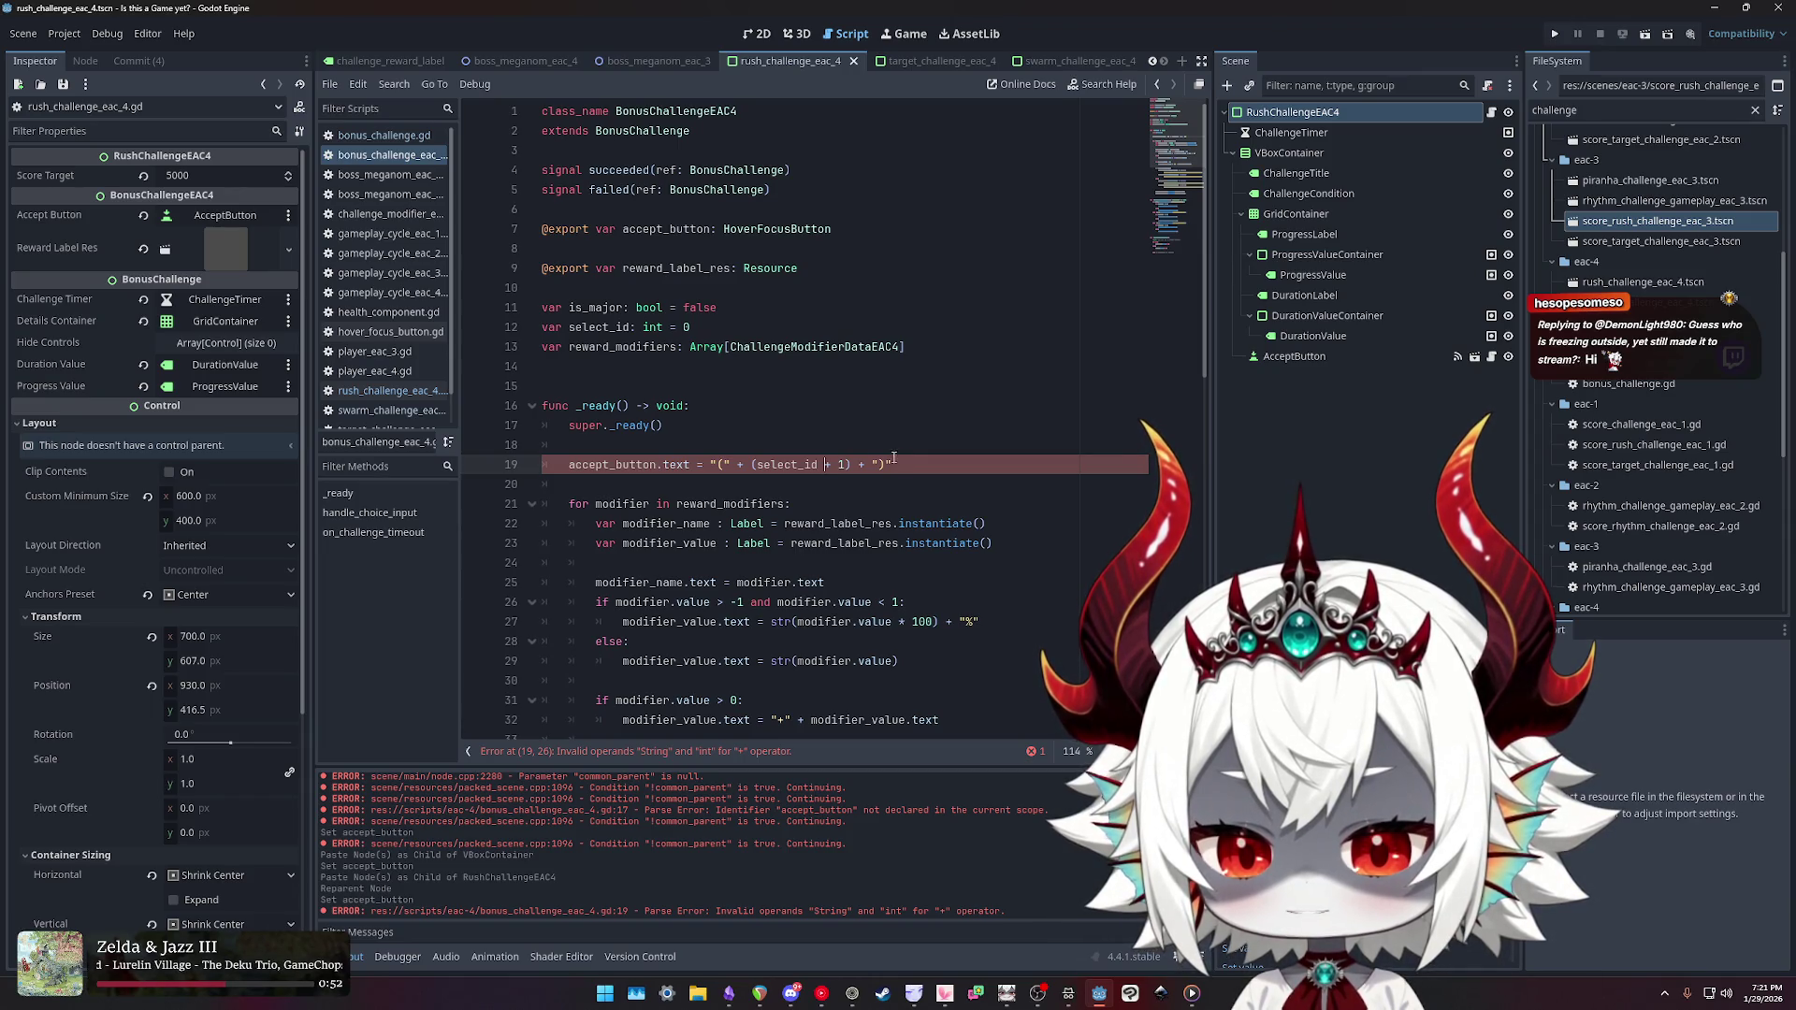
text(r)
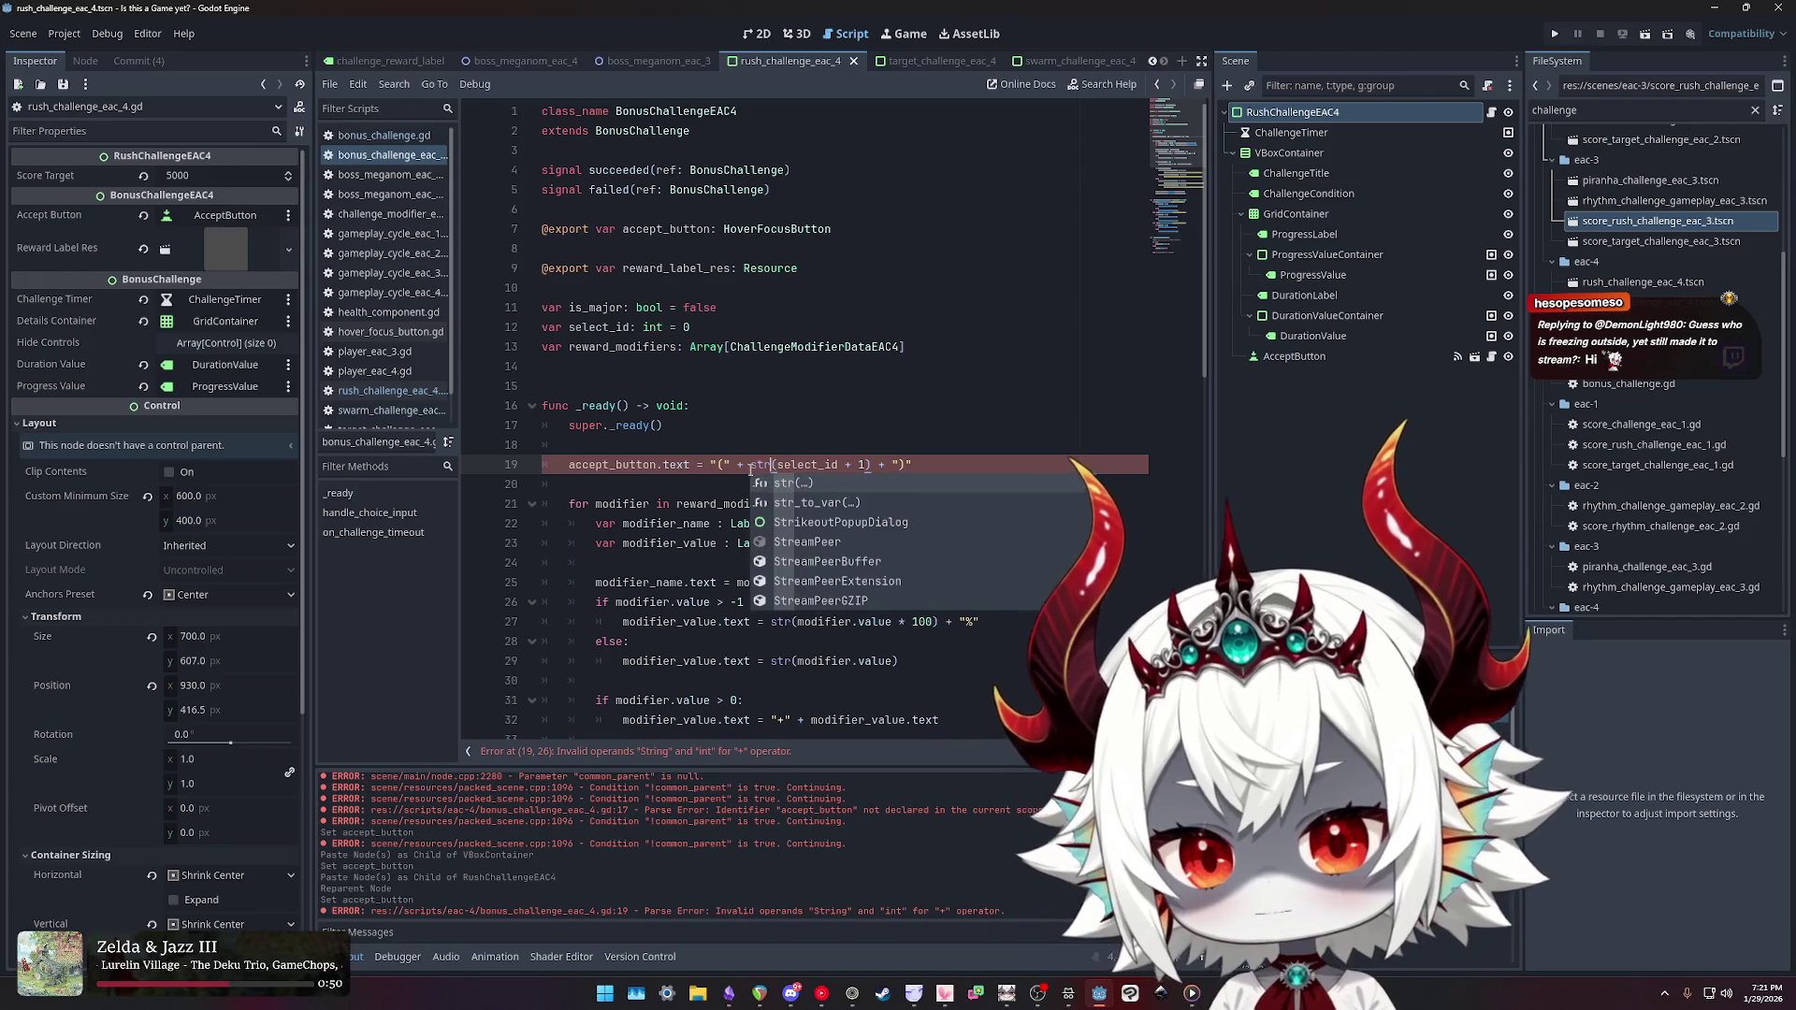
click(1003, 447)
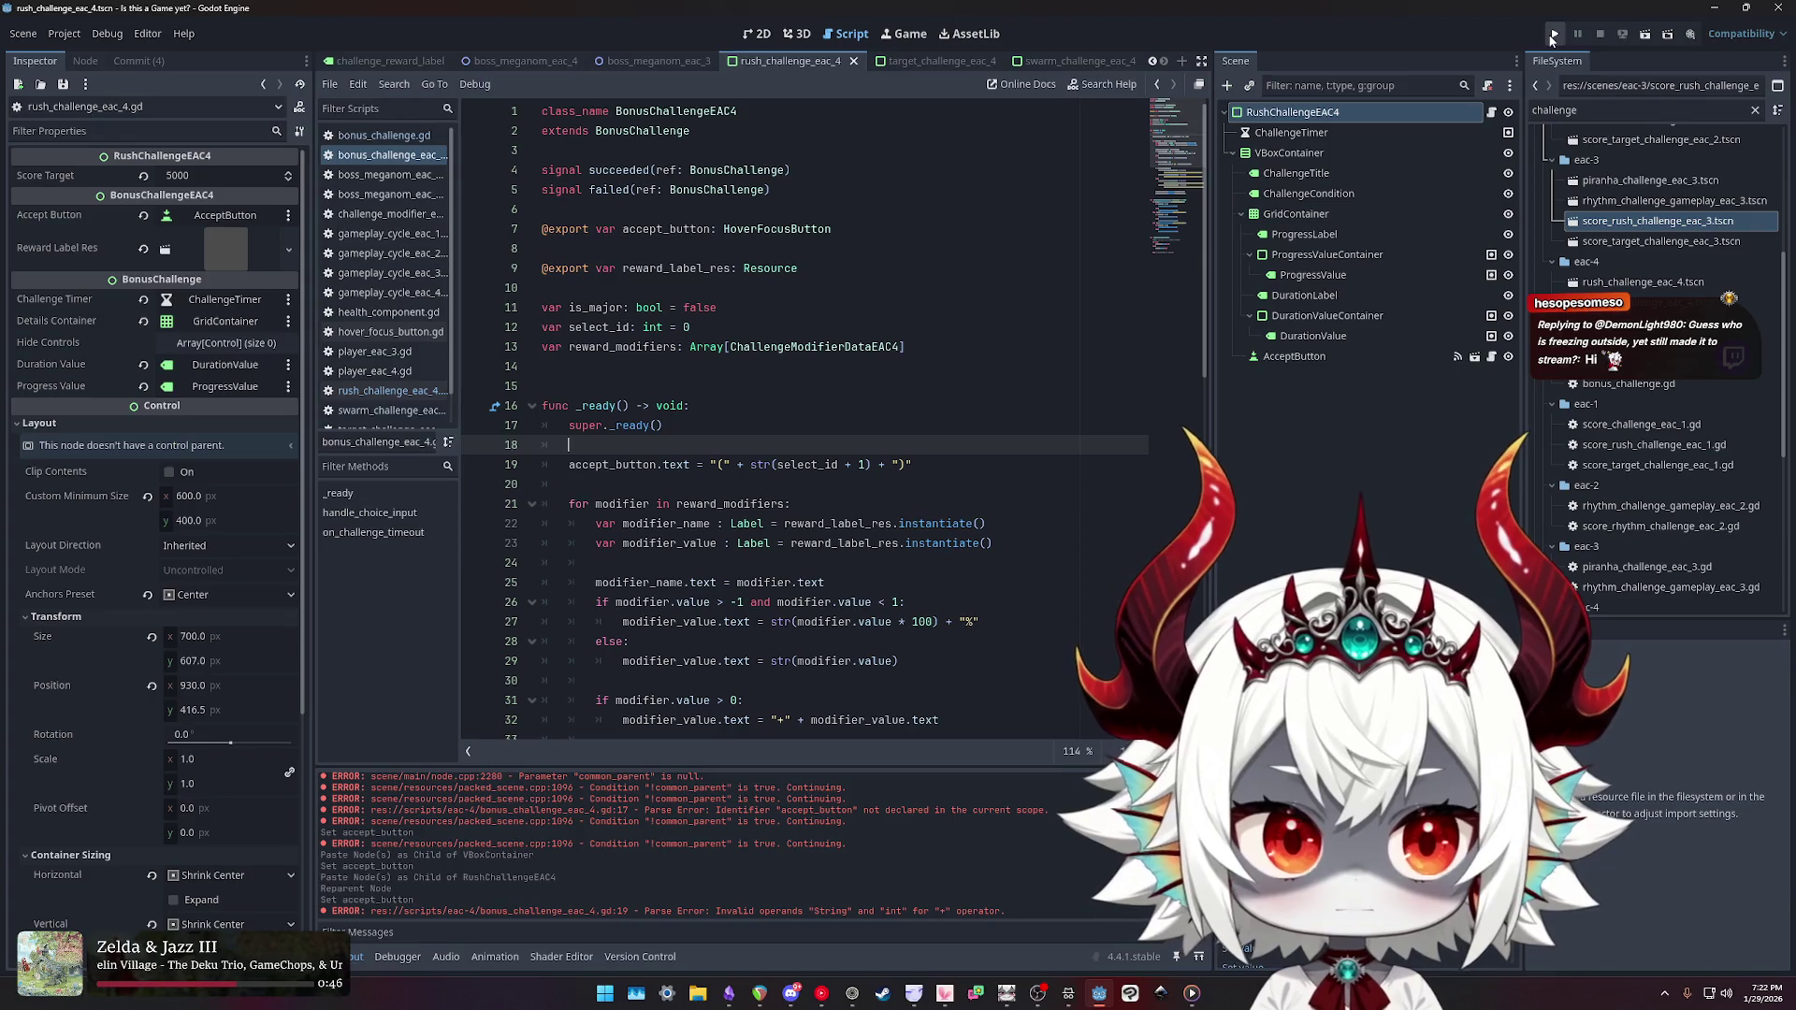
Run the project, answer the opening prompts and start playing from the main menu
key(F5)
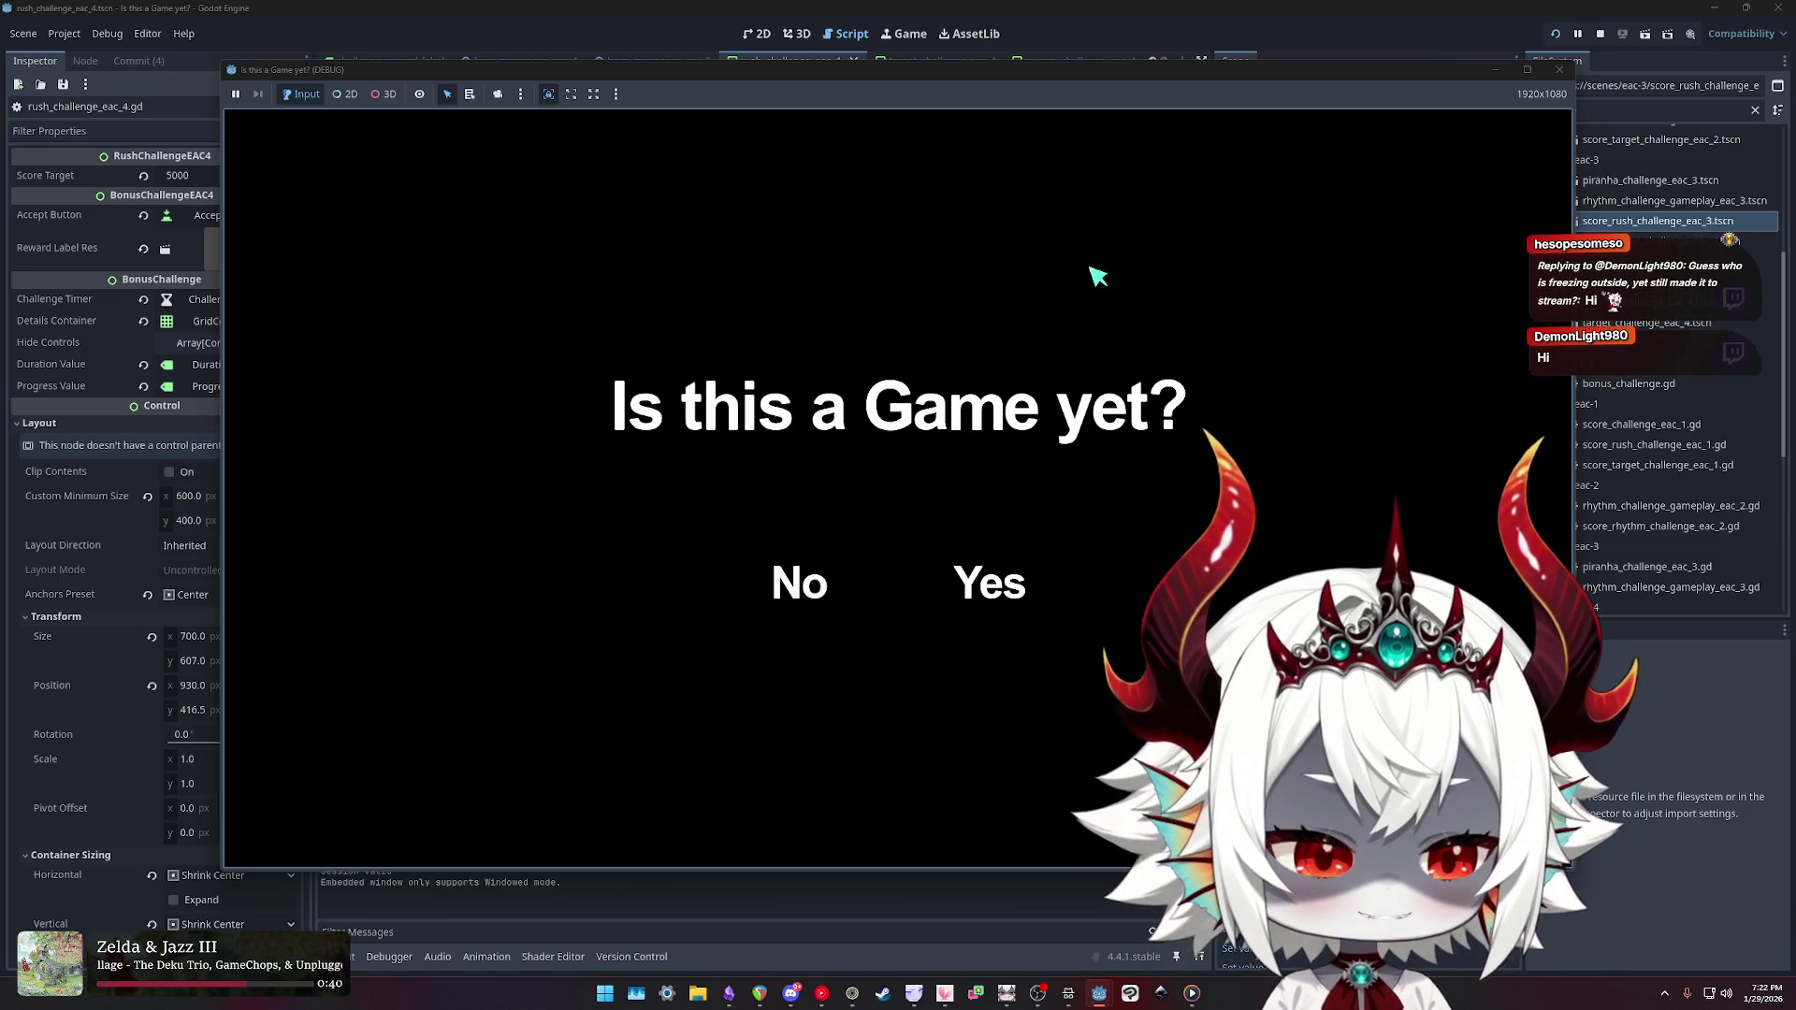
click(816, 581)
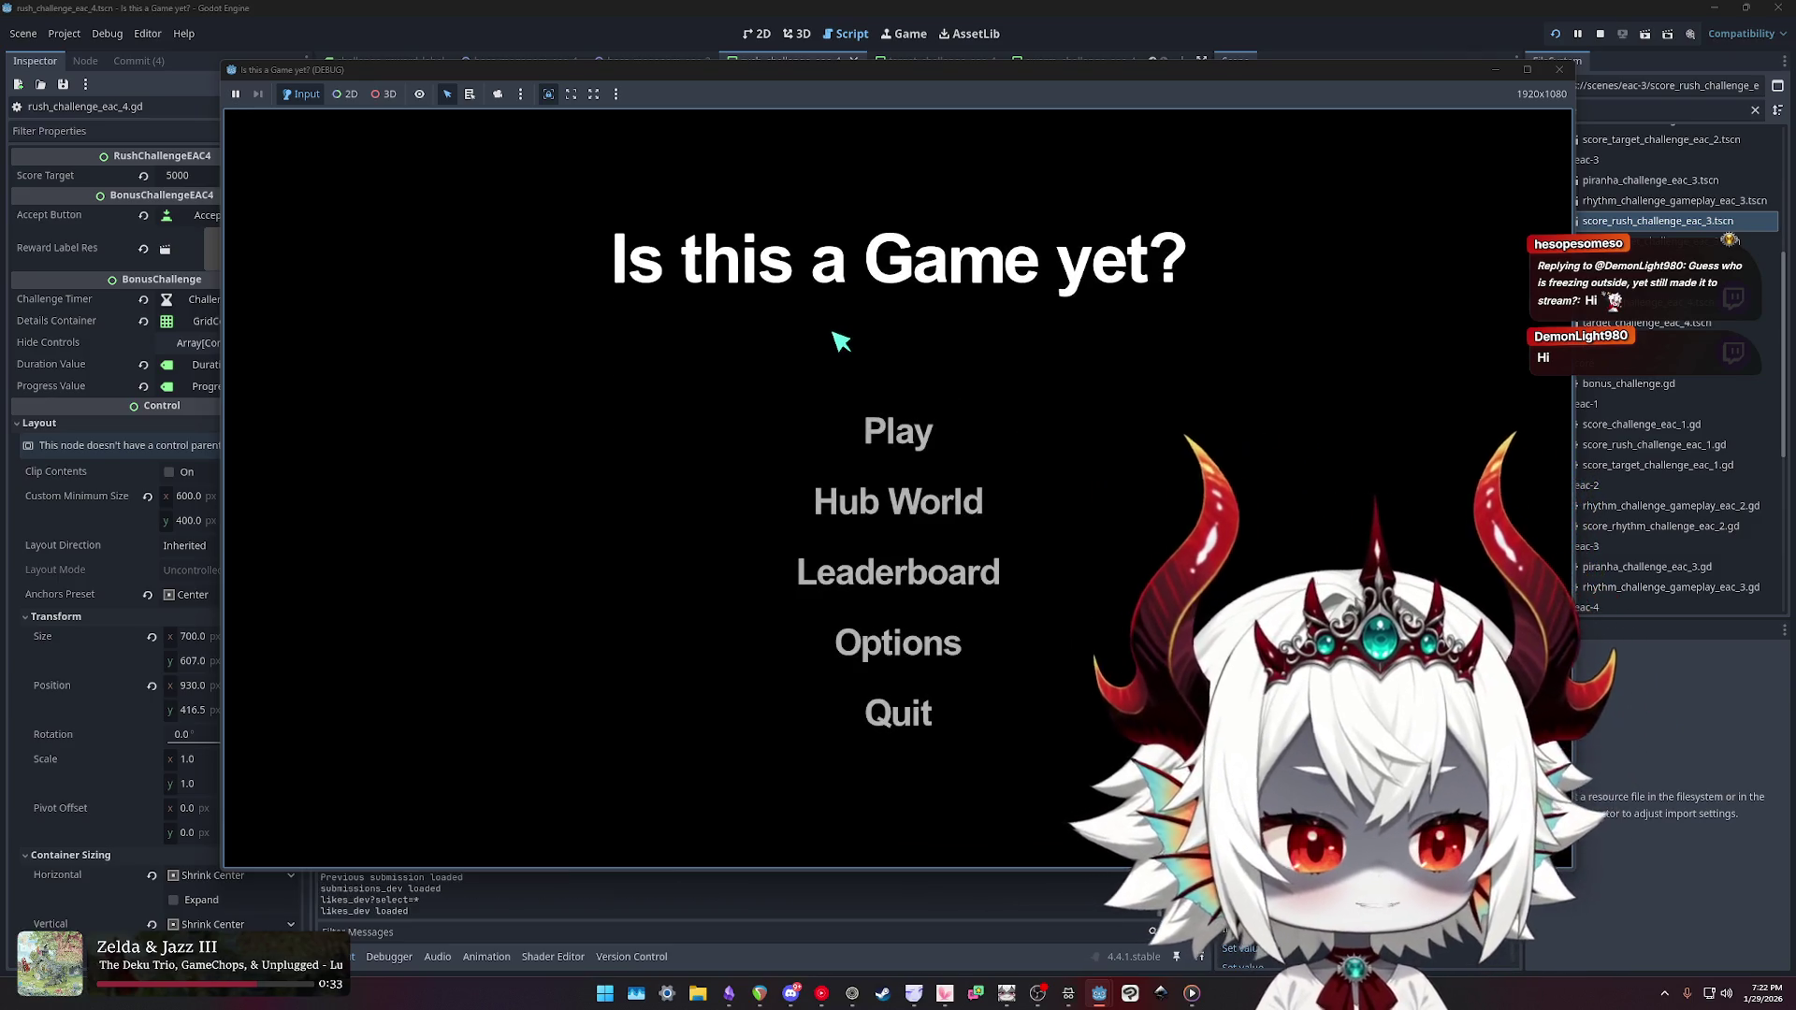
click(962, 676)
click(900, 428)
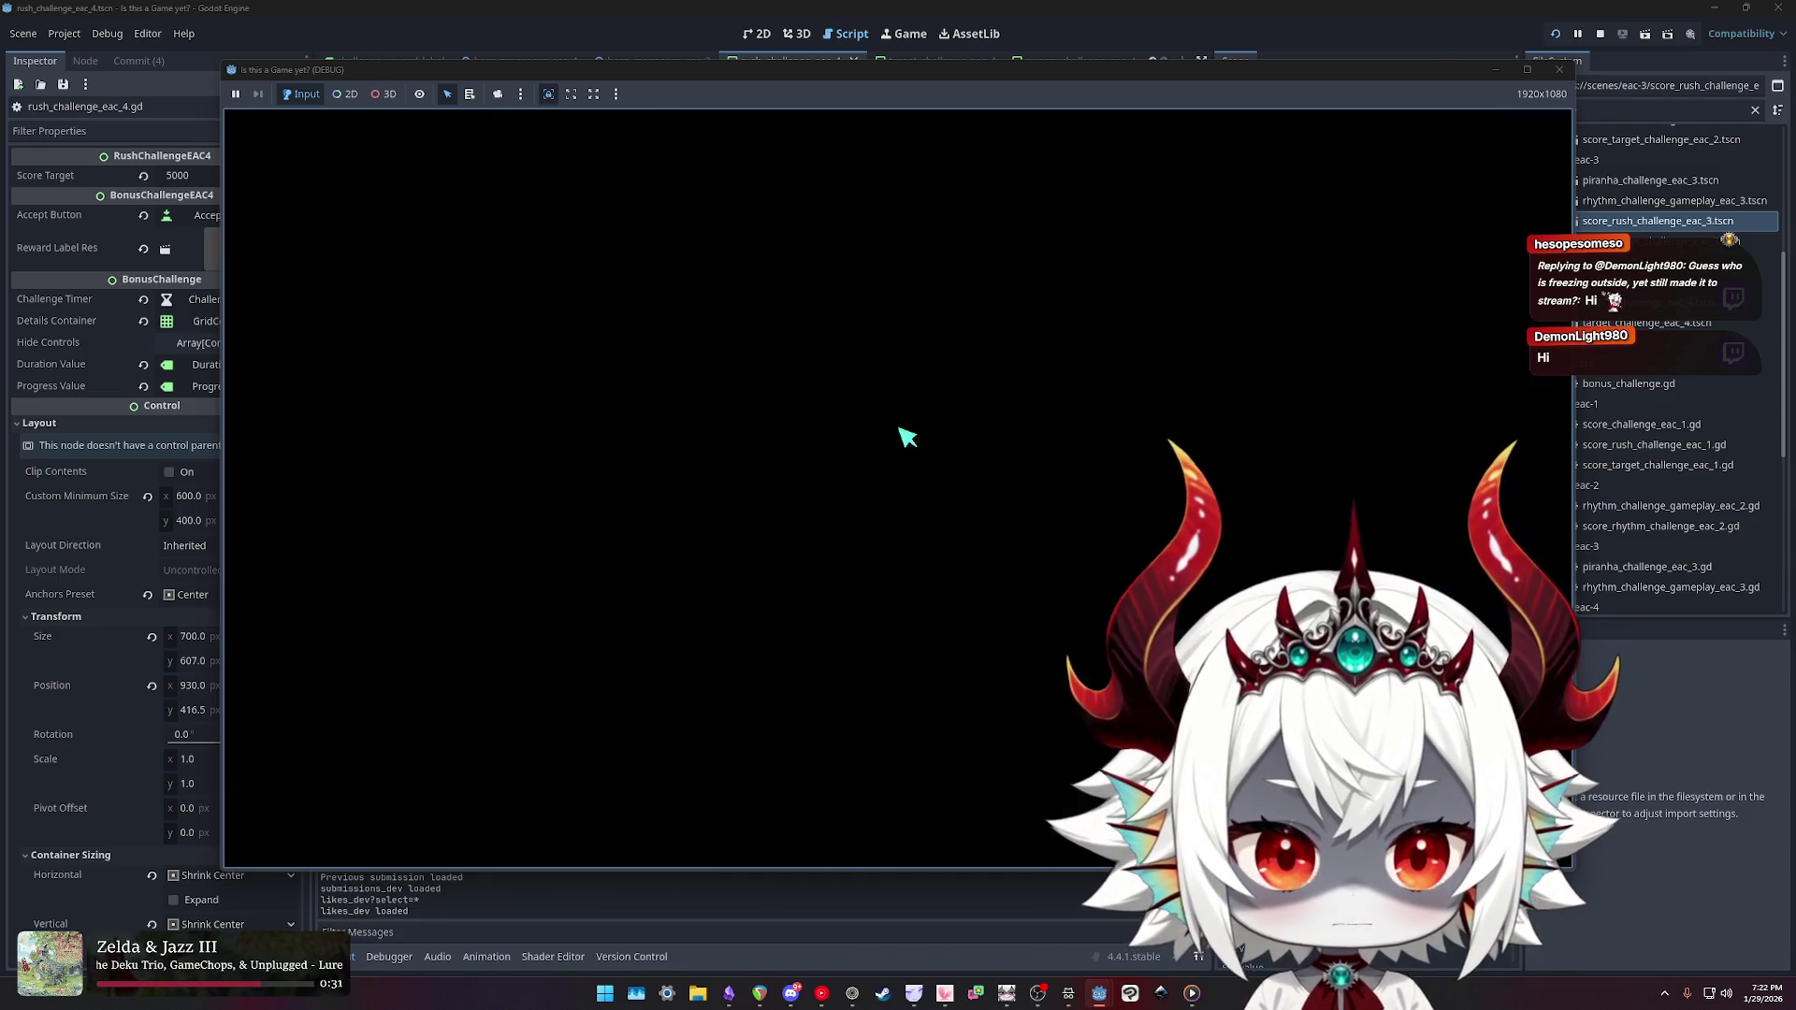
Pop bubbles until challenge cards numbered (1) and (2) appear, then pause the game
click(509, 641)
click(1338, 300)
click(1165, 552)
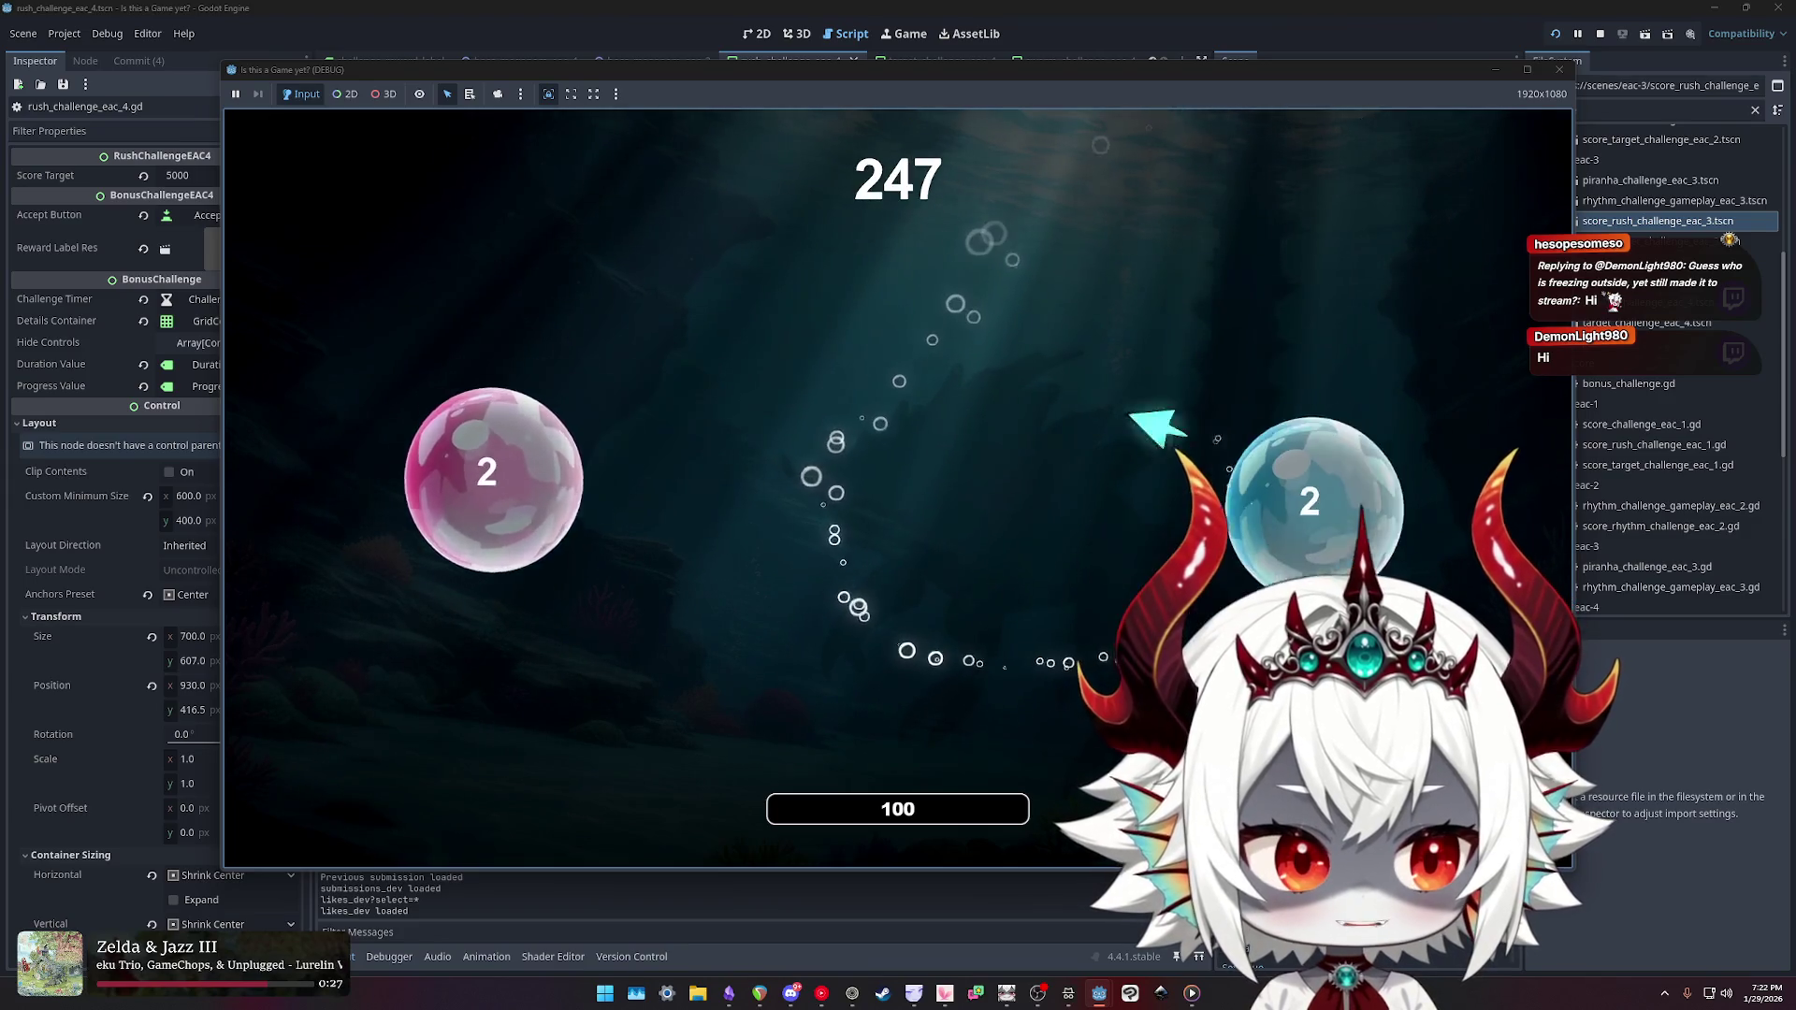
click(509, 449)
click(817, 560)
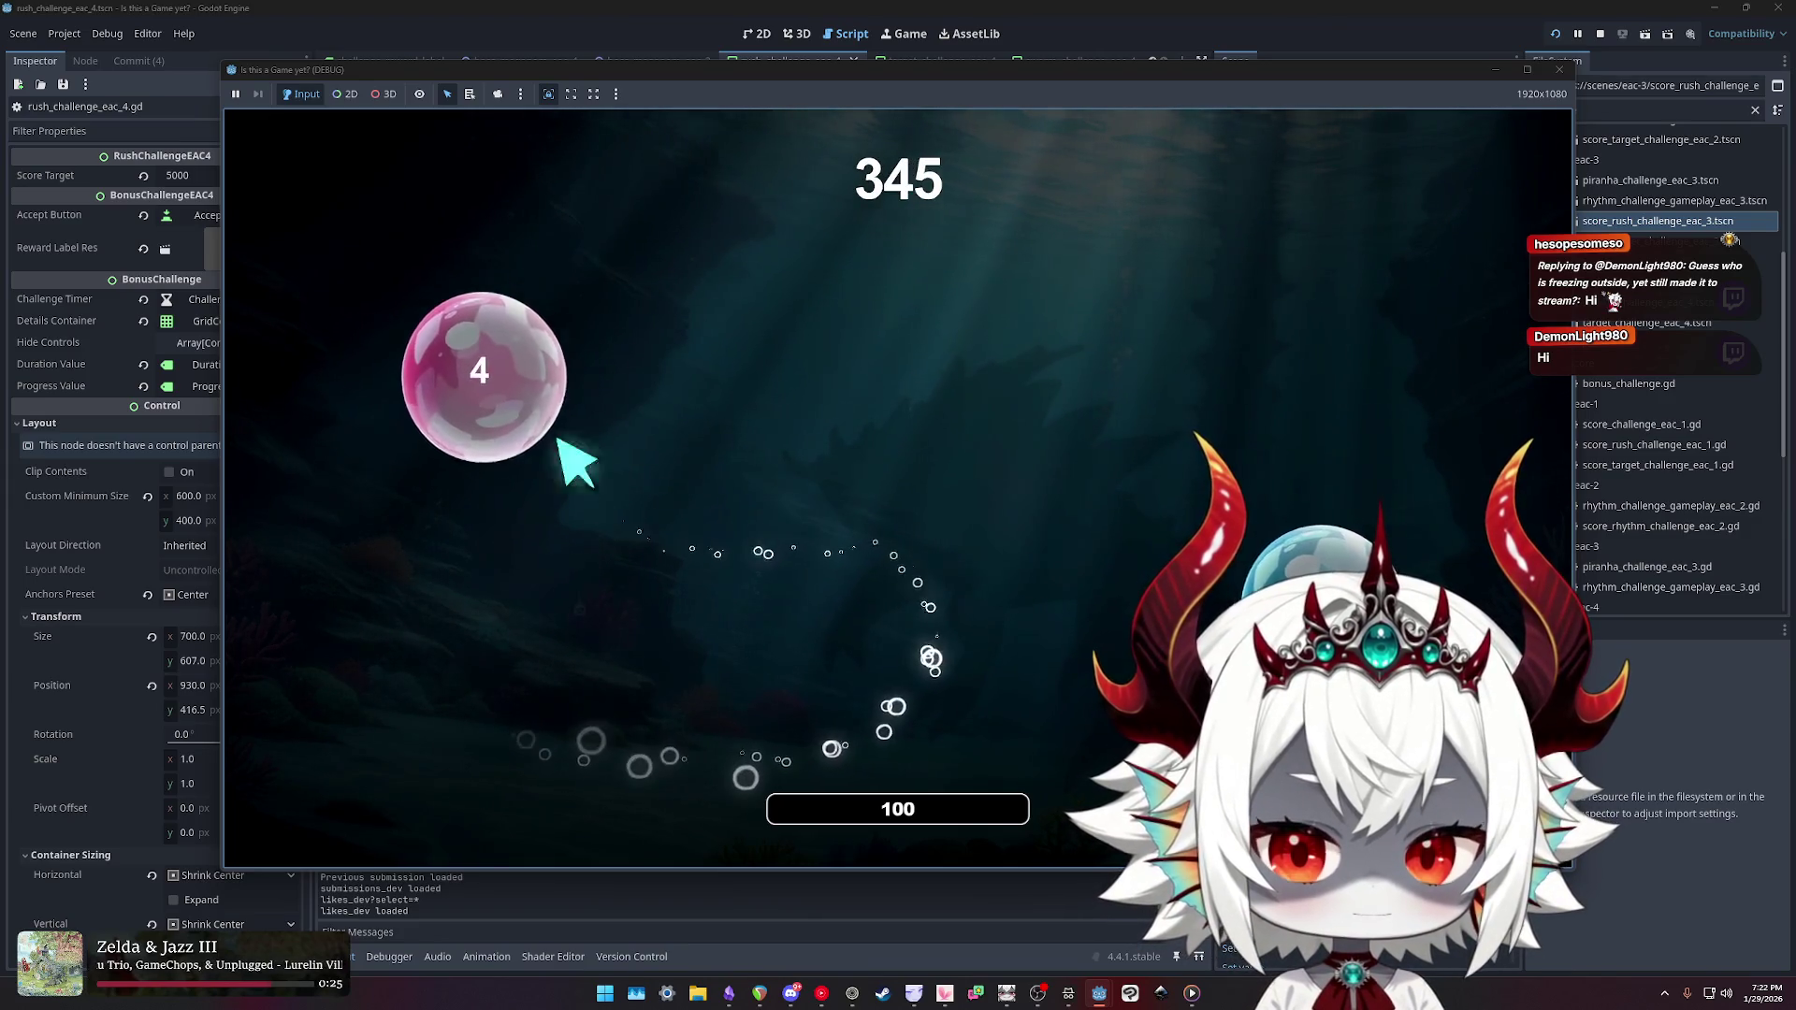
click(505, 356)
click(393, 599)
click(1277, 267)
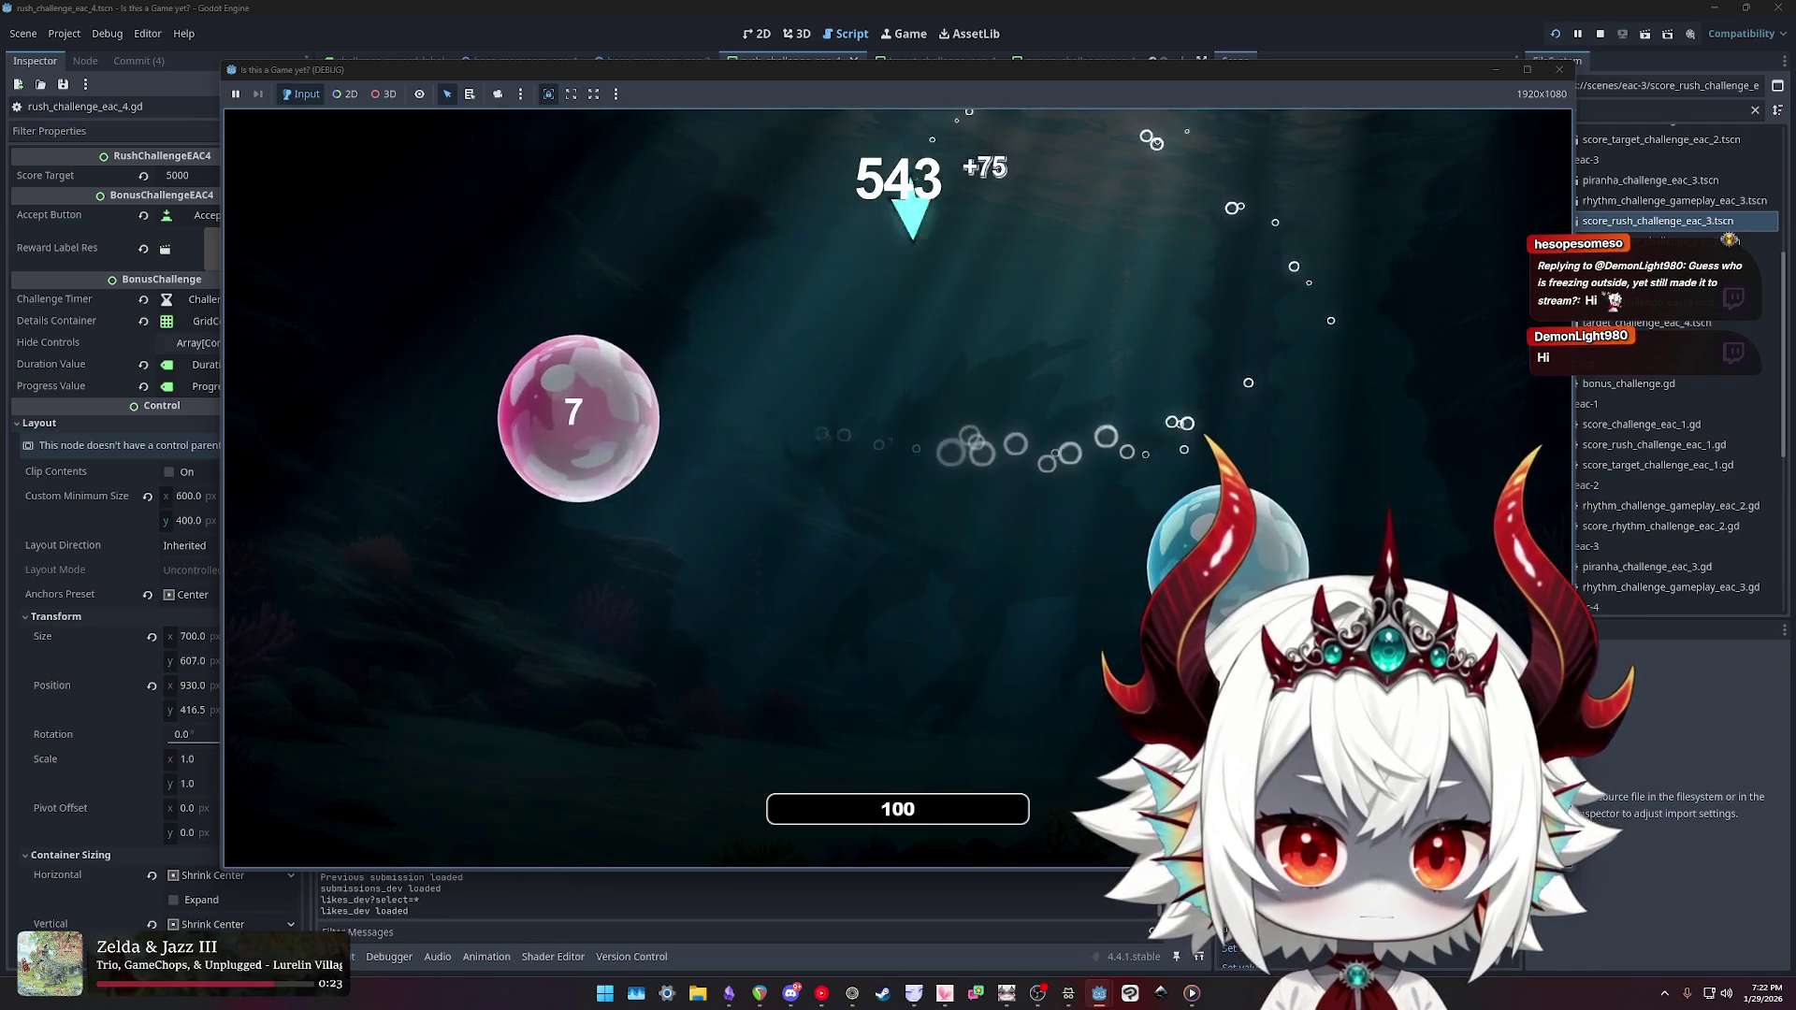
click(1197, 505)
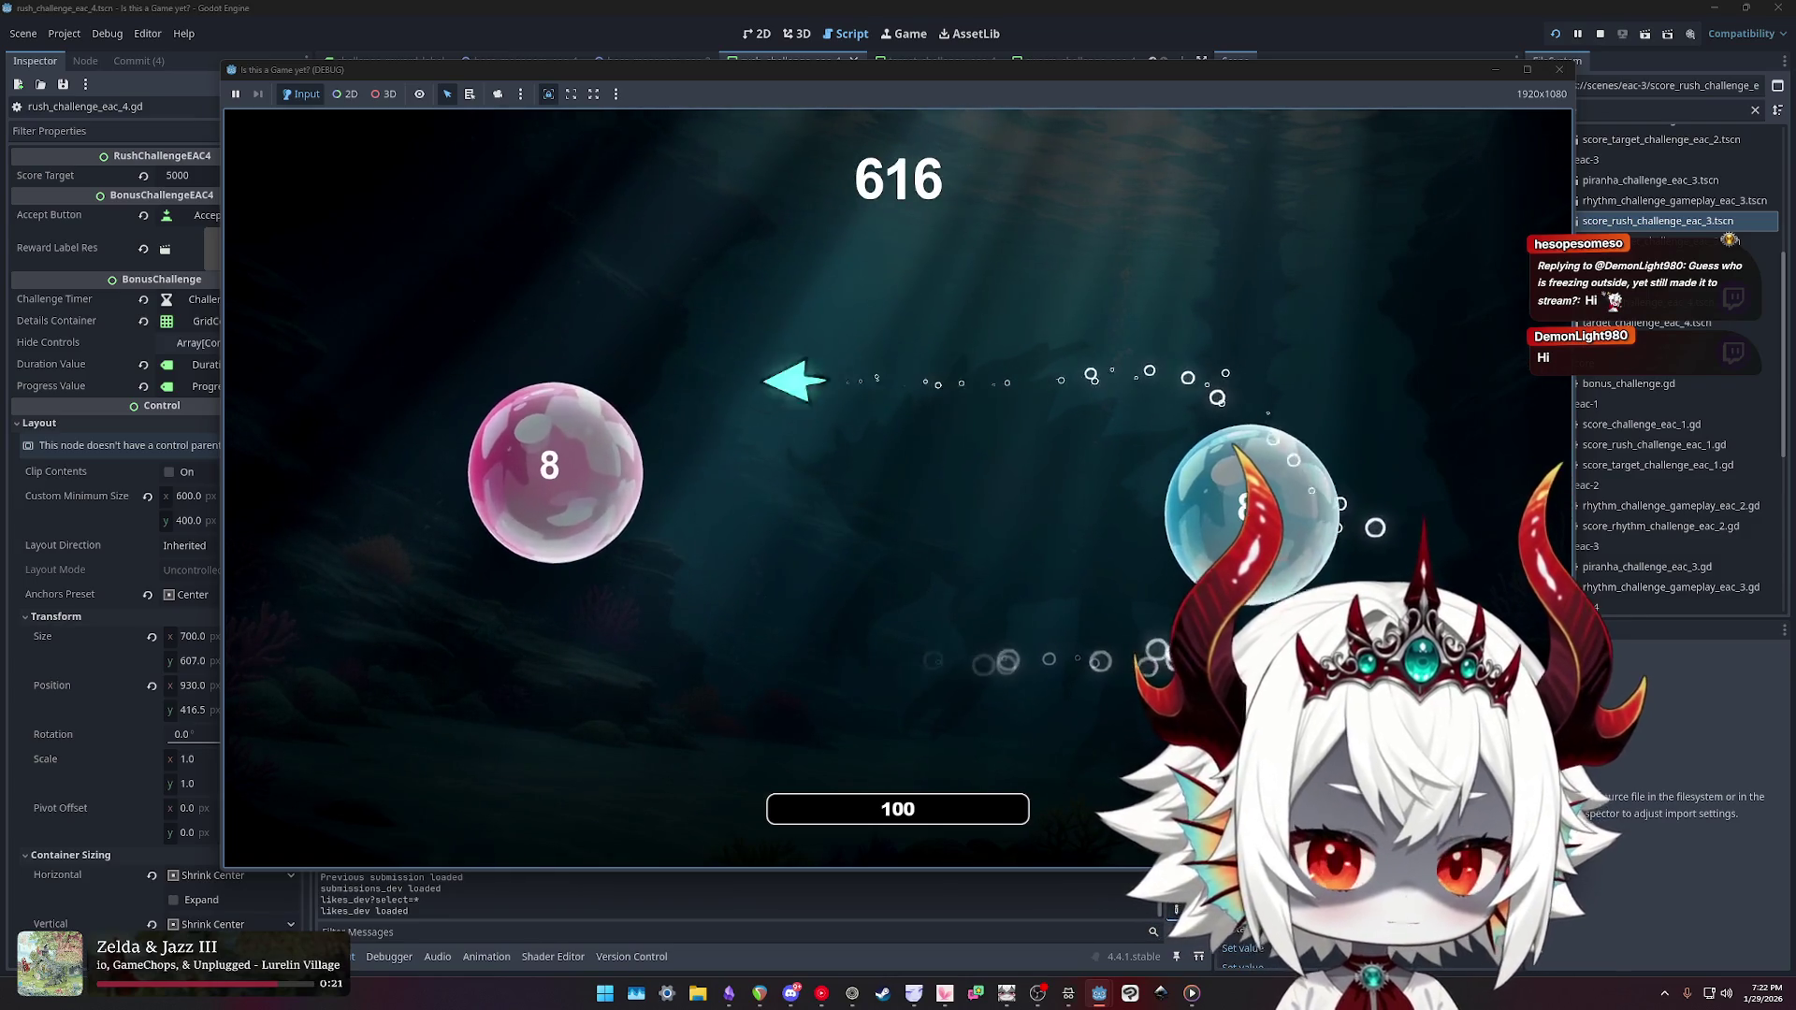
click(533, 459)
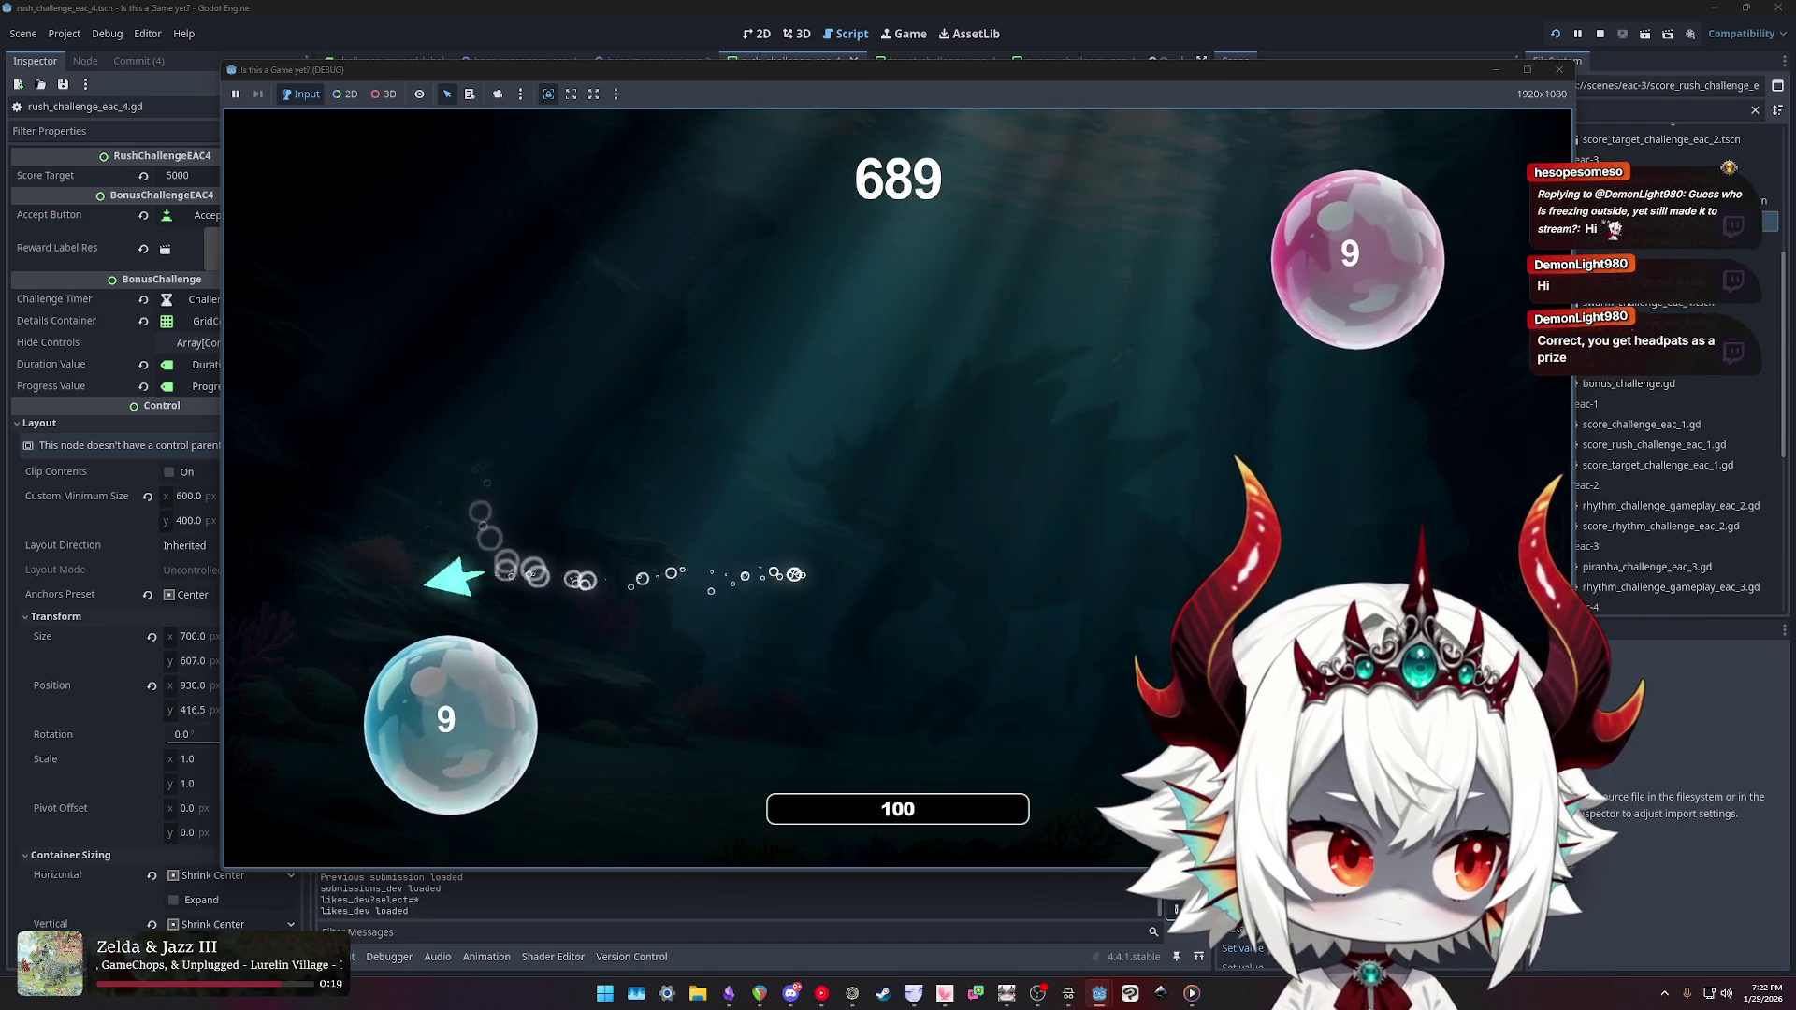
click(617, 646)
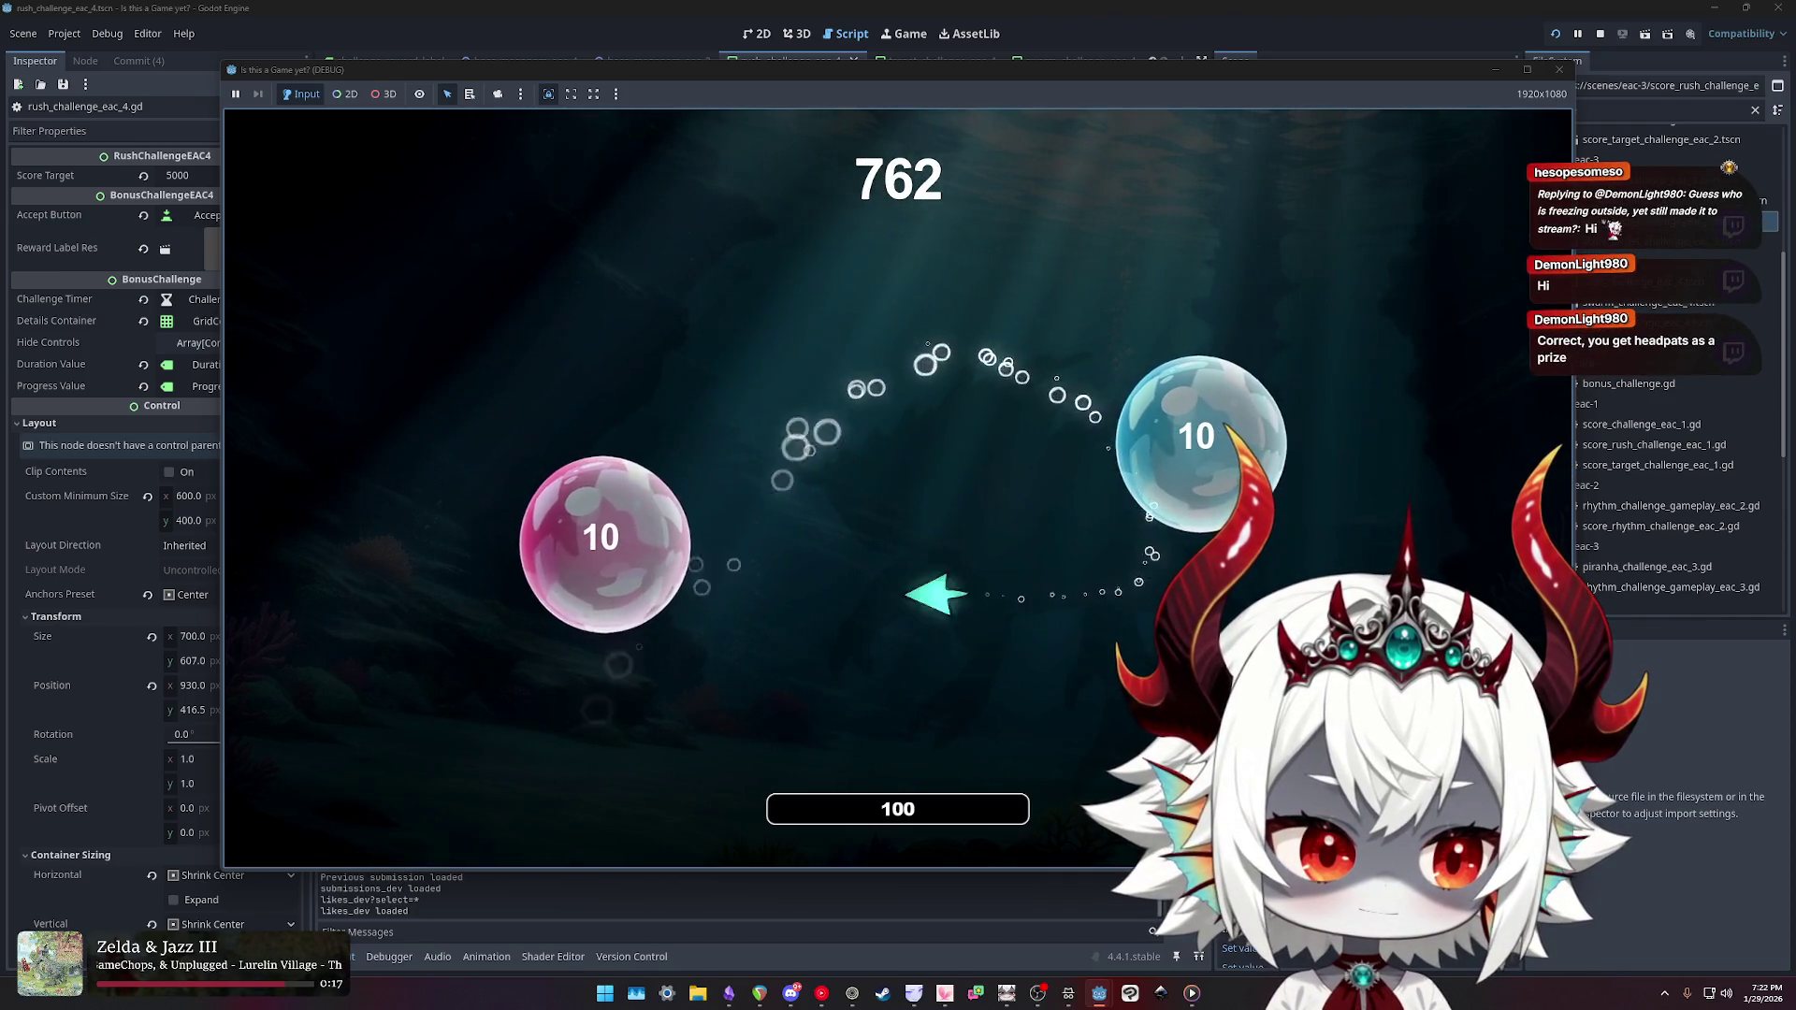
click(608, 556)
click(440, 552)
click(1216, 281)
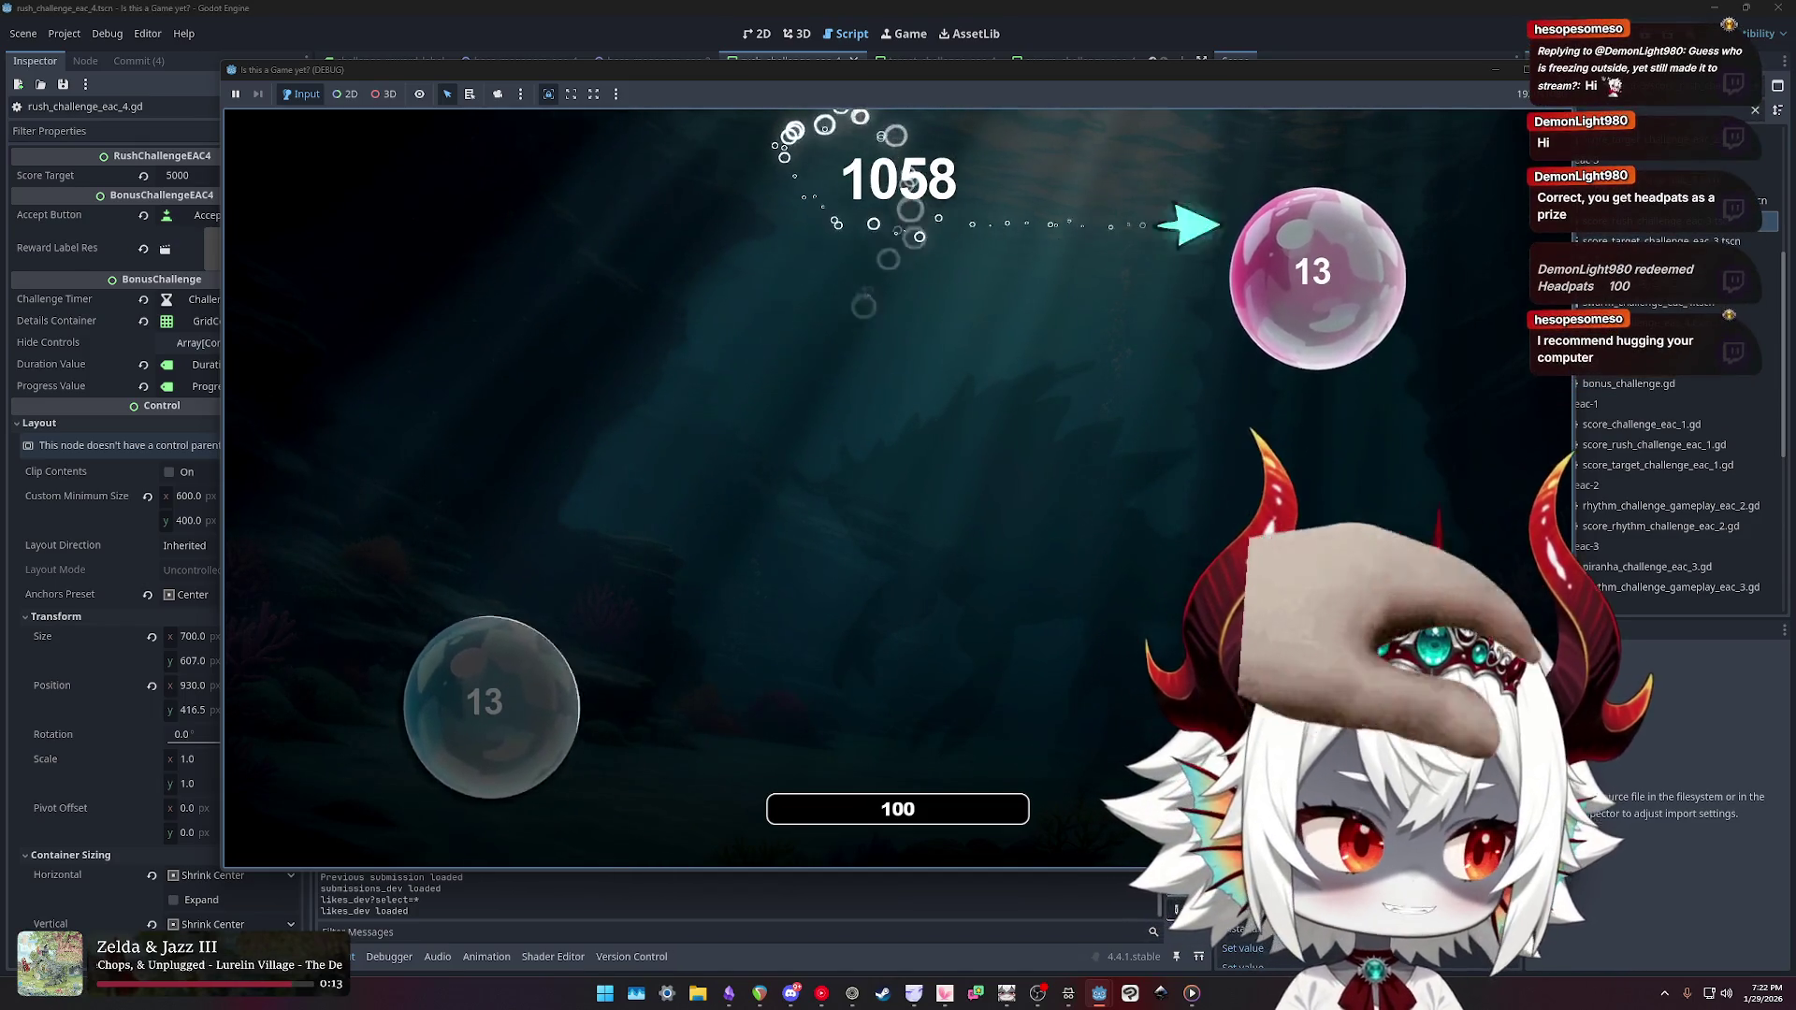
click(1300, 280)
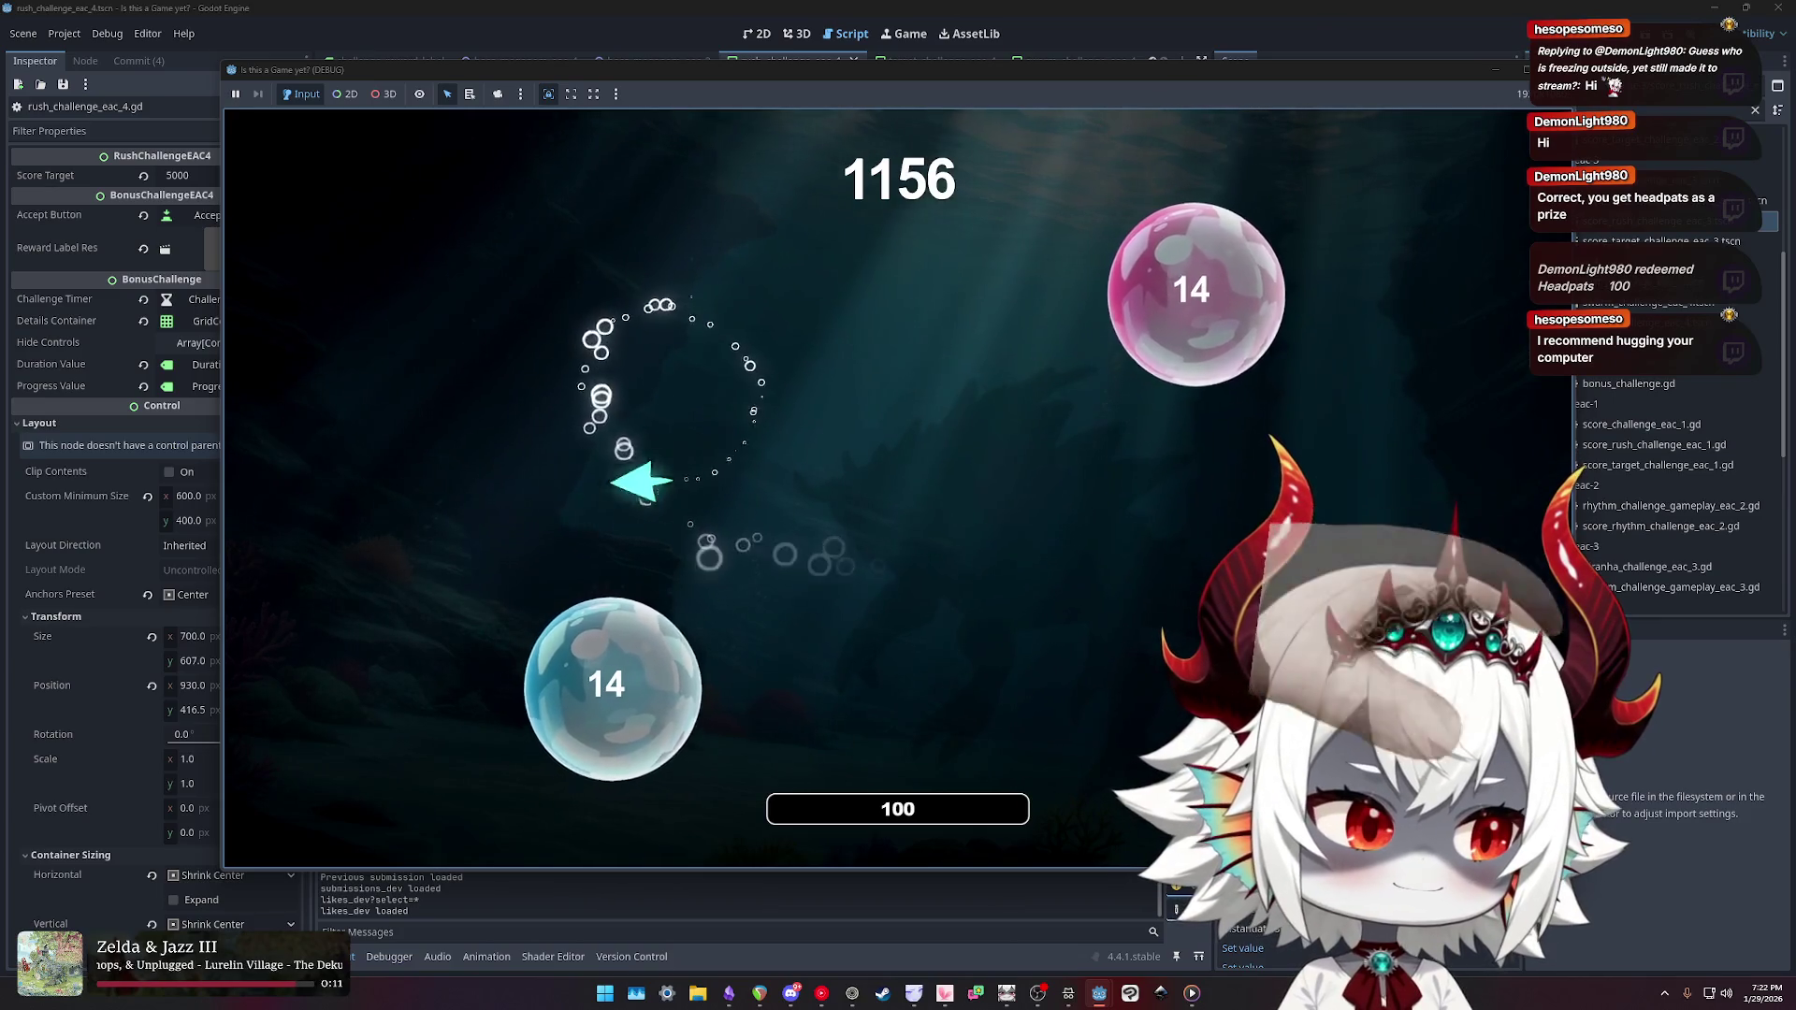
click(1174, 281)
click(1192, 496)
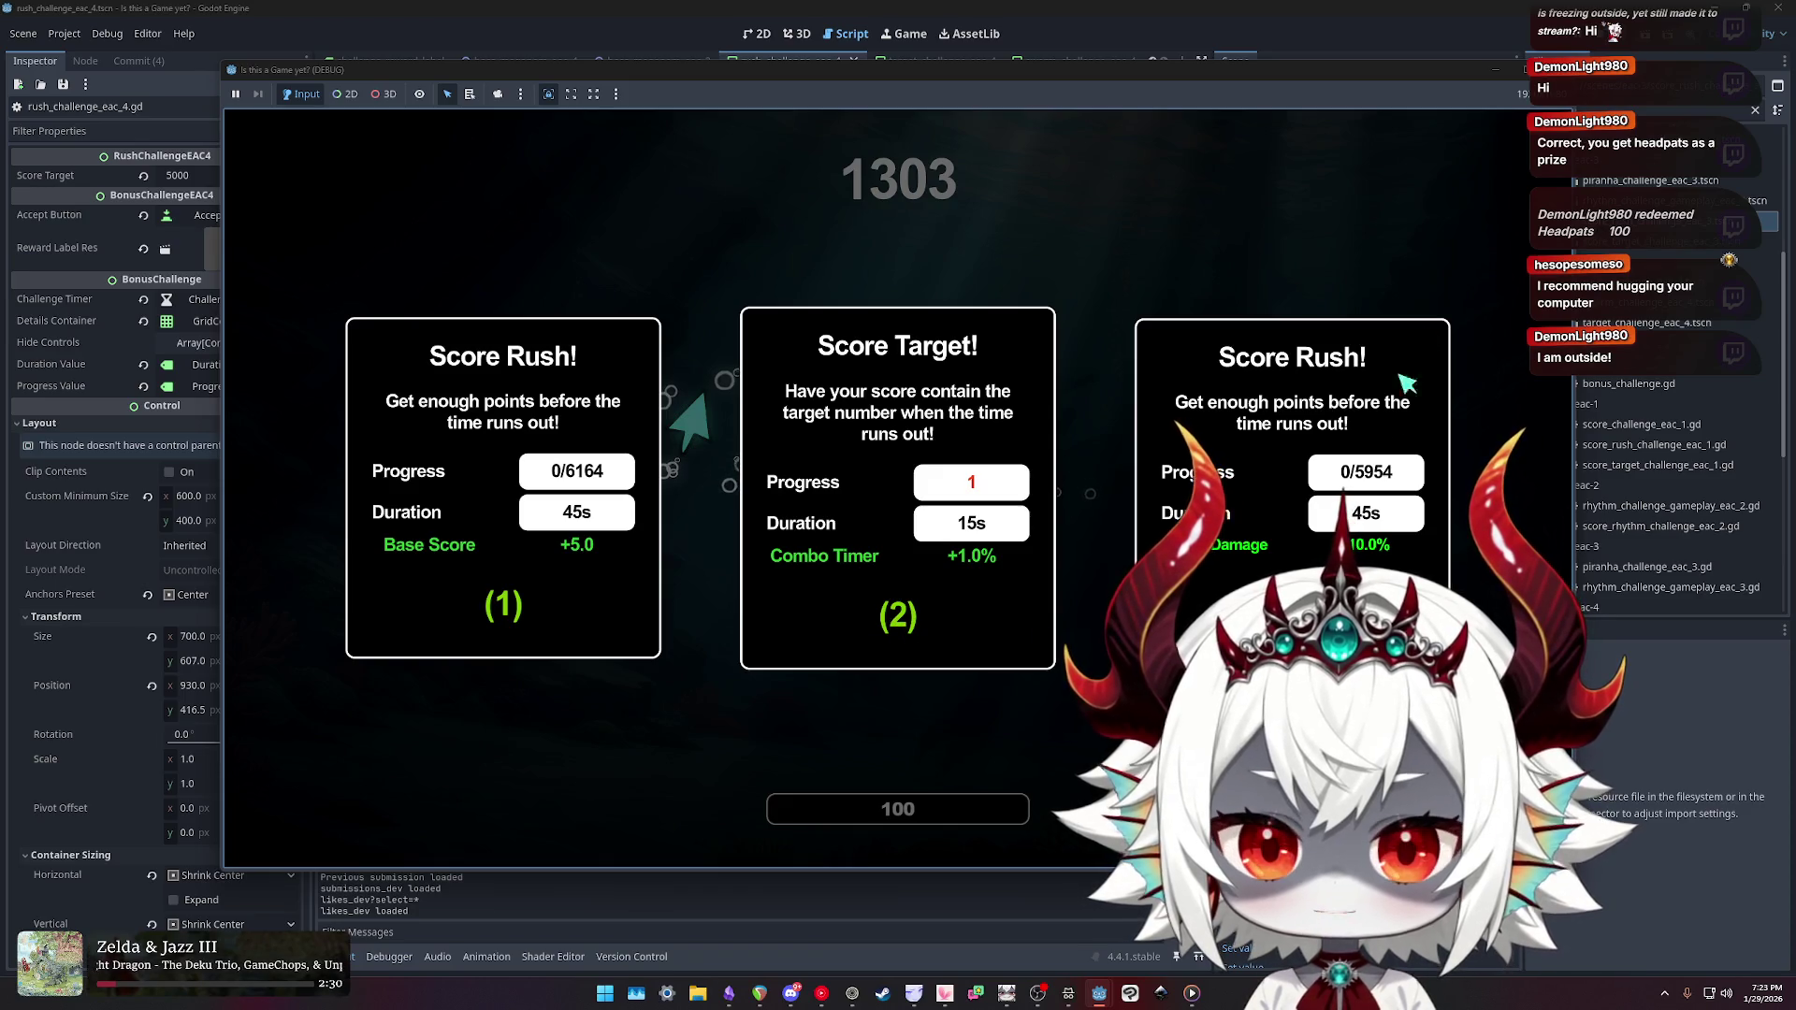
key(Escape)
Stop the game, connect the rush scene's AcceptButton pressed signal to _on_accept_button_pressed, and save
key(F8)
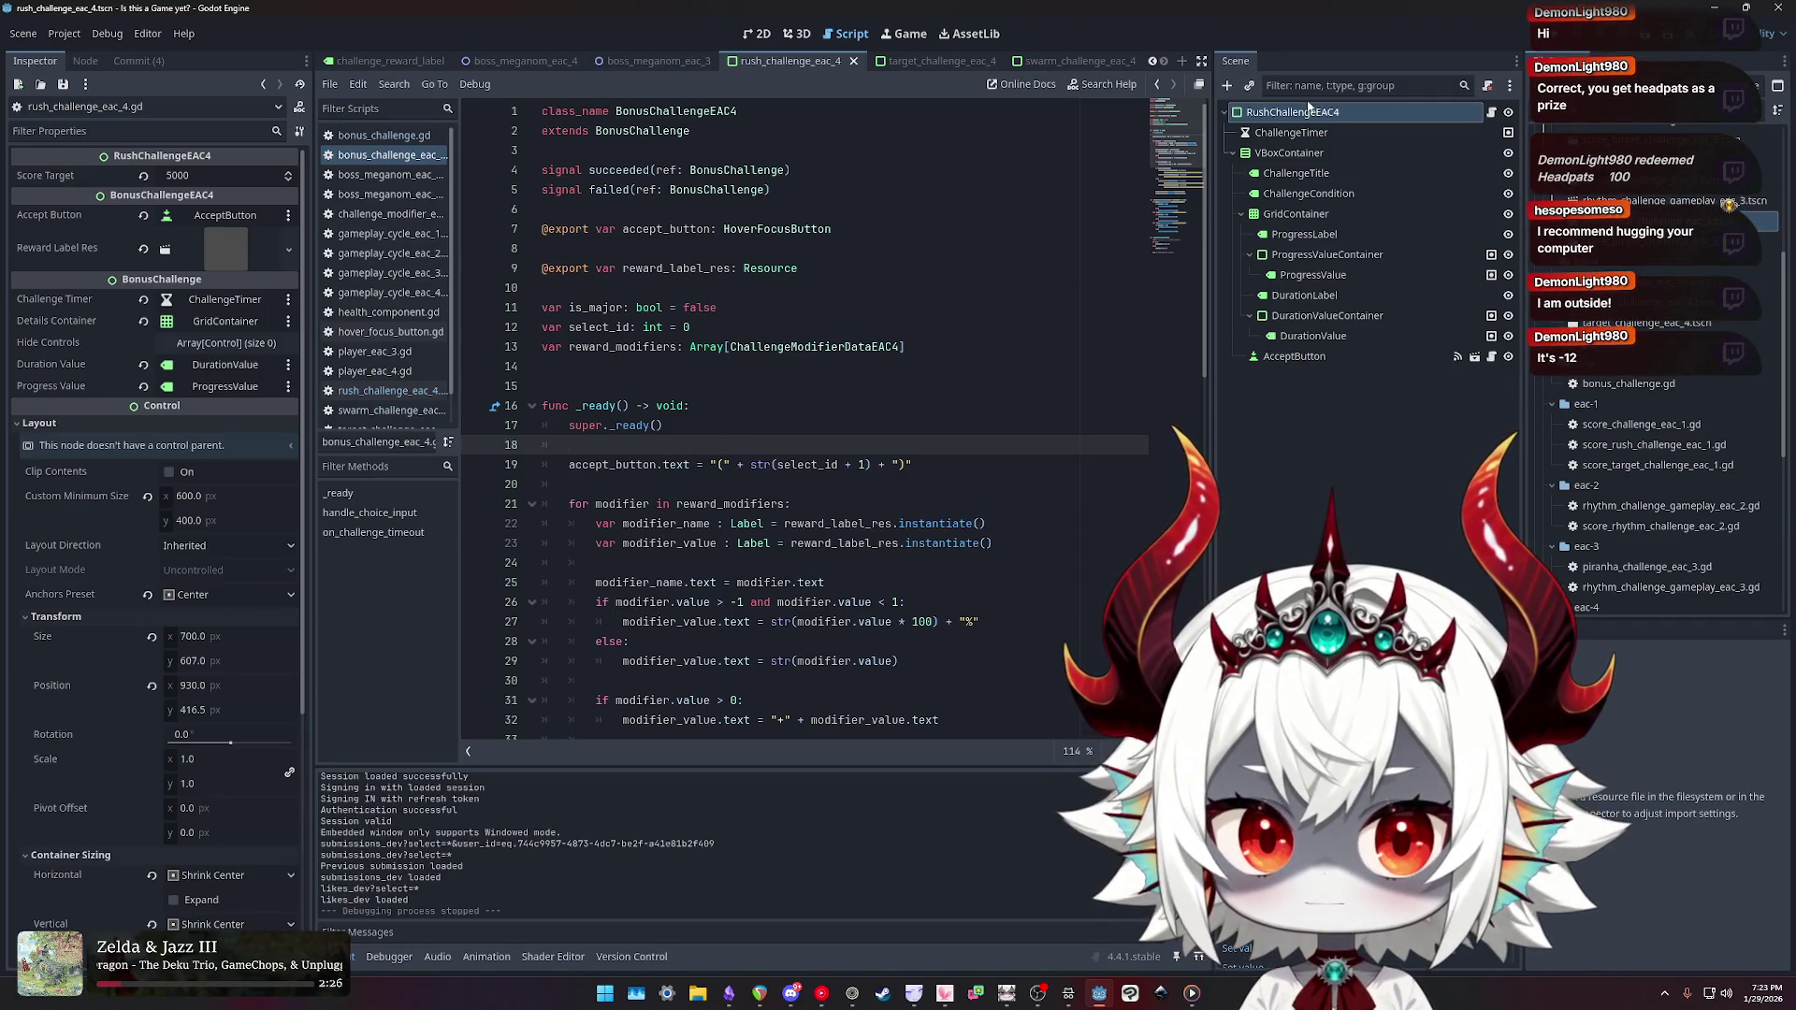
click(1295, 356)
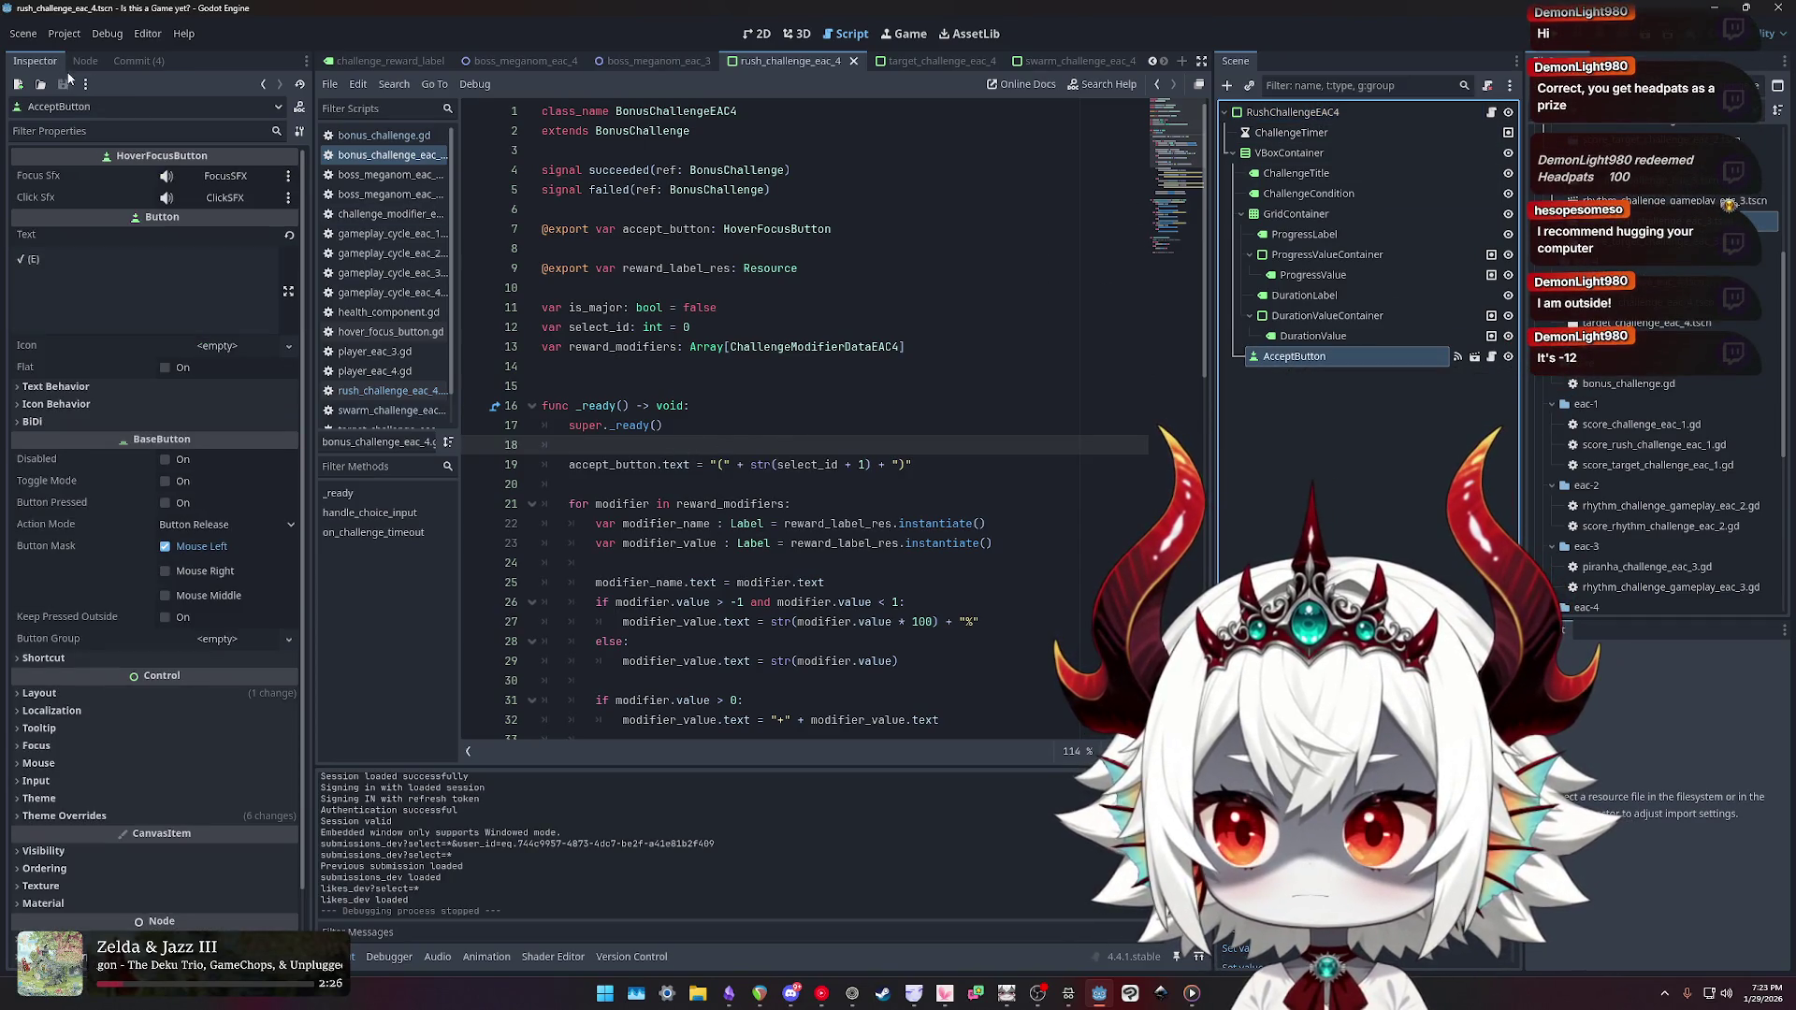
click(86, 62)
double_click(68, 197)
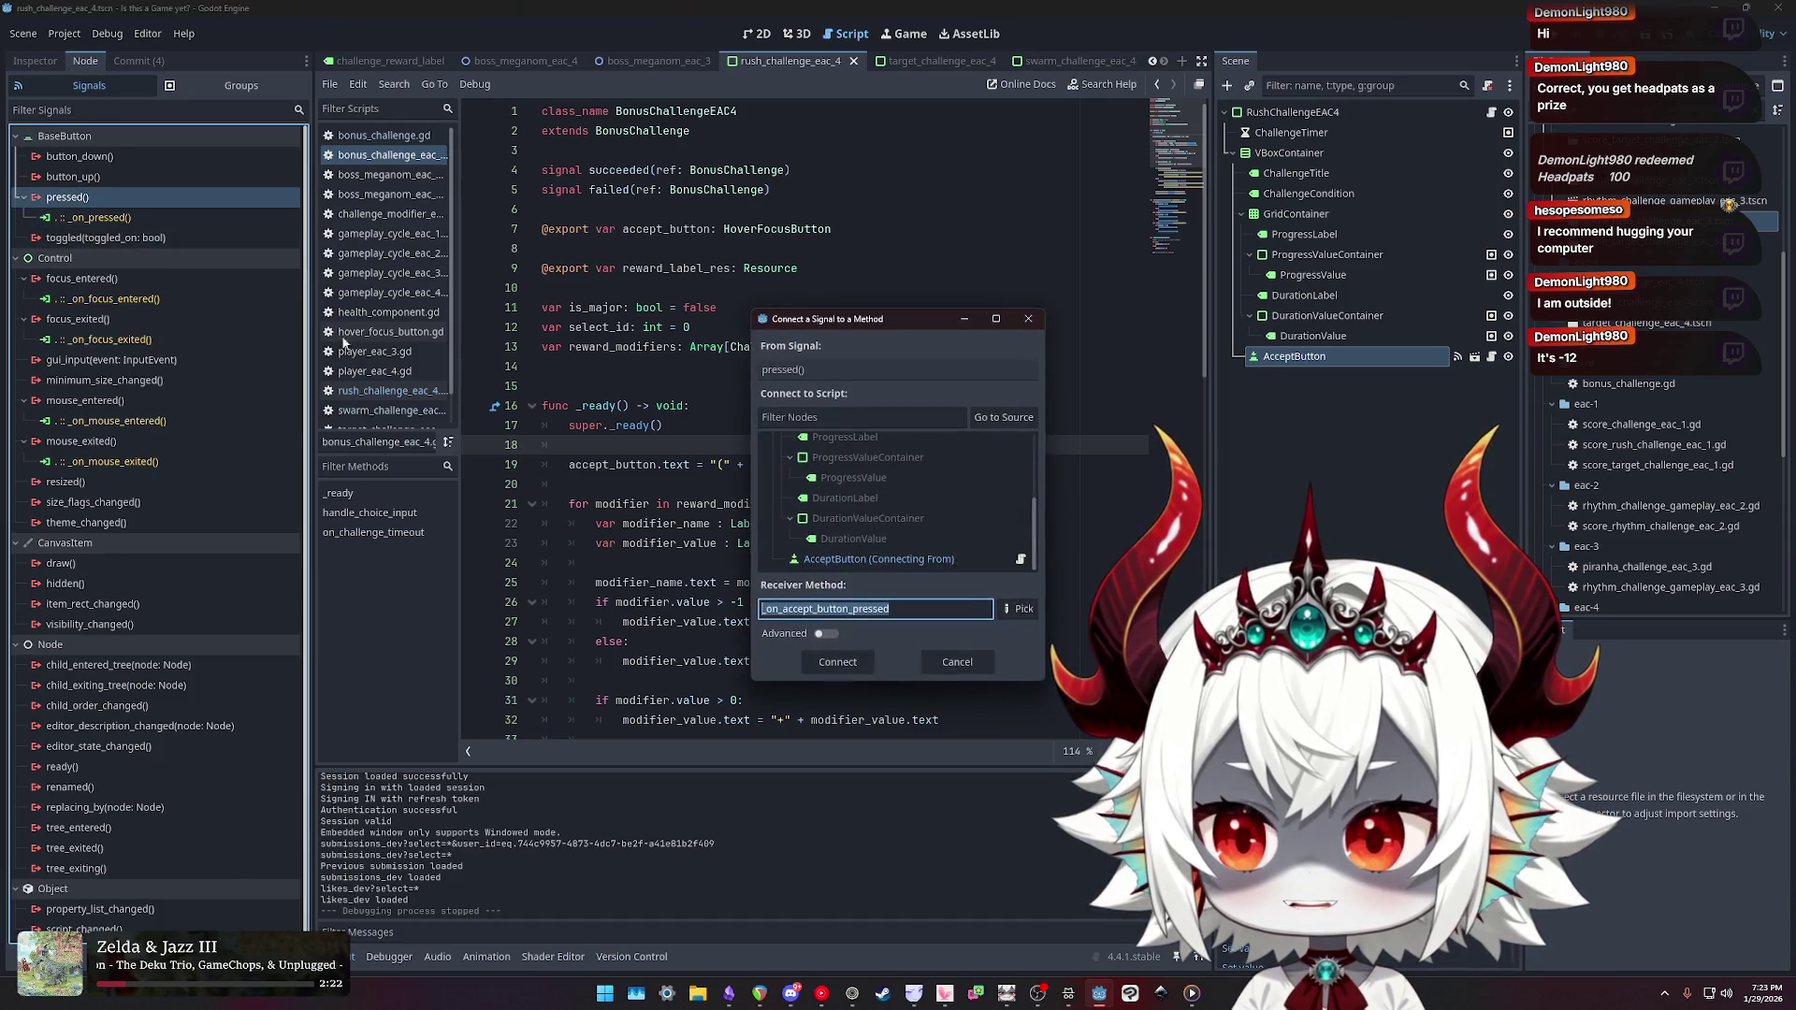
click(828, 663)
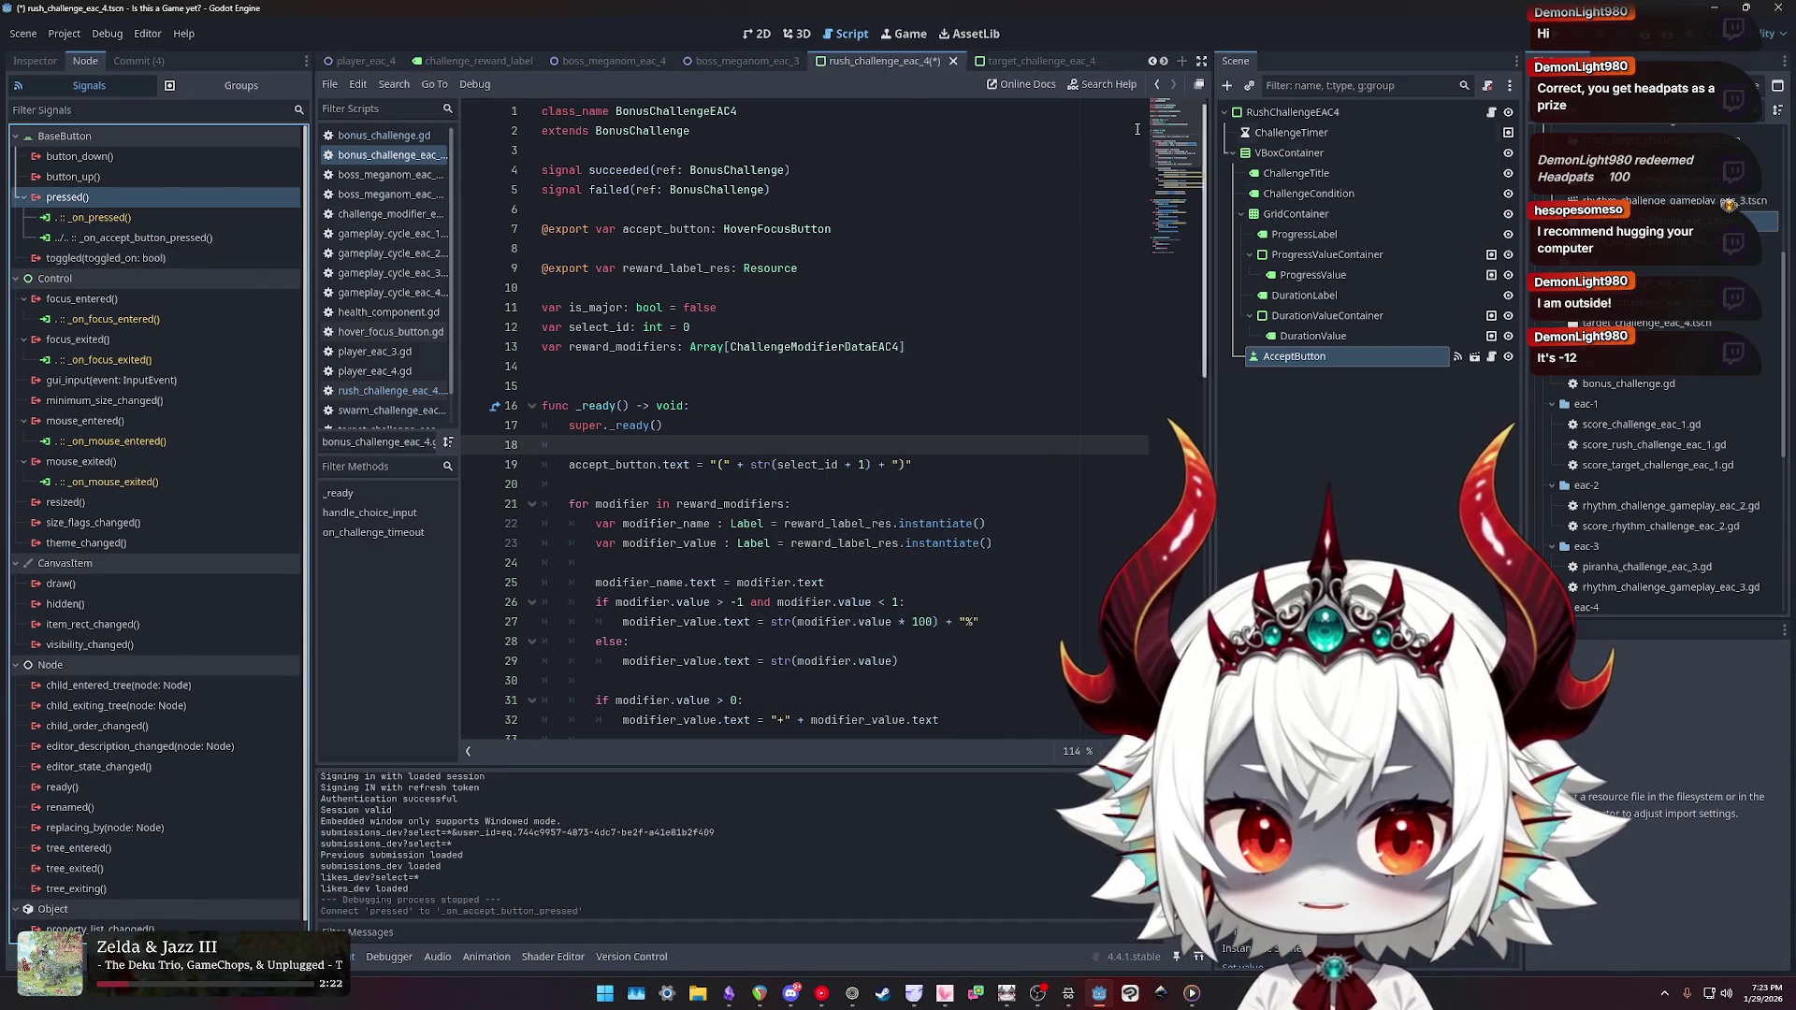
click(1015, 62)
key(ctrl+s)
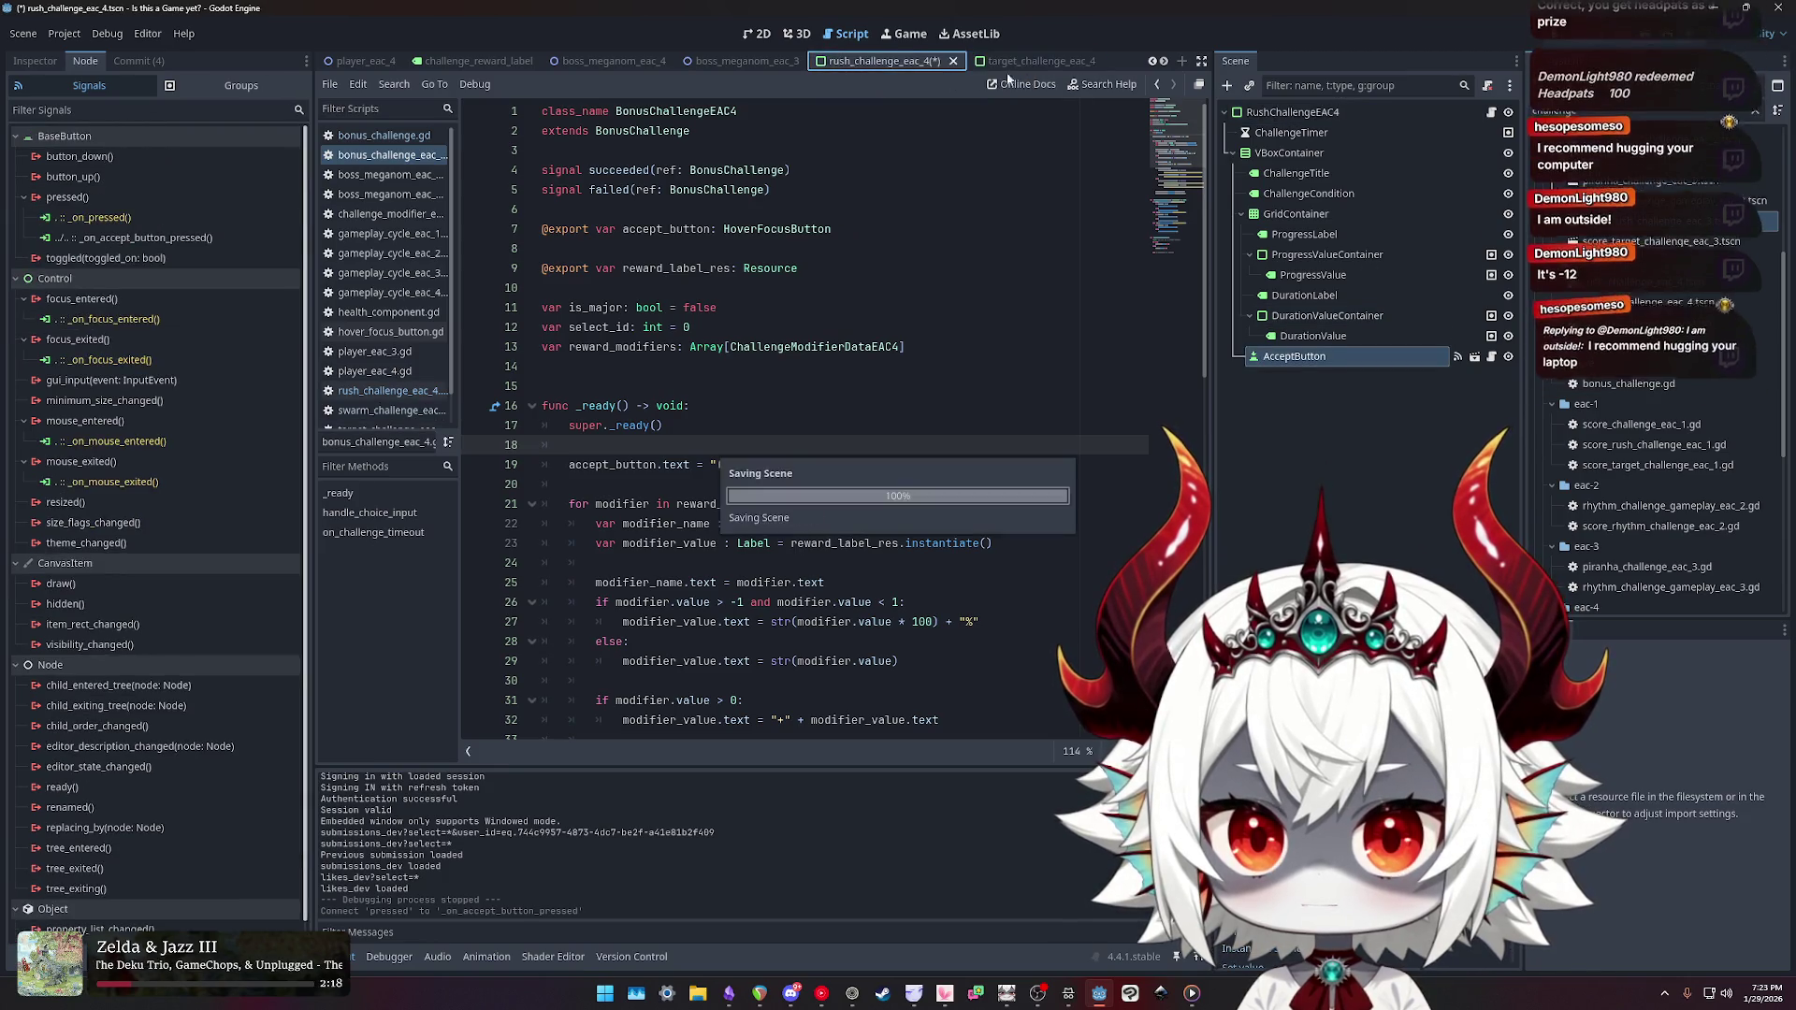
Connect the target scene's AcceptButton pressed signal to _on_accept_button_pressed
click(1287, 360)
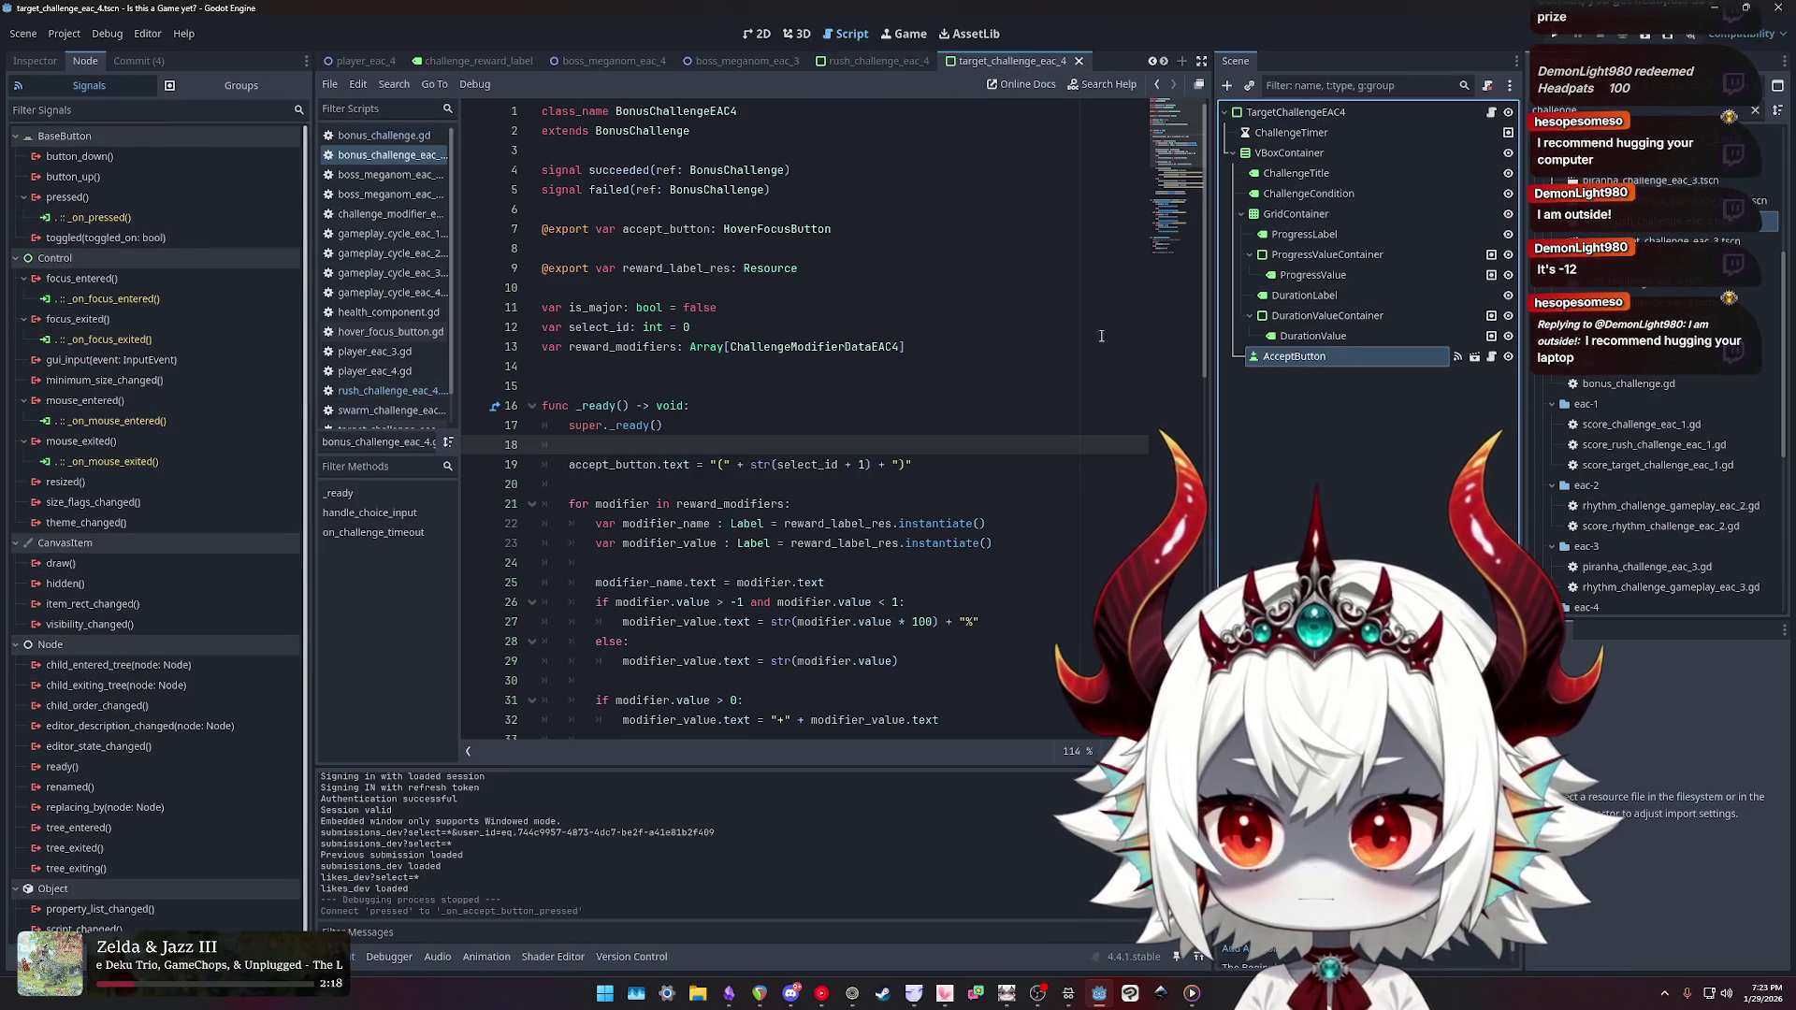
double_click(75, 202)
click(835, 662)
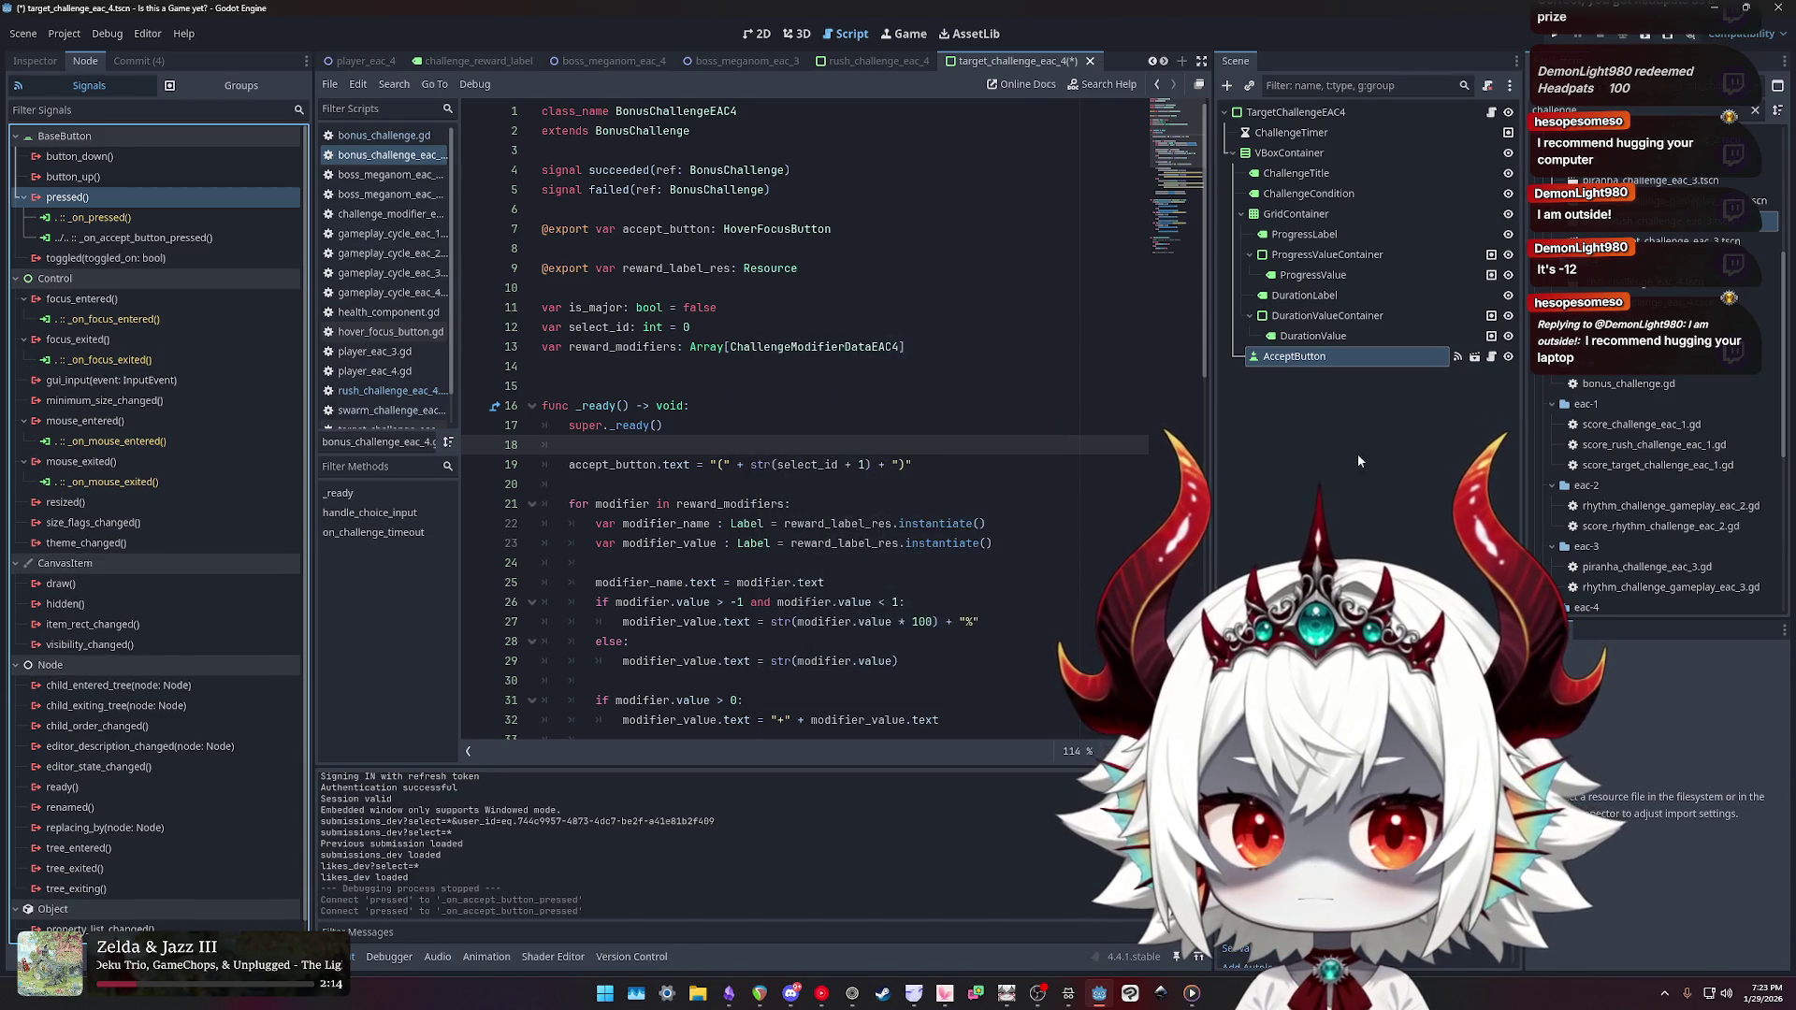
click(1357, 453)
Connect the swarm scene's AcceptButton pressed signal to _on_accept_button_pressed and save it
click(1050, 61)
click(1296, 378)
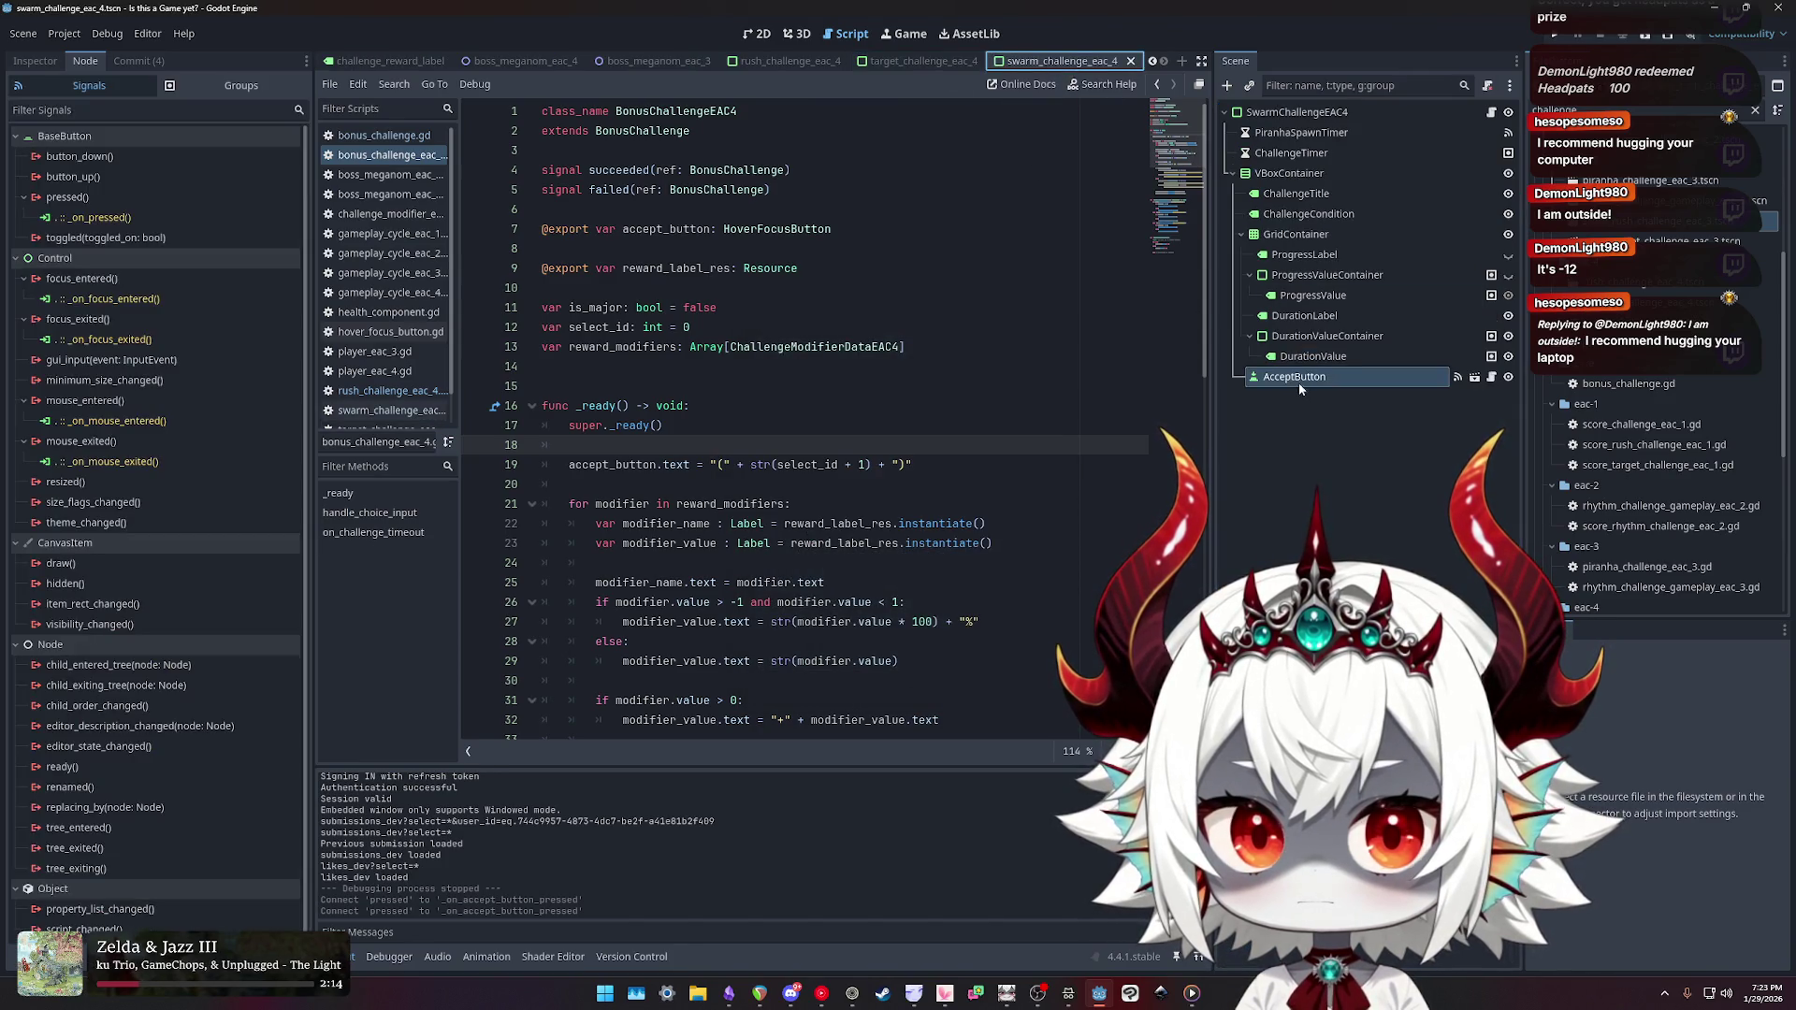
double_click(68, 197)
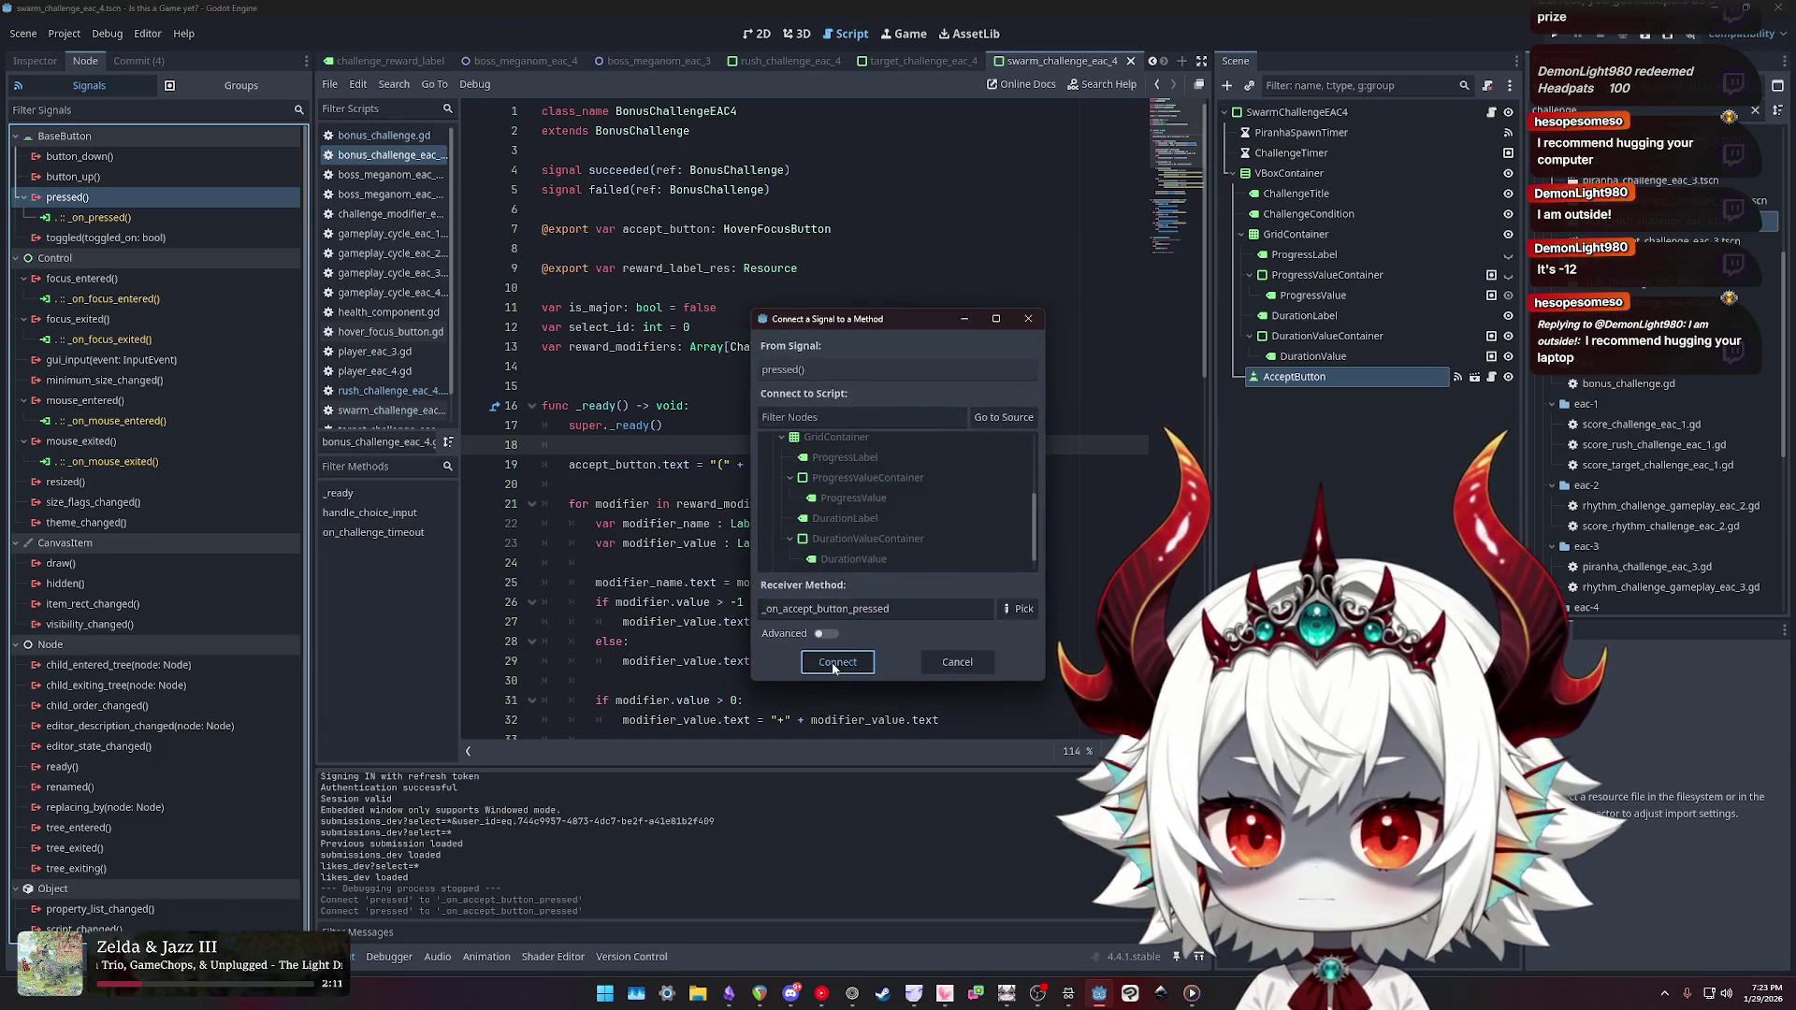
click(836, 662)
key(ctrl+s)
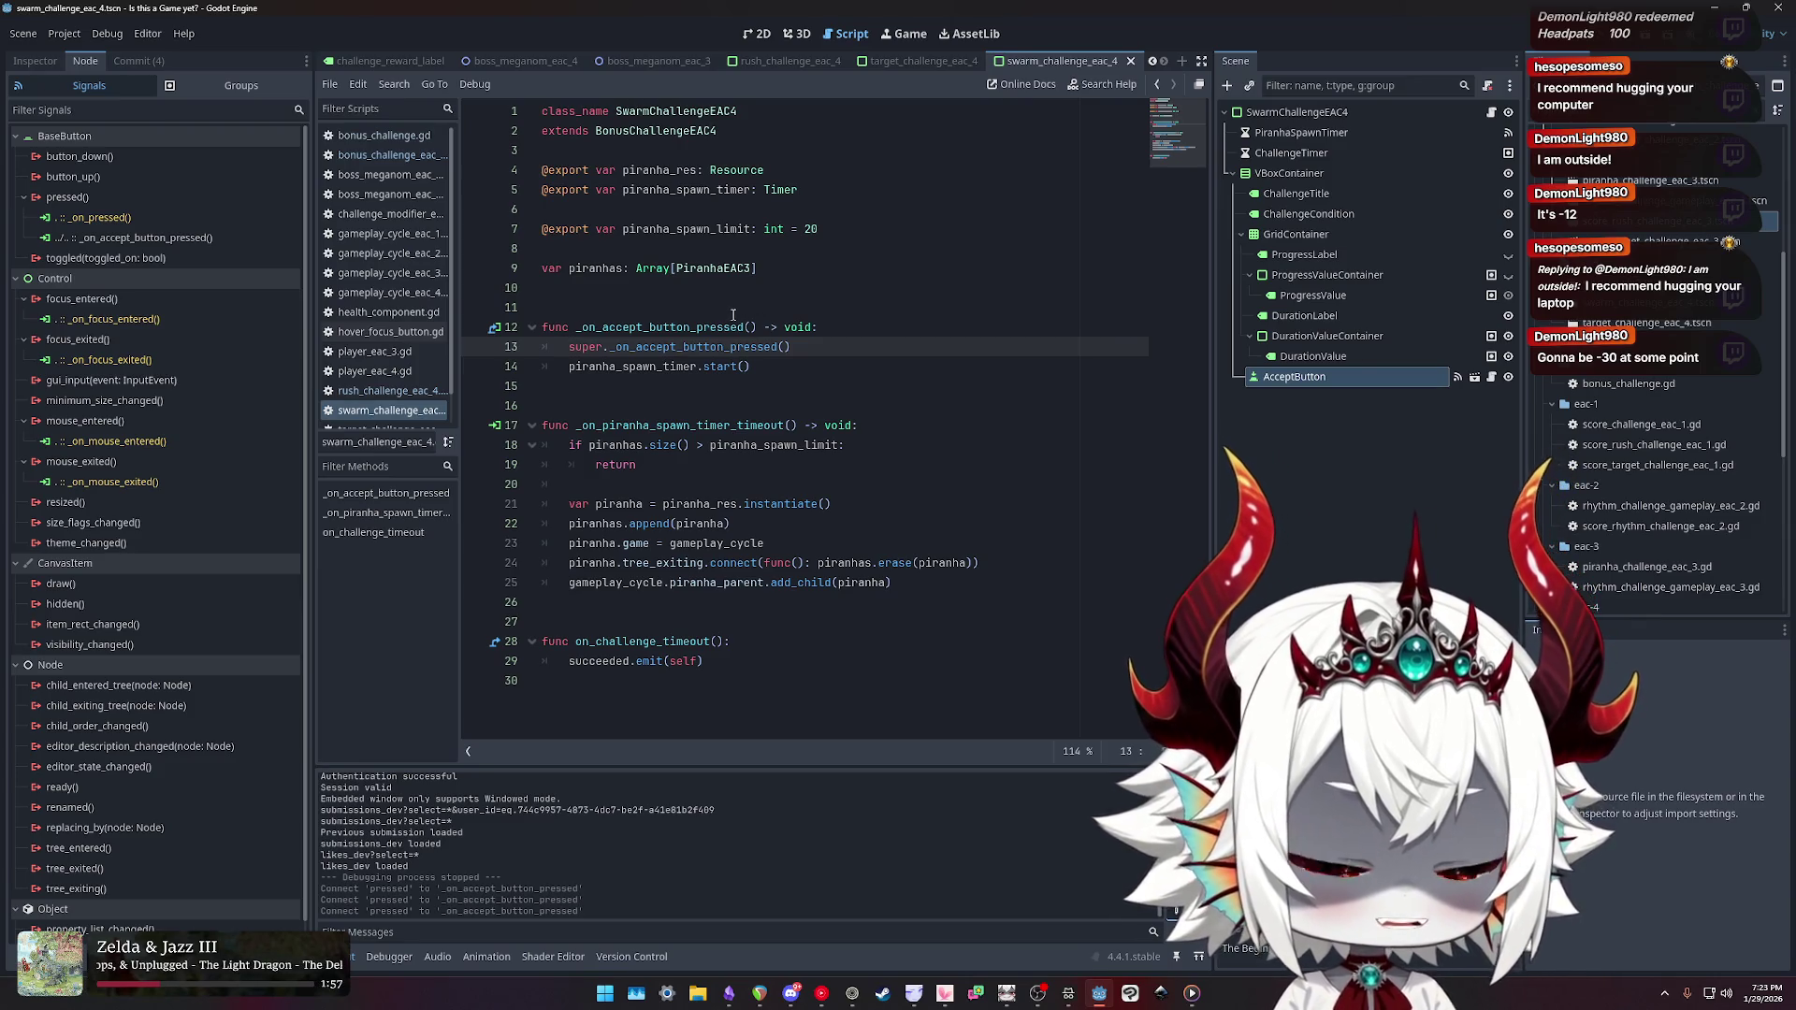
click(819, 295)
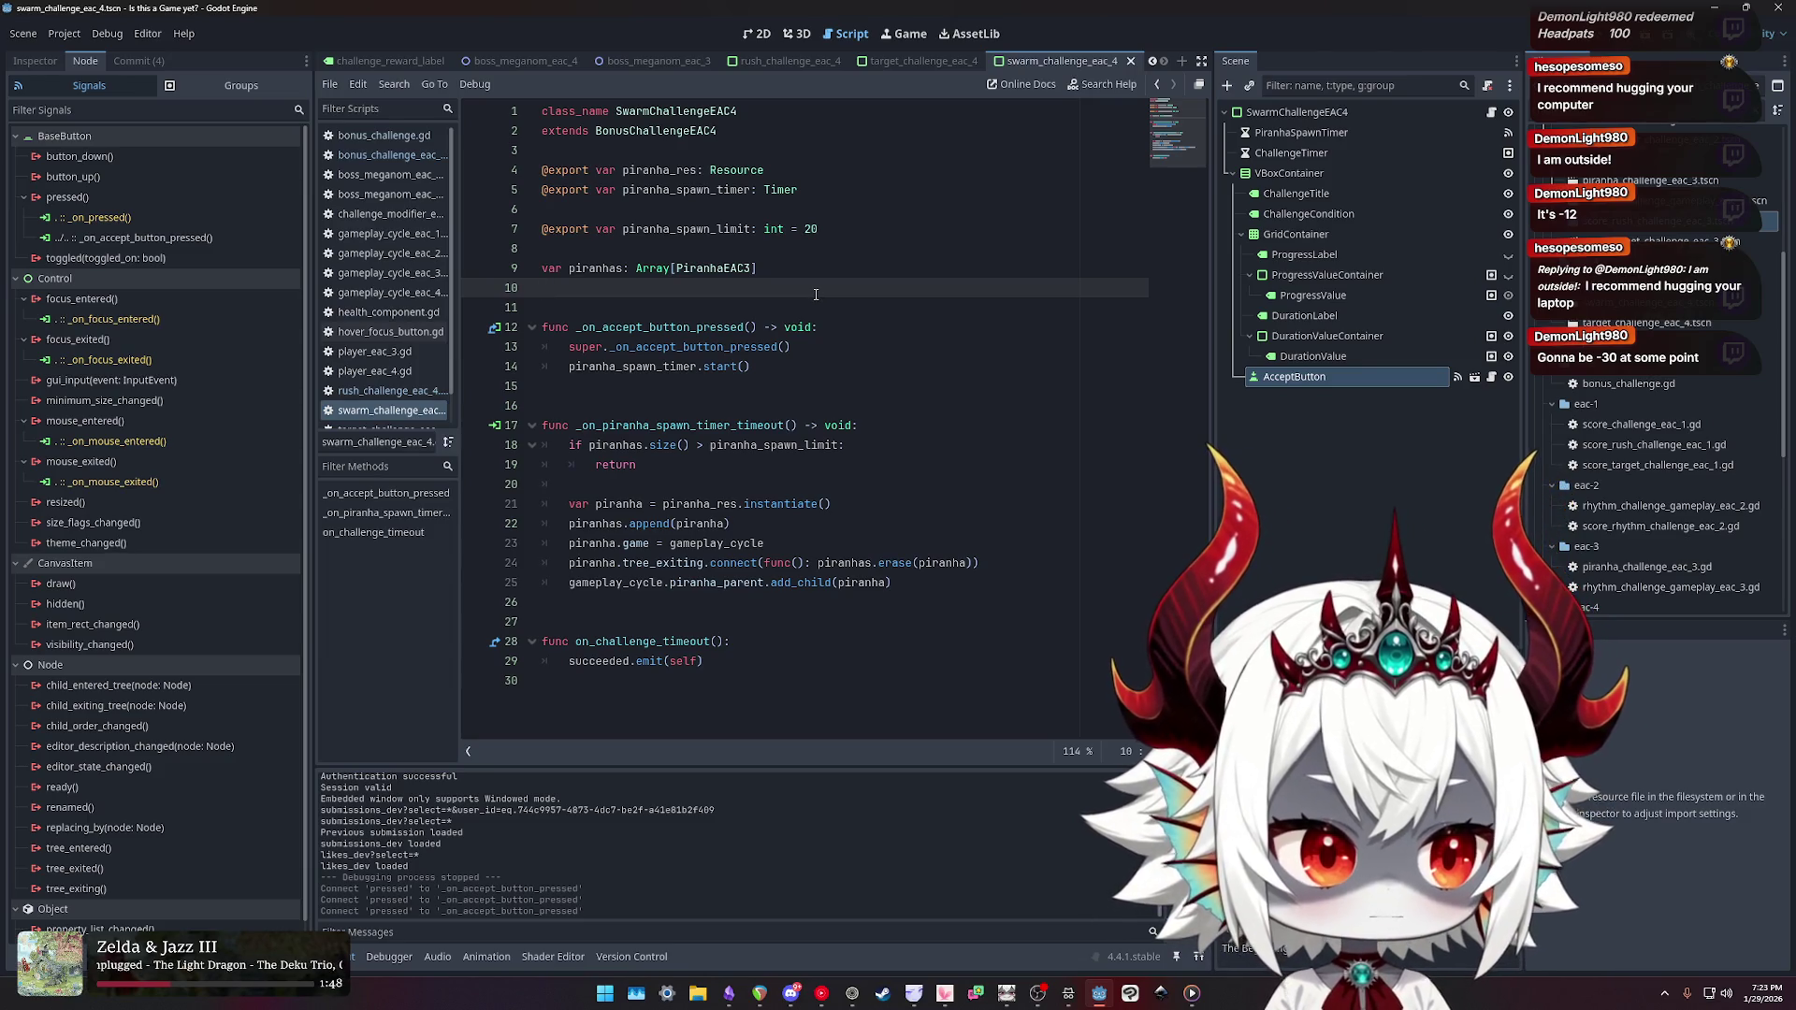
Switch from swarm_challenge_eac_4.gd to the rush_challenge_eac_4 scene and launch the game with F6
click(954, 328)
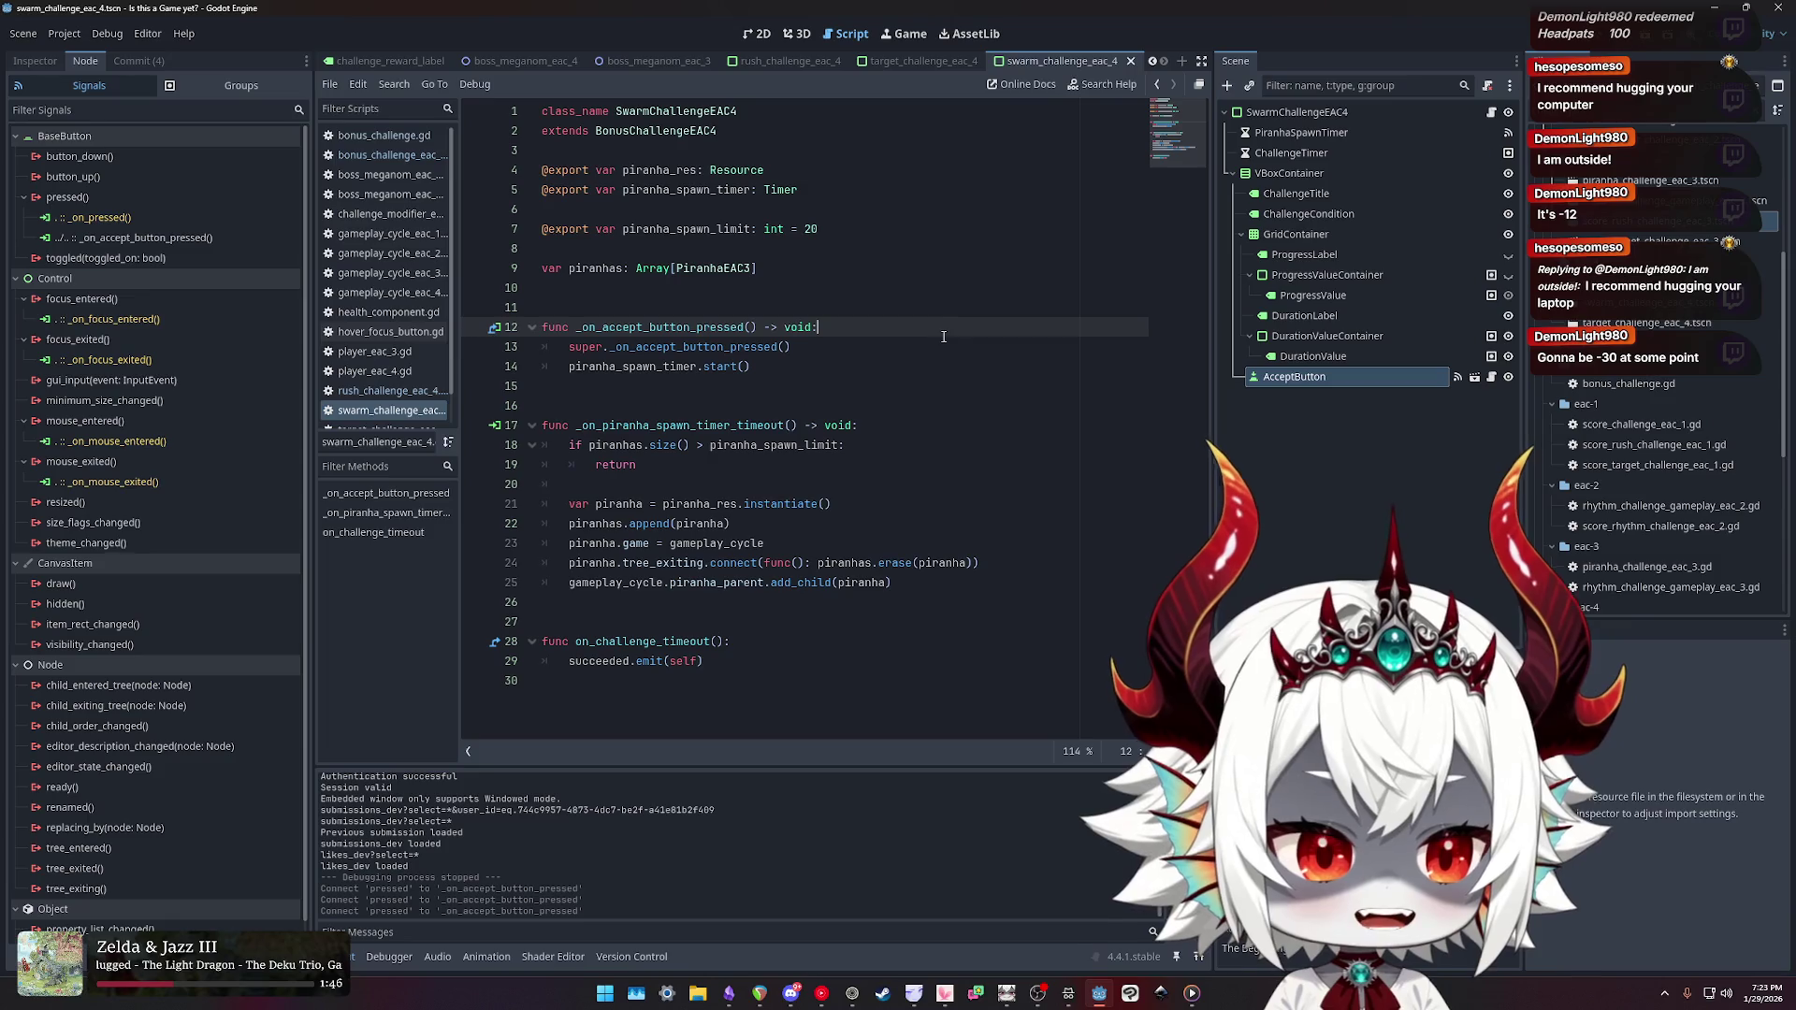
click(959, 304)
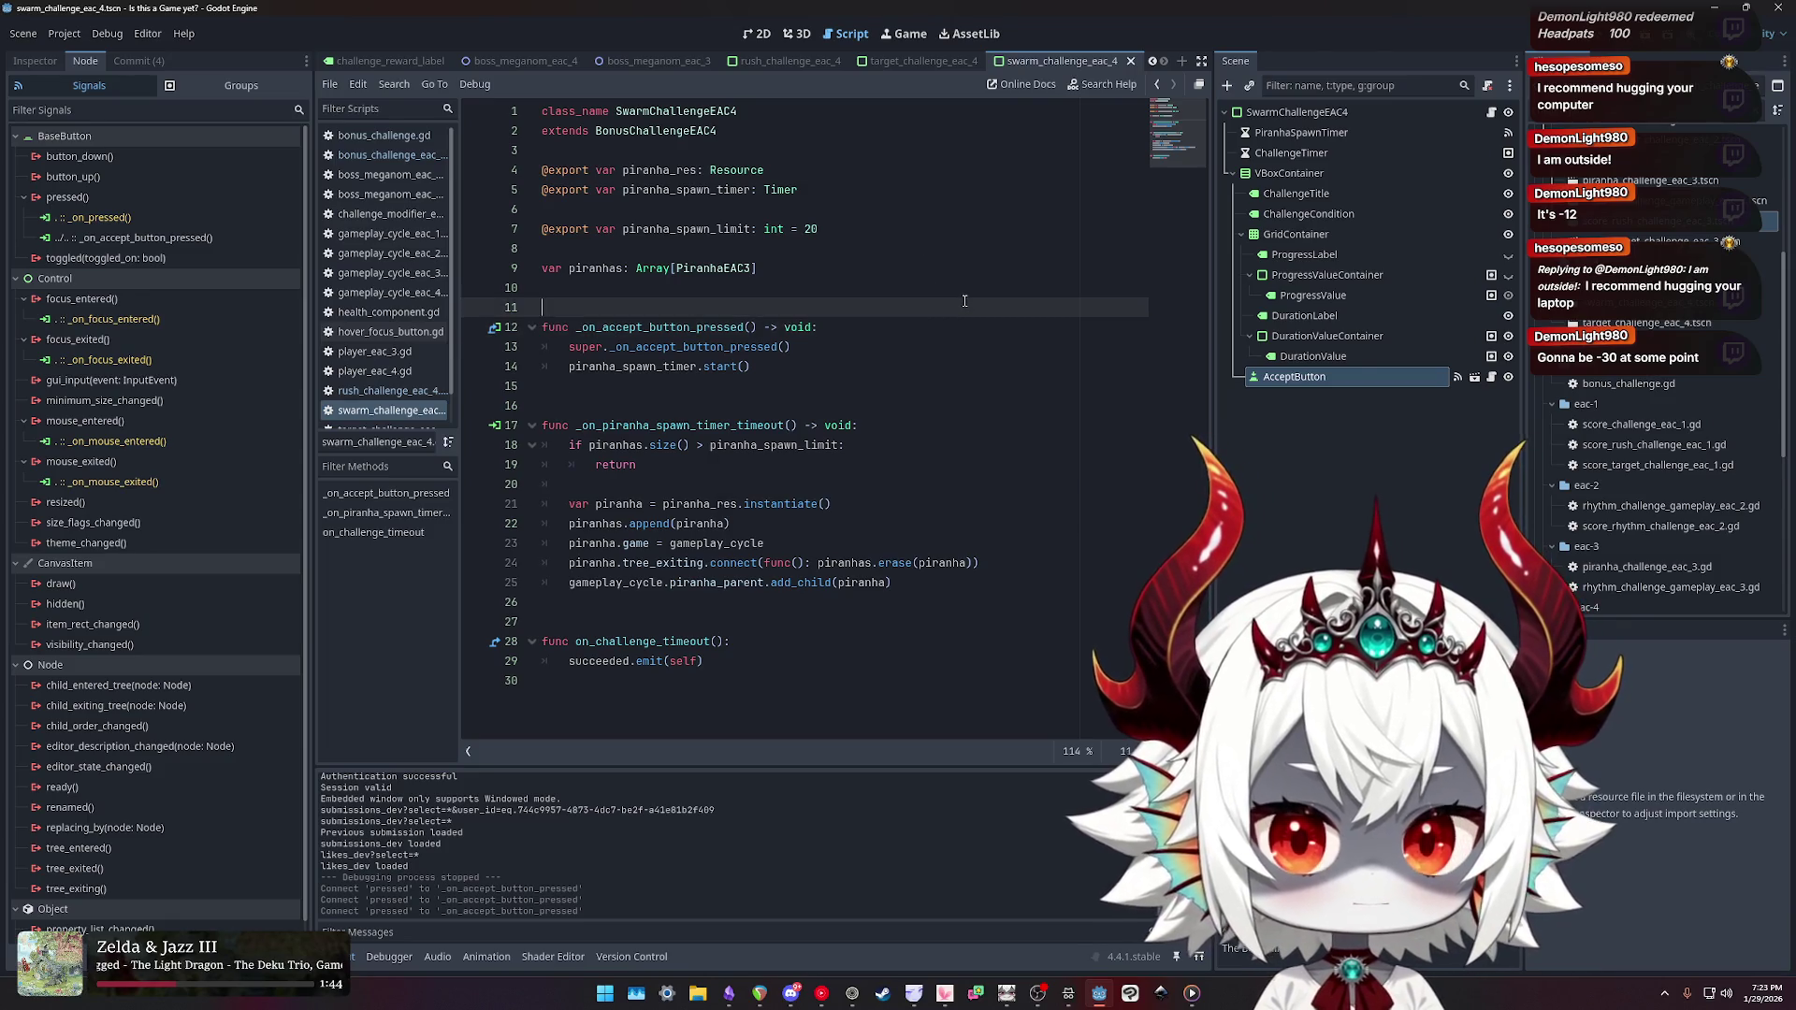
click(928, 62)
click(788, 63)
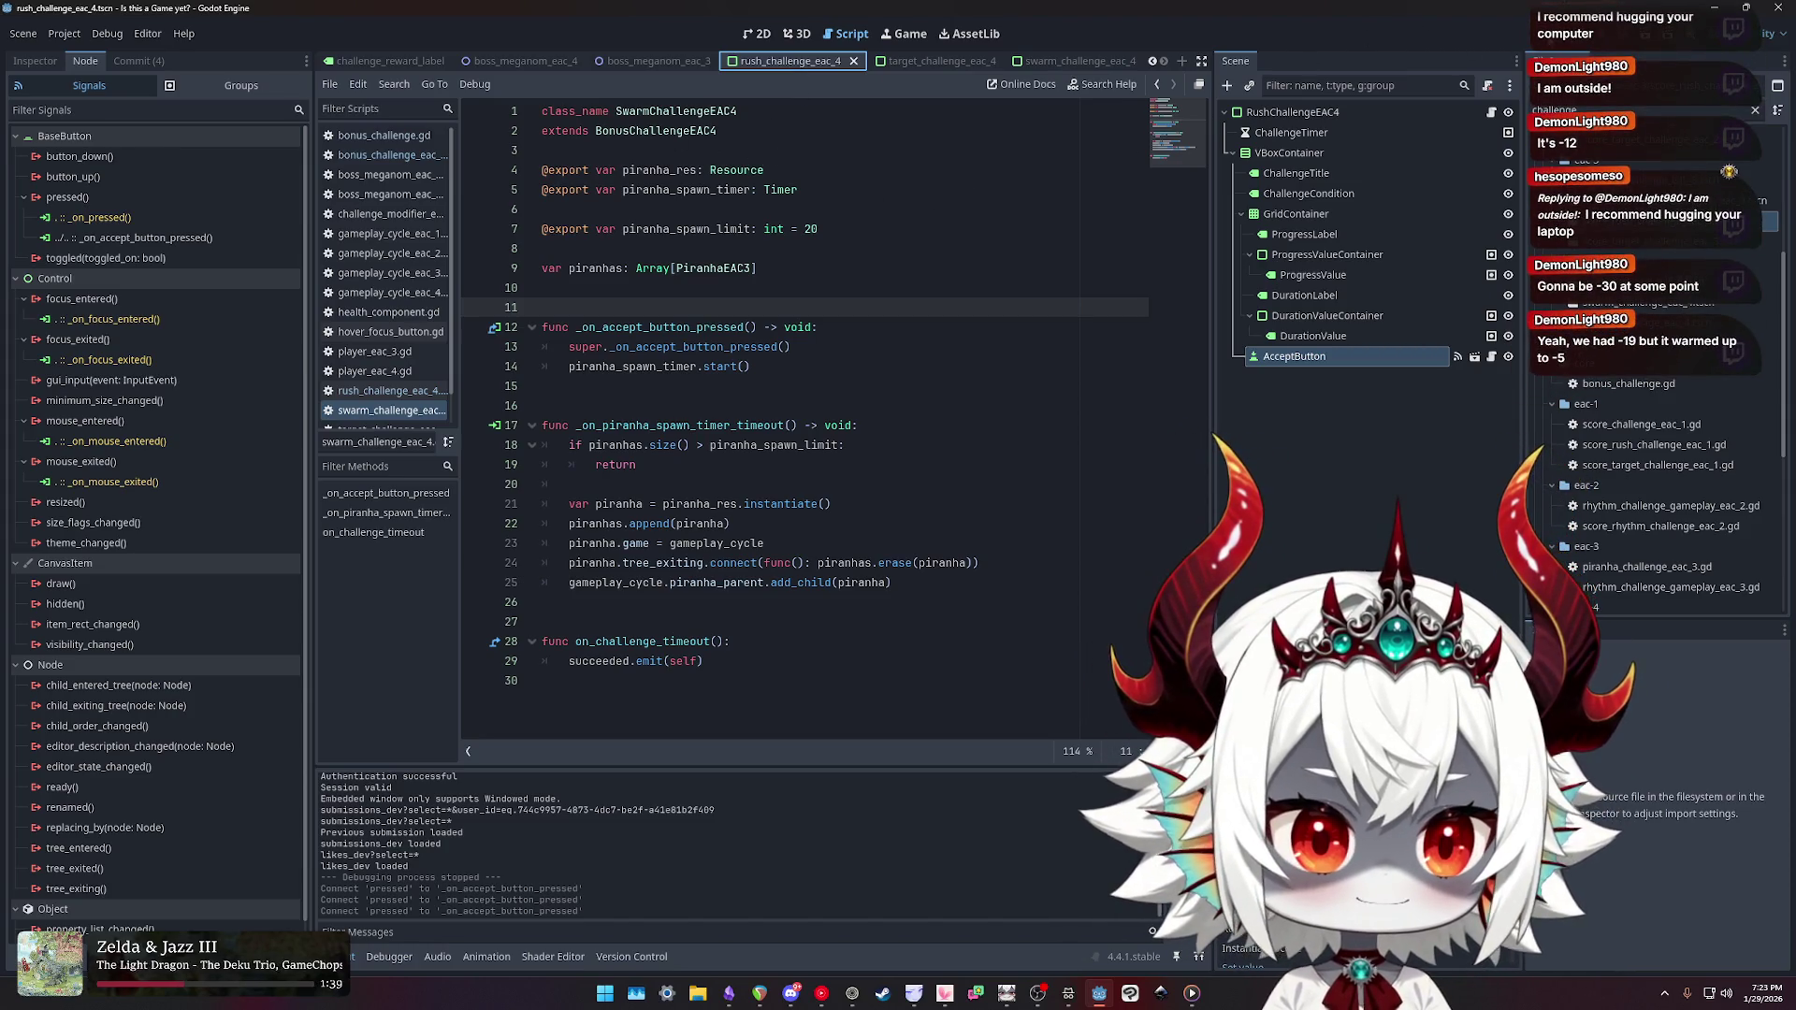
key(F6)
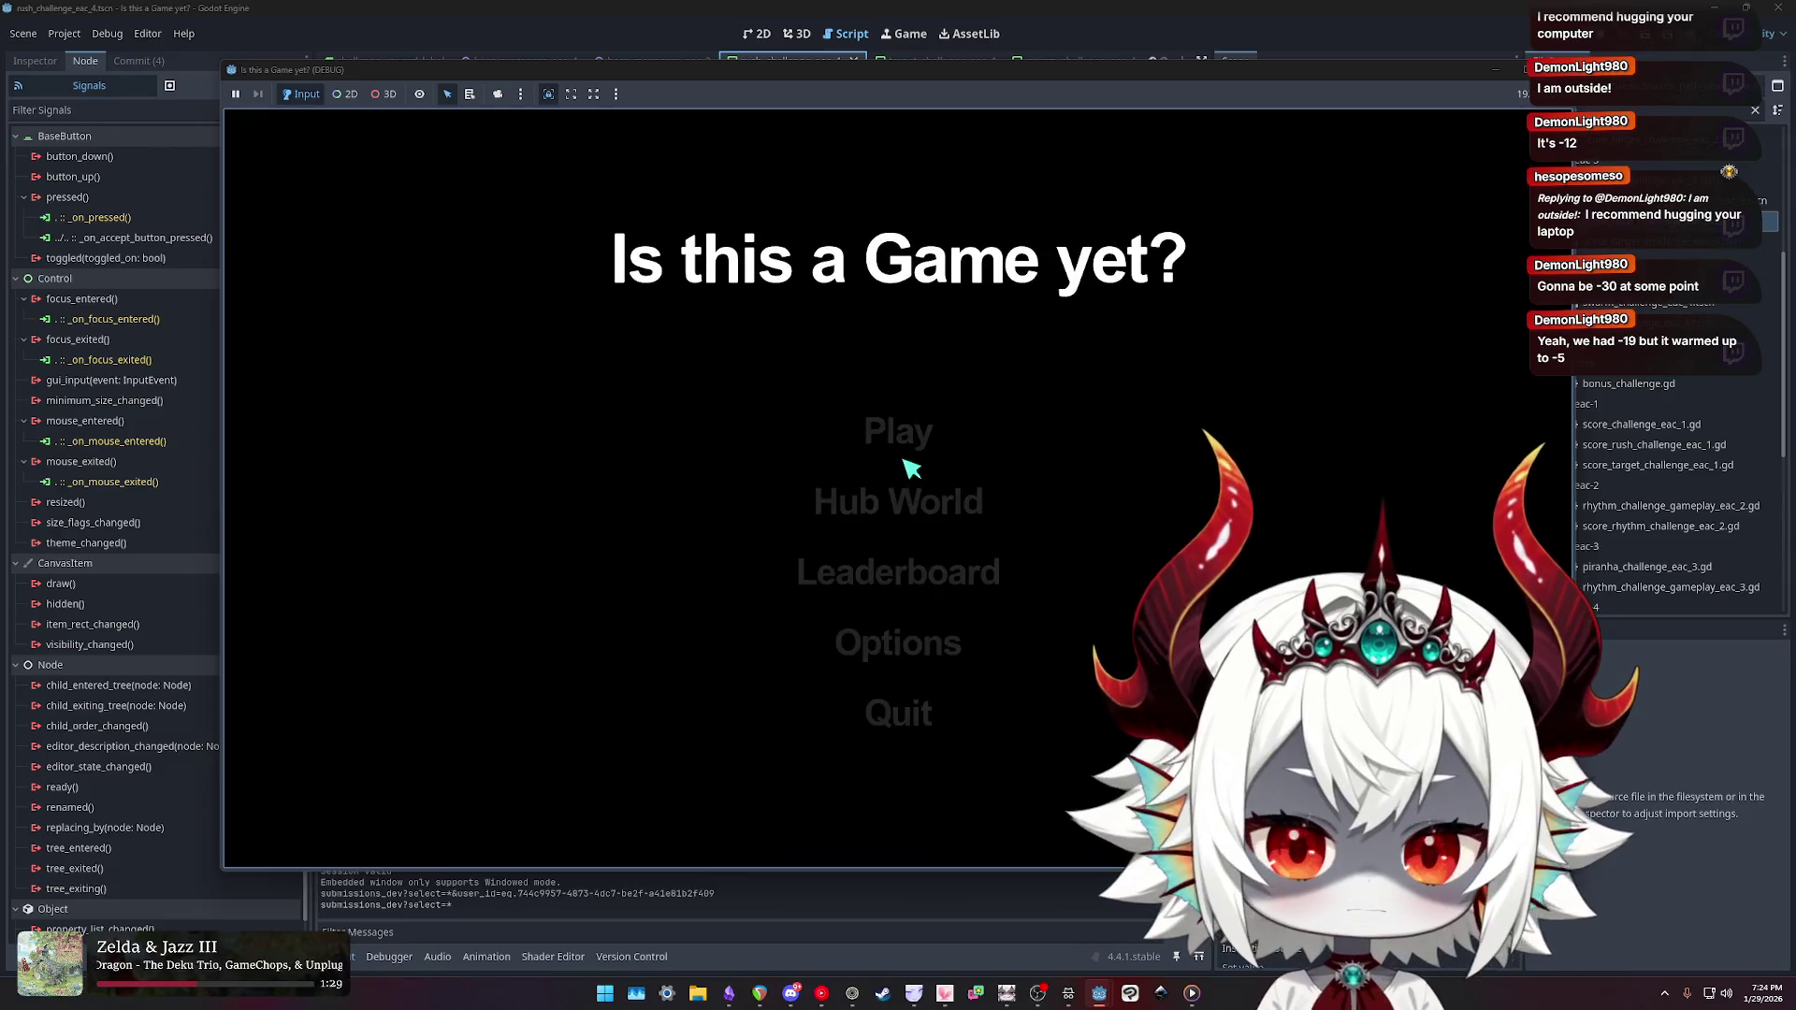
Dismiss the welcome message, start a game and pick Score Rush with key 1
click(891, 697)
click(900, 430)
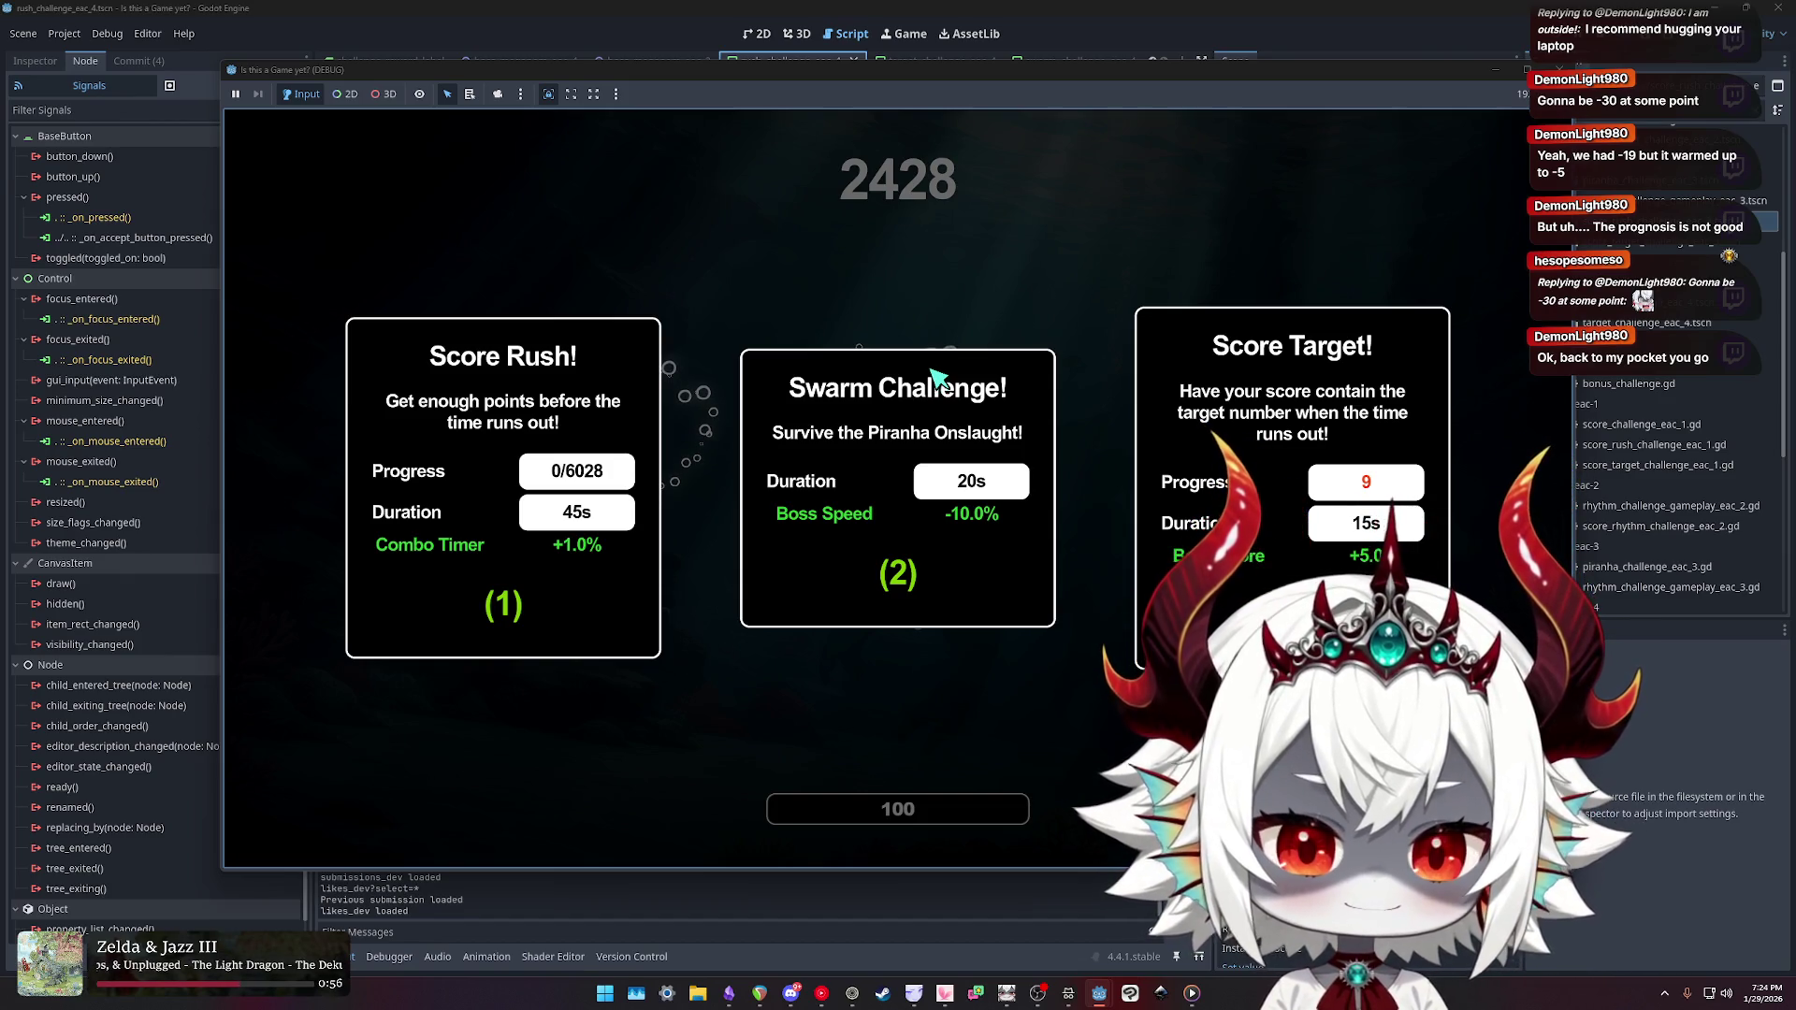
key(1)
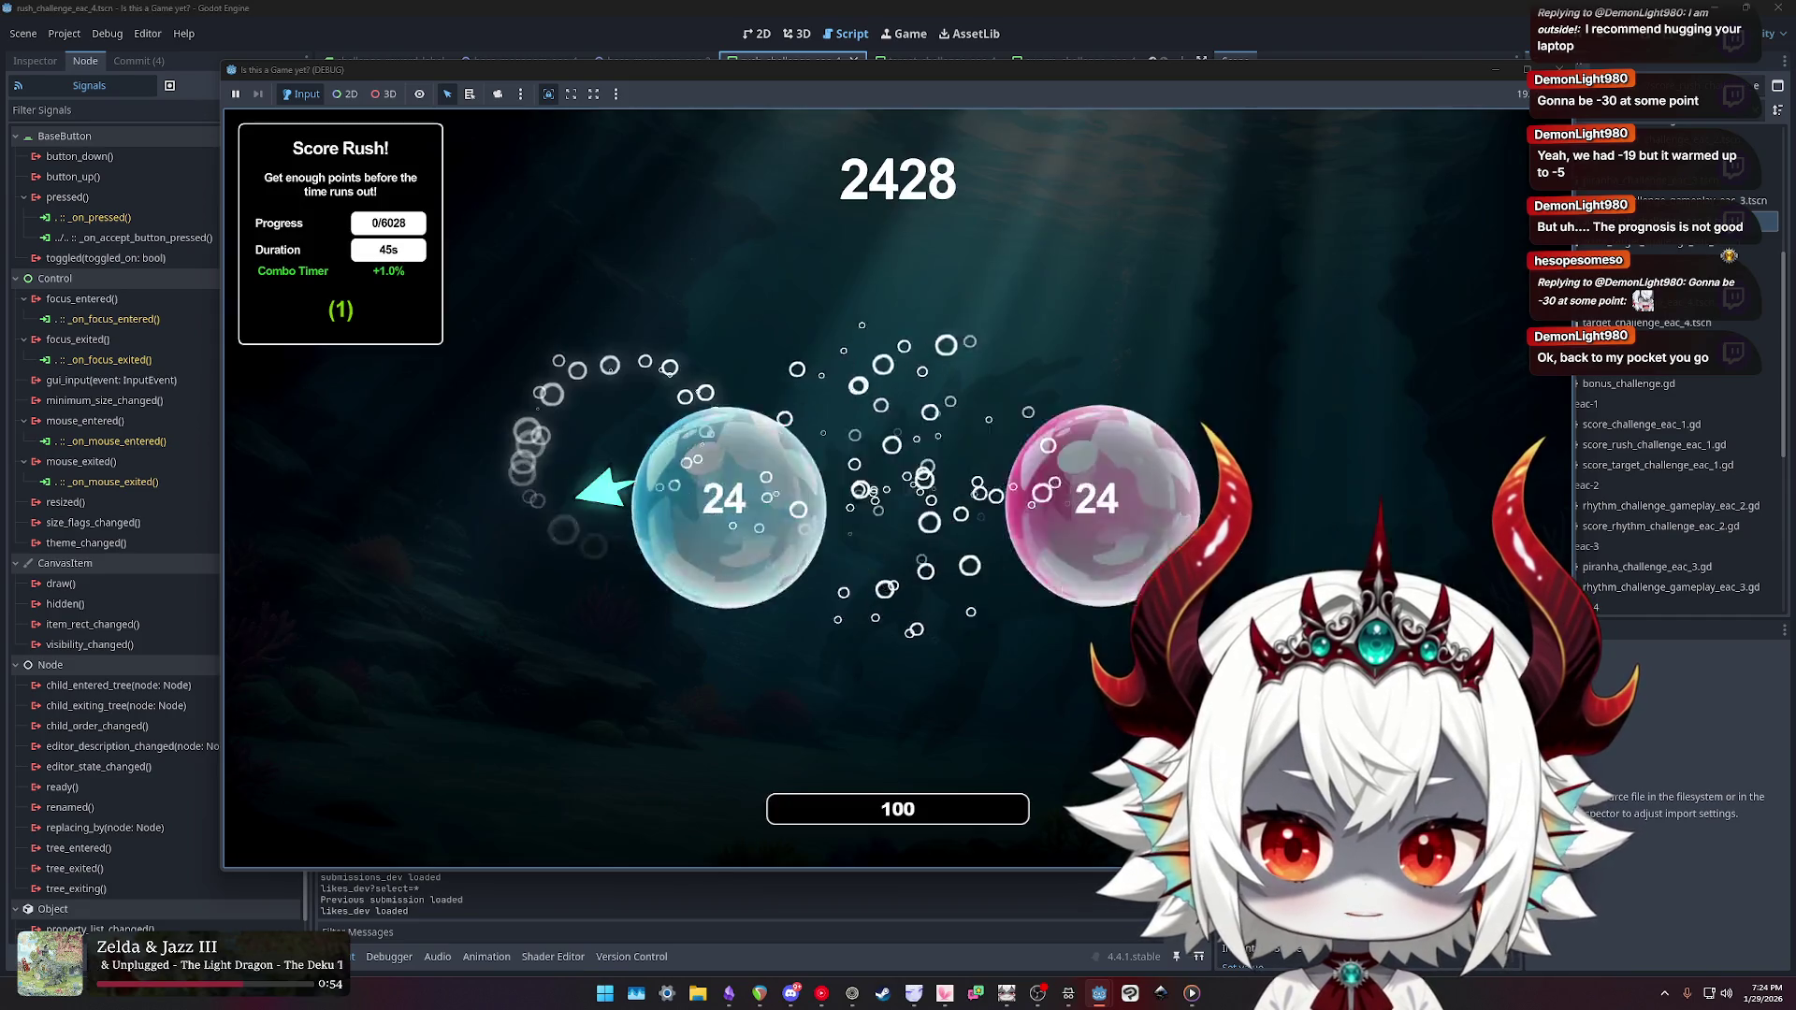
Pop bubbles to push the Score Rush score to 5083 until three new challenge cards appear
click(449, 700)
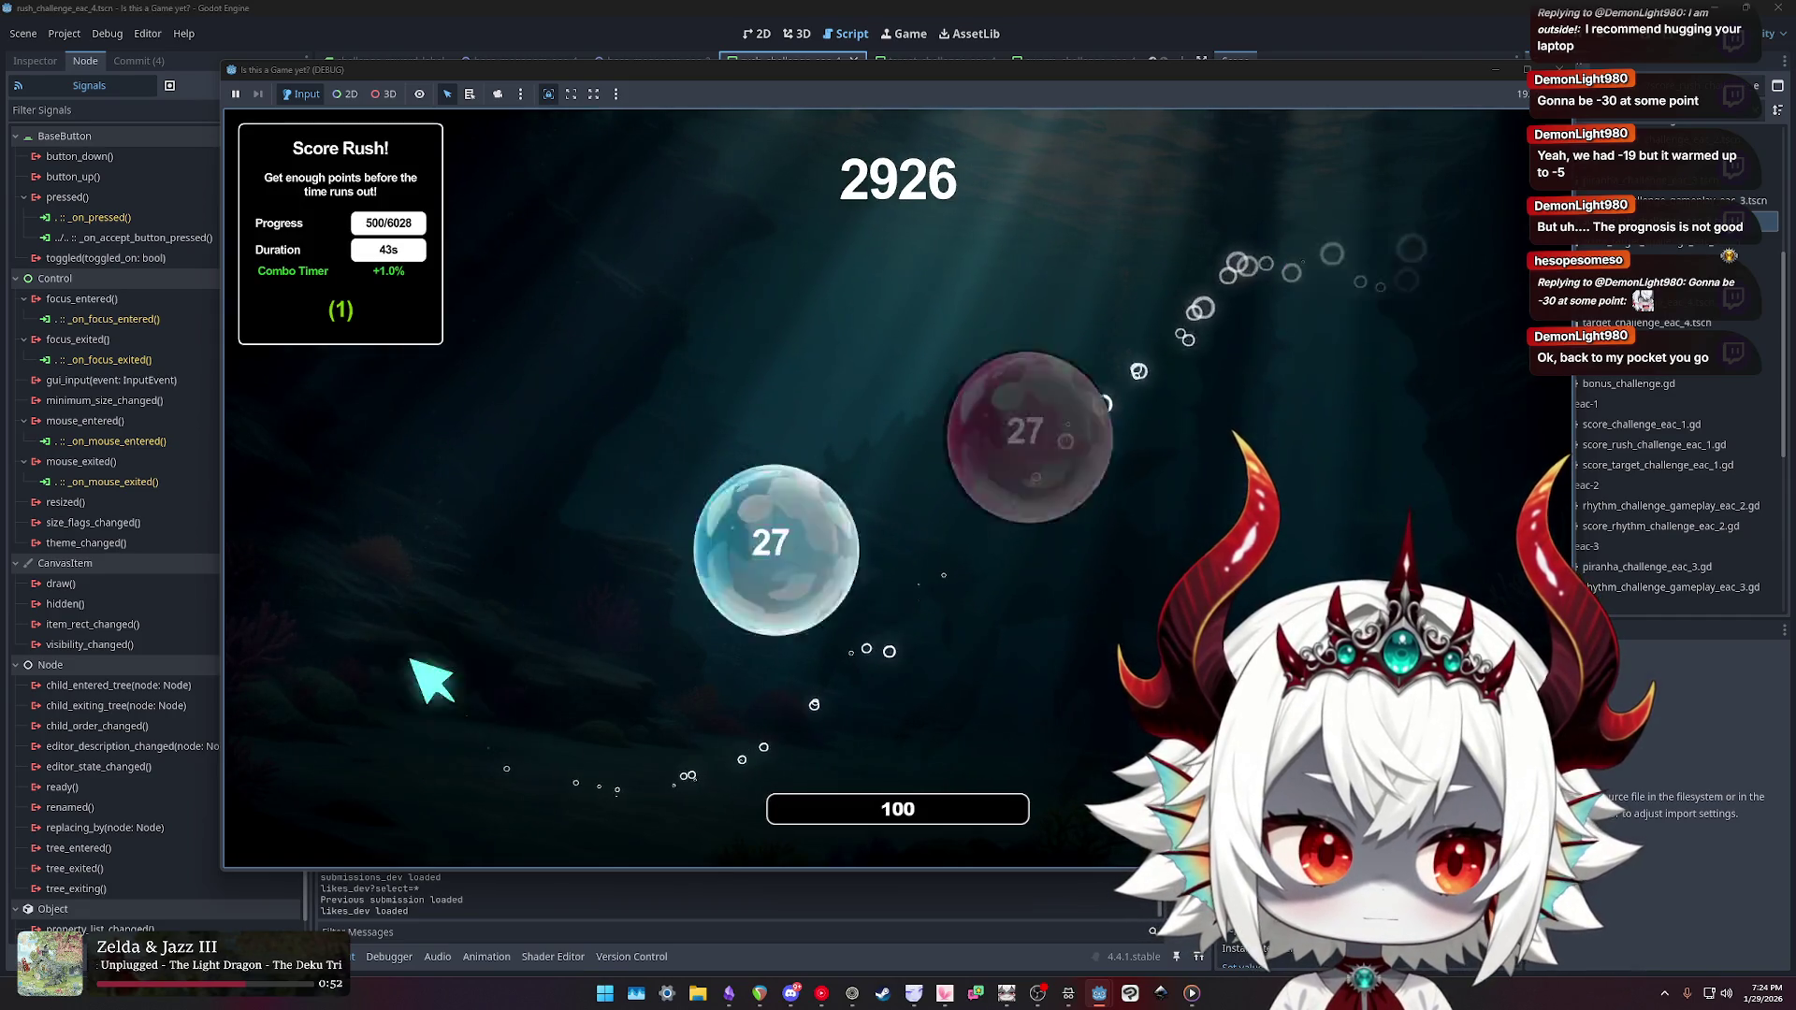
click(1333, 290)
click(500, 379)
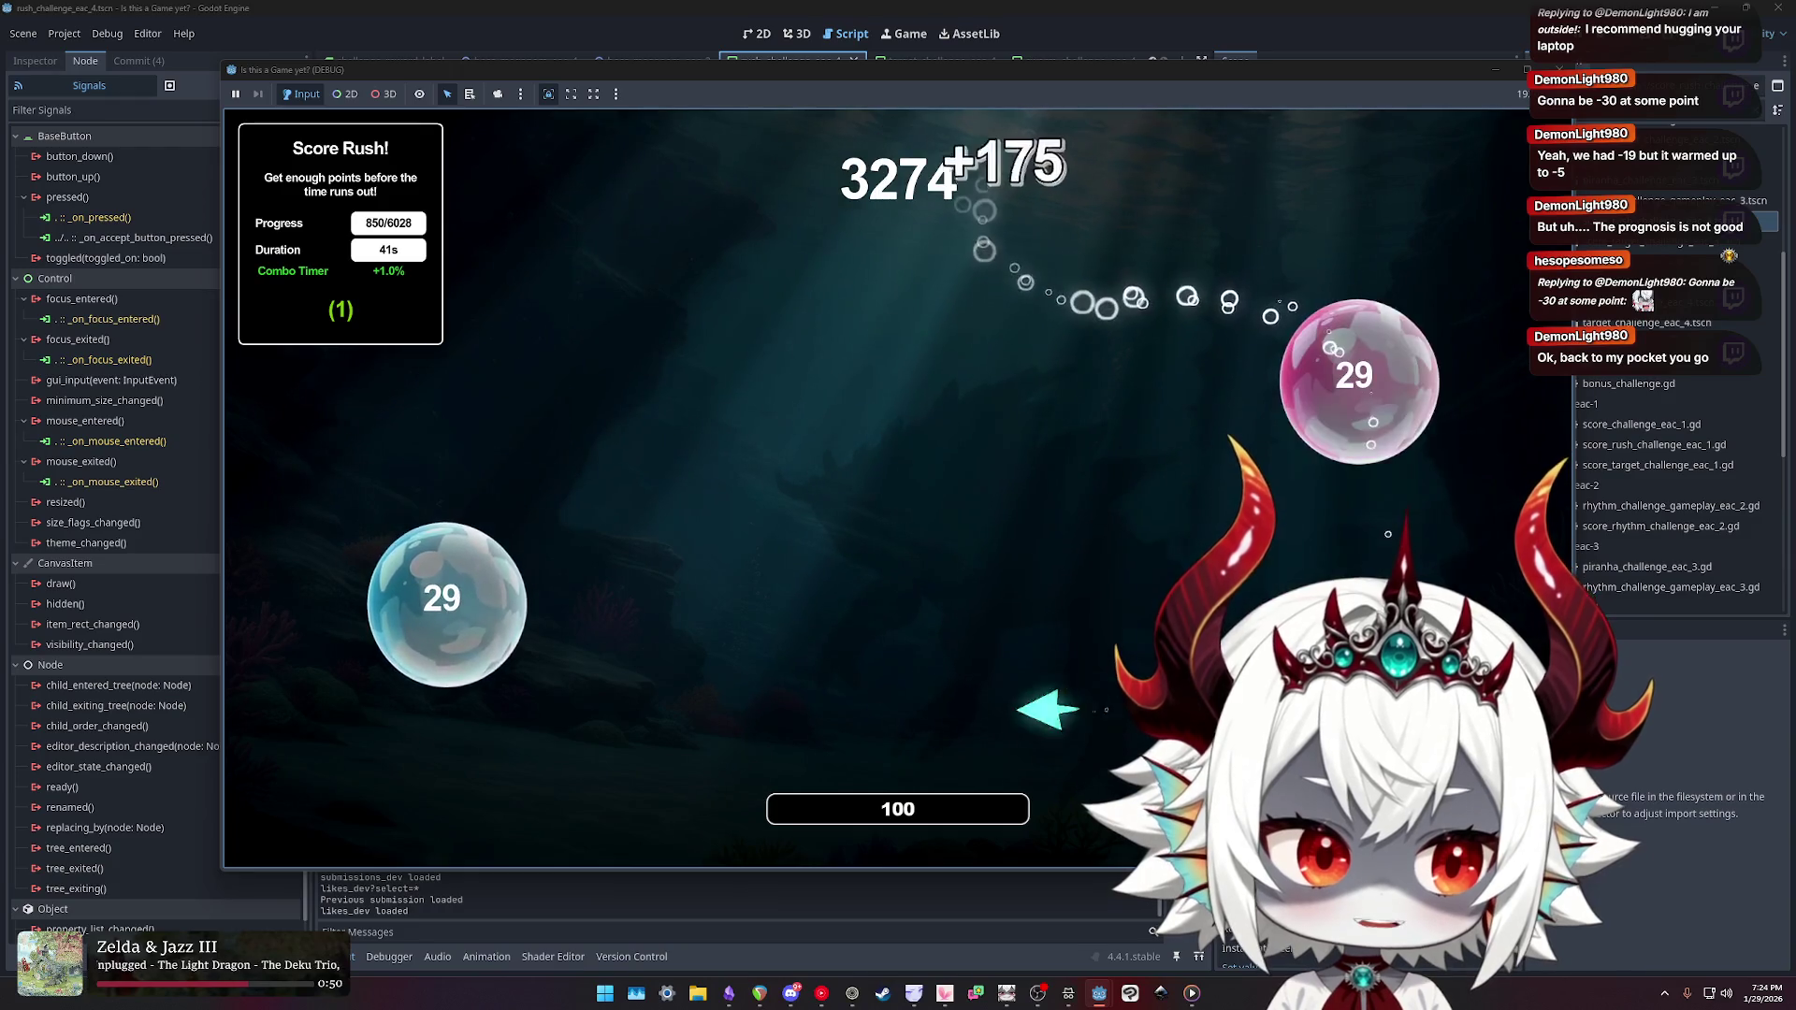
click(524, 603)
click(582, 534)
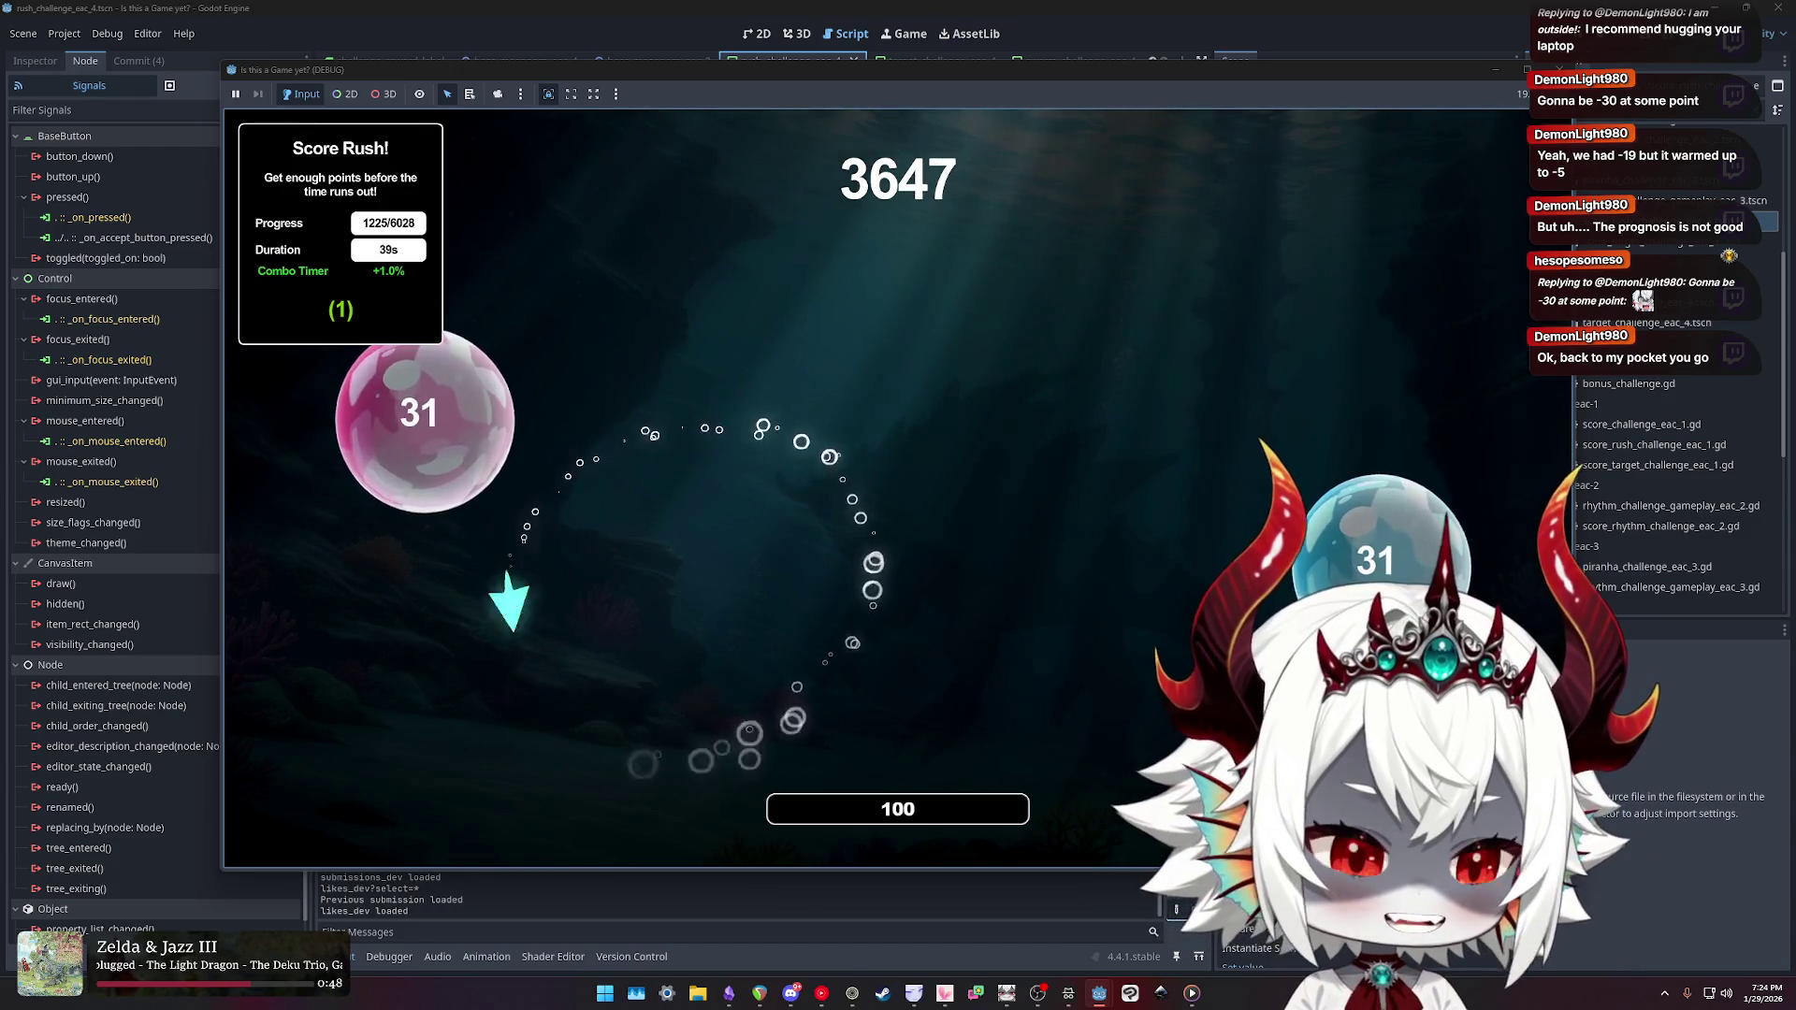
click(495, 449)
click(1180, 473)
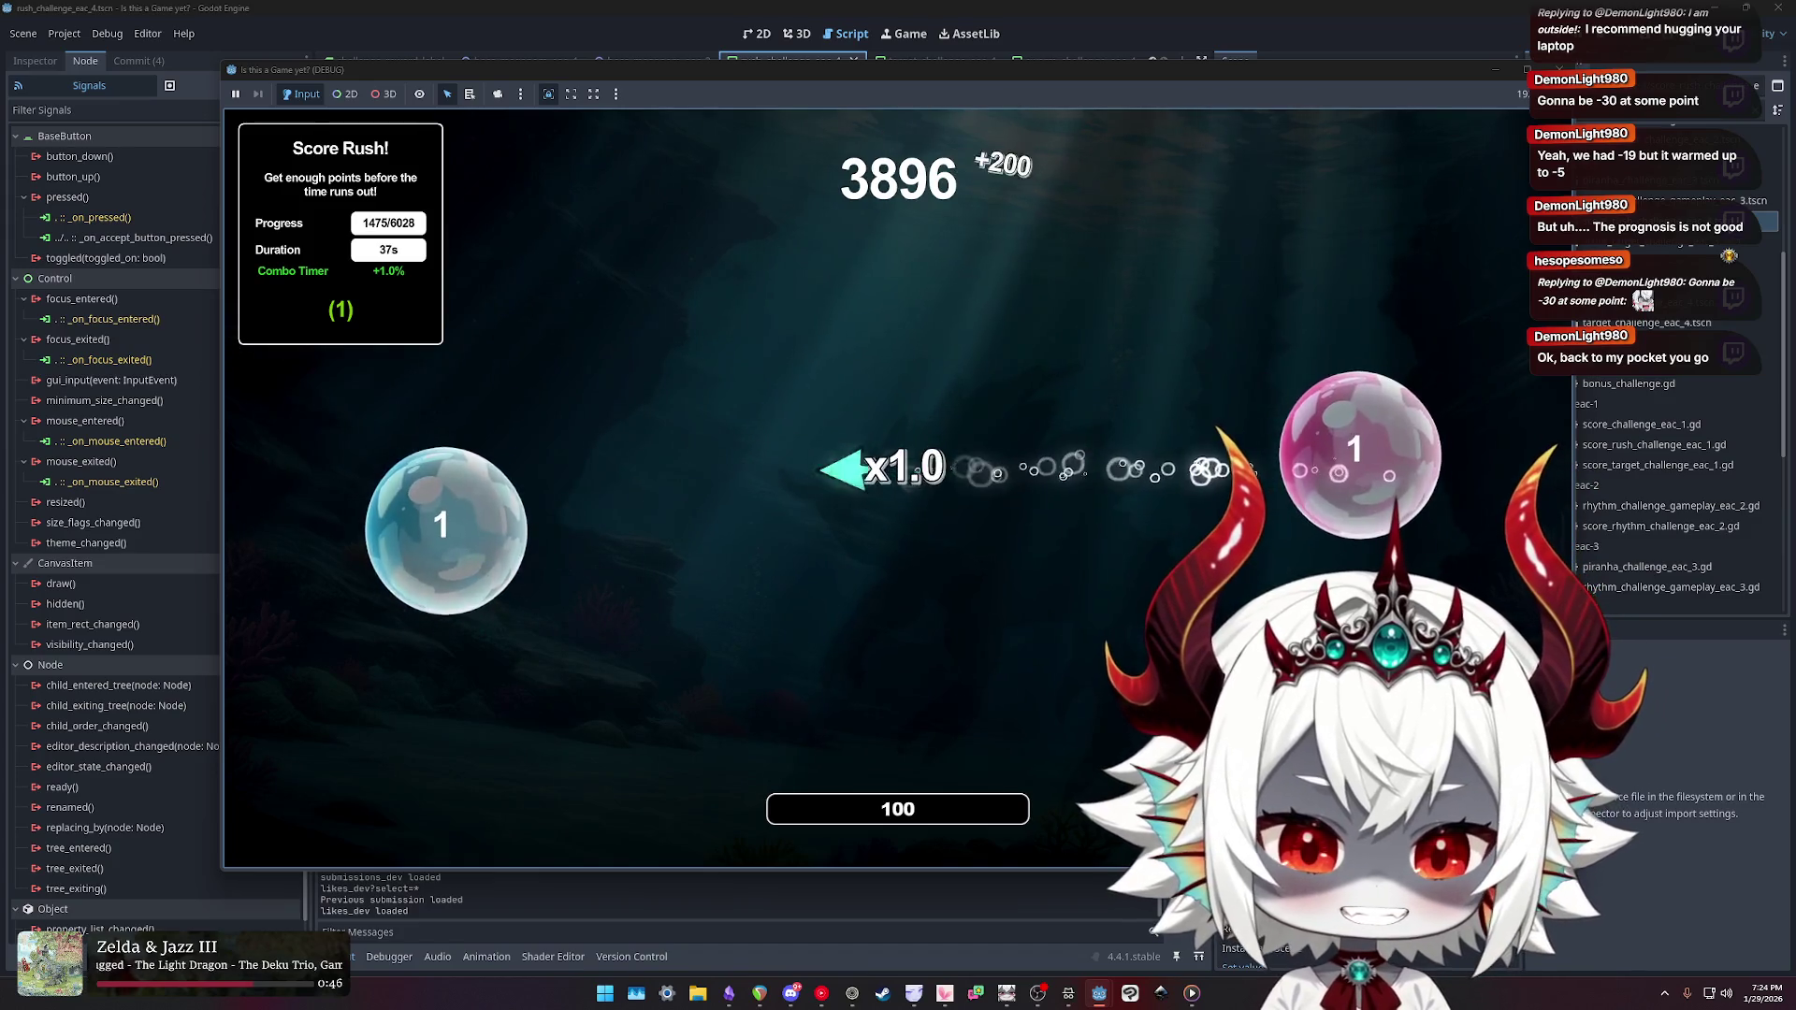
click(1300, 411)
click(1035, 308)
click(870, 150)
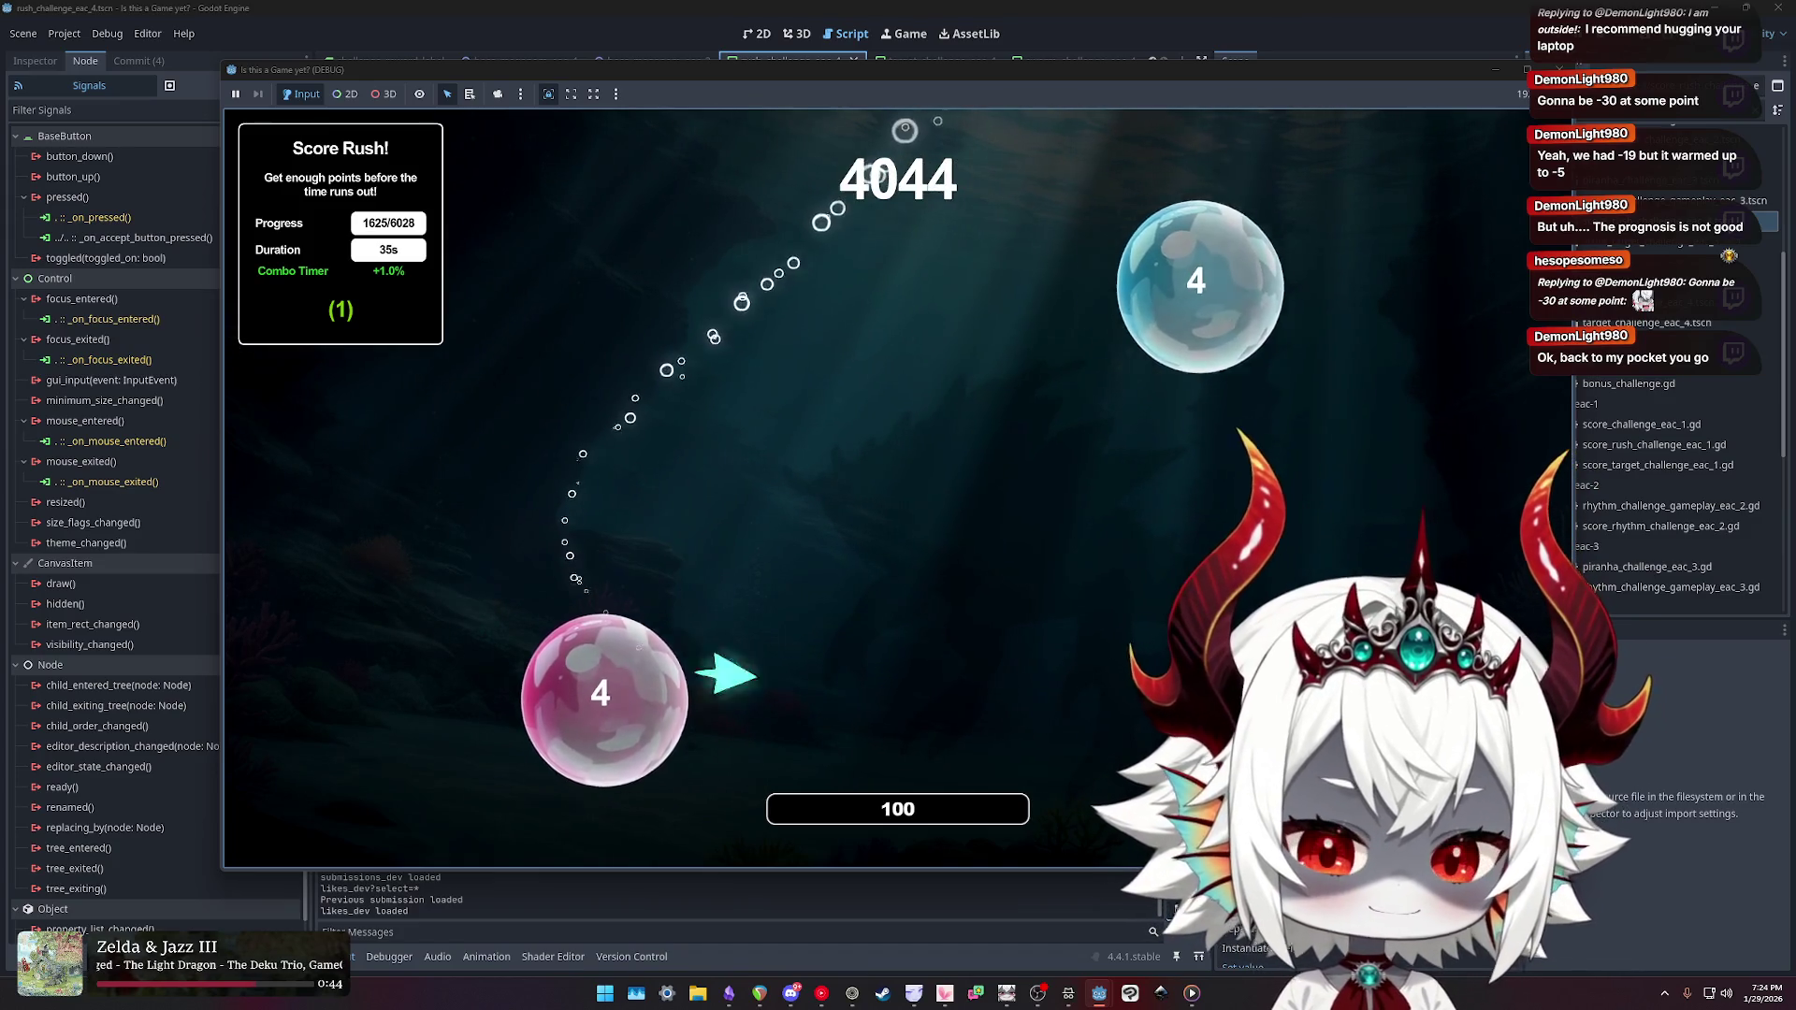
click(1062, 506)
click(870, 505)
click(412, 342)
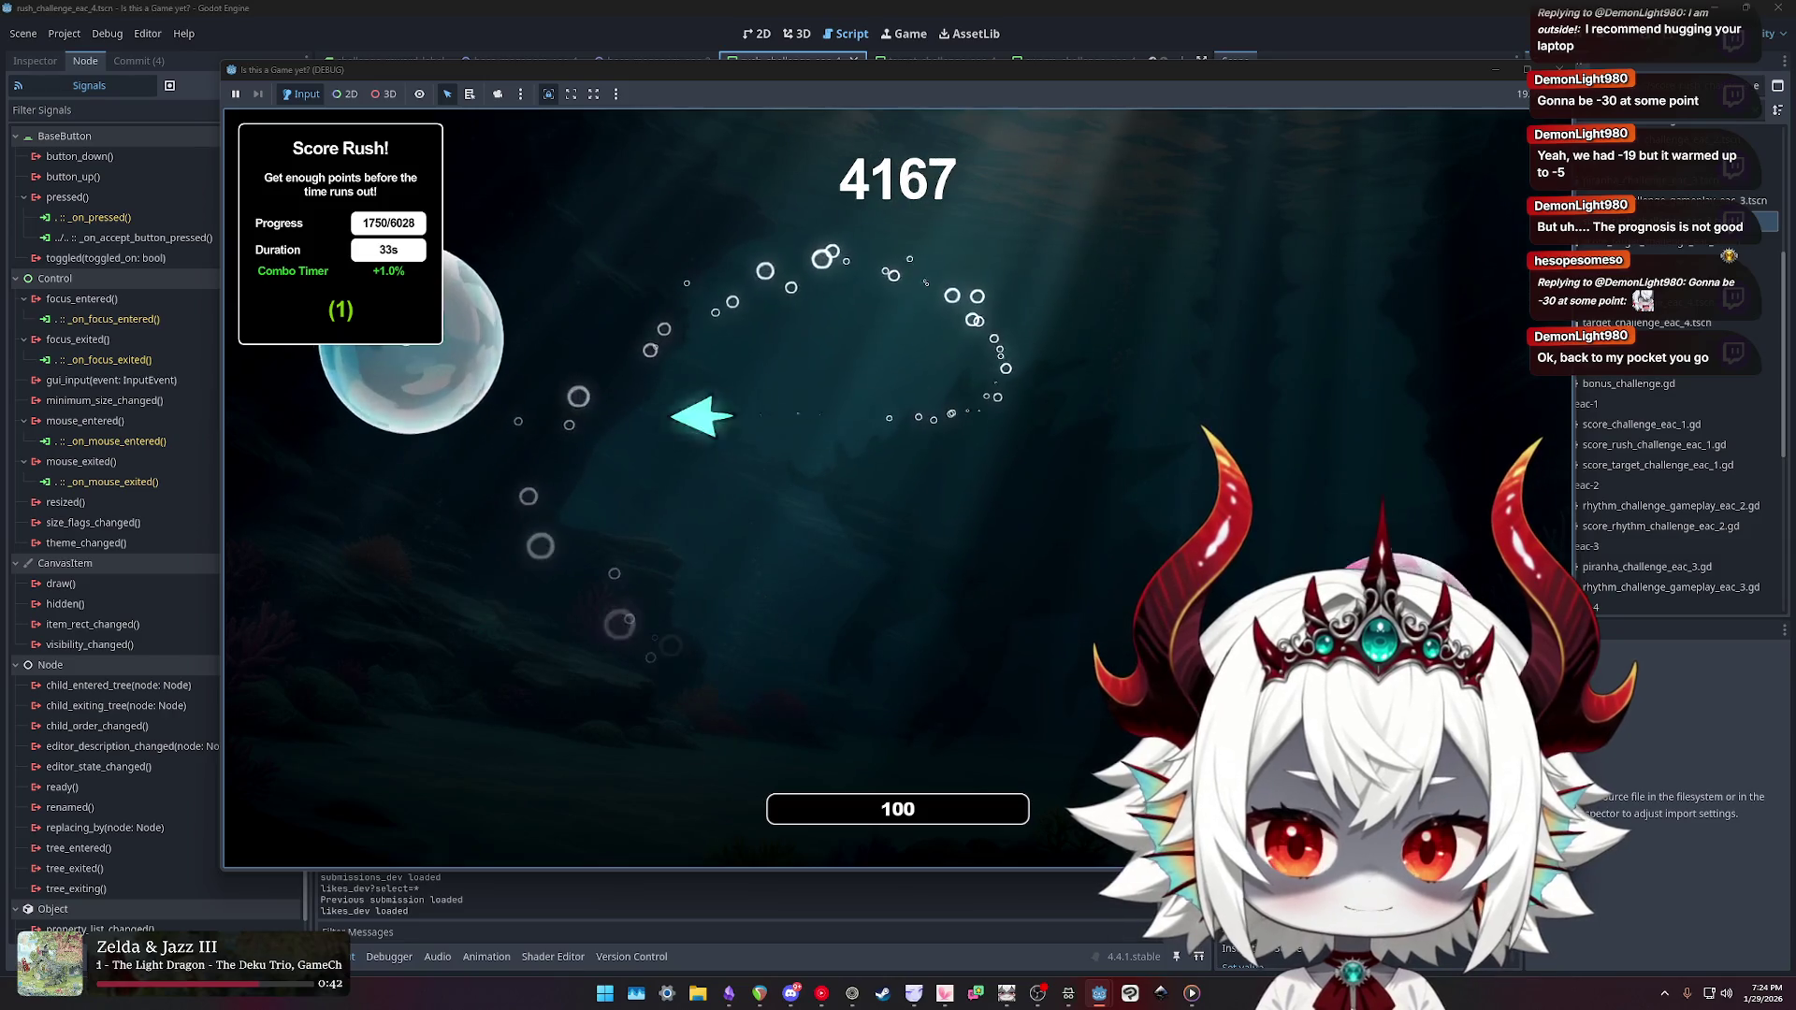
click(1351, 424)
click(1301, 374)
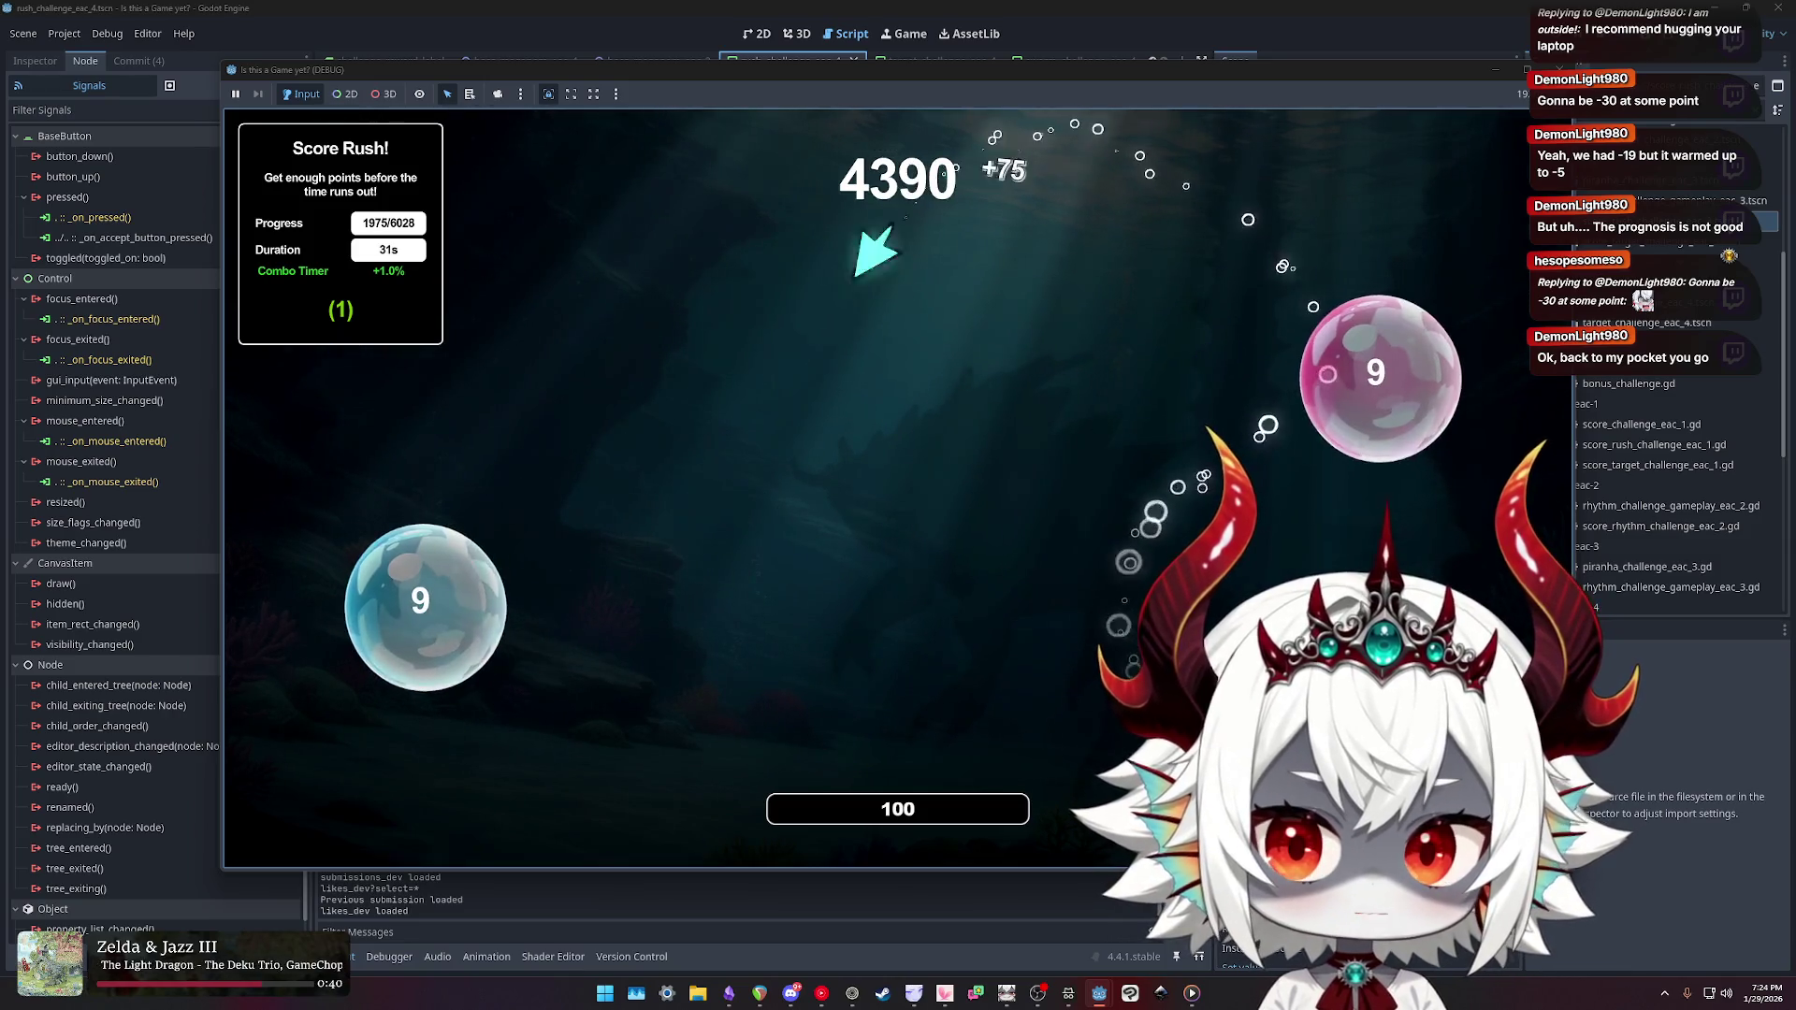
click(1319, 402)
click(524, 533)
click(512, 365)
click(1216, 347)
click(1244, 421)
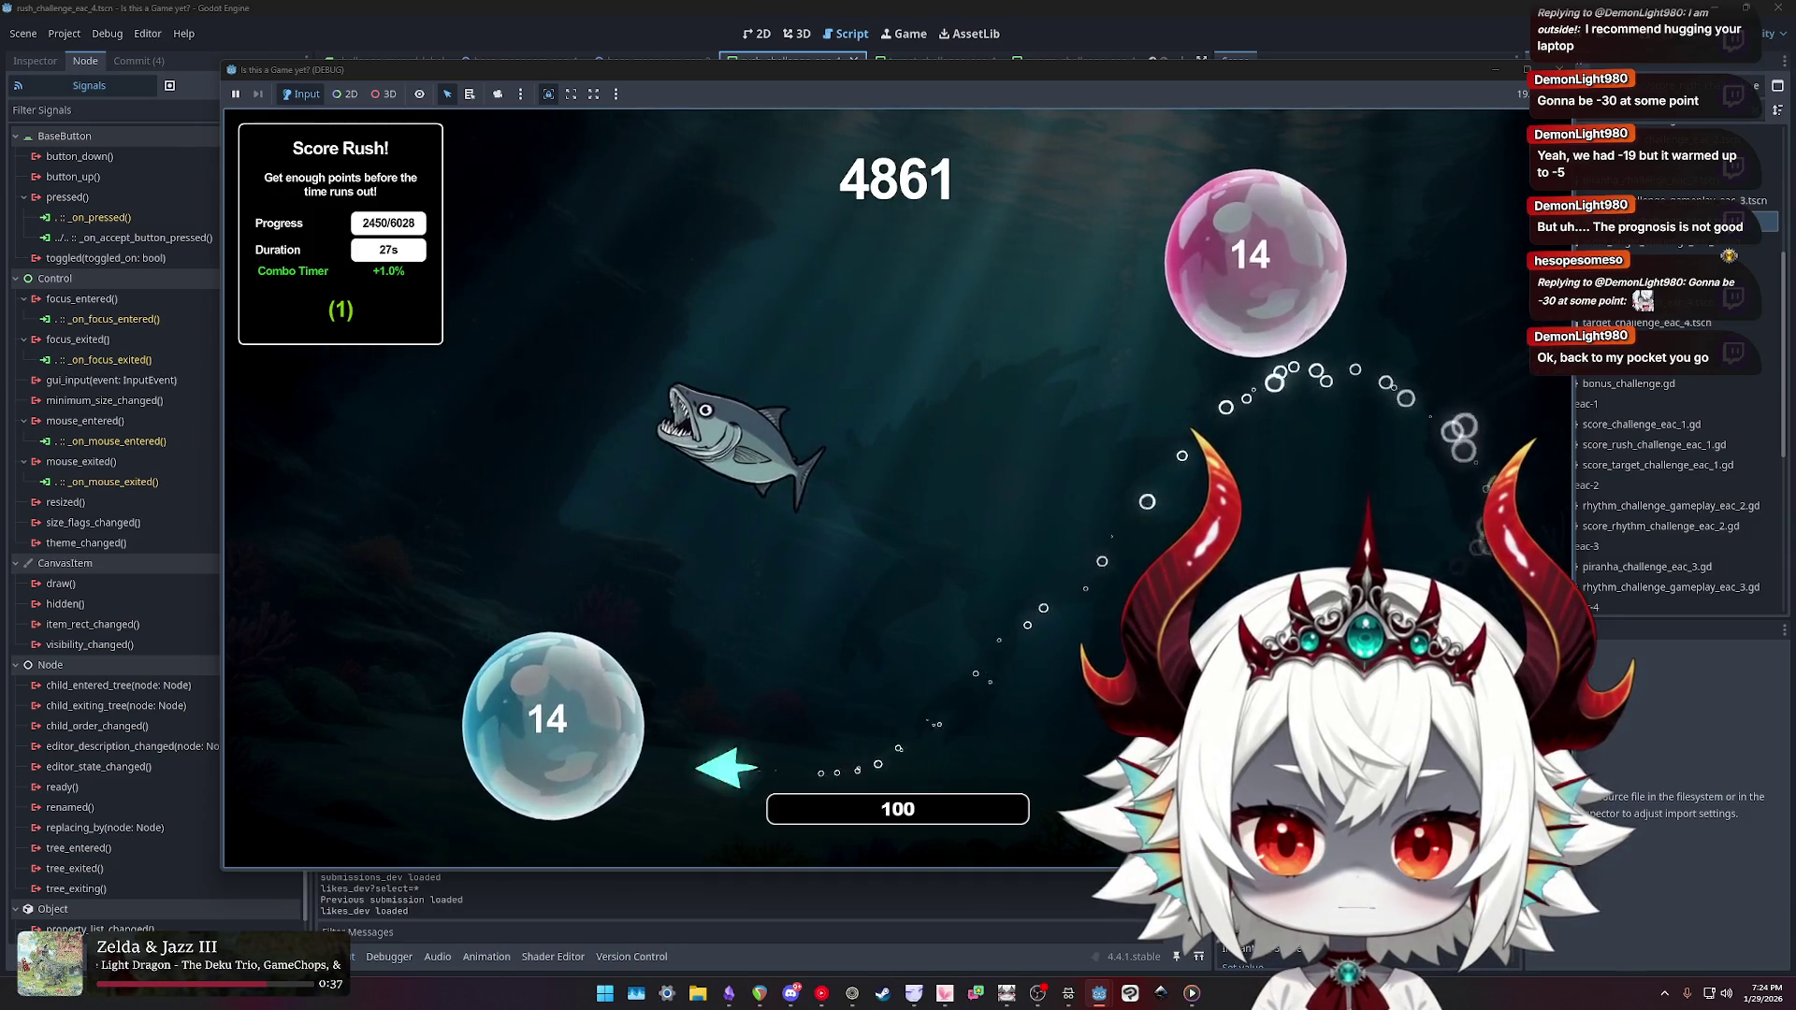
click(557, 721)
click(660, 367)
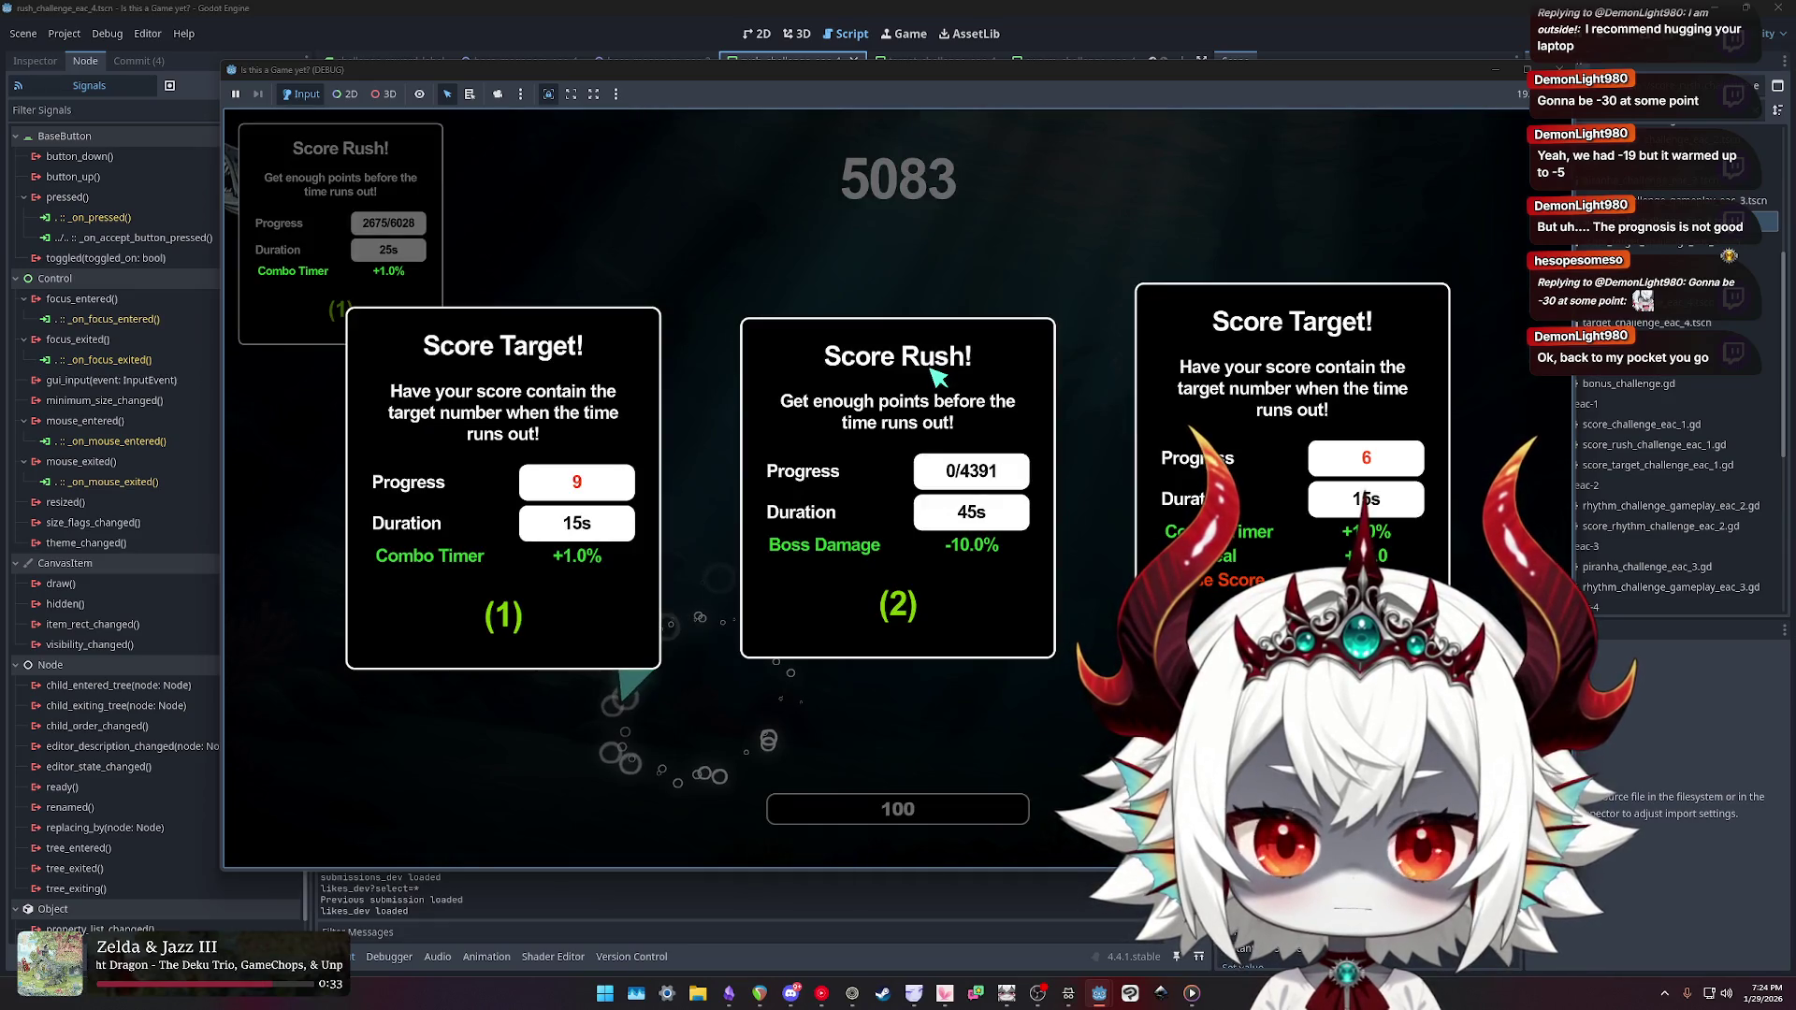
Take Score Target with key 3 and pop bubbles to raise the score
key(3)
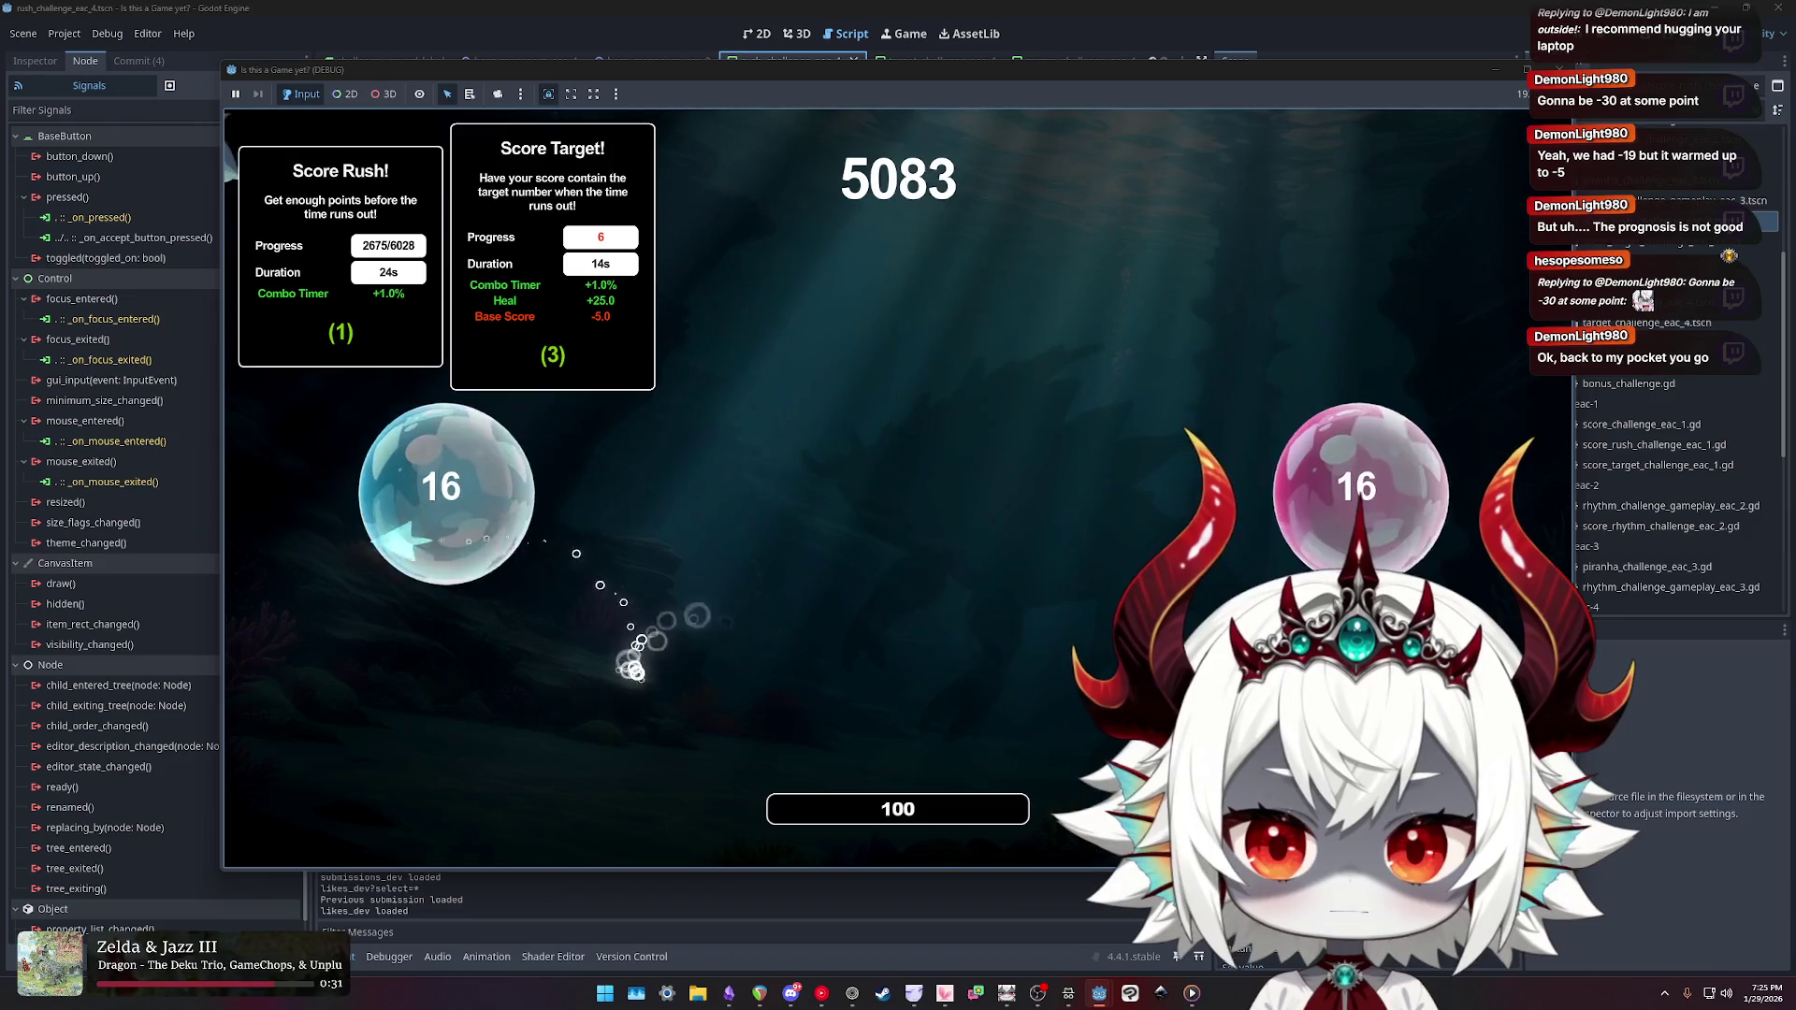
click(468, 510)
click(795, 228)
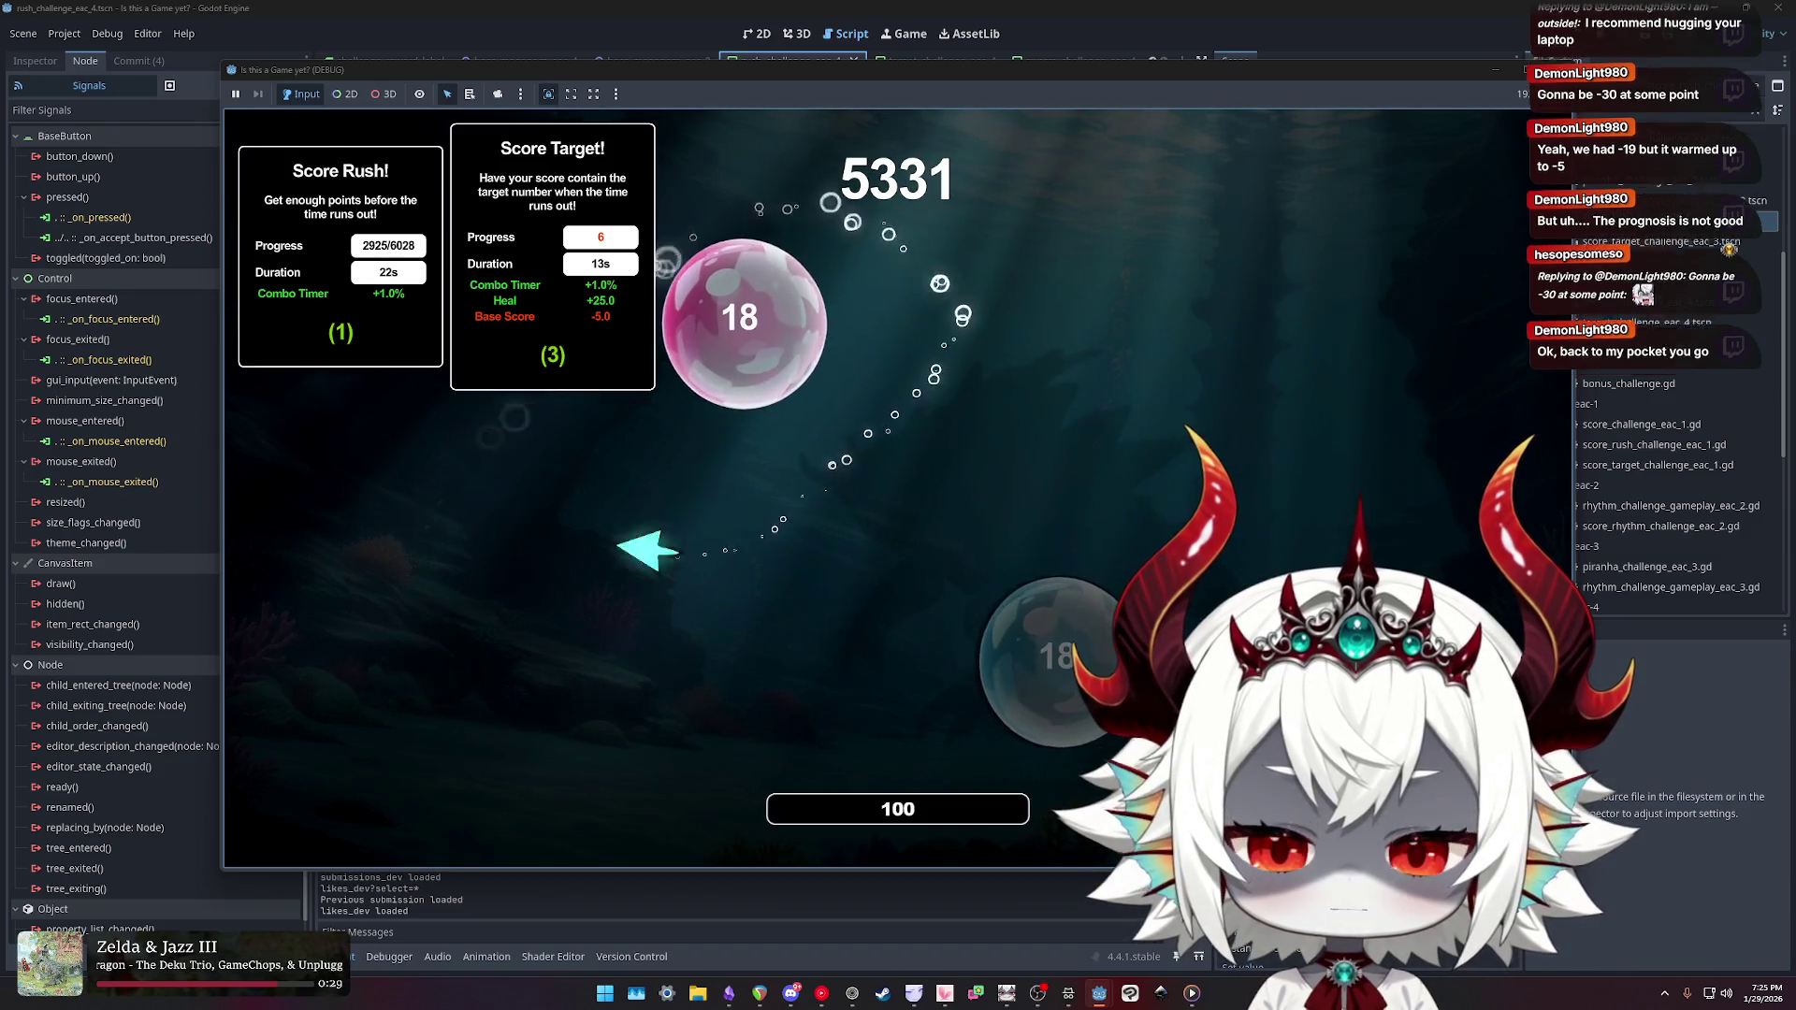
click(954, 333)
click(537, 629)
click(602, 594)
click(918, 753)
click(1253, 243)
click(1310, 318)
click(412, 636)
click(566, 575)
click(501, 722)
Keep popping bubbles, then pause the game and stop the test run
click(682, 393)
click(449, 645)
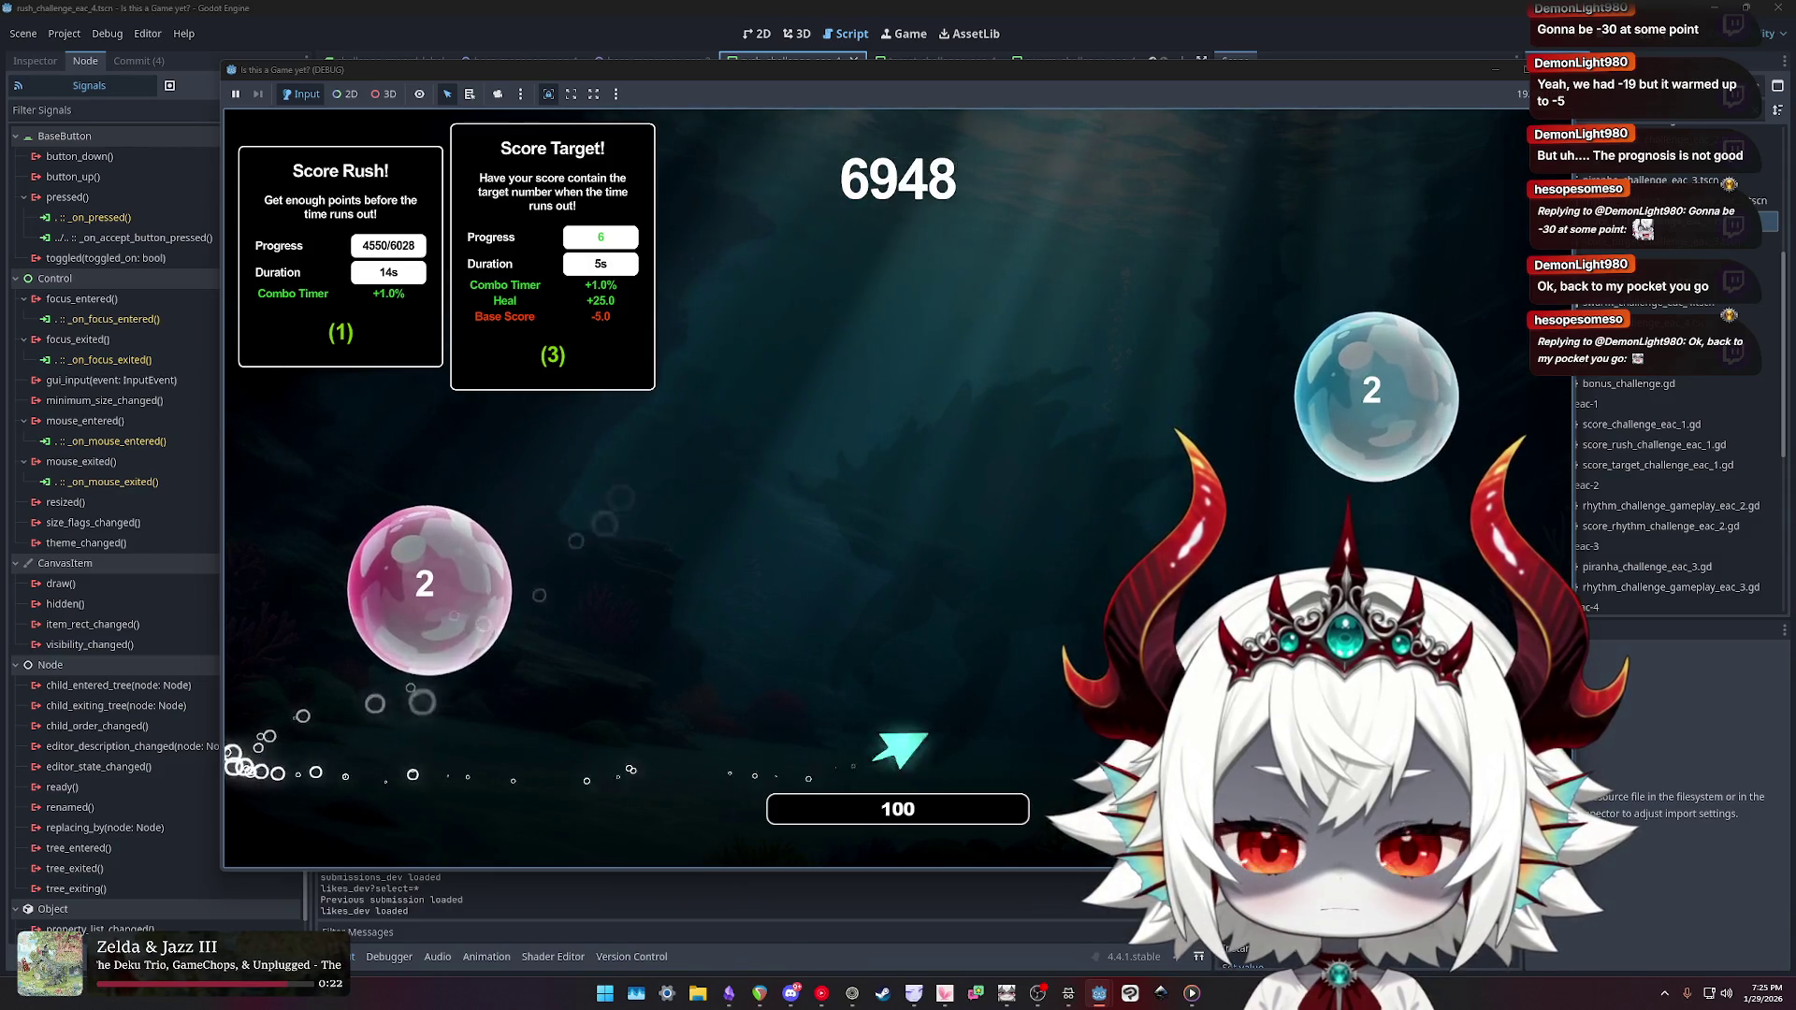
click(1338, 337)
click(524, 412)
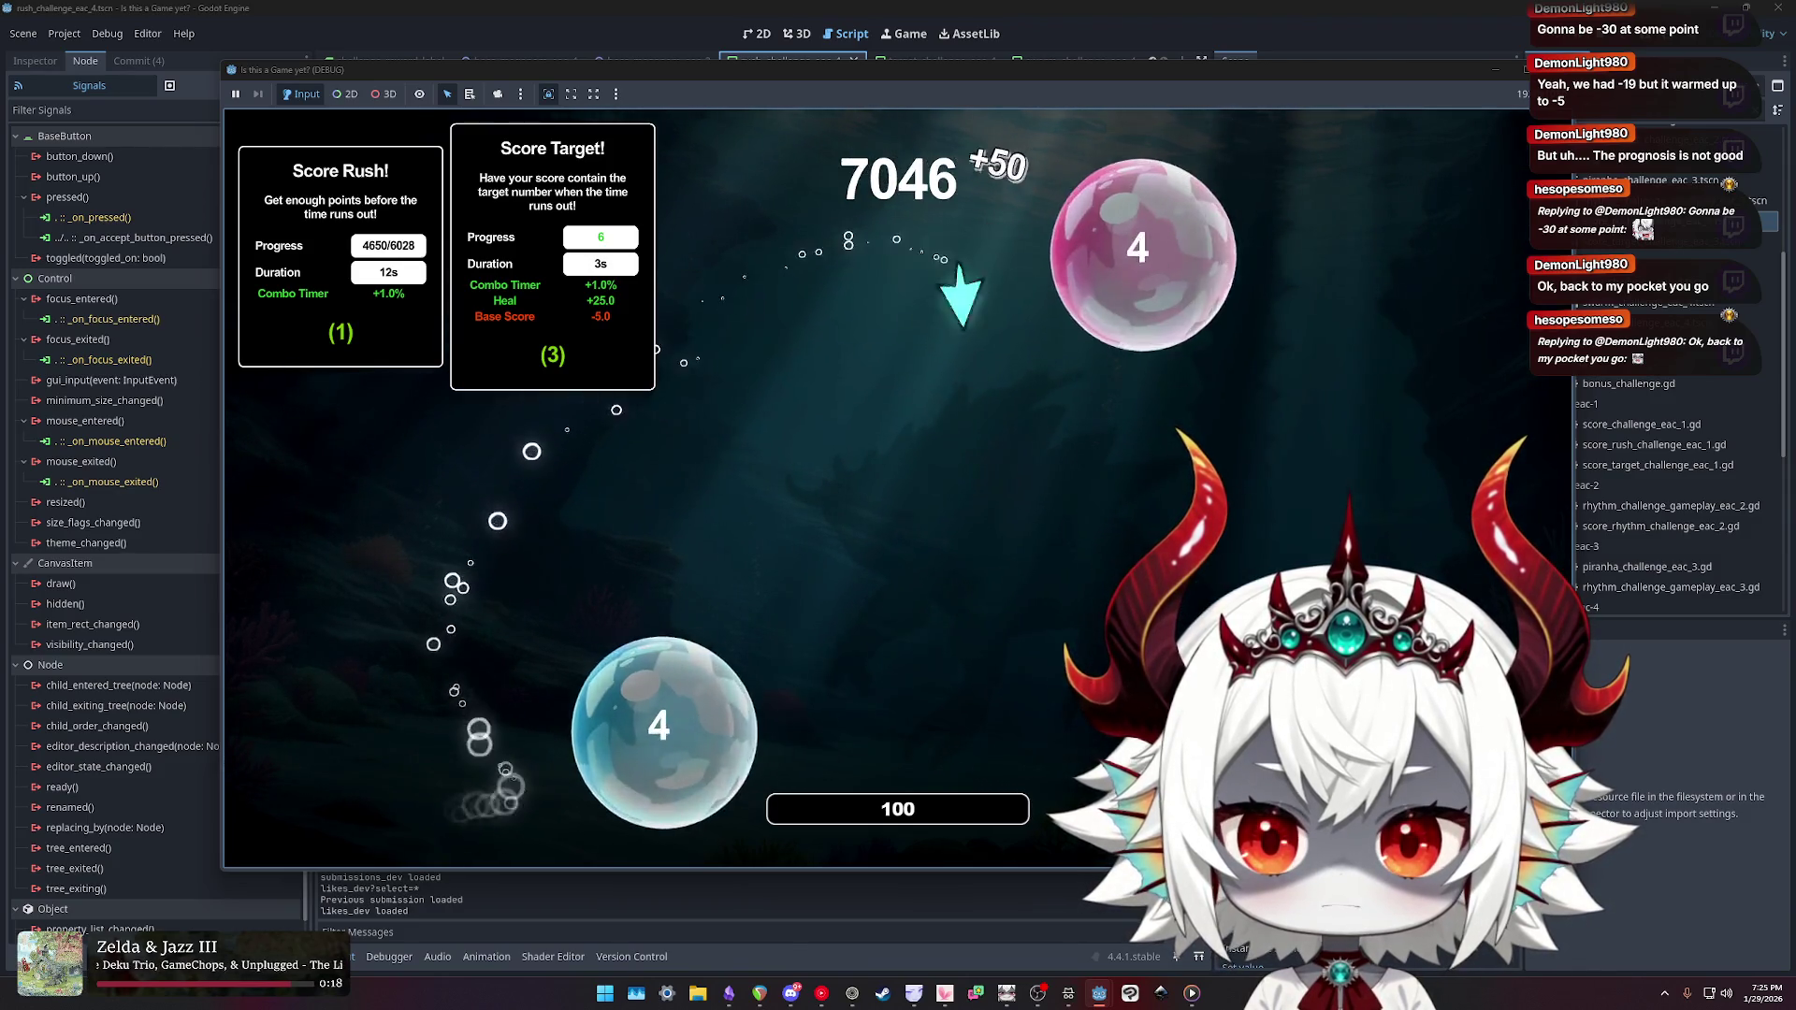
click(1134, 245)
click(1259, 529)
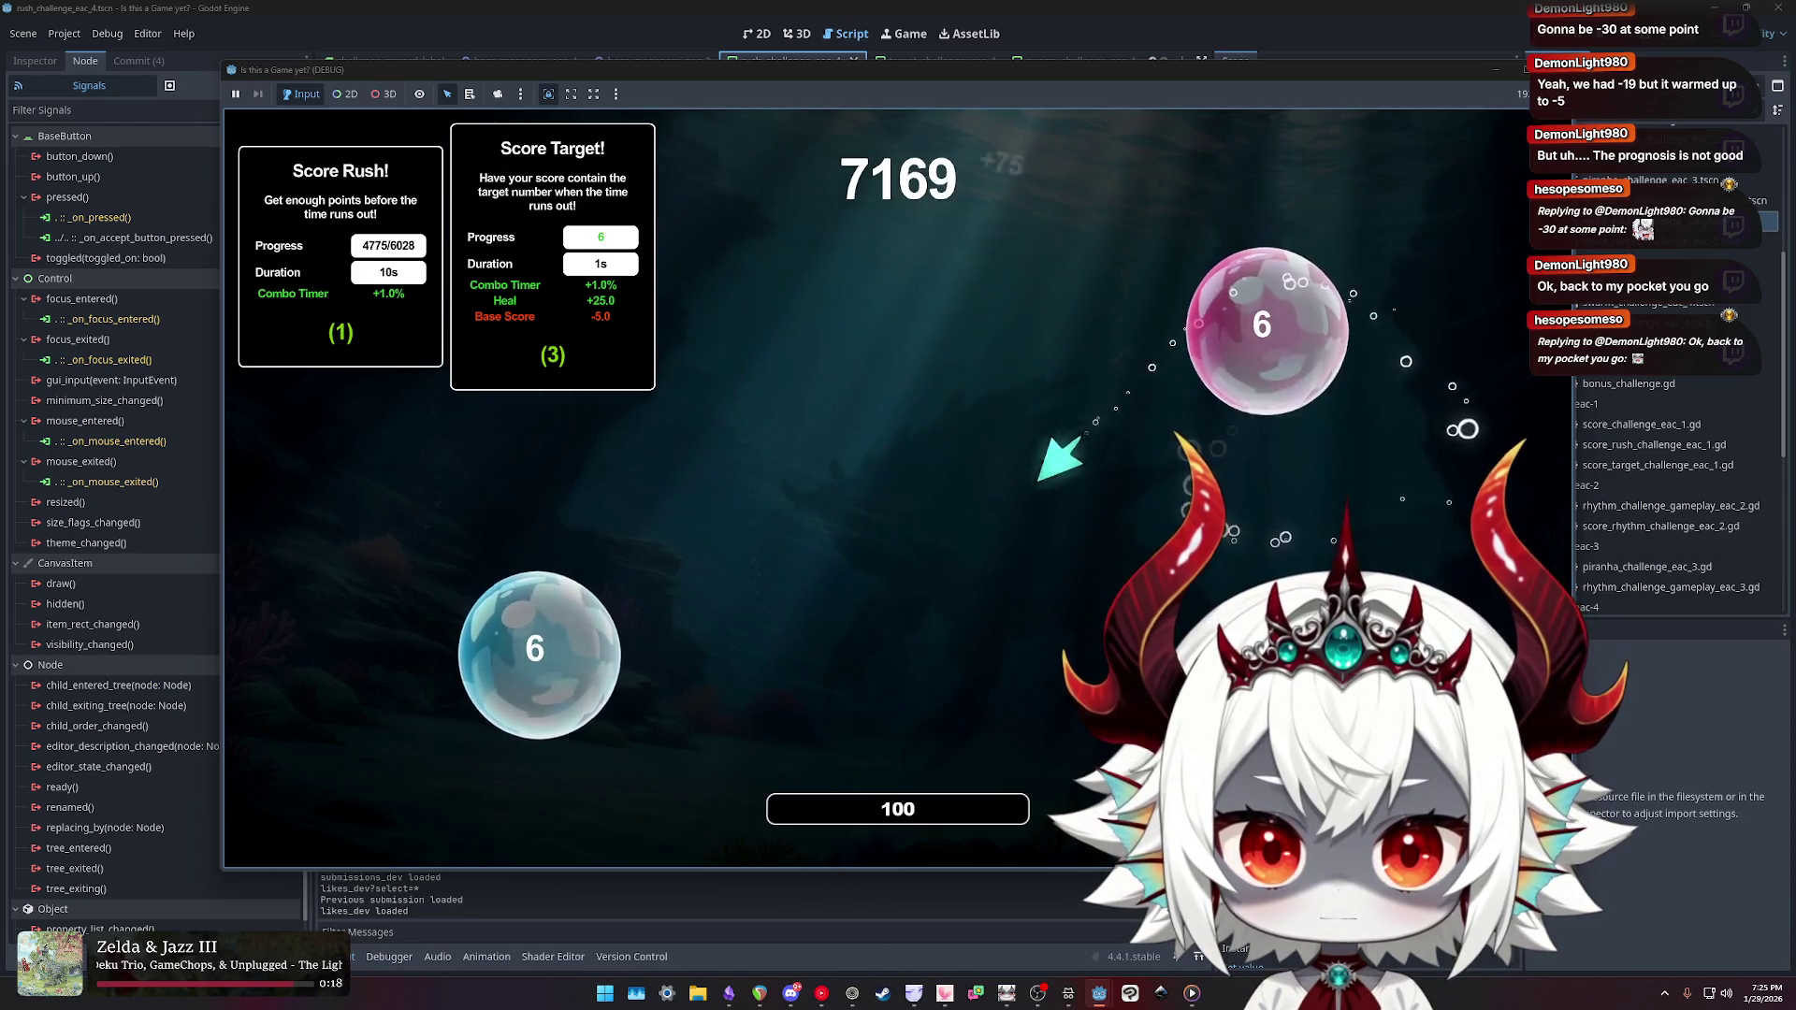
click(487, 599)
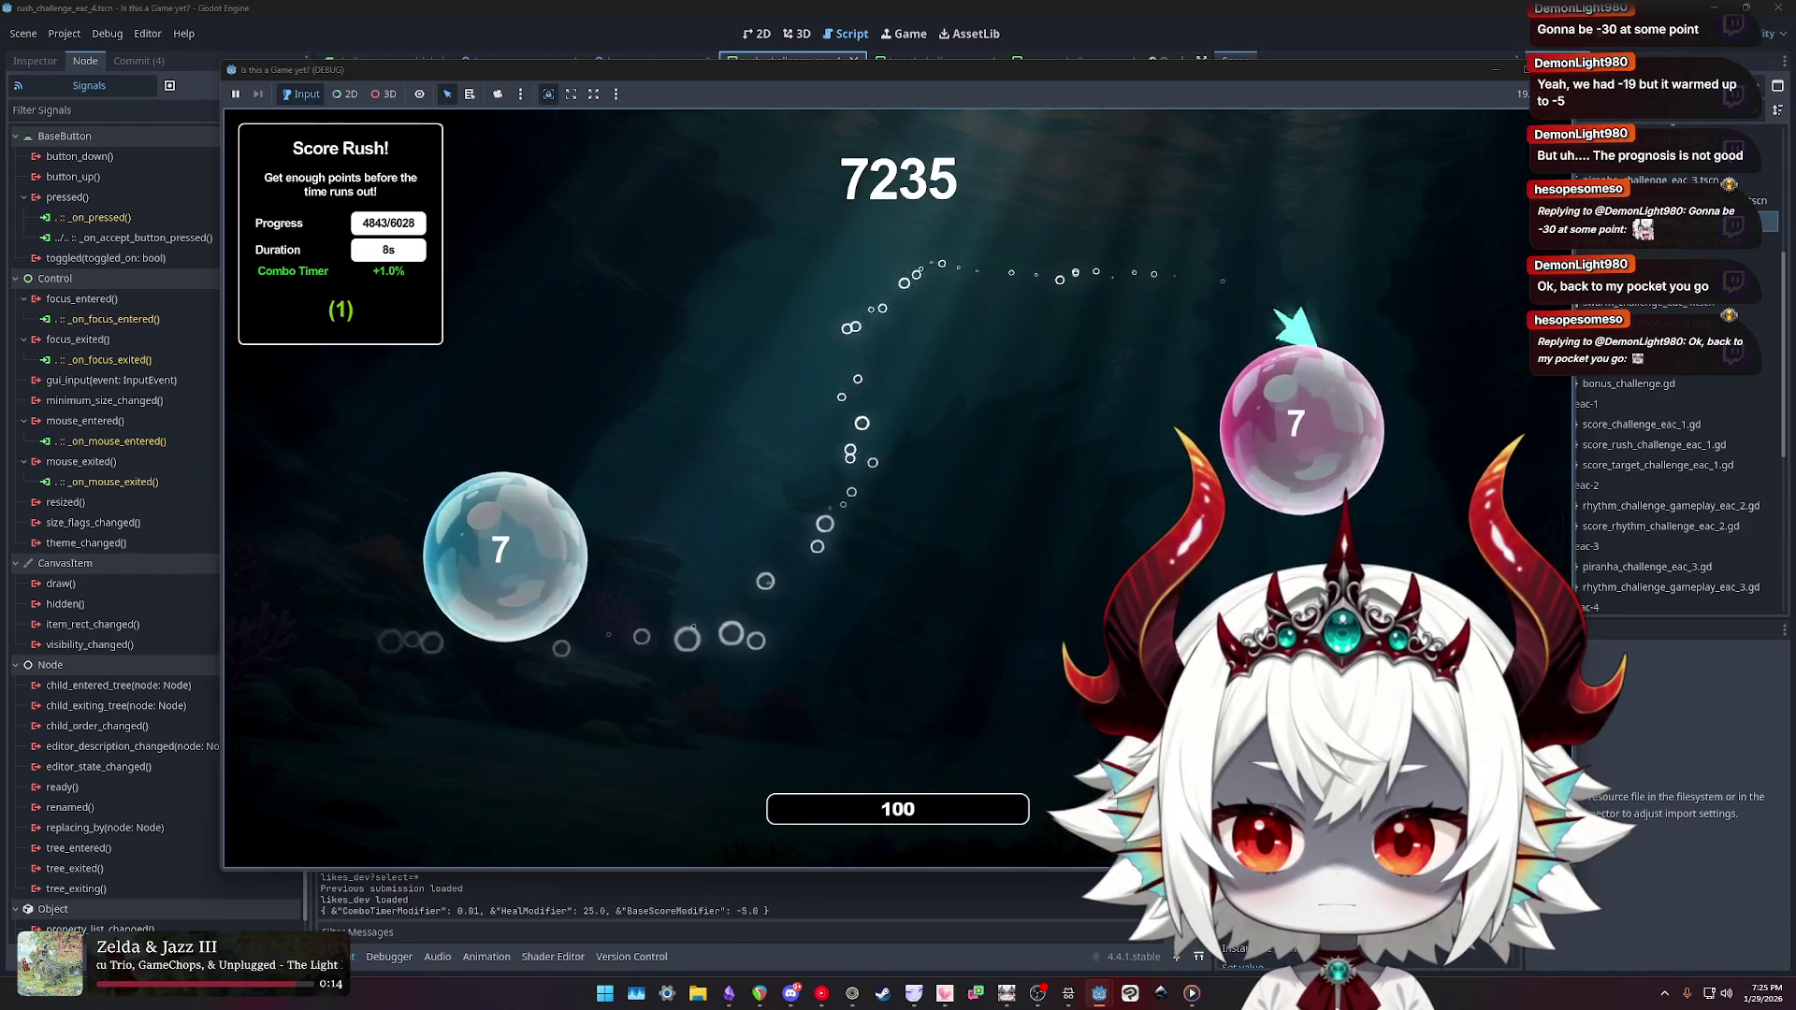
click(1299, 428)
click(525, 669)
click(1253, 335)
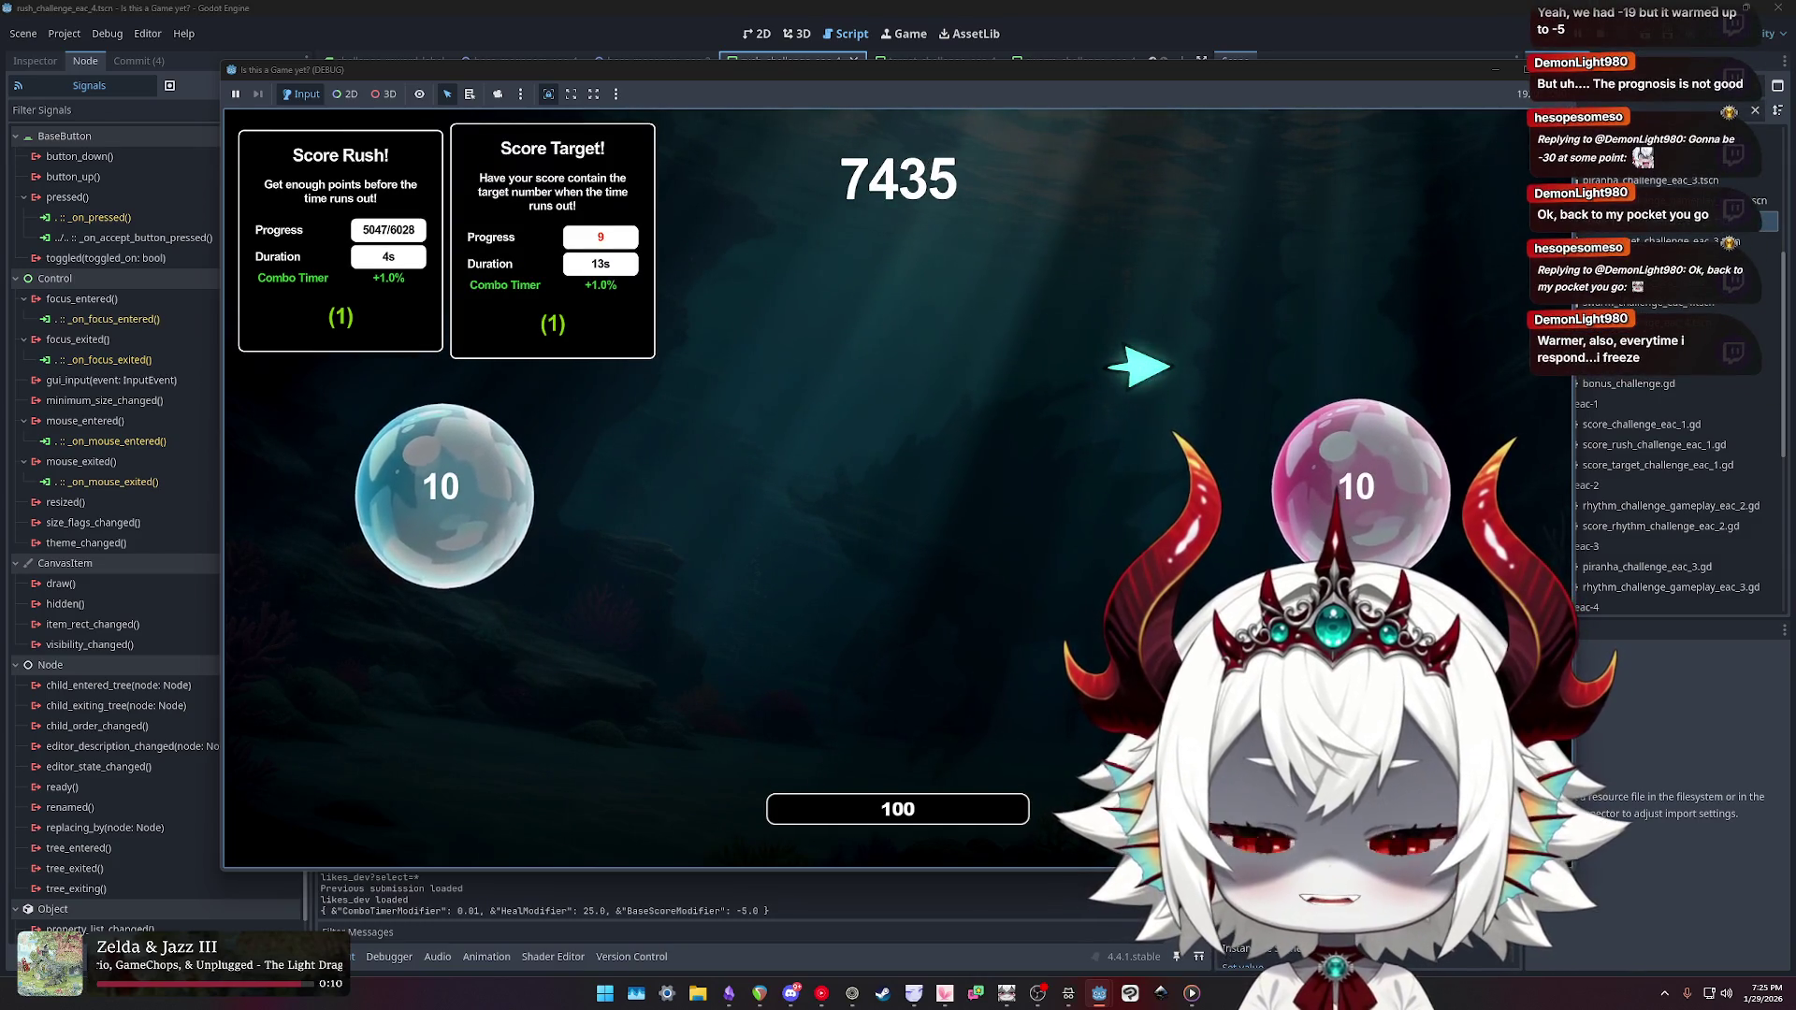
click(449, 486)
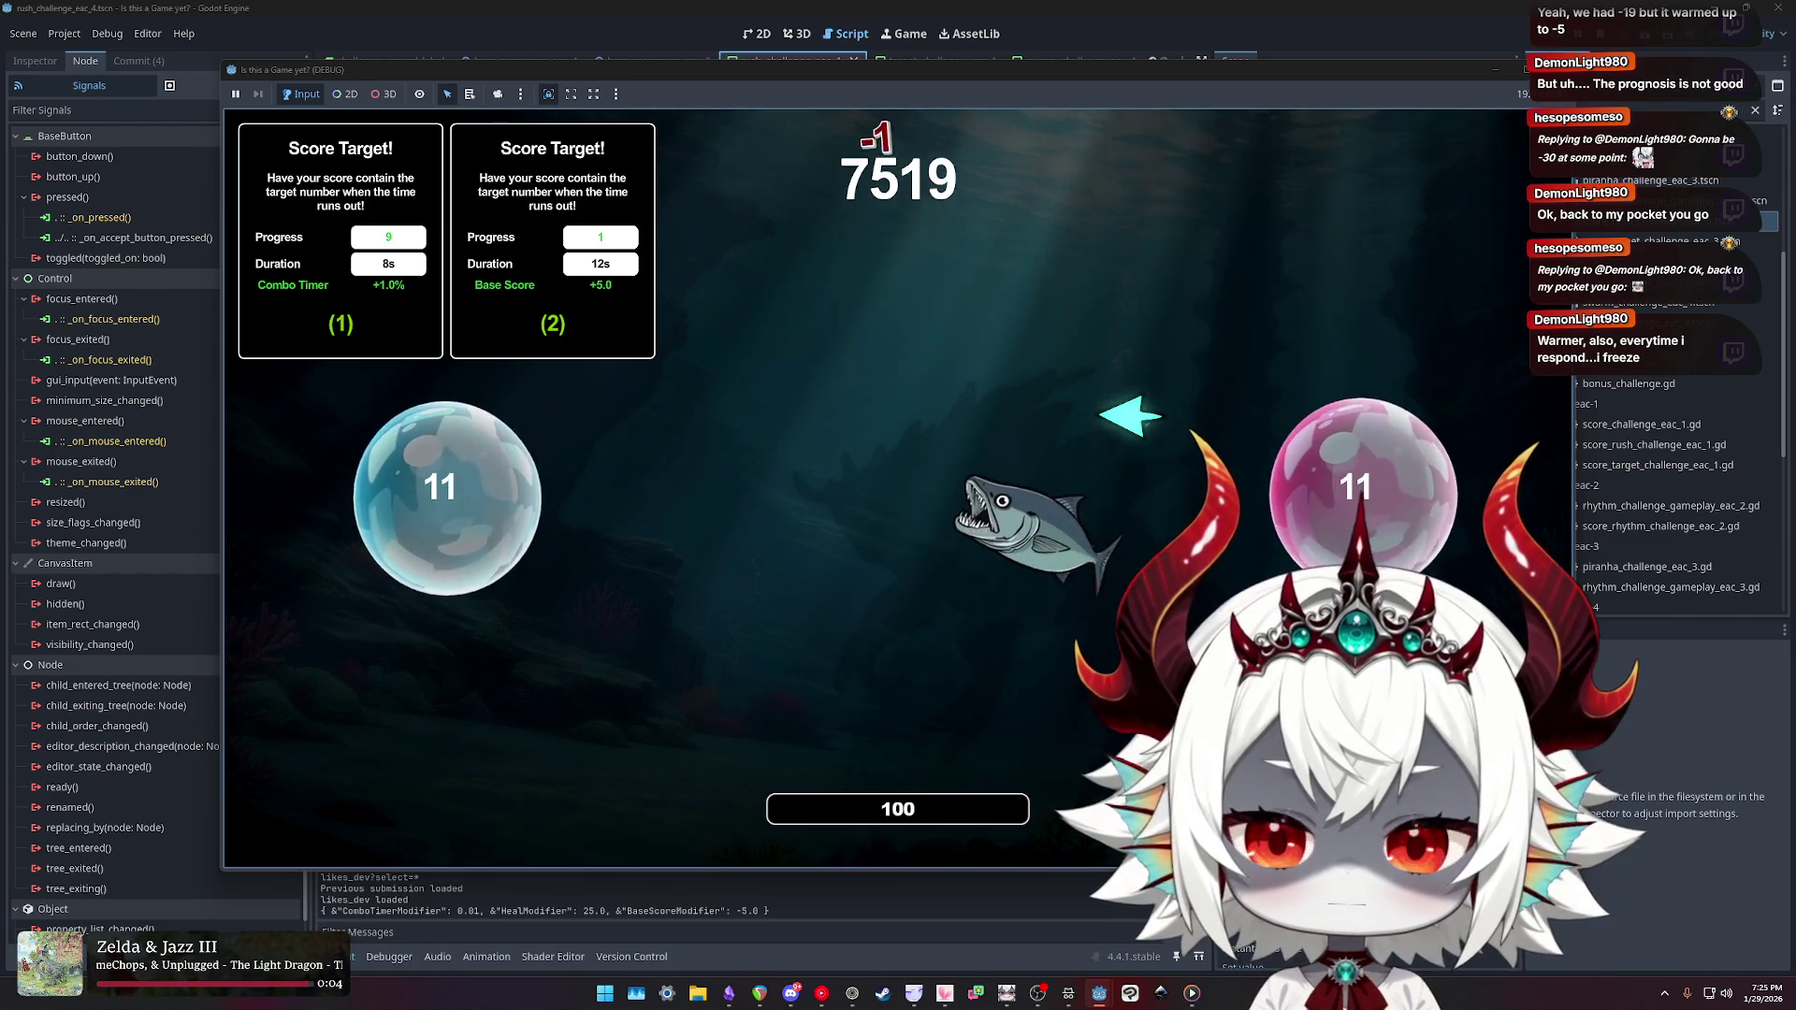
key(Escape)
click(900, 625)
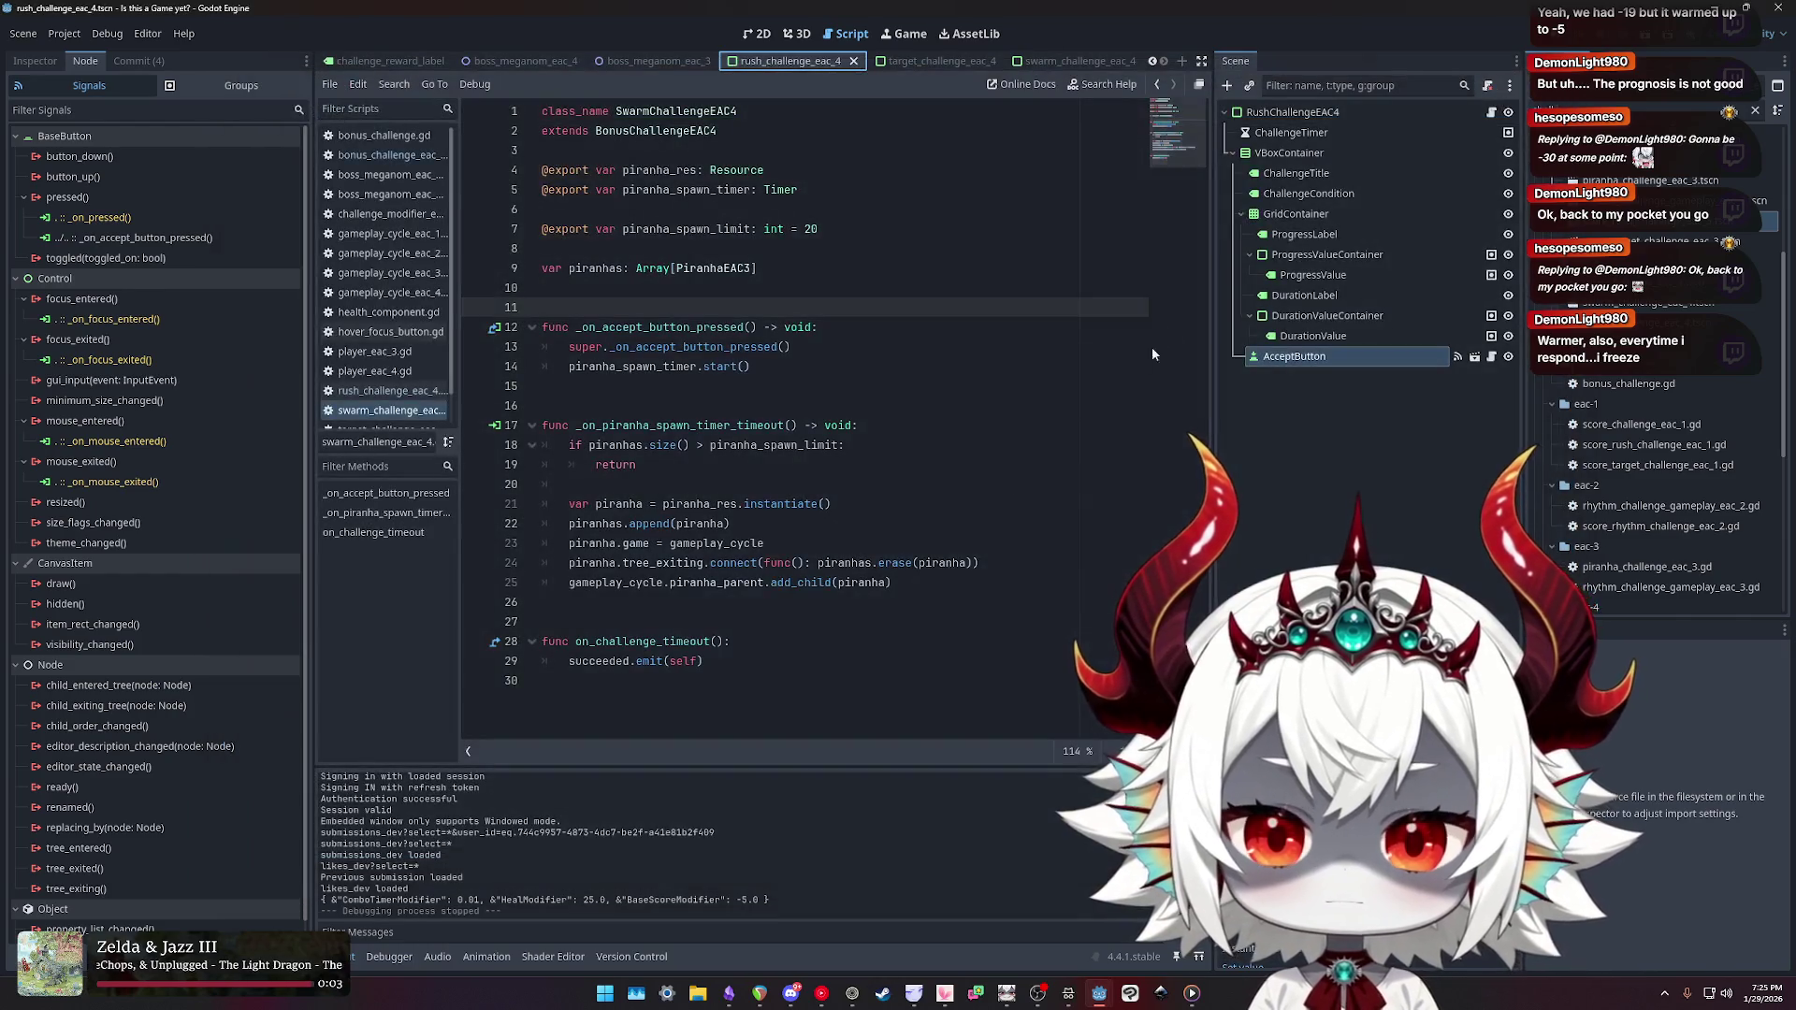
Check the DurationValue and AcceptButton signals, rerun the project and start the bubble game
click(1276, 366)
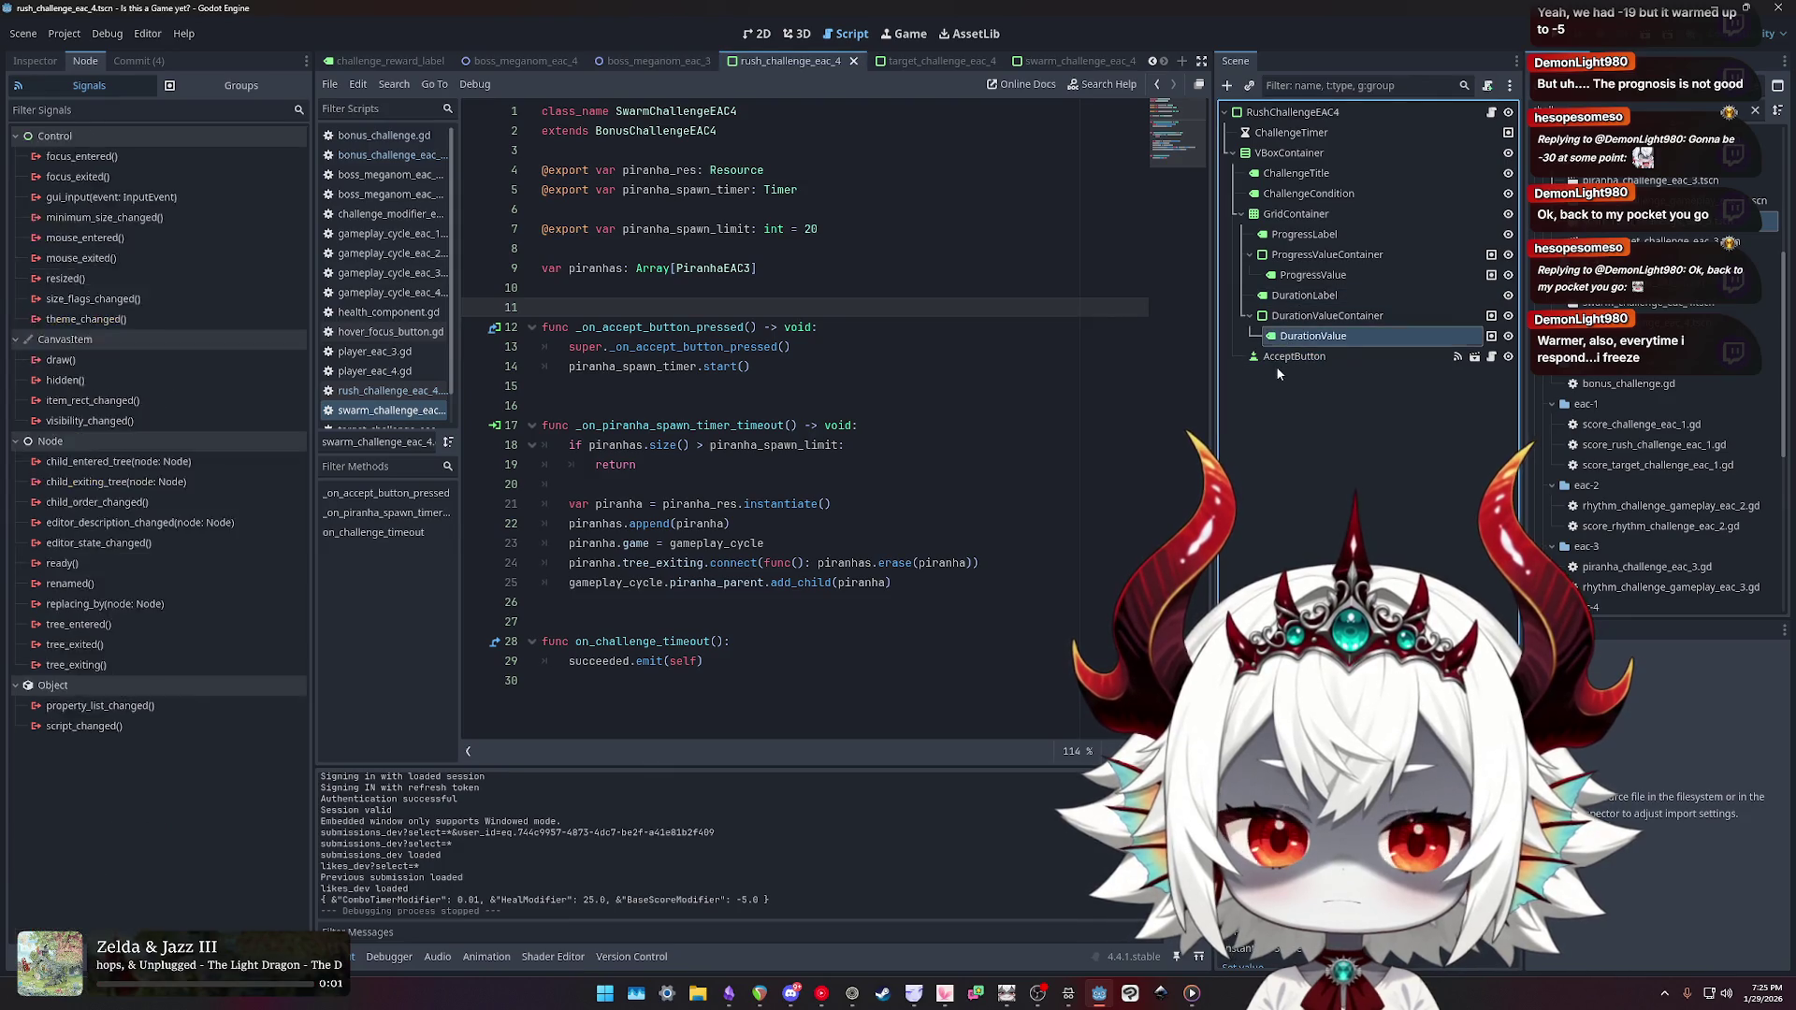
click(1294, 356)
key(F5)
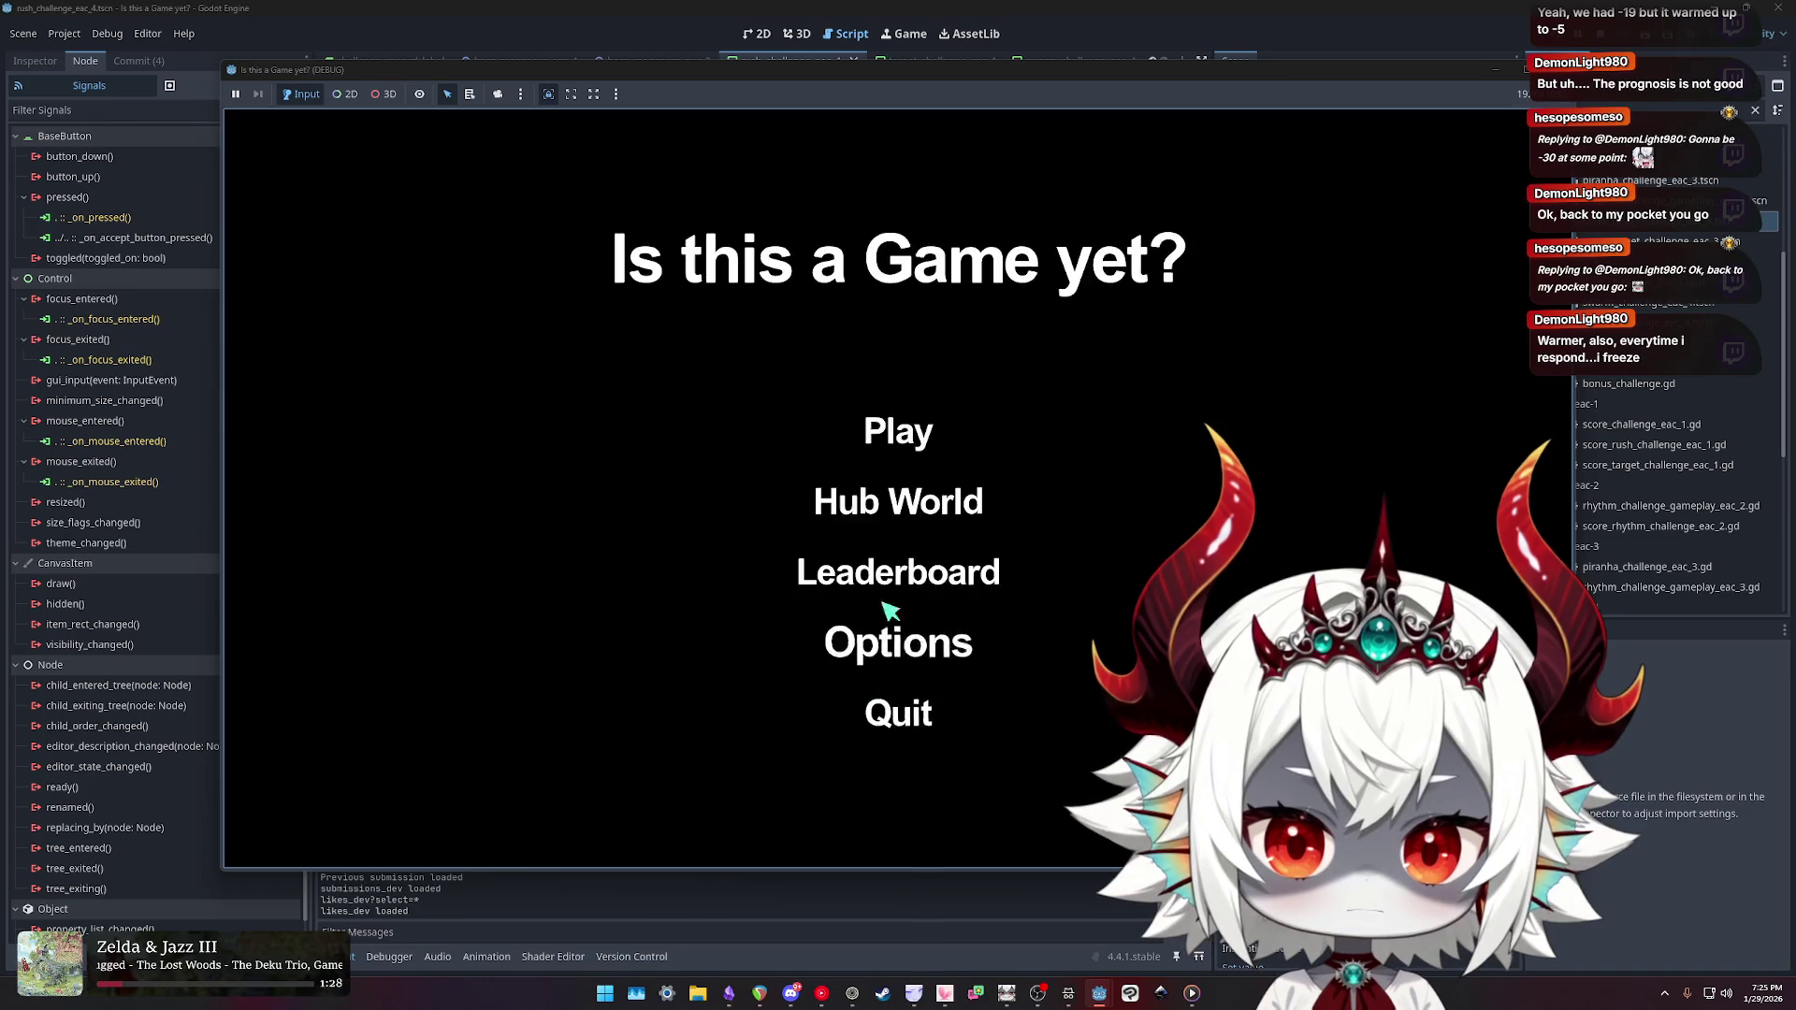
click(842, 641)
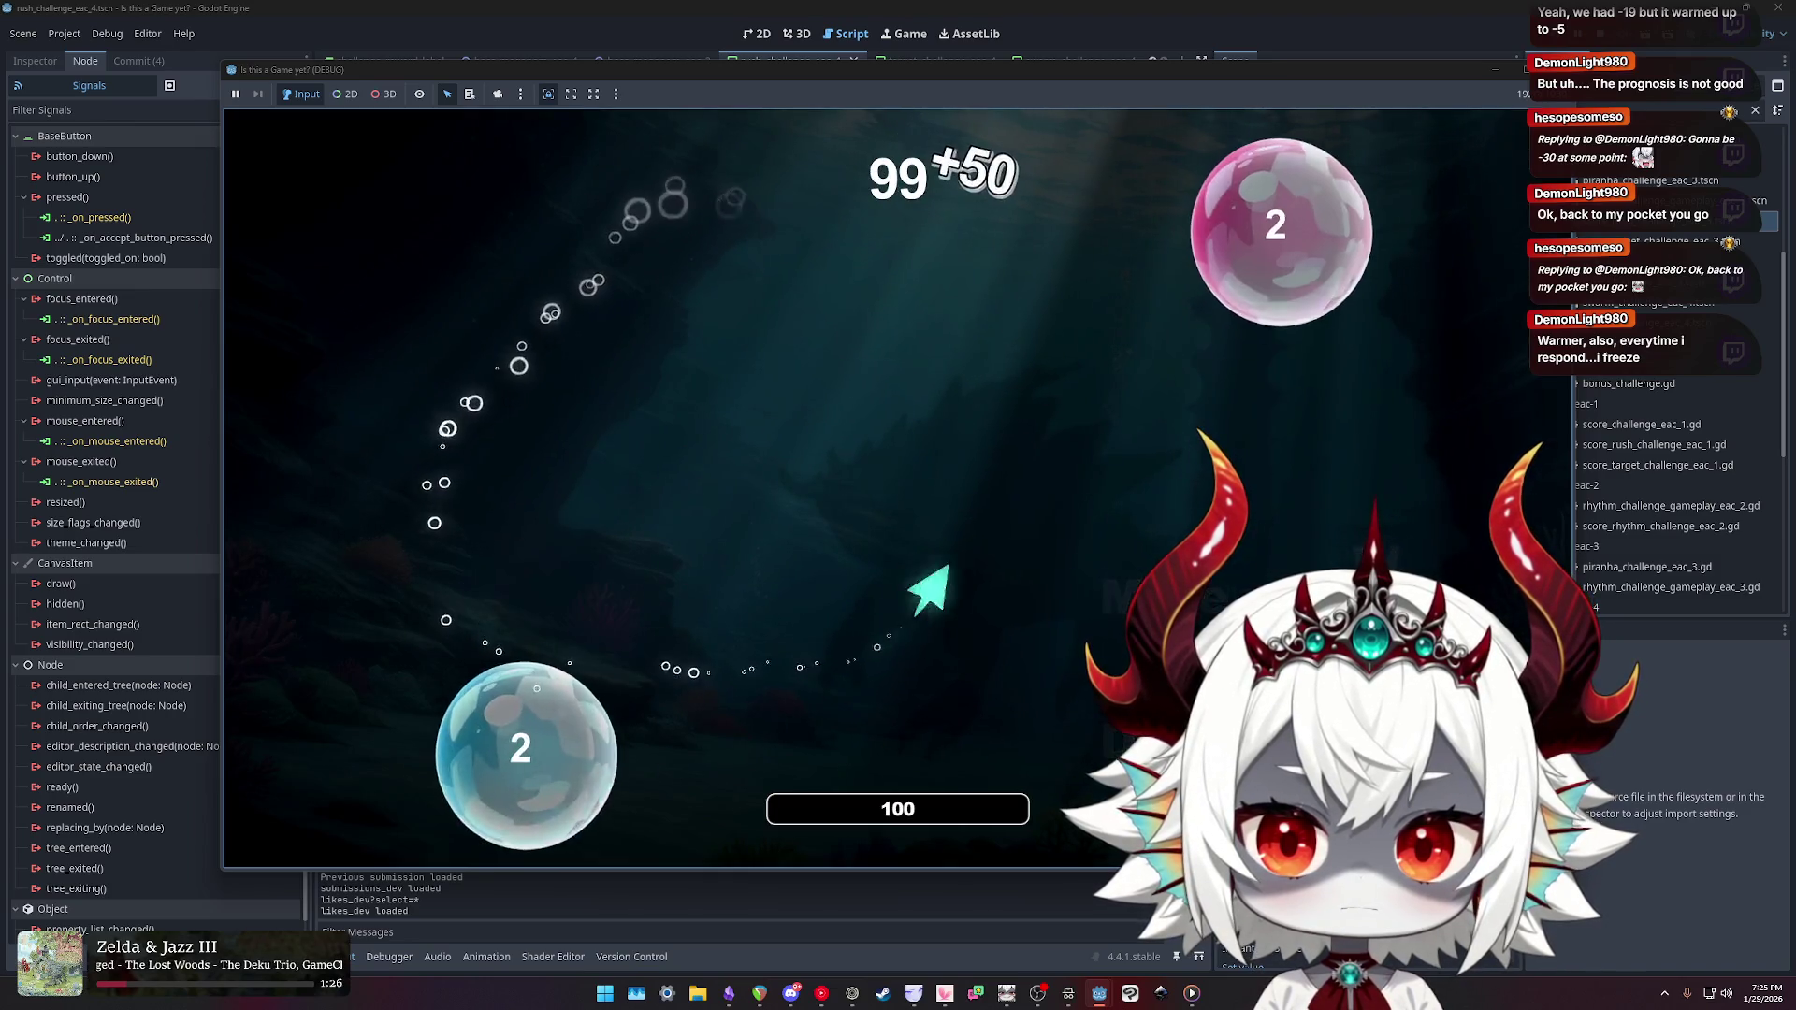
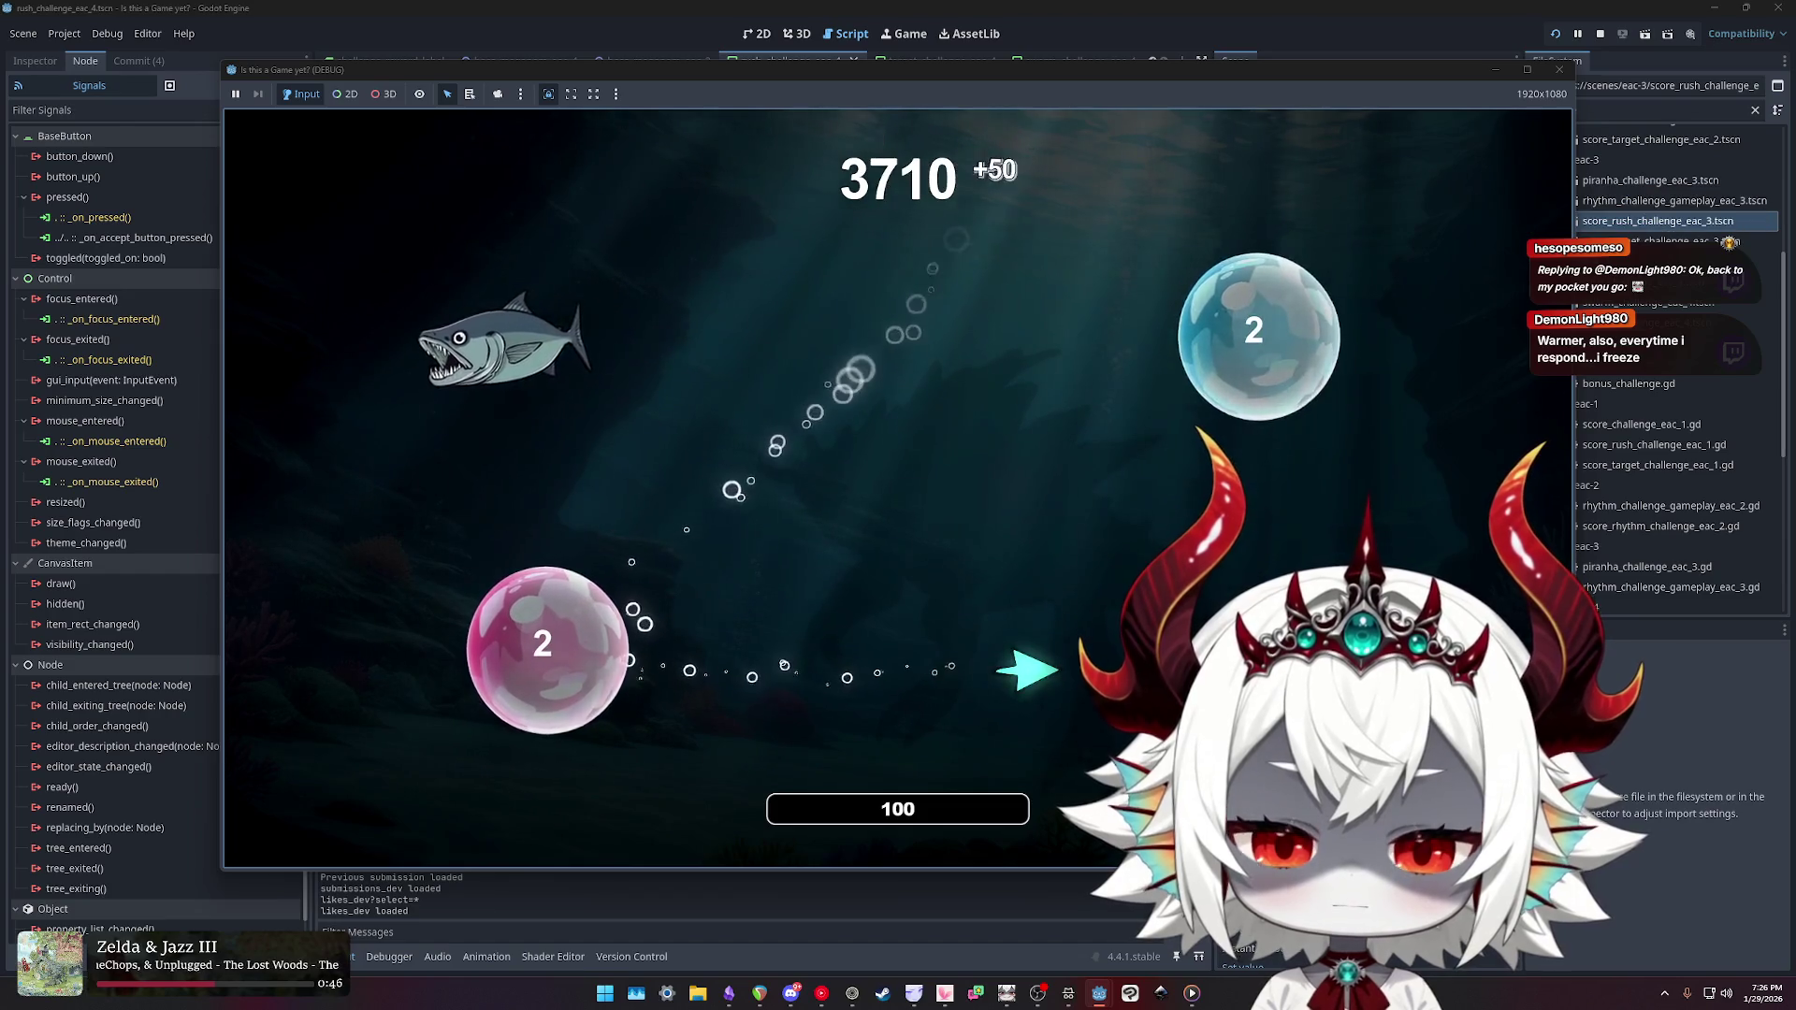
Pop the pink bubble, dismiss the Rhythm Challenge card, then pop it again to bring the offer back
click(935, 491)
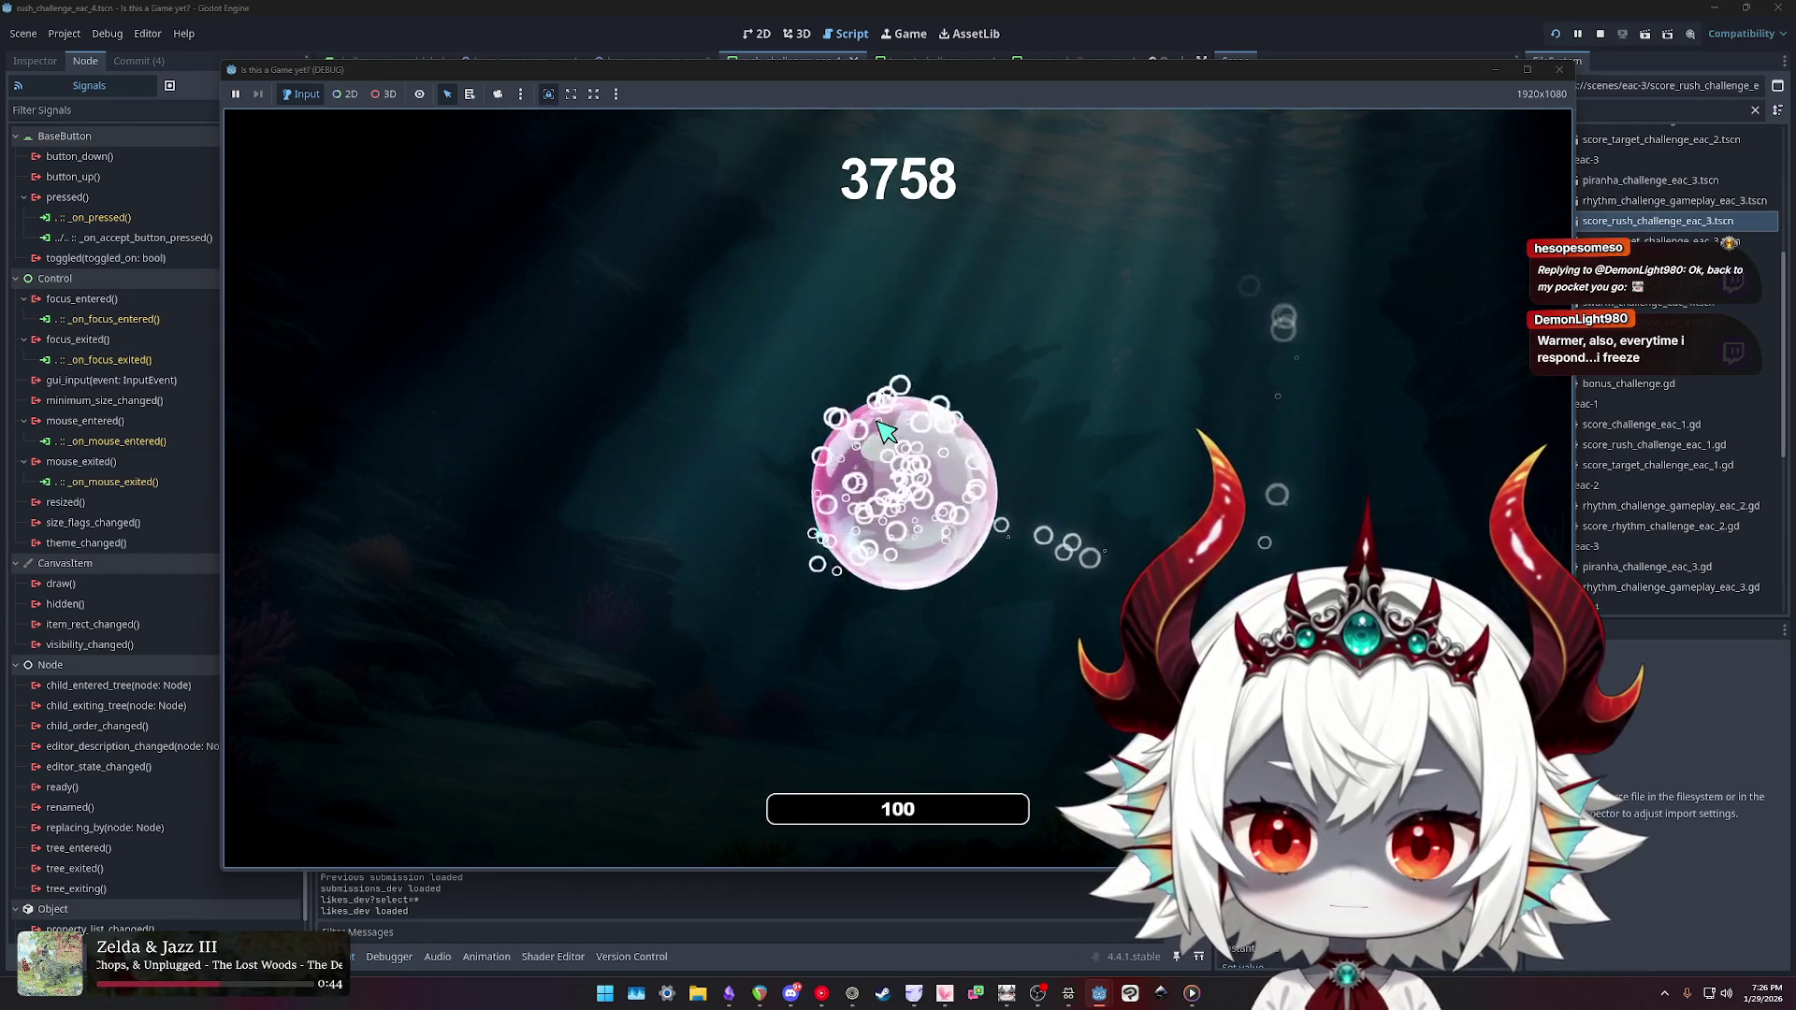
key(e)
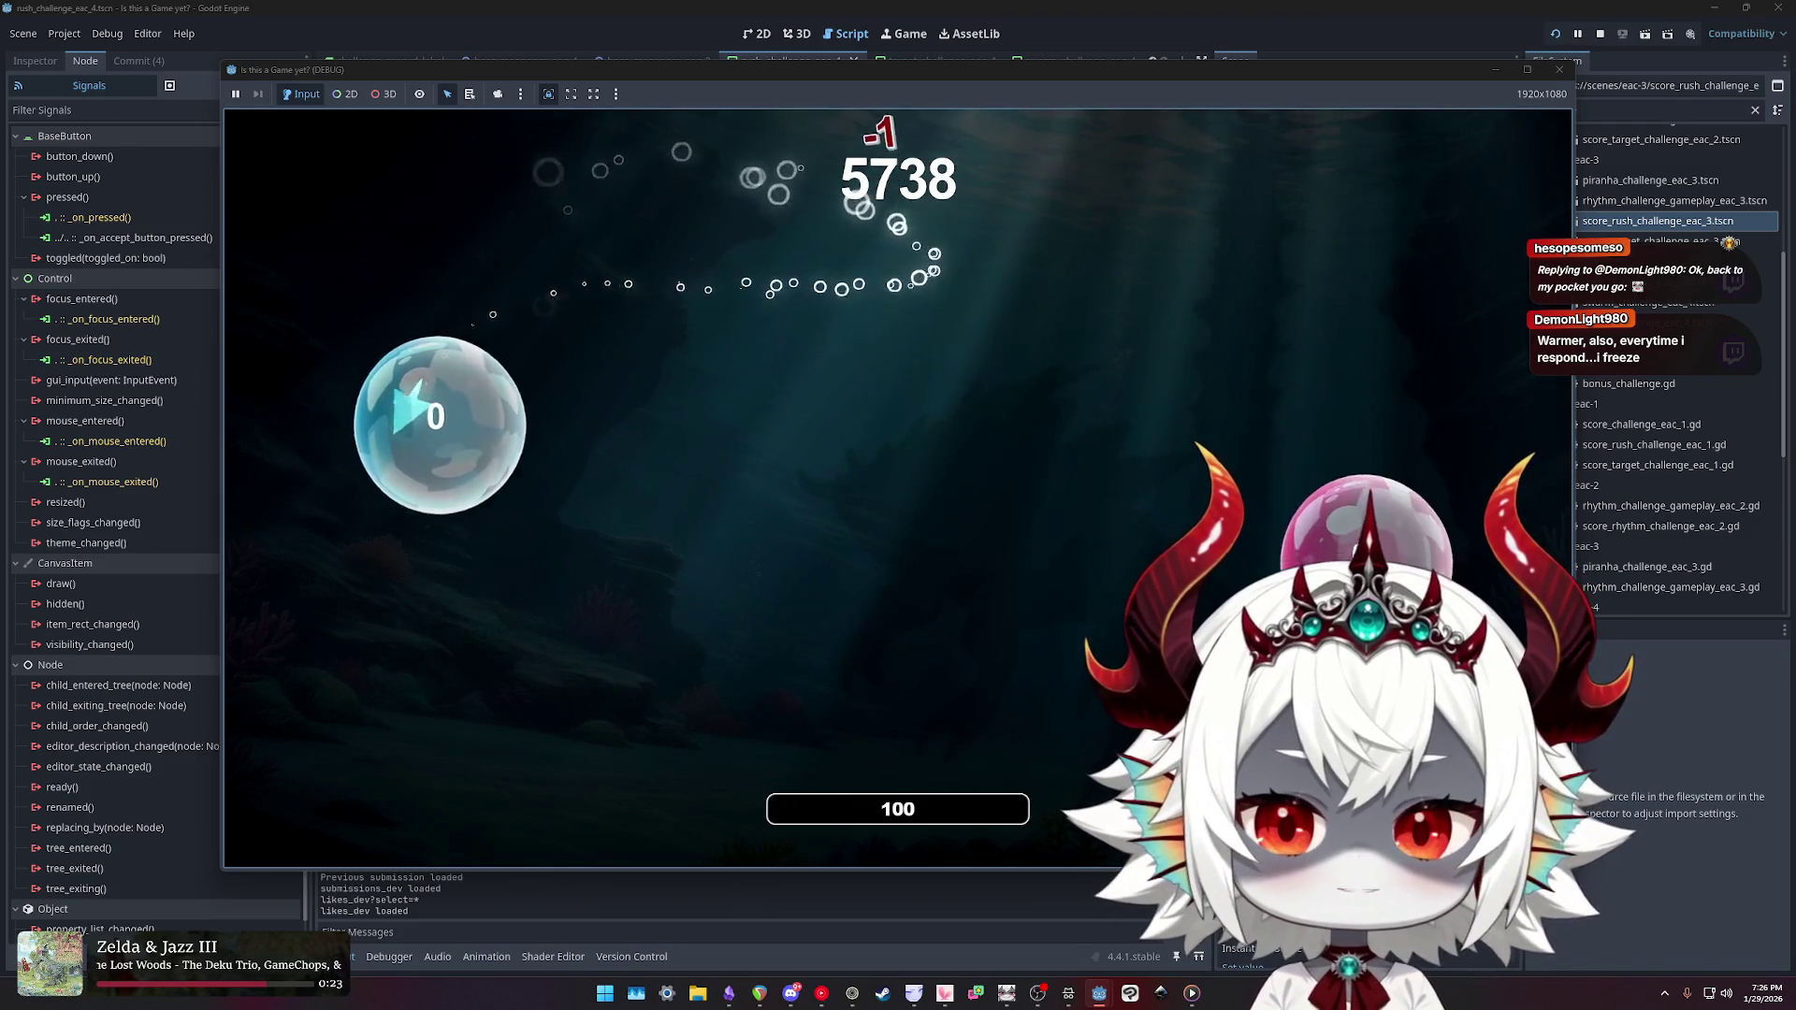
click(934, 460)
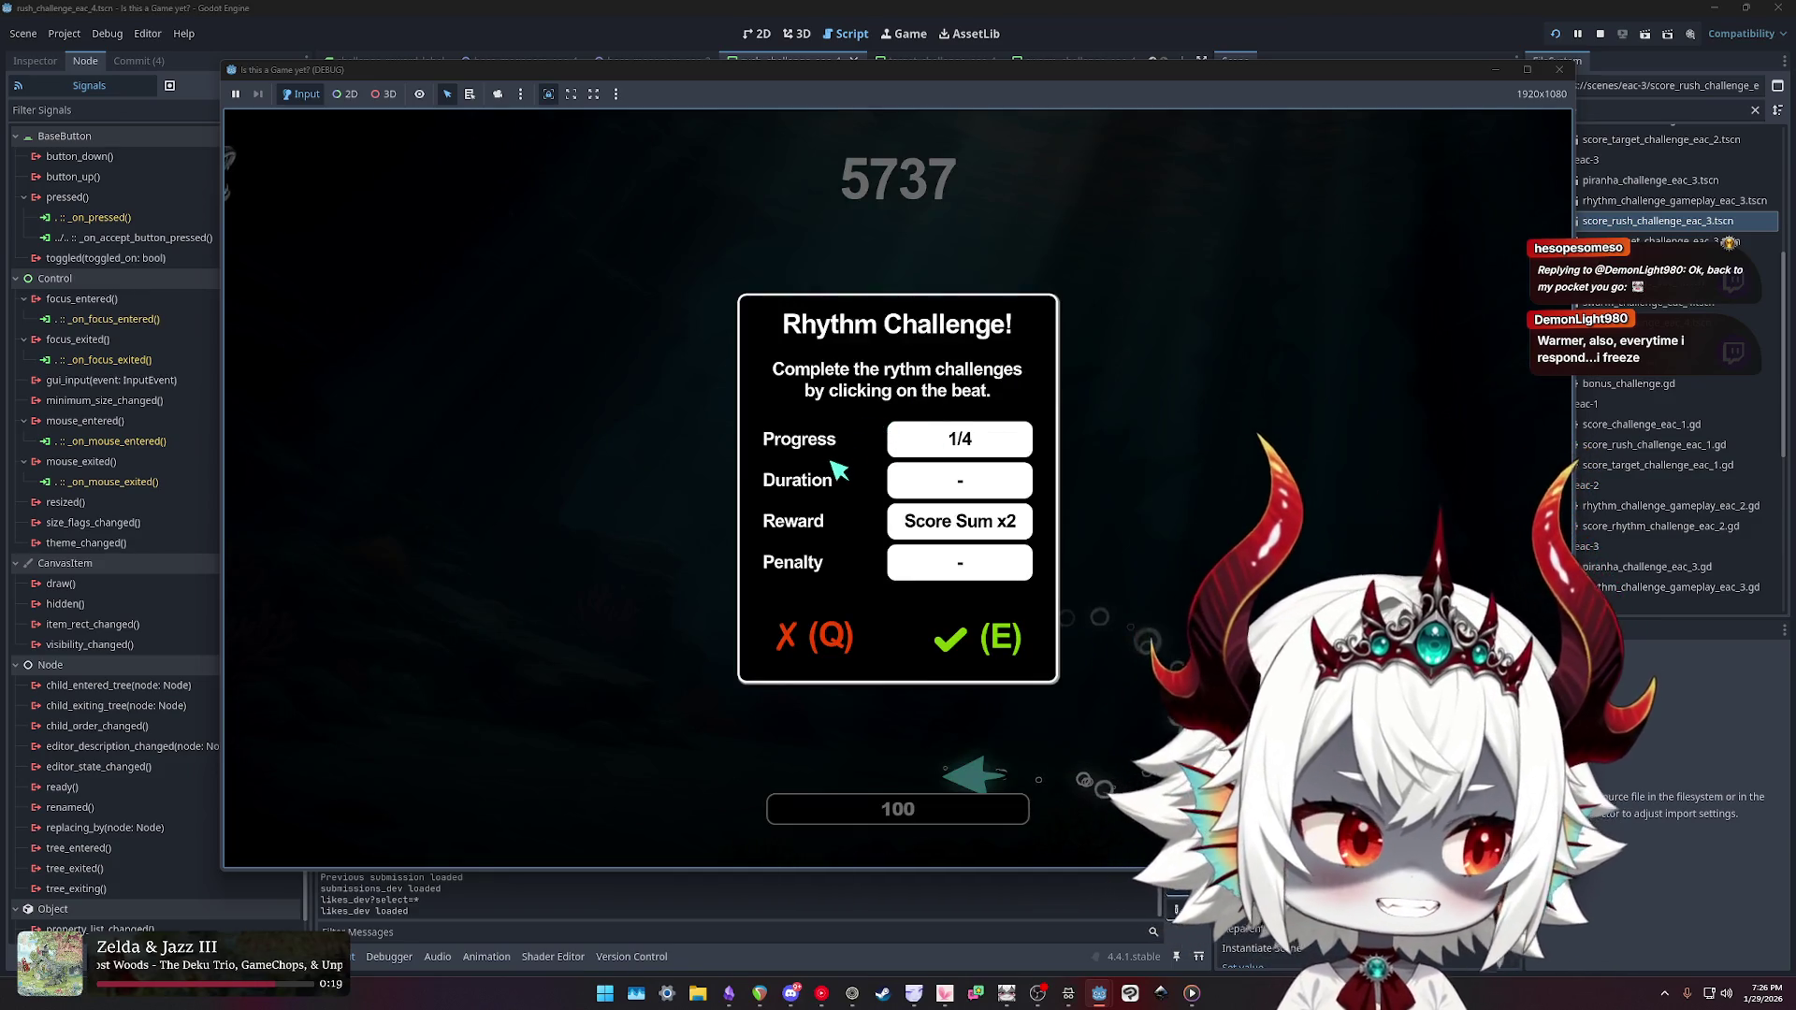
Accept the Rhythm Challenge and pop the first numbered bubbles on the beat
key(e)
click(1085, 645)
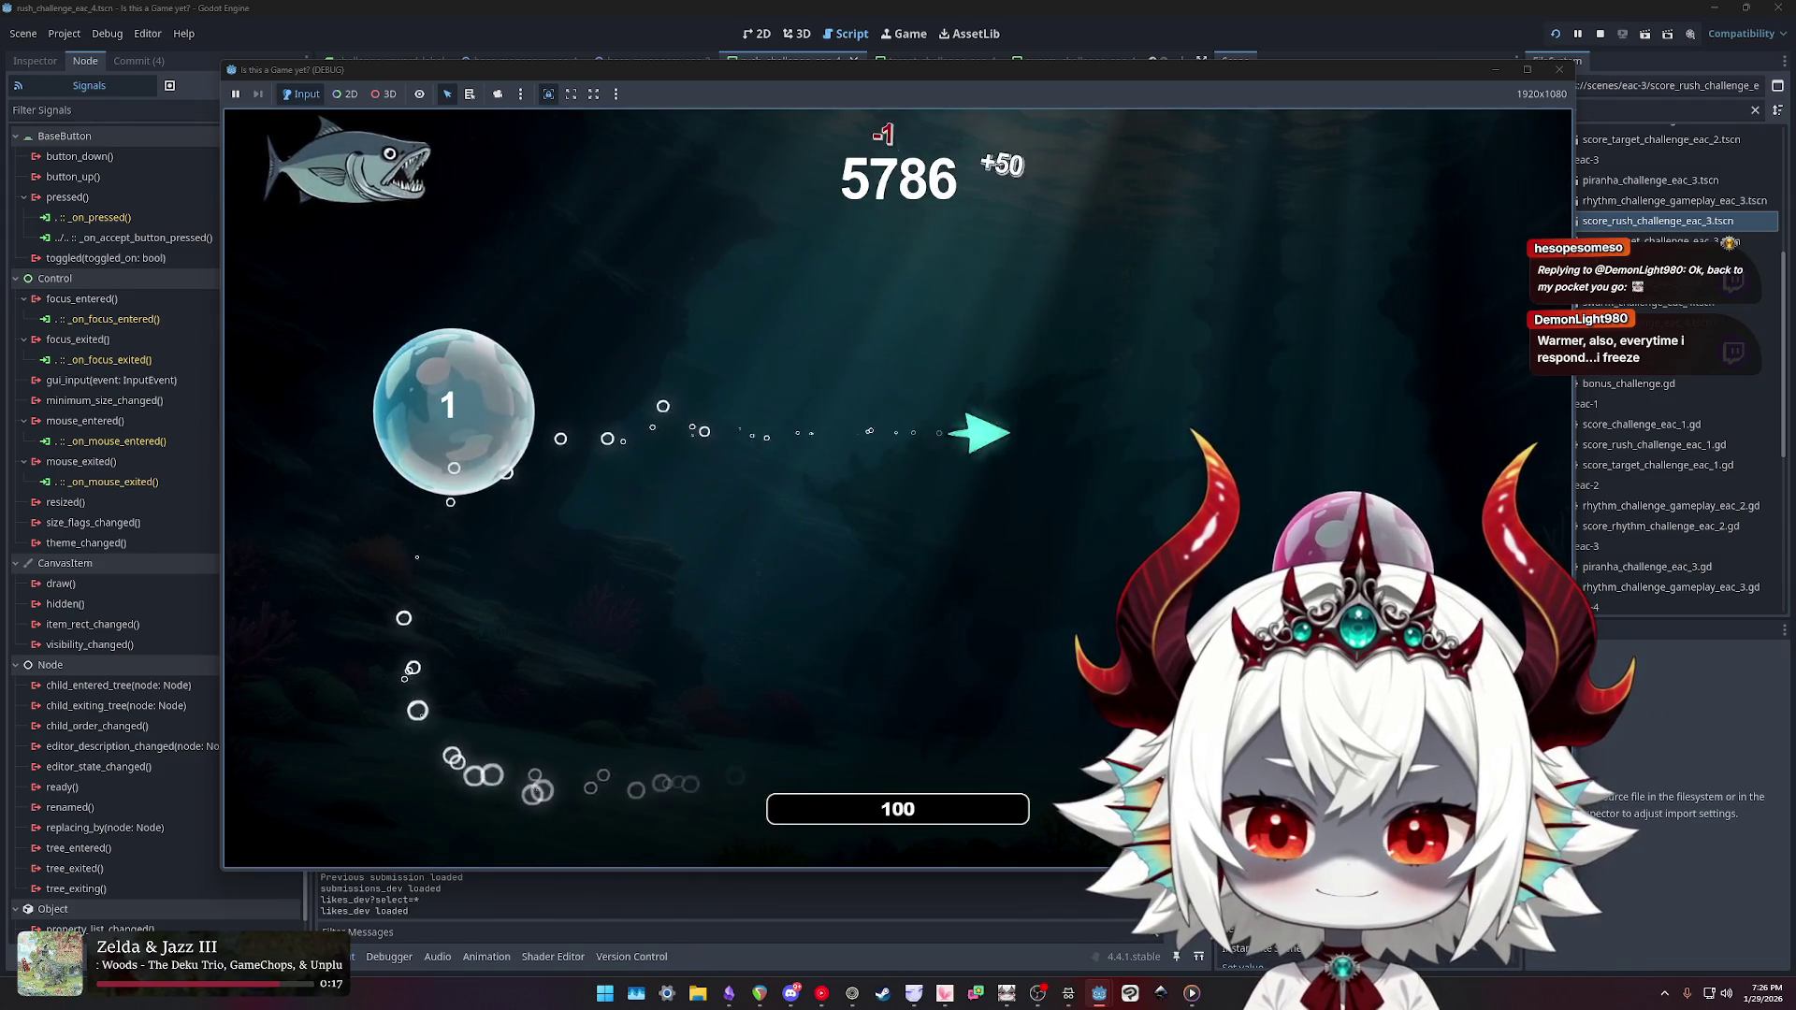
click(1092, 651)
click(682, 833)
click(830, 593)
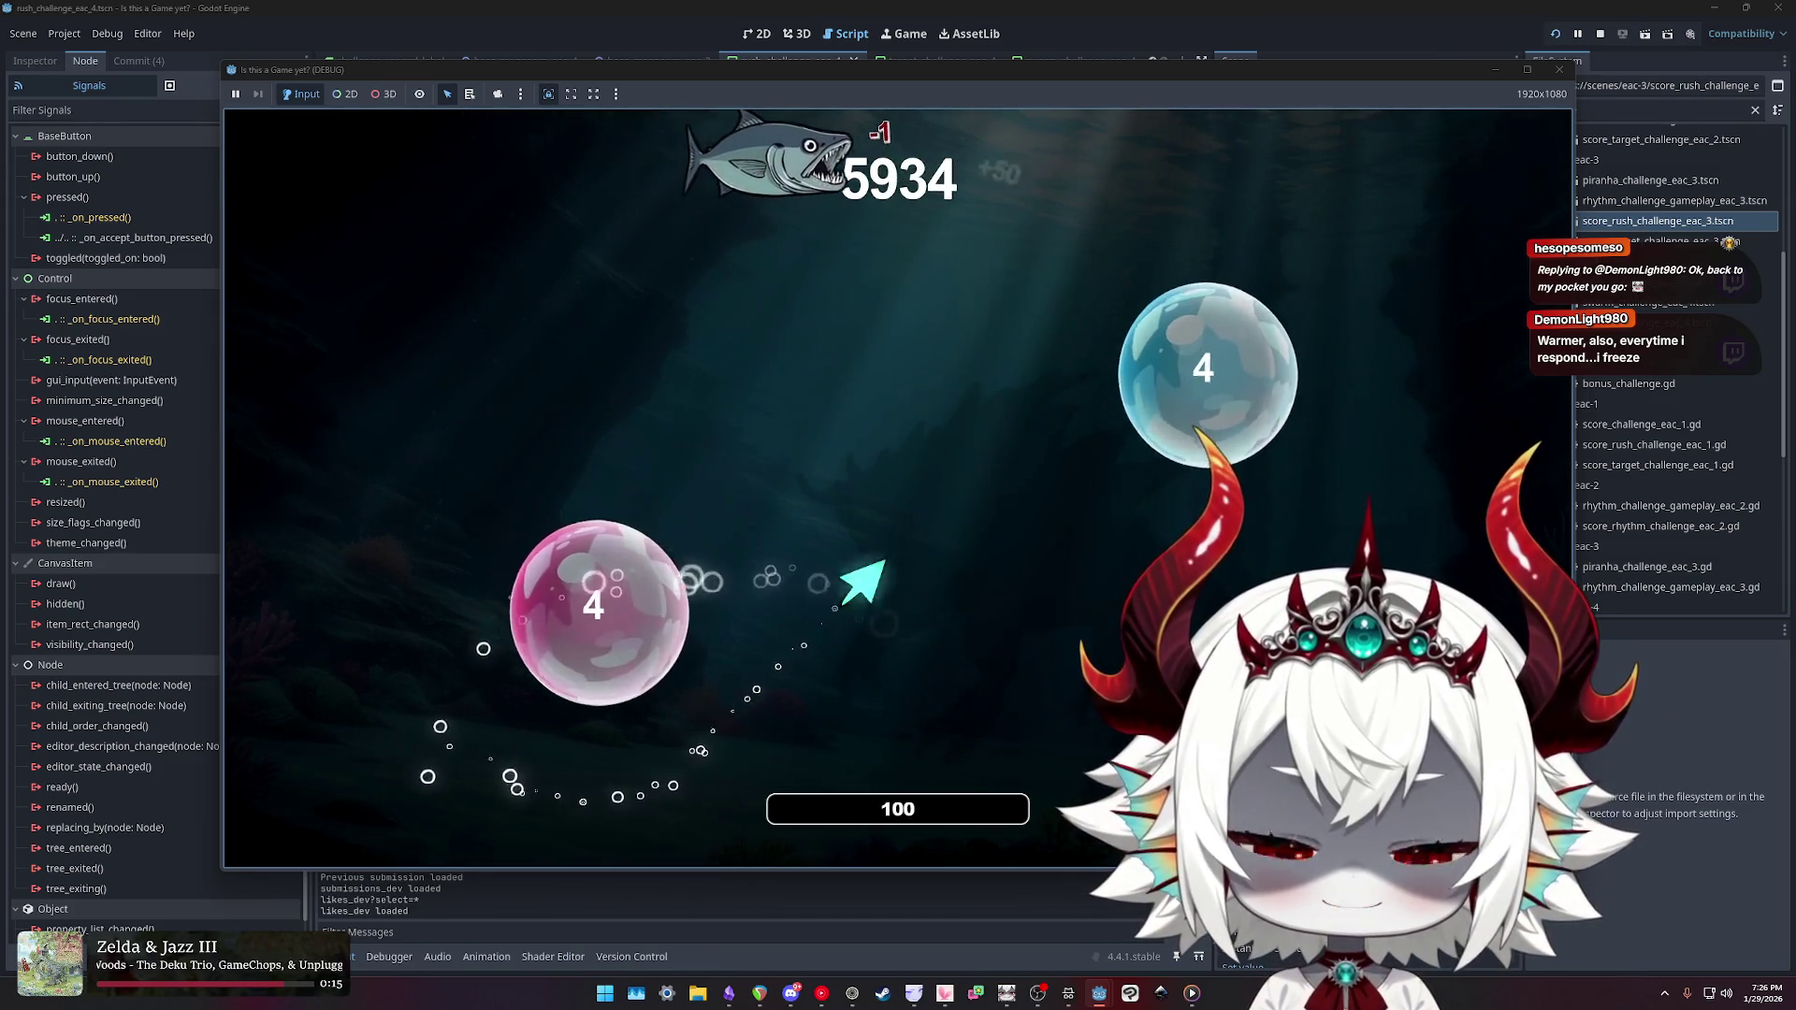
click(977, 341)
click(401, 682)
click(846, 847)
click(711, 318)
click(472, 513)
click(822, 425)
click(496, 654)
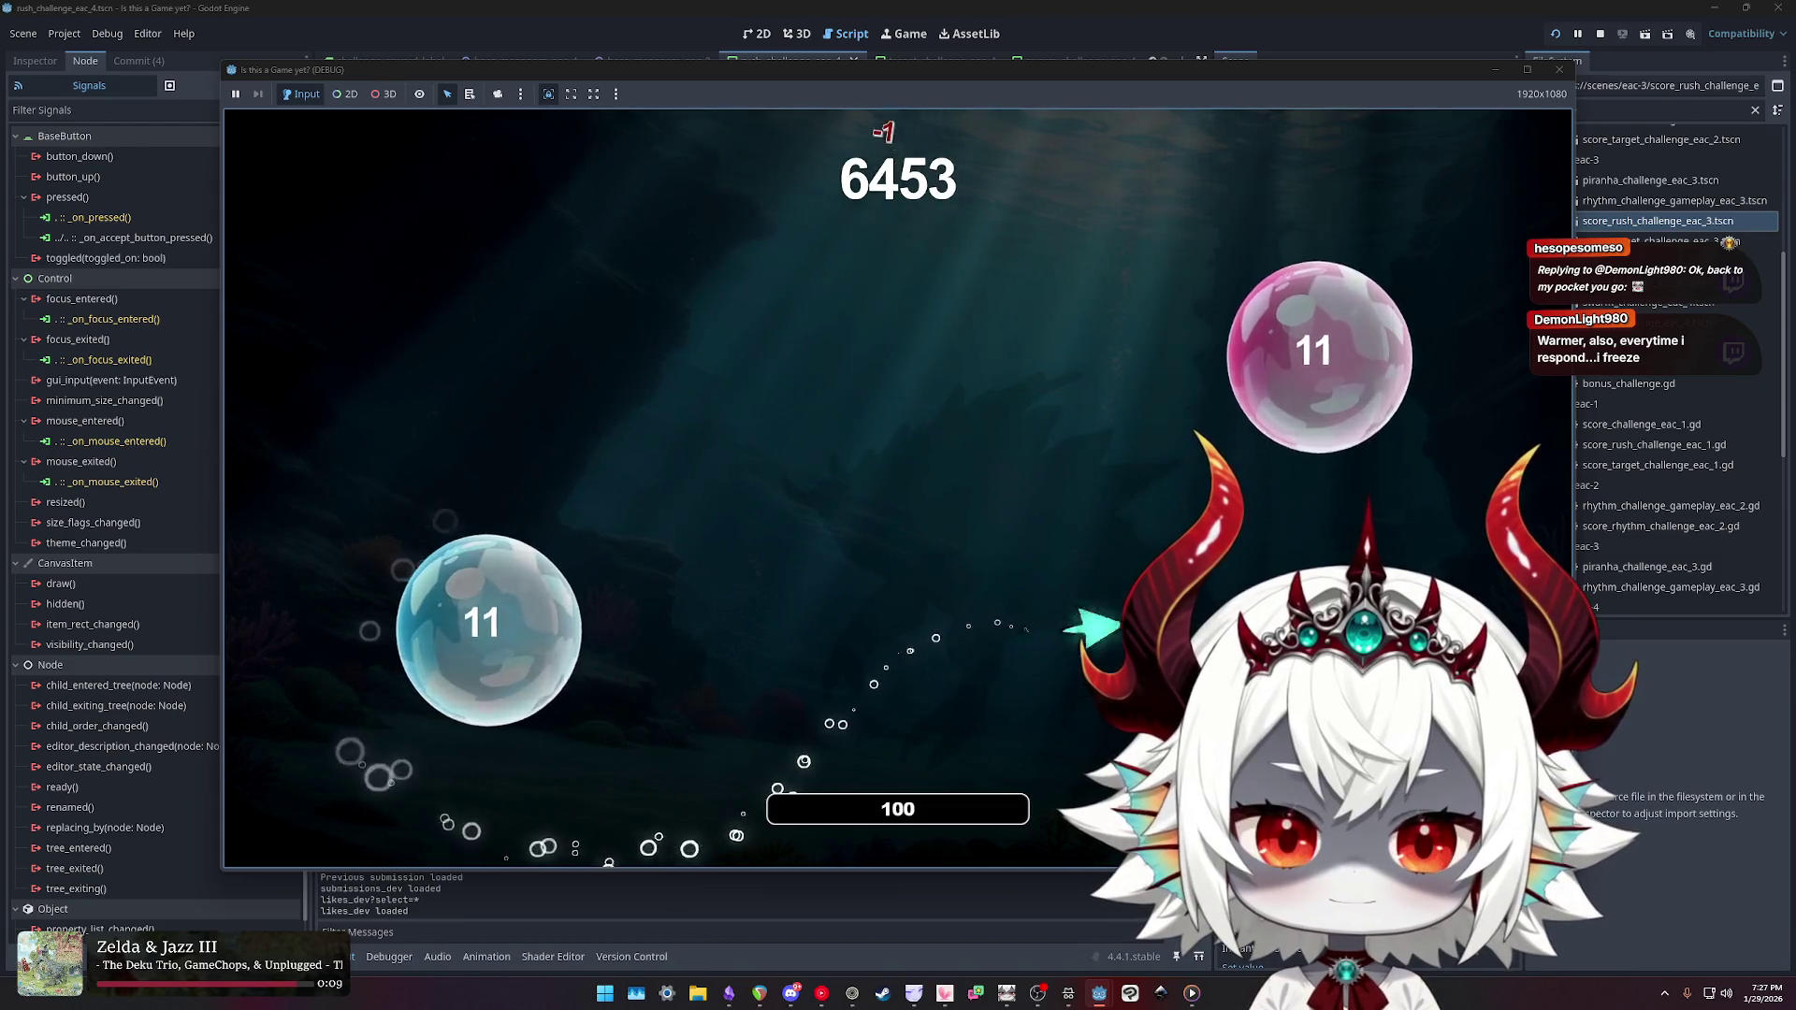
Finish the rhythm round and pop the pink bubble so the challenge cards appear
click(942, 289)
click(601, 669)
click(407, 730)
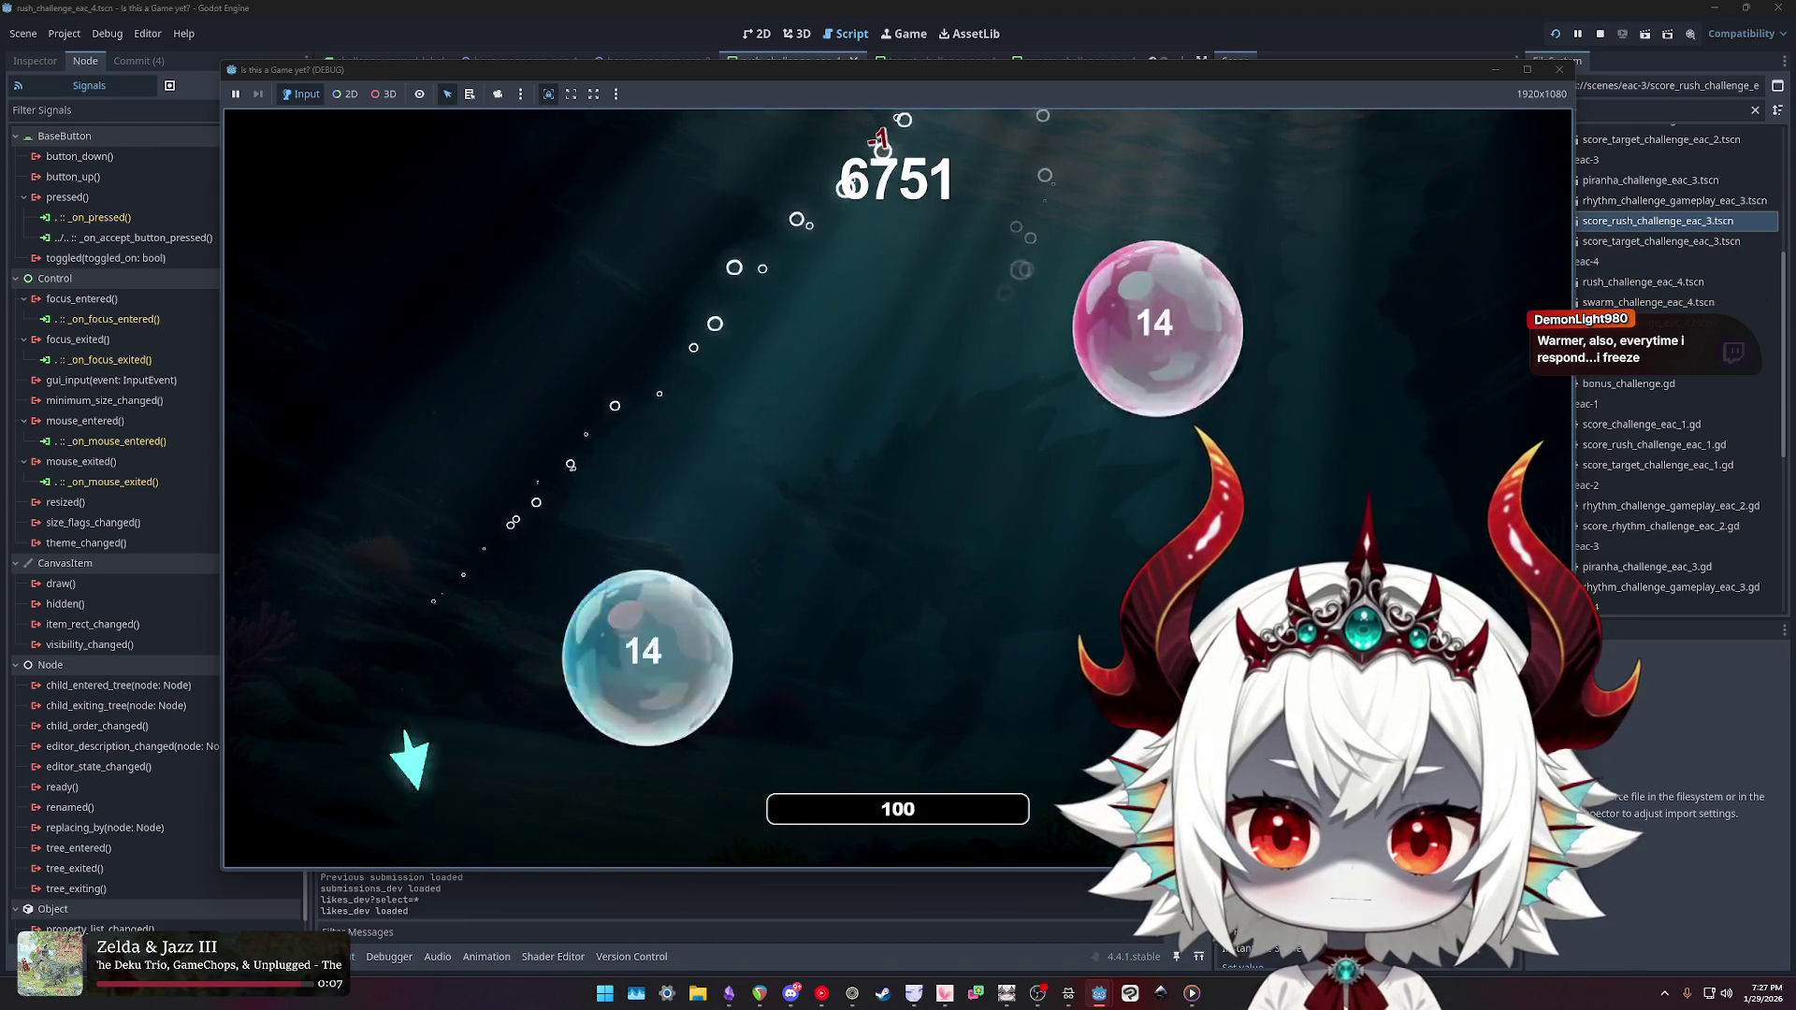
click(655, 542)
click(841, 589)
click(1076, 468)
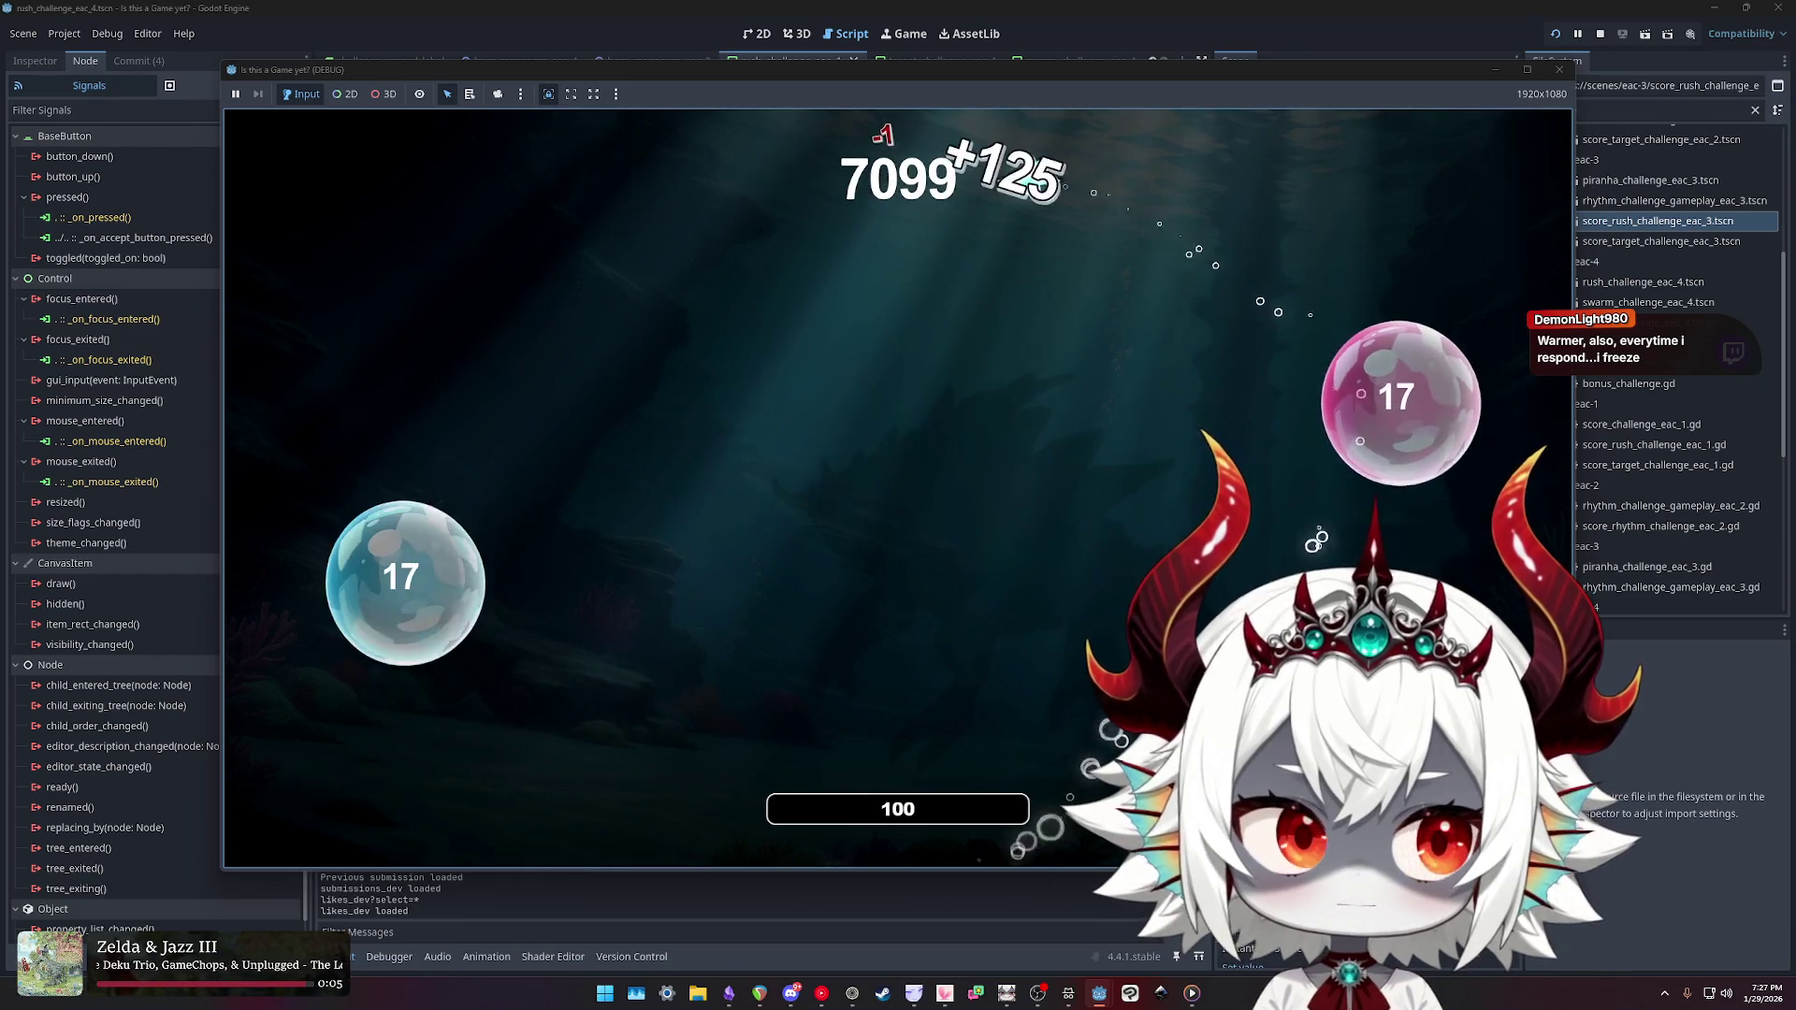
click(313, 713)
click(1207, 309)
click(520, 421)
click(579, 449)
click(524, 702)
click(1182, 509)
click(534, 441)
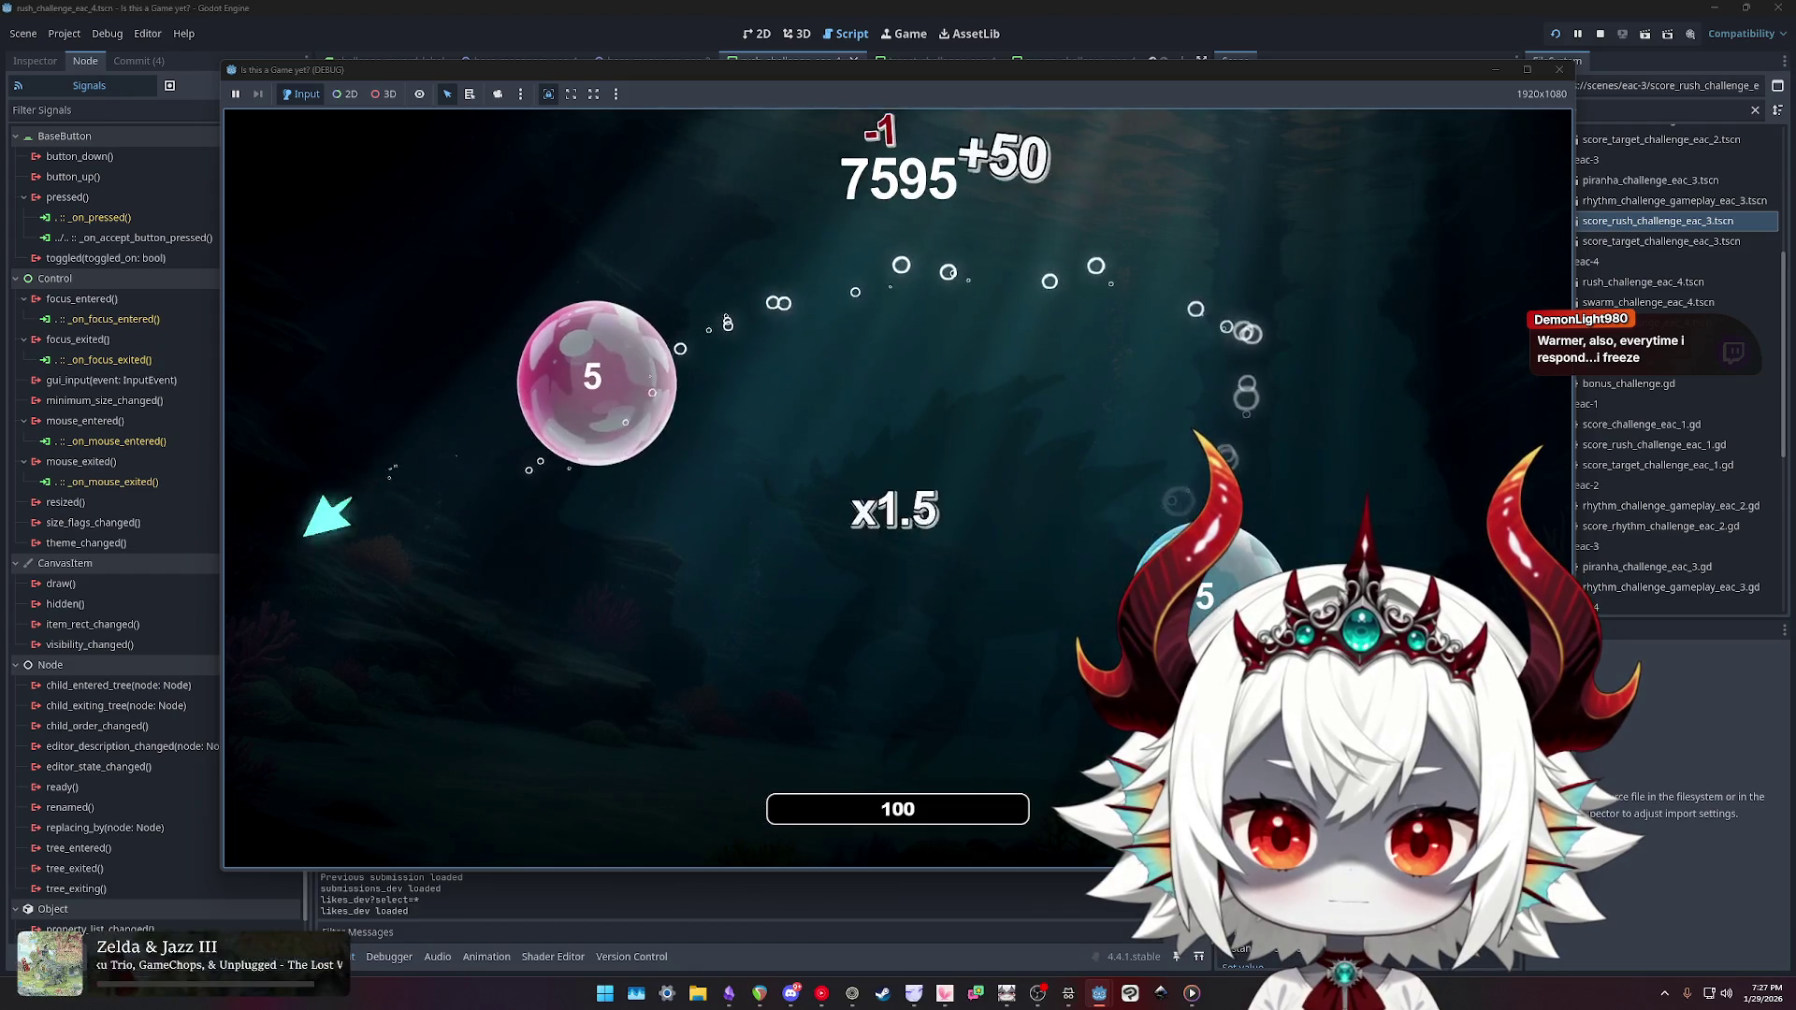
click(1052, 505)
click(946, 456)
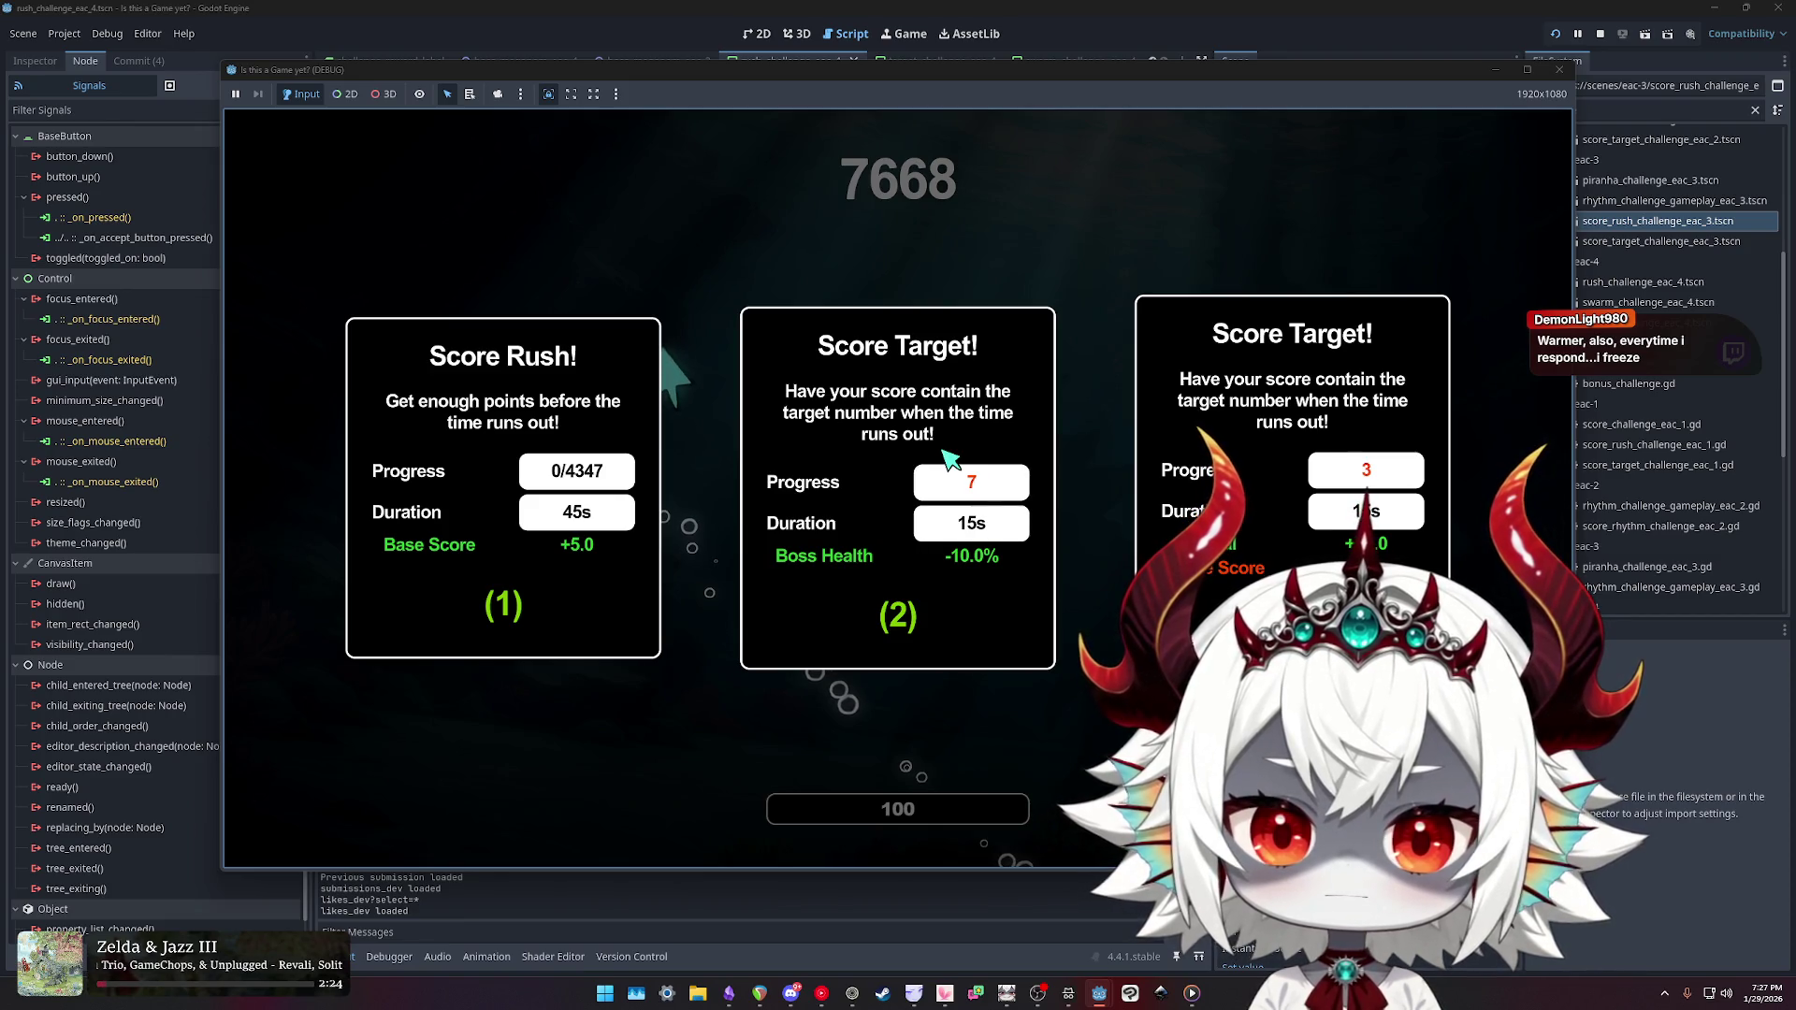
Pick Score Rush with key 1 and pop bubbles 9 through 17
key(1)
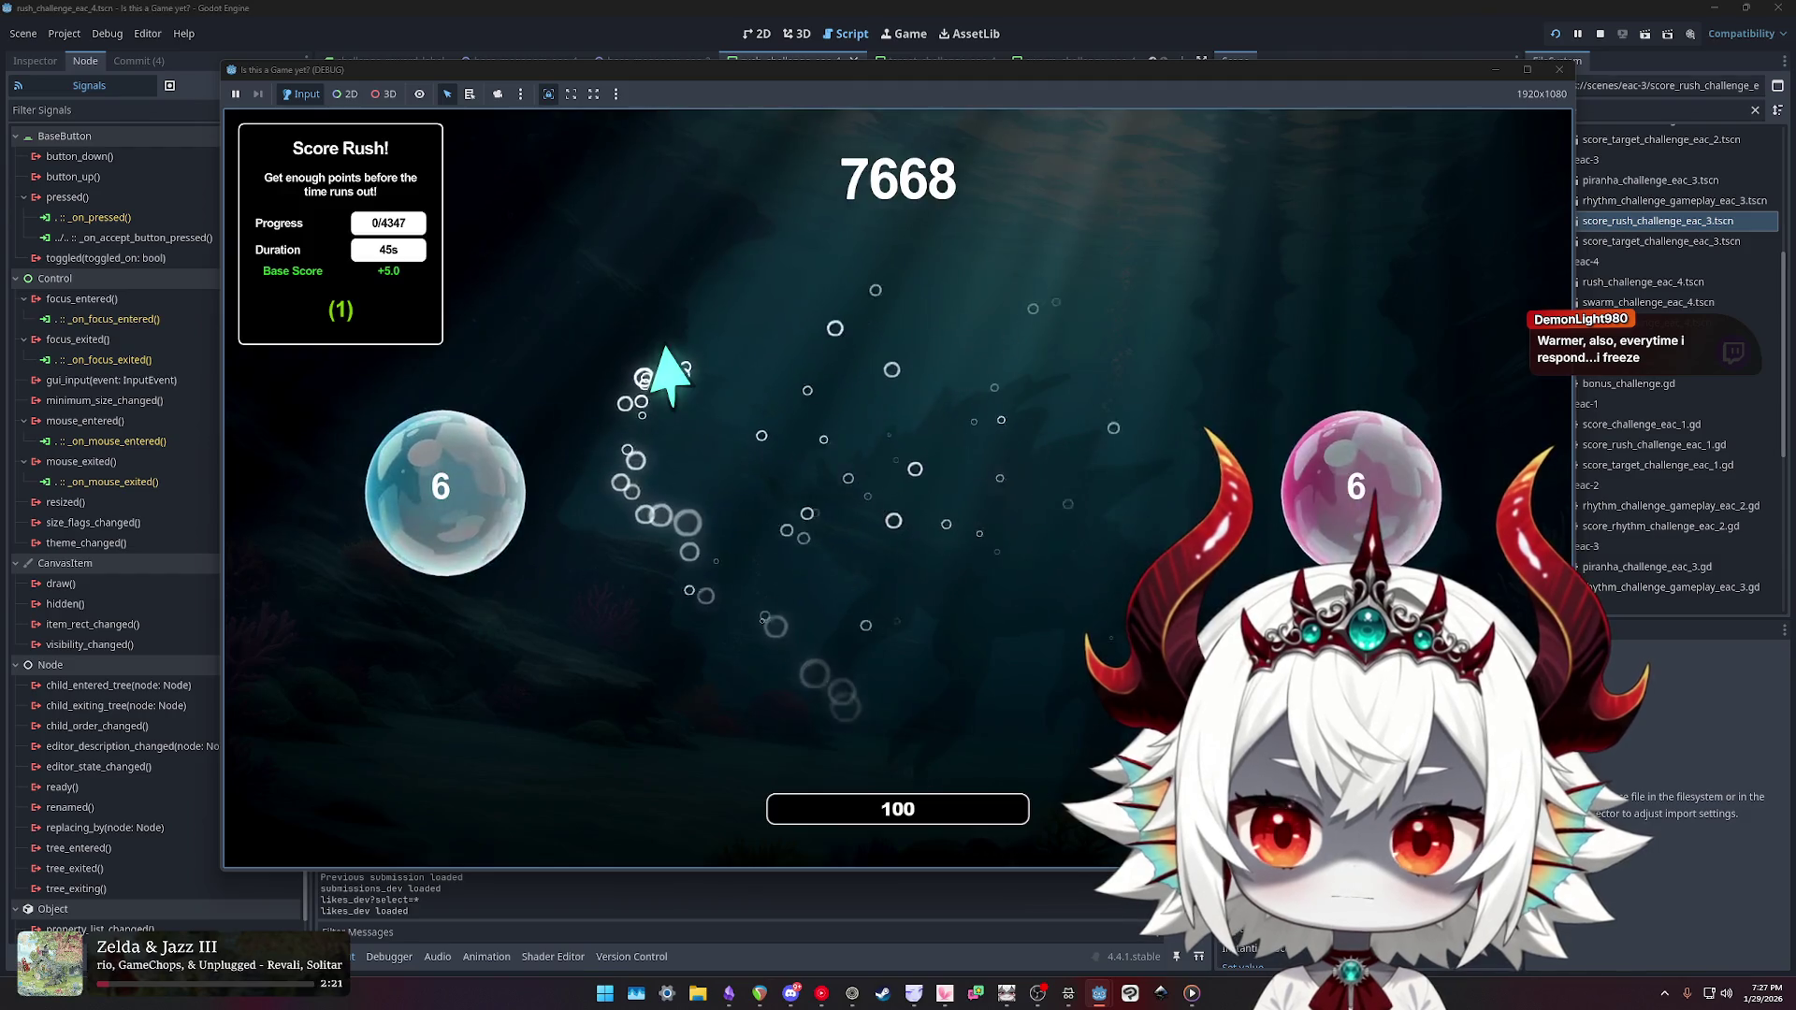
click(479, 452)
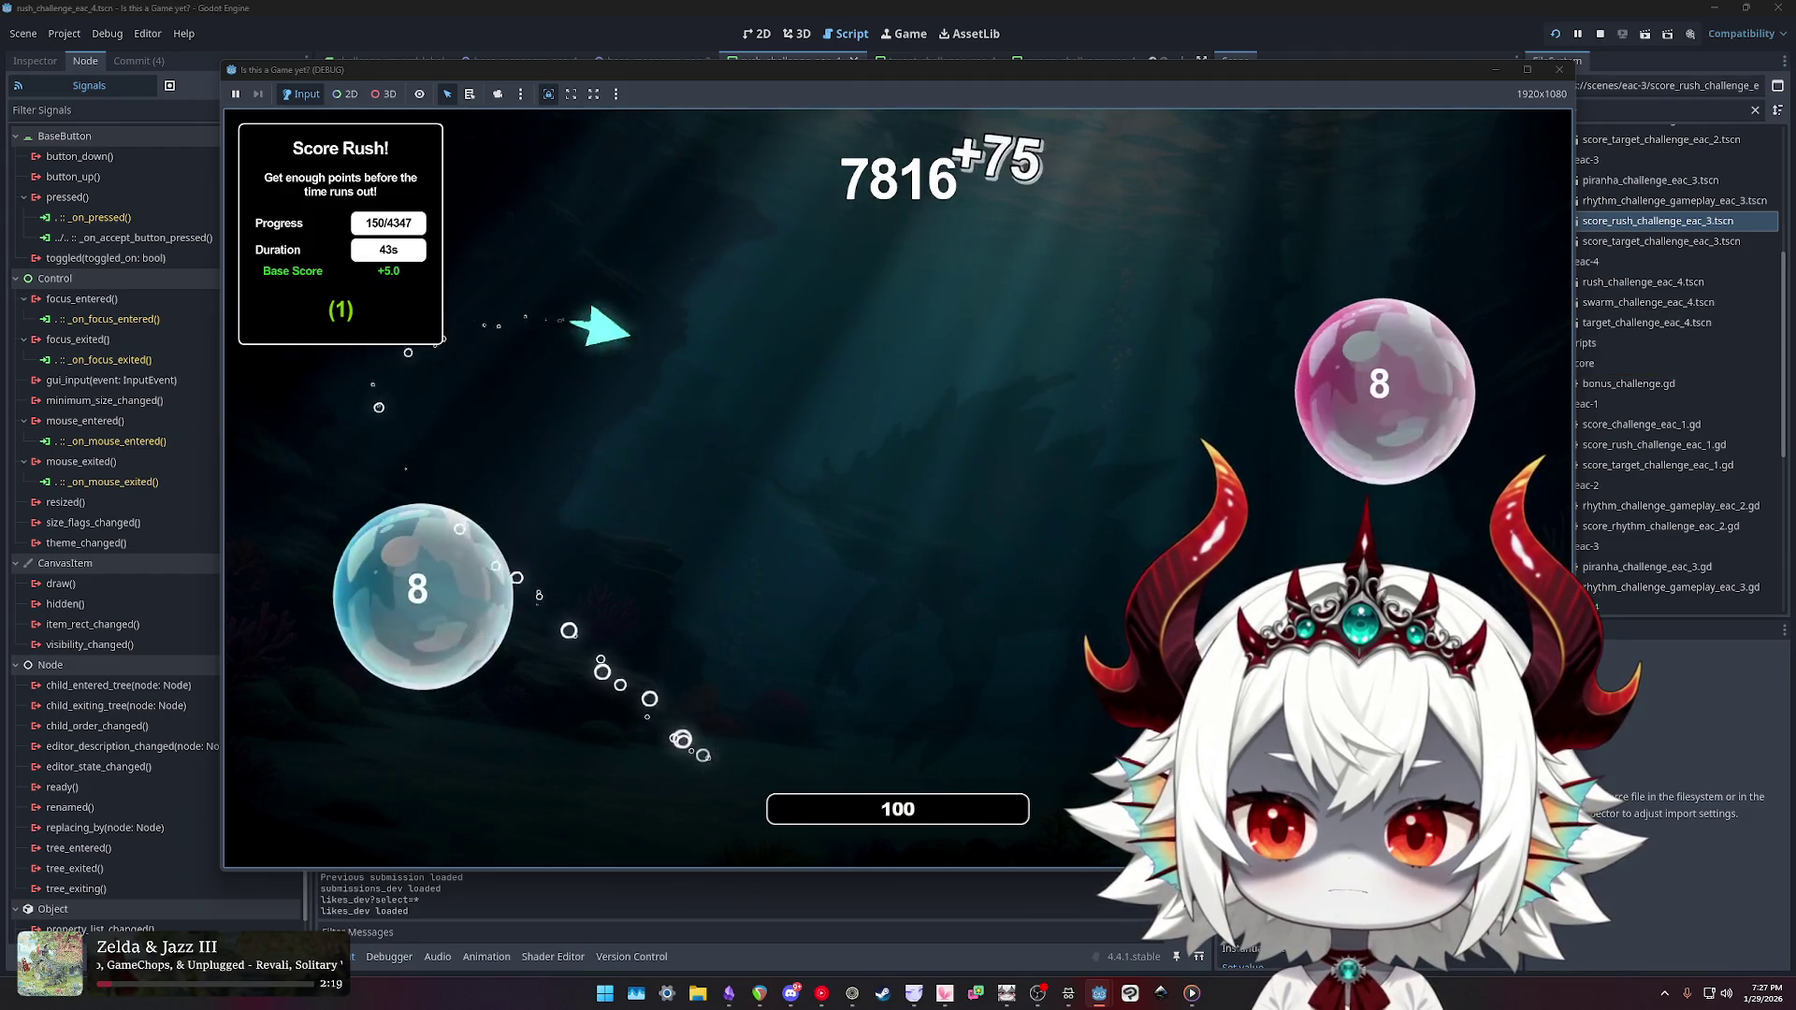
click(414, 588)
click(653, 355)
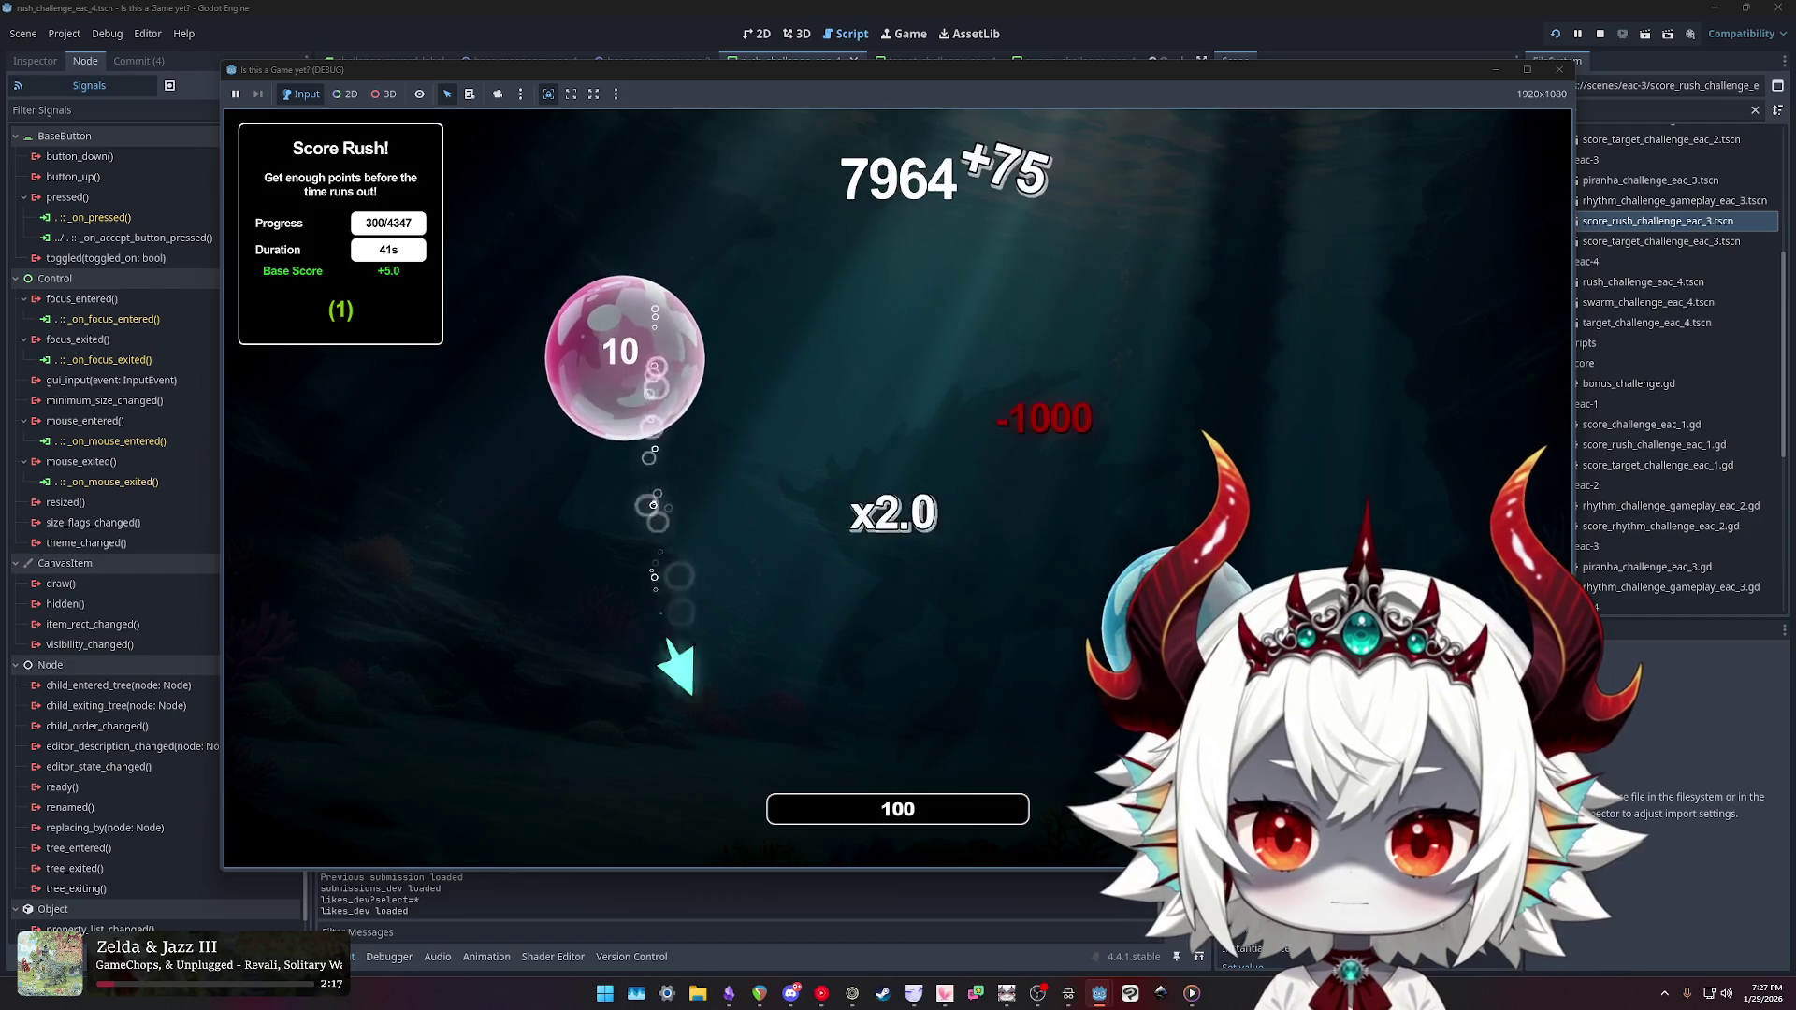
click(646, 365)
click(1286, 429)
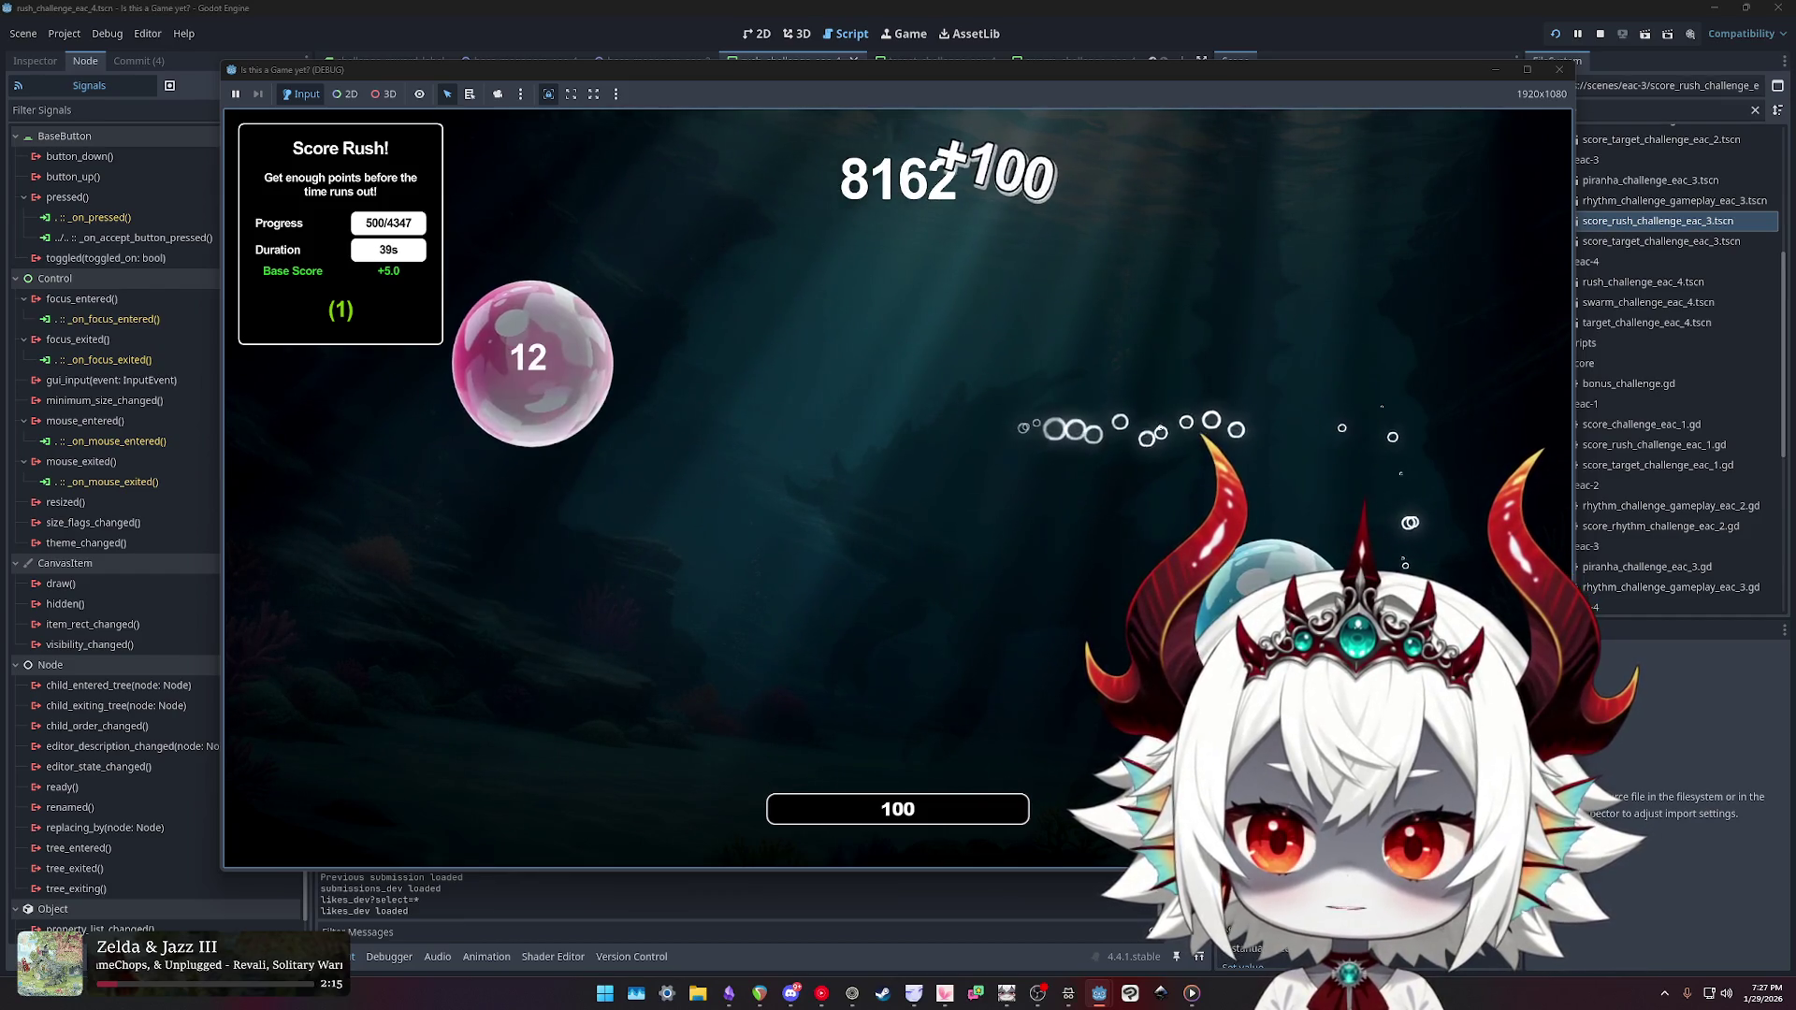
click(531, 365)
click(1169, 278)
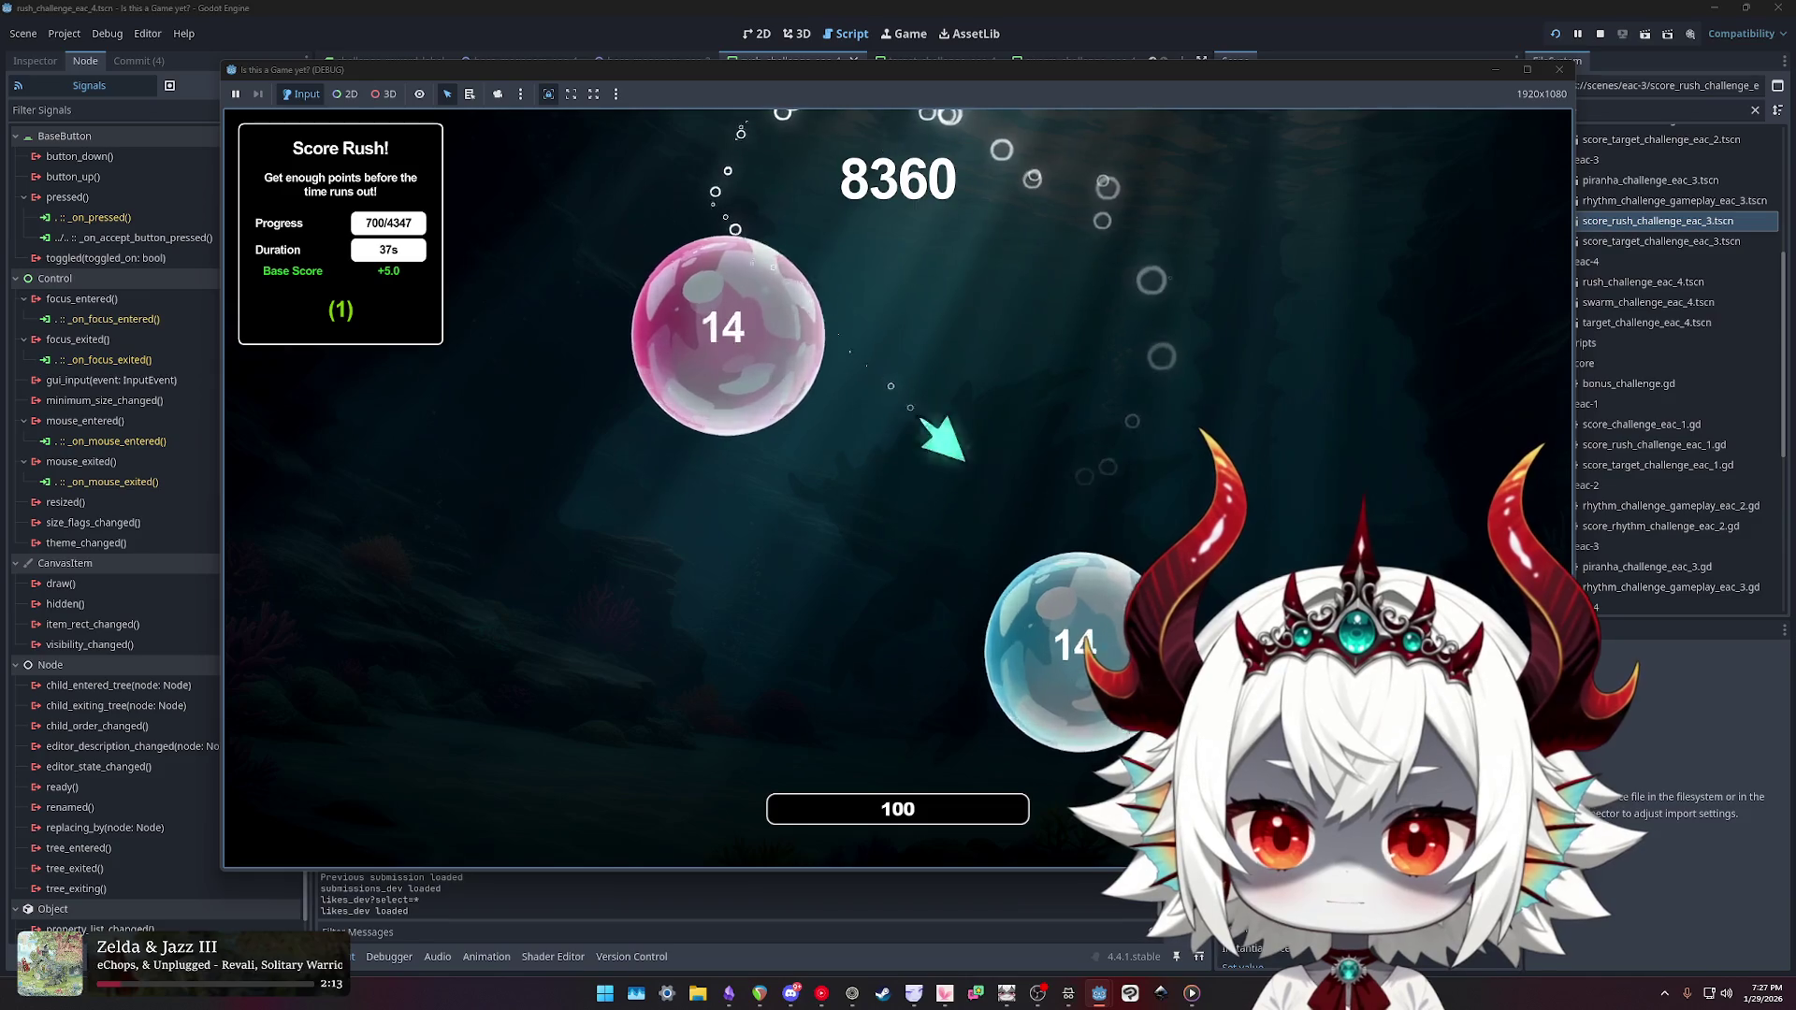
click(721, 321)
click(457, 323)
click(1291, 491)
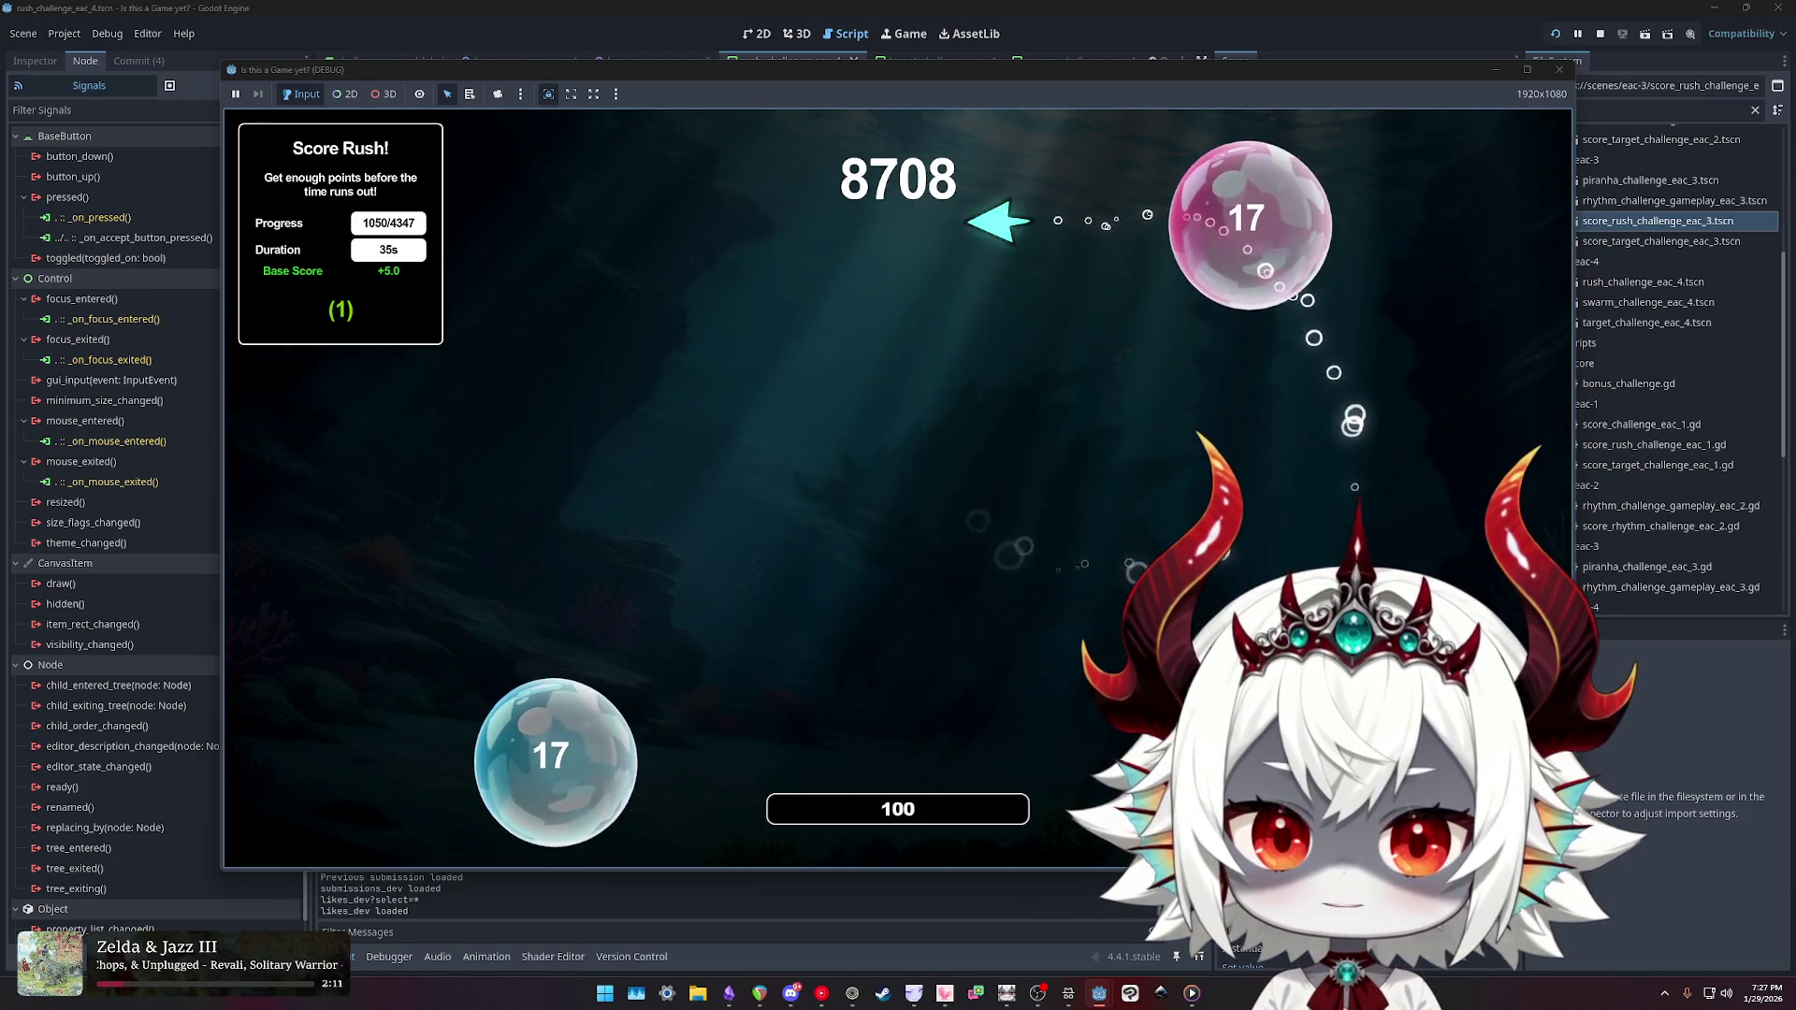
click(1249, 225)
Pop bubbles 18 through 26 for Score Rush points, then briefly pause
click(1328, 432)
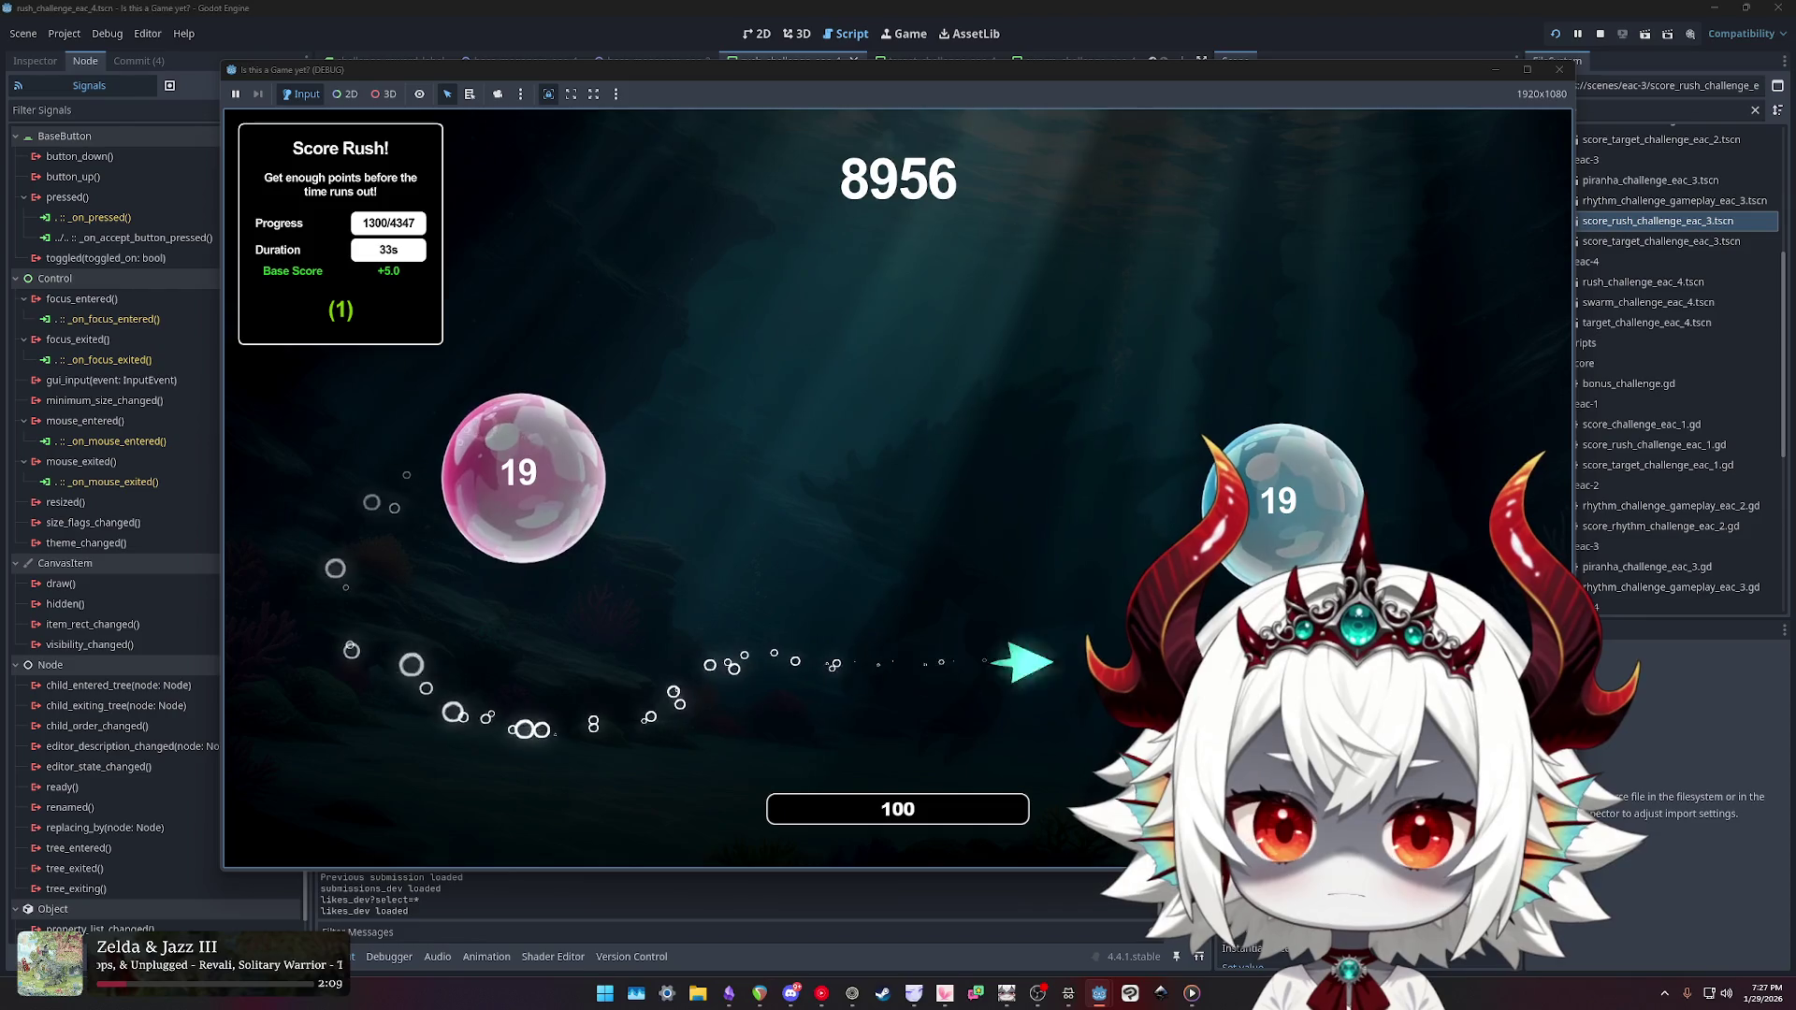
click(1247, 440)
click(627, 739)
click(593, 346)
click(640, 383)
click(524, 608)
click(1339, 310)
click(596, 421)
click(416, 393)
key(Escape)
key(Escape)
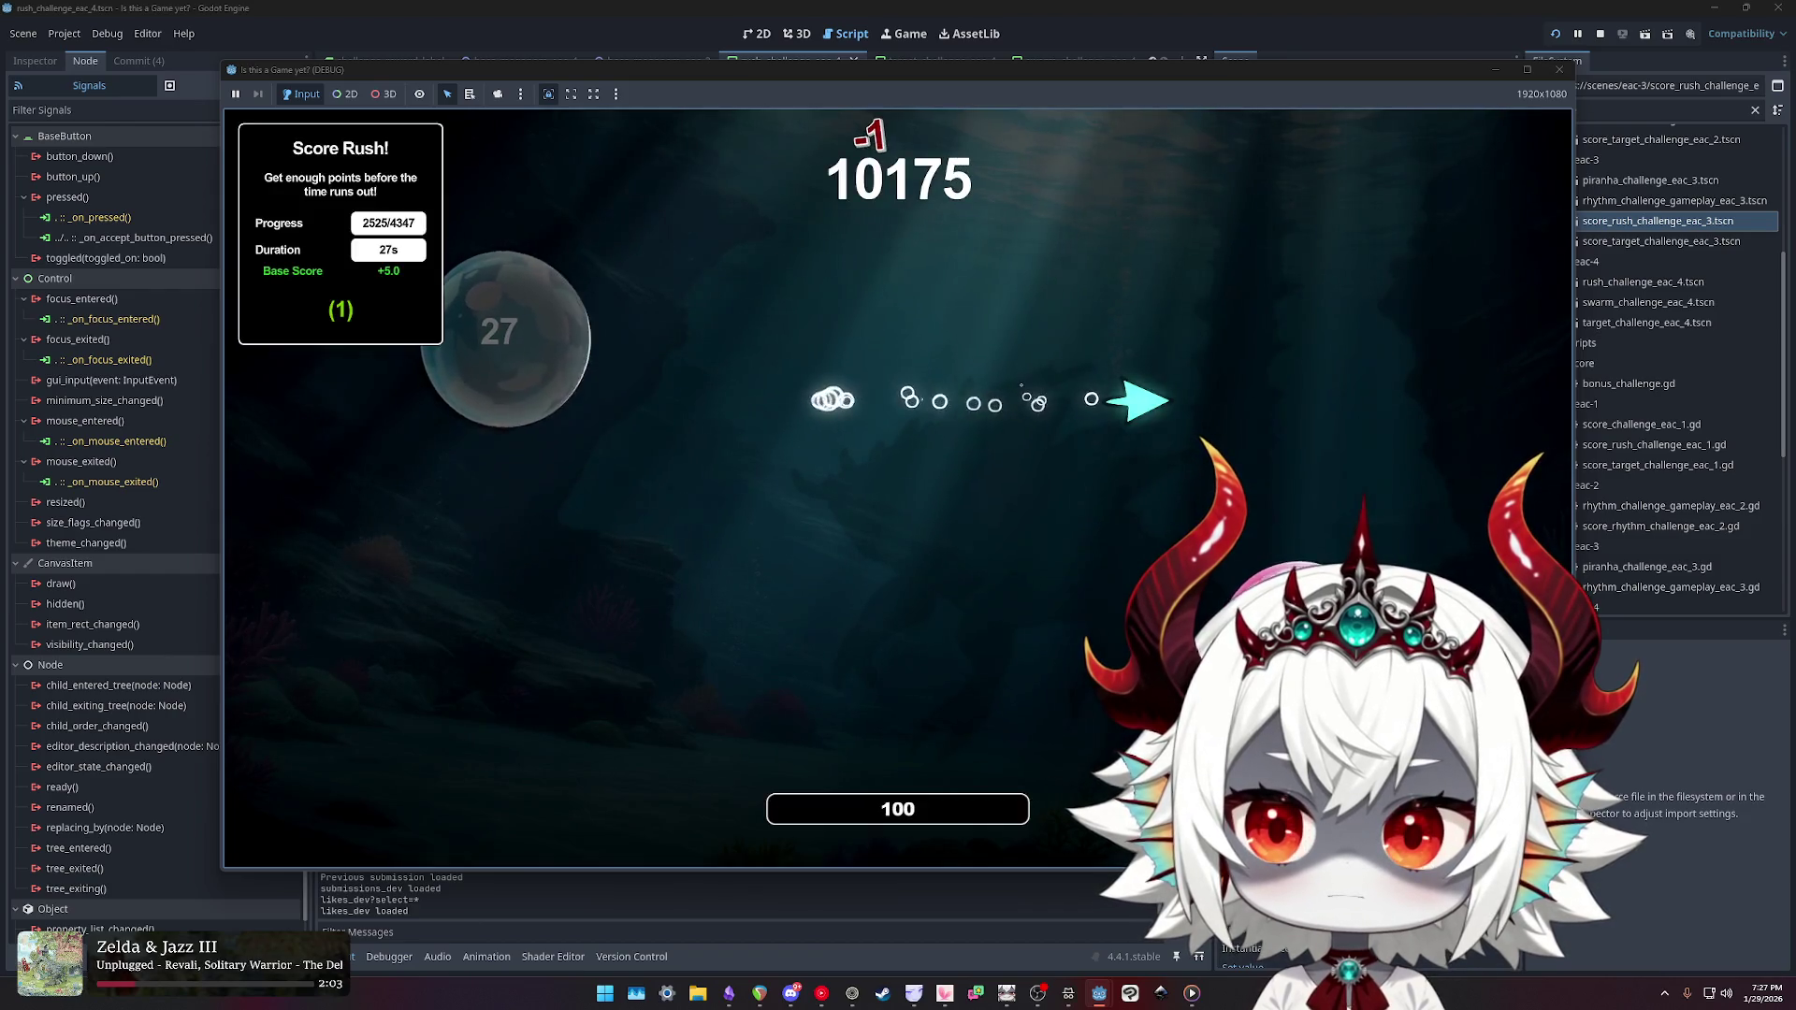
Accept the Score Target card, pop bubbles 30 to 37 to finish Score Rush, and pause at 12386
click(482, 759)
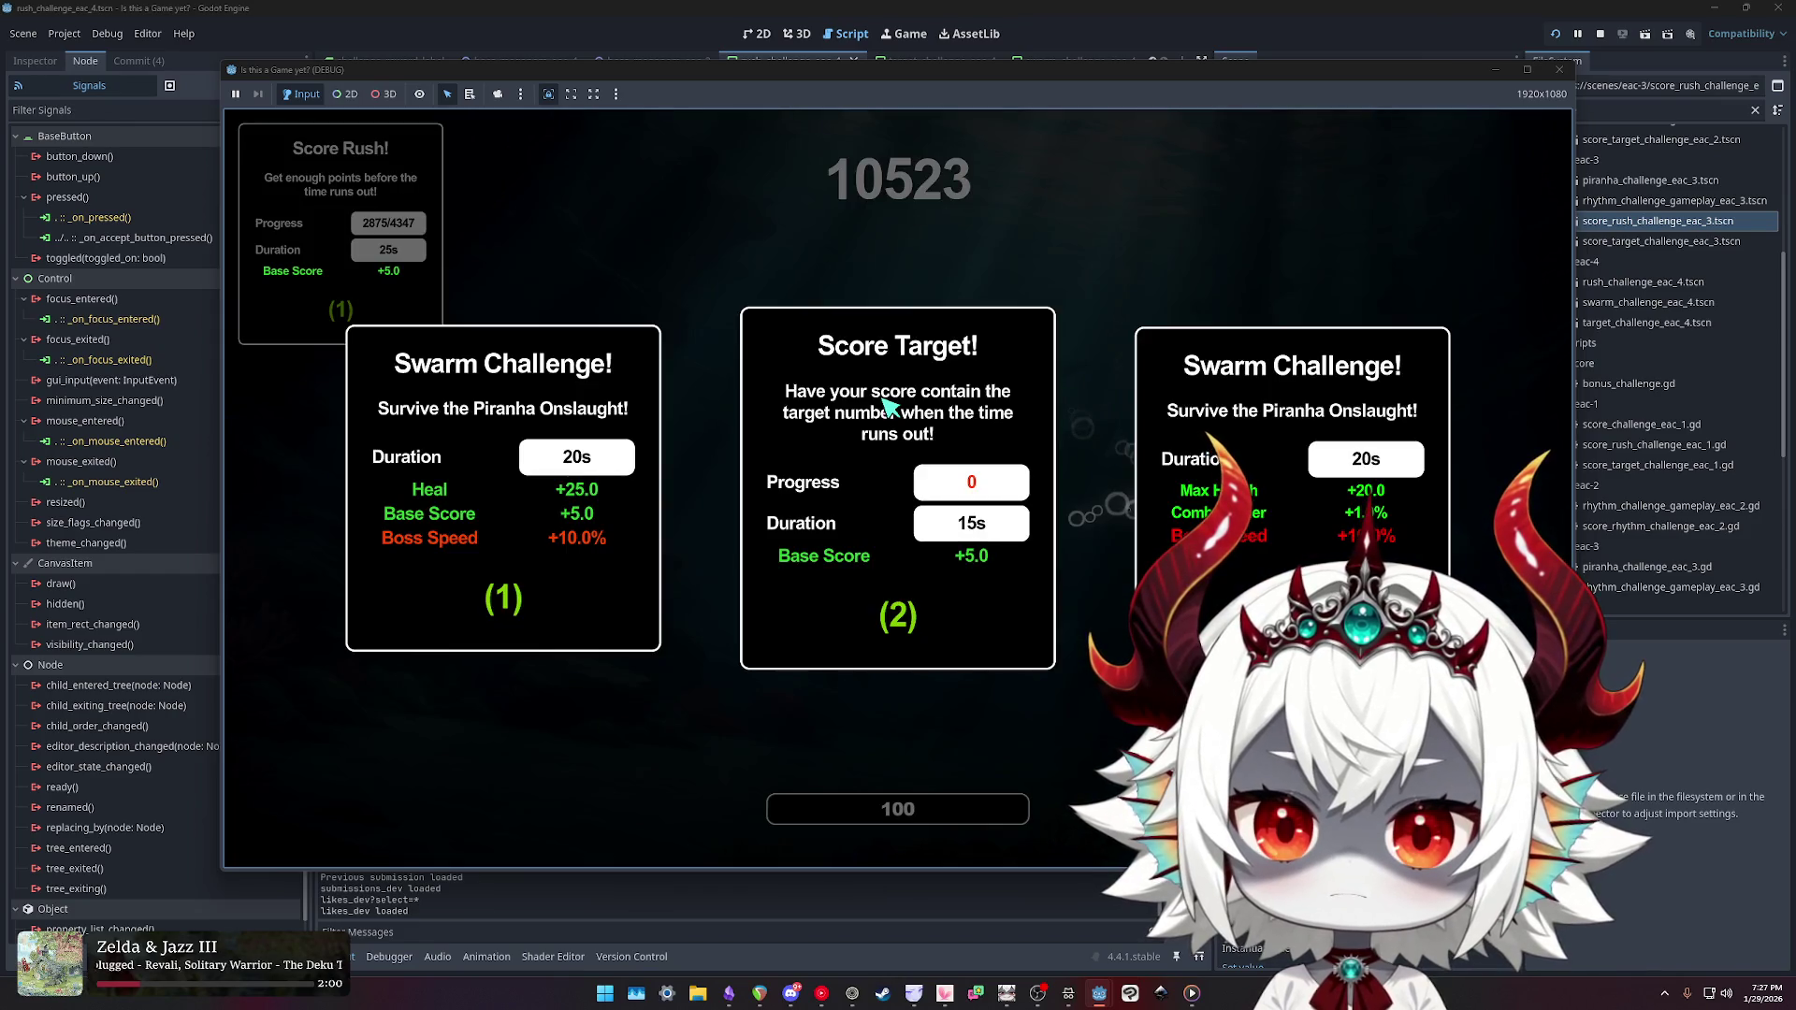
click(888, 405)
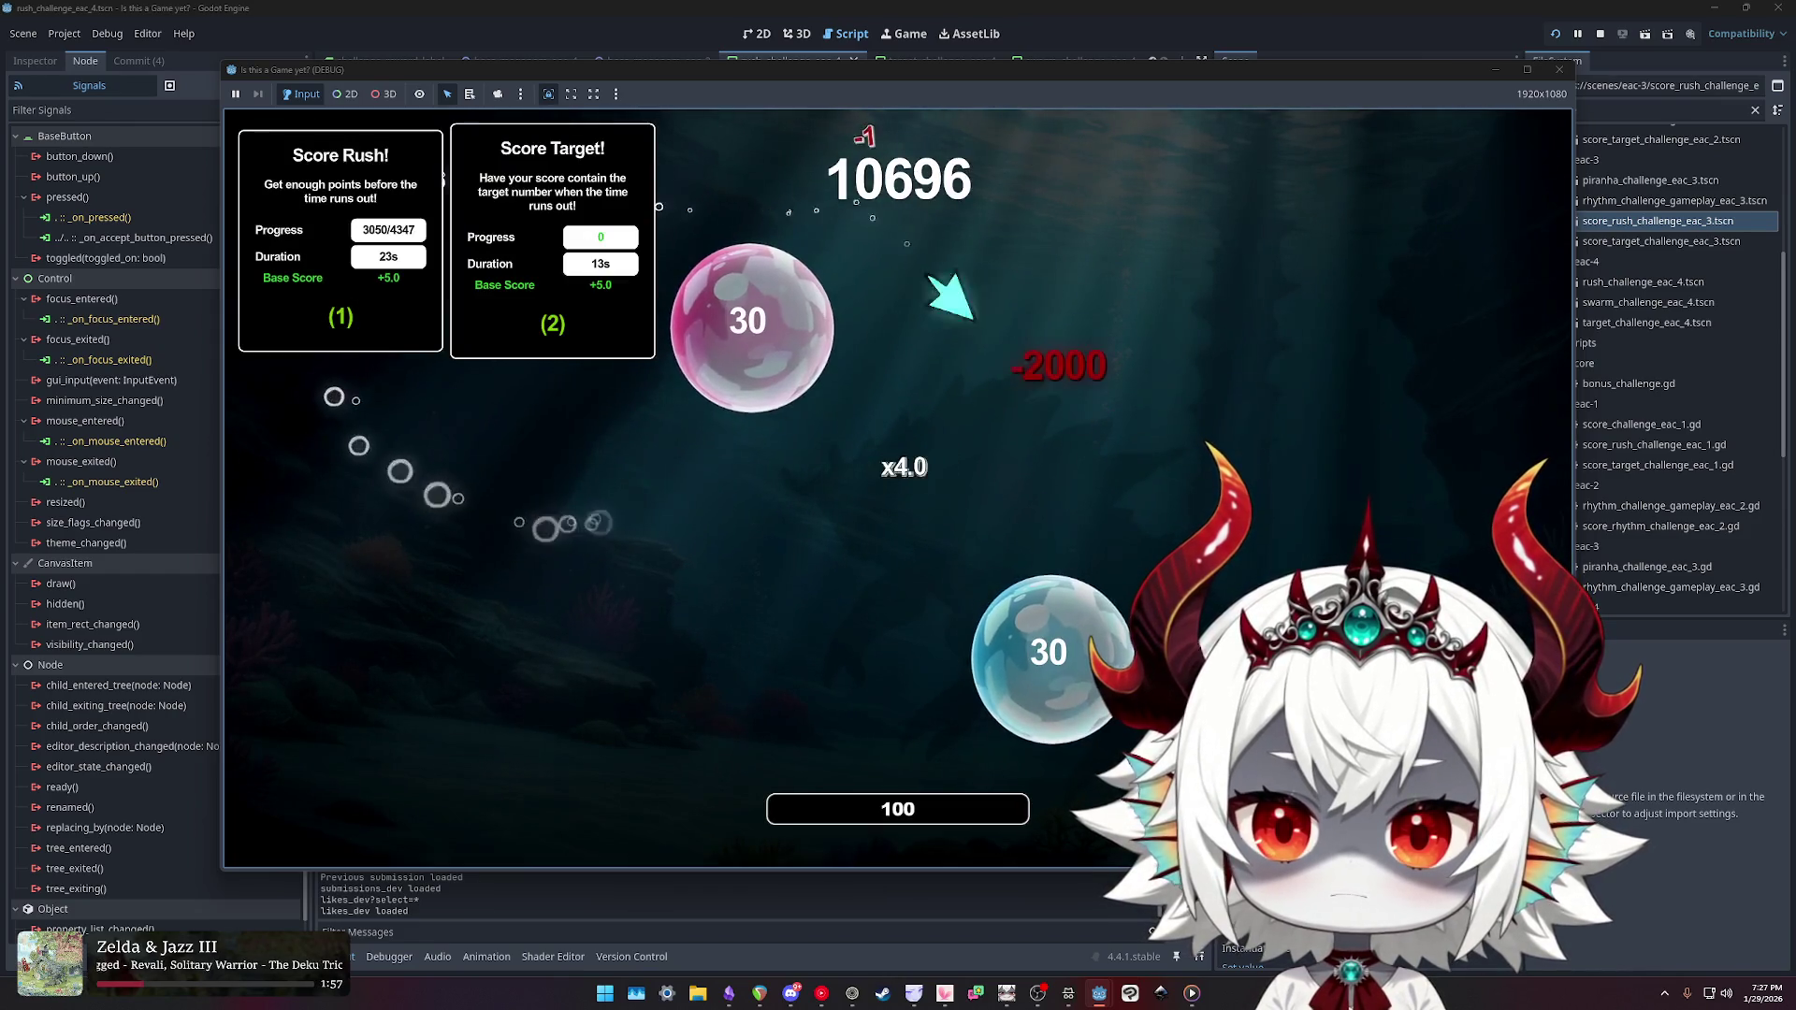
click(753, 325)
click(546, 614)
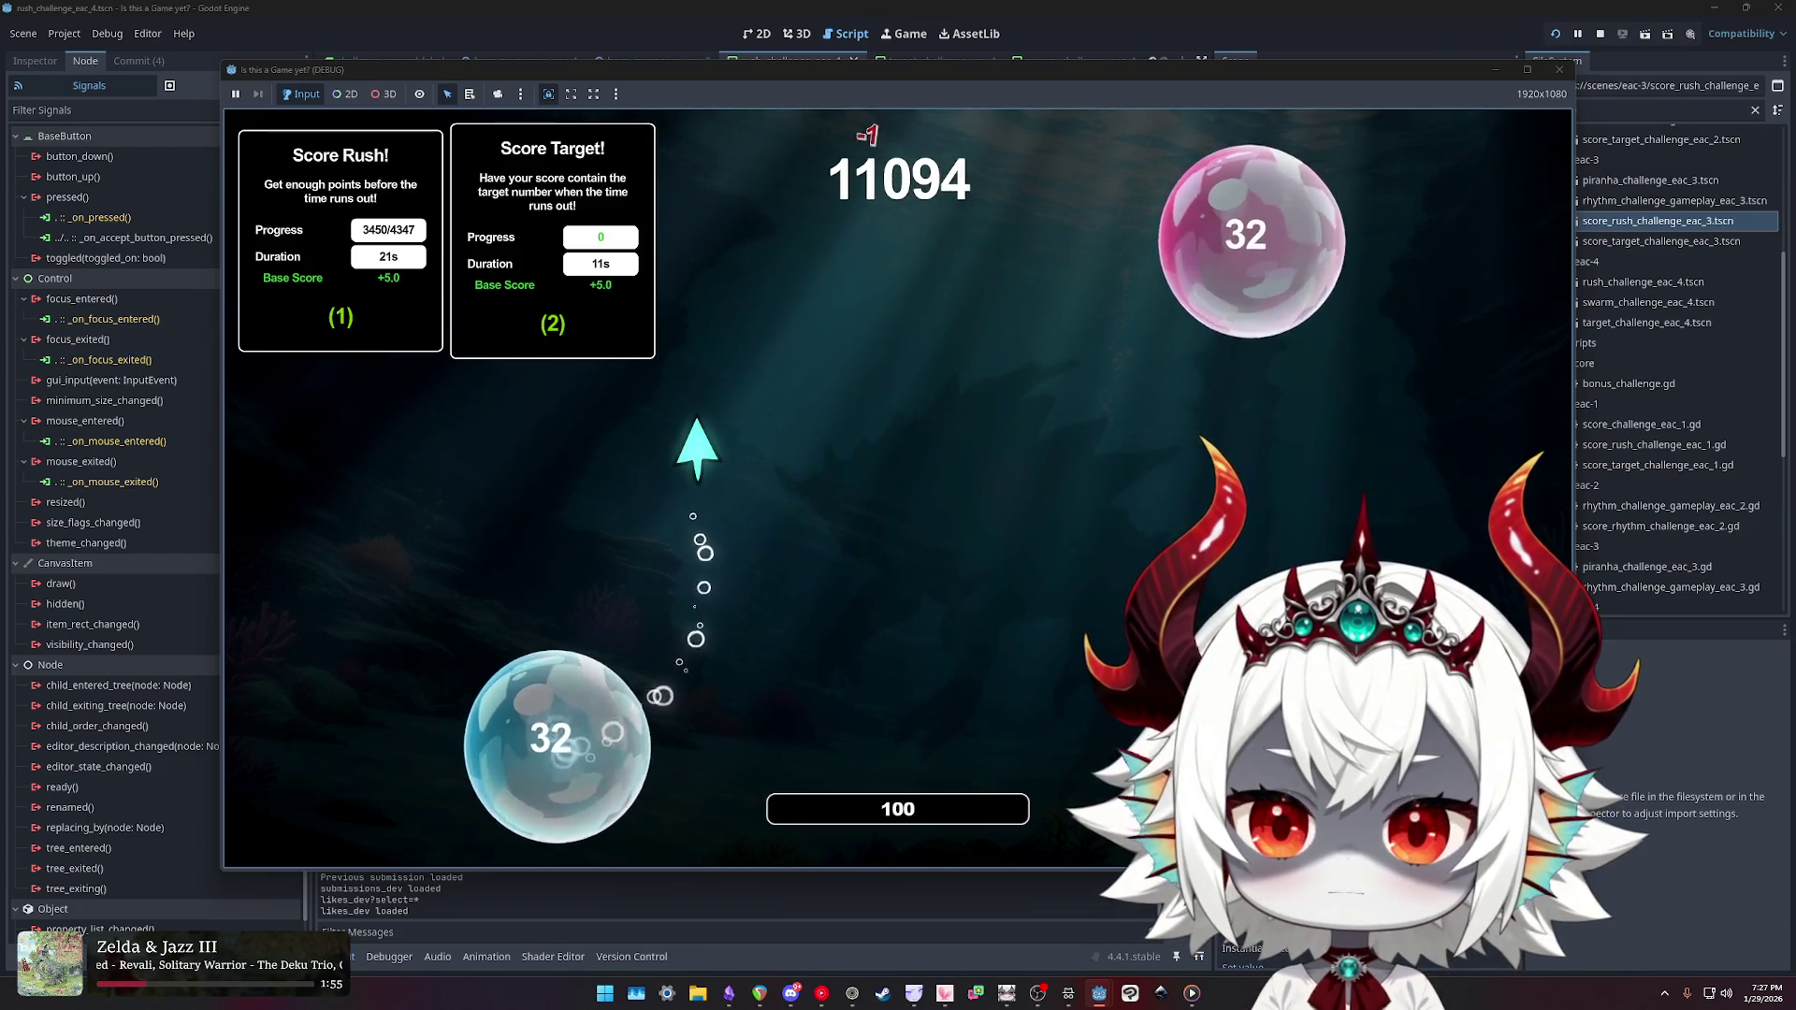
click(1244, 281)
click(1258, 519)
click(1361, 430)
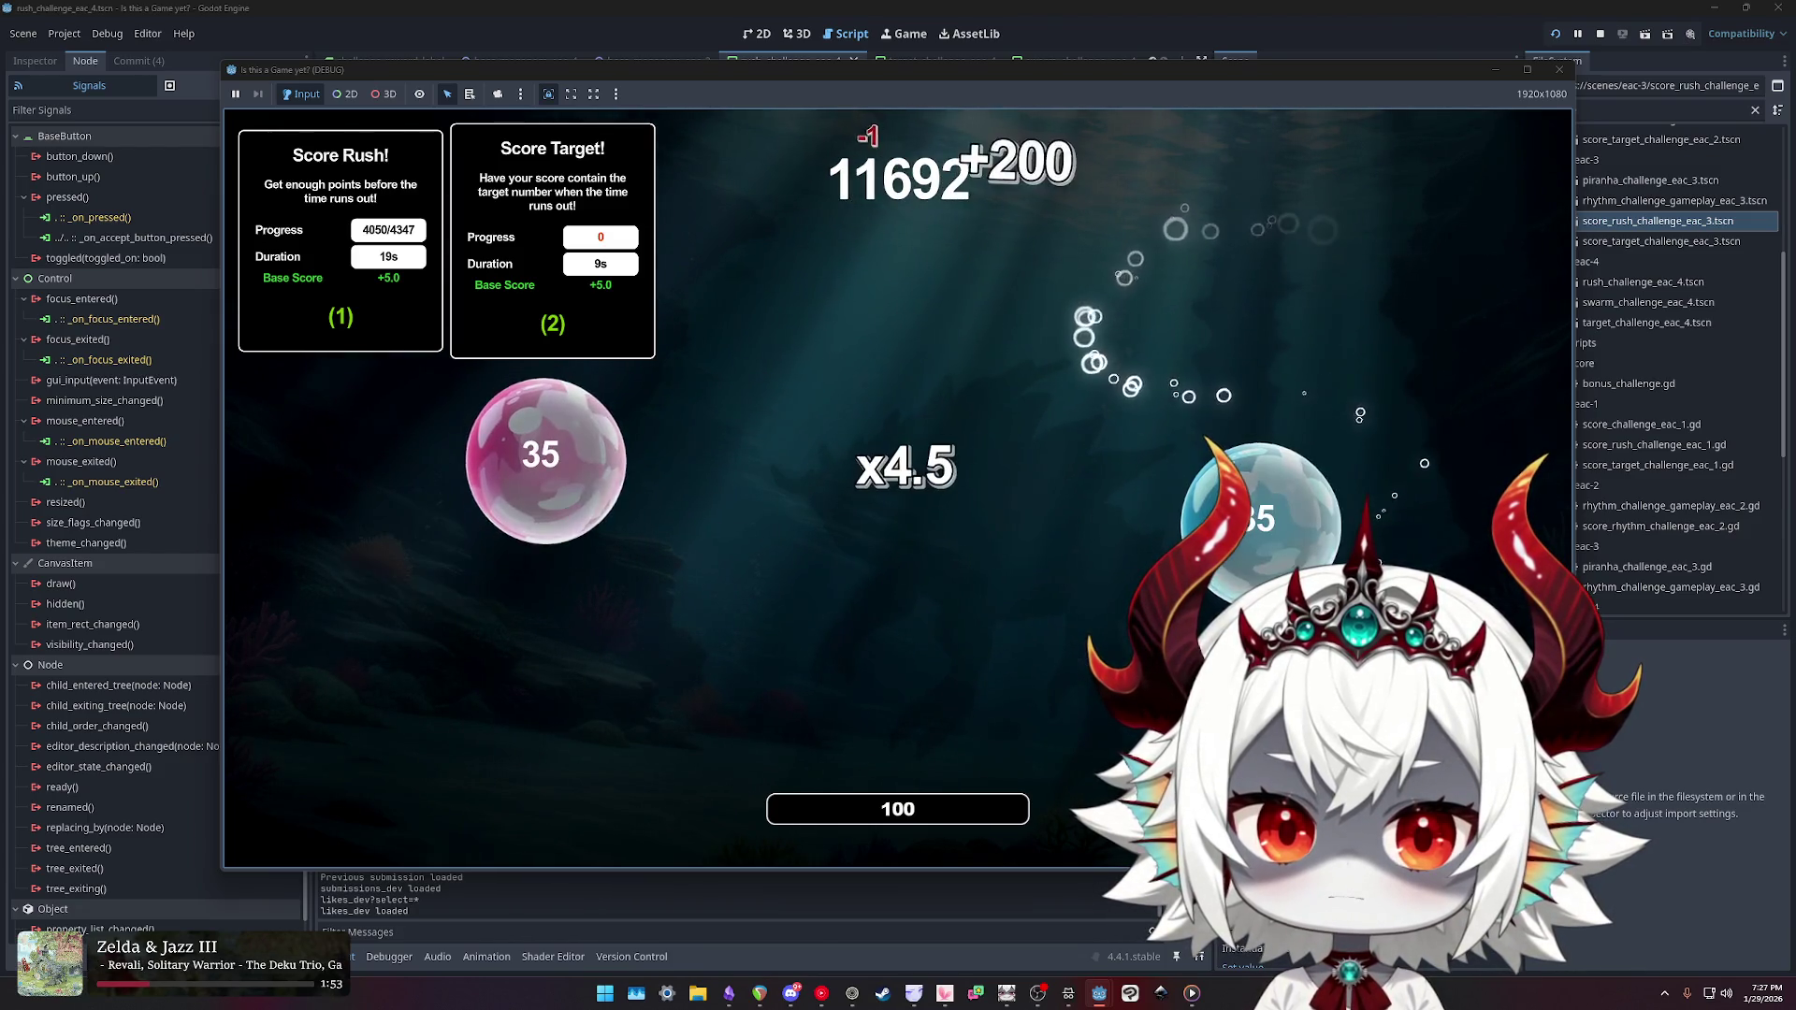
click(1244, 510)
click(1301, 509)
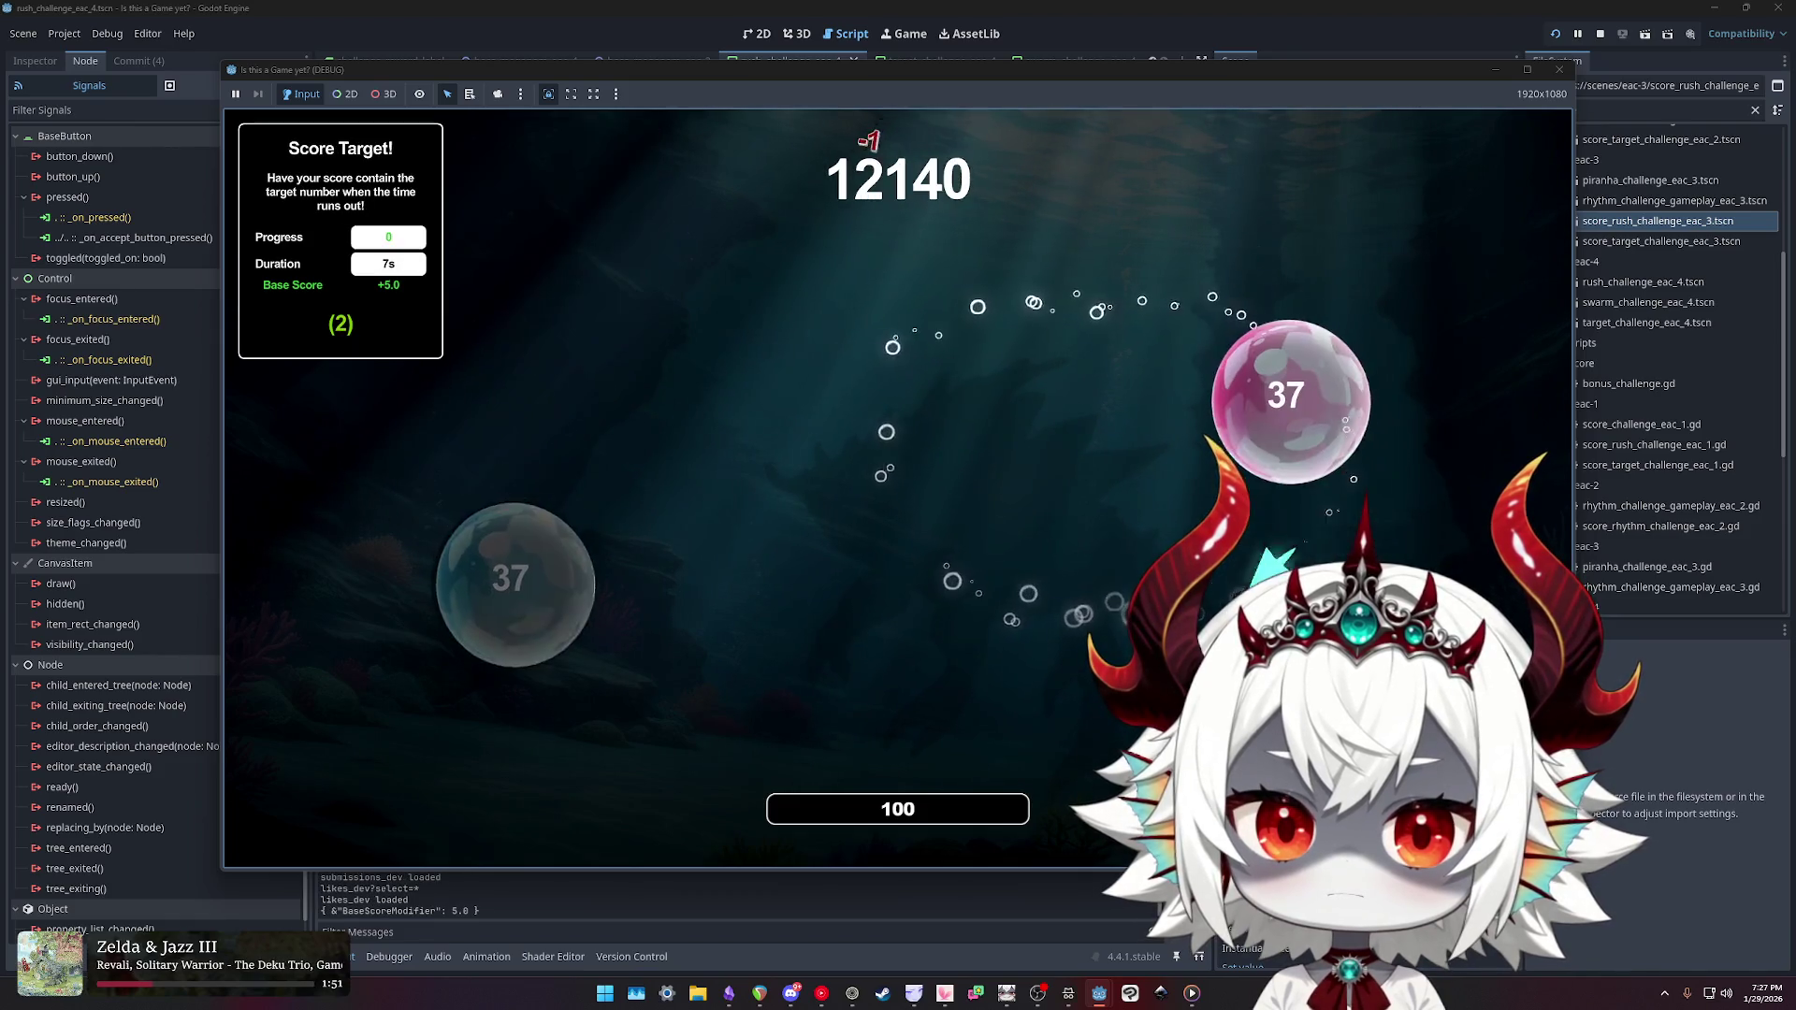
click(1287, 411)
key(Escape)
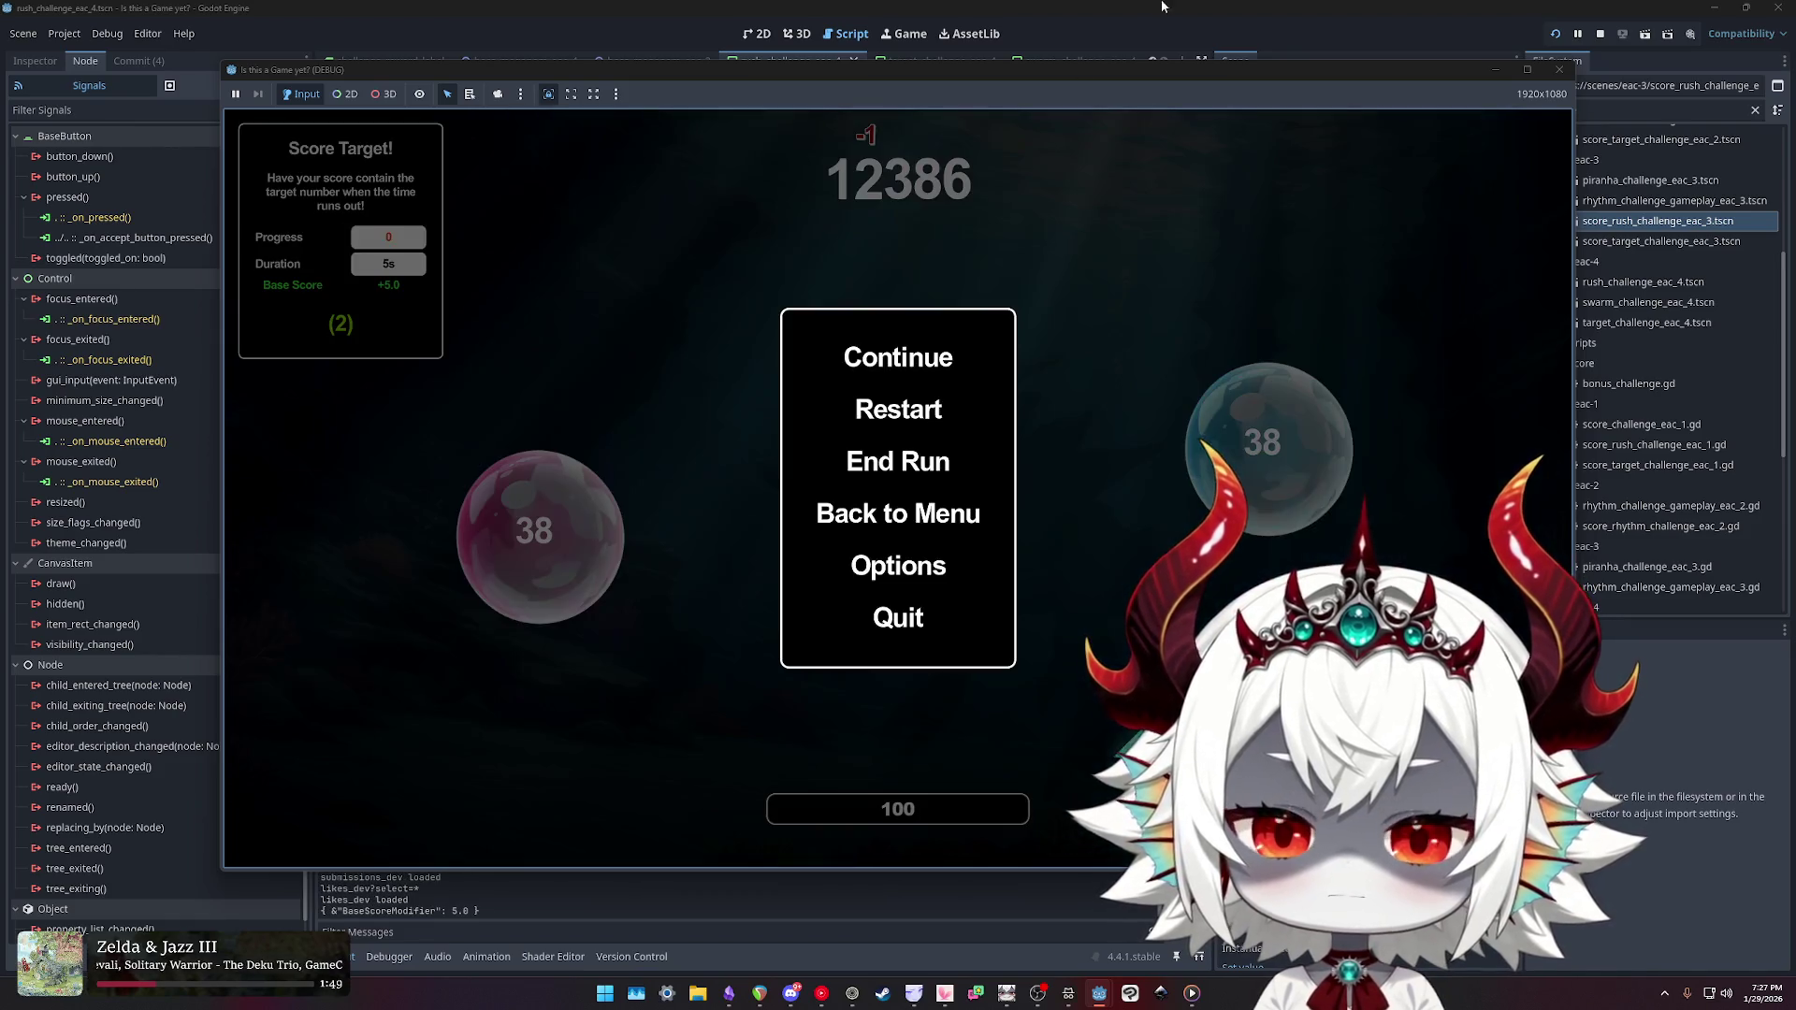
Stop the game and add AcceptButton to RushChallengeEAC4's Hide Controls
click(1560, 70)
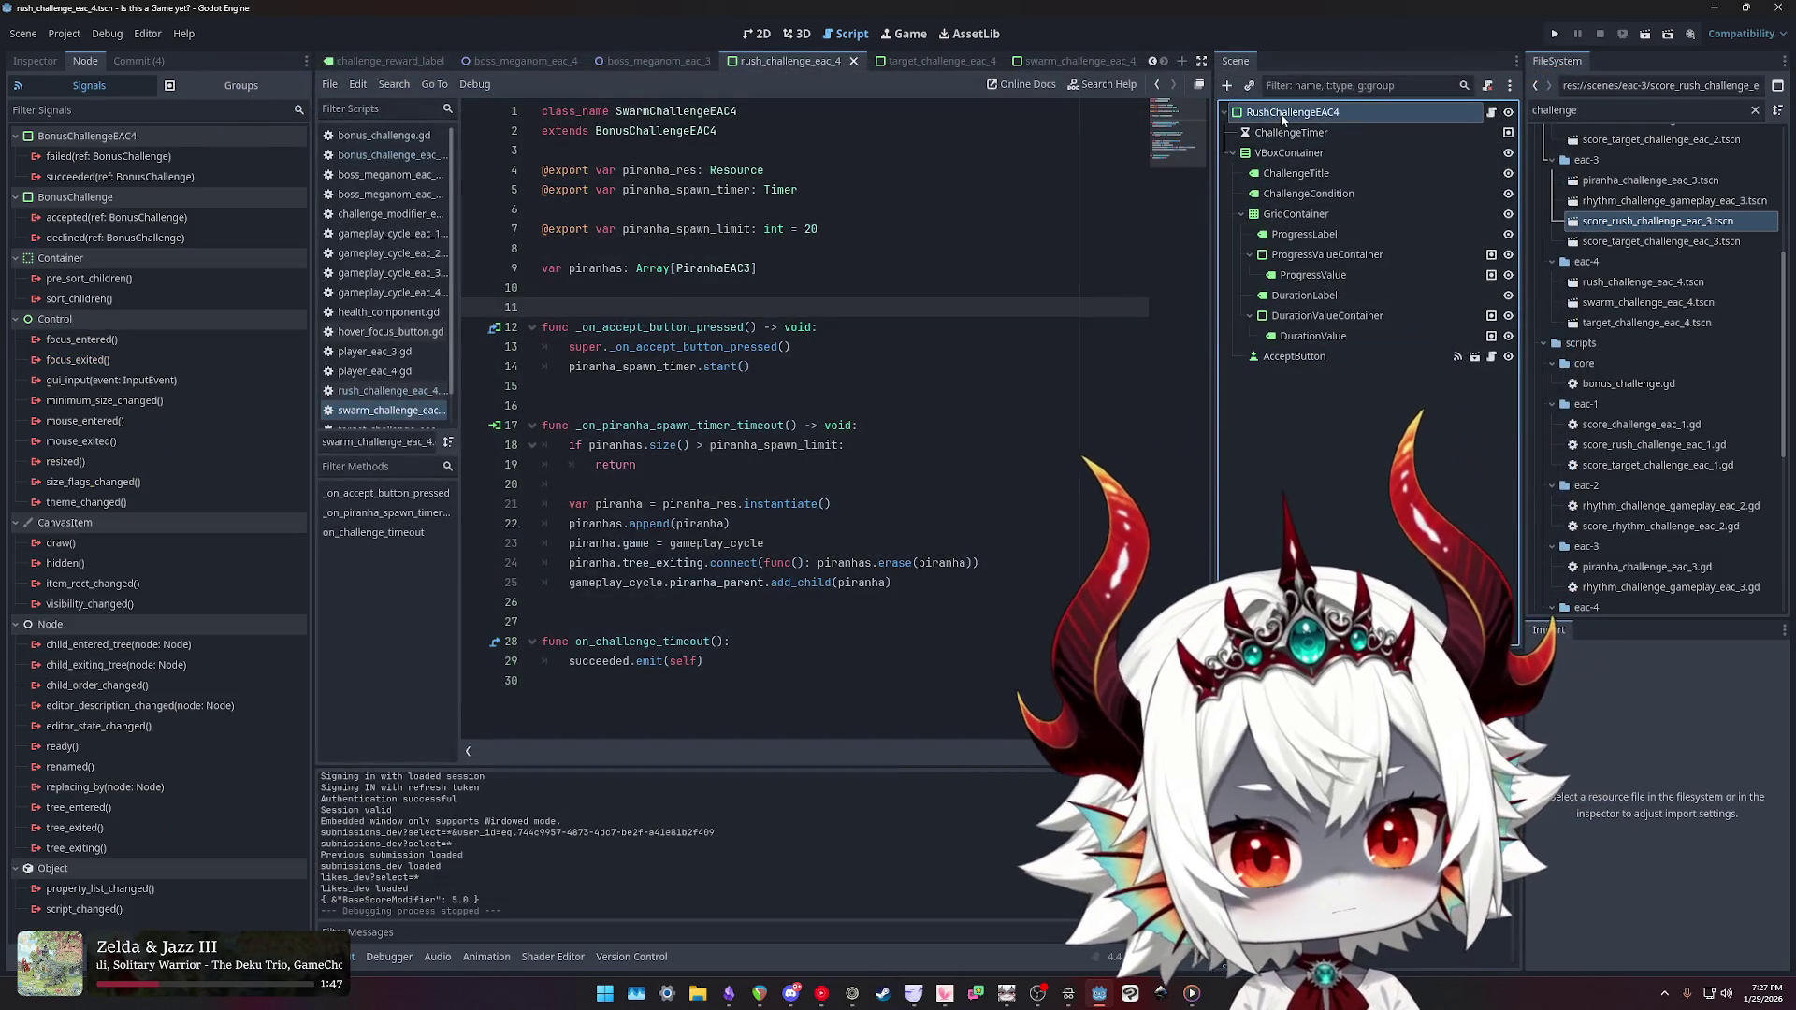
click(33, 61)
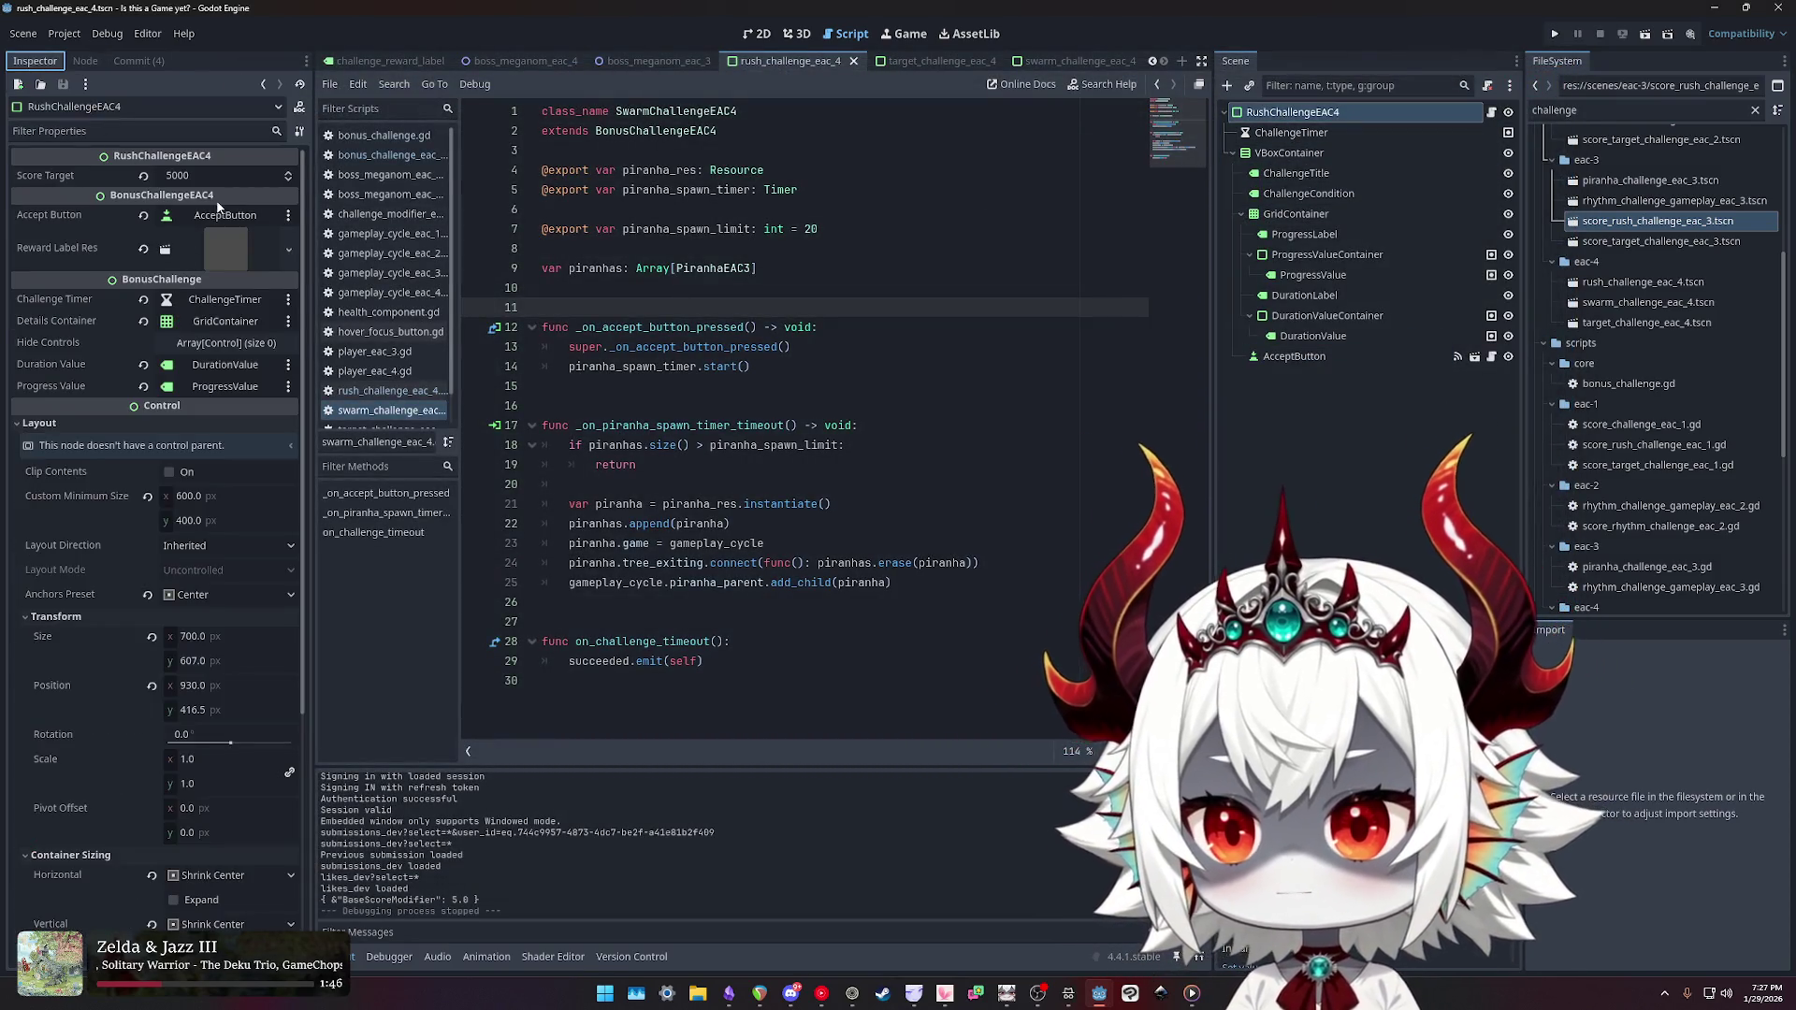
mouse_move(1260, 349)
mouse_down()
mouse_move(842, 369)
mouse_move(233, 348)
mouse_up()
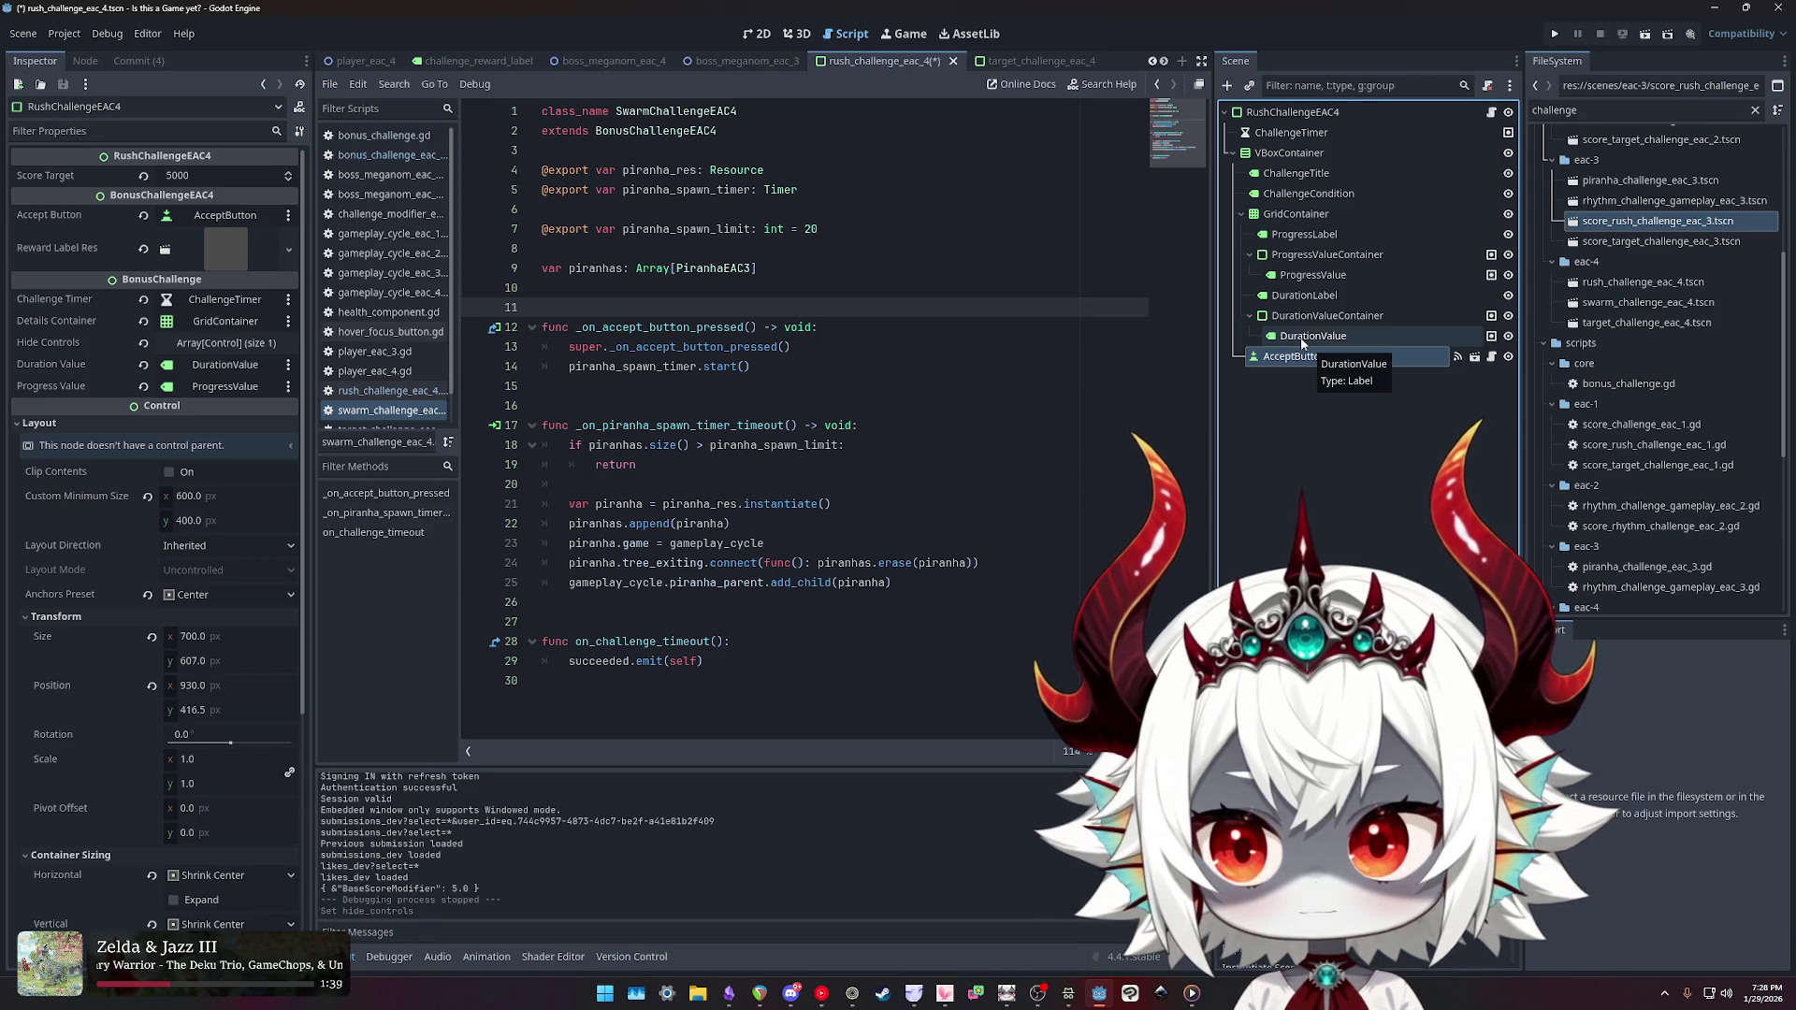
Add AcceptButton to TargetChallengeEAC4's Hide Controls and save the scene
click(1022, 61)
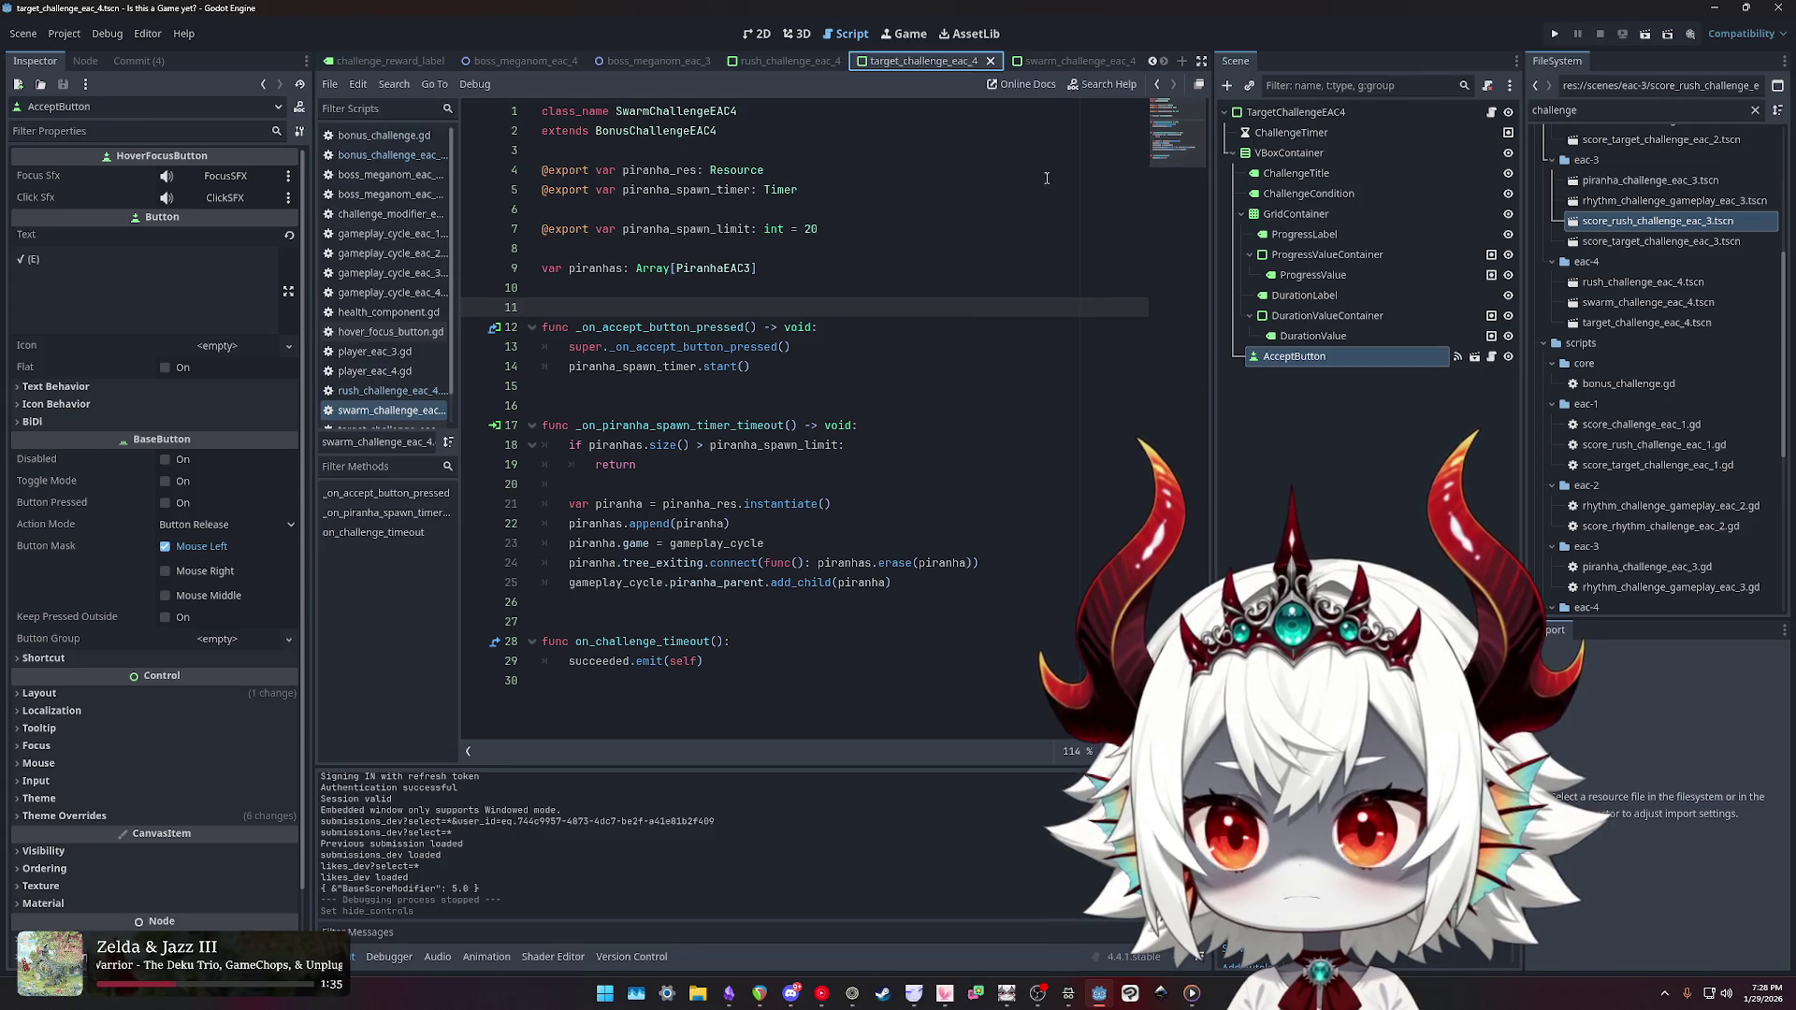
mouse_move(1289, 359)
mouse_down()
mouse_move(1025, 371)
mouse_move(229, 343)
mouse_up()
key(ctrl+s)
Add AcceptButton to the swarm challenge's Hide Controls, then run the project with F5
click(1047, 63)
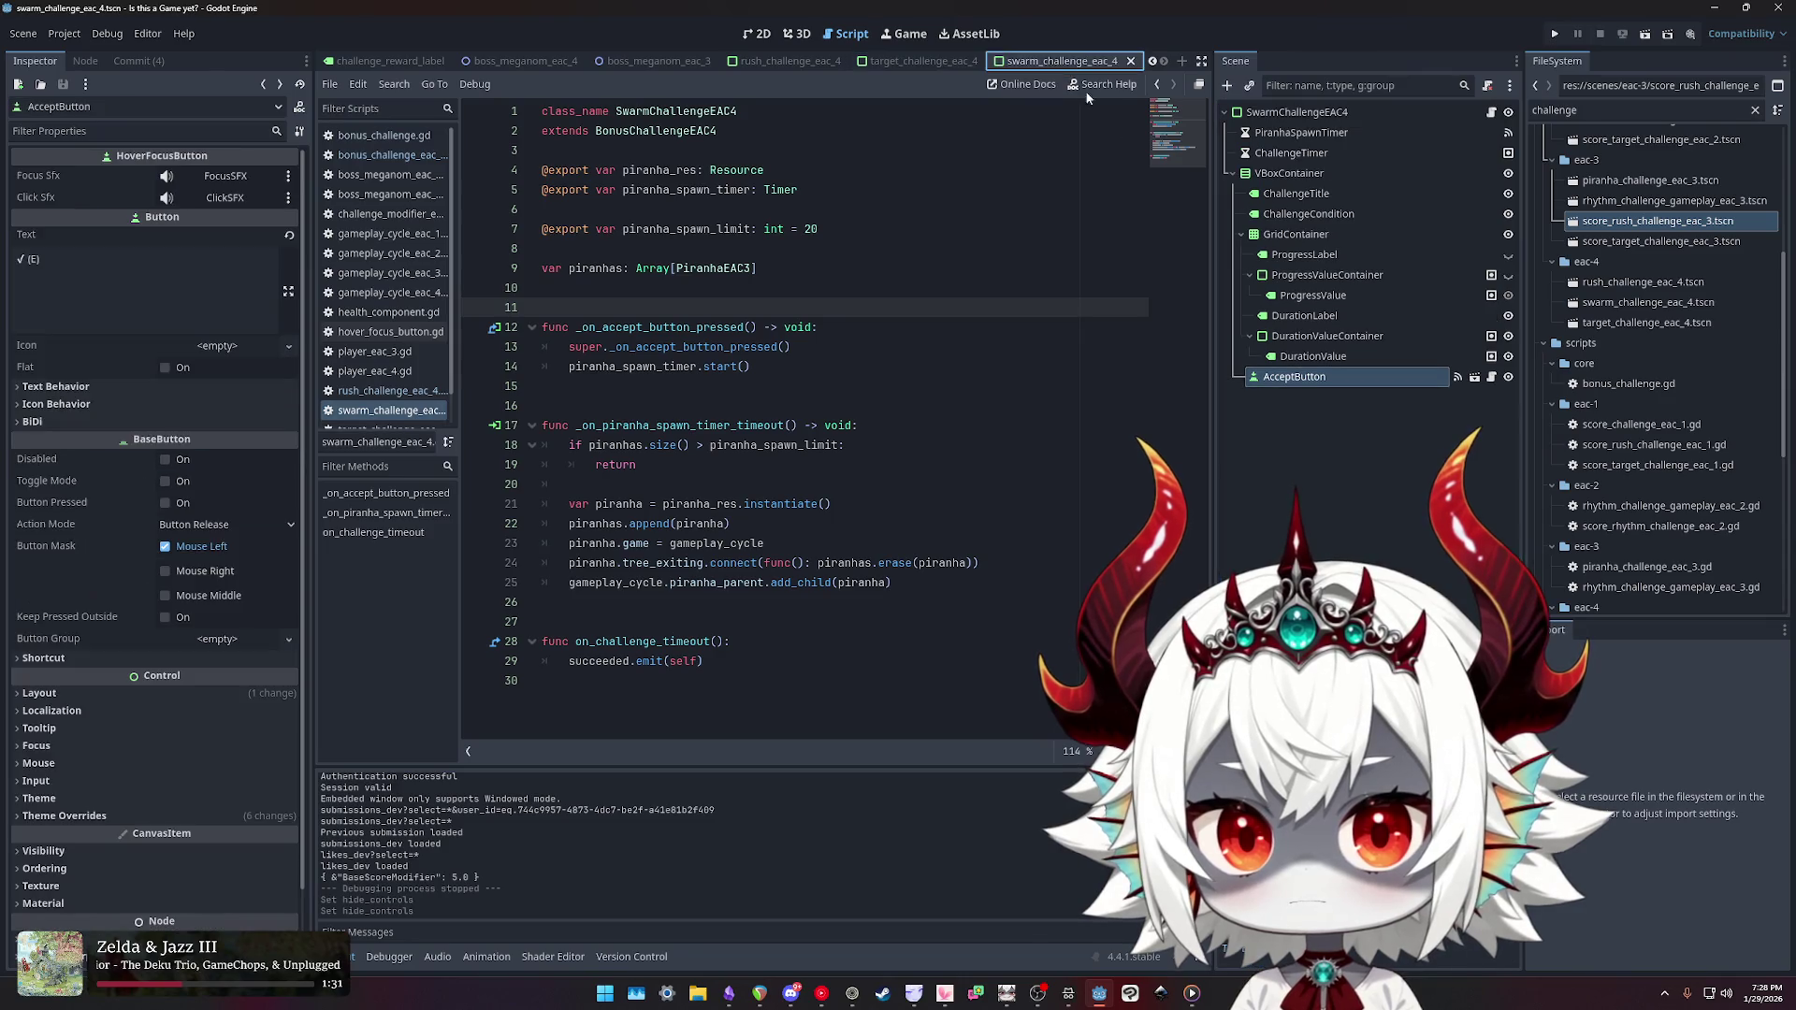
drag(1294, 376, 733, 363)
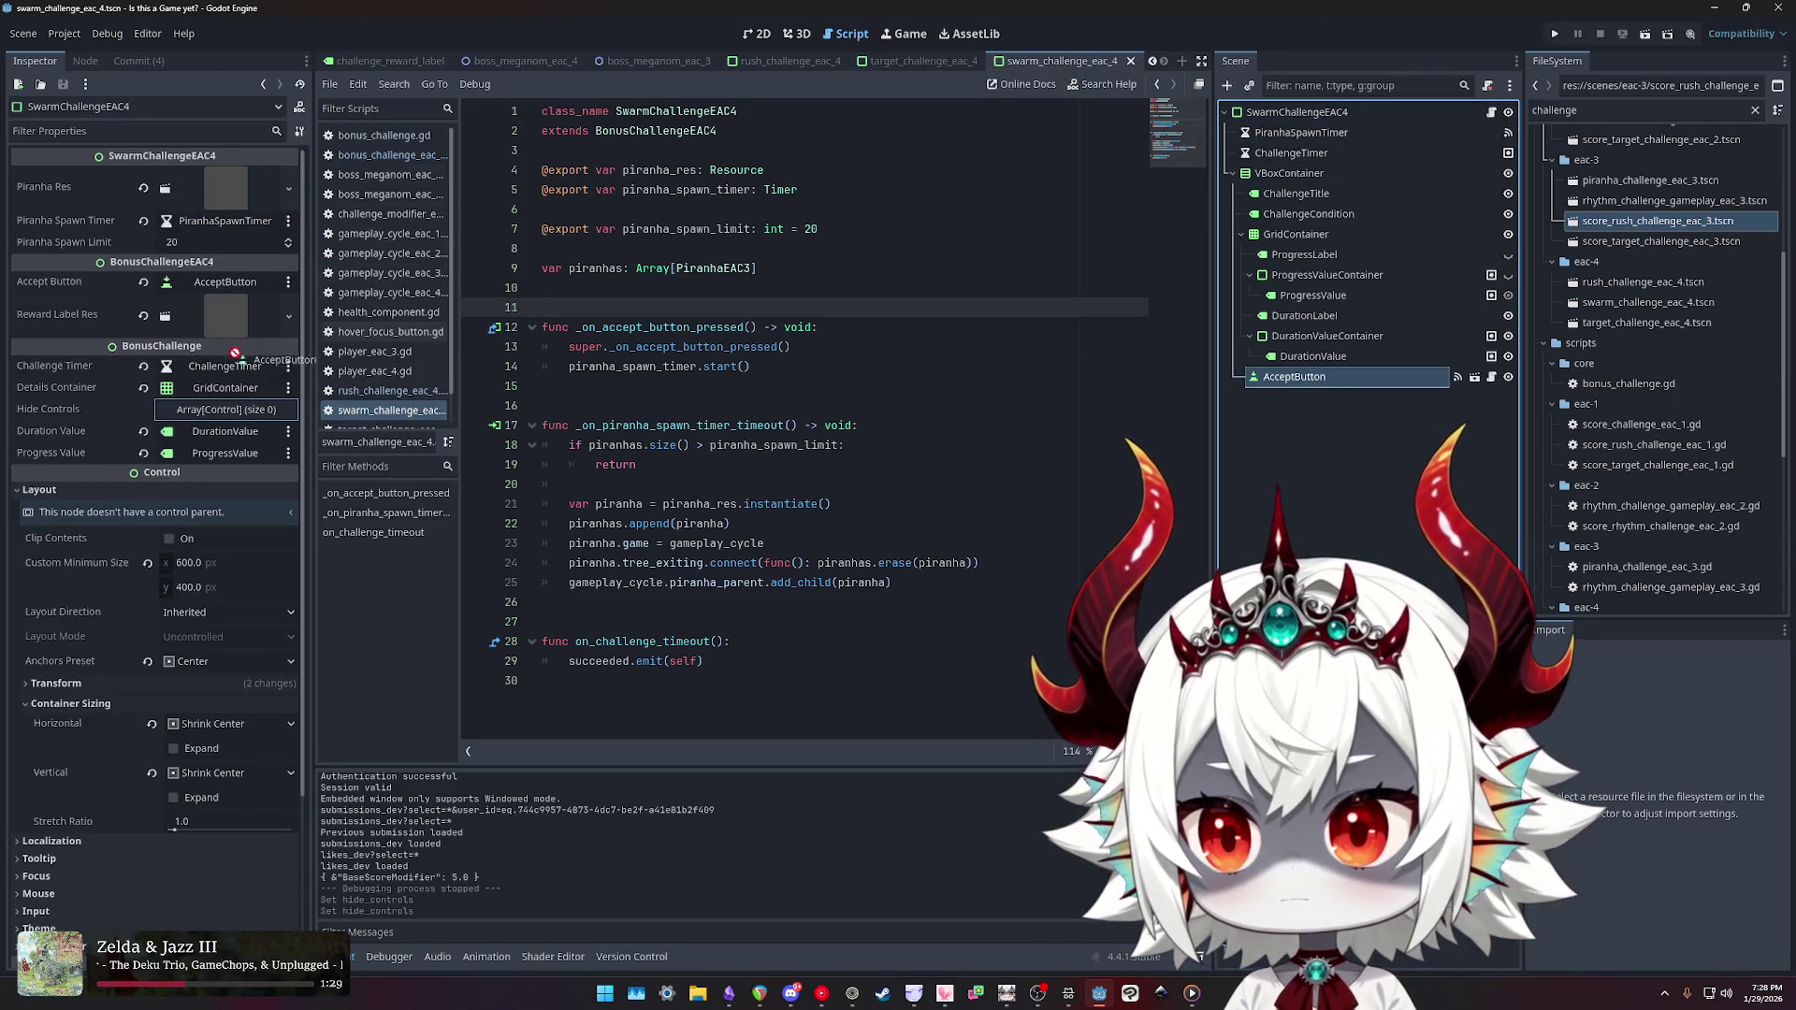
drag(213, 415, 213, 415)
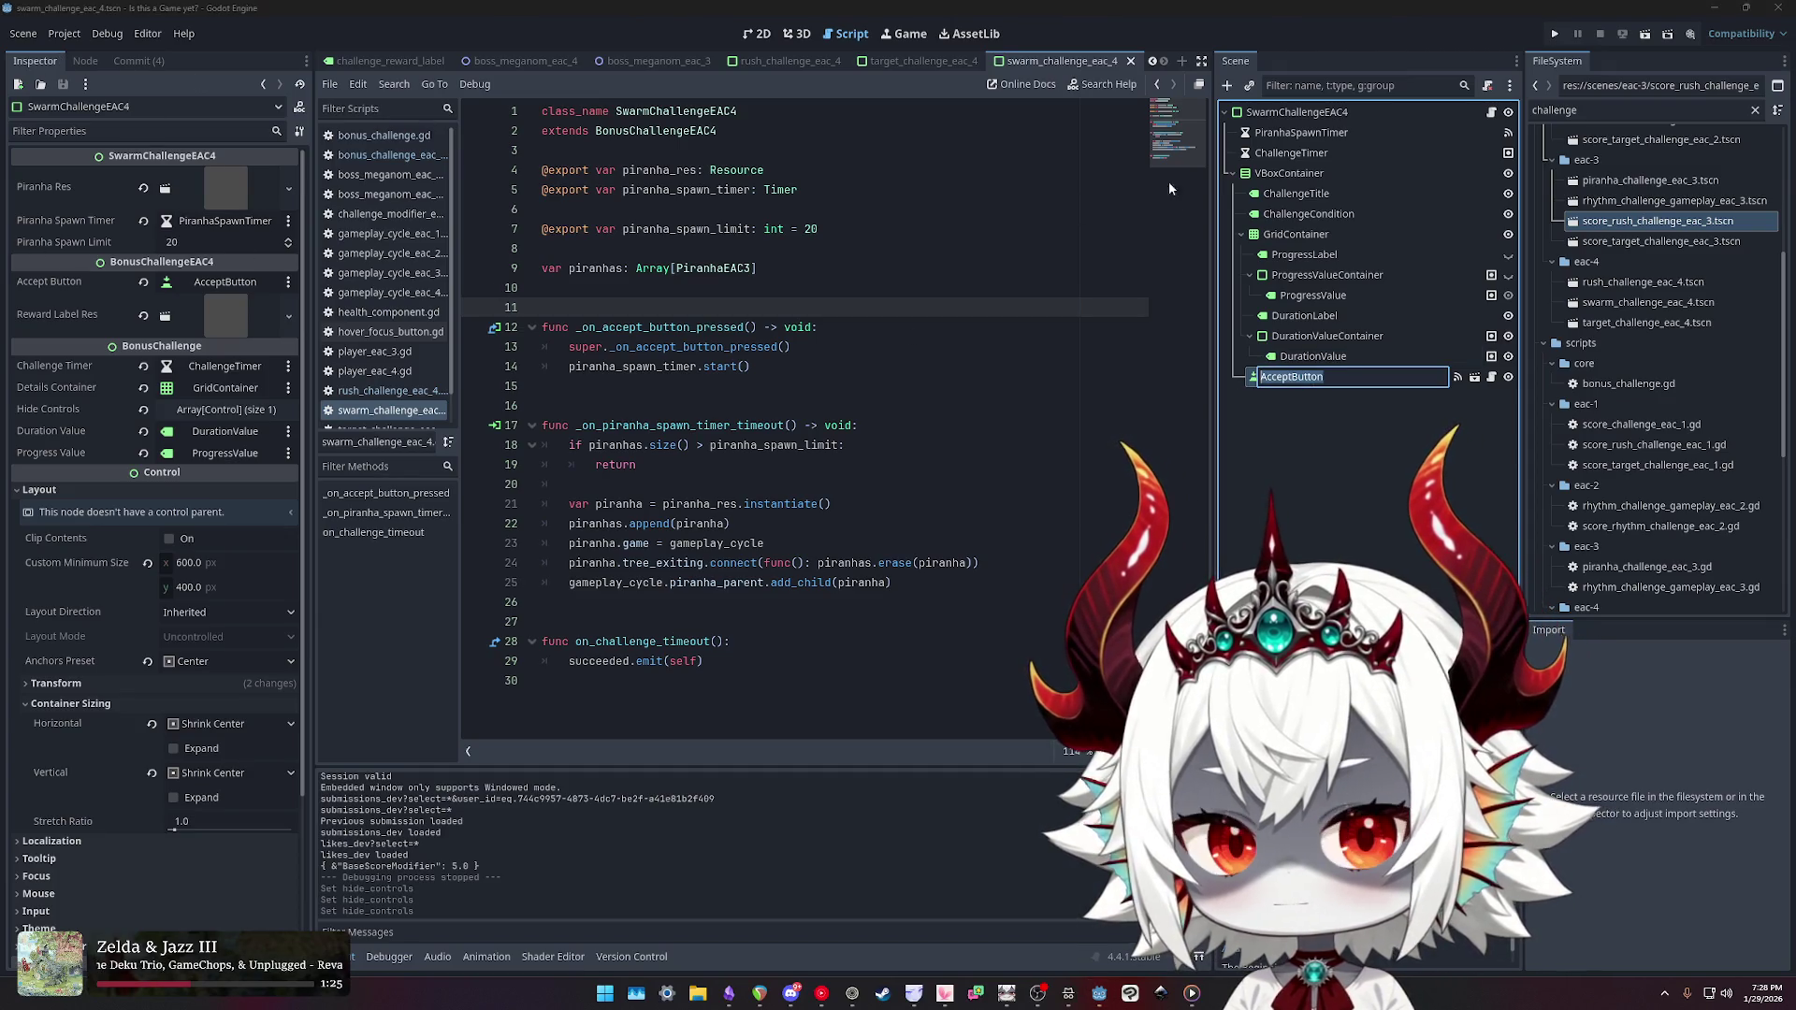
click(1273, 375)
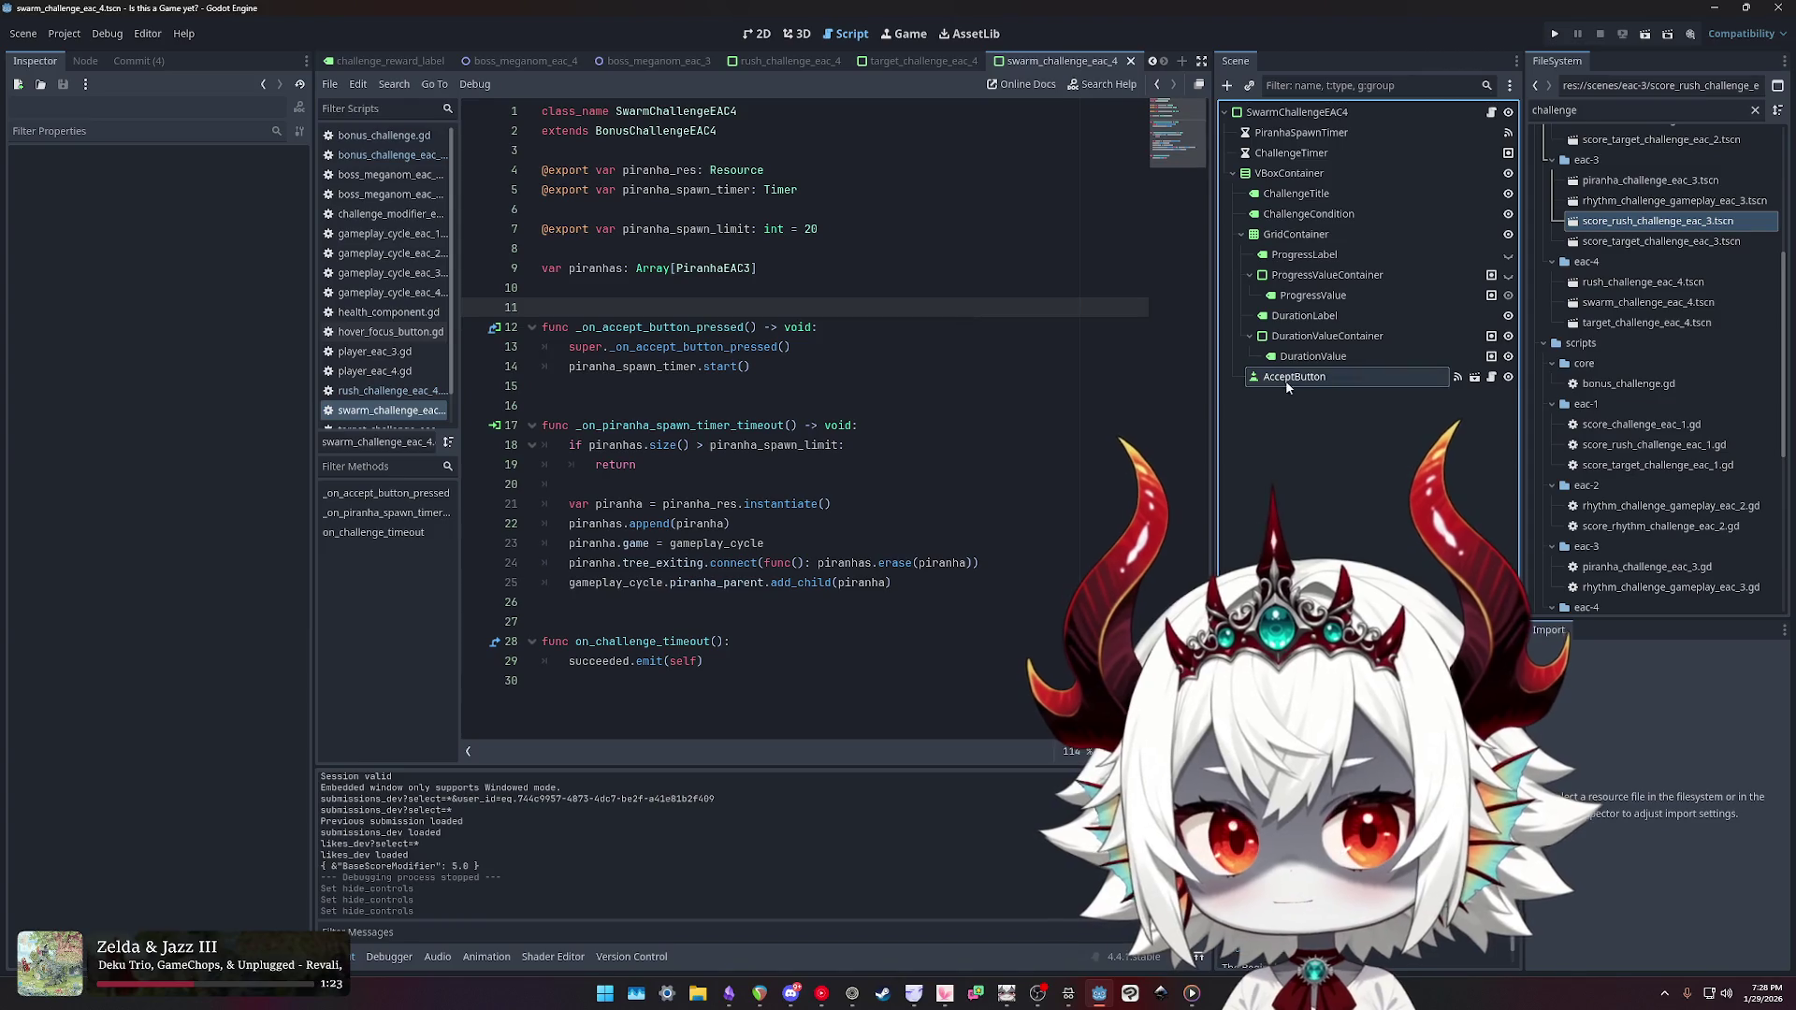
click(31, 262)
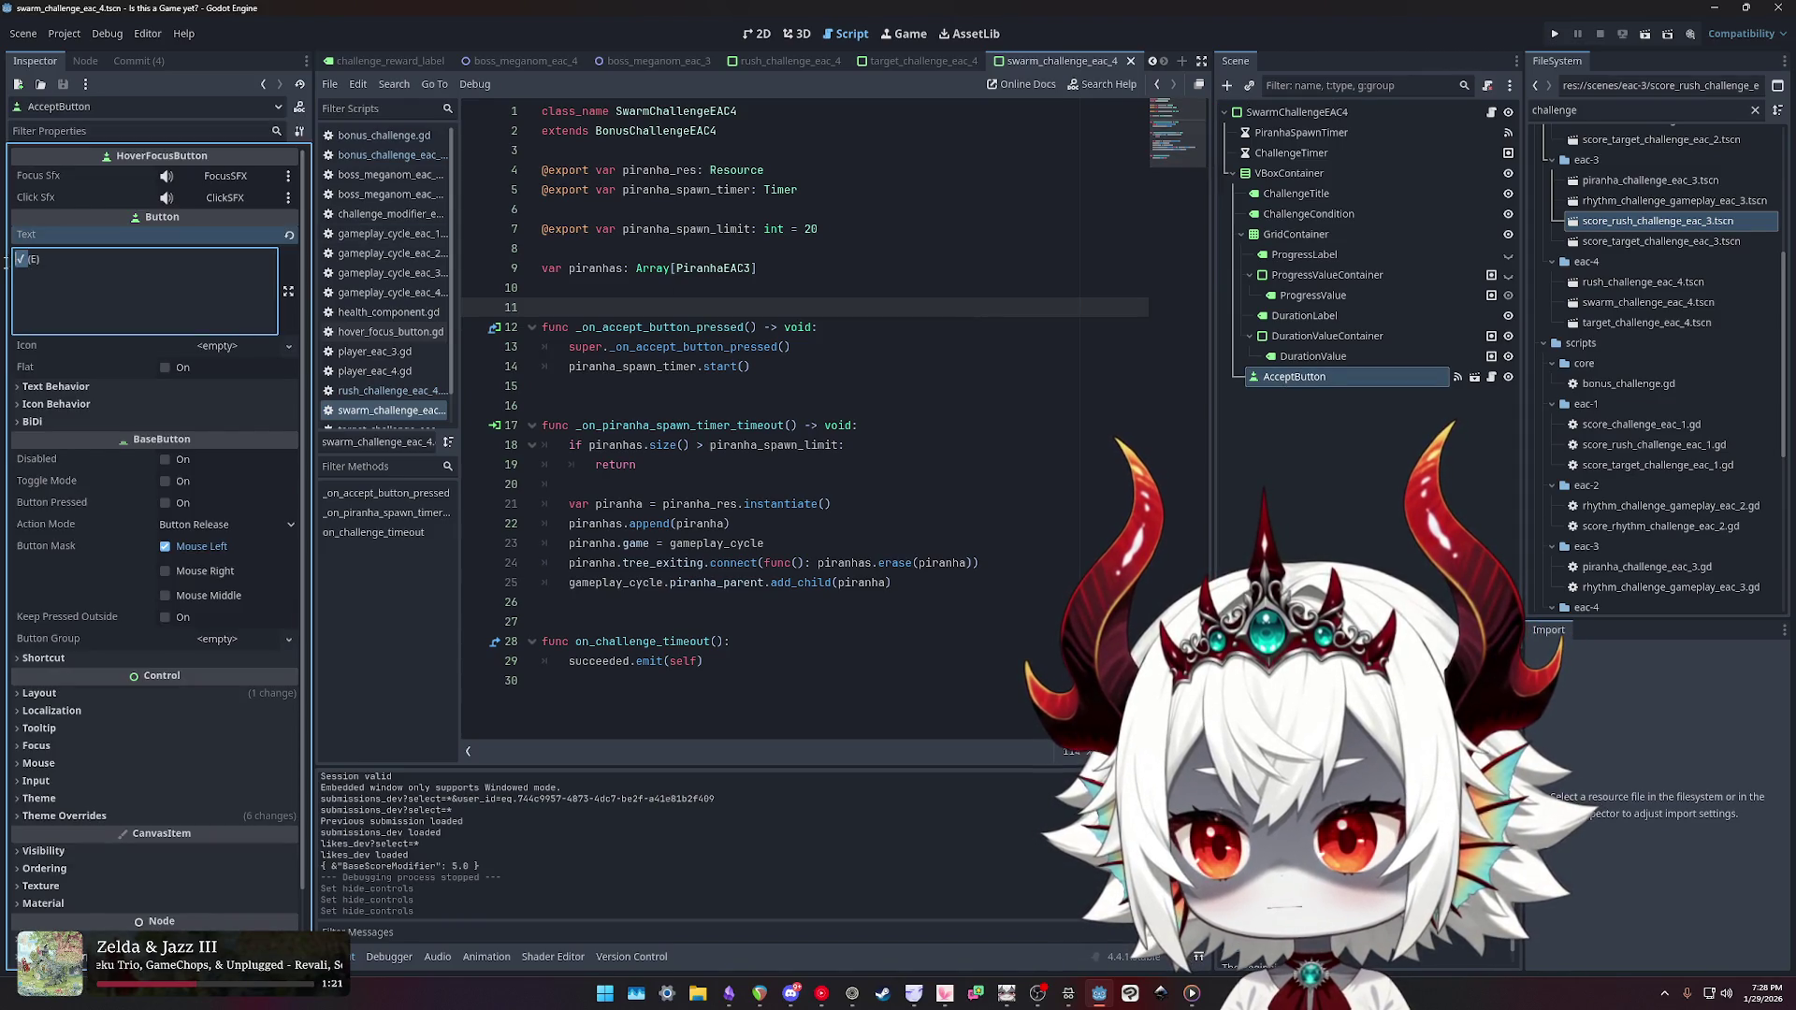
click(379, 159)
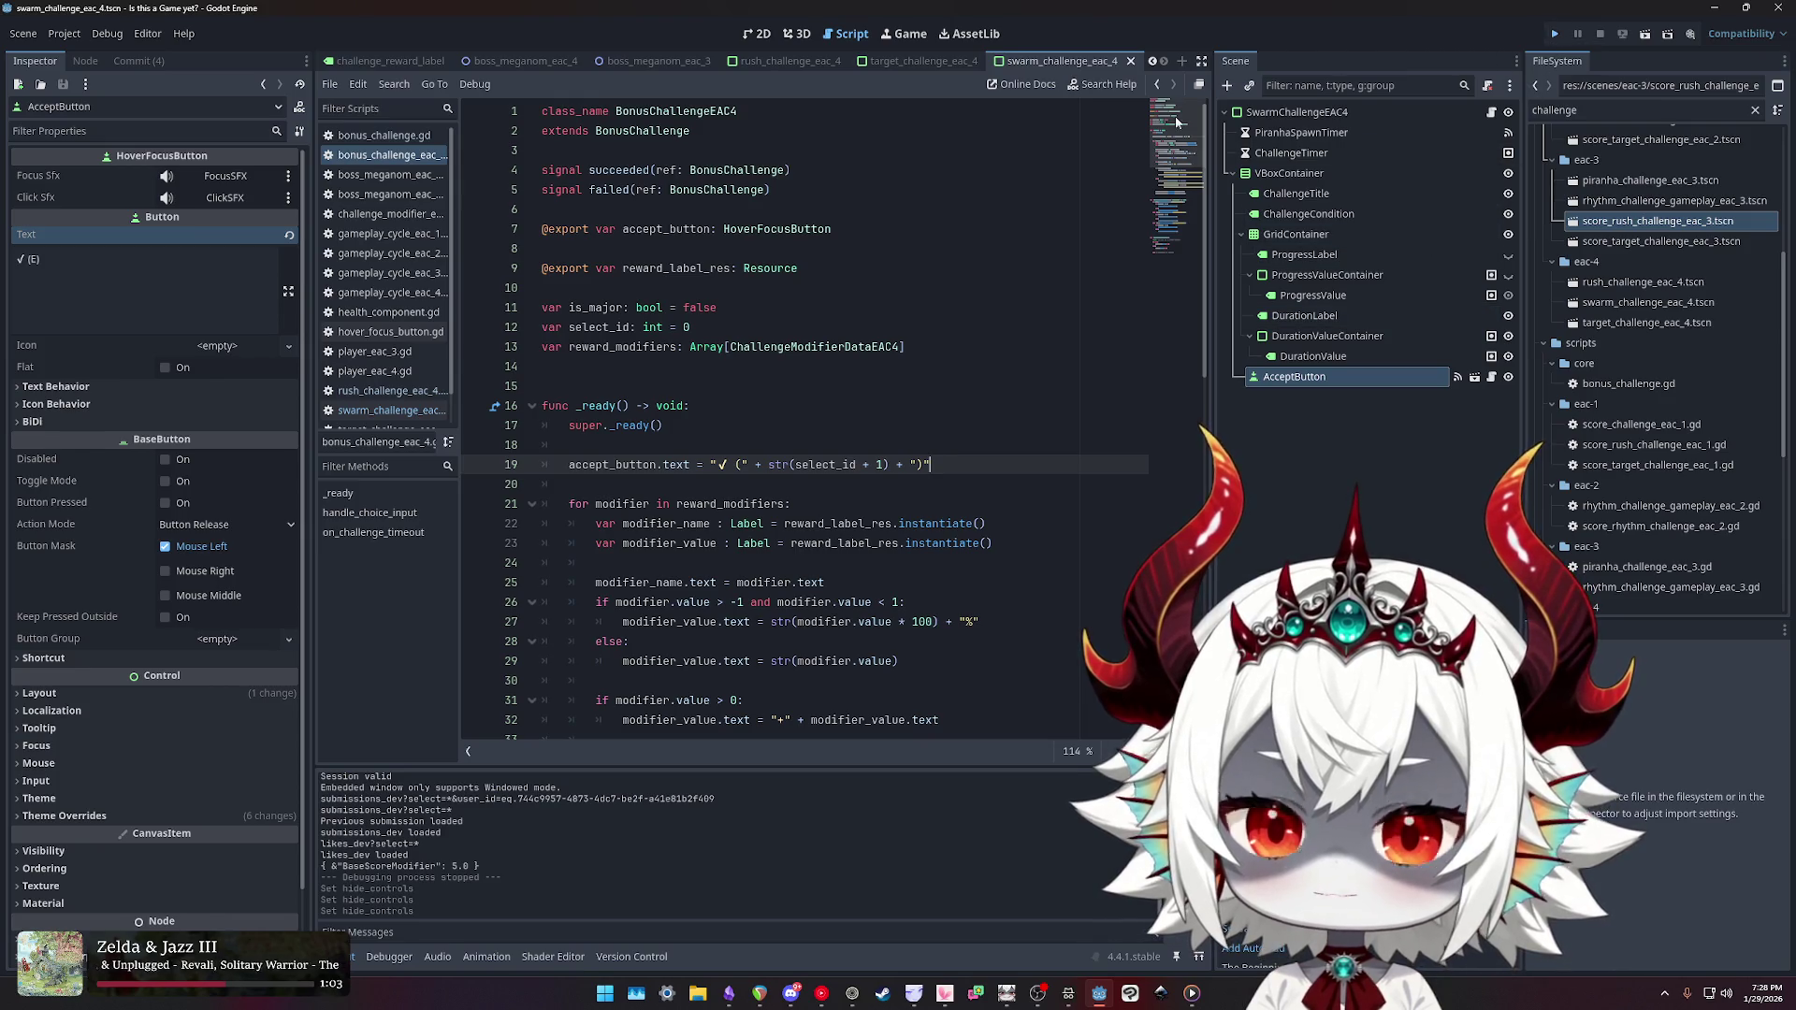
key(F5)
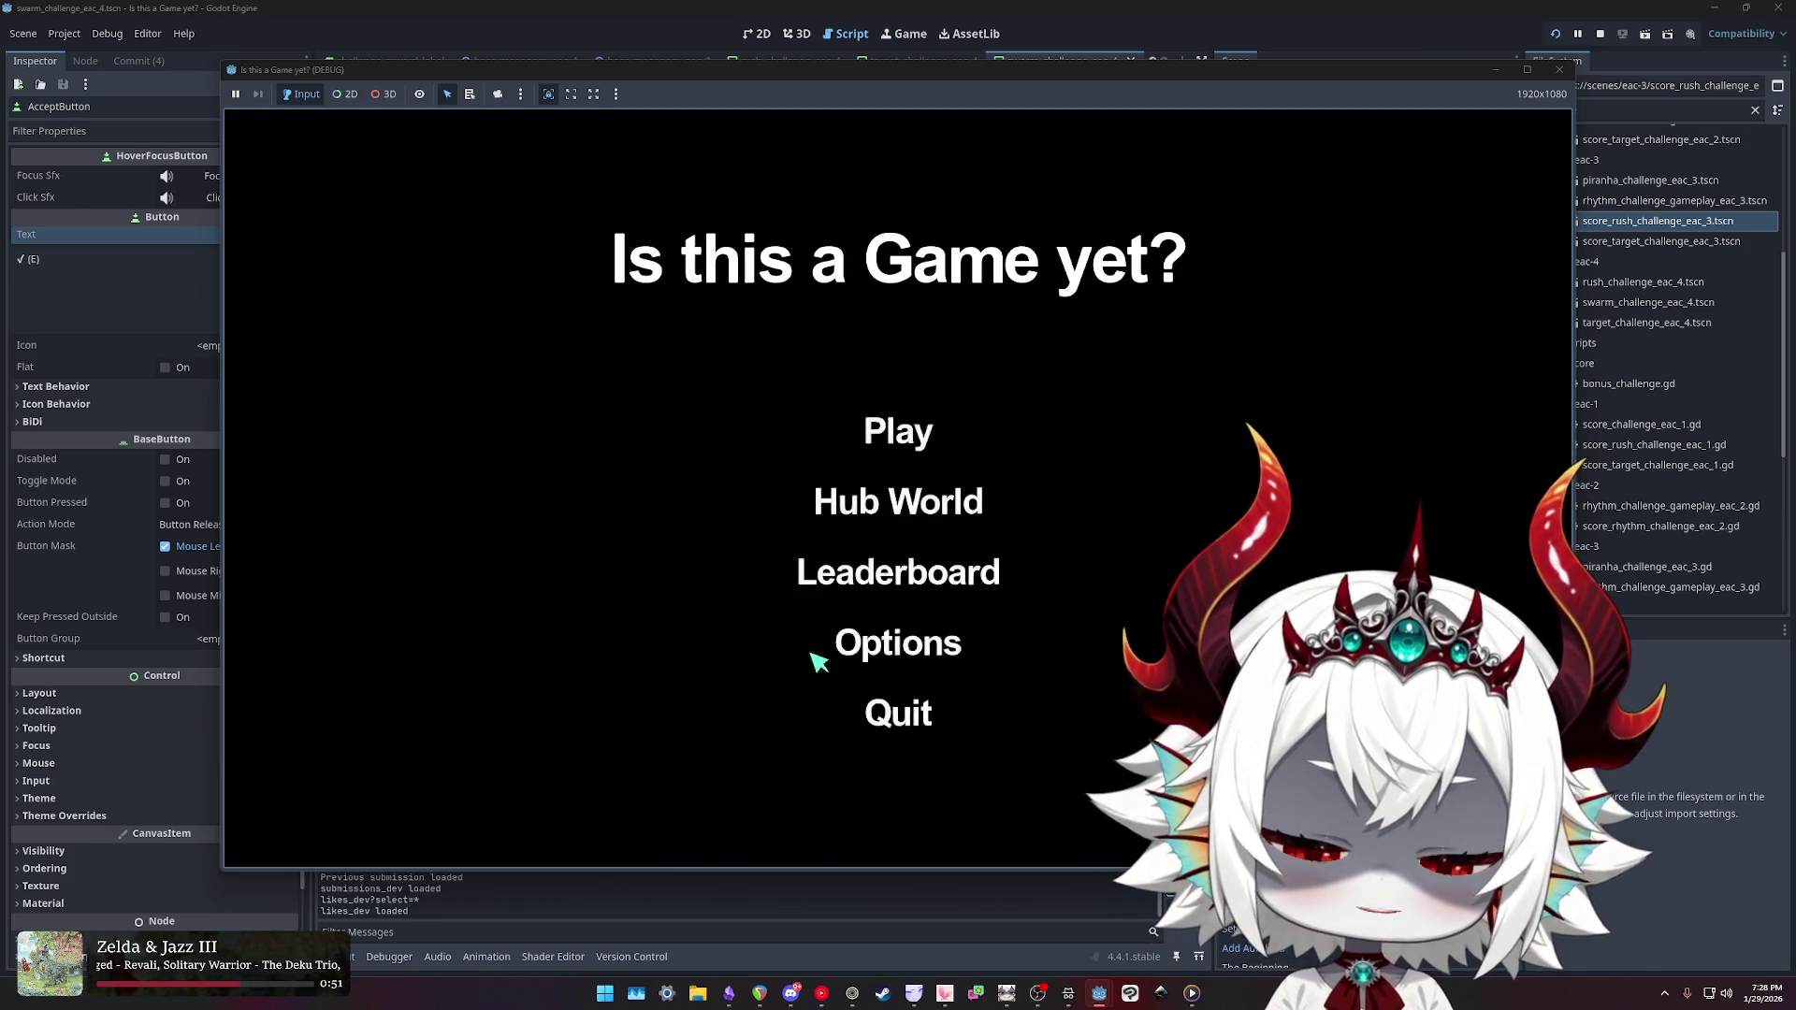
Start the level and pop the numbered bubble pairs 3 through 10 until the challenge cards appear
click(896, 697)
click(904, 426)
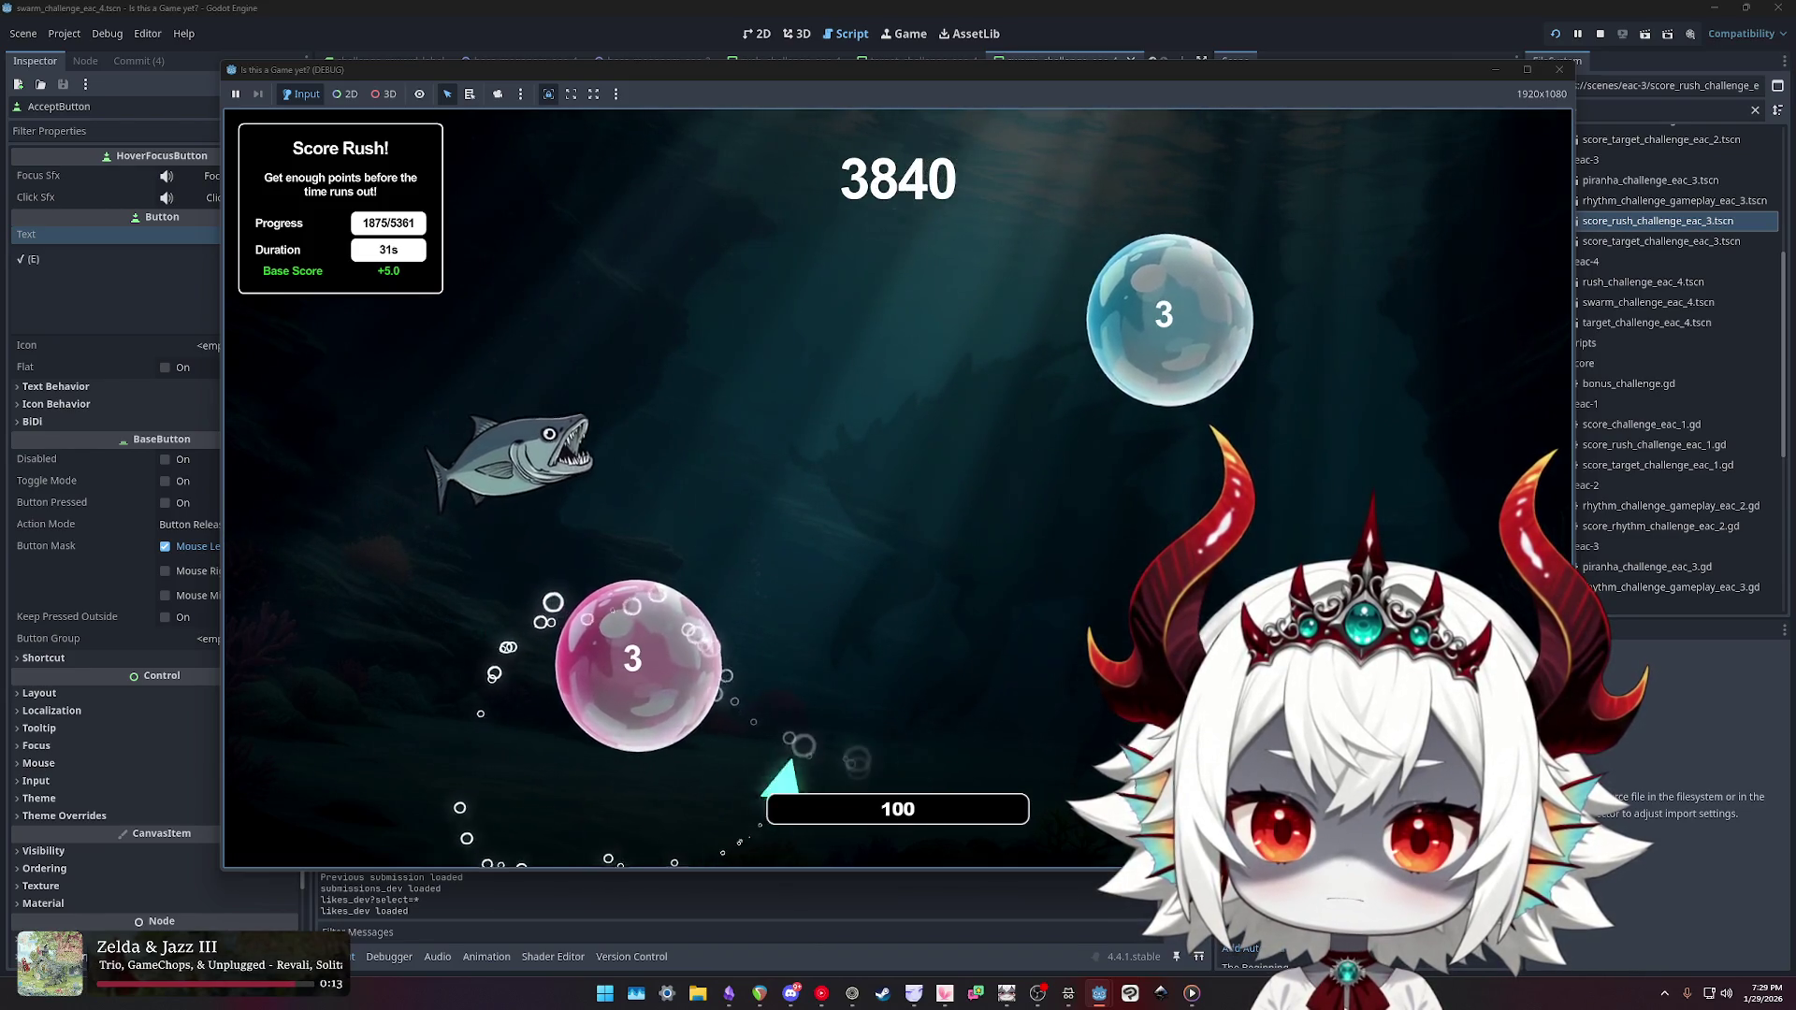
click(655, 678)
click(491, 575)
click(1188, 313)
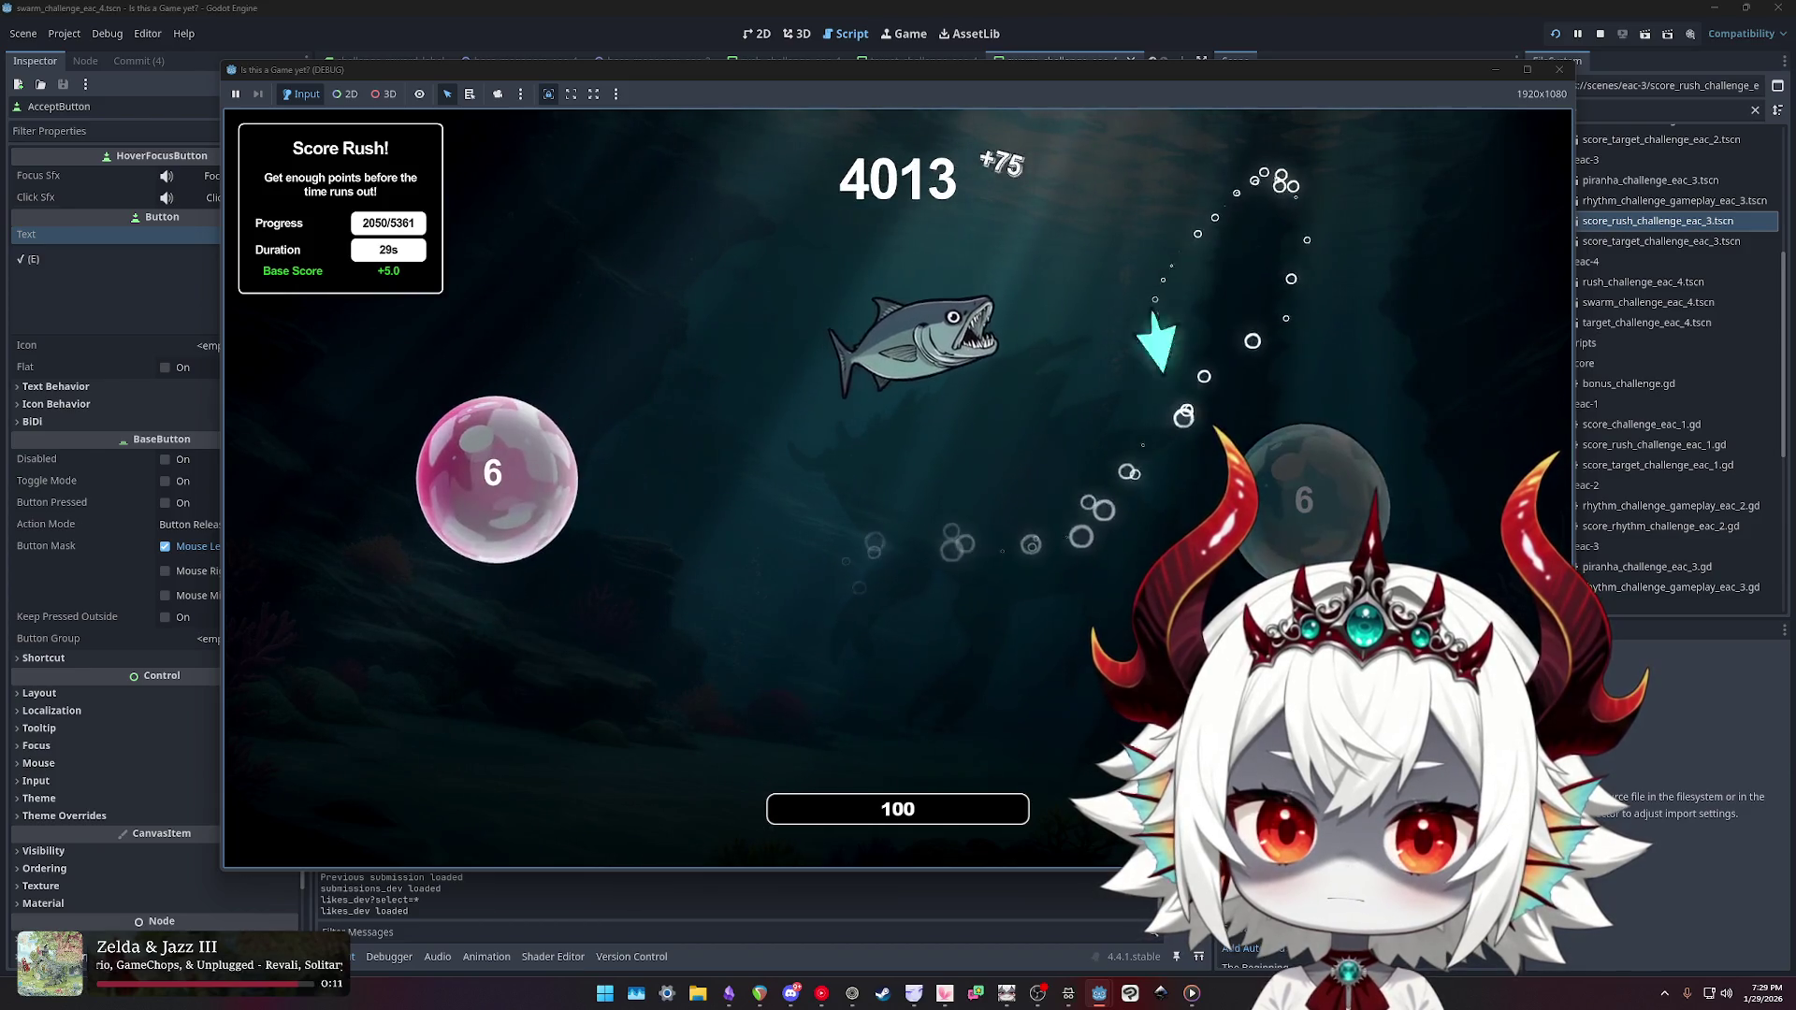
click(552, 505)
click(584, 655)
click(1401, 269)
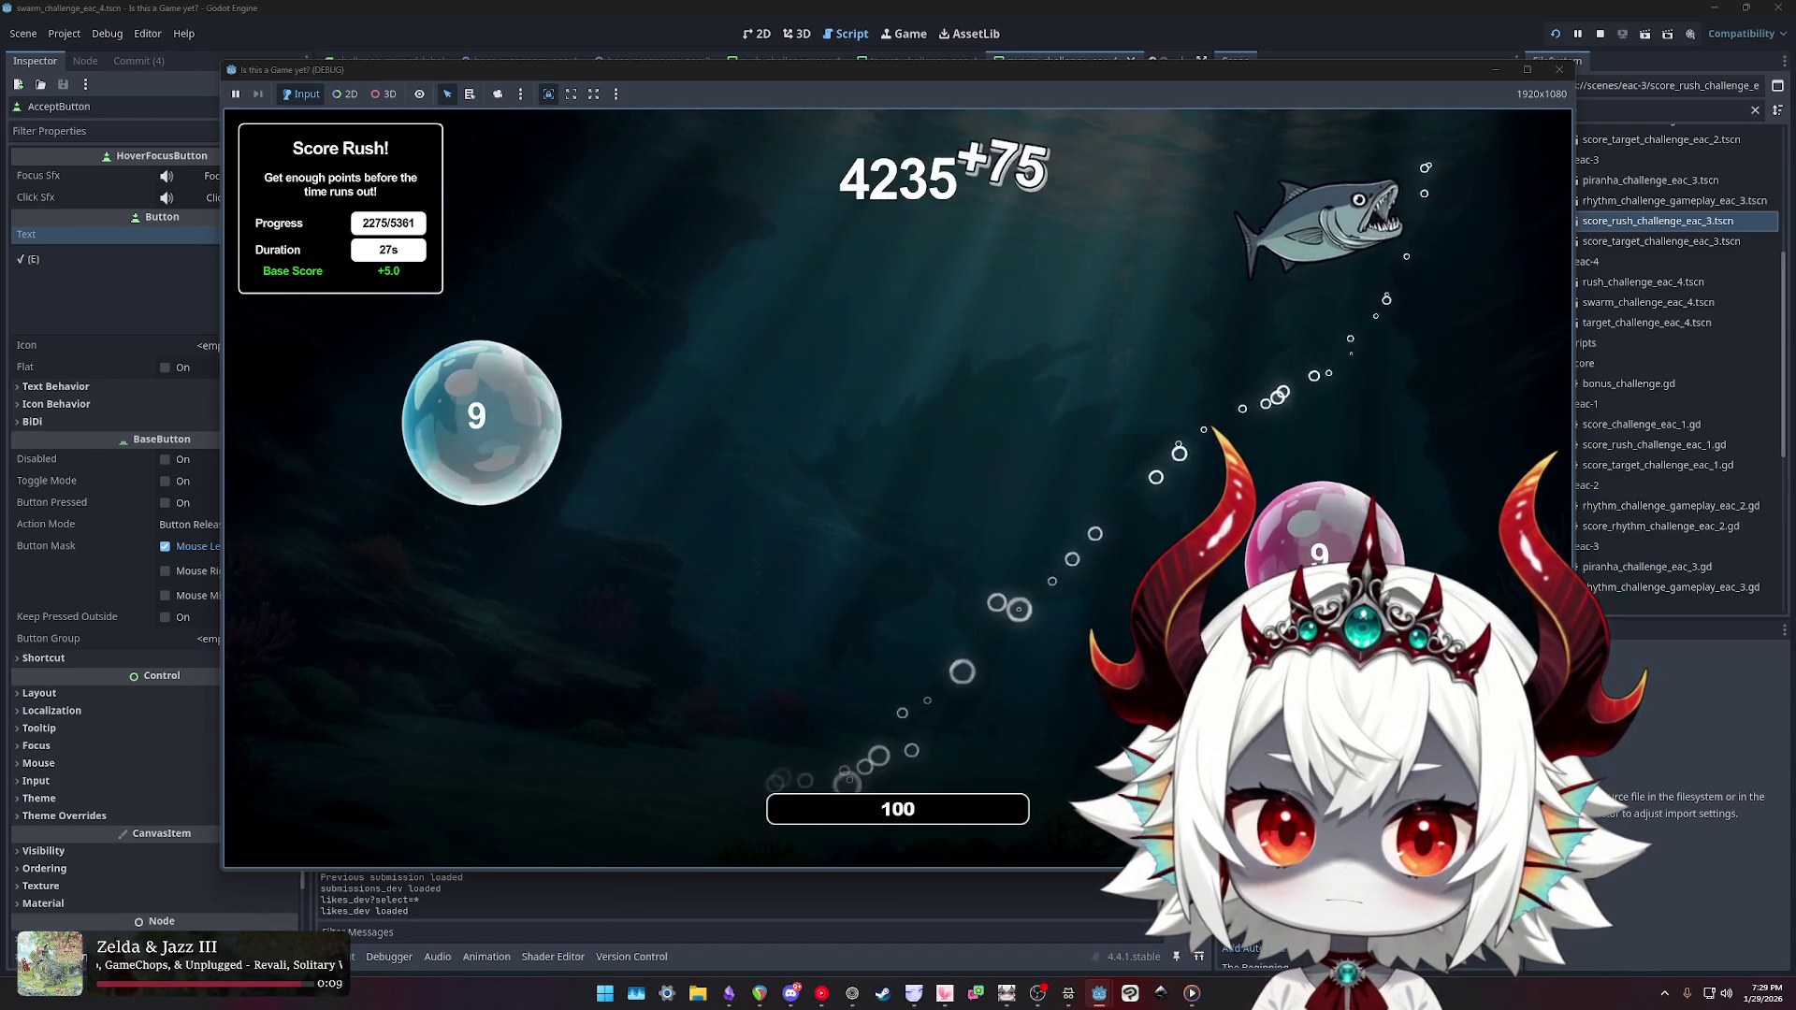
click(505, 425)
click(842, 439)
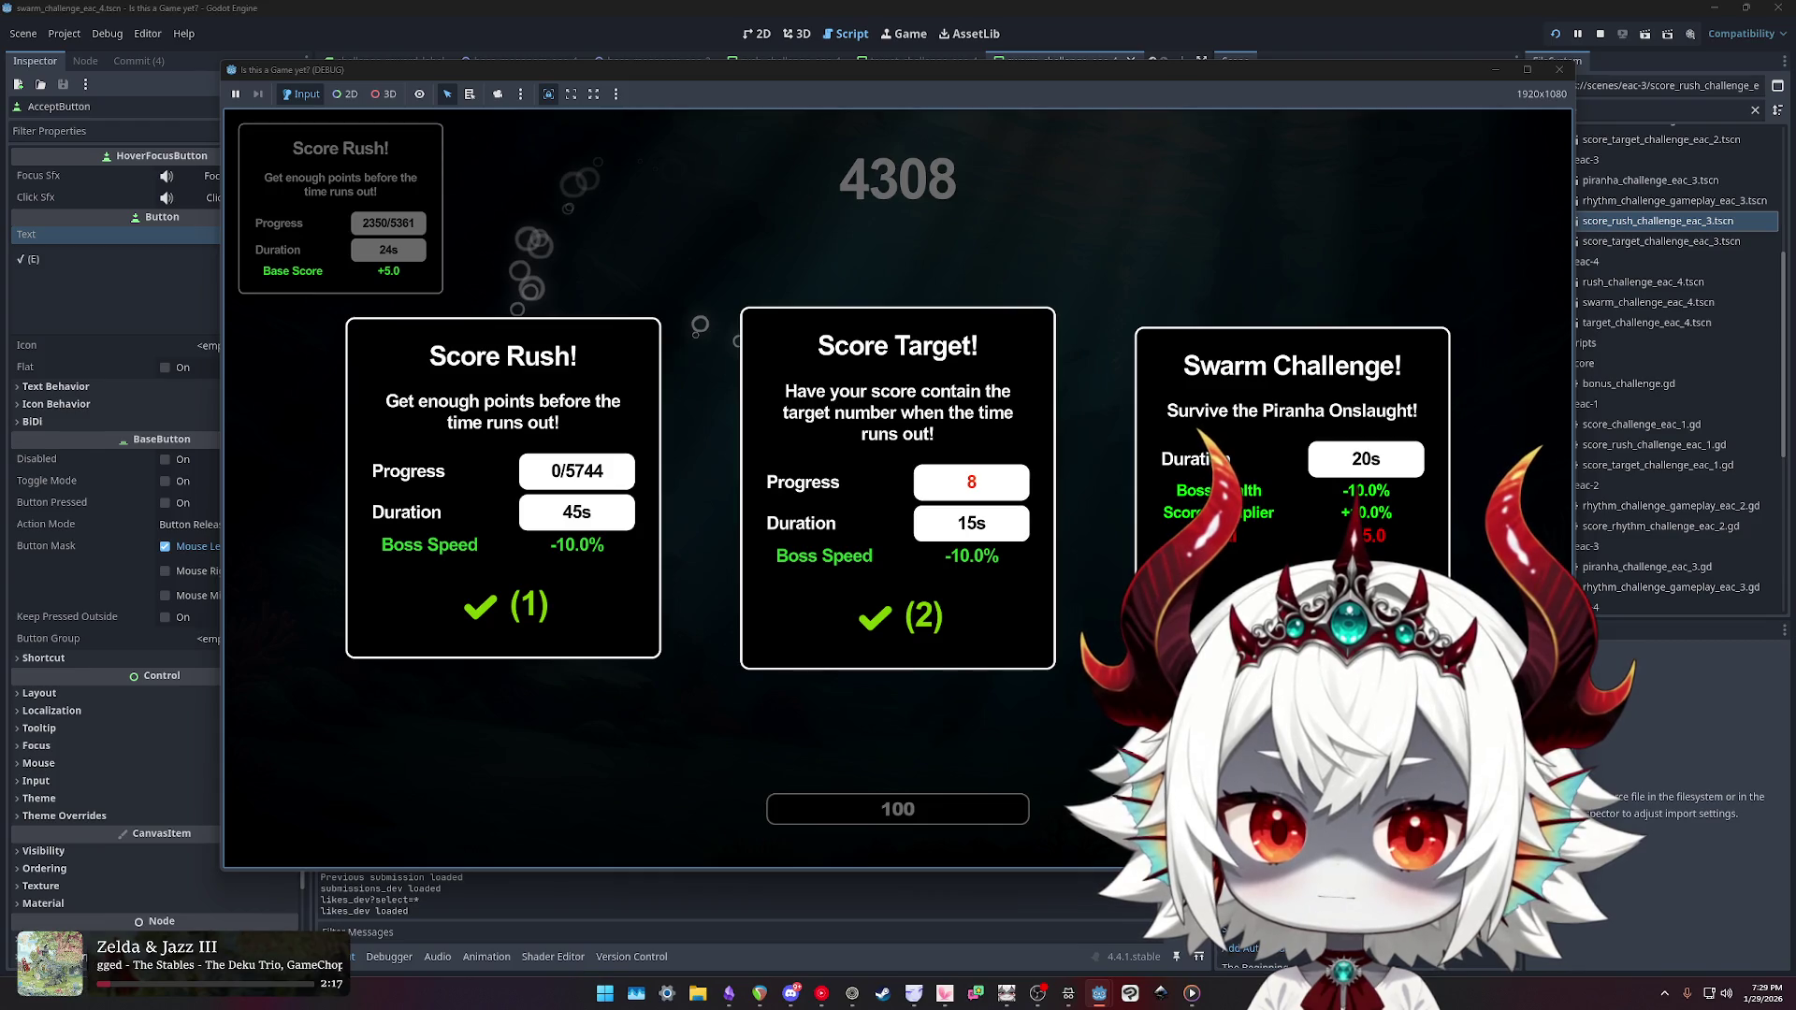
Accept two Score Rush cards, pause and restart the run, then stop the game
click(633, 609)
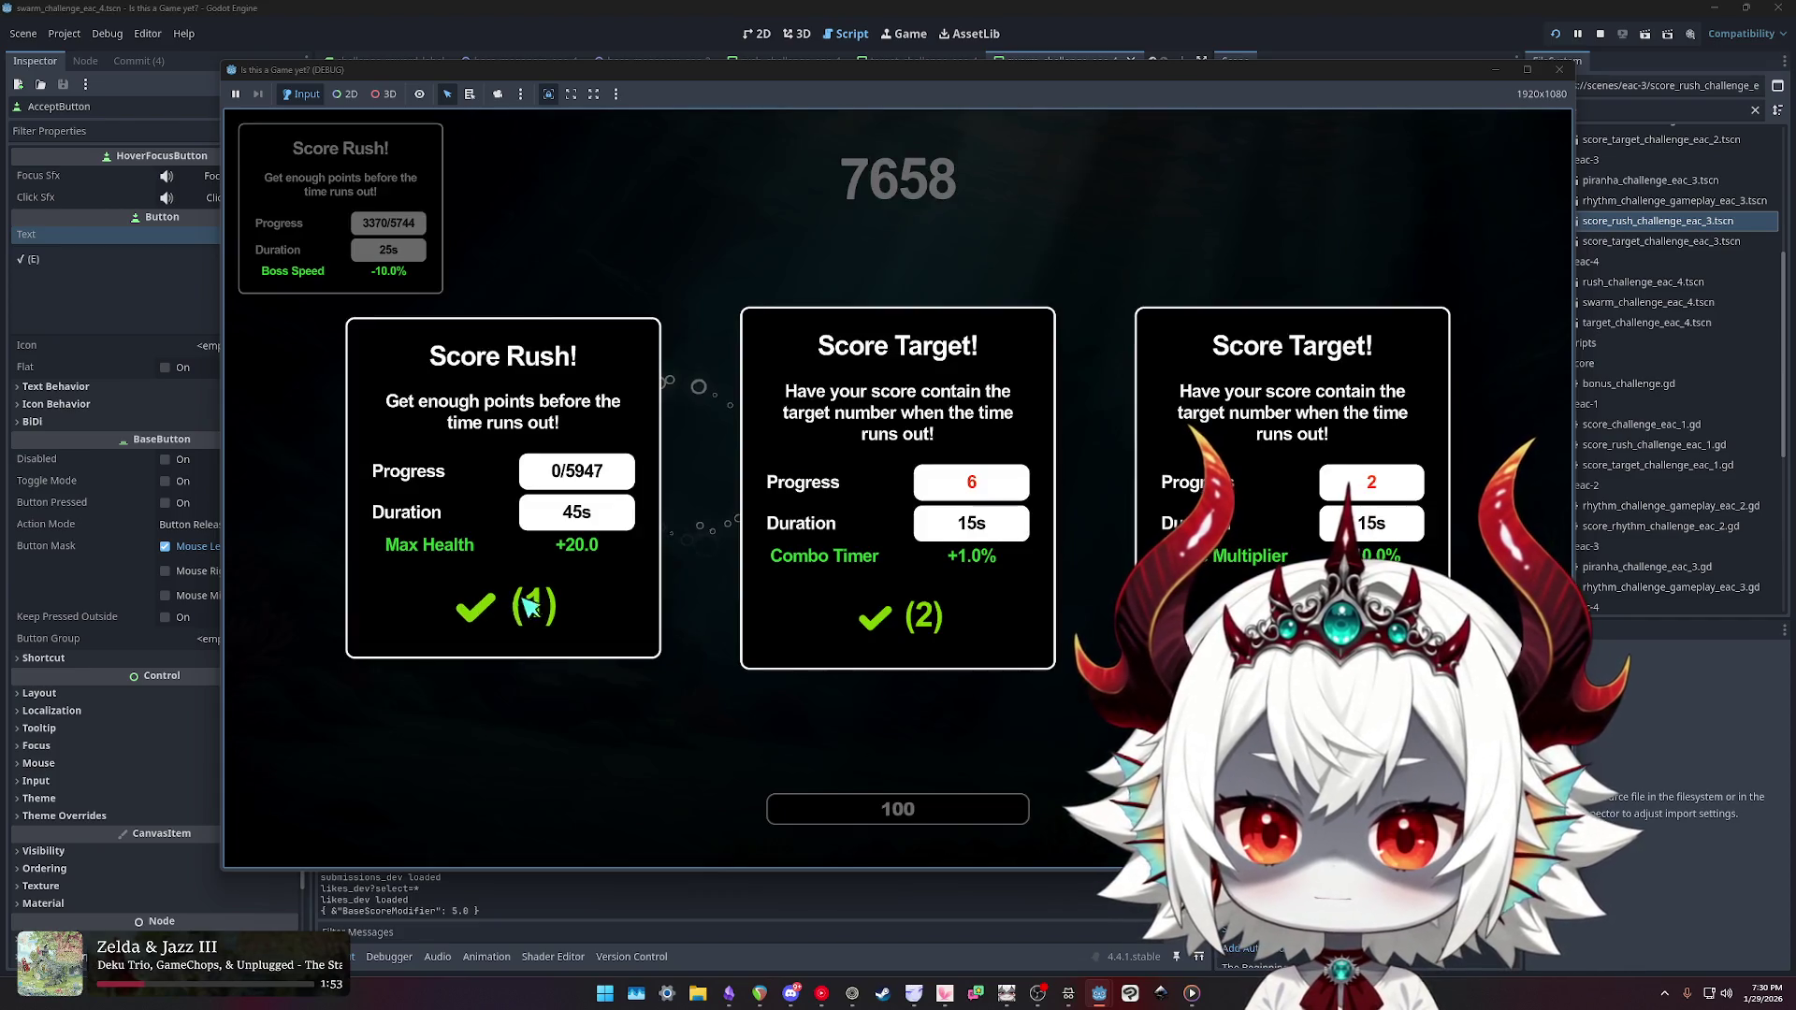
click(529, 606)
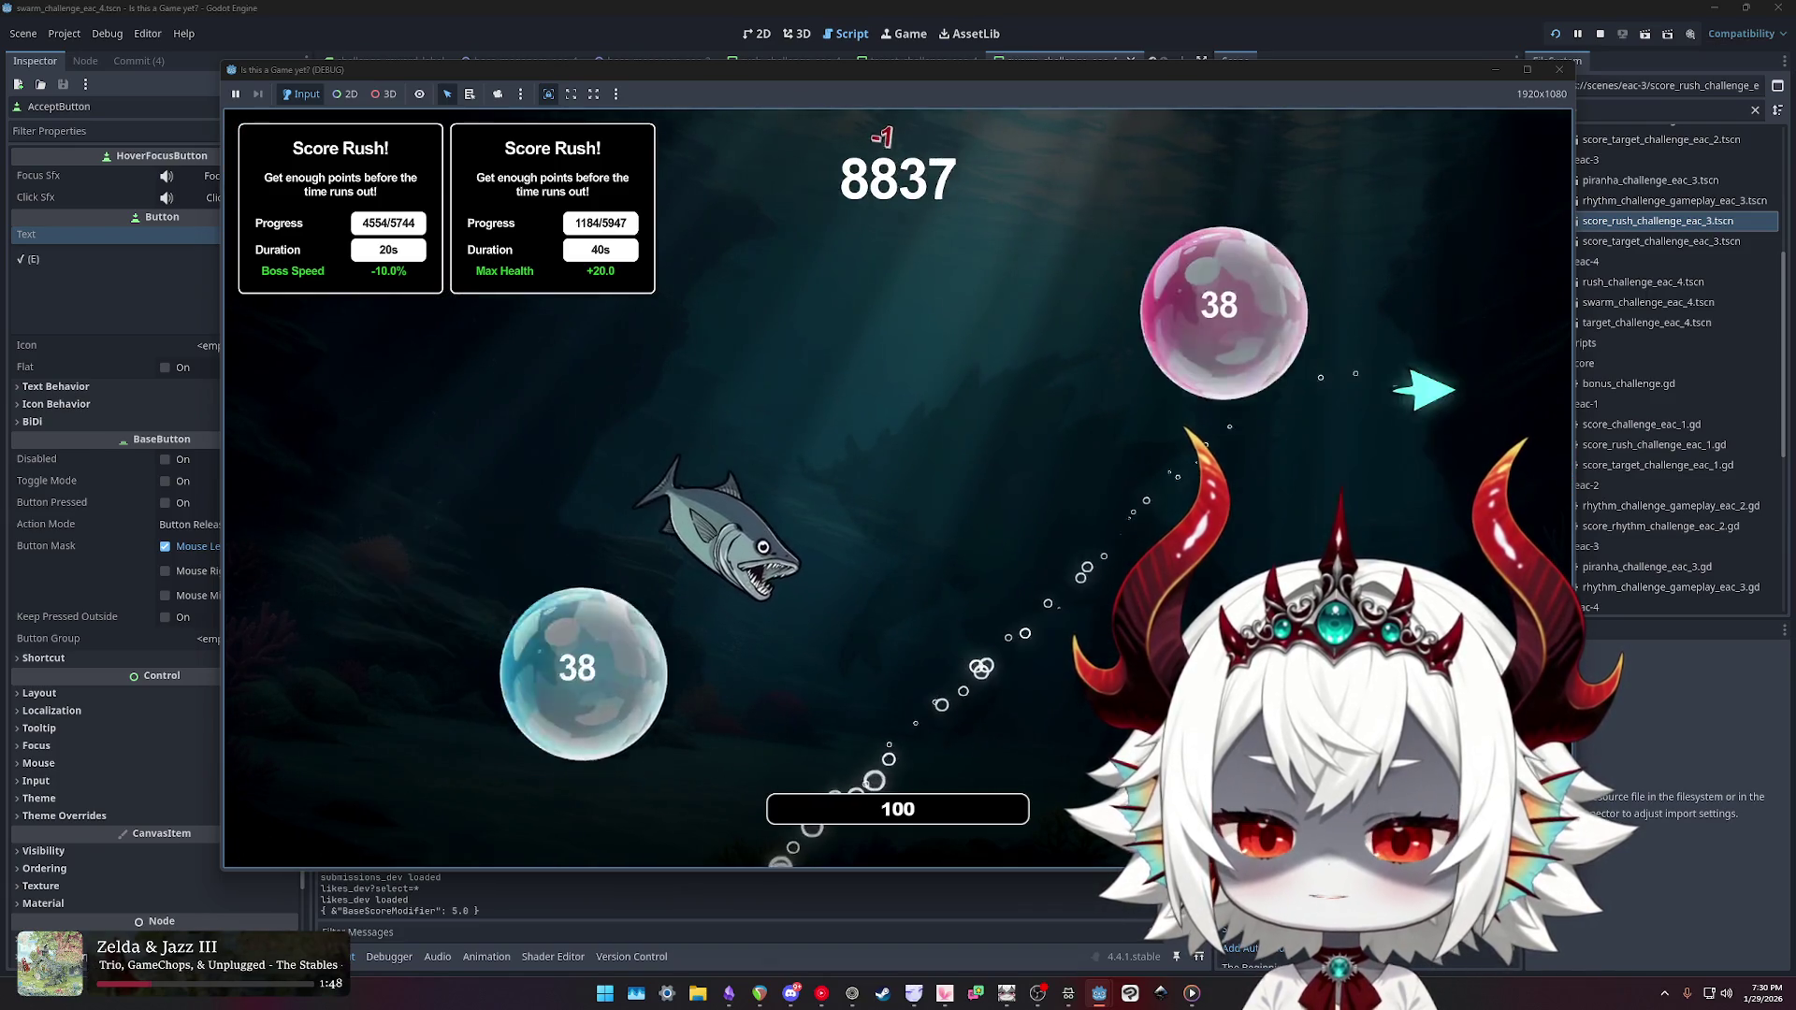
key(Escape)
click(898, 408)
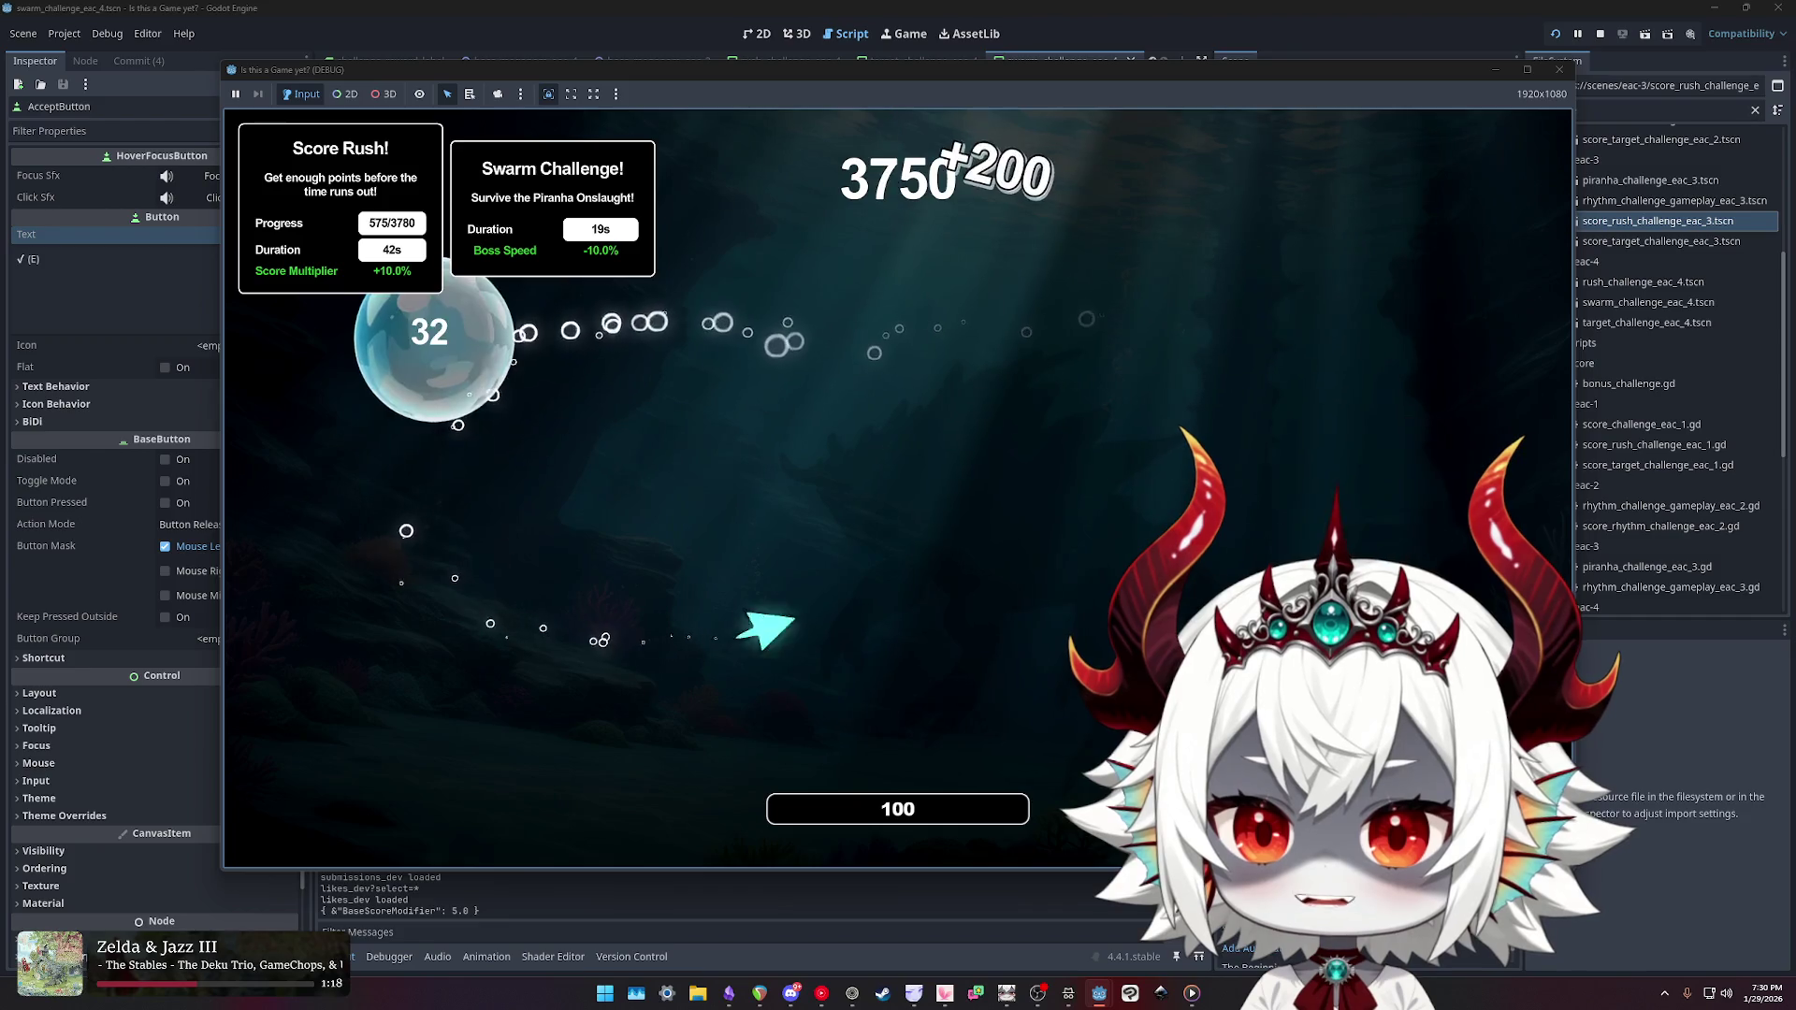
click(1558, 72)
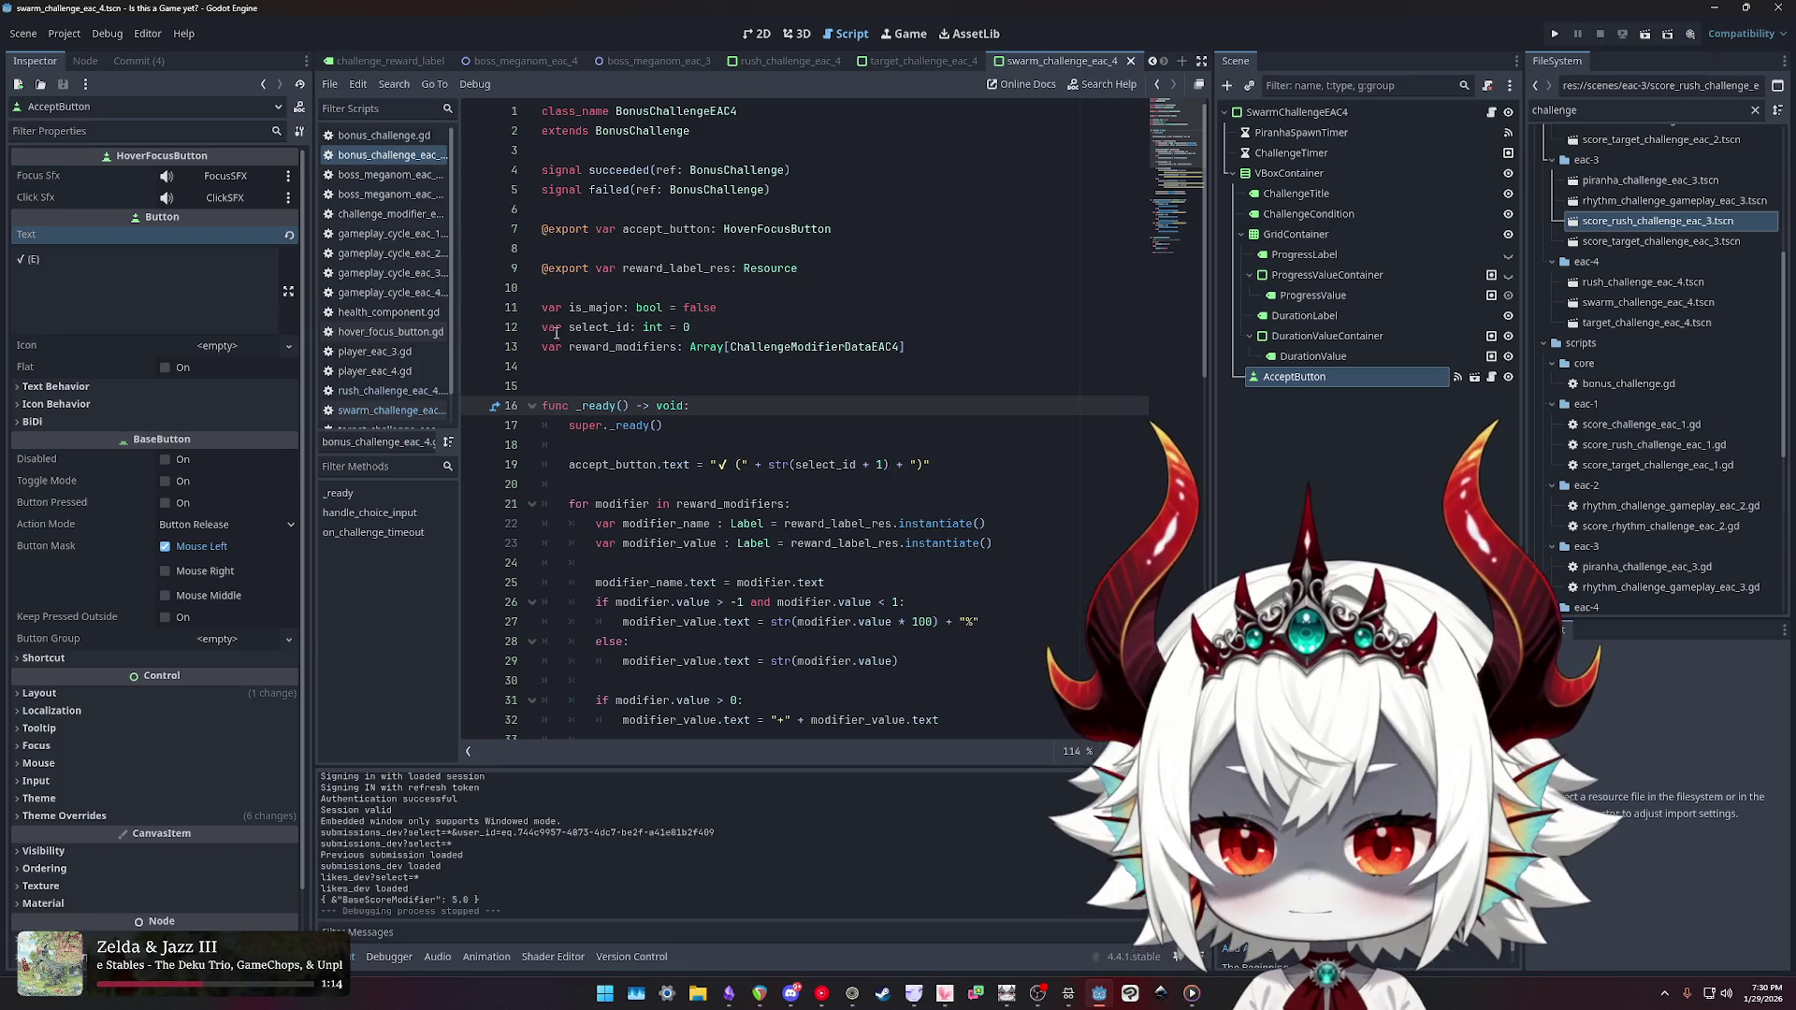
scroll(374, 372, down, 1)
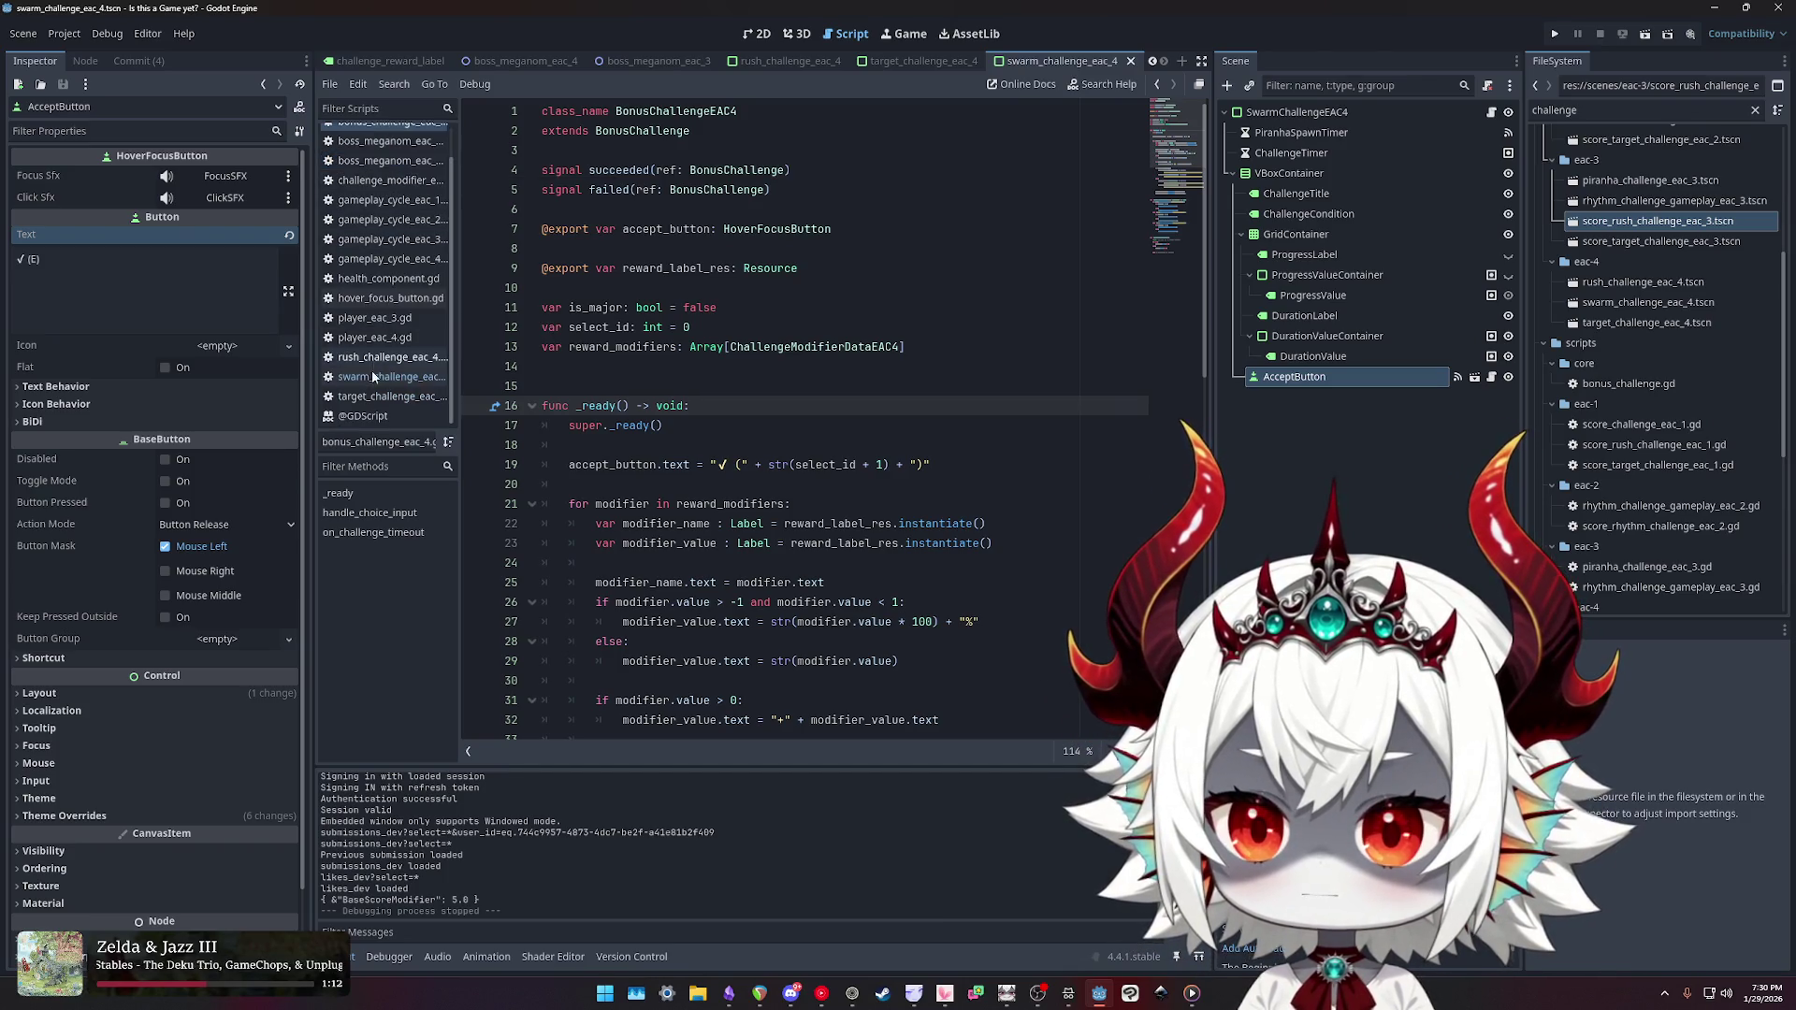
click(374, 373)
click(373, 358)
scroll(373, 400, up, 1)
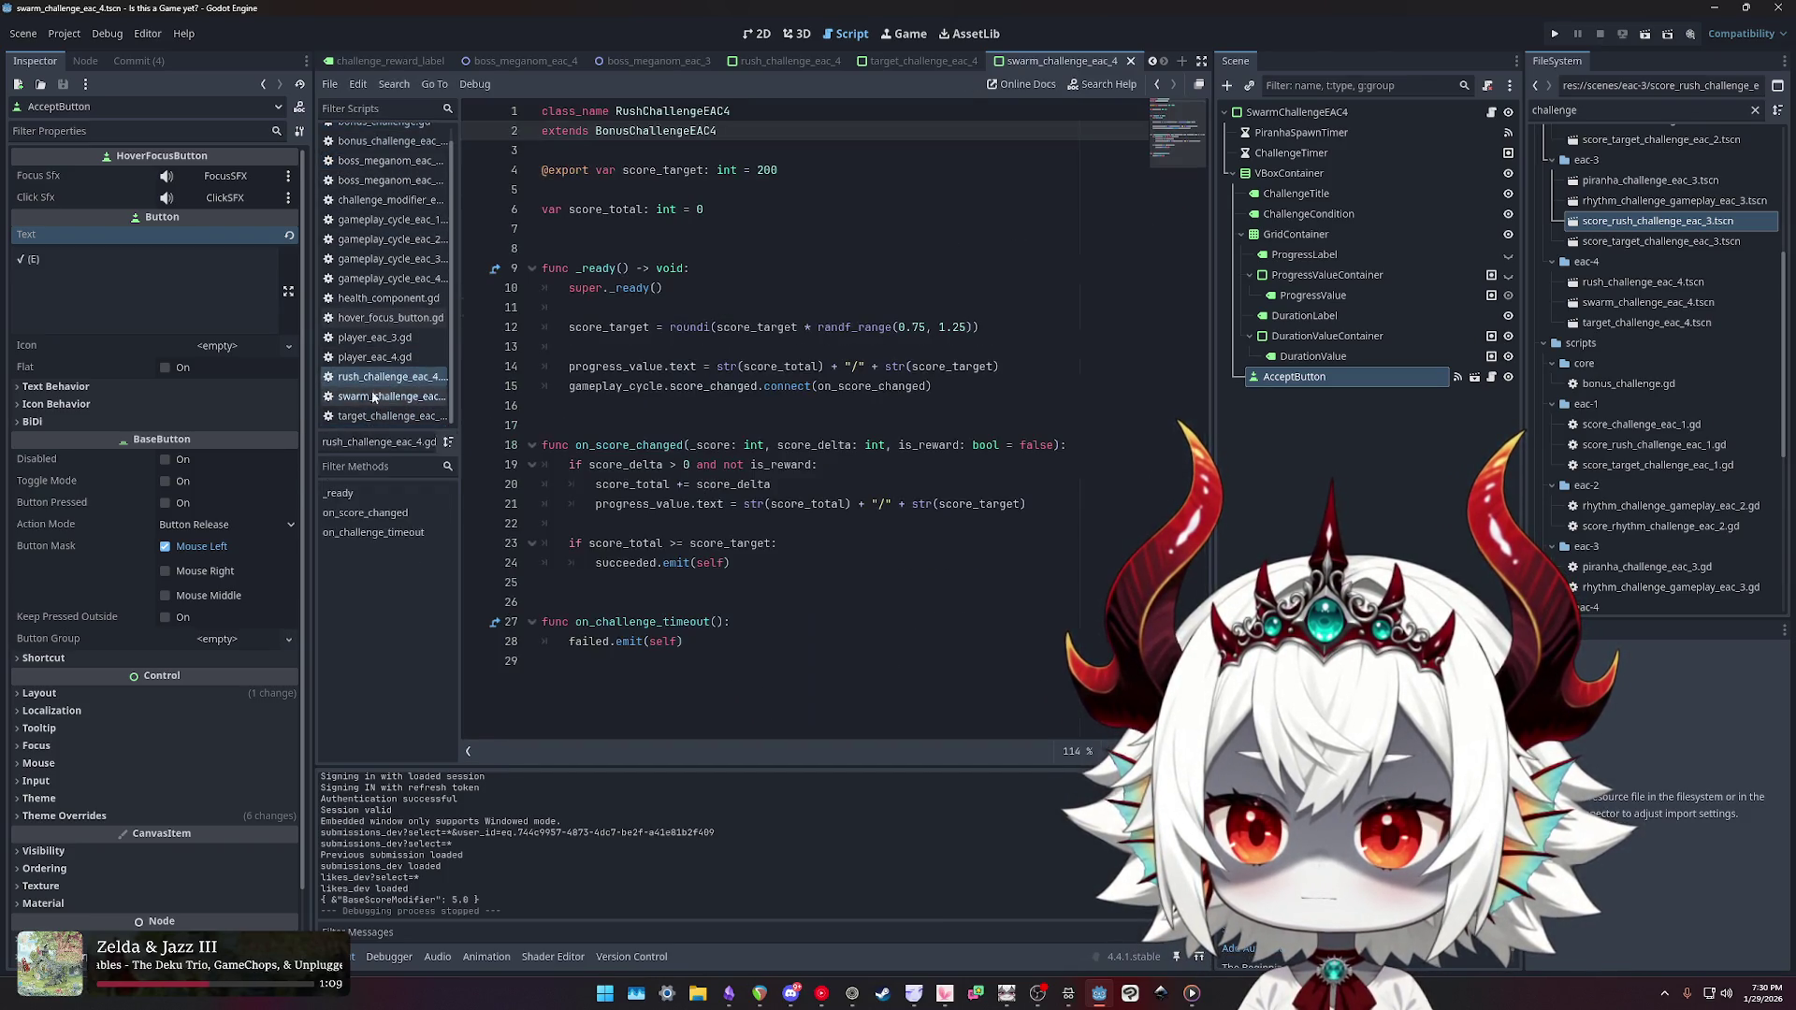
click(391, 397)
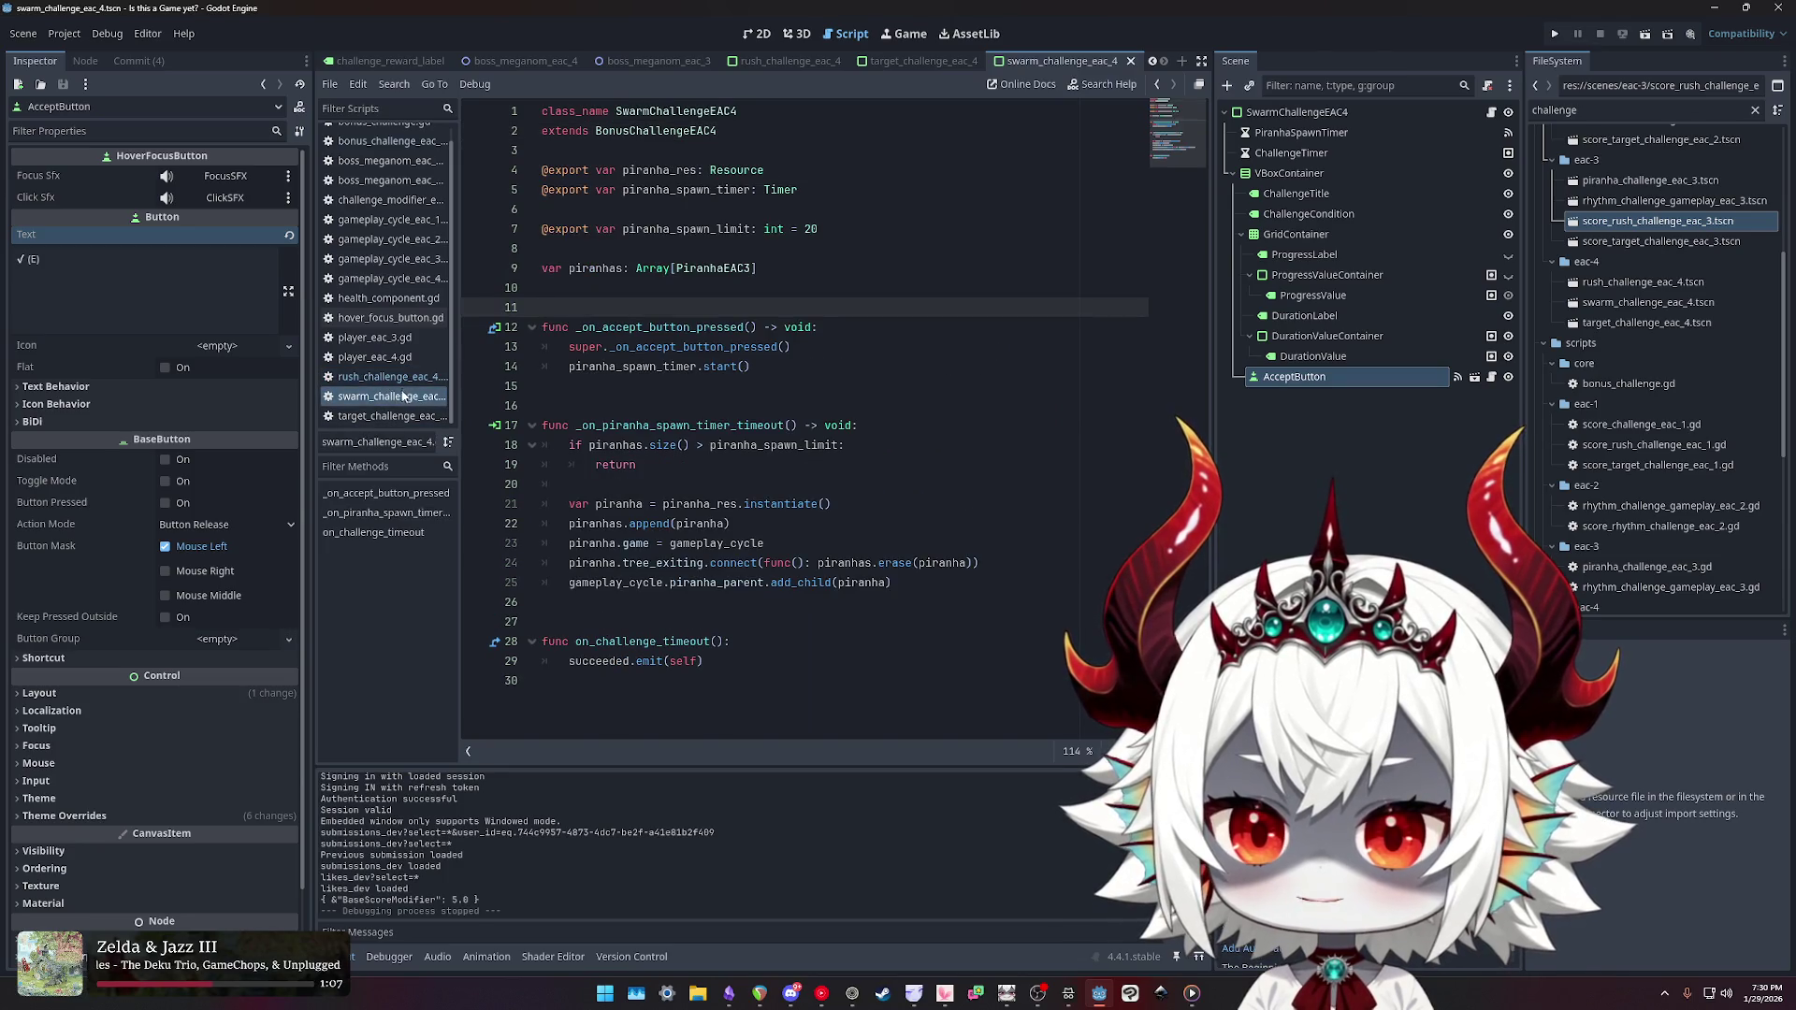
scroll(379, 240, up, 1)
click(379, 156)
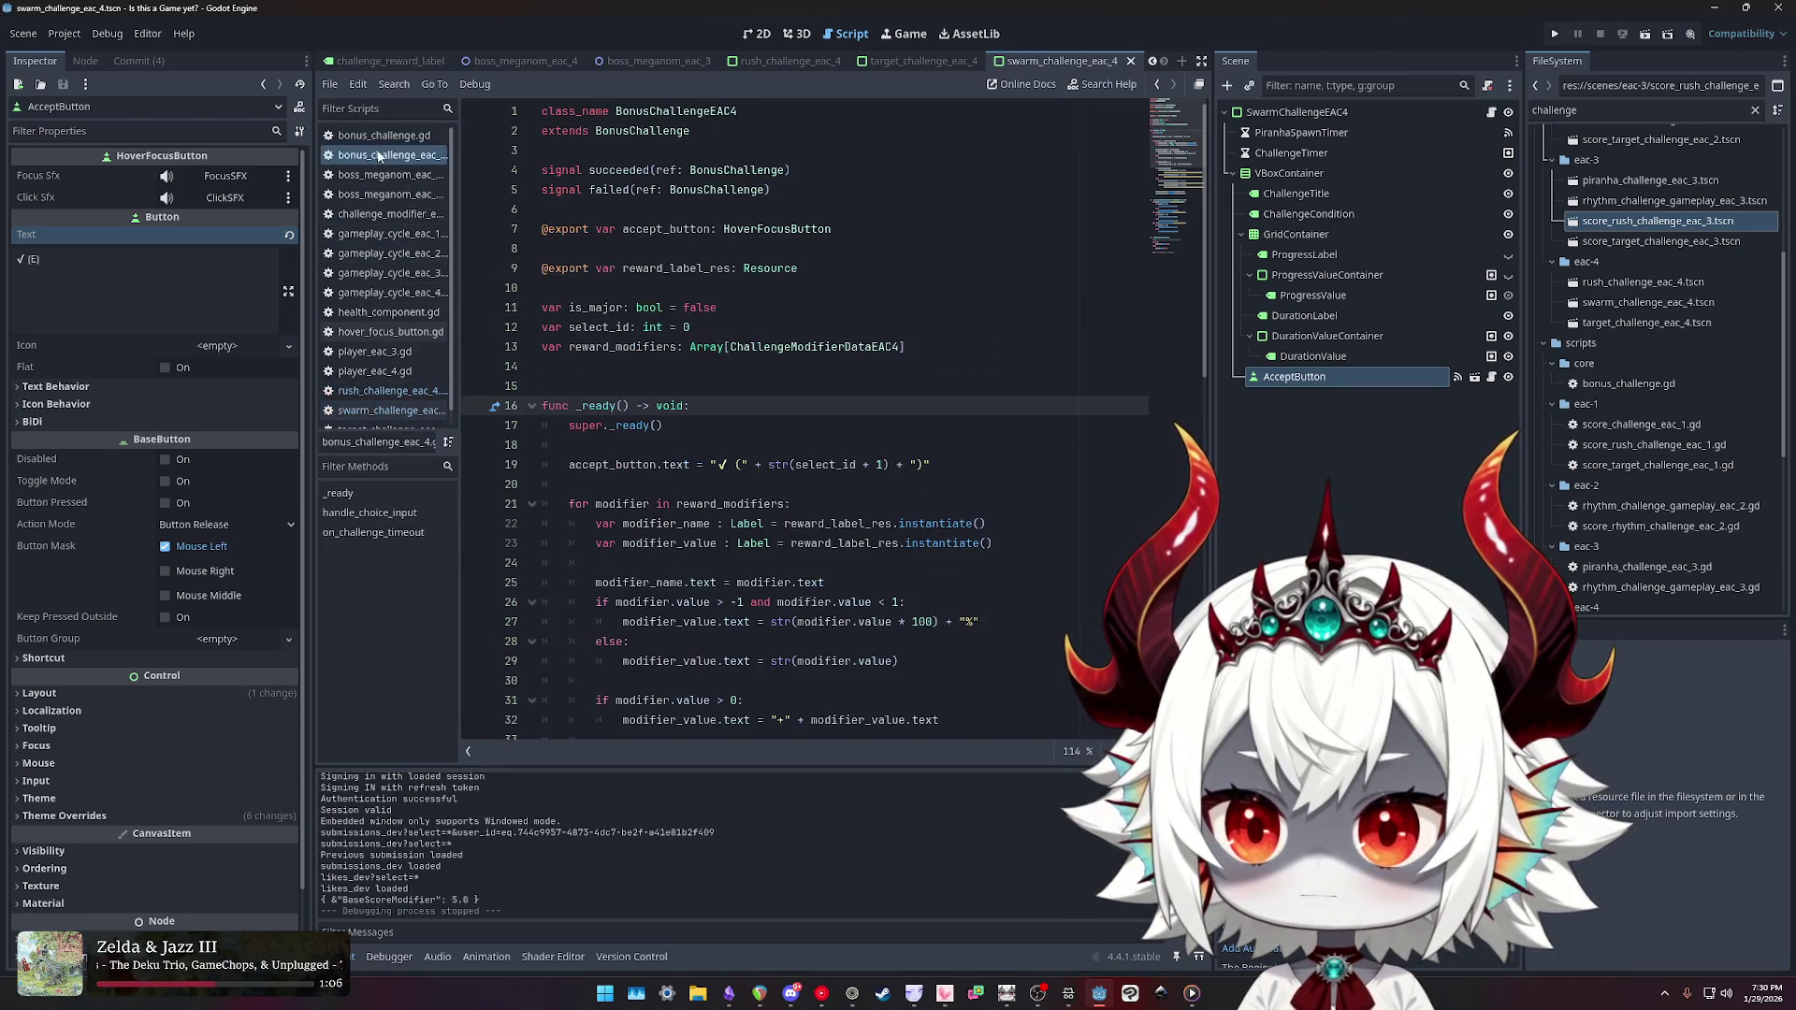
click(383, 175)
click(379, 156)
scroll(711, 400, down, 12)
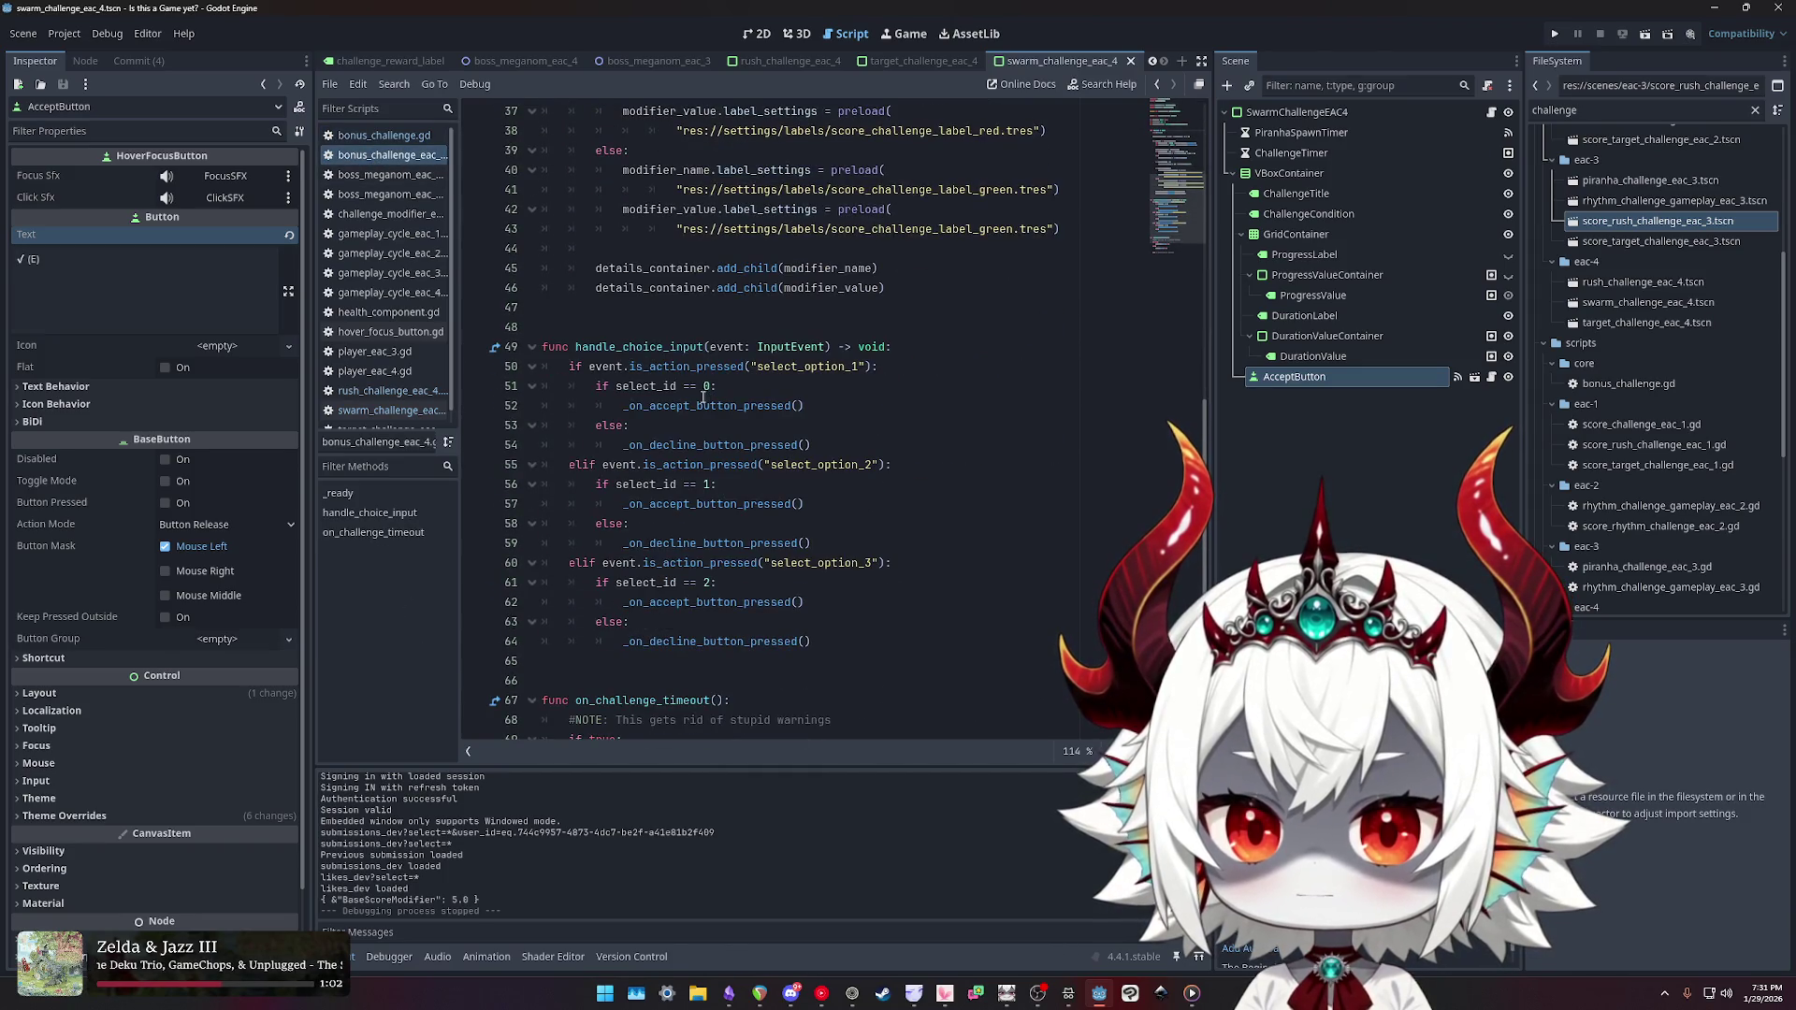
double_click(616, 346)
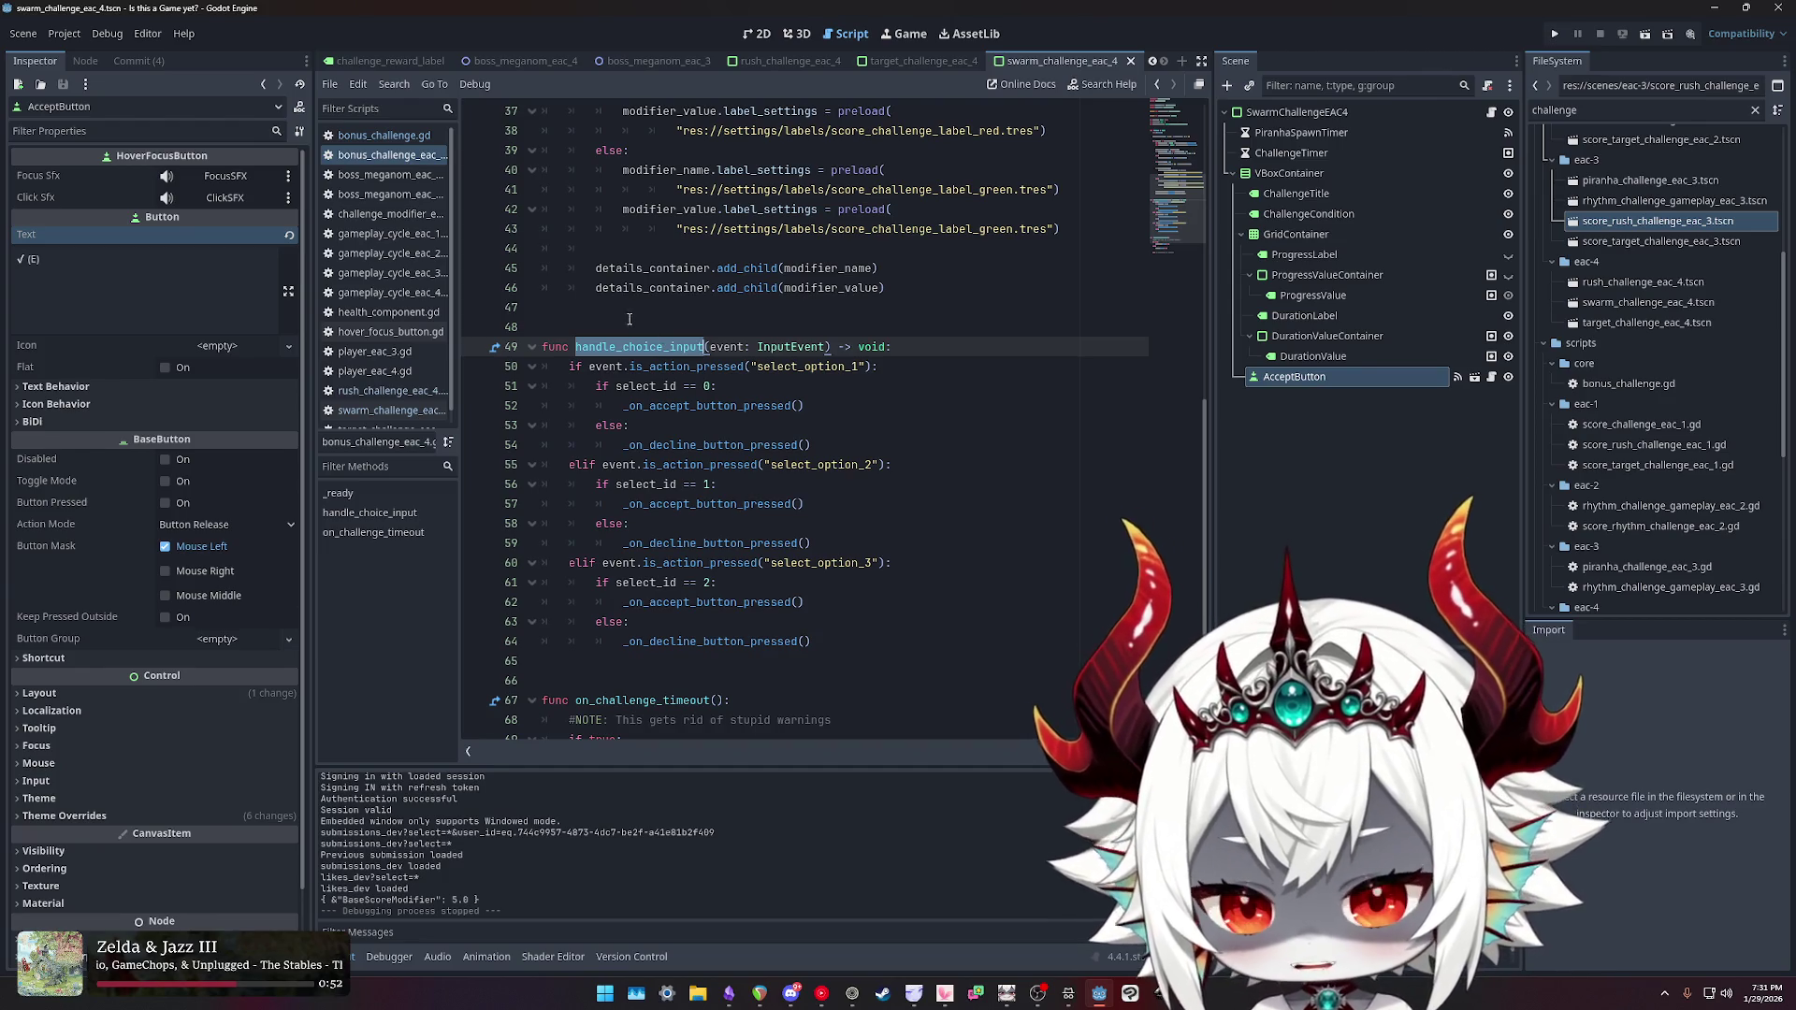
scroll(638, 326, up, 10)
scroll(742, 396, down, 8)
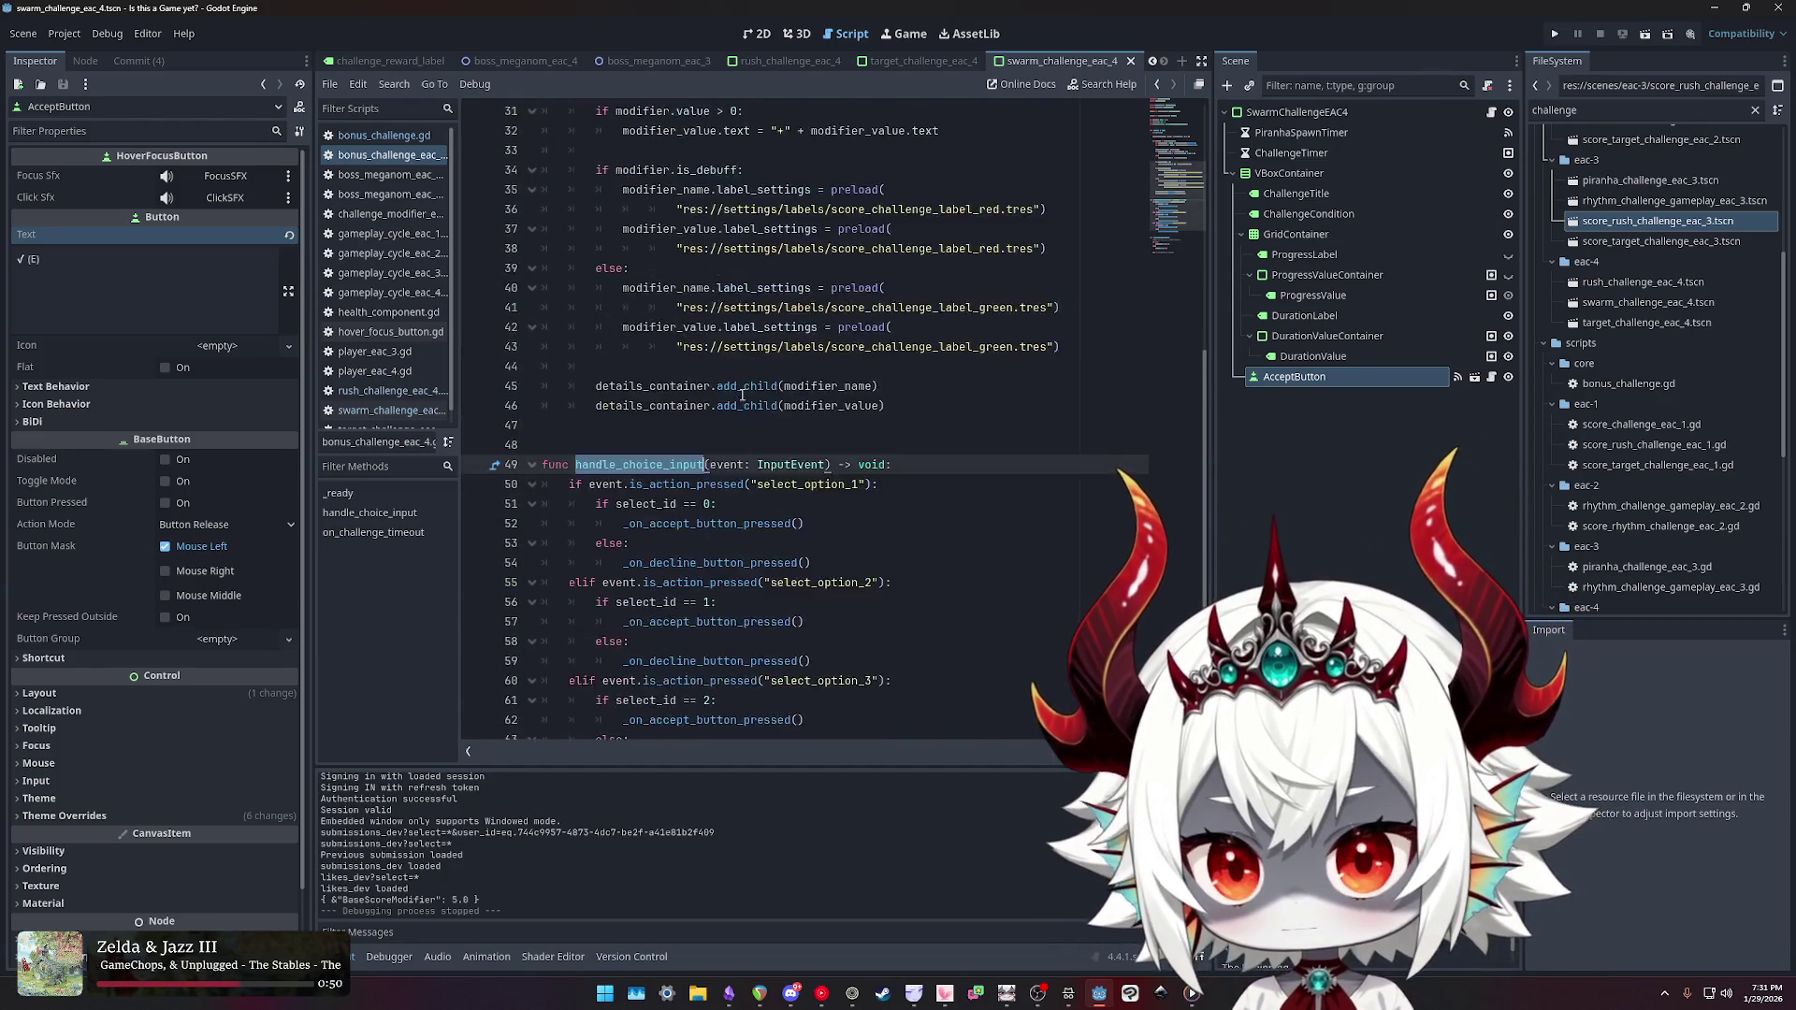
scroll(742, 396, down, 4)
scroll(741, 395, up, 3)
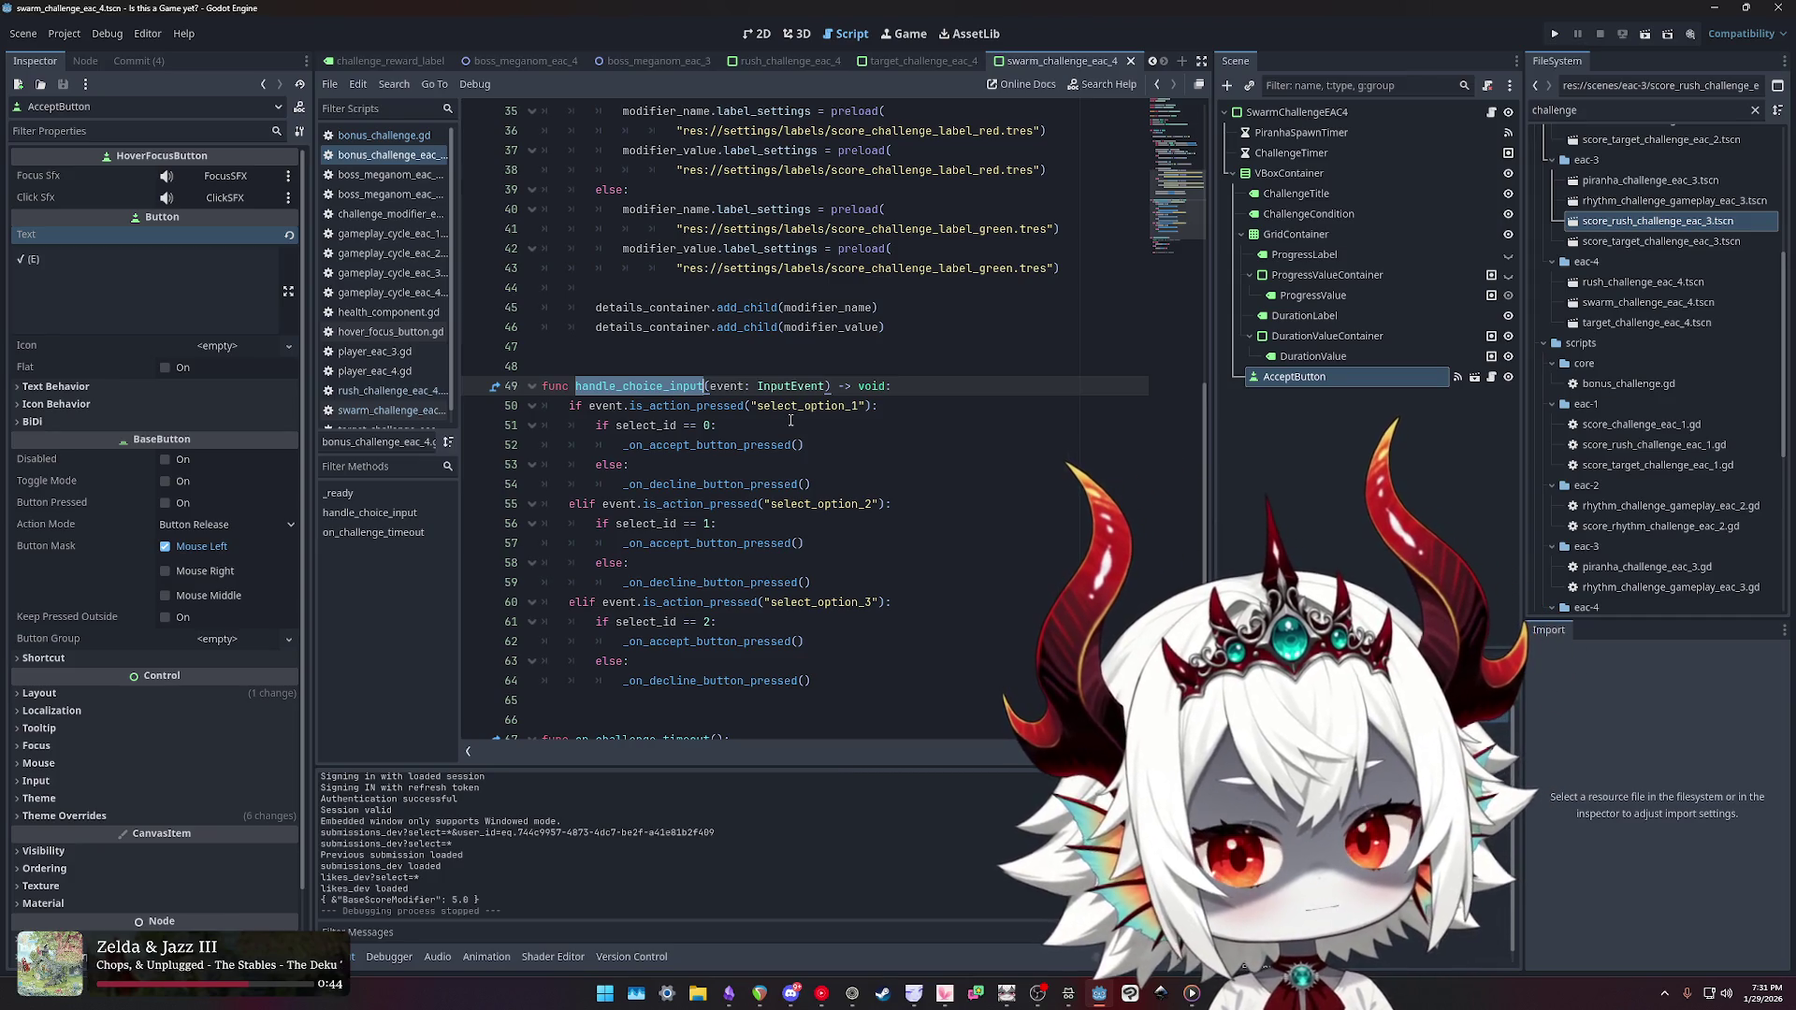
double_click(695, 445)
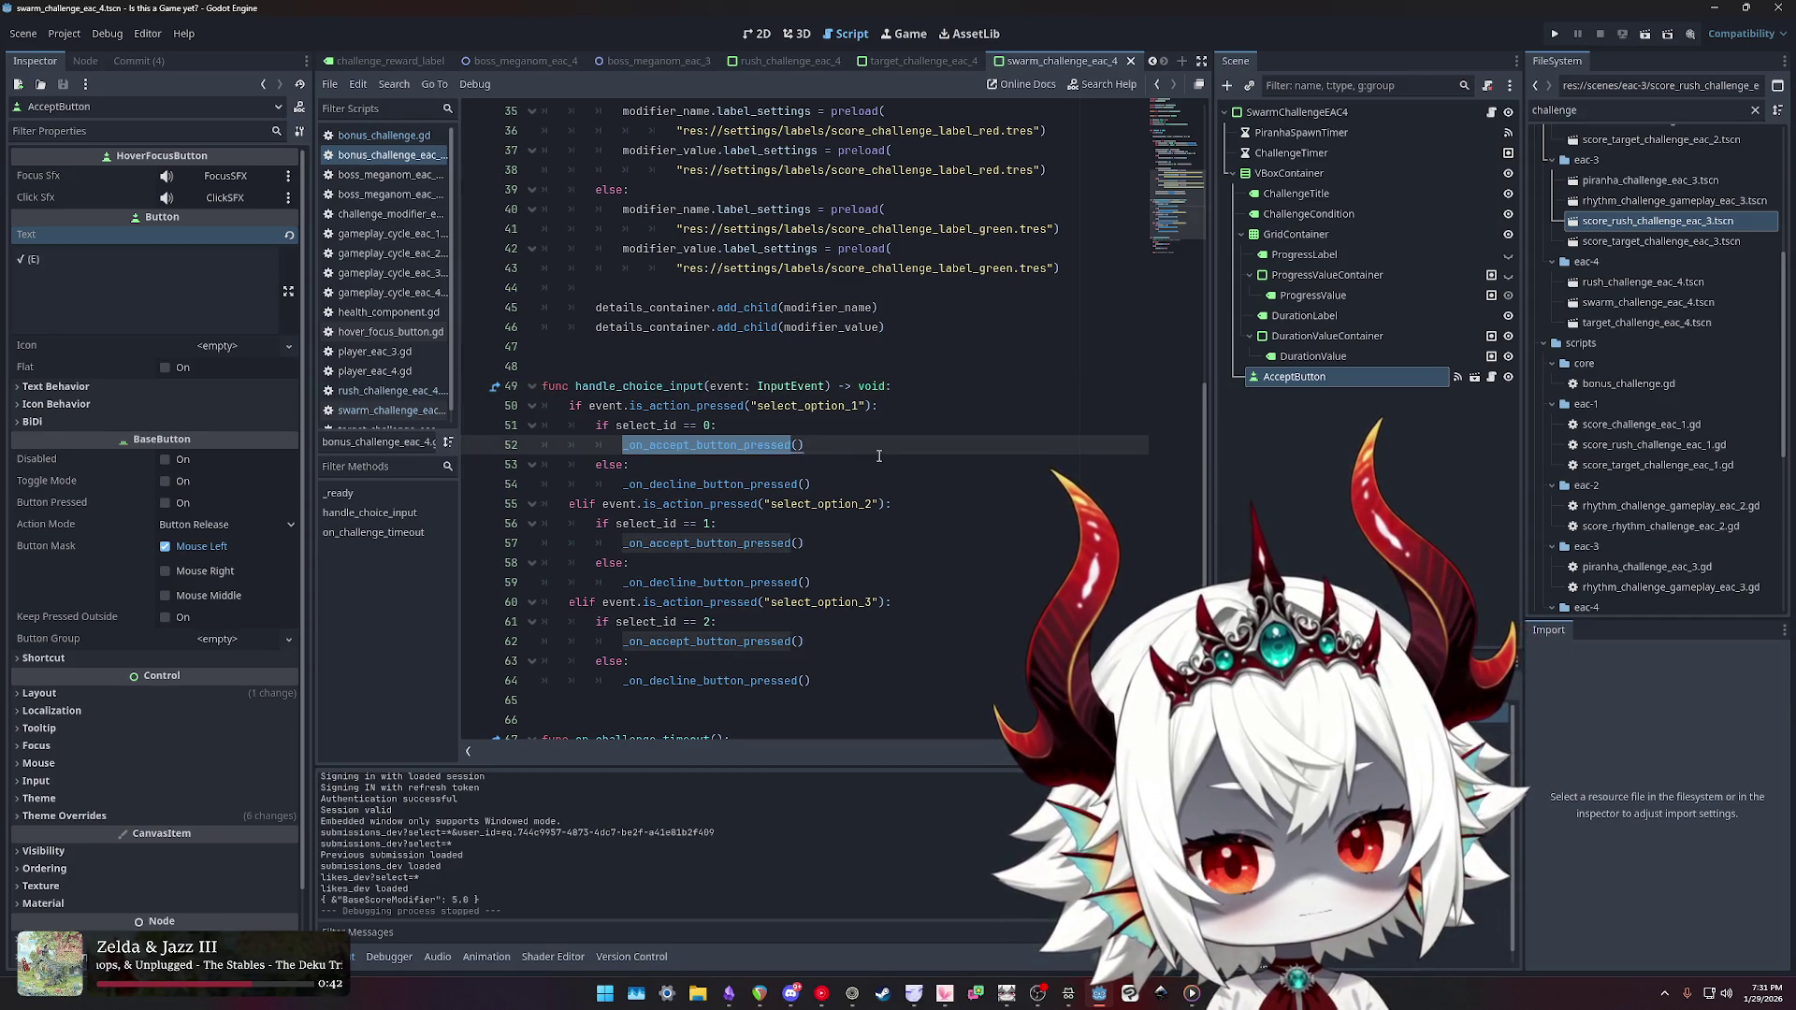
click(688, 405)
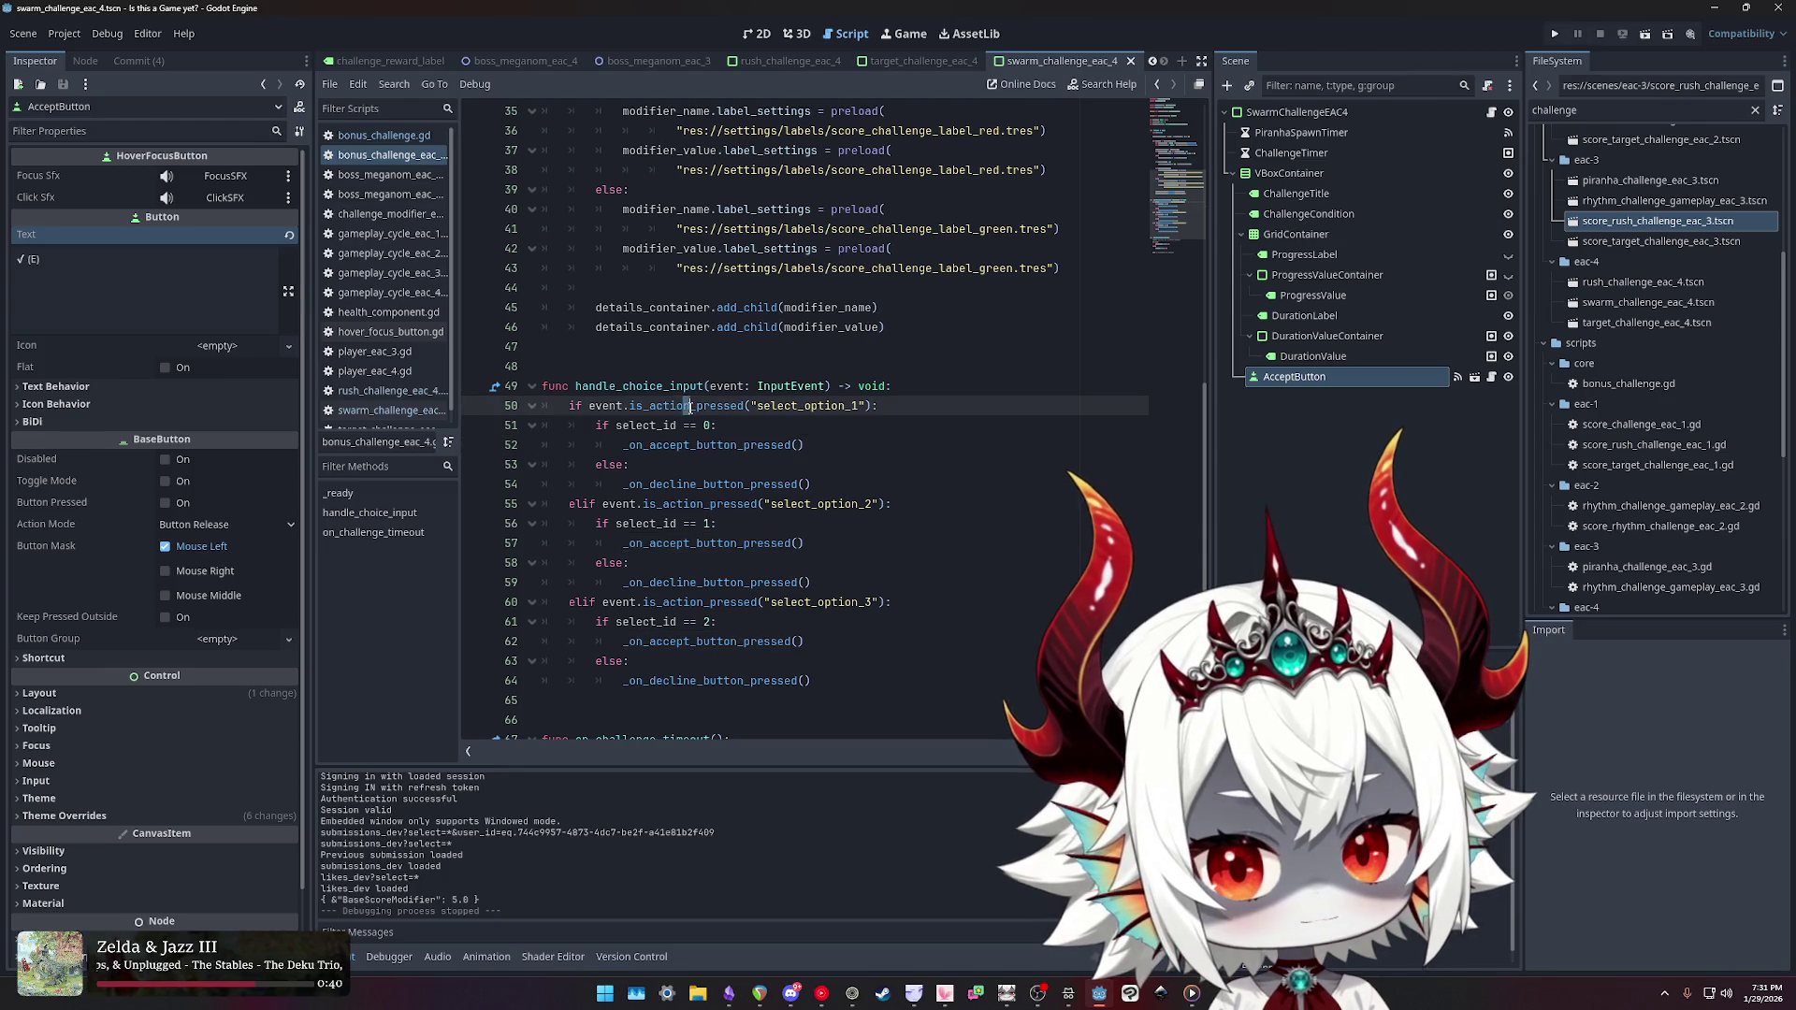
double_click(809, 406)
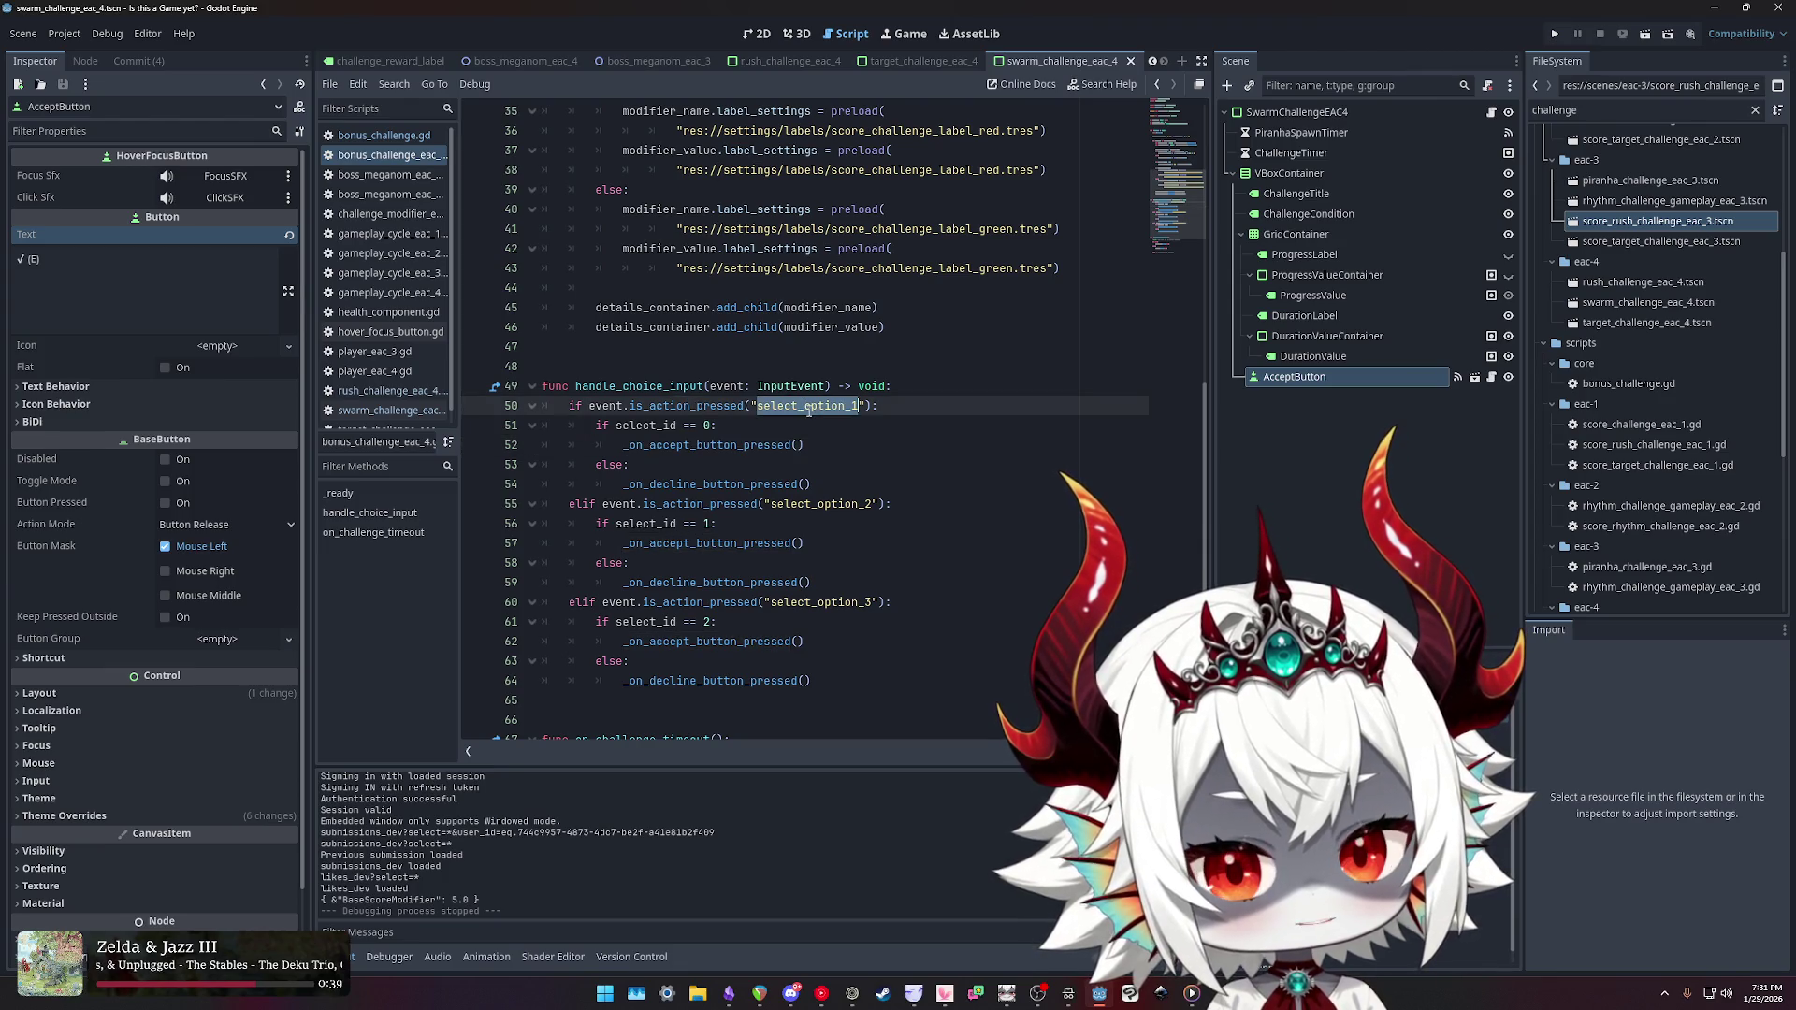
click(906, 389)
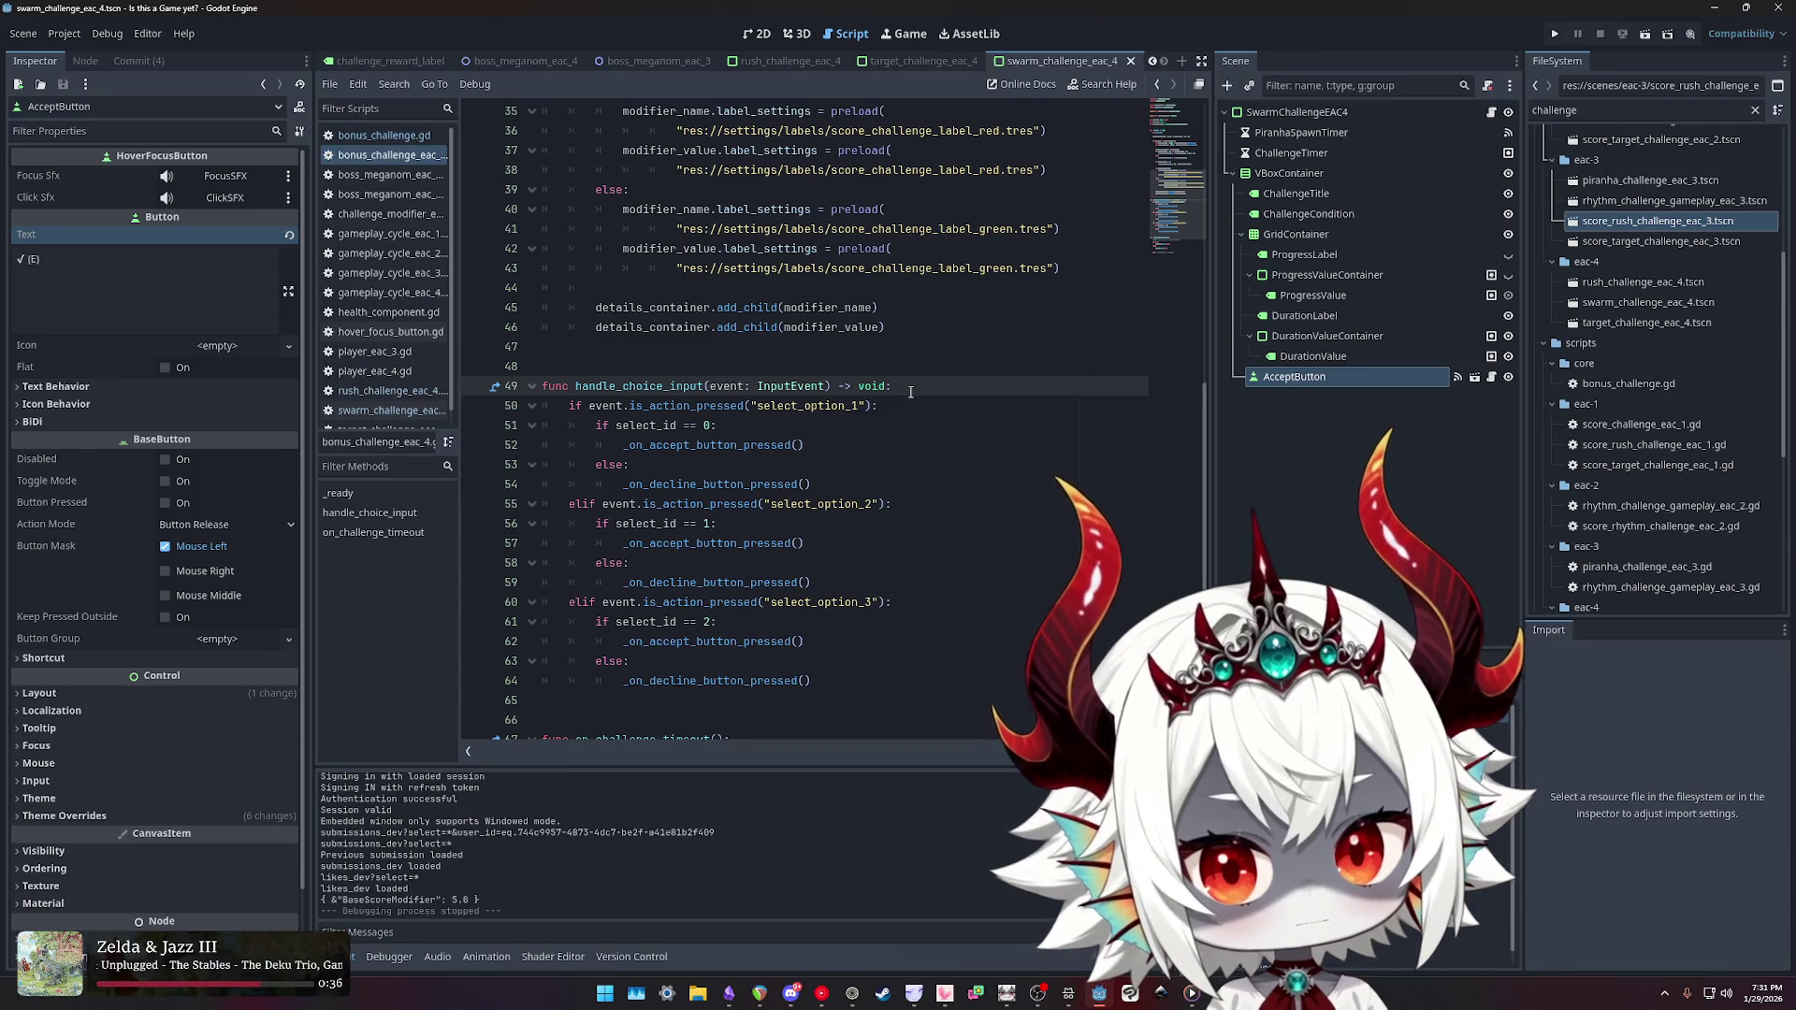
Draft an InputEventAction line inside handle_choice_input, then delete it
key(Return)
text(Action)
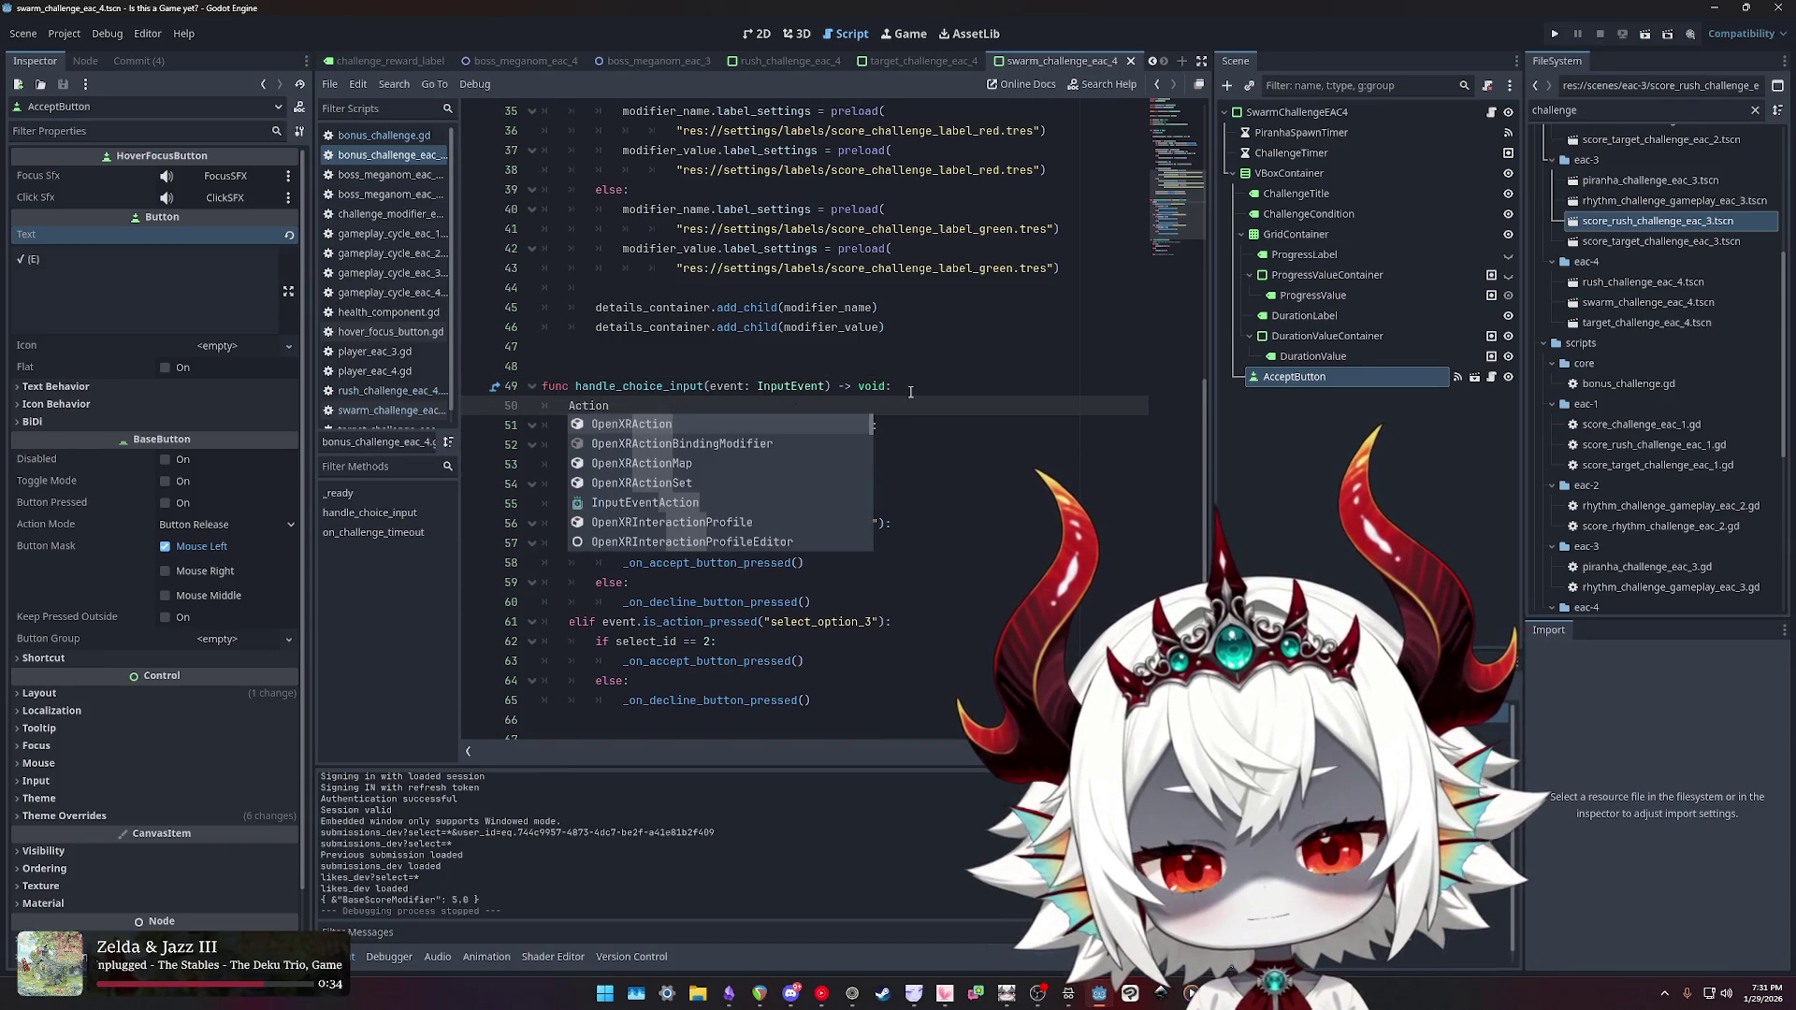
key(BackSpace)
key(BackSpace)
key(BackSpace)
text(Input)
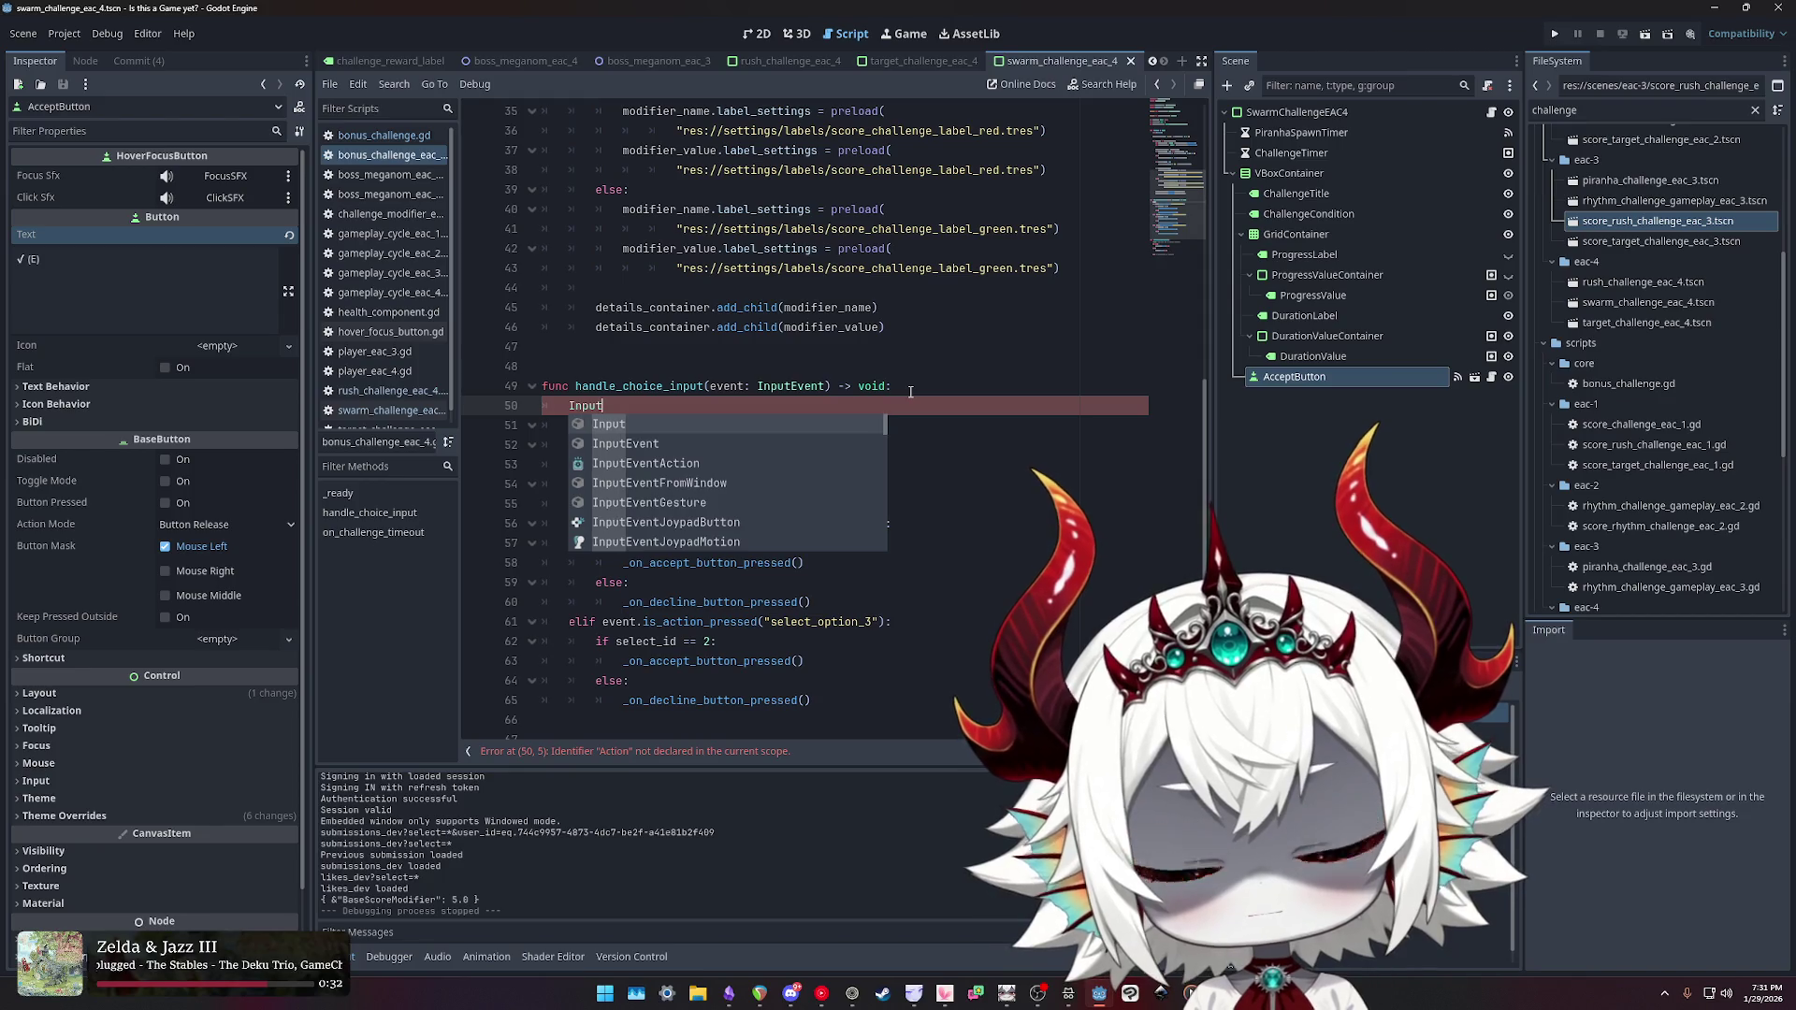
key(Down)
key(Down)
key(Return)
text(.)
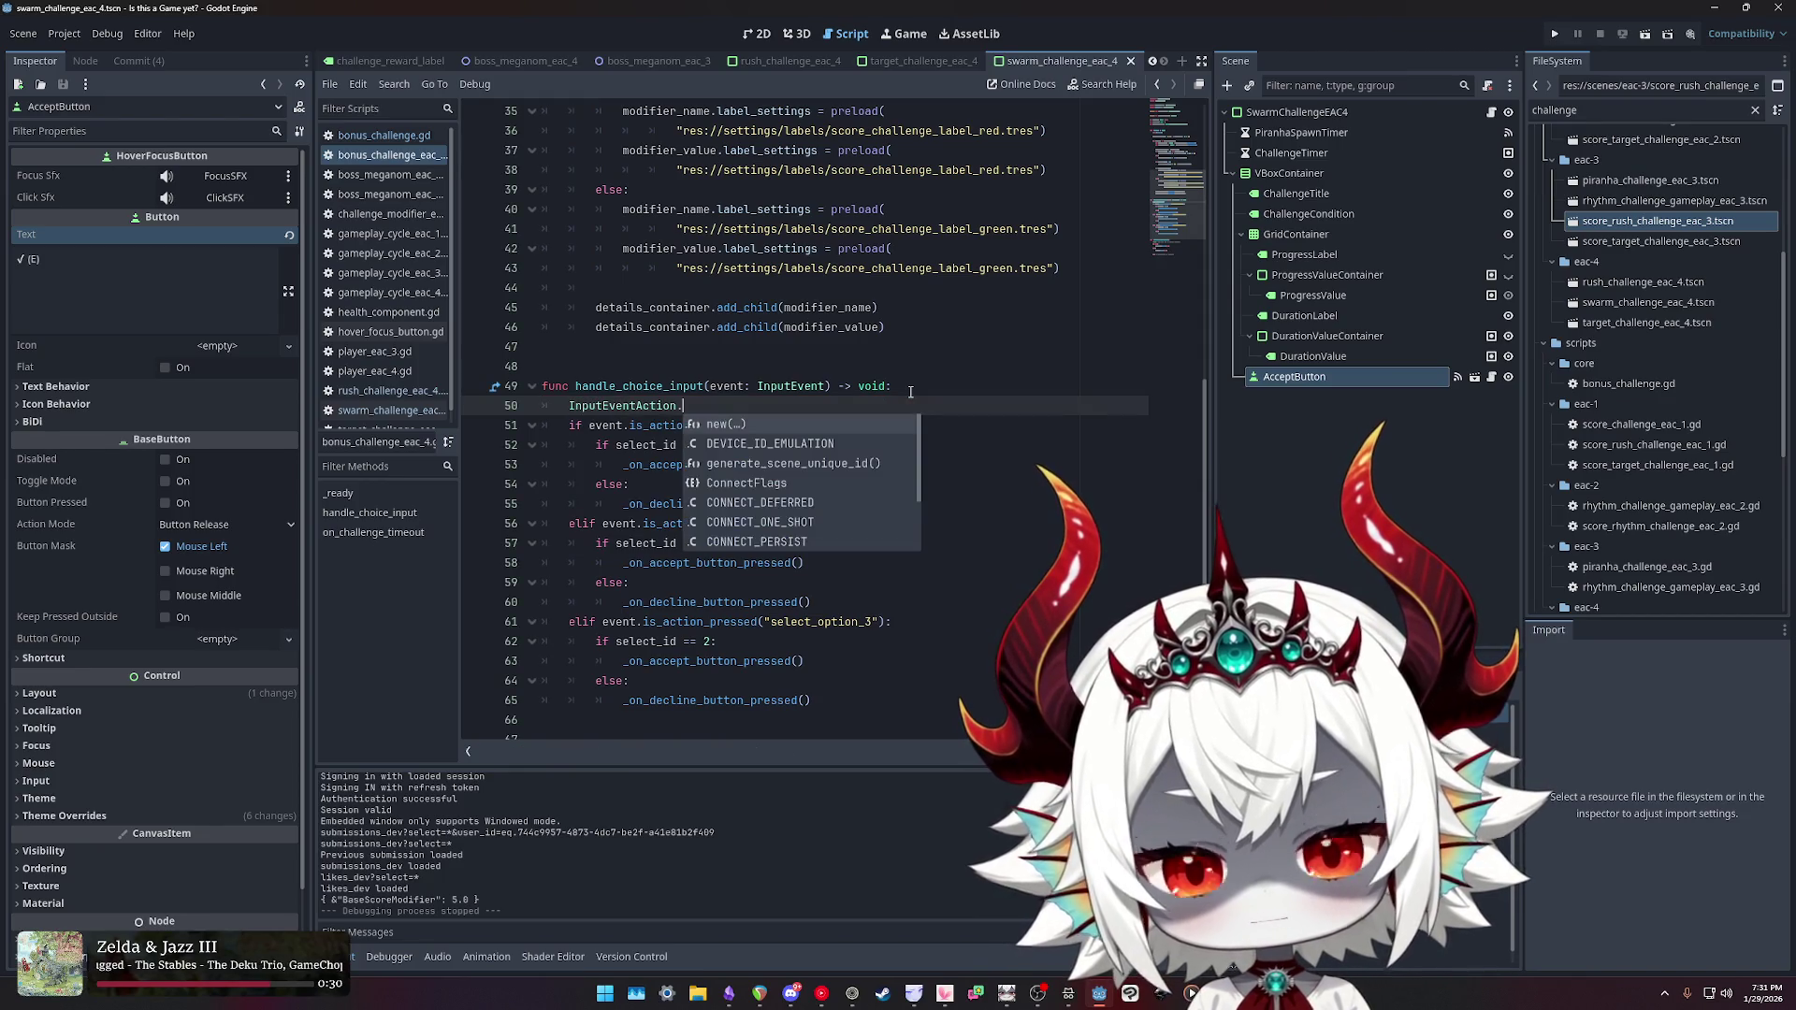
key(BackSpace)
key(BackSpace)
key(BackSpace)
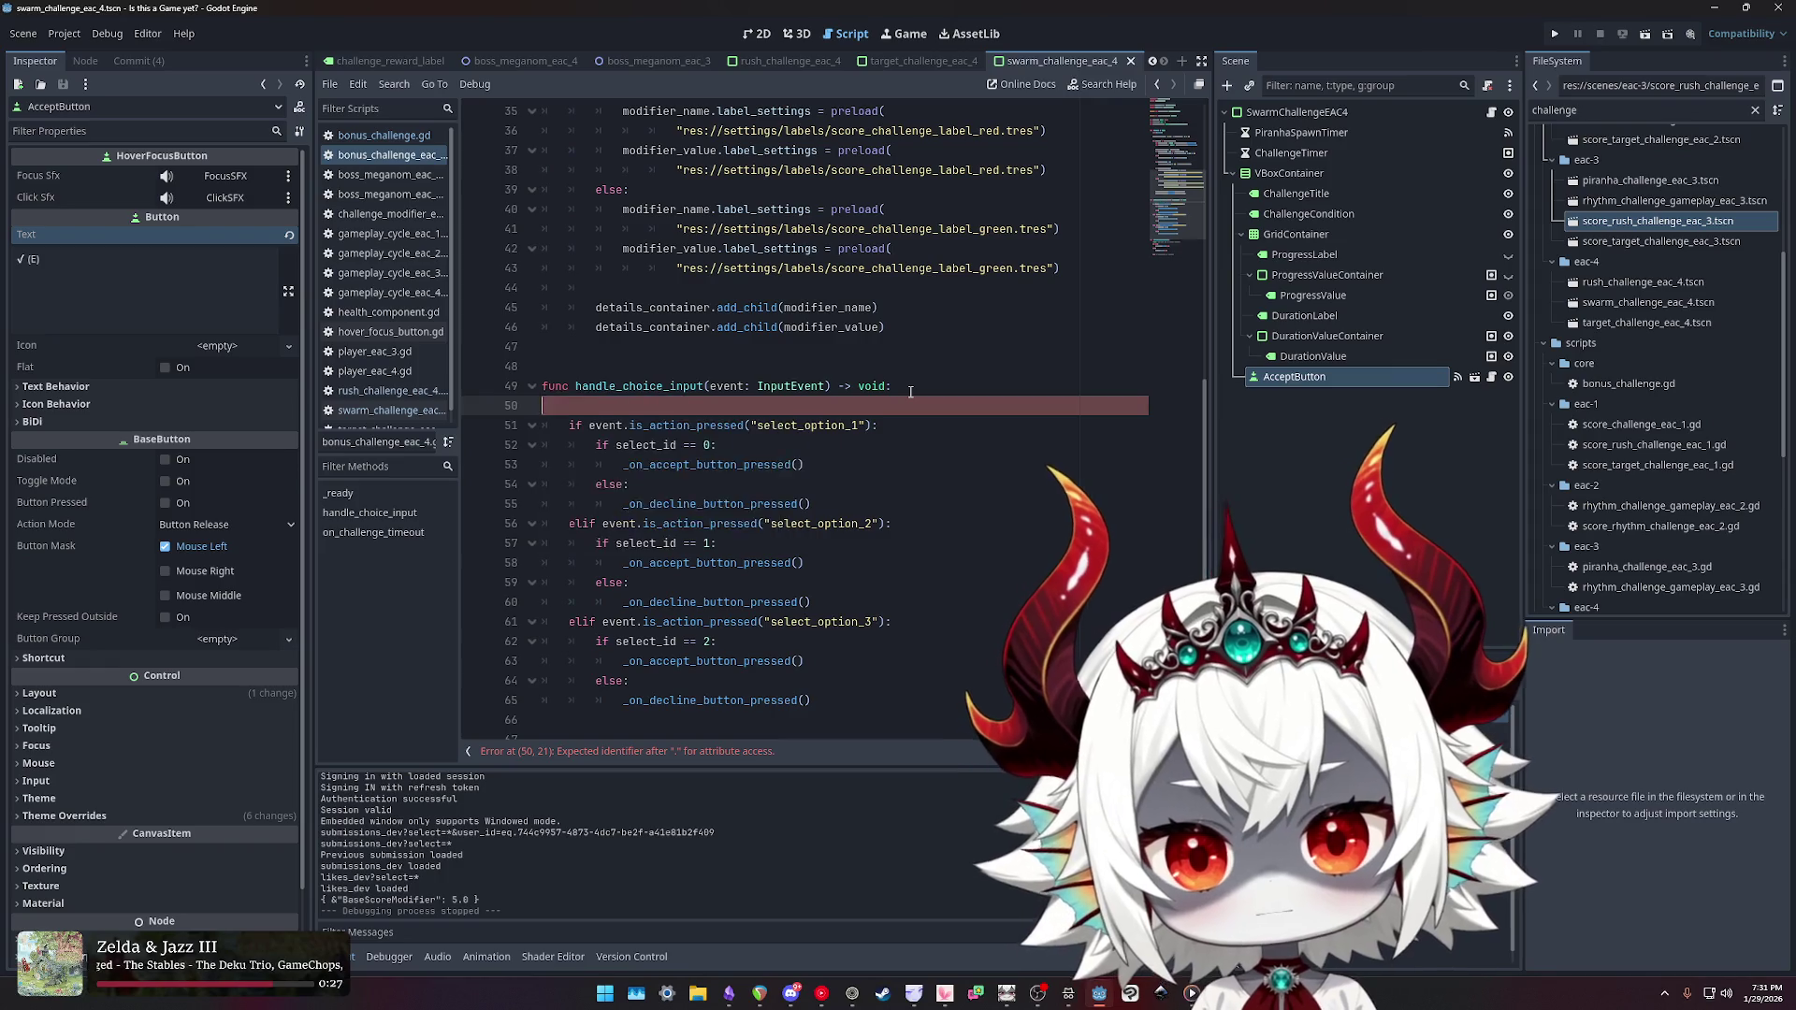
Select the _on_accept_button_pressed call on line 52 and jump to its definition
click(920, 412)
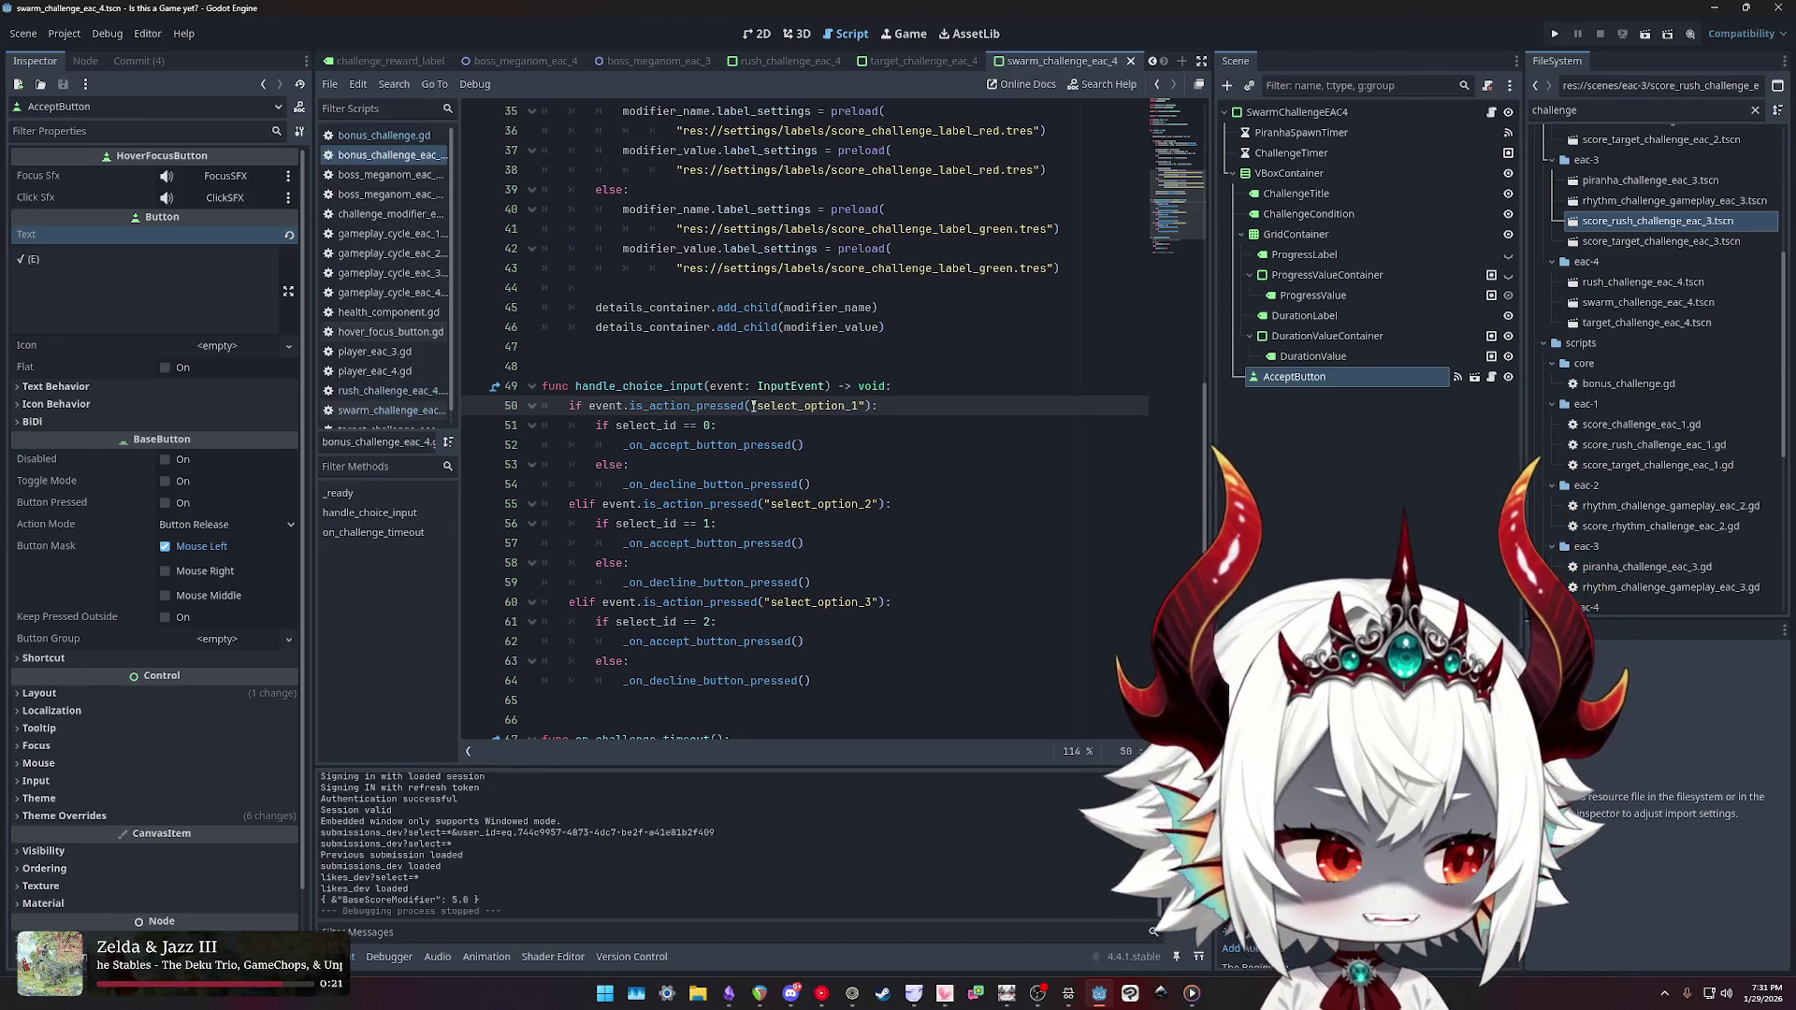
double_click(706, 445)
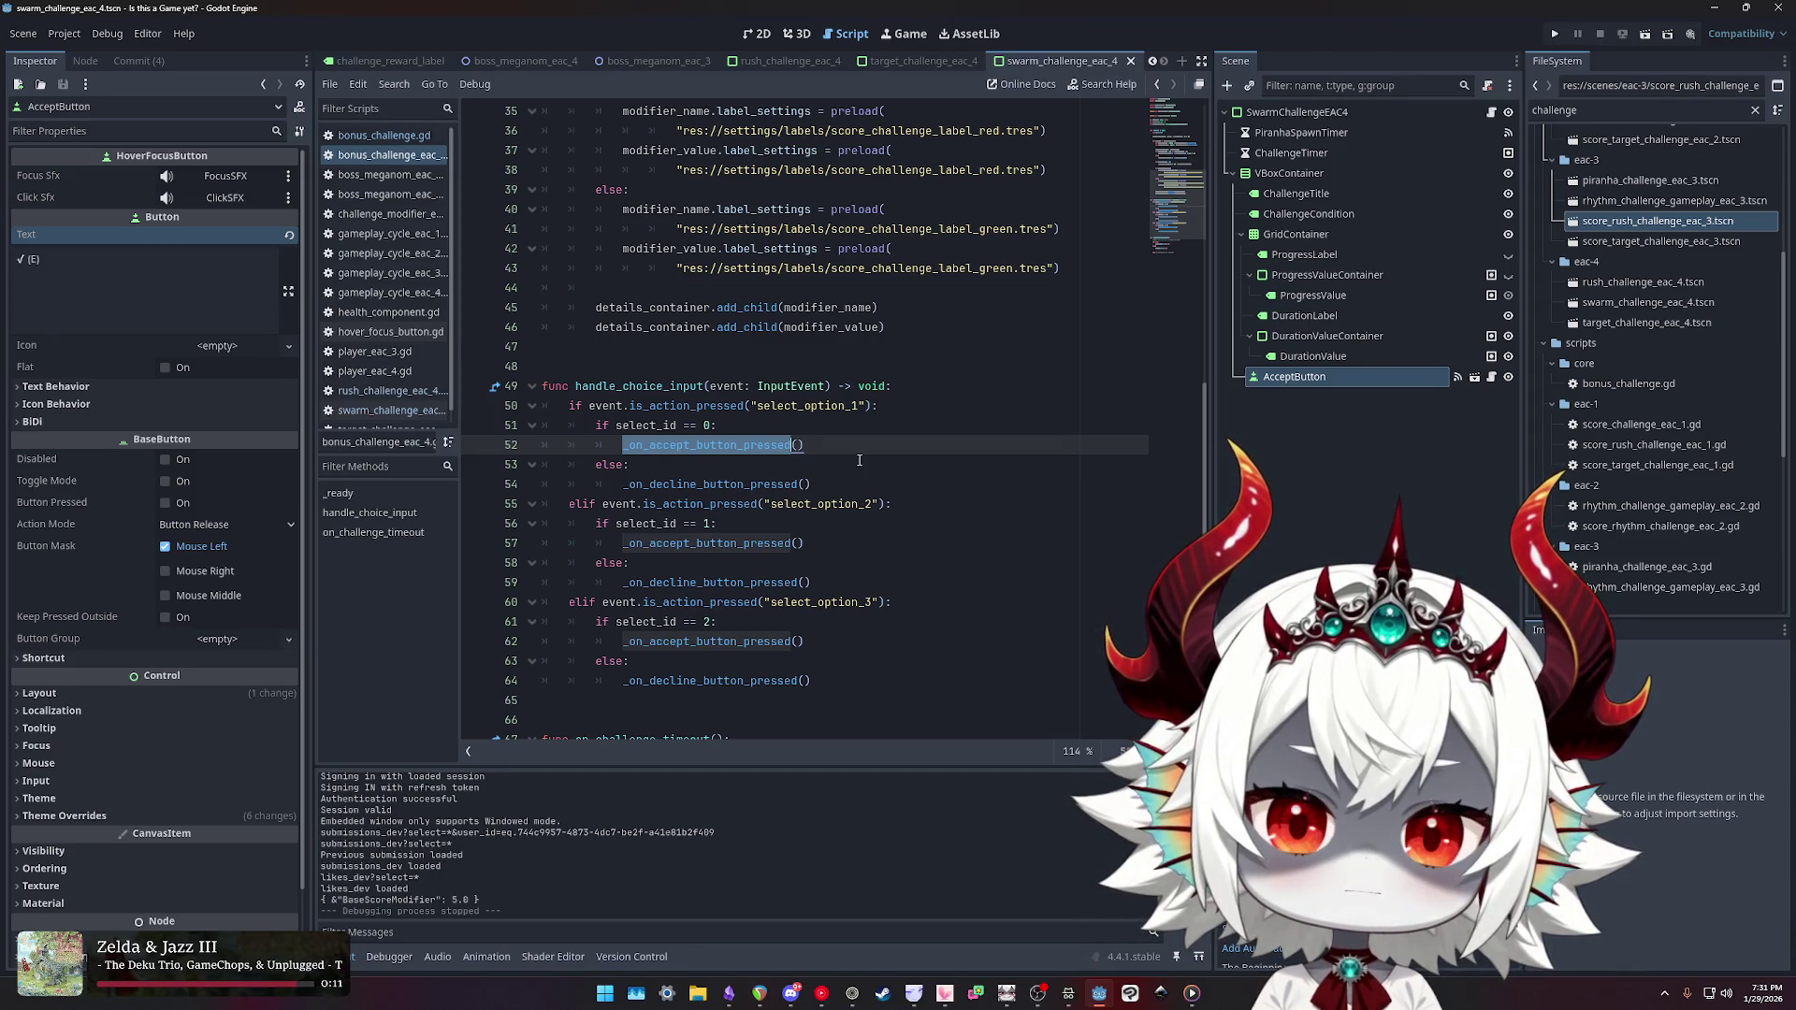
ctrl+click(782, 445)
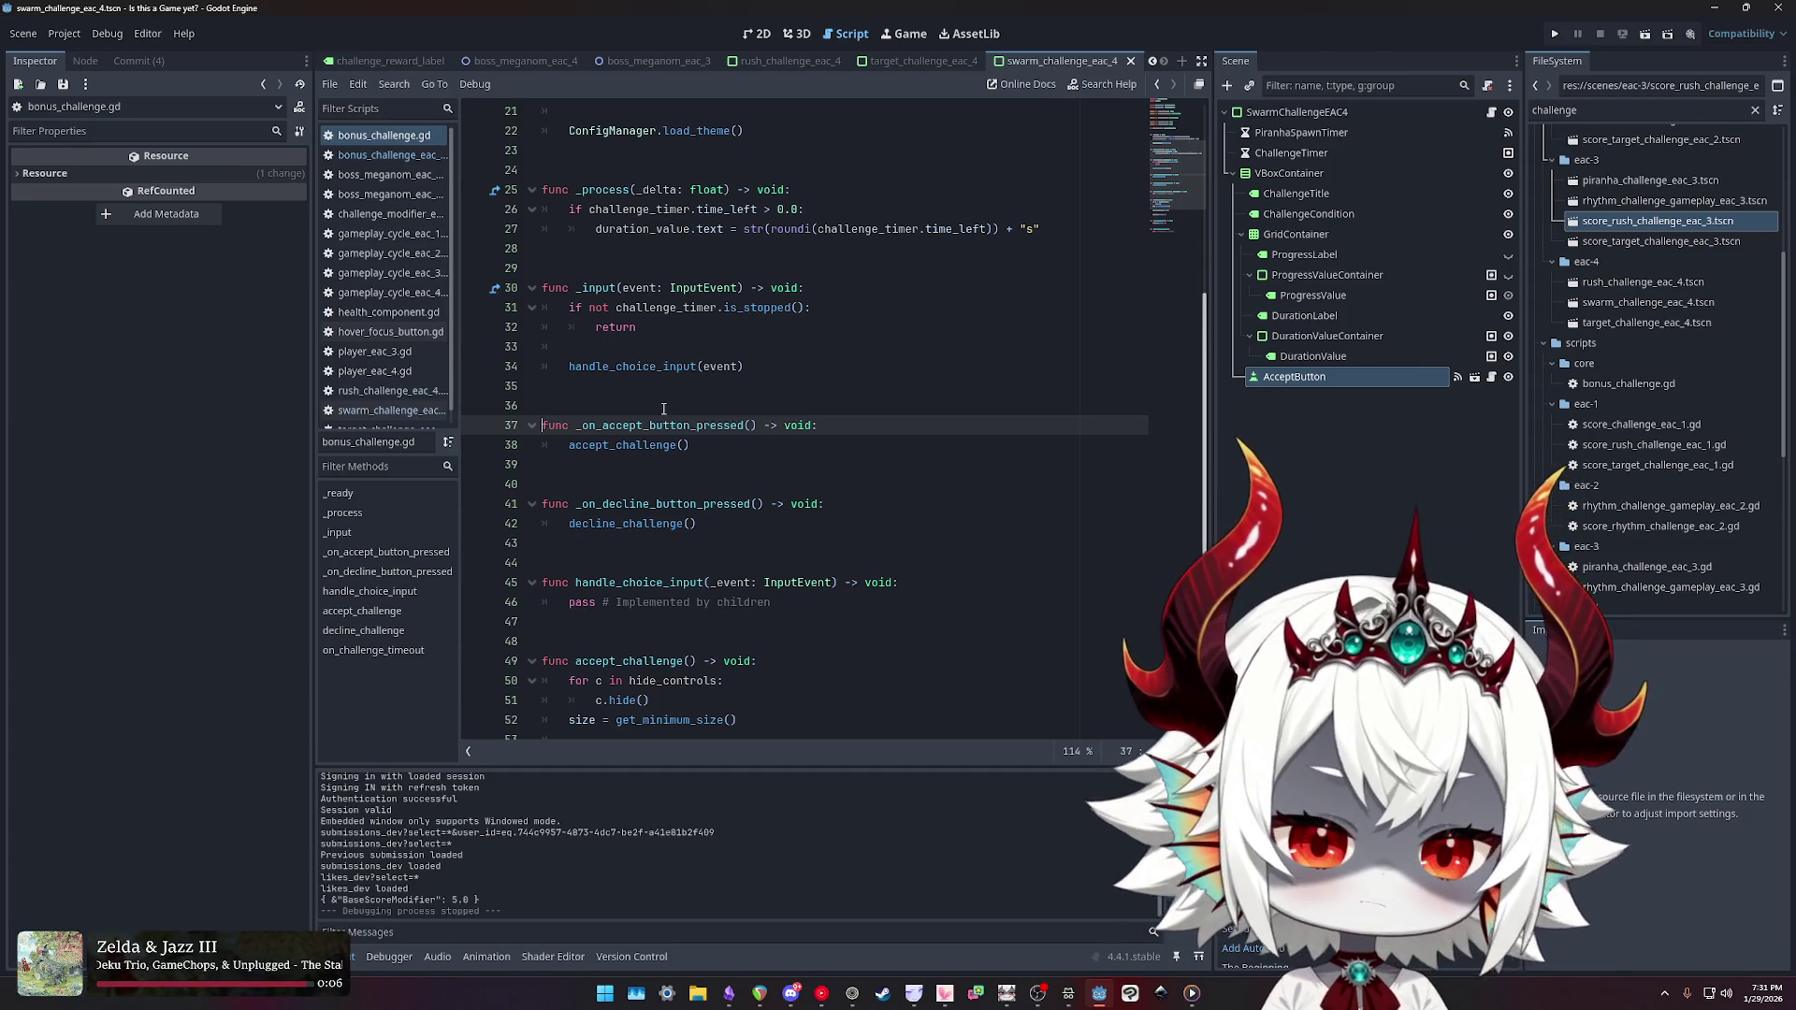
double_click(631, 445)
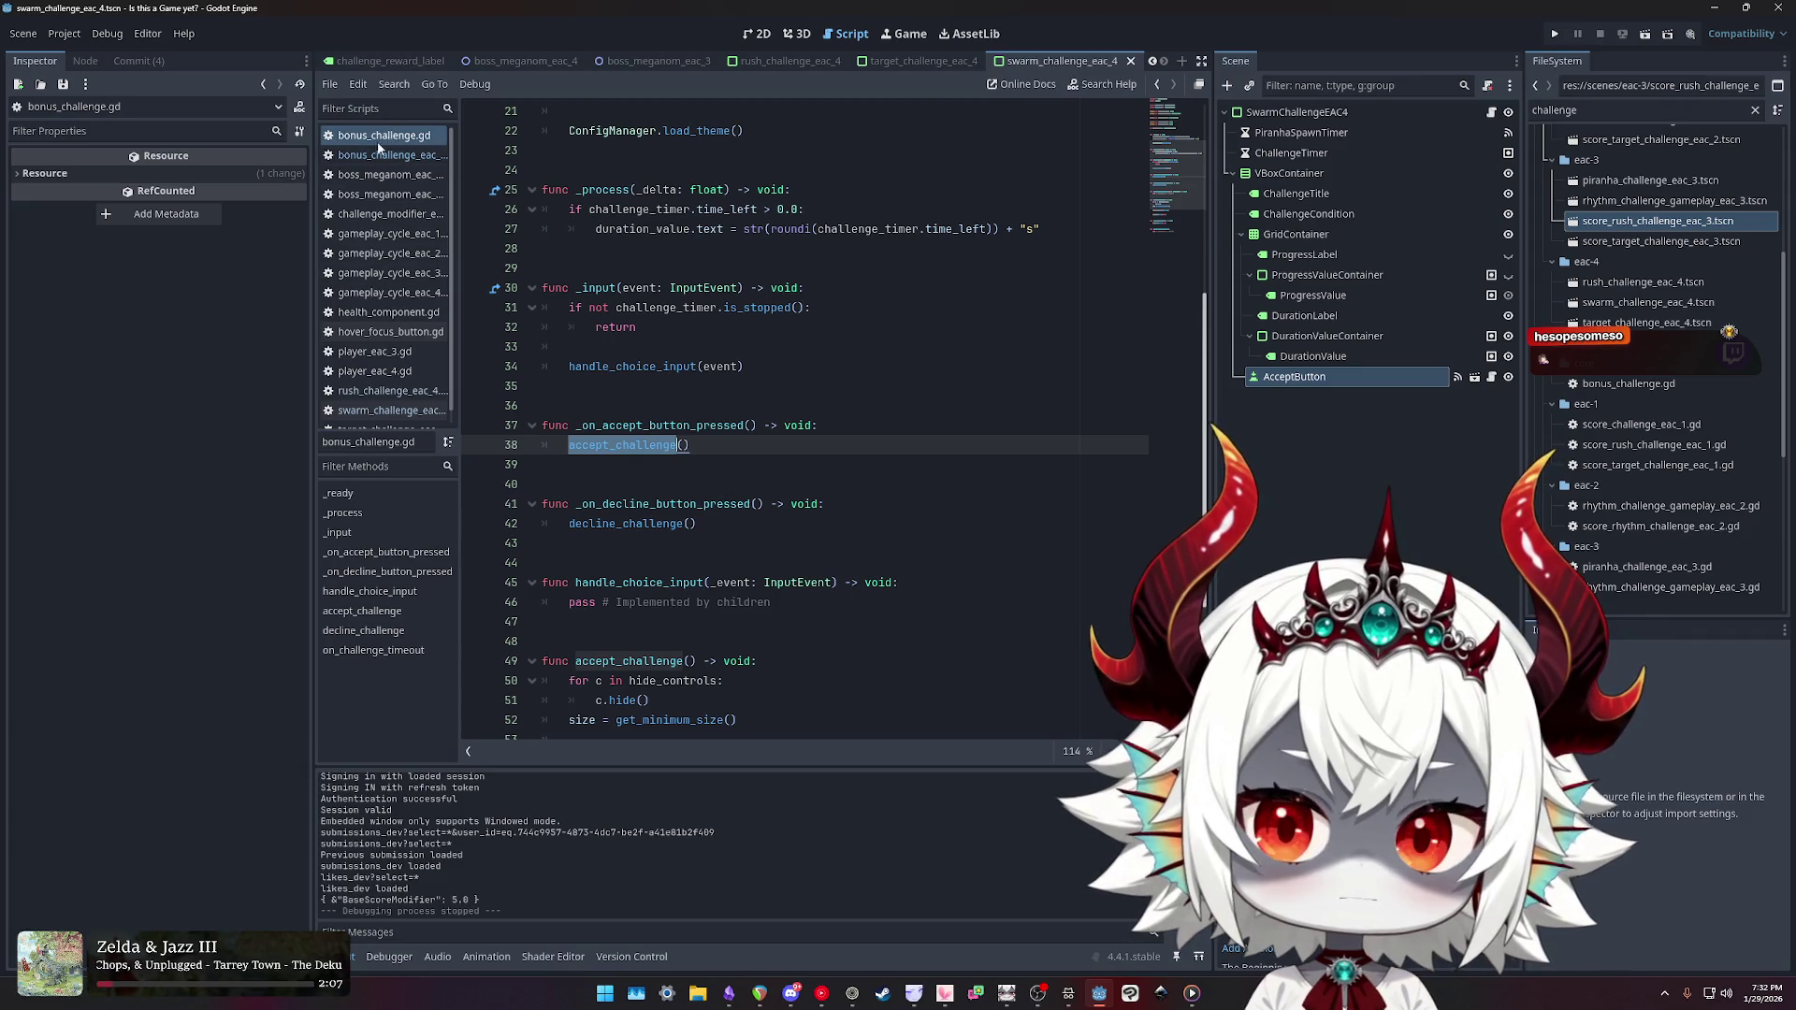
click(384, 154)
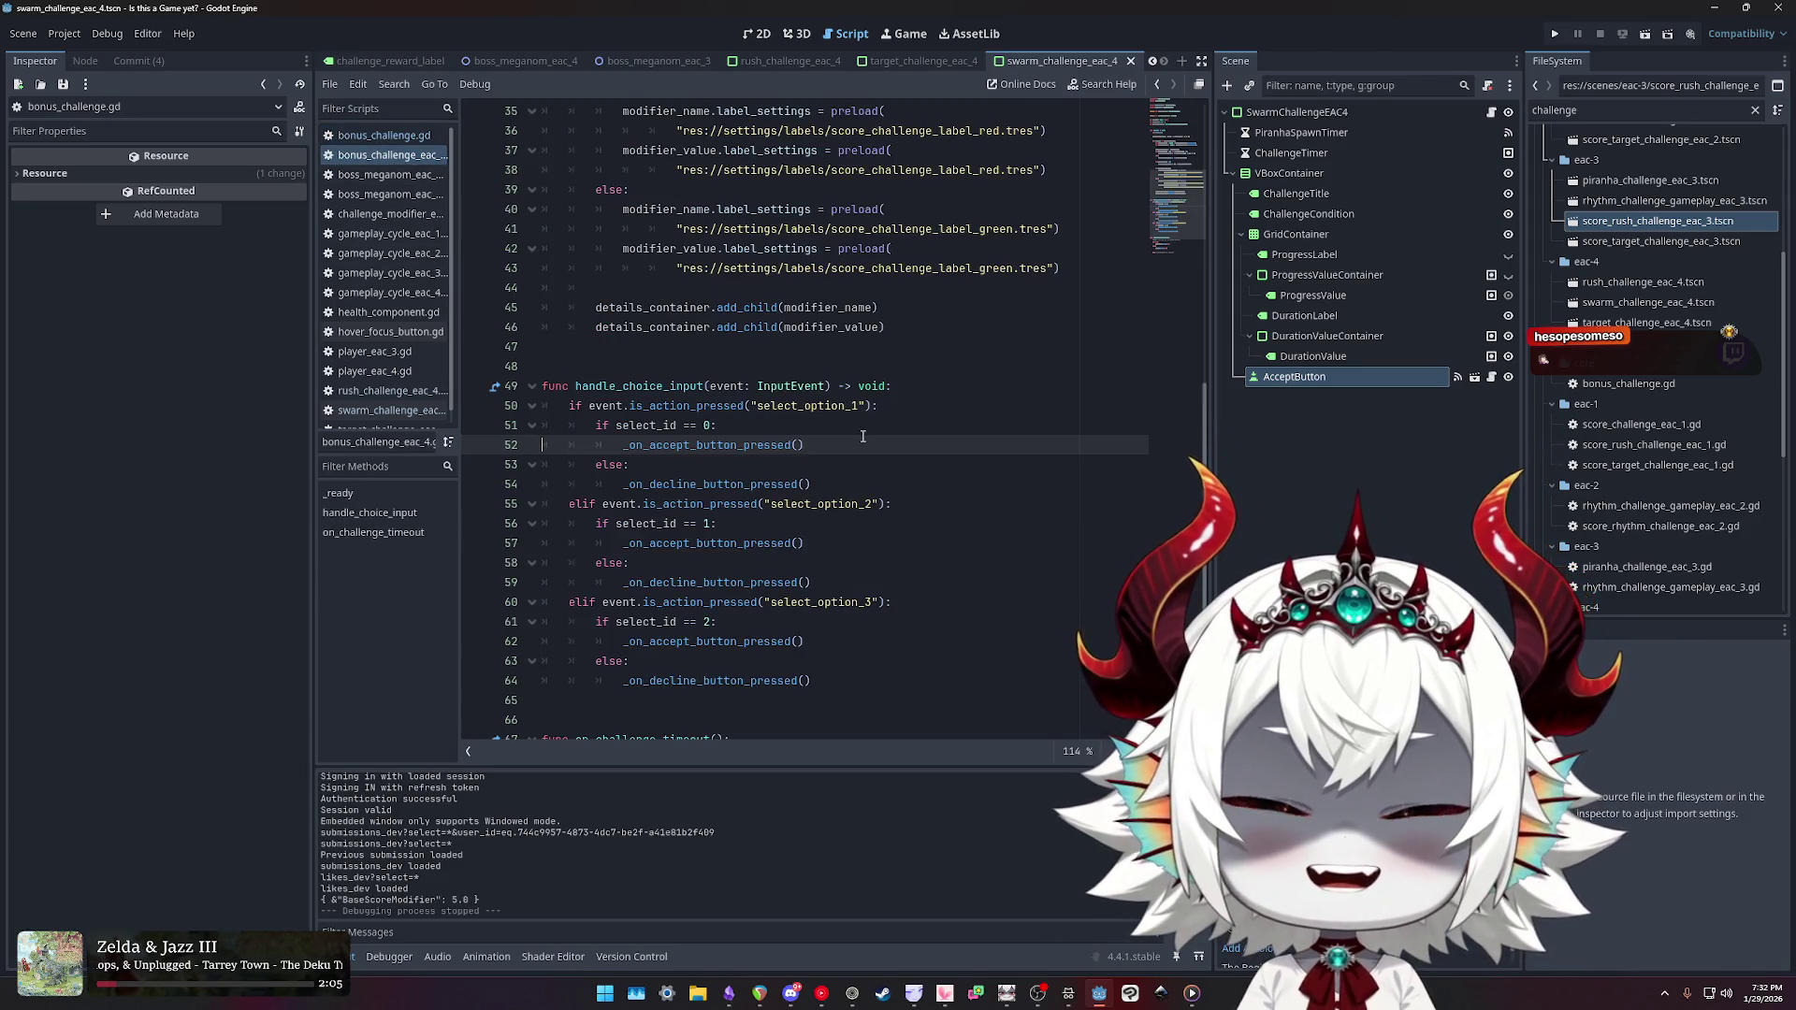
scroll(863, 436, down, 2)
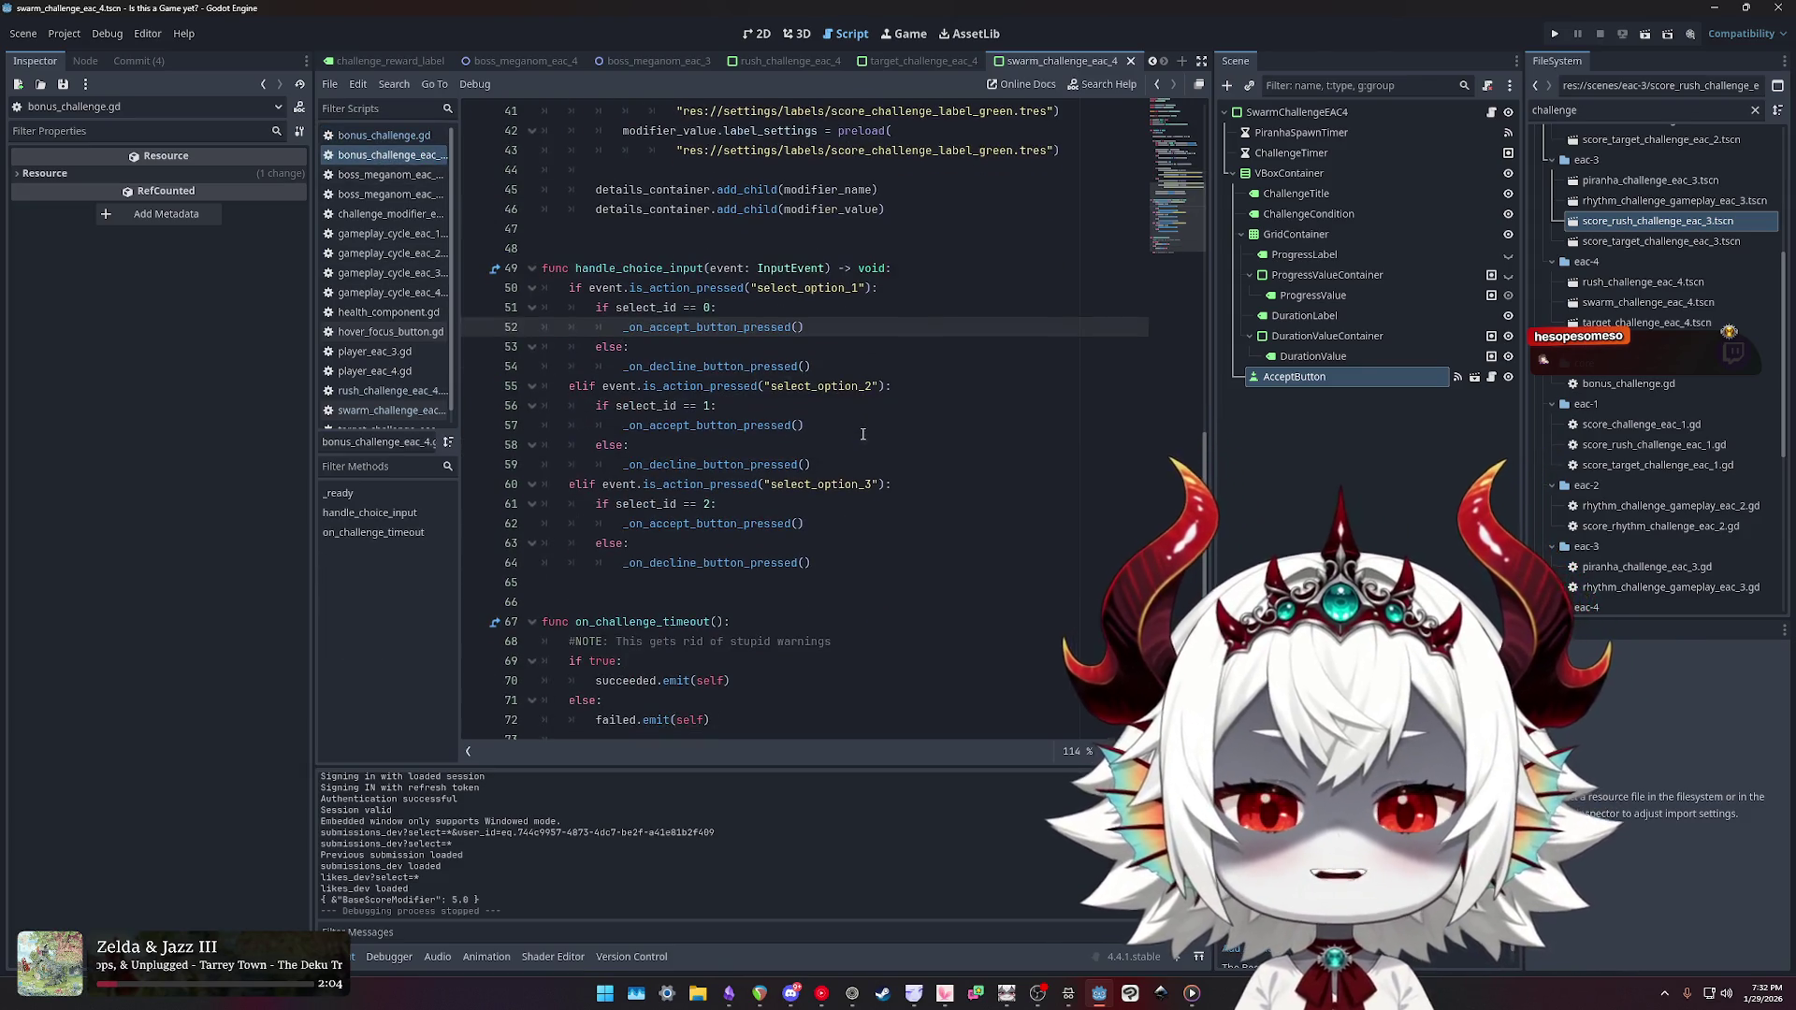
double_click(624, 269)
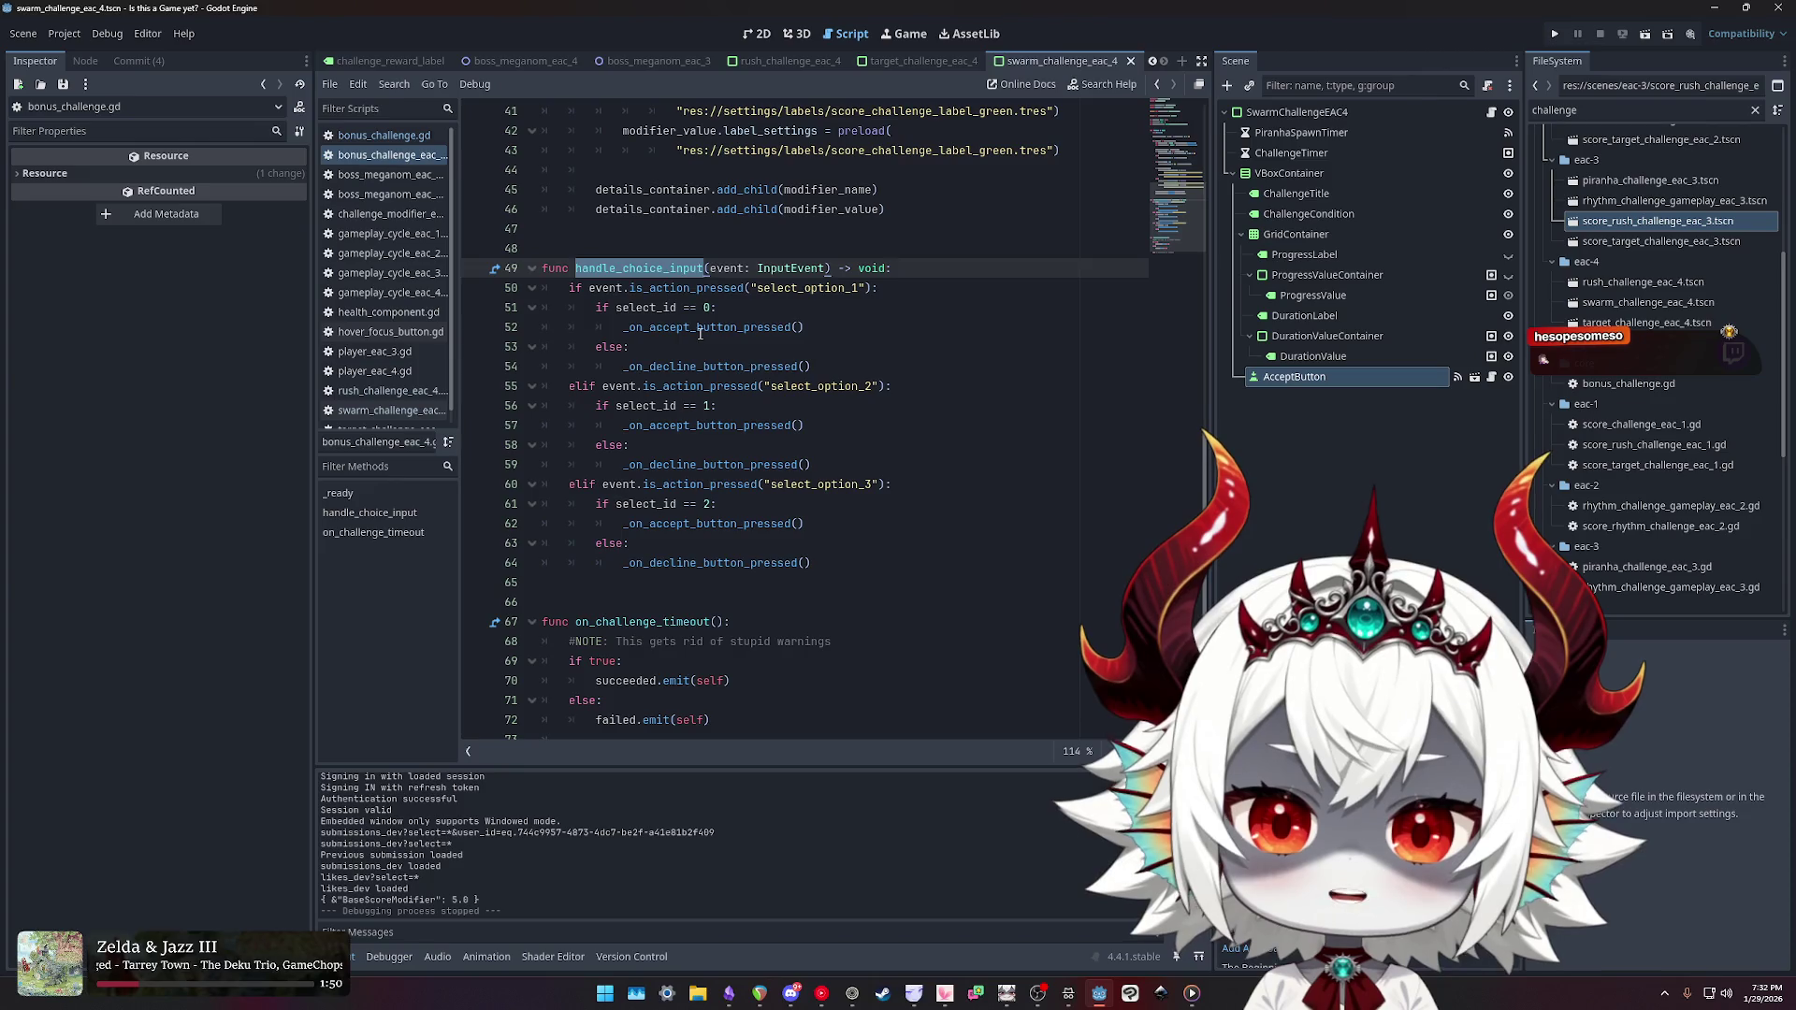
double_click(719, 330)
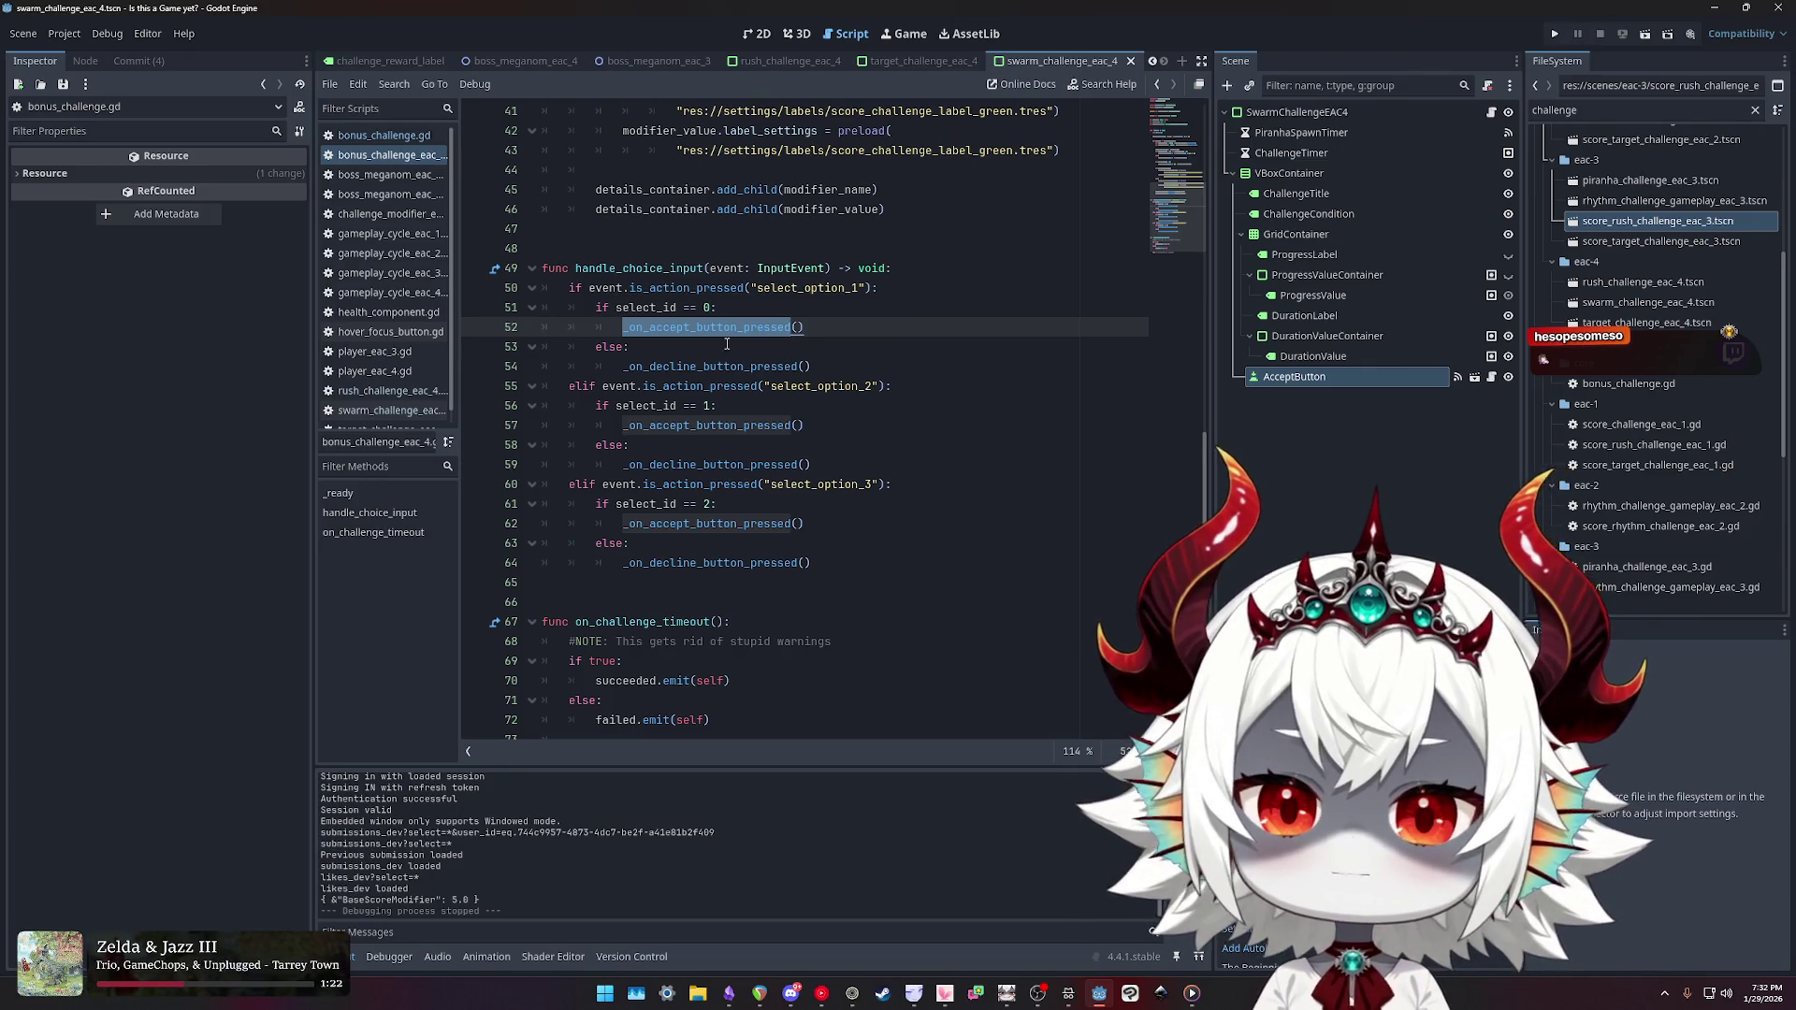
click(384, 134)
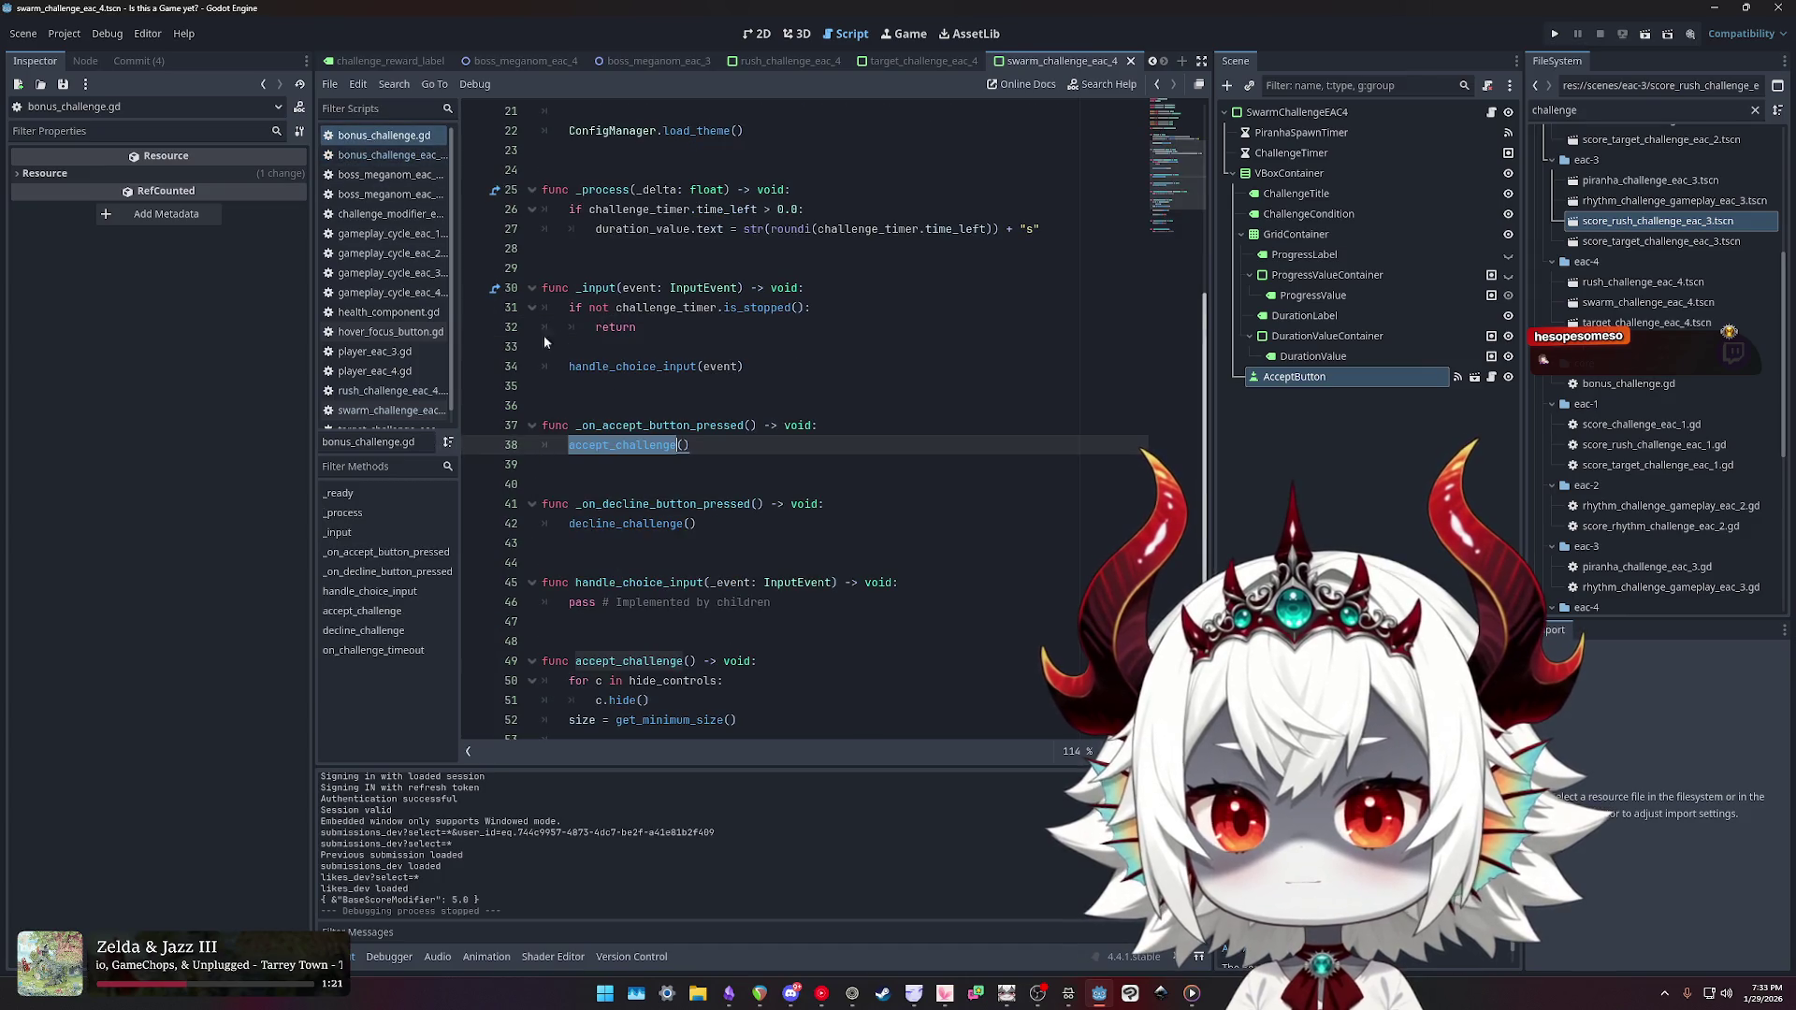
double_click(660, 426)
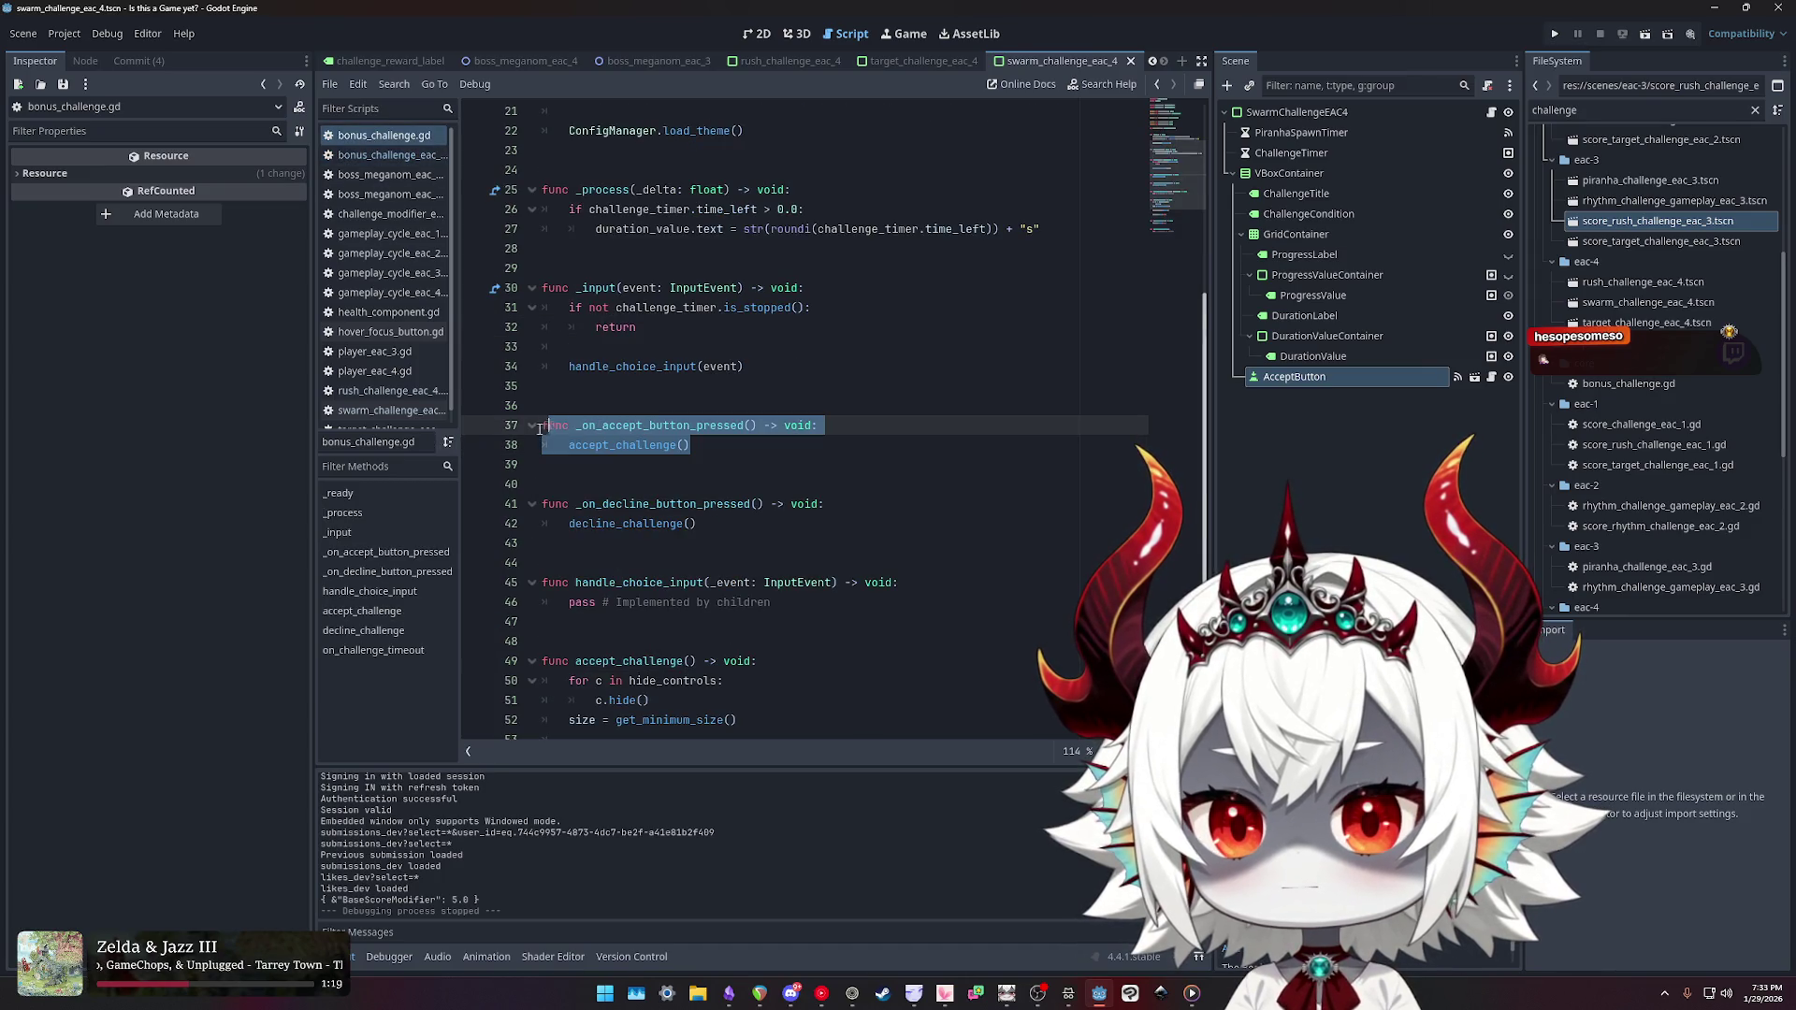
click(398, 155)
click(592, 592)
key(Return)
key(Return)
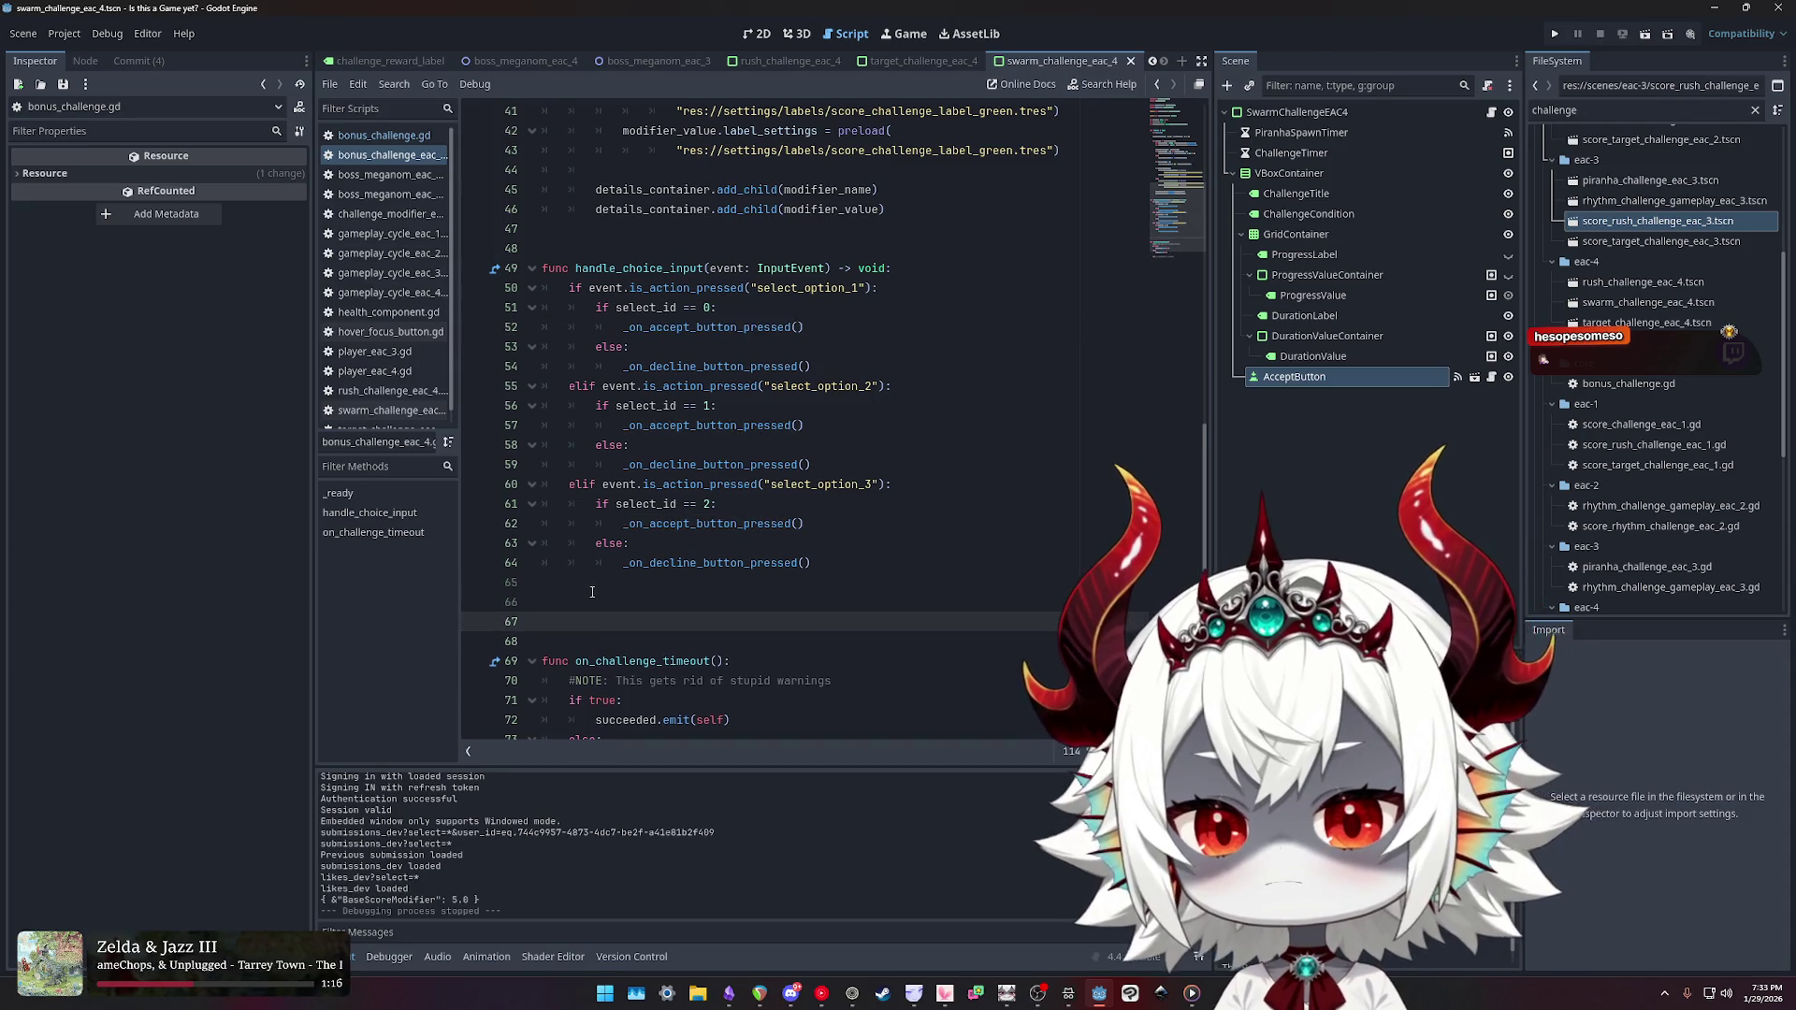
text(v)
key(Return)
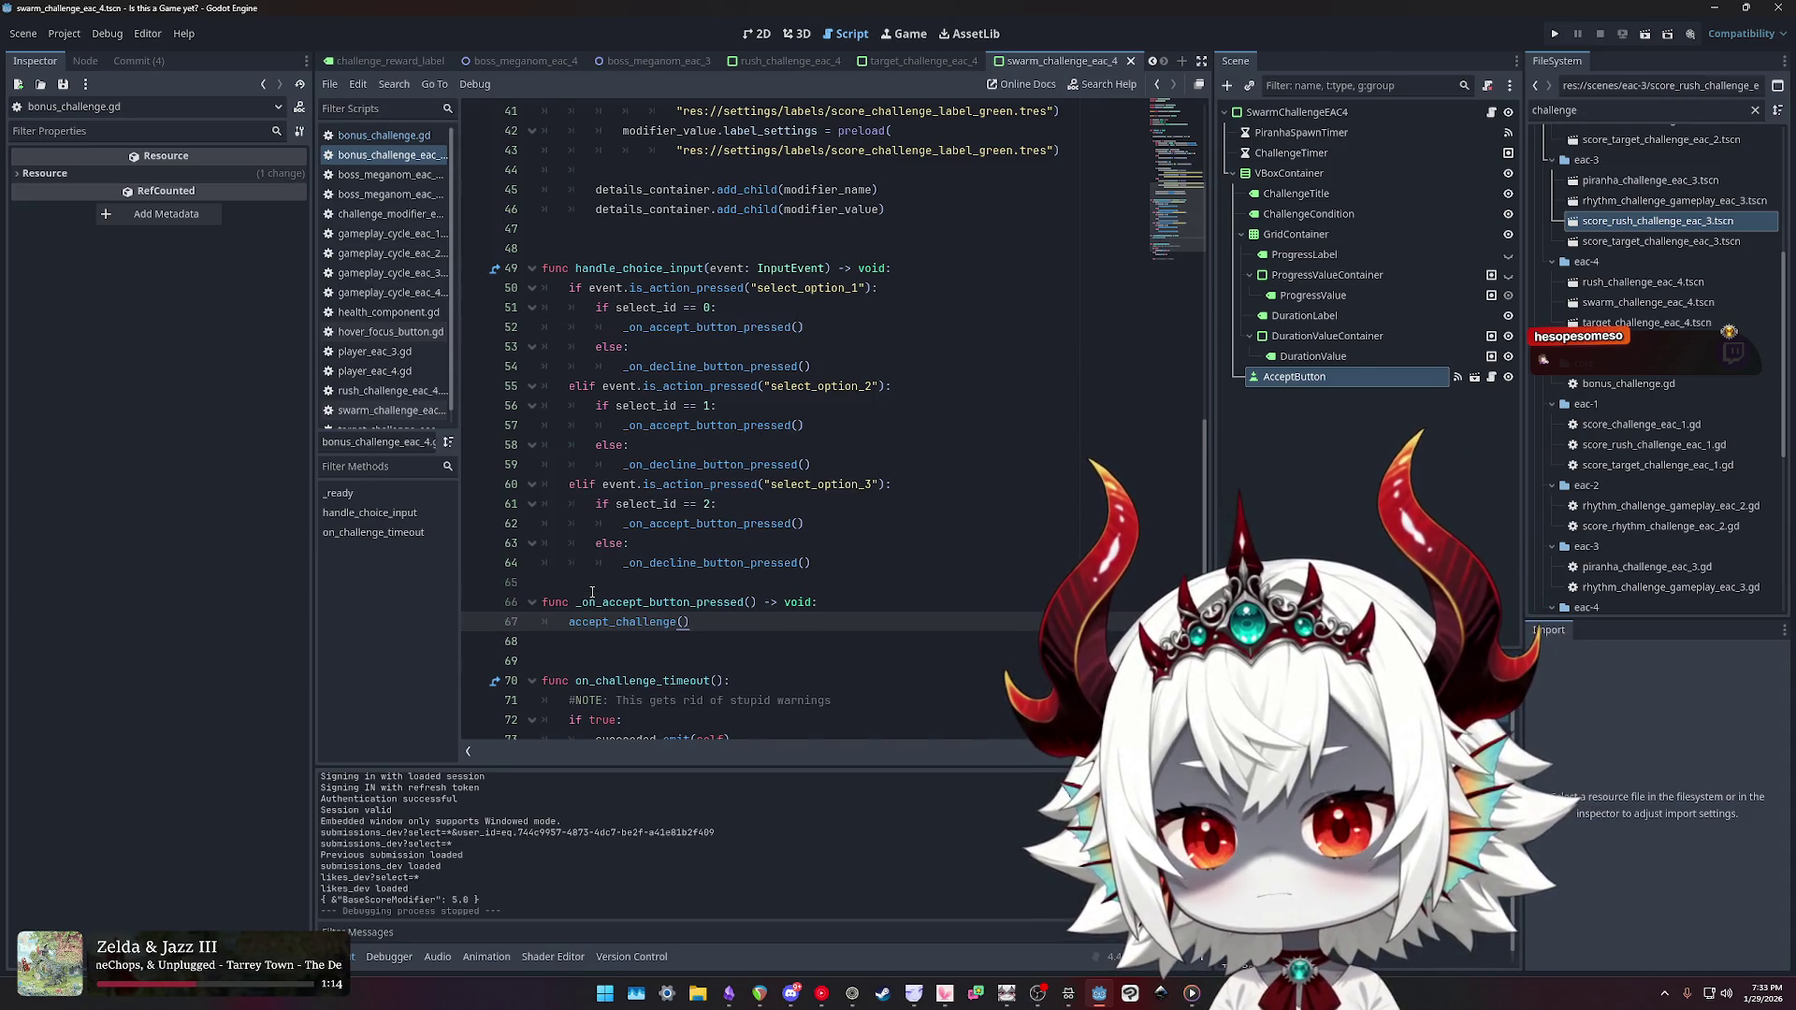
click(592, 590)
key(Return)
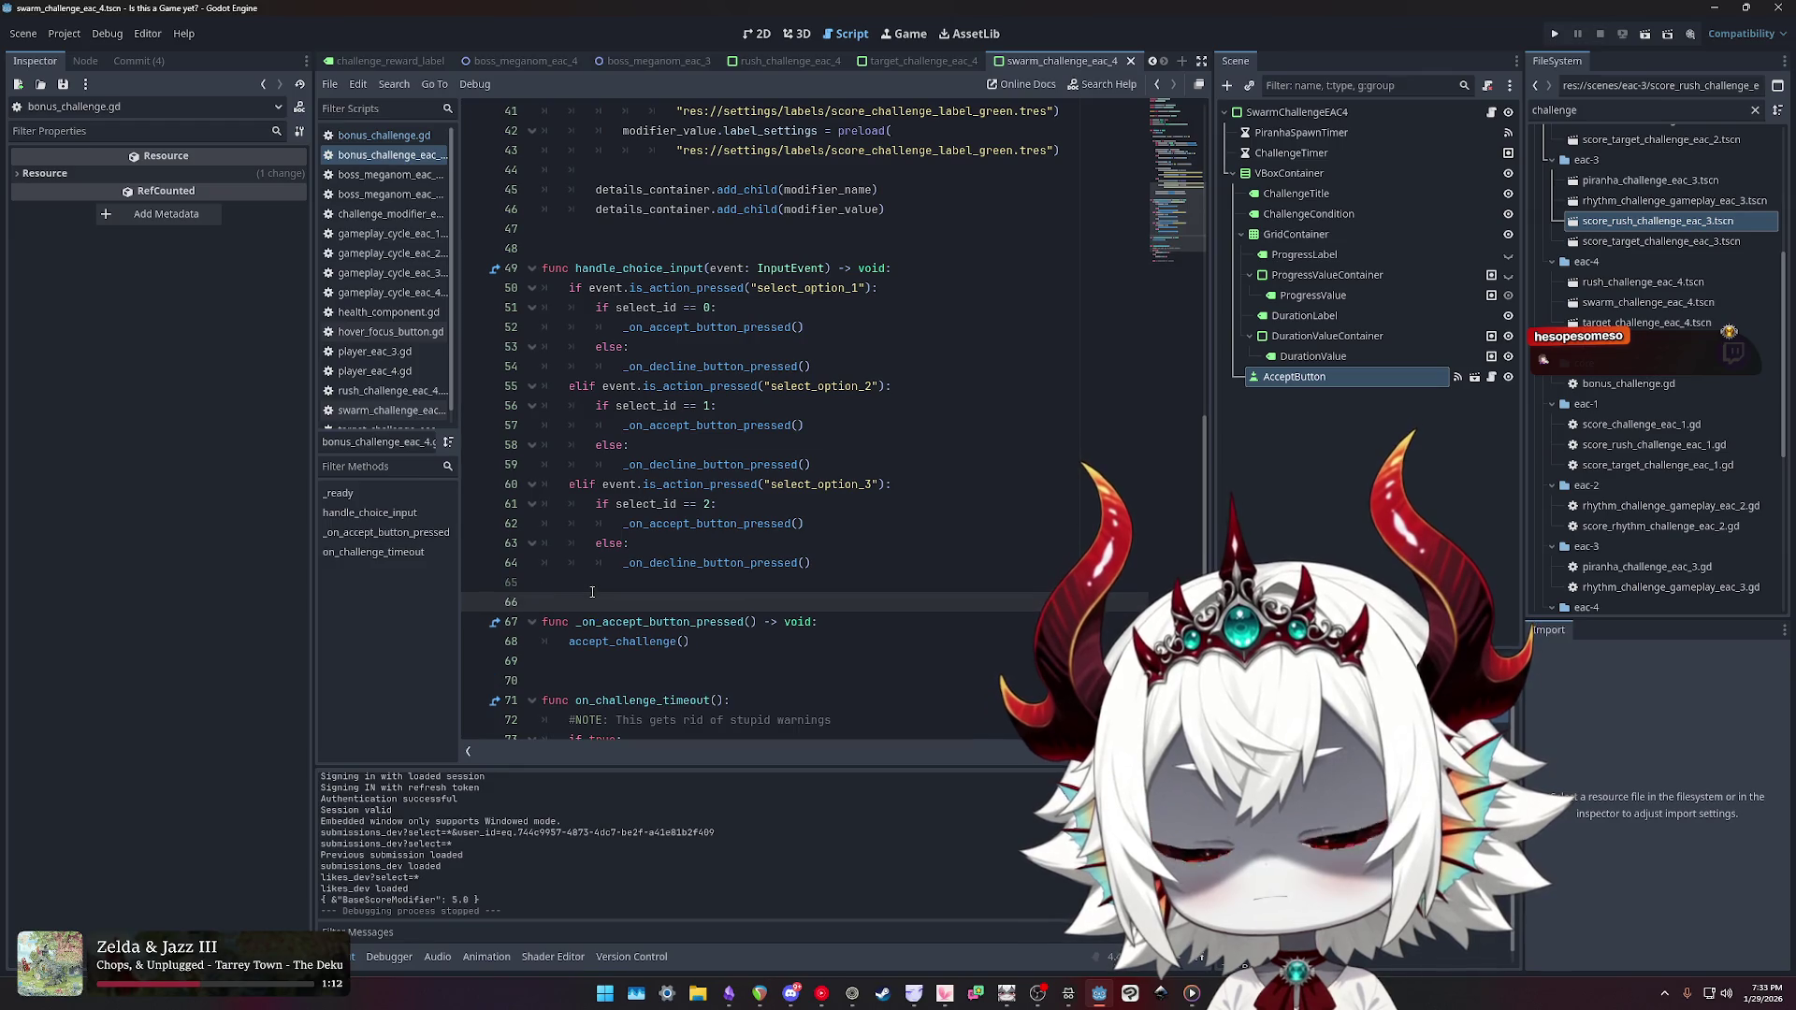
key(Down)
key(Down)
key(Home)
text(super.)
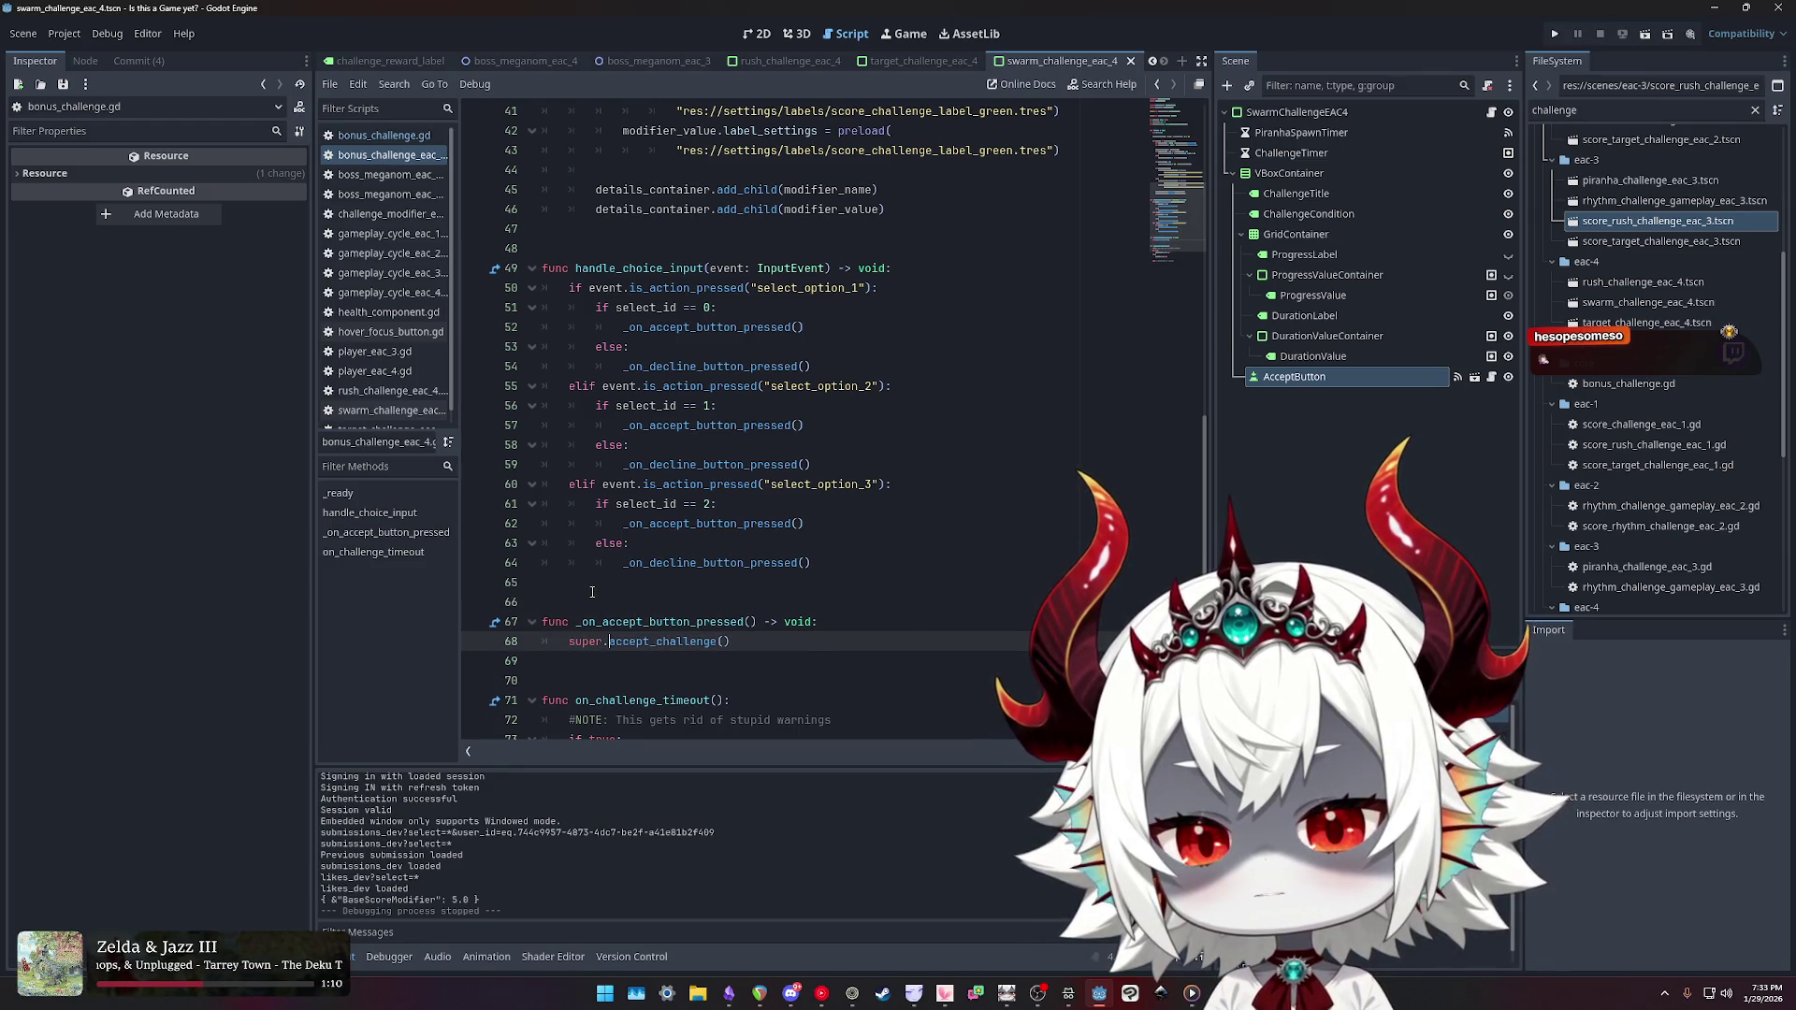
key(End)
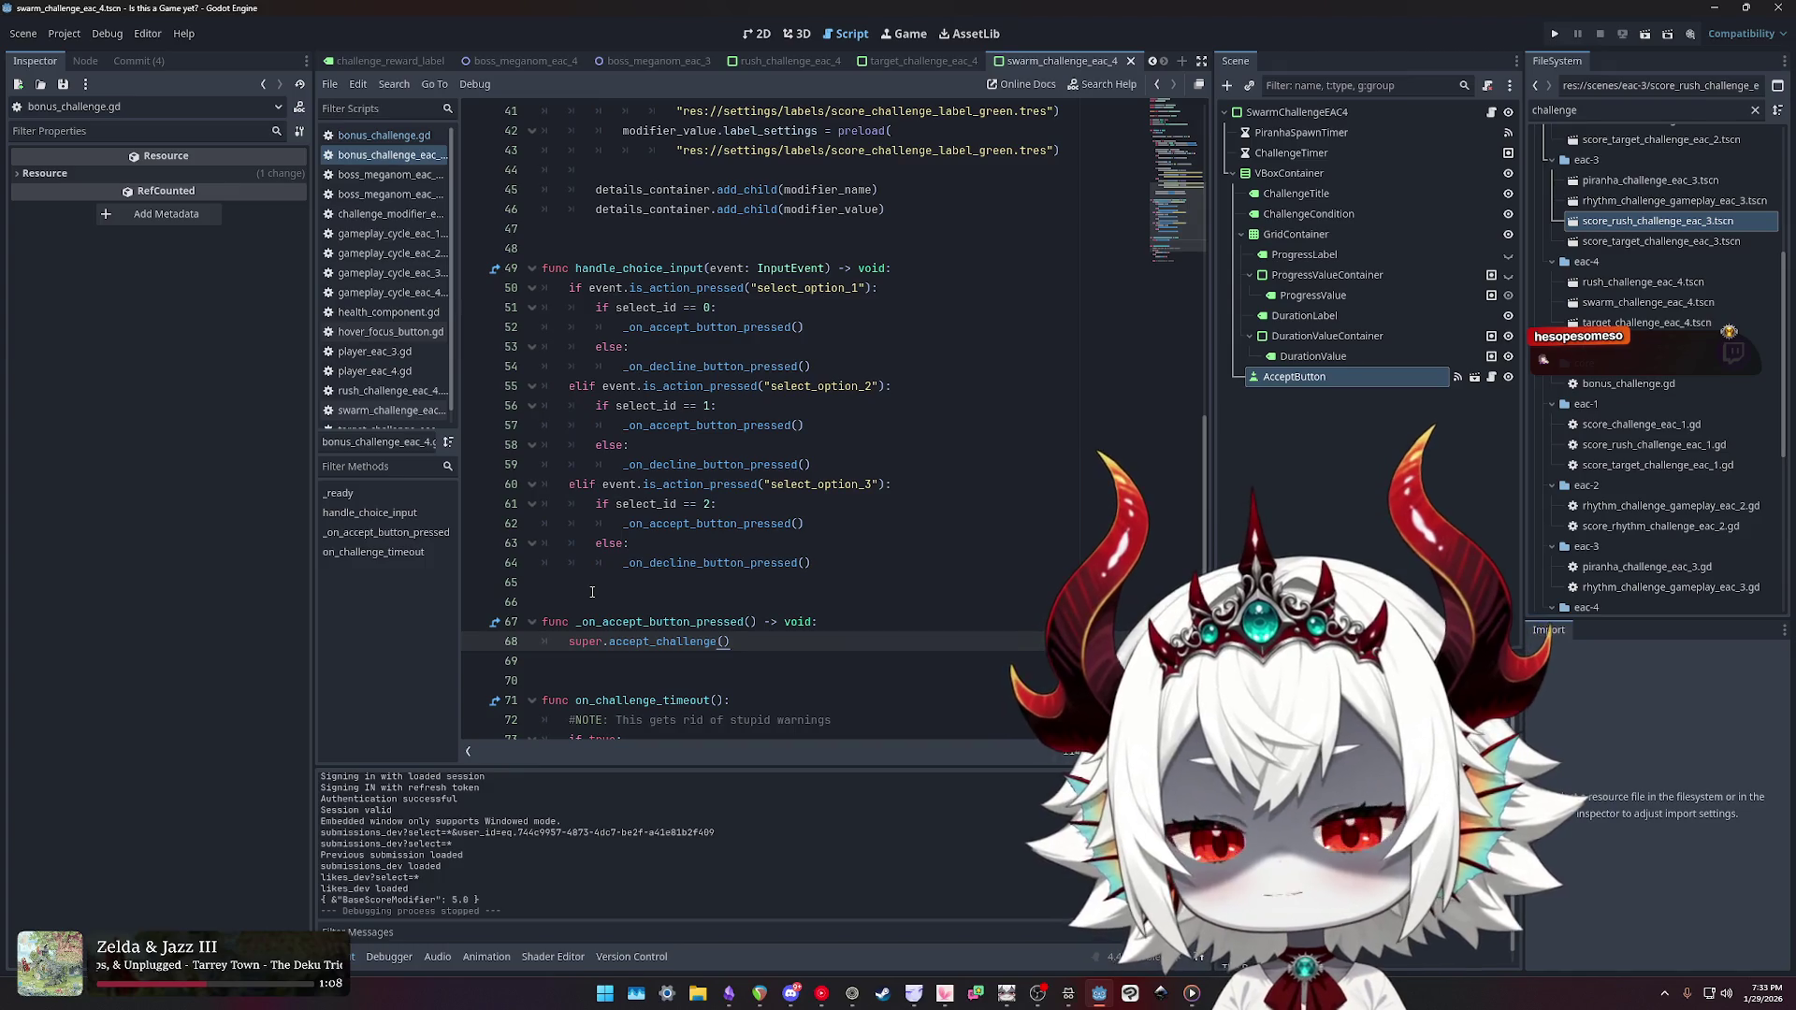
key(Home)
key(Return)
key(Return)
key(Up)
key(Up)
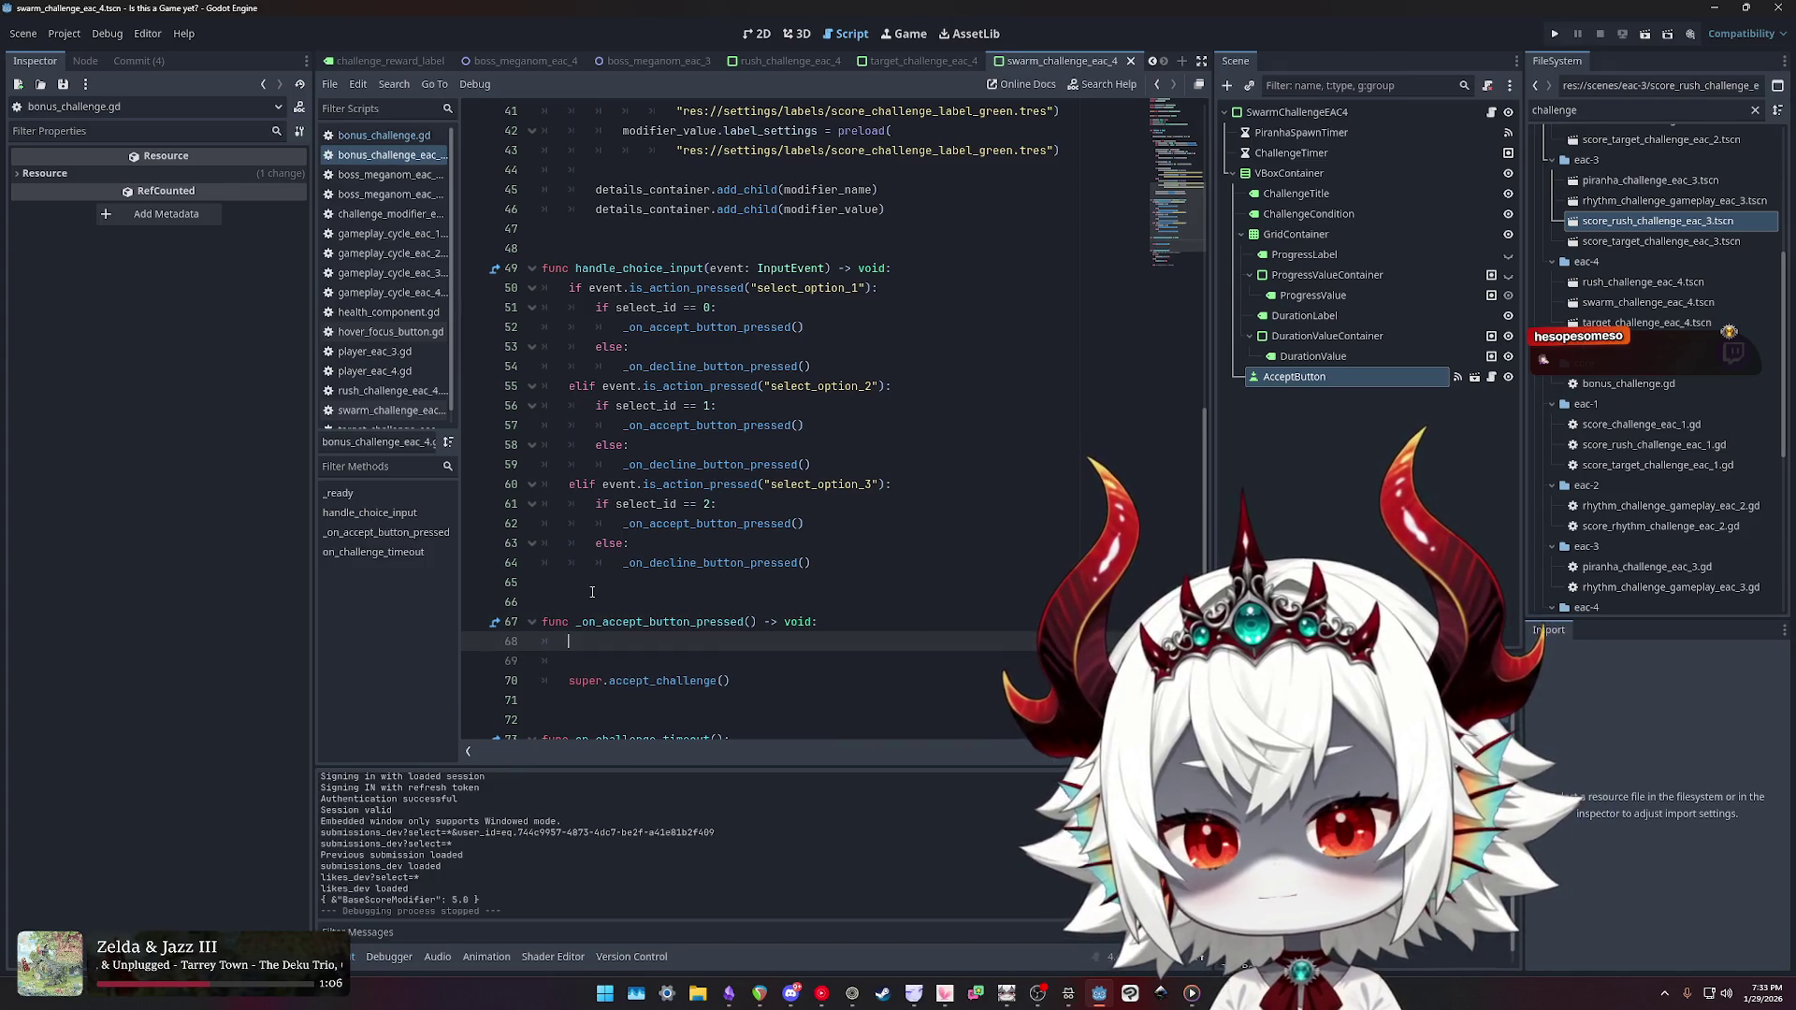
text(if)
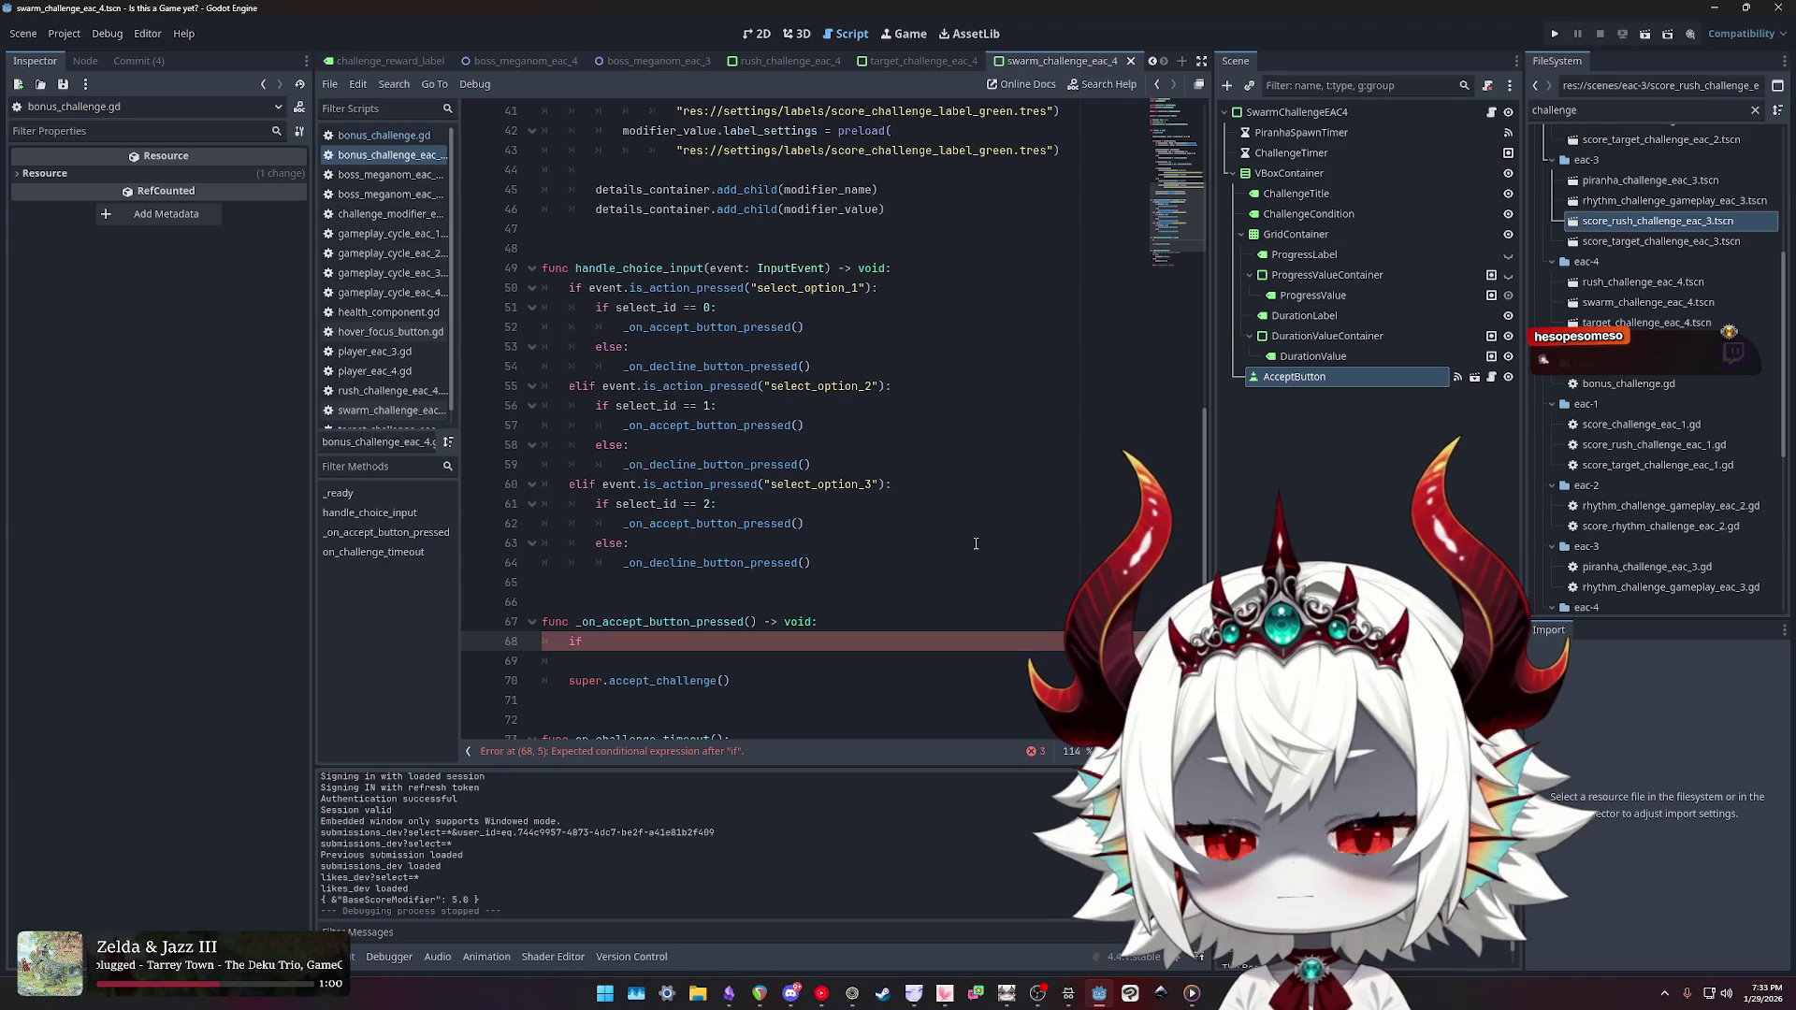
text(ele)
key(Return)
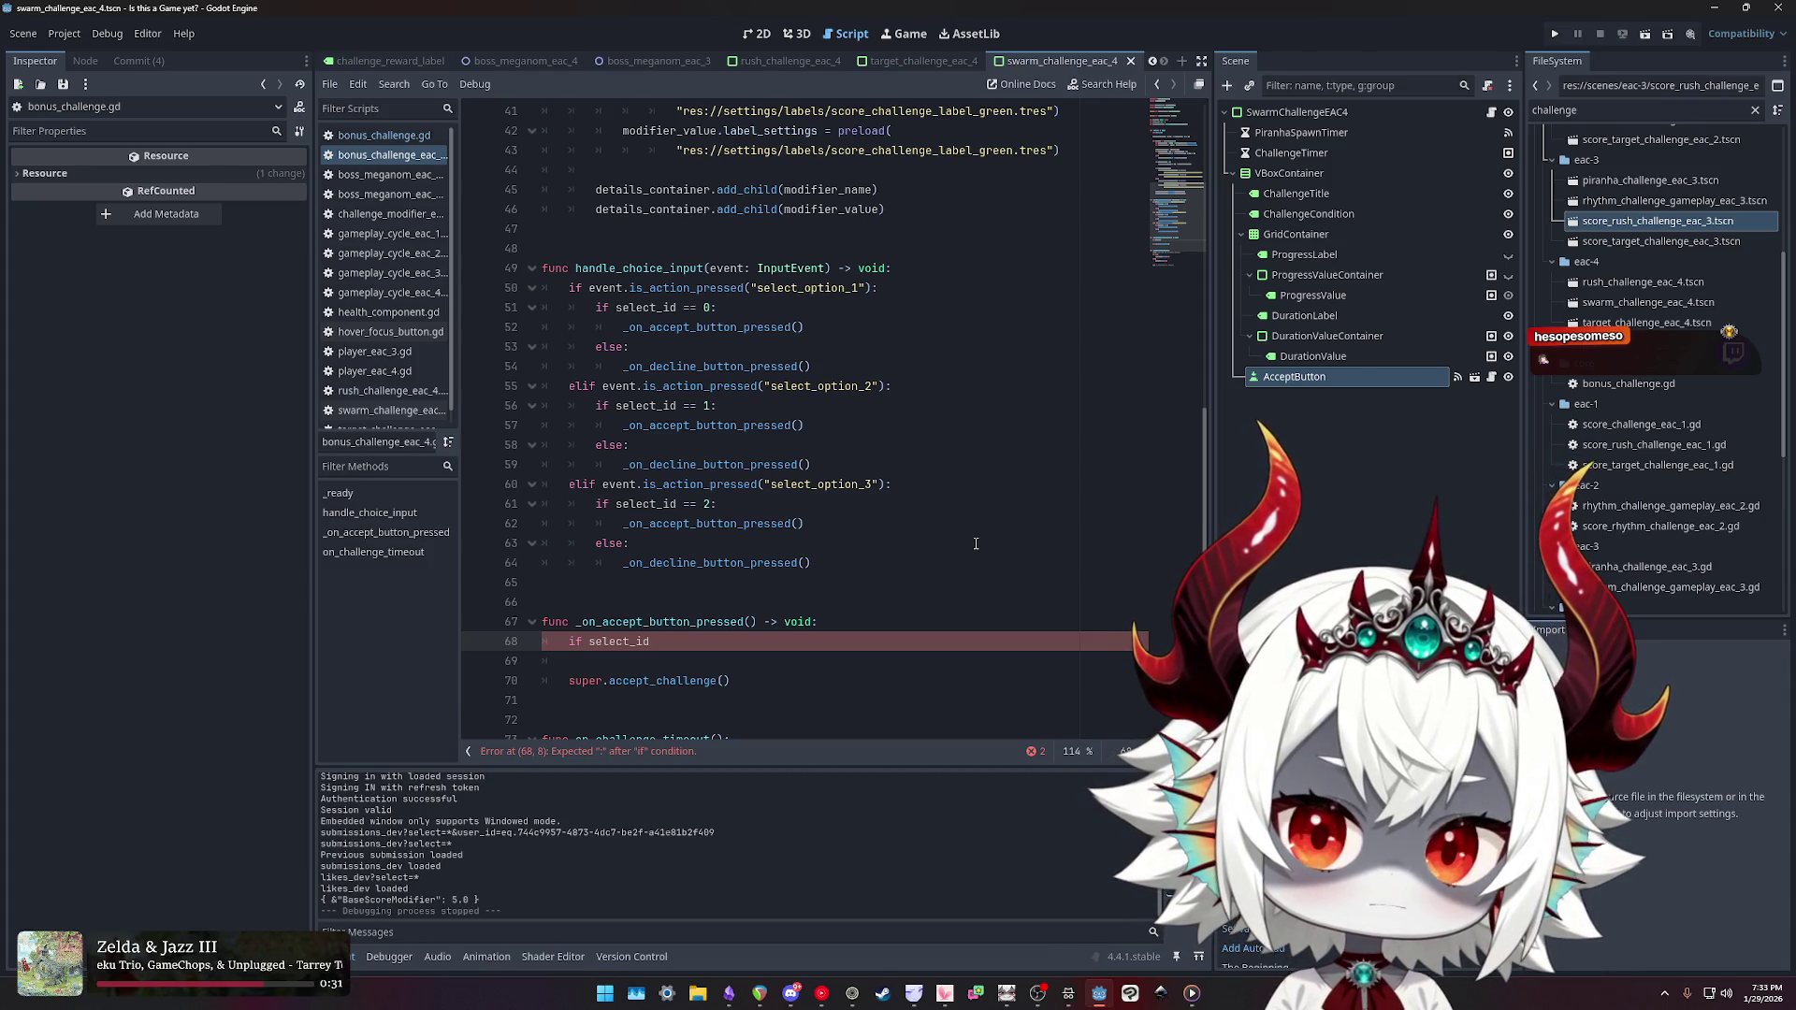
key(Up)
key(Up)
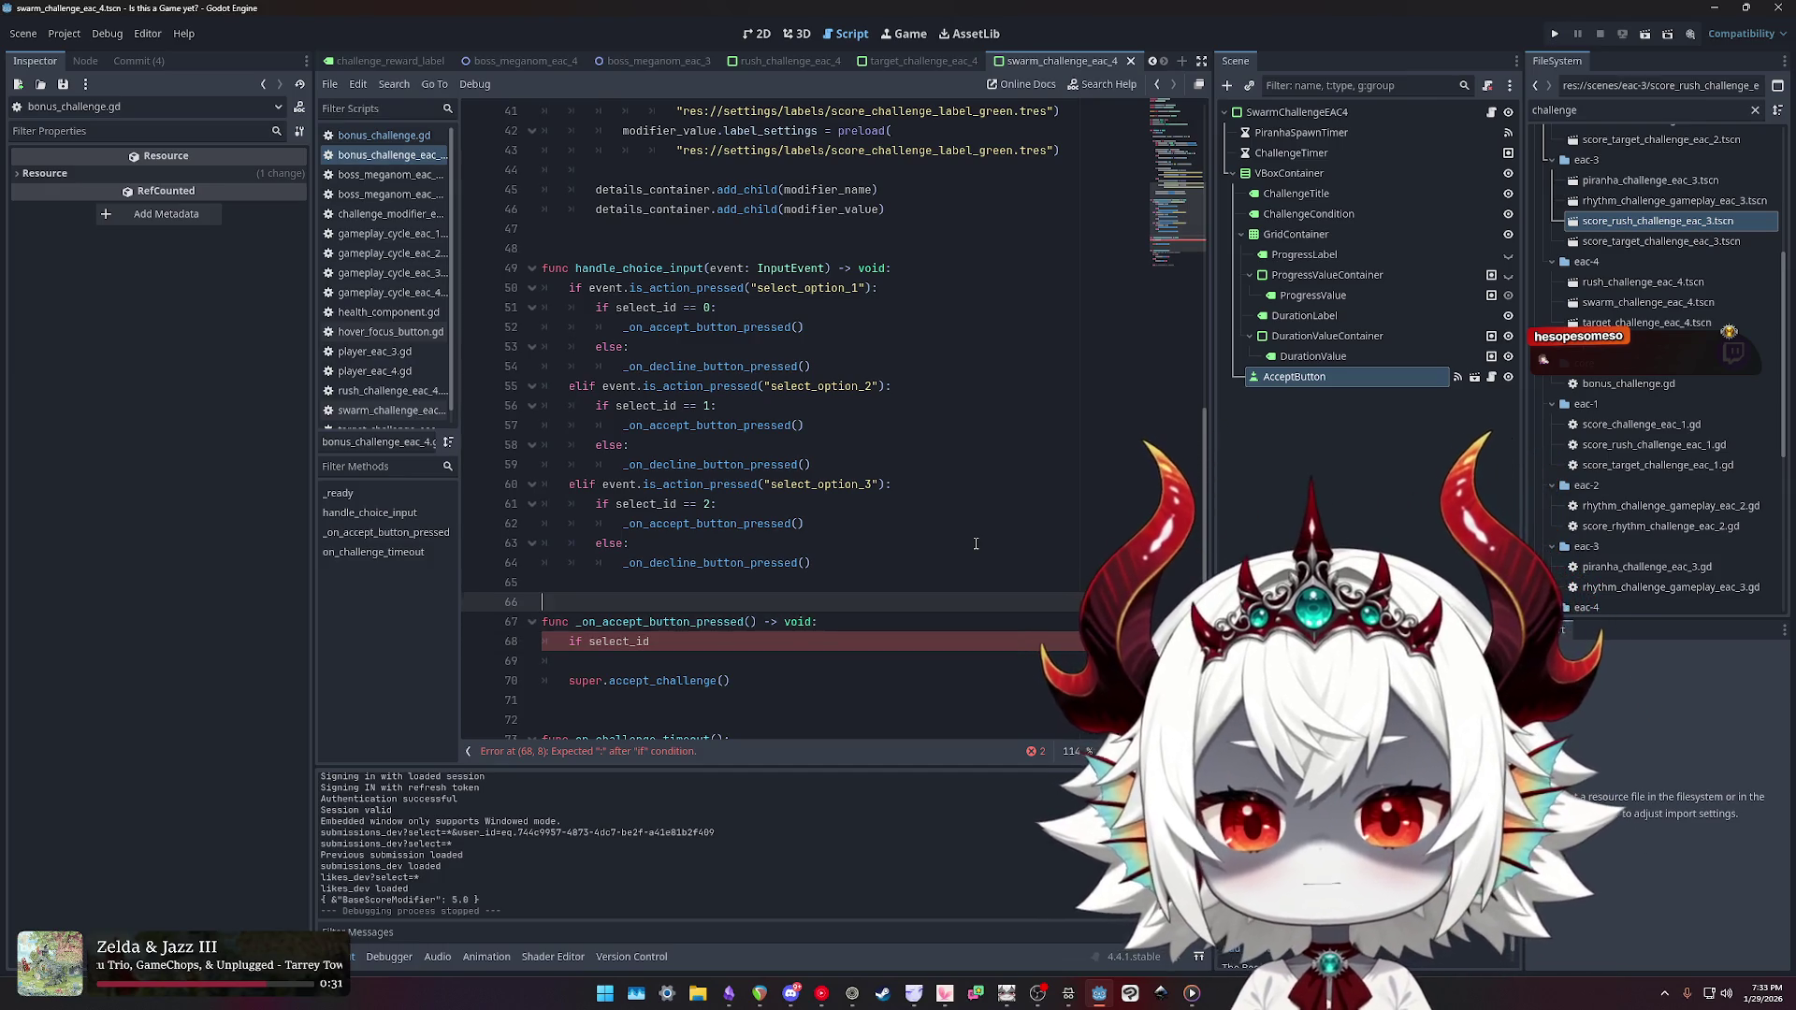
key(shift+Down)
key(shift+Down)
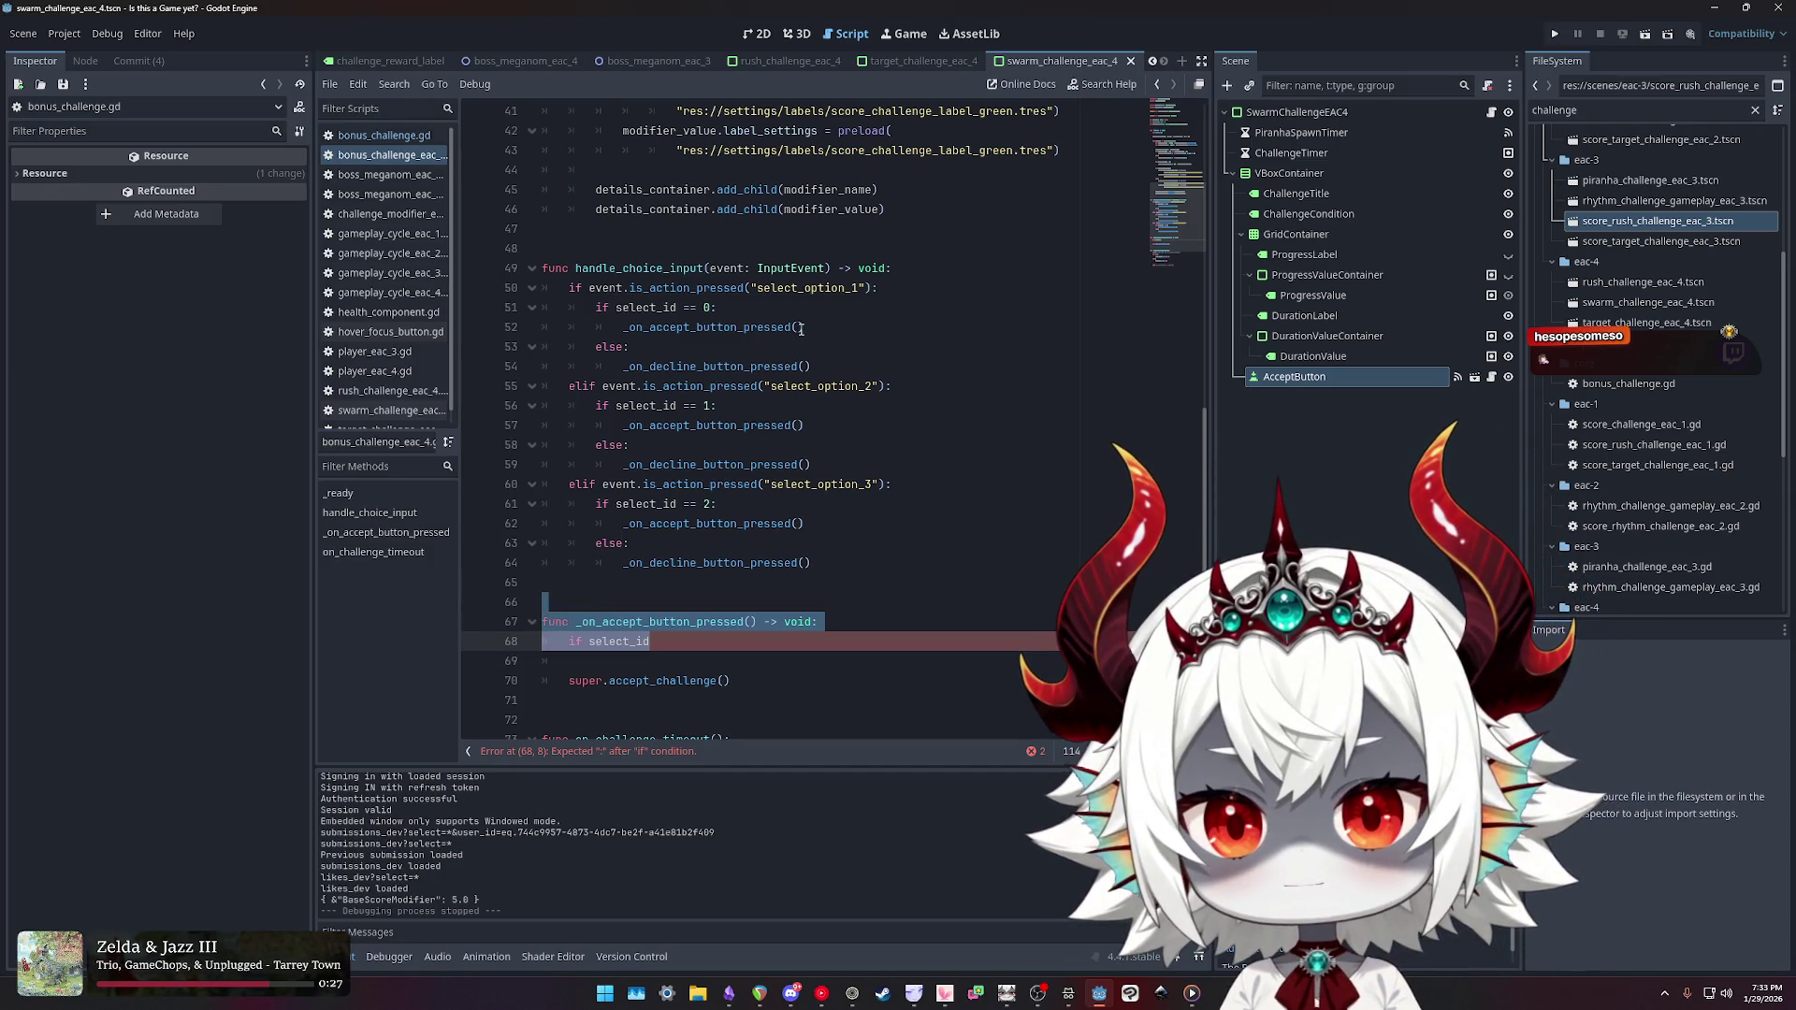
click(802, 328)
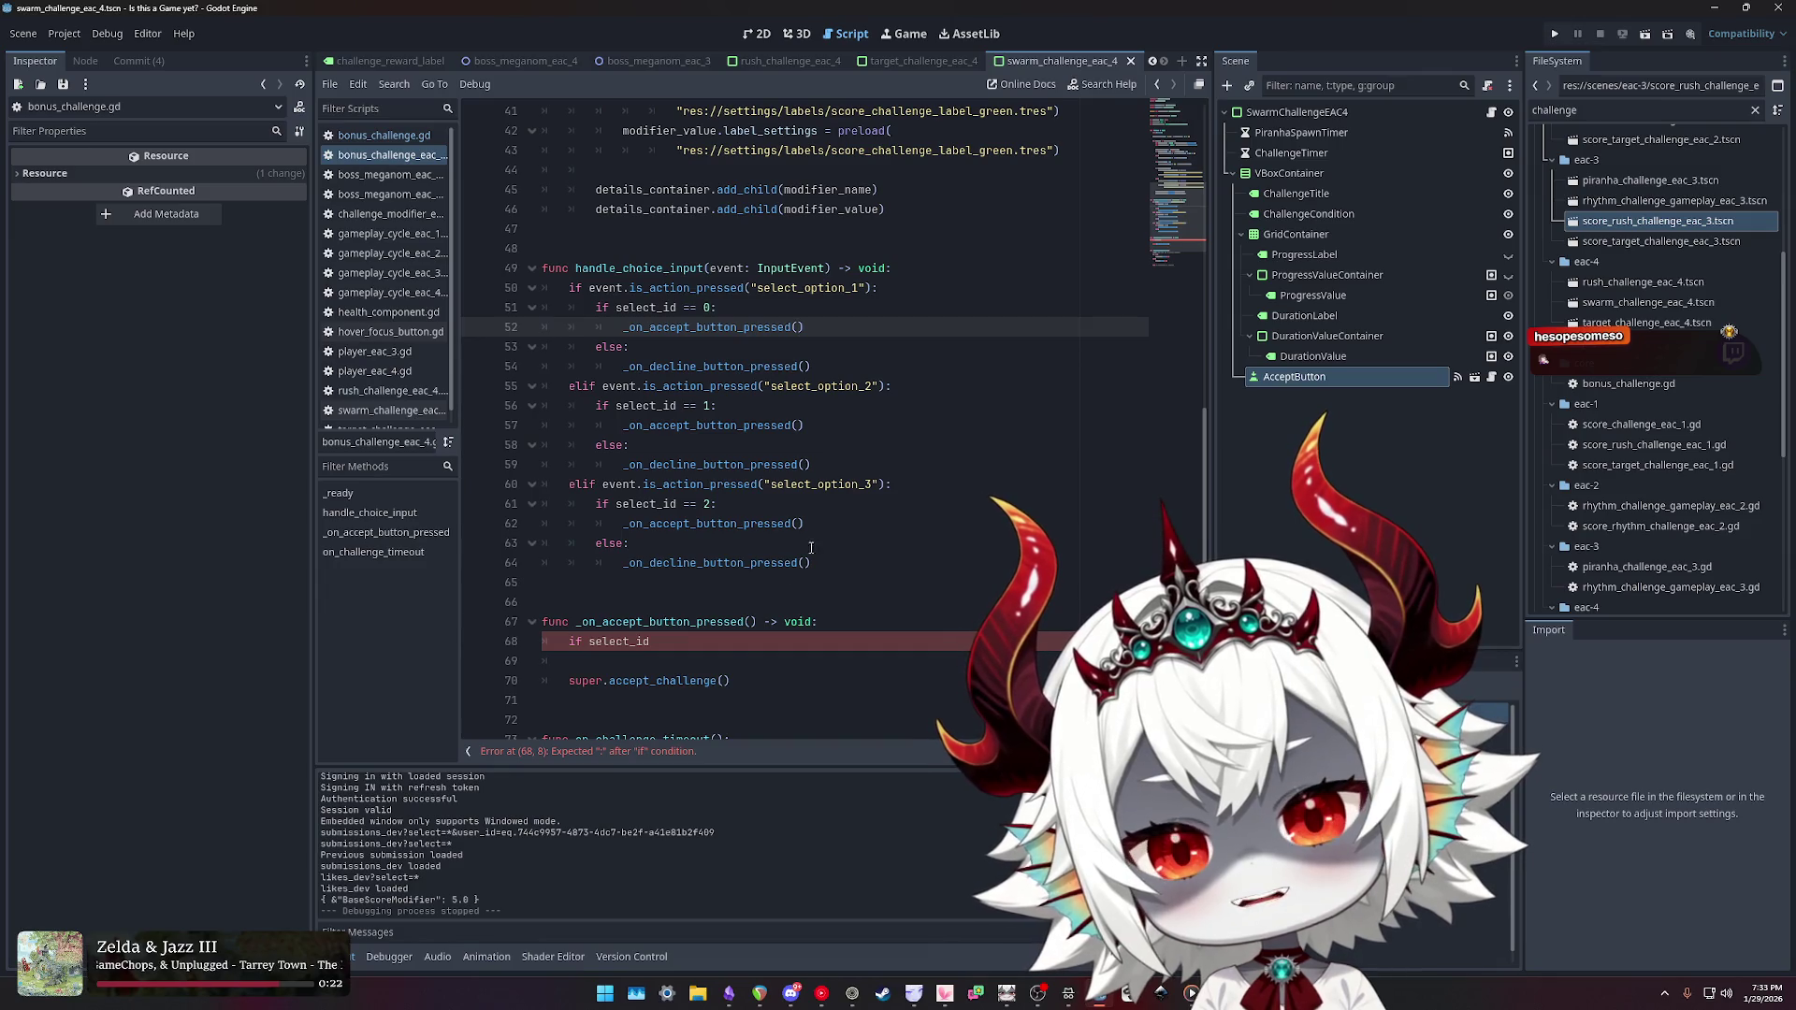
drag(562, 702, 504, 600)
key(BackSpace)
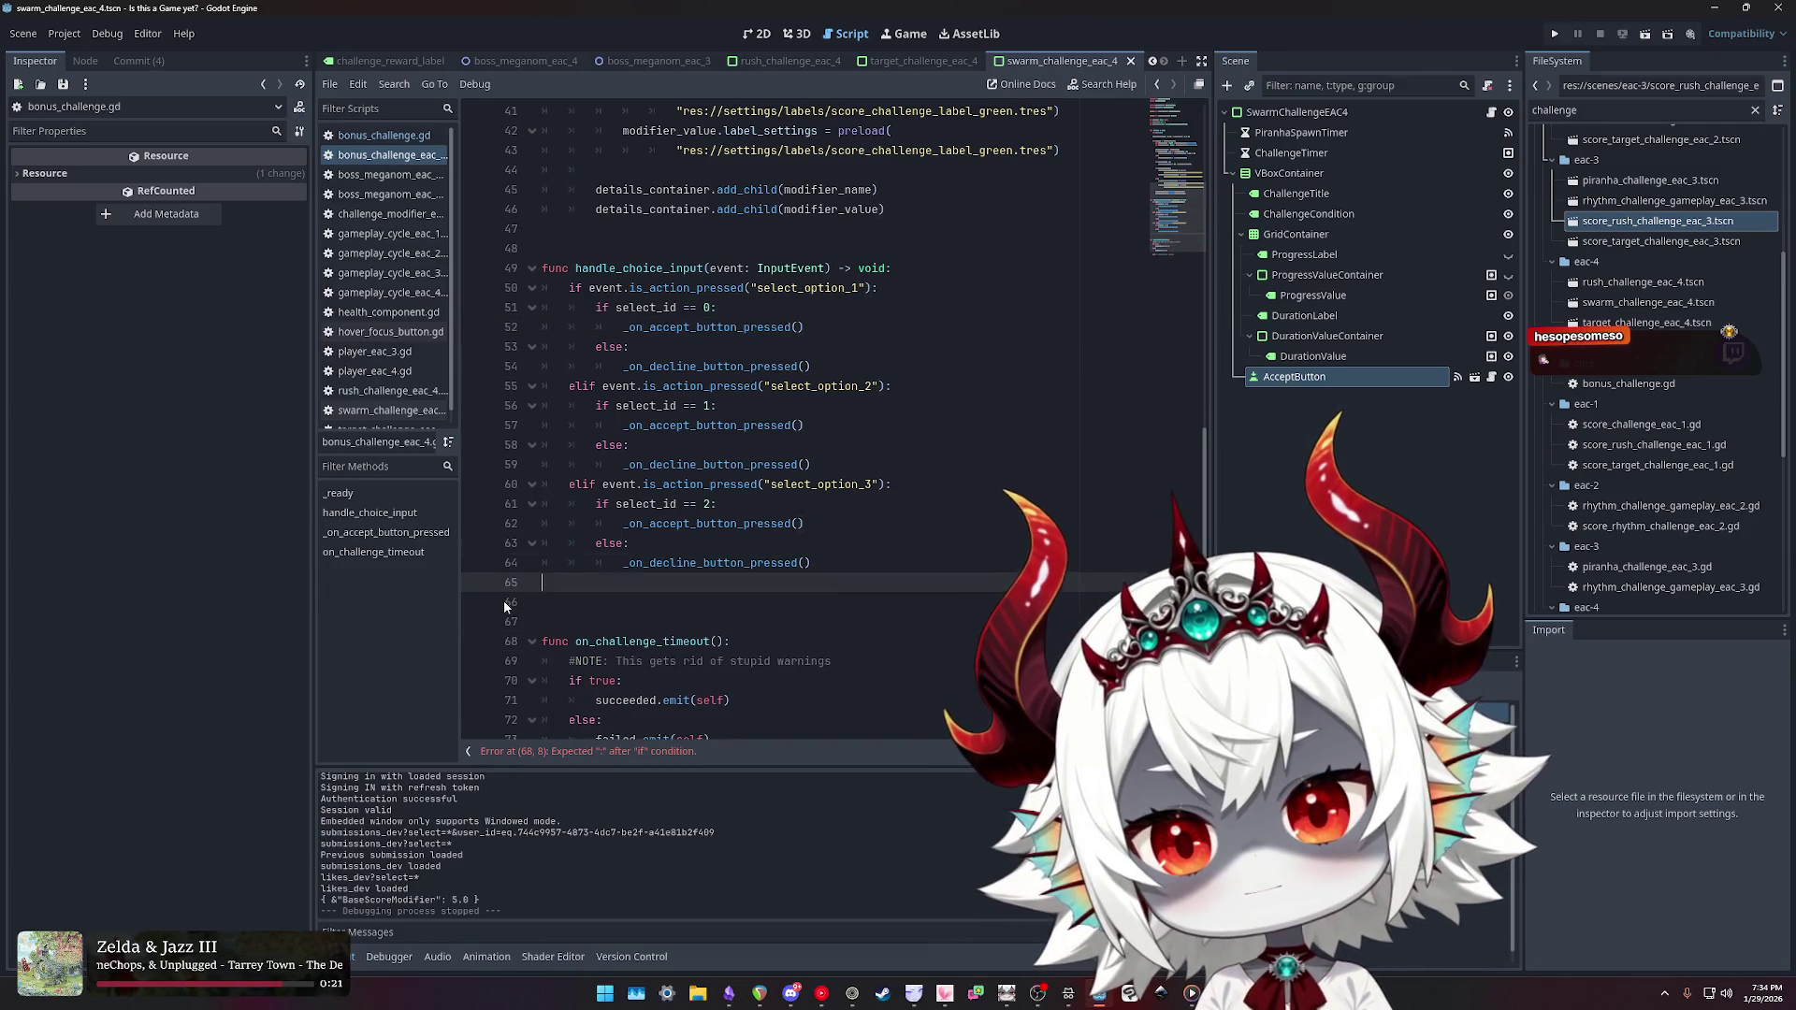
click(401, 137)
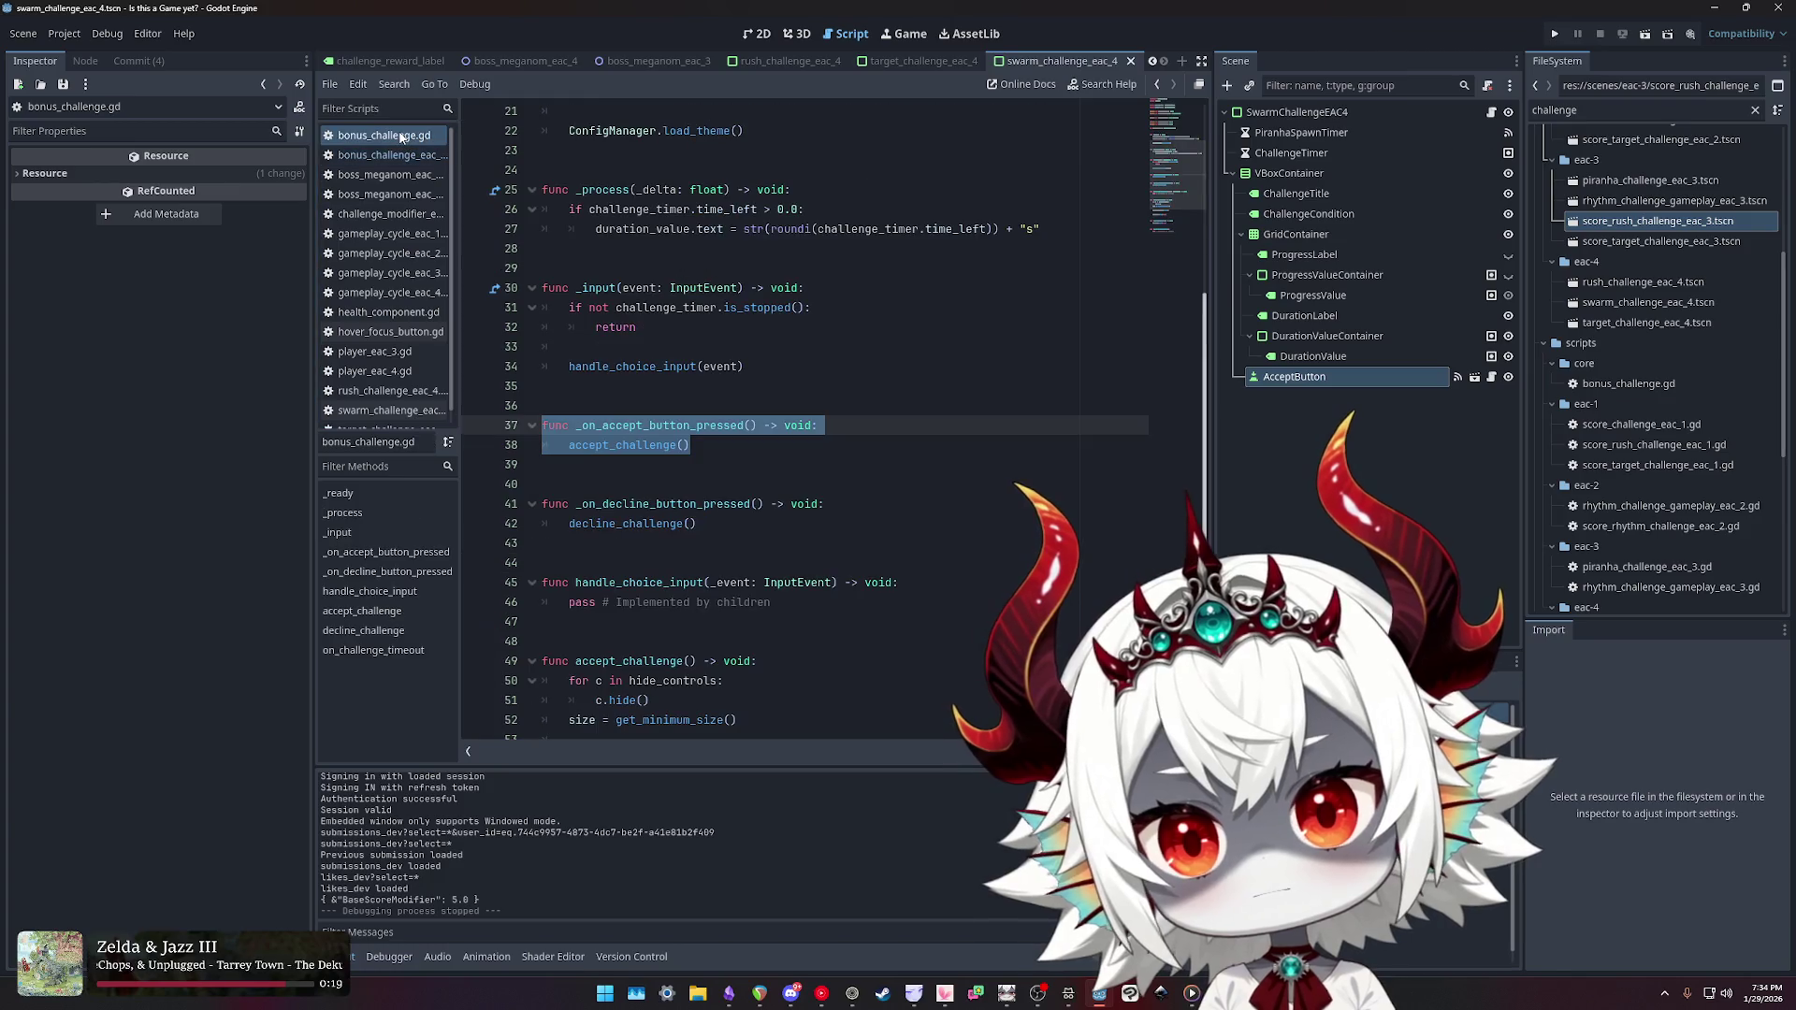
Select accept_challenge on line 38, then switch to bonus_challenge_eac_4.gd and scroll to _ready
double_click(627, 446)
scroll(751, 469, down, 3)
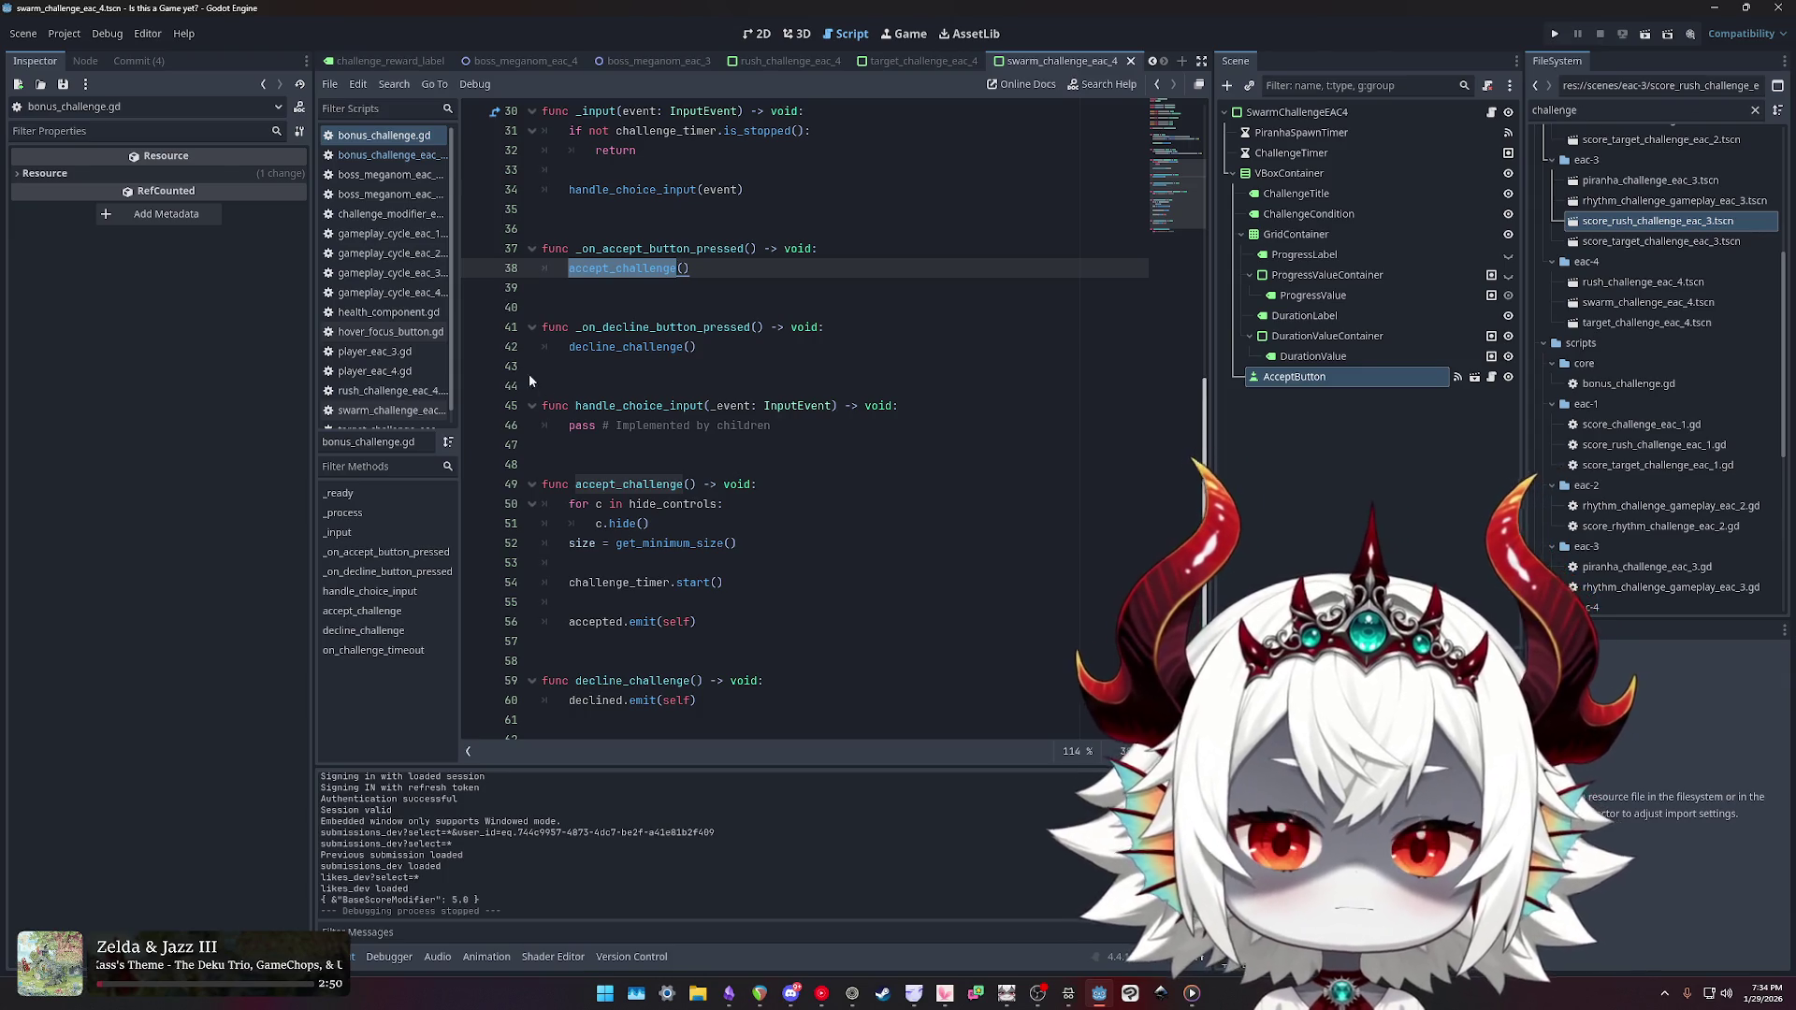
click(388, 155)
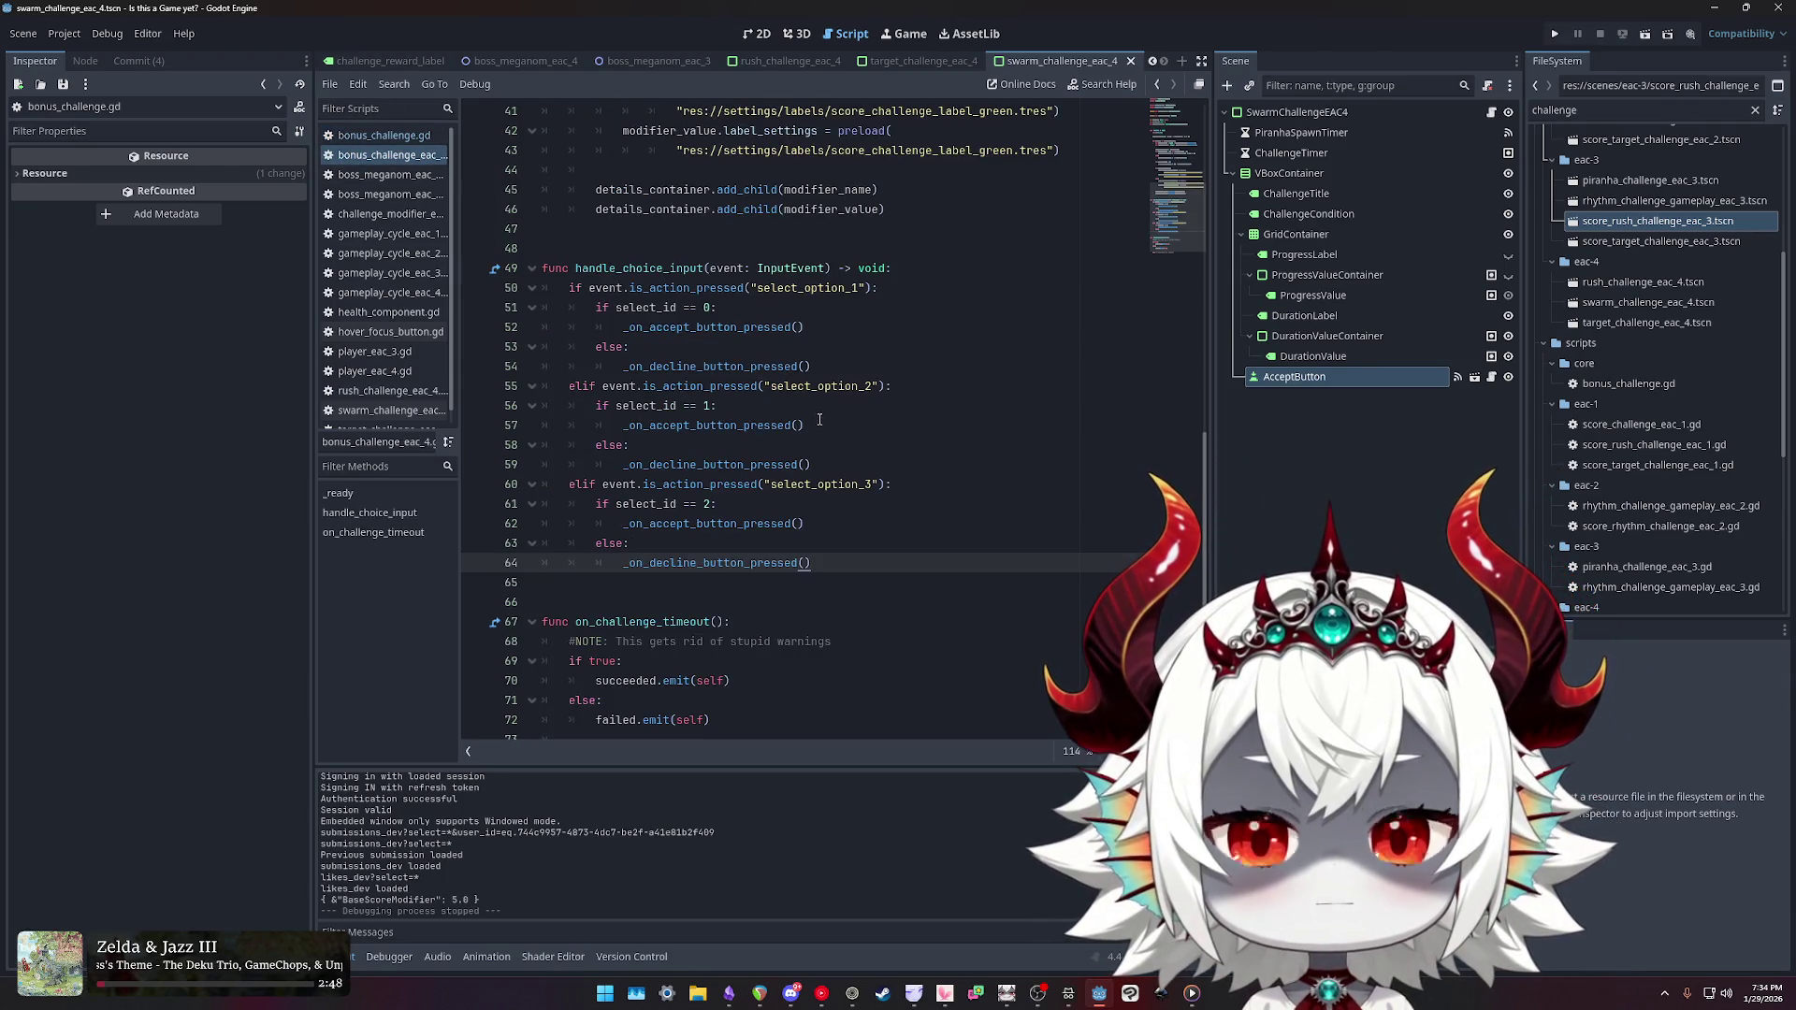
scroll(819, 419, up, 9)
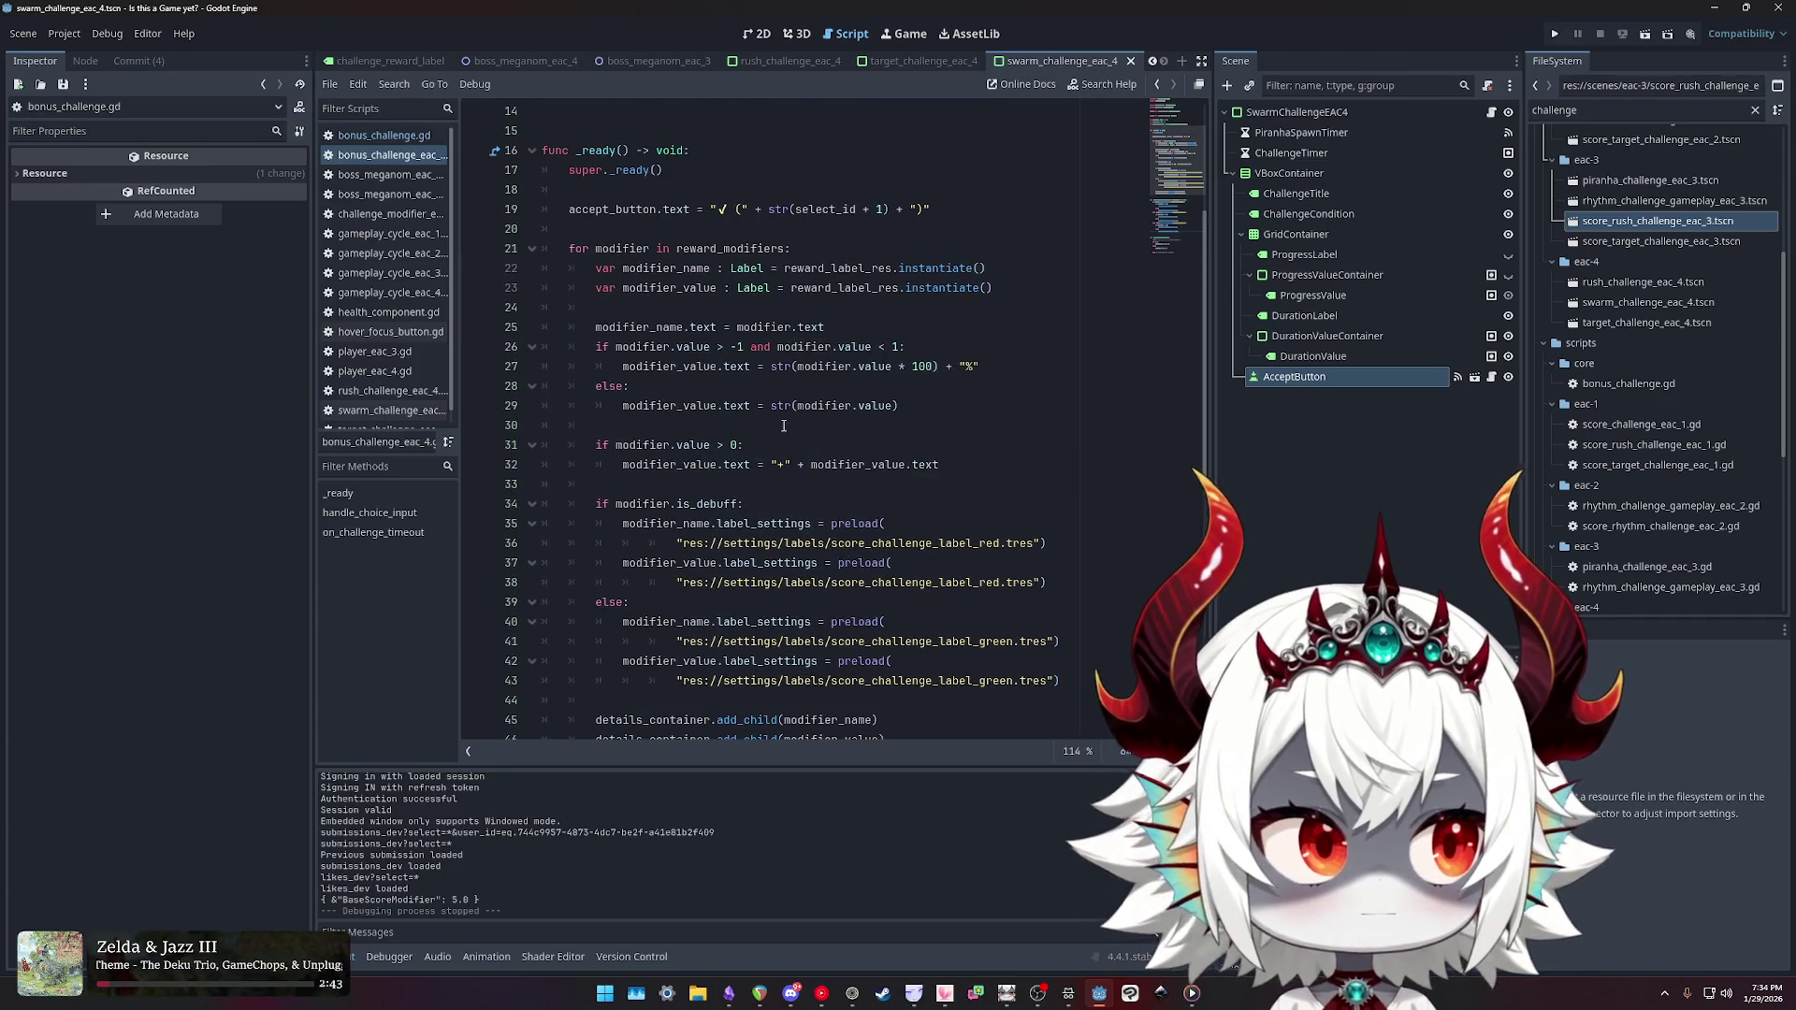
scroll(781, 423, down, 2)
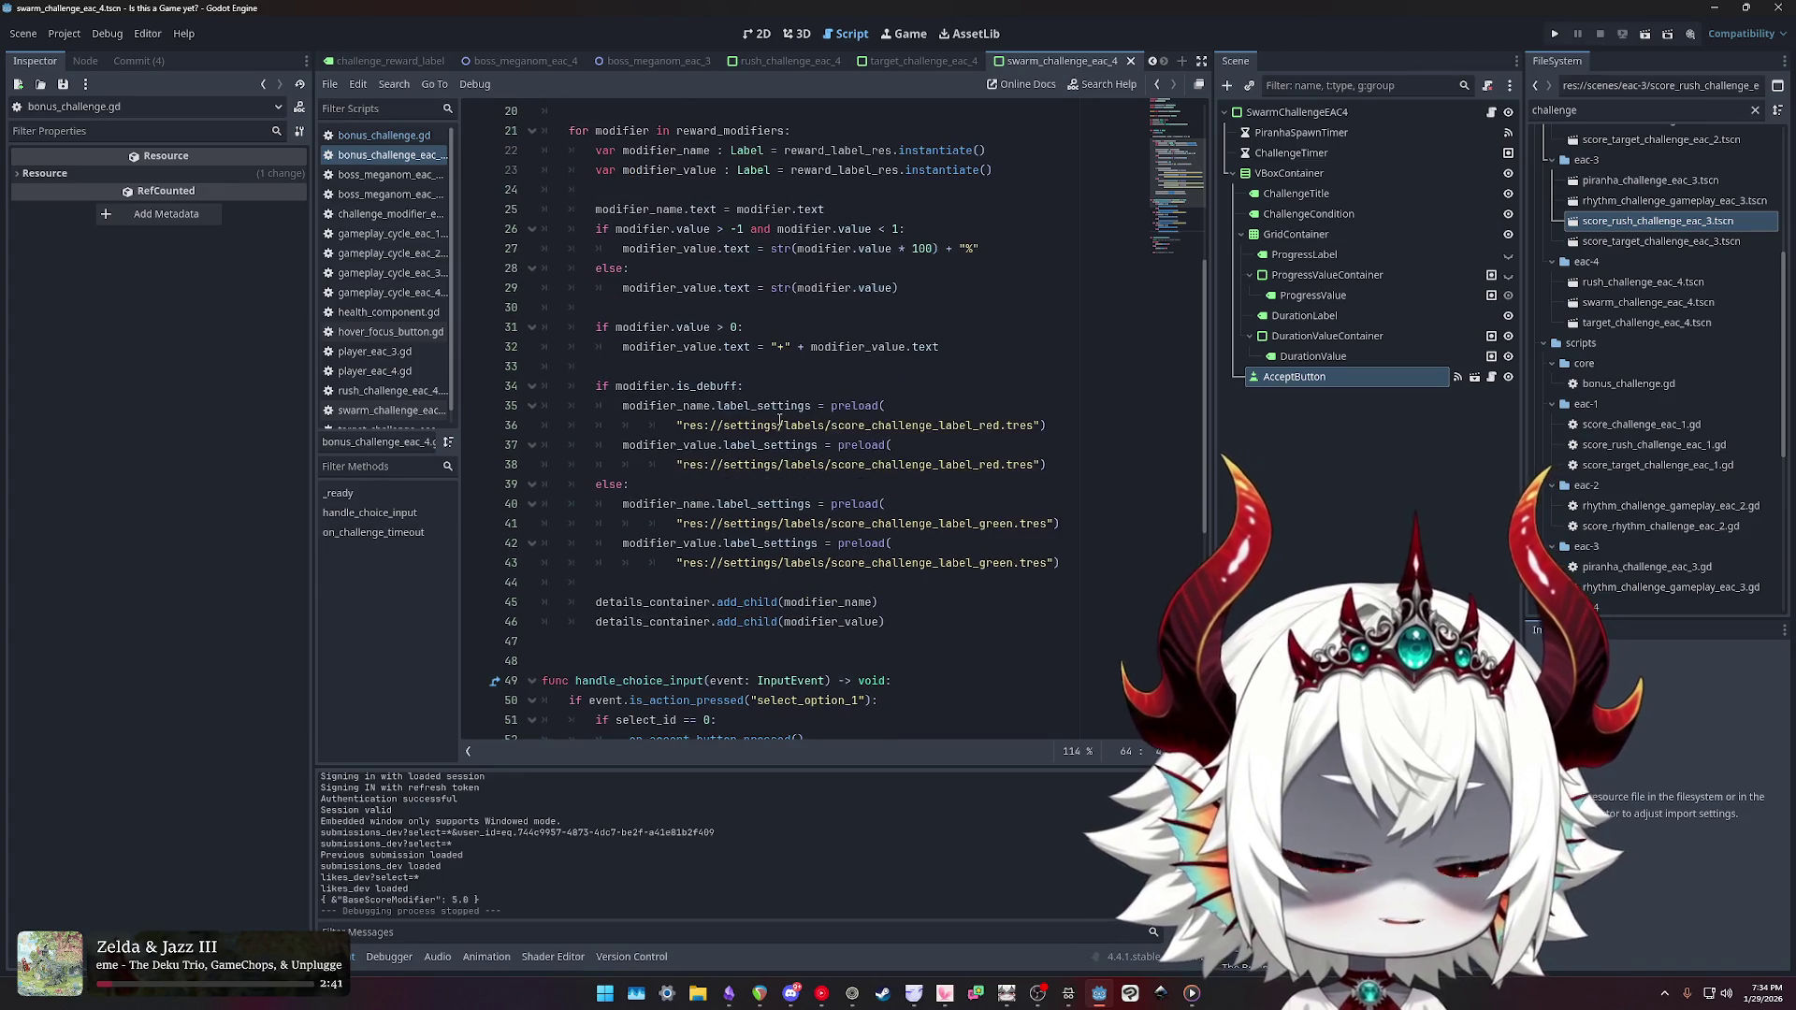
scroll(779, 421, down, 4)
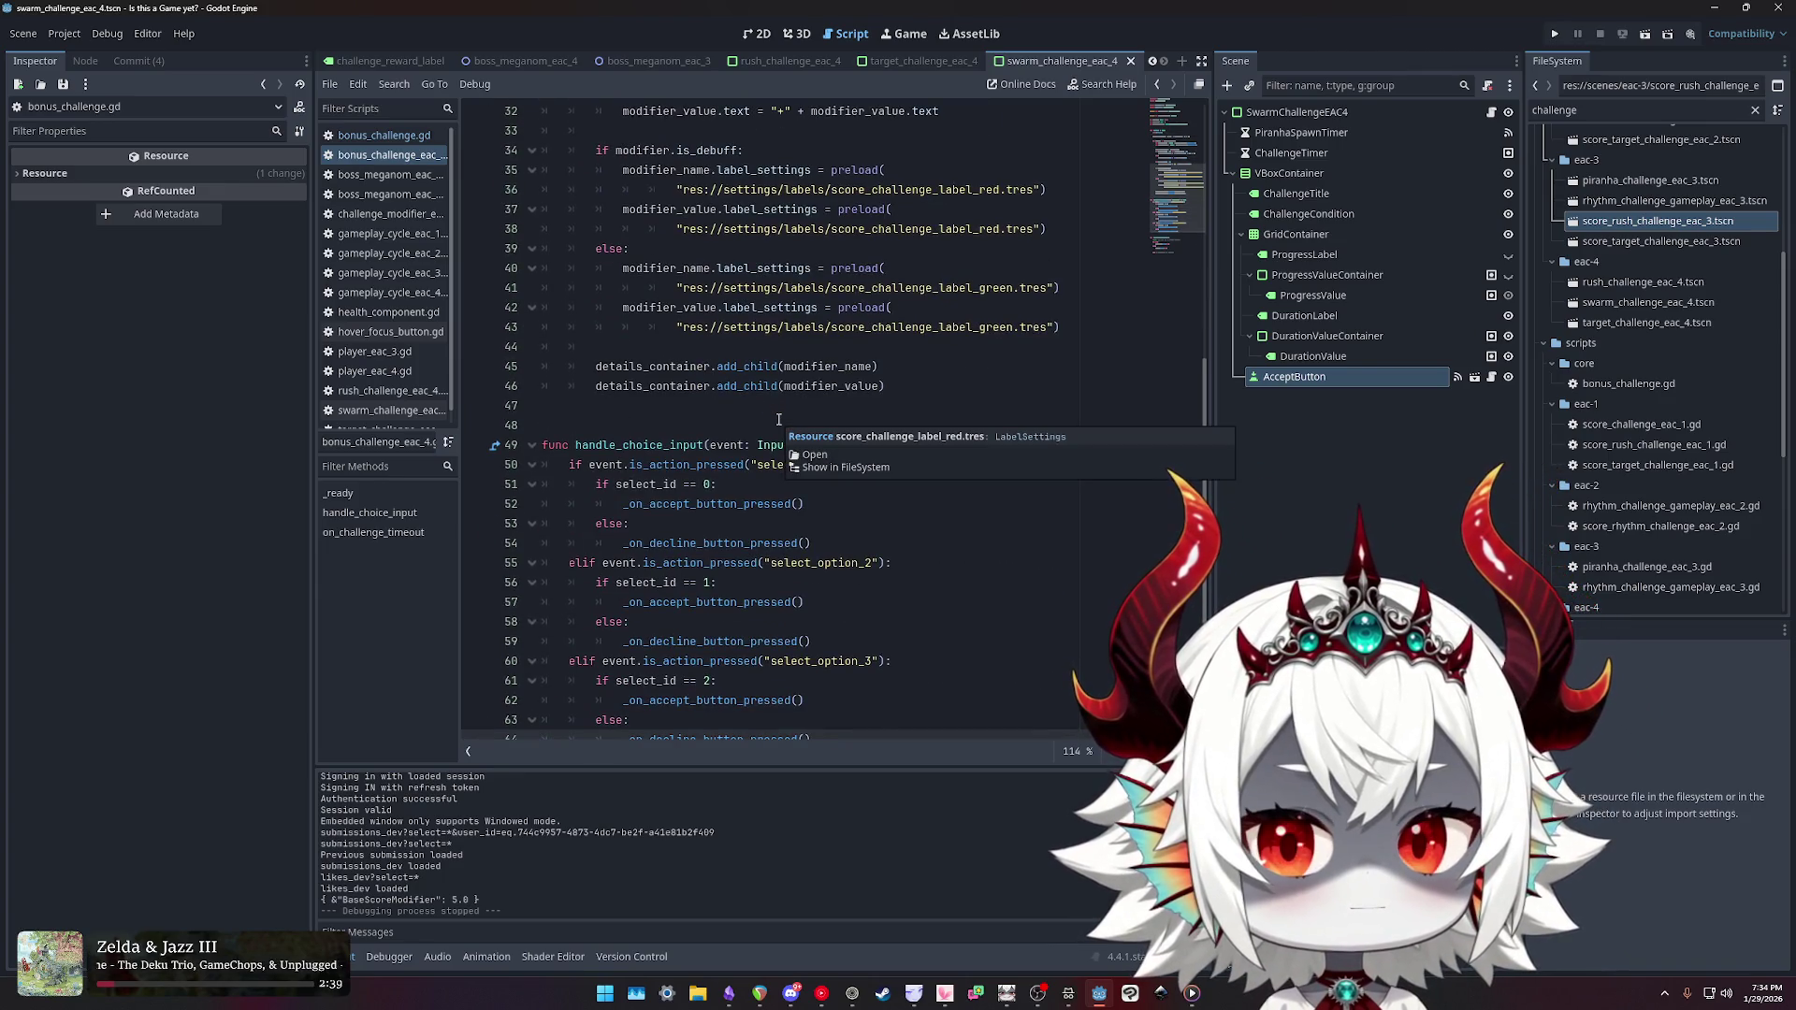
scroll(778, 420, up, 7)
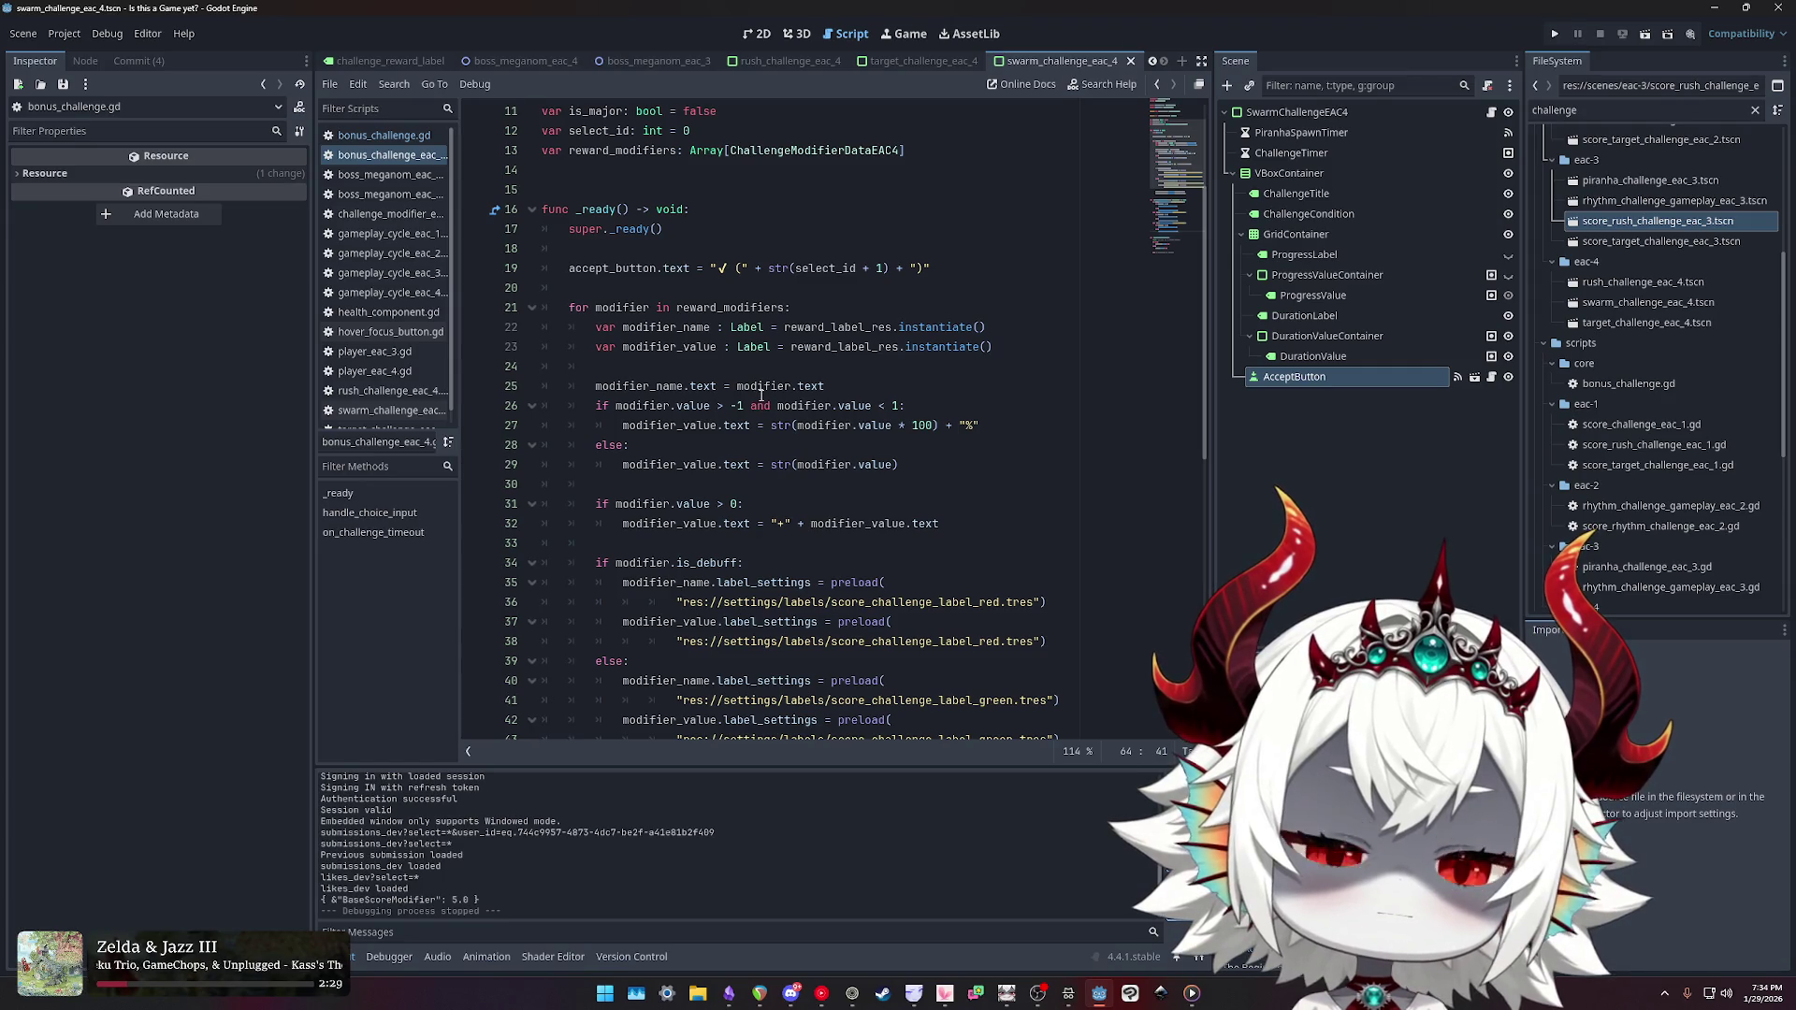
mouse_move(761, 393)
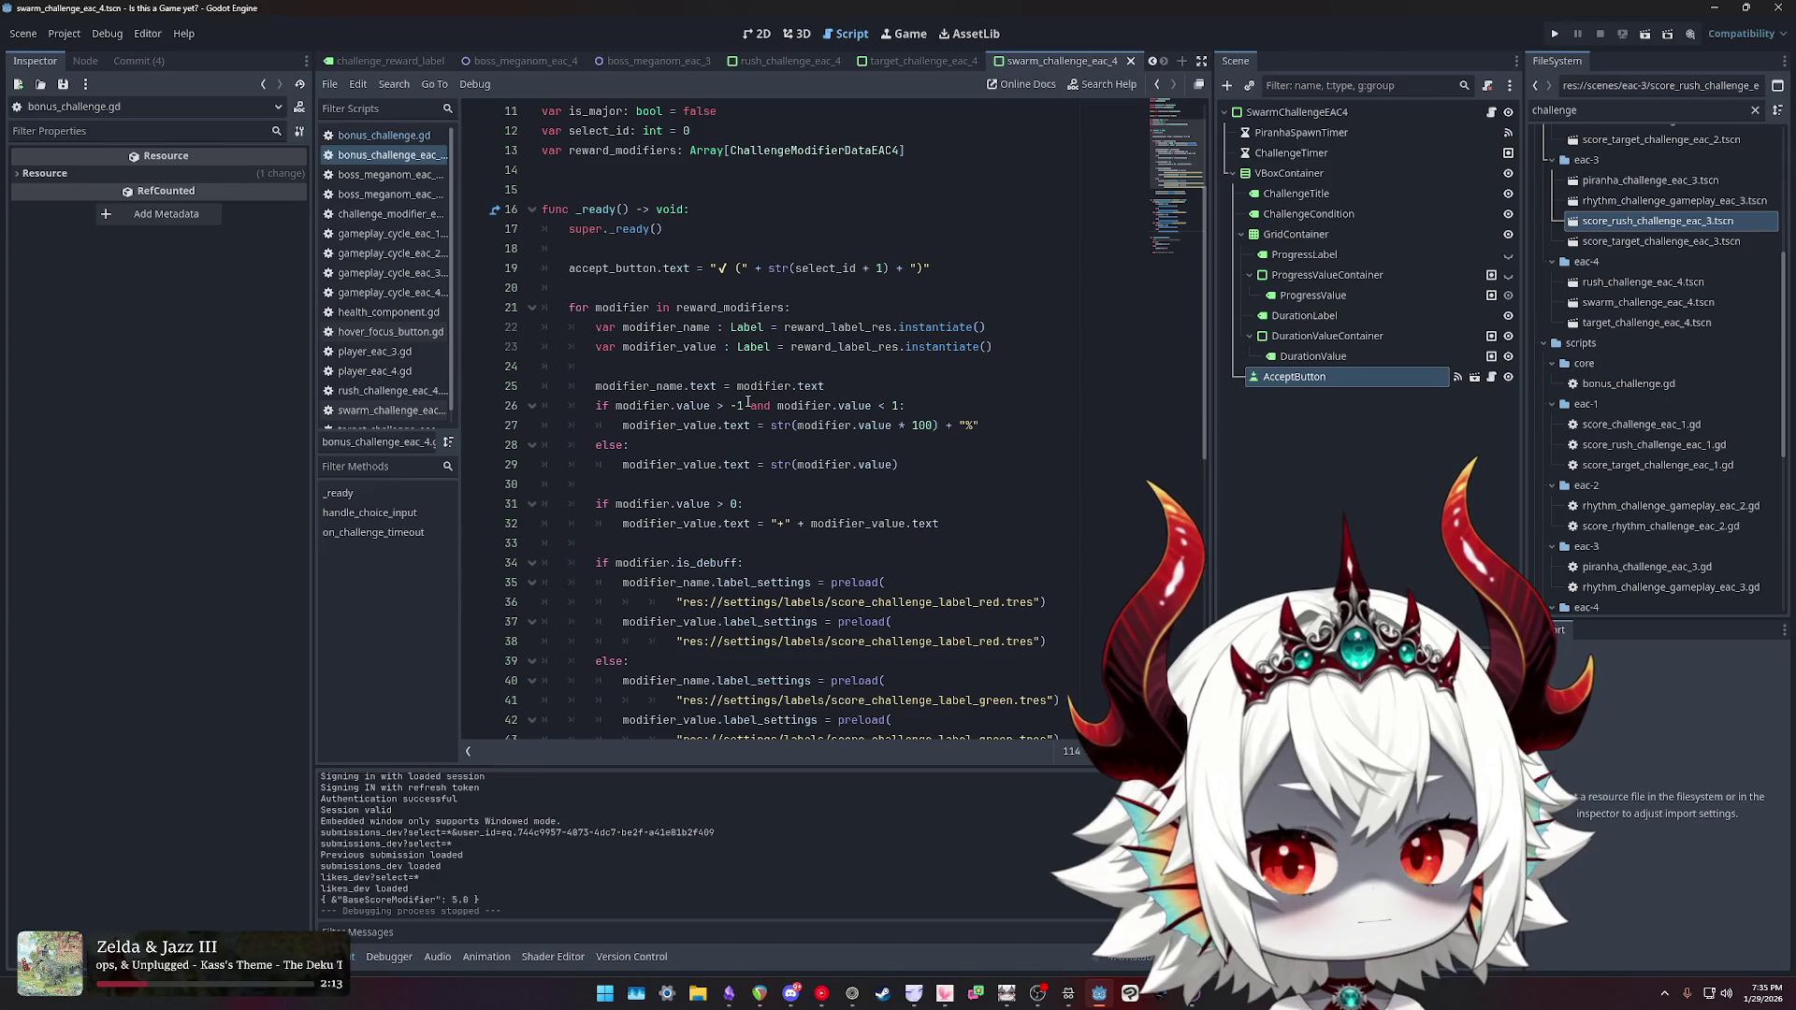
Insert a new line after line 19 and draft a for loop over get_parent() children, then clear it
click(980, 270)
key(Return)
key(Return)
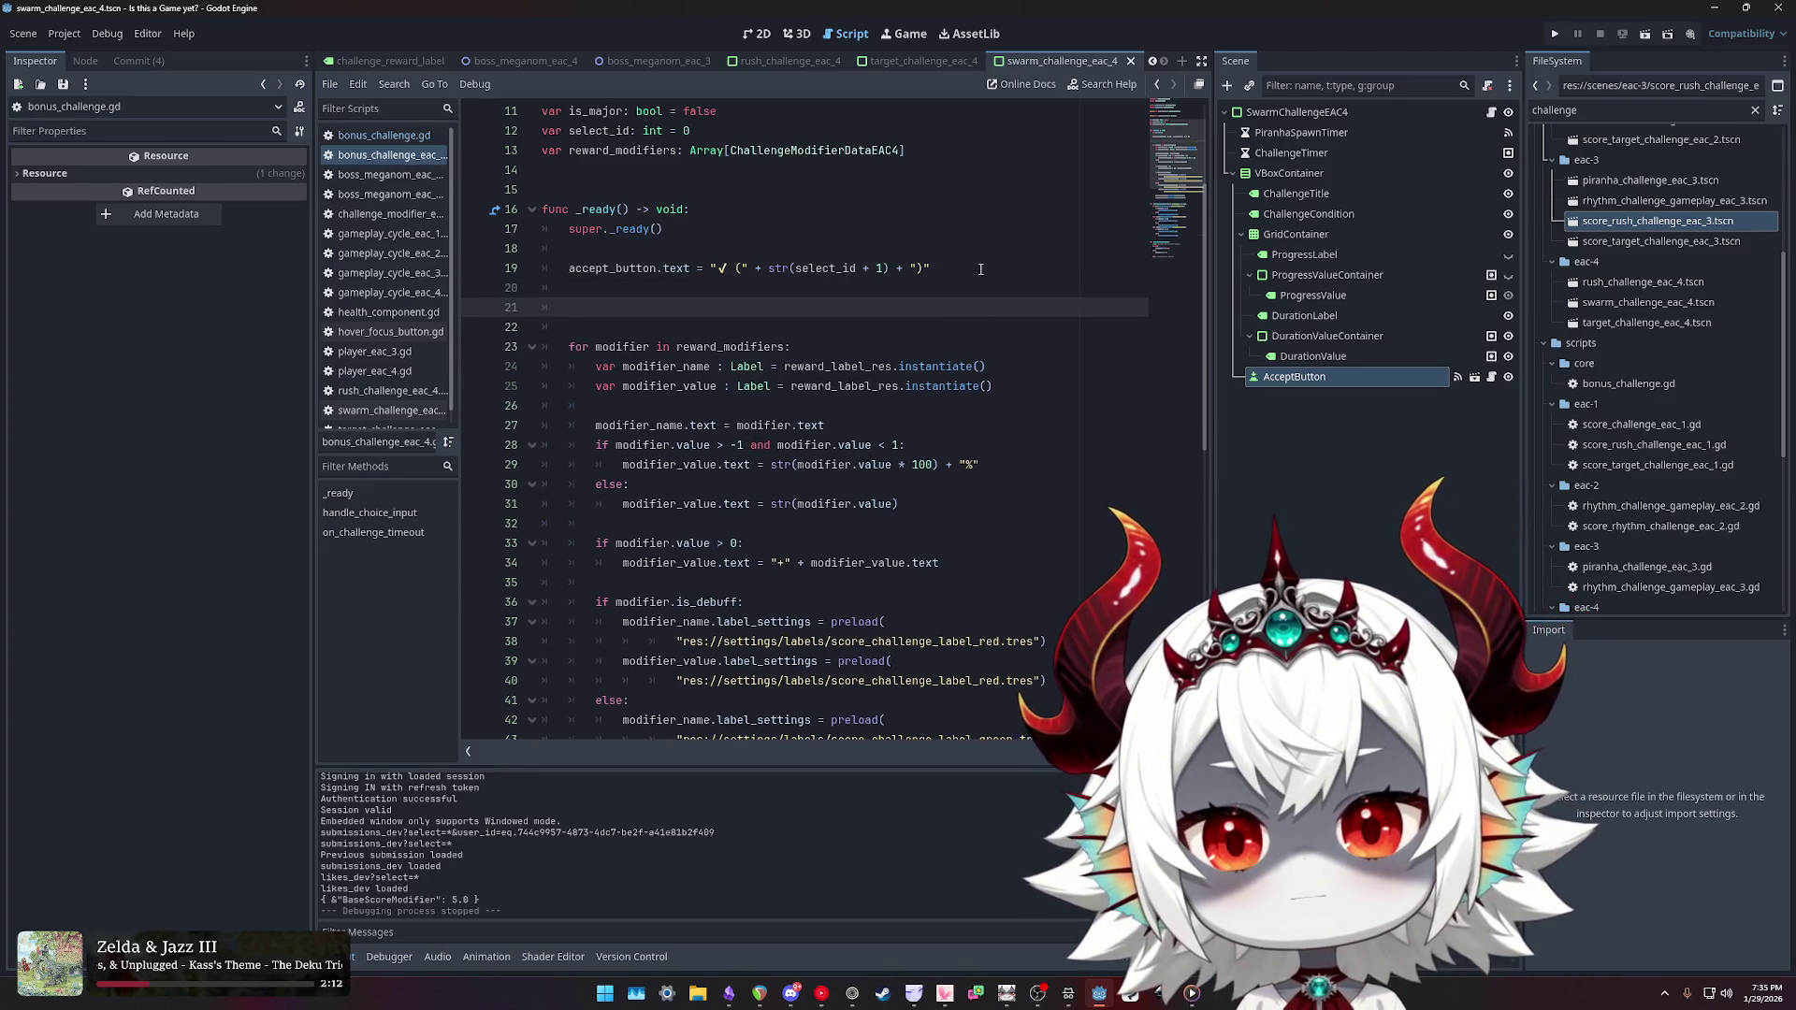
text(for )
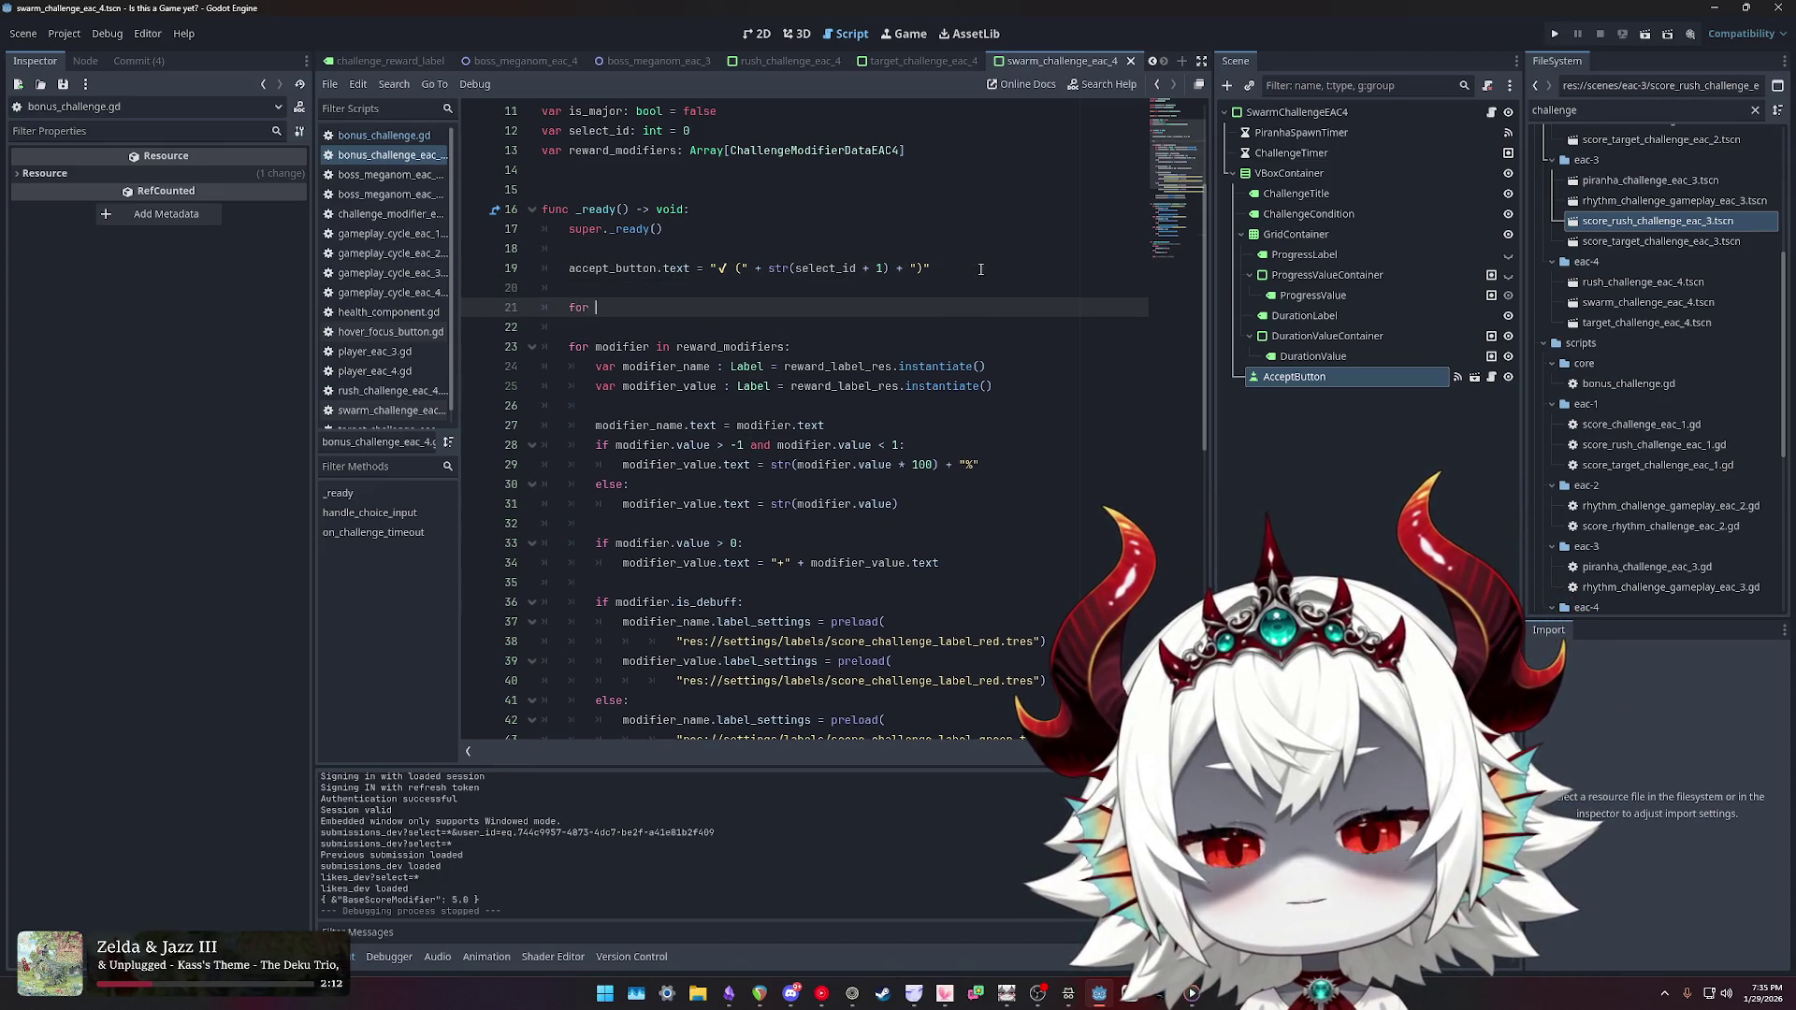
text(sibling)
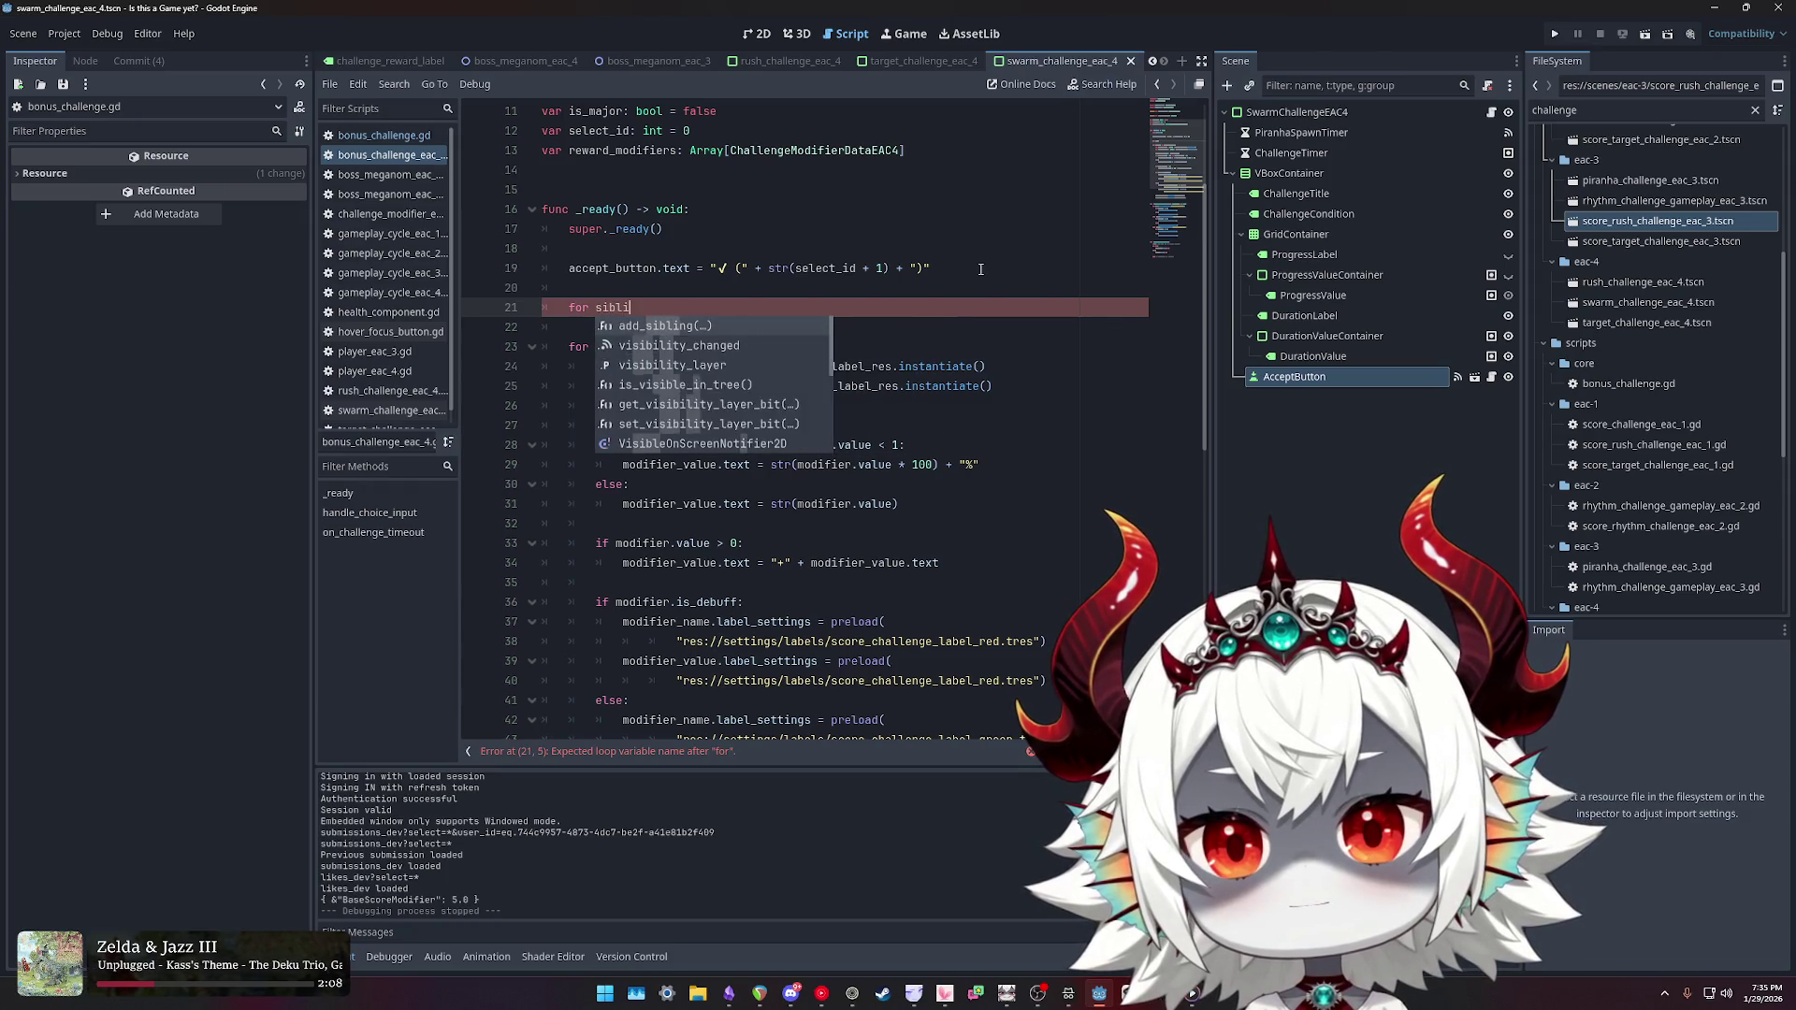
key(ctrl+shift+Left)
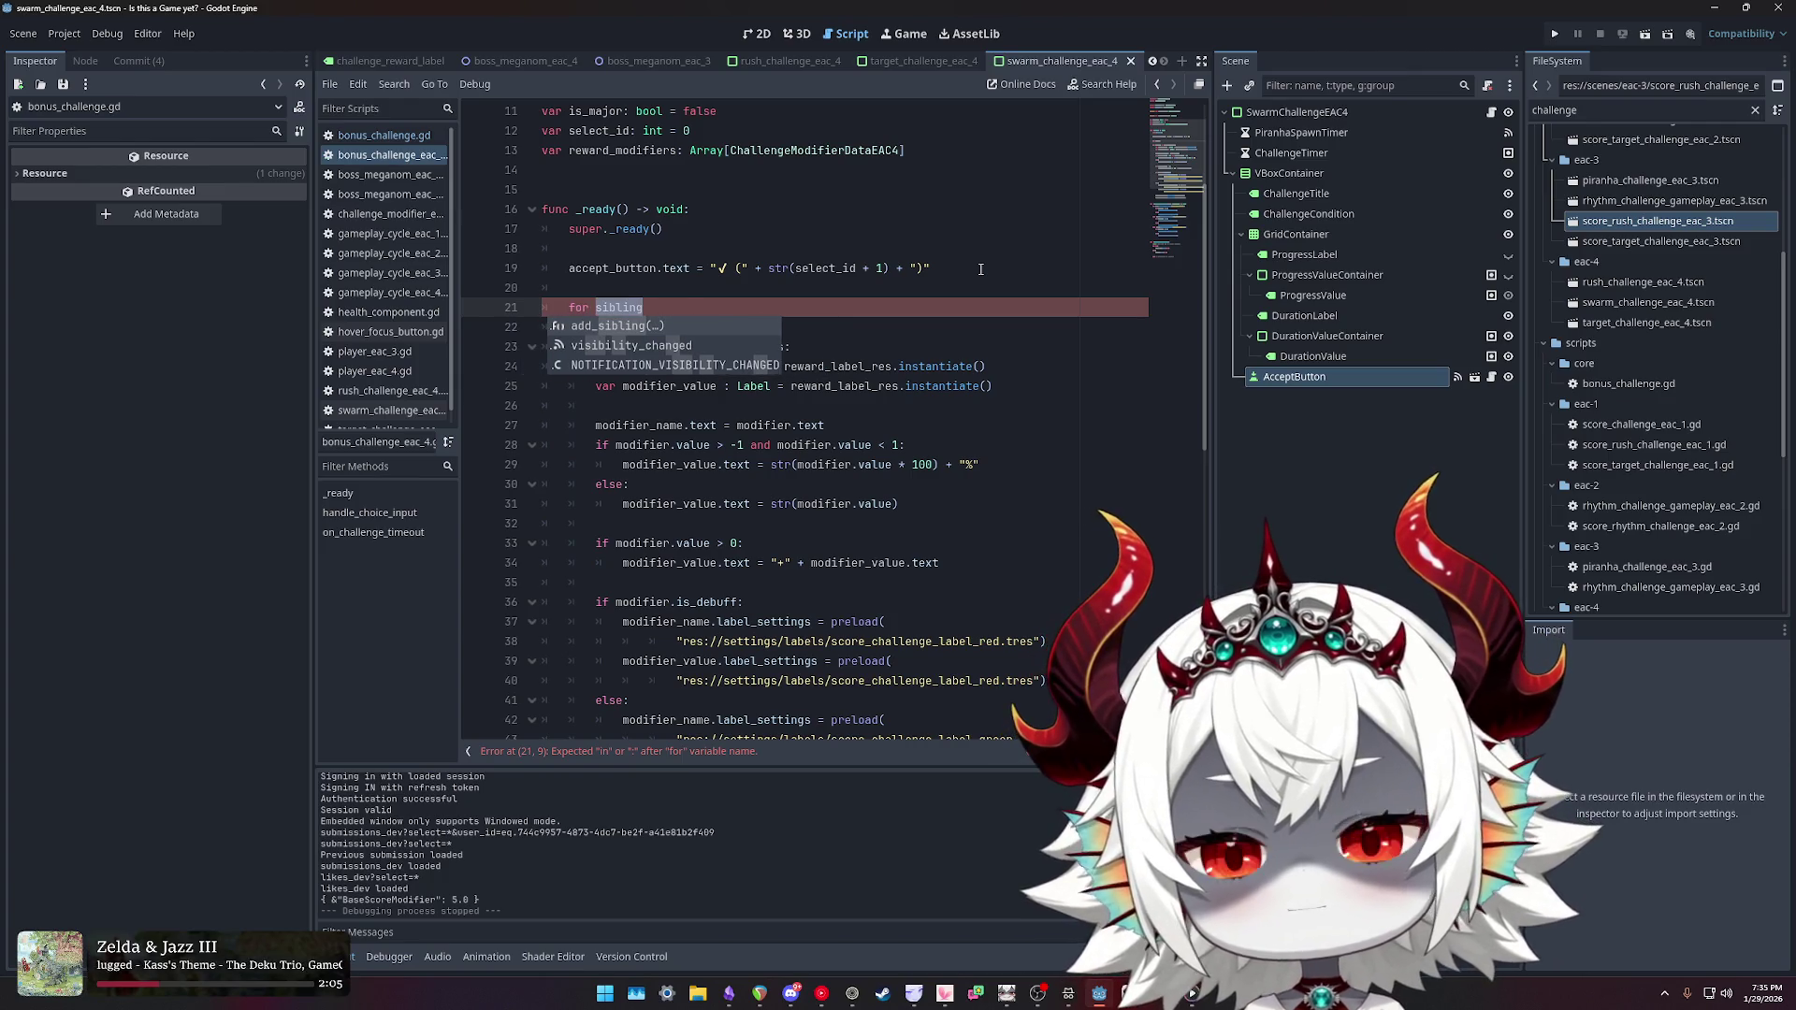
text(get_sib)
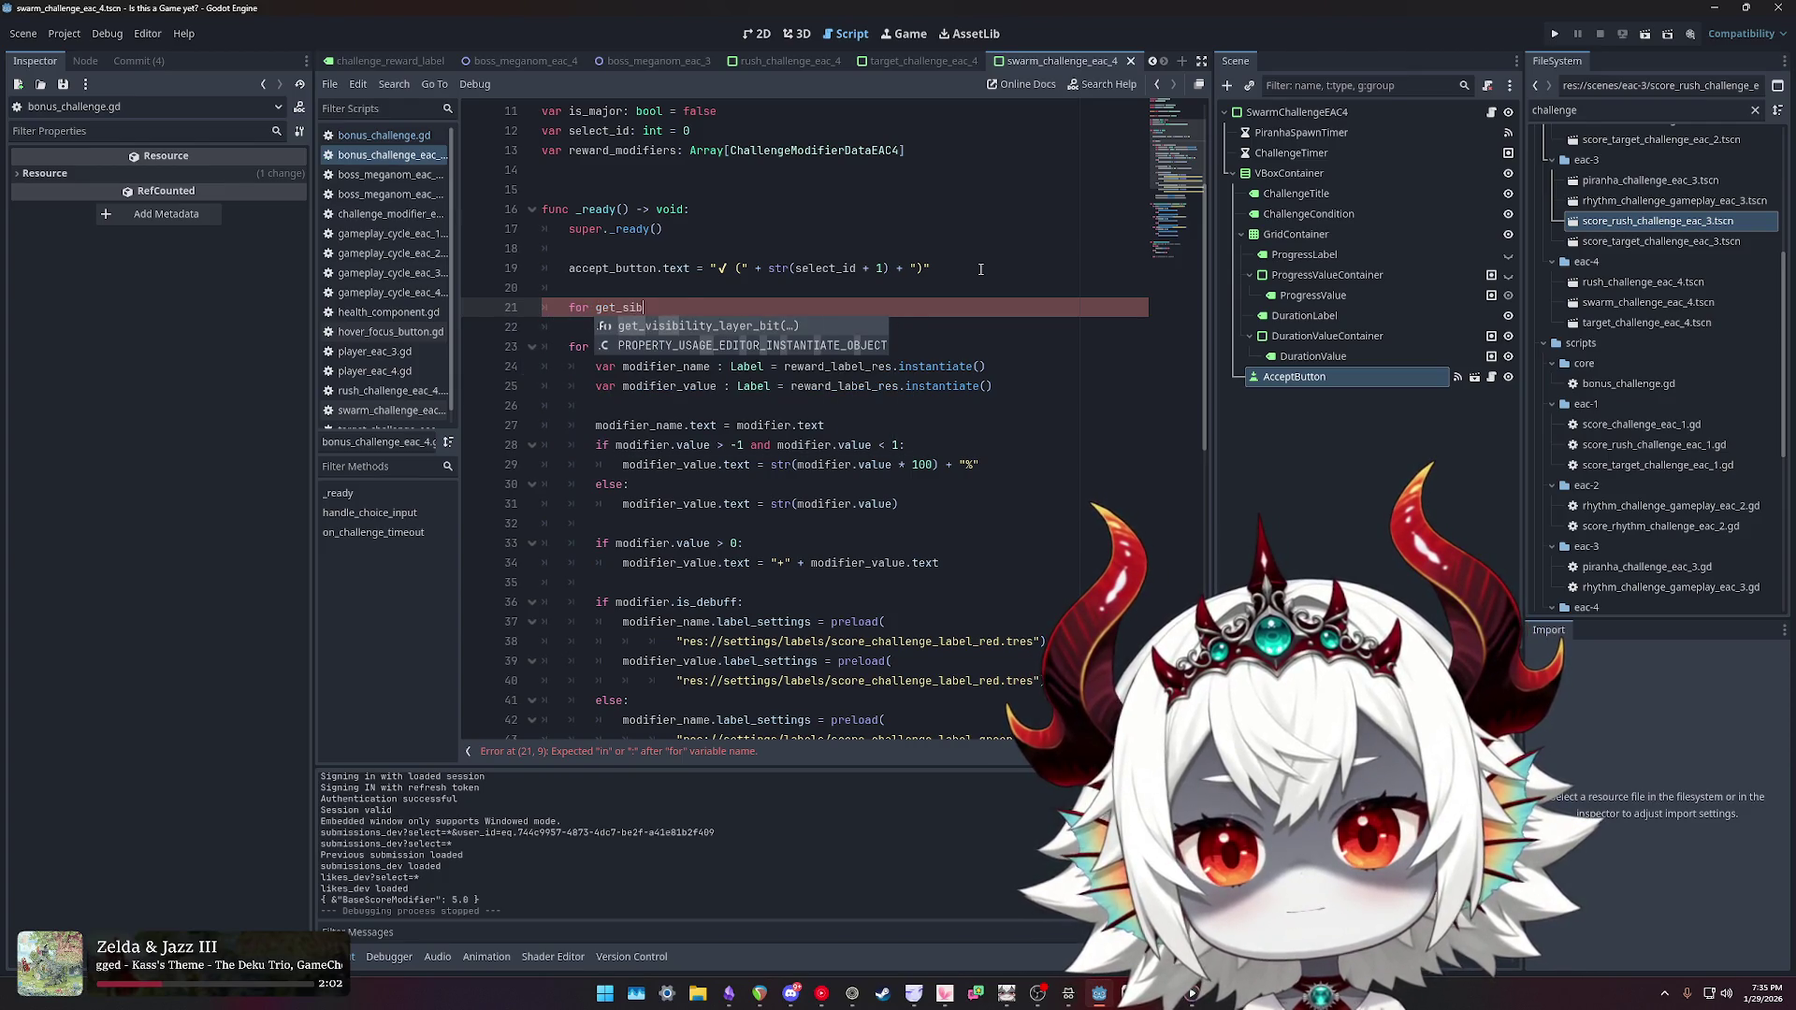
key(ctrl+shift+Left)
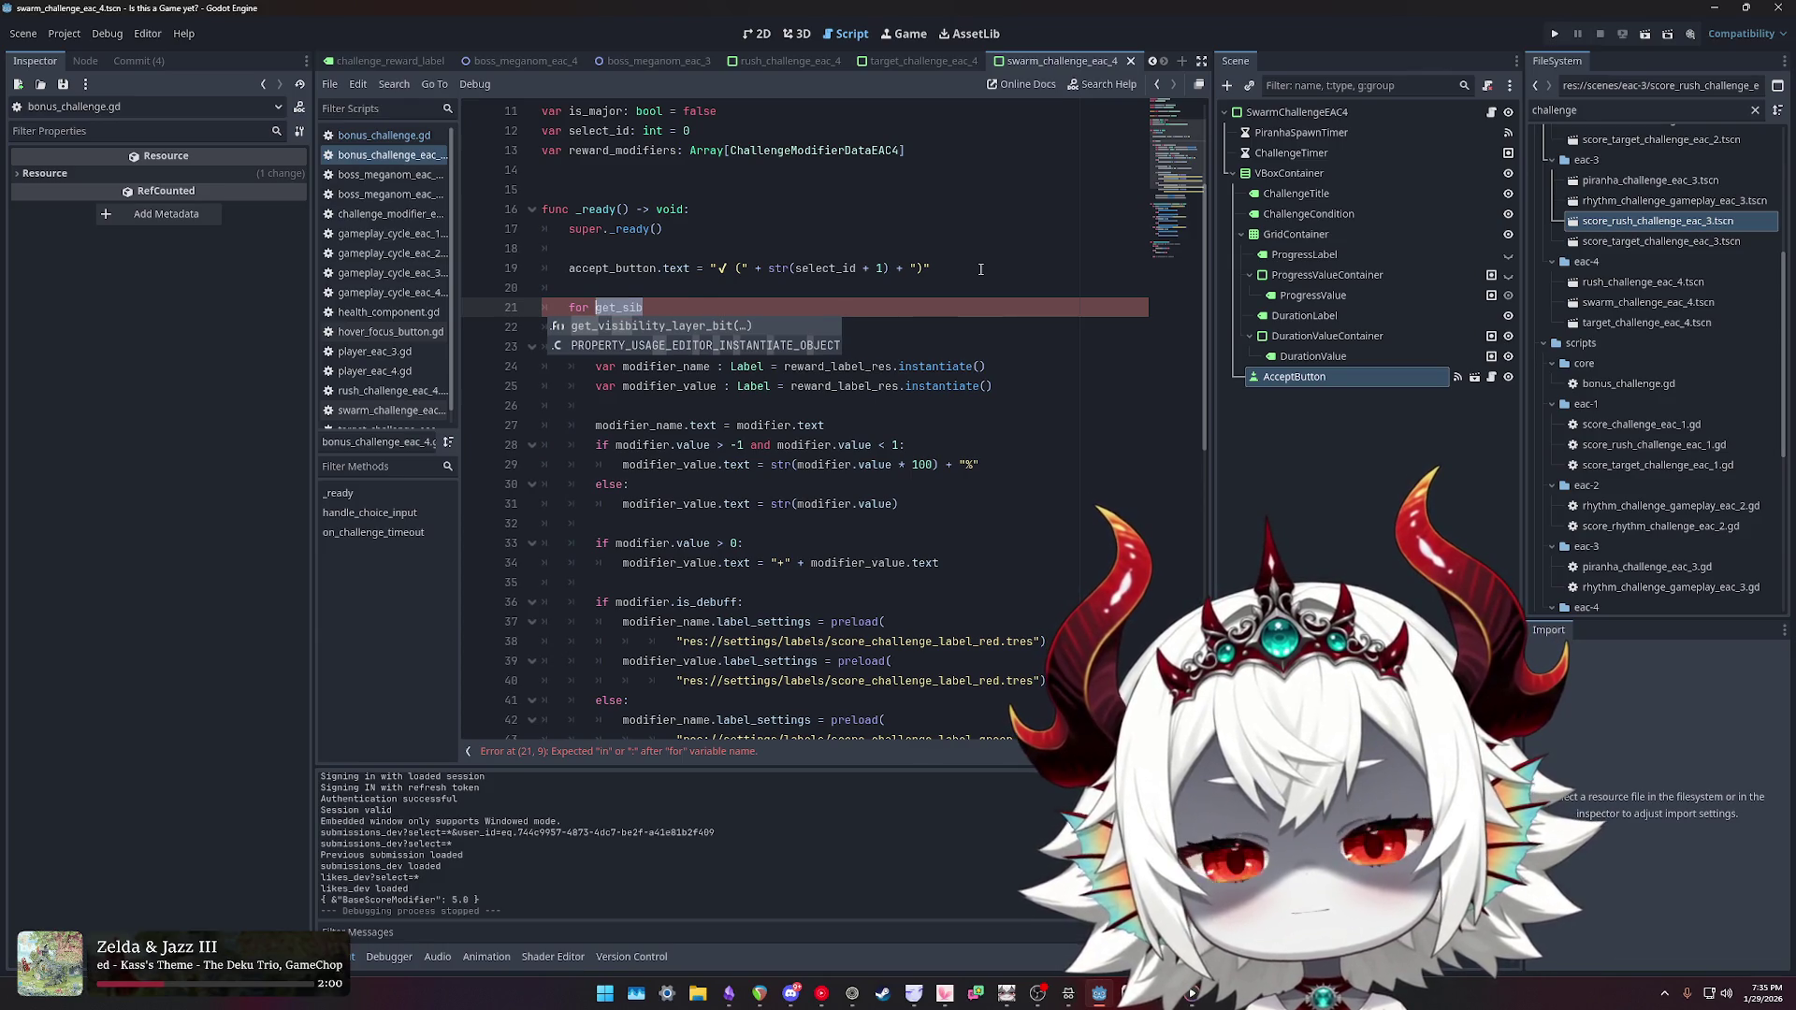
text(parent)
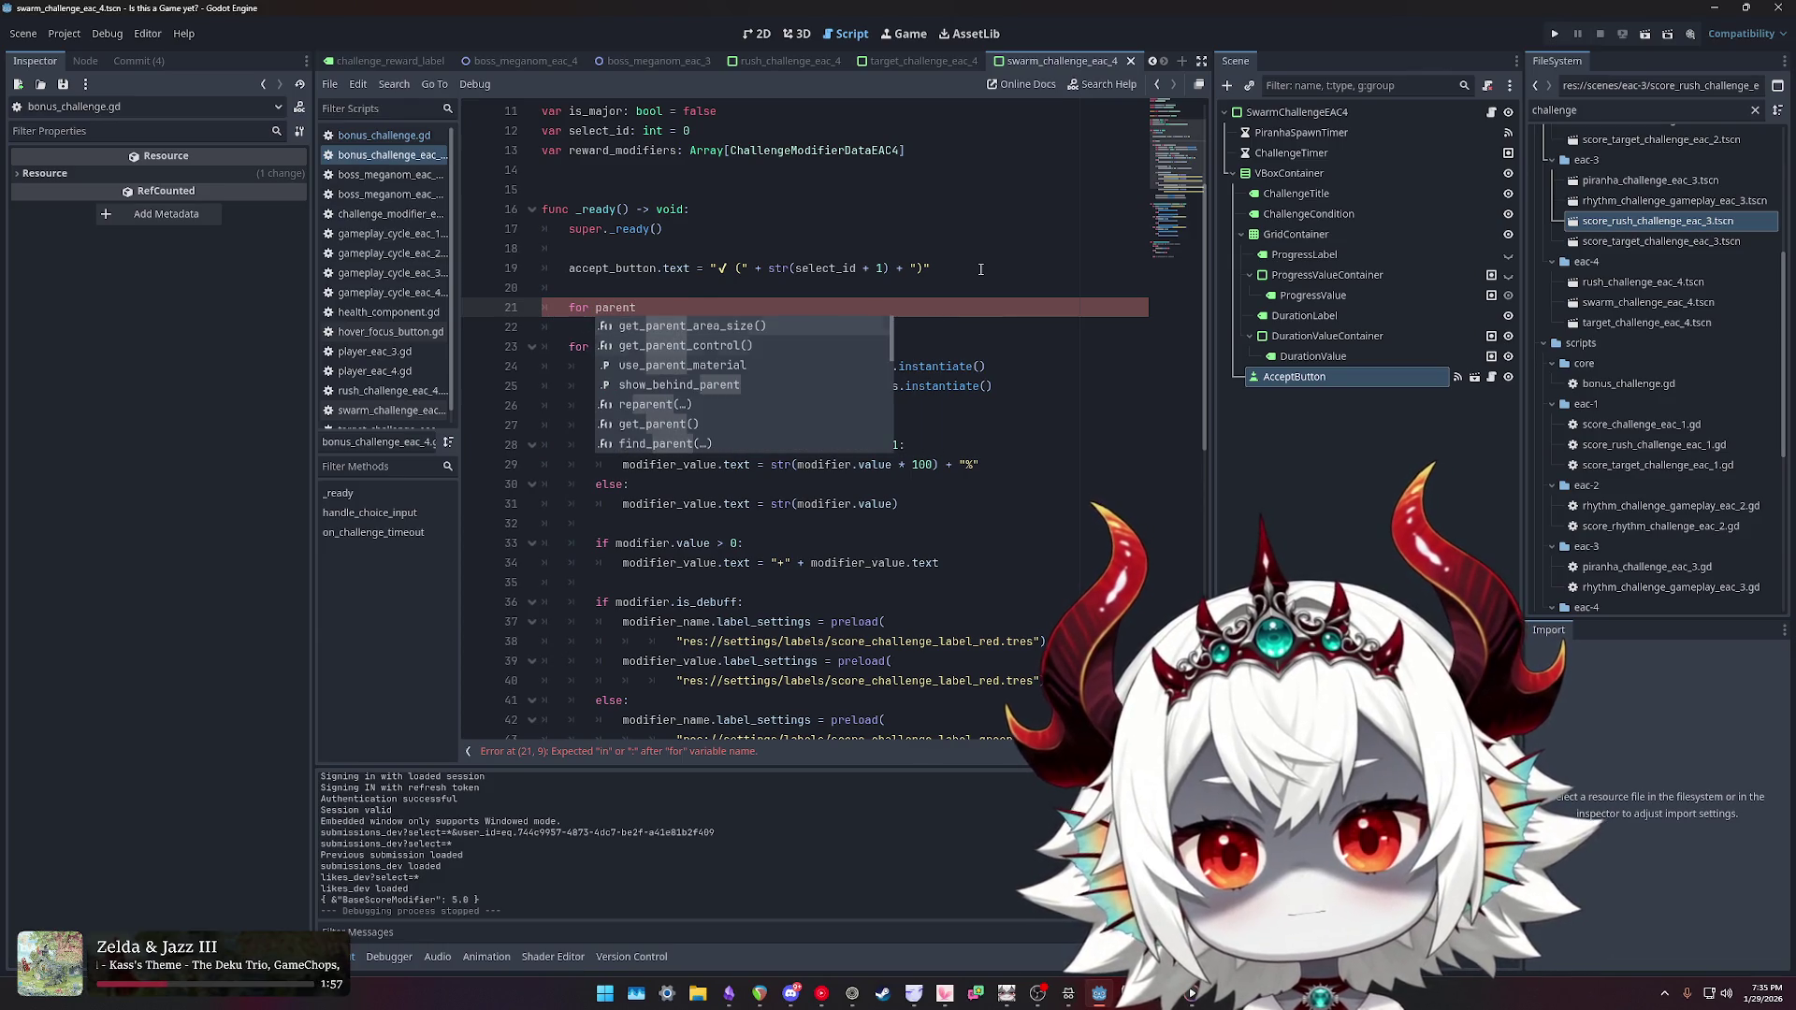
key(Down)
key(Down)
key(Down)
key(Return)
text(.get)
text(_chidr)
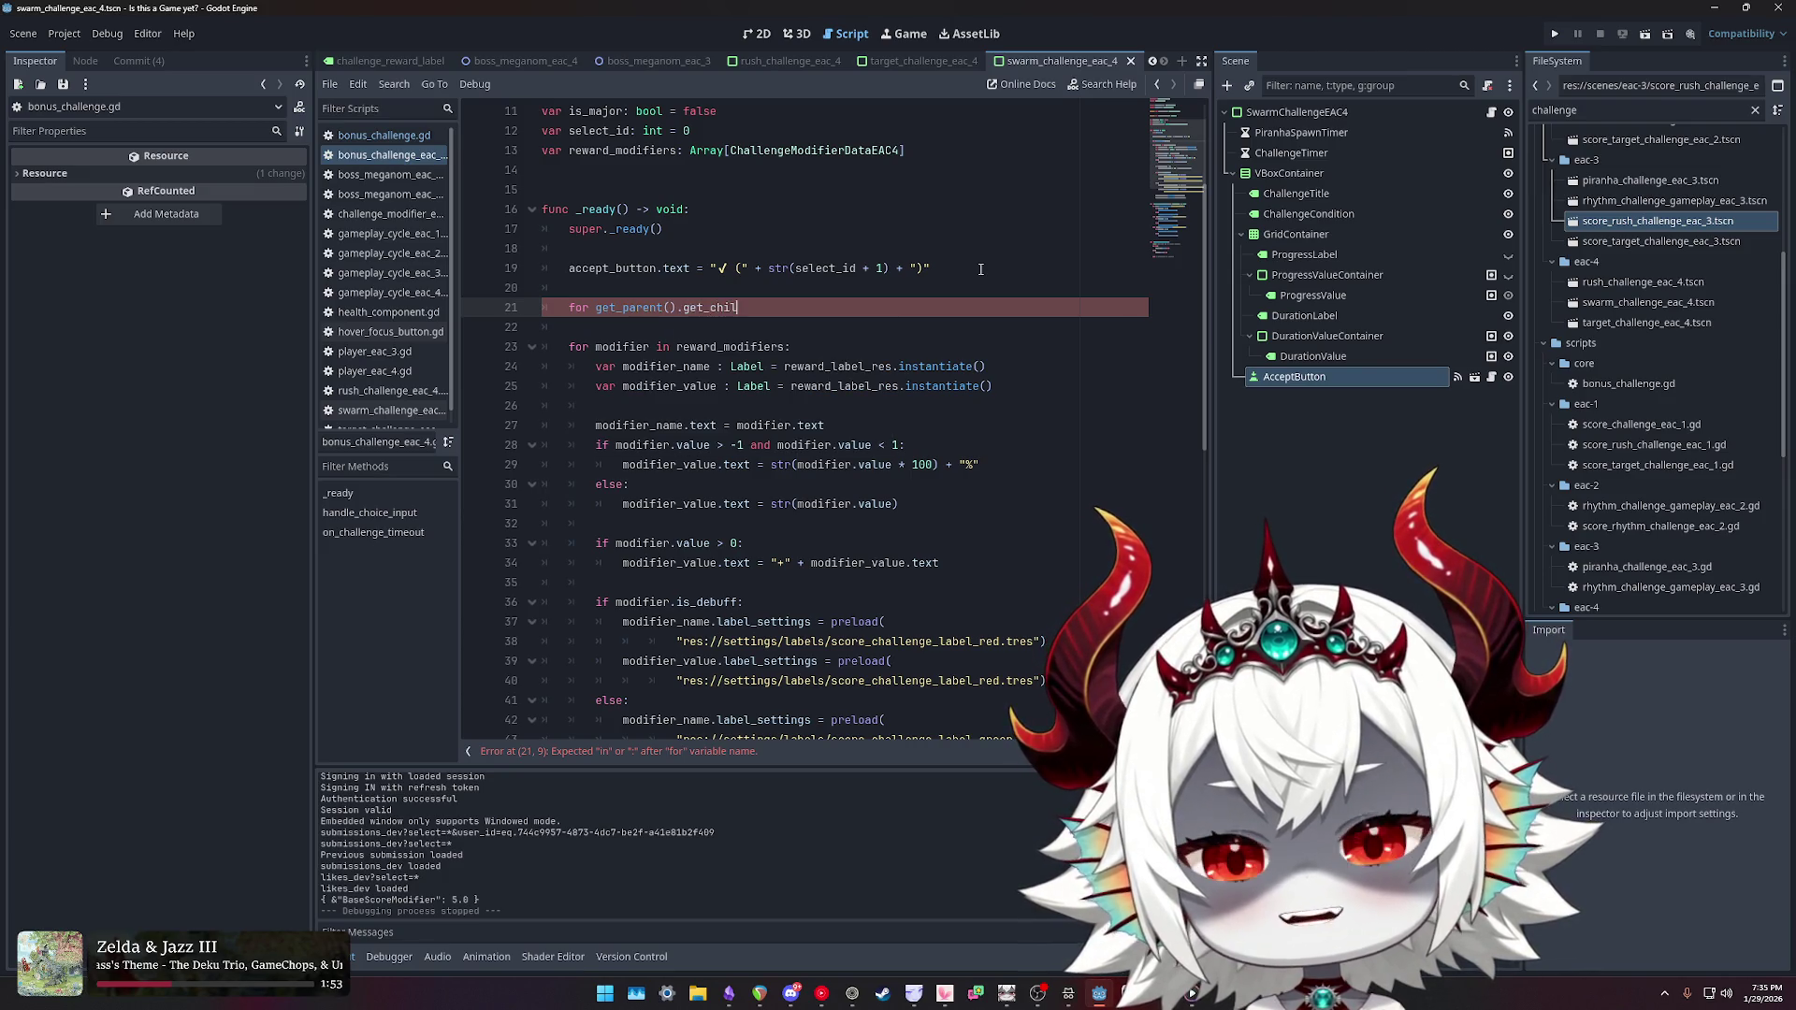
key(BackSpace)
key(BackSpace)
key(BackSpace)
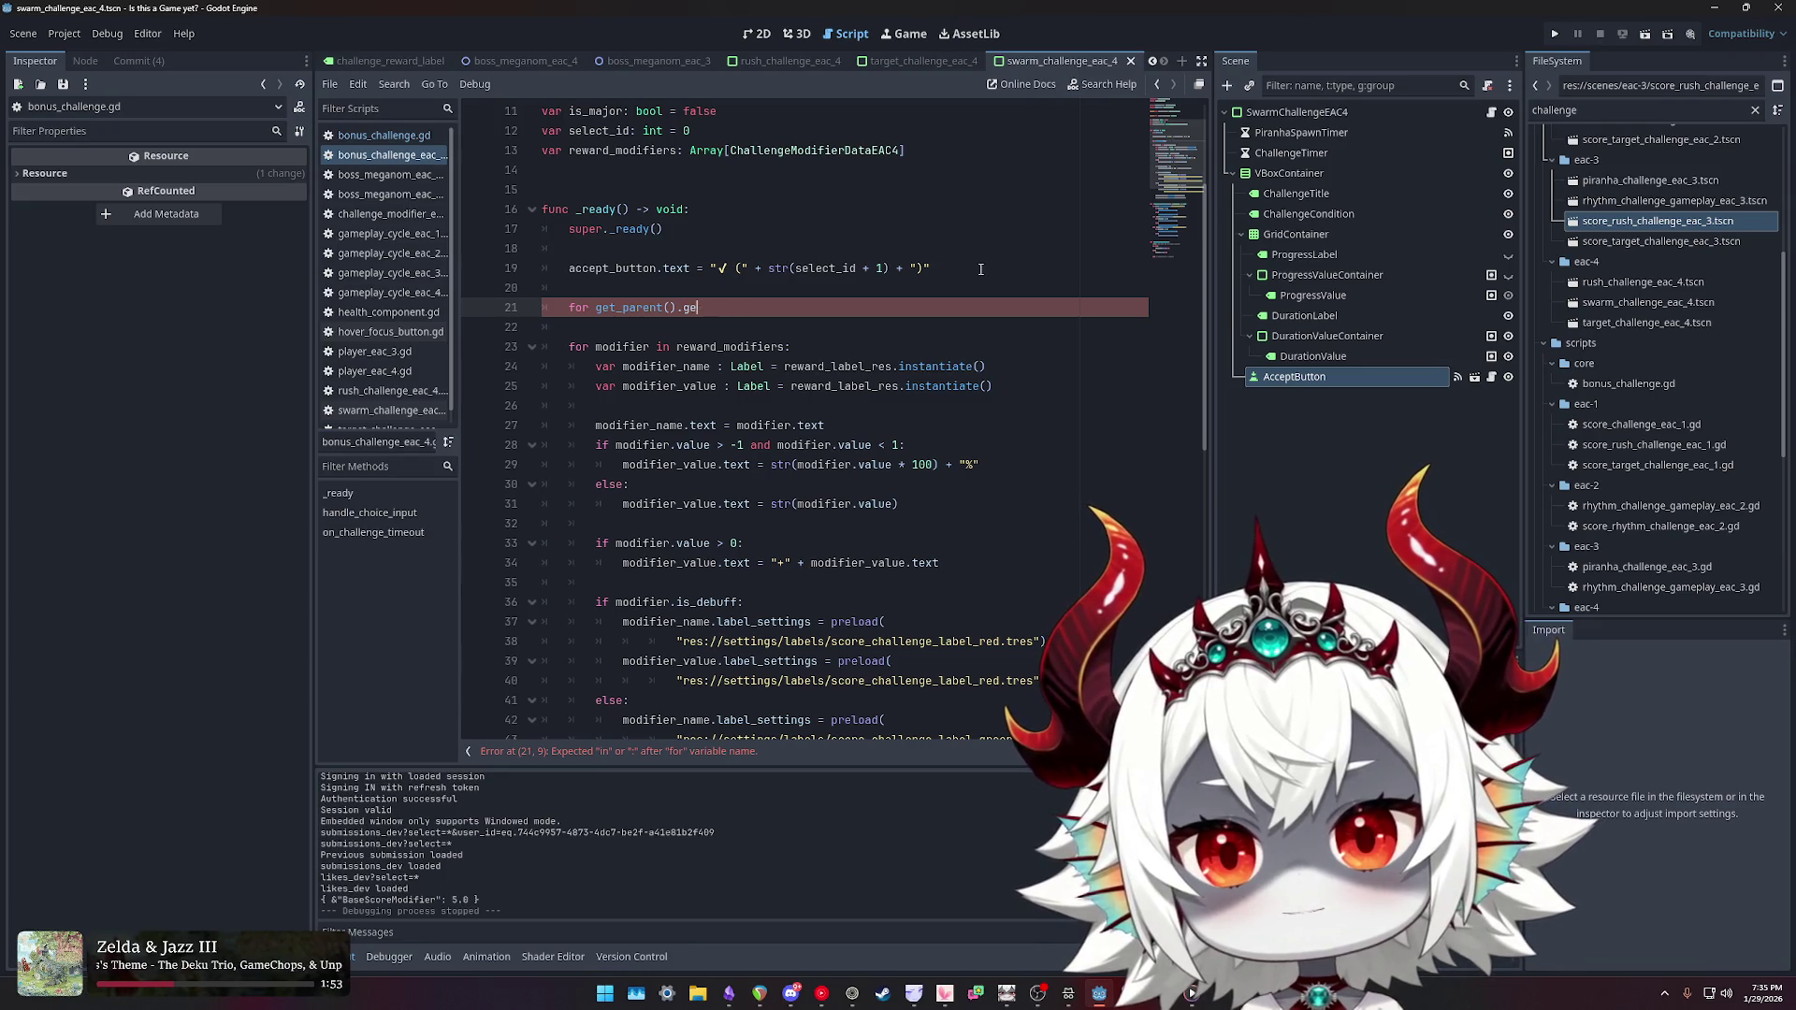
key(BackSpace)
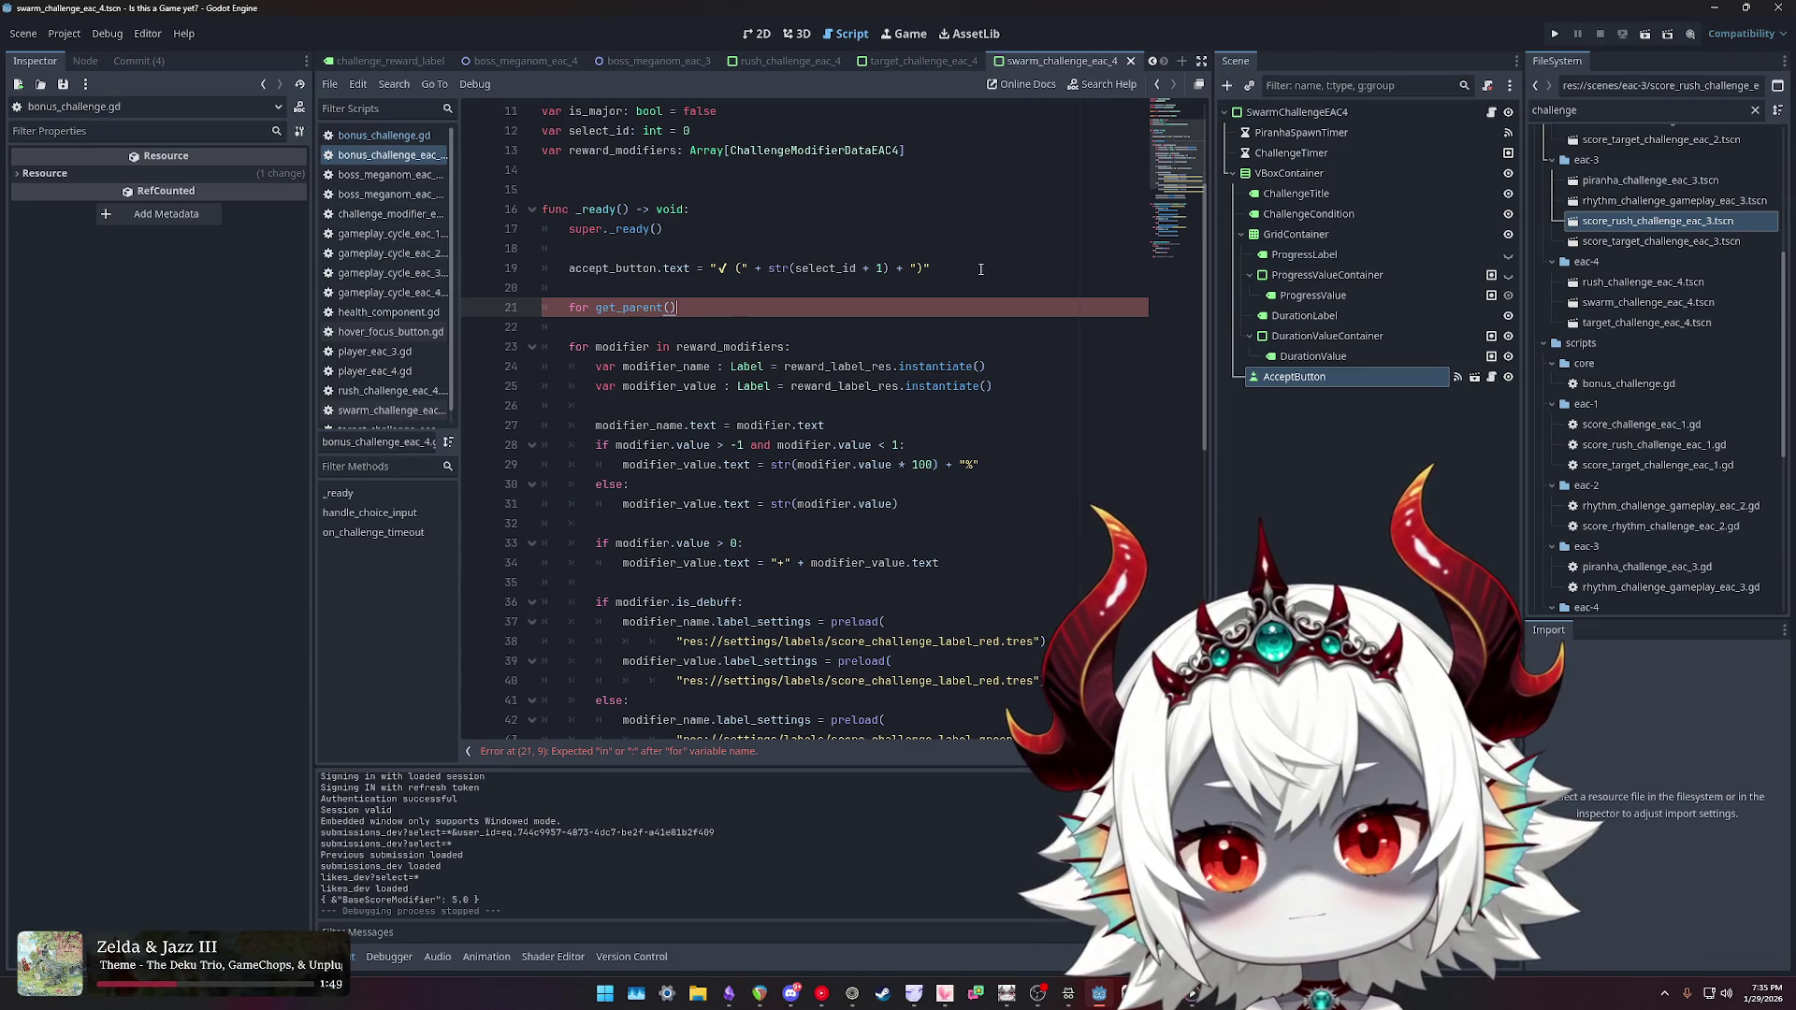
key(shift+Home)
key(BackSpace)
Replace the draft on line 21 with get_index and open its documentation
text(get)
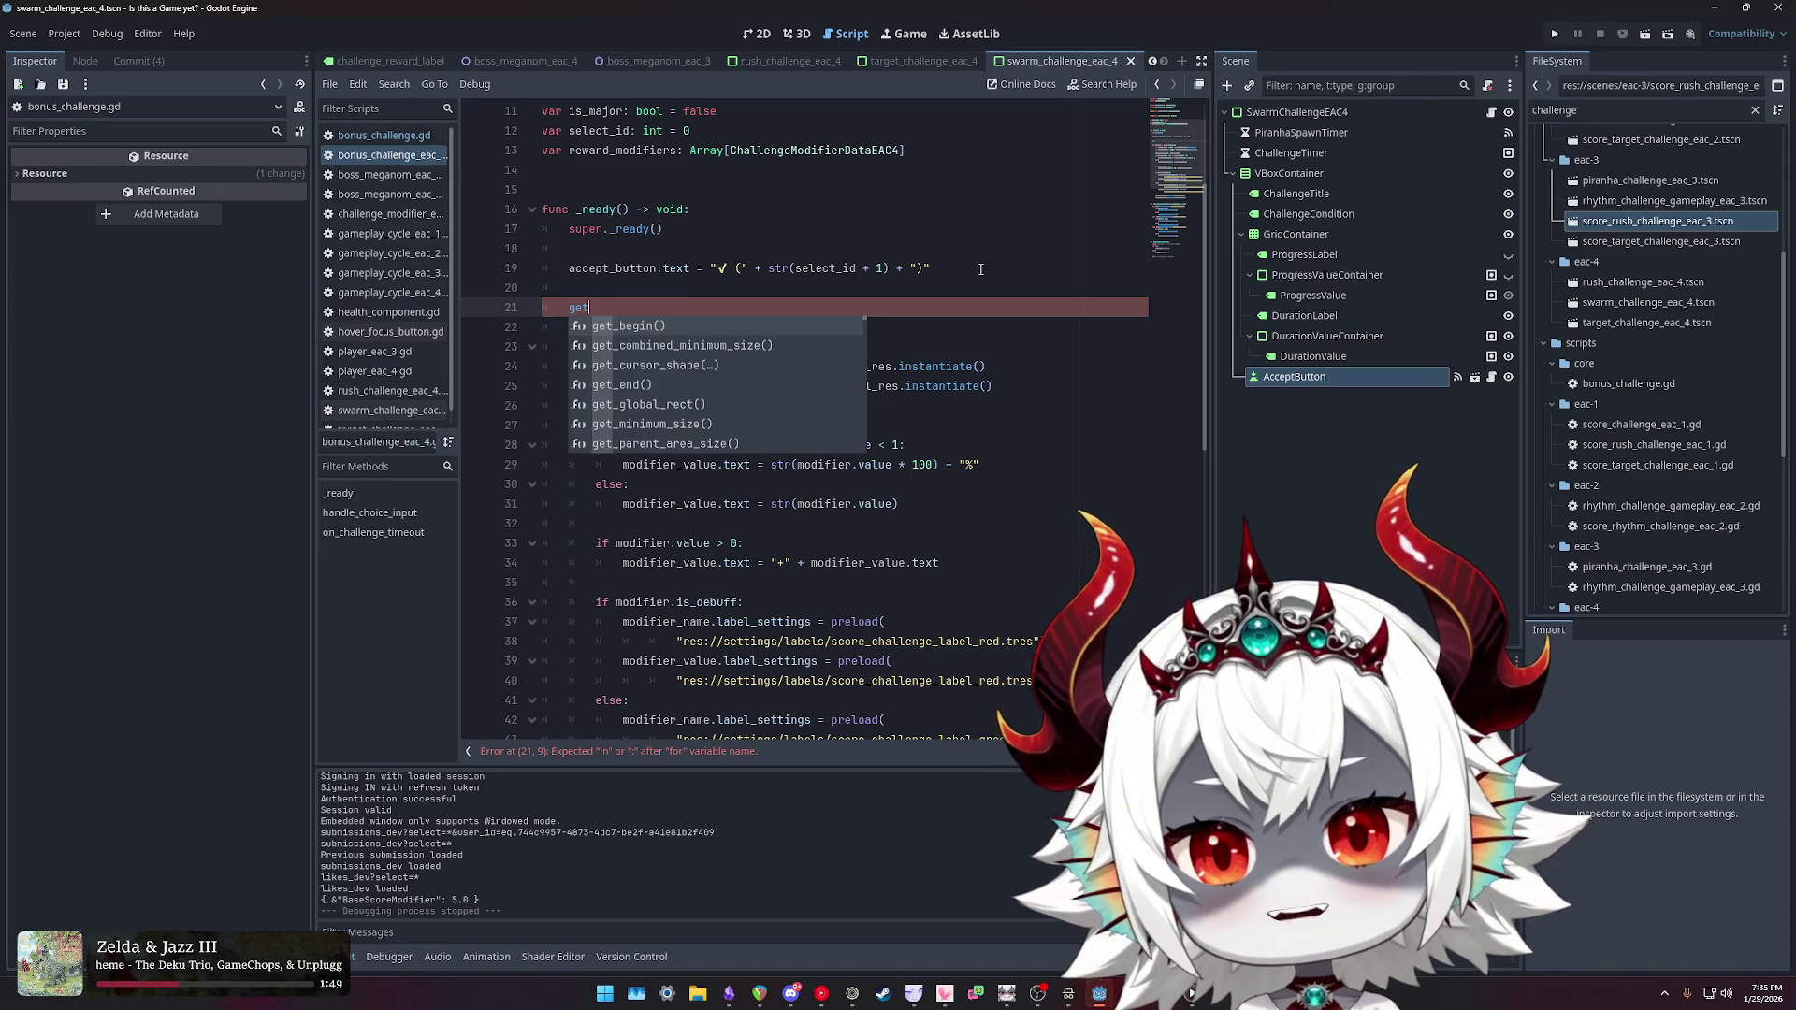
text(_par)
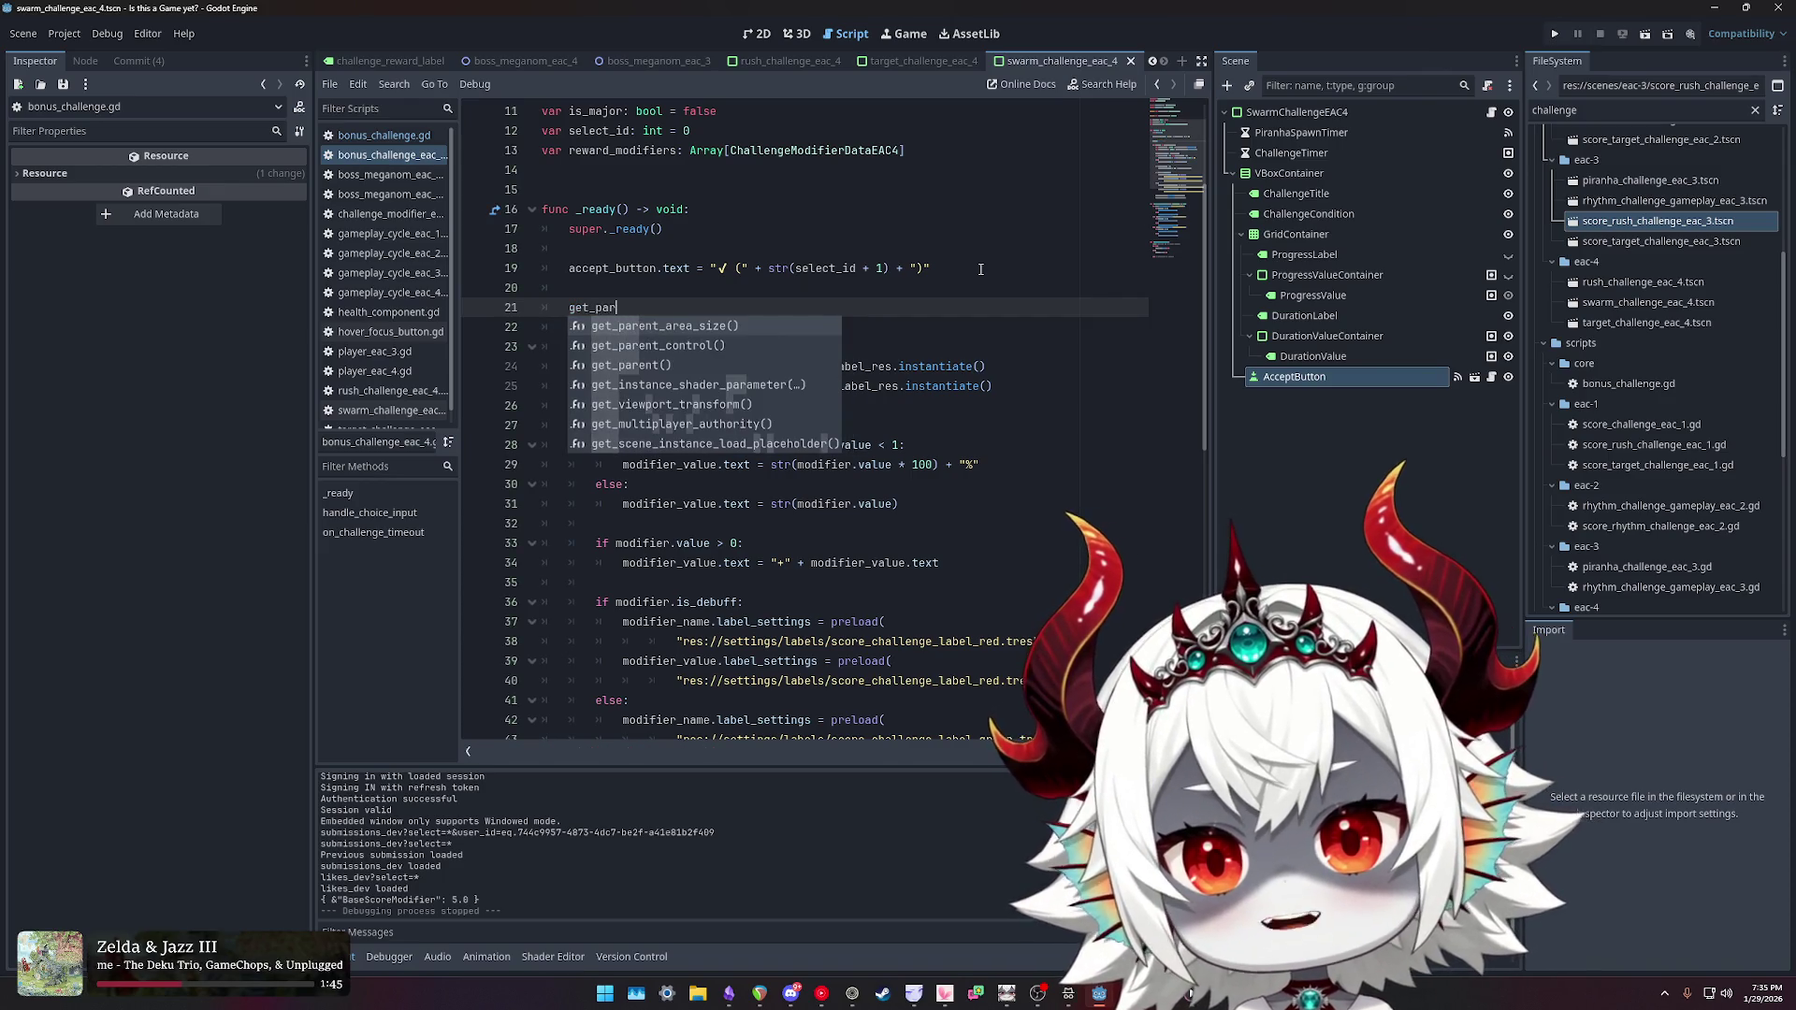
key(Down)
key(Down)
key(Return)
text(.get)
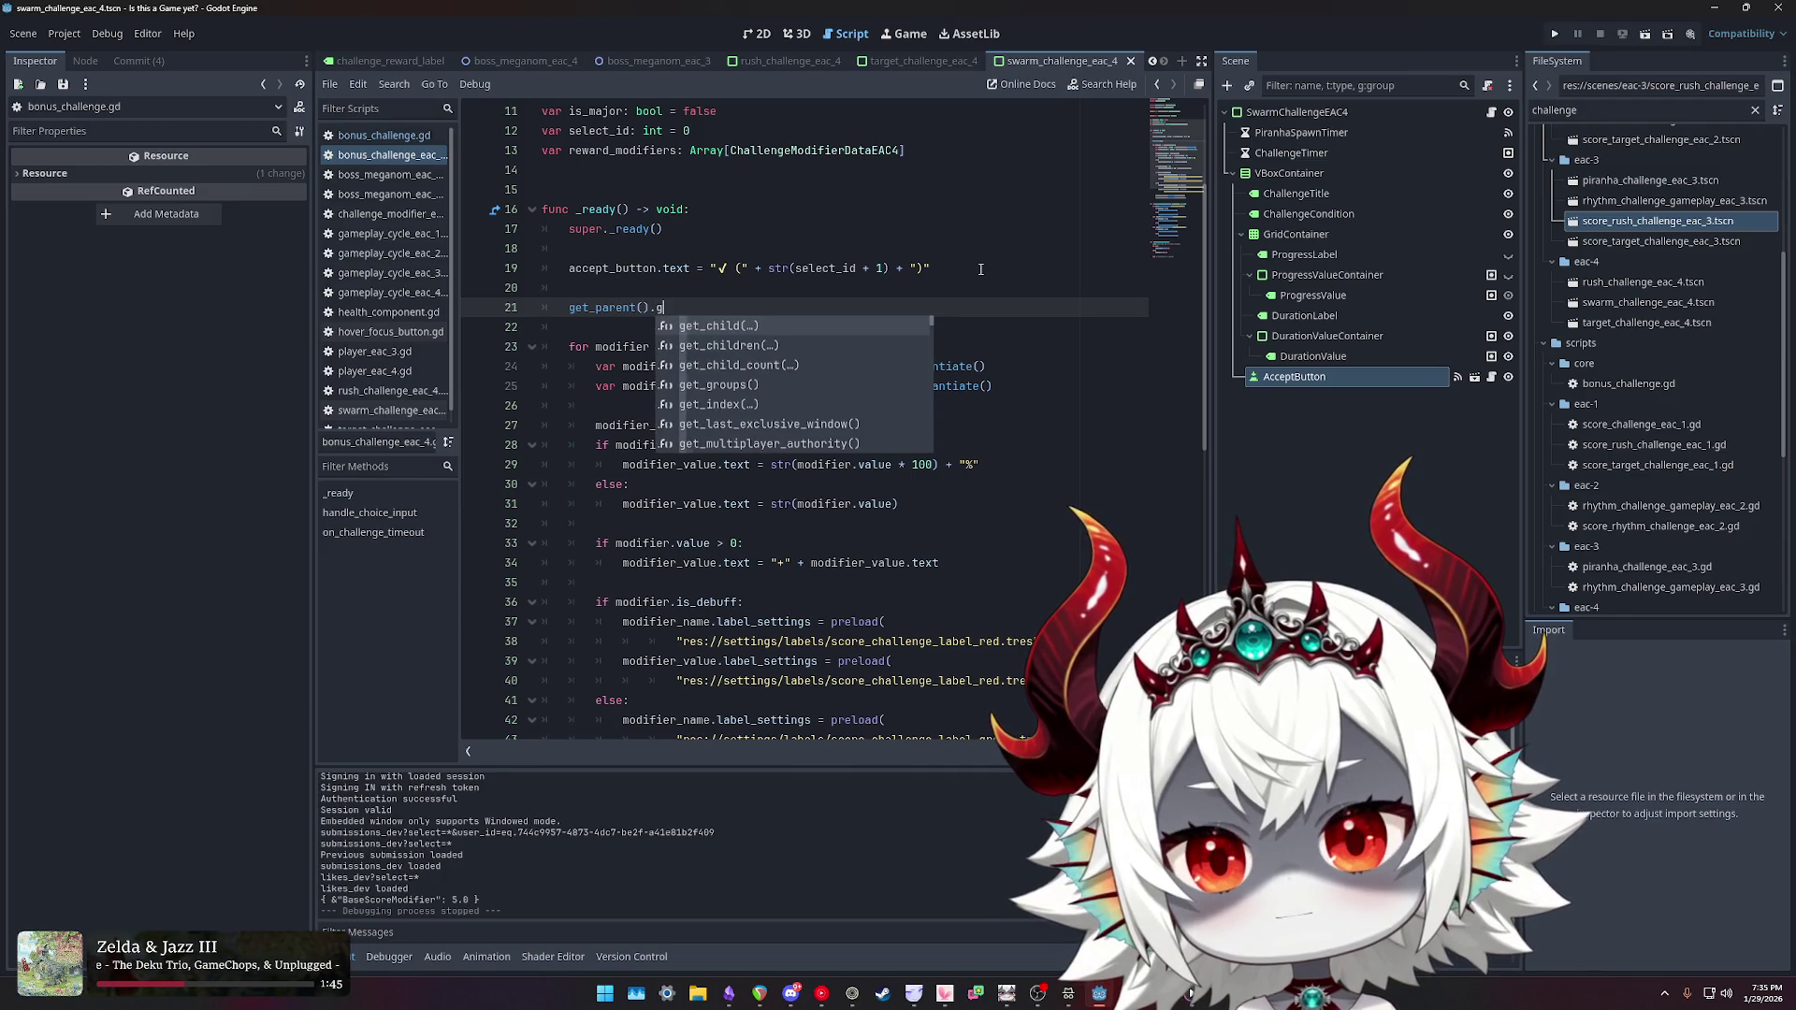
key(Down)
key(Up)
key(shift+Home)
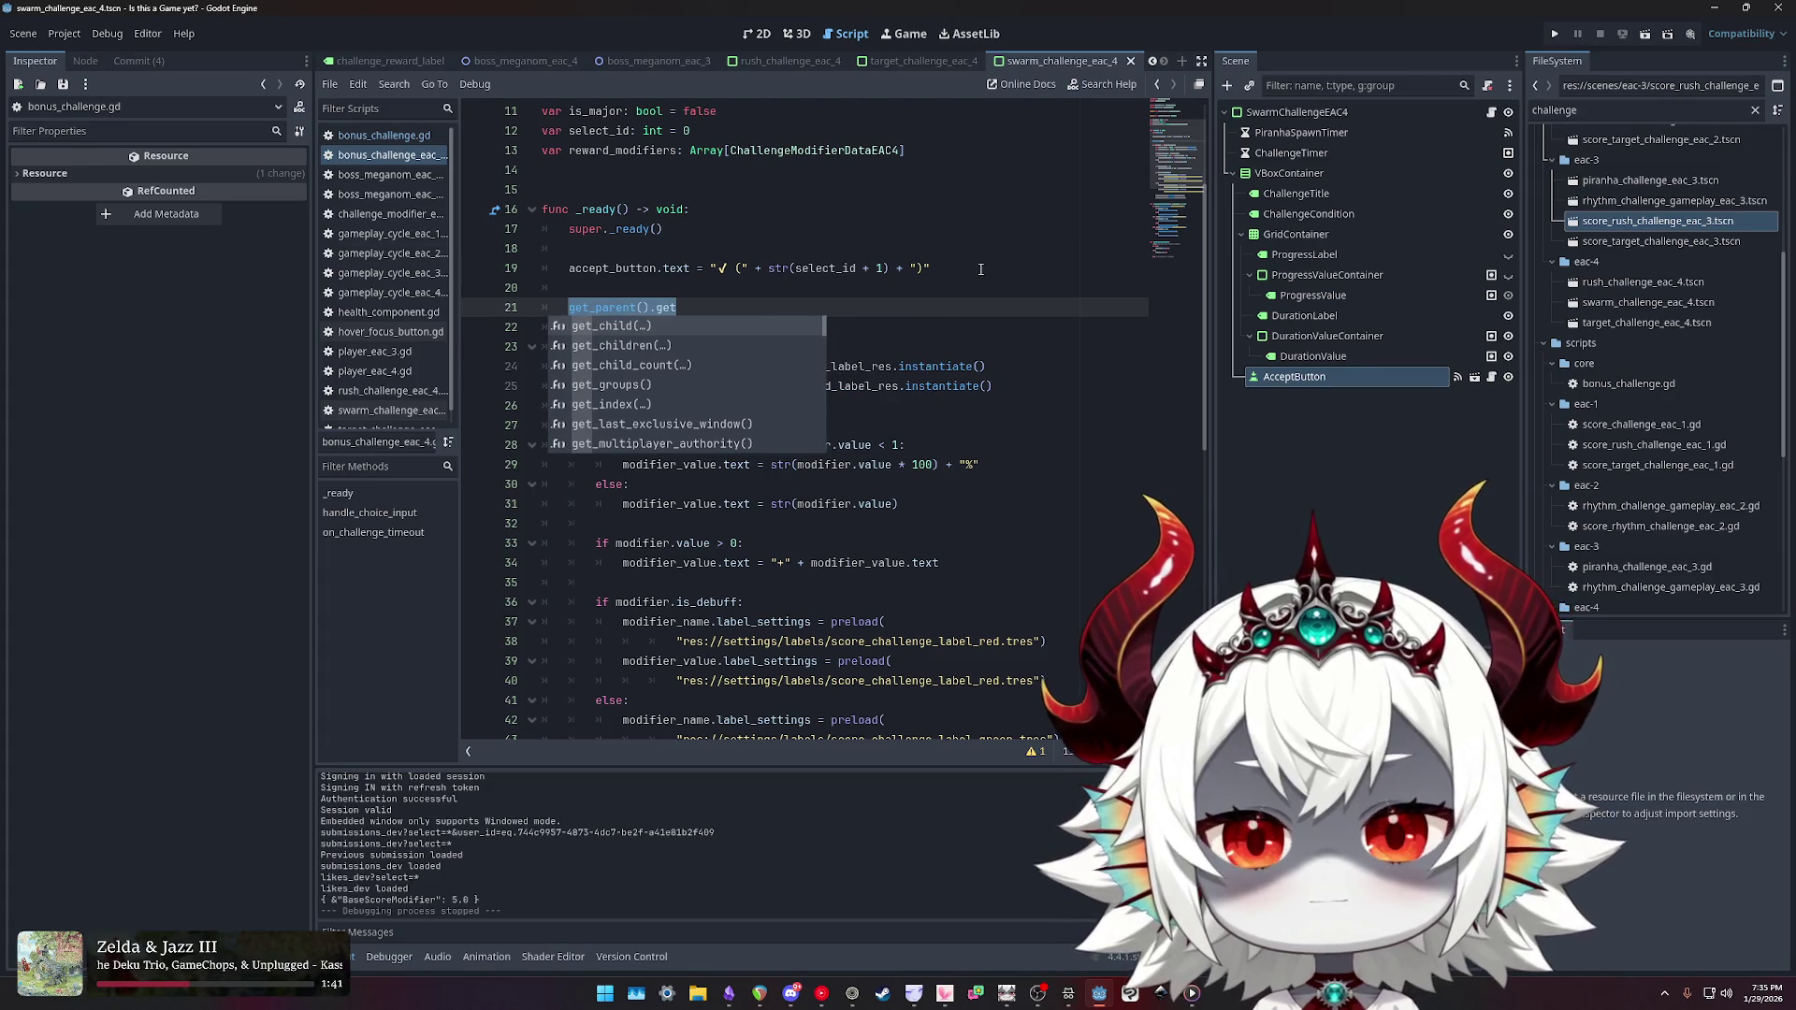
text(get_sib)
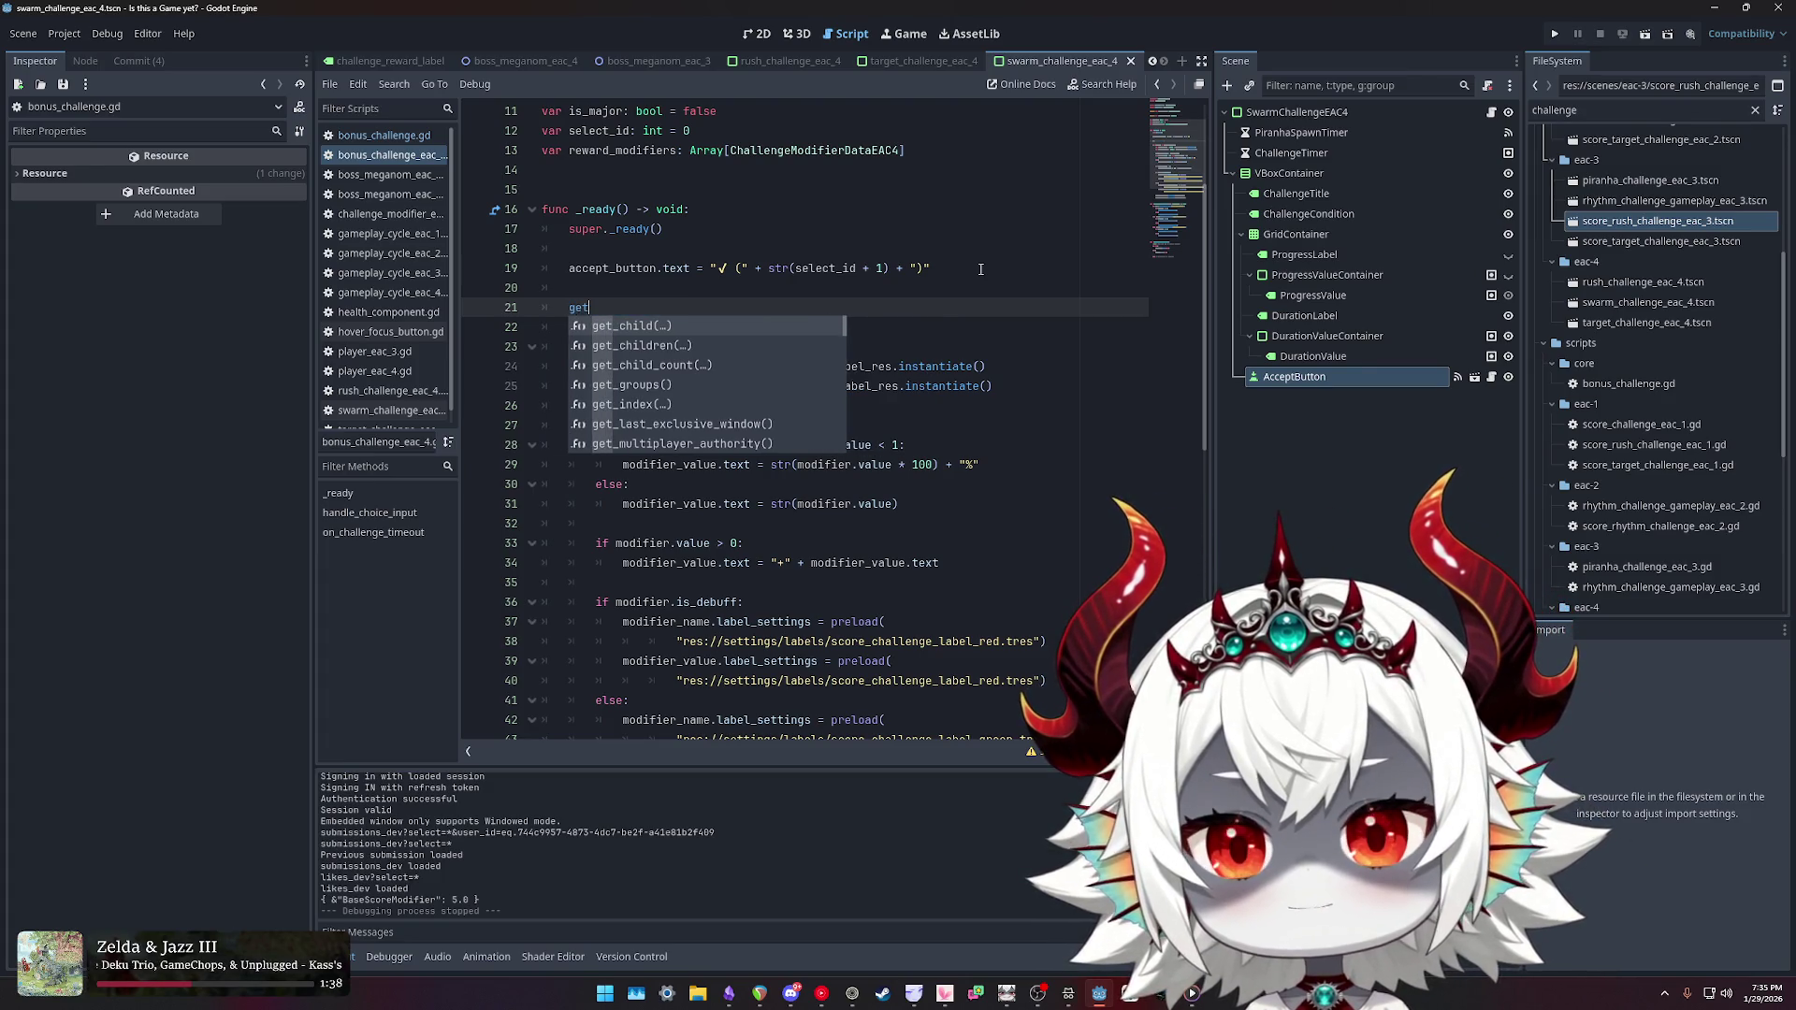
key(BackSpace)
key(BackSpace)
key(BackSpace)
text(sibling)
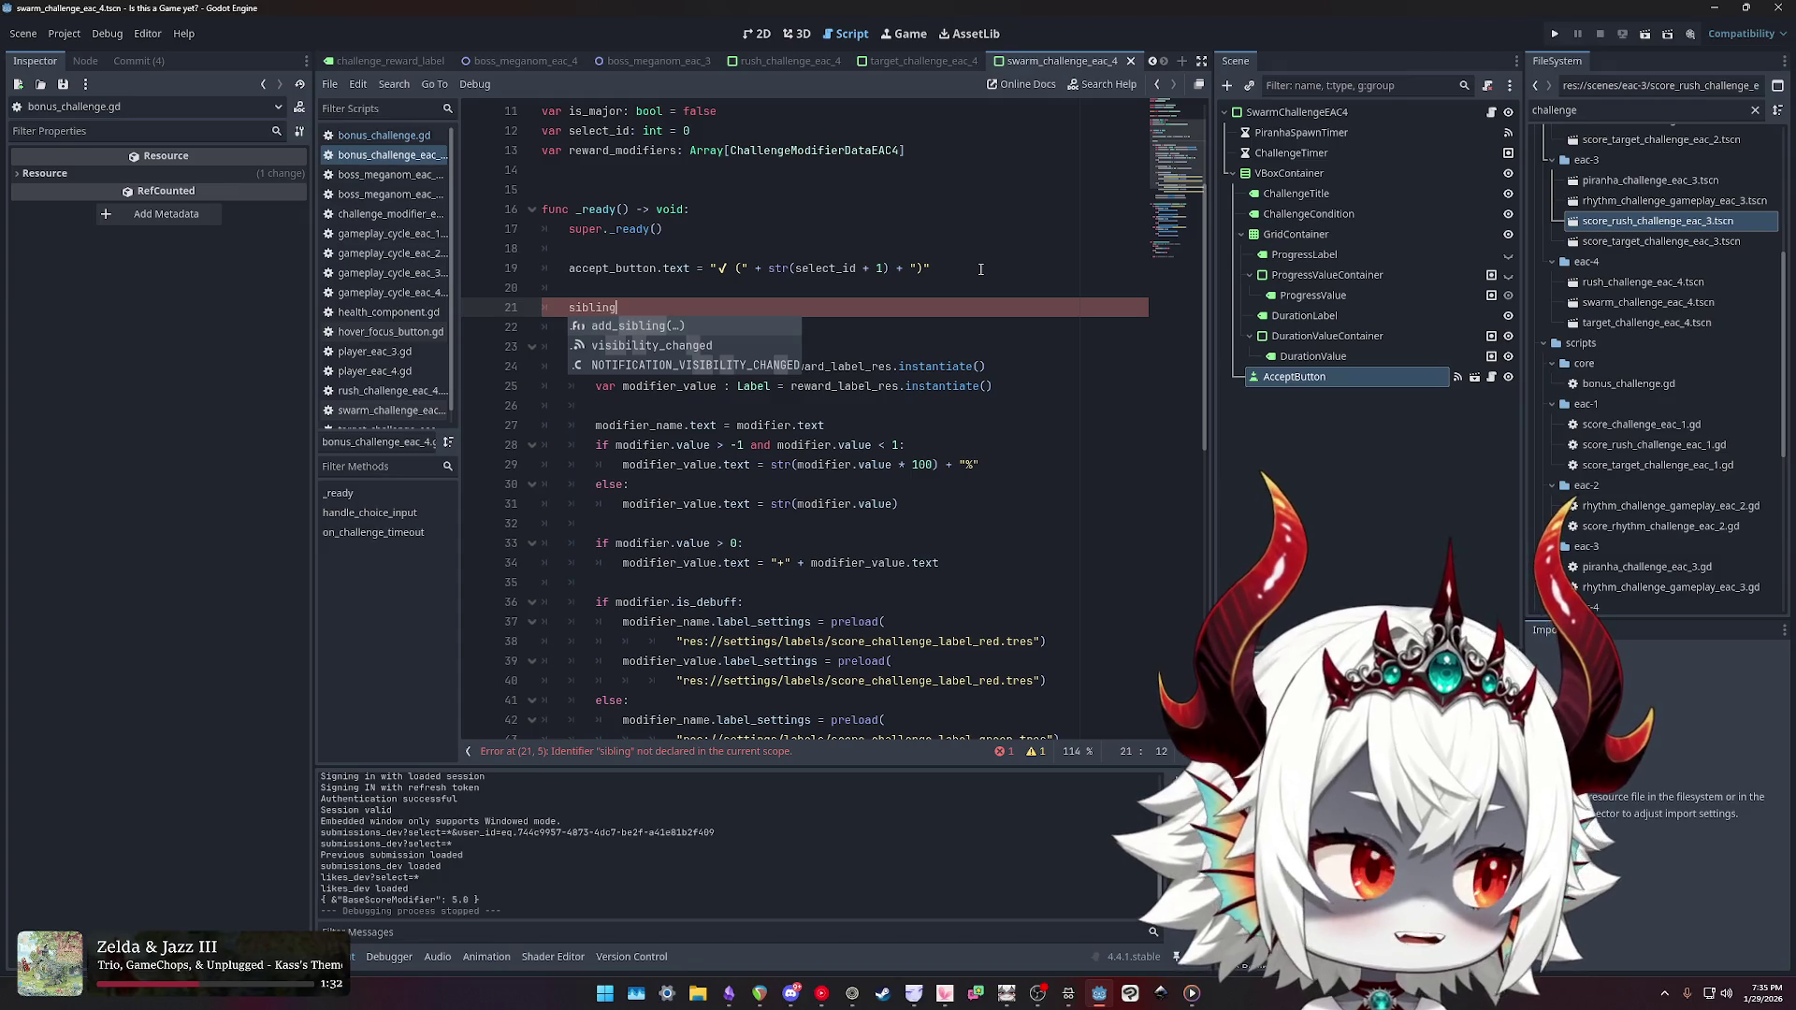
key(BackSpace)
key(BackSpace)
key(BackSpace)
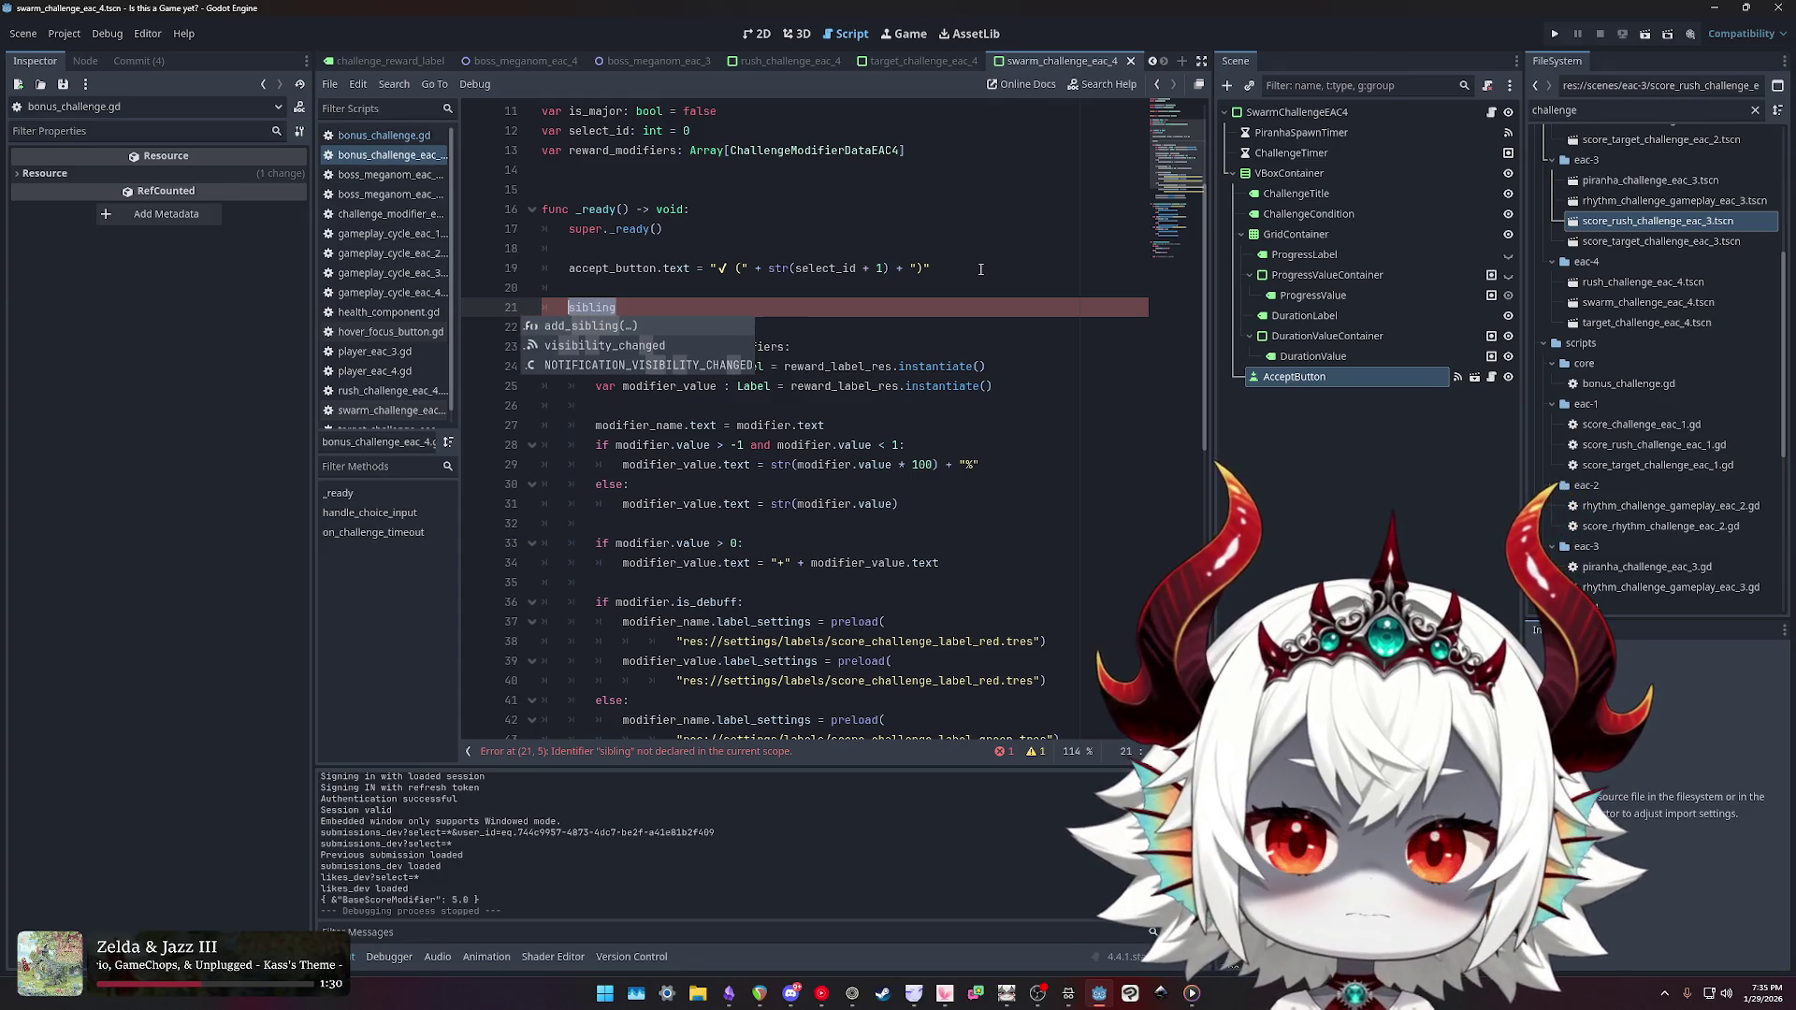
text(get_index)
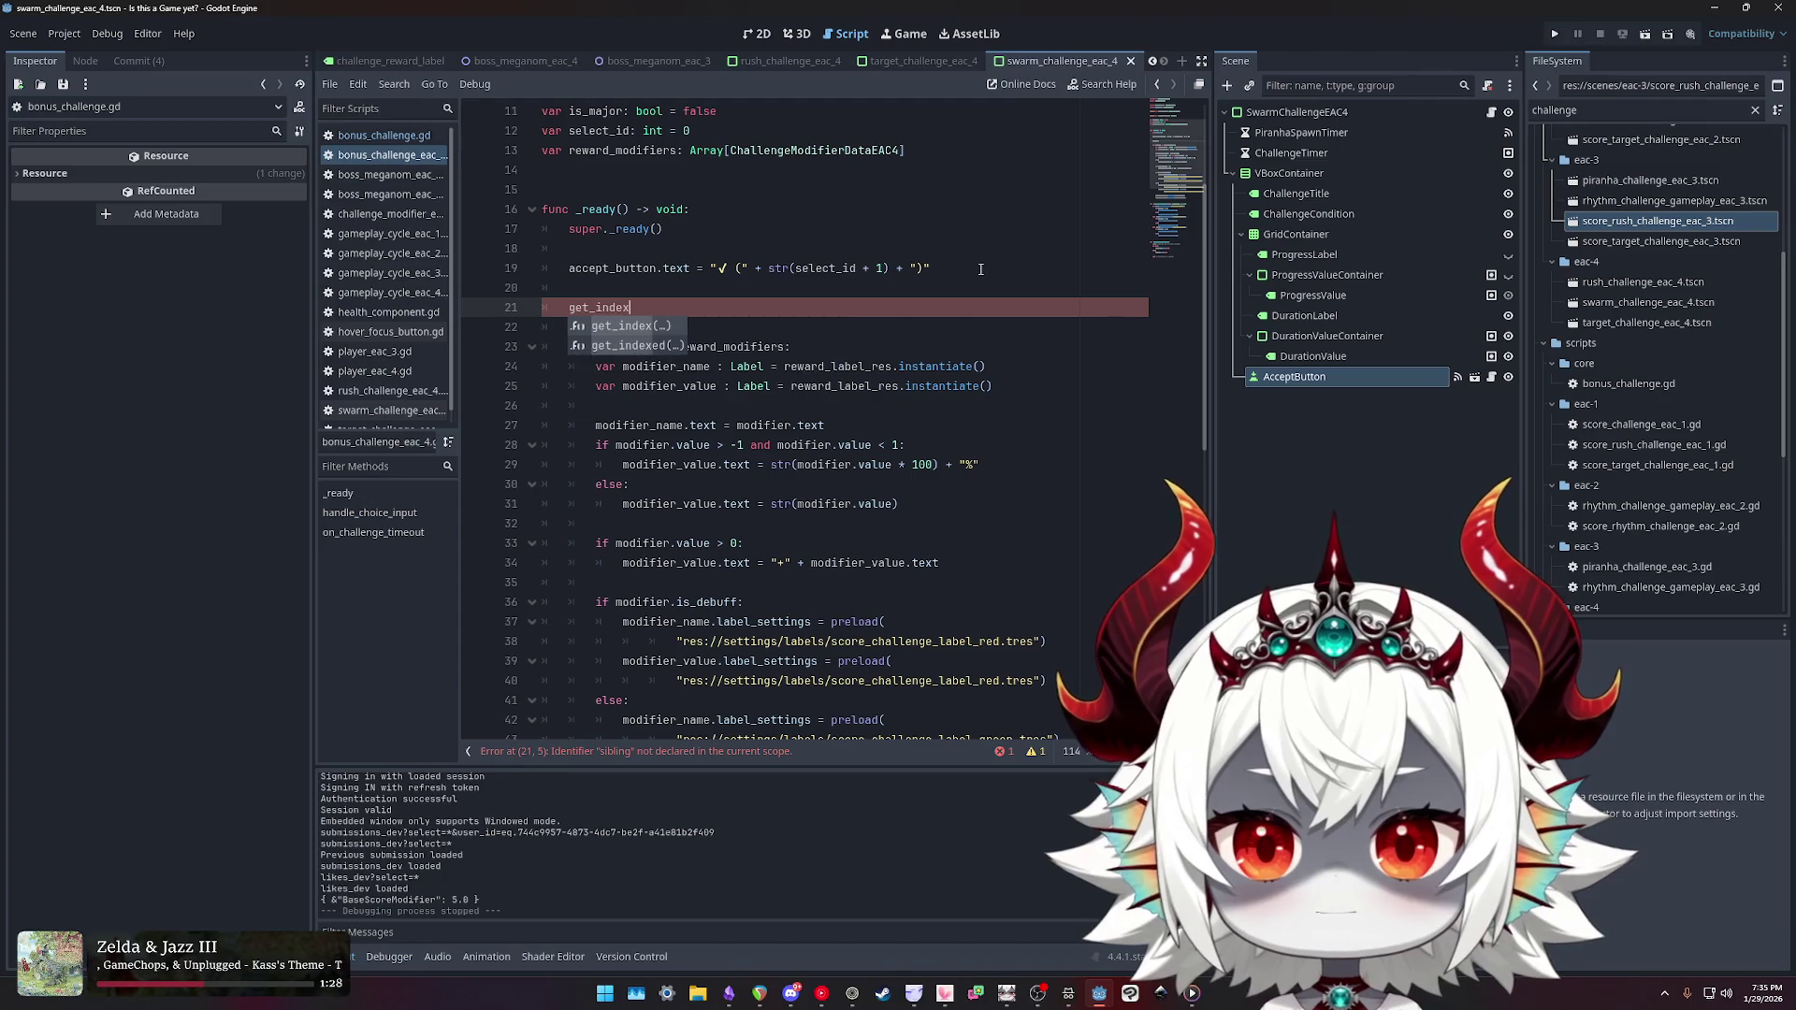
key(Escape)
ctrl+click(601, 307)
Read the get_index docs on sibling order and index 0, then return to line 21
mouse_move(552, 166)
mouse_down()
mouse_move(901, 165)
mouse_move(830, 166)
mouse_up()
mouse_move(994, 165)
mouse_down()
mouse_move(735, 166)
mouse_move(880, 161)
mouse_up()
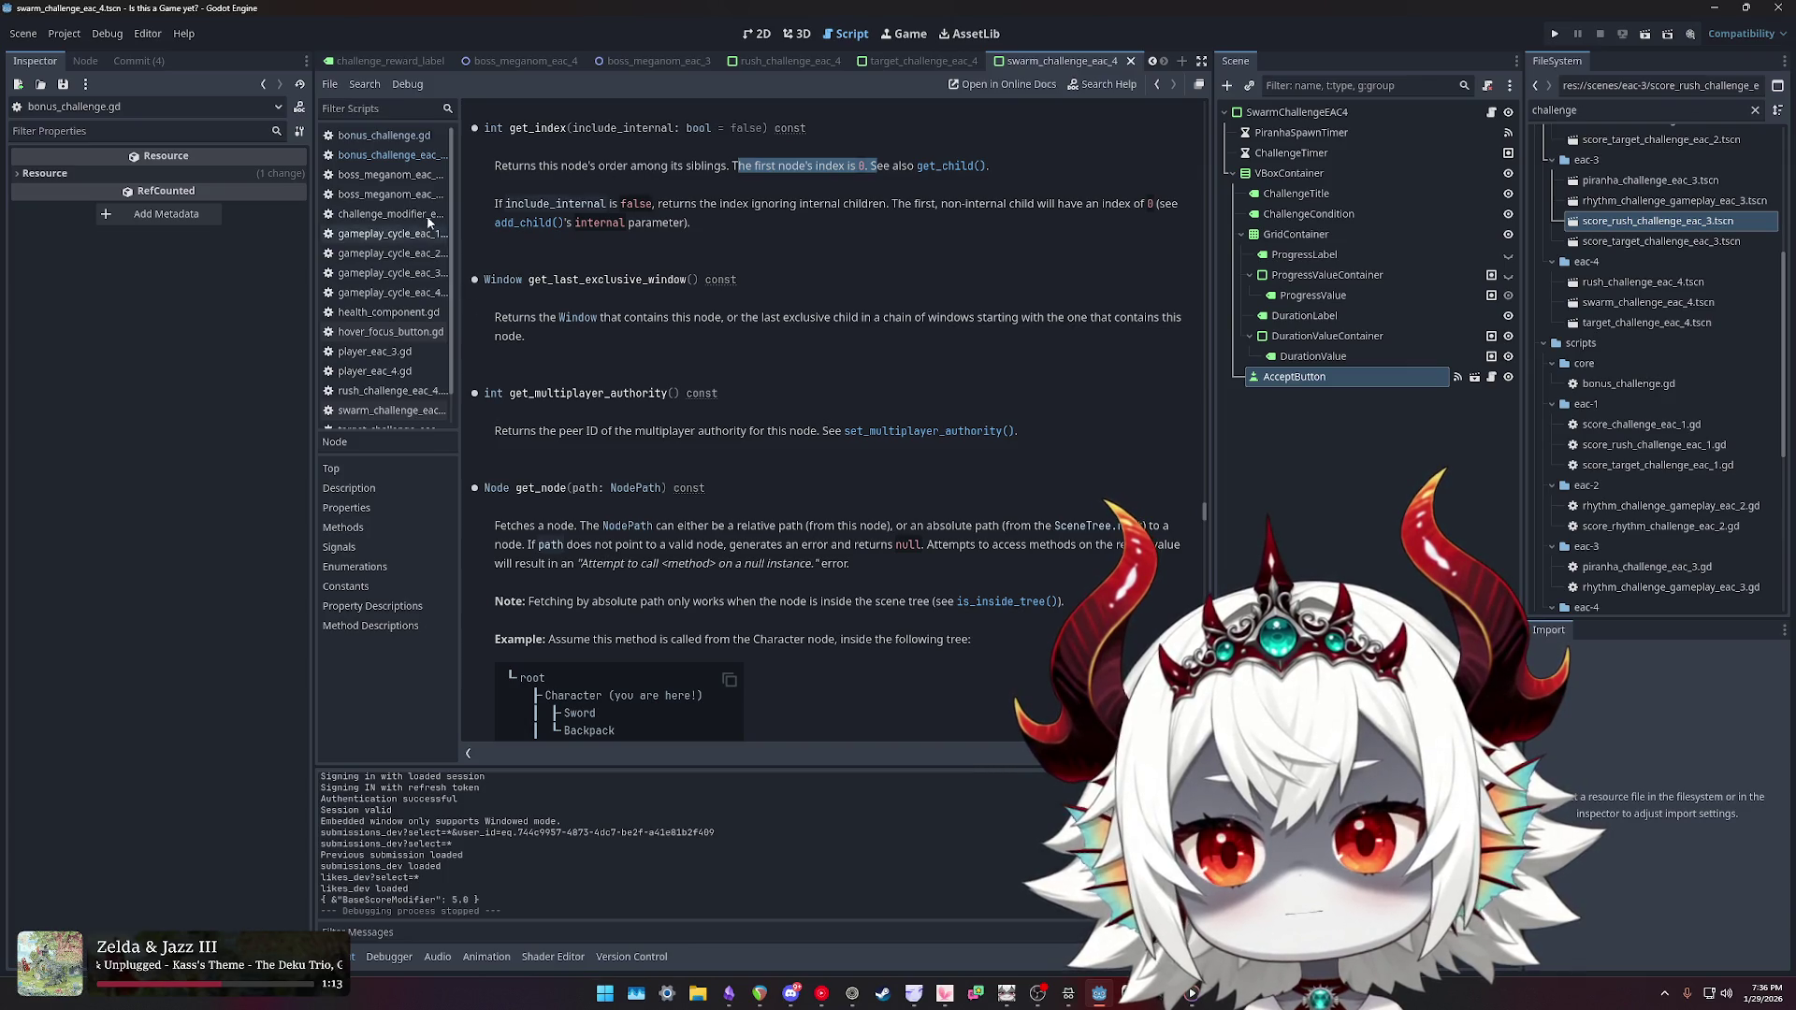
click(404, 157)
click(692, 307)
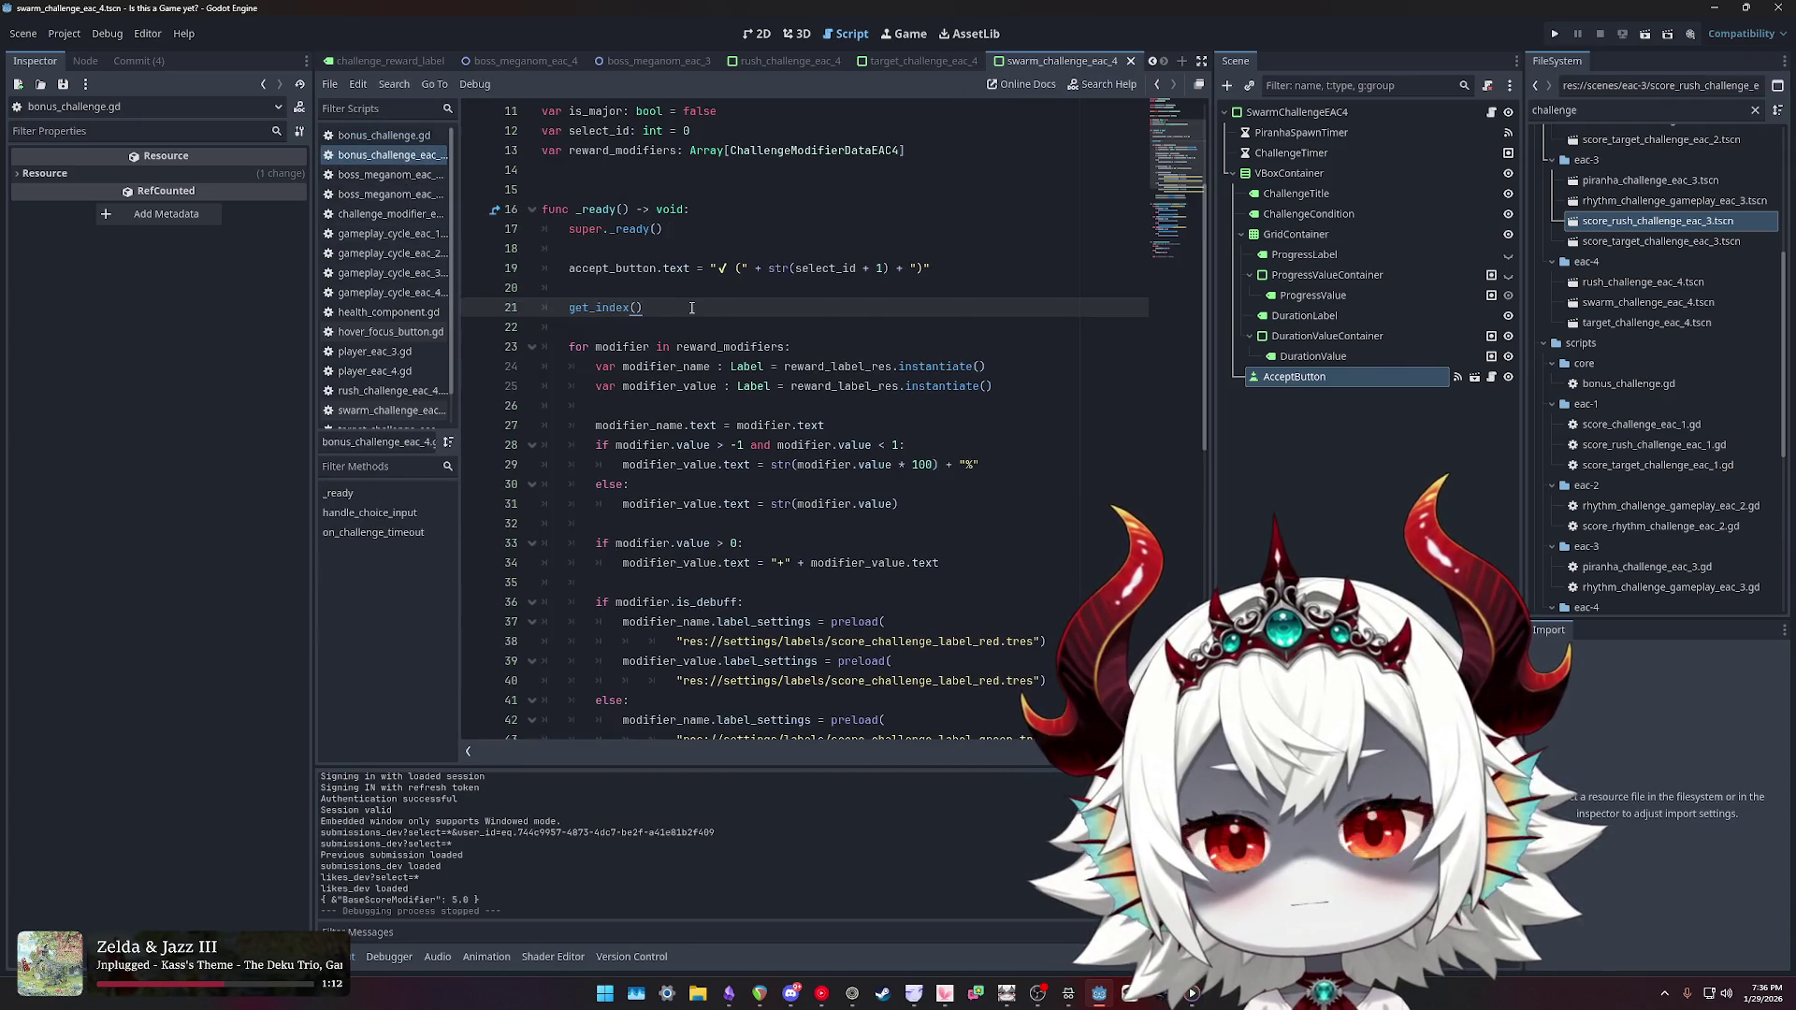
Replace get_index() on line 21 with get_parent().get_child() using autocomplete
key(shift+Home)
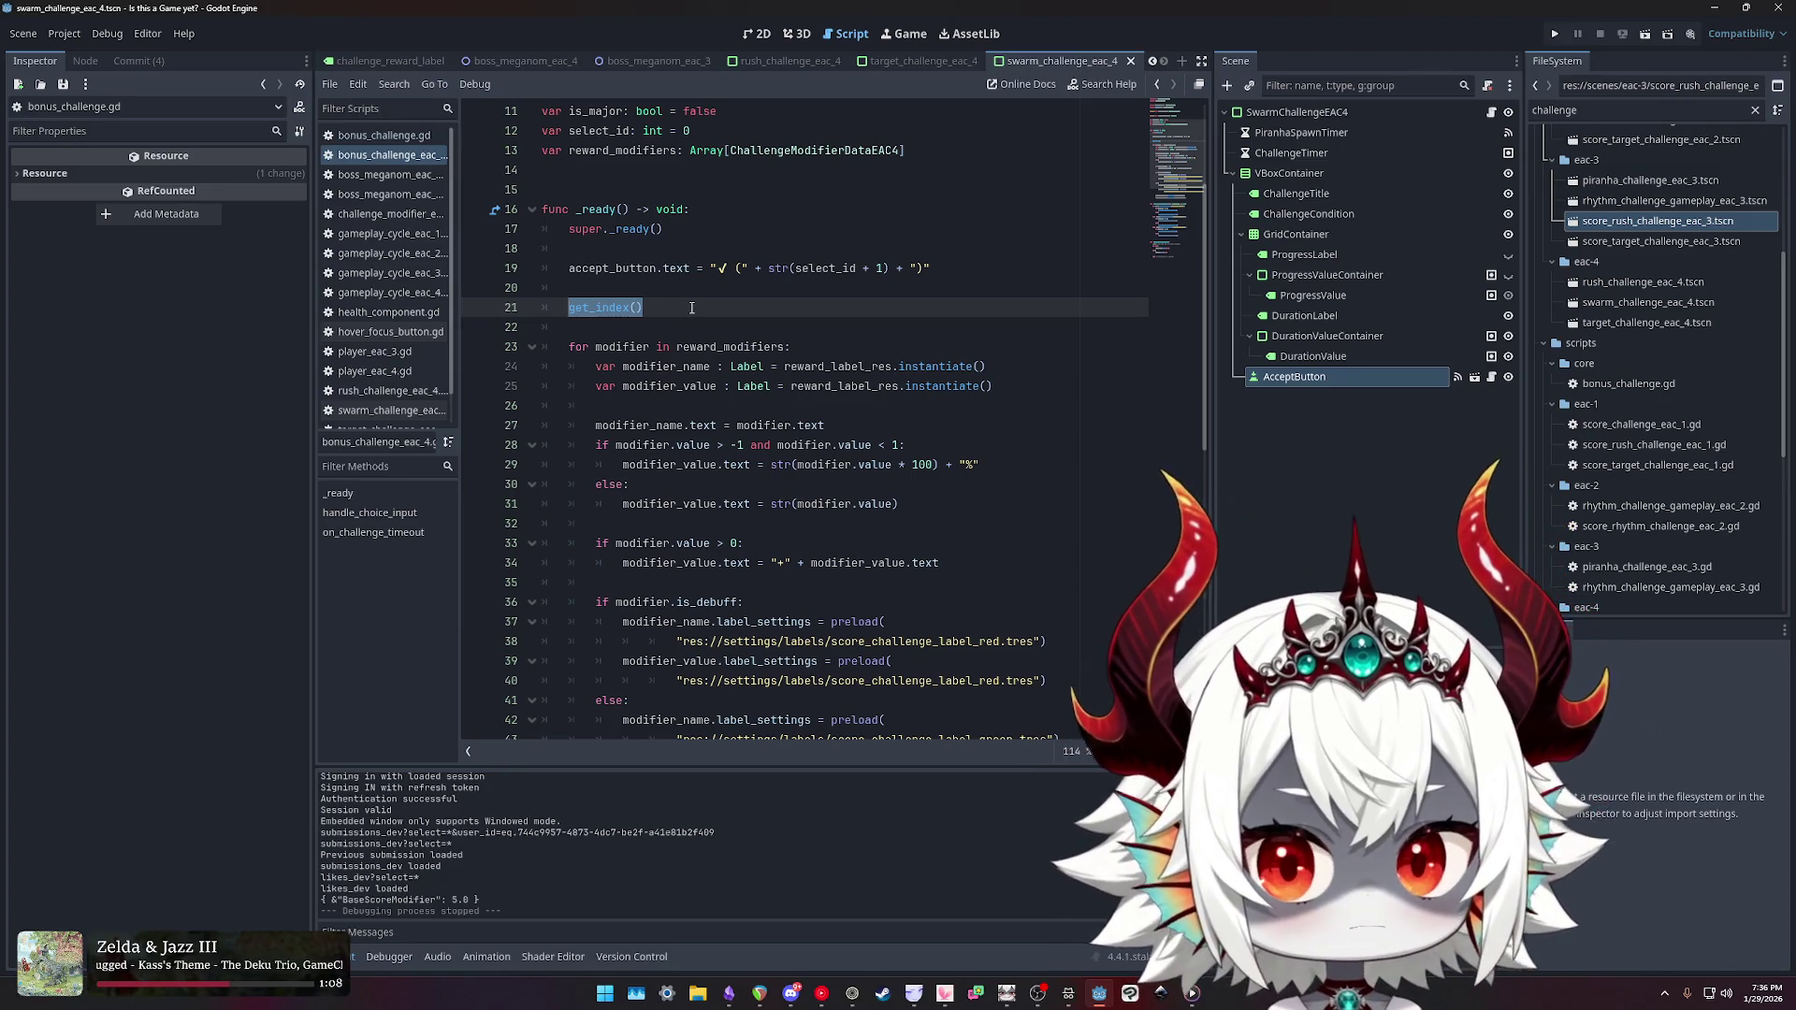
text(get_par)
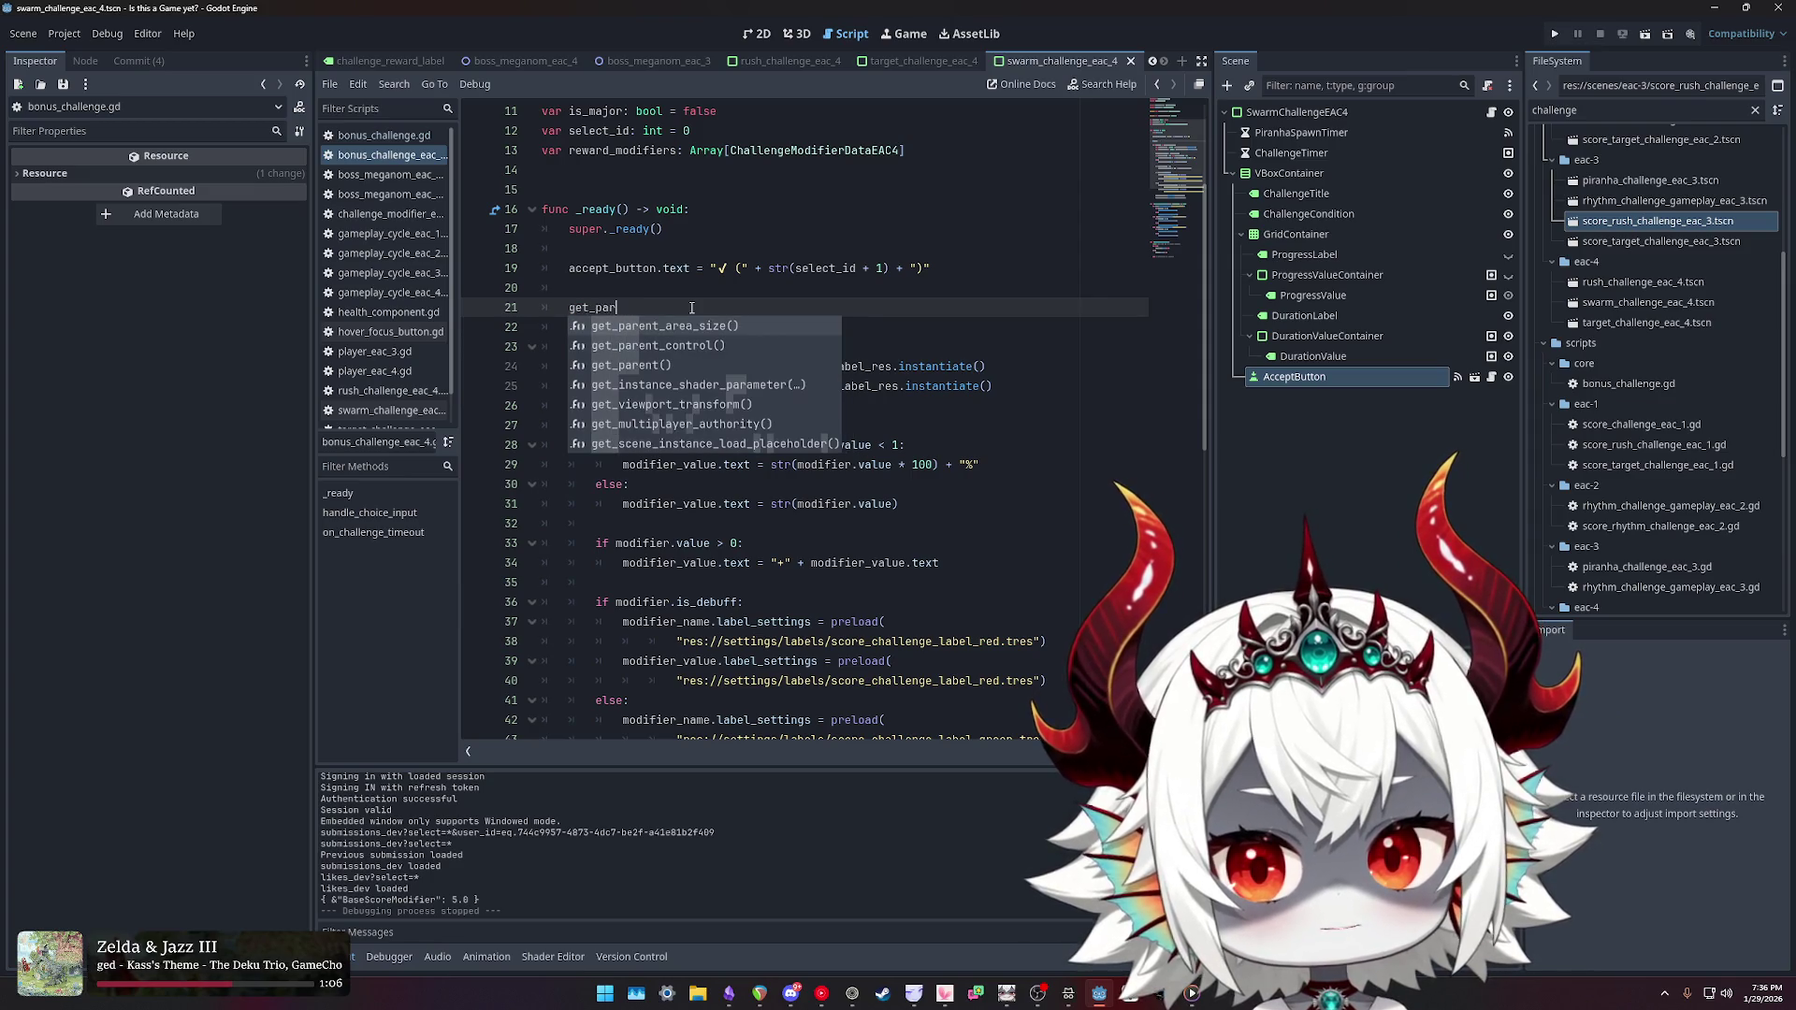
key(Down)
key(Down)
key(Return)
text(.get)
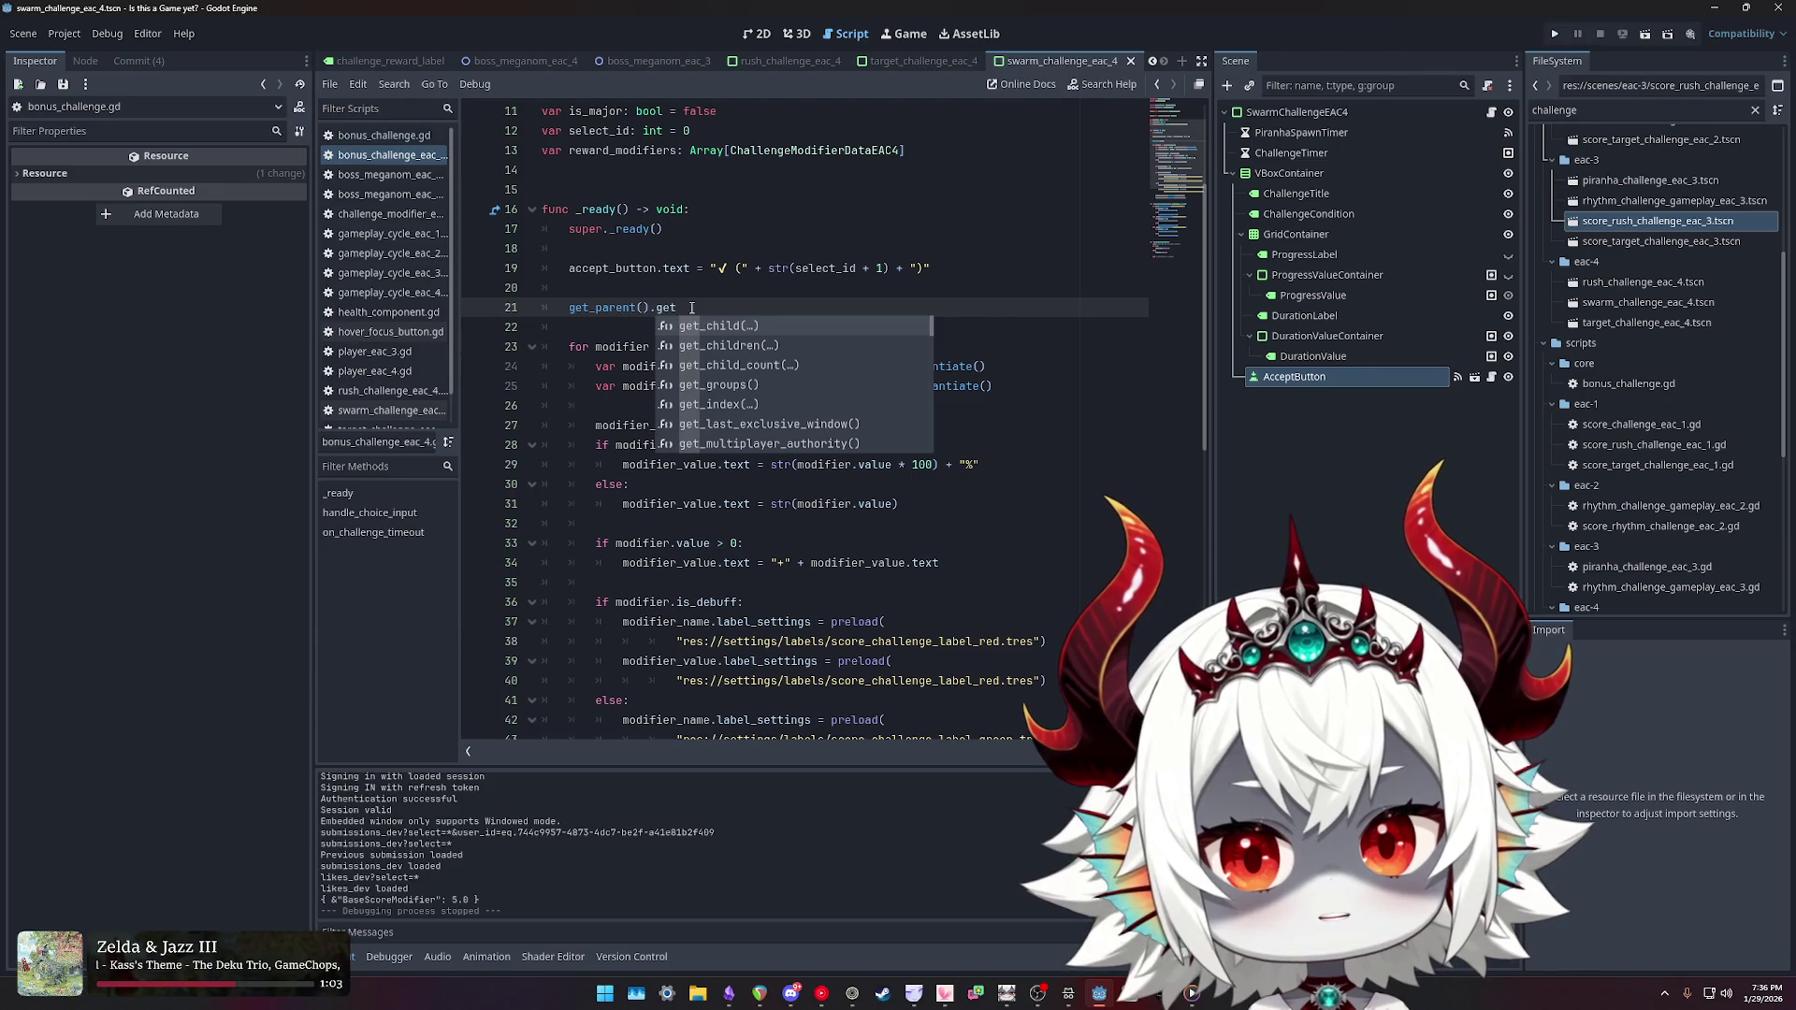
key(Return)
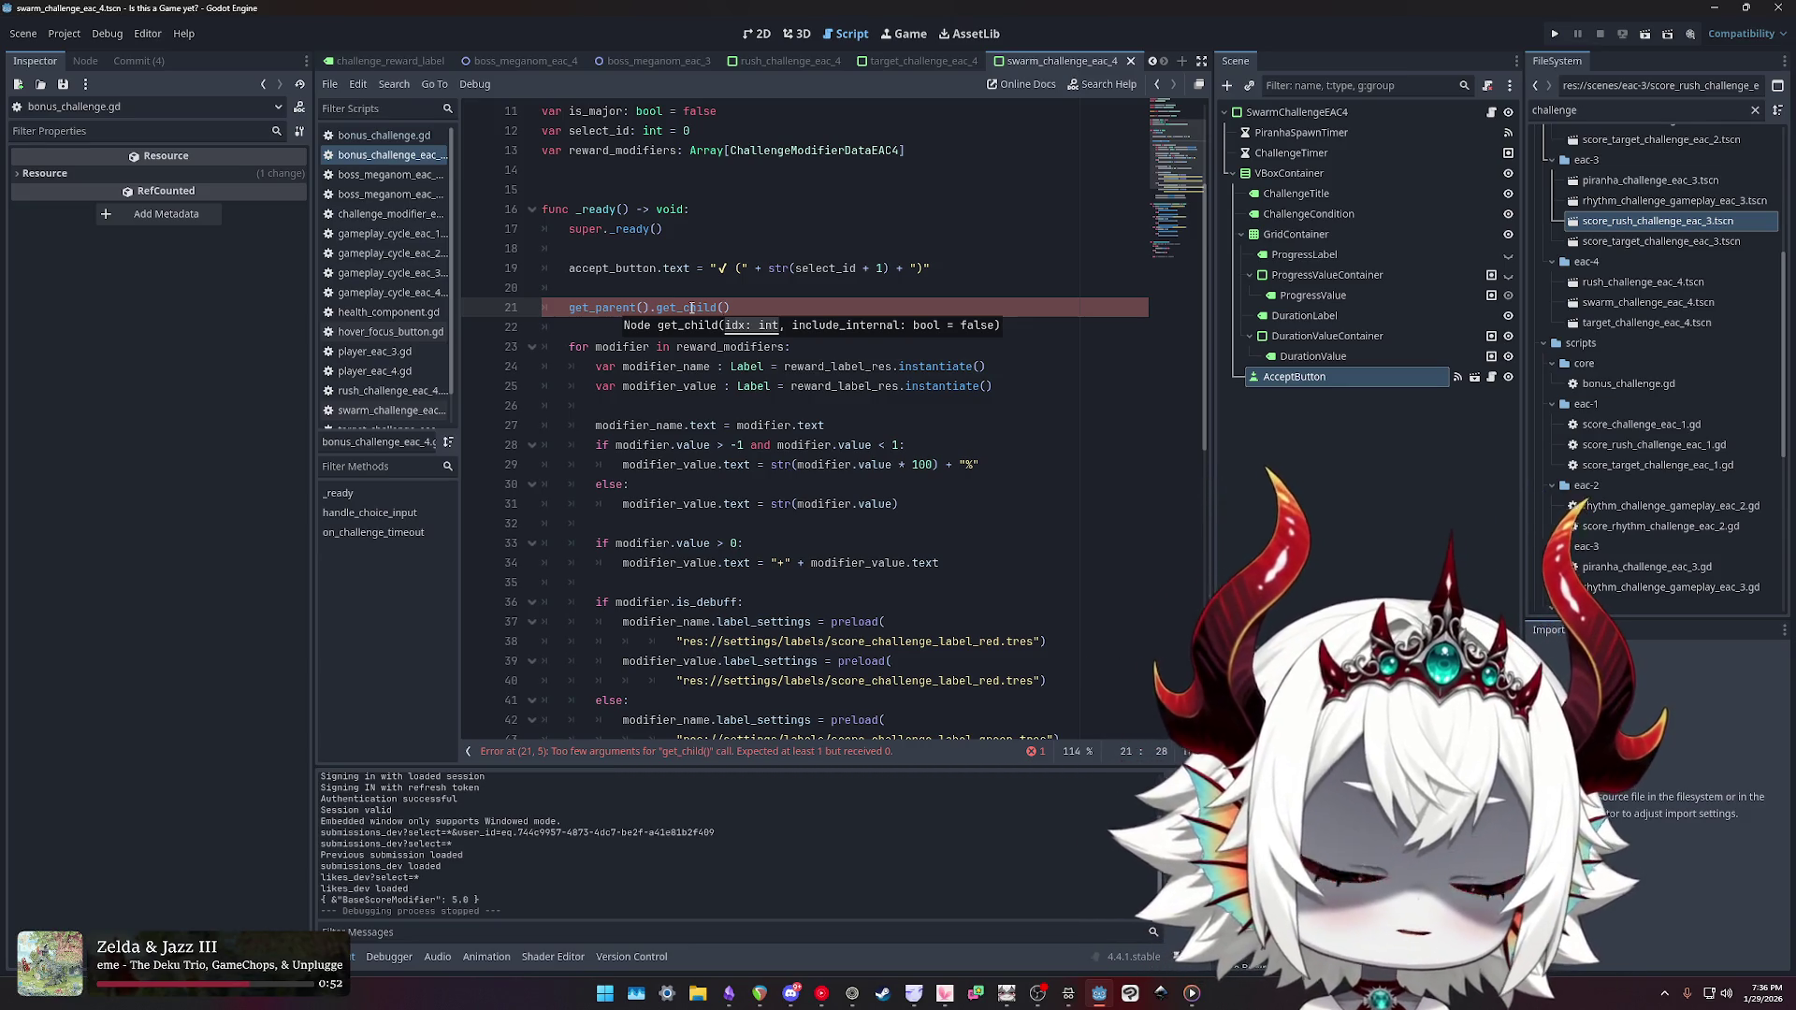
Try an 'if select_id' line above the call, then delete it again
key(End)
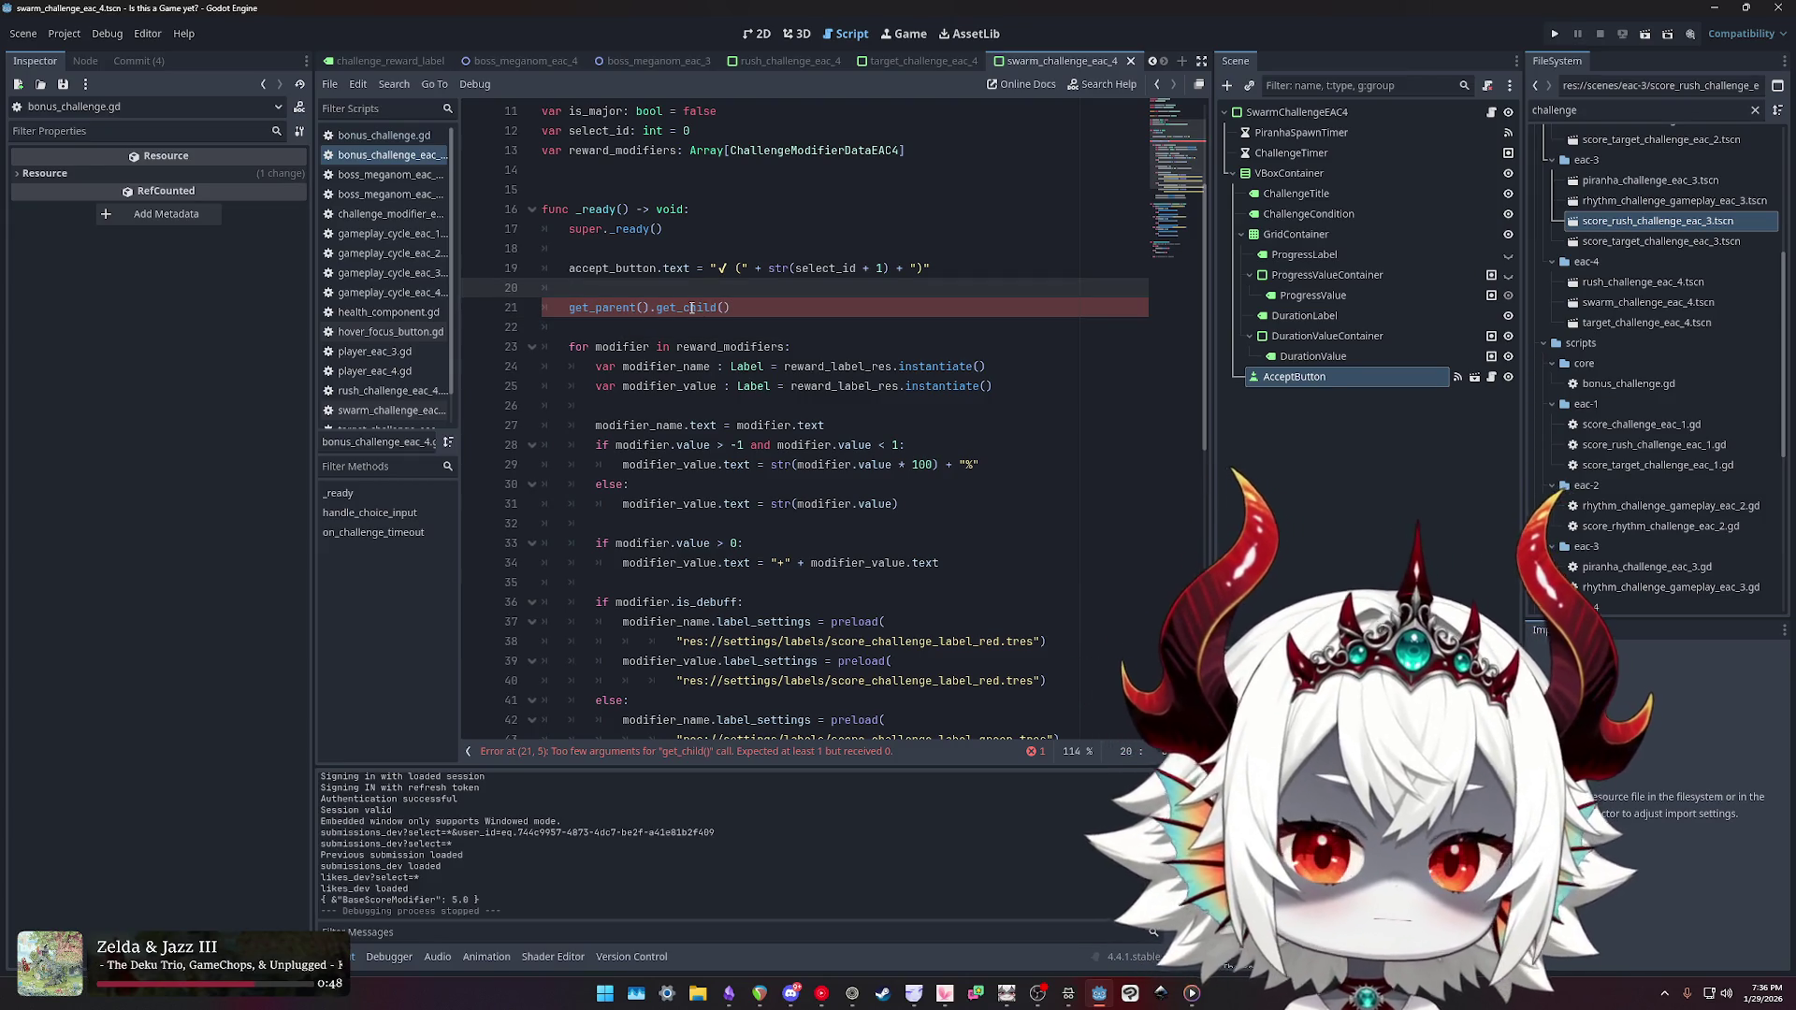
key(ctrl+shift+Return)
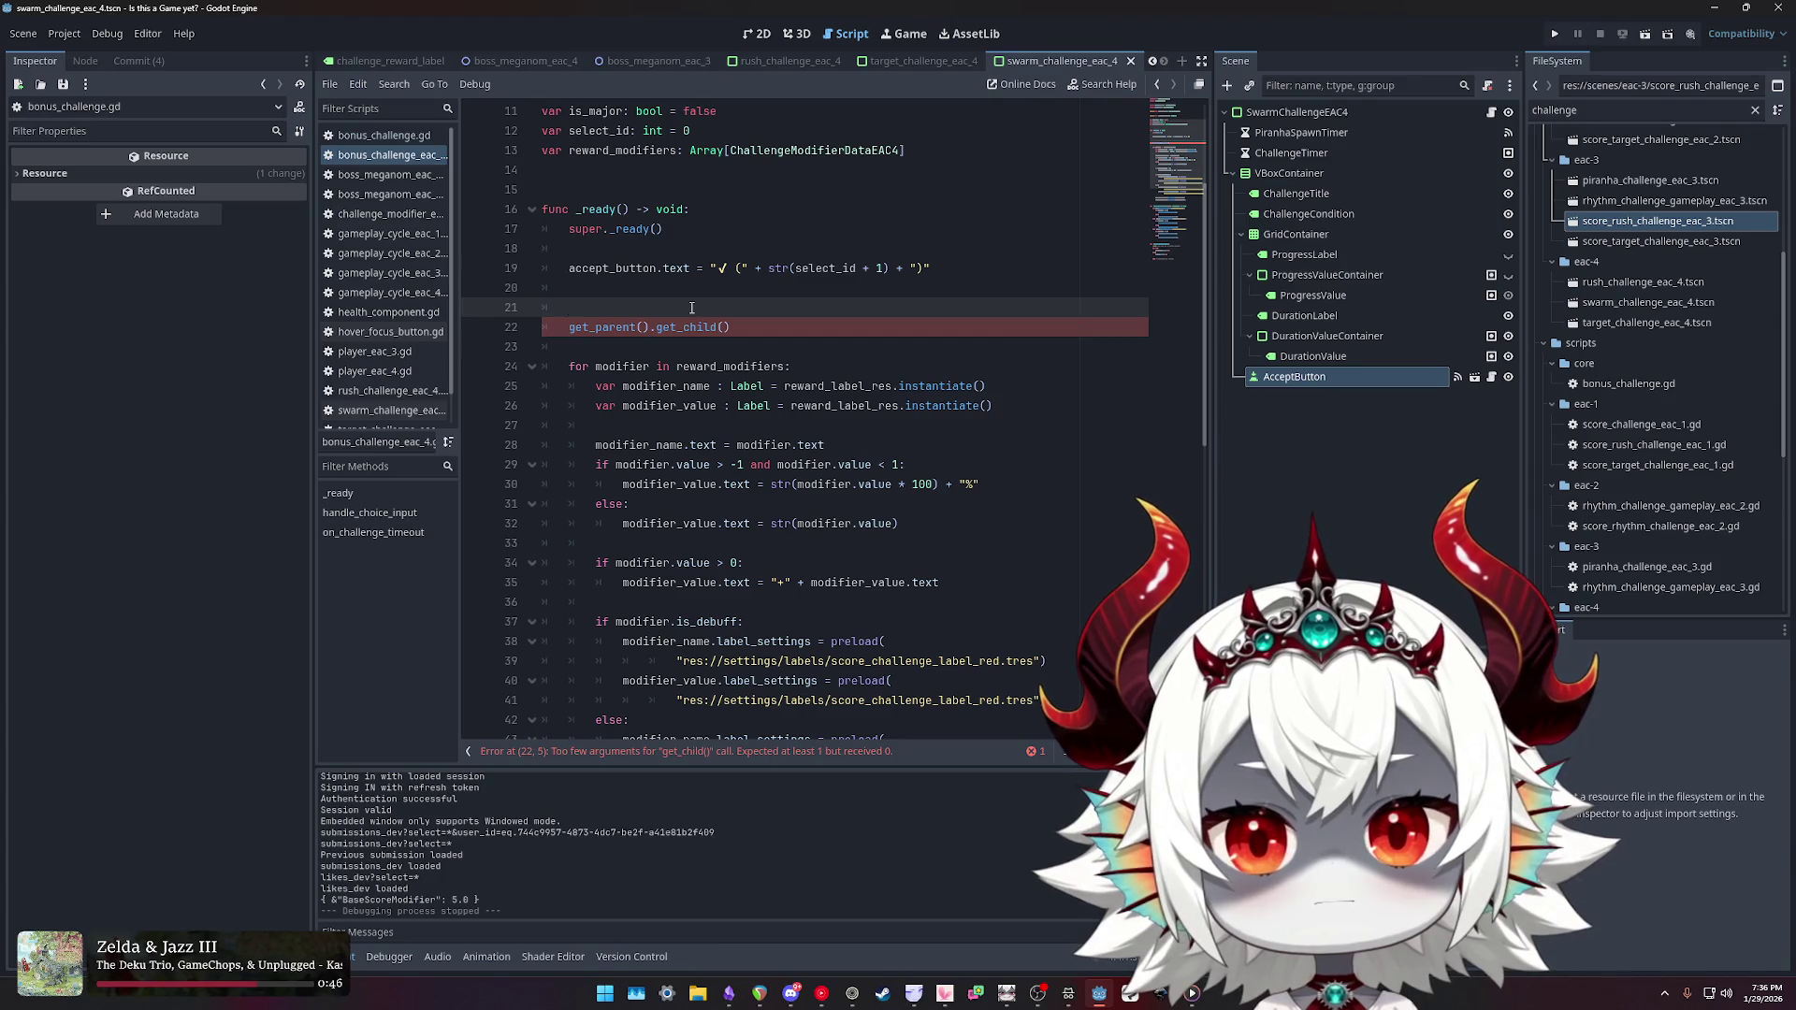
text(if )
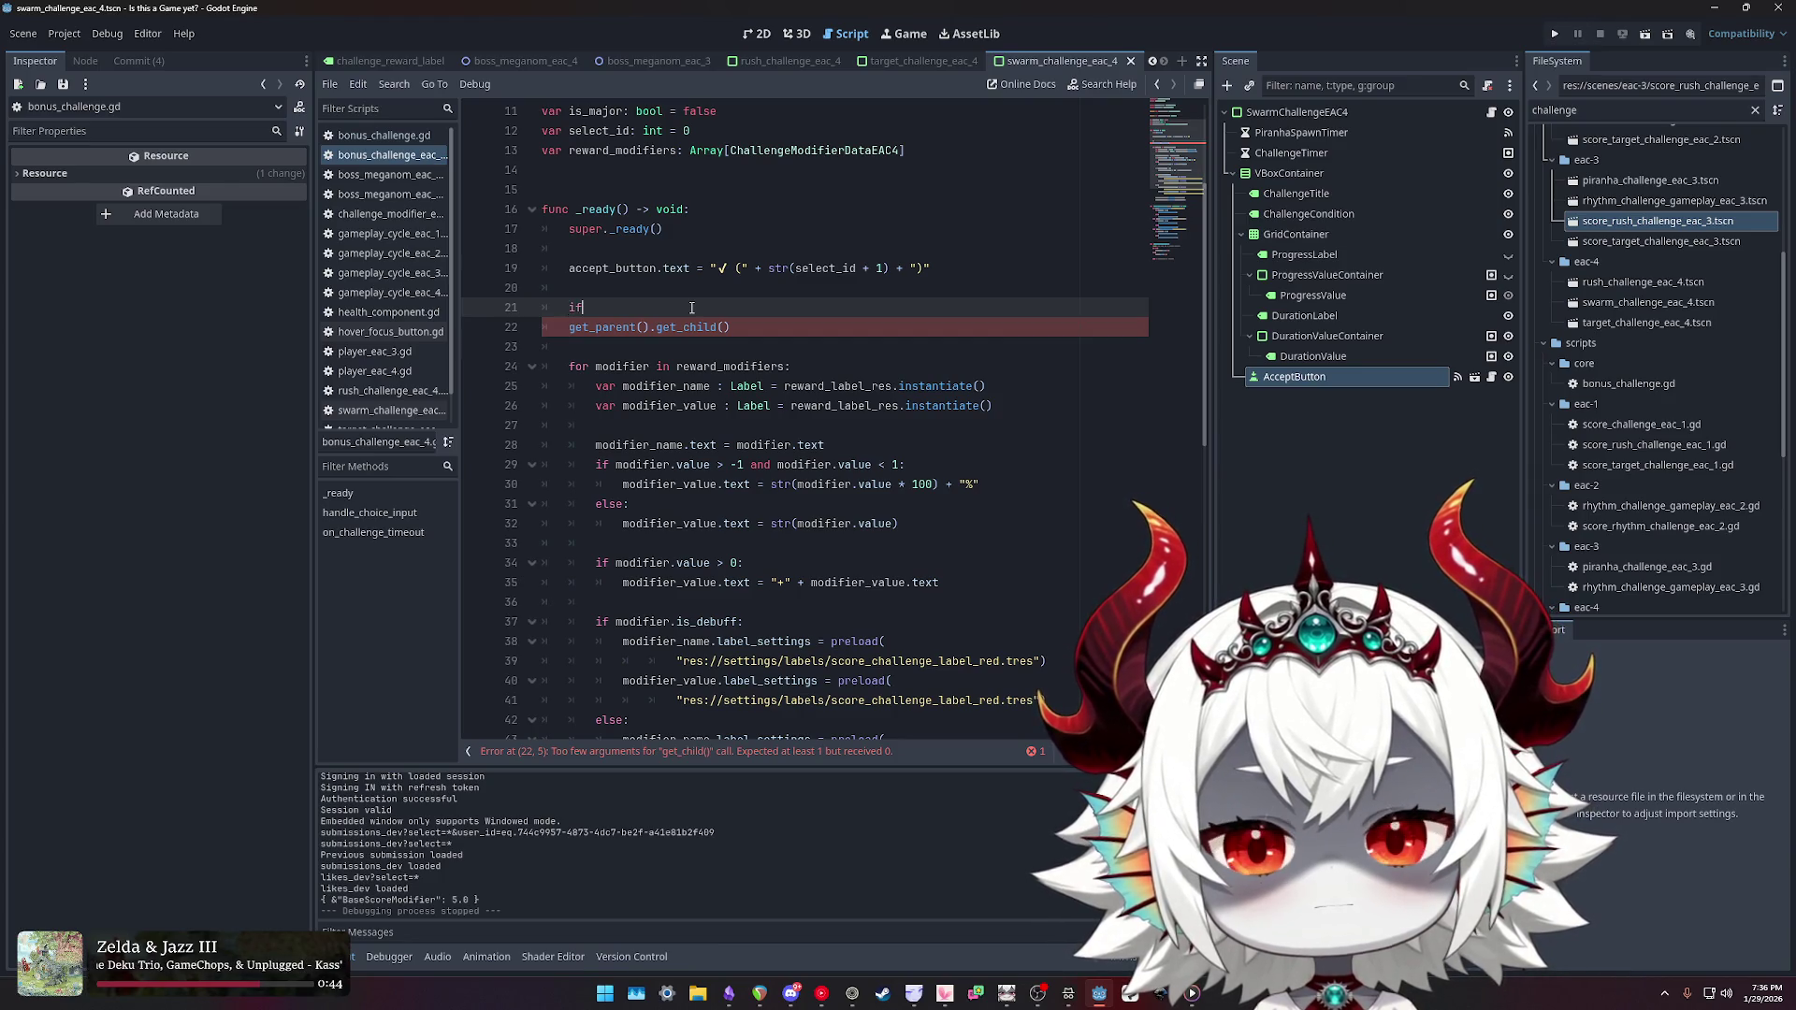
text(sele)
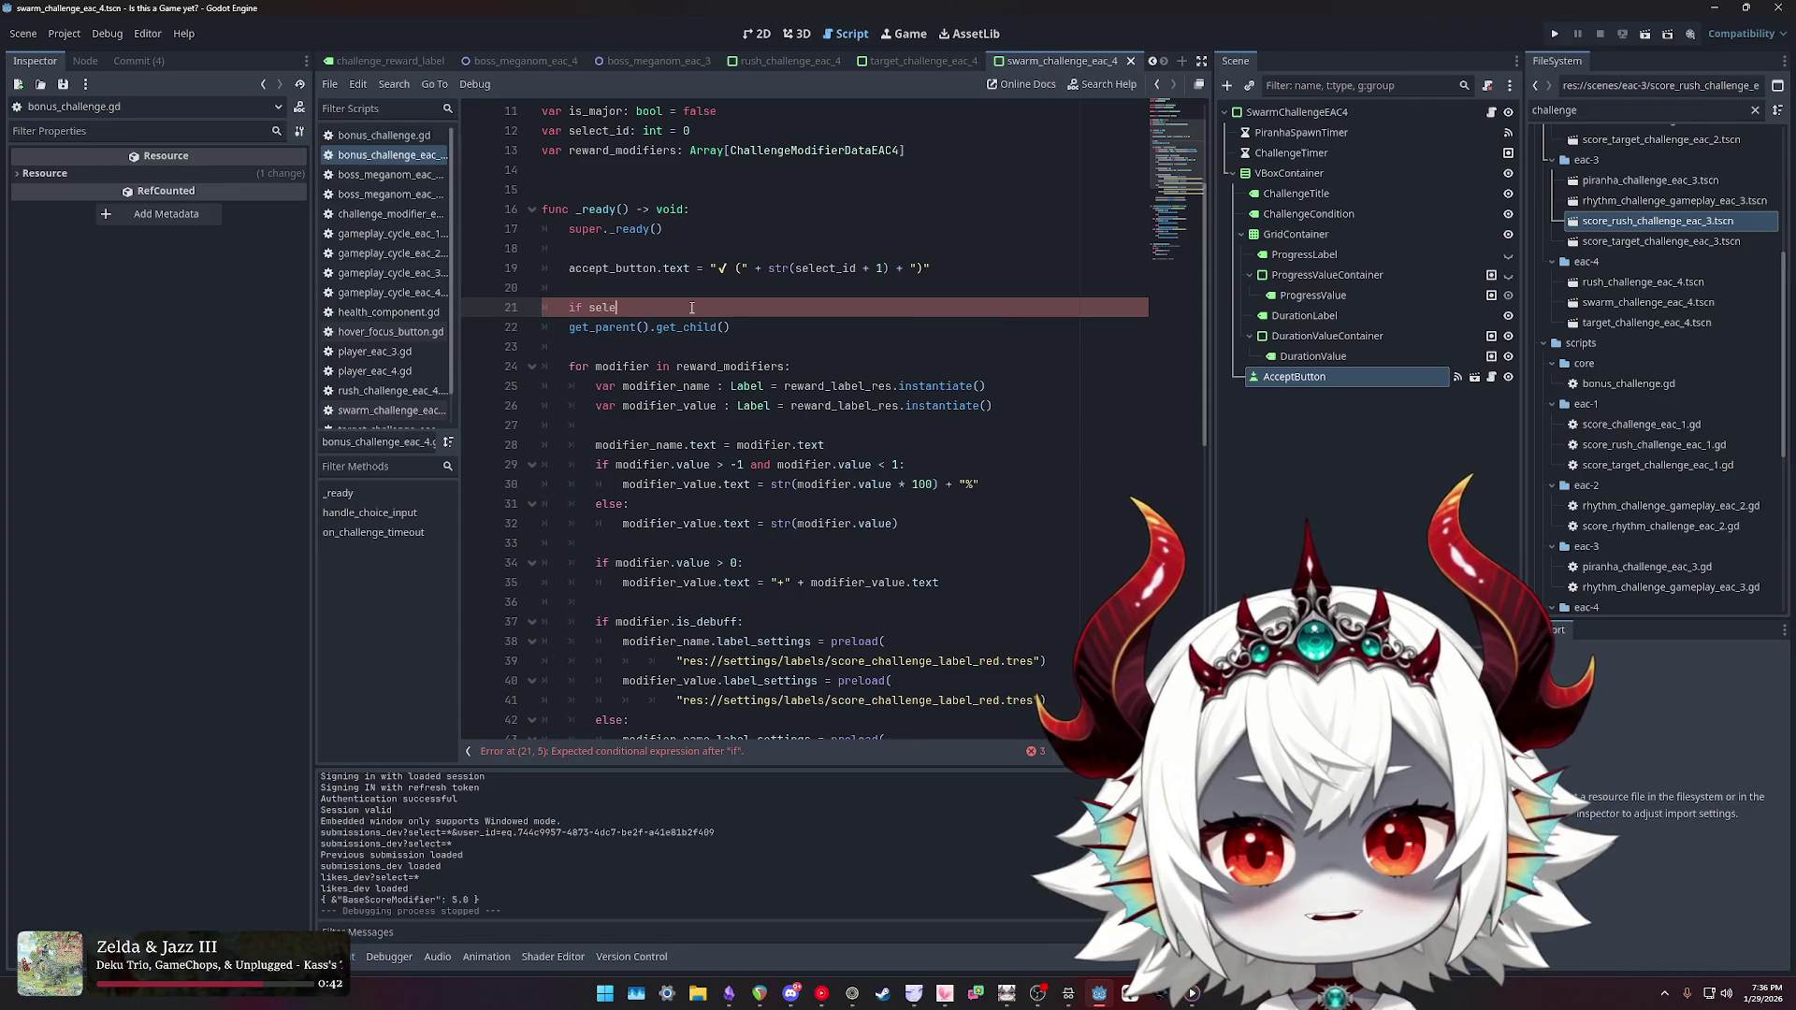
key(Return)
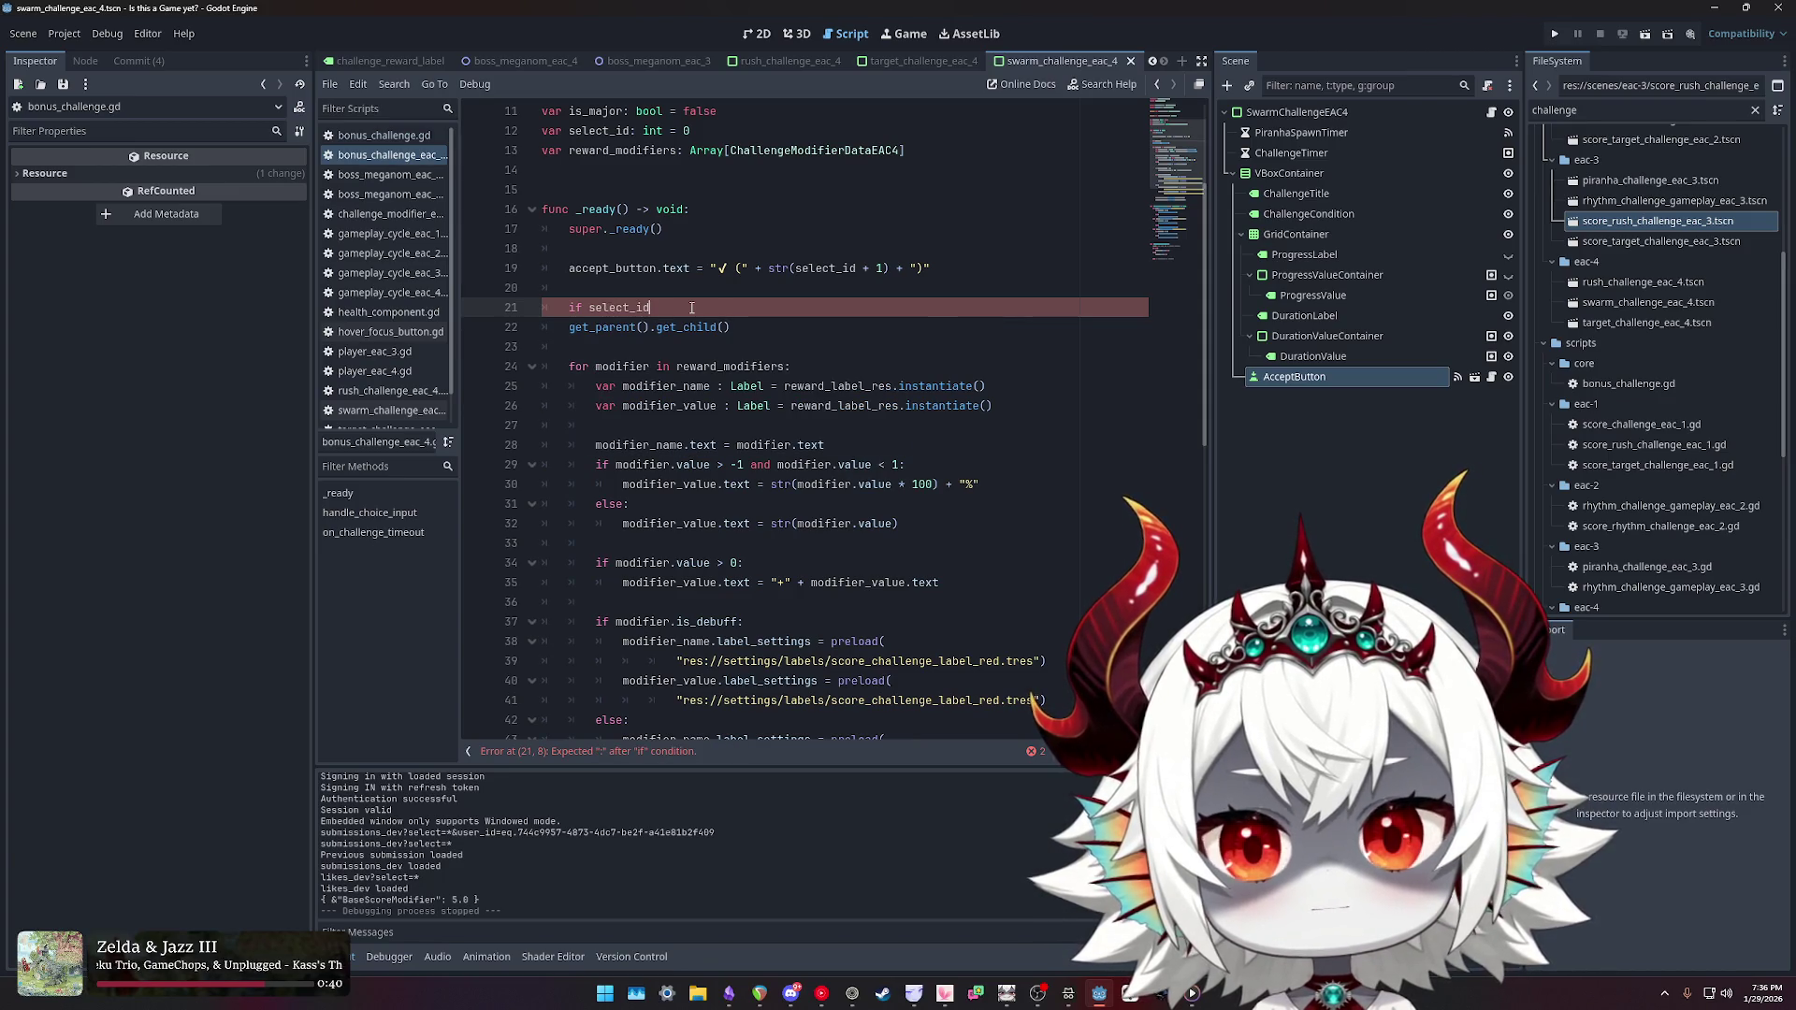
key(ctrl+shift+k)
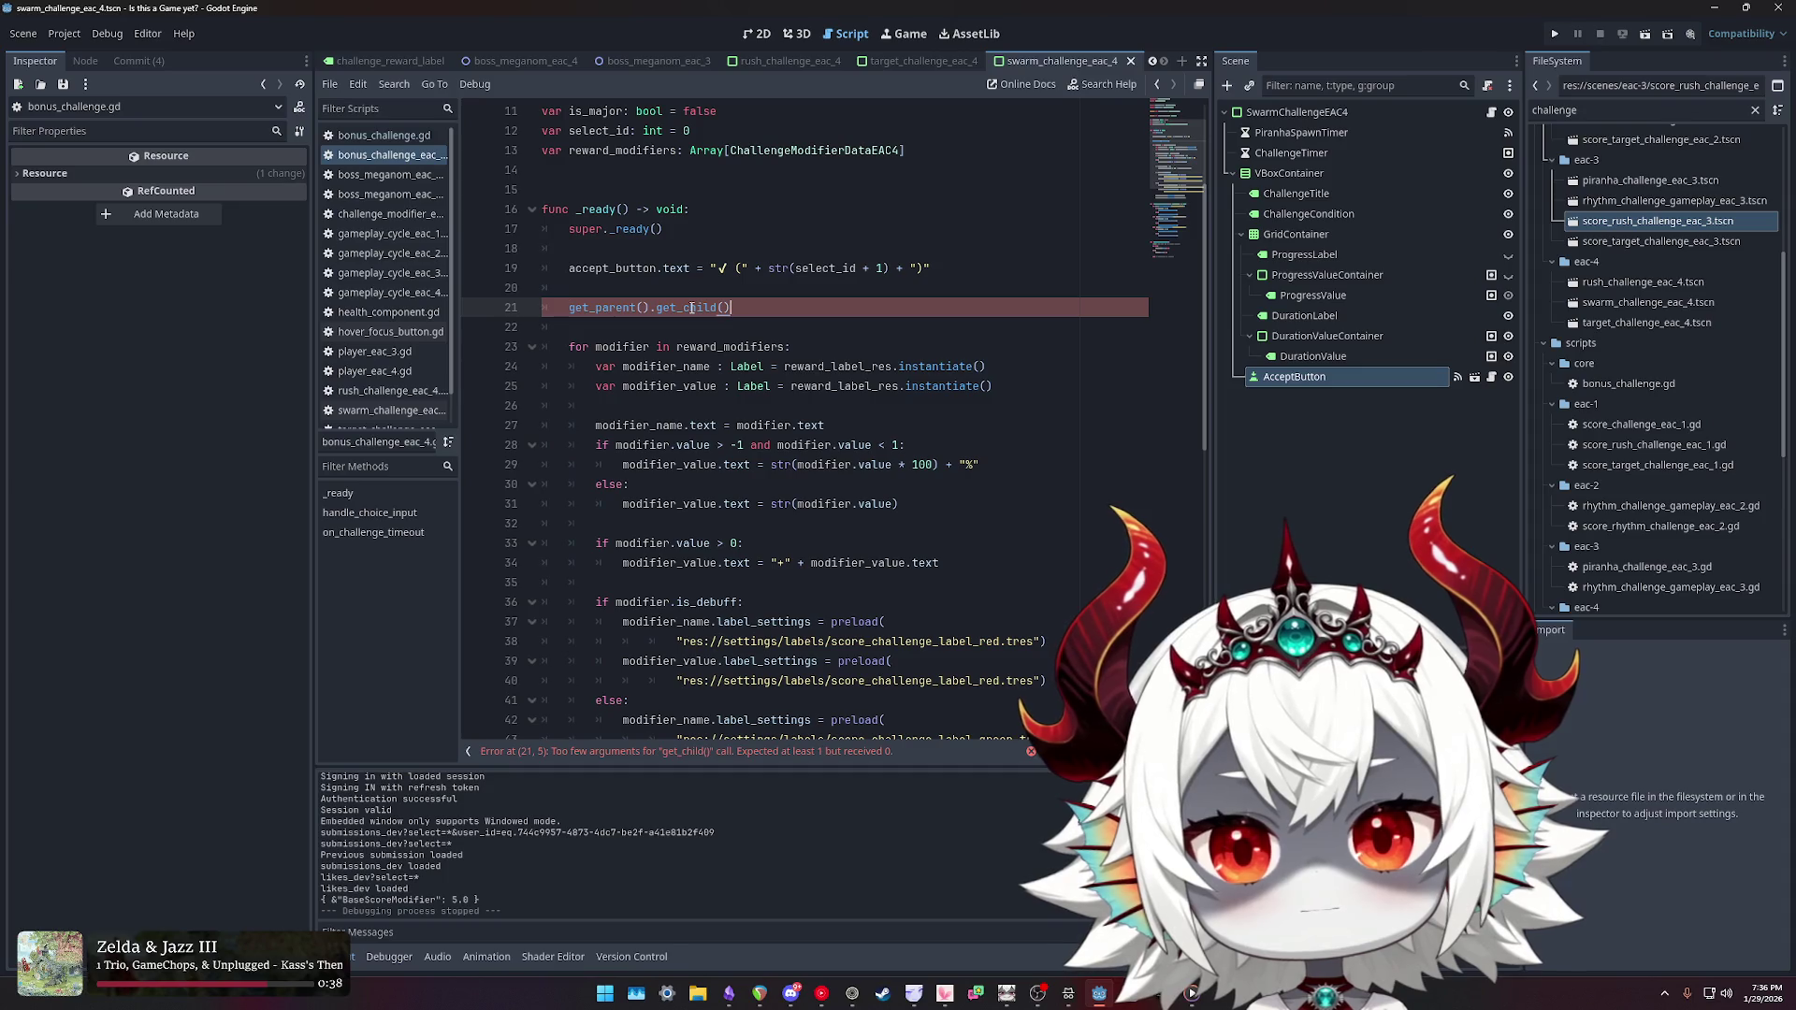
Swap get_child for get_children() and begin line 21 with 'for'
double_click(691, 308)
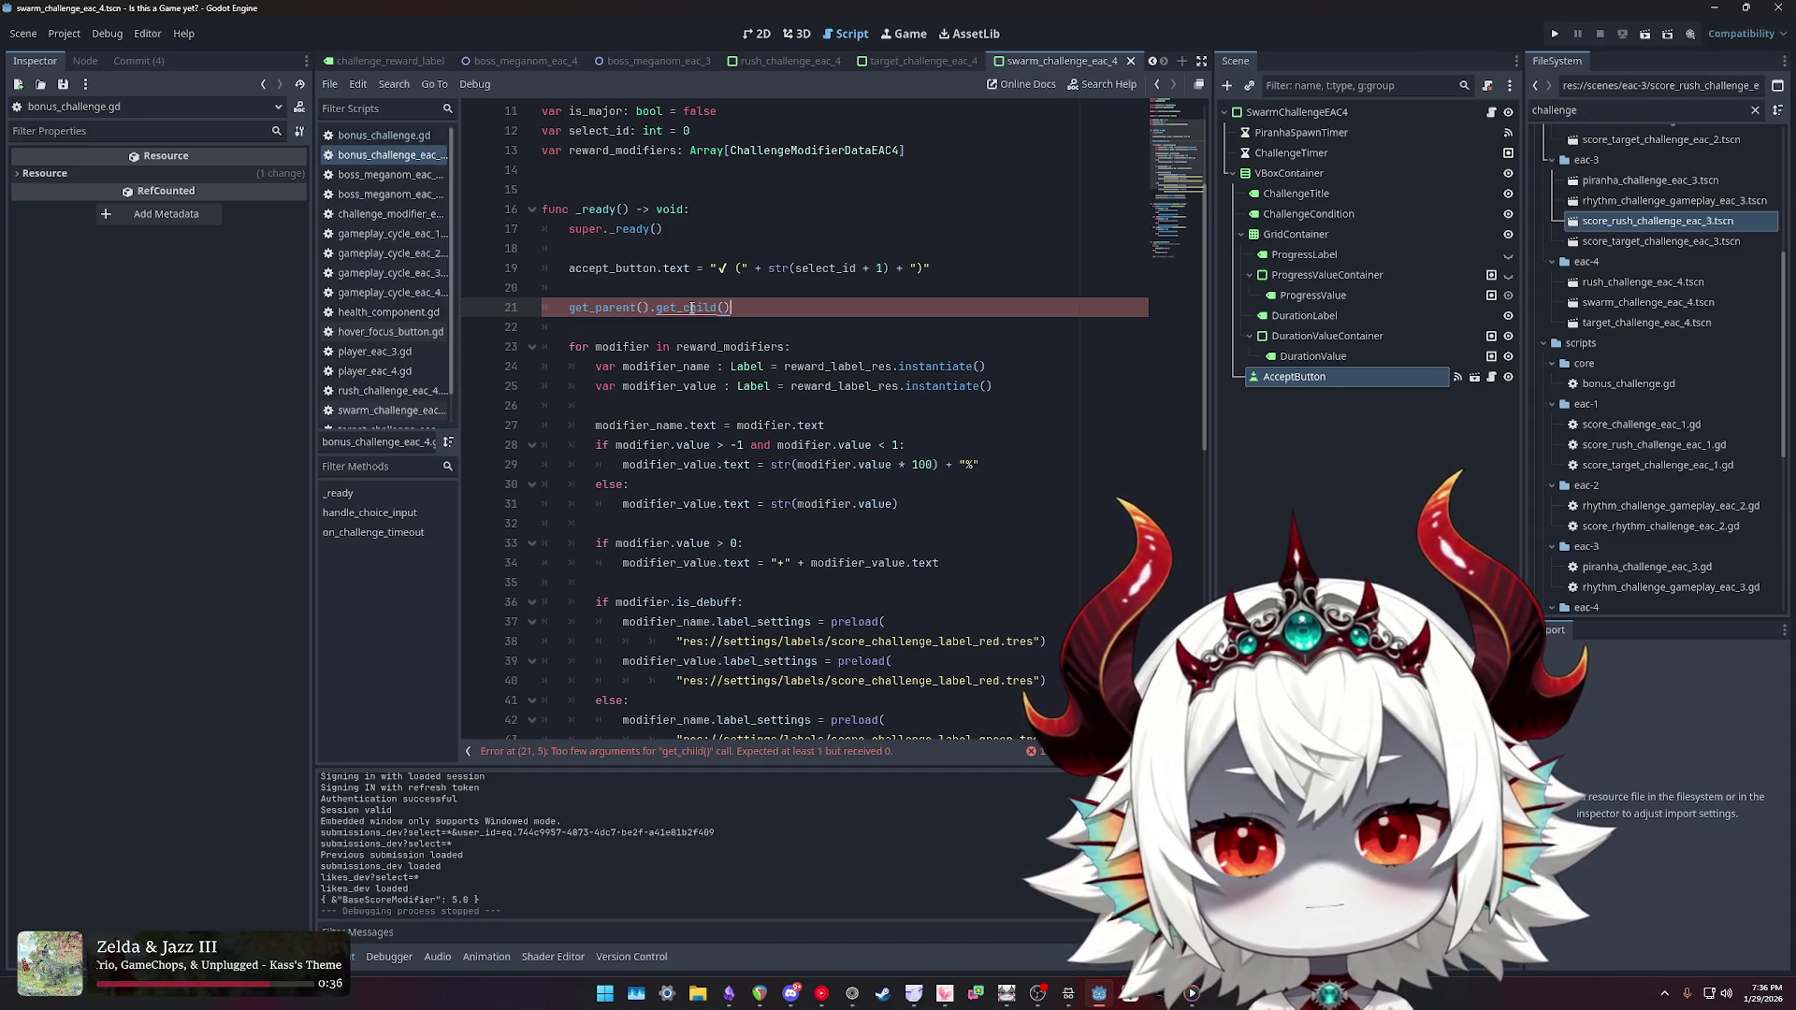
text(get_chil)
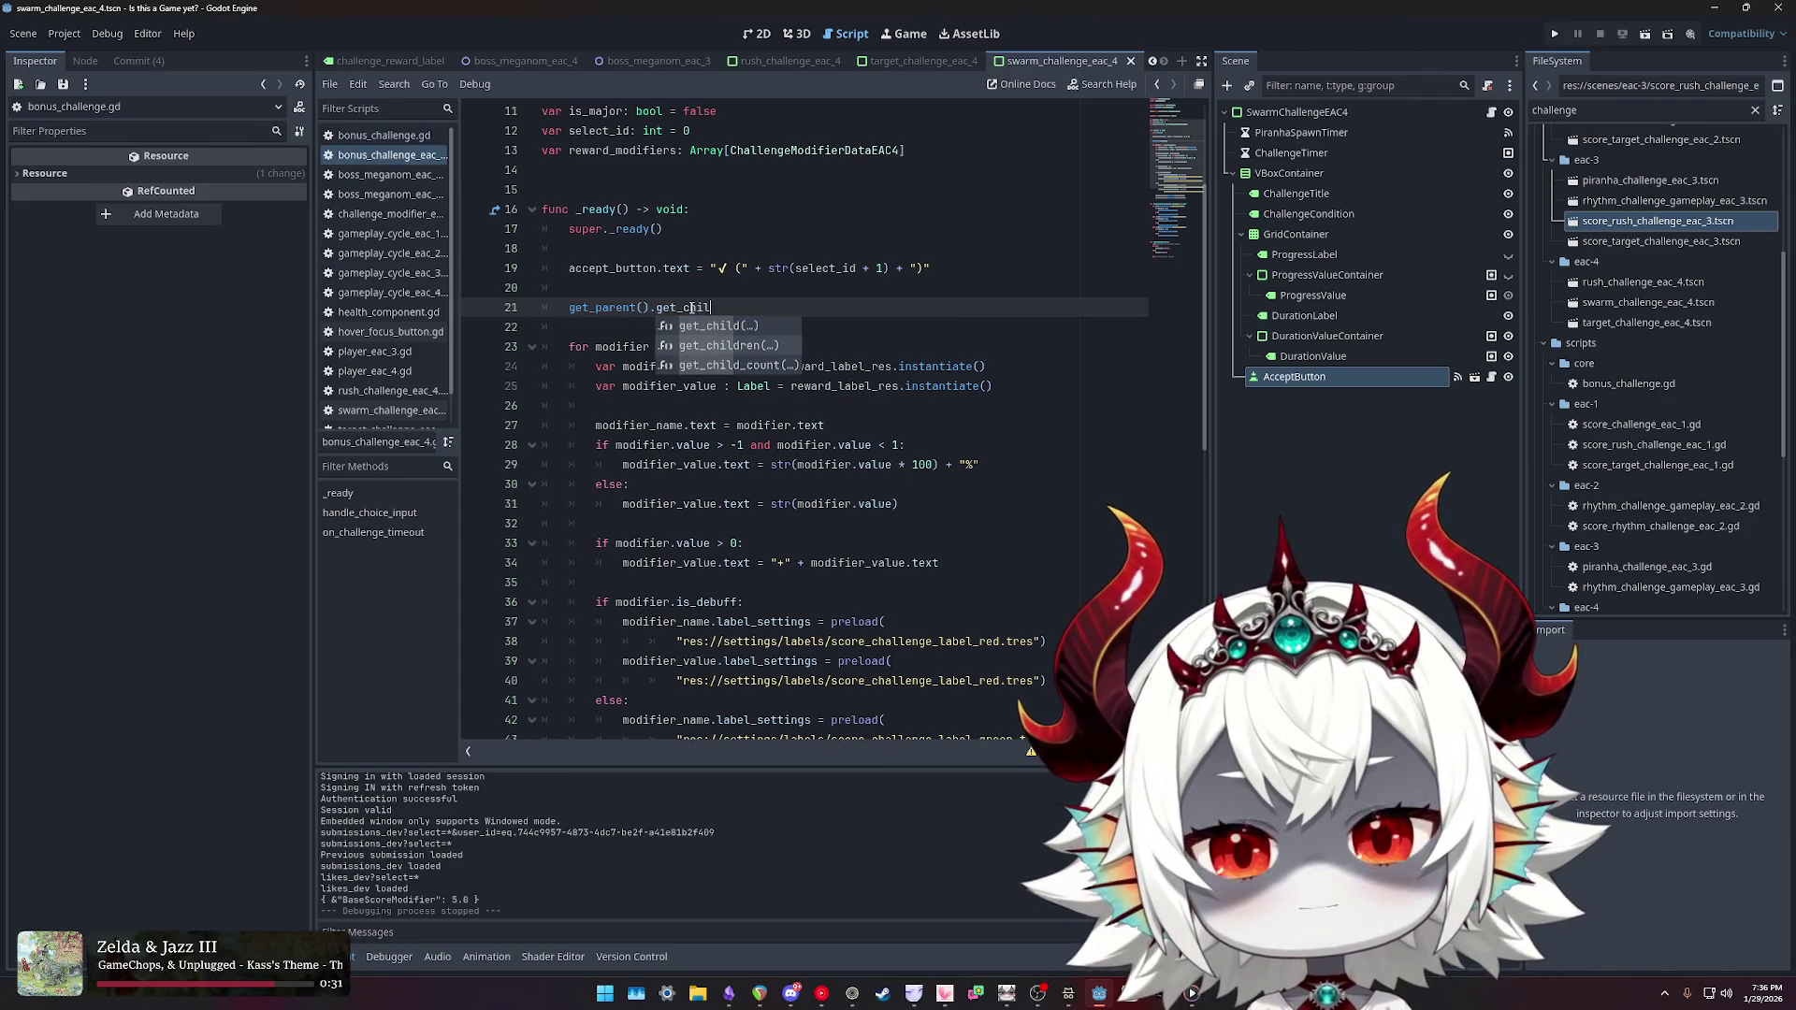
key(Down)
key(Return)
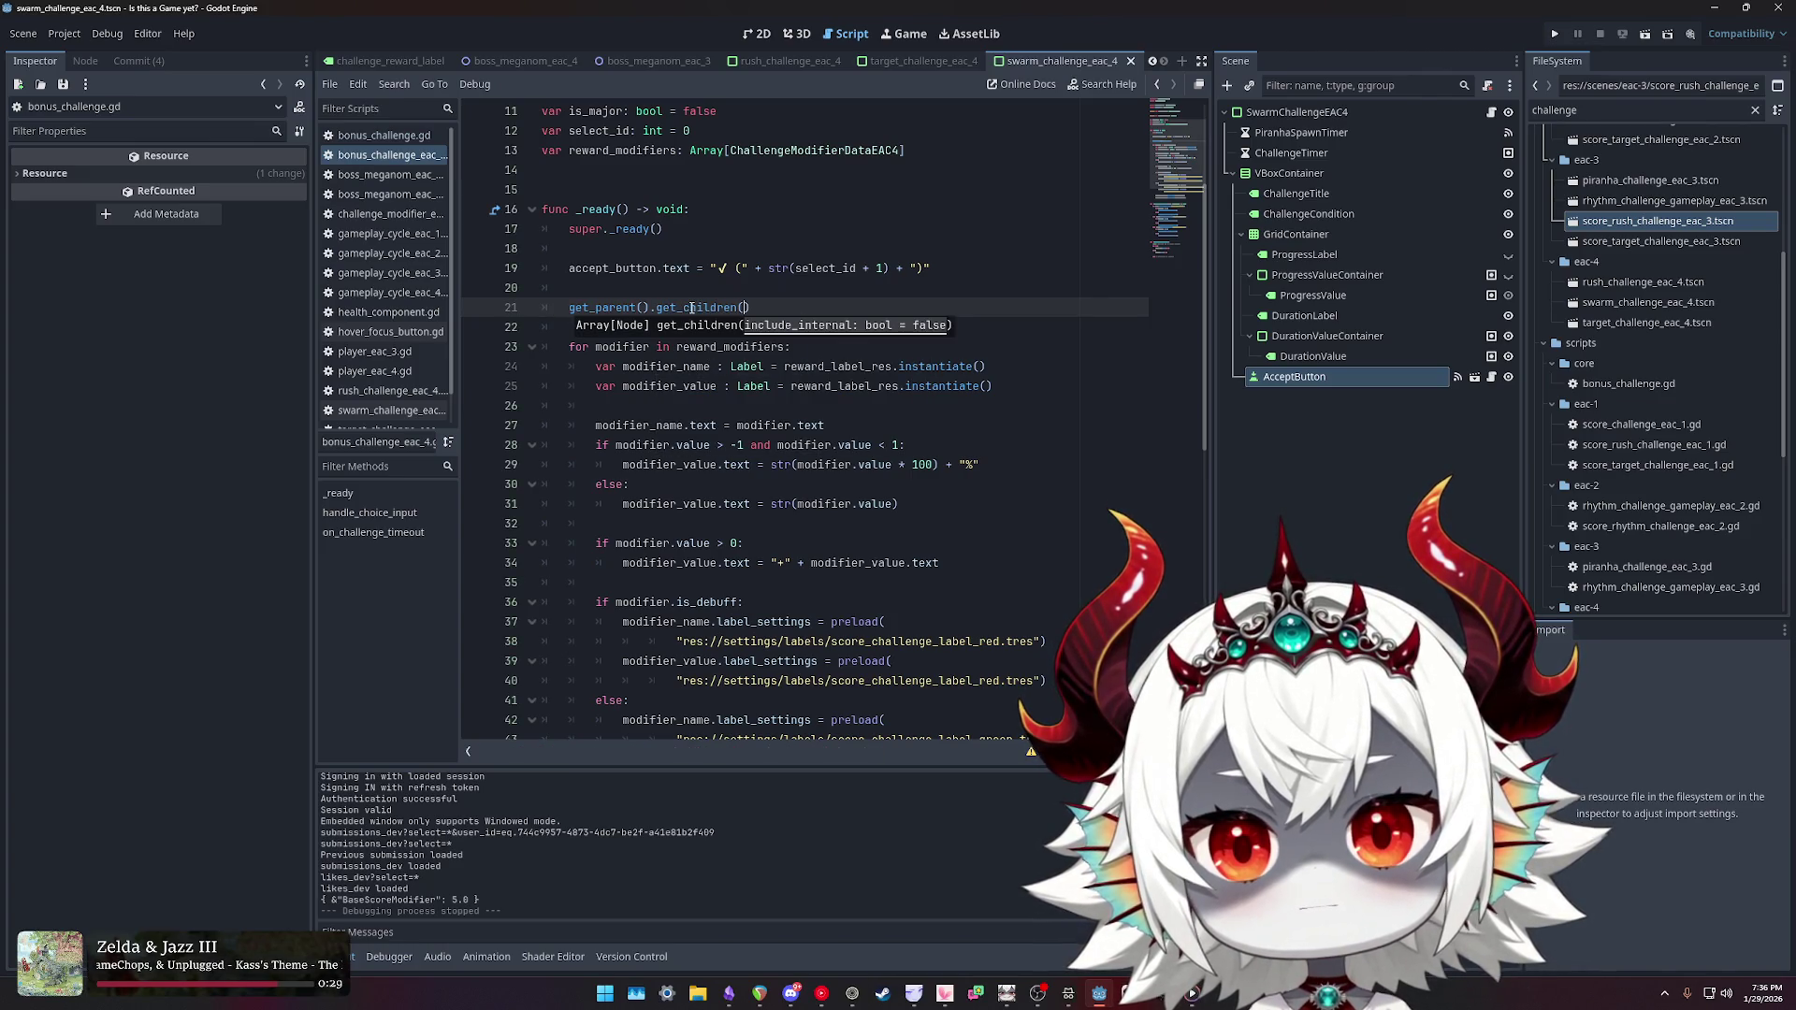
key(End)
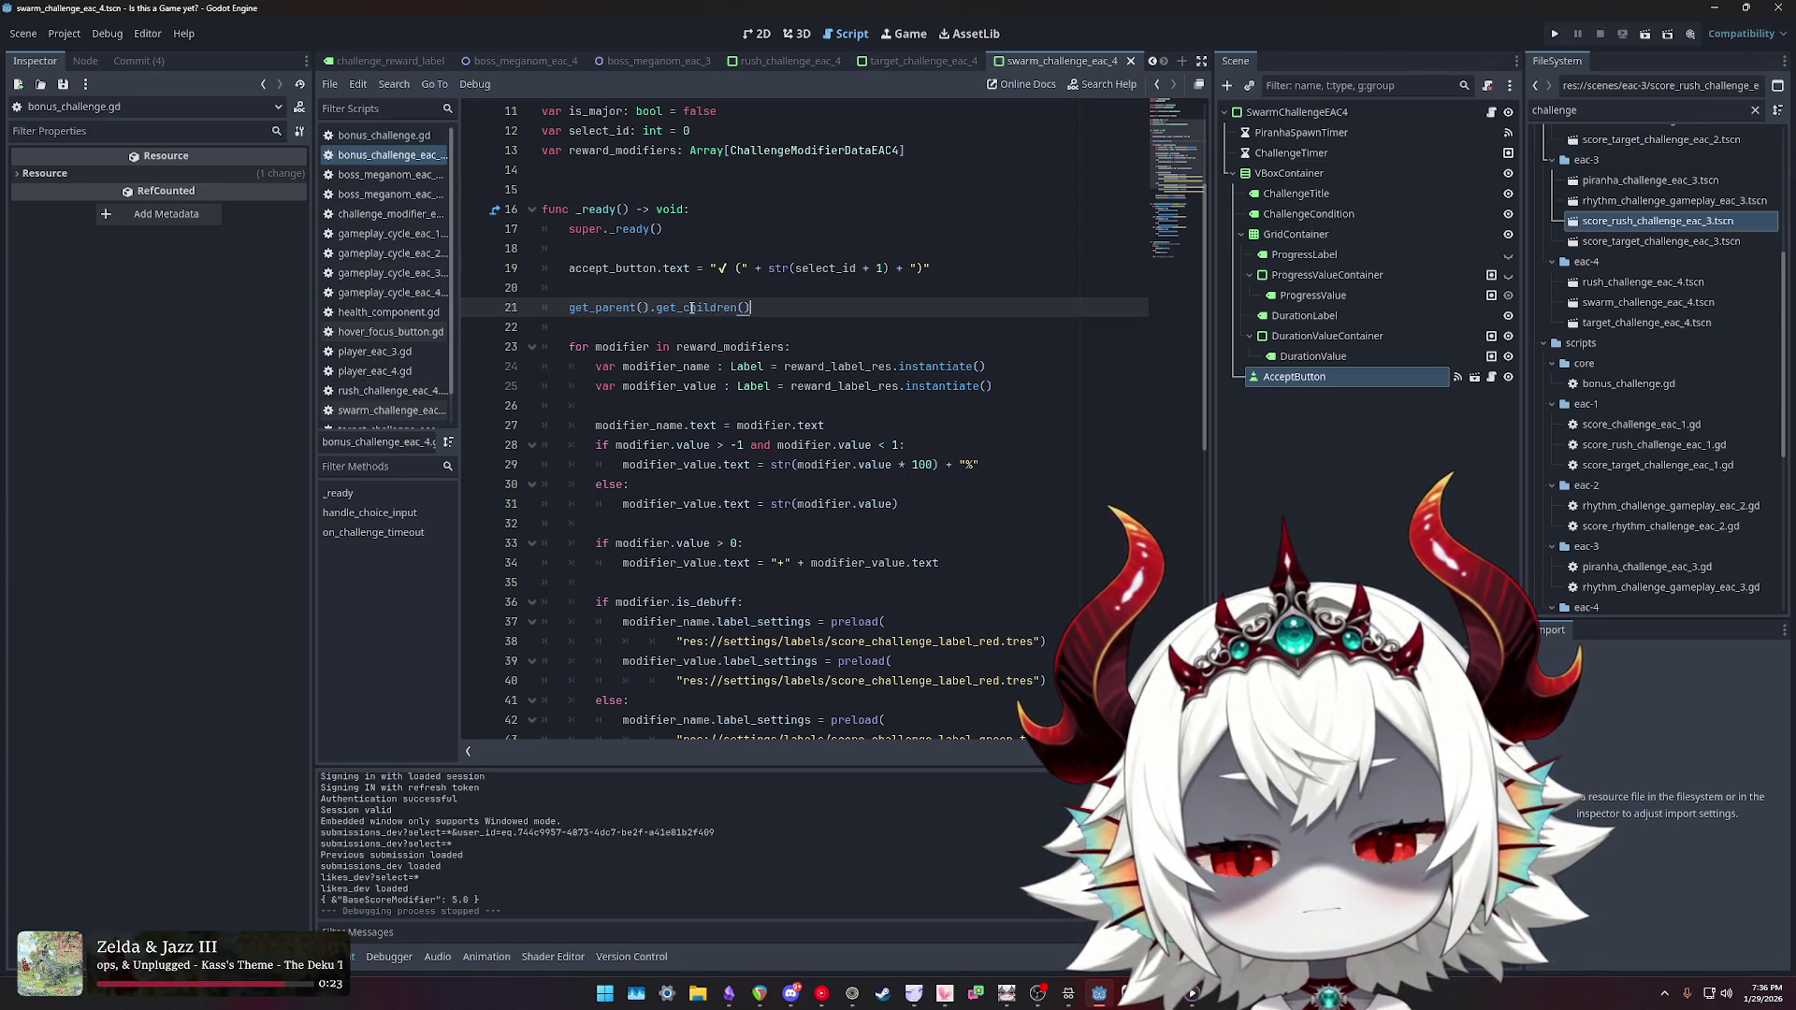
text(for ch)
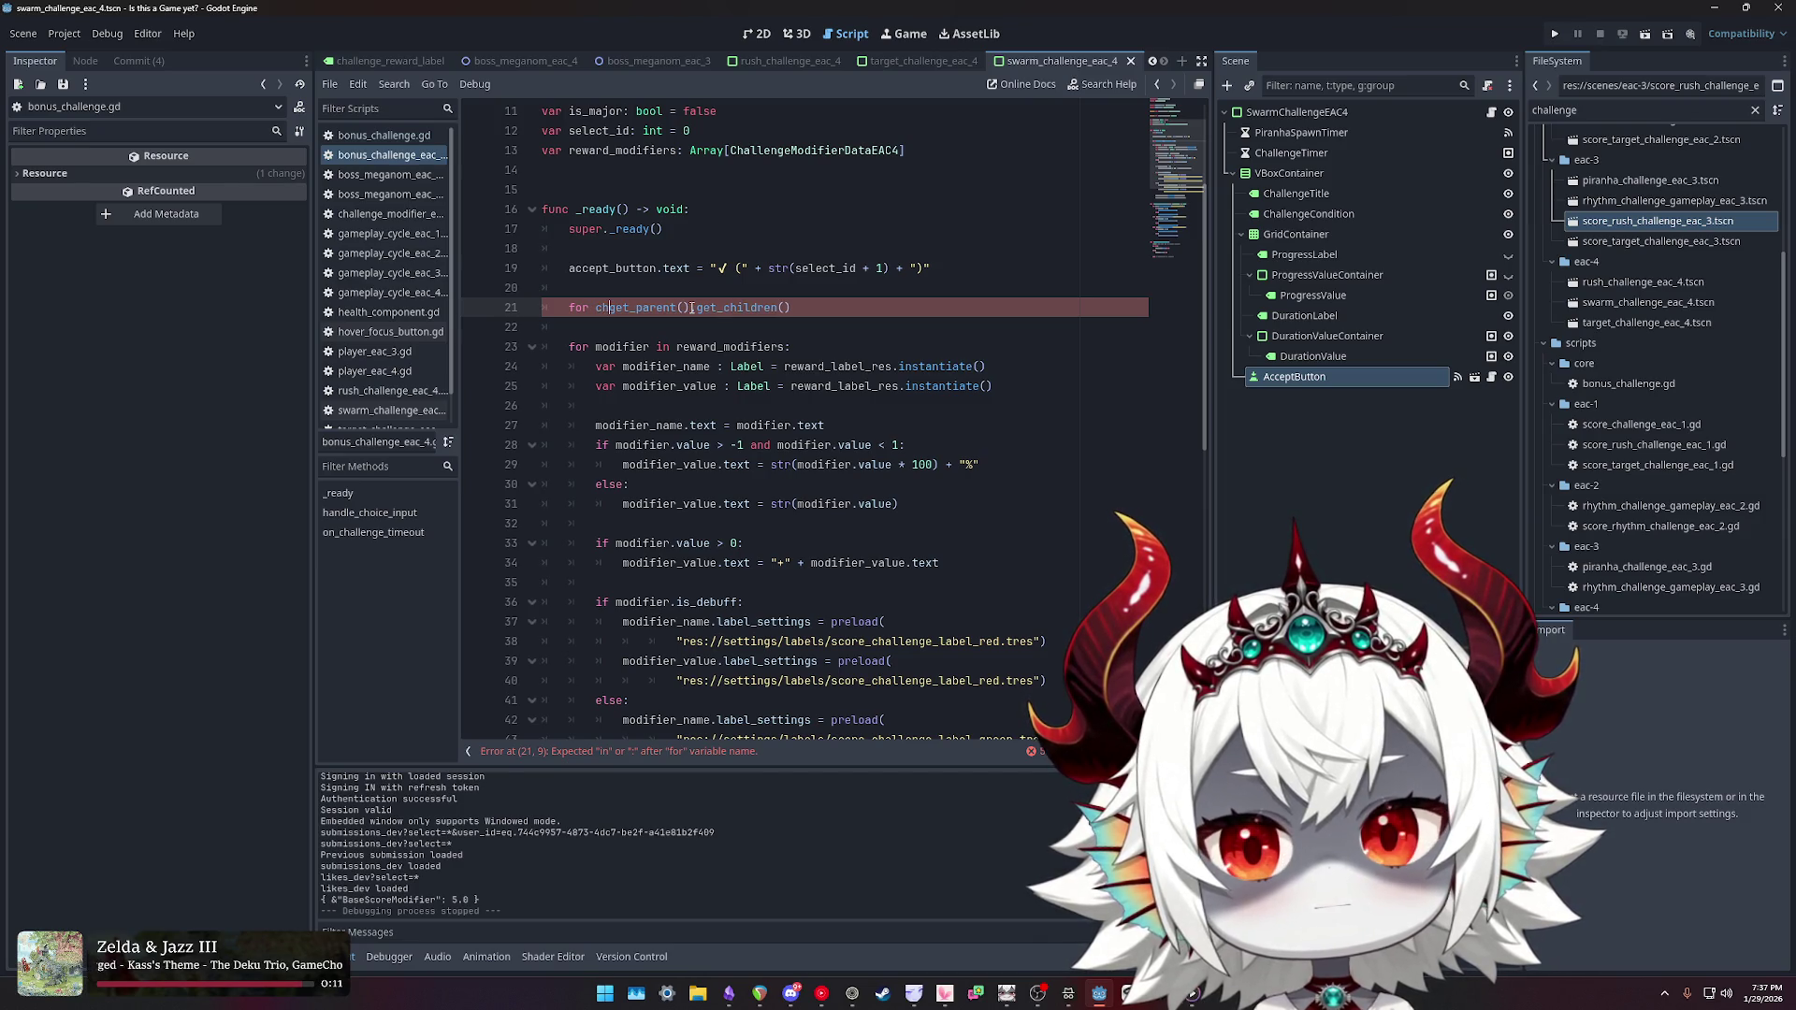
Complete line 21 as 'for challenge in get_parent().get_children():'
key(ctrl+space)
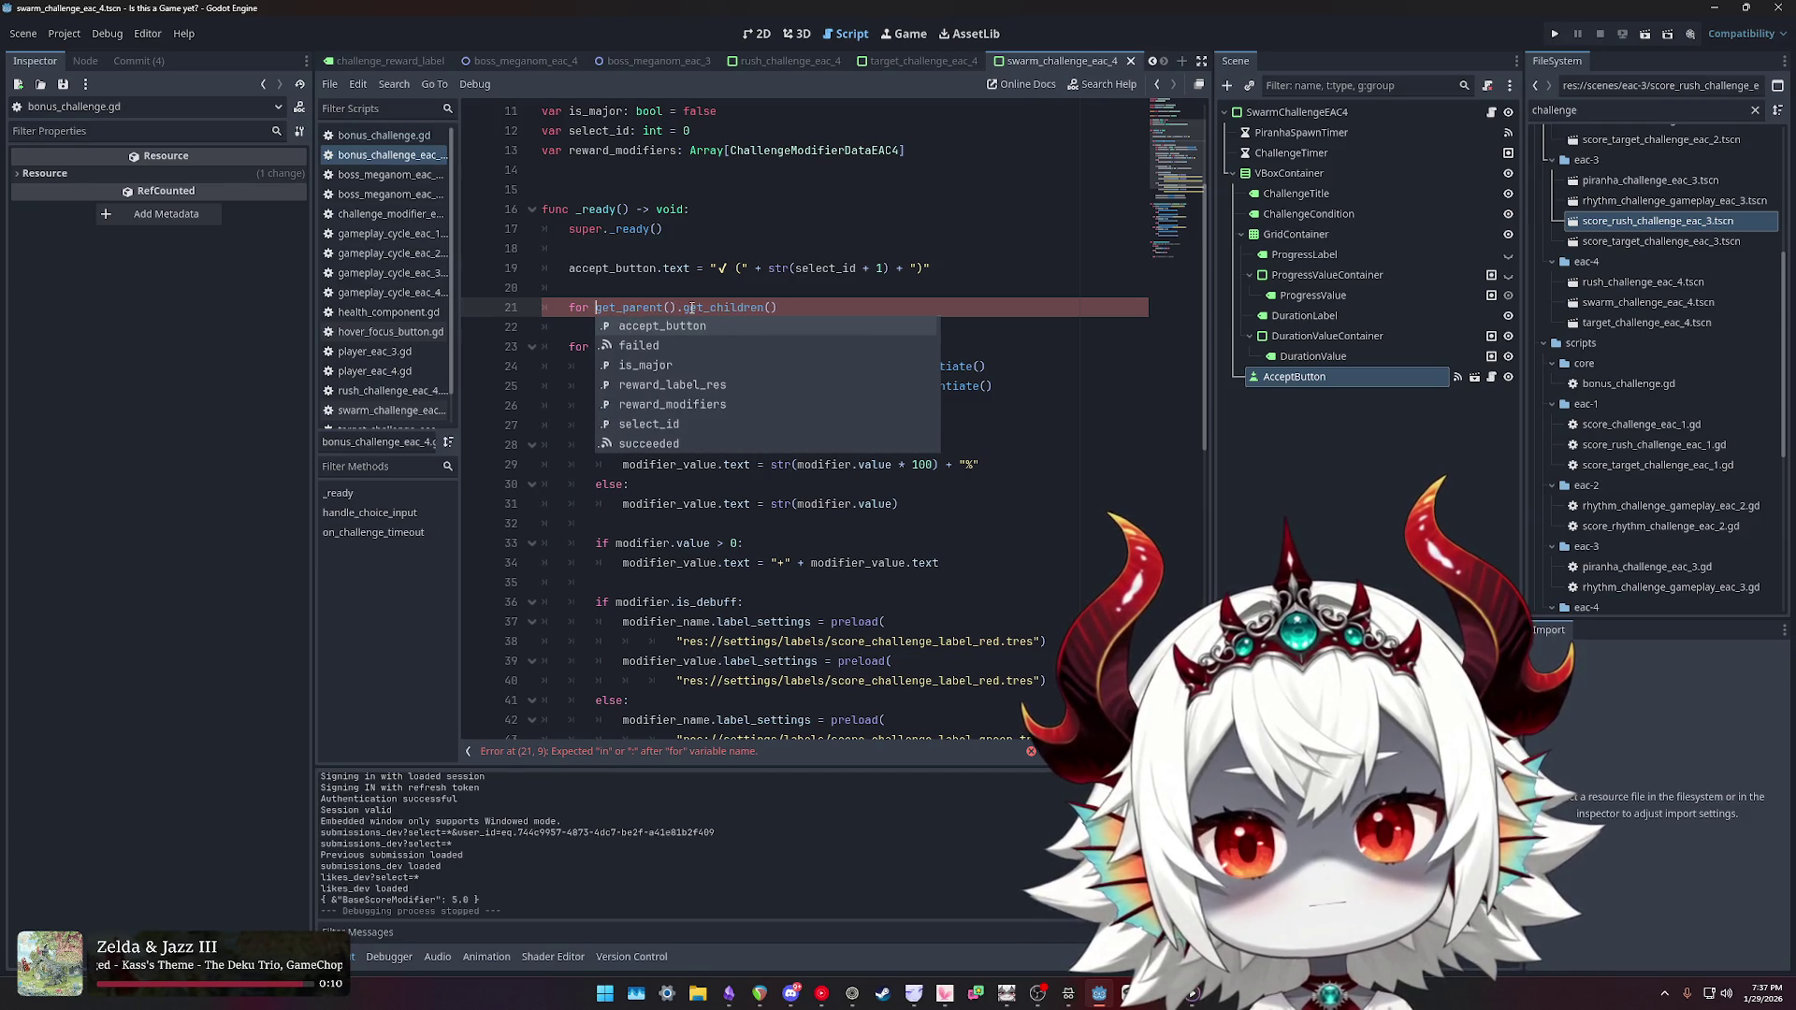
text(challenge in)
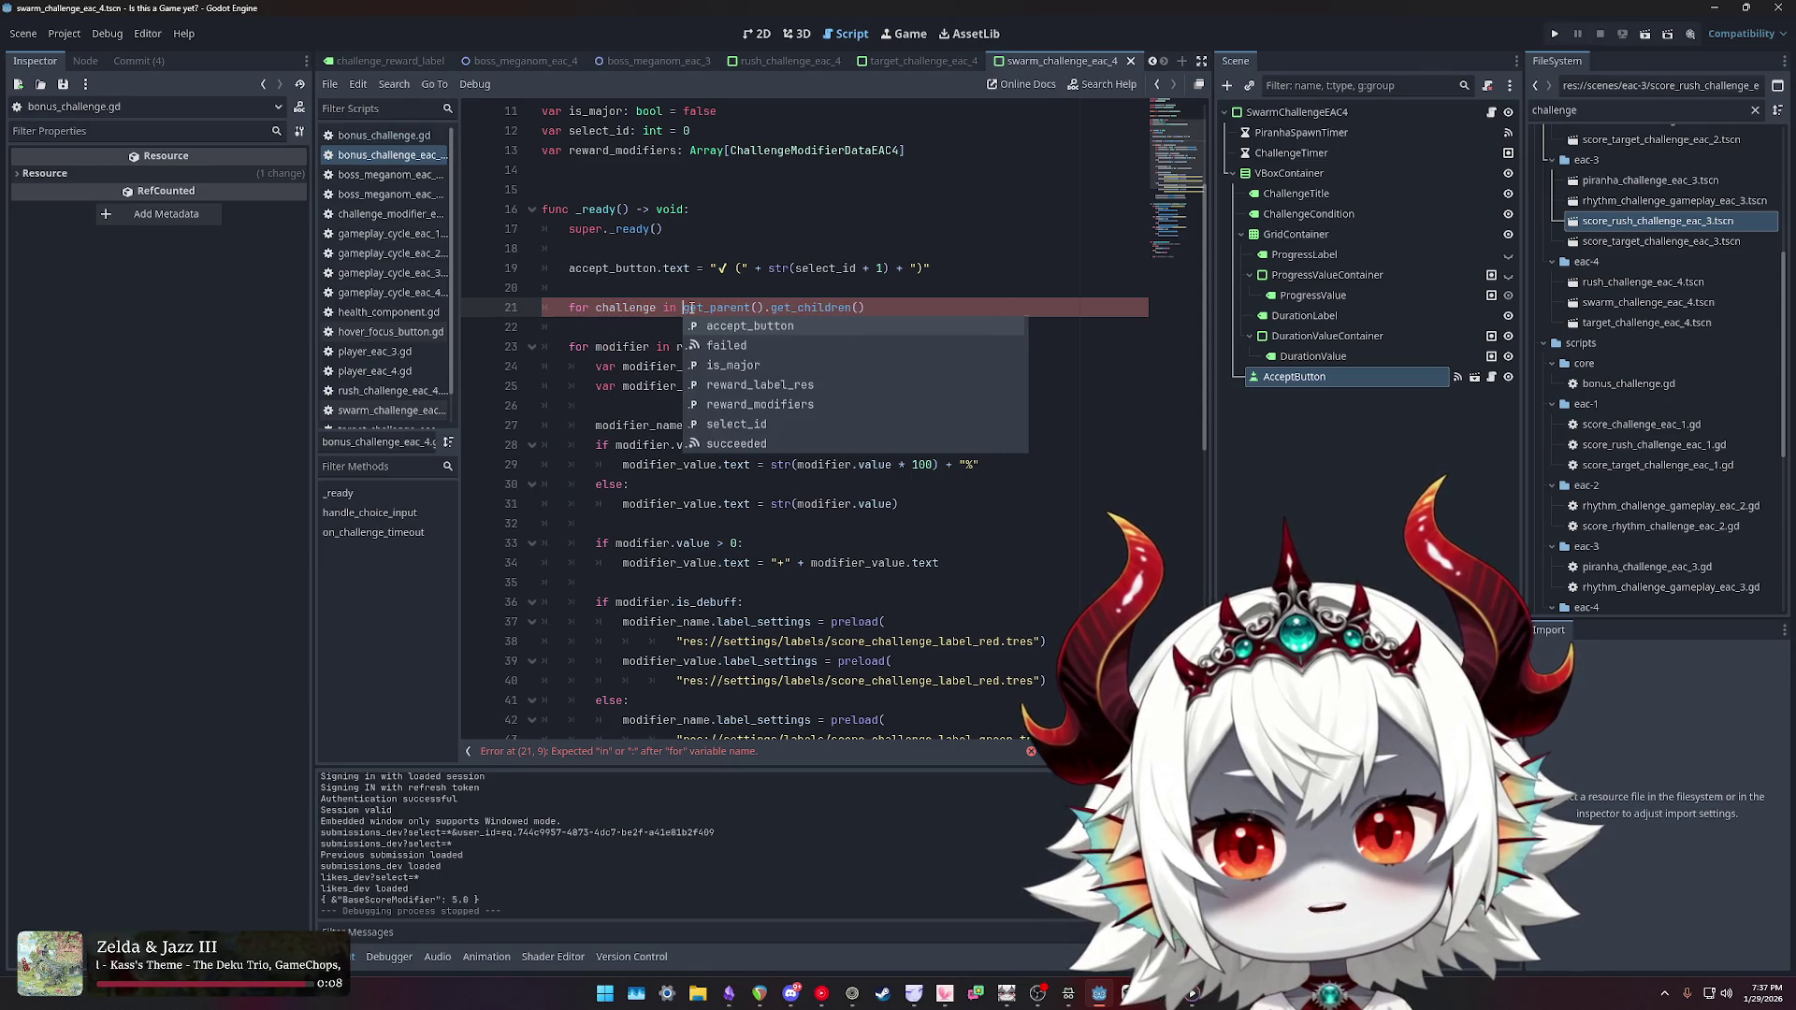
key(End)
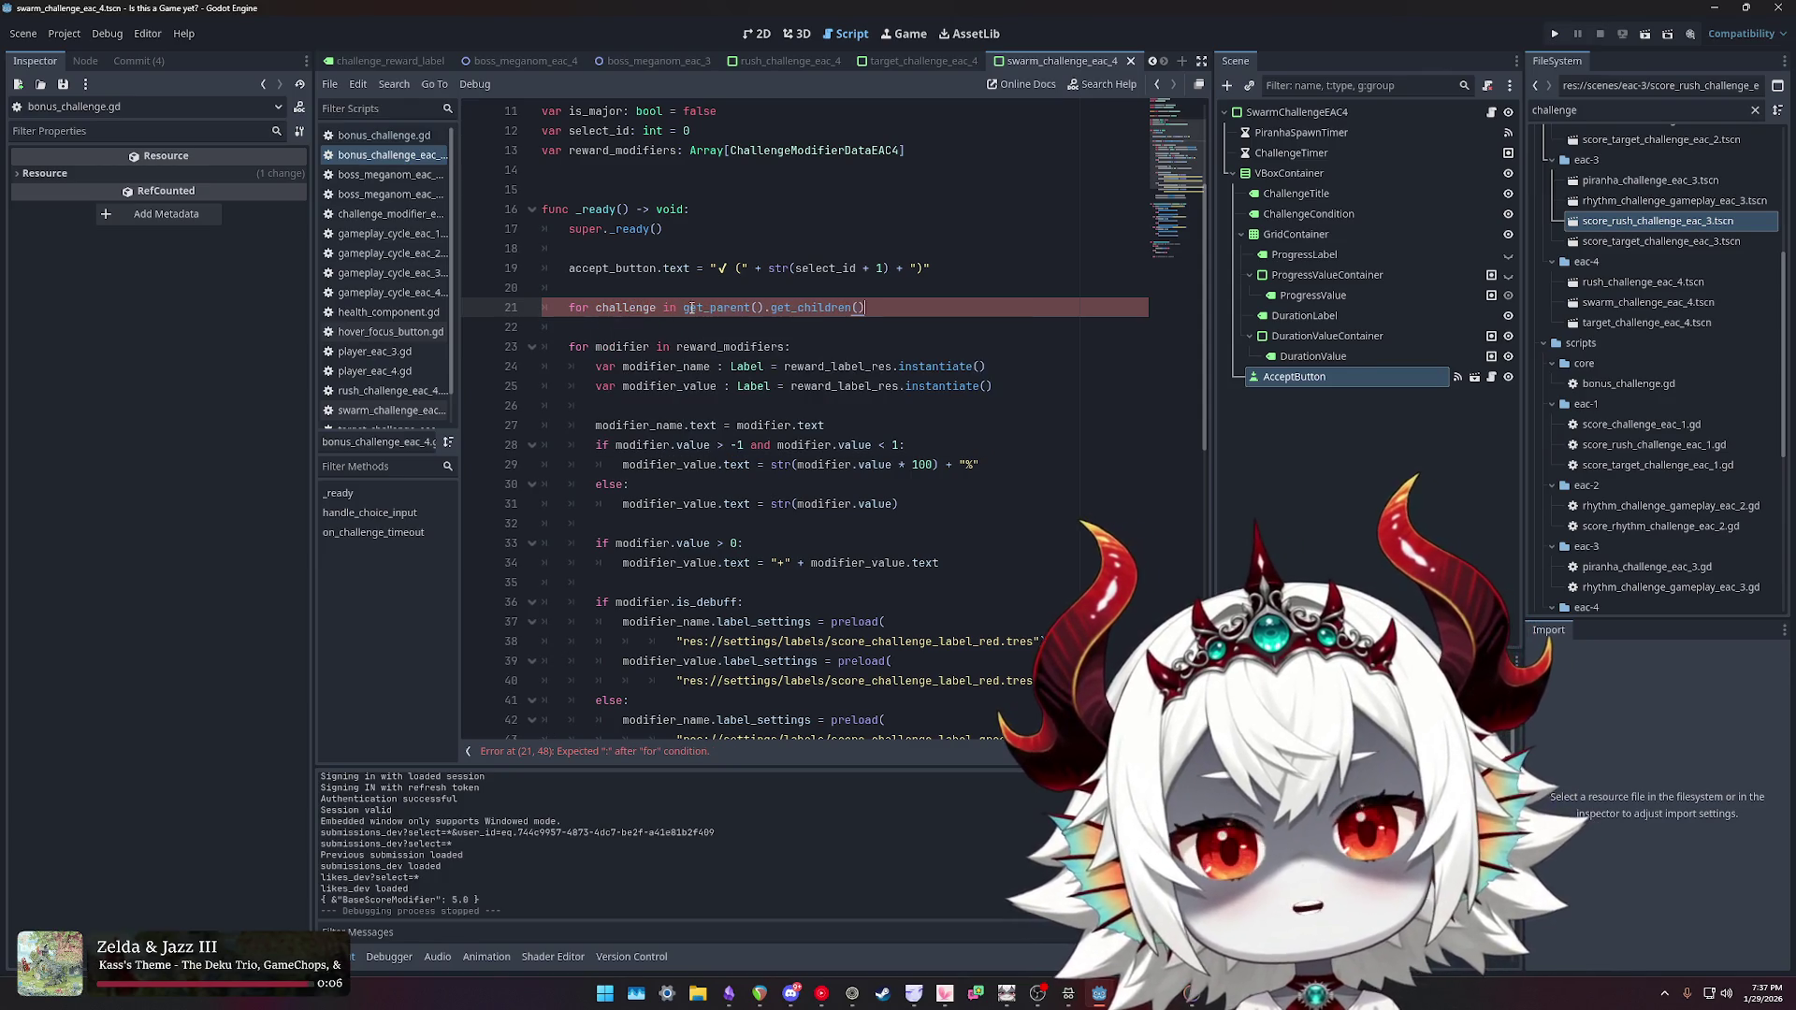
text(:)
key(Return)
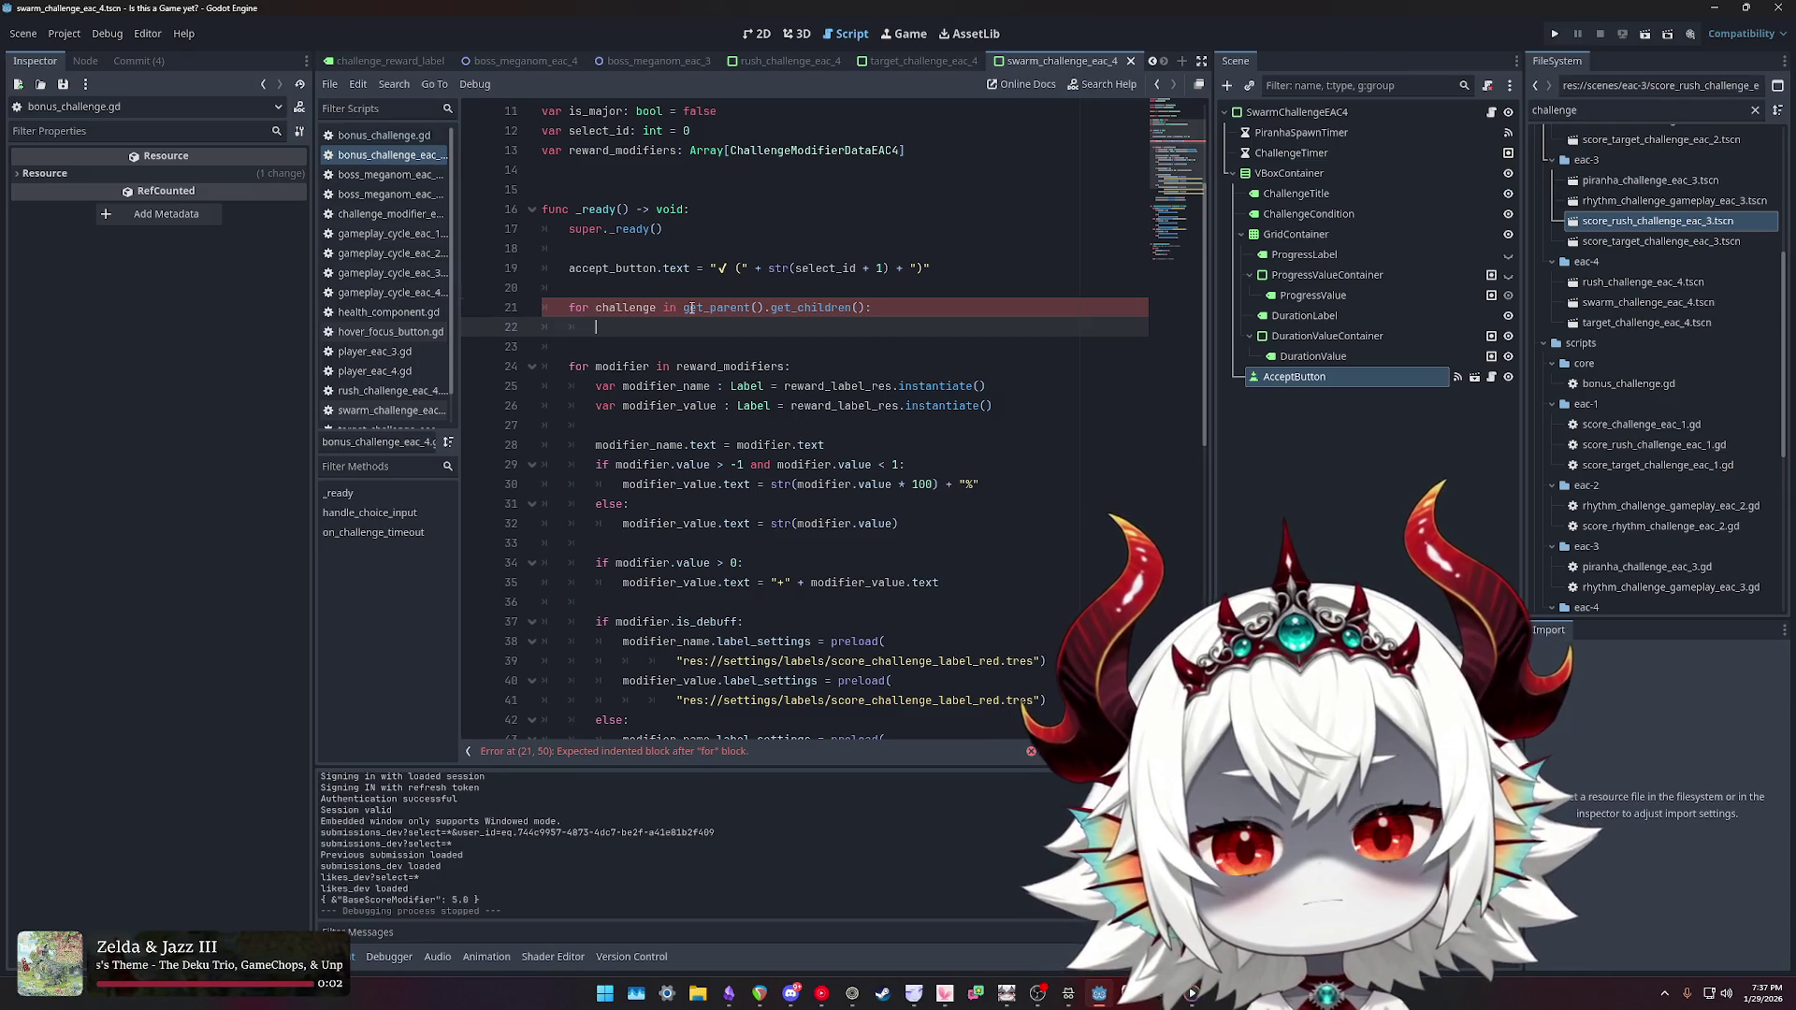
Rename the loop variable to sibling and start an 'if sibling.getindex()' line inside the loop
key(Up)
key(ctrl+shift+Right)
text(siblings)
key(Return)
text(if sibling.getindex())
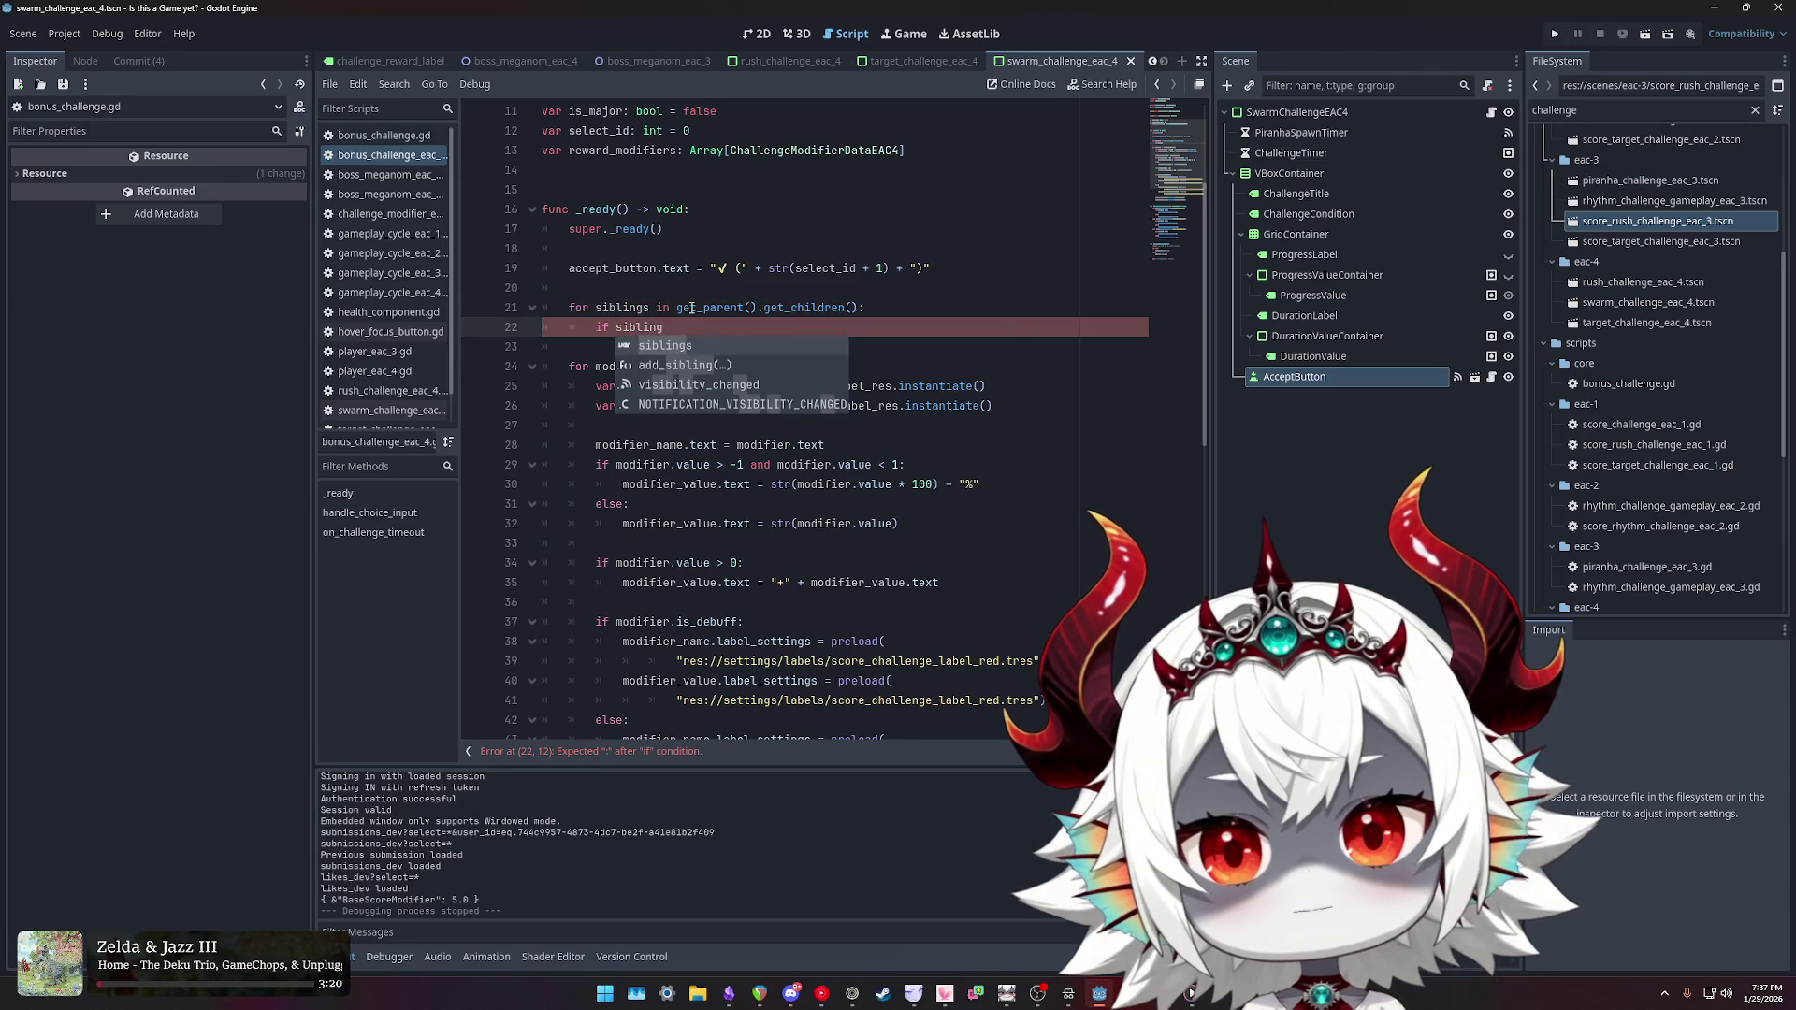
key(Up)
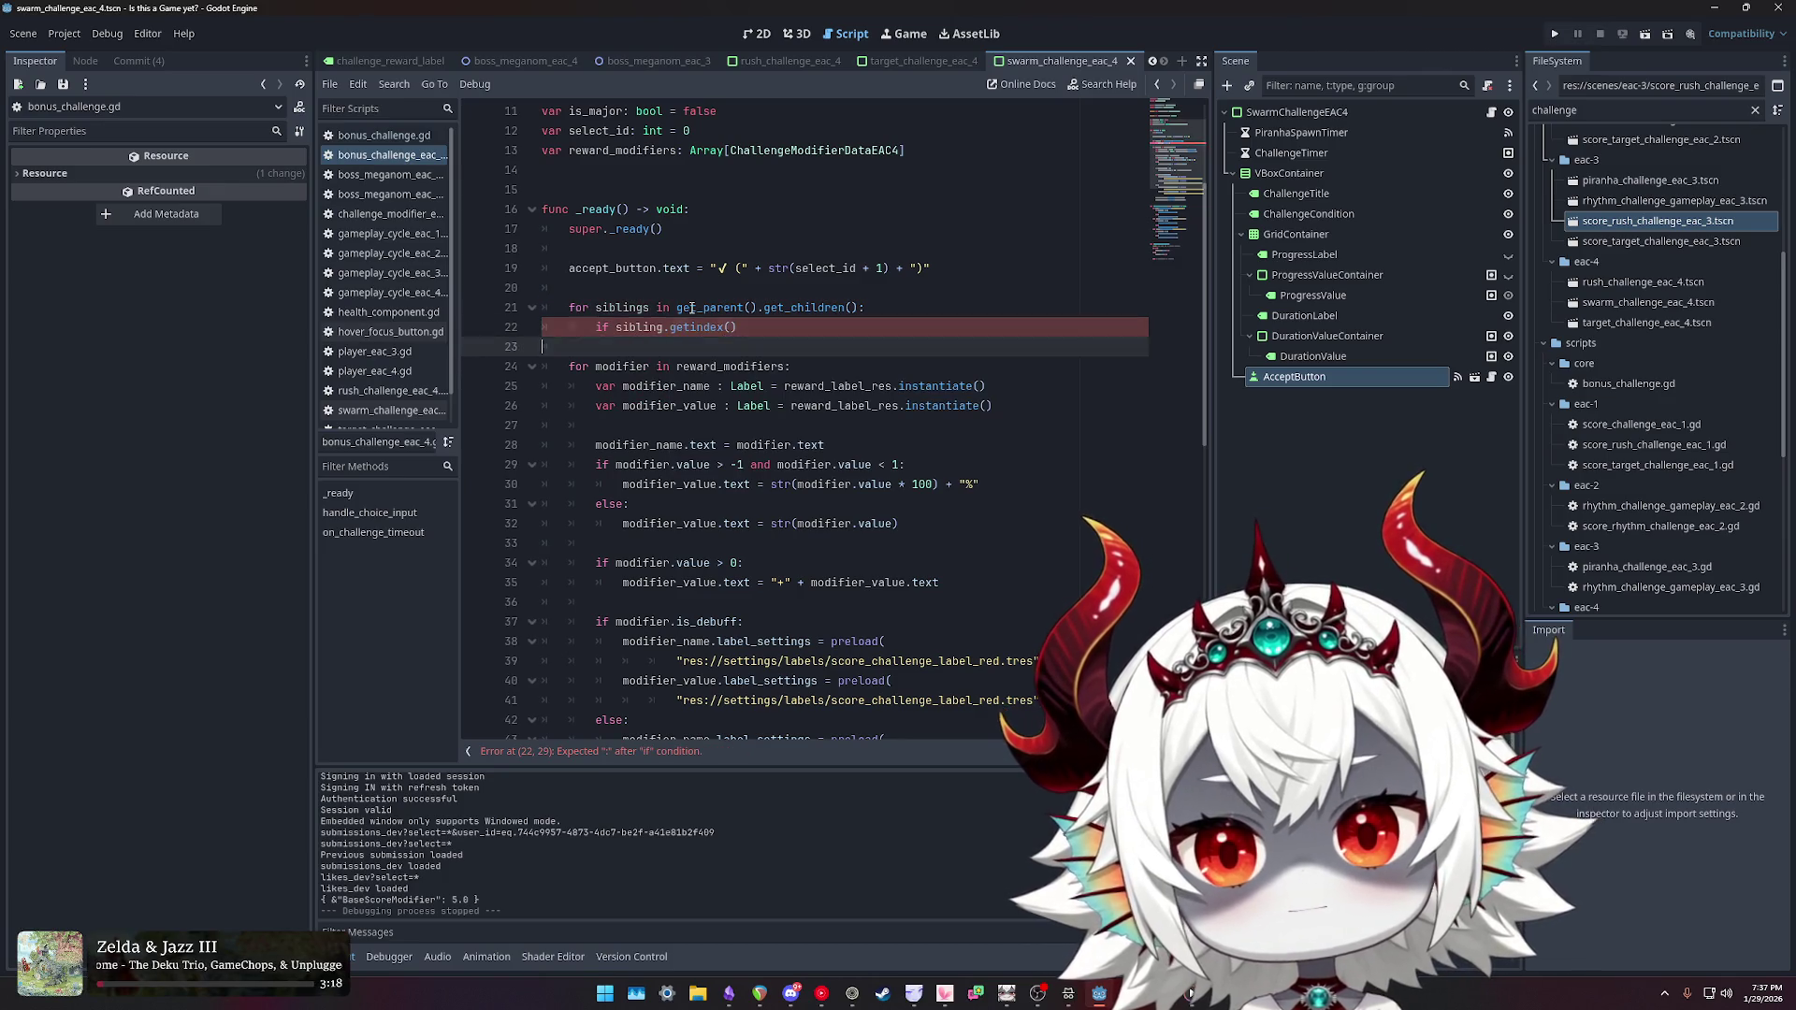
key(BackSpace)
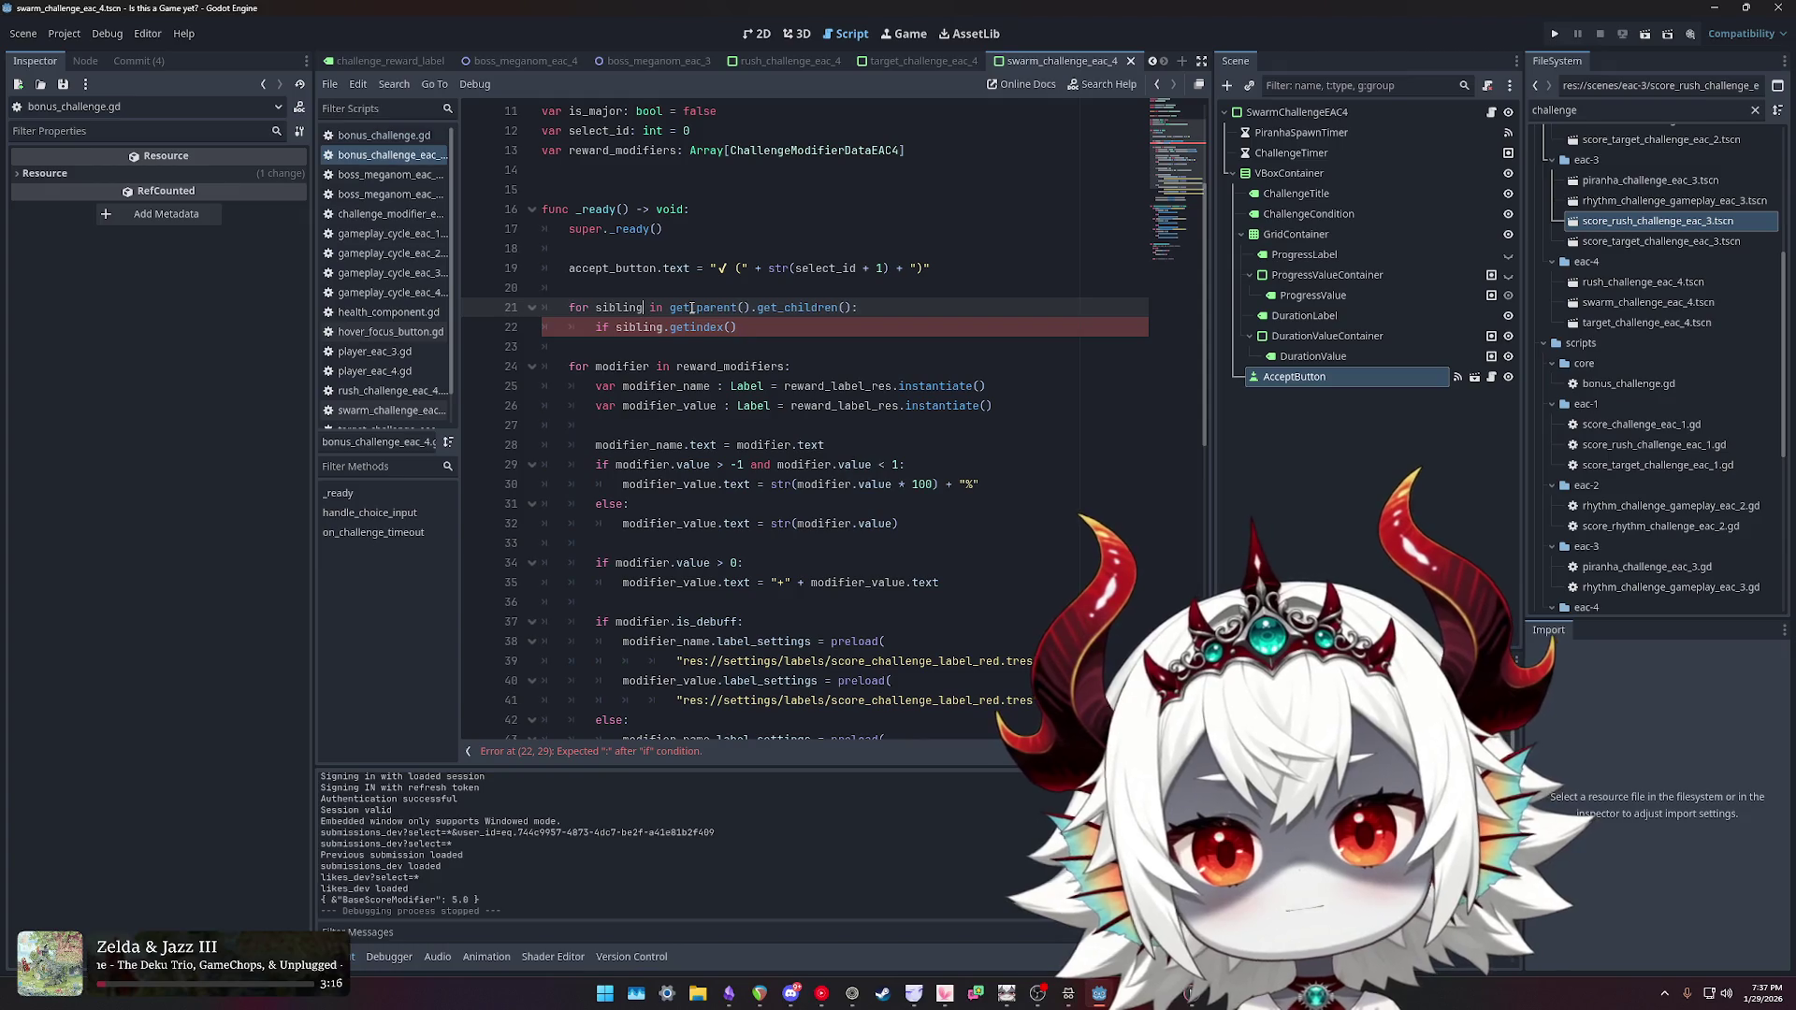
key(Down)
key(End)
Fix the condition to 'if sibling.get_index() != select_id:' and begin 'sibling.accept_button' below
key(Left)
key(Left)
key(Left)
text(_)
key(End)
text(== select_id)
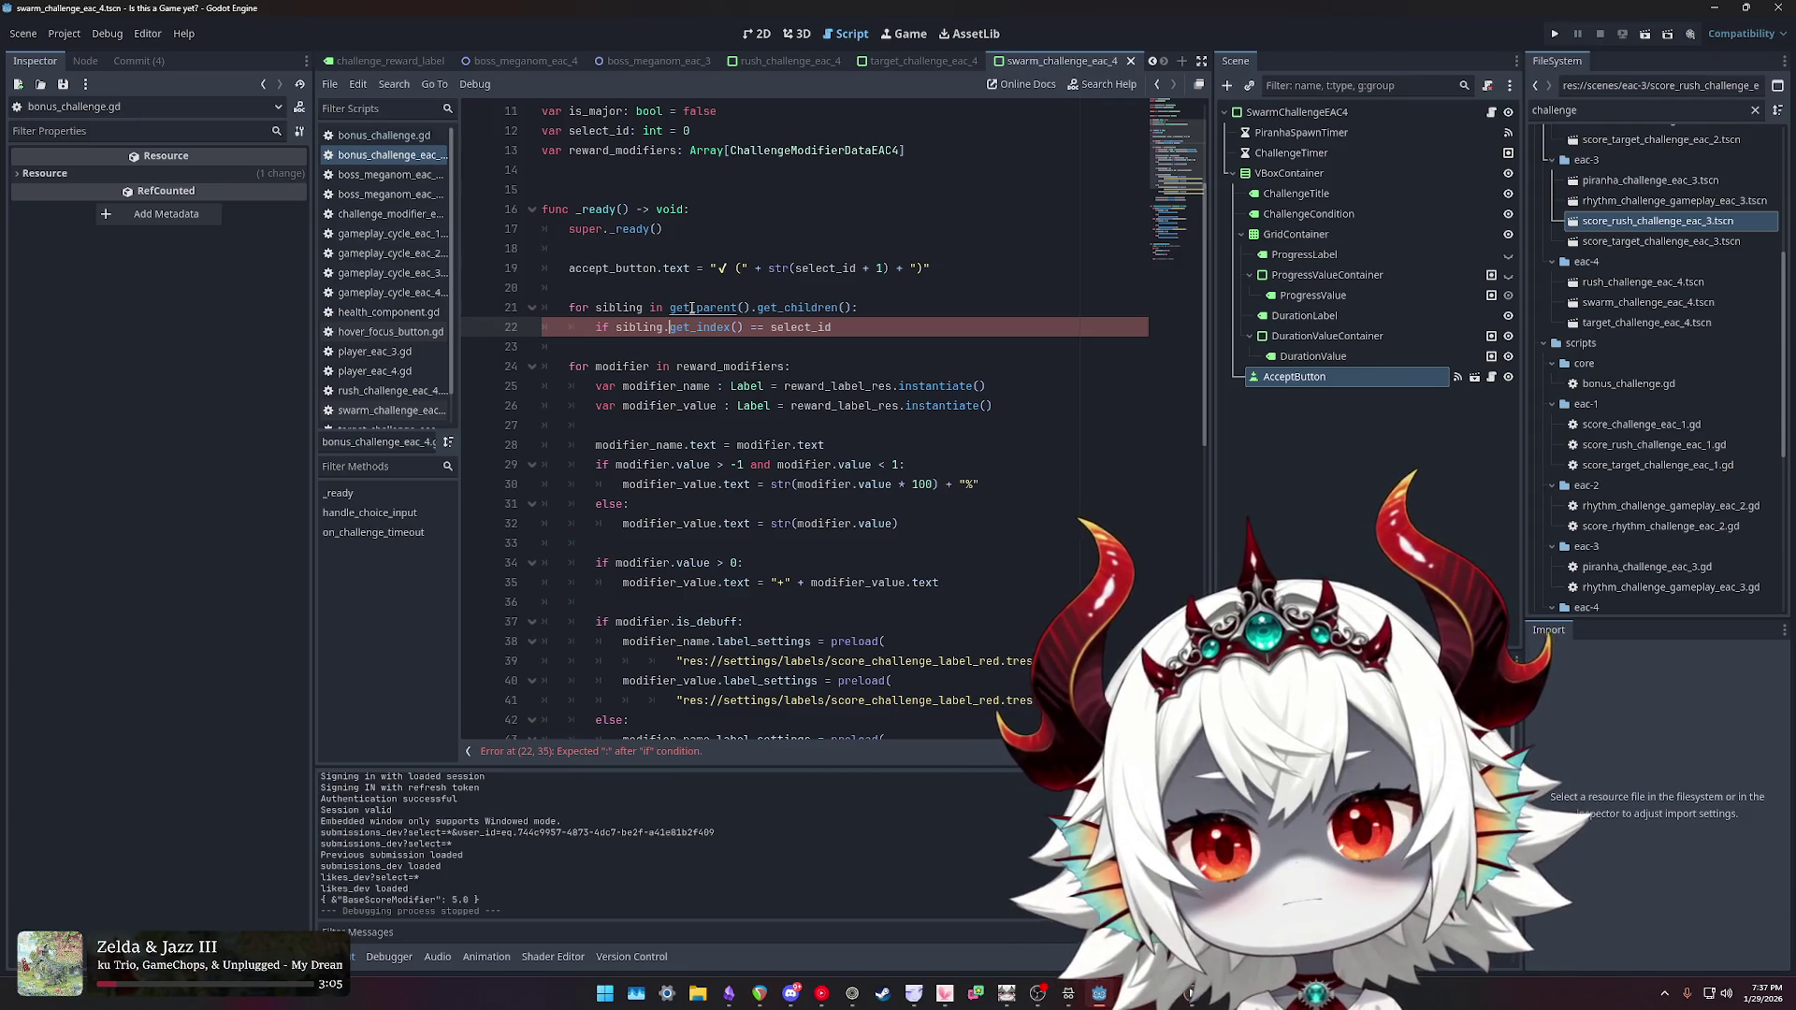
key(Right)
key(Right)
key(Right)
text(!)
key(End)
text(:)
key(Return)
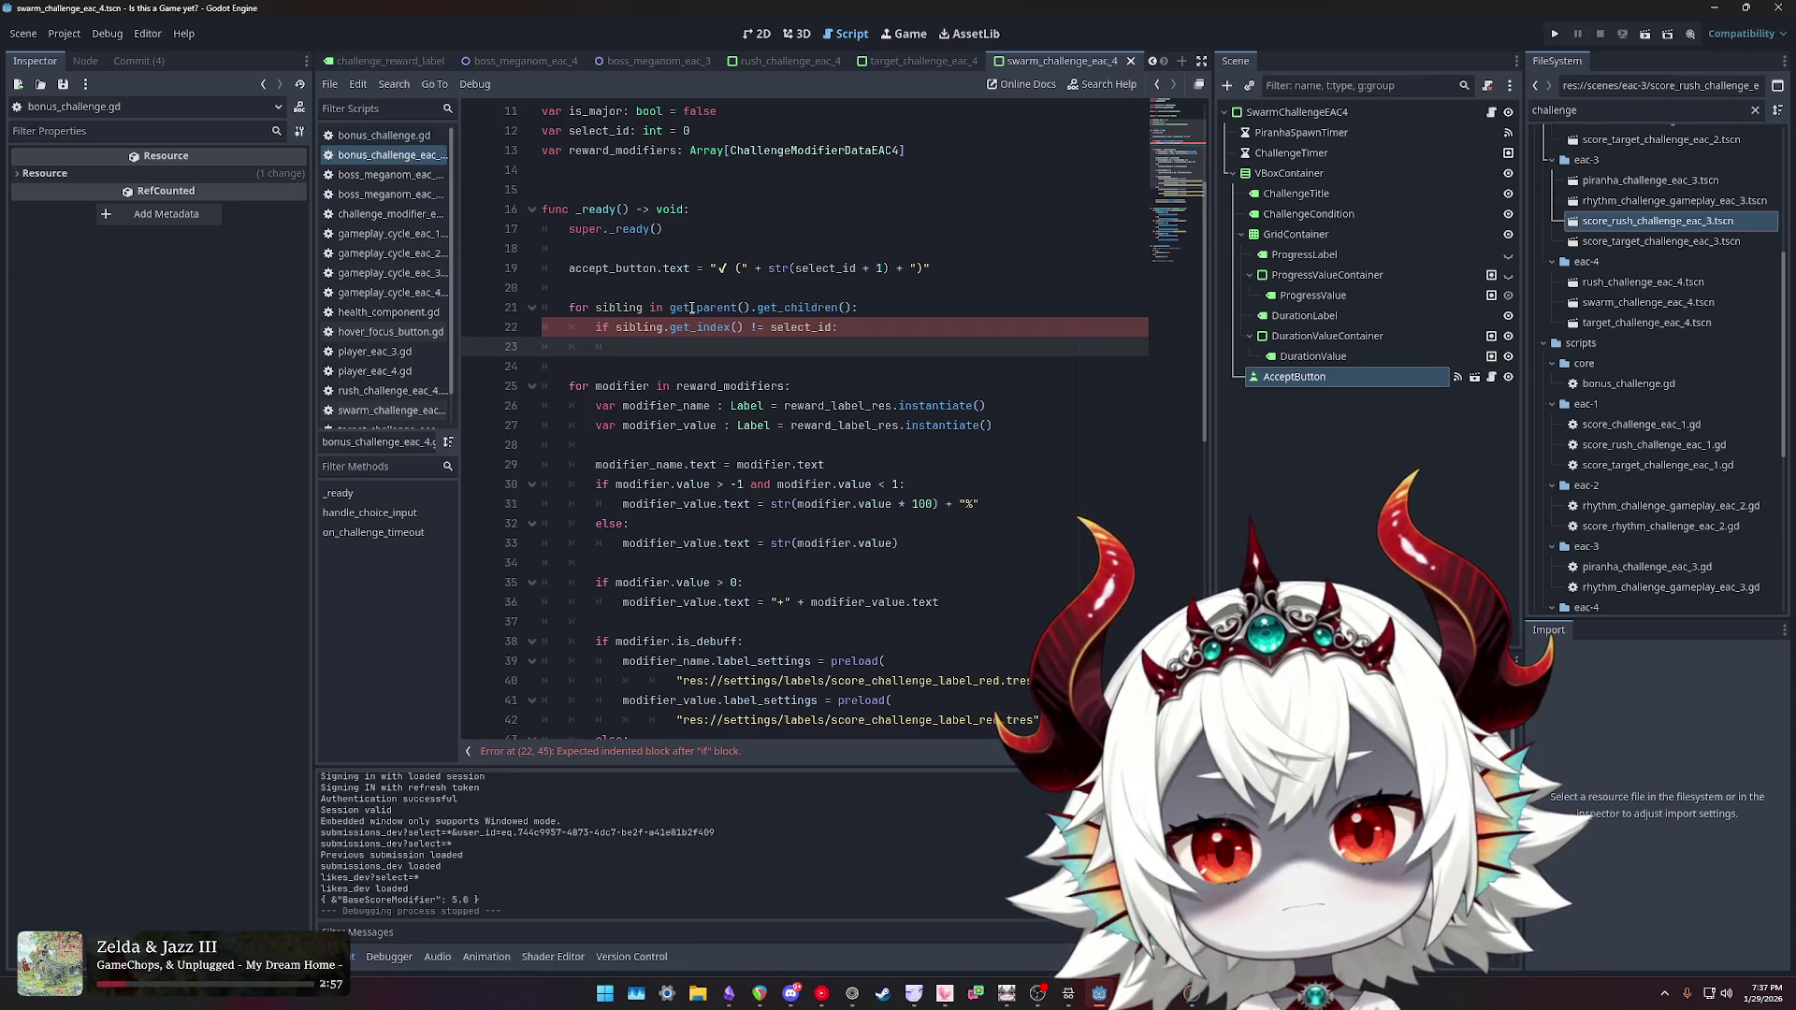
text(sibling.)
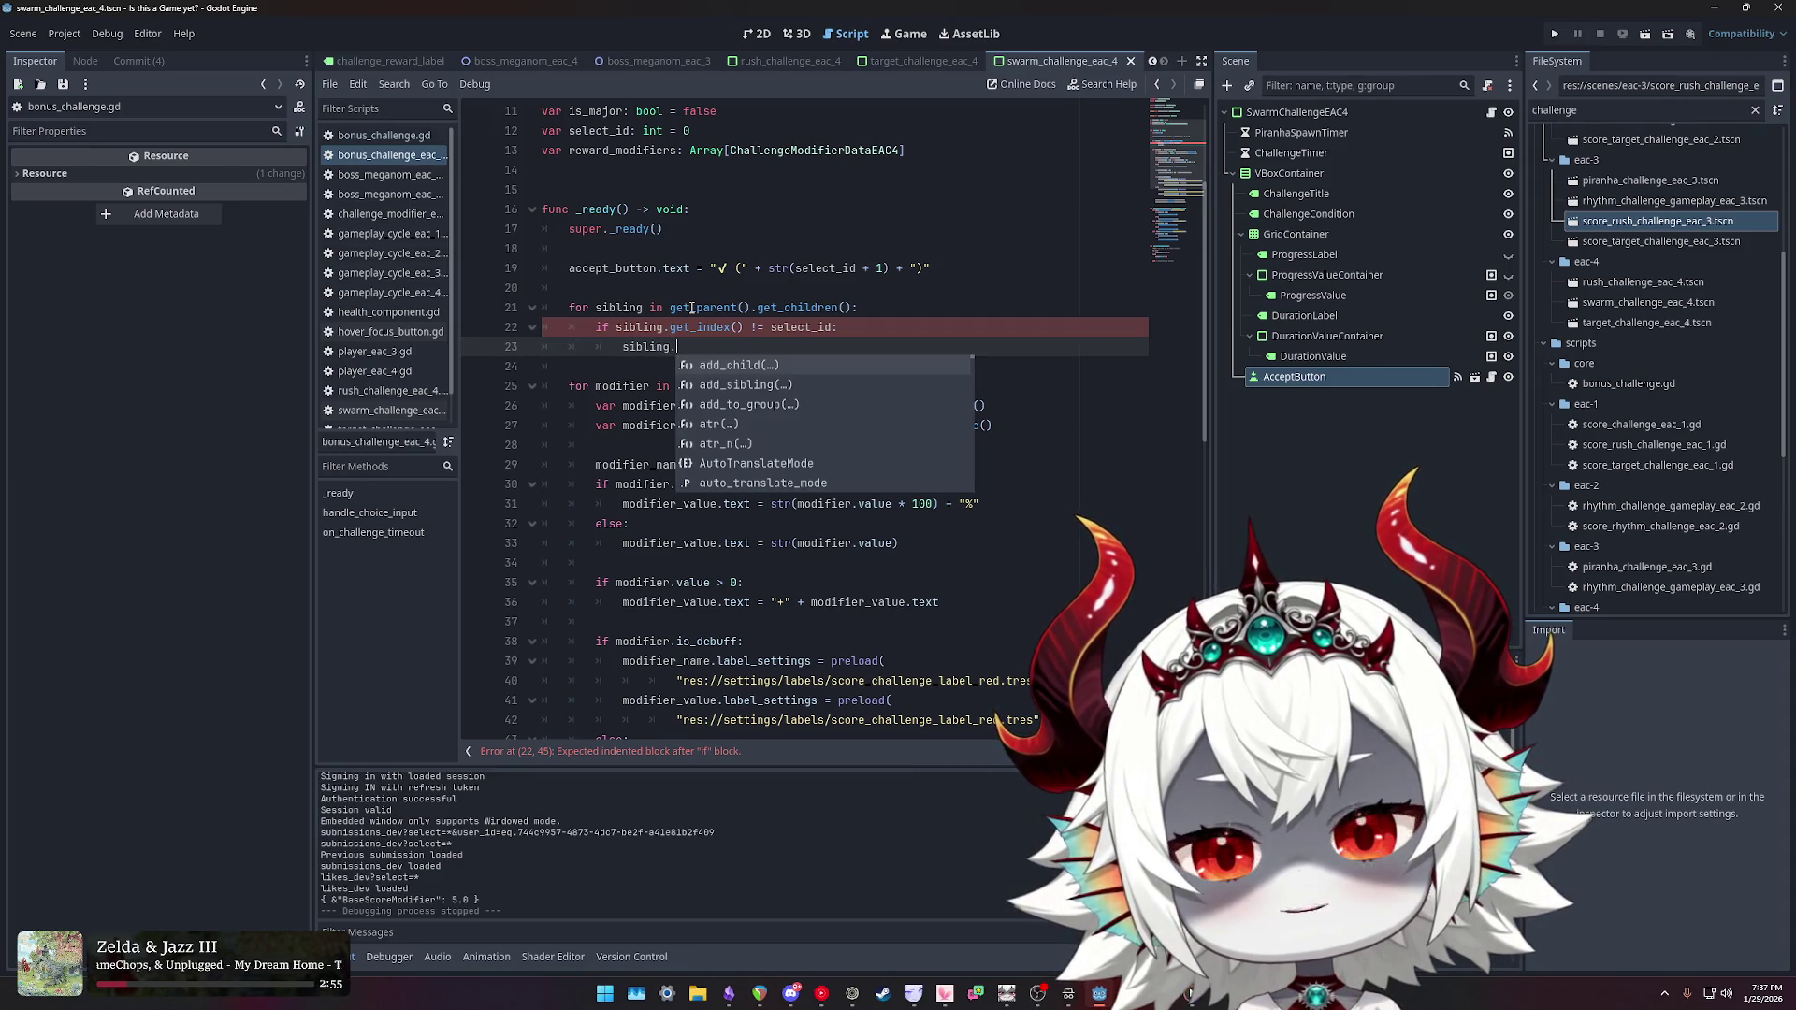
text(accept_button.)
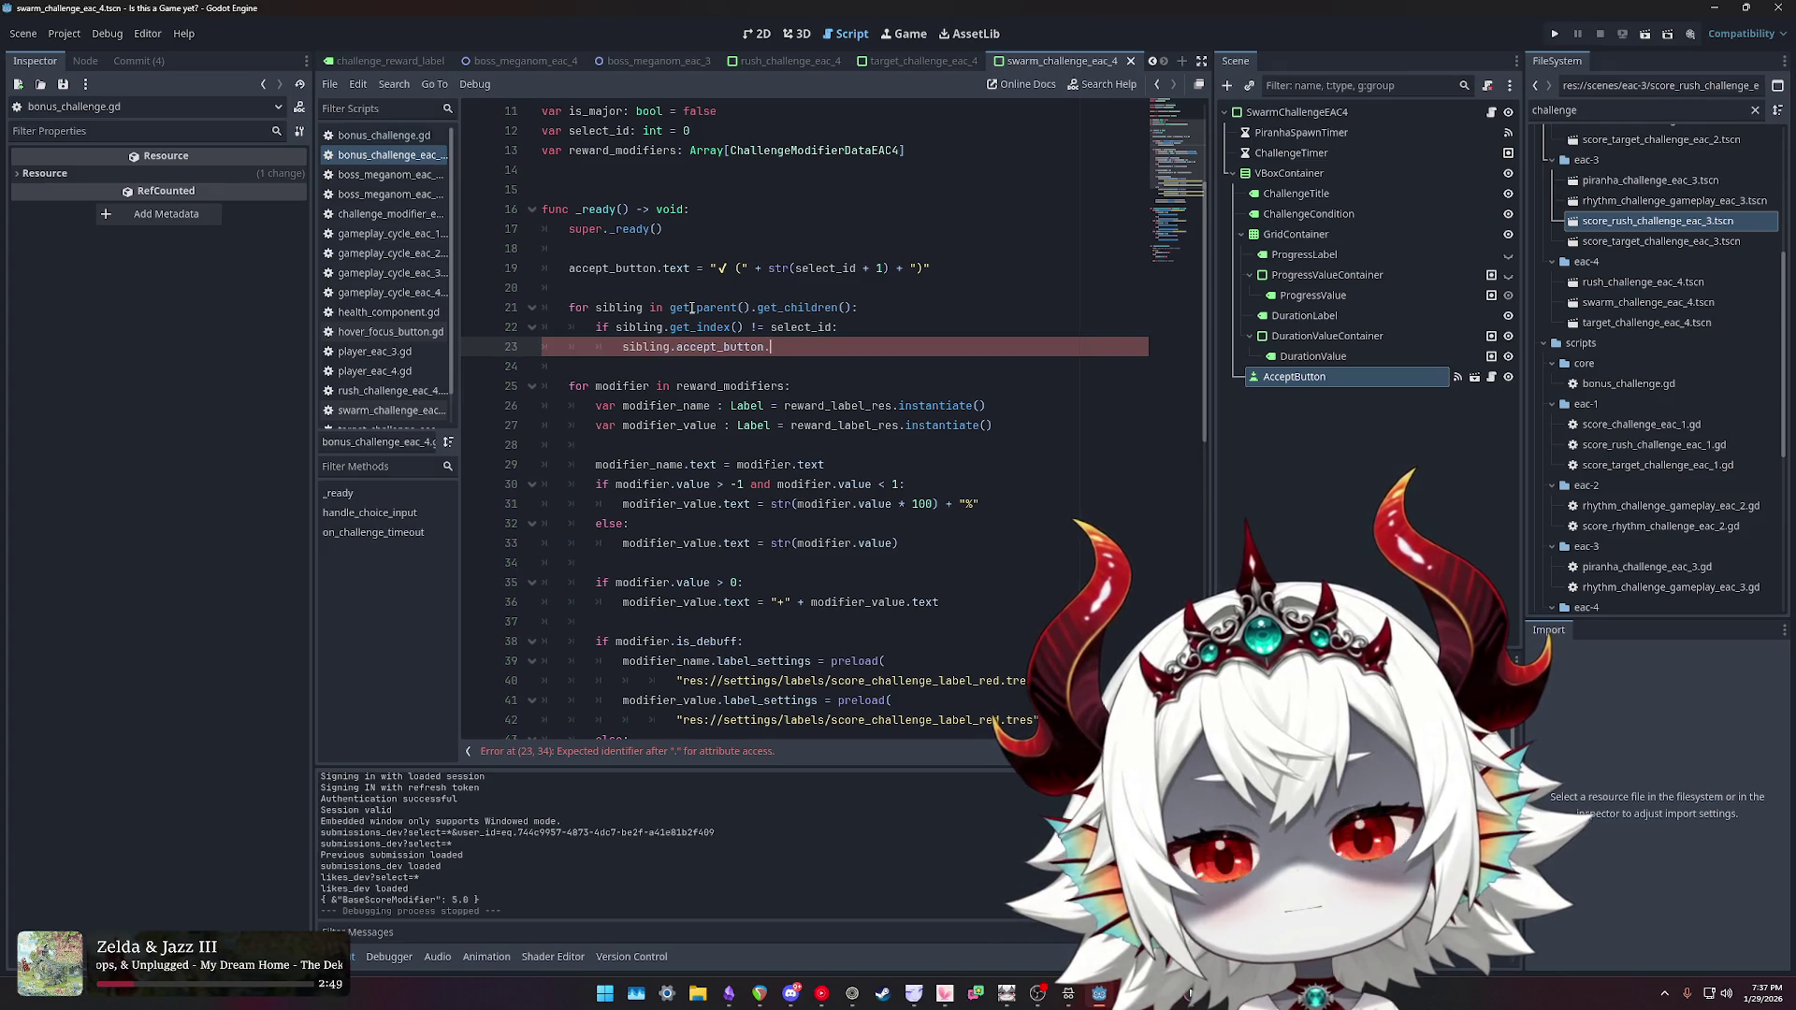
Extend the body line to 'sibling.accept_button.cli'
text(clicked)
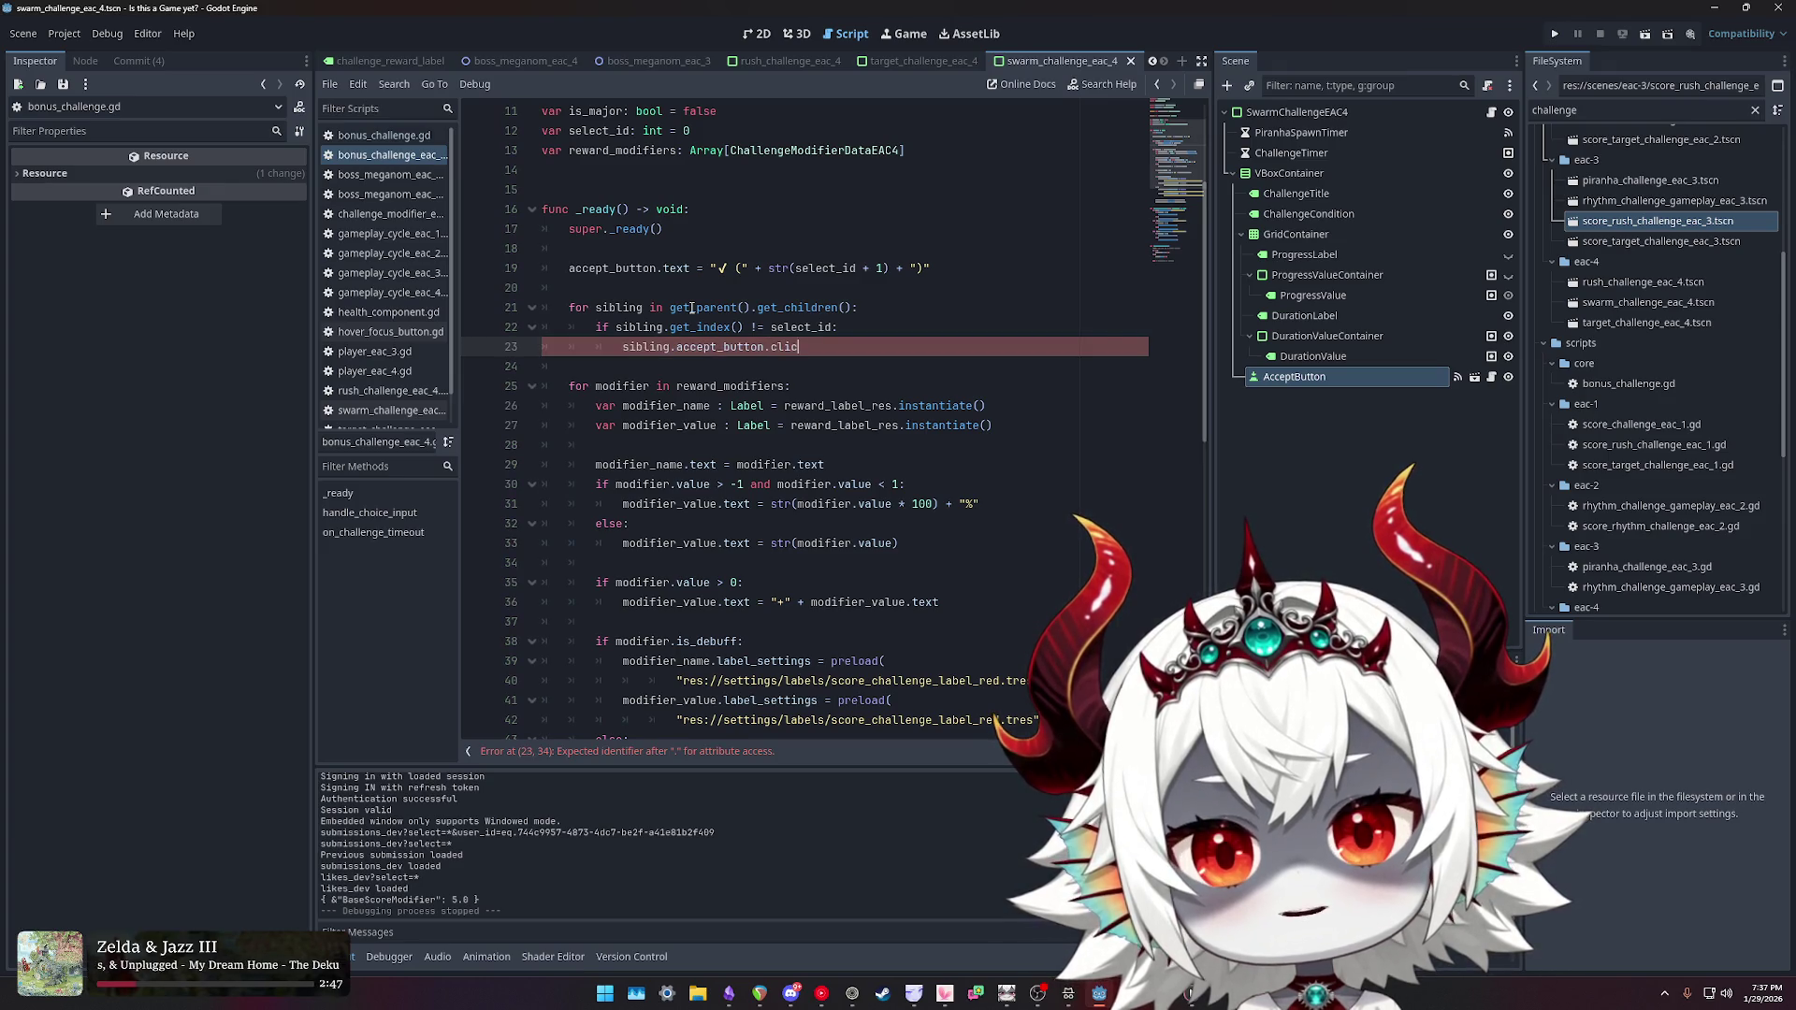
key(ctrl+shift+Left)
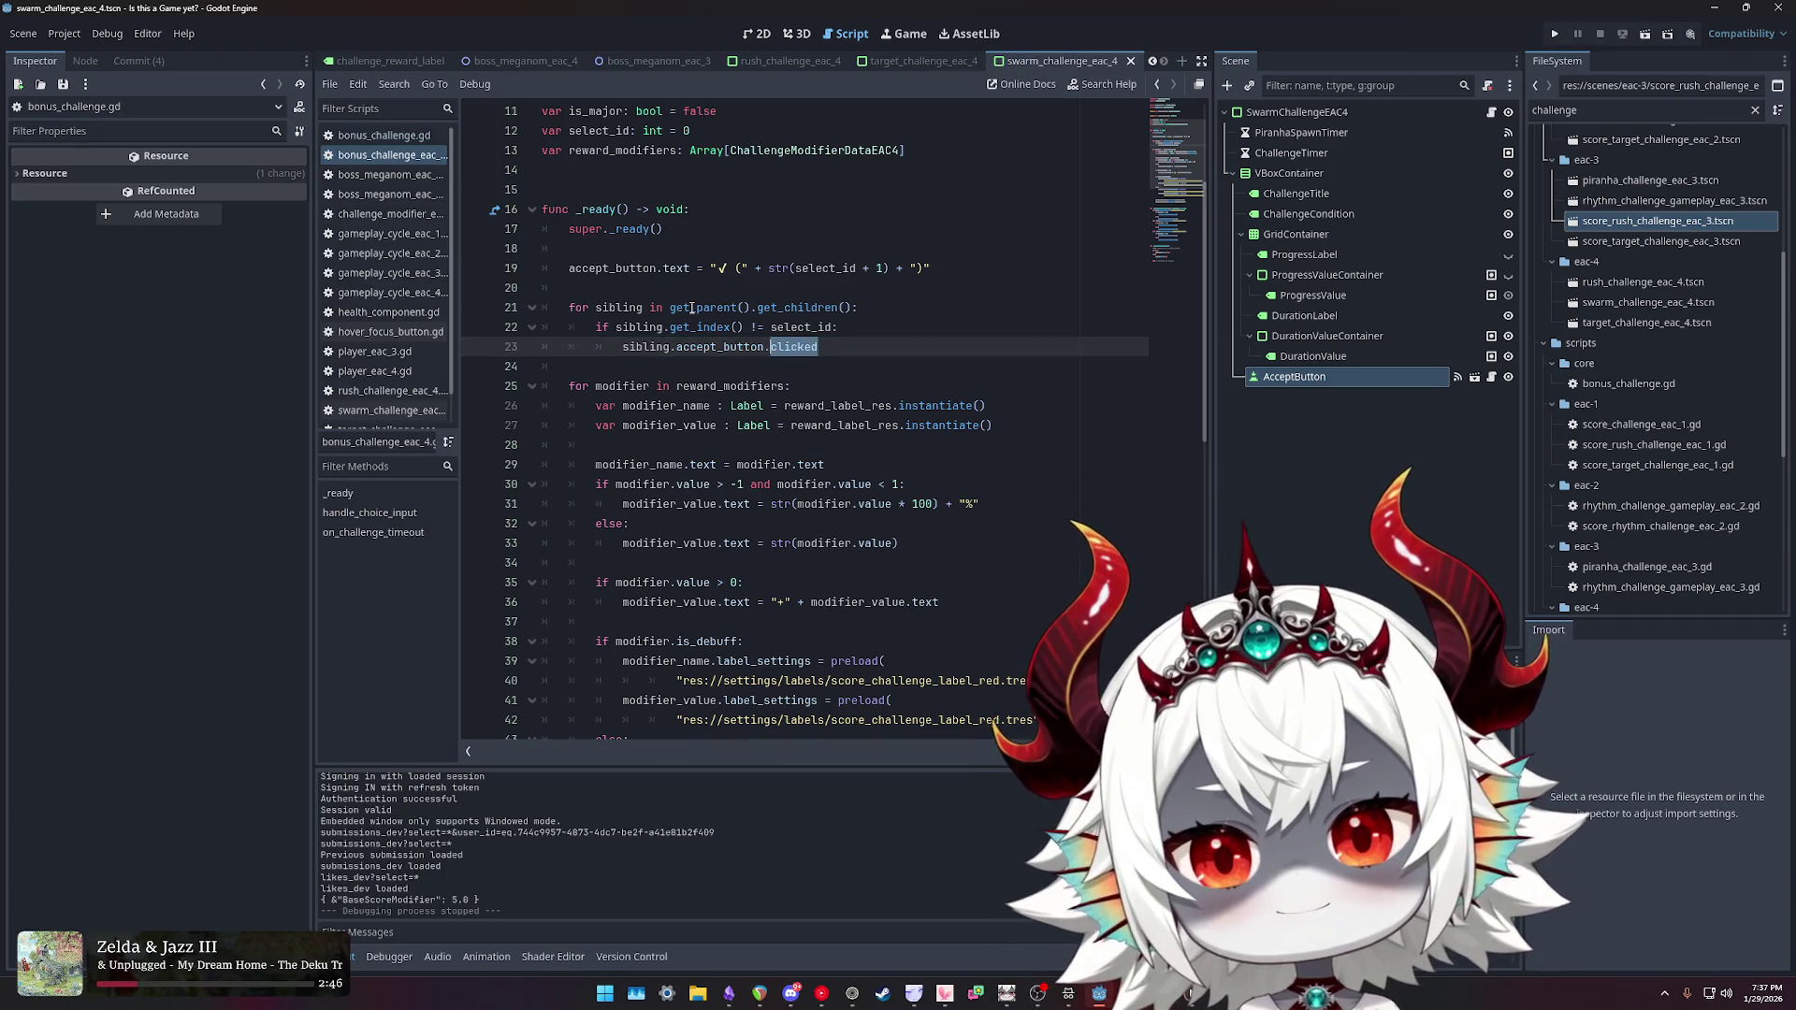
key(BackSpace)
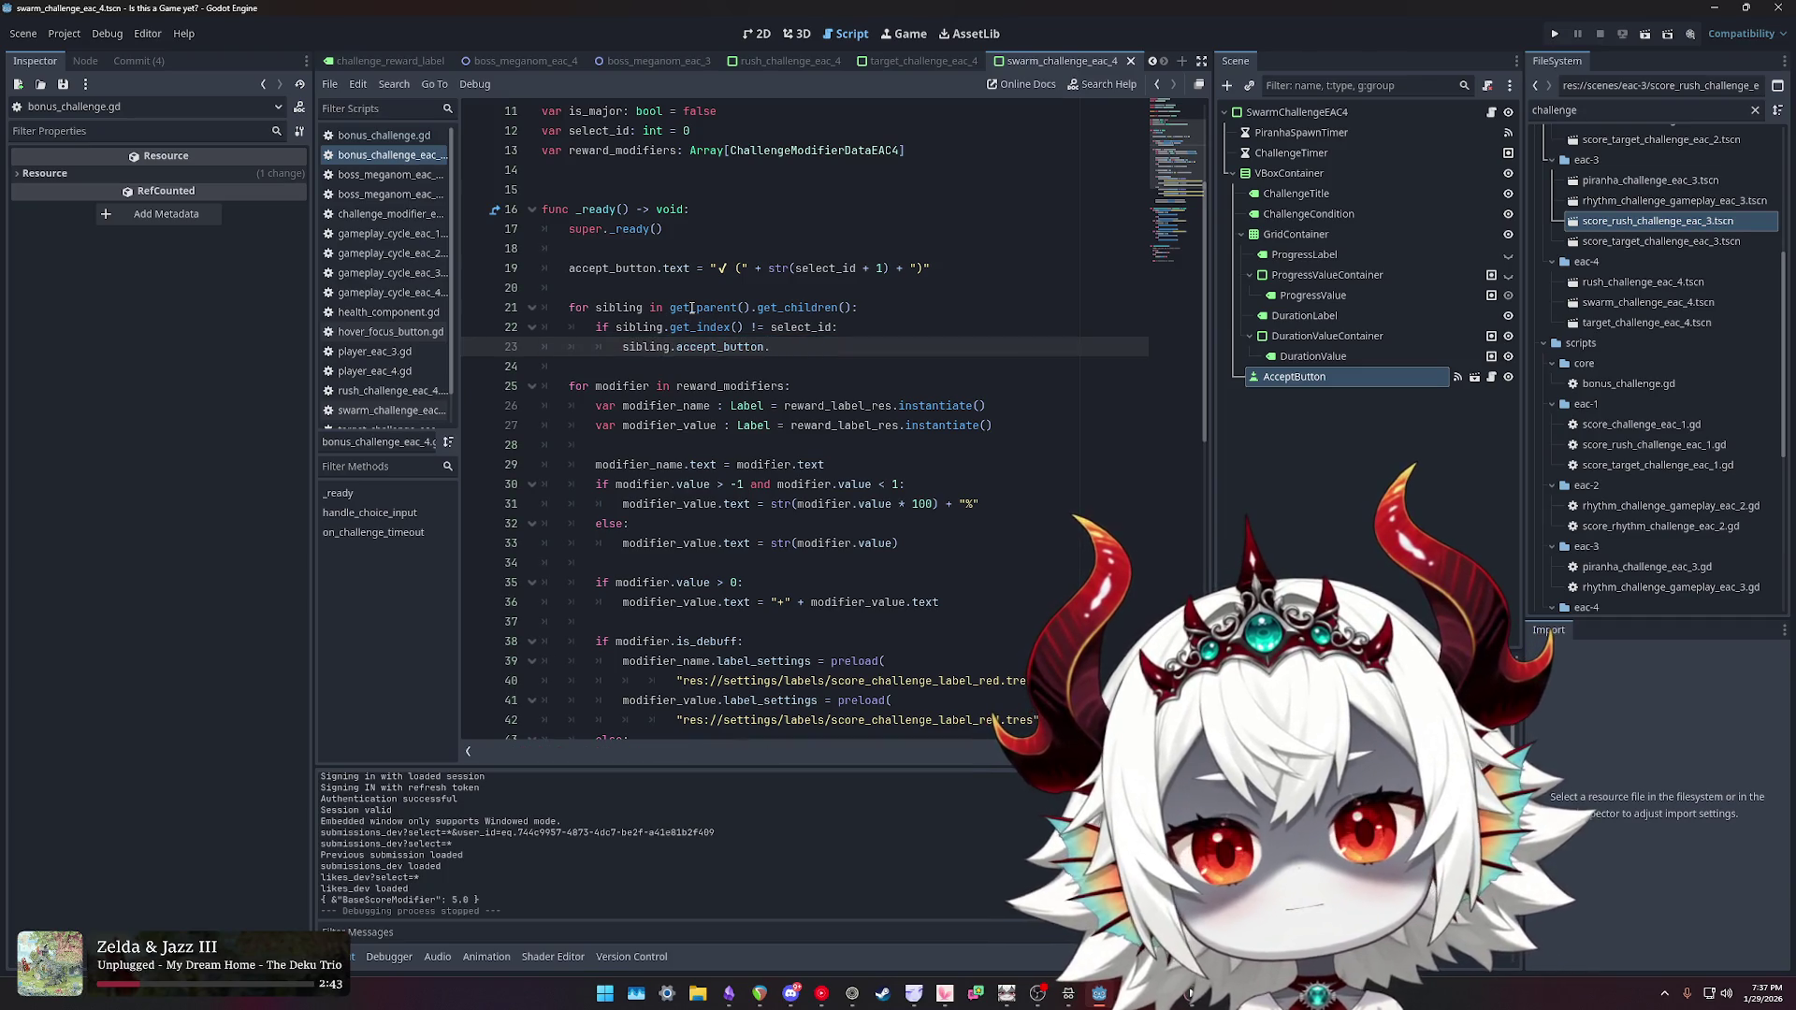
text(cli)
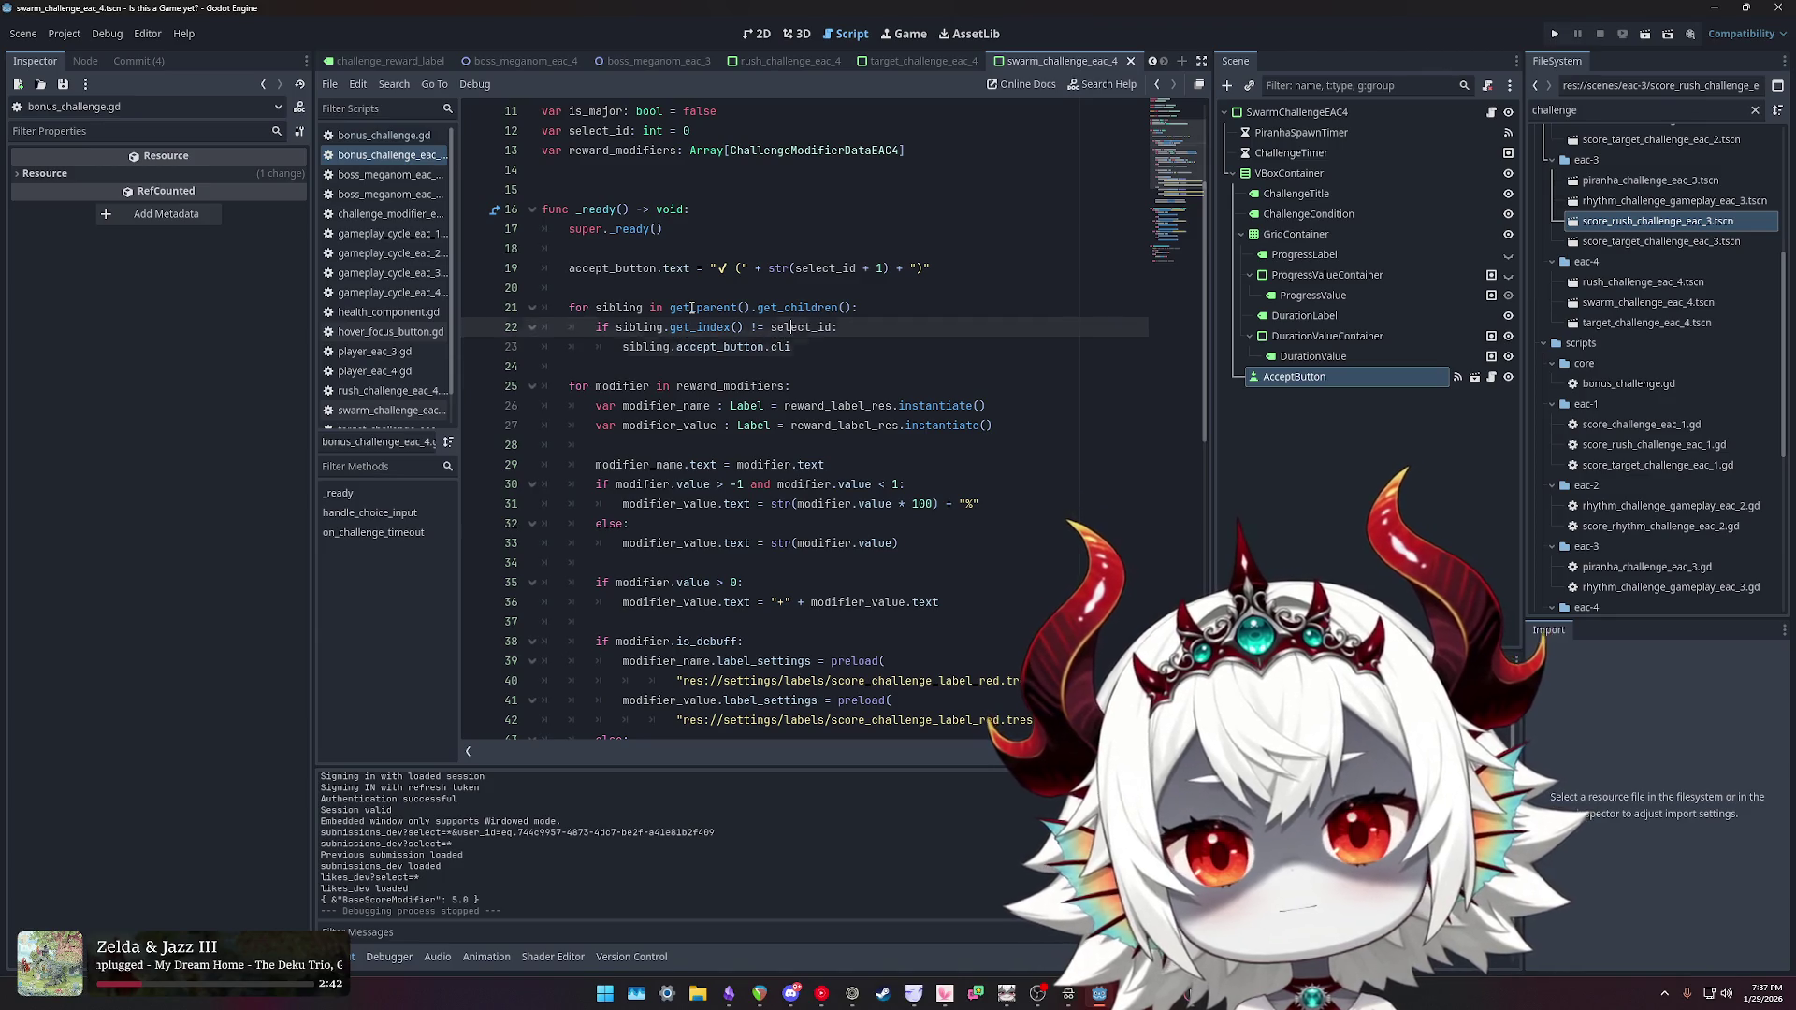
Add a HoverFocusButton line above it and open its hover_focus_button.gd definition
key(ctrl+shift+Return)
text(Hover)
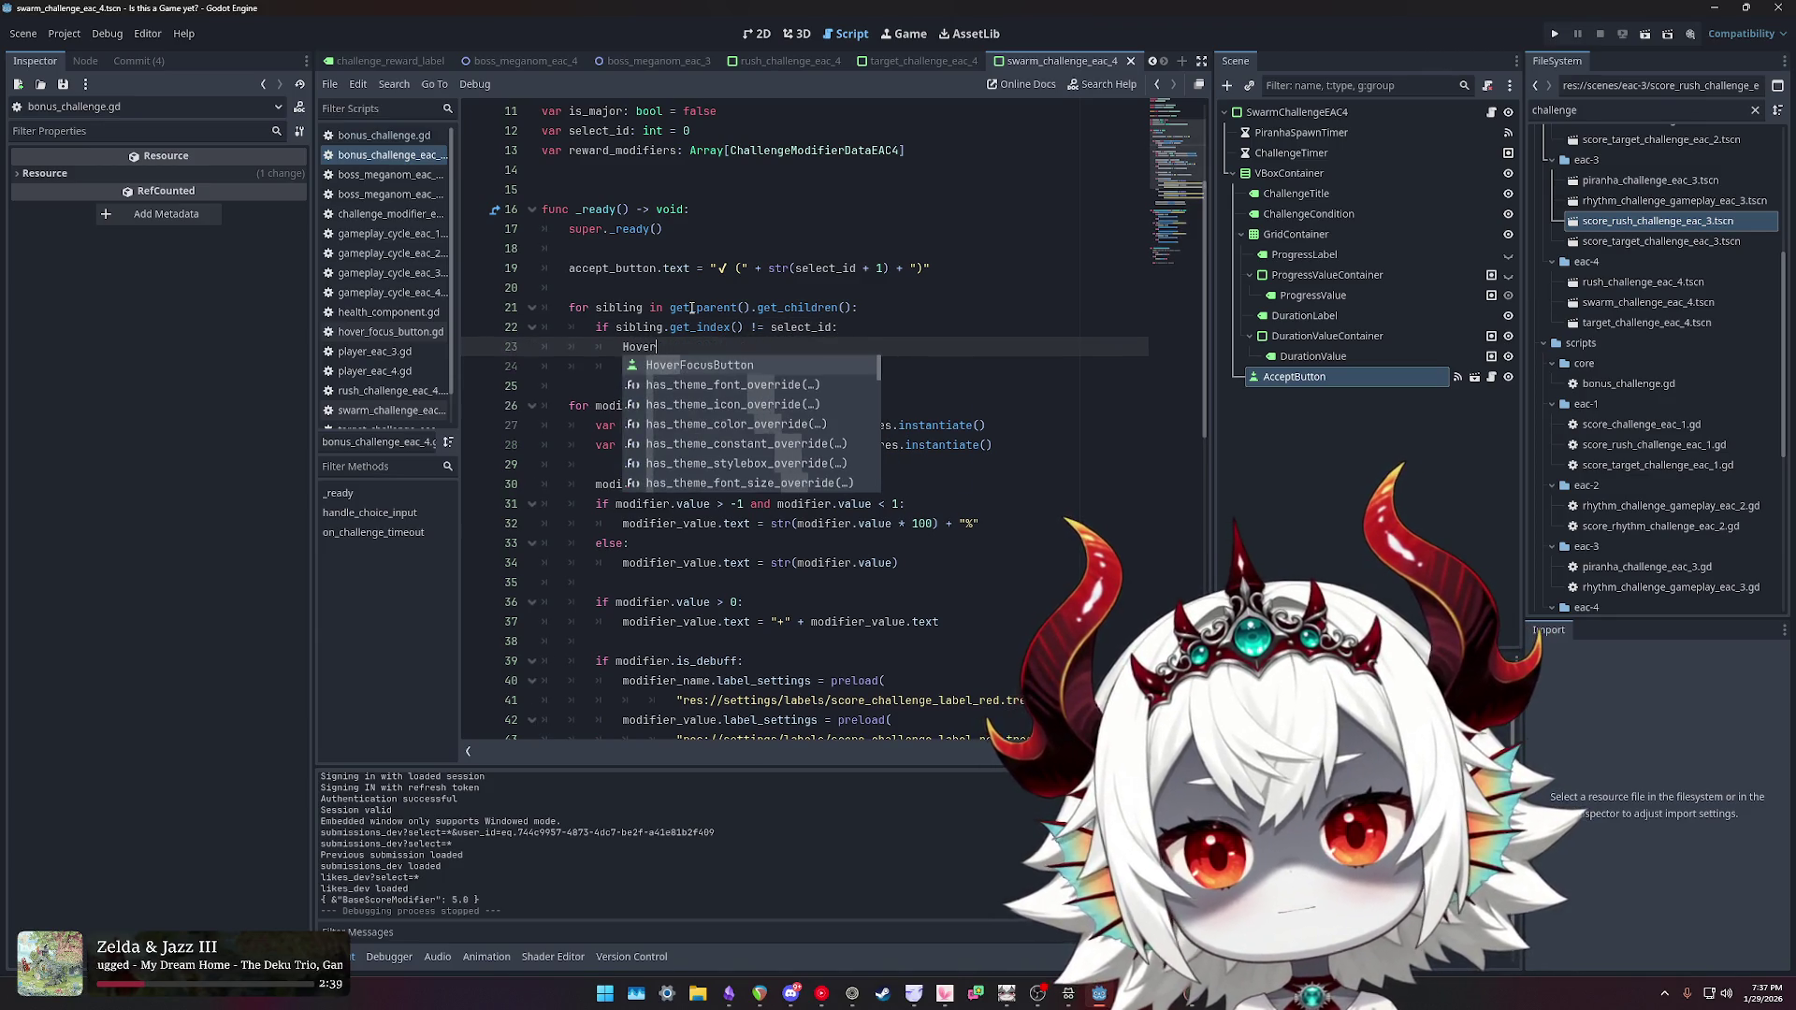
key(Return)
text(.click)
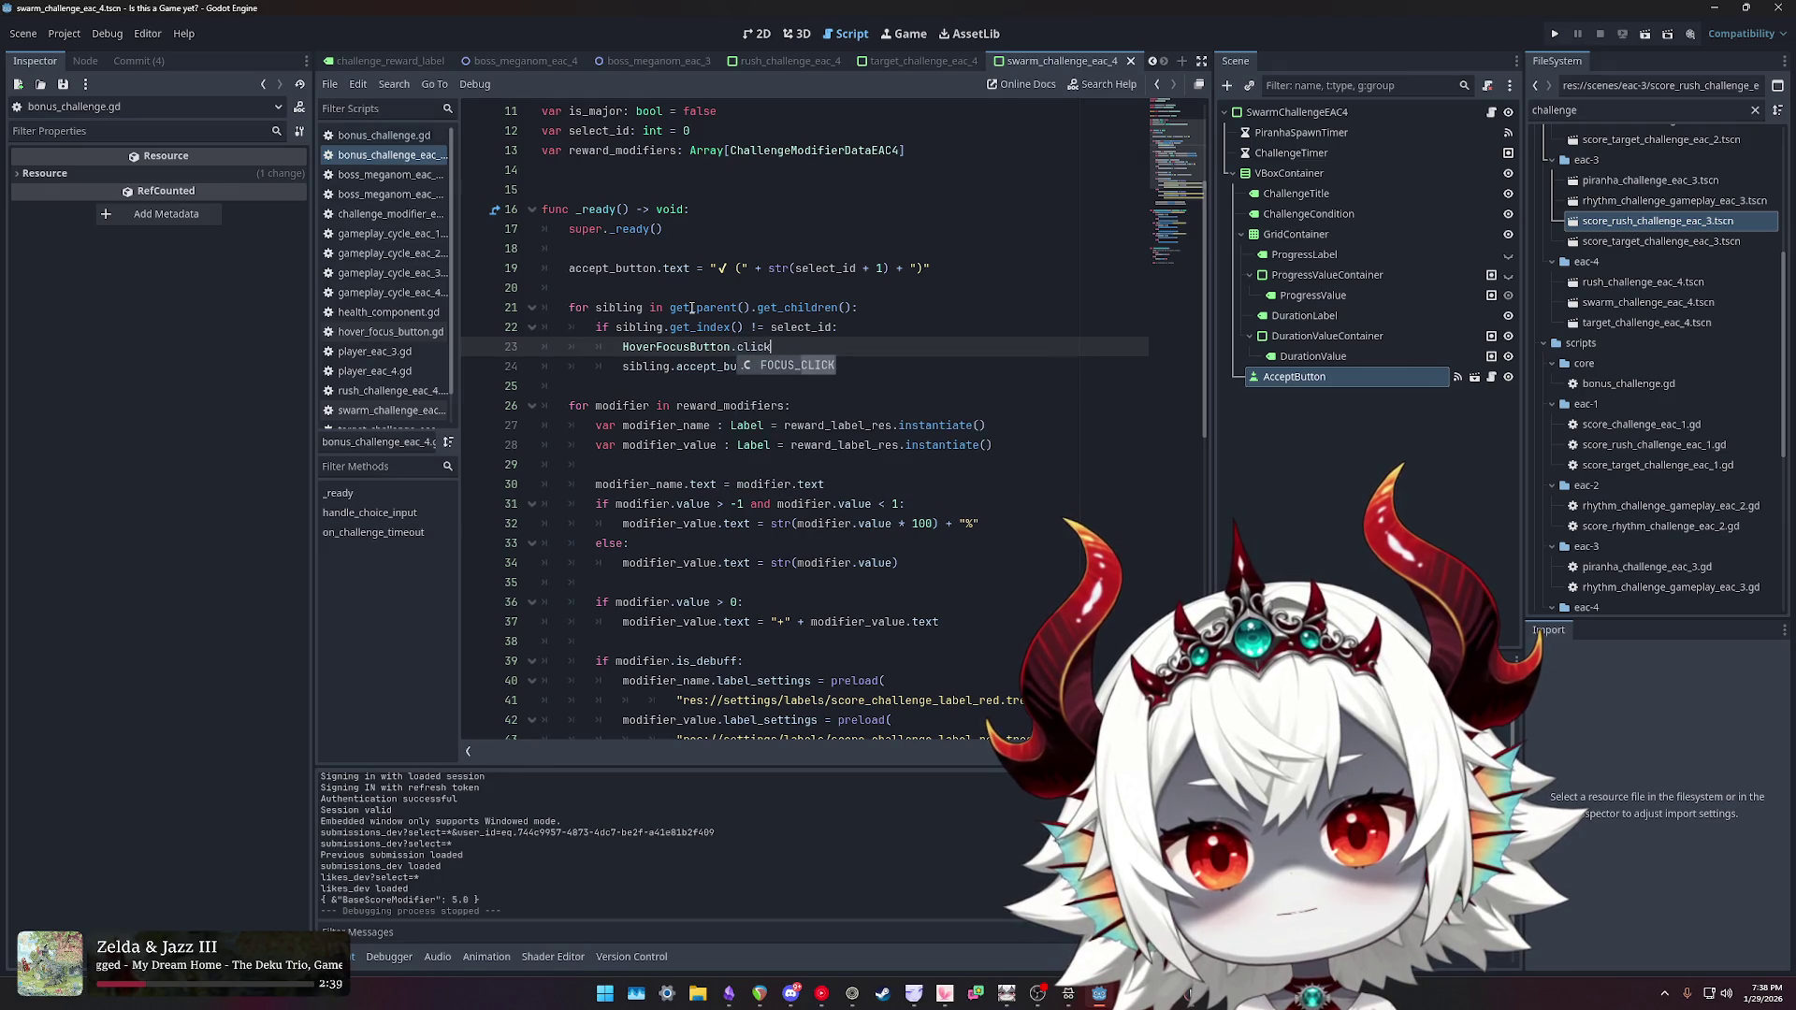
key(BackSpace)
key(BackSpace)
key(BackSpace)
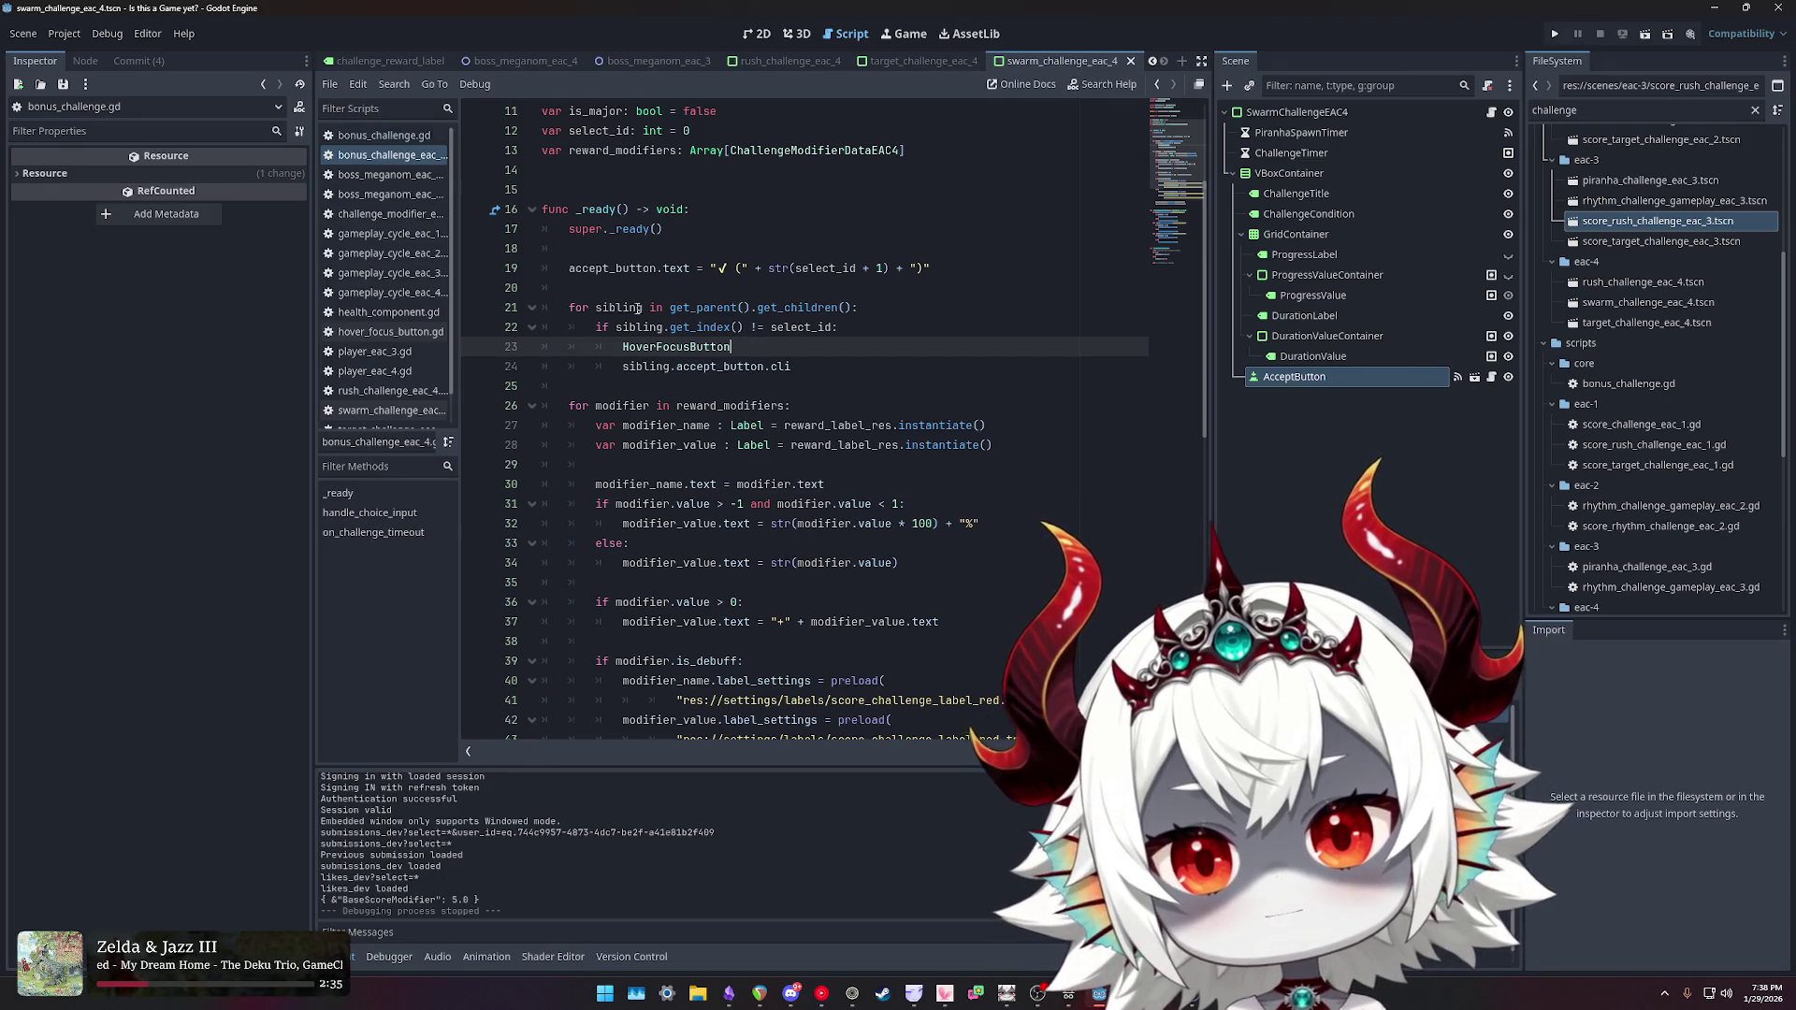
ctrl+click(663, 347)
scroll(689, 384, up, 4)
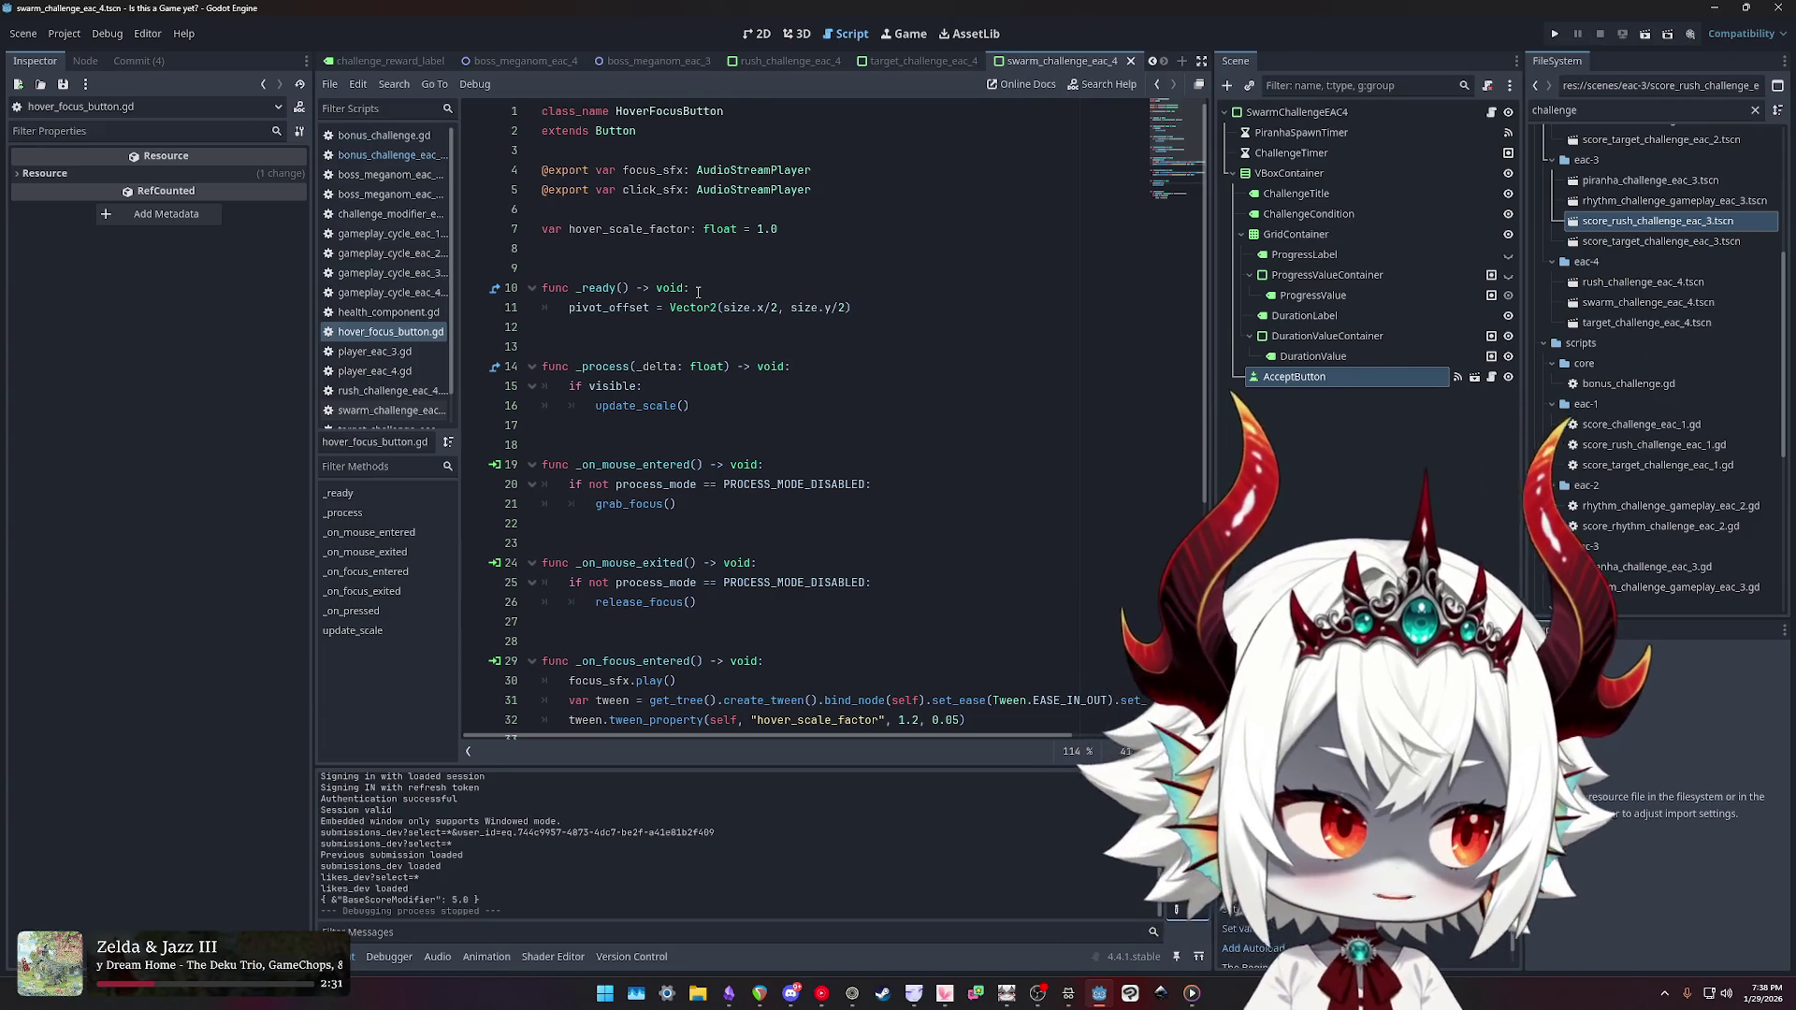
Check the Button class docs, close the stray Node help, and go back to bonus_challenge_eac_4.gd
ctrl+click(615, 131)
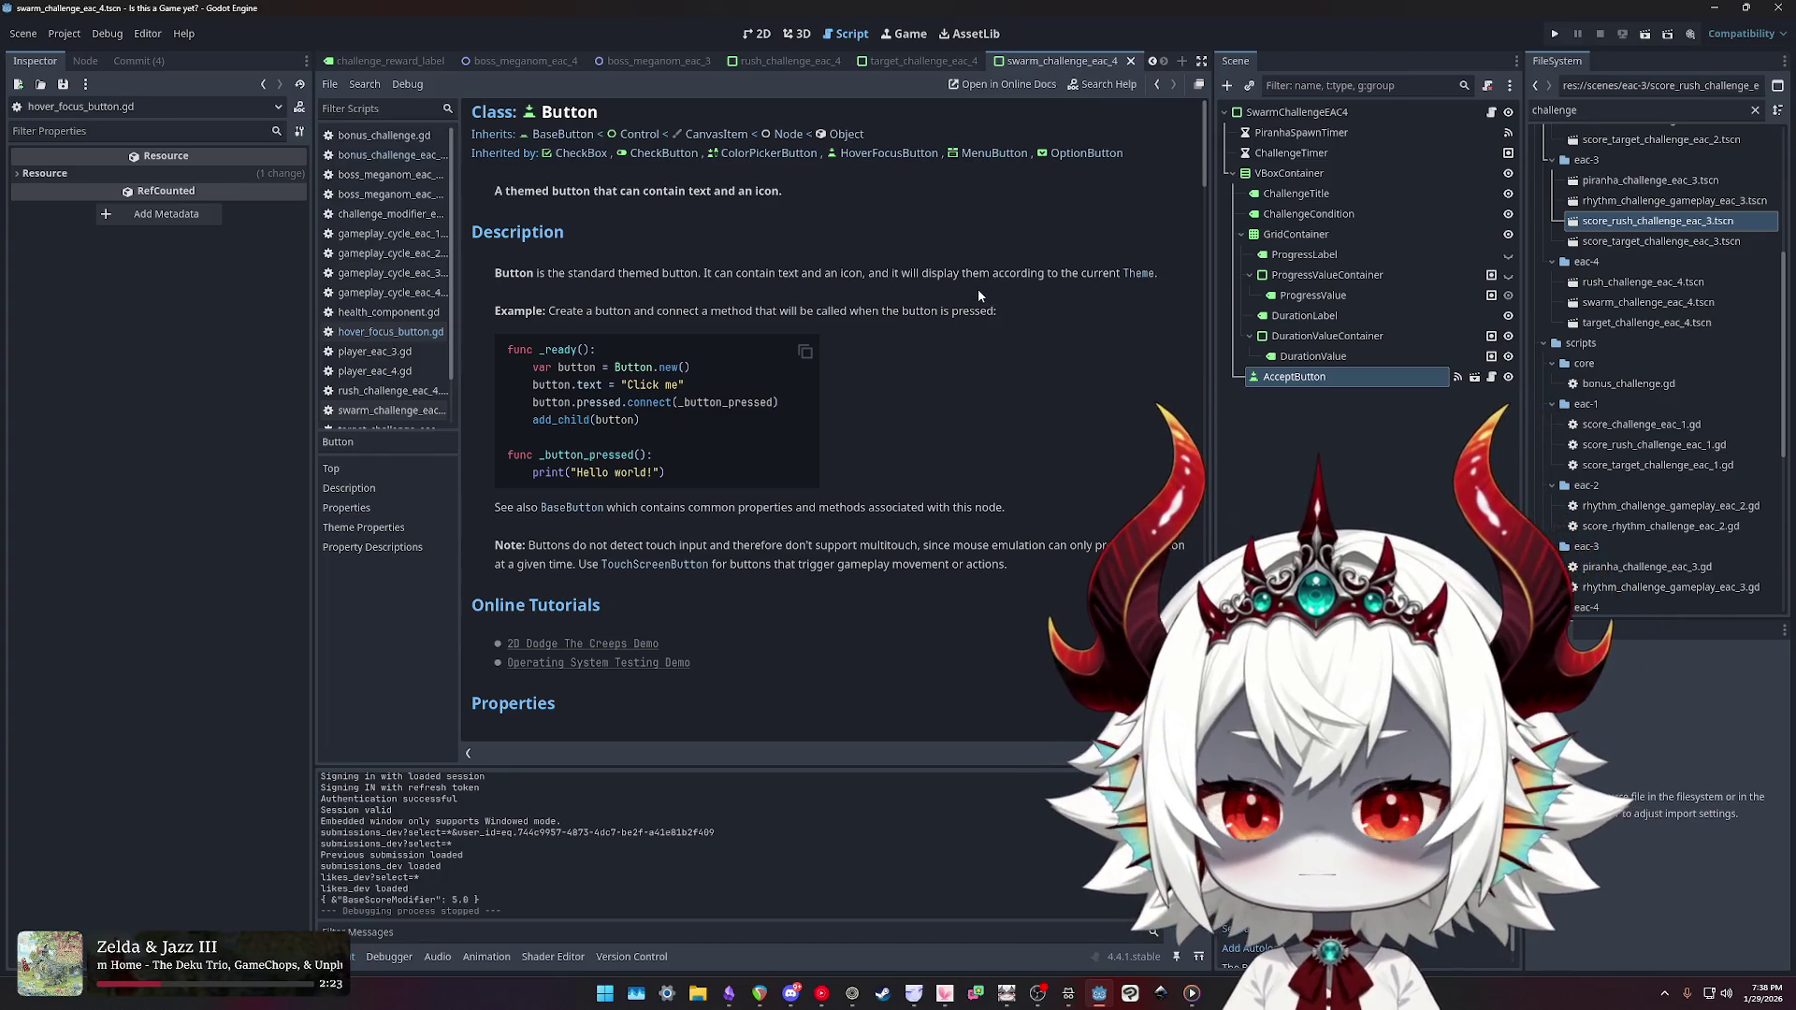
click(396, 334)
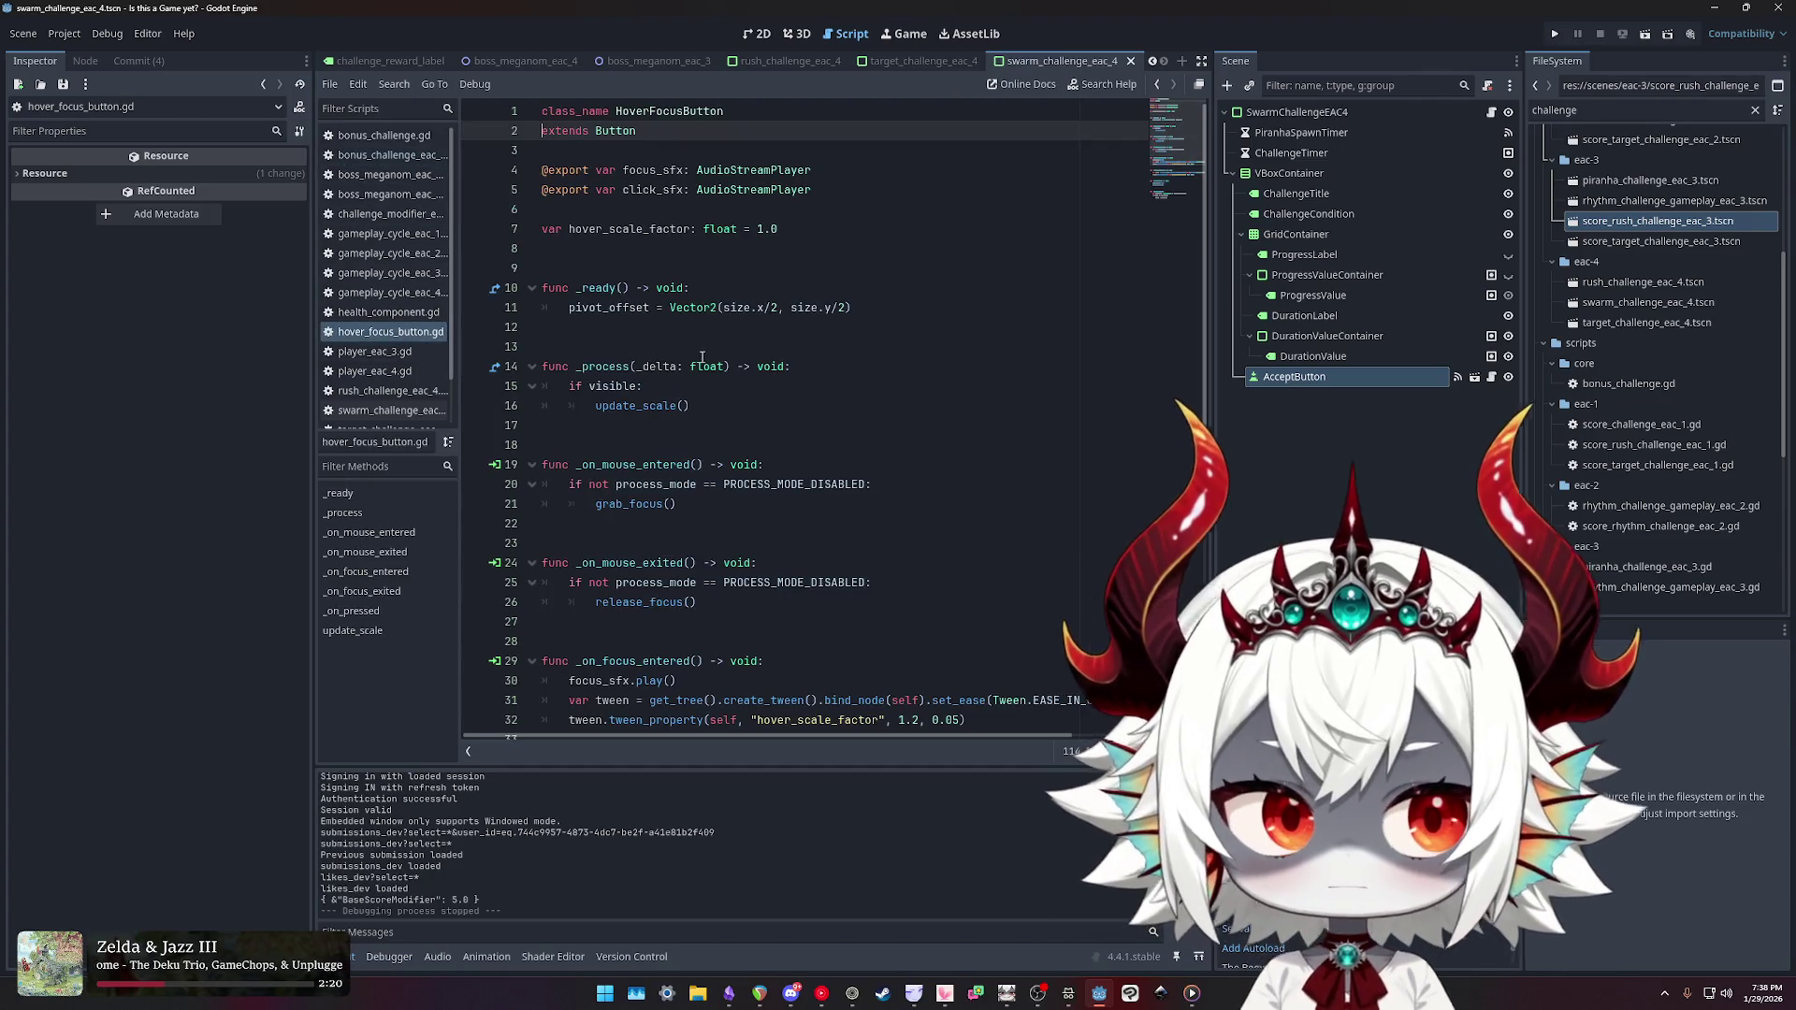
scroll(384, 393, down, 2)
click(356, 403)
middle_click(356, 417)
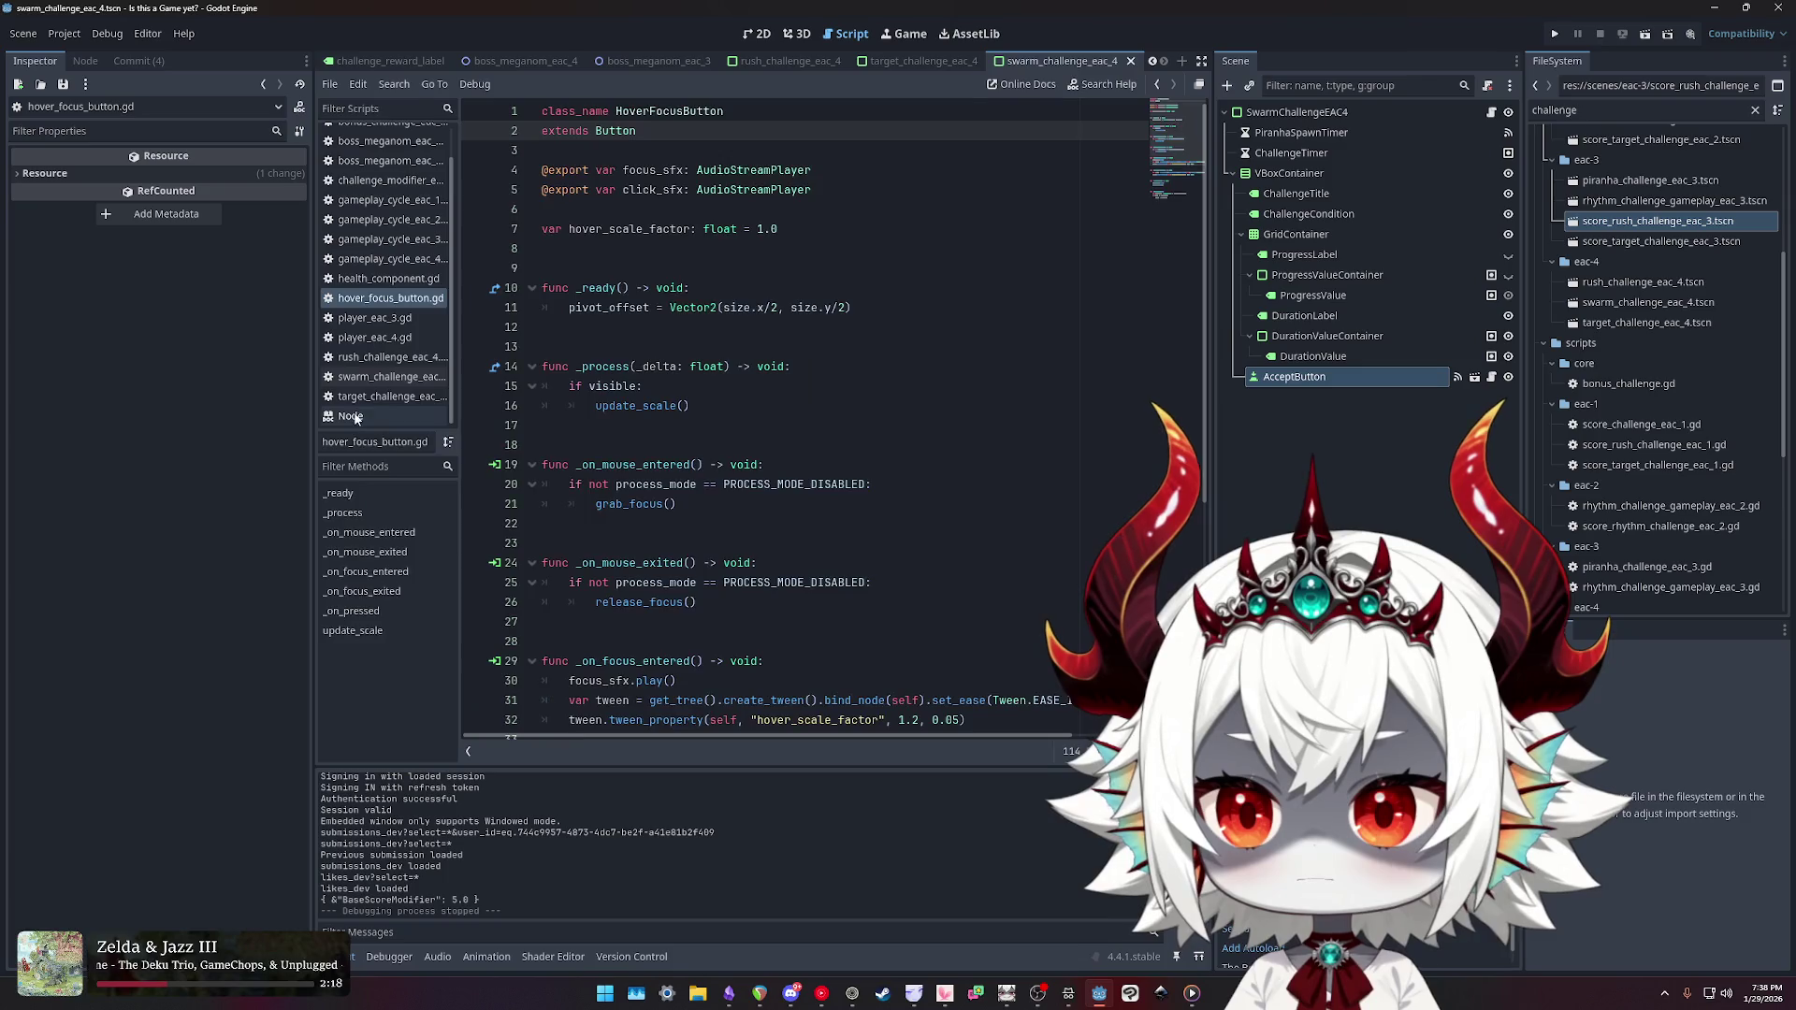
middle_click(357, 418)
key(alt+Left)
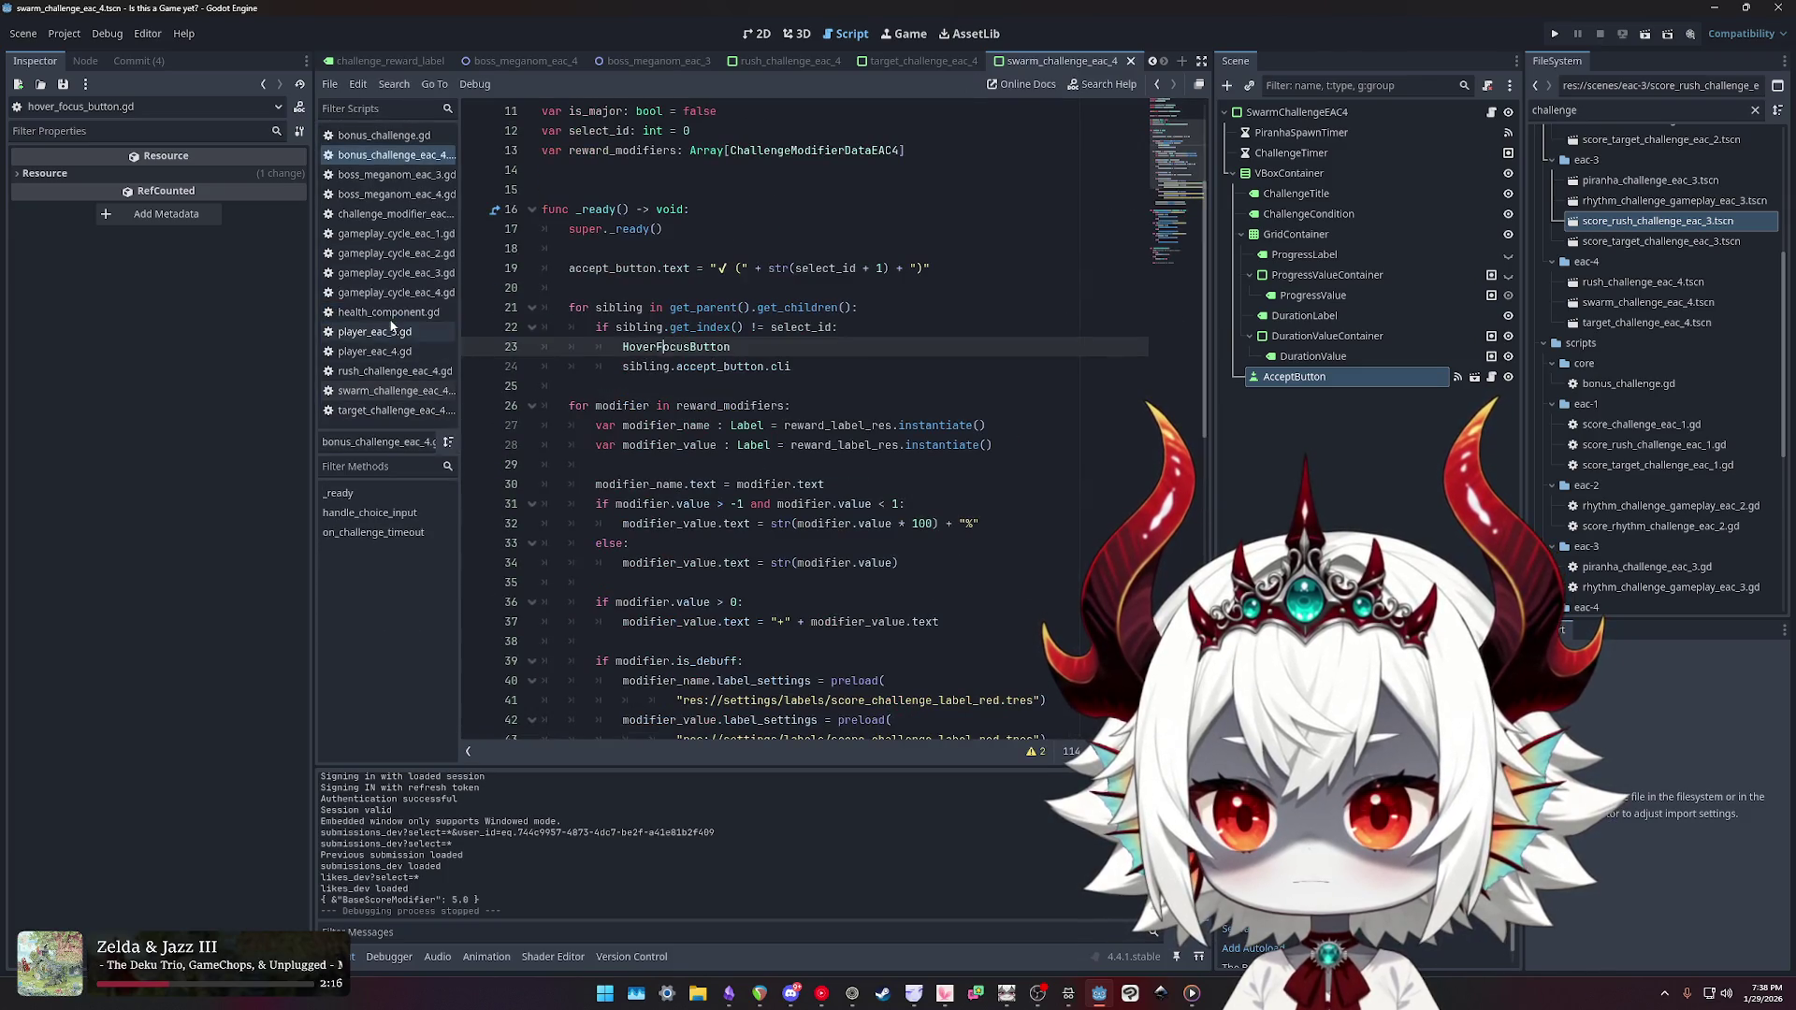
Delete the HoverFocusButton line and start 'pressed.connect(' after sibling.accept_button
key(shift+Home)
key(shift+Home)
key(BackSpace)
key(BackSpace)
double_click(791, 352)
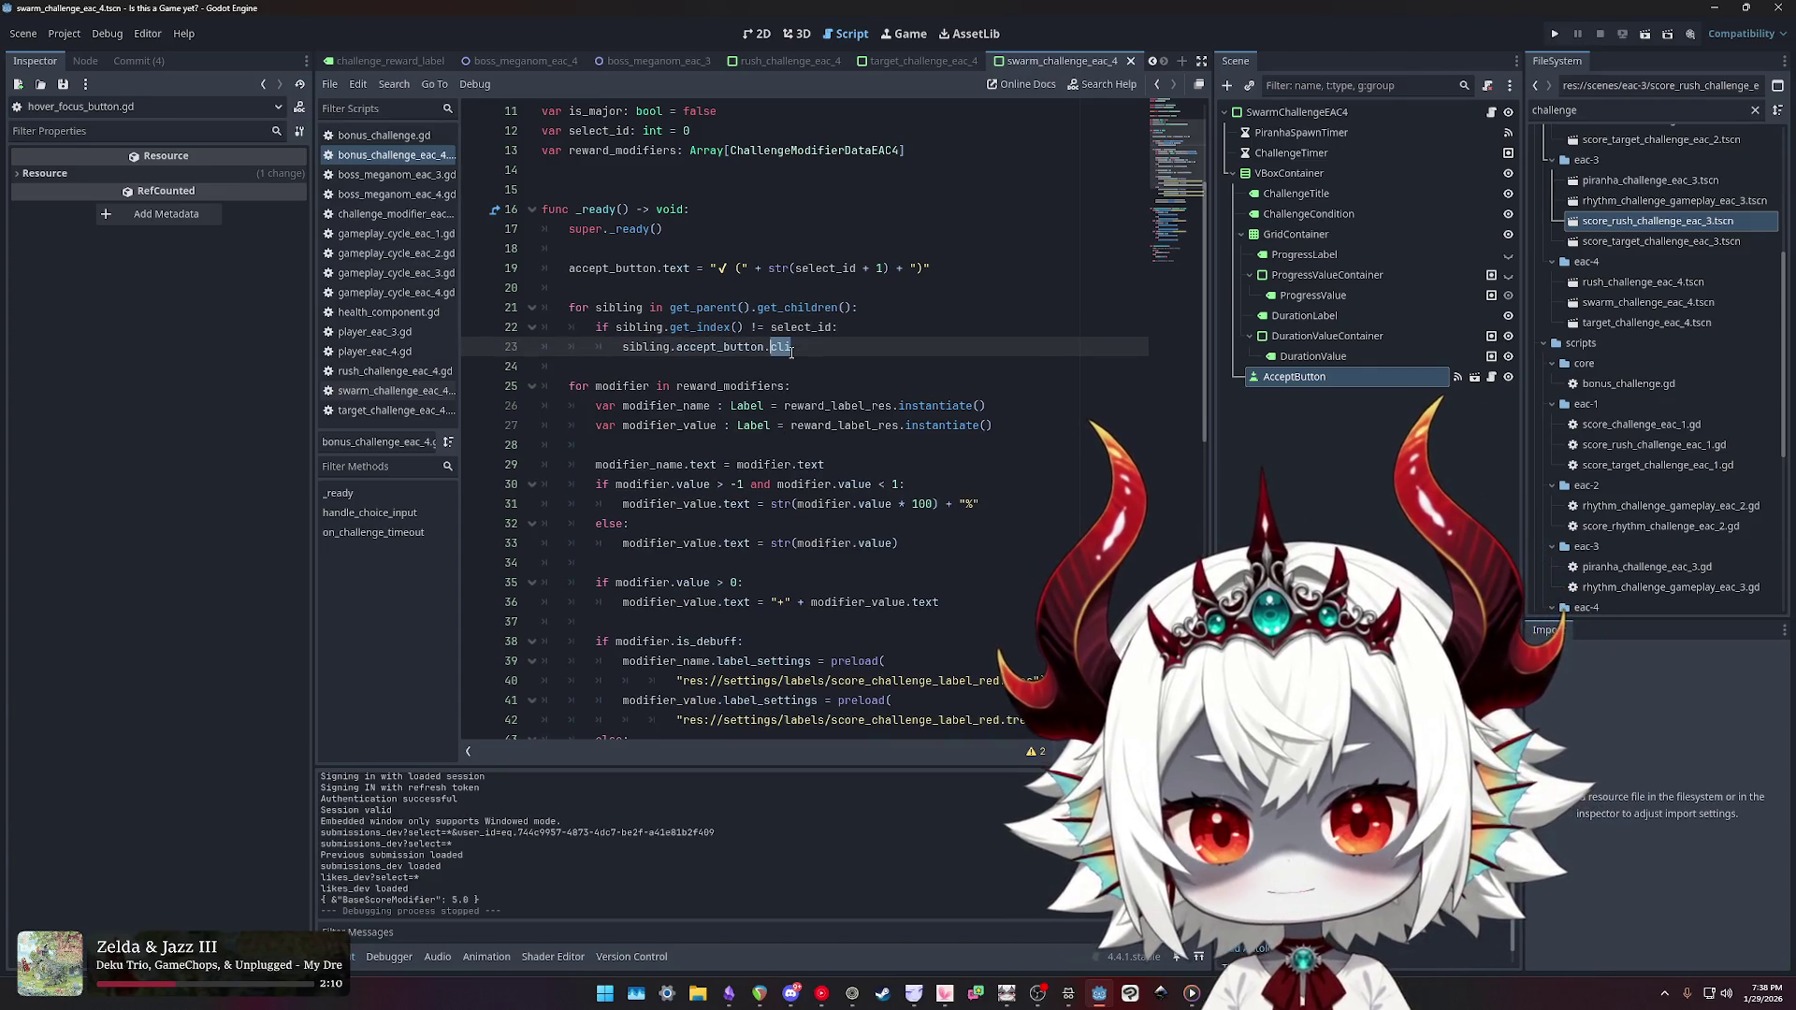
text(pressed.)
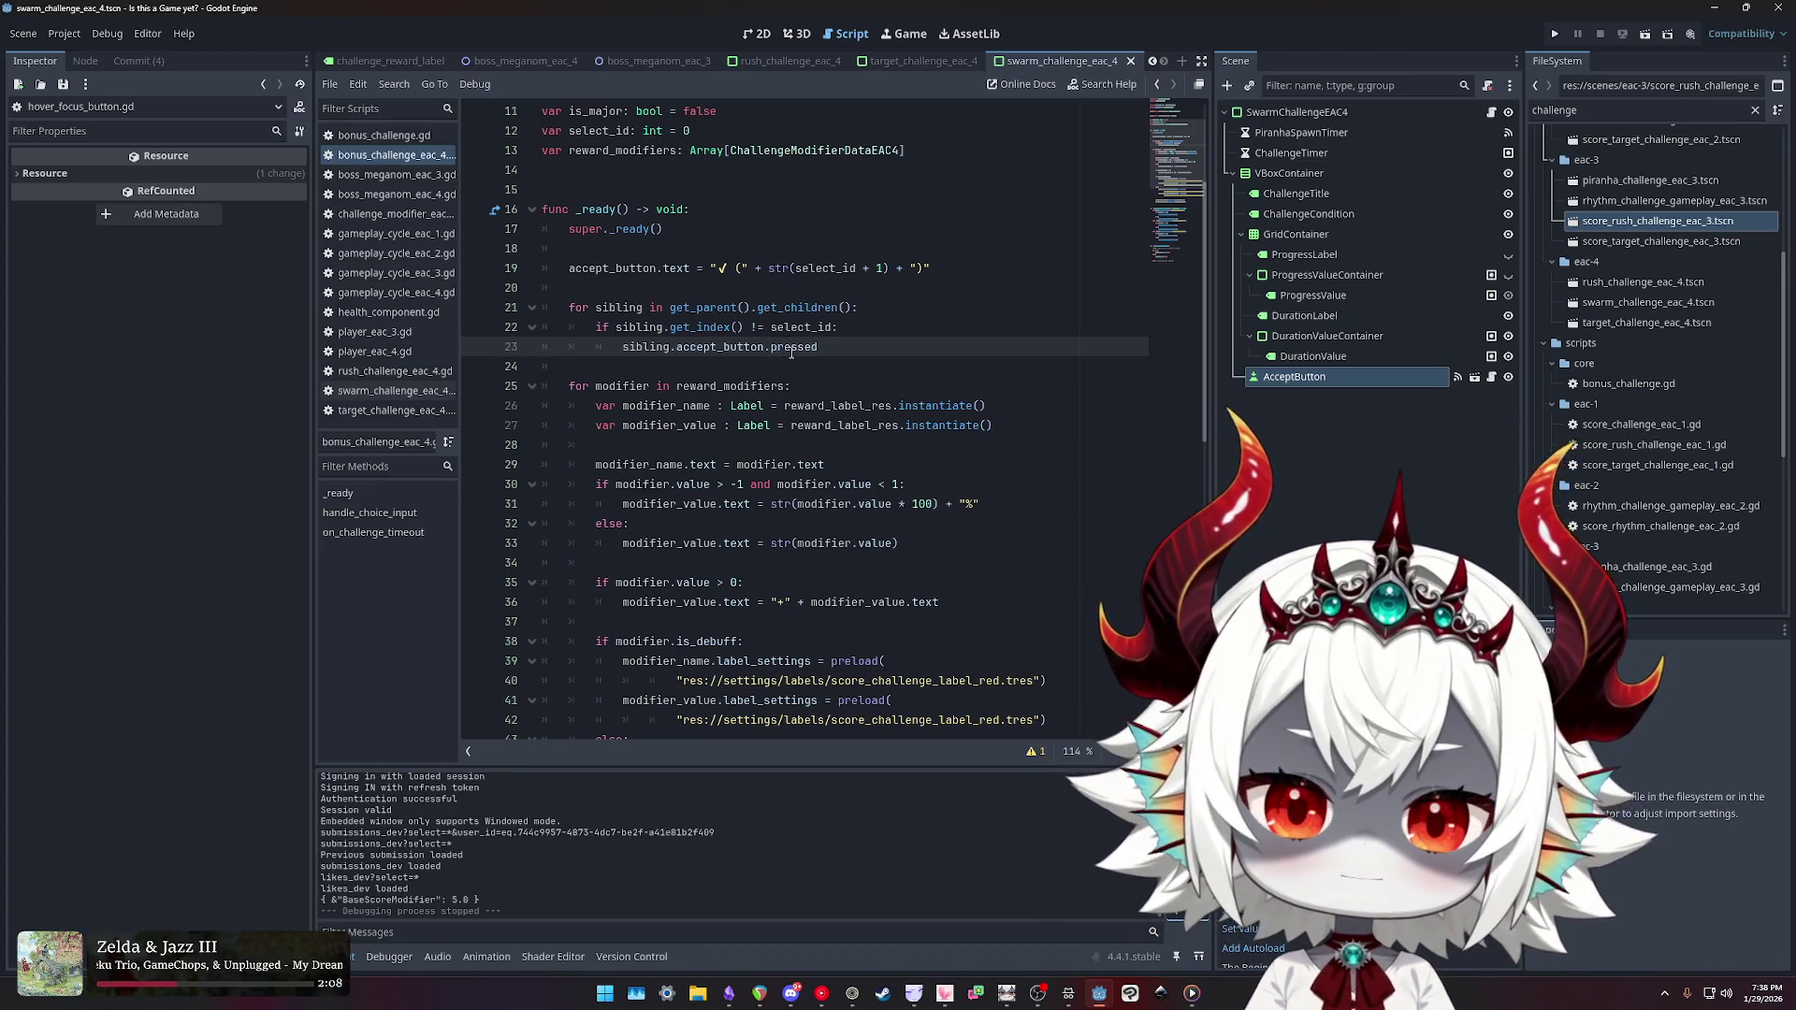
text(connect()
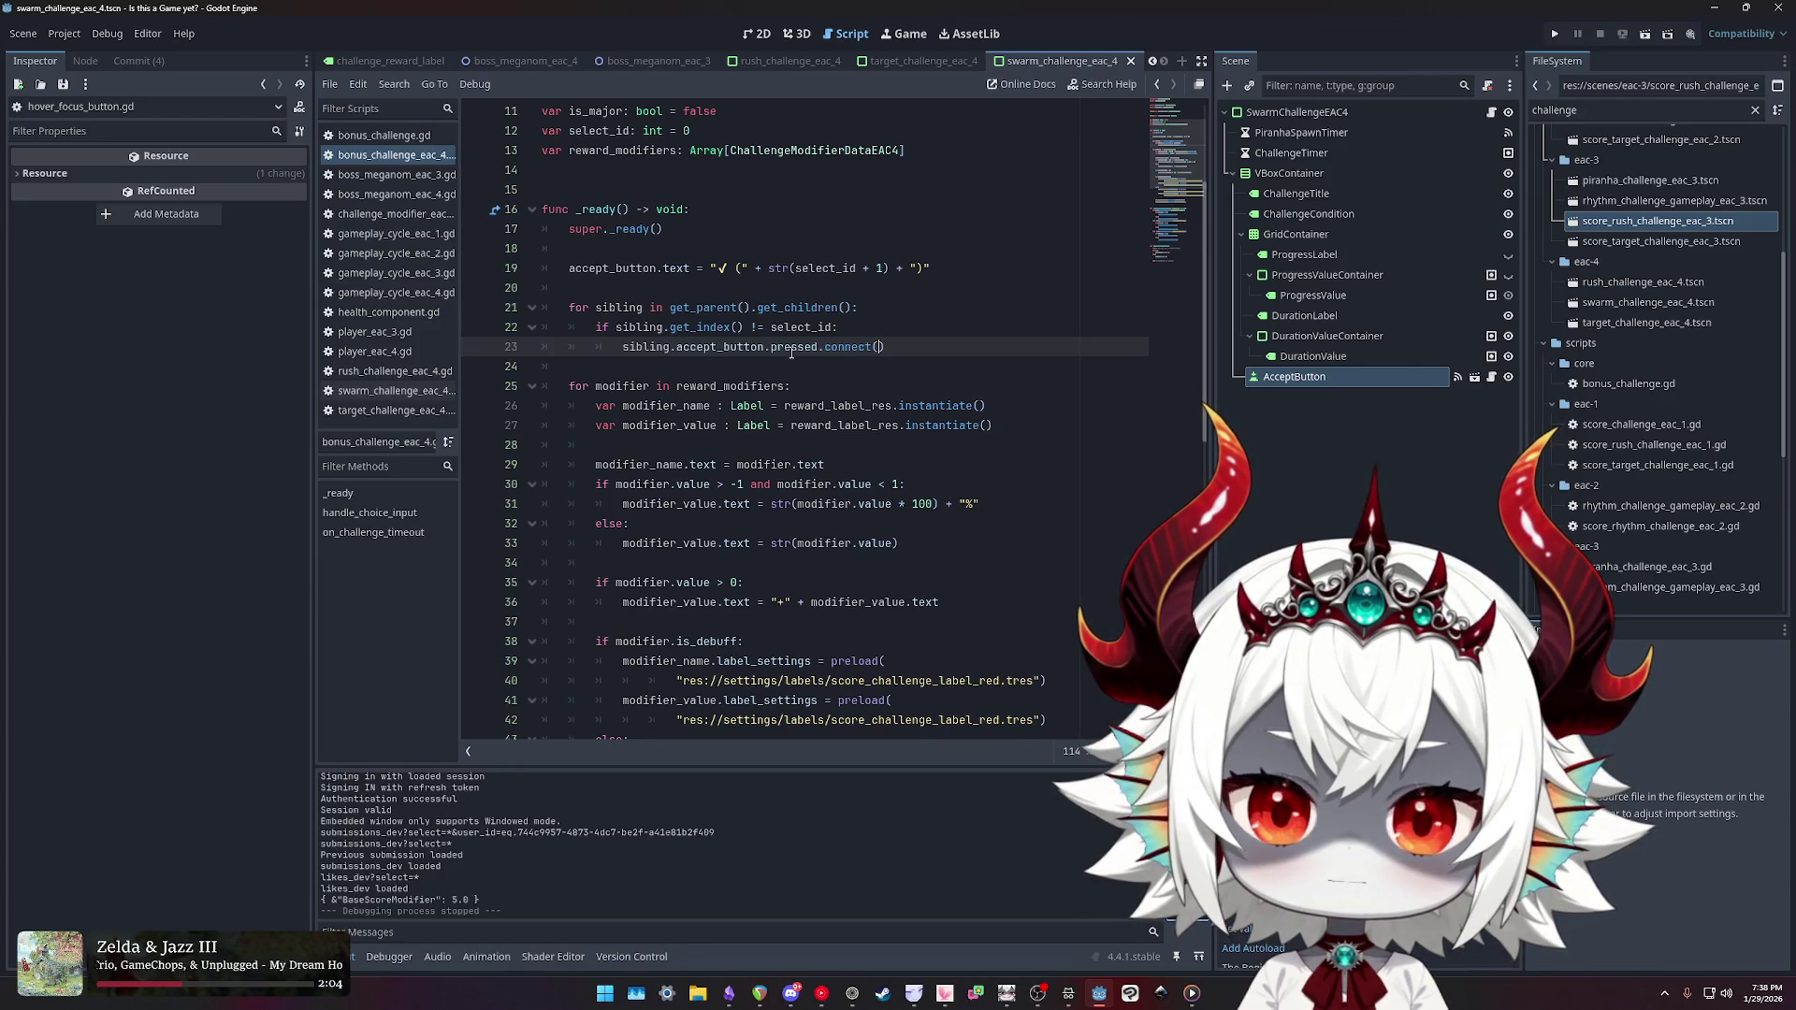
text(di)
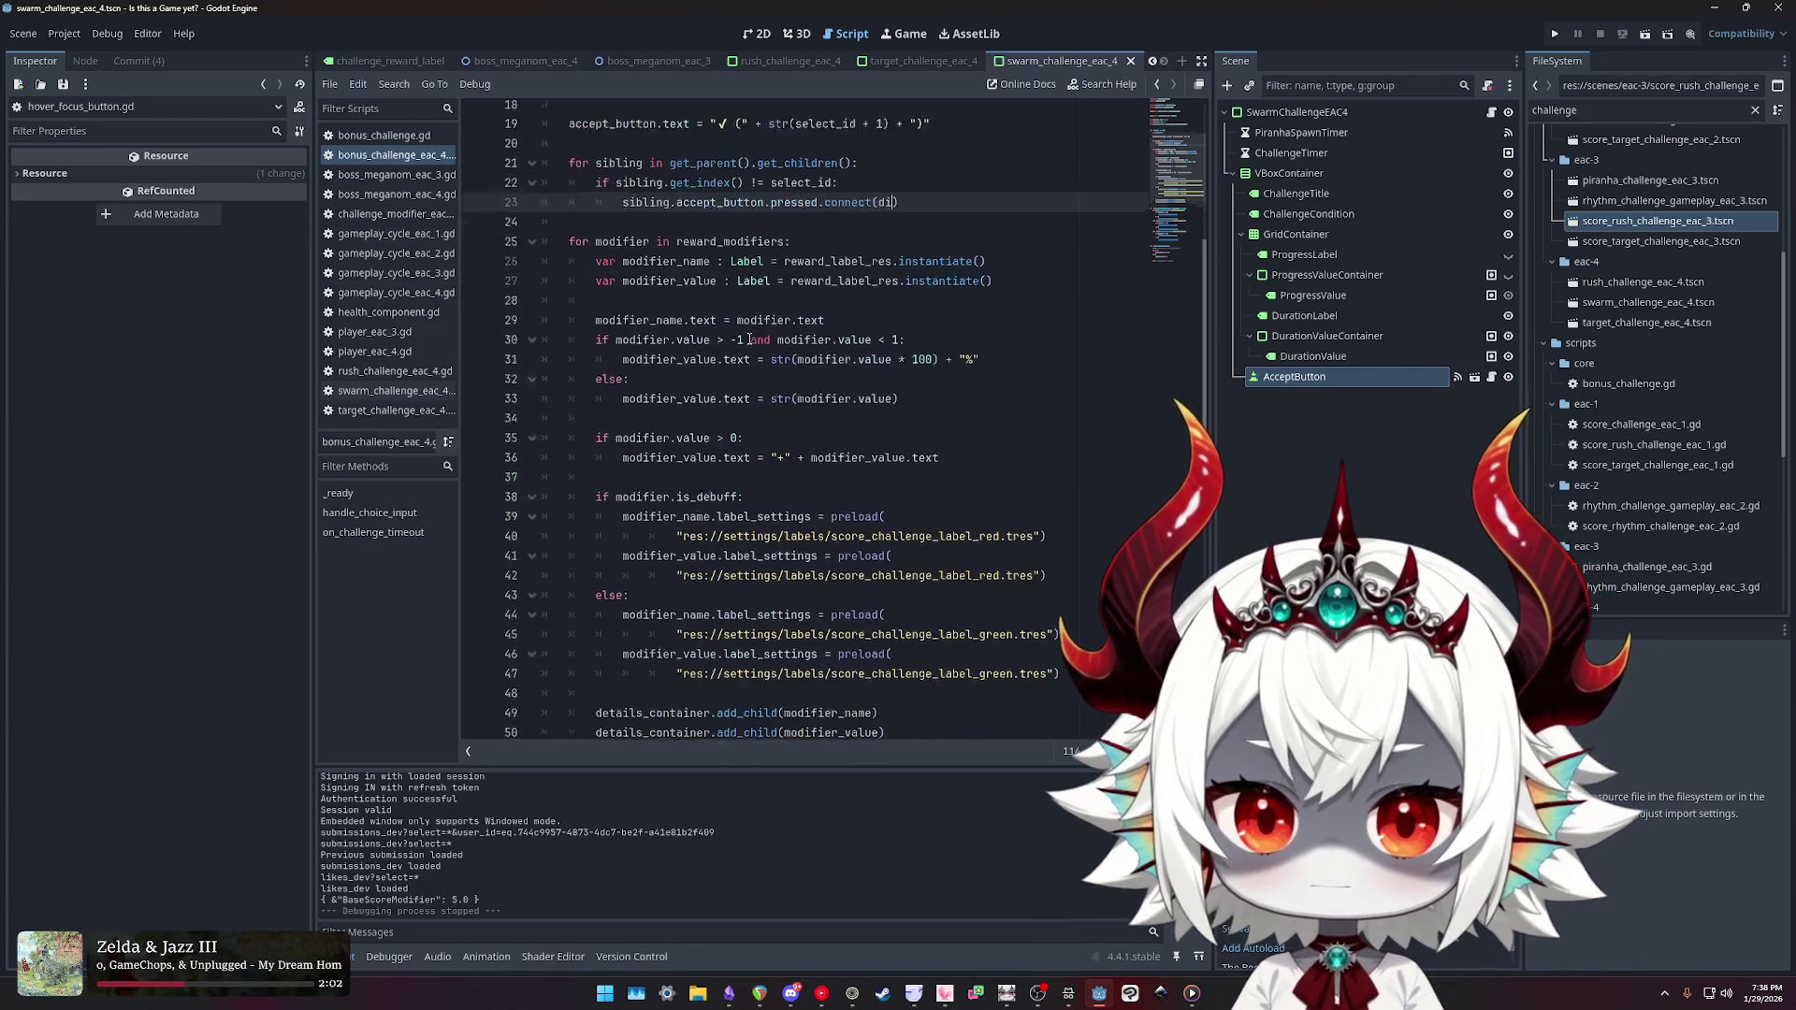
Pass _on_decline_button_pressed to connect() without parentheses or quotes
key(shift+Left)
key(shift+Left)
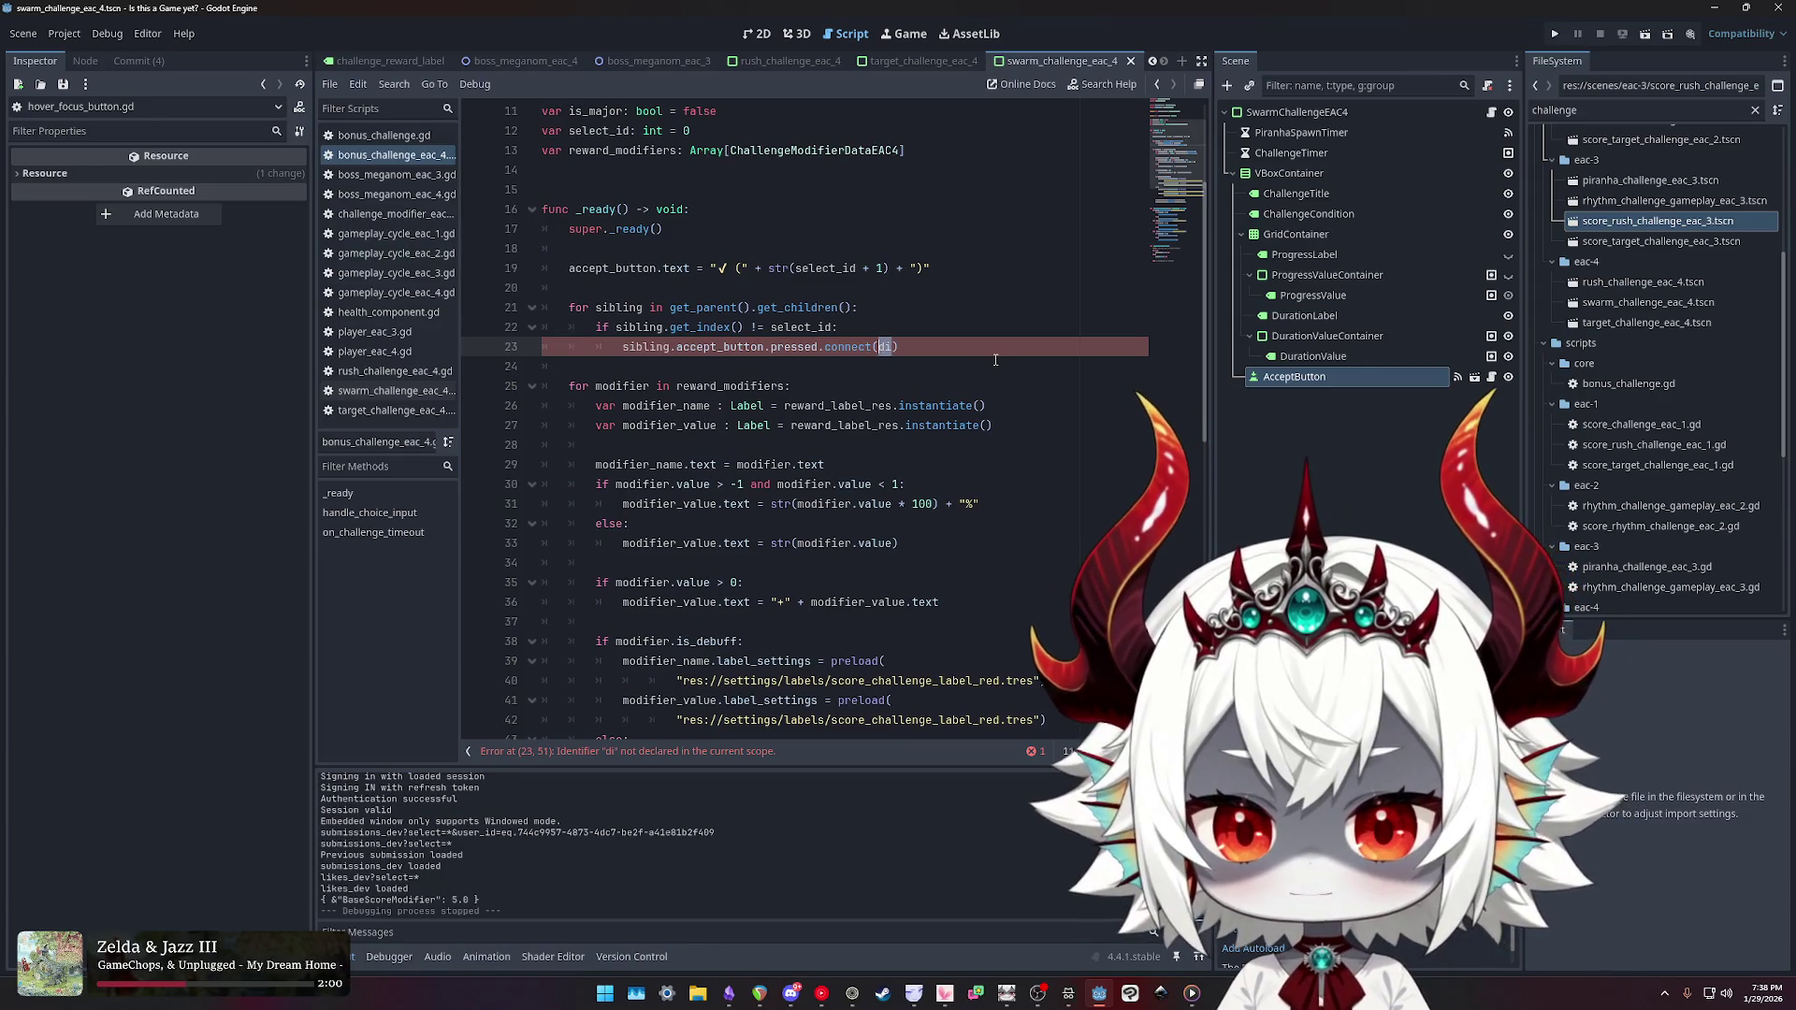
text(_on)
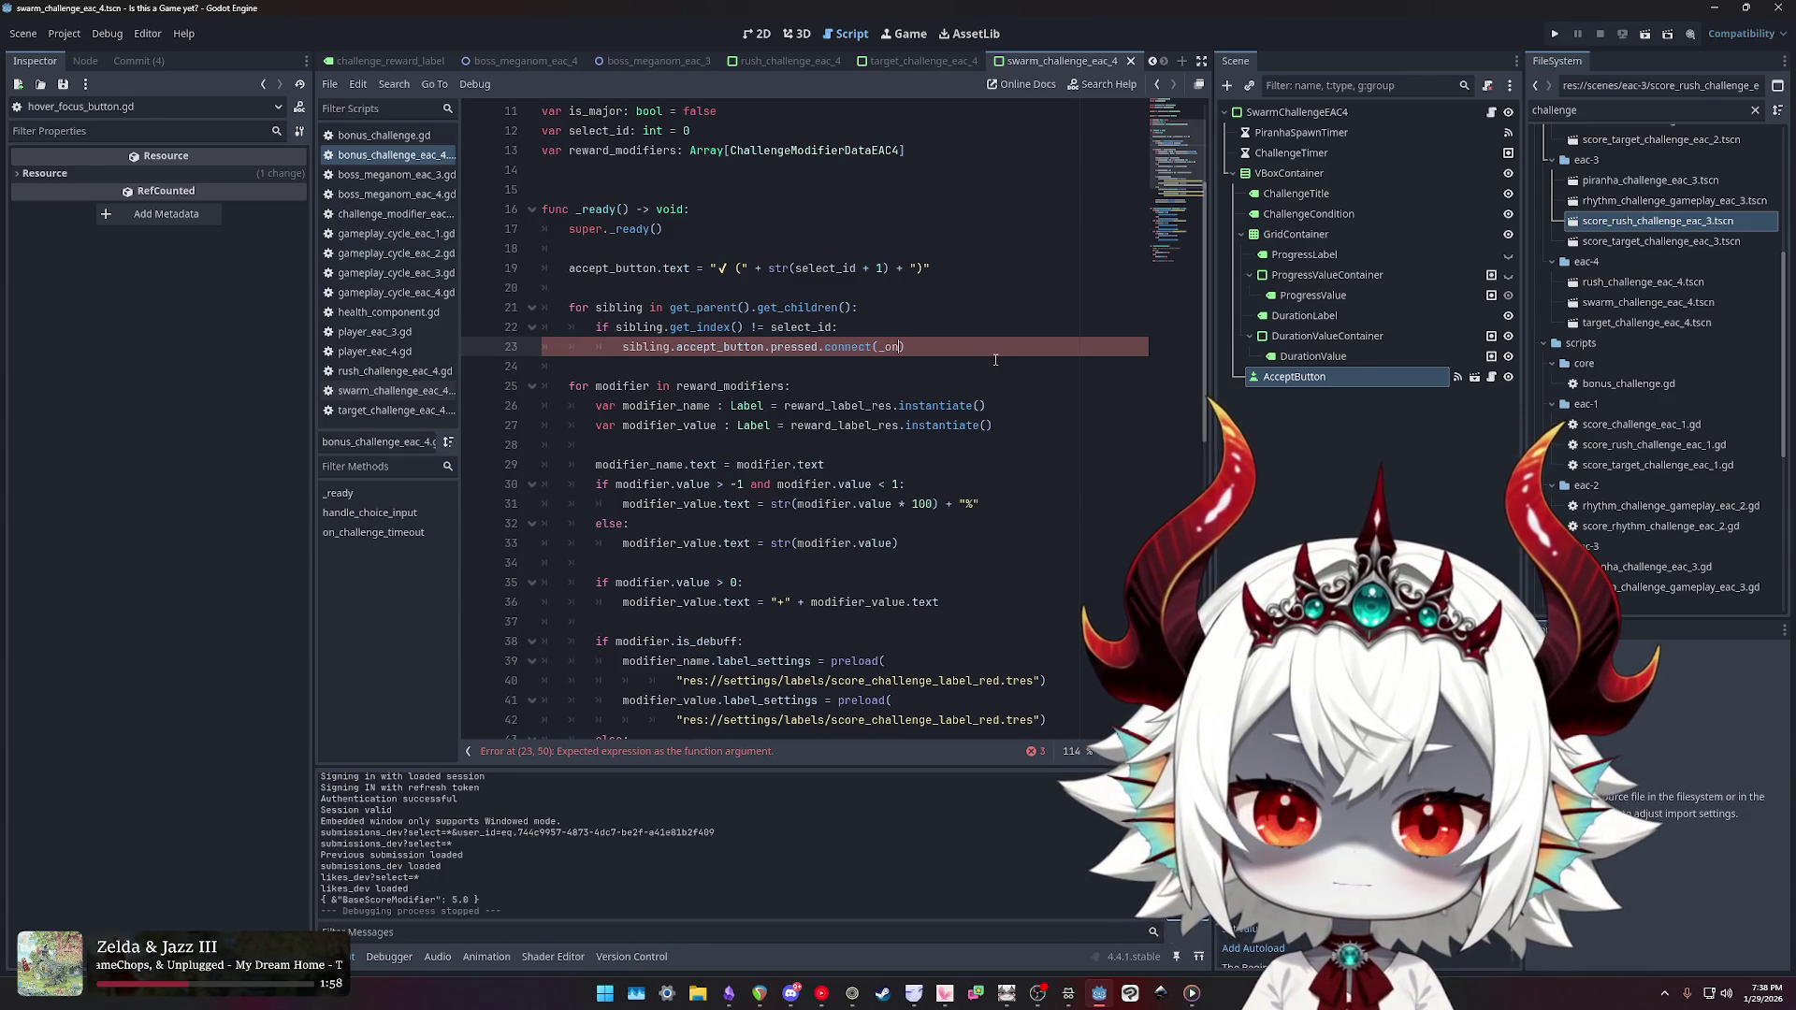
key(Down)
key(Return)
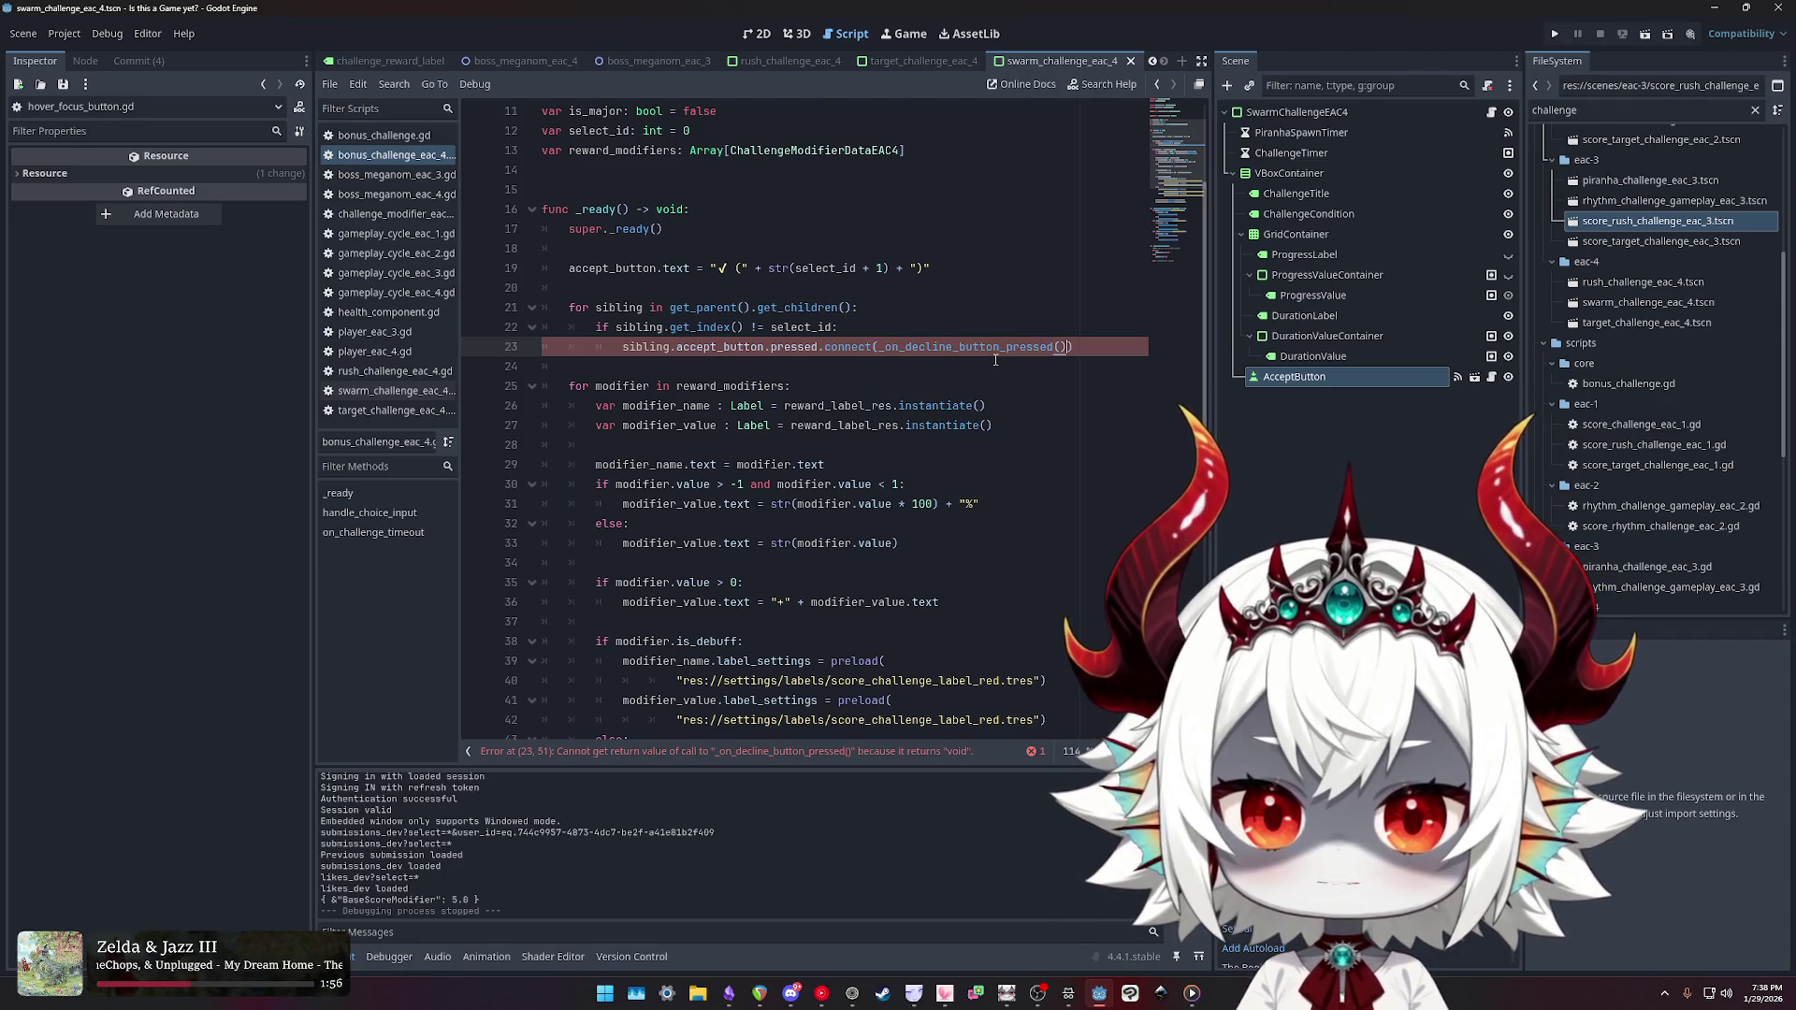
key(End)
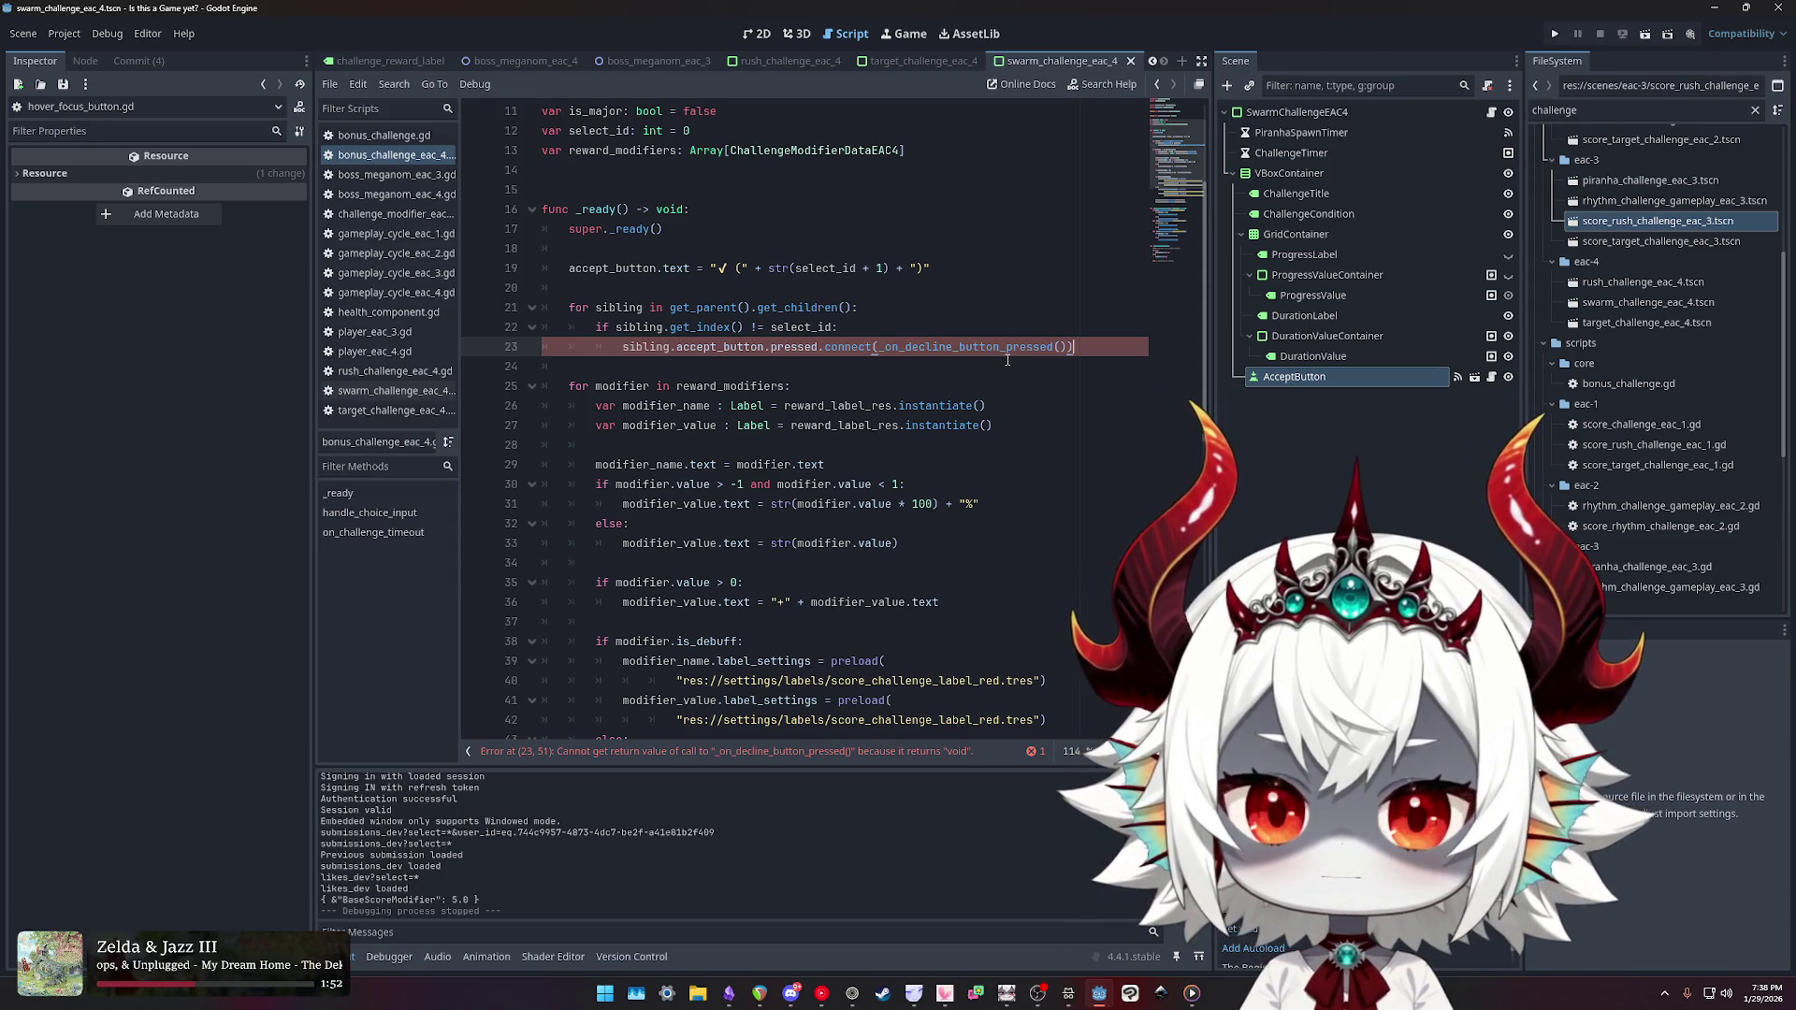
key(Left)
key(BackSpace)
key(BackSpace)
key(ctrl+shift+Left)
key(ctrl+c)
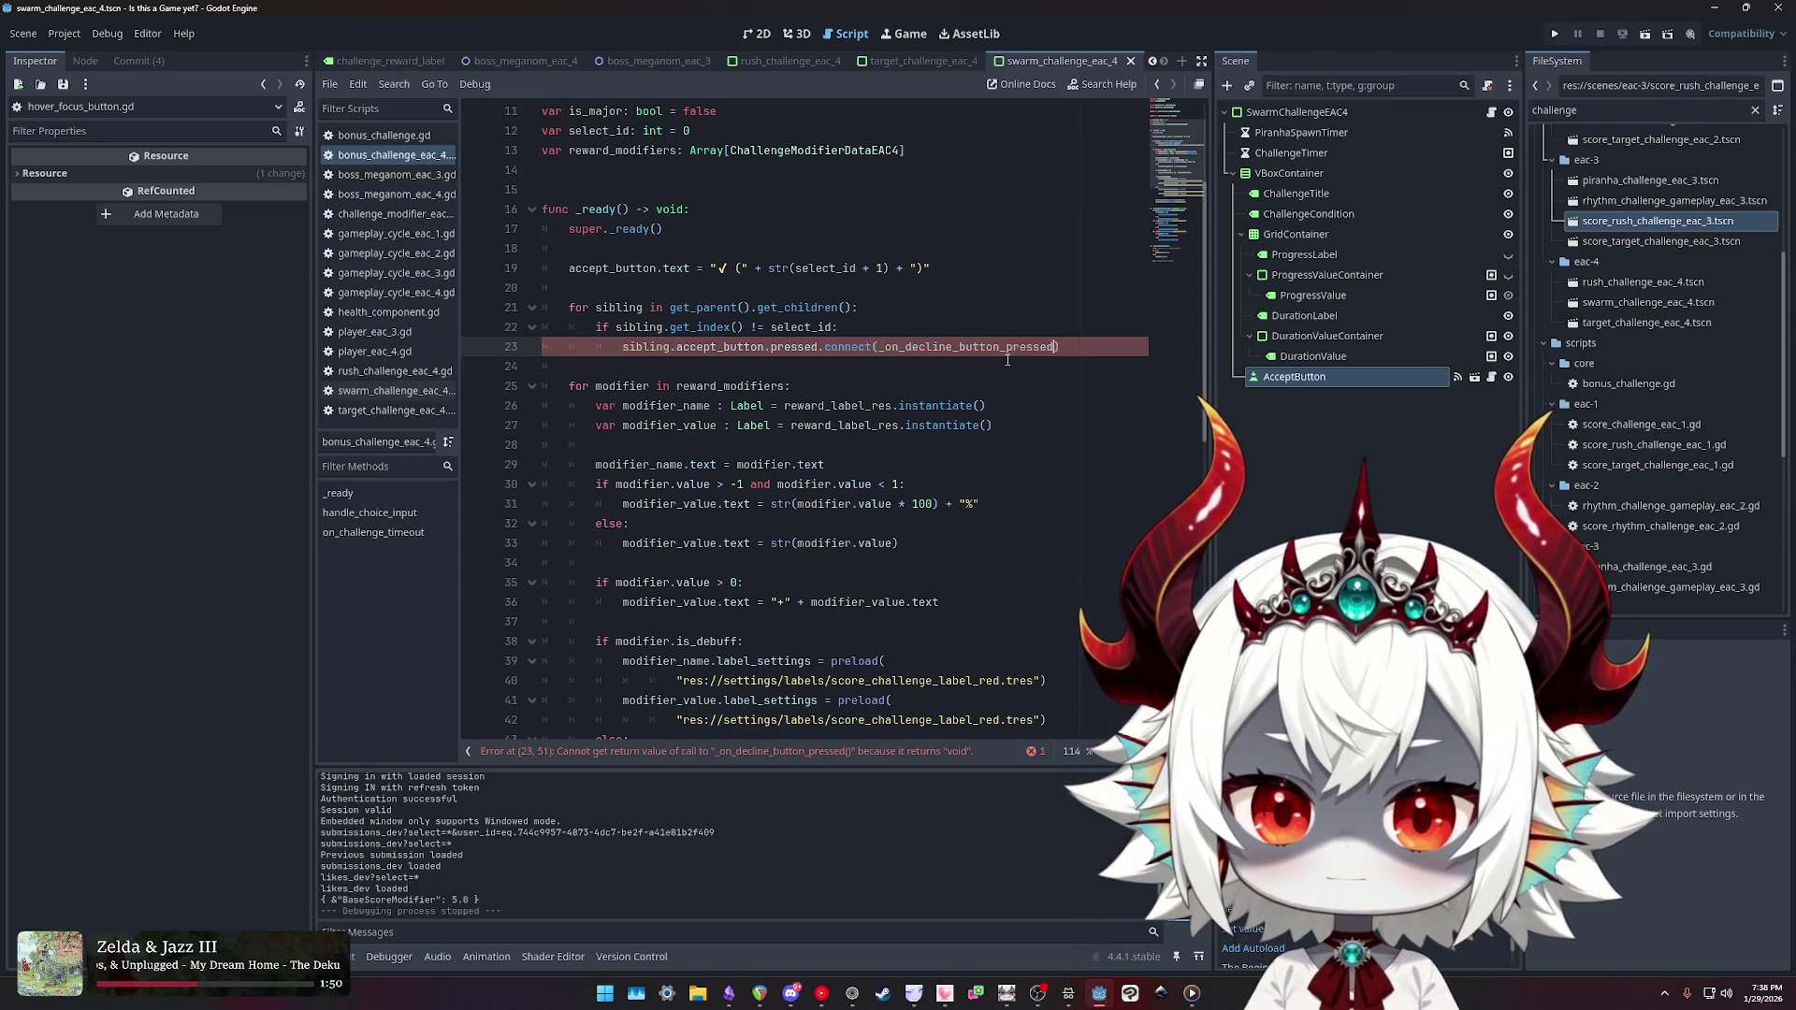
text(")
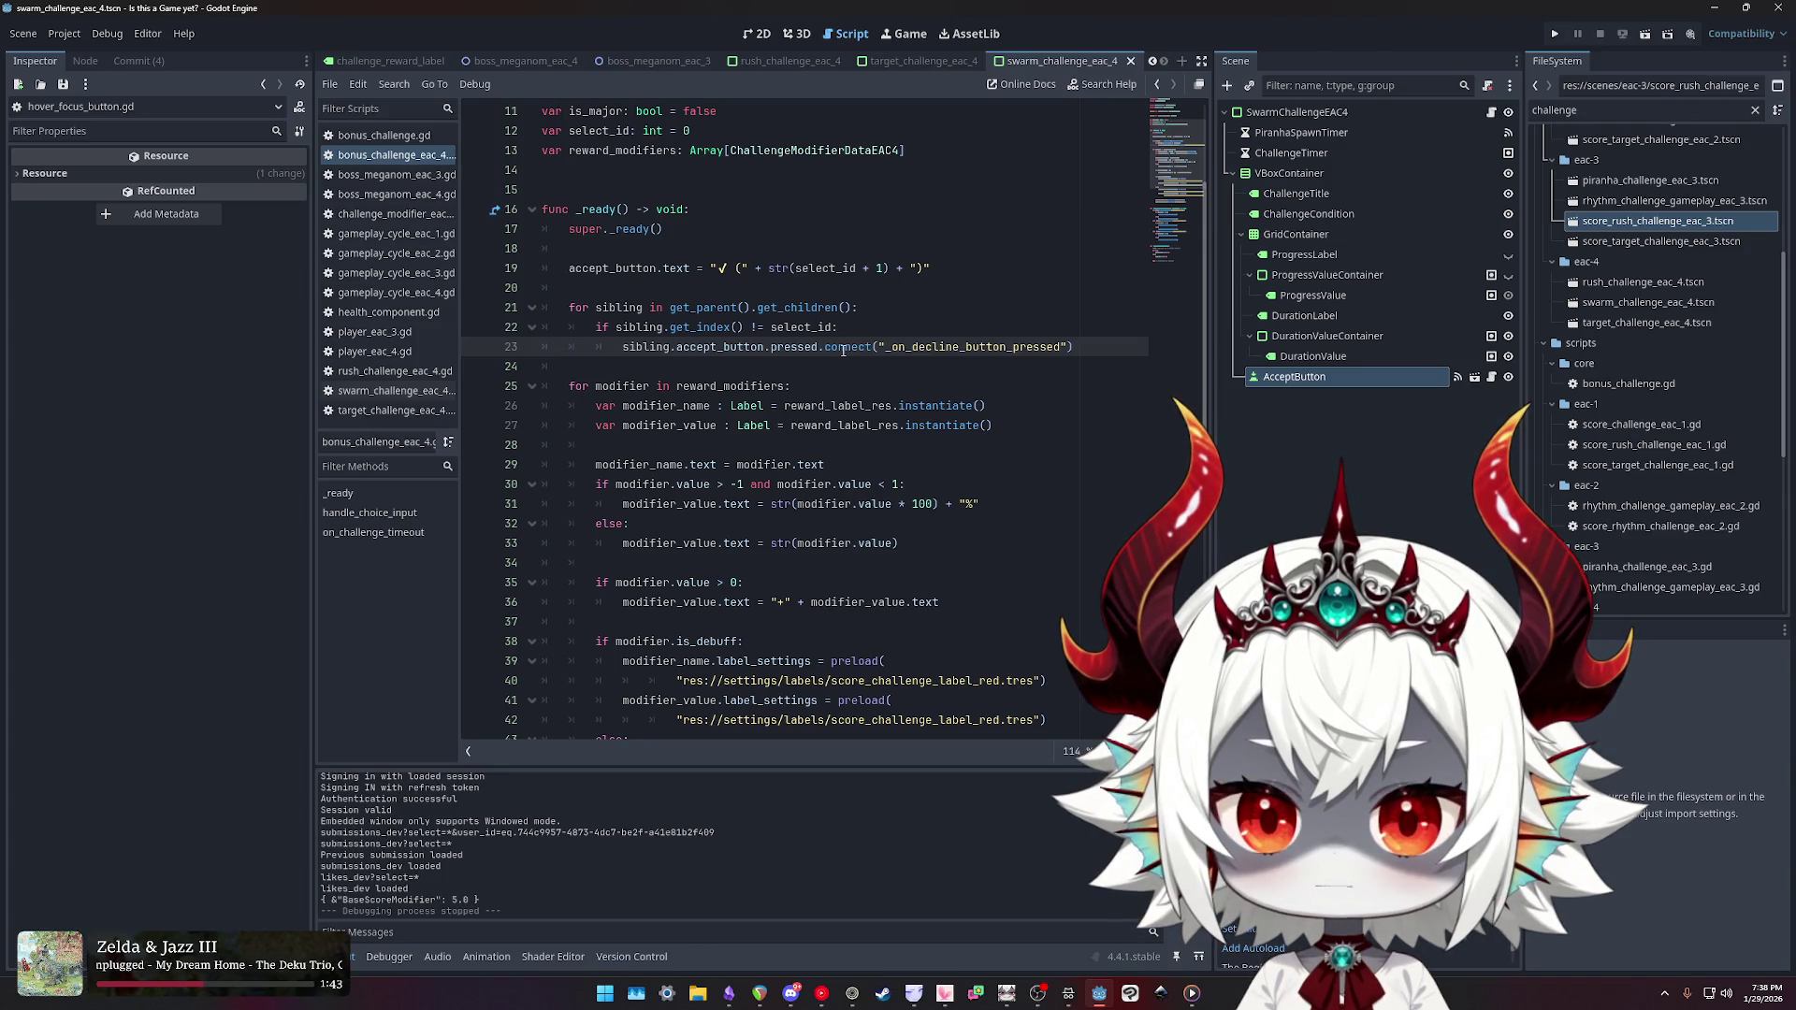
double_click(950, 347)
key(ctrl+v)
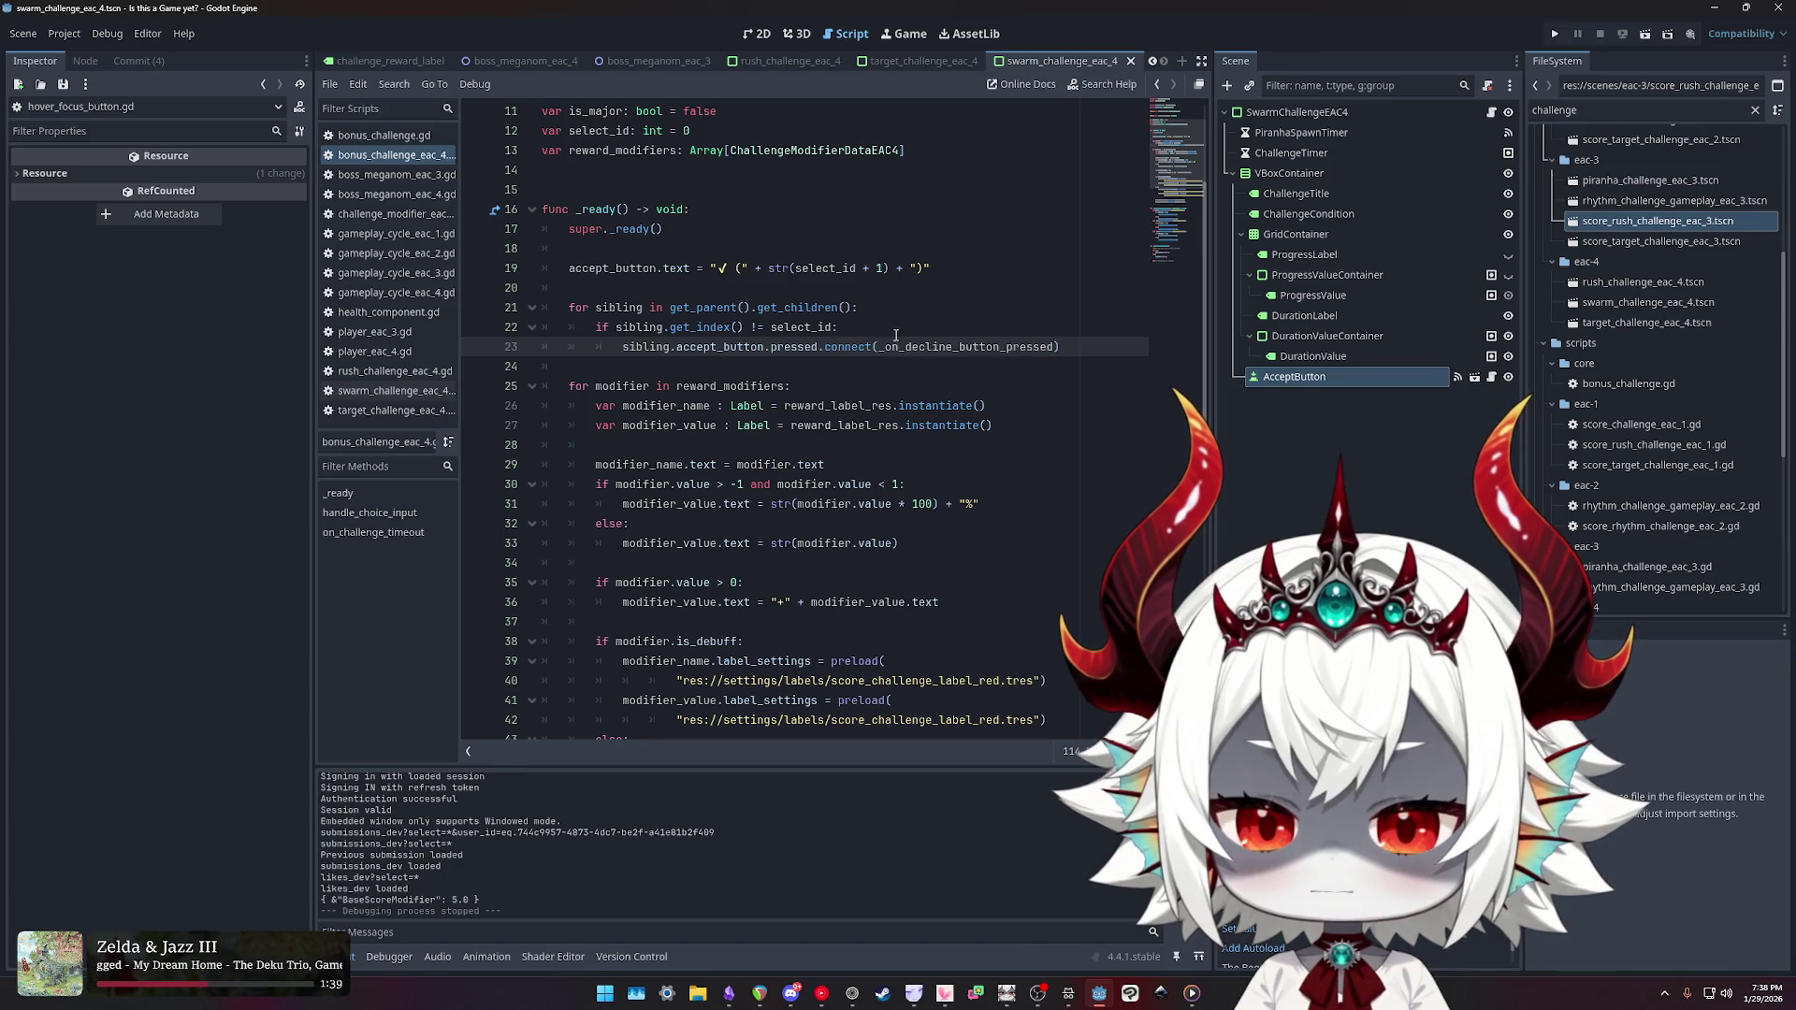
click(888, 327)
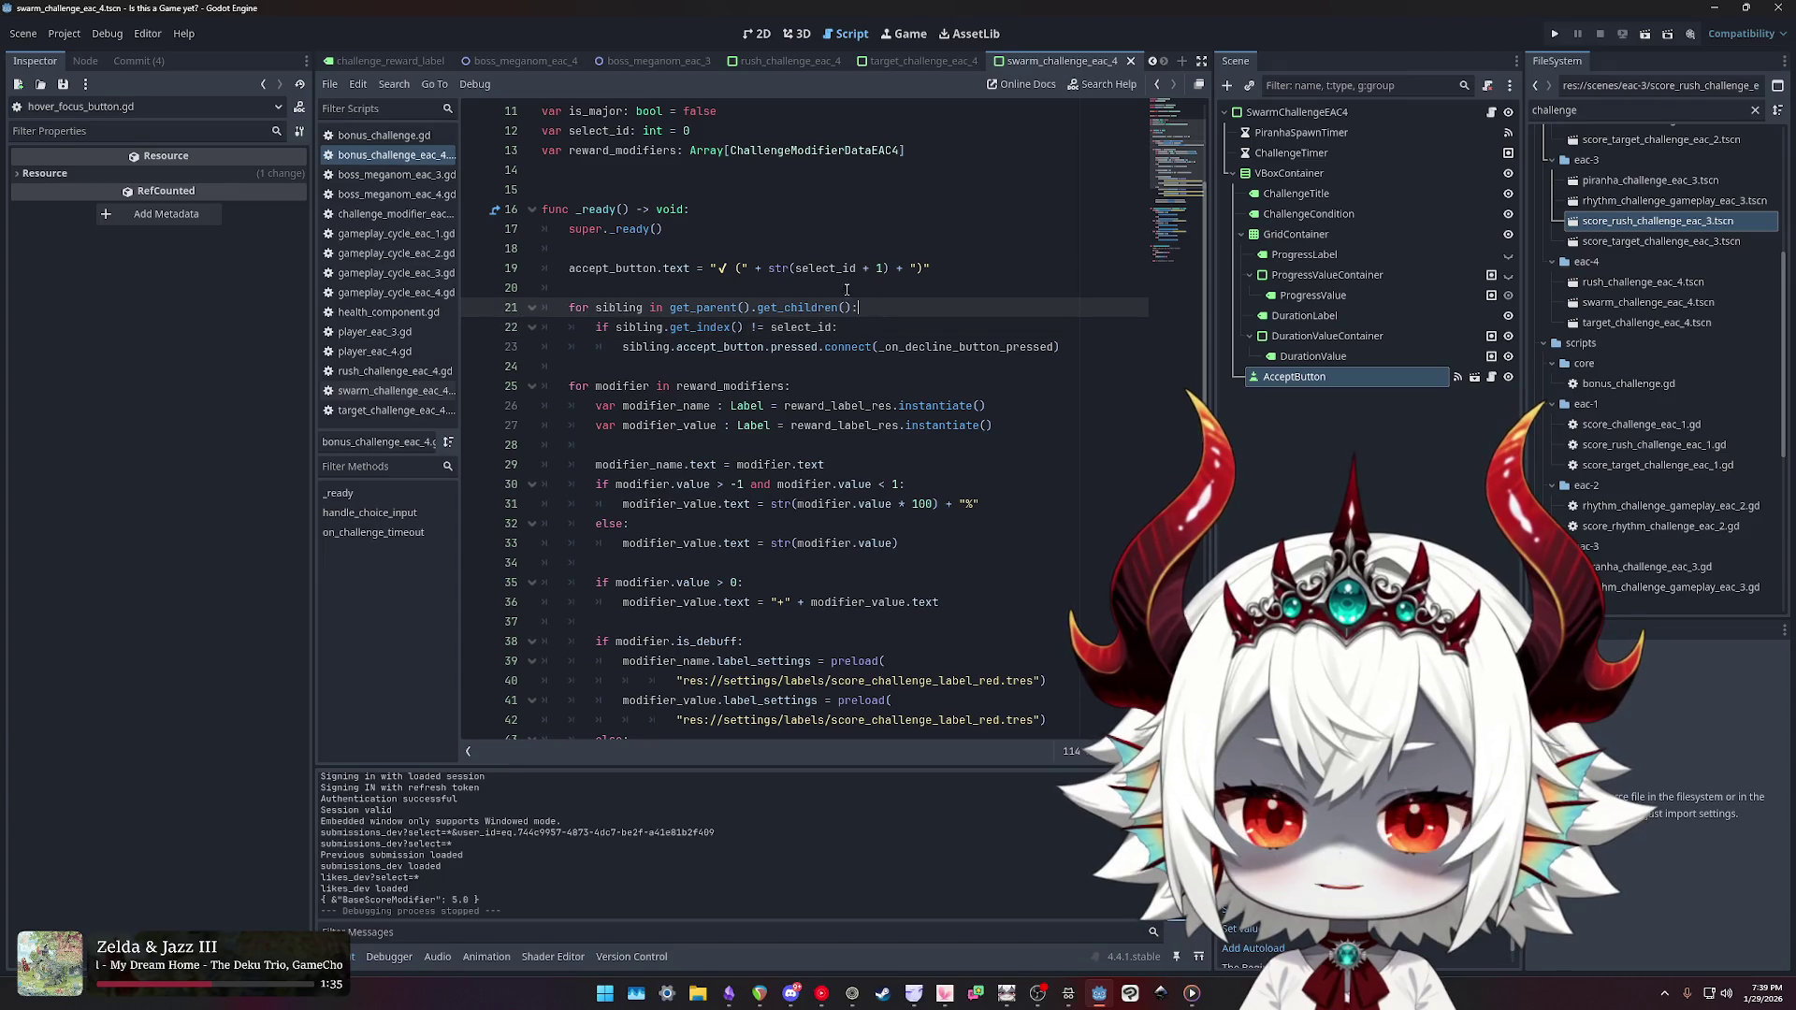
Review the loop code, highlighting every use of sibling
click(566, 365)
click(710, 289)
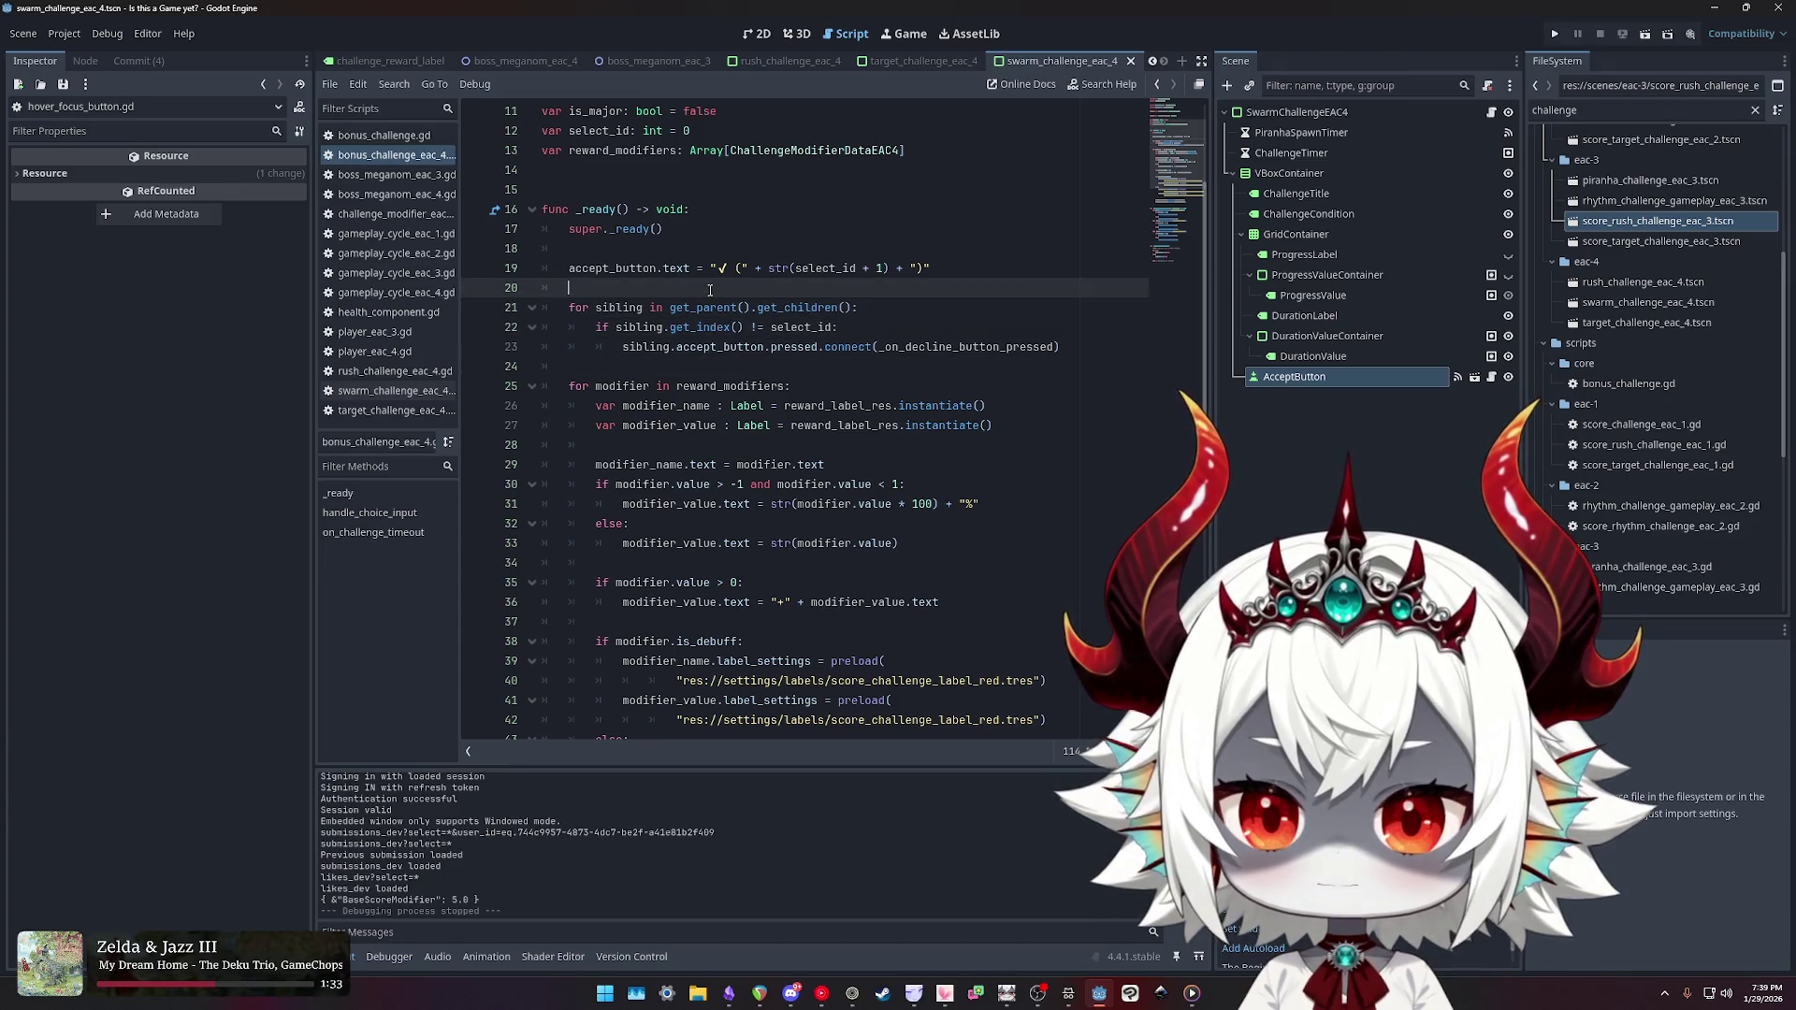
click(1005, 275)
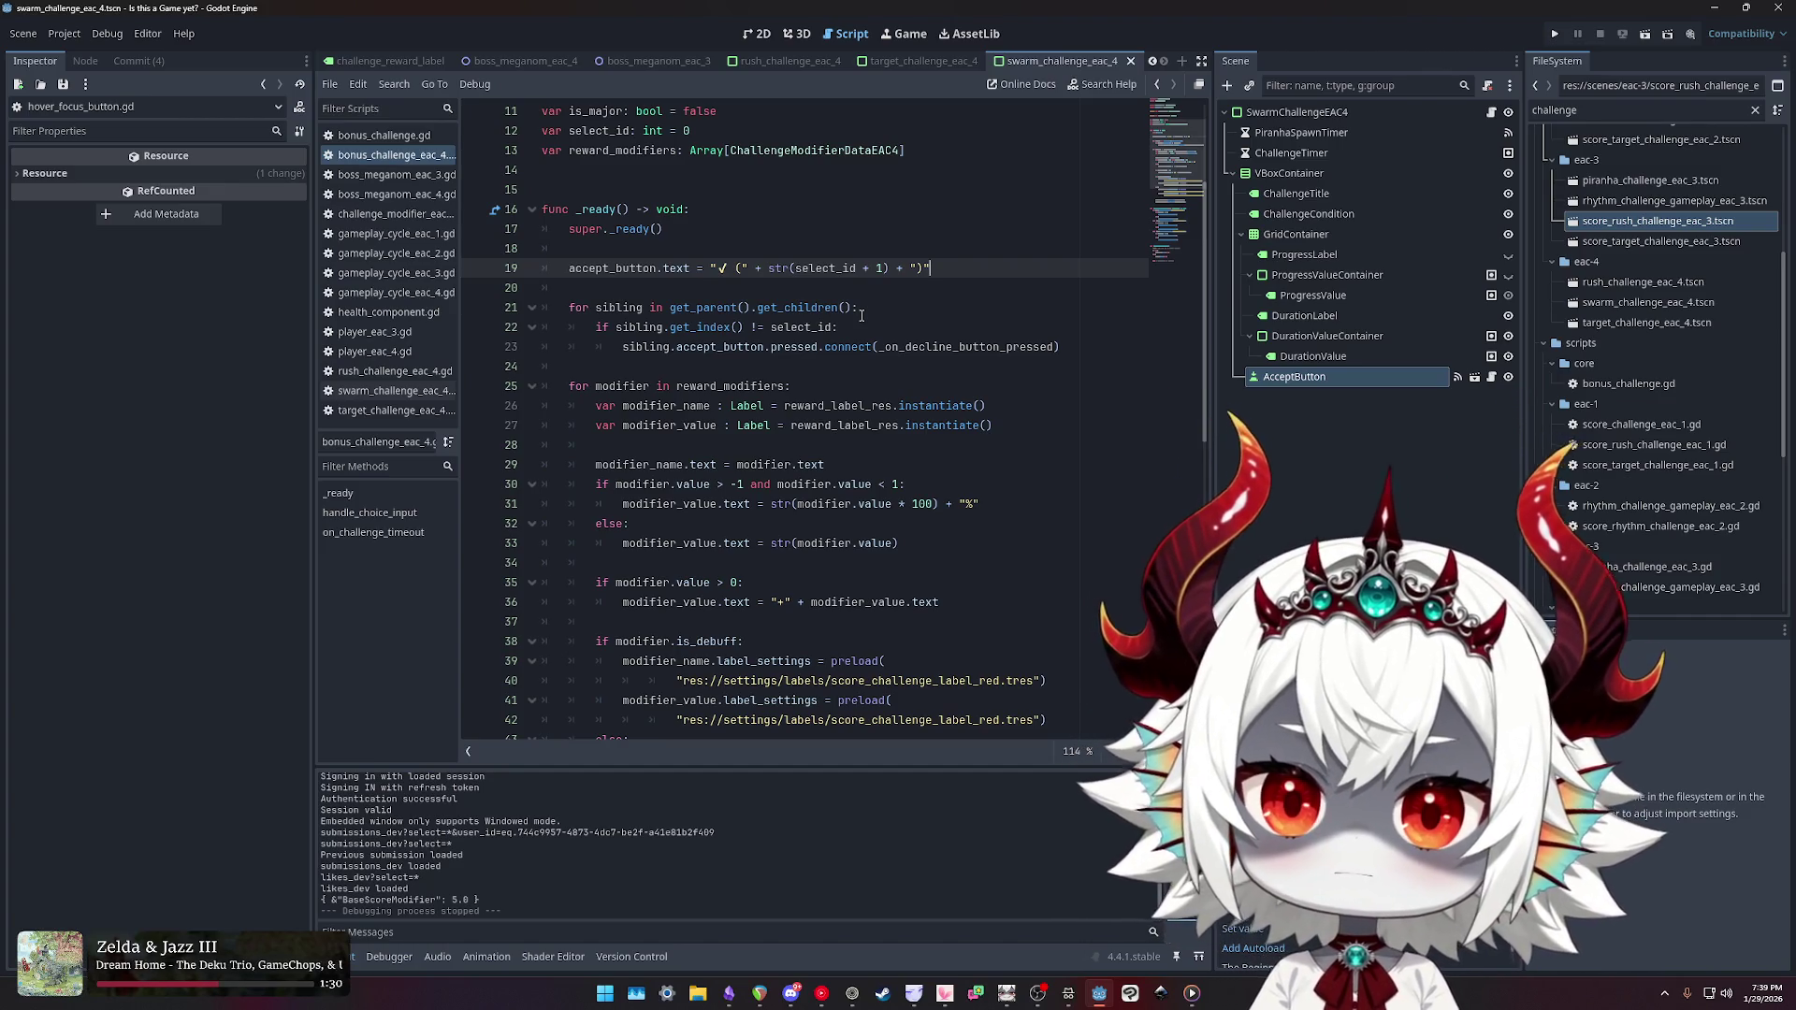
click(696, 347)
double_click(643, 346)
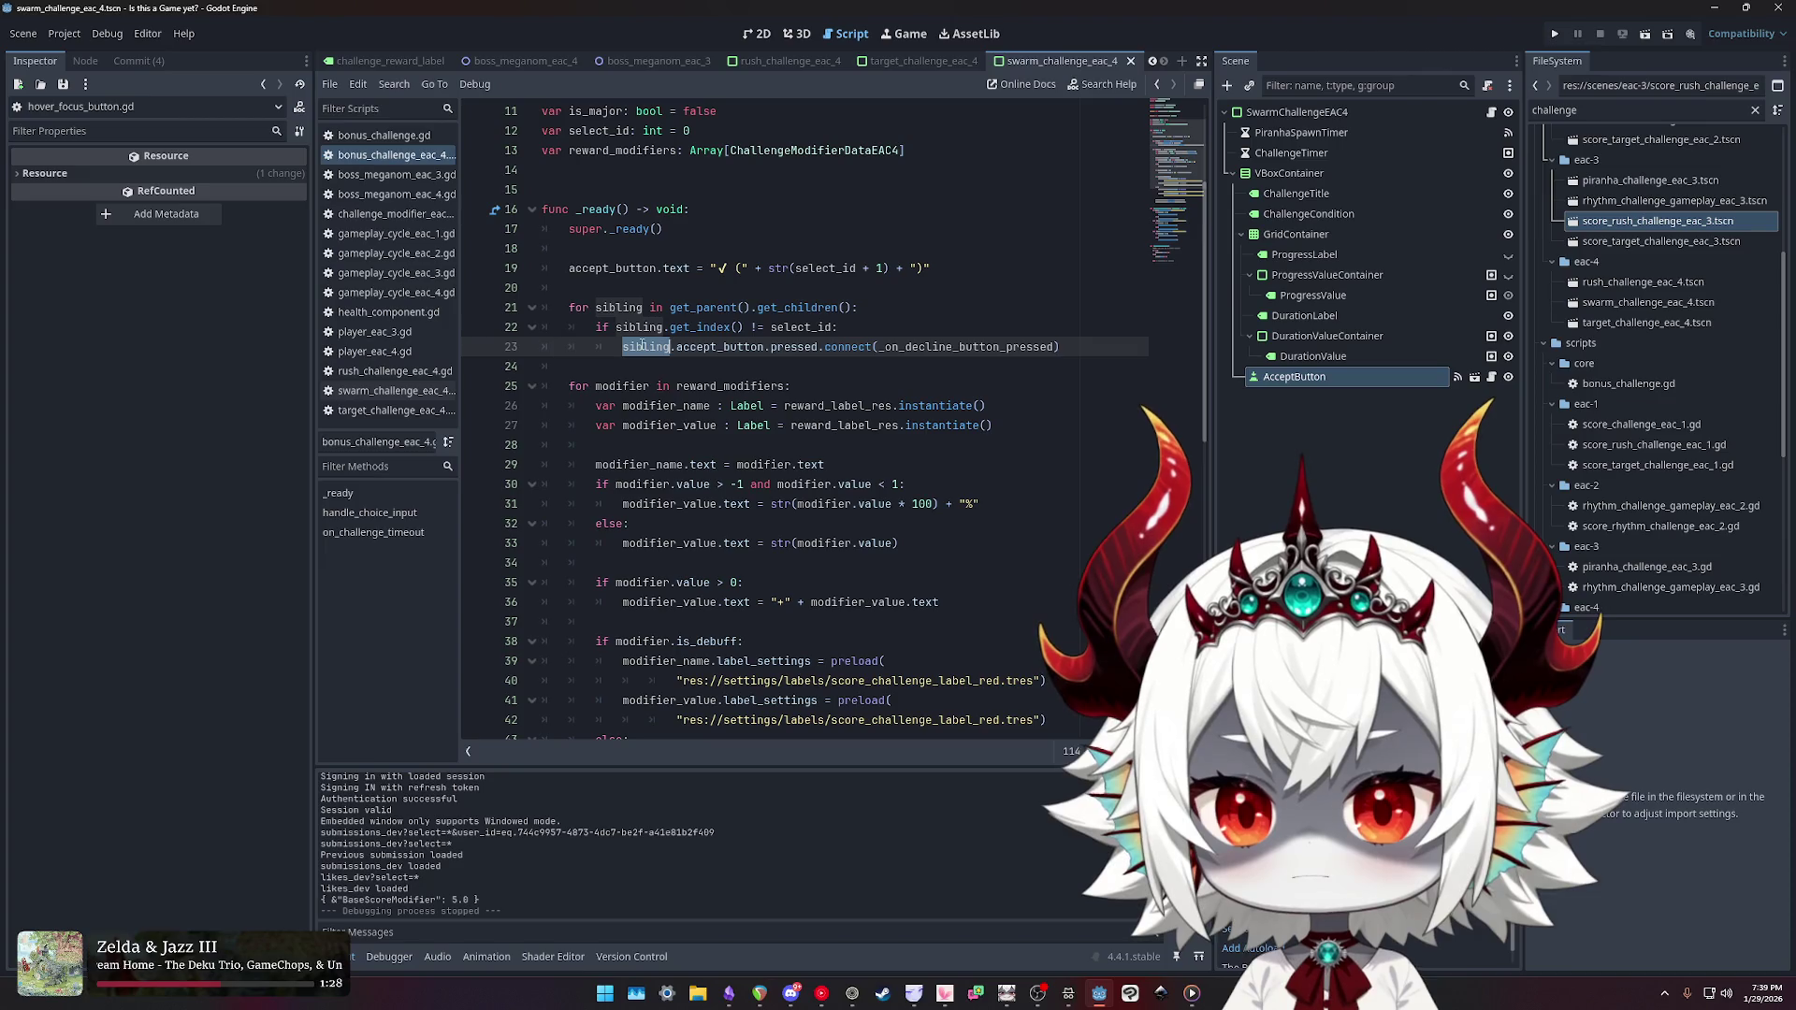
click(644, 308)
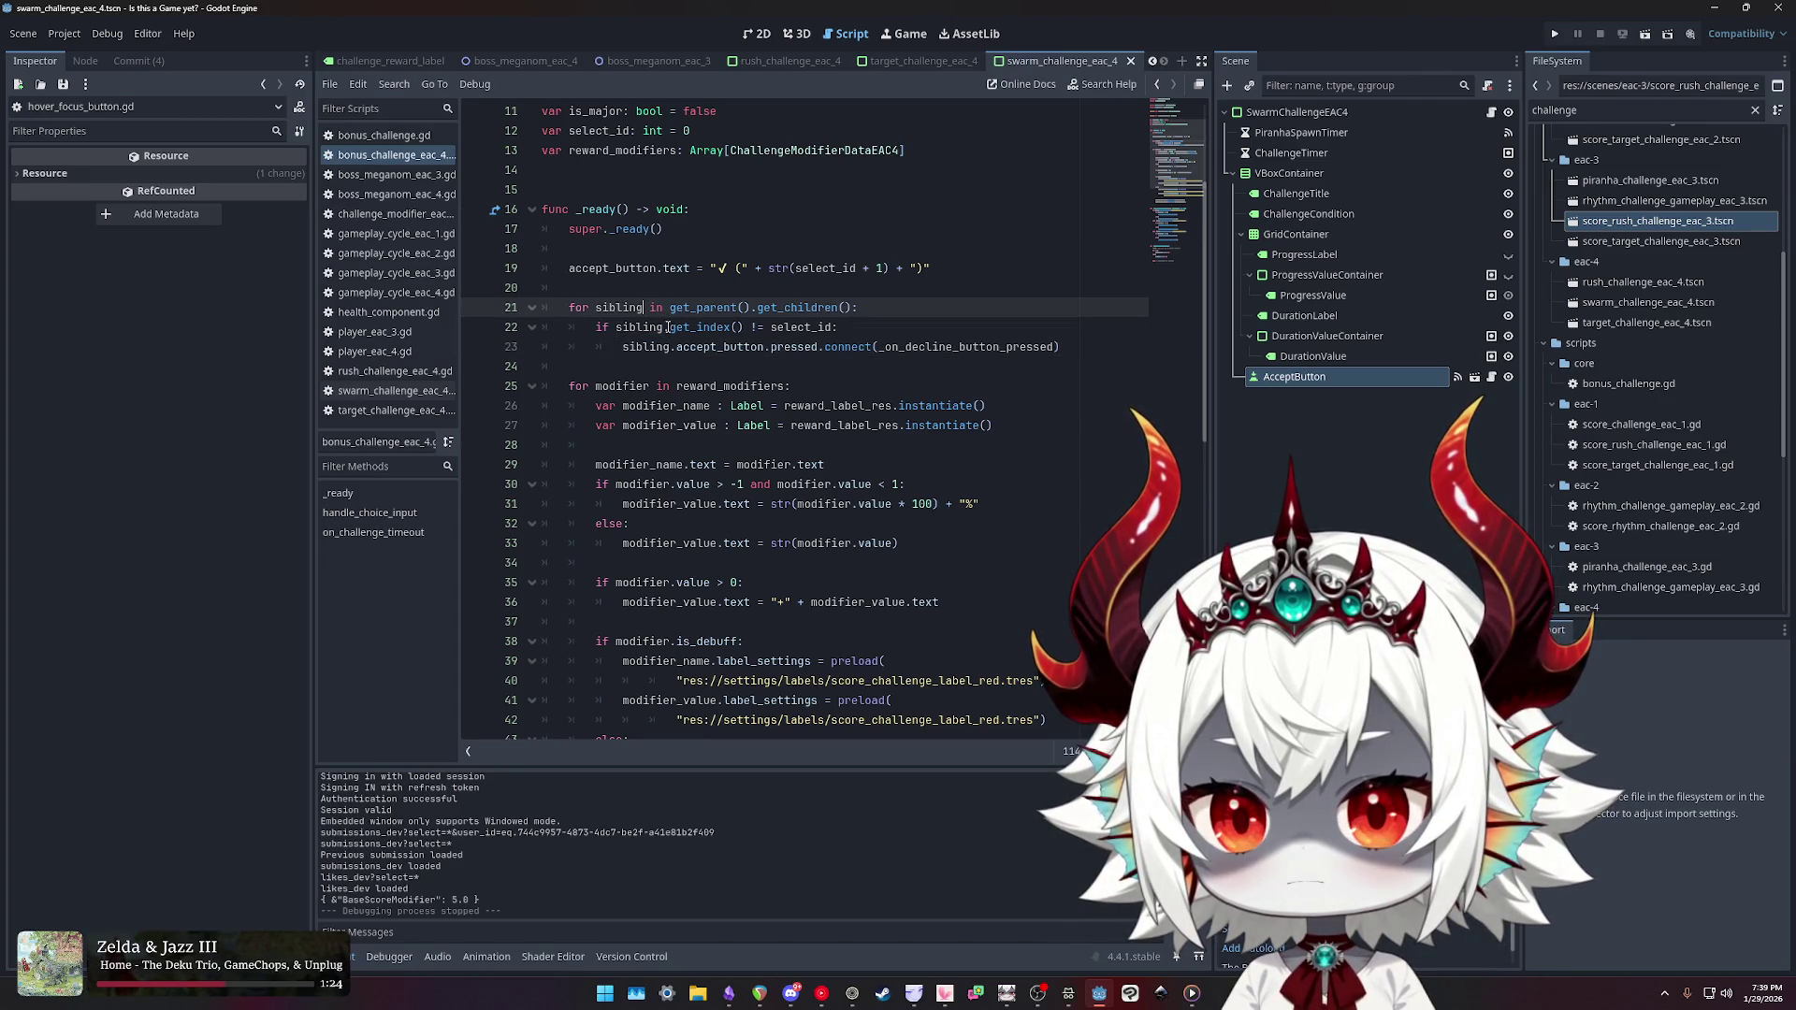
Try 'as PanelContainer' after sibling on line 21, remove it, and save
text(as)
text( HoverFocus)
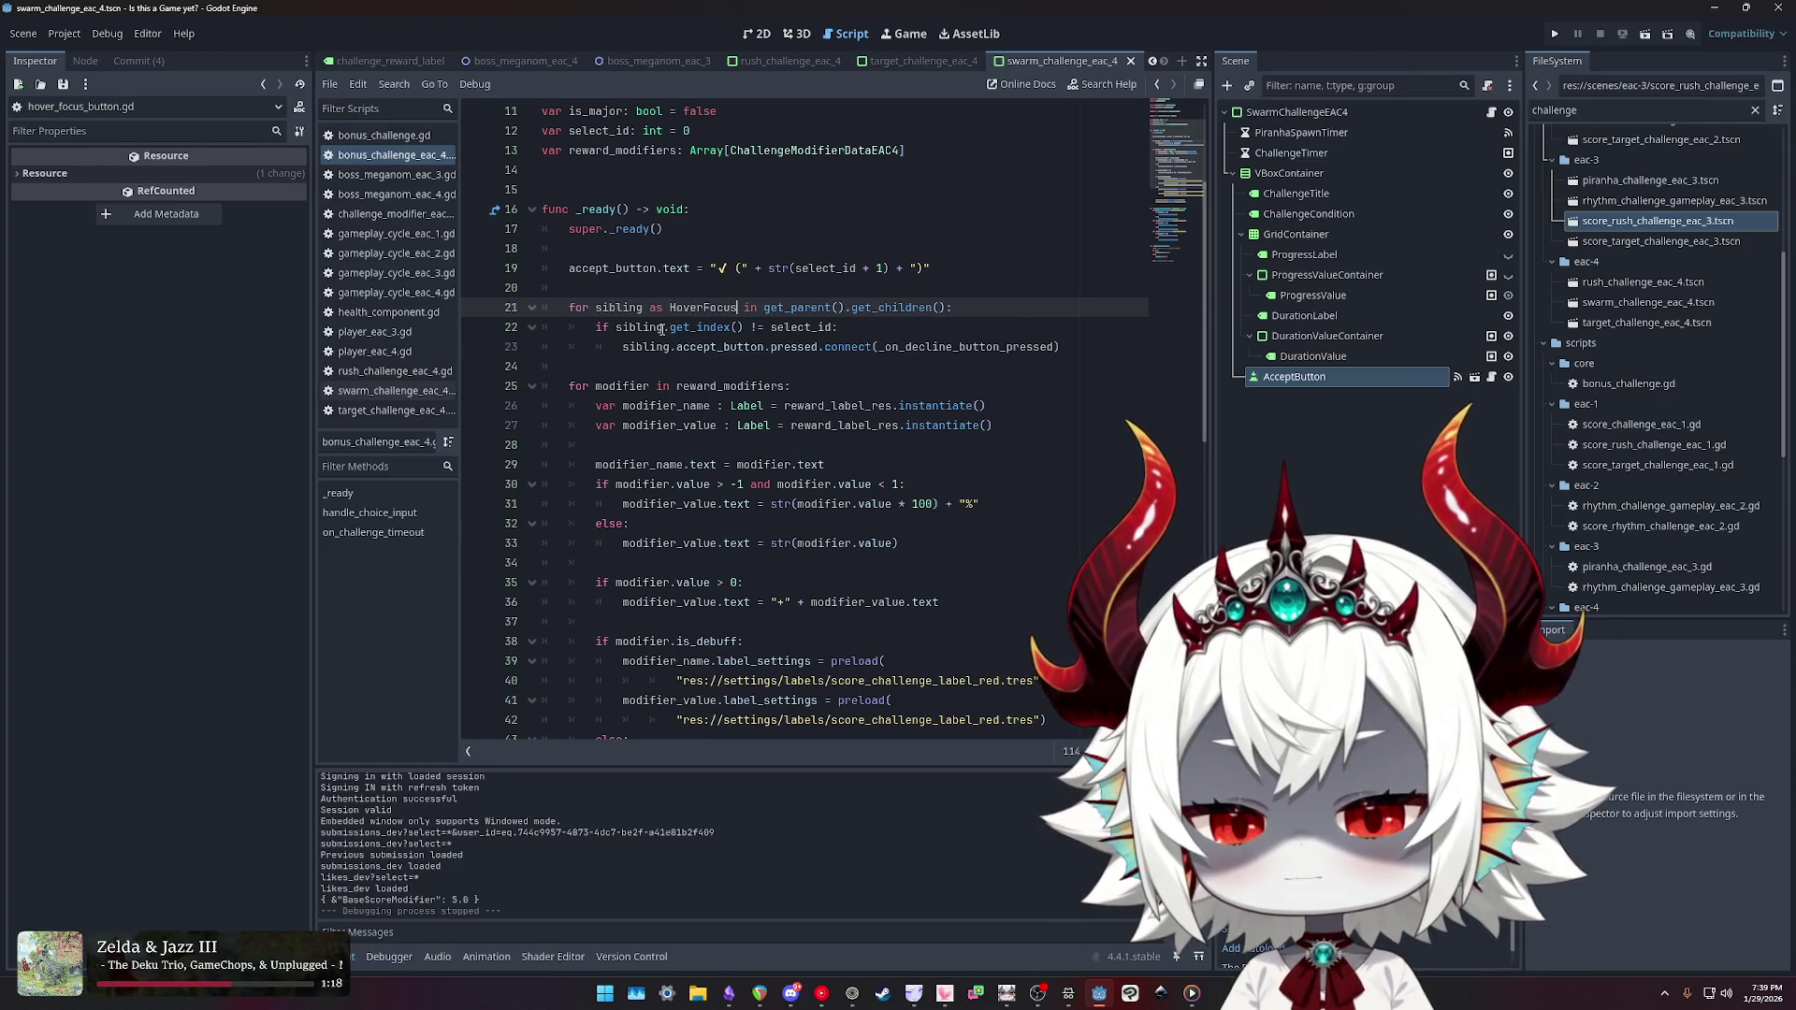
key(ctrl+shift+Left)
text(PanelContainer)
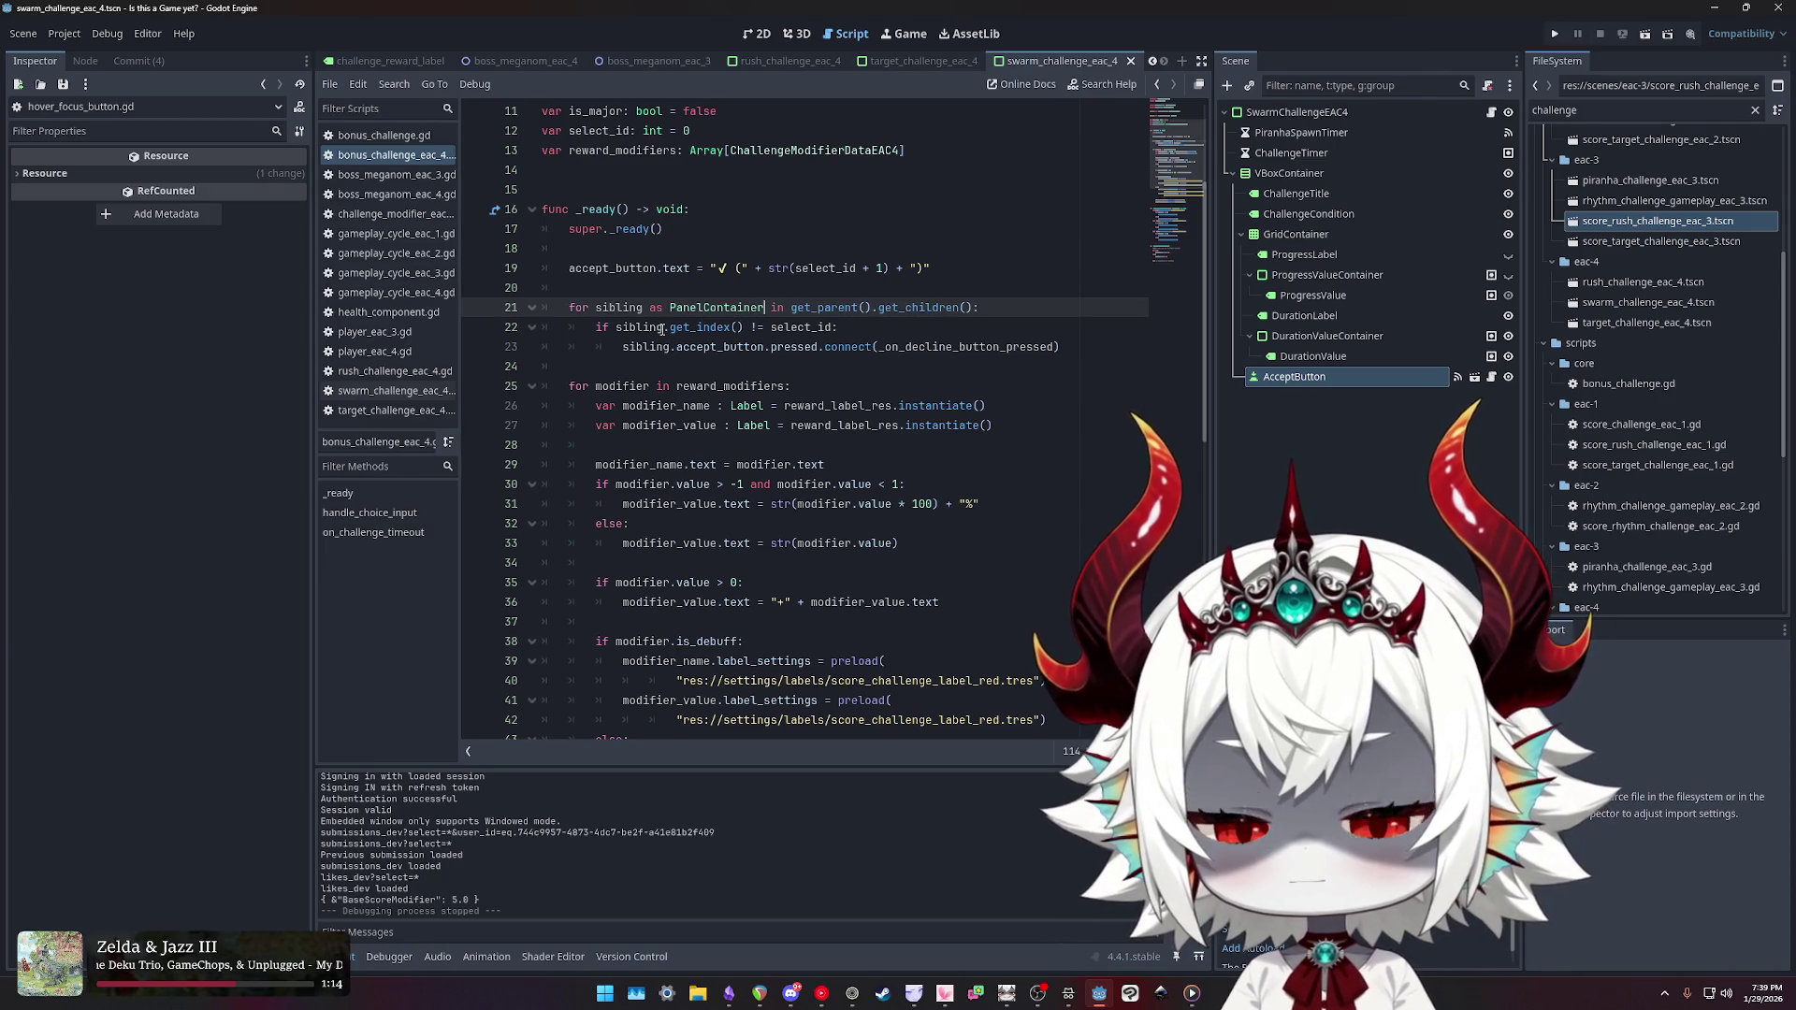
key(ctrl+shift+Left)
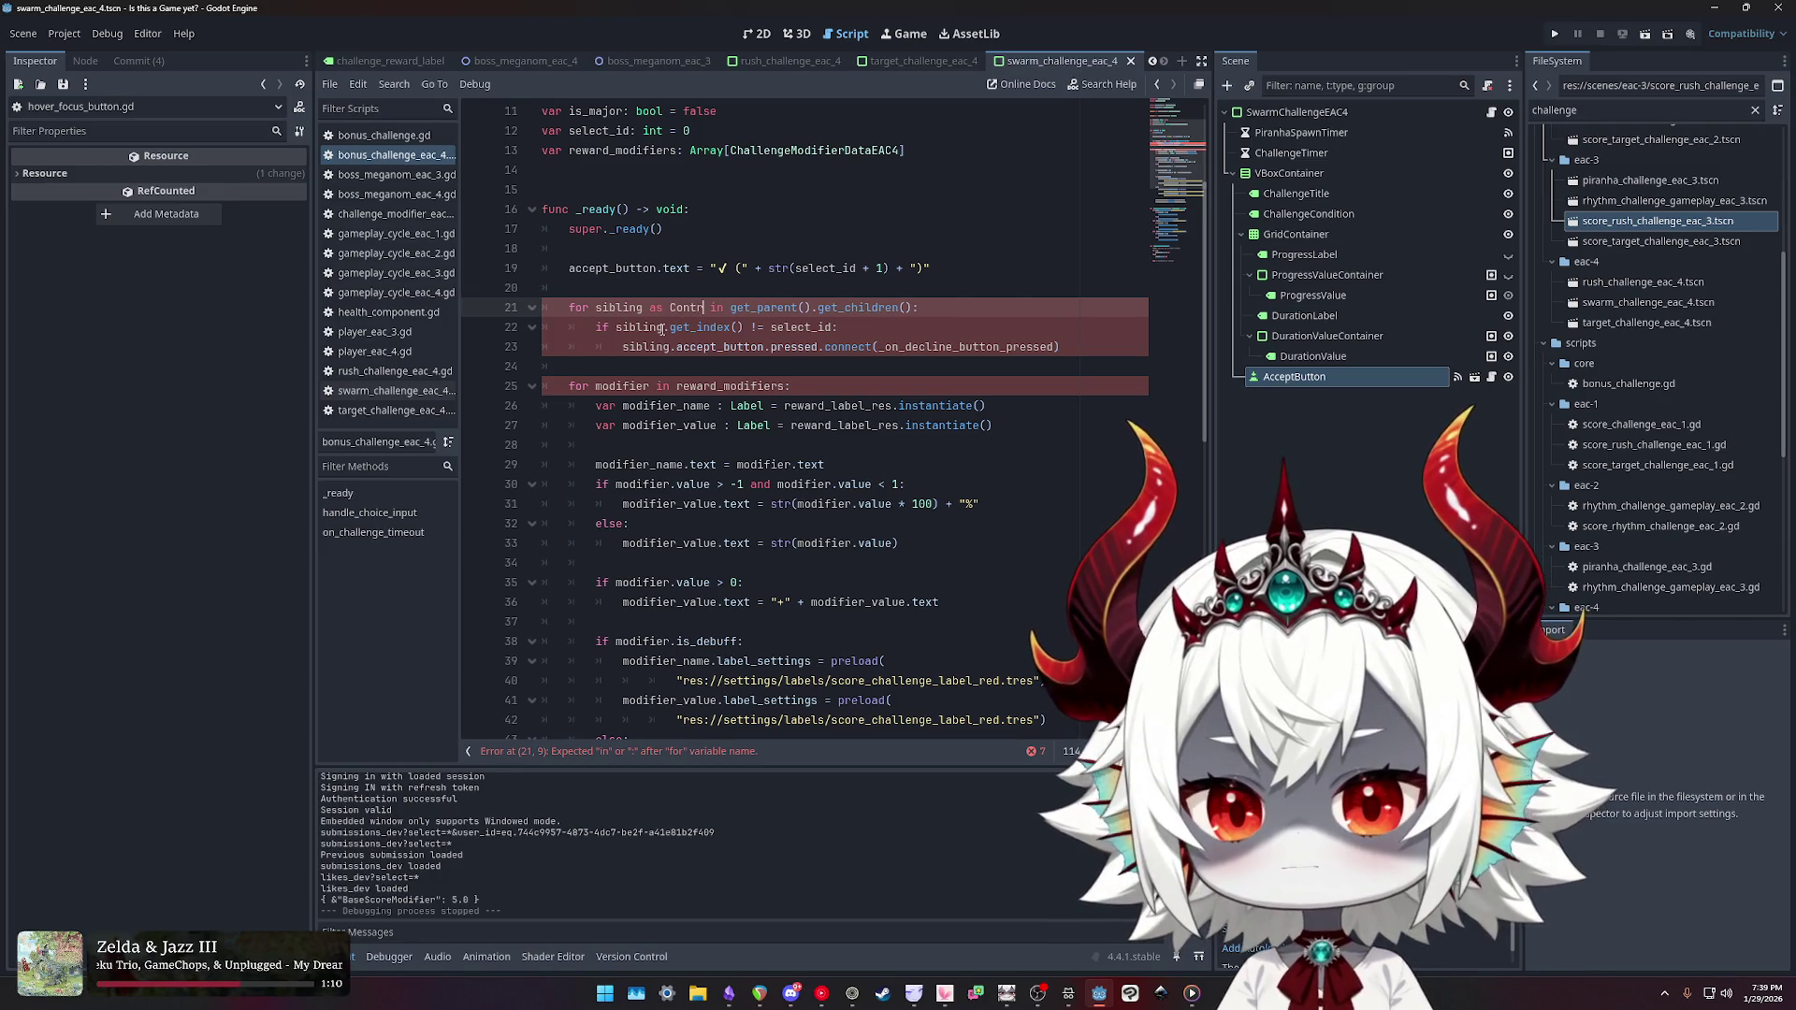
click(870, 325)
key(ctrl+s)
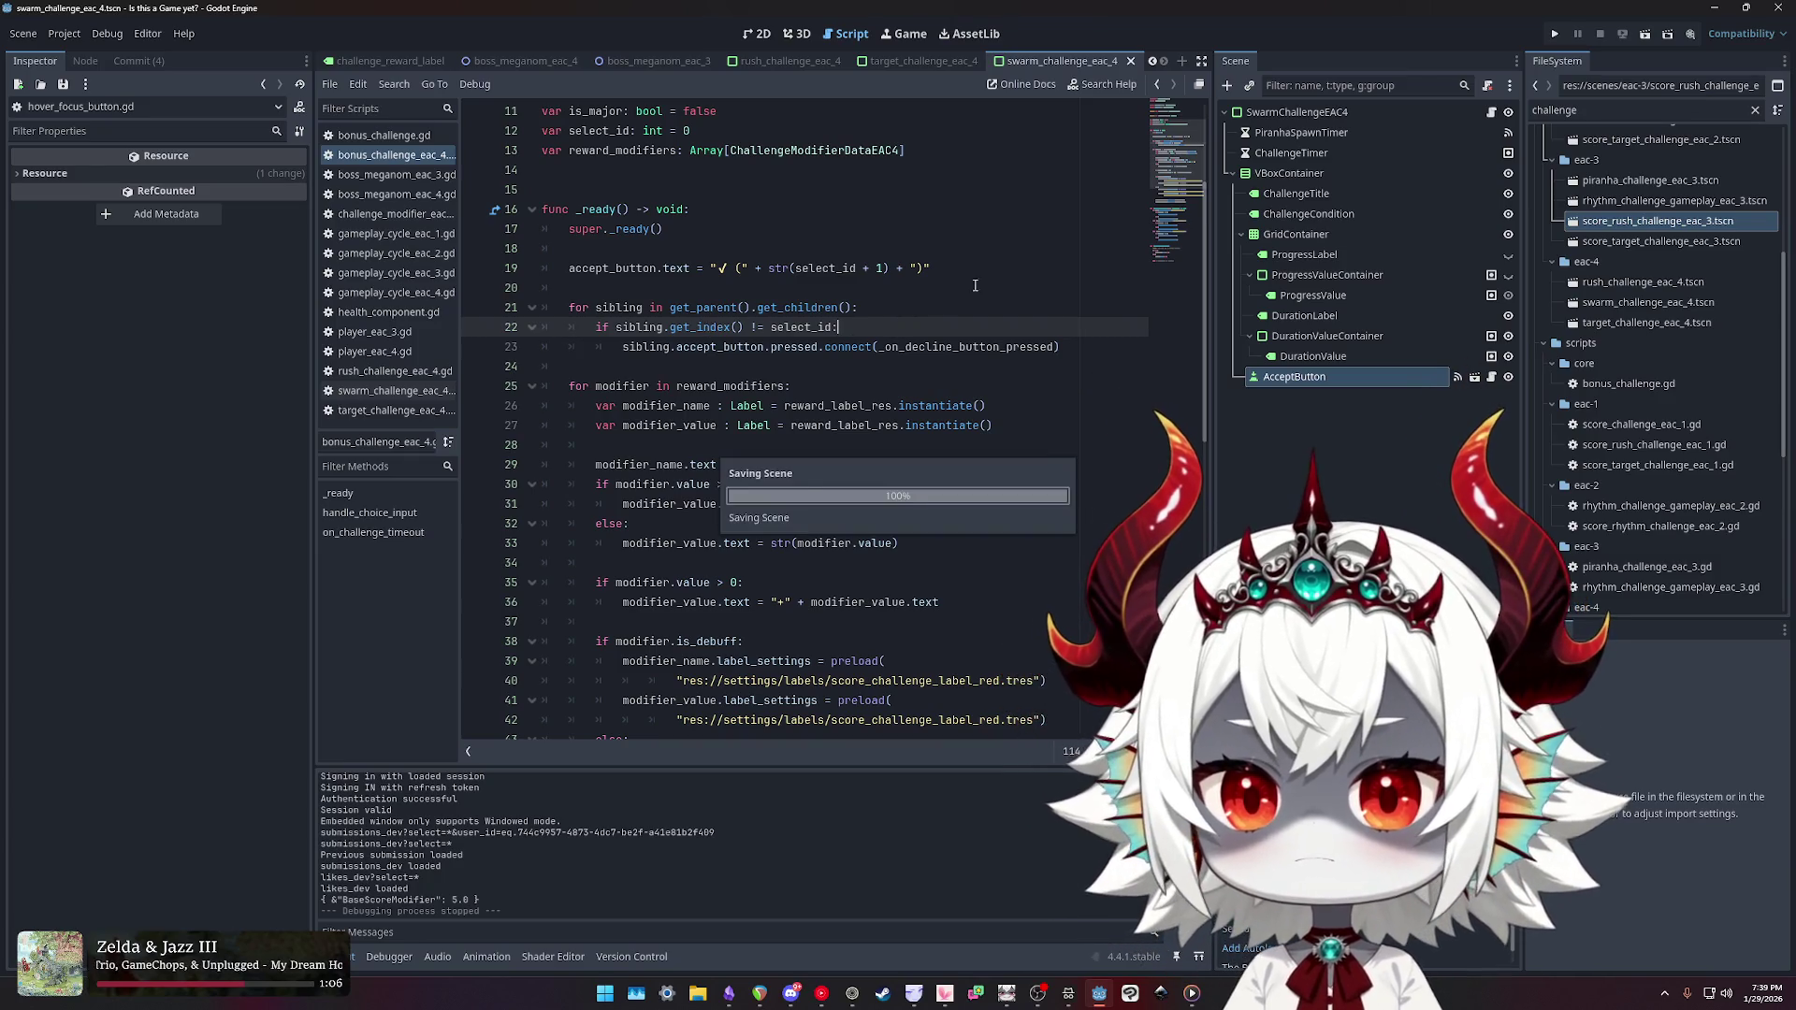
Run the game, accept the Swarm Challenge card, play, and pause at 7164 points
key(F5)
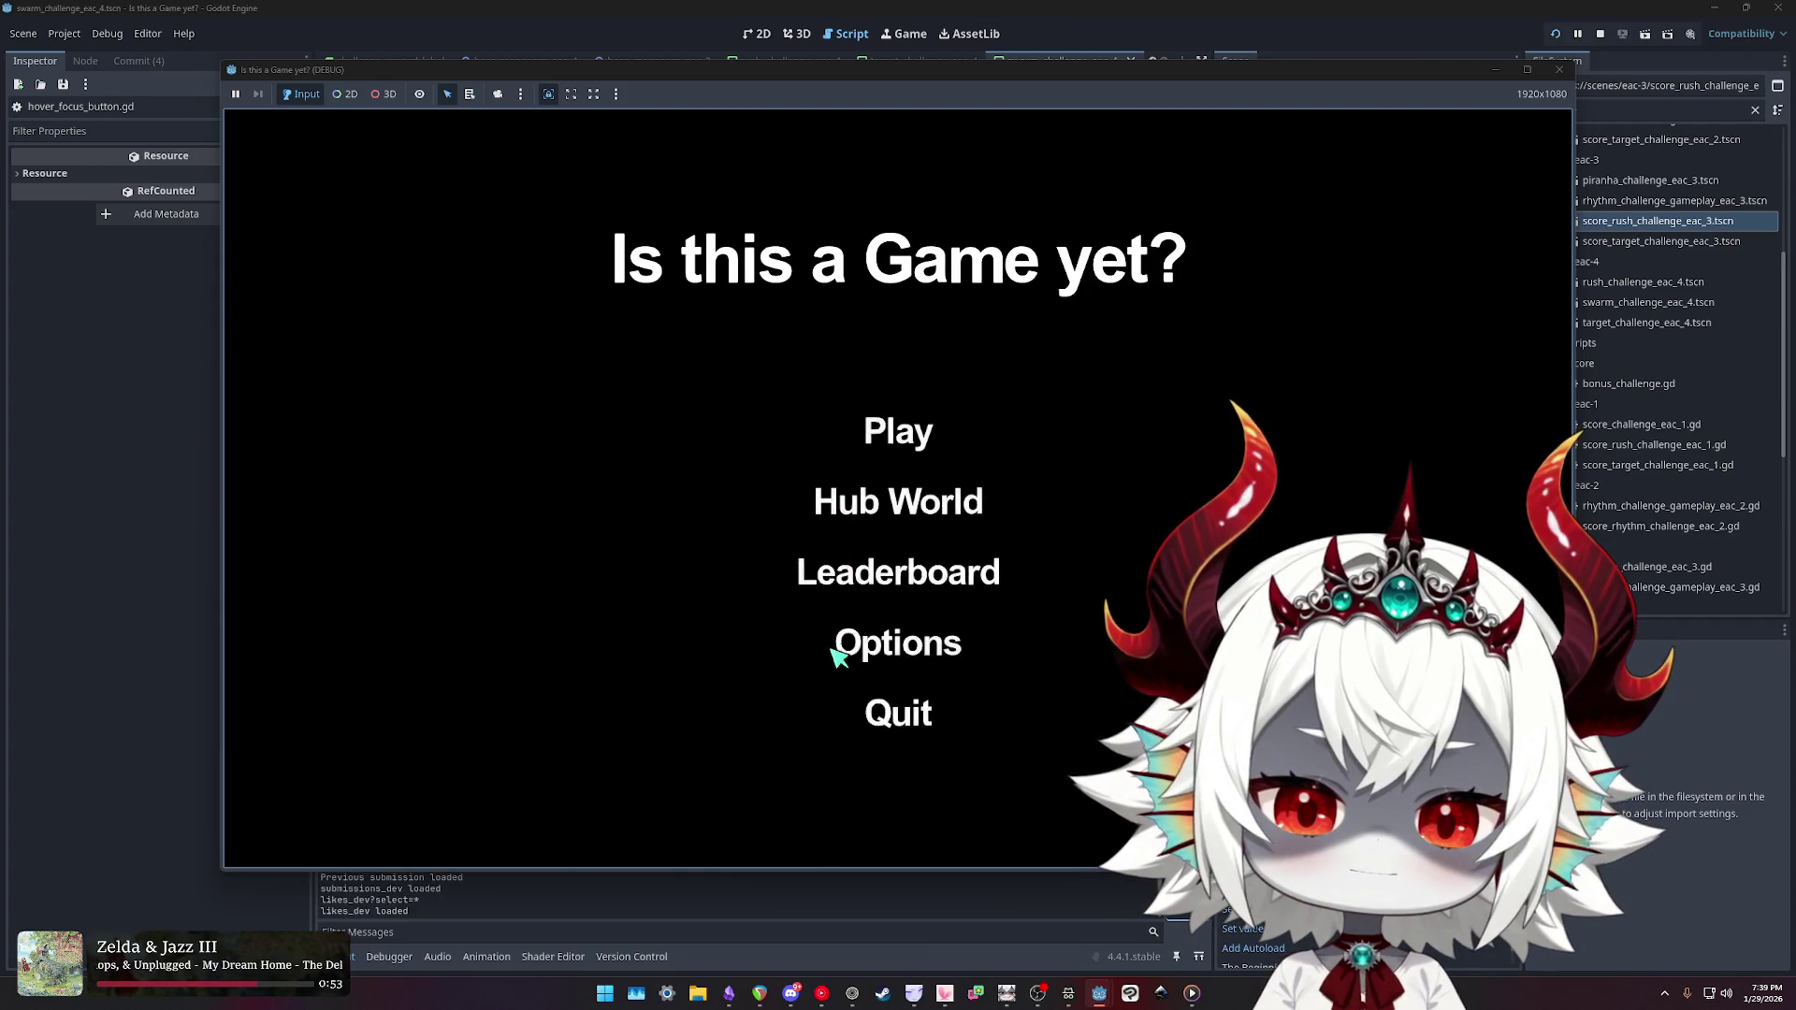
click(912, 433)
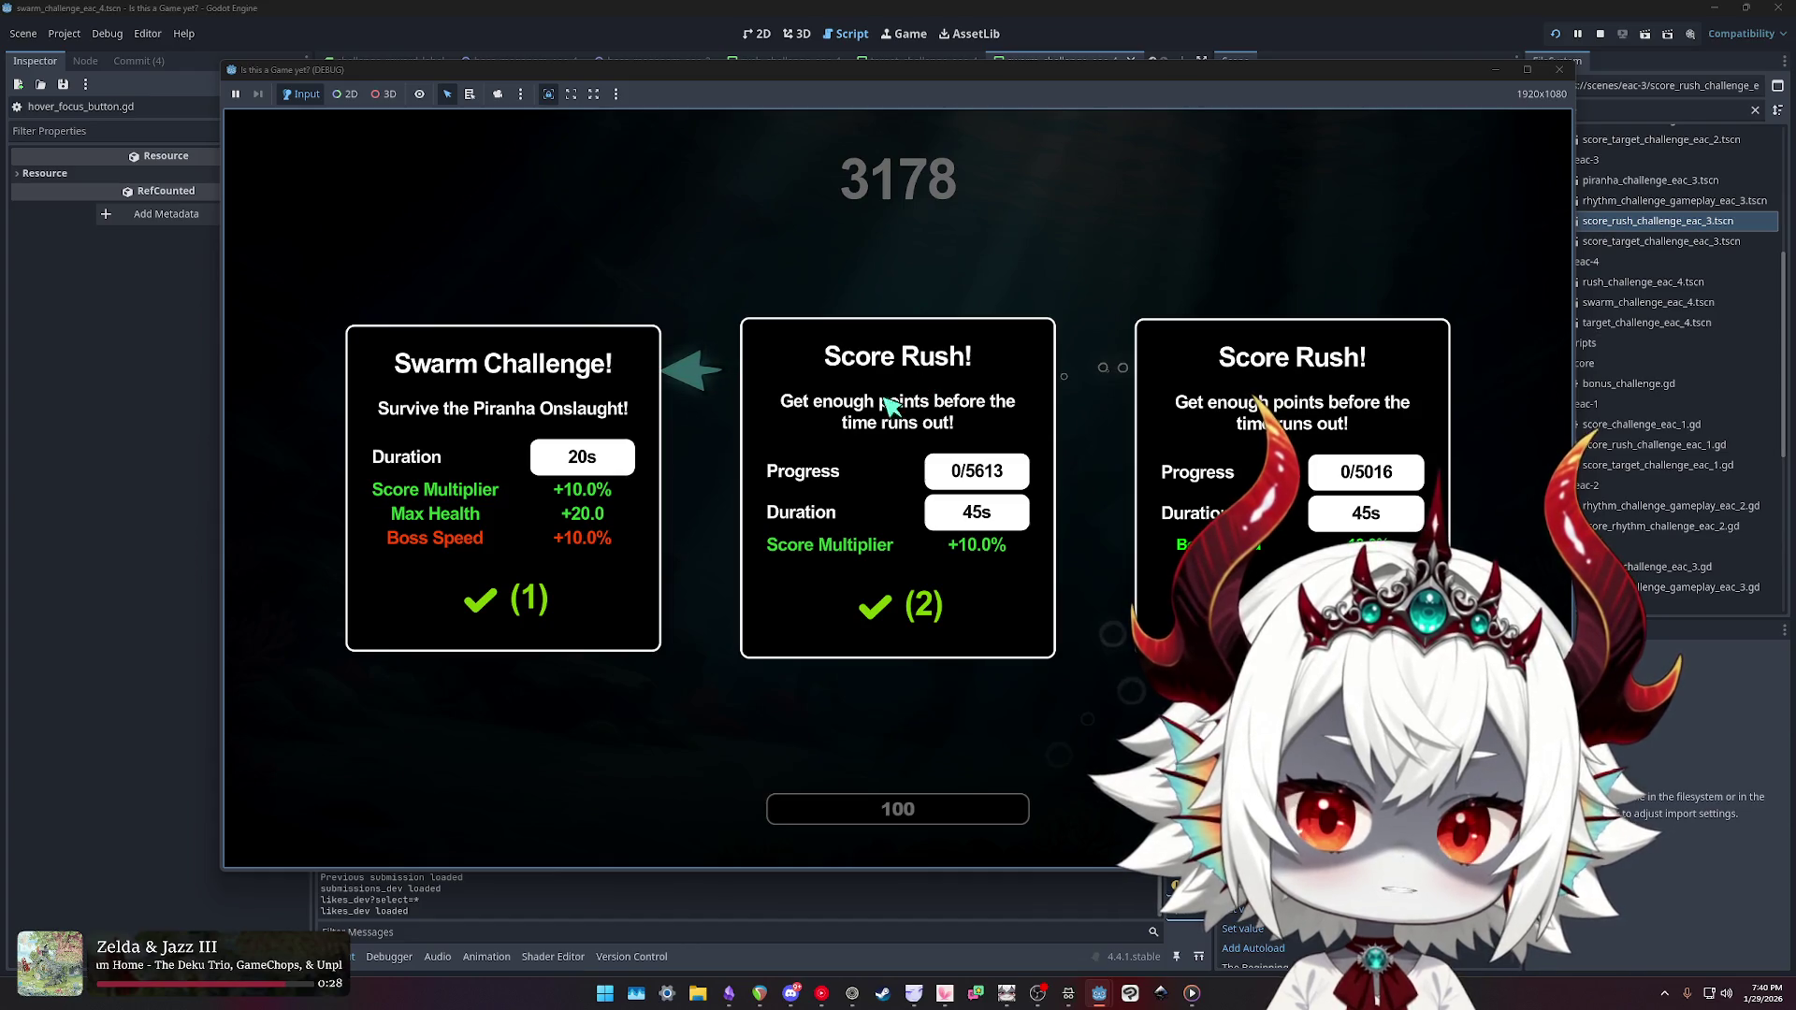
click(520, 612)
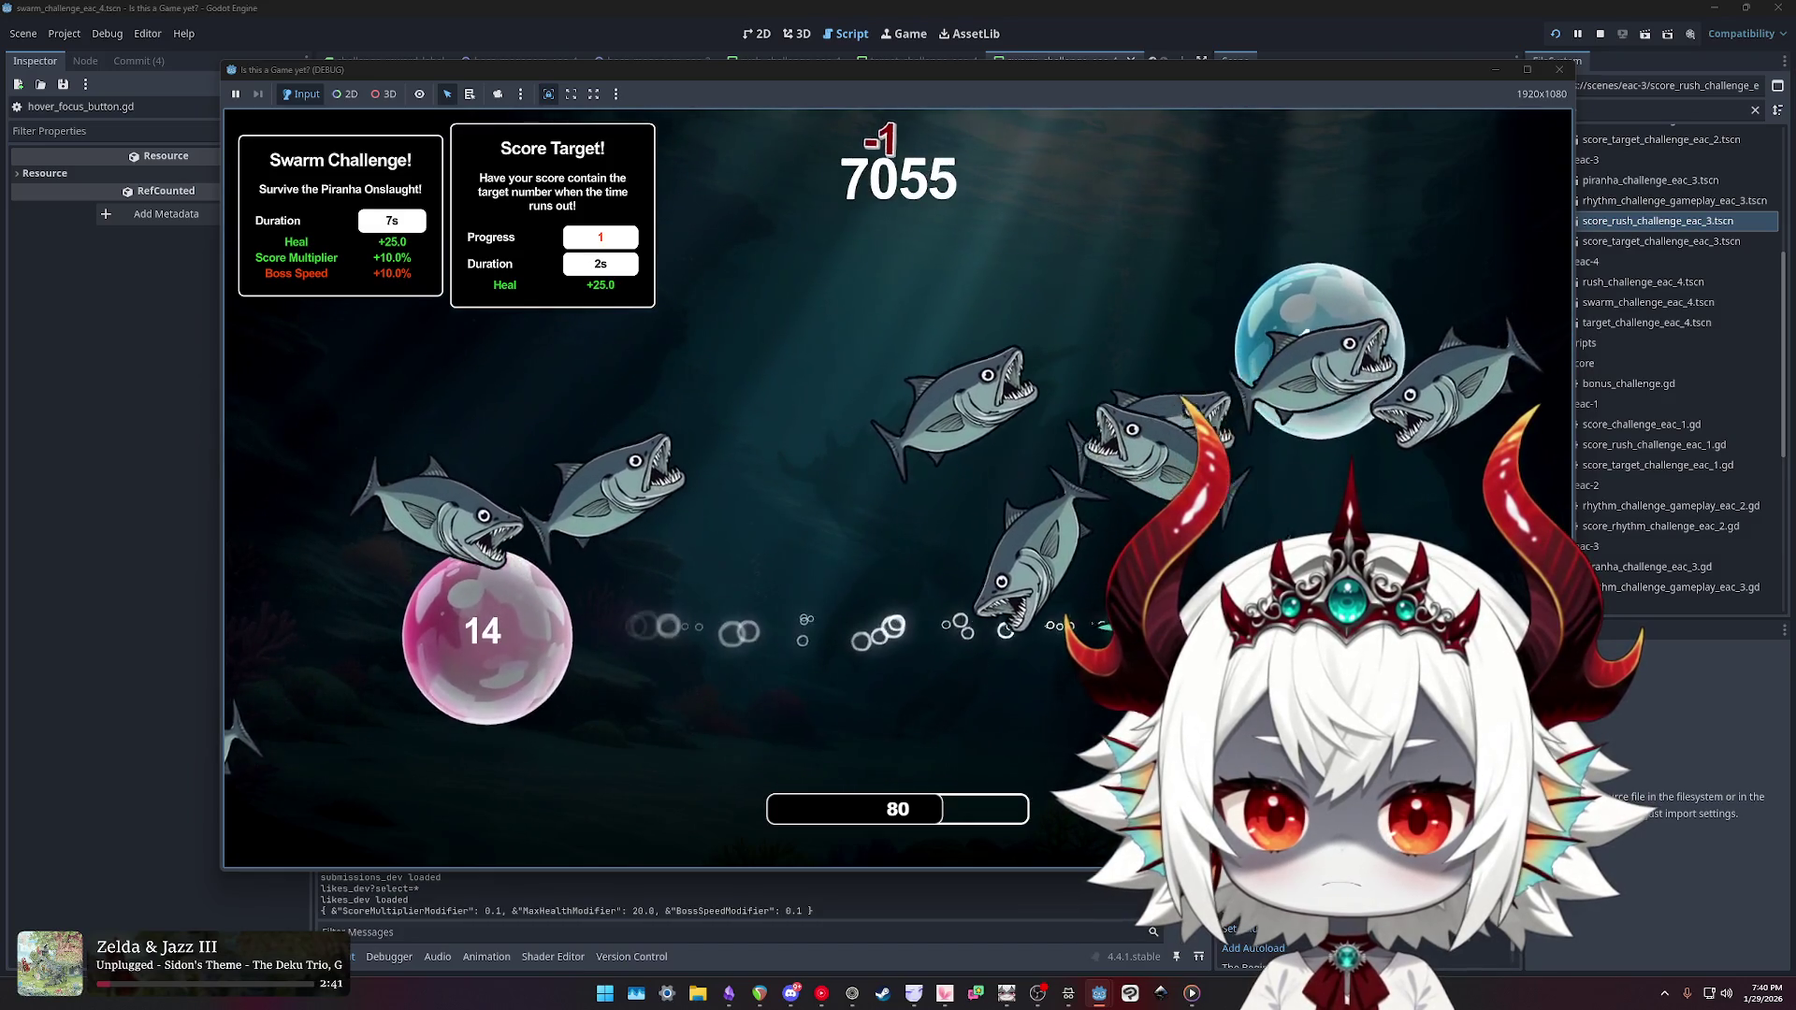
key(Escape)
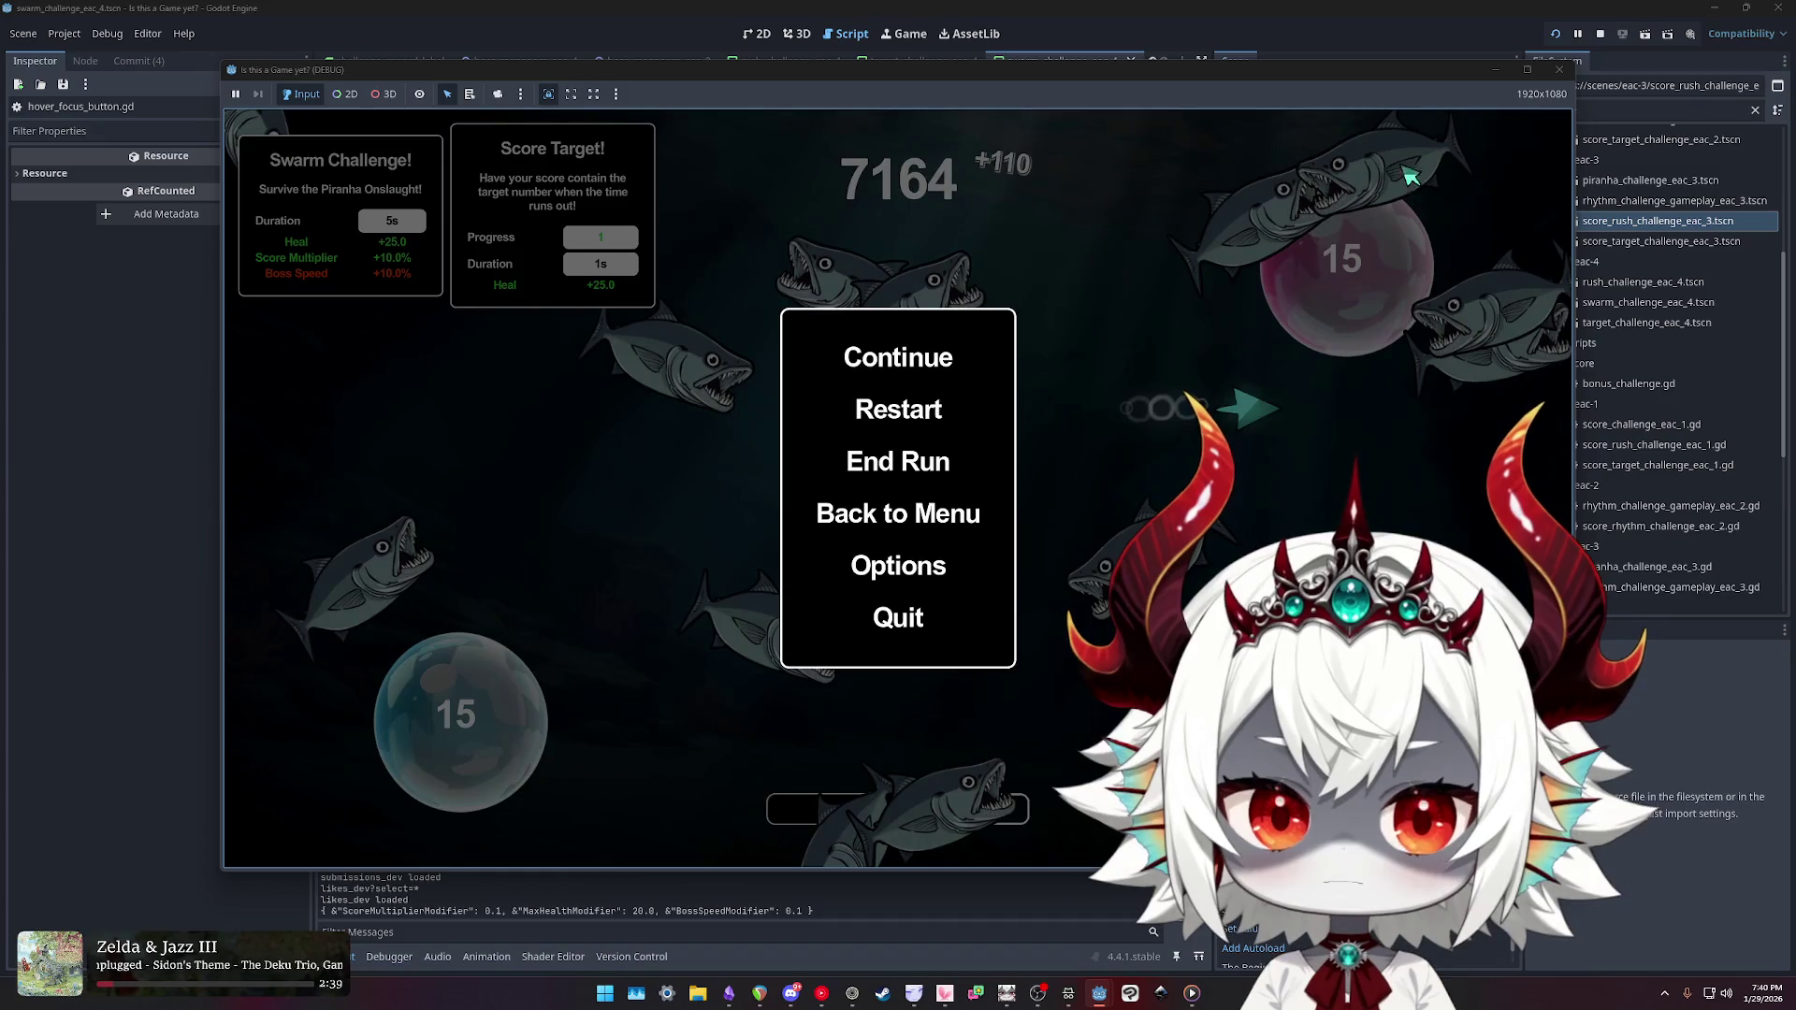
Stop the game, add print(self) above accept_challenge() in bonus_challenge.gd, save, and relaunch
click(1551, 73)
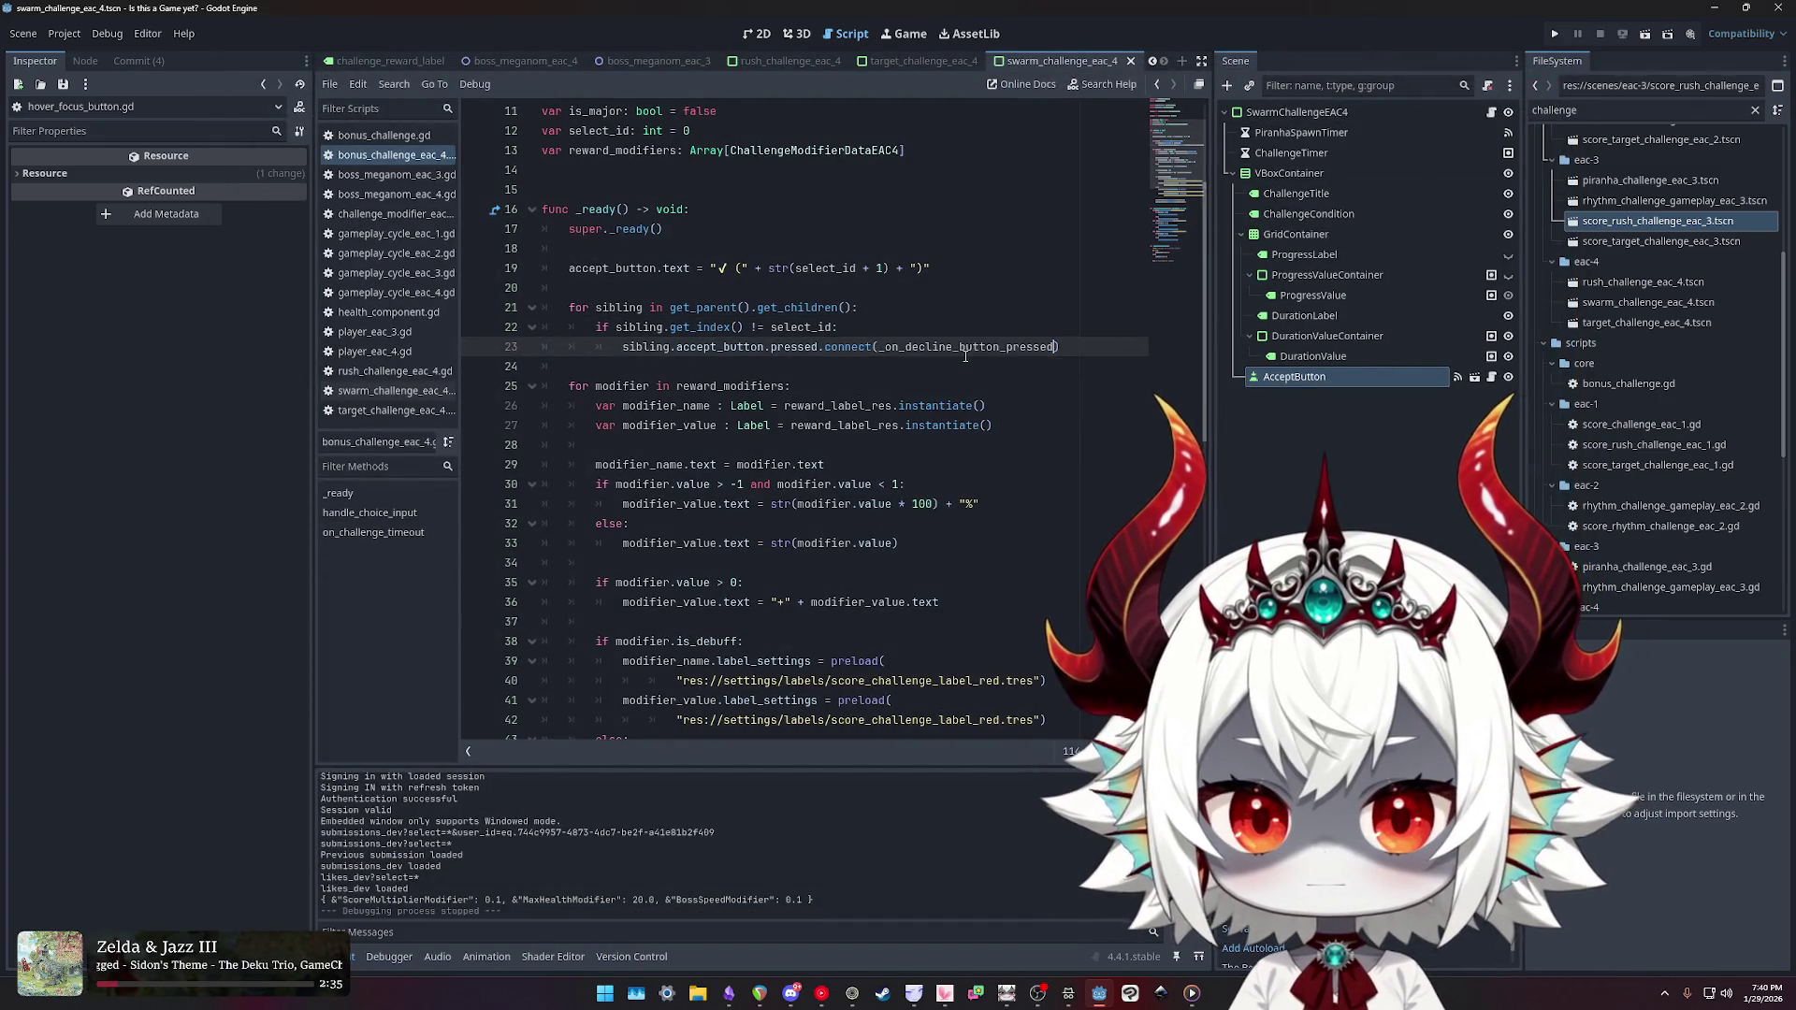
text(emi)
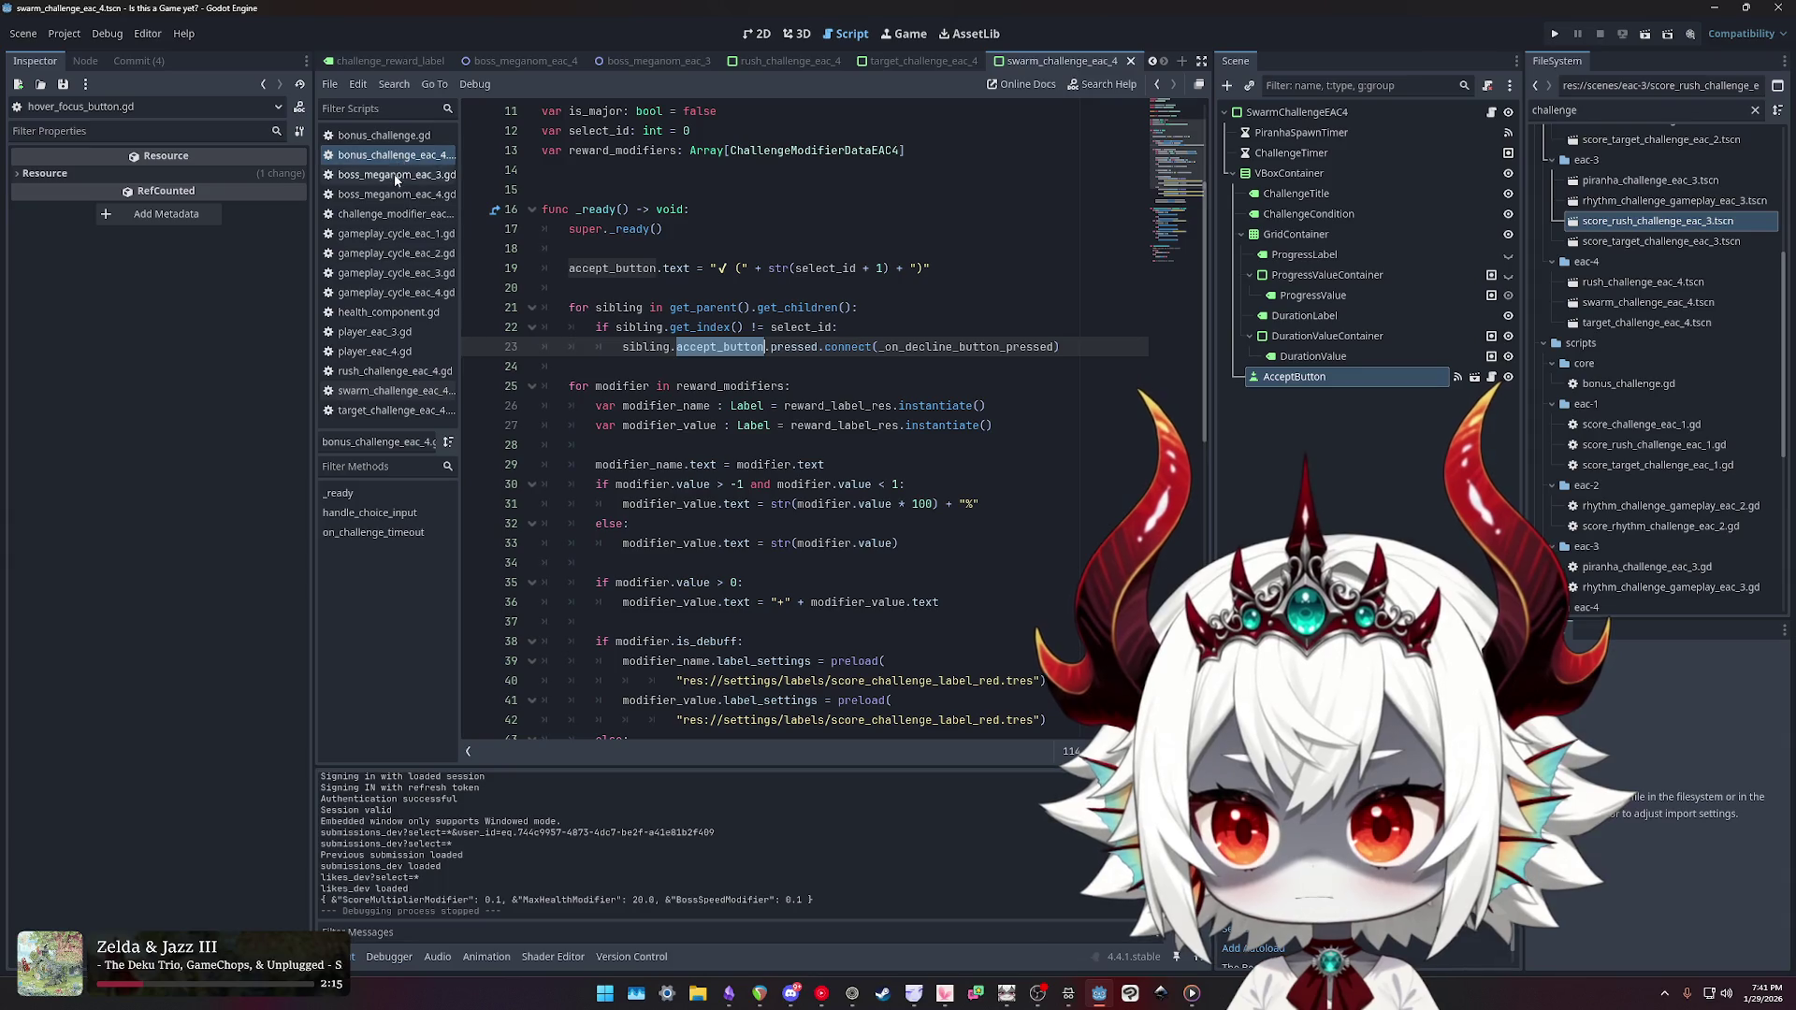
click(396, 136)
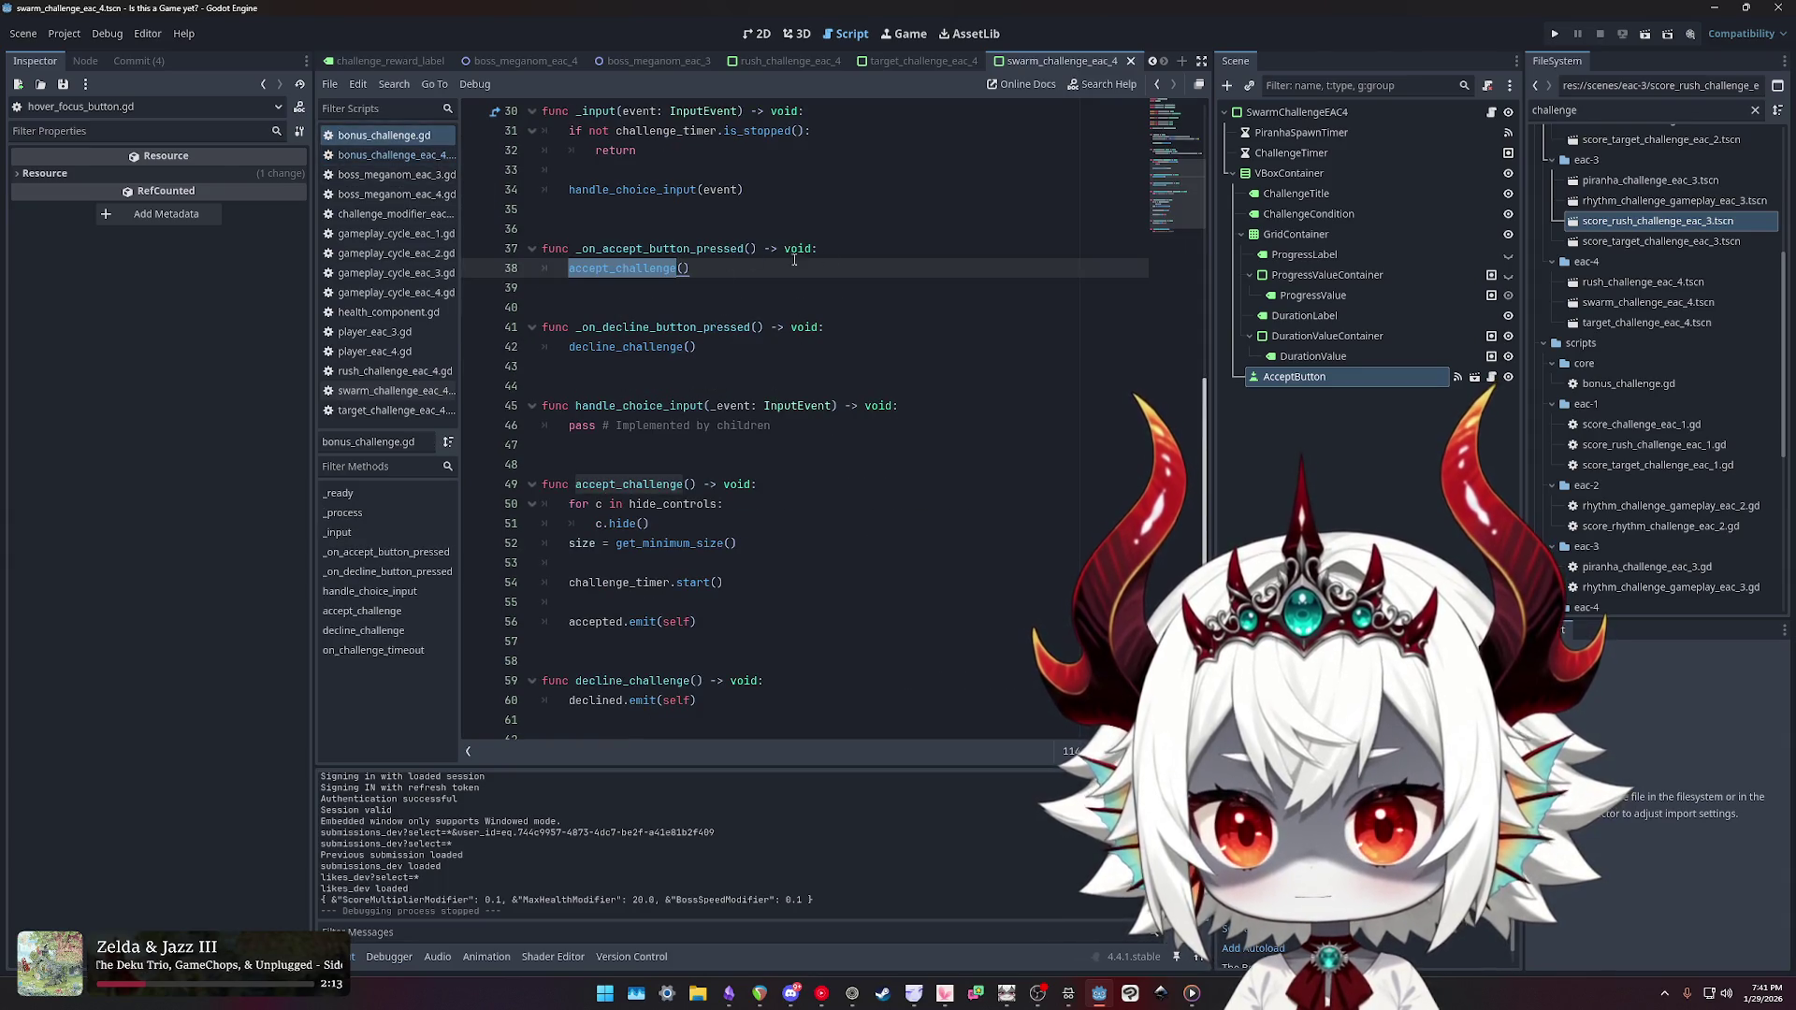
key(ctrl+shift+Return)
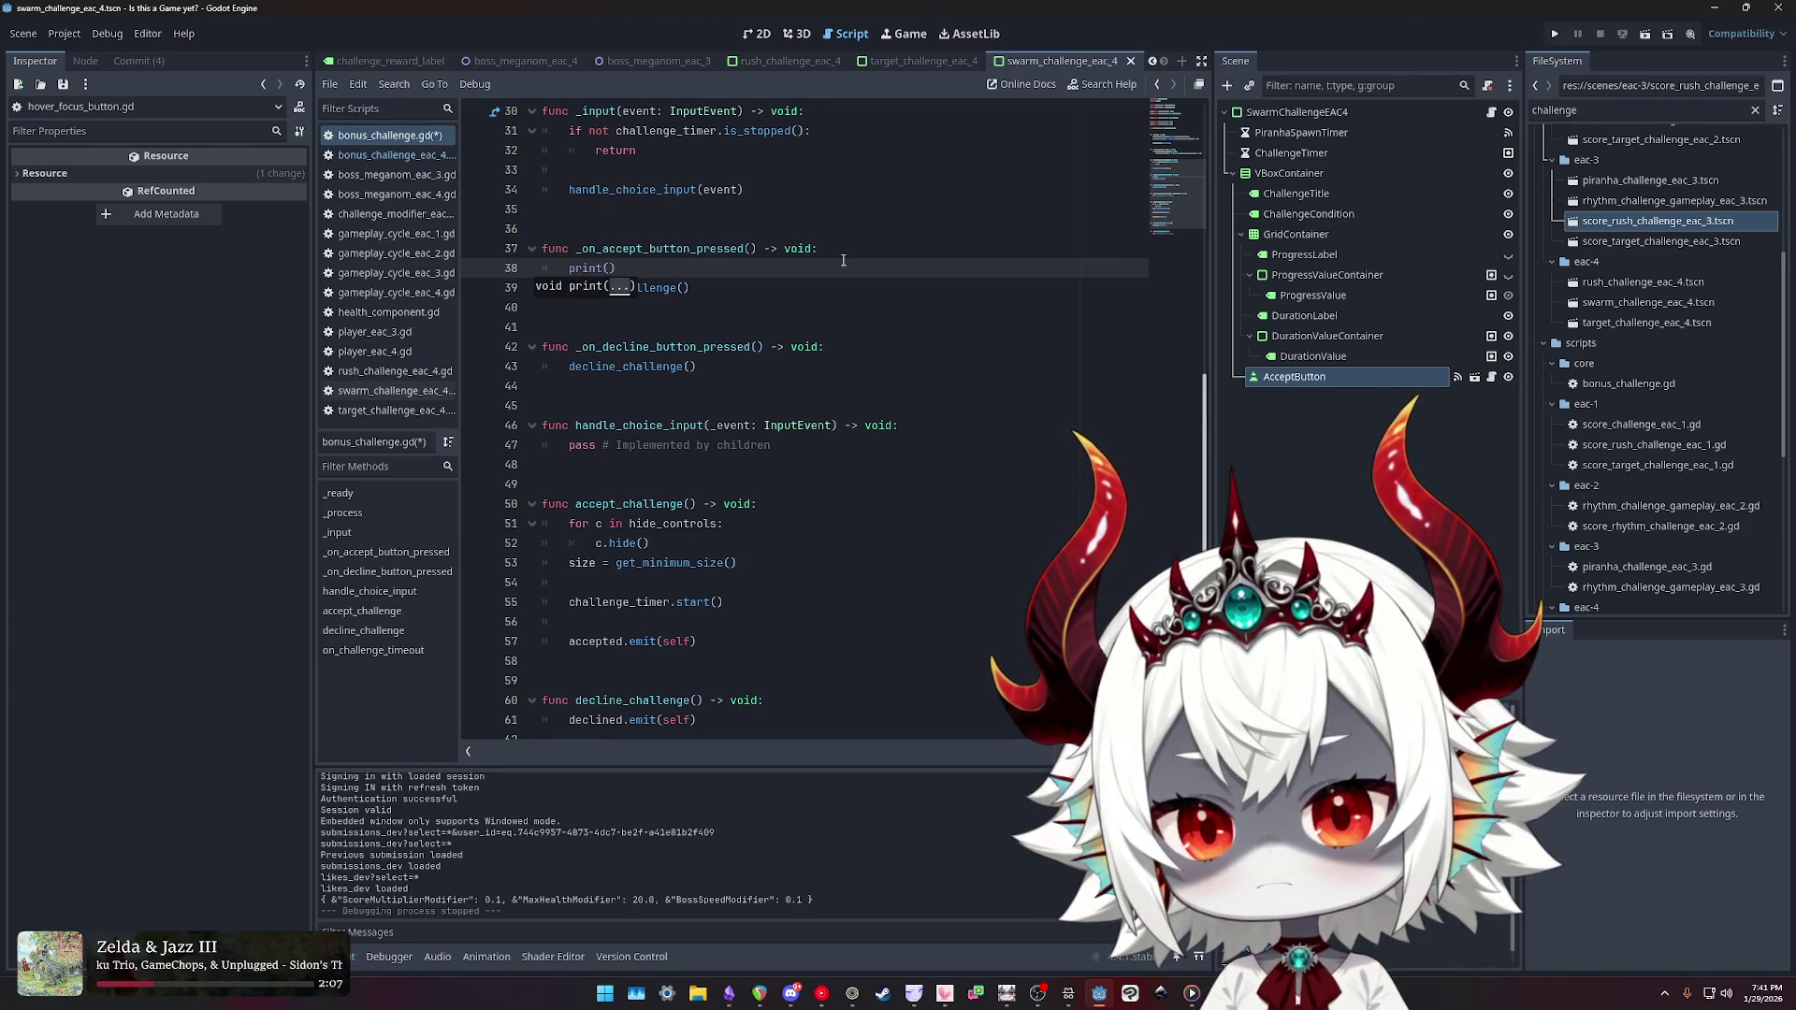
key(ctrl+s)
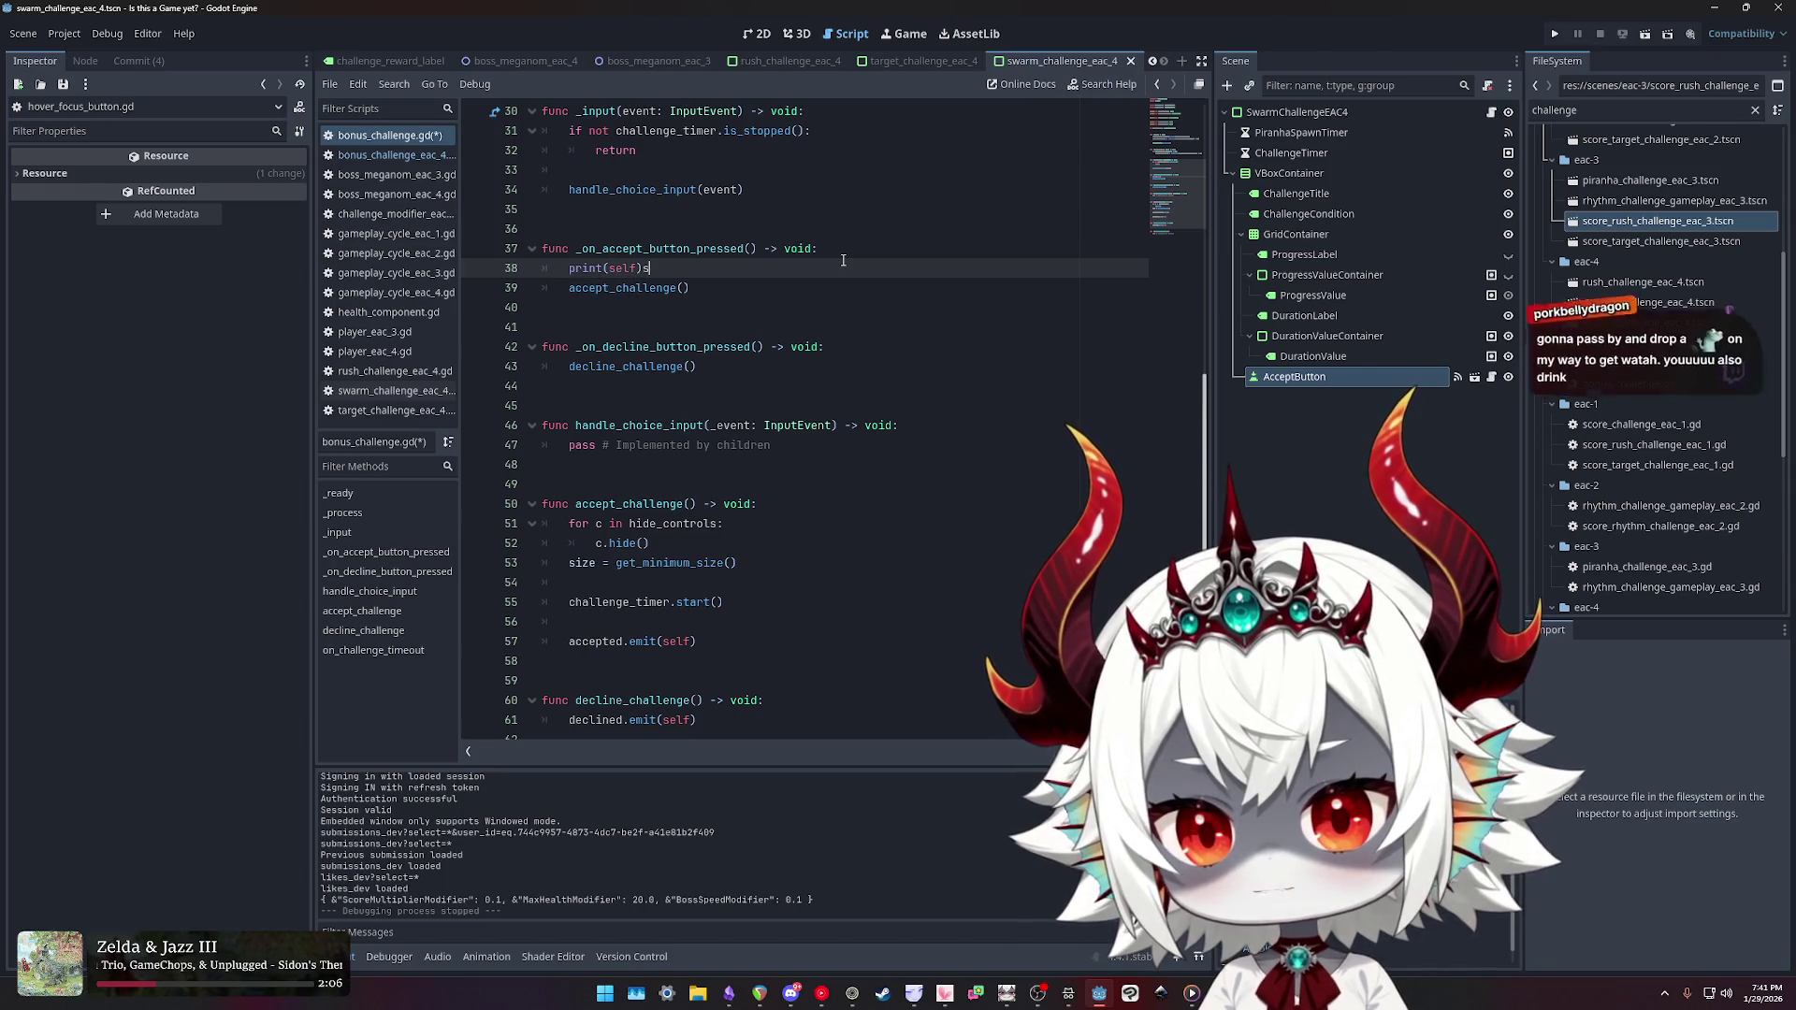
key(ctrl+period)
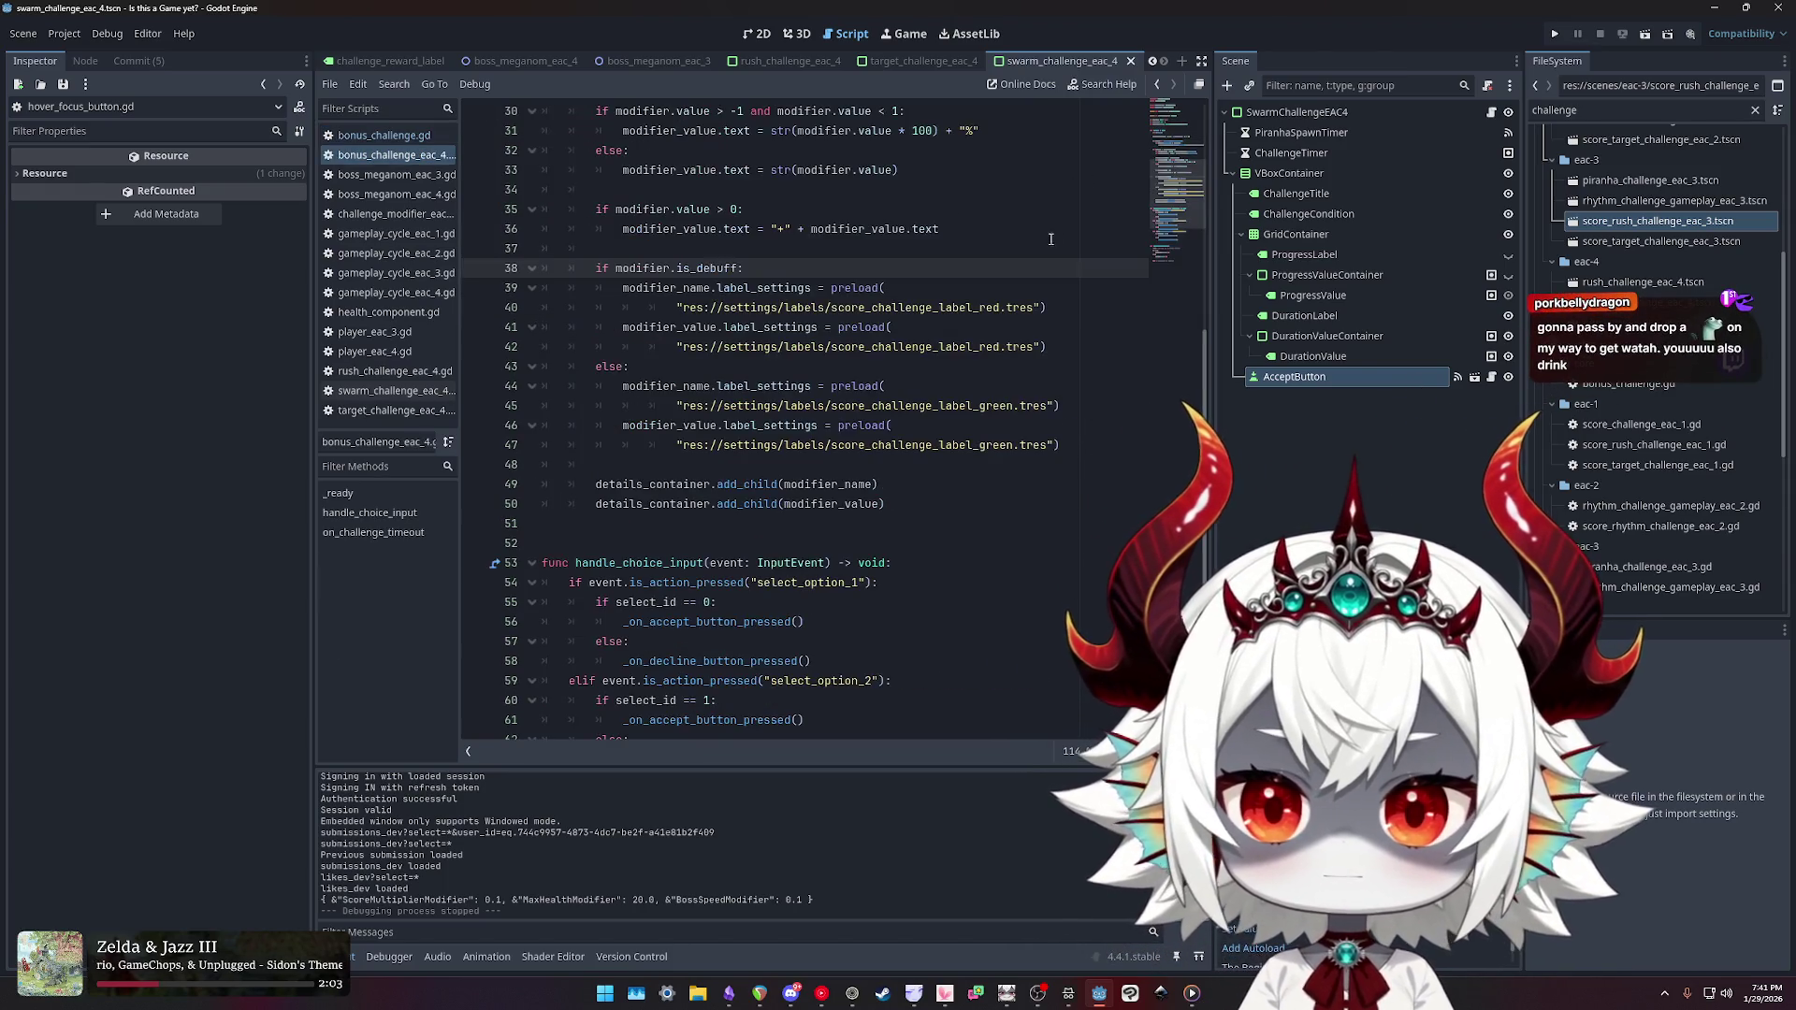
key(F5)
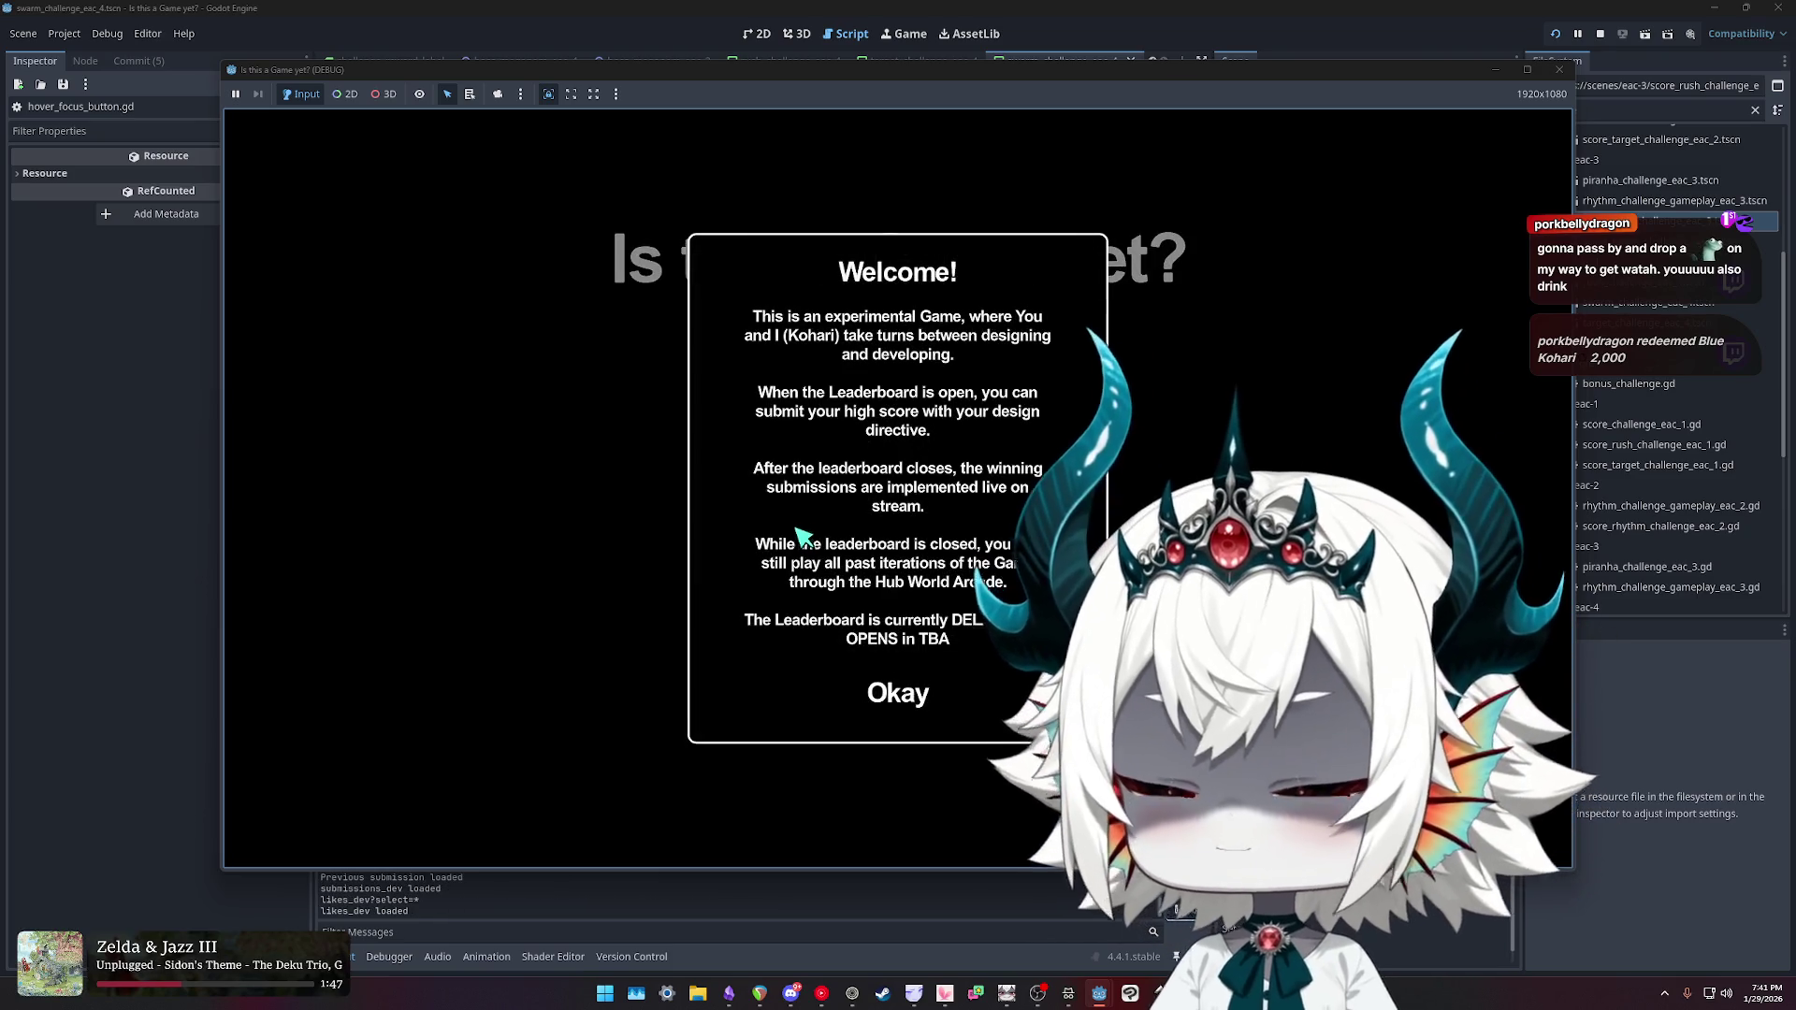
Dismiss the welcome message, start a new round, and pop the centre bubble
click(894, 690)
click(898, 432)
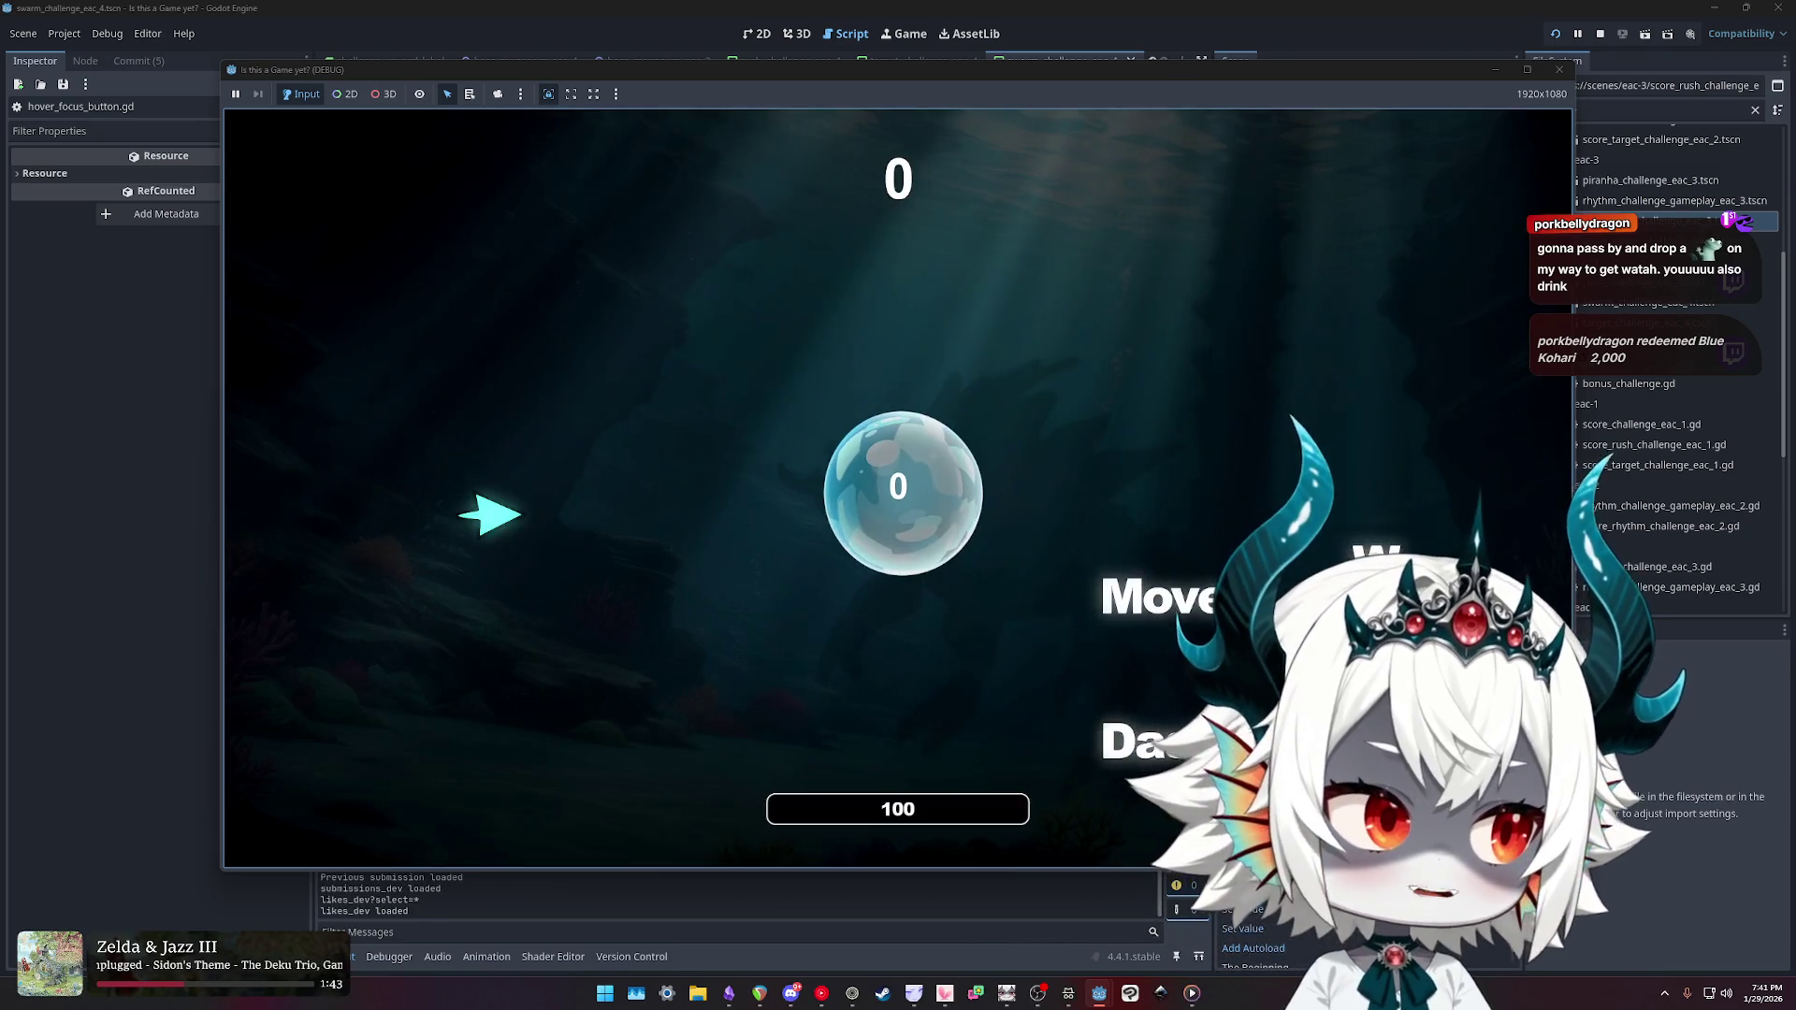
click(898, 486)
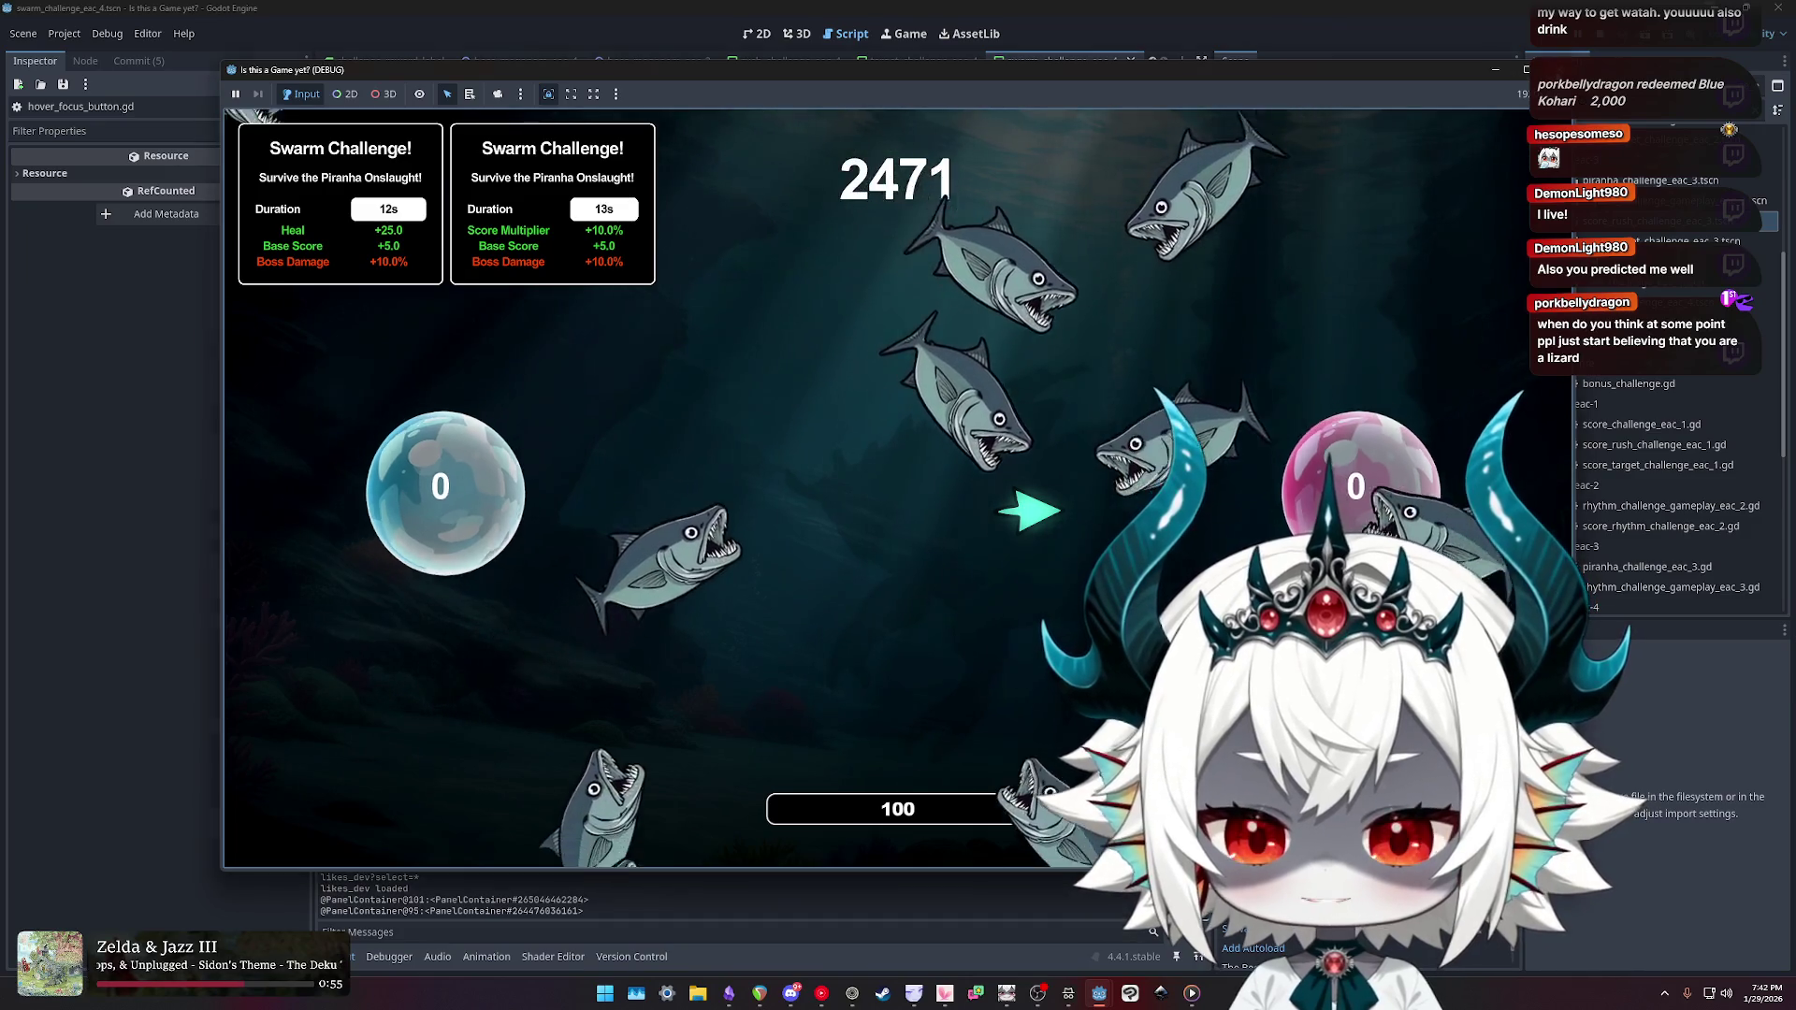
Stop the running game and open the base bonus_challenge.gd script
key(F8)
click(405, 136)
click(393, 159)
click(390, 178)
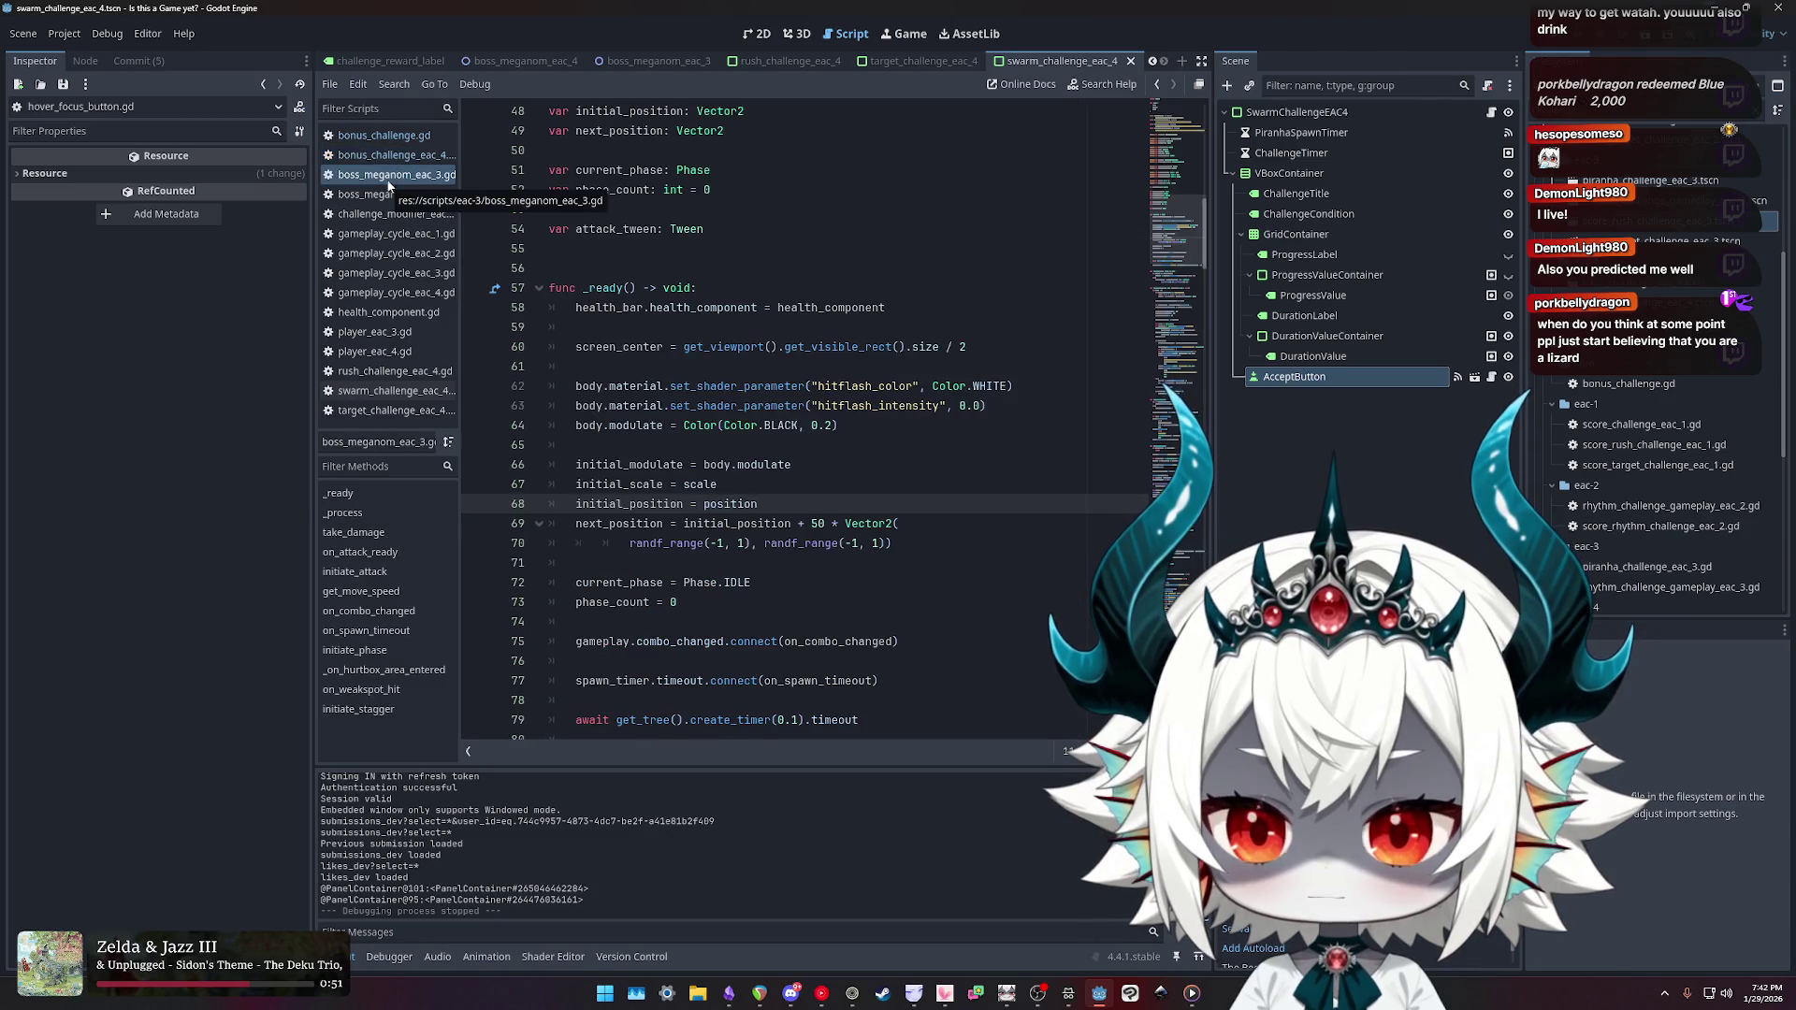
click(395, 135)
Move print(self) from _on_accept_button_pressed into _on_decline_button_pressed
key(ctrl+x)
click(891, 326)
key(Return)
key(ctrl+v)
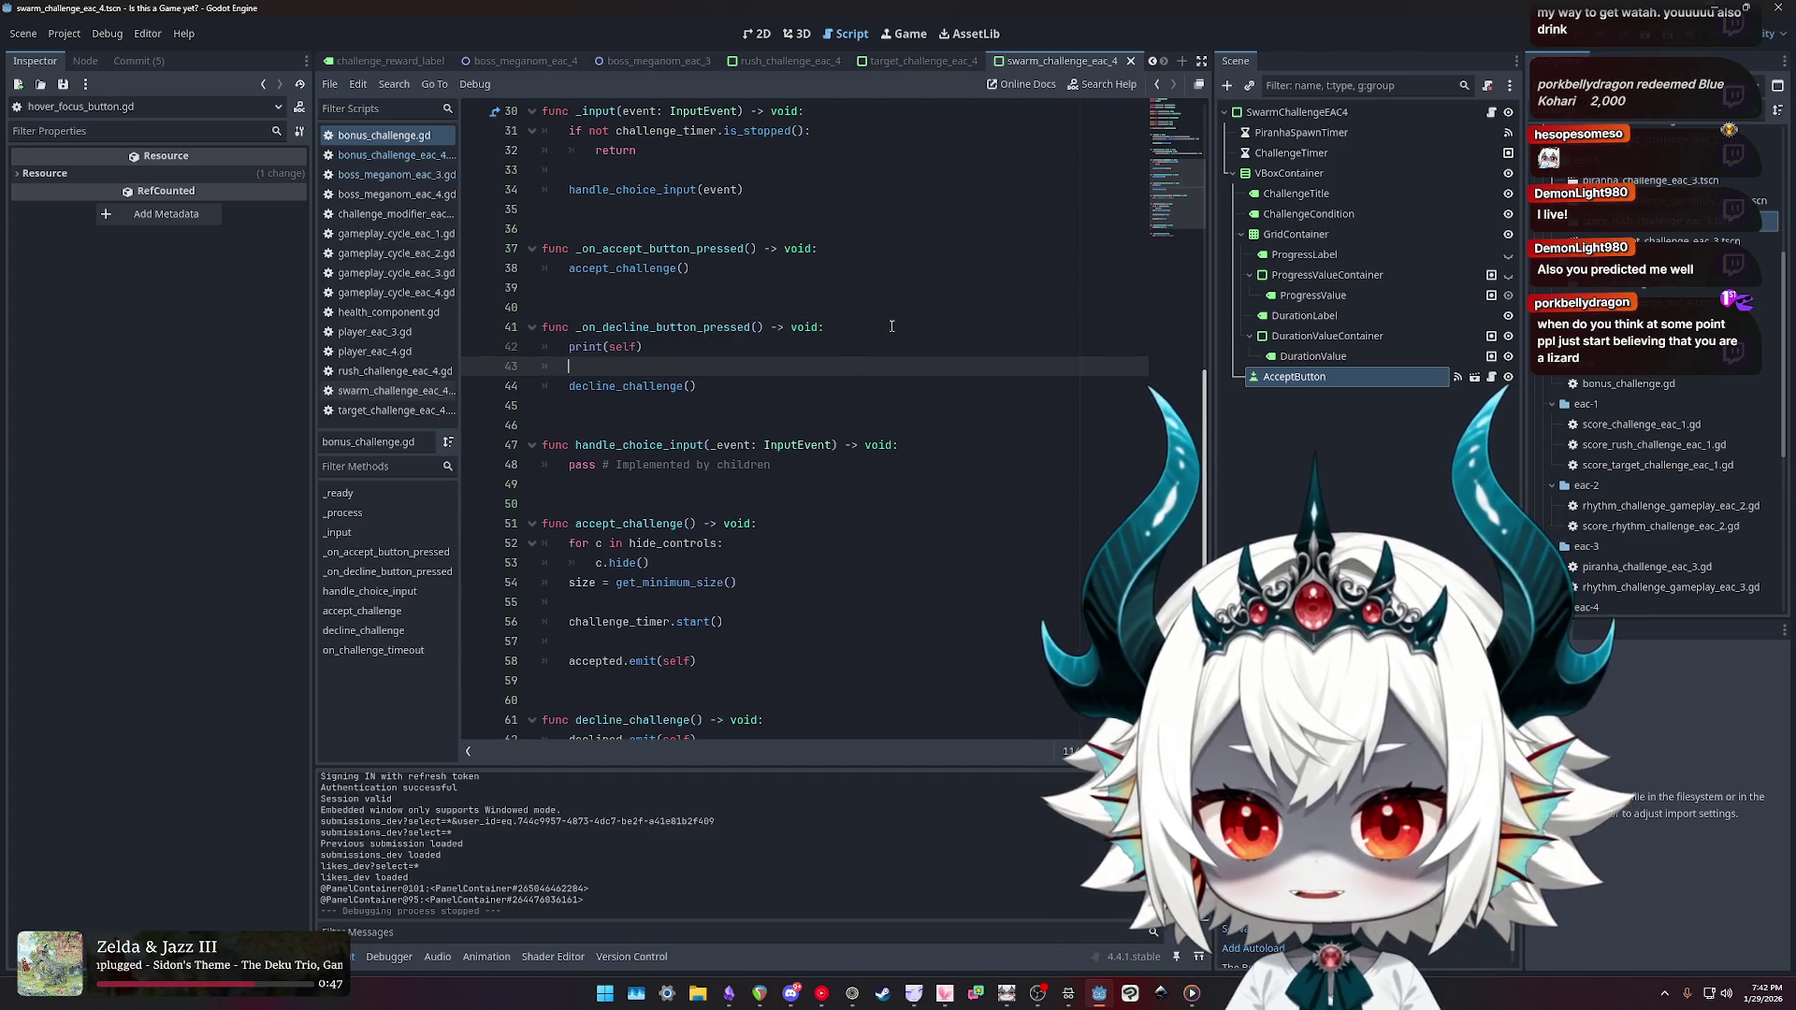
key(BackSpace)
key(BackSpace)
double_click(671, 326)
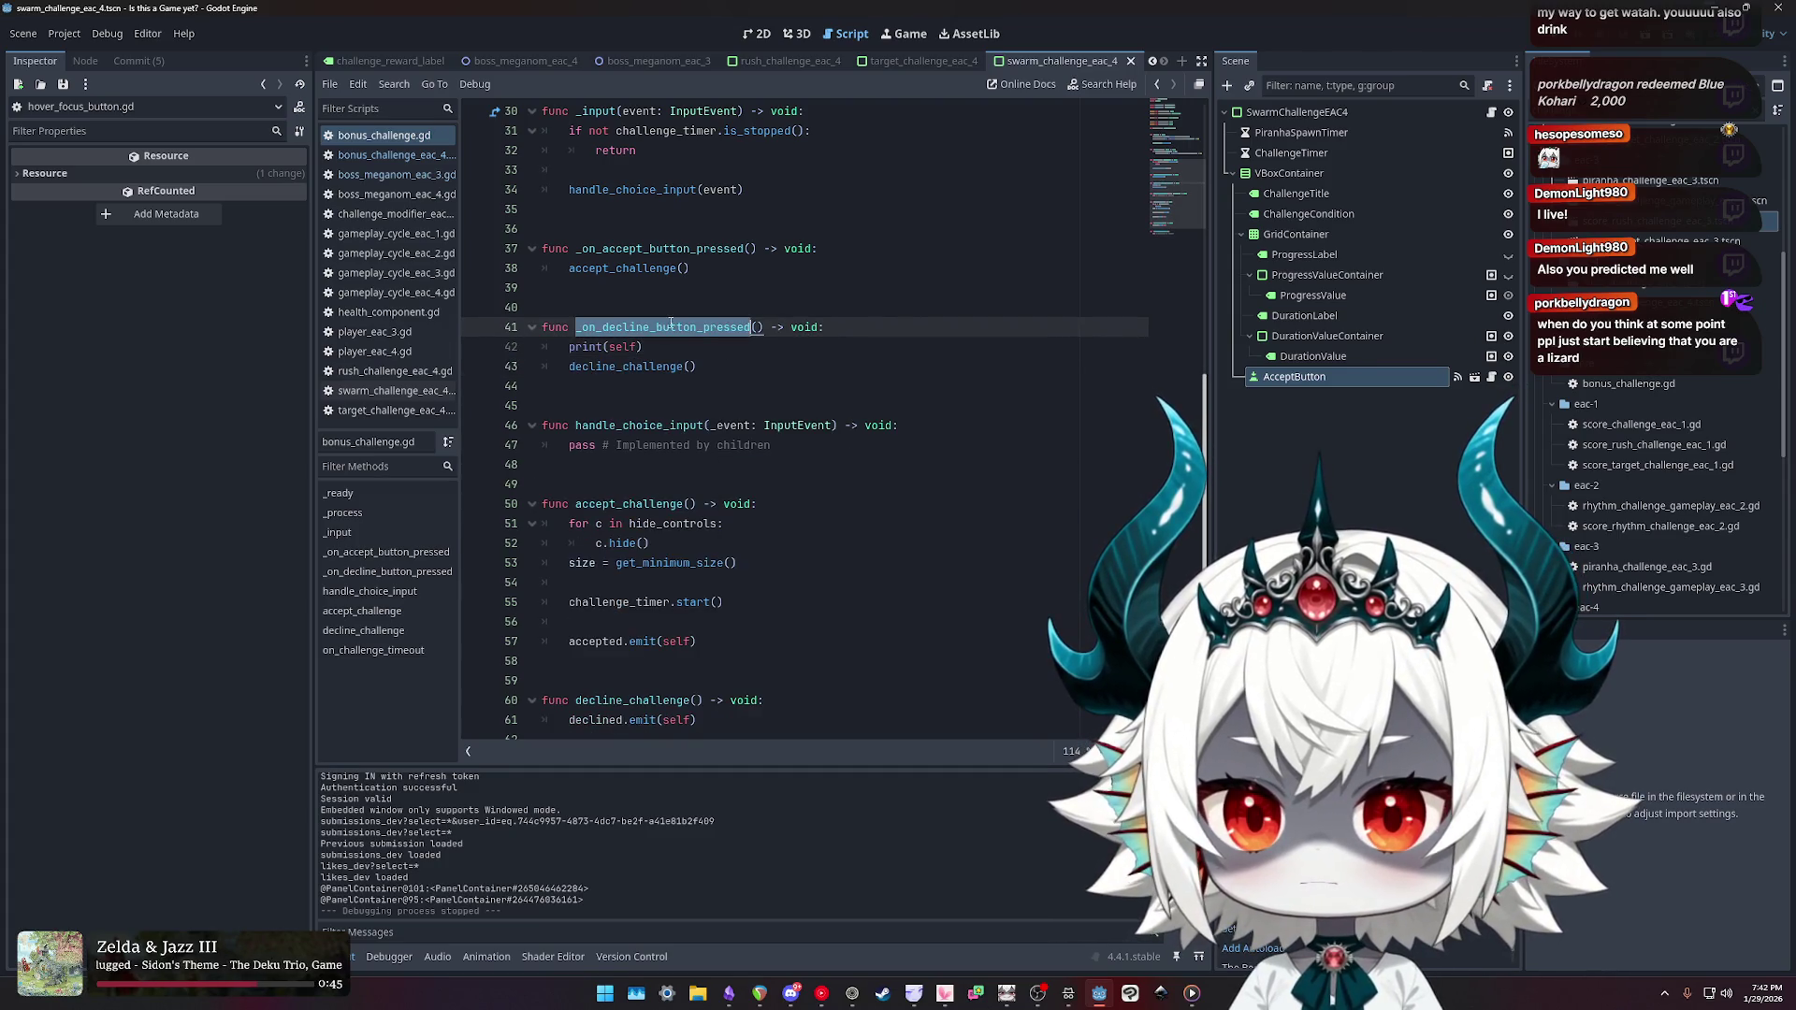
Review the sibling connect call on line 23 of bonus_challenge_eac_4.gd, then run the game with F5
click(386, 156)
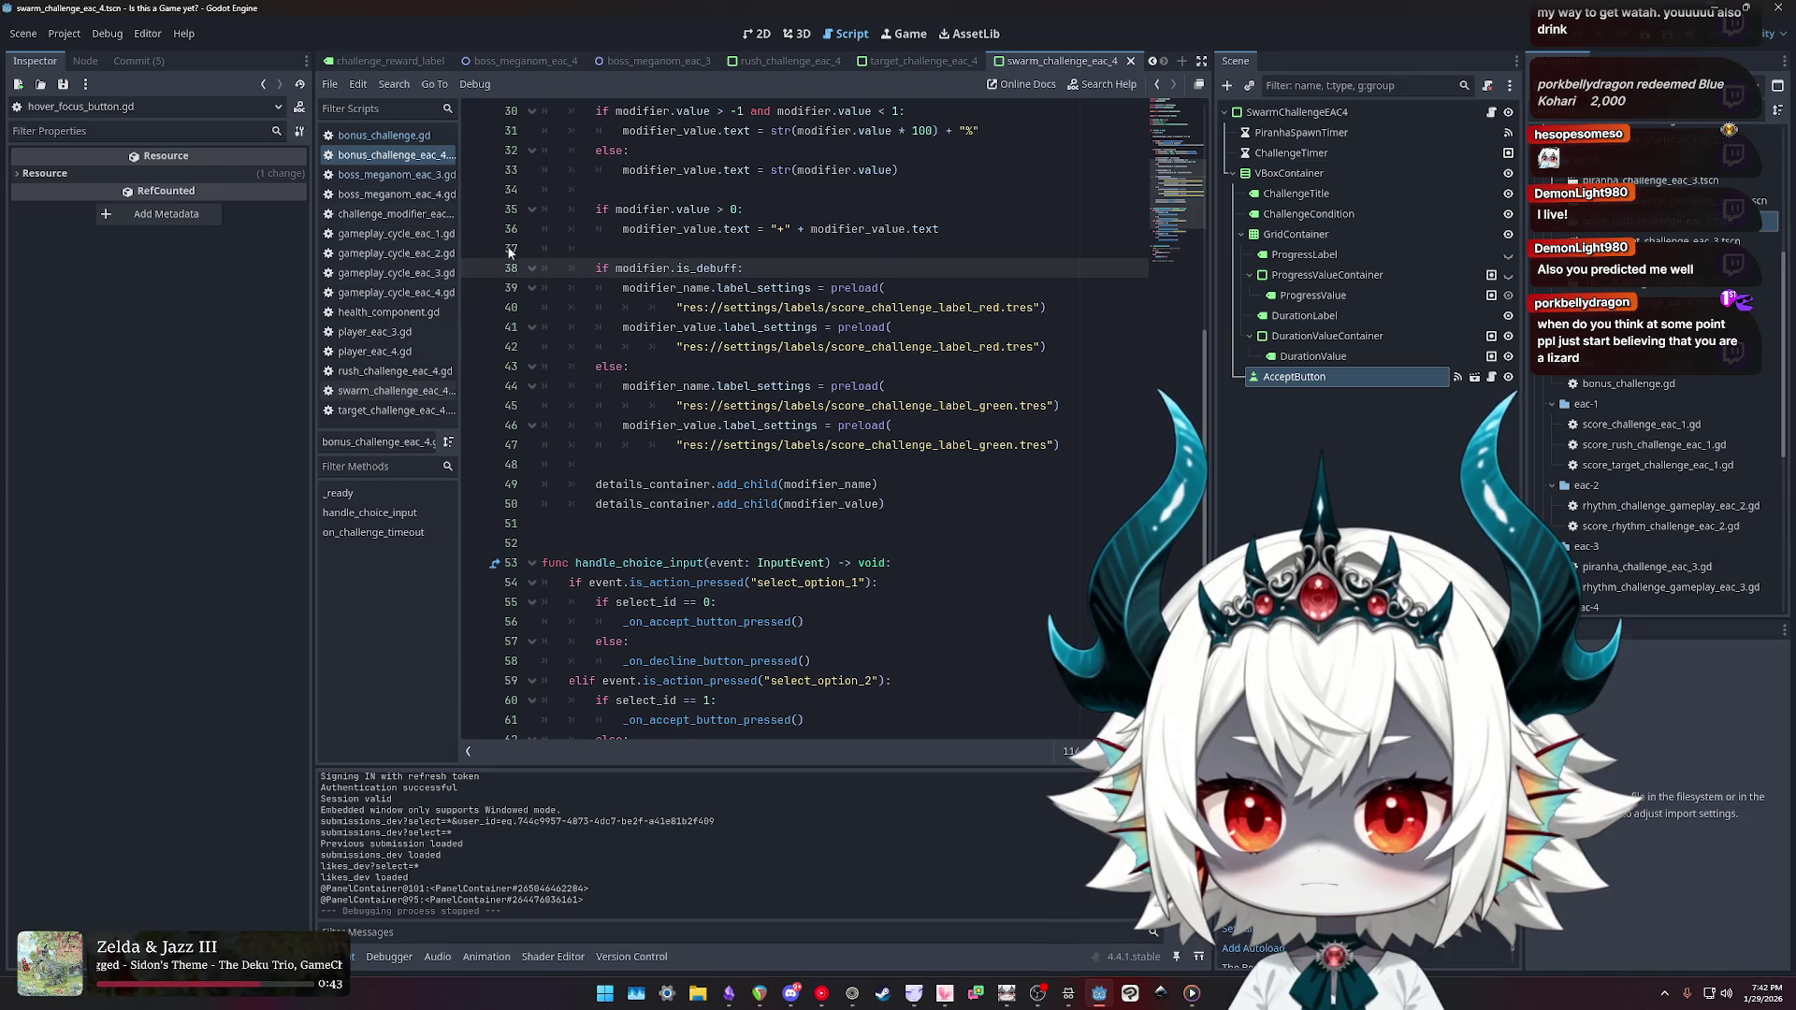
click(403, 177)
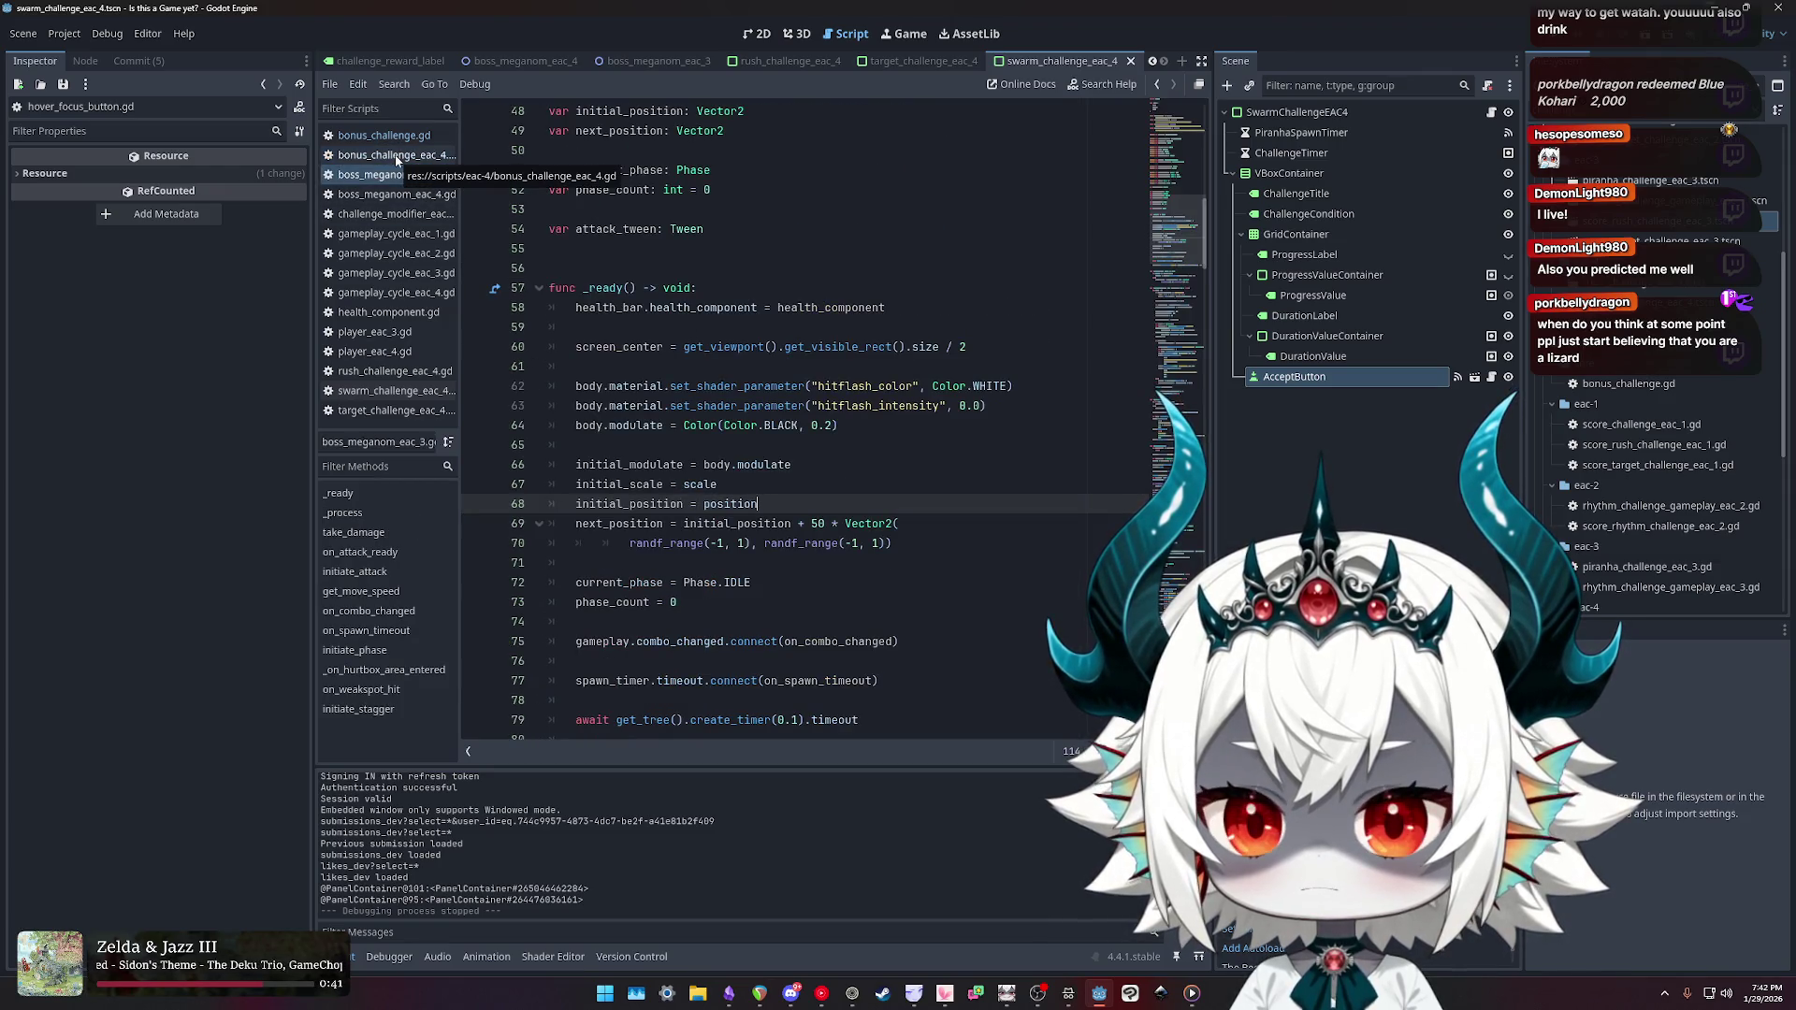
click(397, 157)
scroll(855, 483, up, 8)
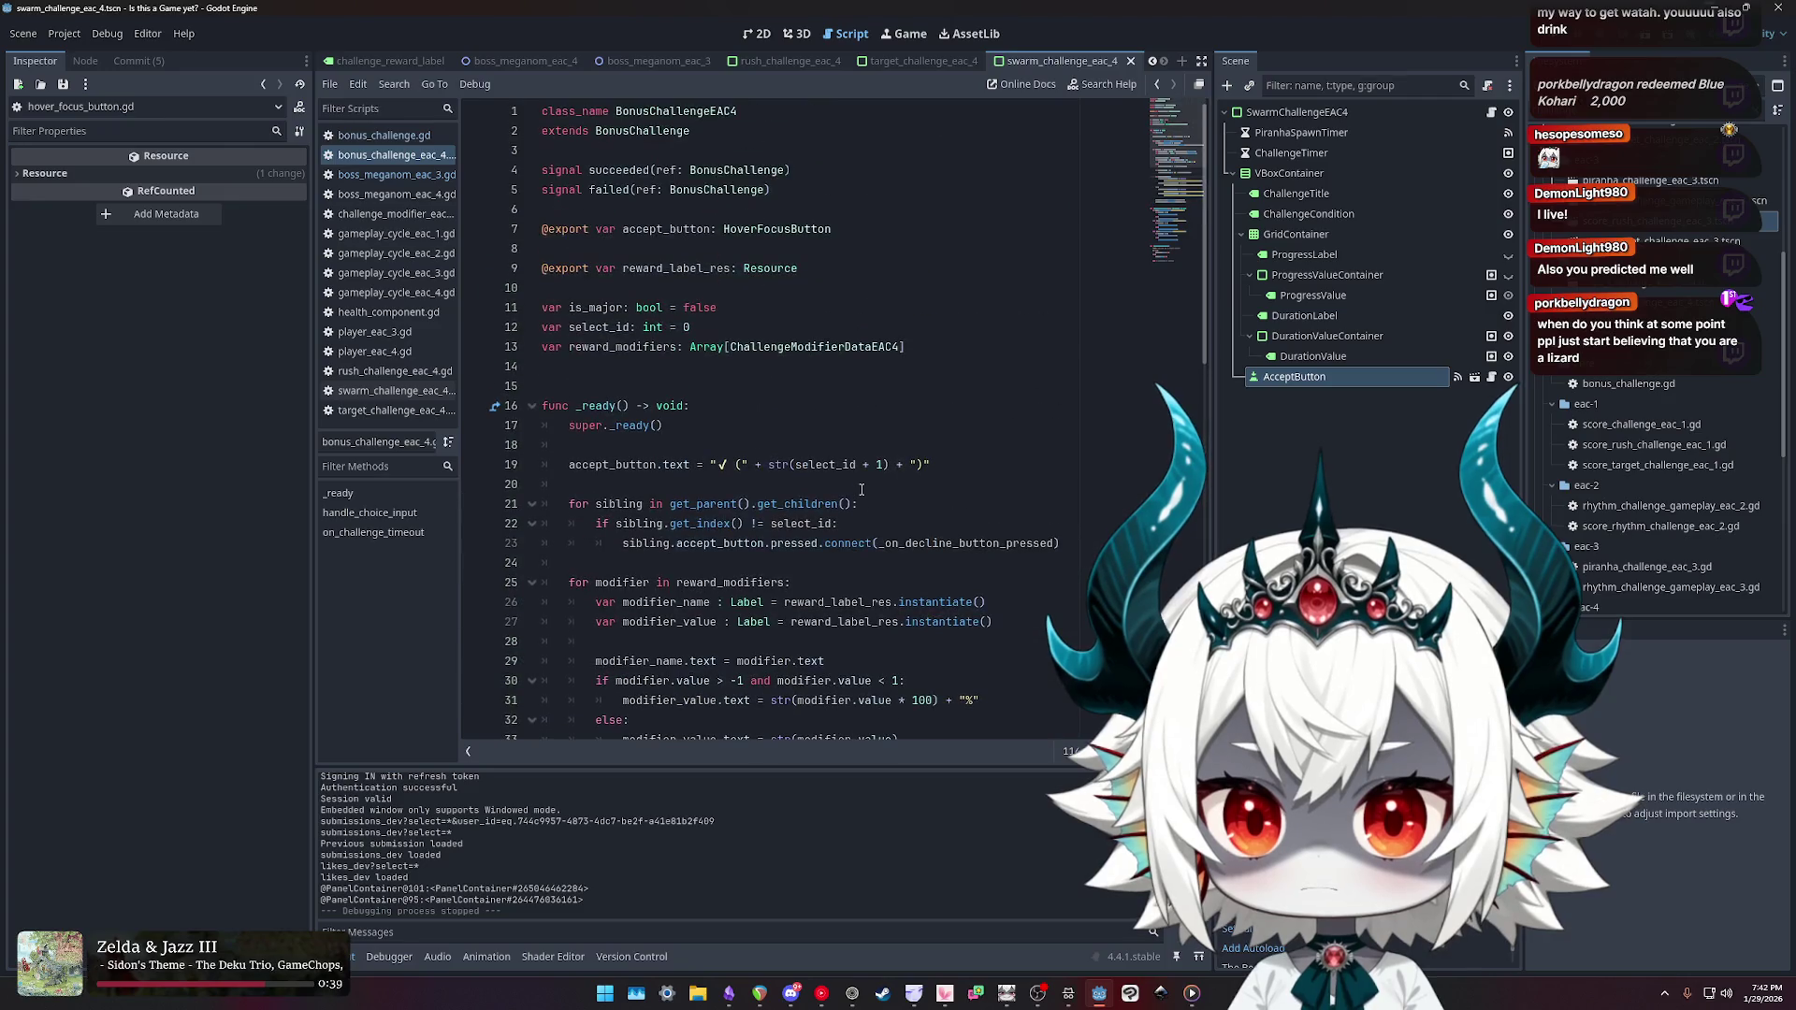
scroll(833, 427, down, 4)
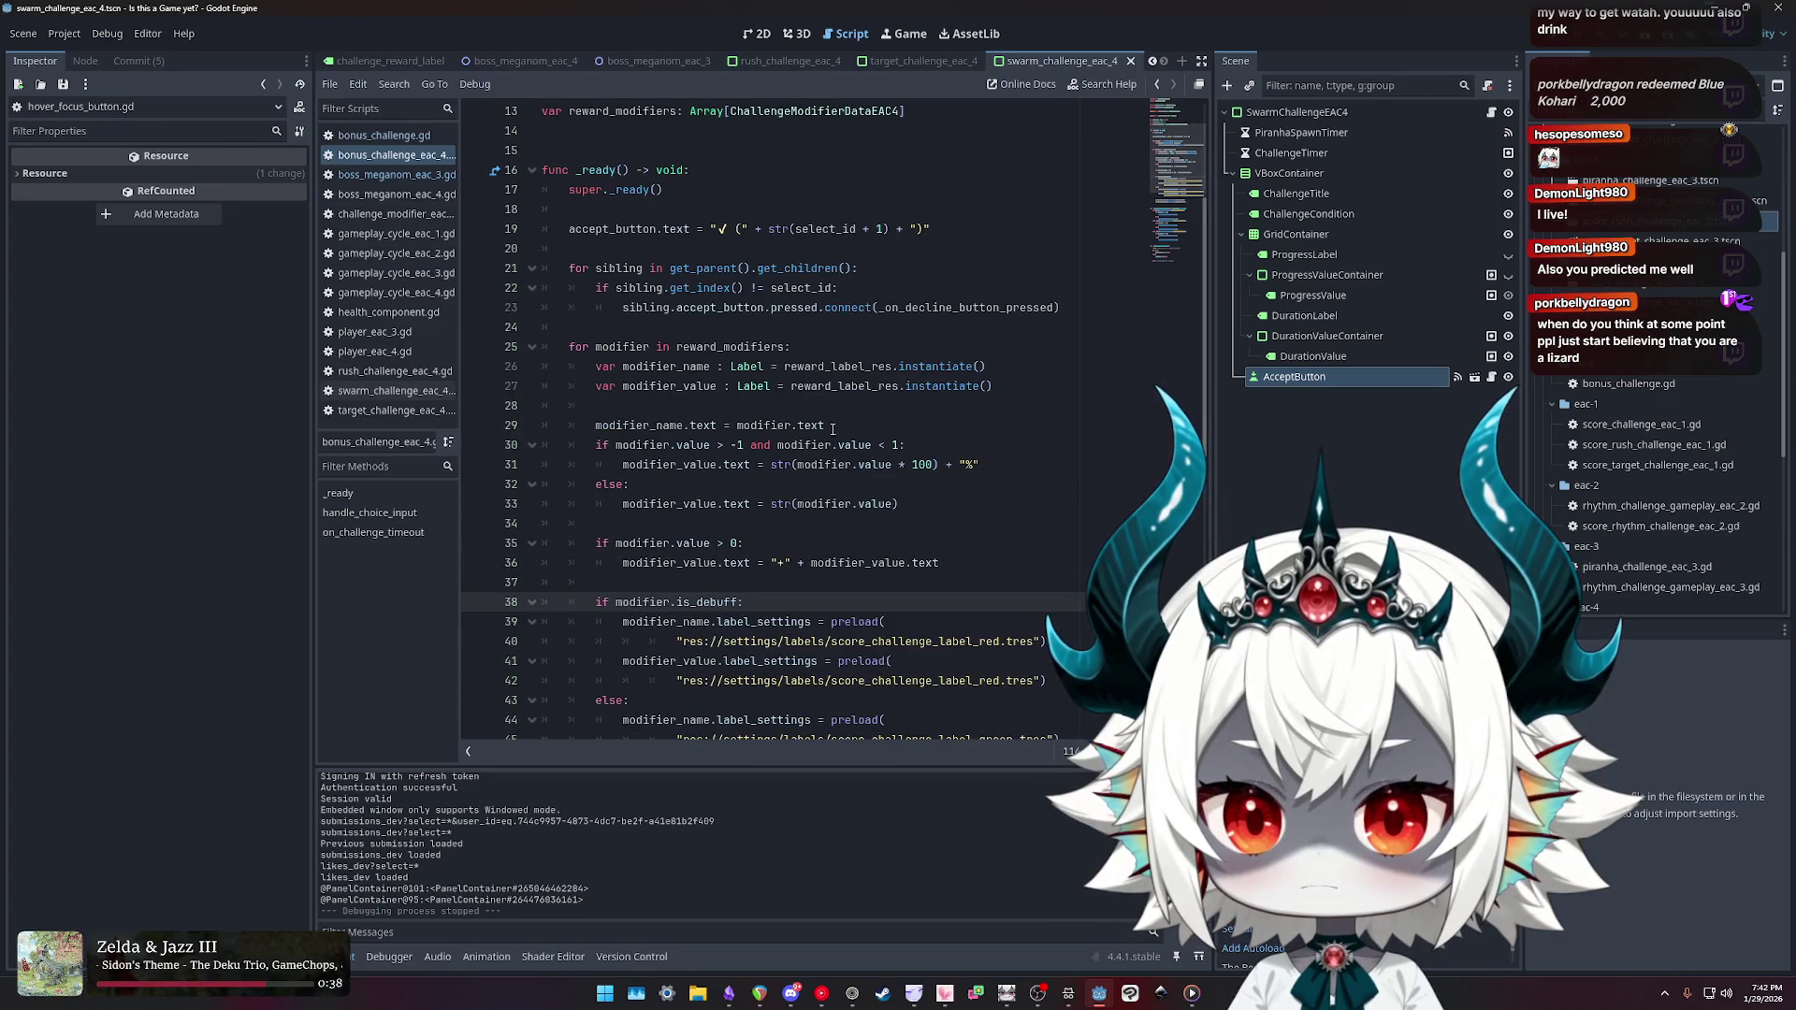
click(944, 310)
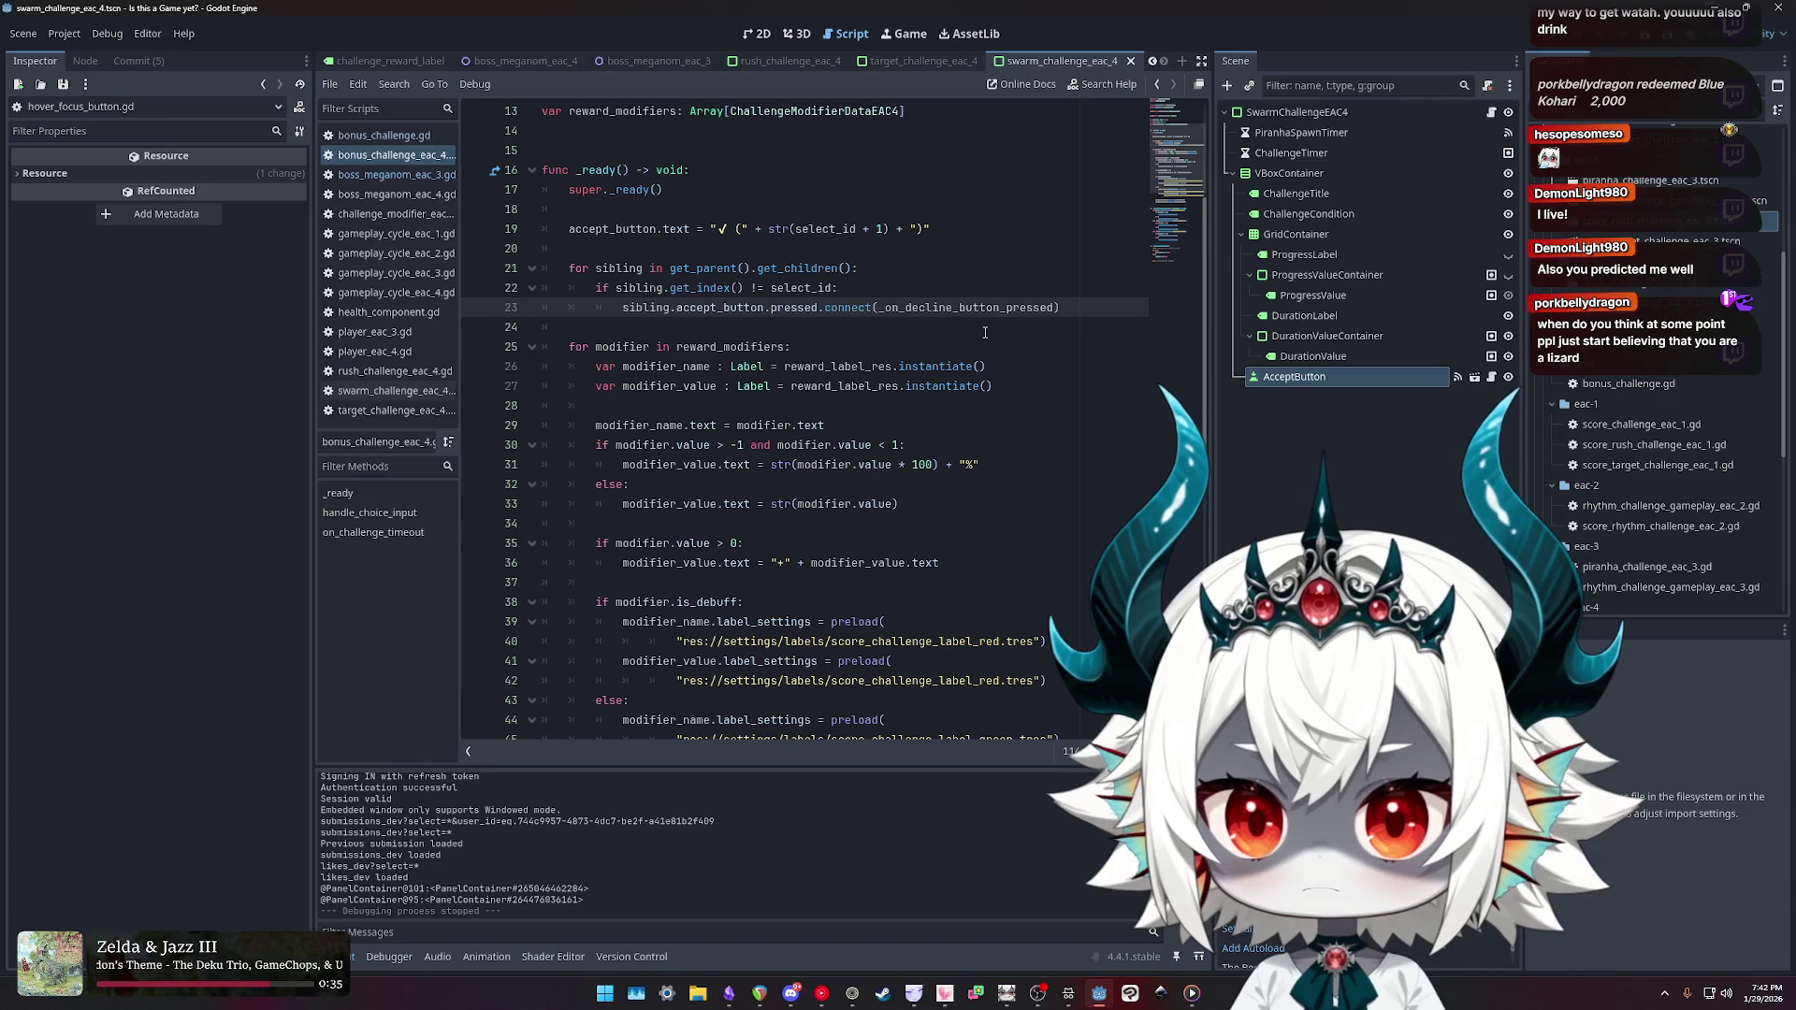
double_click(814, 309)
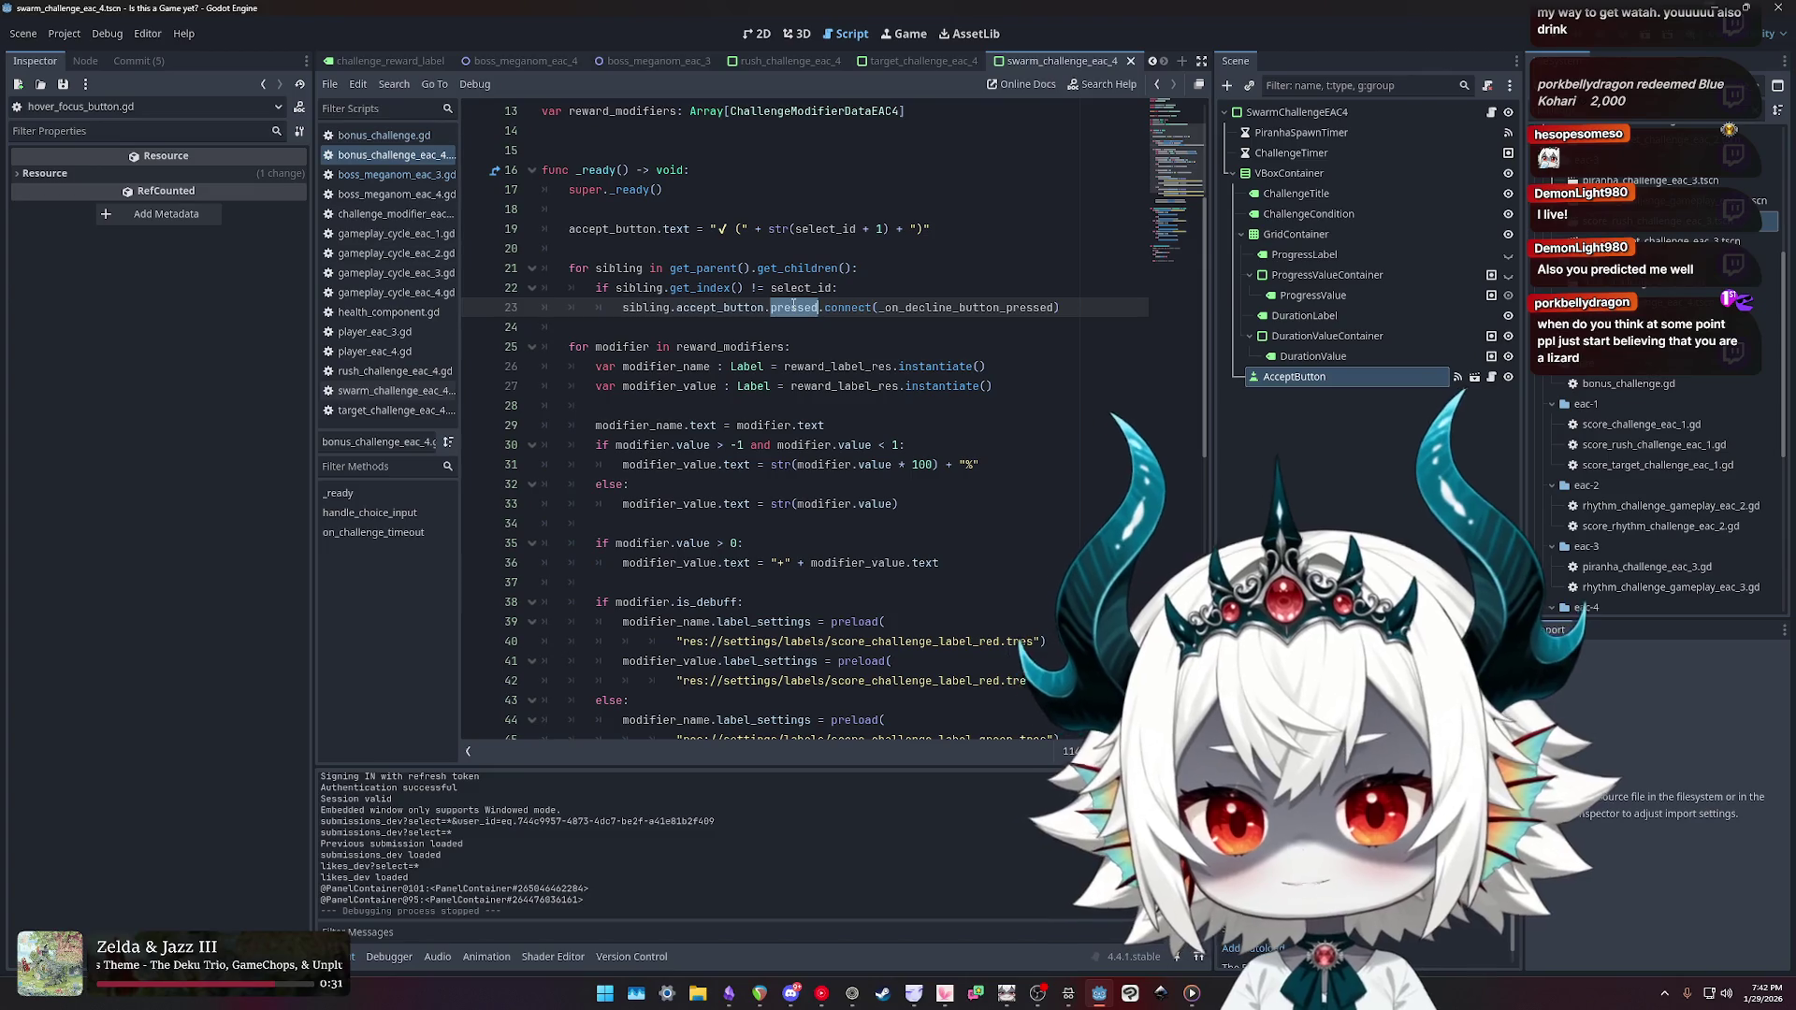
key(F5)
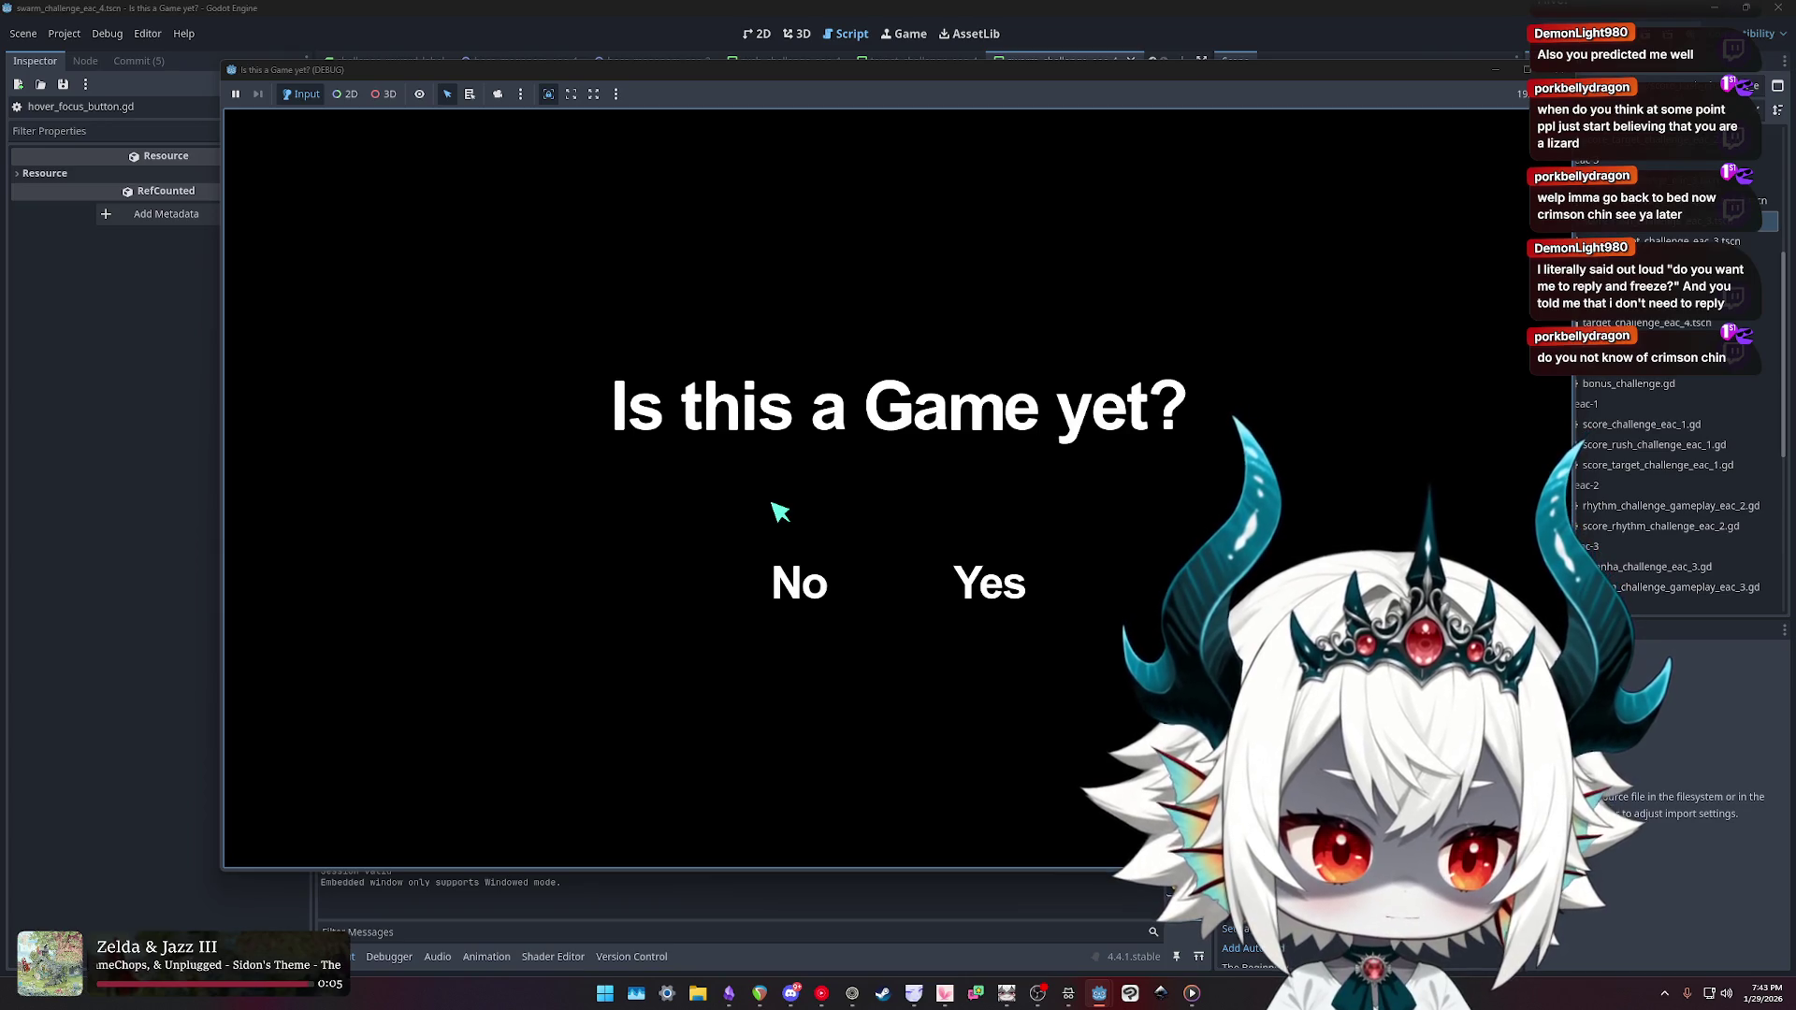
Get past the title prompt and Welcome popup and start a run to reach the Score Rush, Score Target and Score Rush cards
click(801, 593)
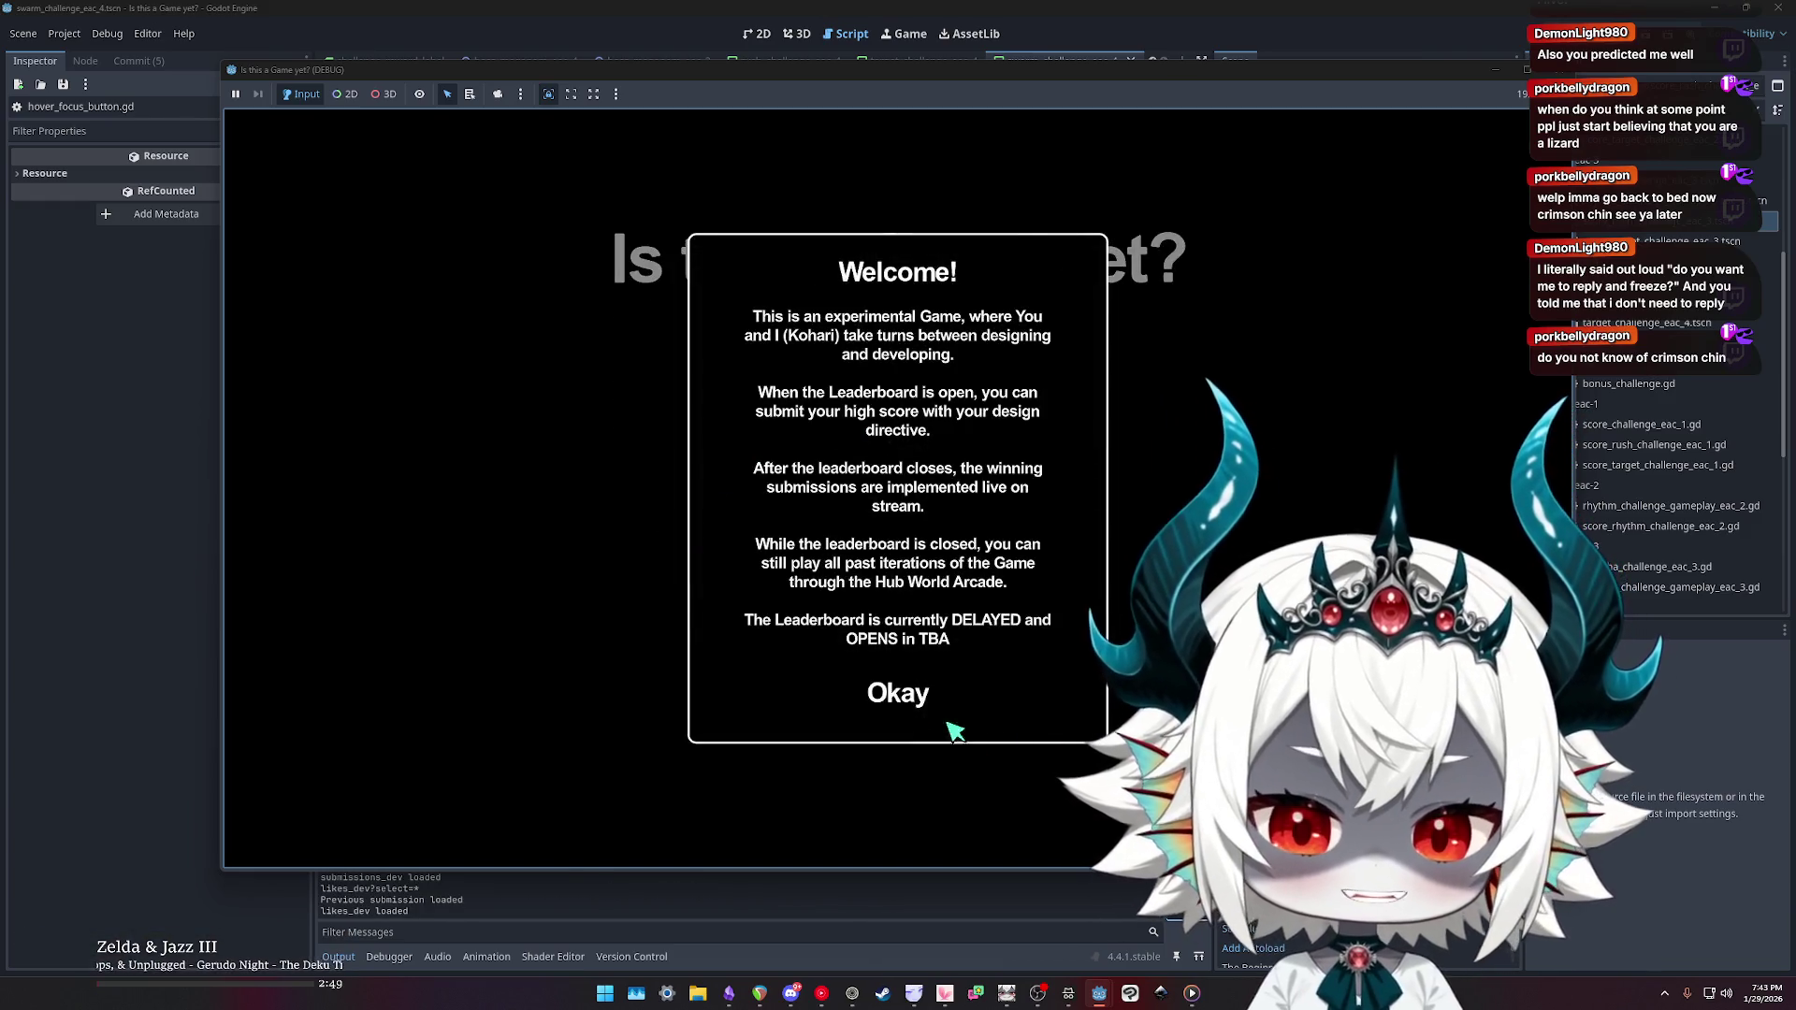
click(898, 581)
click(917, 436)
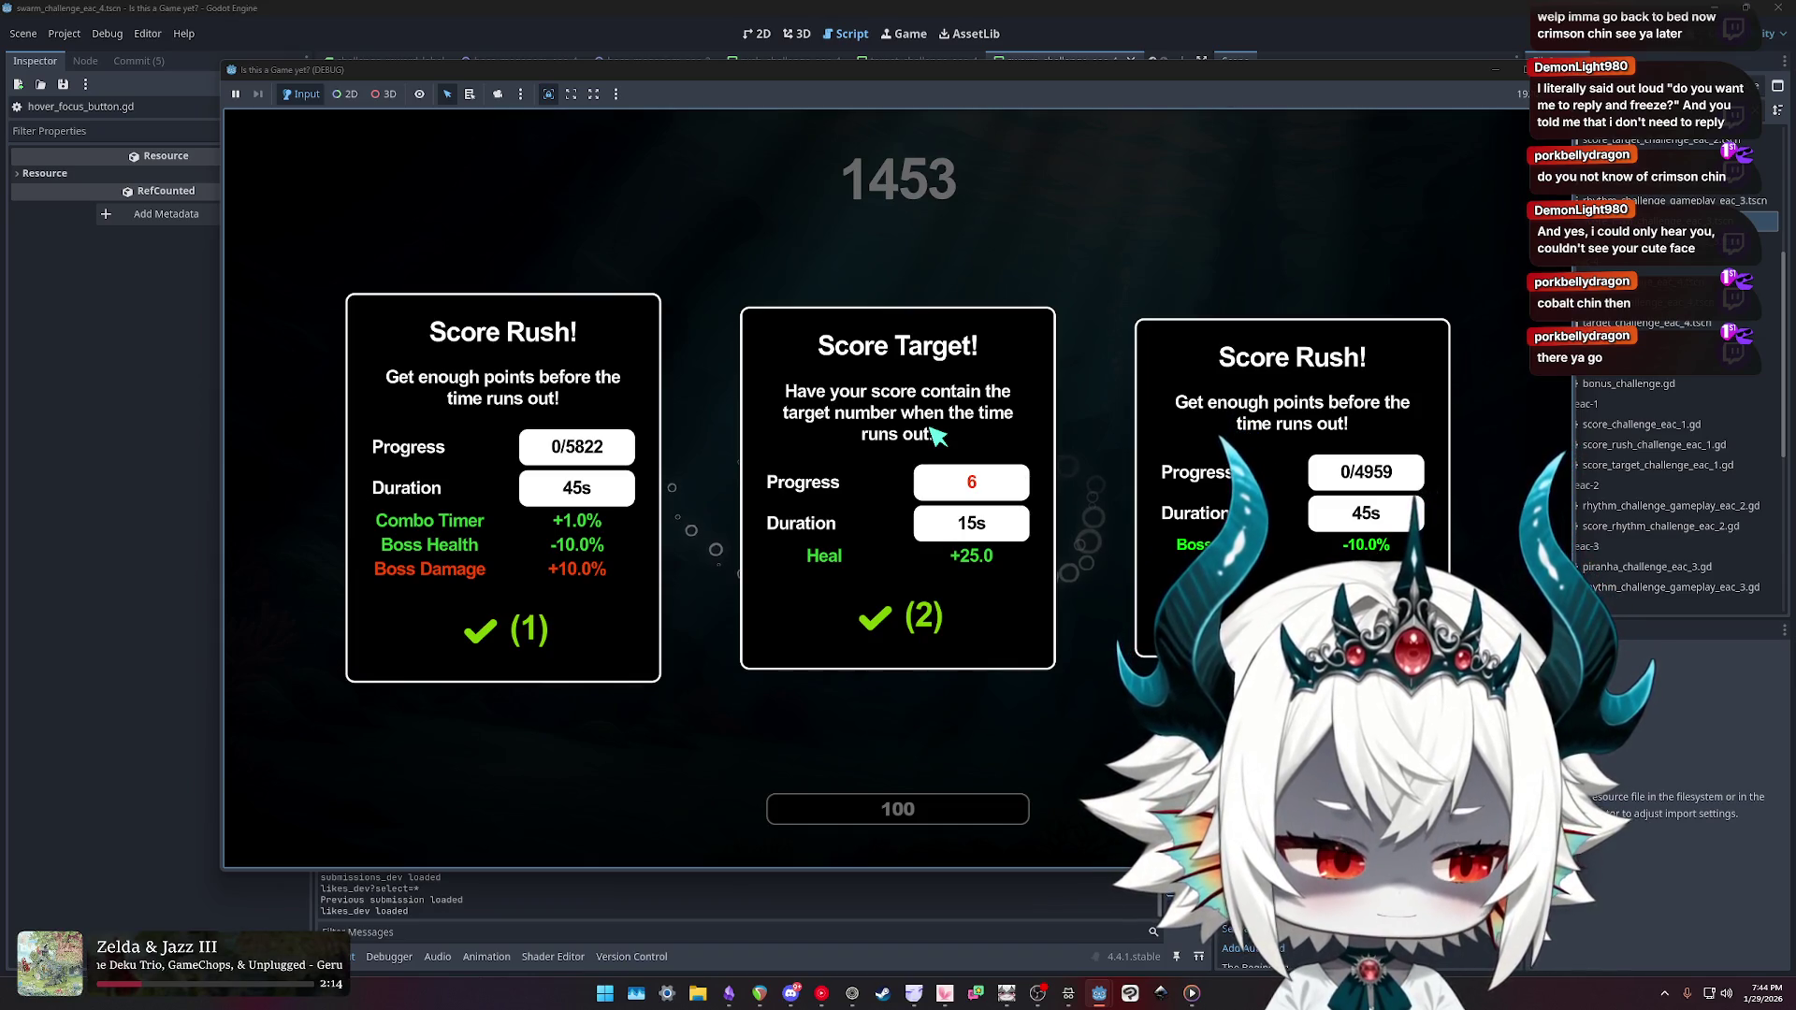
Accept Score Rush with key 1, play to 4779 points, pause, and stop the game
key(1)
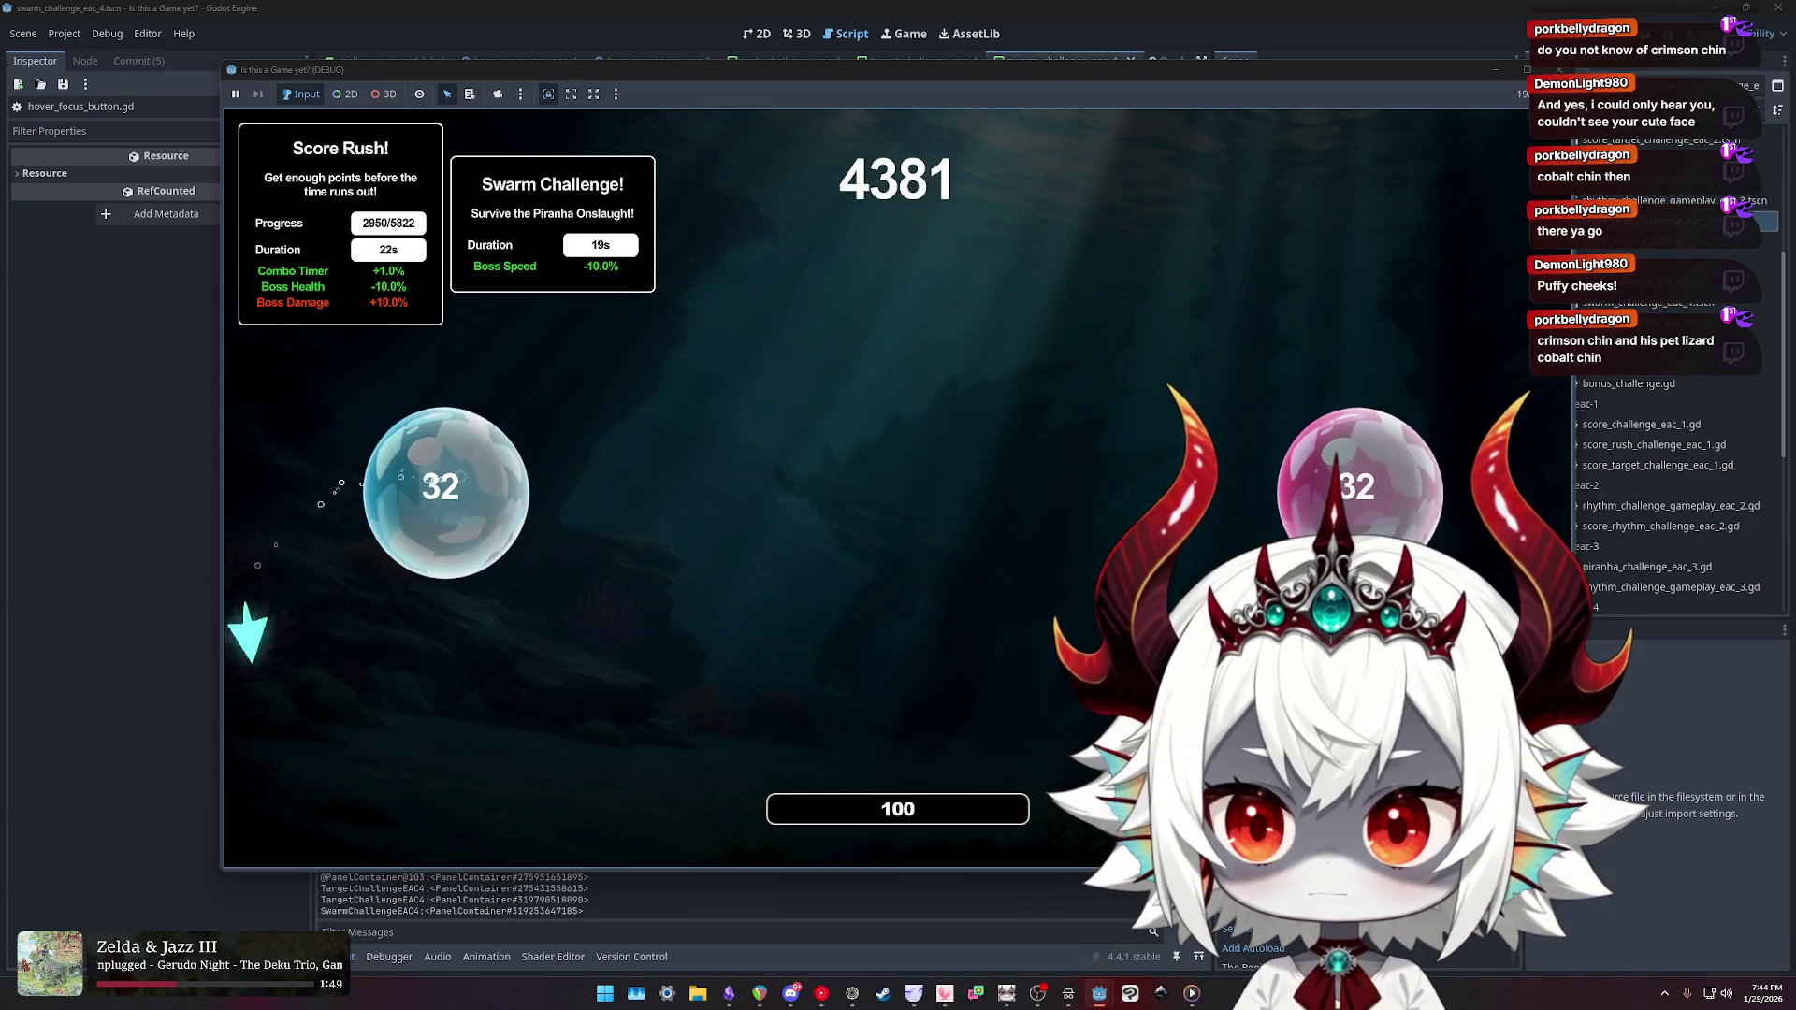
key(Escape)
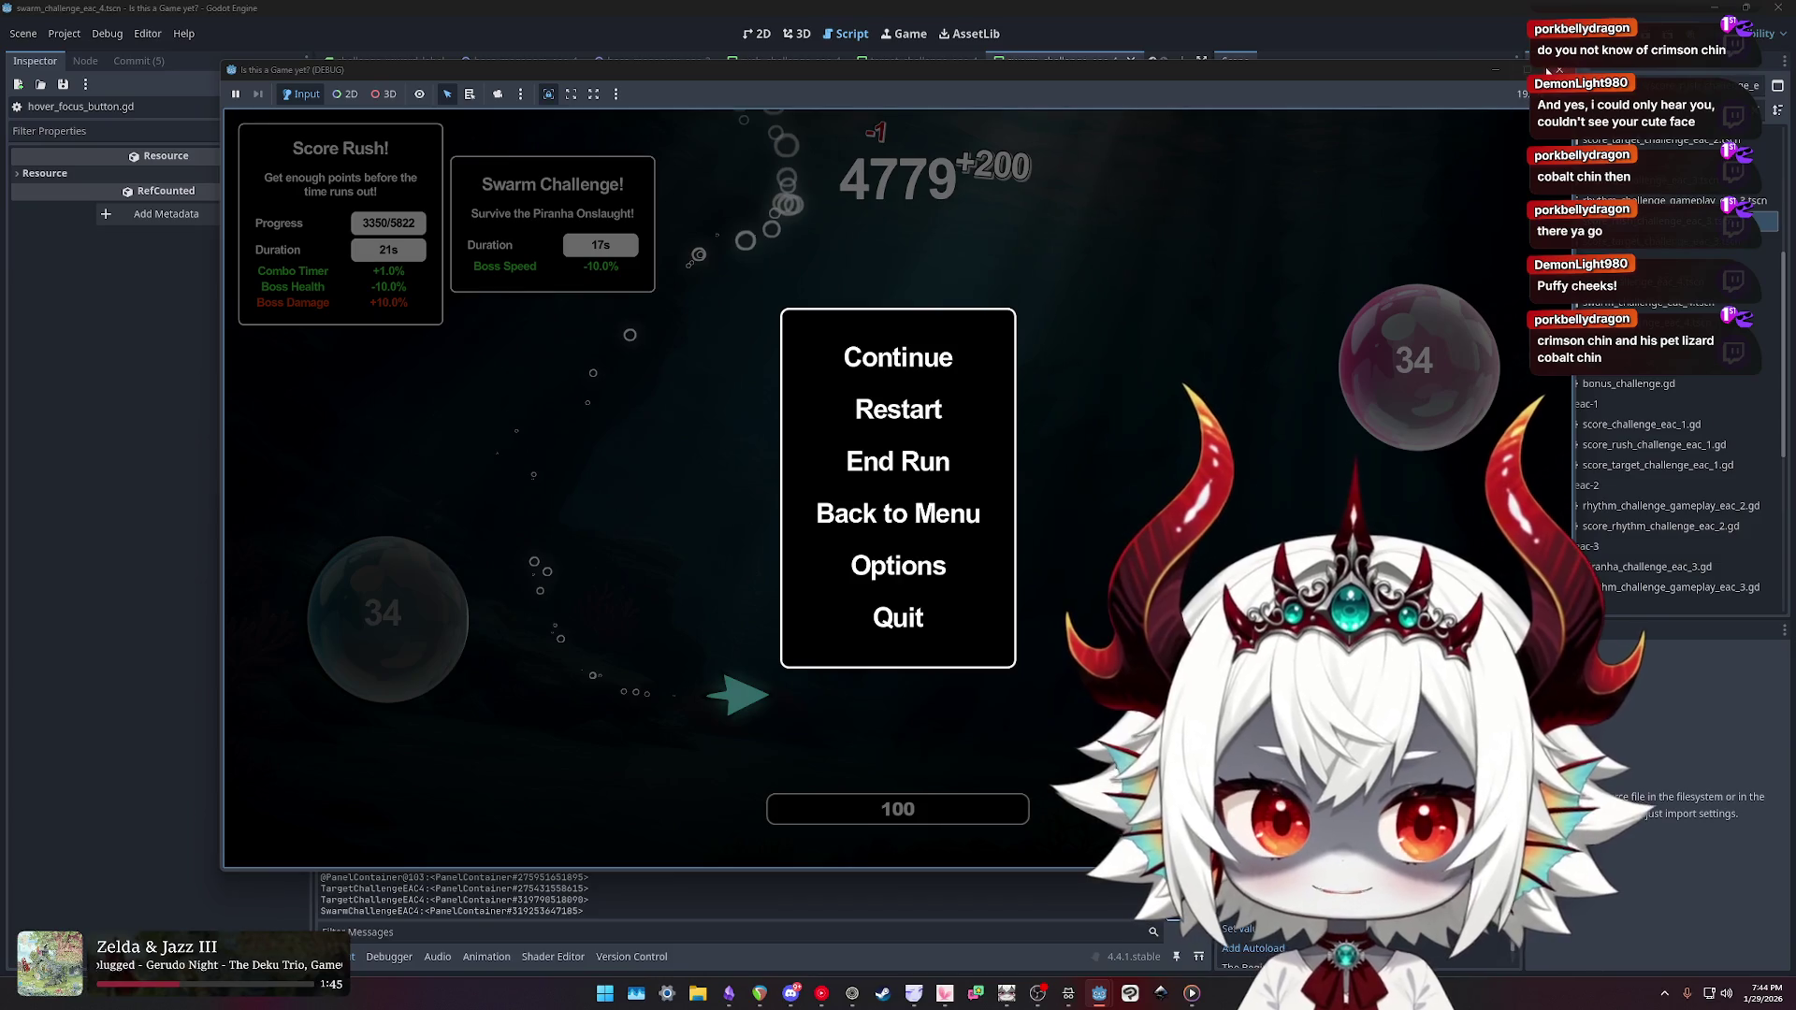
click(1556, 70)
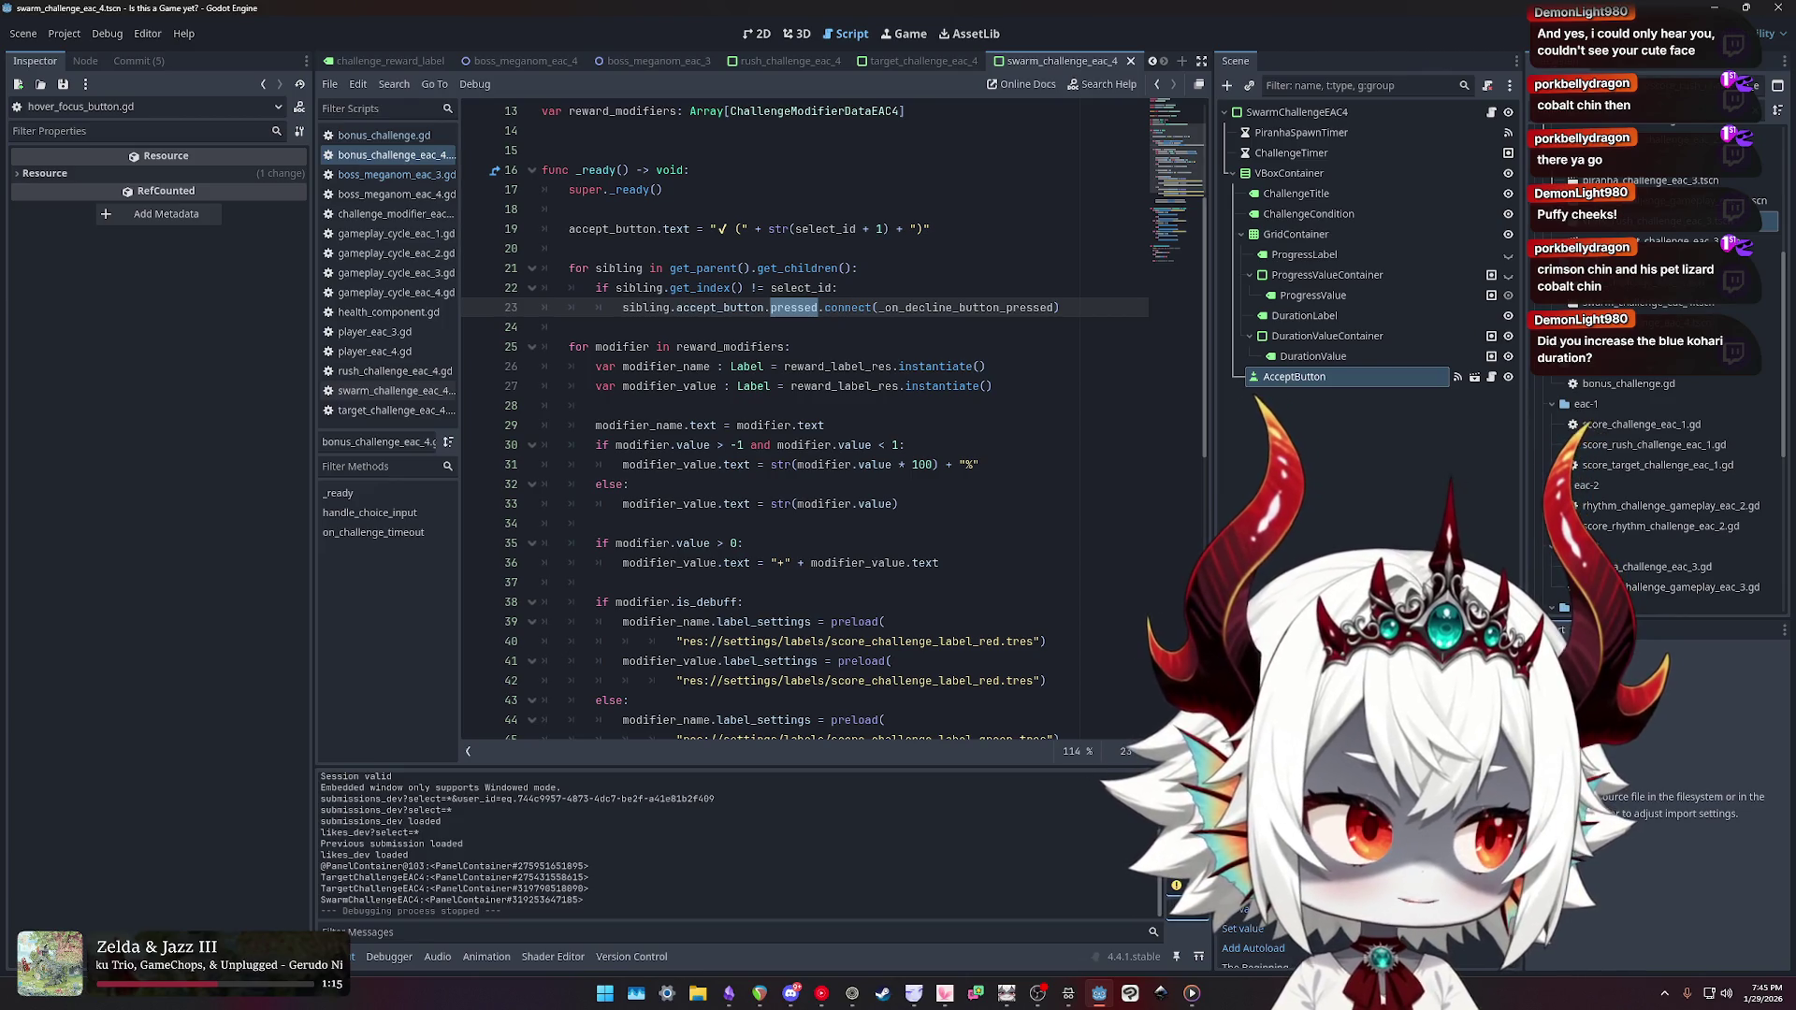
Insert print(select_id) on a new line under the line-22 if in bonus_challenge_eac_4.gd and run the game
click(920, 346)
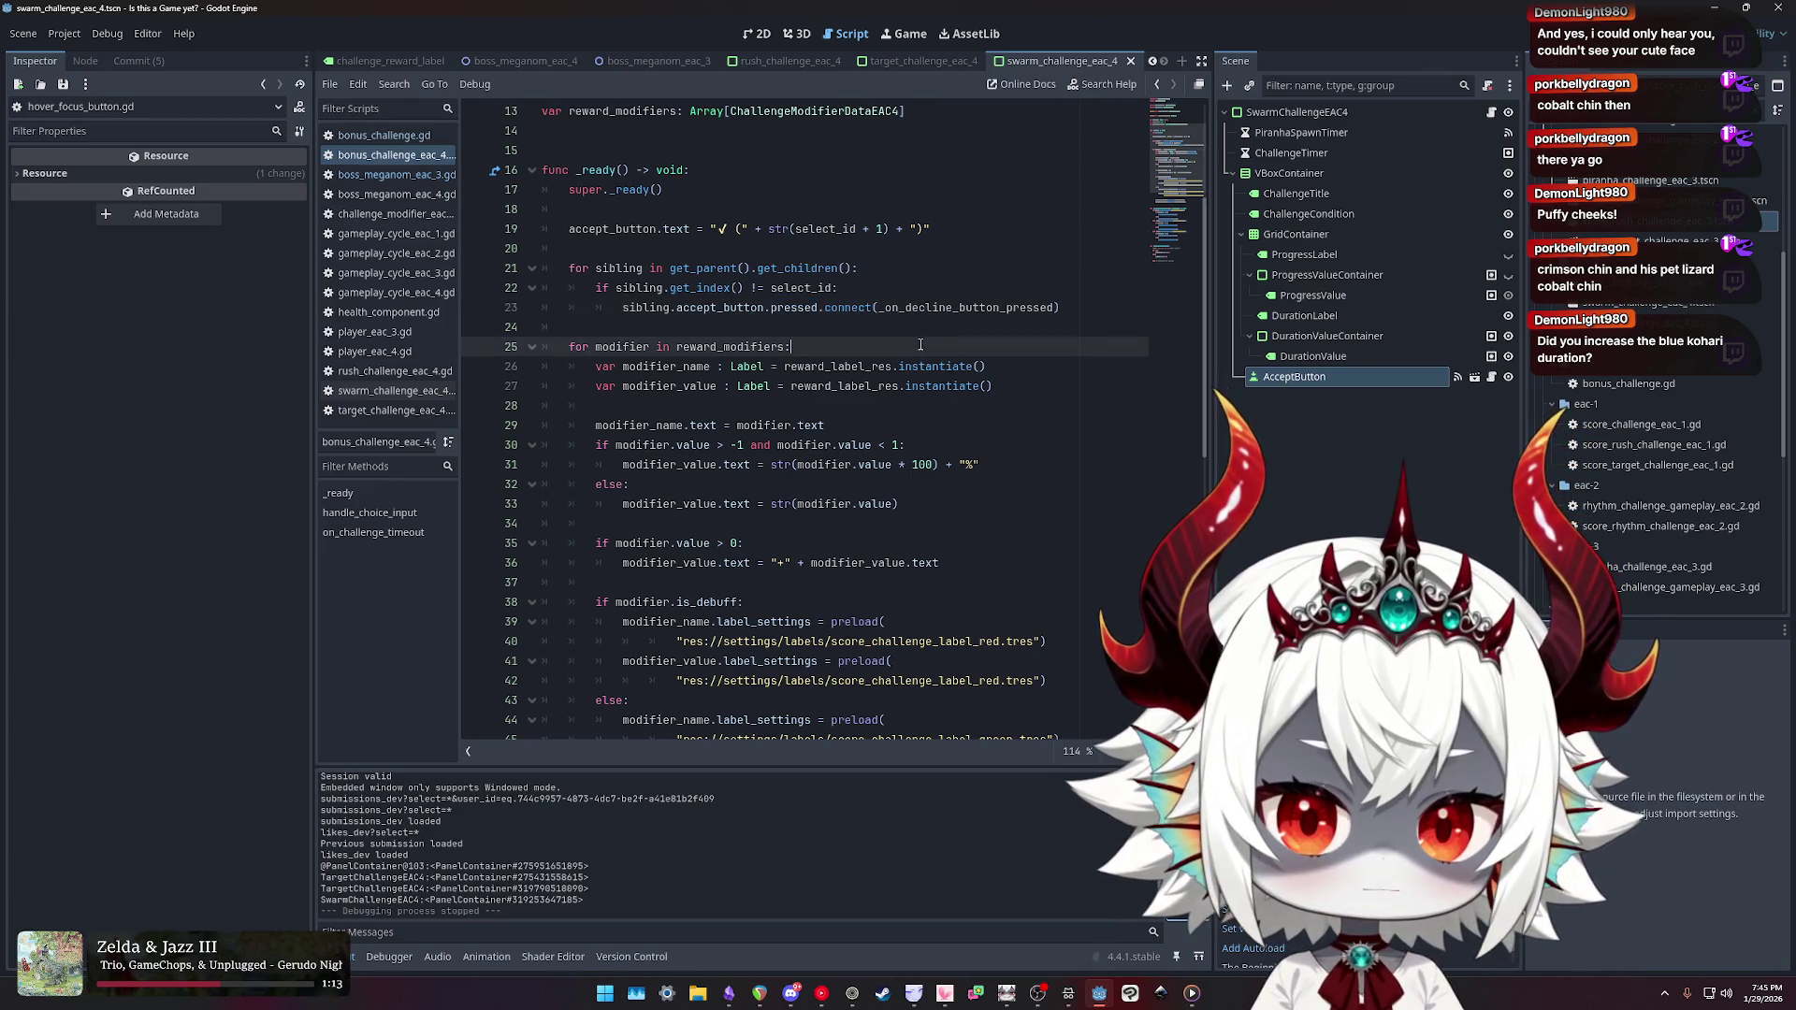
click(1075, 309)
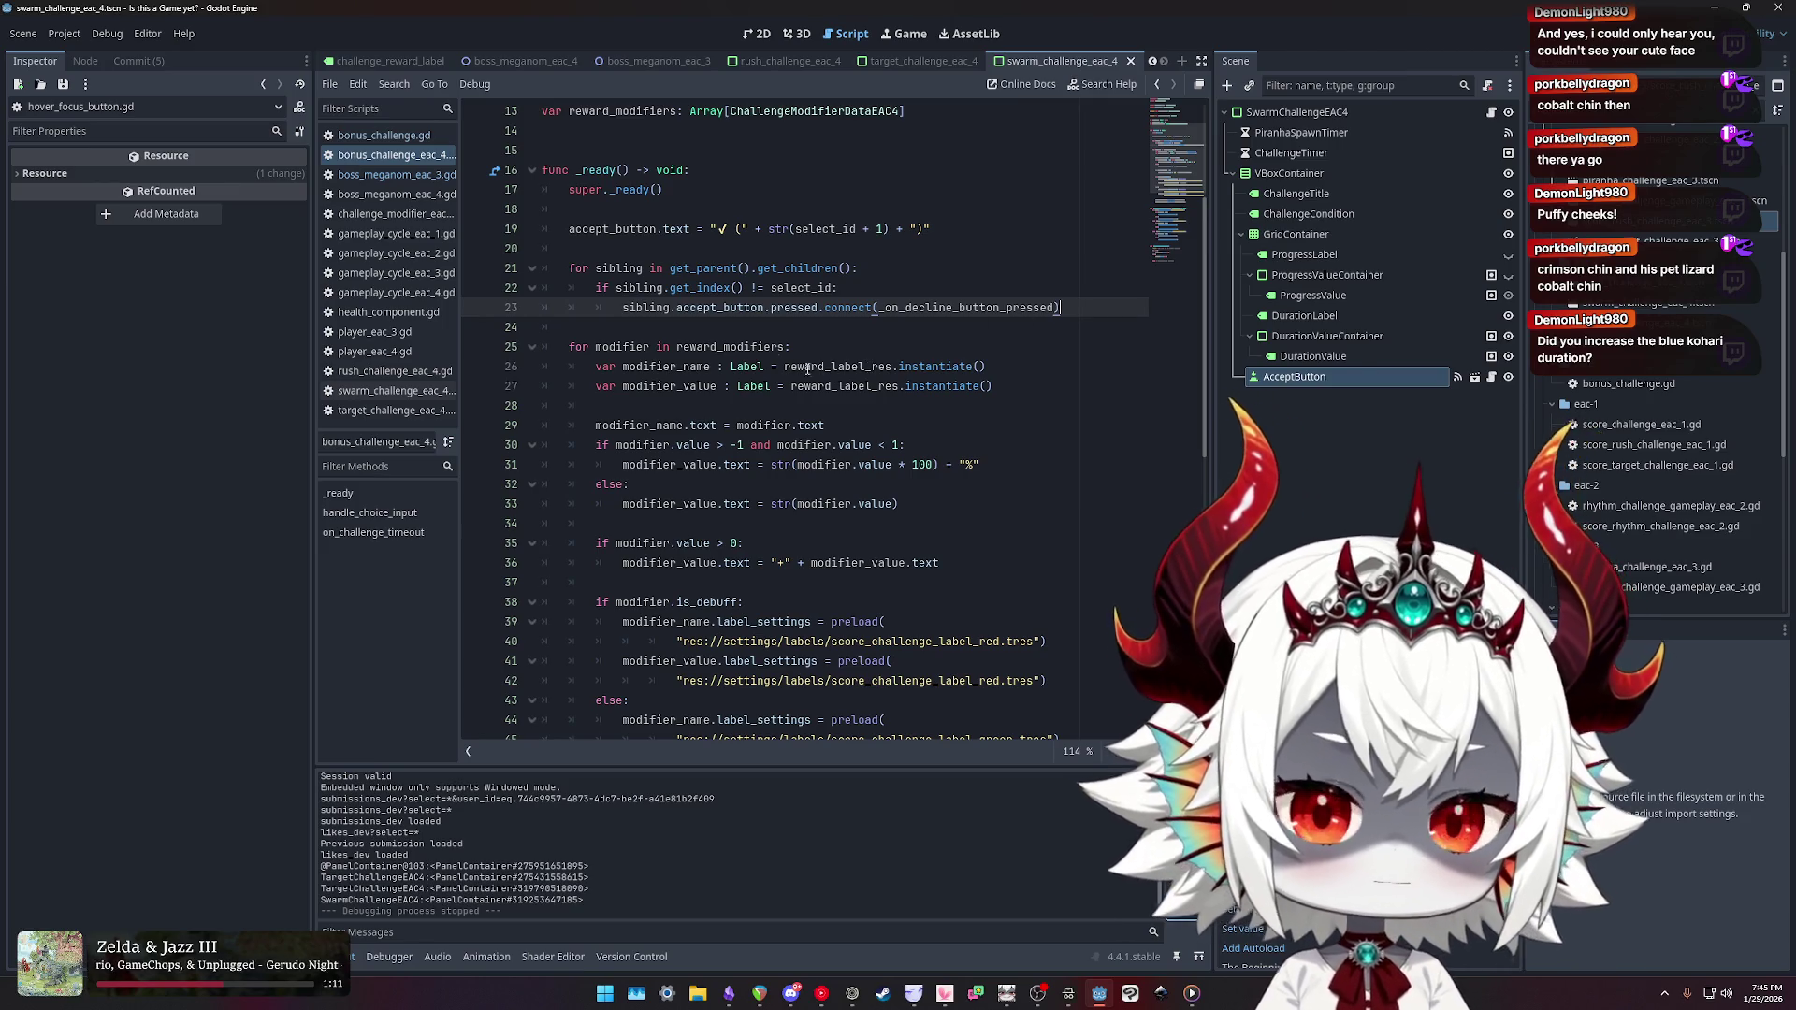
click(827, 353)
click(1087, 305)
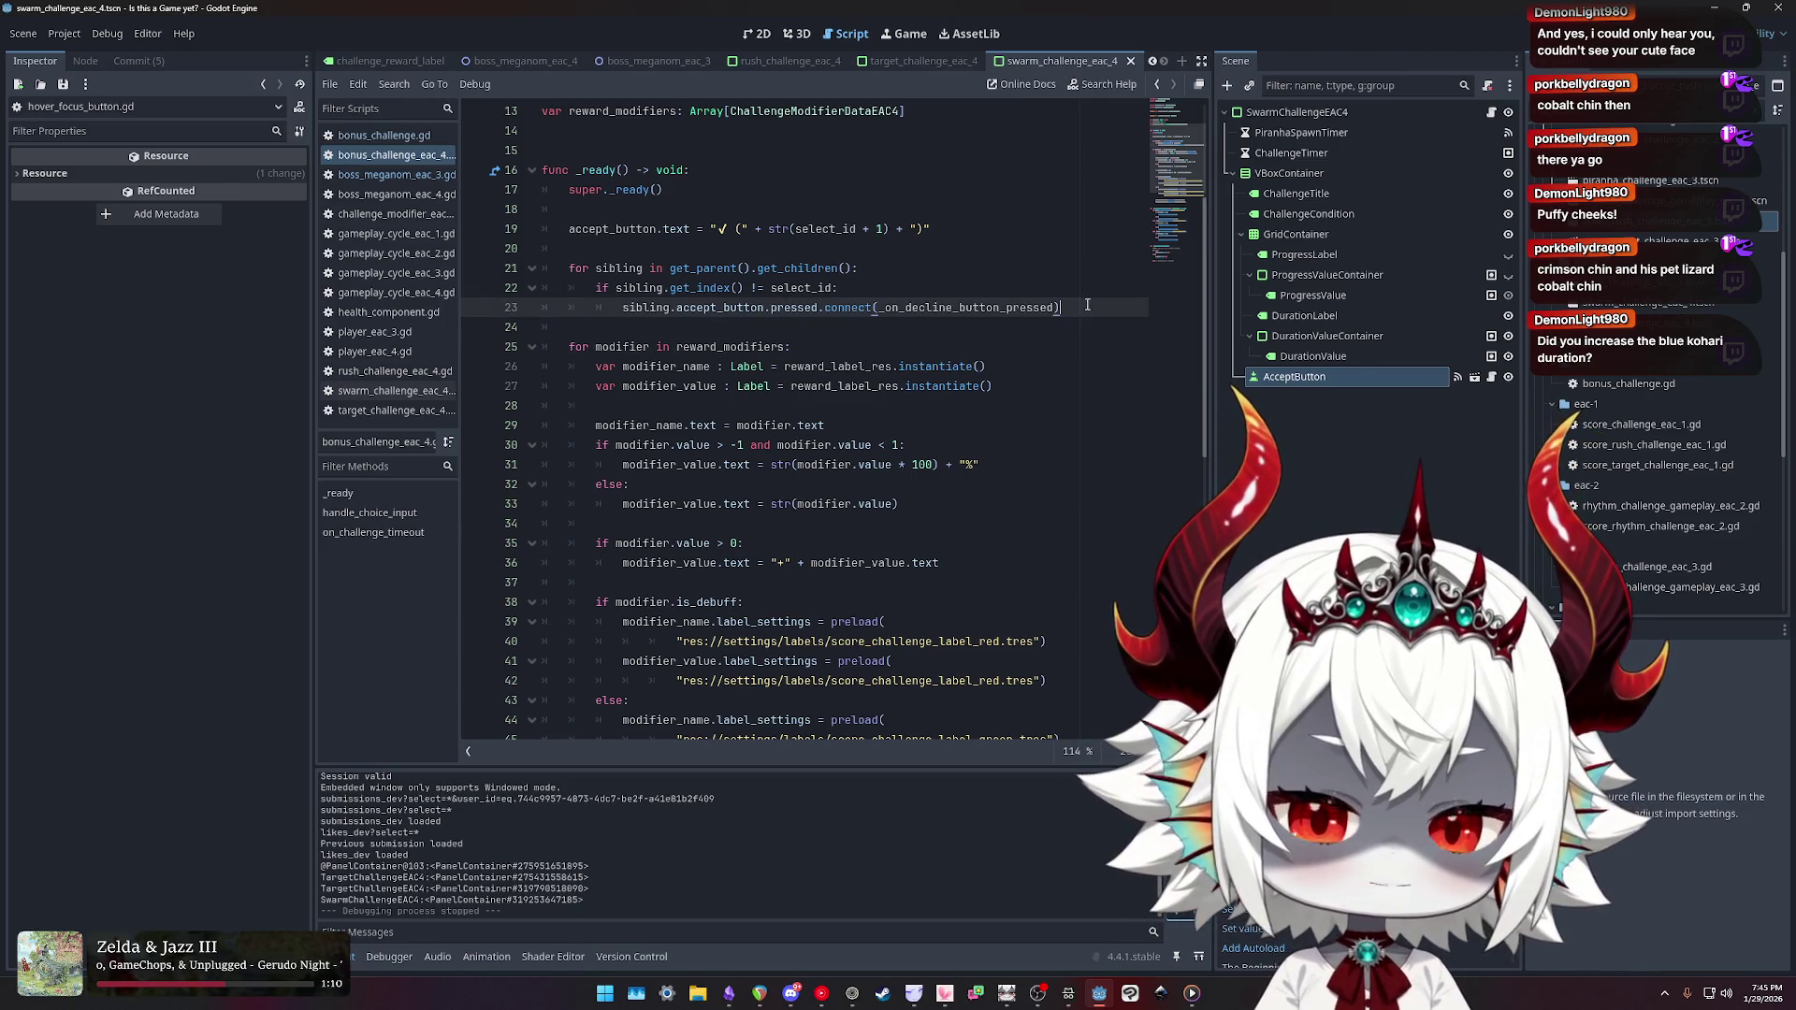
double_click(807, 307)
click(918, 287)
key(Return)
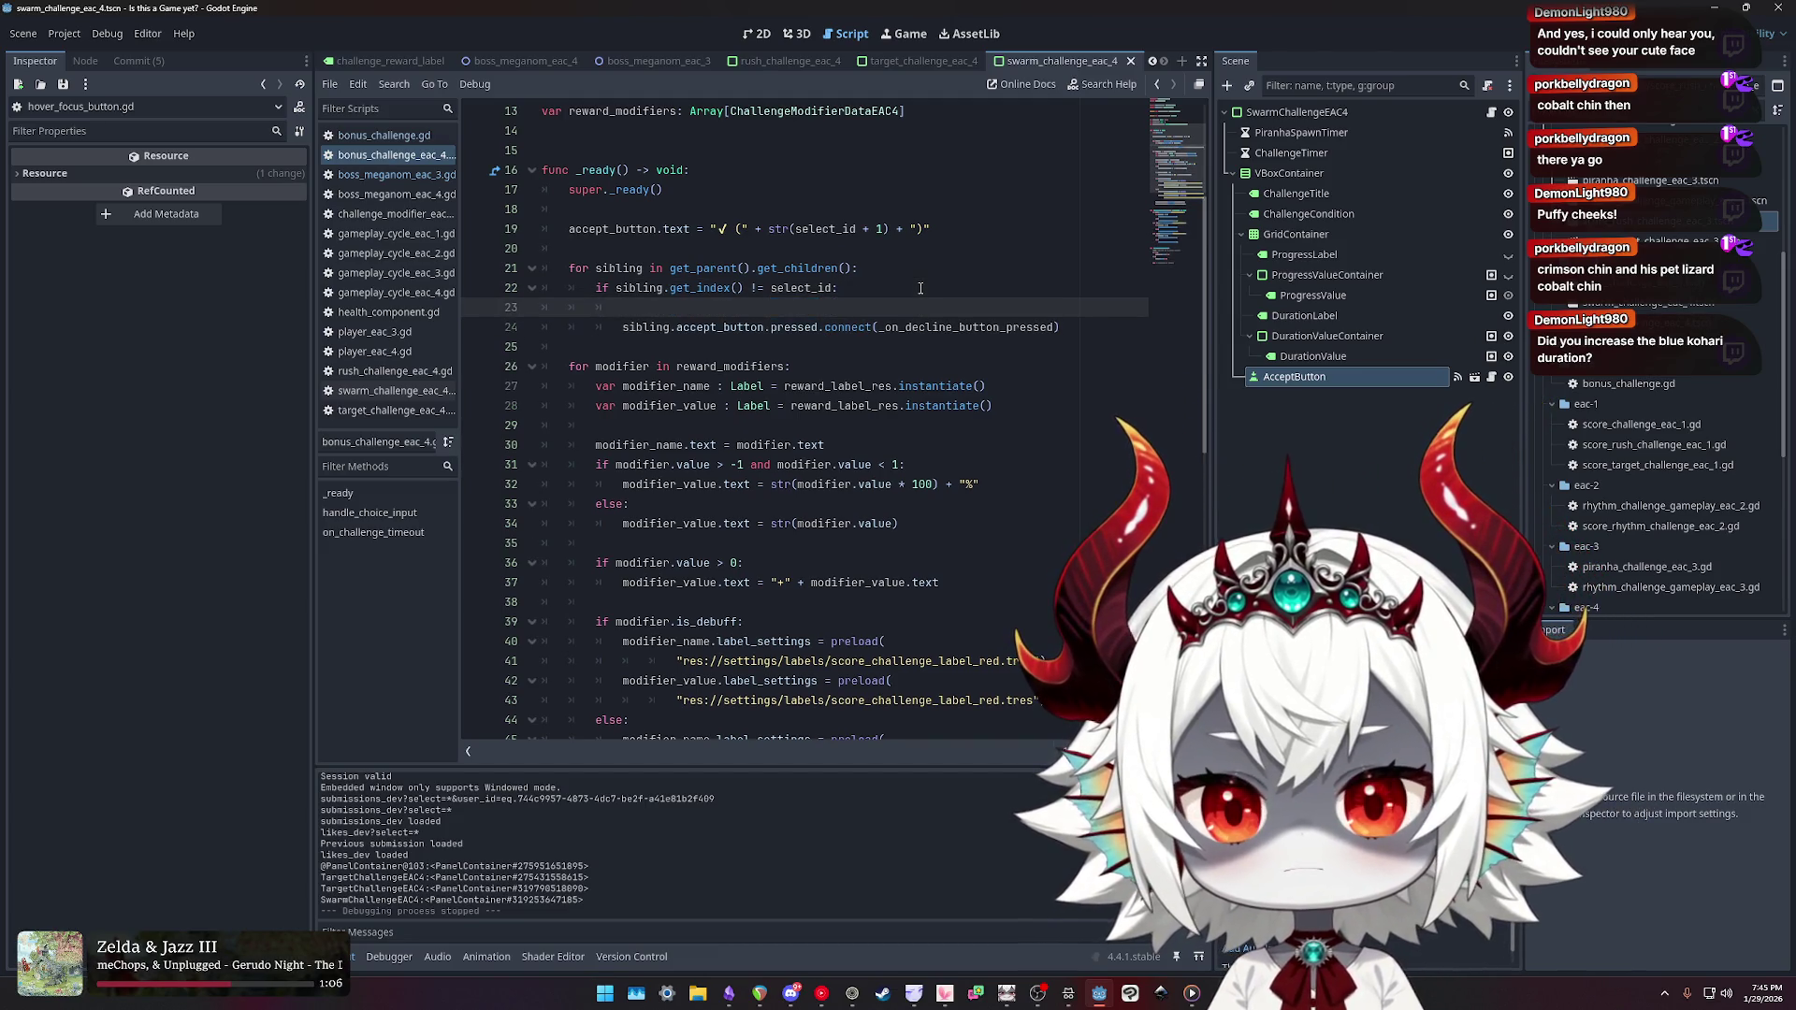
text(print(selec)
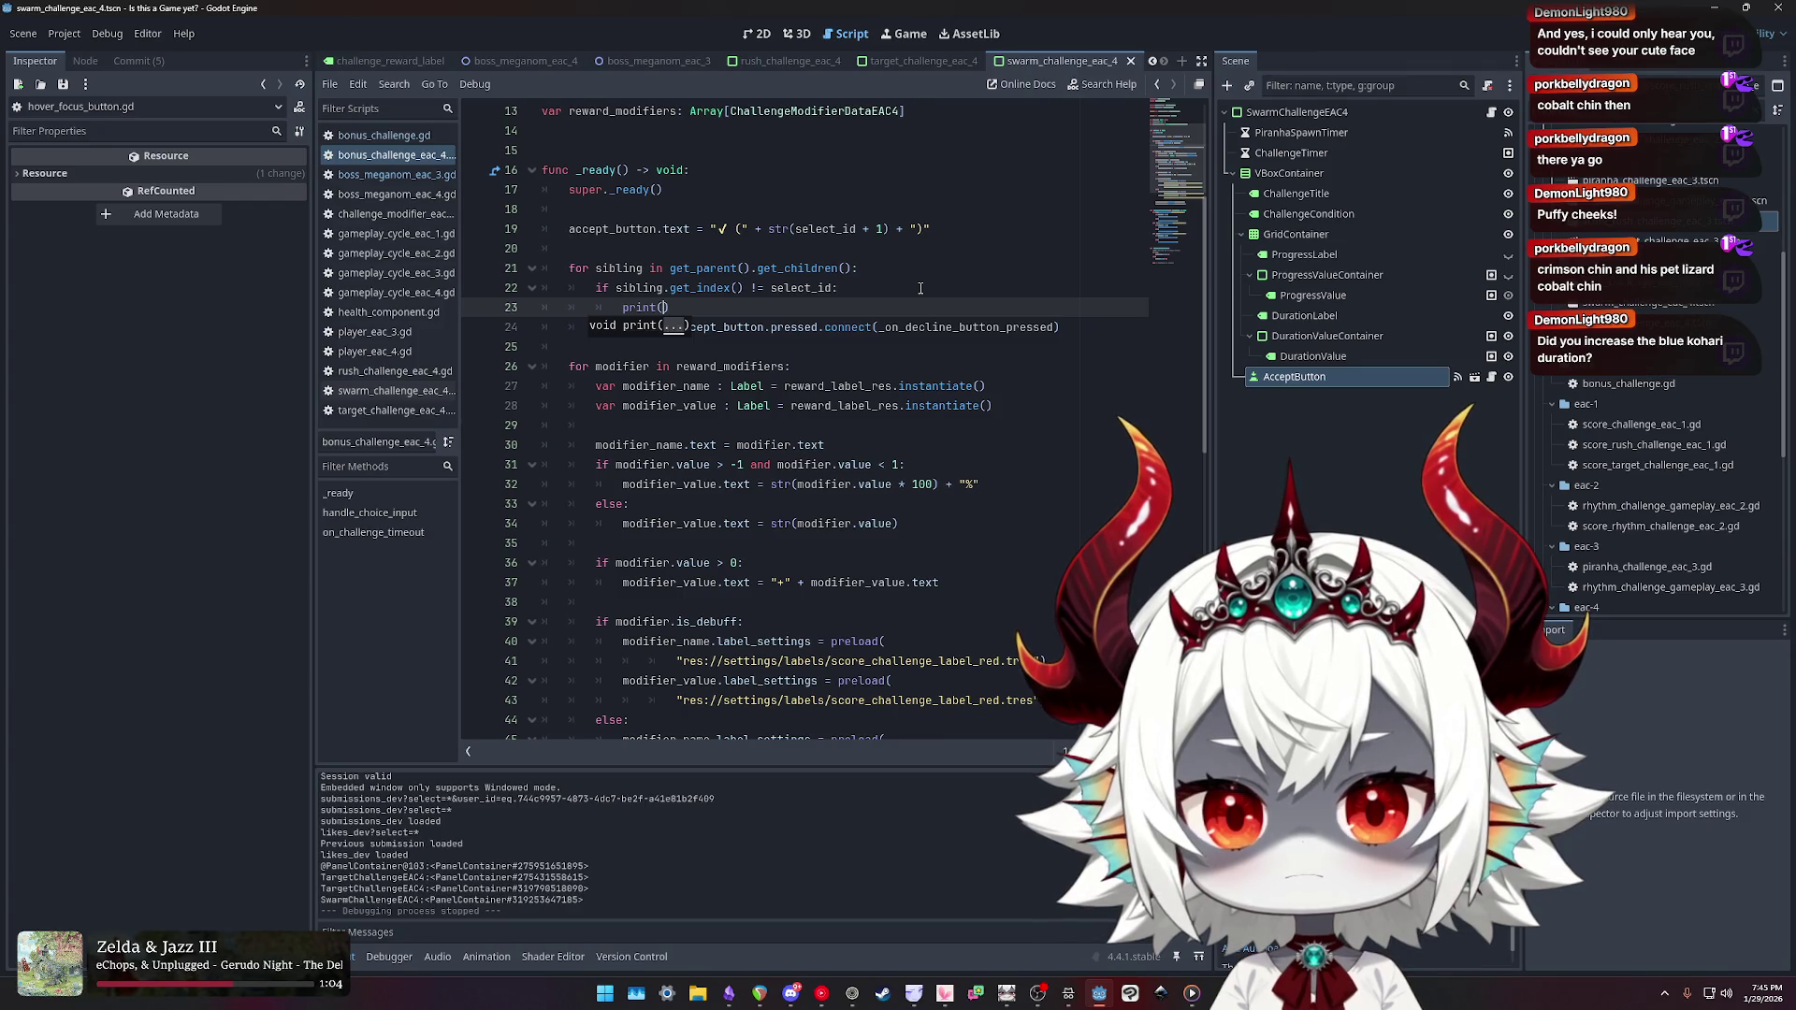
text(t_id)
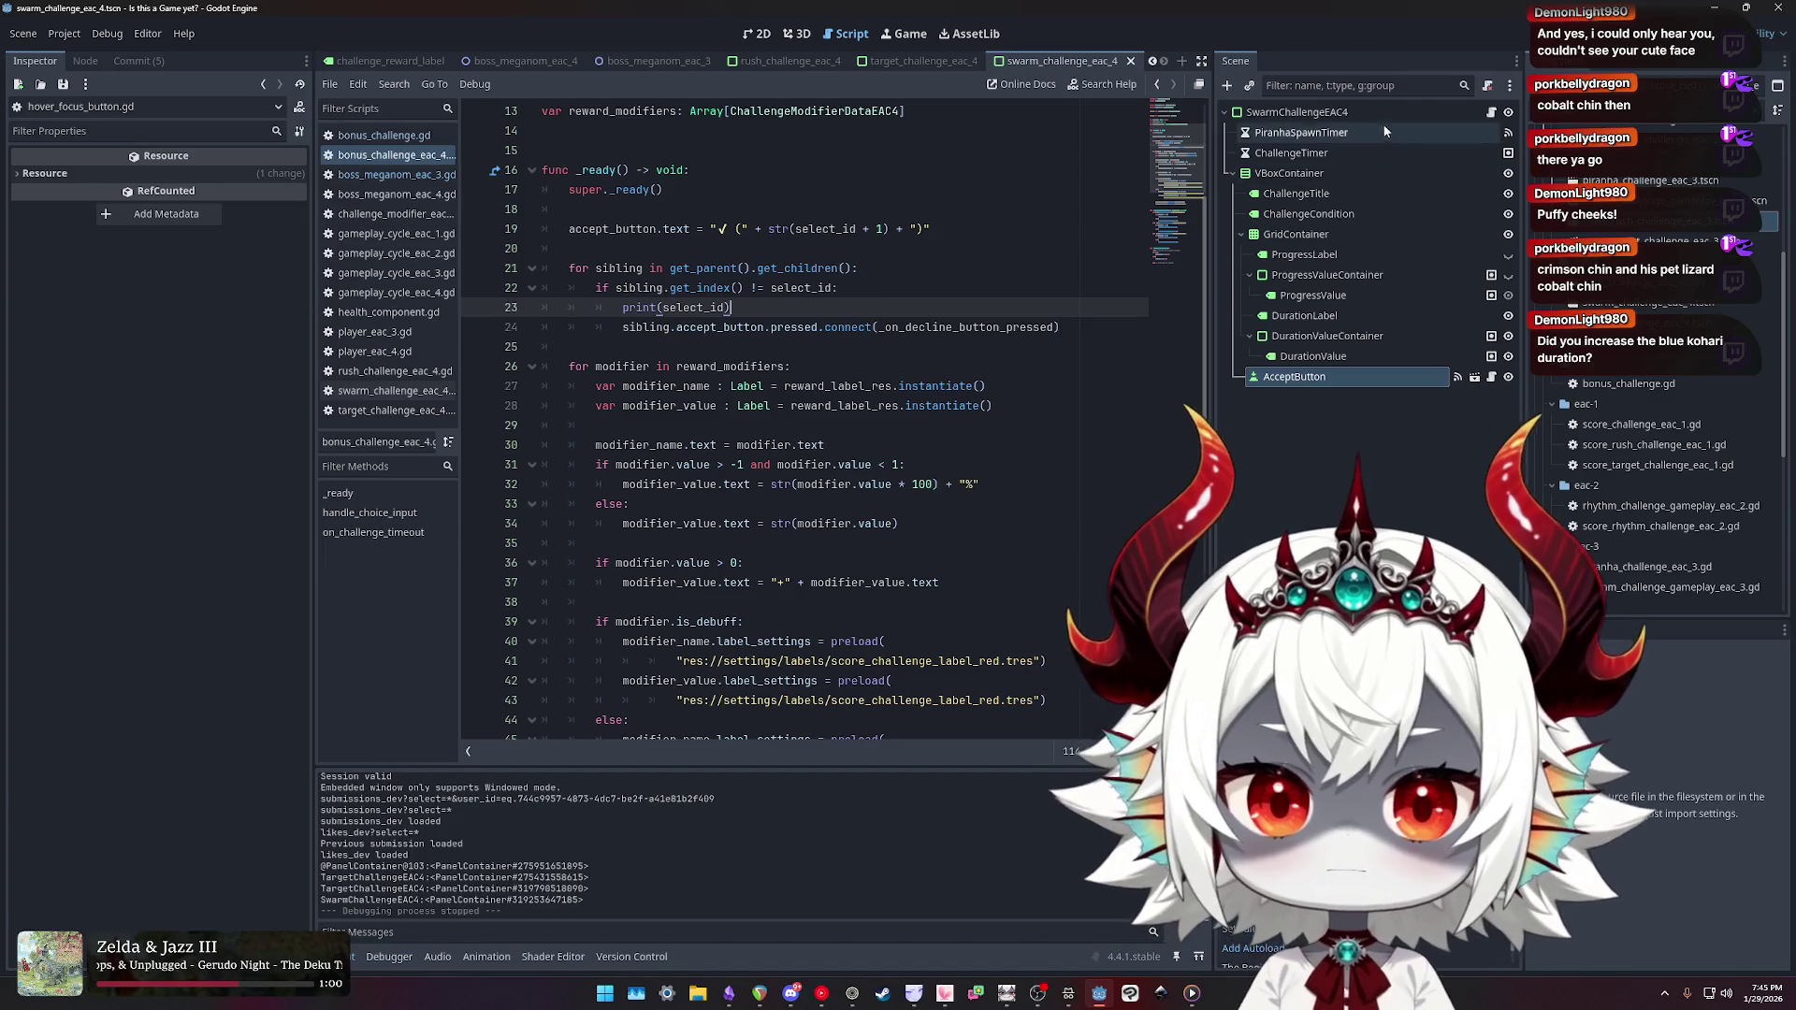
key(F5)
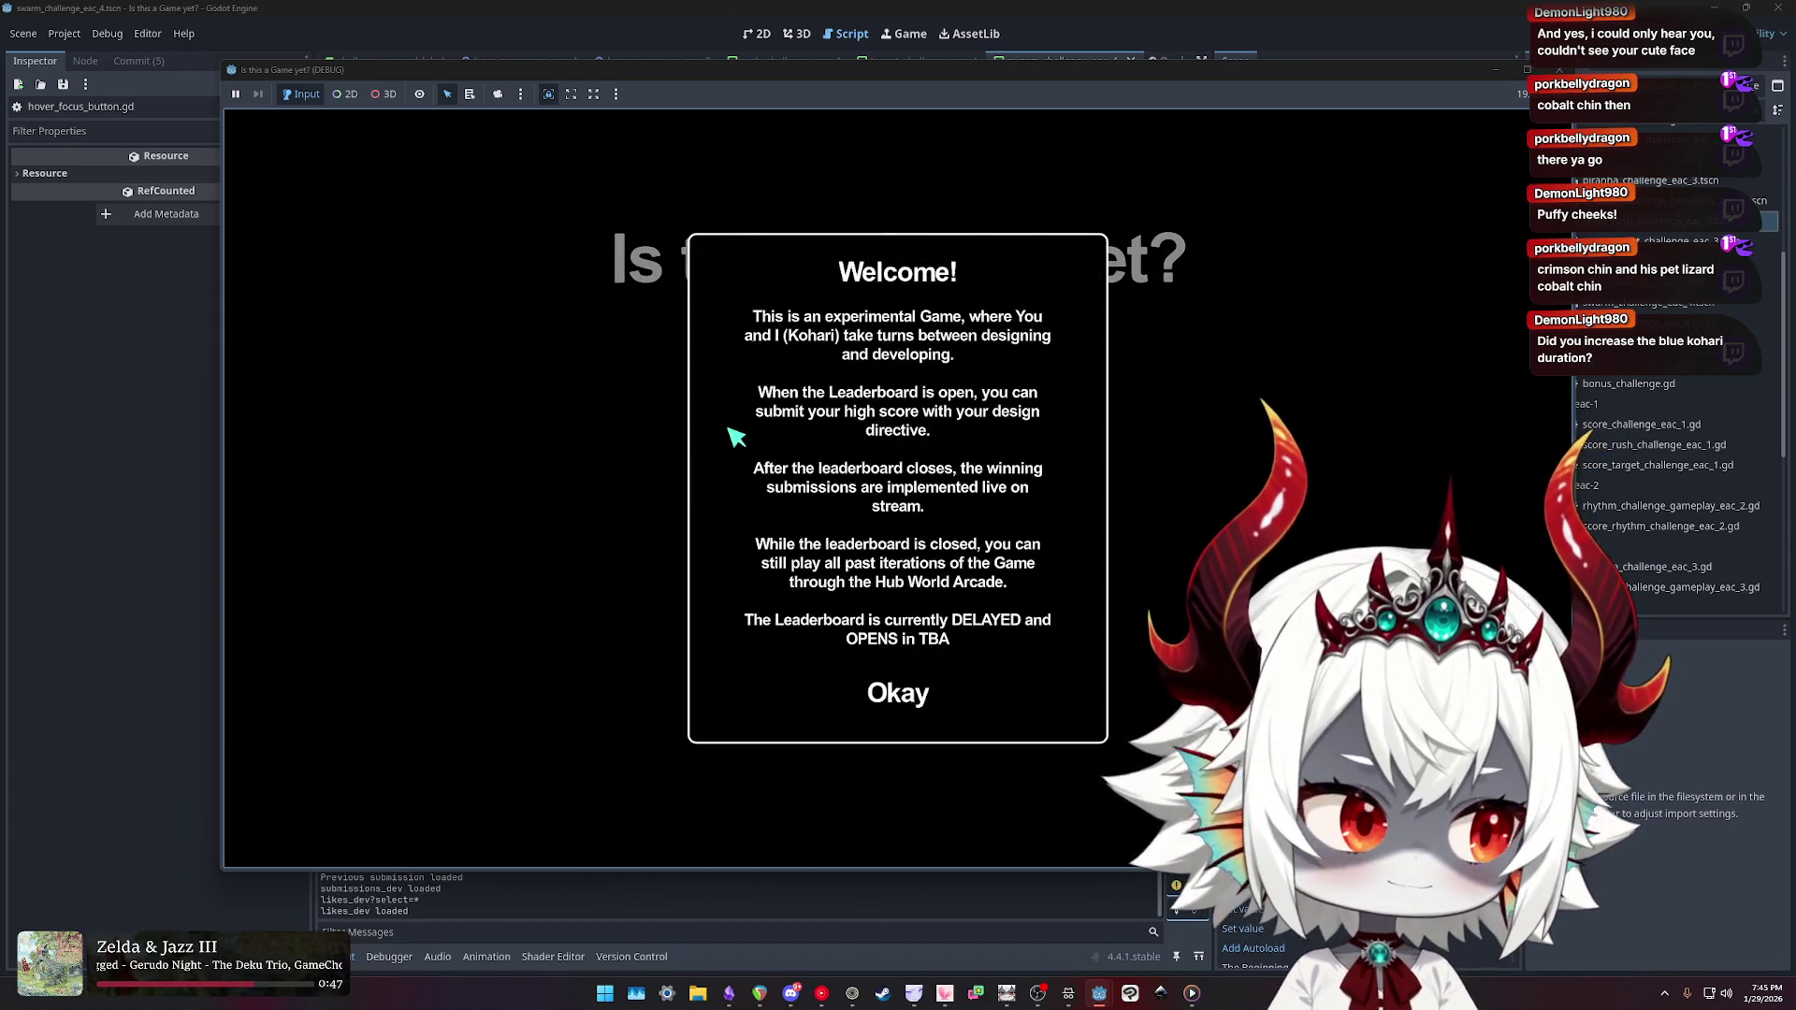
Start a new run, accept the Swarm Challenge card, and stop the game after ids 1, 2, 2 print
click(893, 695)
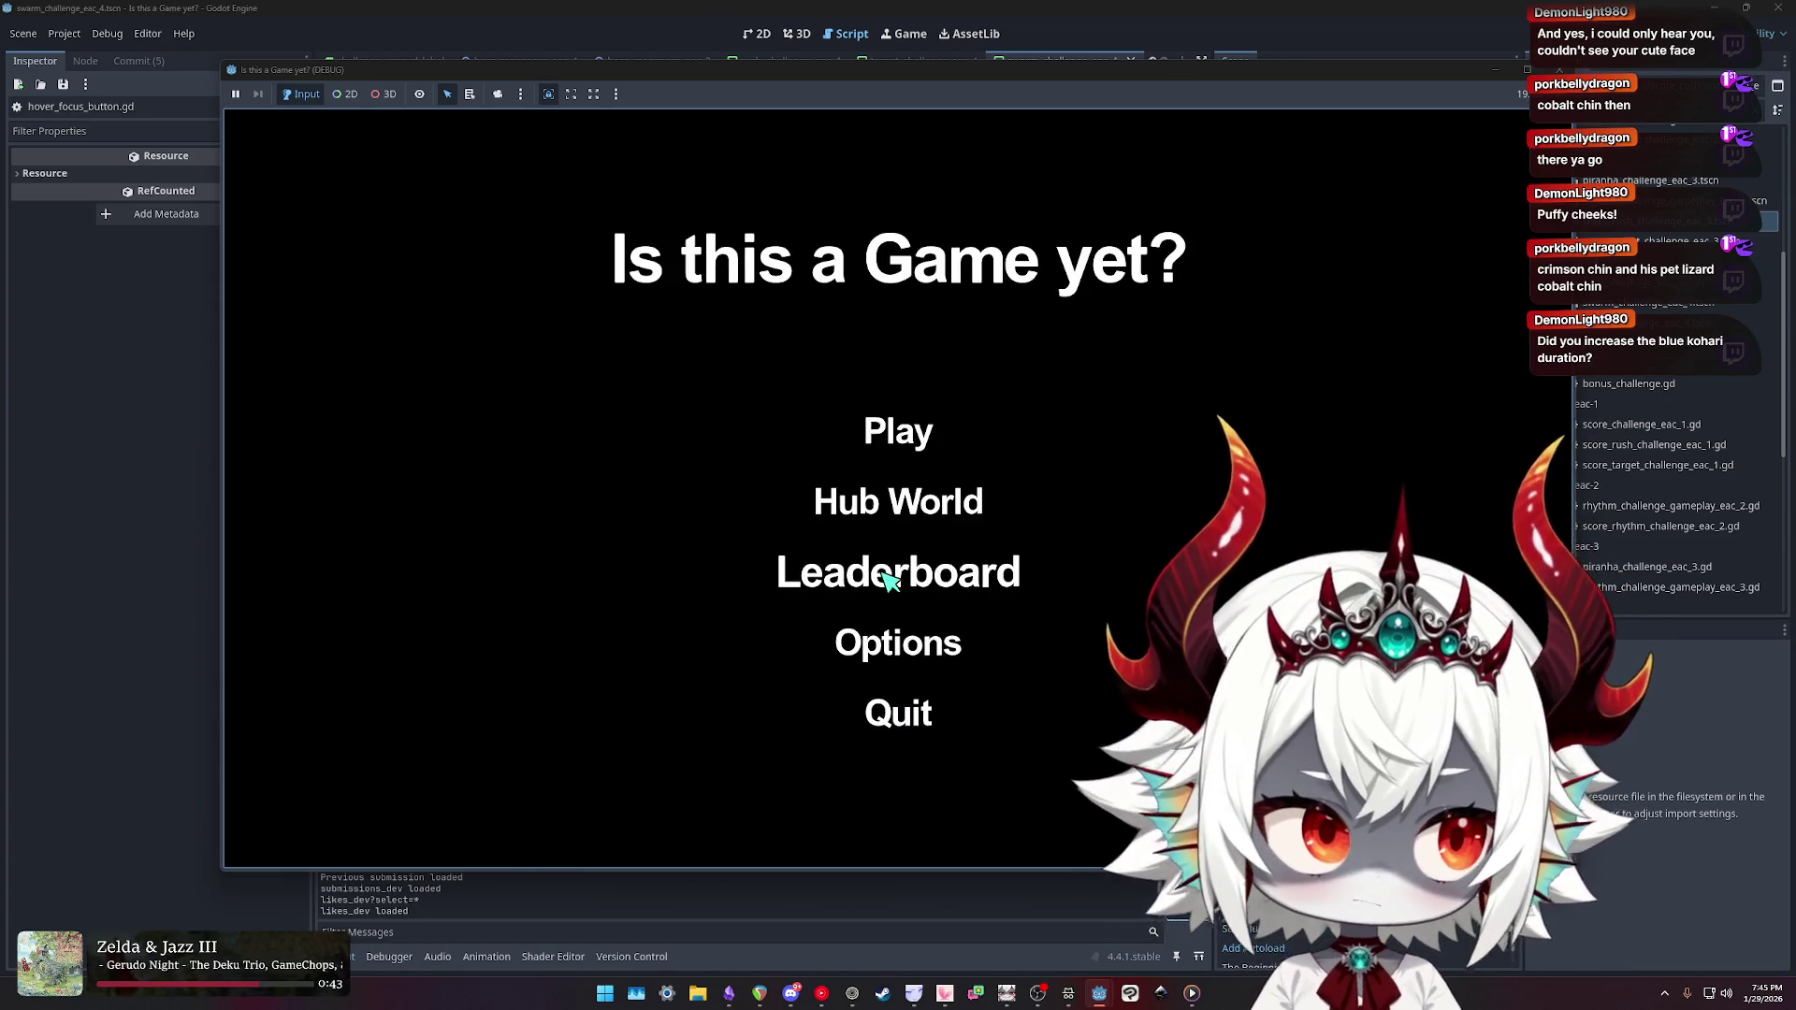
click(896, 430)
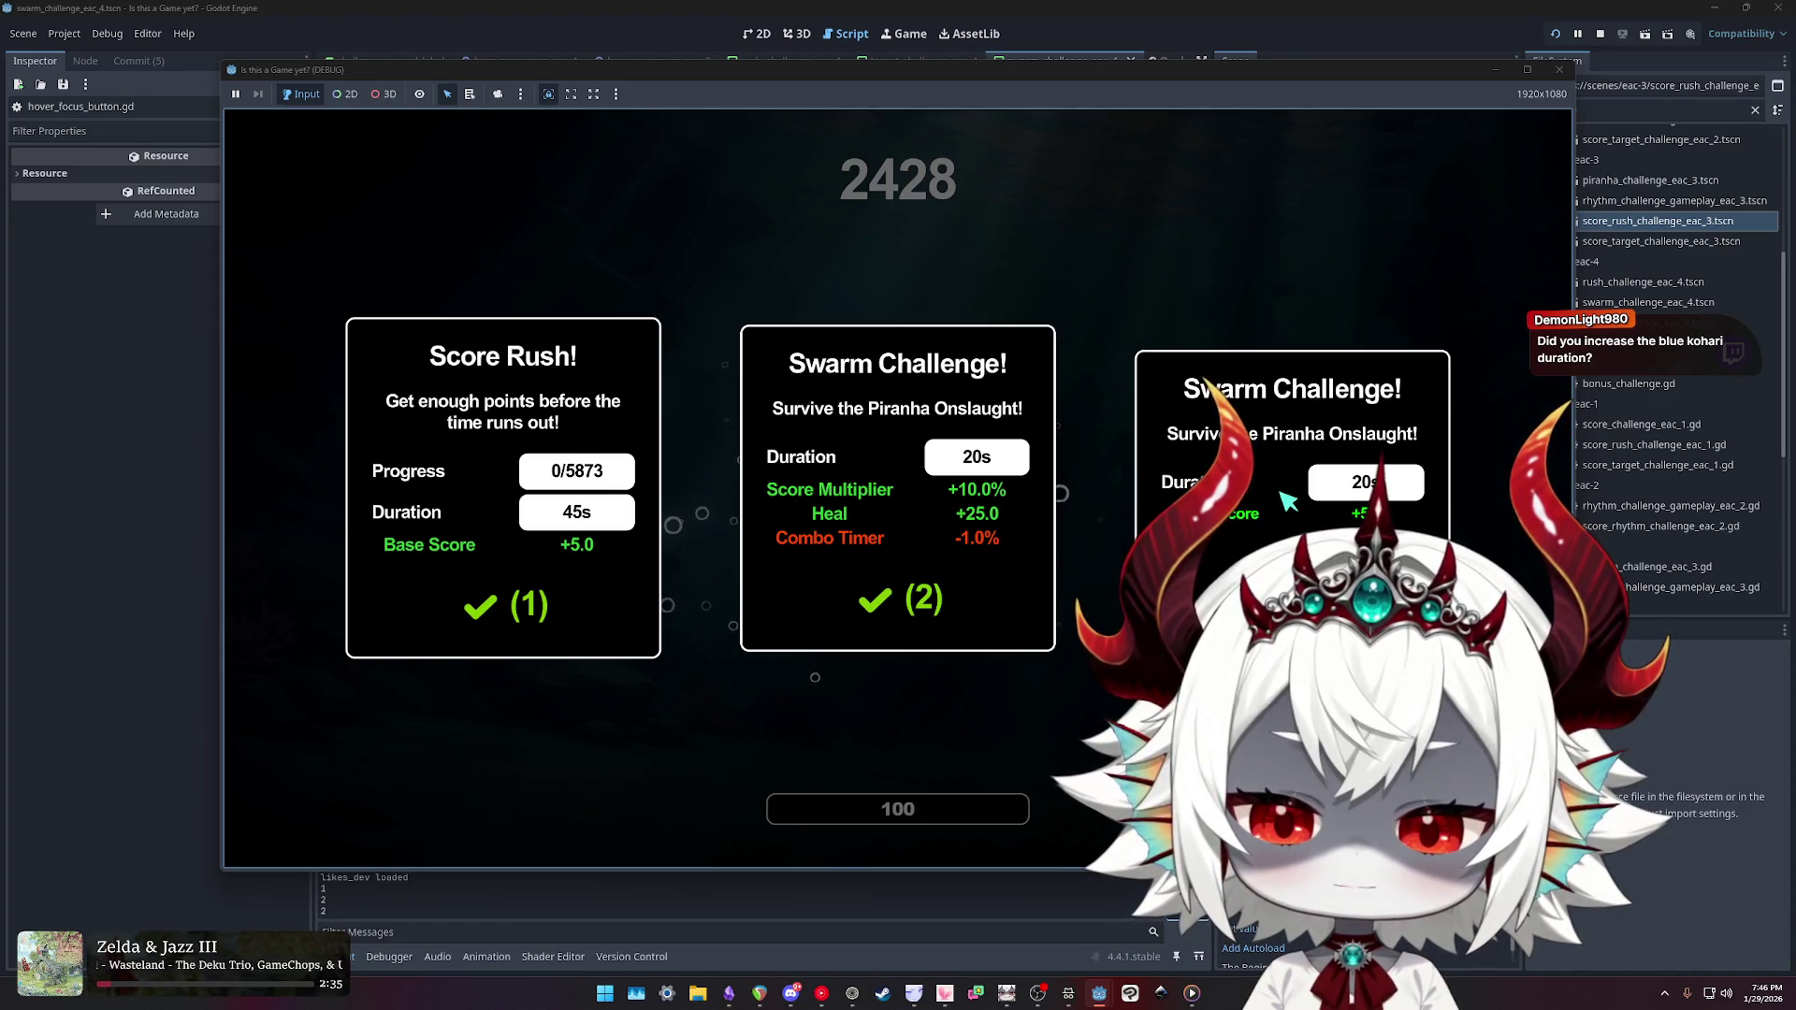
click(918, 598)
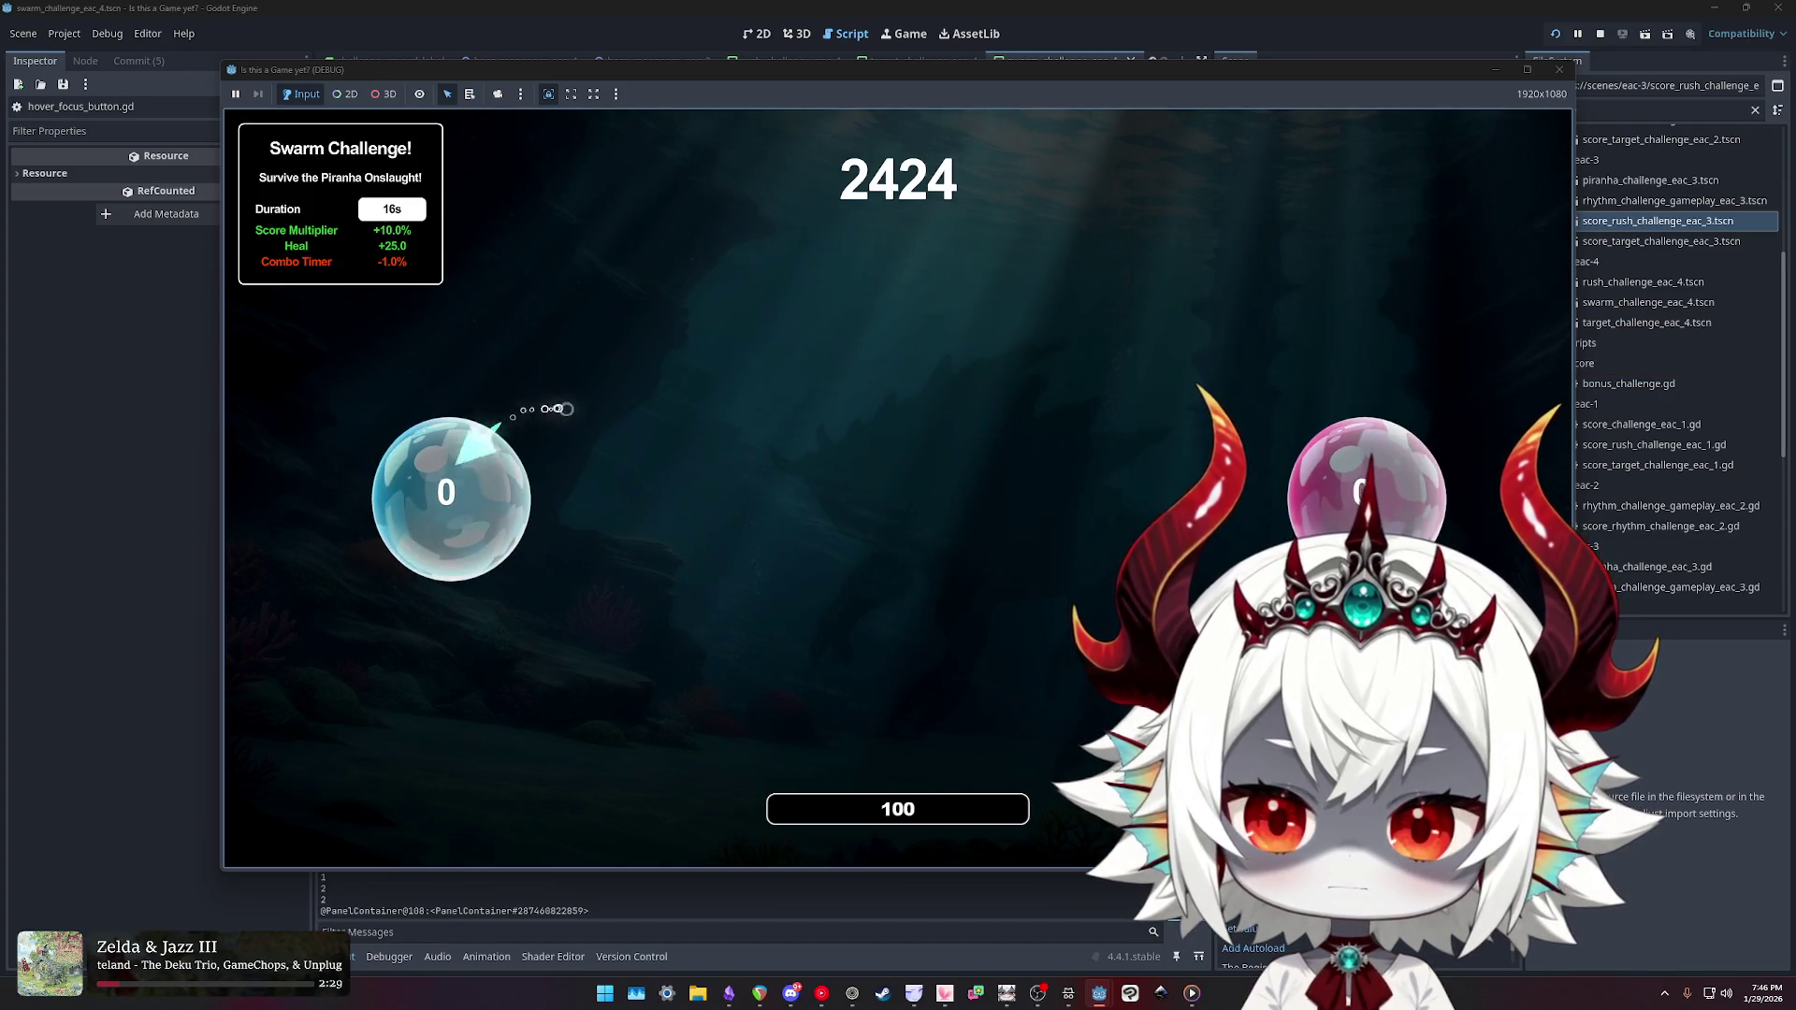
click(1558, 70)
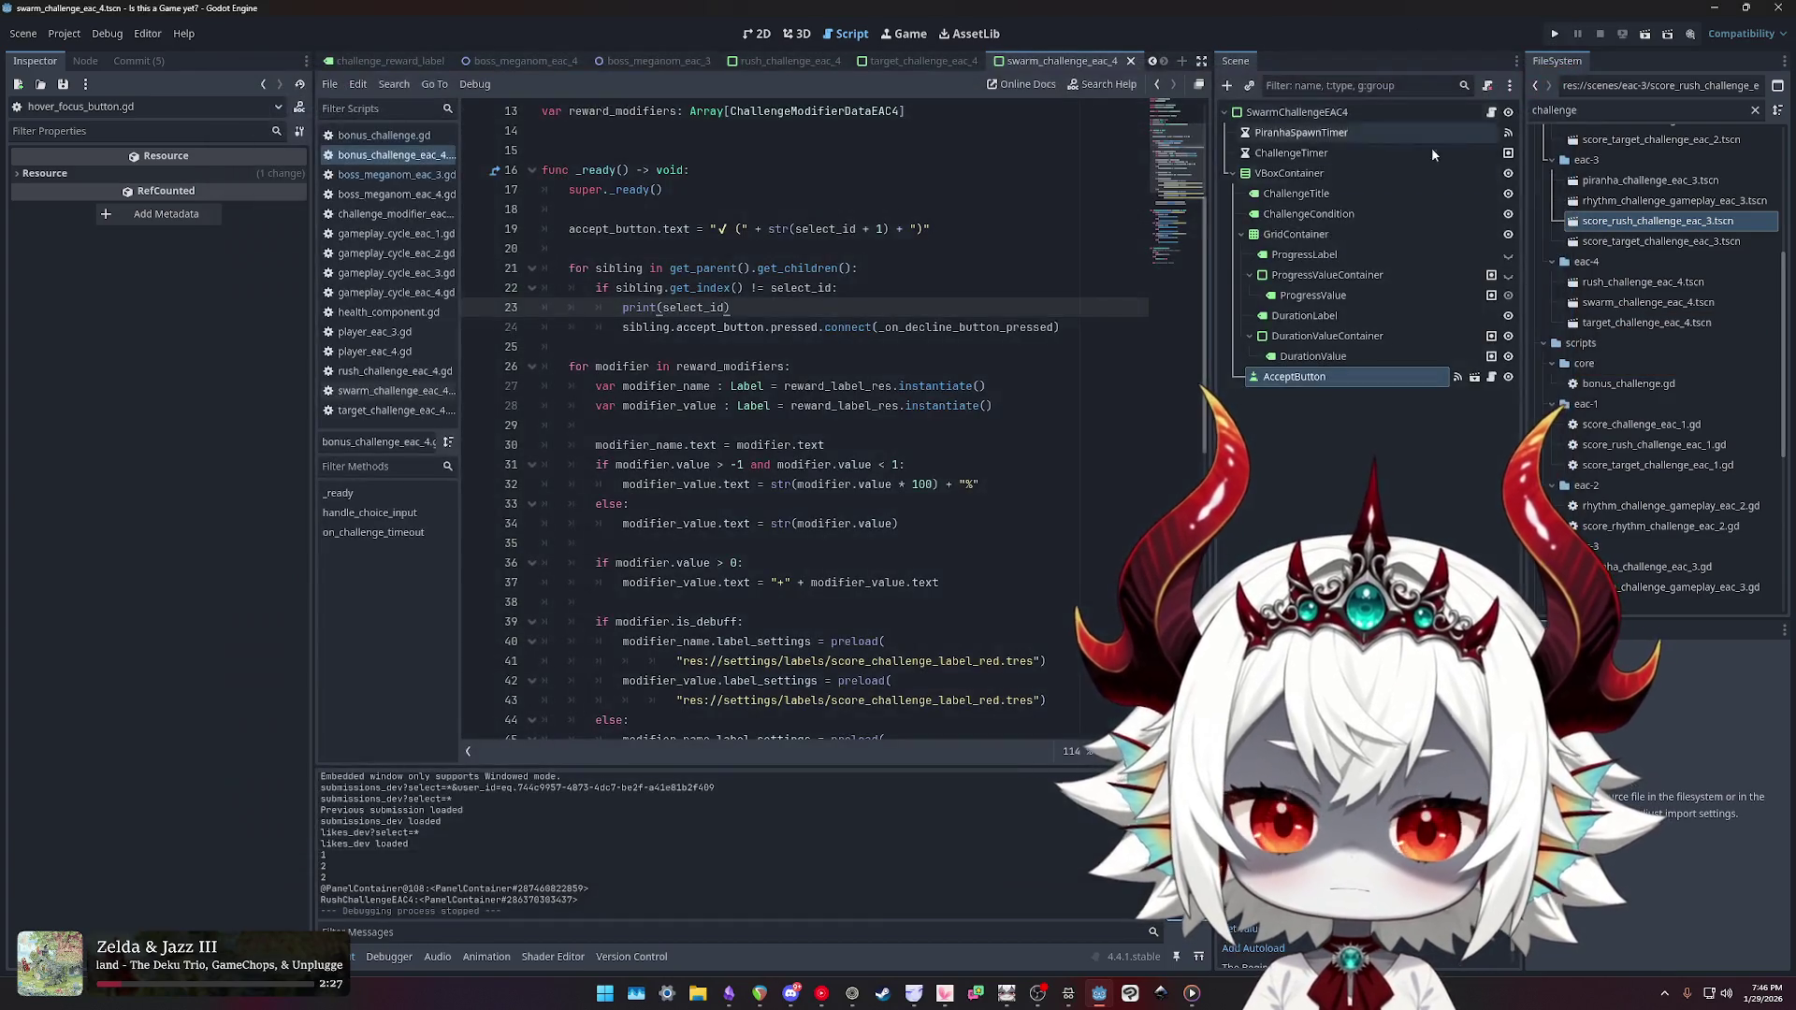
Inspect sibling, get_index, get_parent and get_children in the sibling loop on lines 21–22
double_click(663, 285)
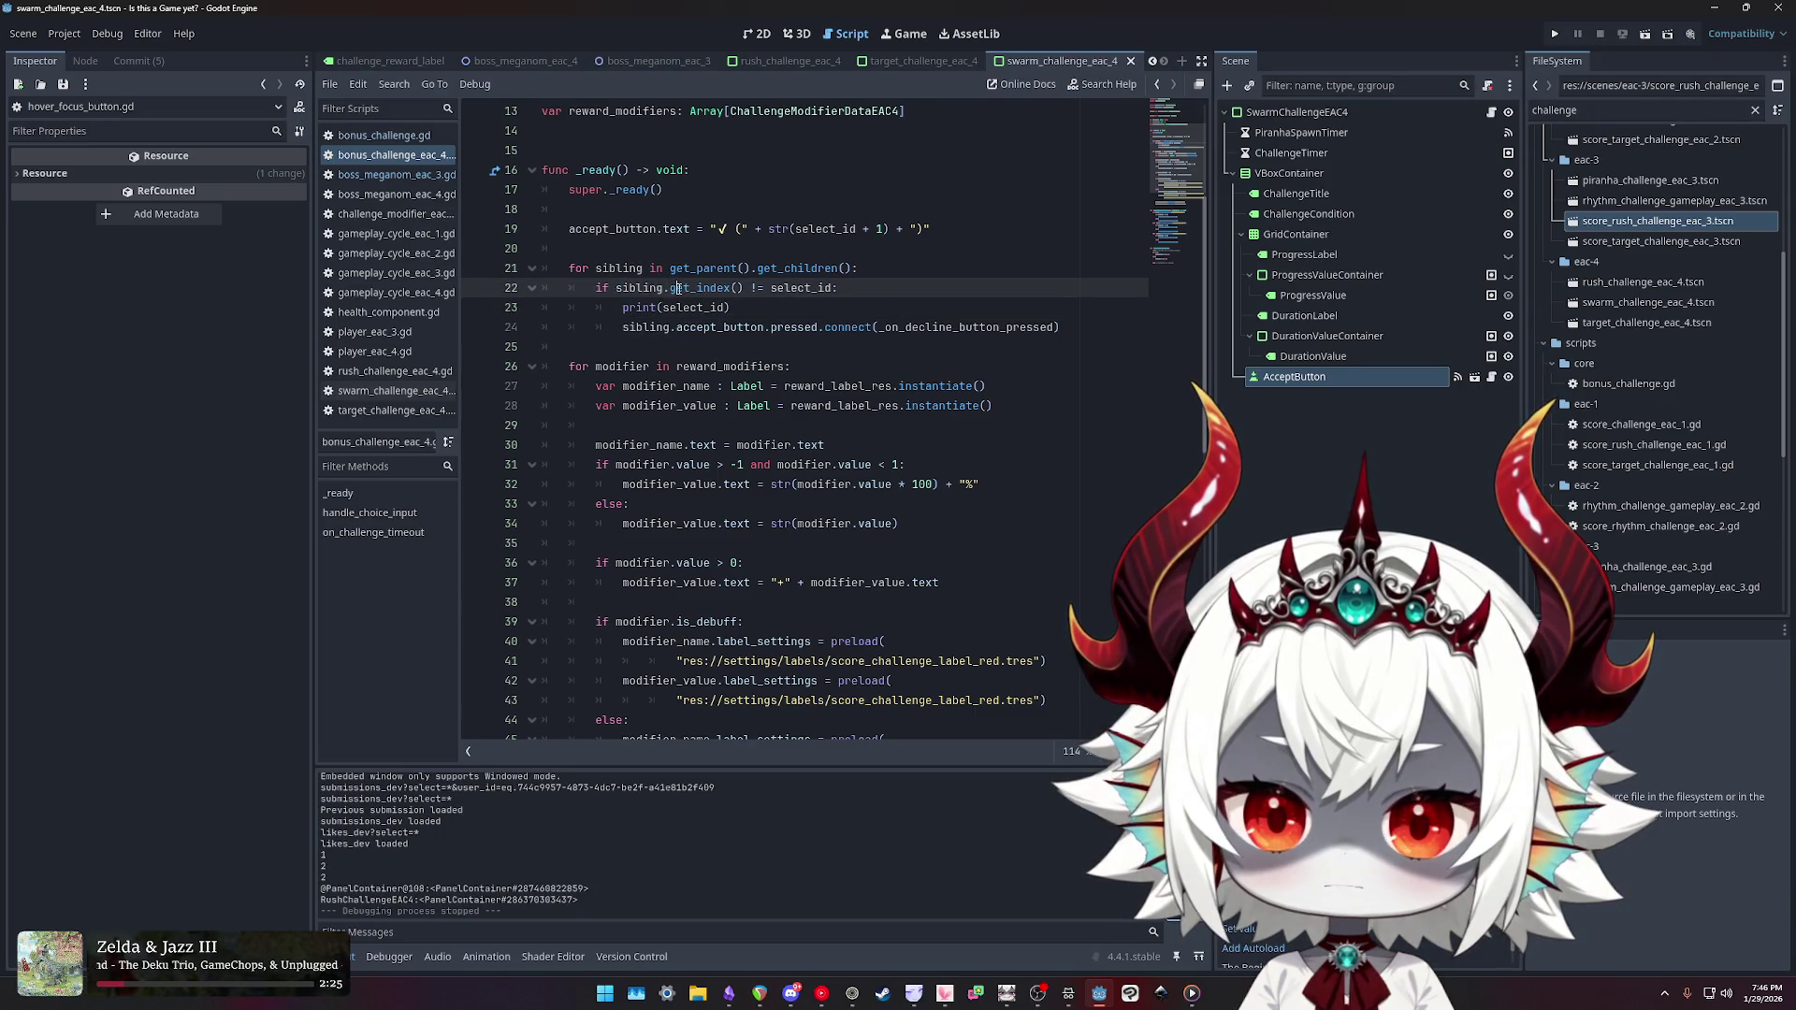
double_click(680, 288)
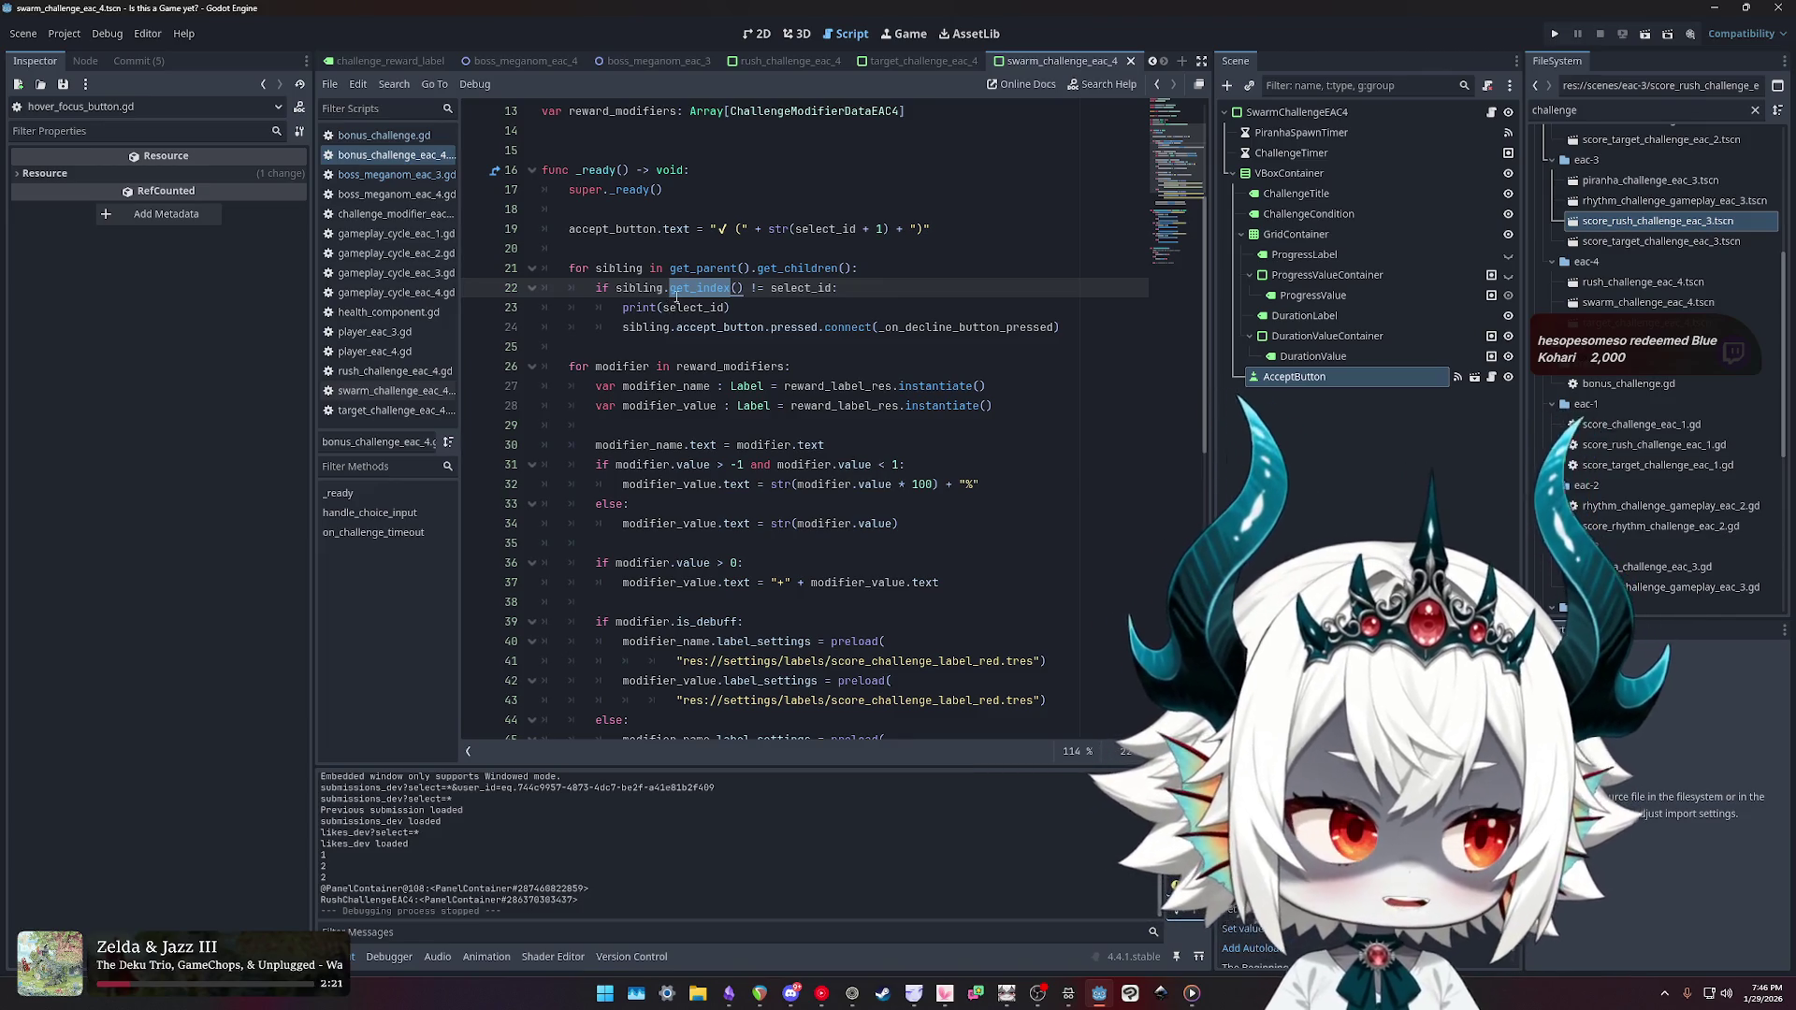
double_click(613, 268)
double_click(701, 268)
double_click(775, 268)
double_click(617, 268)
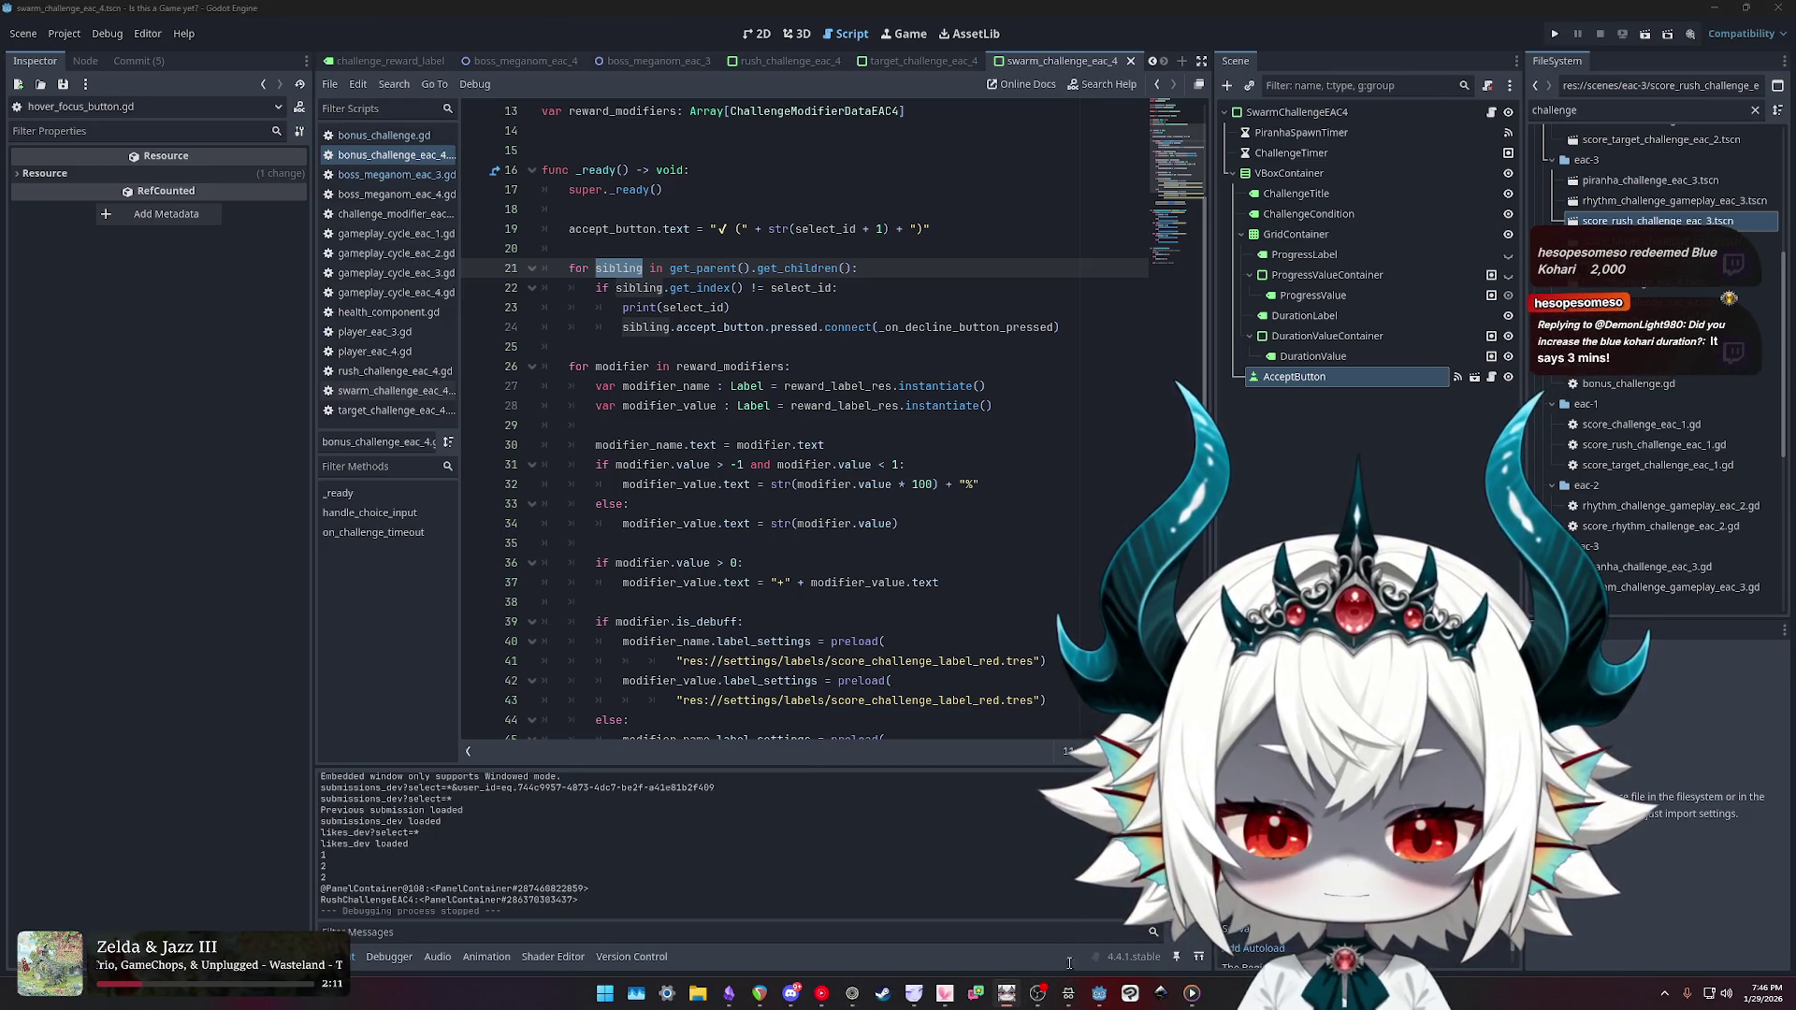
Search Google in the browser for "get siblings godot"
key(alt+Tab)
key(ctrl+l)
text(get siblings godot)
key(Return)
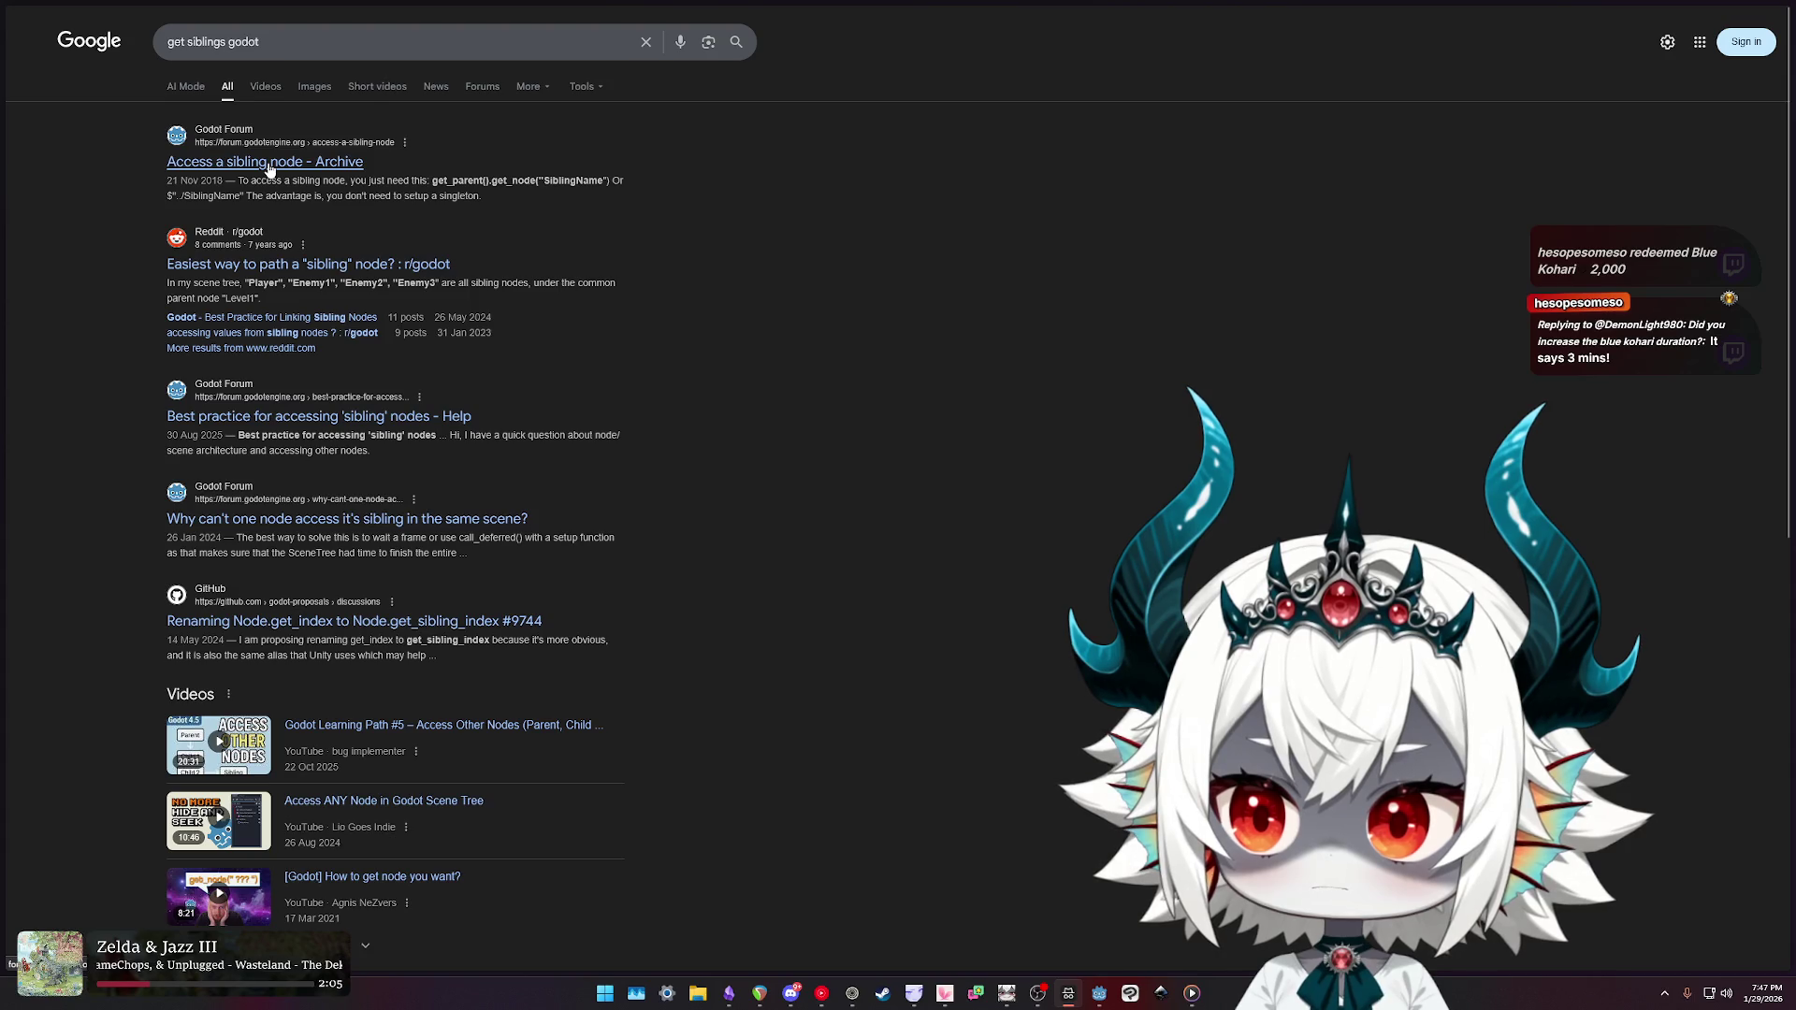
Read the Godot Forum thread on accessing a sibling node and return to the results
click(268, 163)
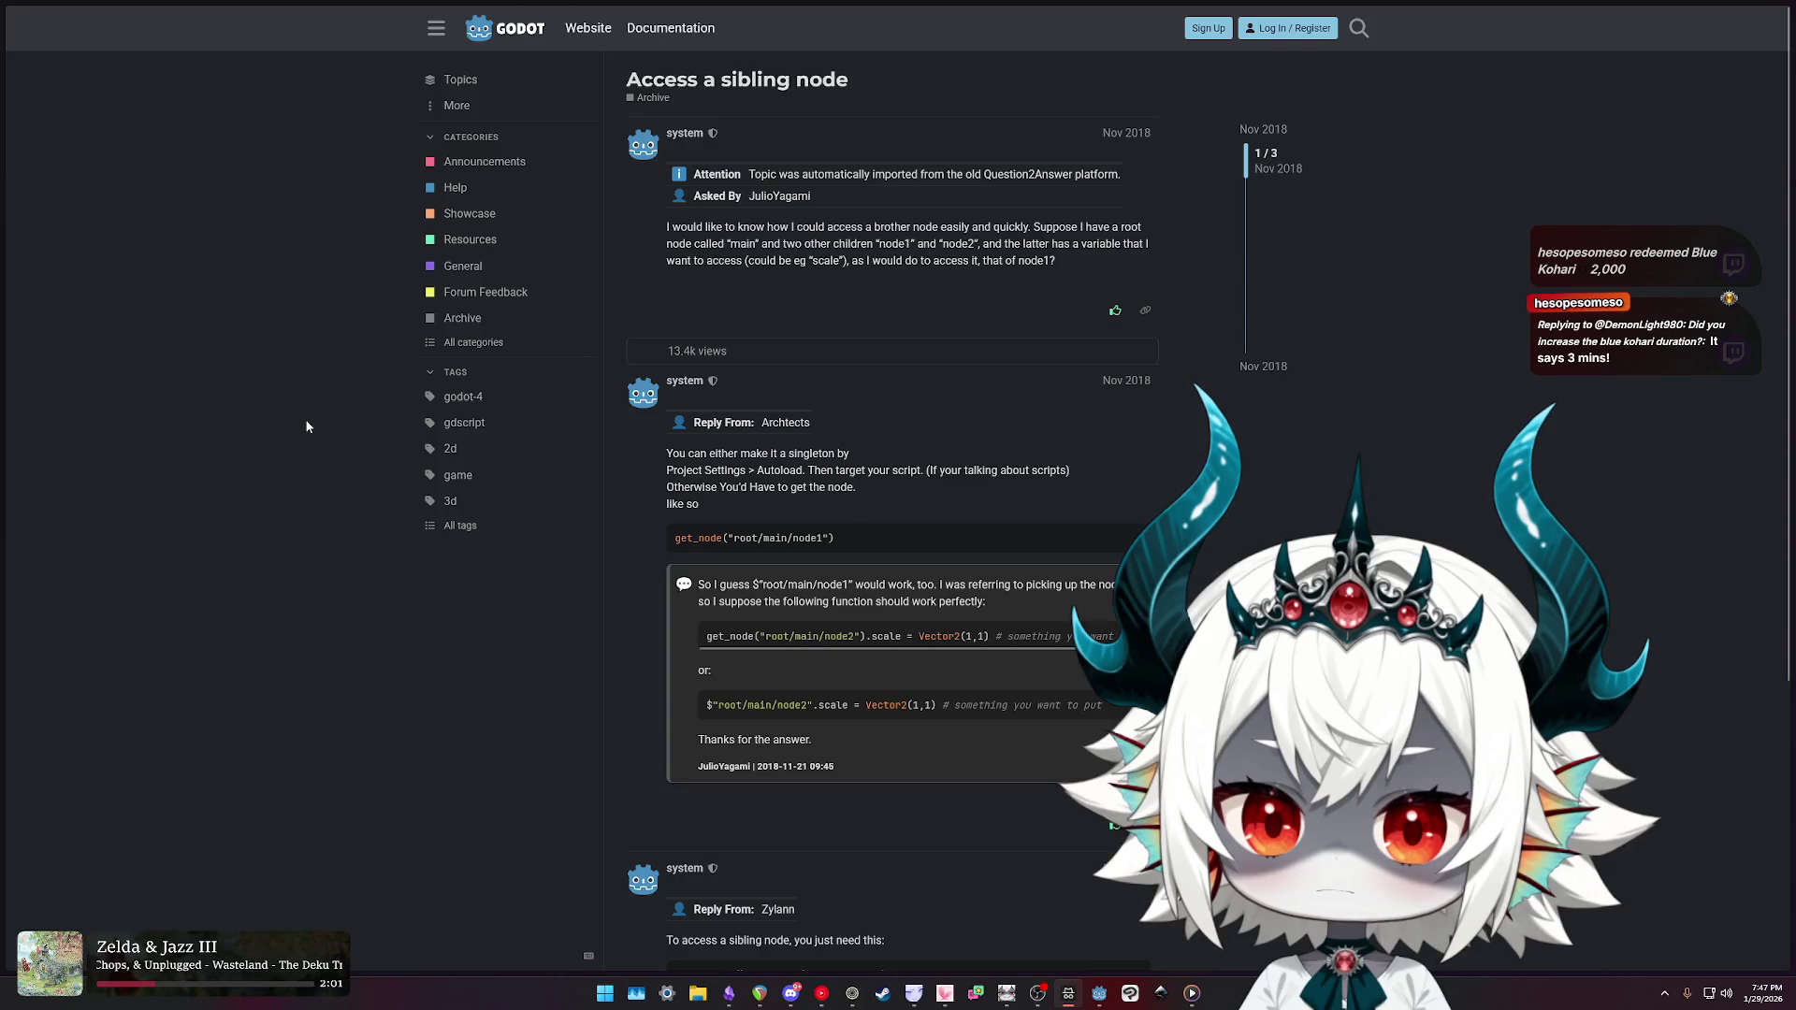
scroll(307, 429, down, 4)
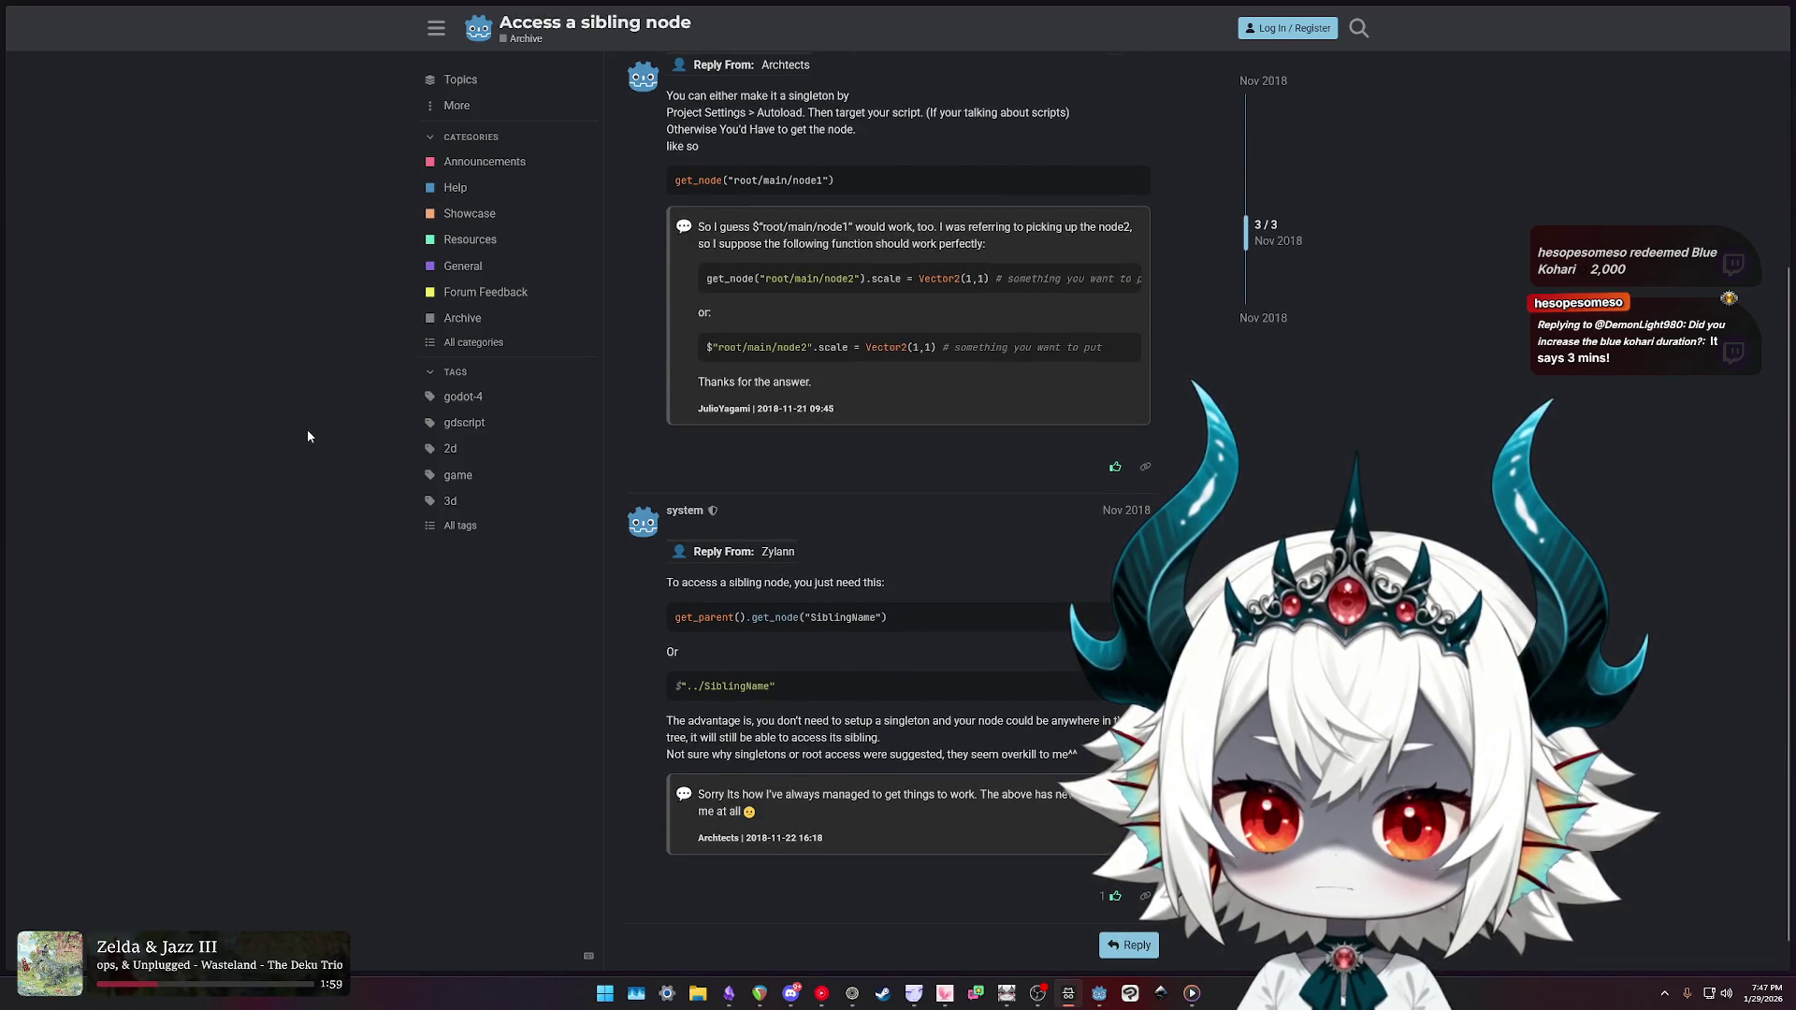
scroll(307, 433, down, 1)
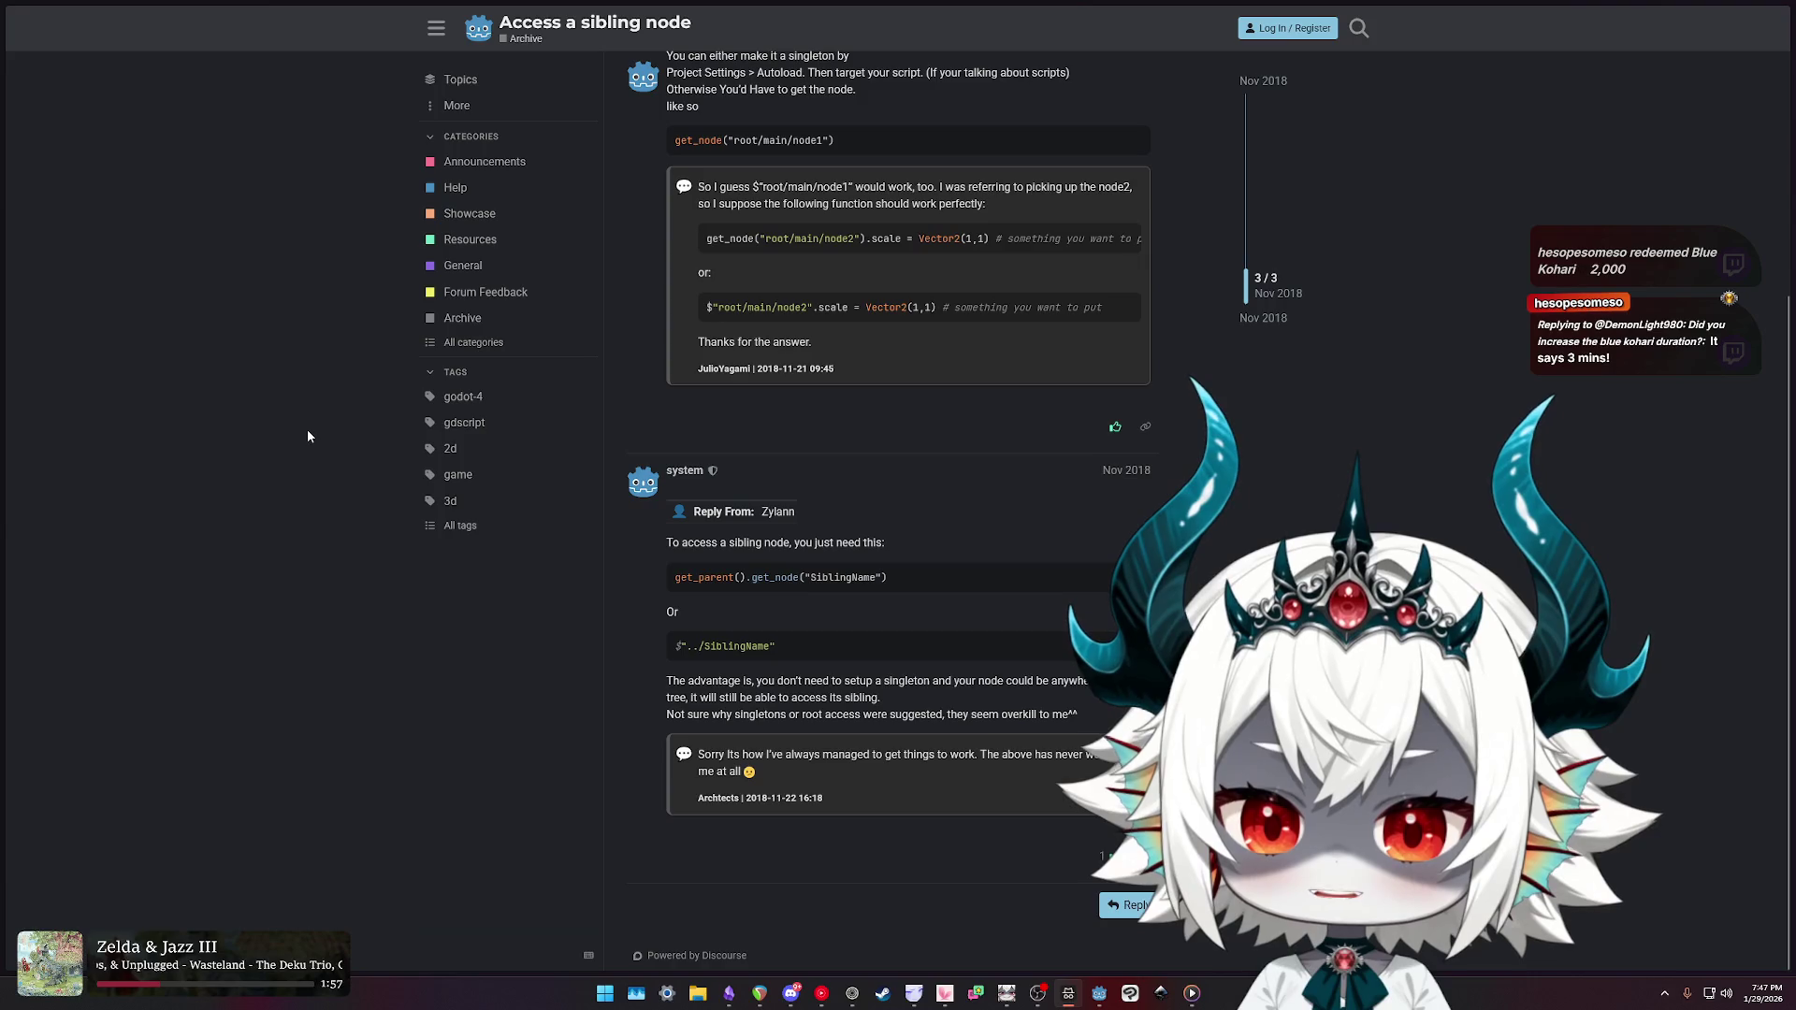
scroll(306, 429, up, 4)
key(alt+Left)
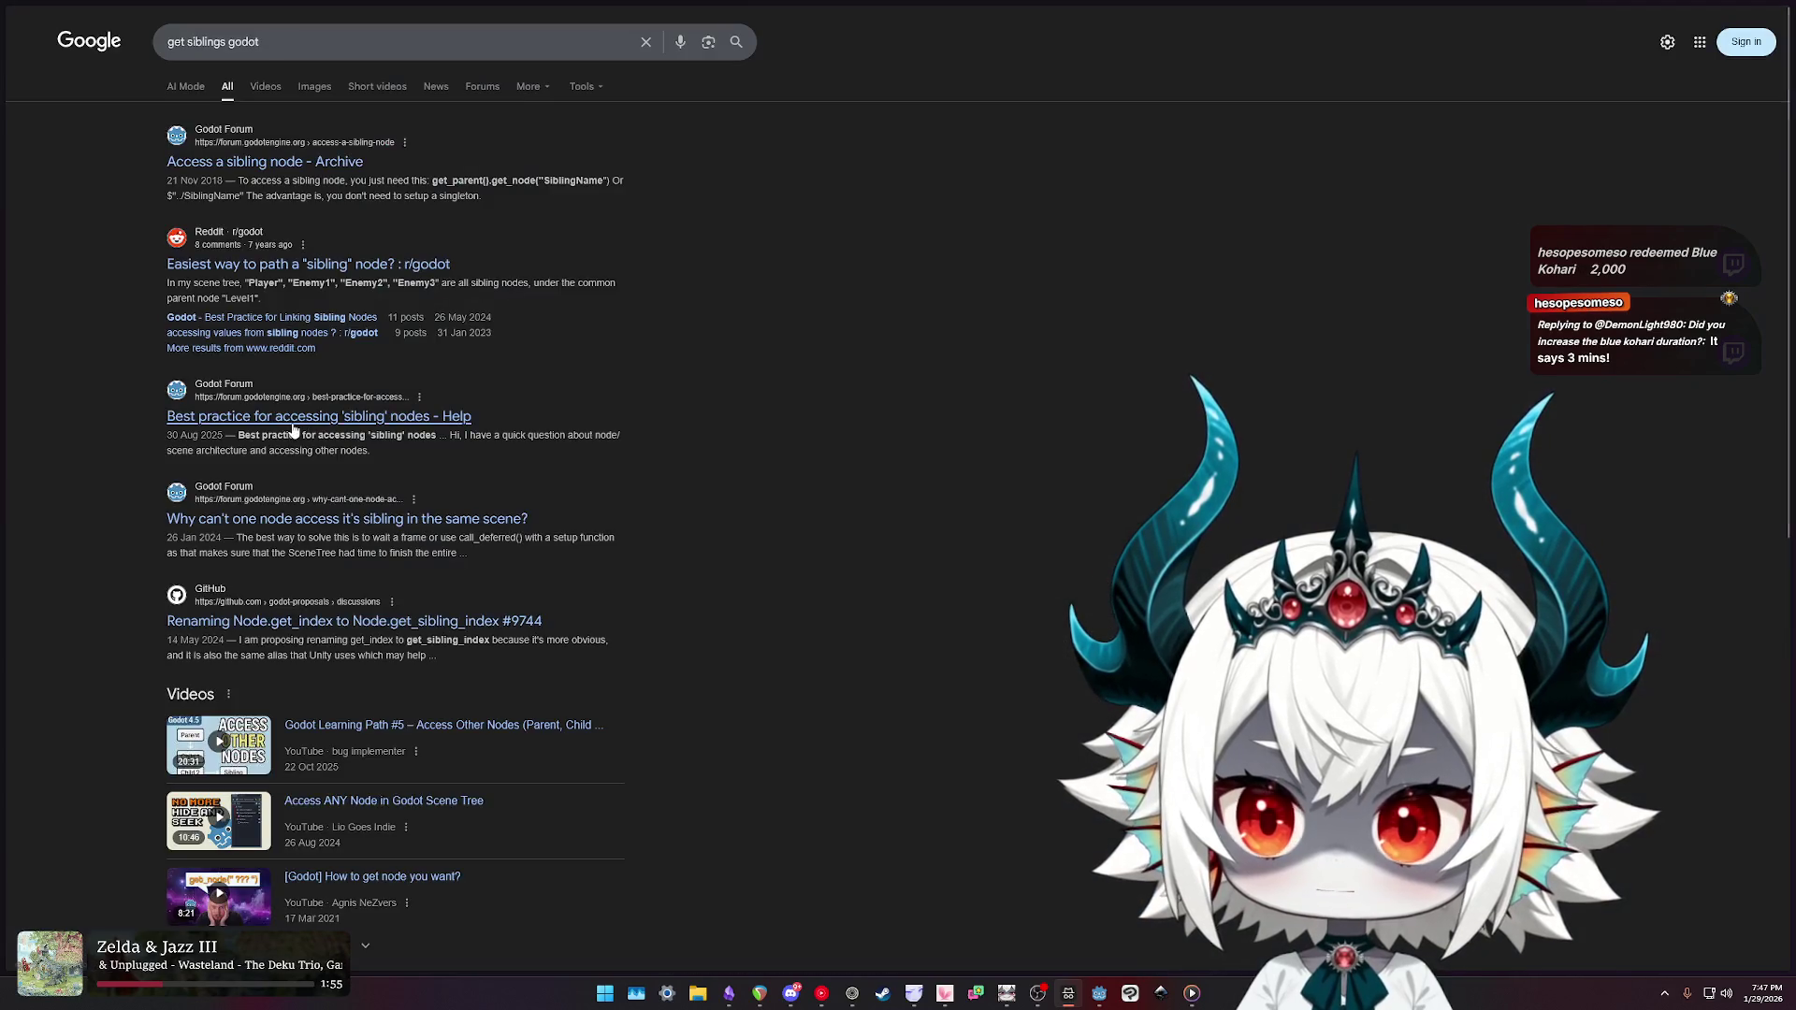
Read the best-practice sibling nodes thread, close the tab, and return to the script's sibling loop in Godot
click(238, 419)
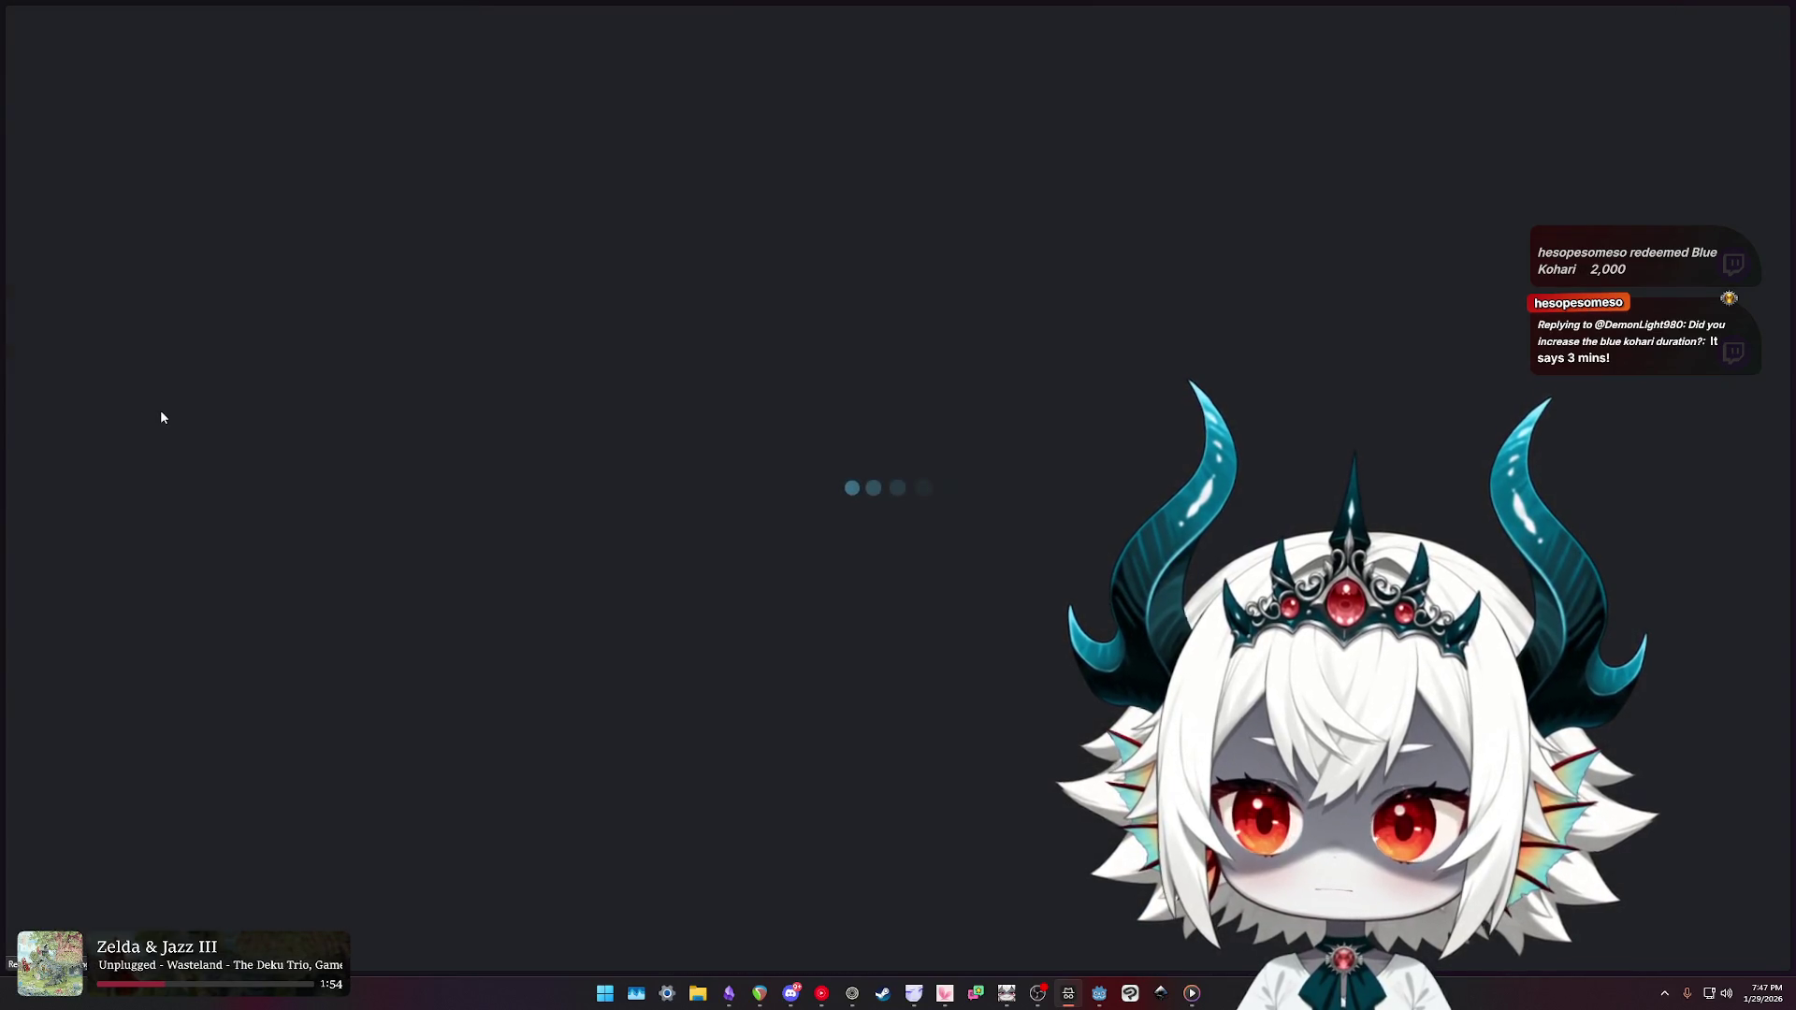
scroll(262, 442, down, 3)
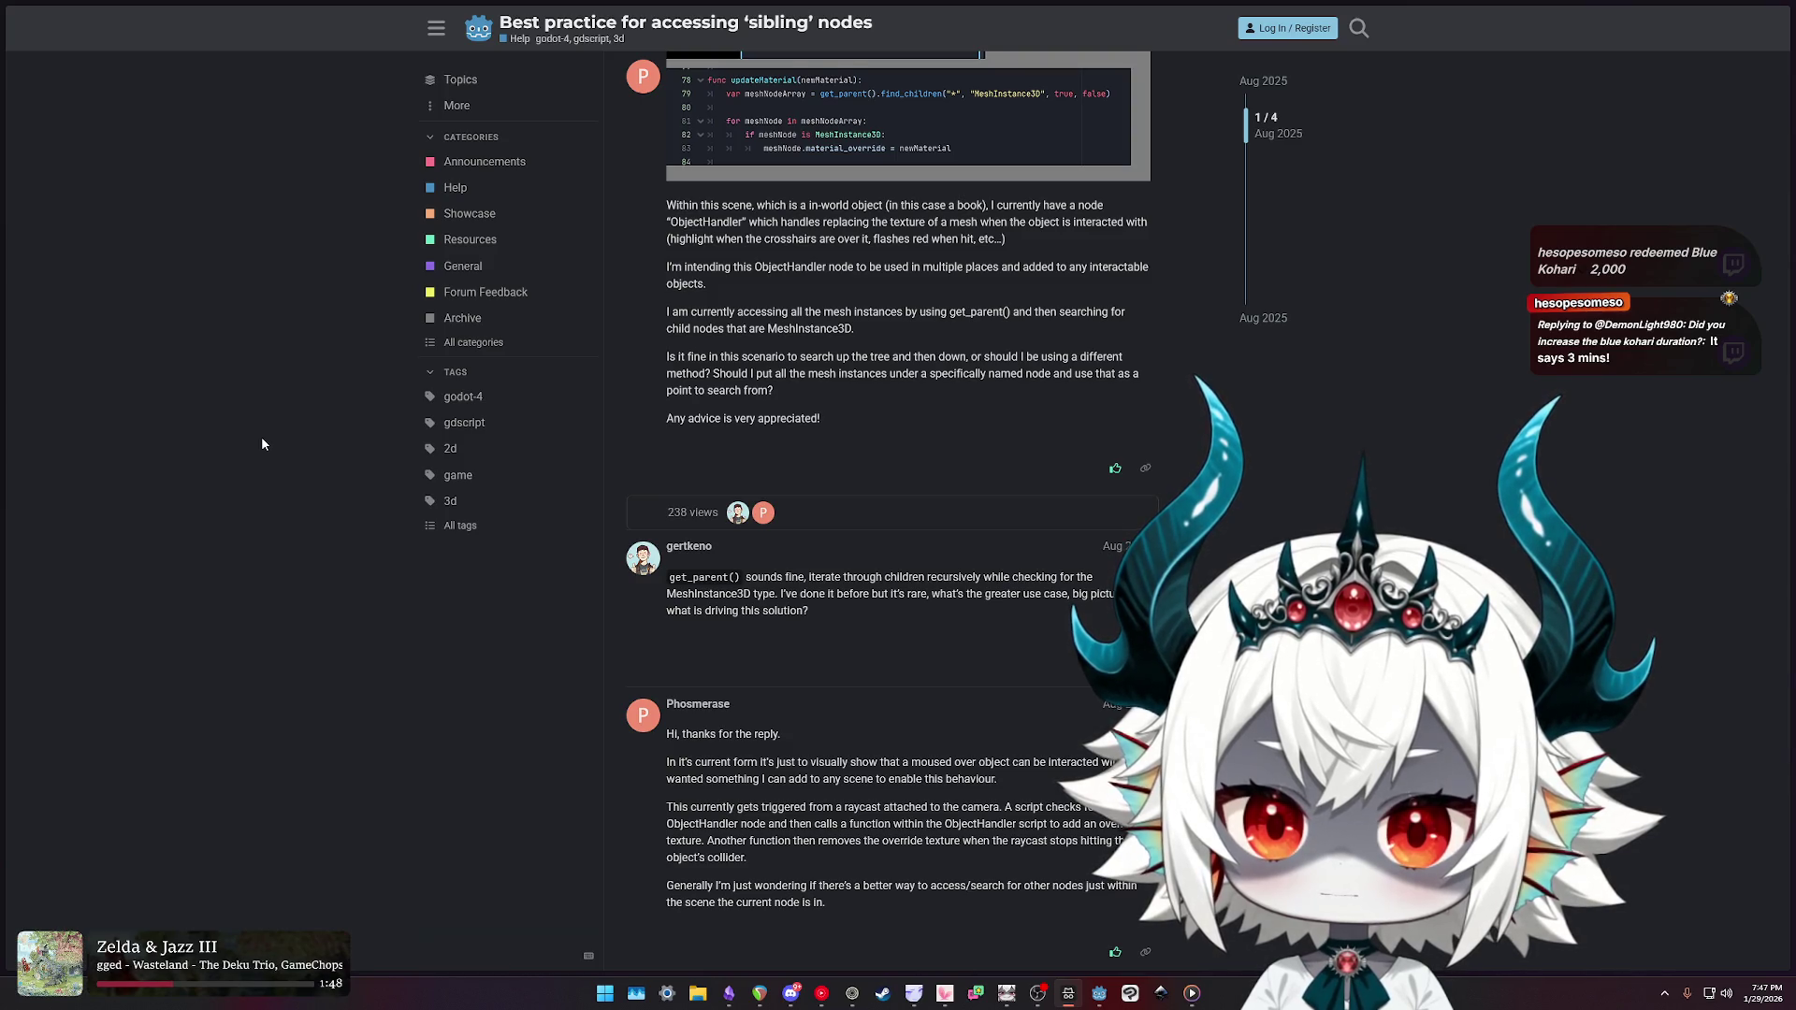
scroll(261, 444, up, 3)
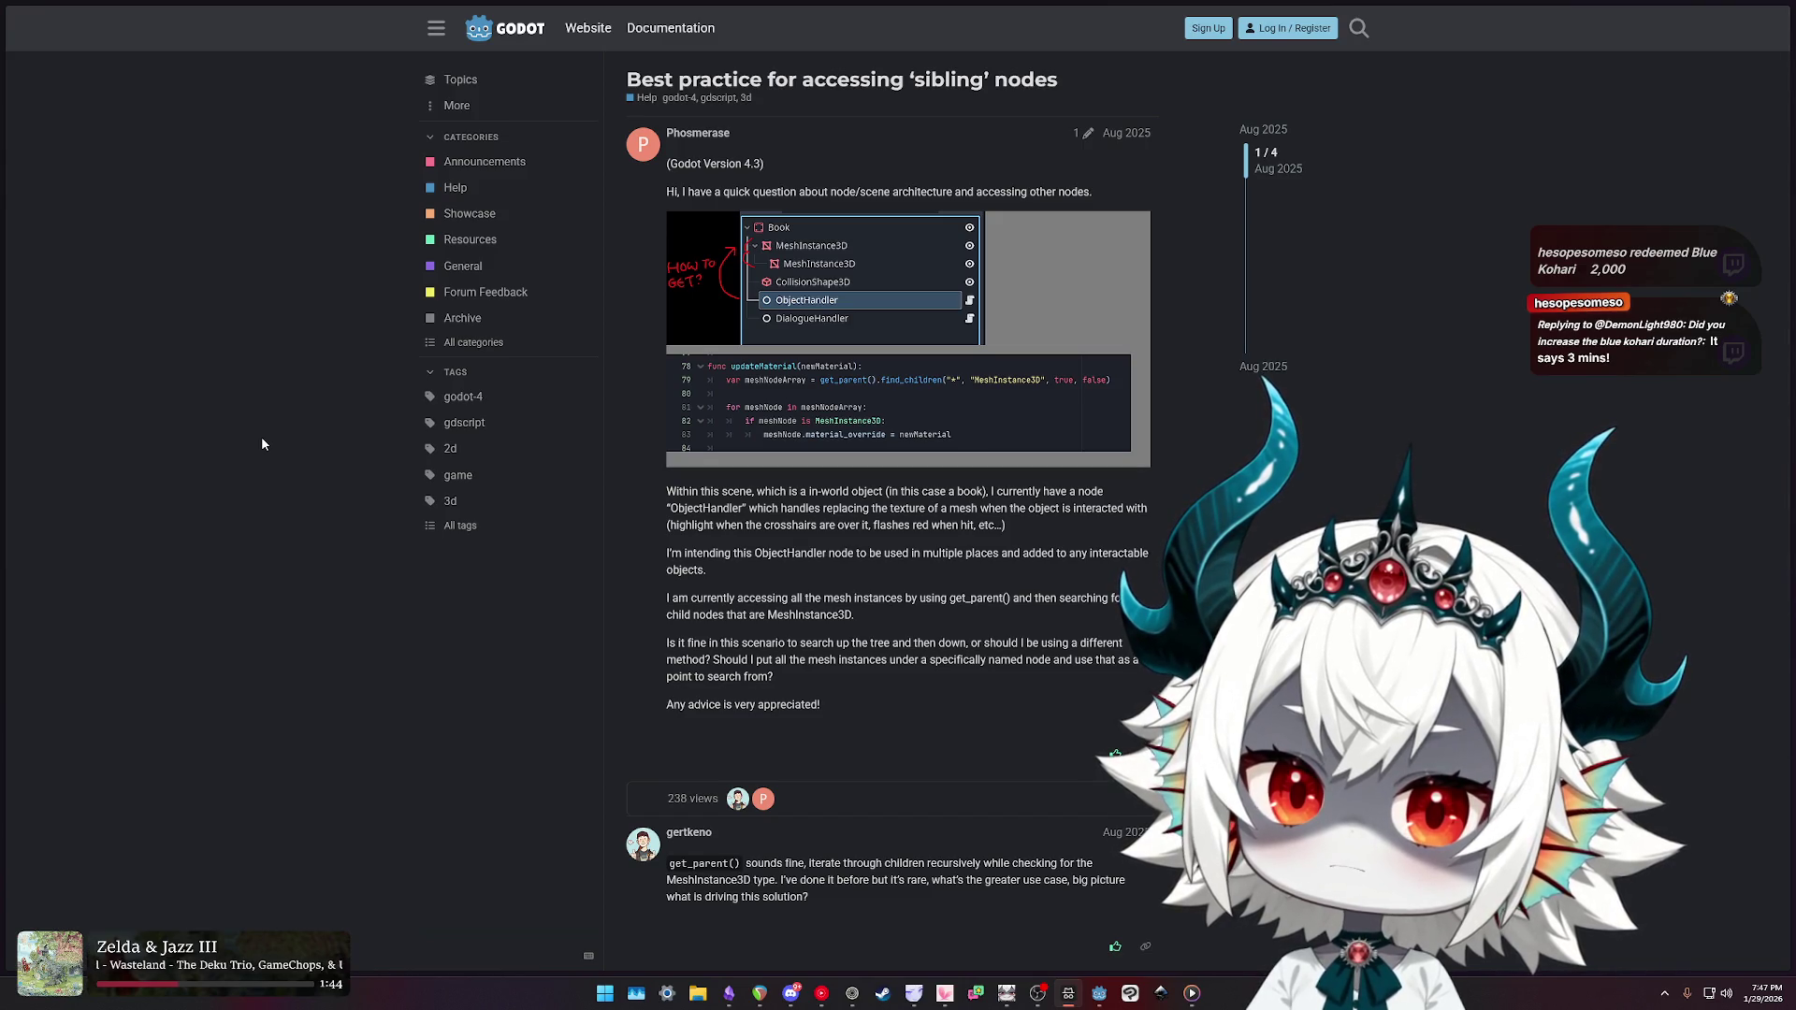
mouse_move(65, 253)
click(147, 97)
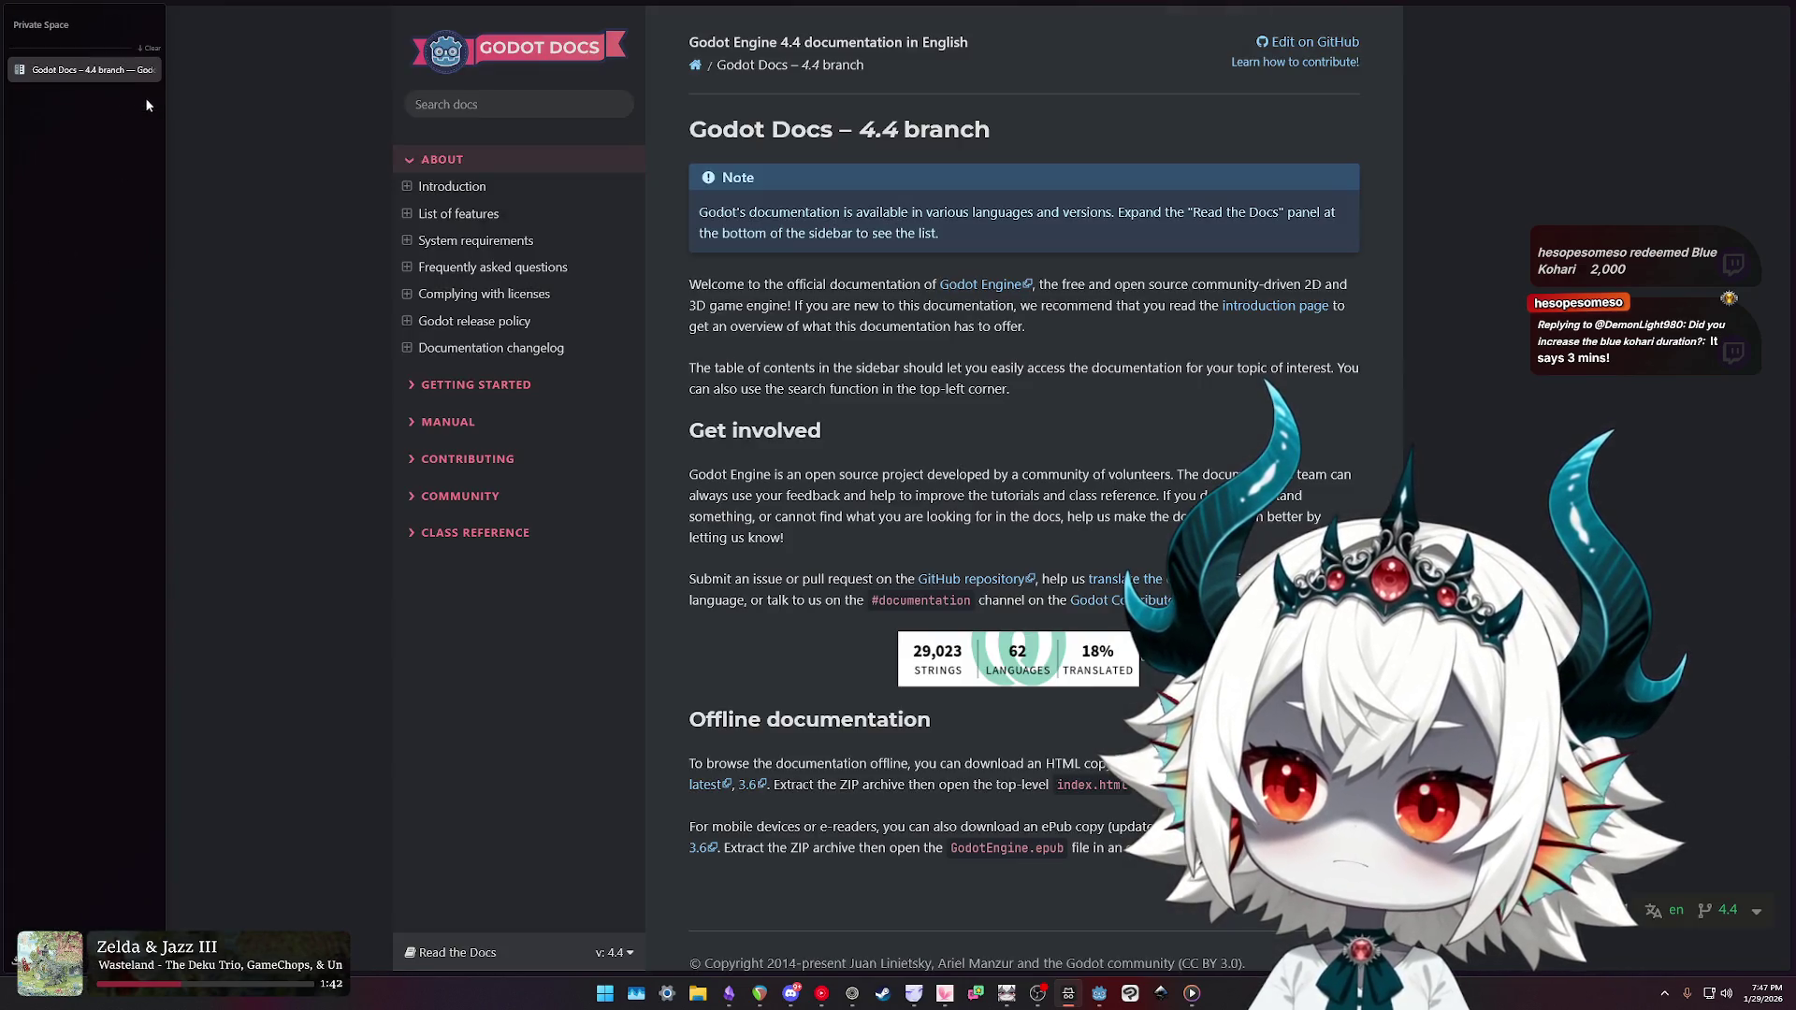
click(1089, 993)
click(750, 309)
click(865, 268)
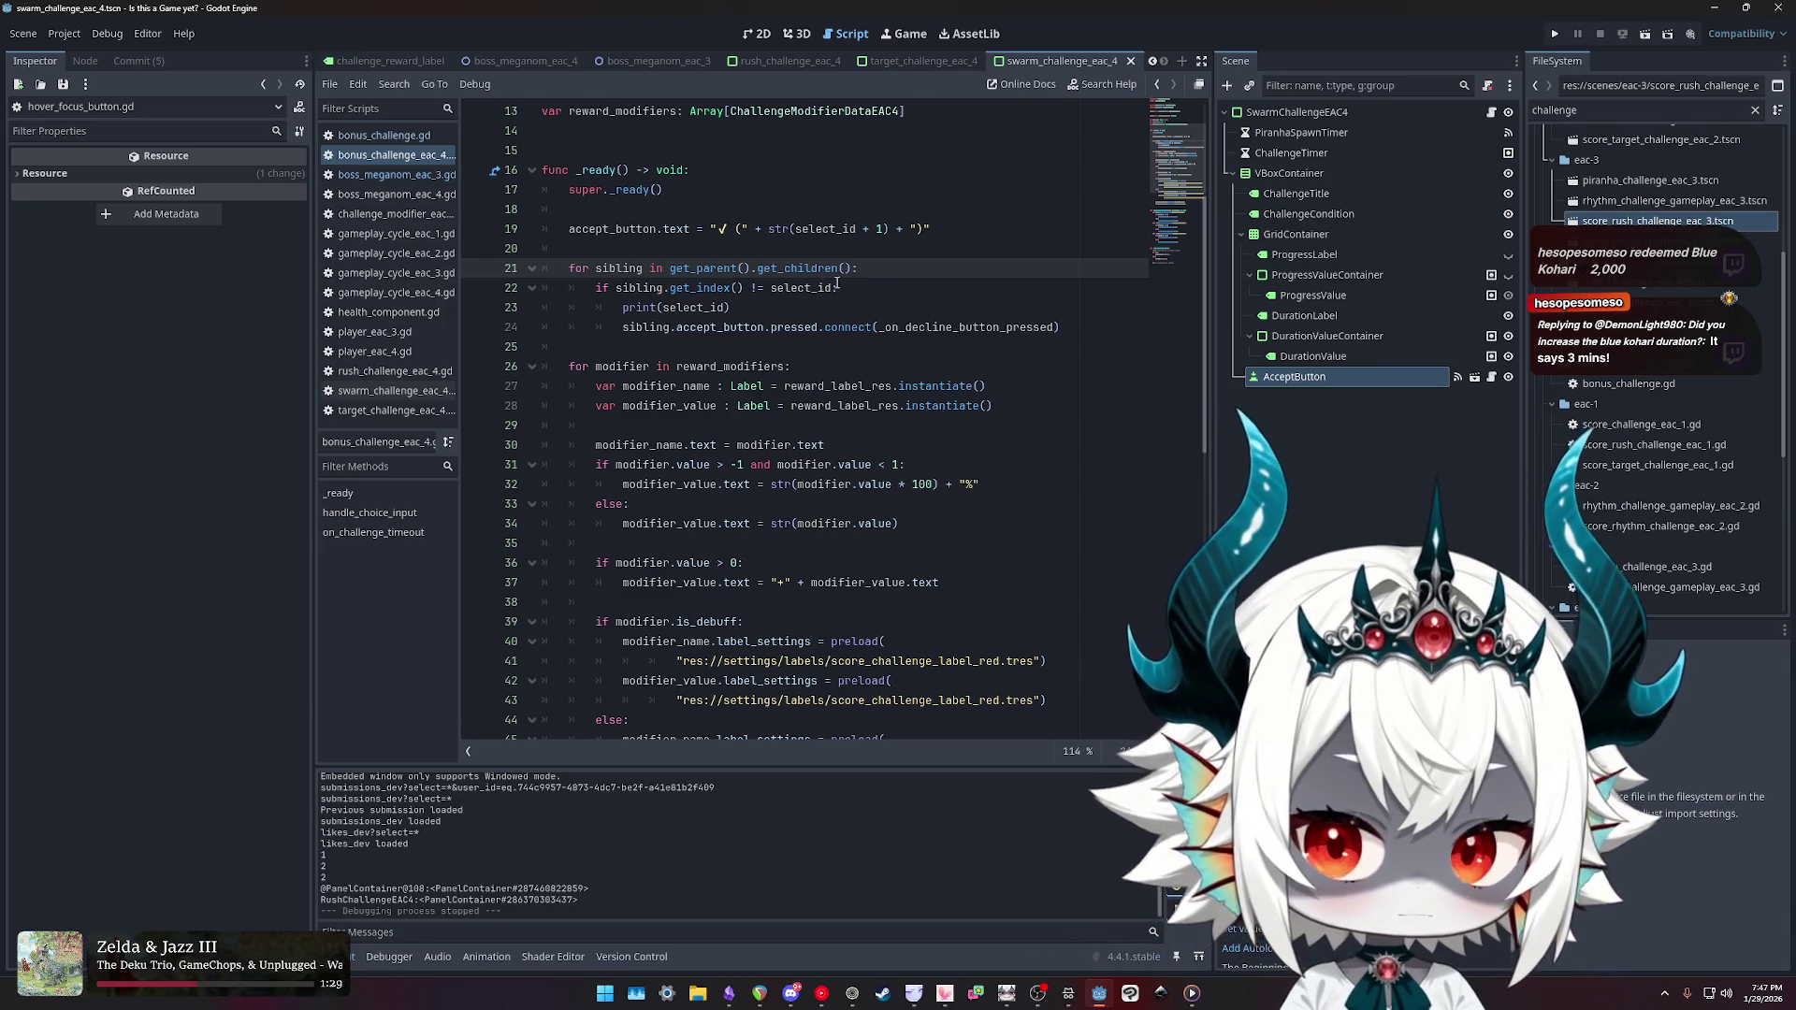
Examine the get_parent().get_children() loop and sibling.get_index() condition on lines 21–22
double_click(732, 267)
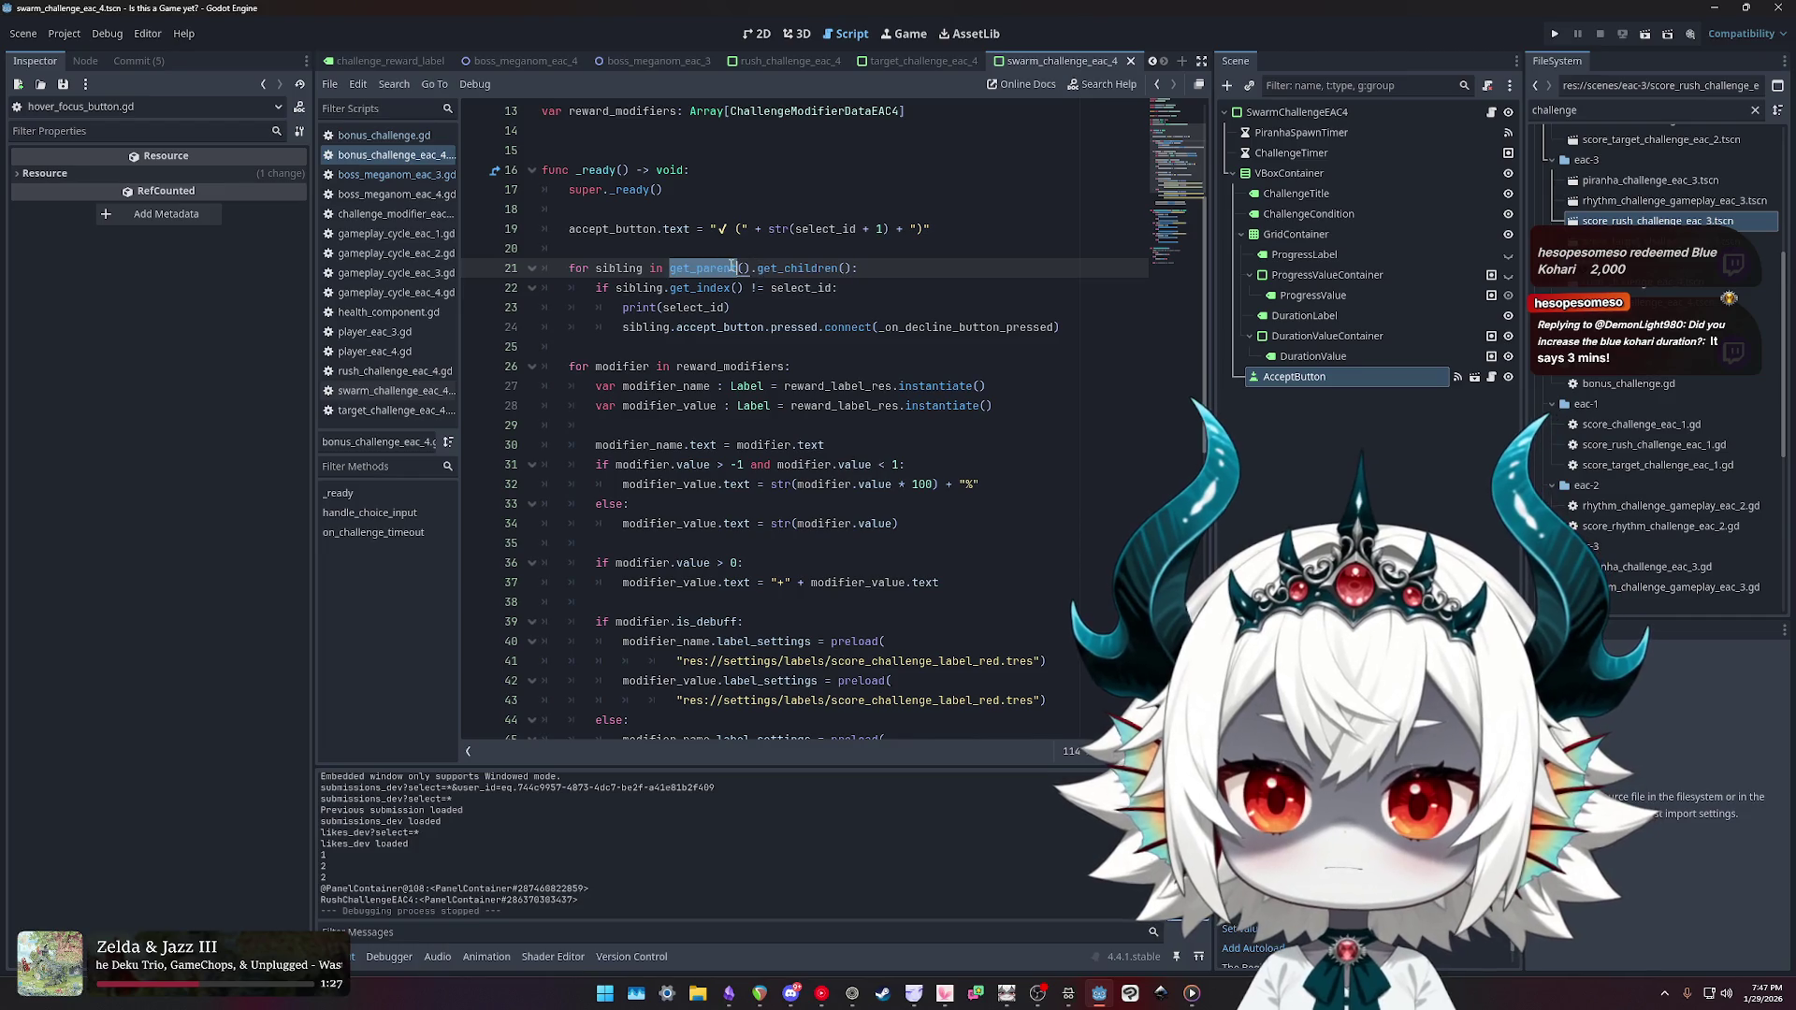
double_click(795, 267)
double_click(701, 267)
double_click(779, 268)
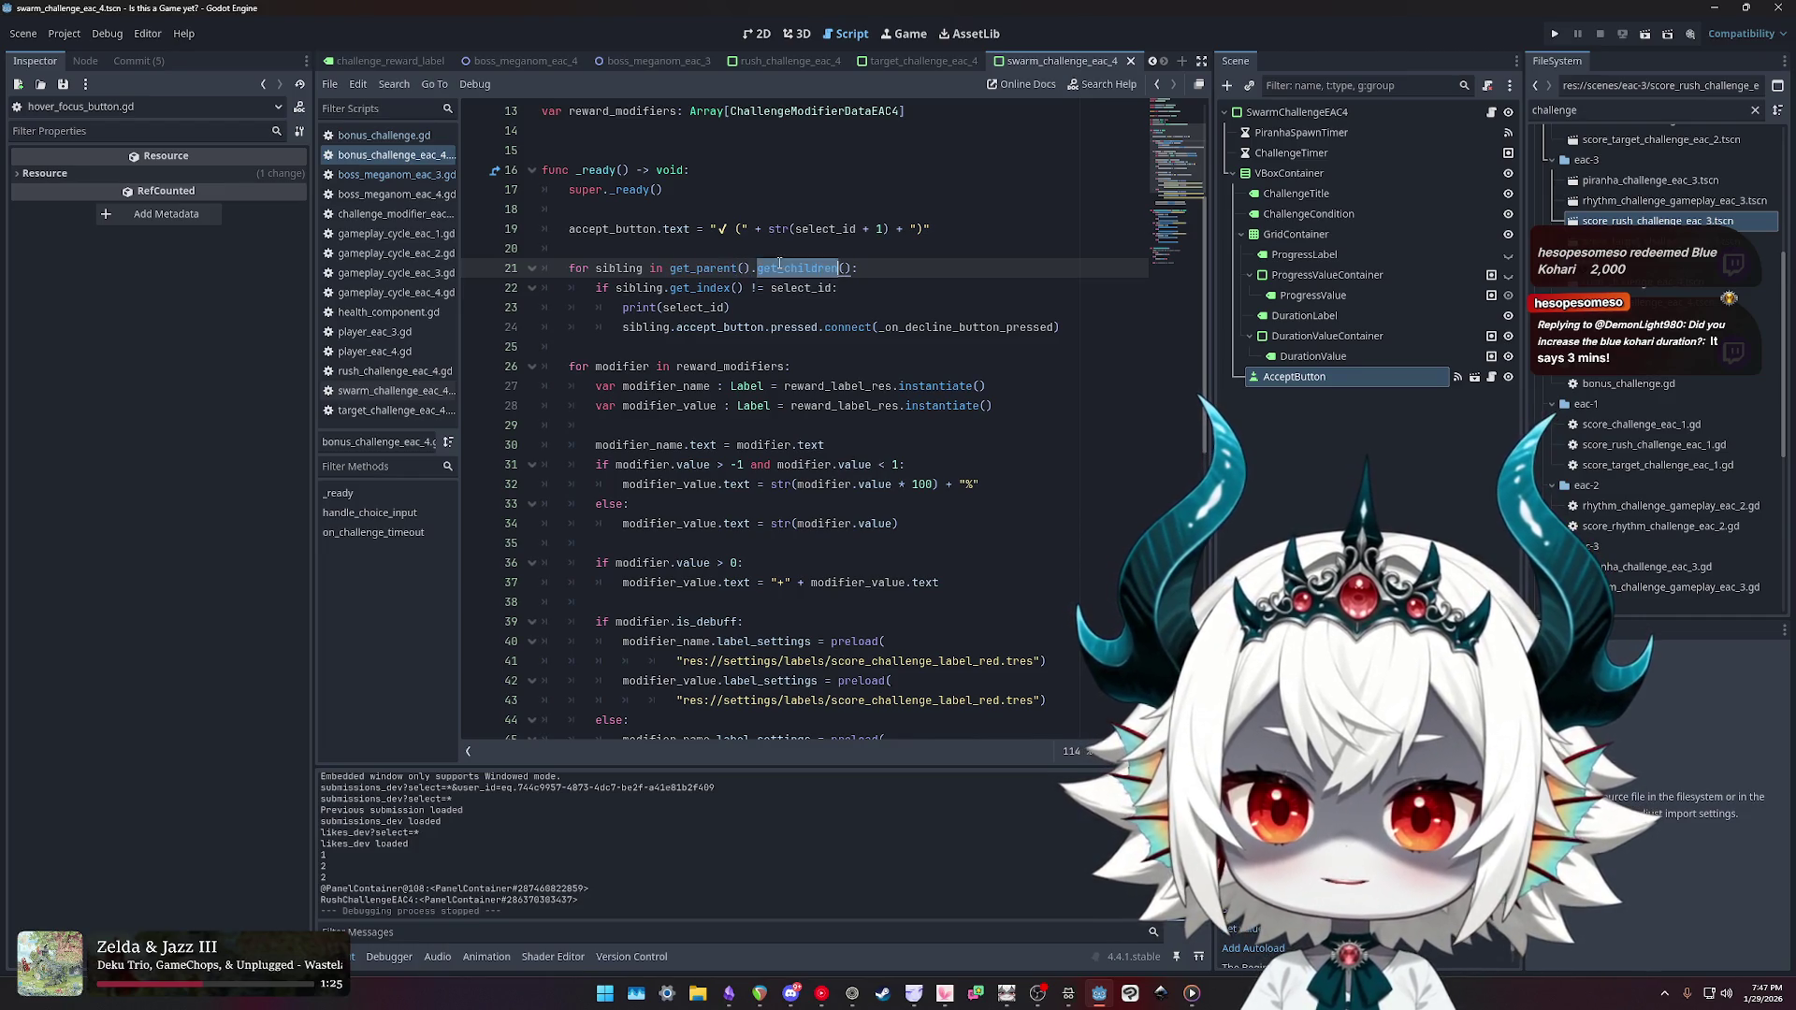
drag(858, 267, 573, 268)
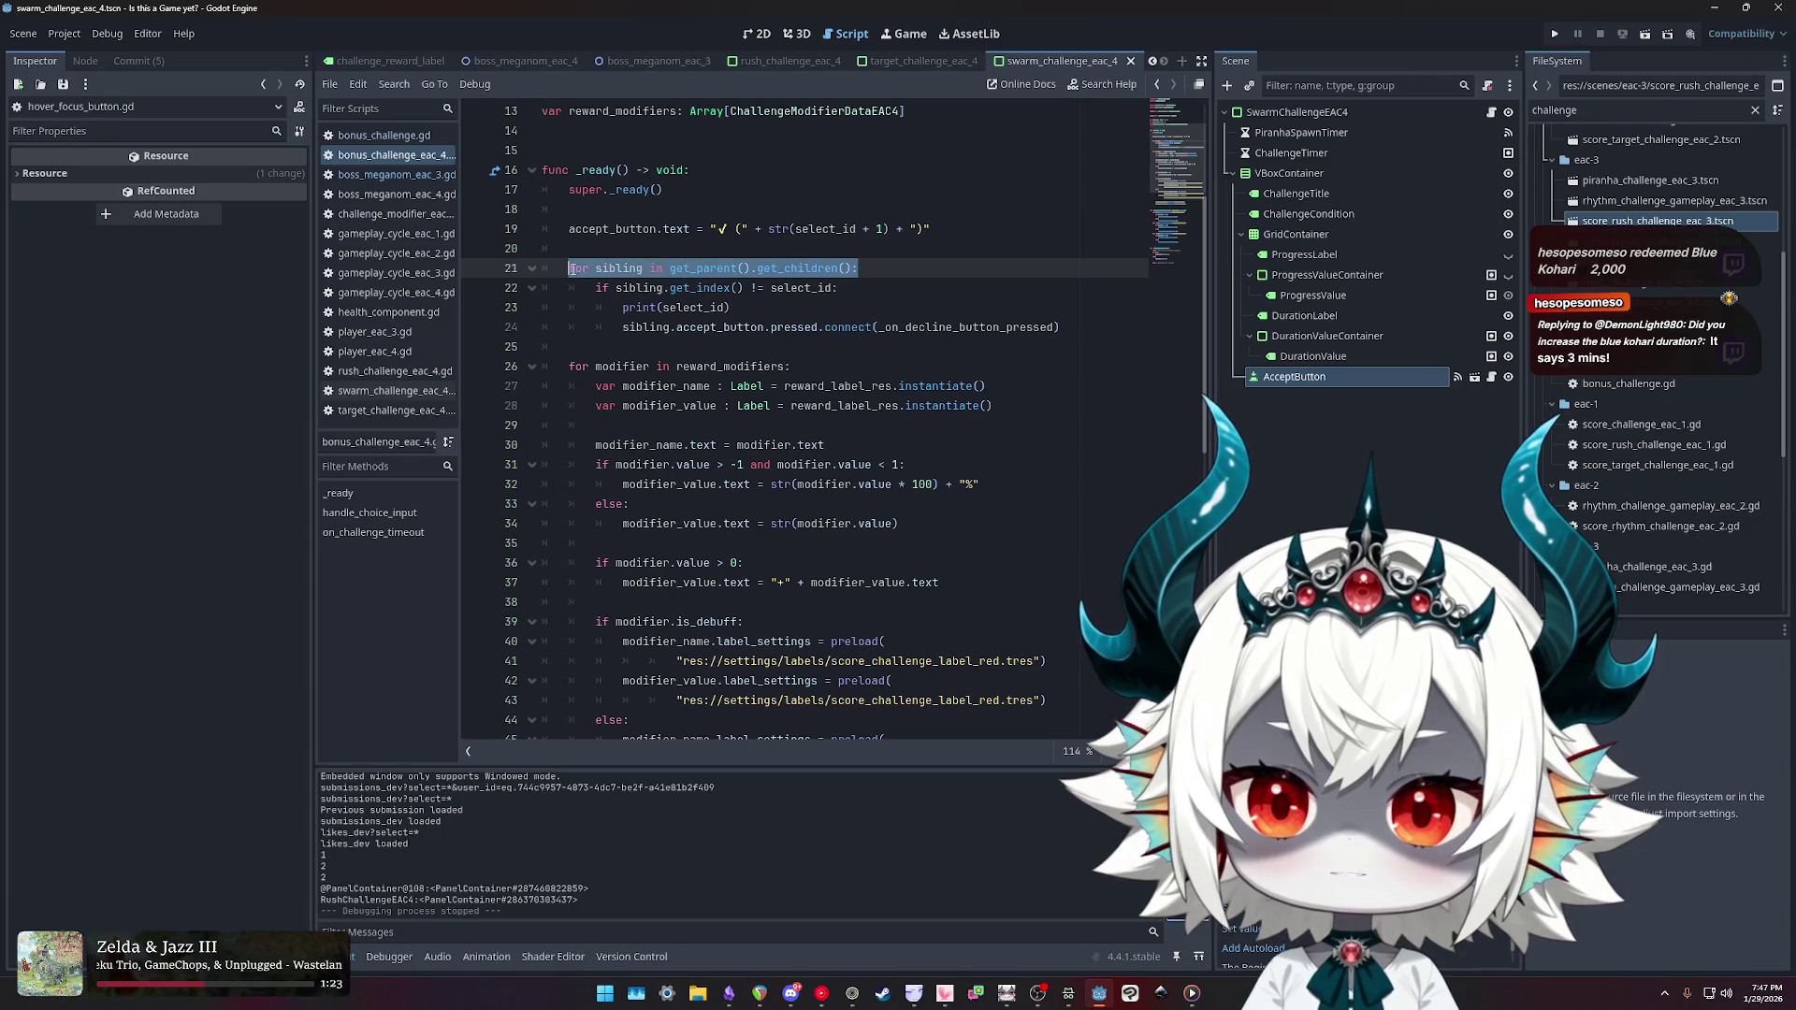
drag(862, 286, 597, 287)
double_click(693, 287)
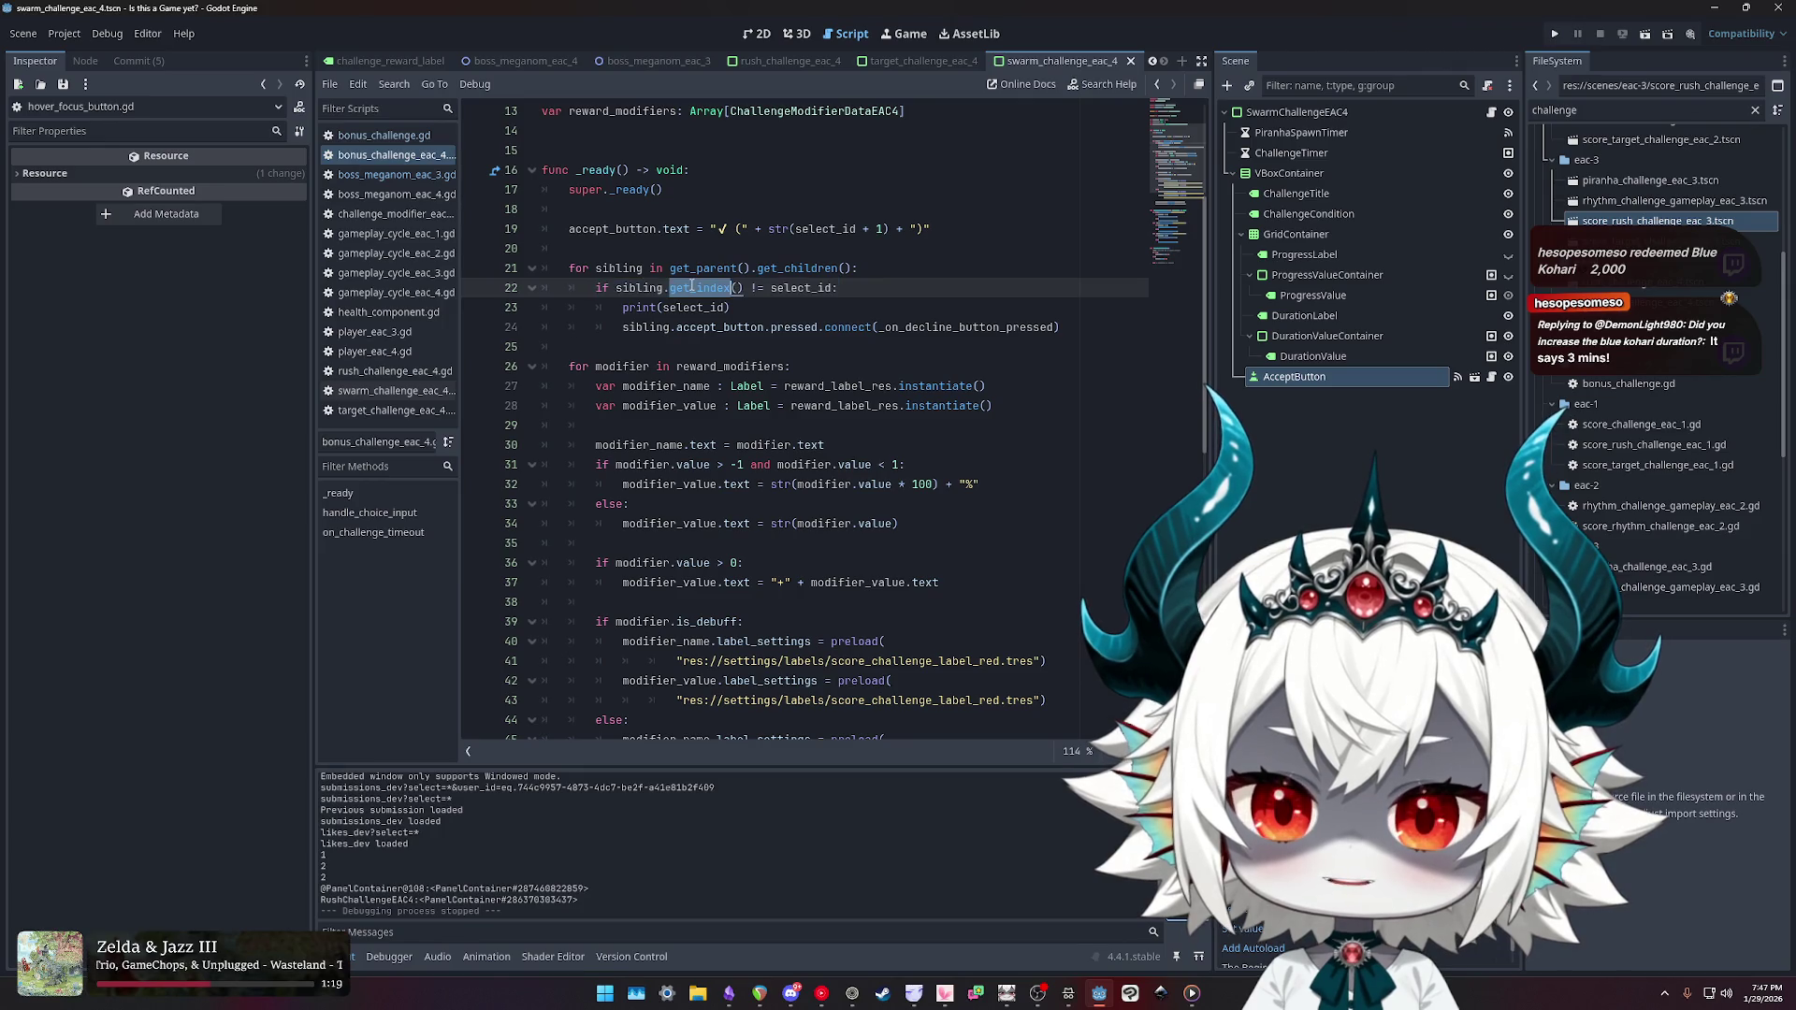
scroll(803, 298, up, 2)
Replace select_id with get_index() in the line-22 condition and run the game
double_click(805, 405)
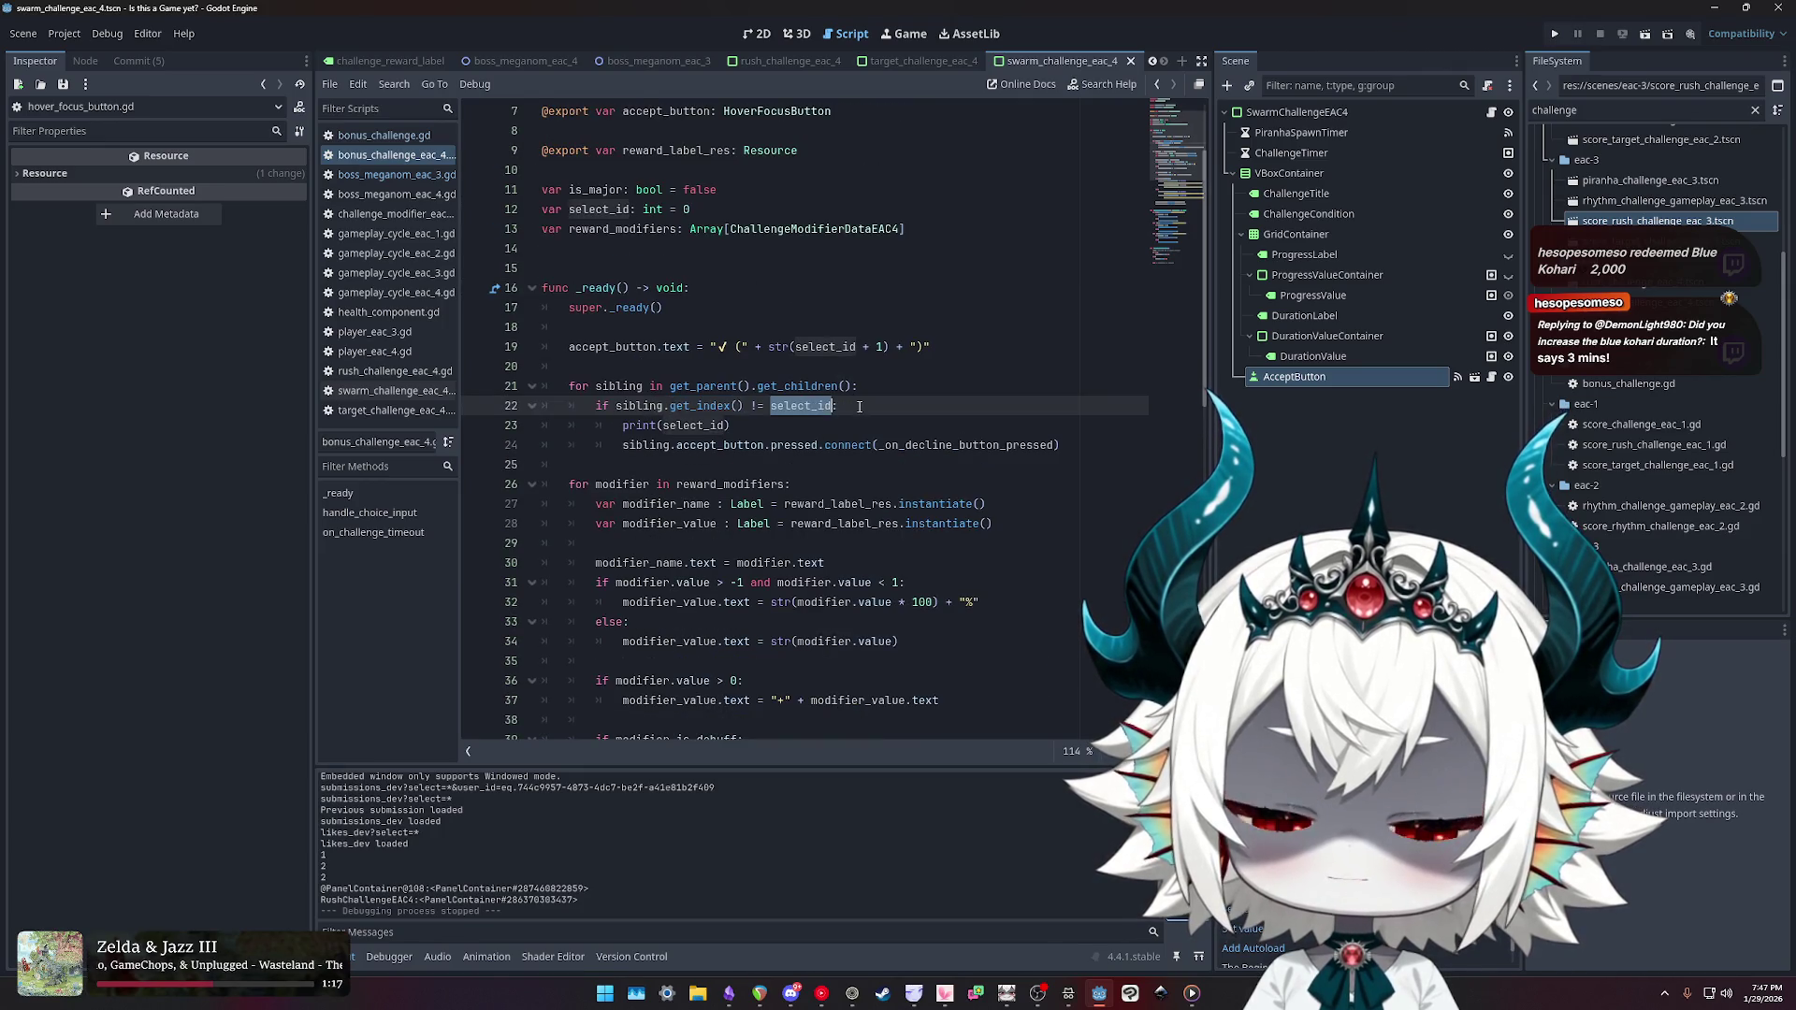
drag(848, 409, 597, 407)
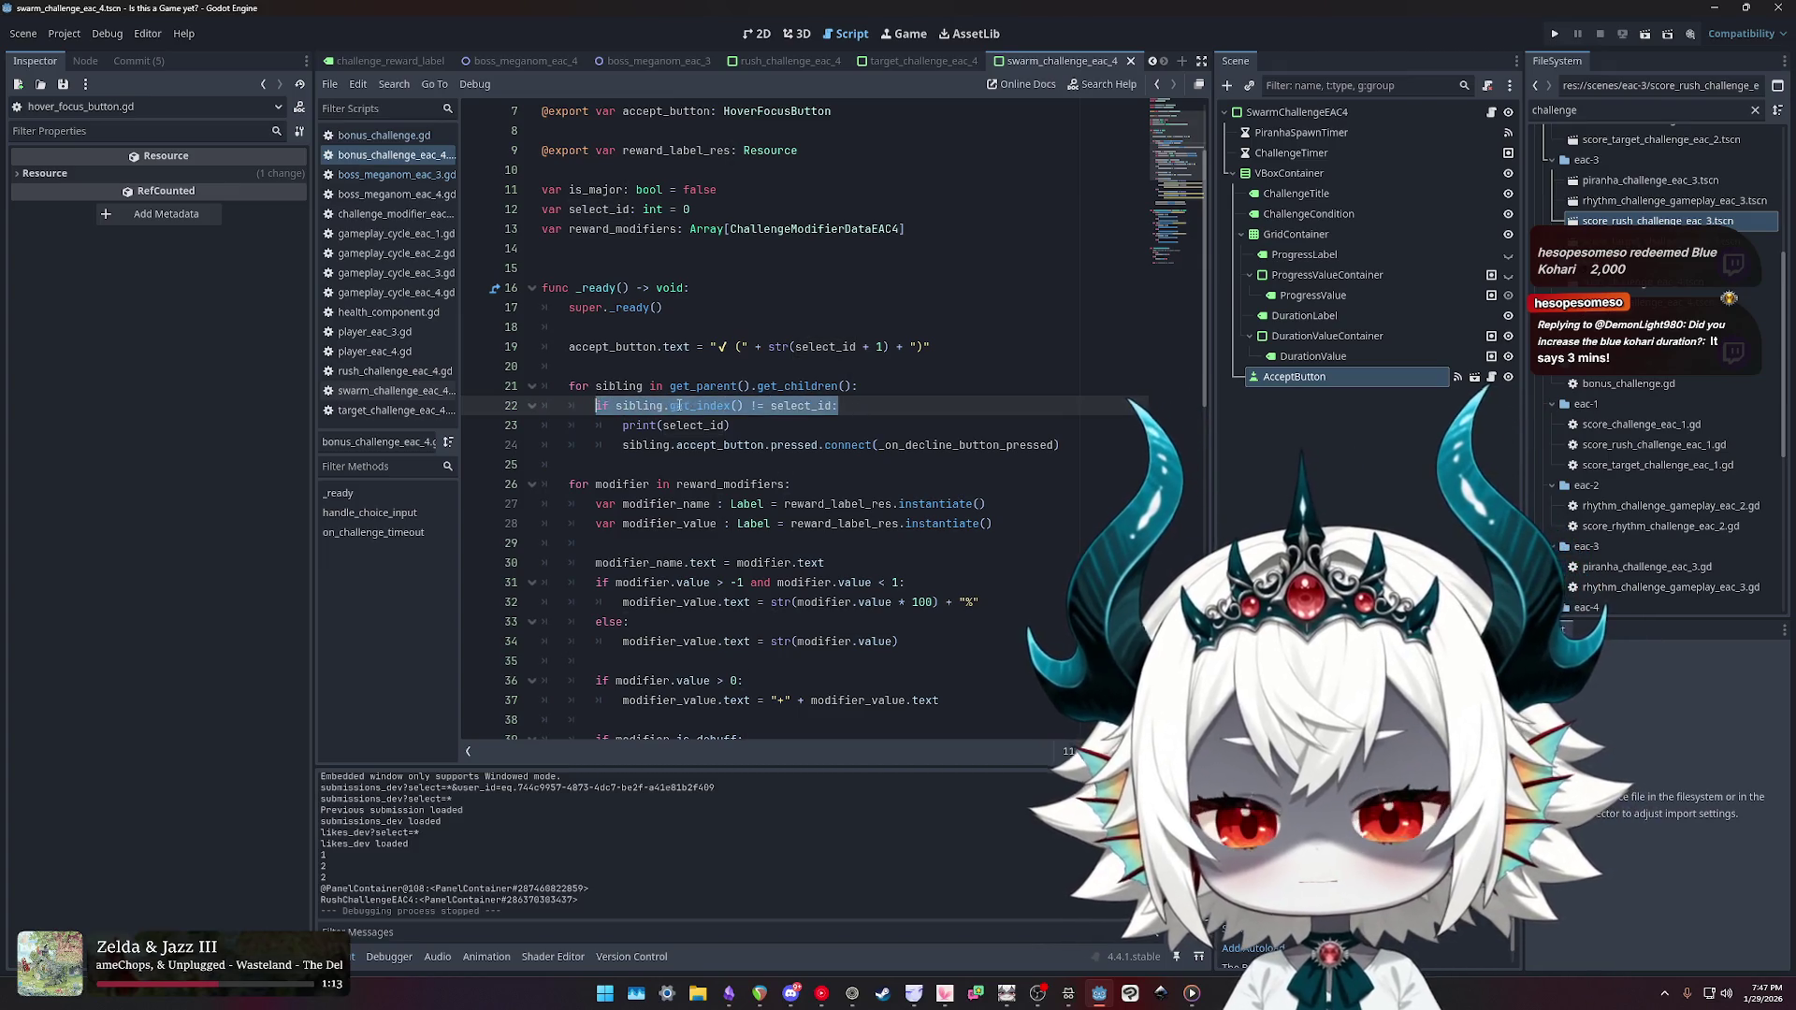
double_click(708, 403)
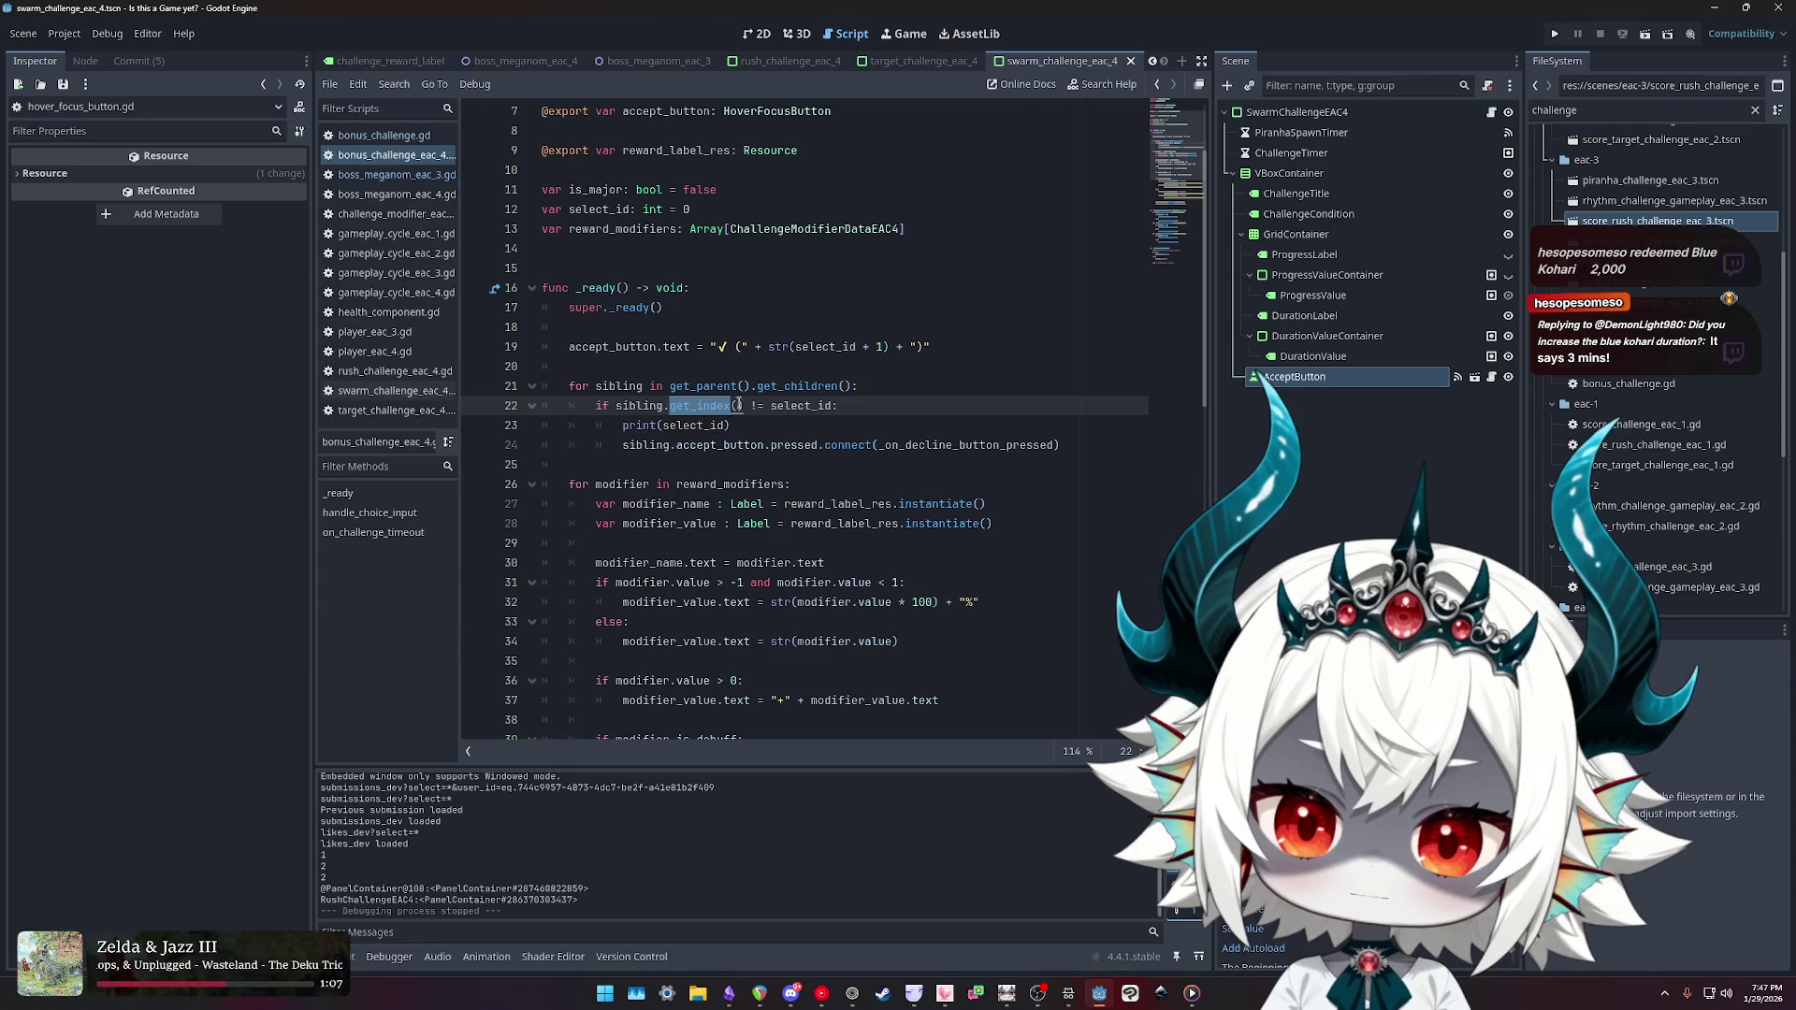
double_click(801, 405)
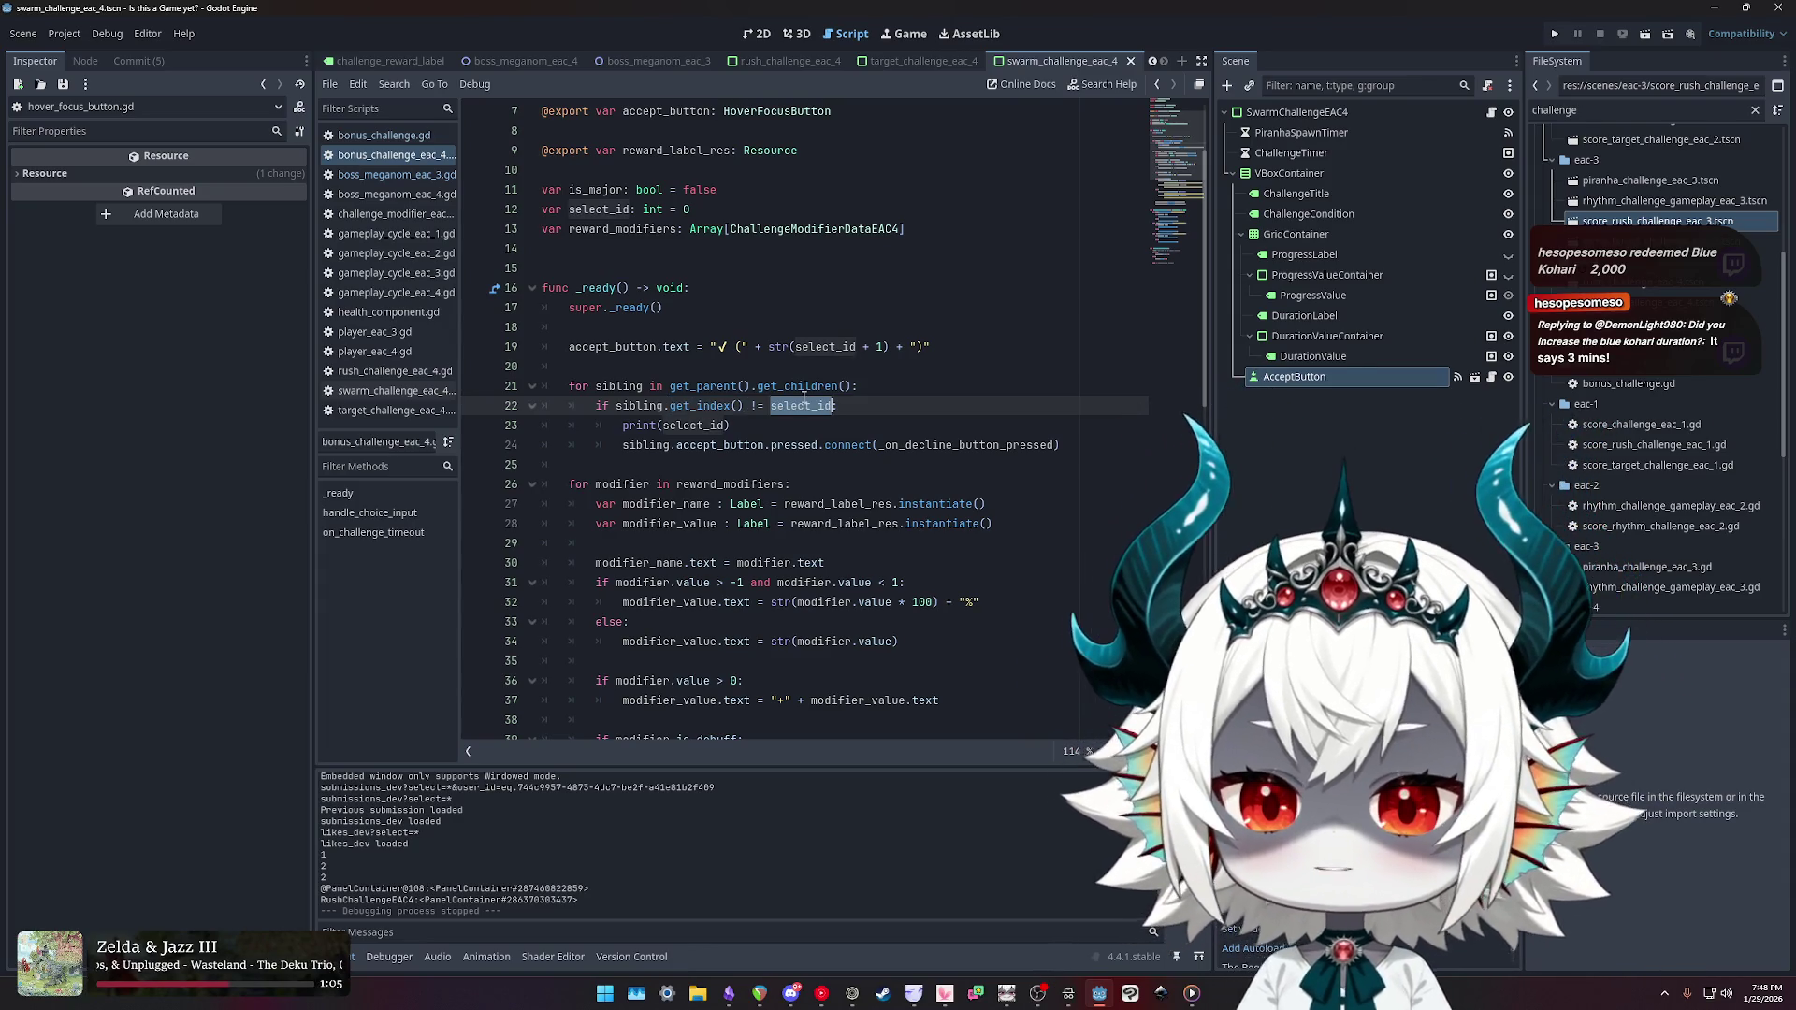
text(get)
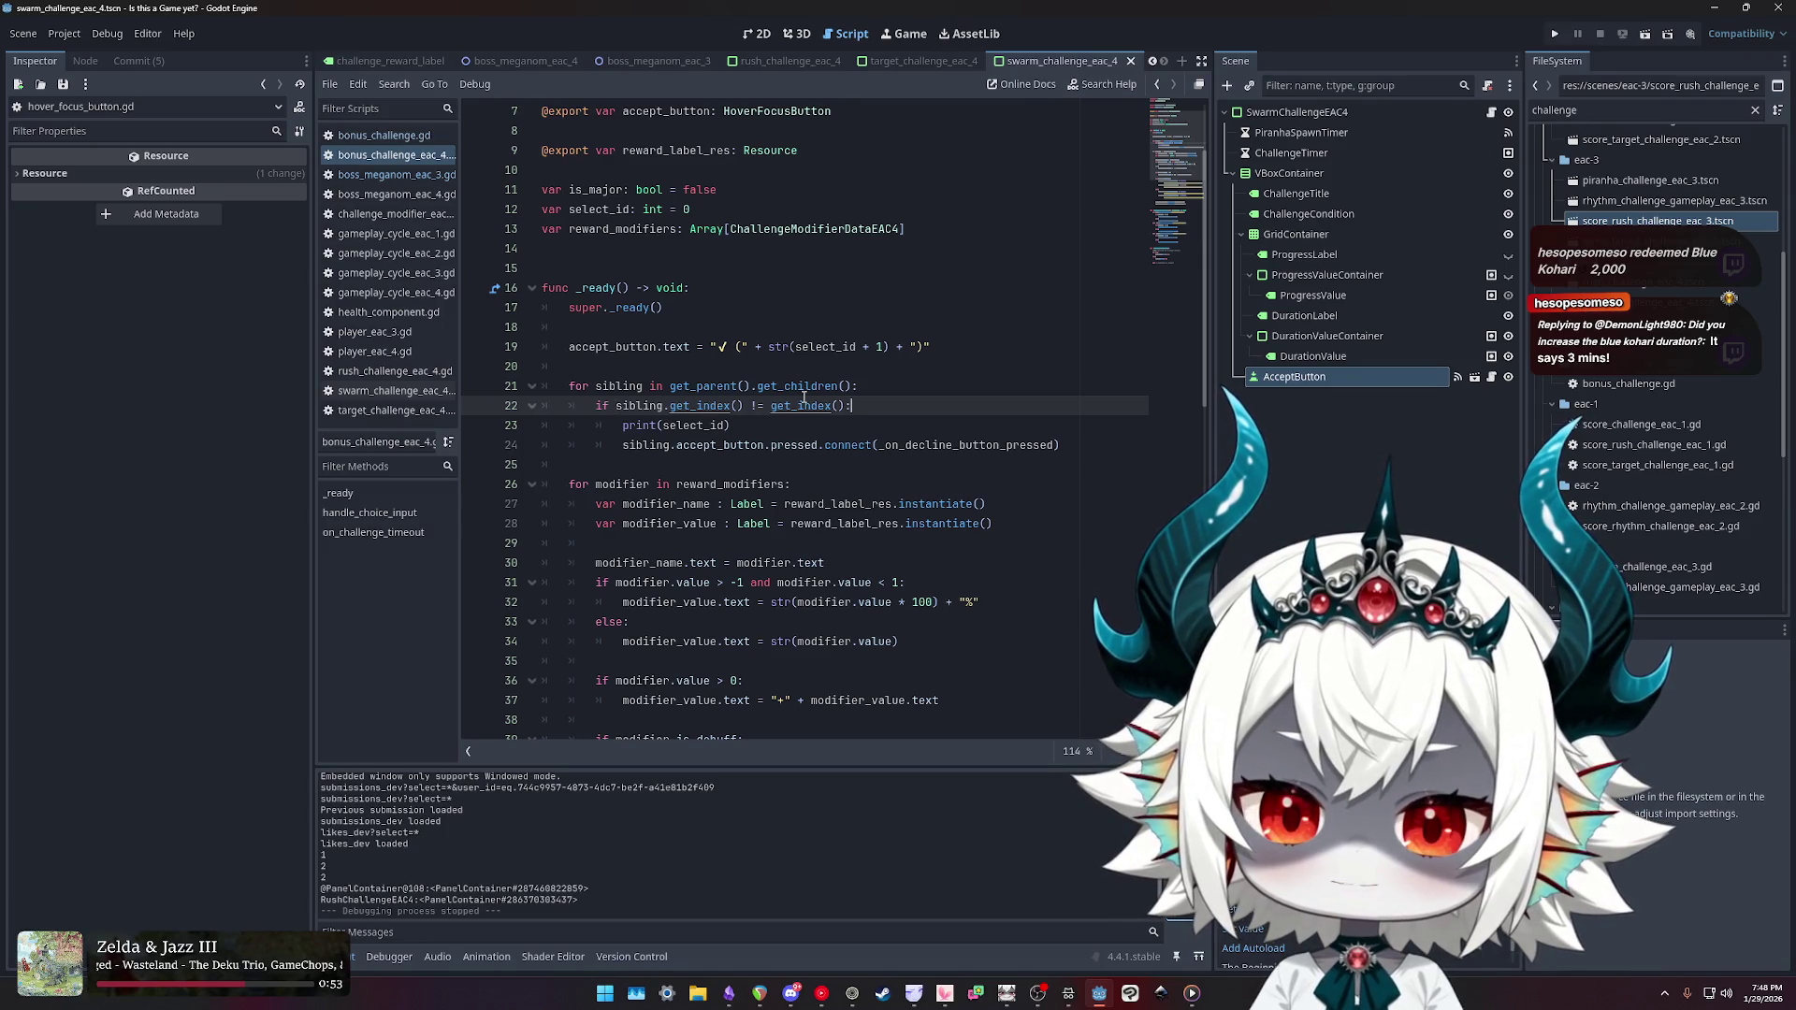
key(Down)
key(ctrl+Left)
key(ctrl+Left)
key(Down)
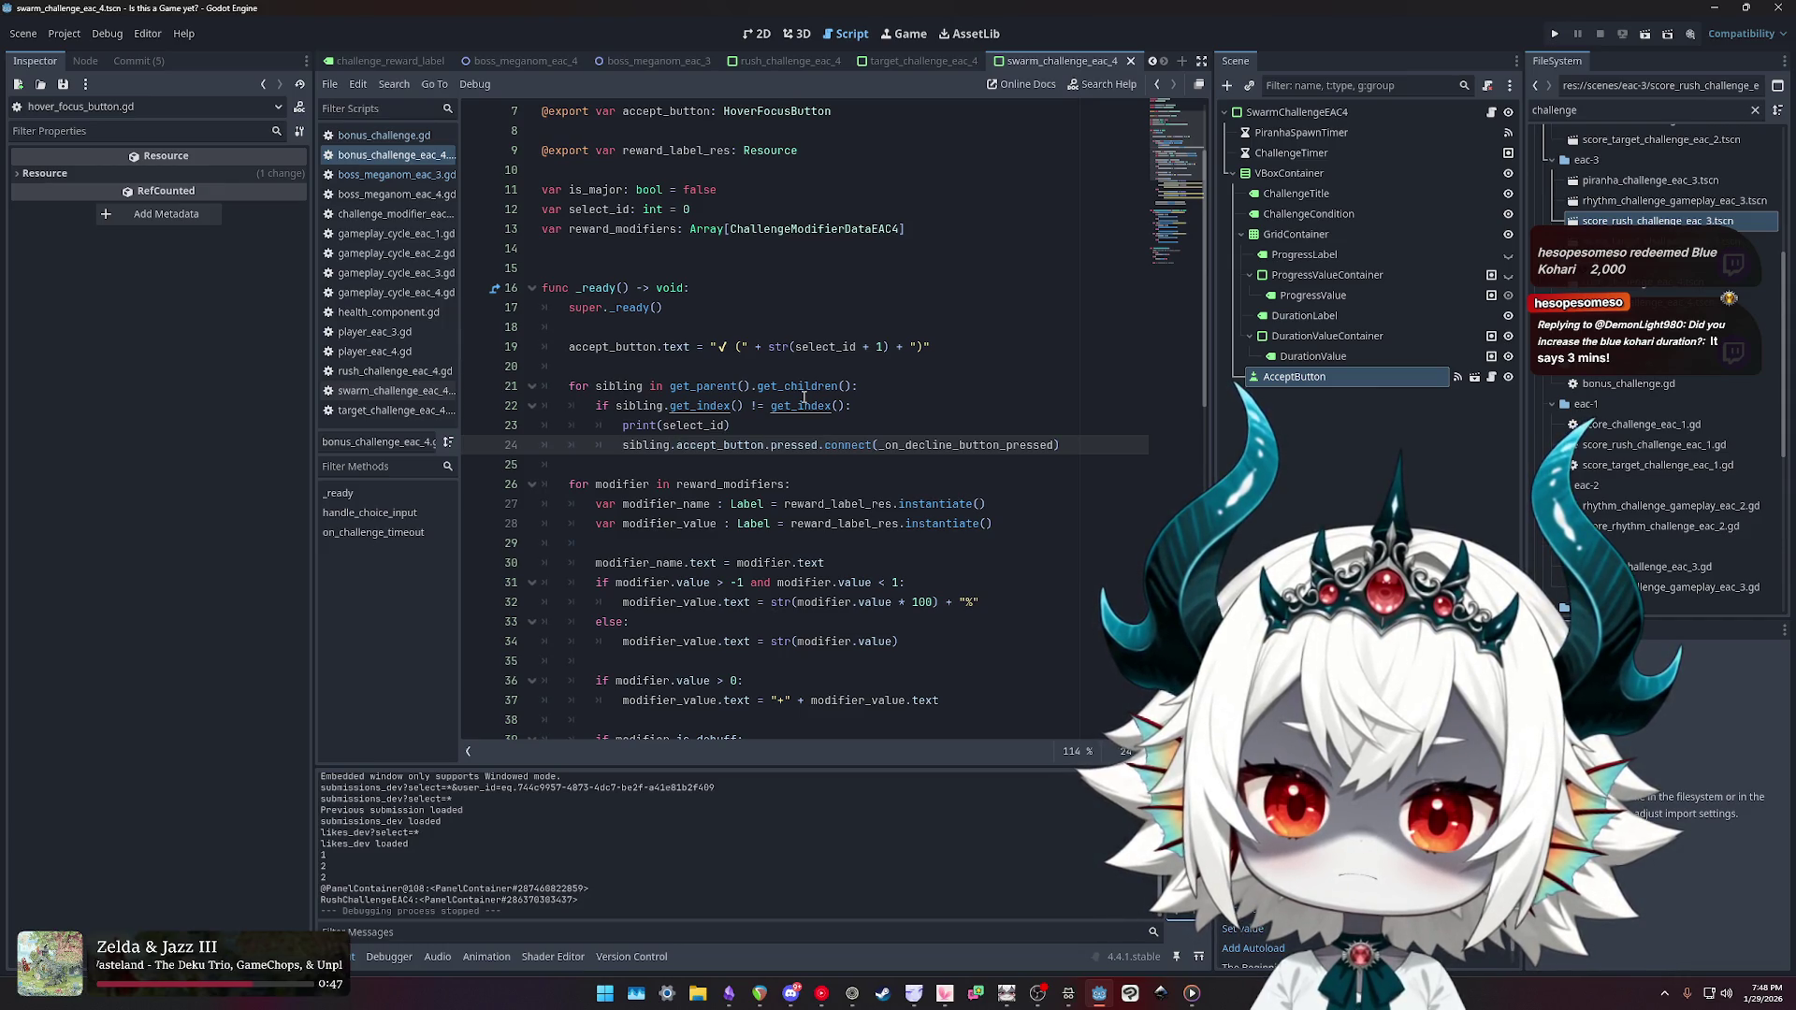
key(Up)
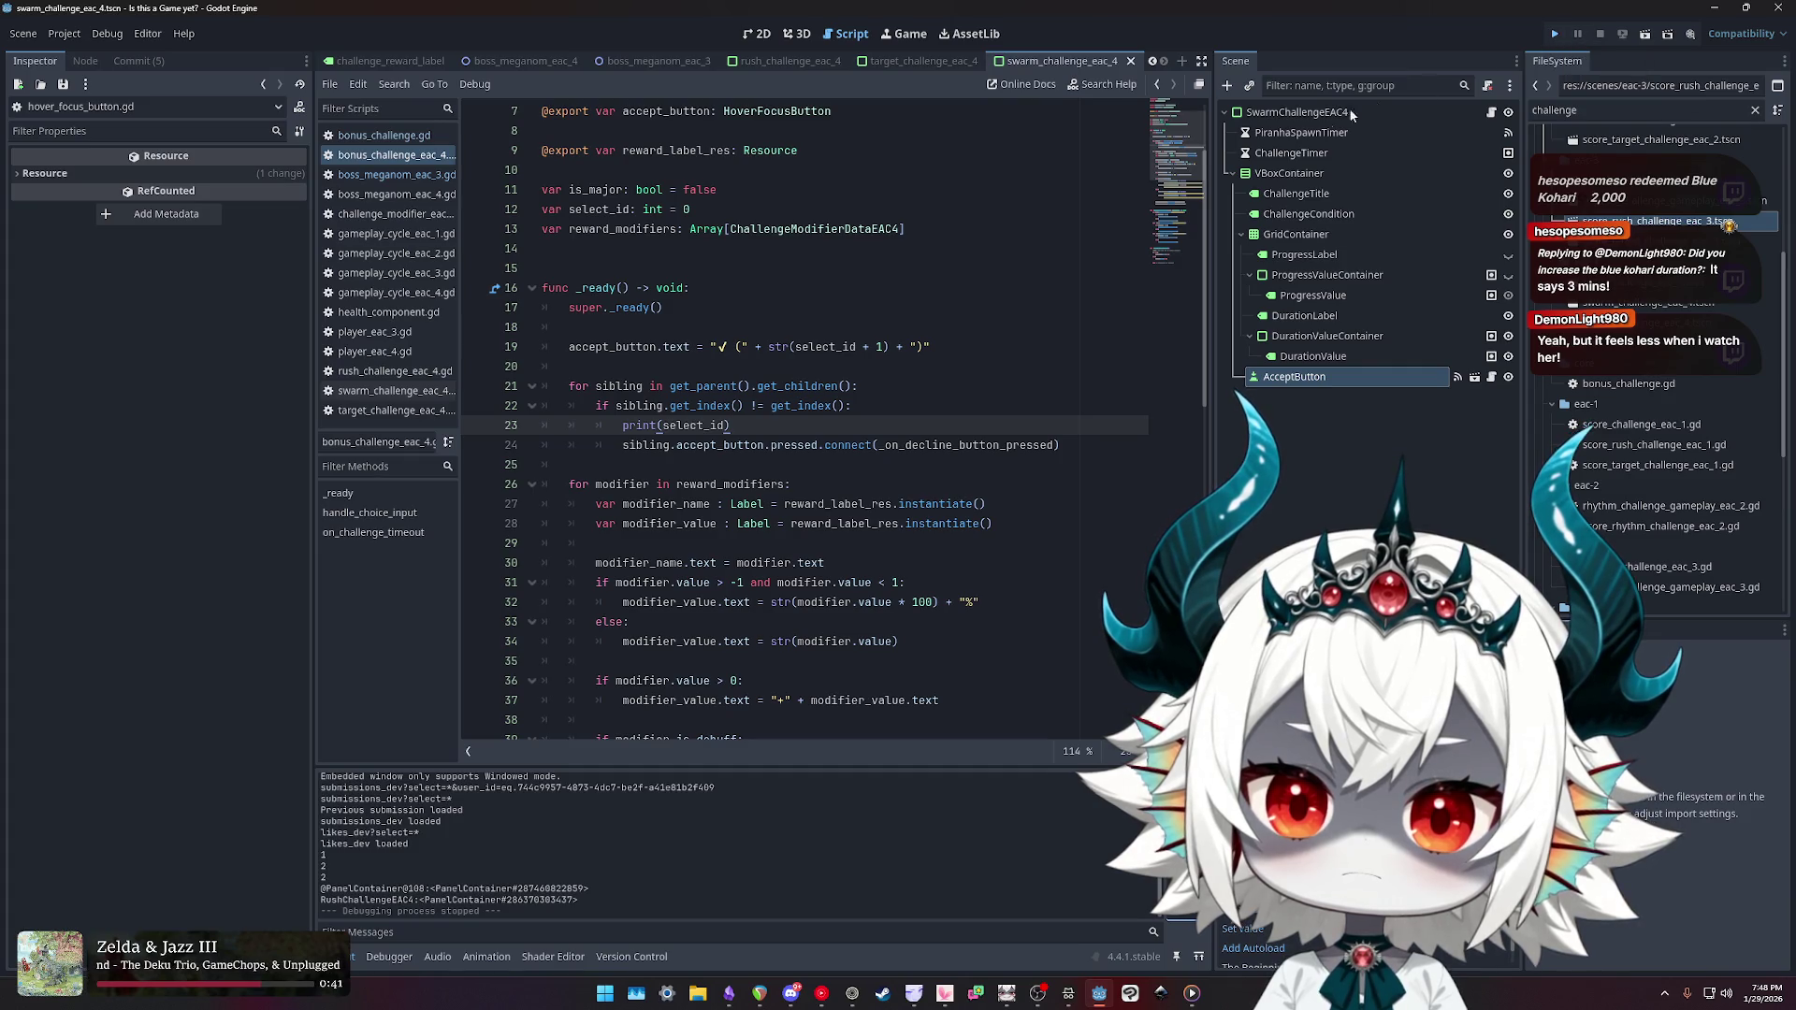
key(F5)
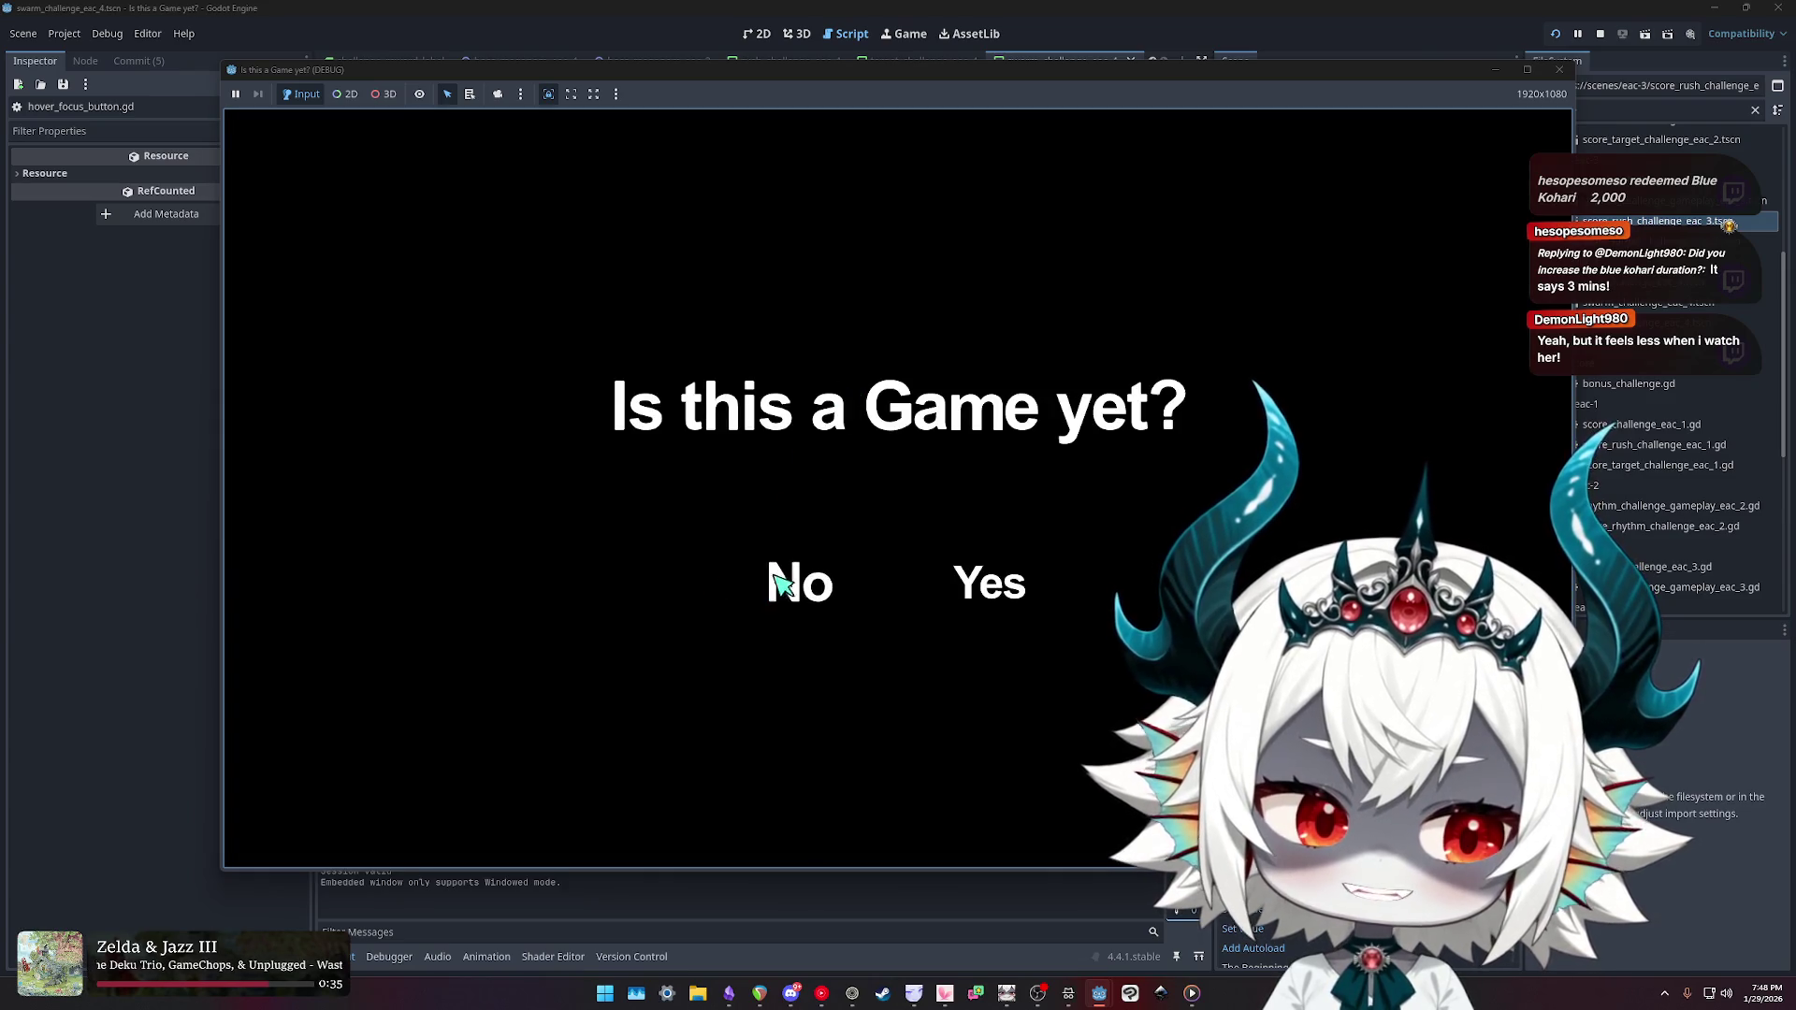
Answer No on the title screen, dismiss the Welcome dialog, and start the underwater bubble round
click(793, 592)
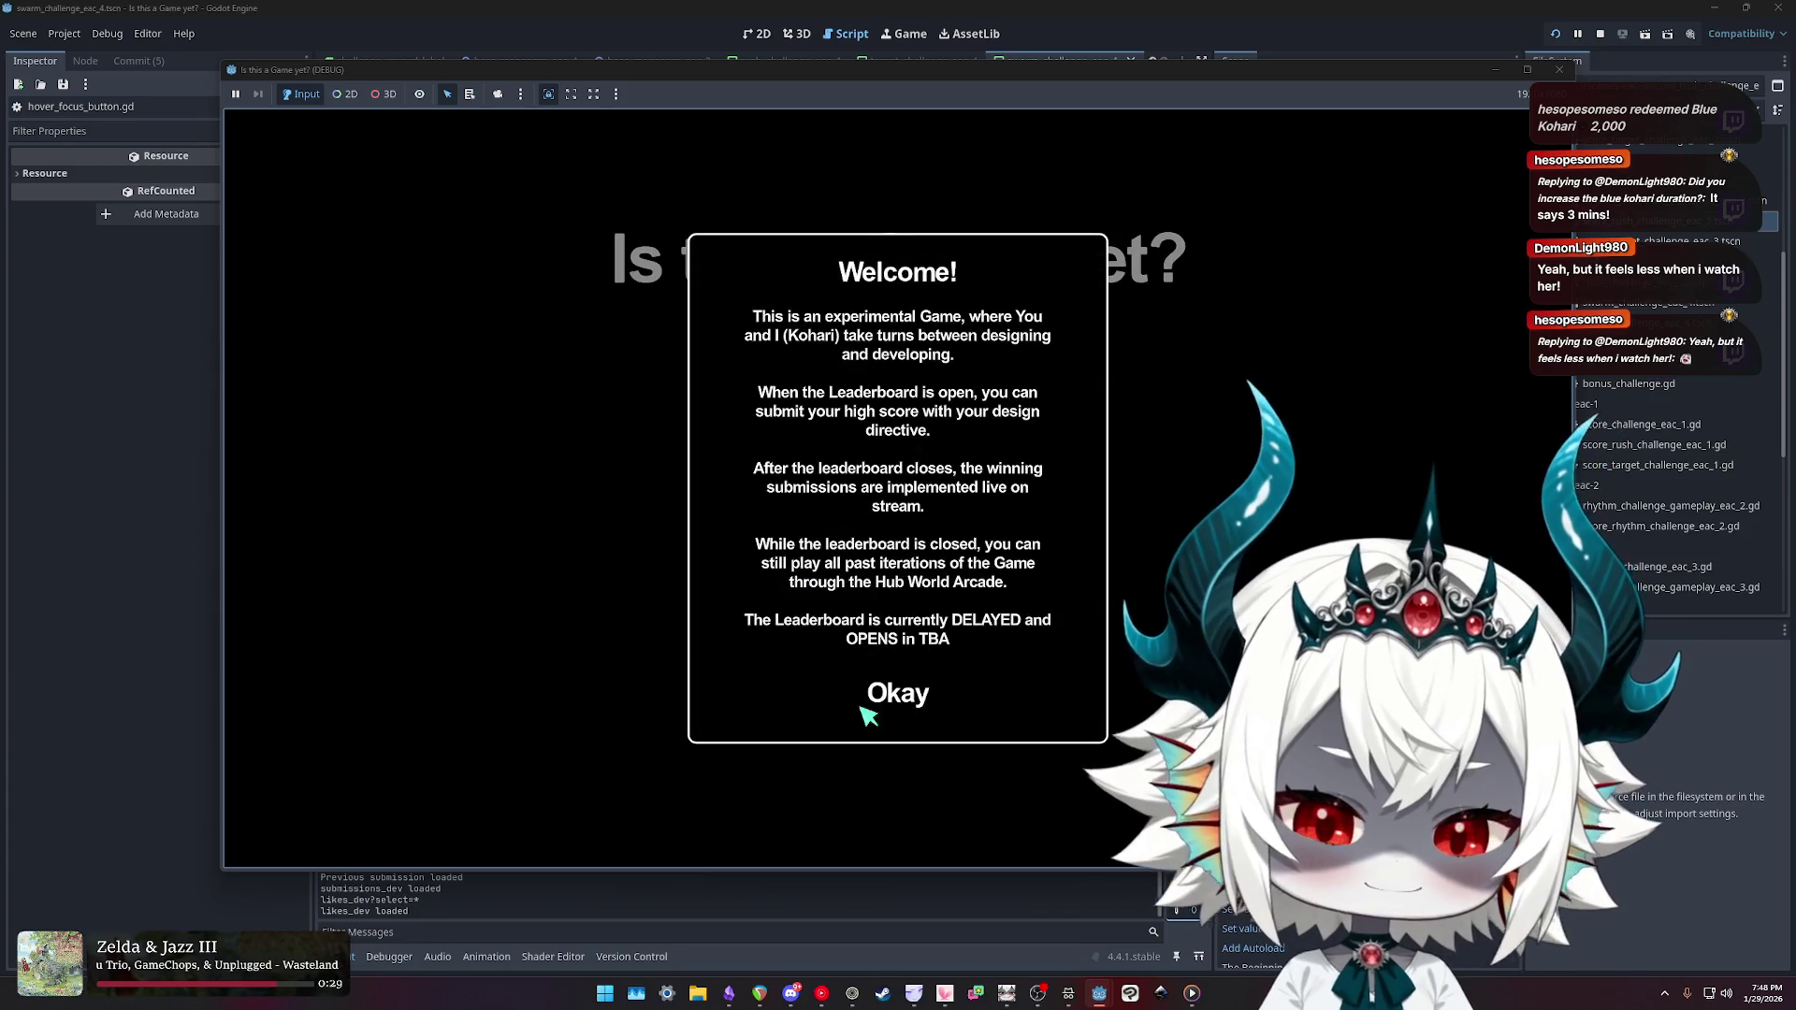
click(854, 689)
click(865, 426)
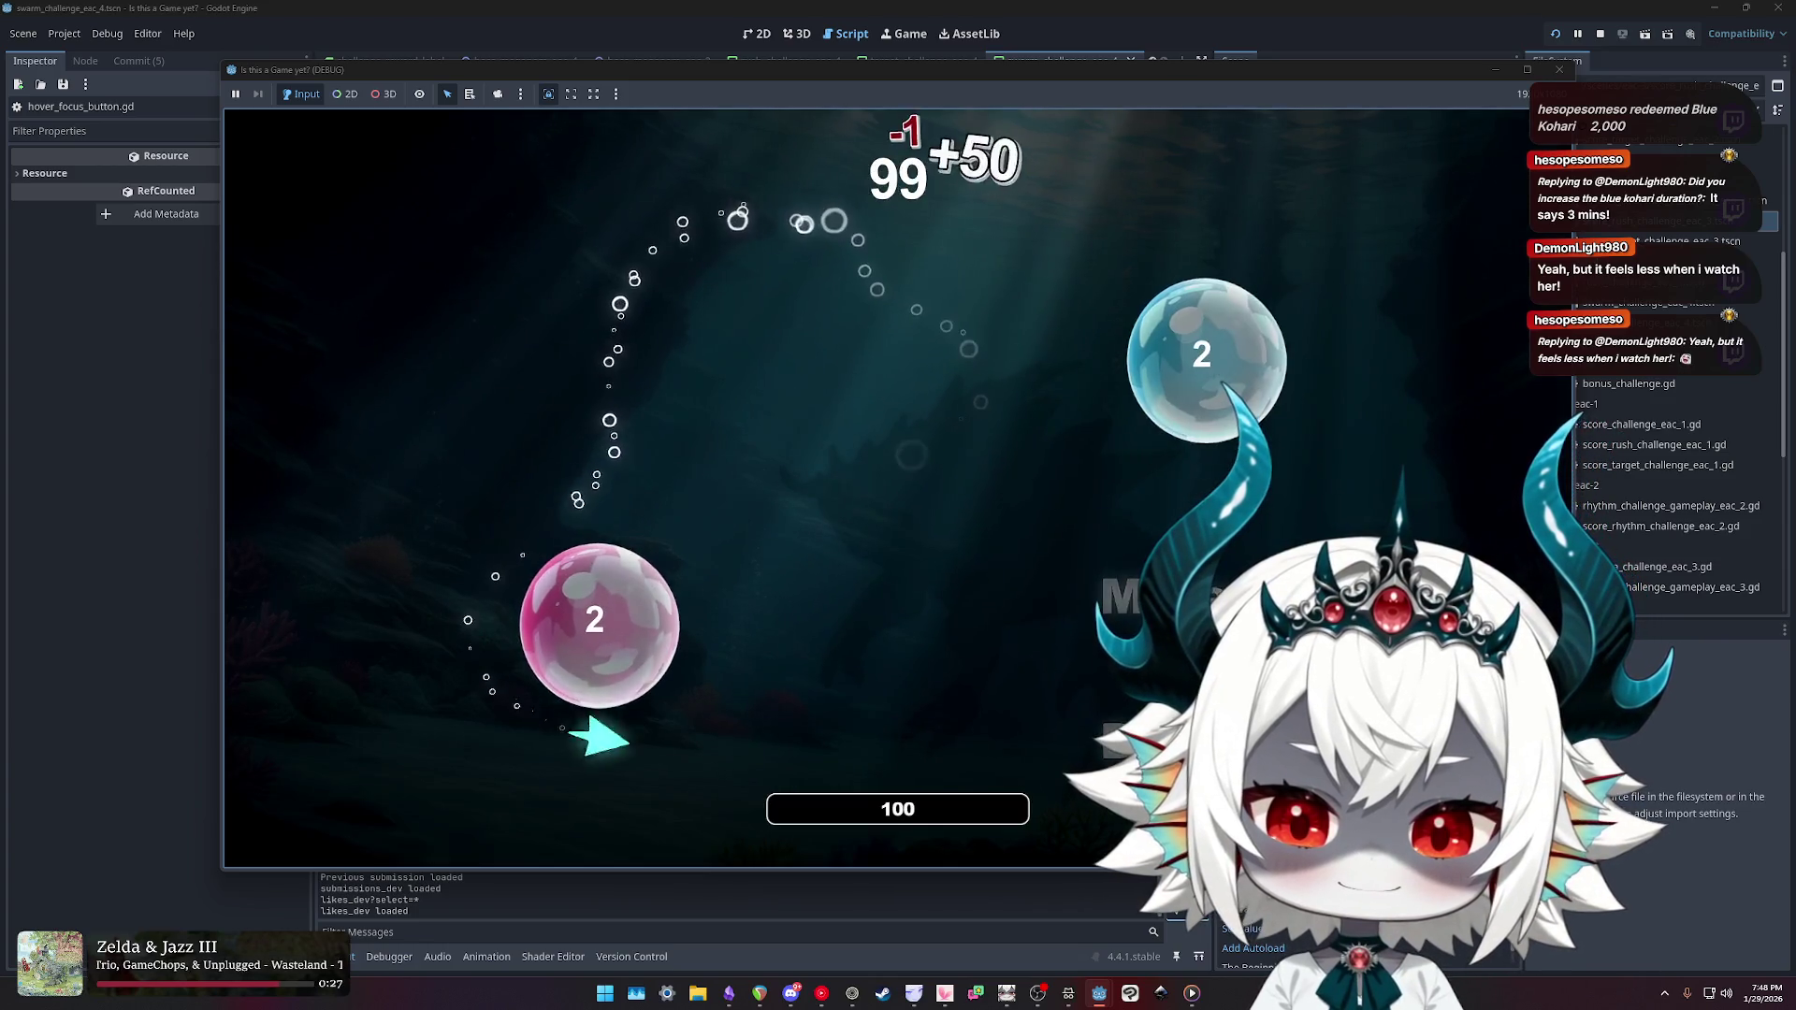
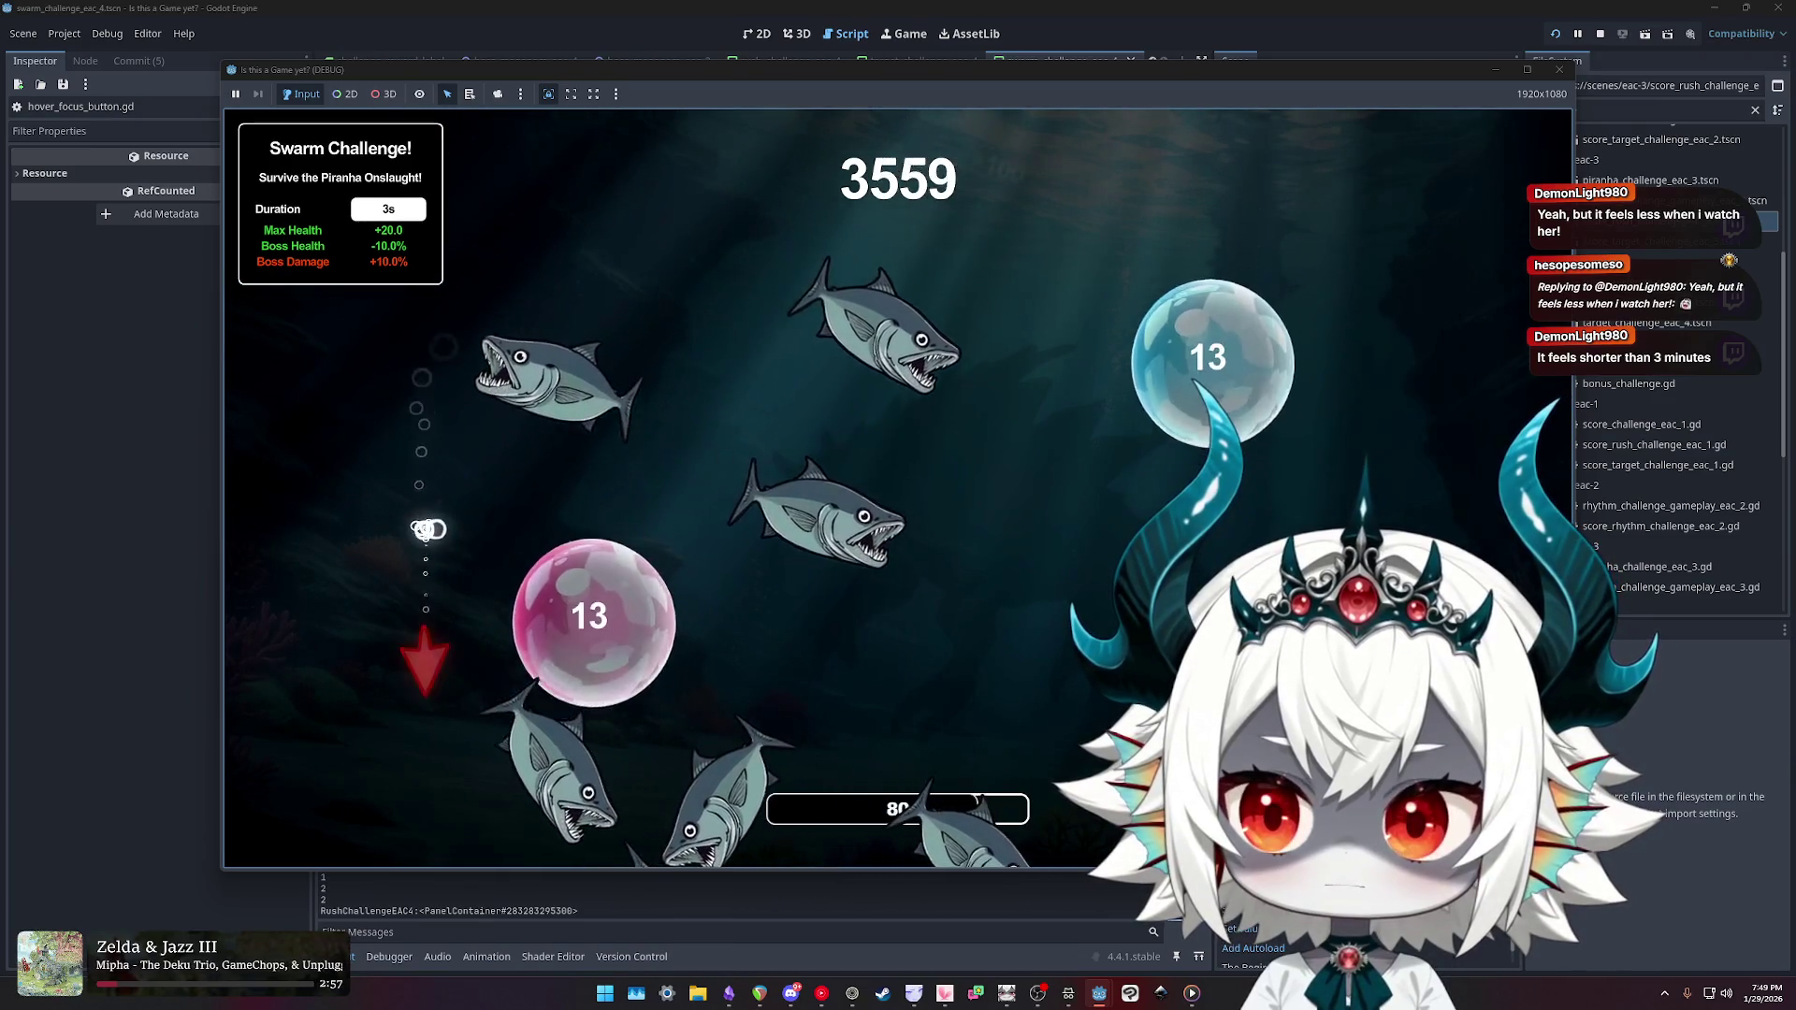
Close the running game and copy get_index() from the sibling index comparison
key(Escape)
click(891, 616)
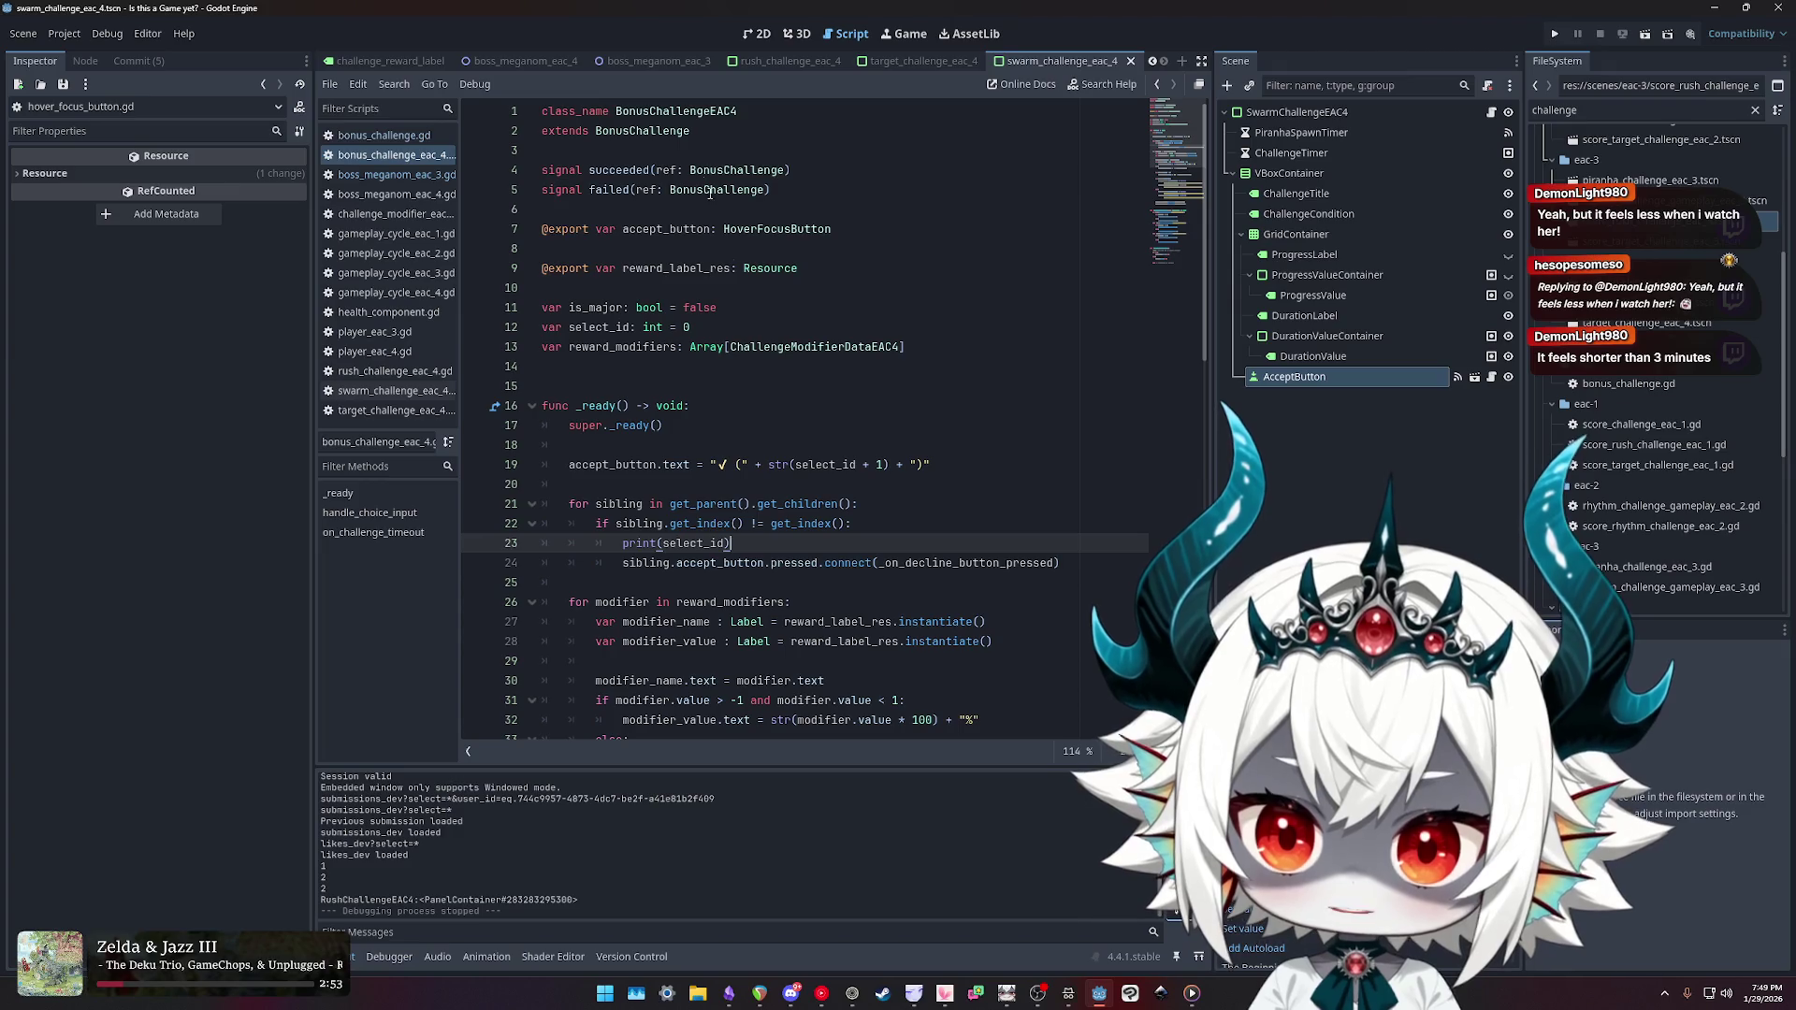
double_click(696, 111)
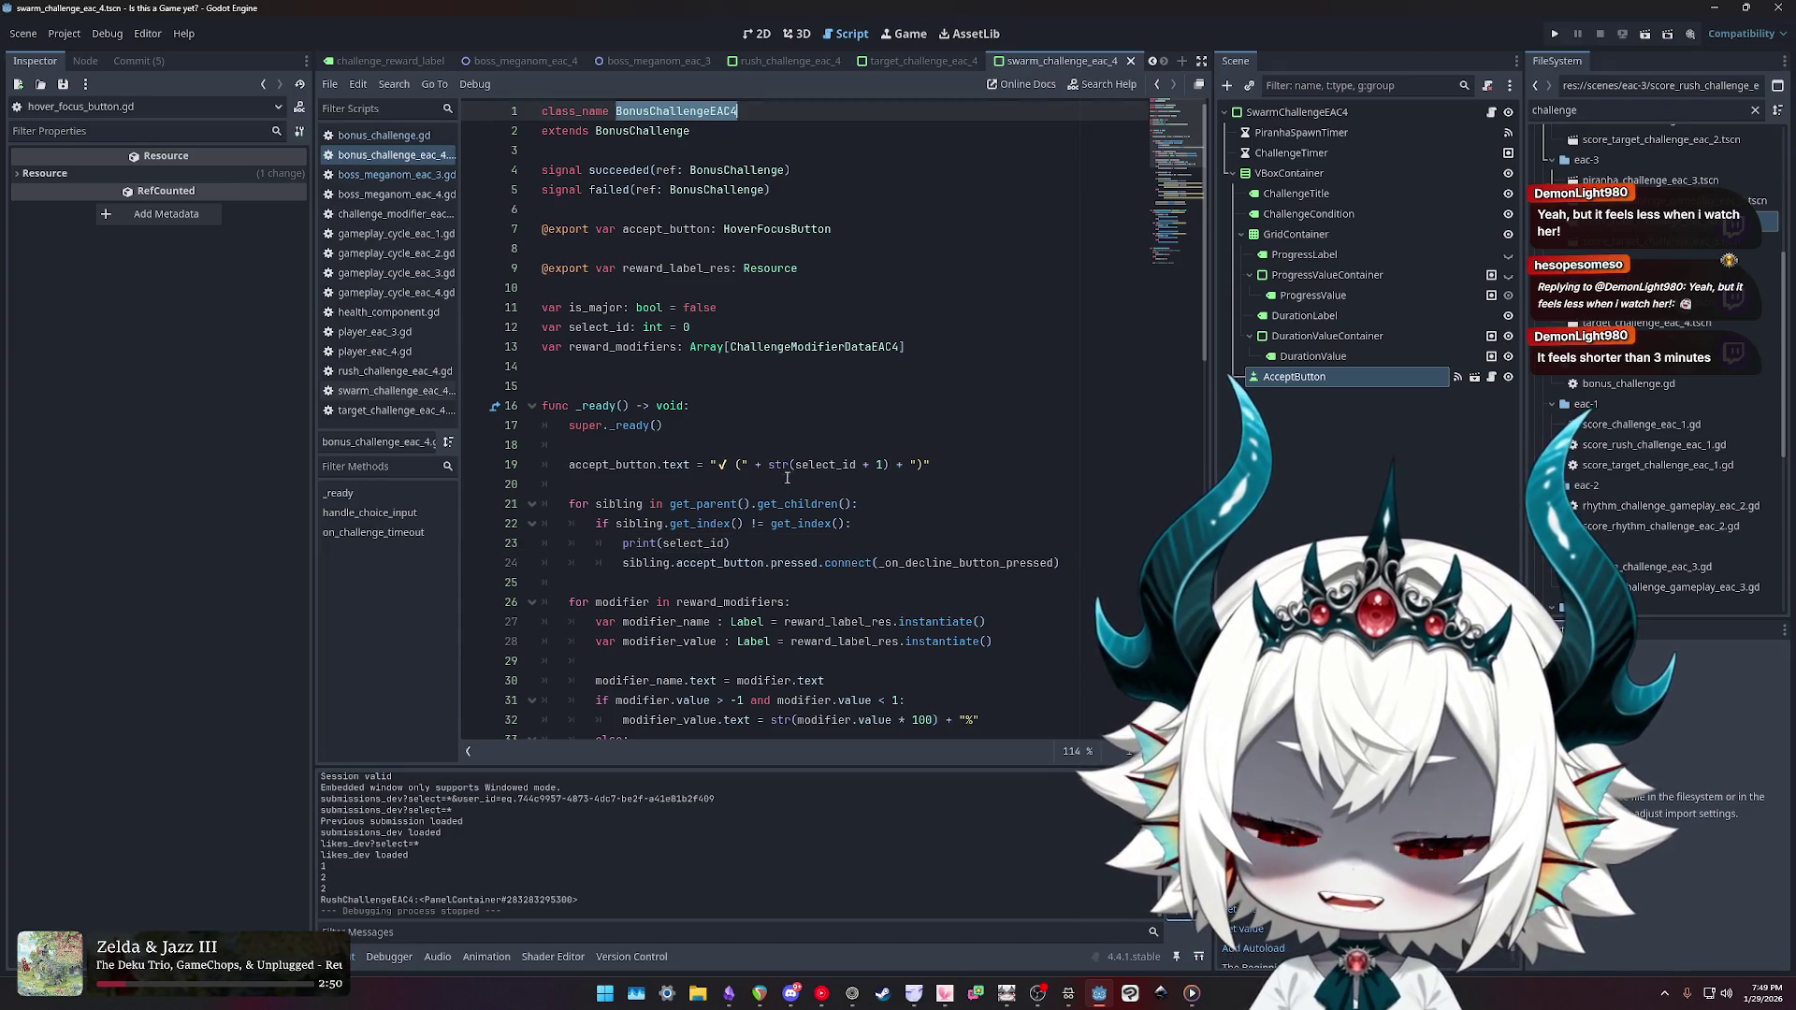
click(751, 524)
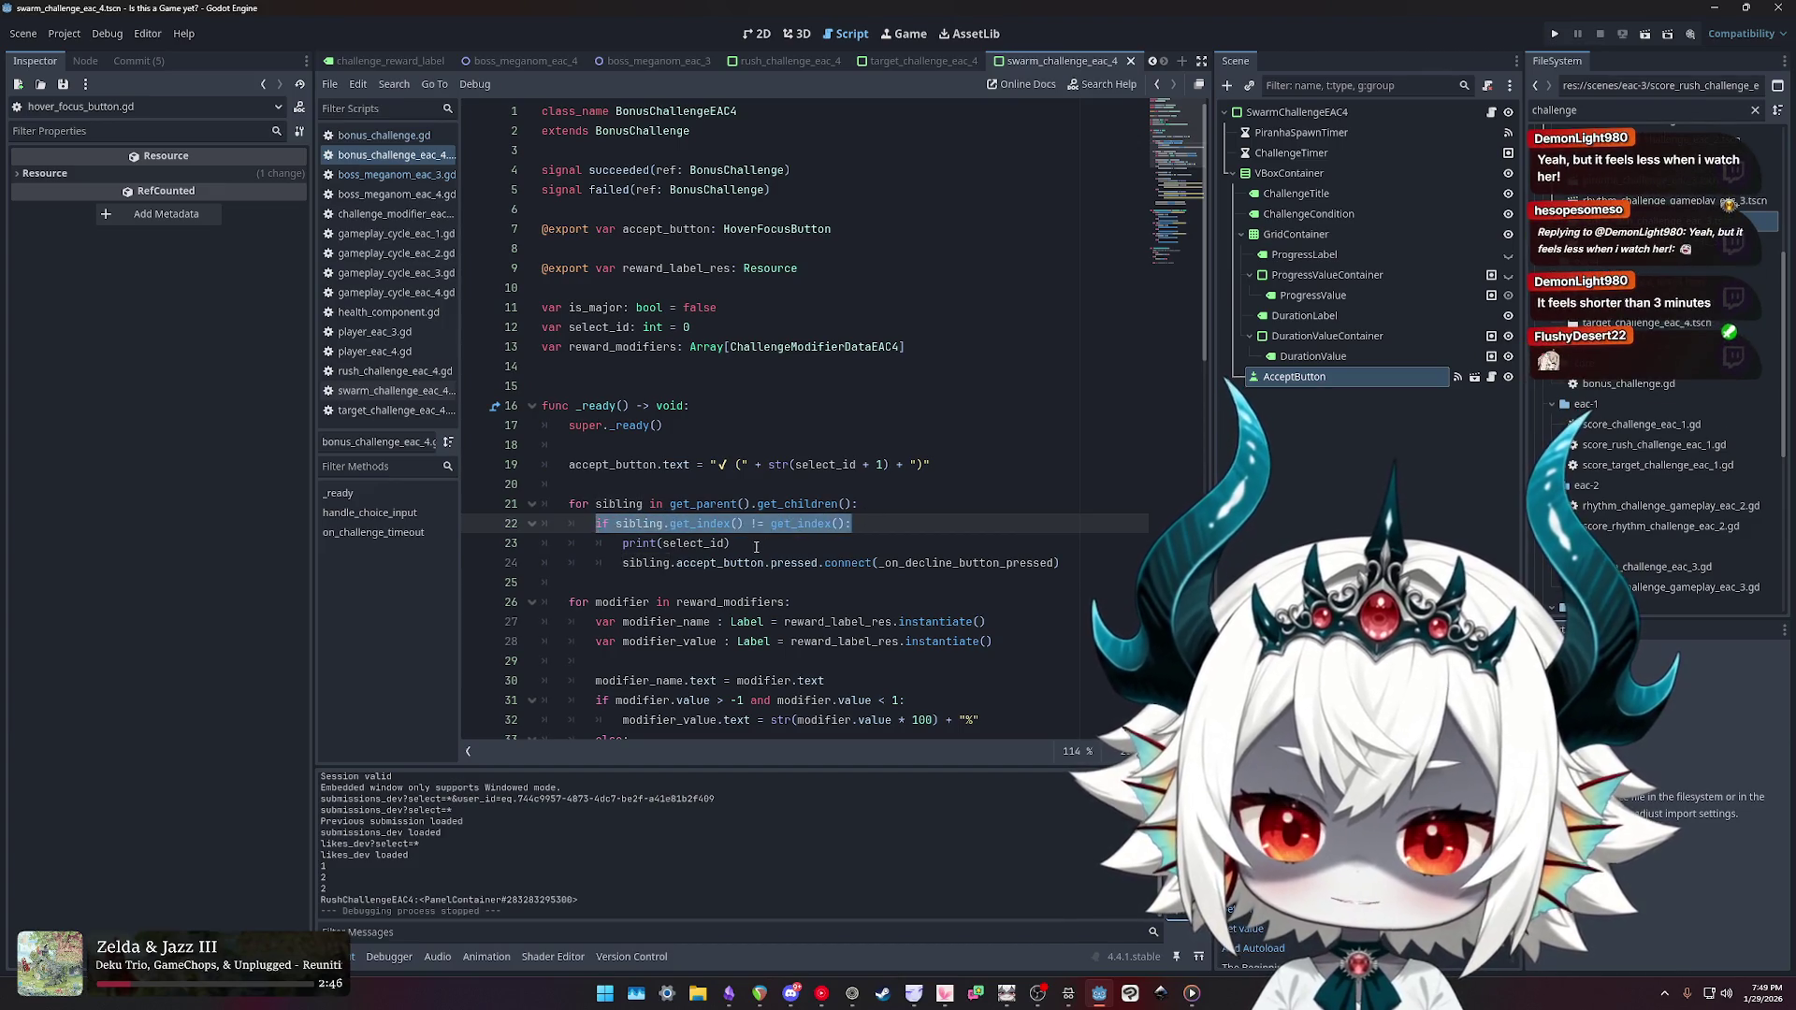
drag(731, 544, 612, 547)
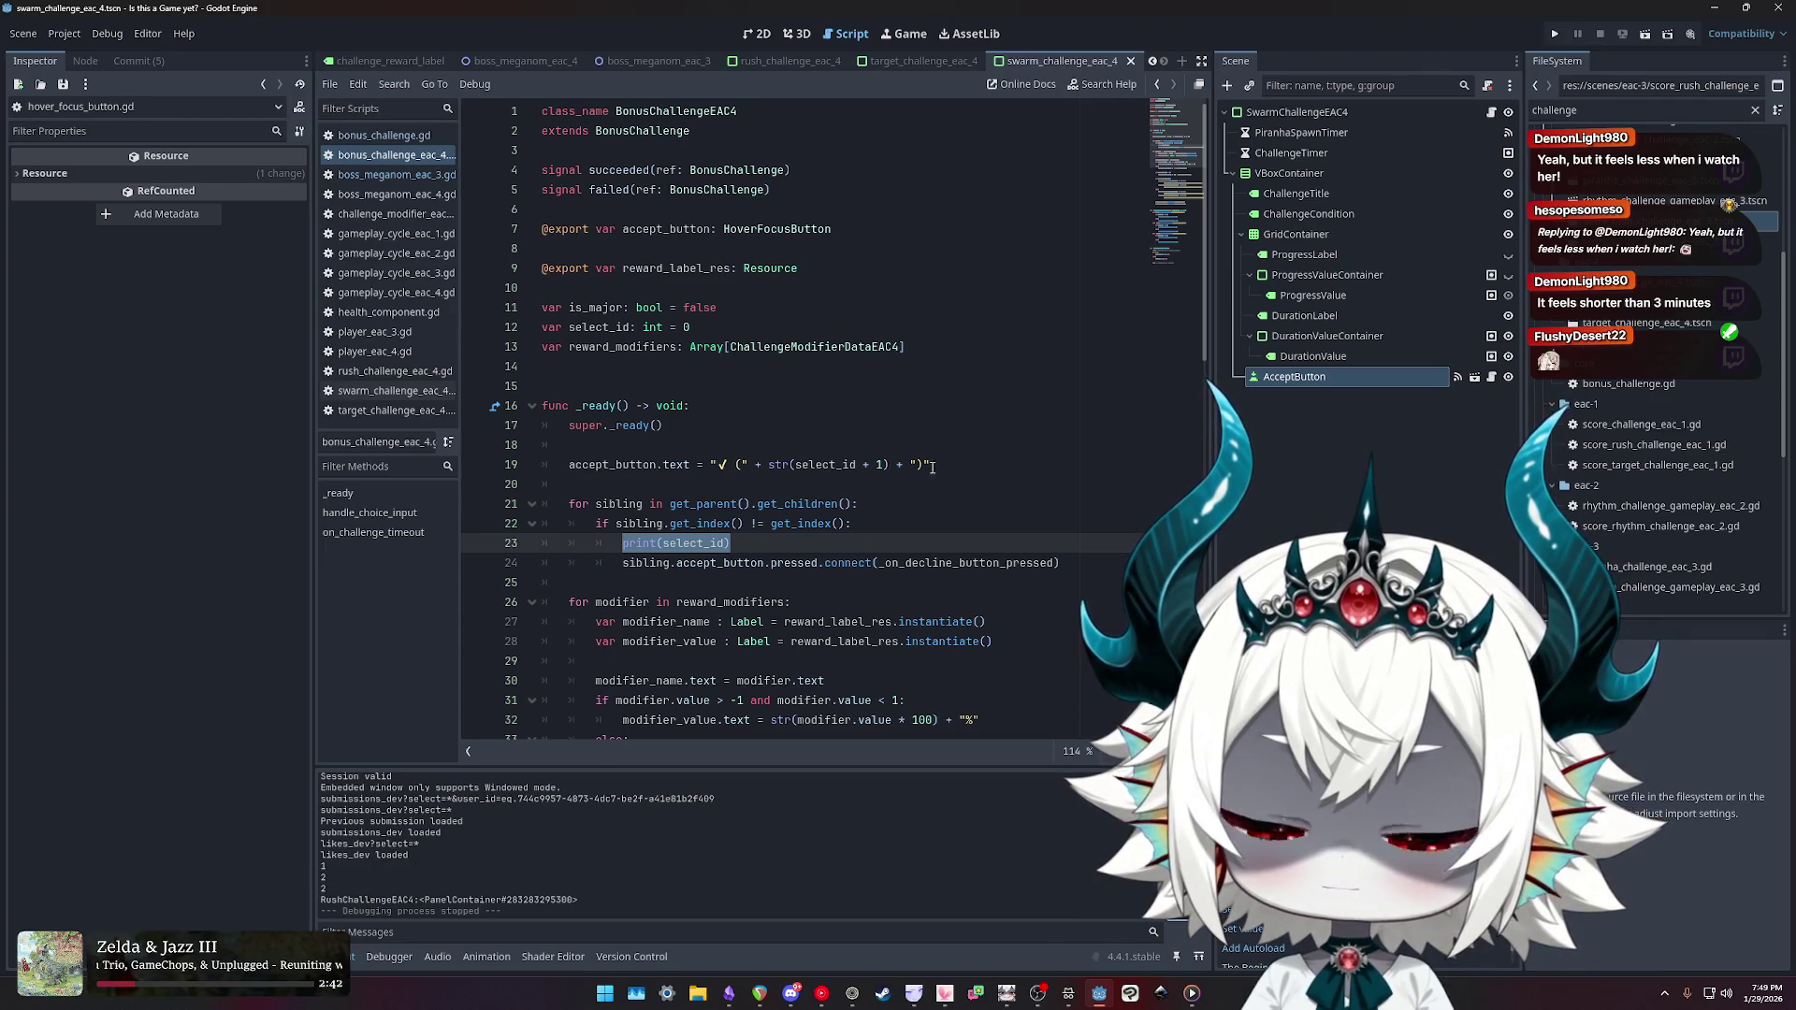
scroll(915, 490, down, 2)
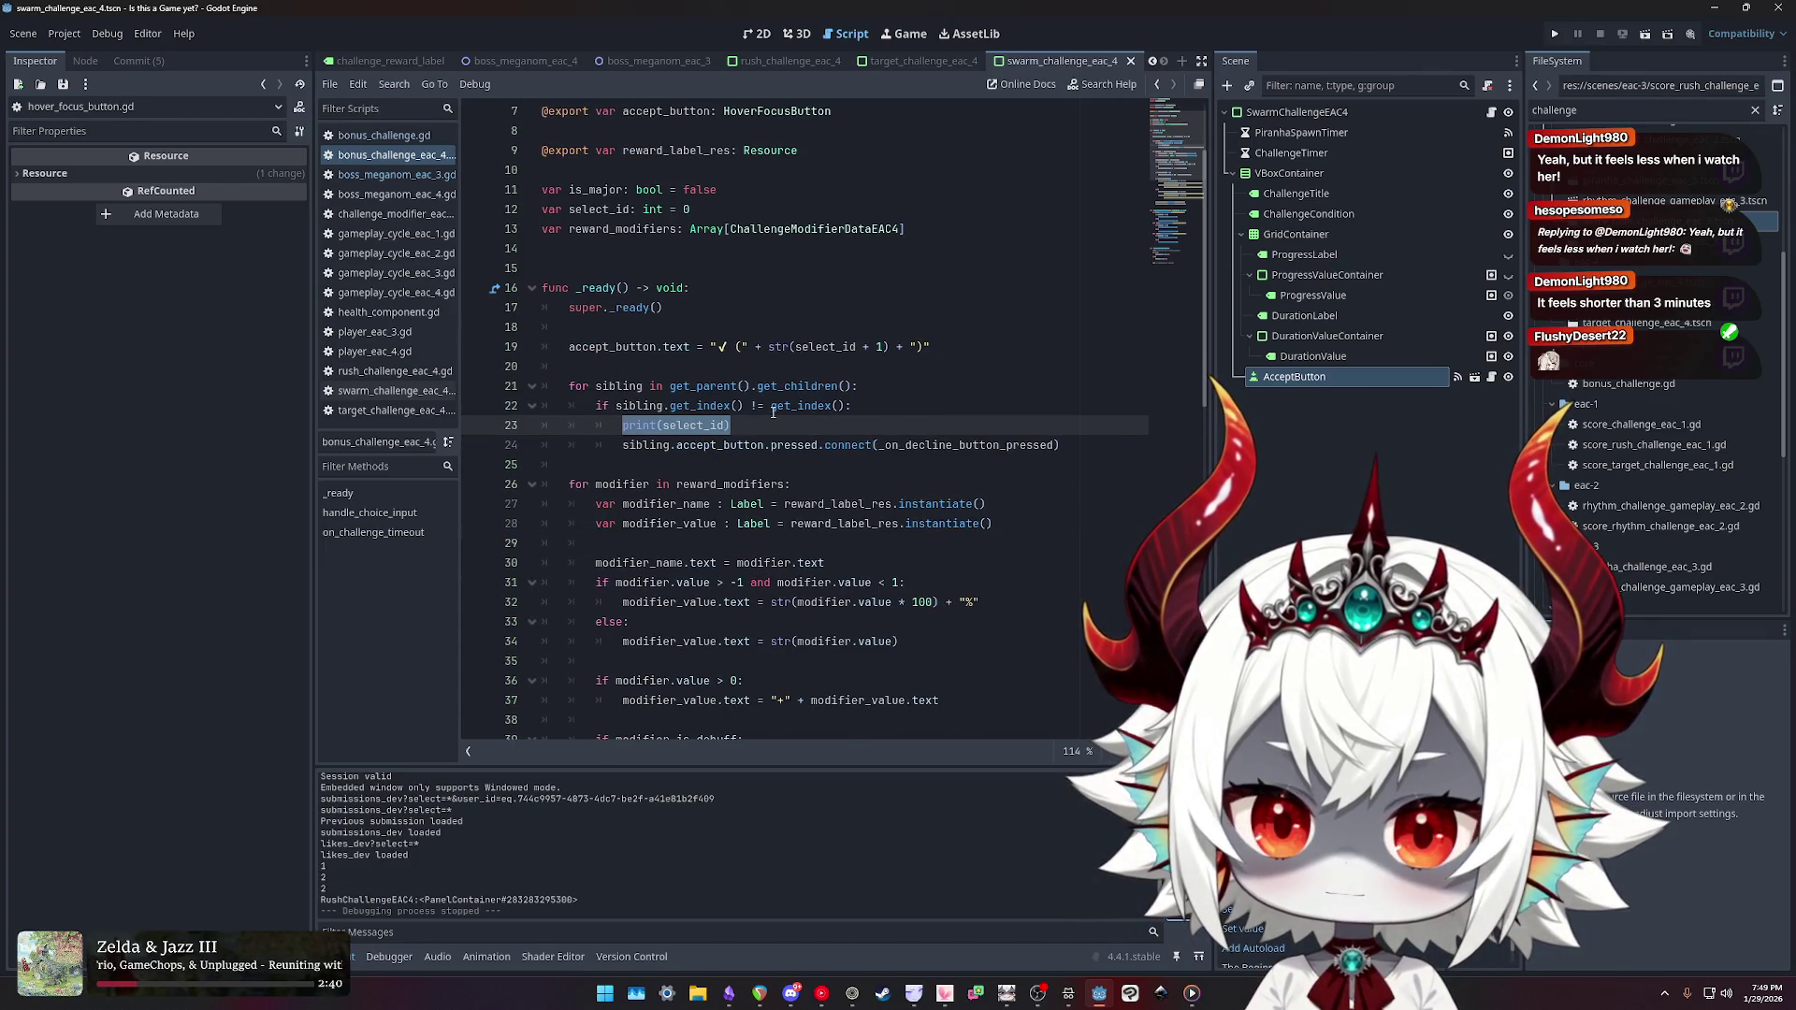
drag(769, 405, 847, 405)
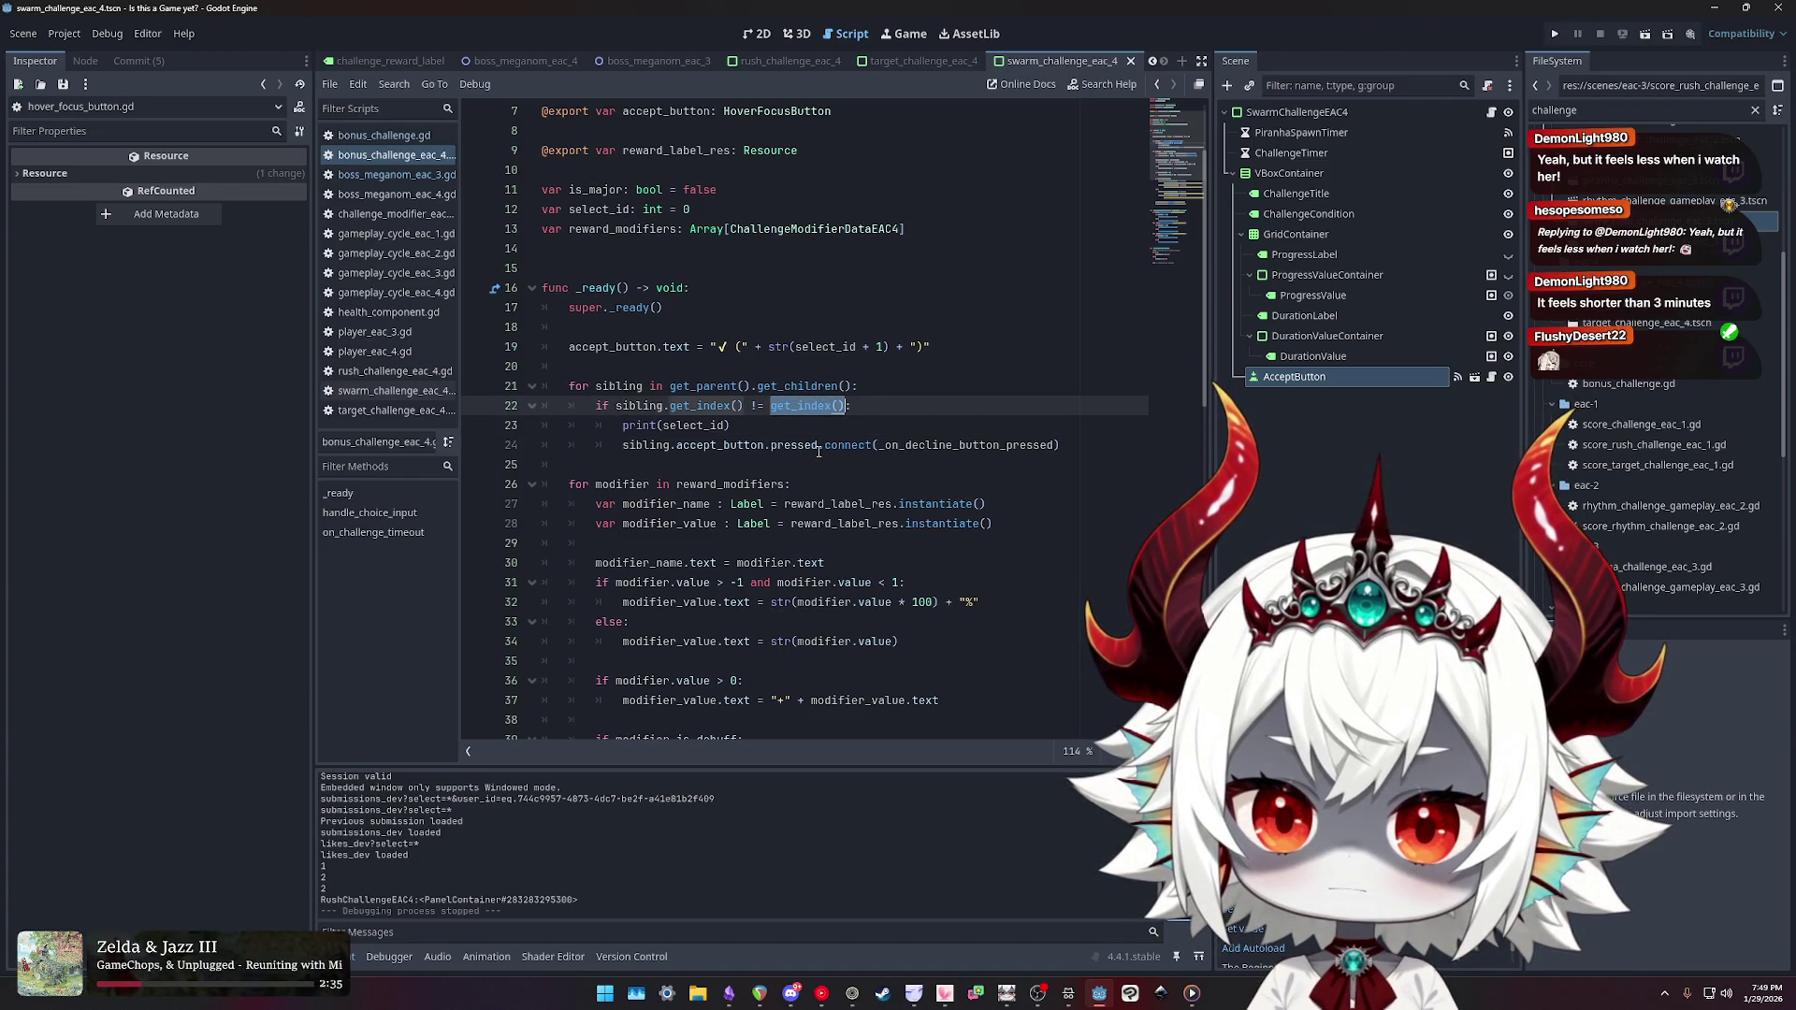
key(ctrl+c)
Replace print(select_id) with get_index() and move that line above the if check
click(825, 426)
key(Left)
key(ctrl+shift+Left)
key(ctrl+v)
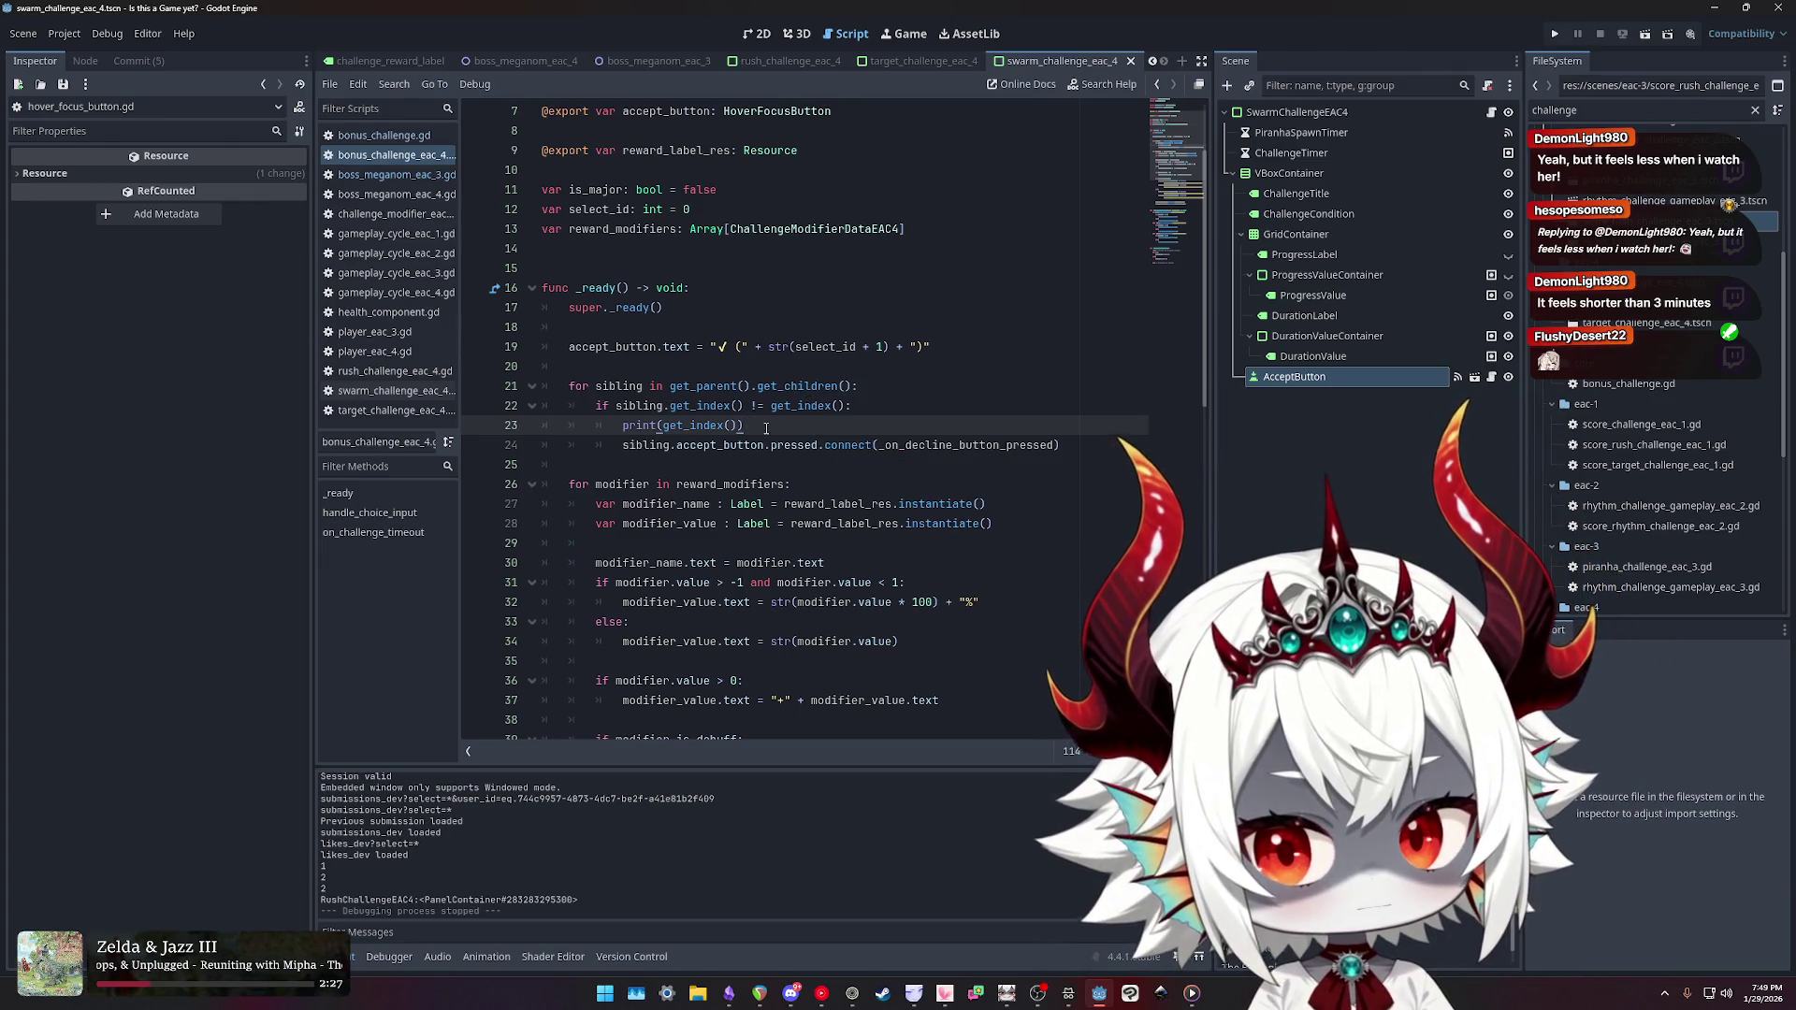
key(shift+Home)
key(shift+Home)
key(BackSpace)
key(alt+Up)
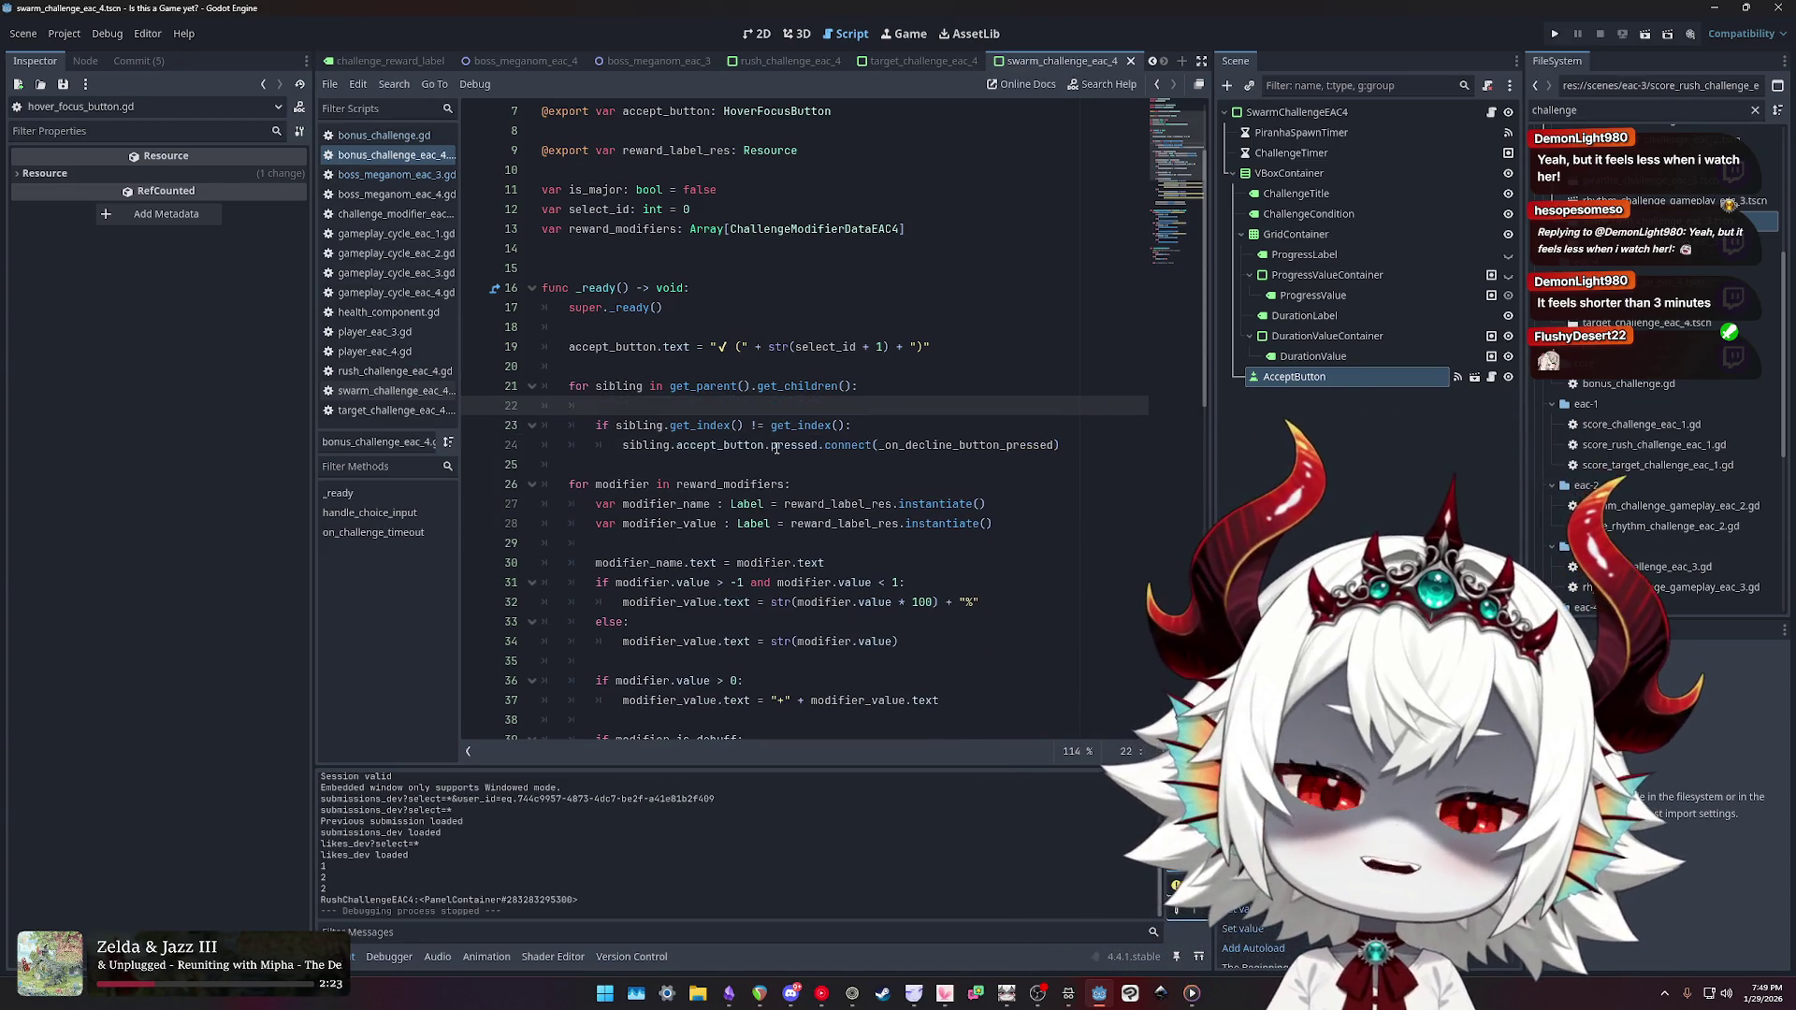
Rewrite the moved line as print(sibling.get_index()) and run the project
text(t(g)
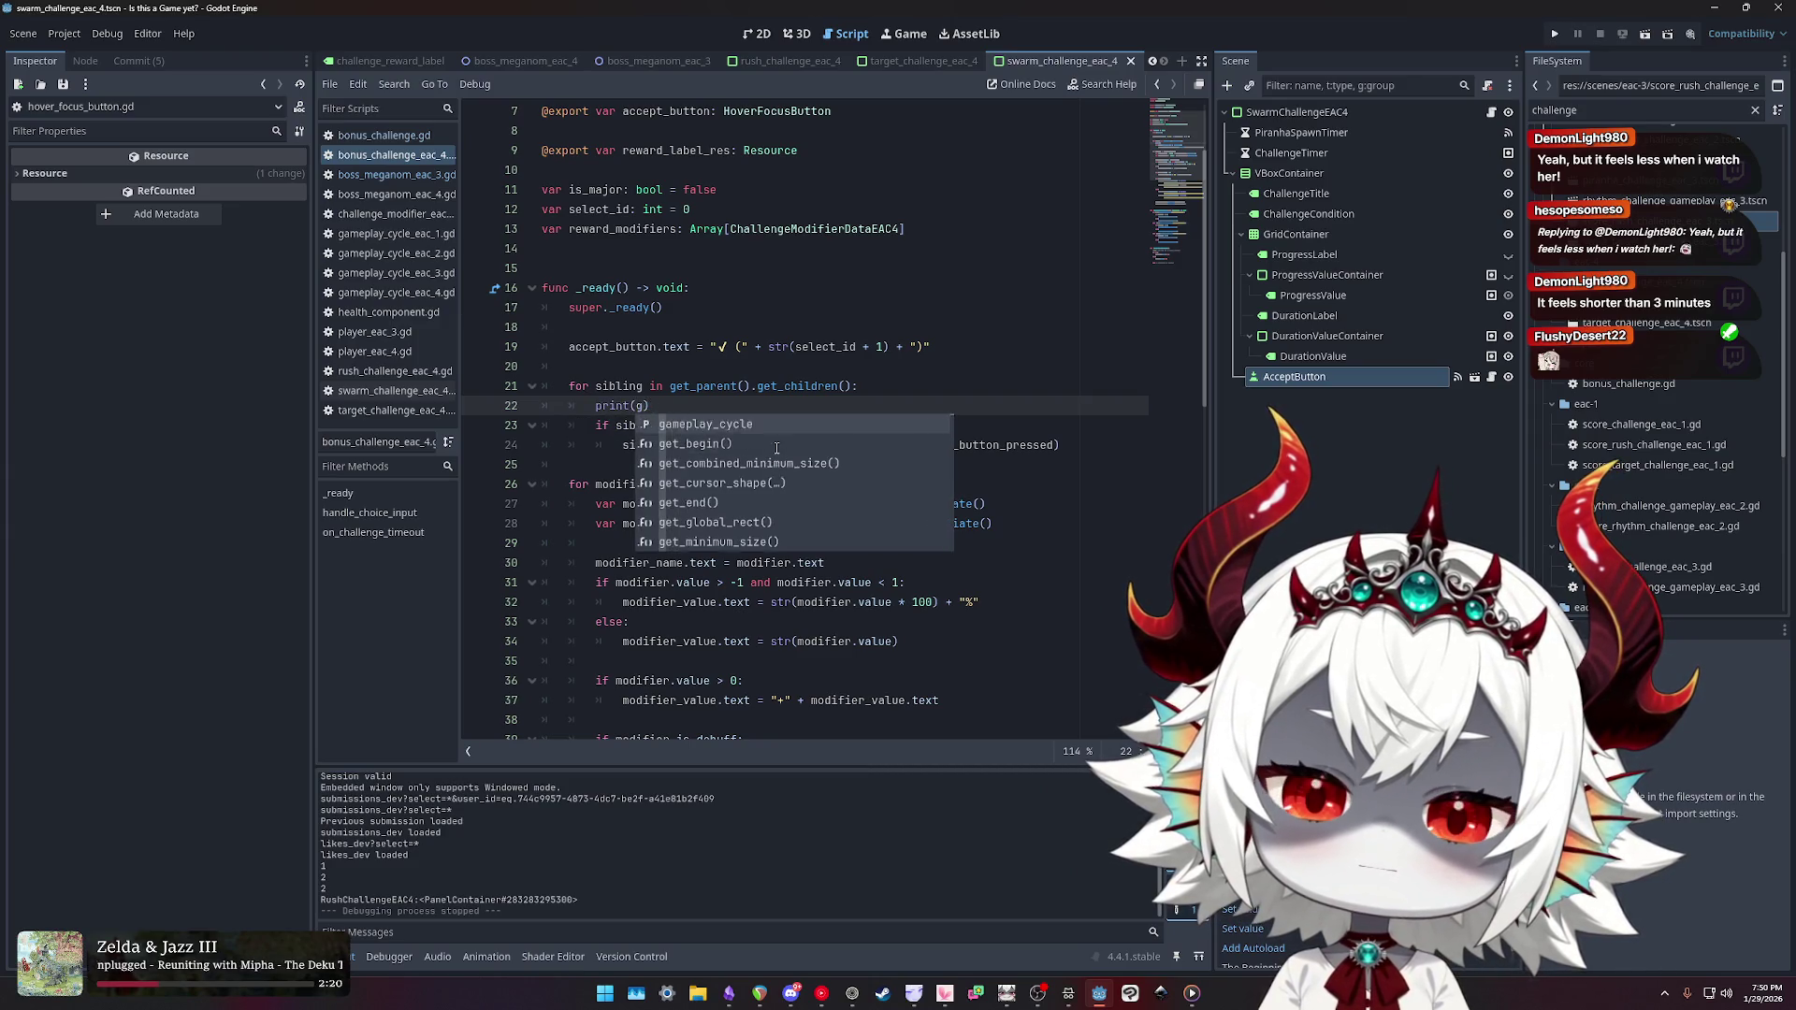
key(BackSpace)
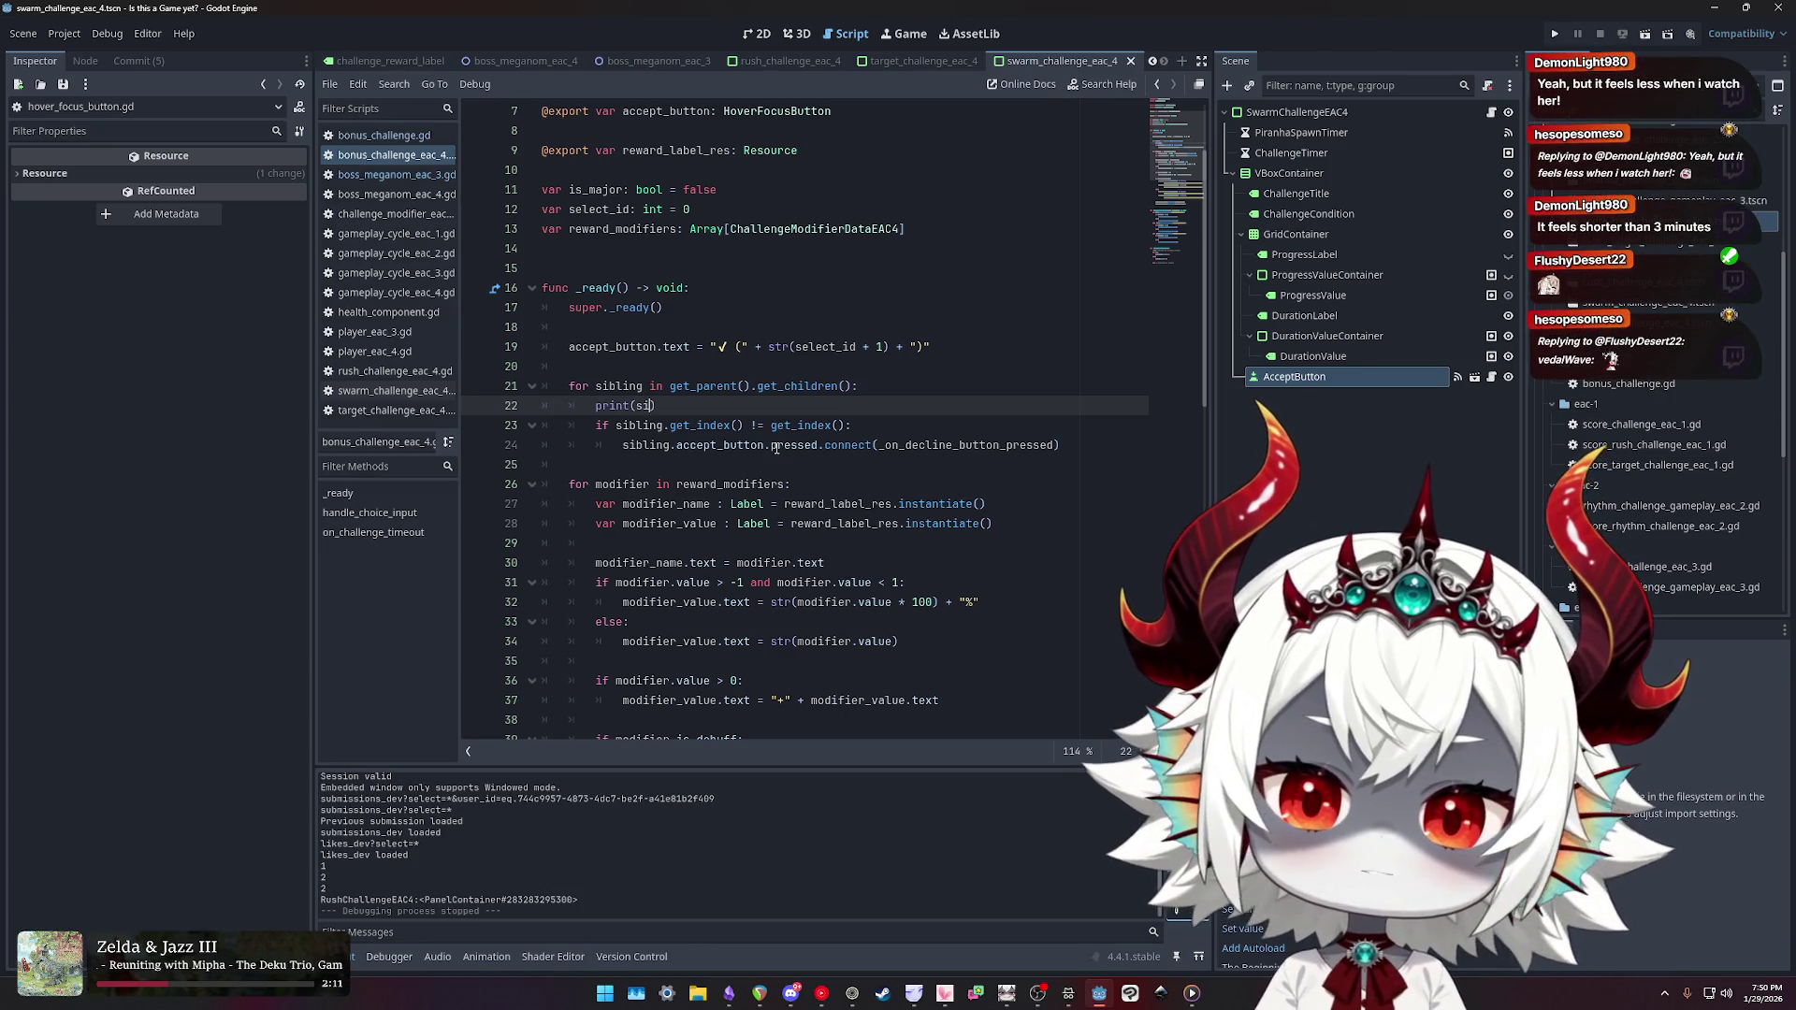
text(et_ind)
key(Return)
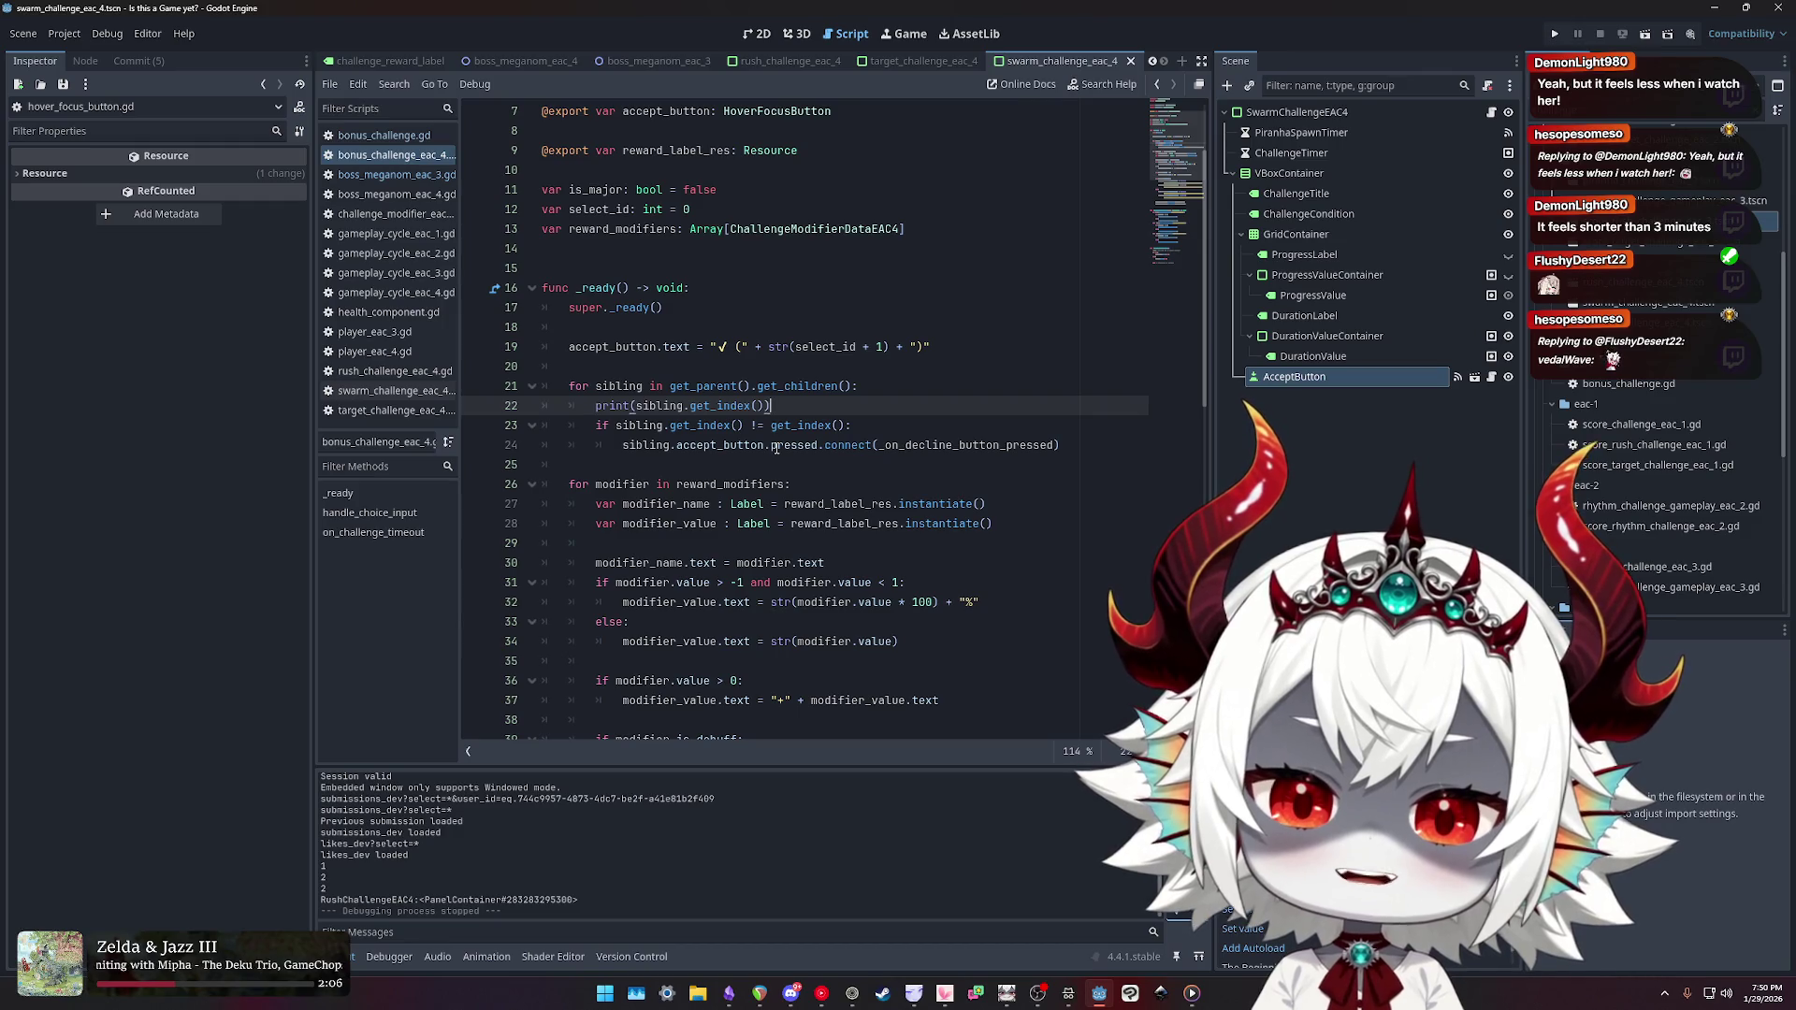
click(1553, 35)
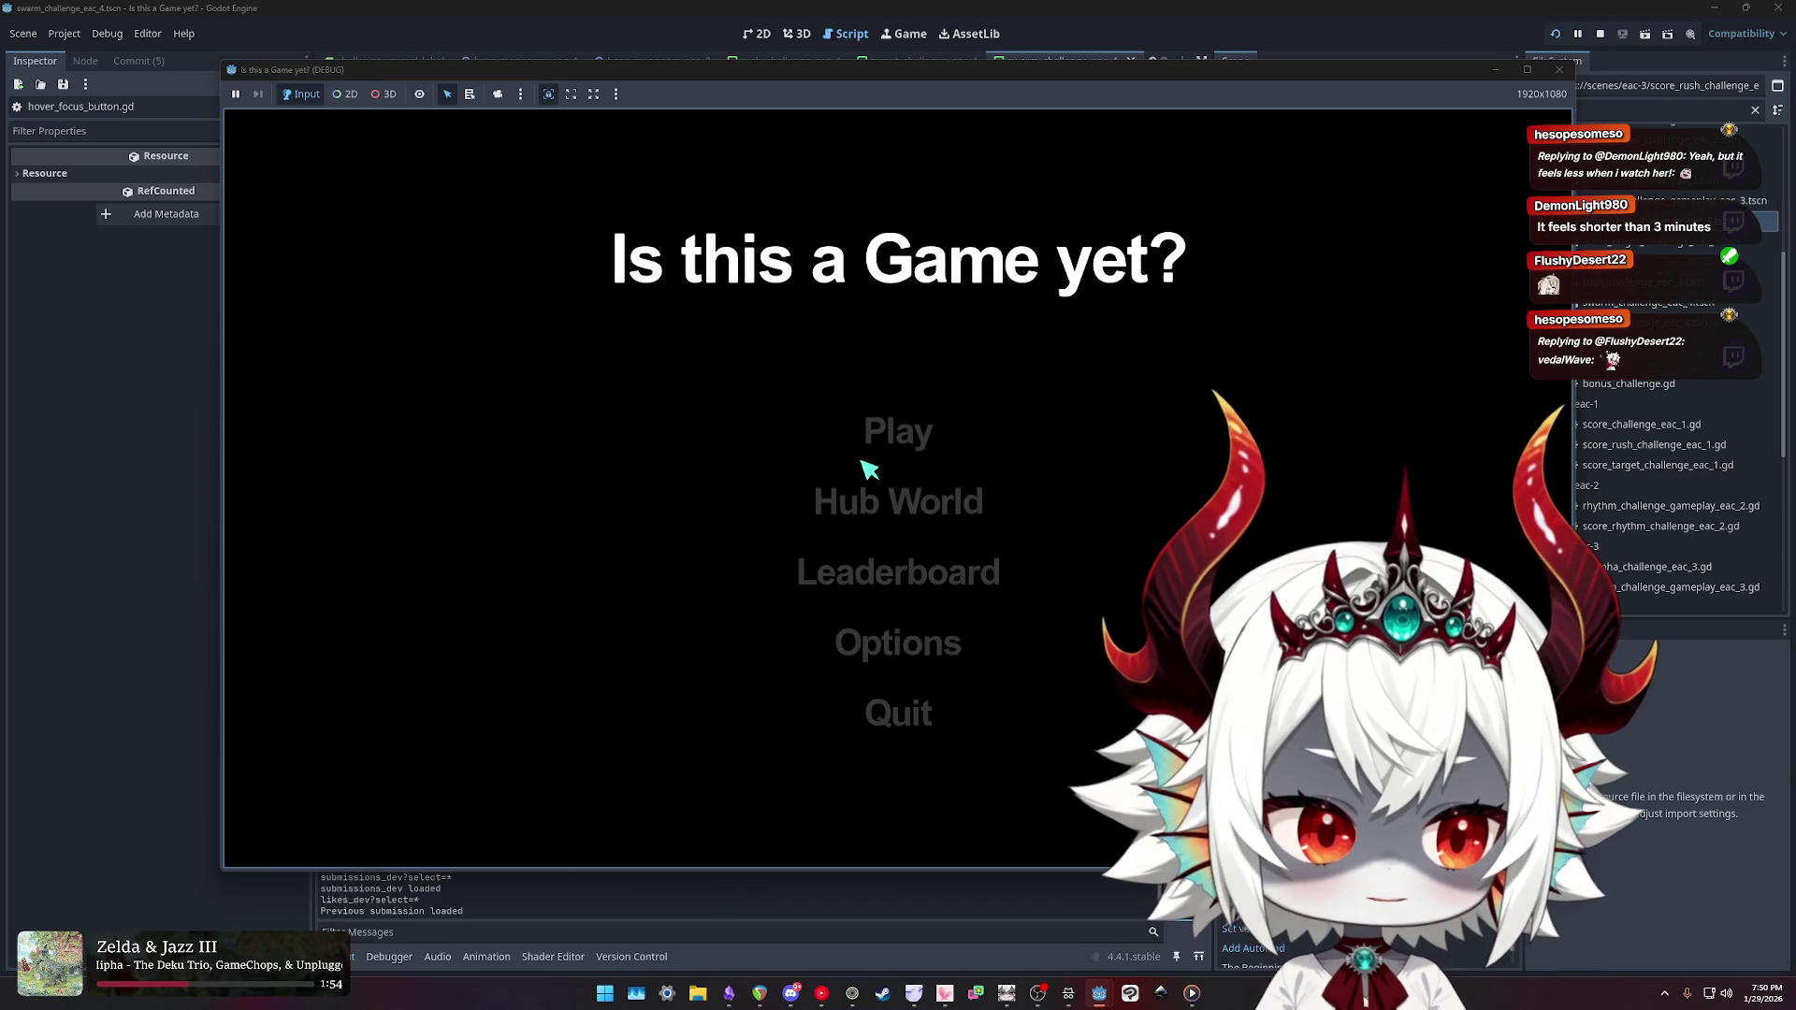
Play through to the challenge cards numbered (1), (2) and (3), then stop debugging
click(918, 693)
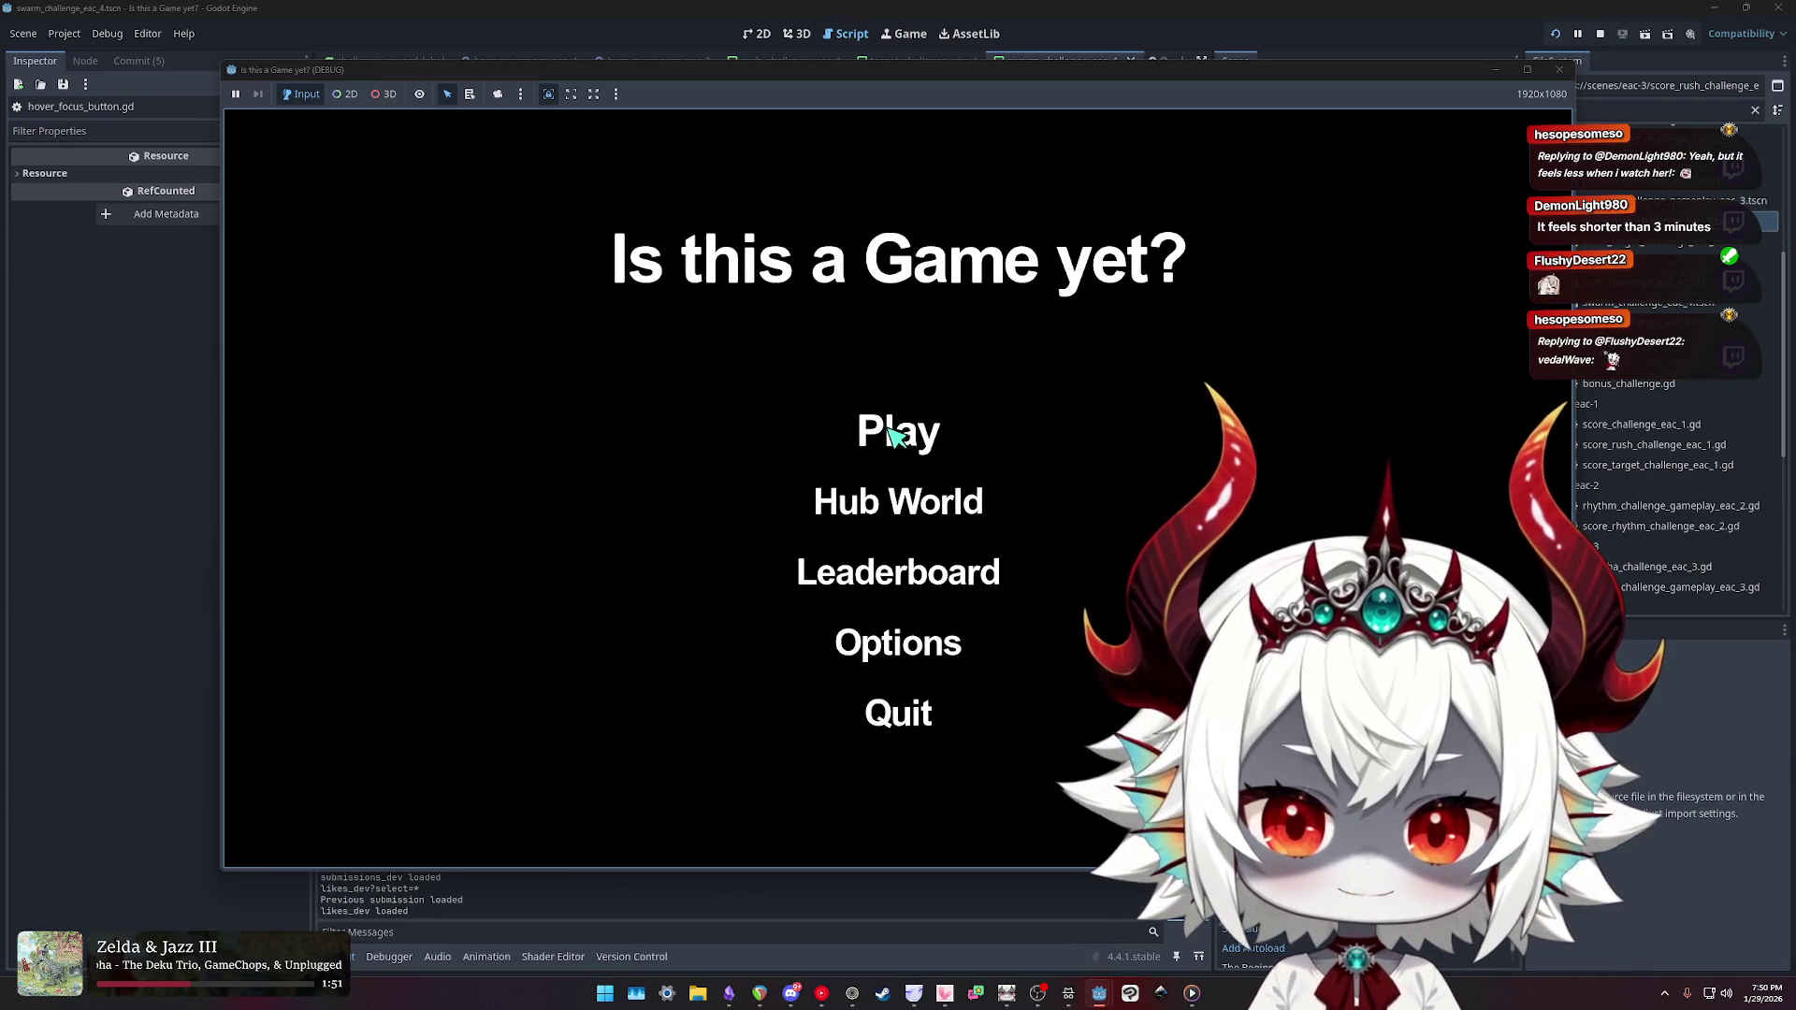
click(898, 433)
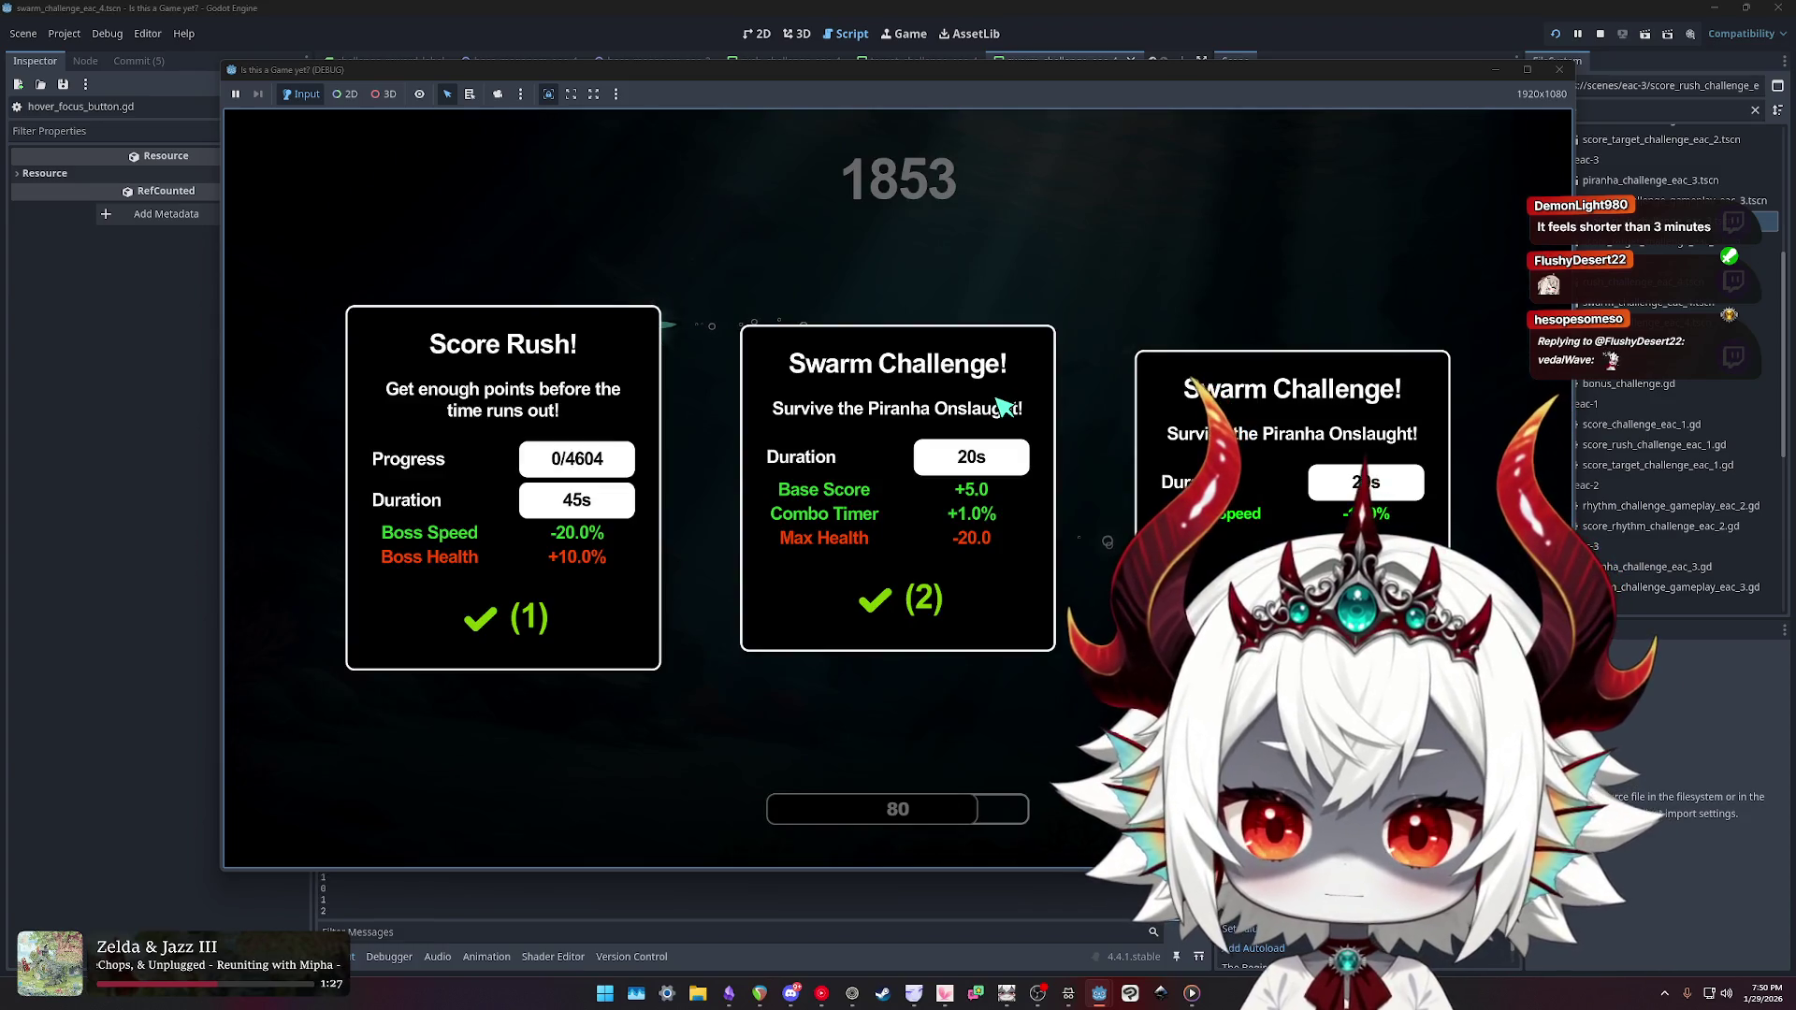
mouse_move(652, 79)
mouse_down()
mouse_move(704, 79)
mouse_move(778, 31)
mouse_move(763, 39)
mouse_up()
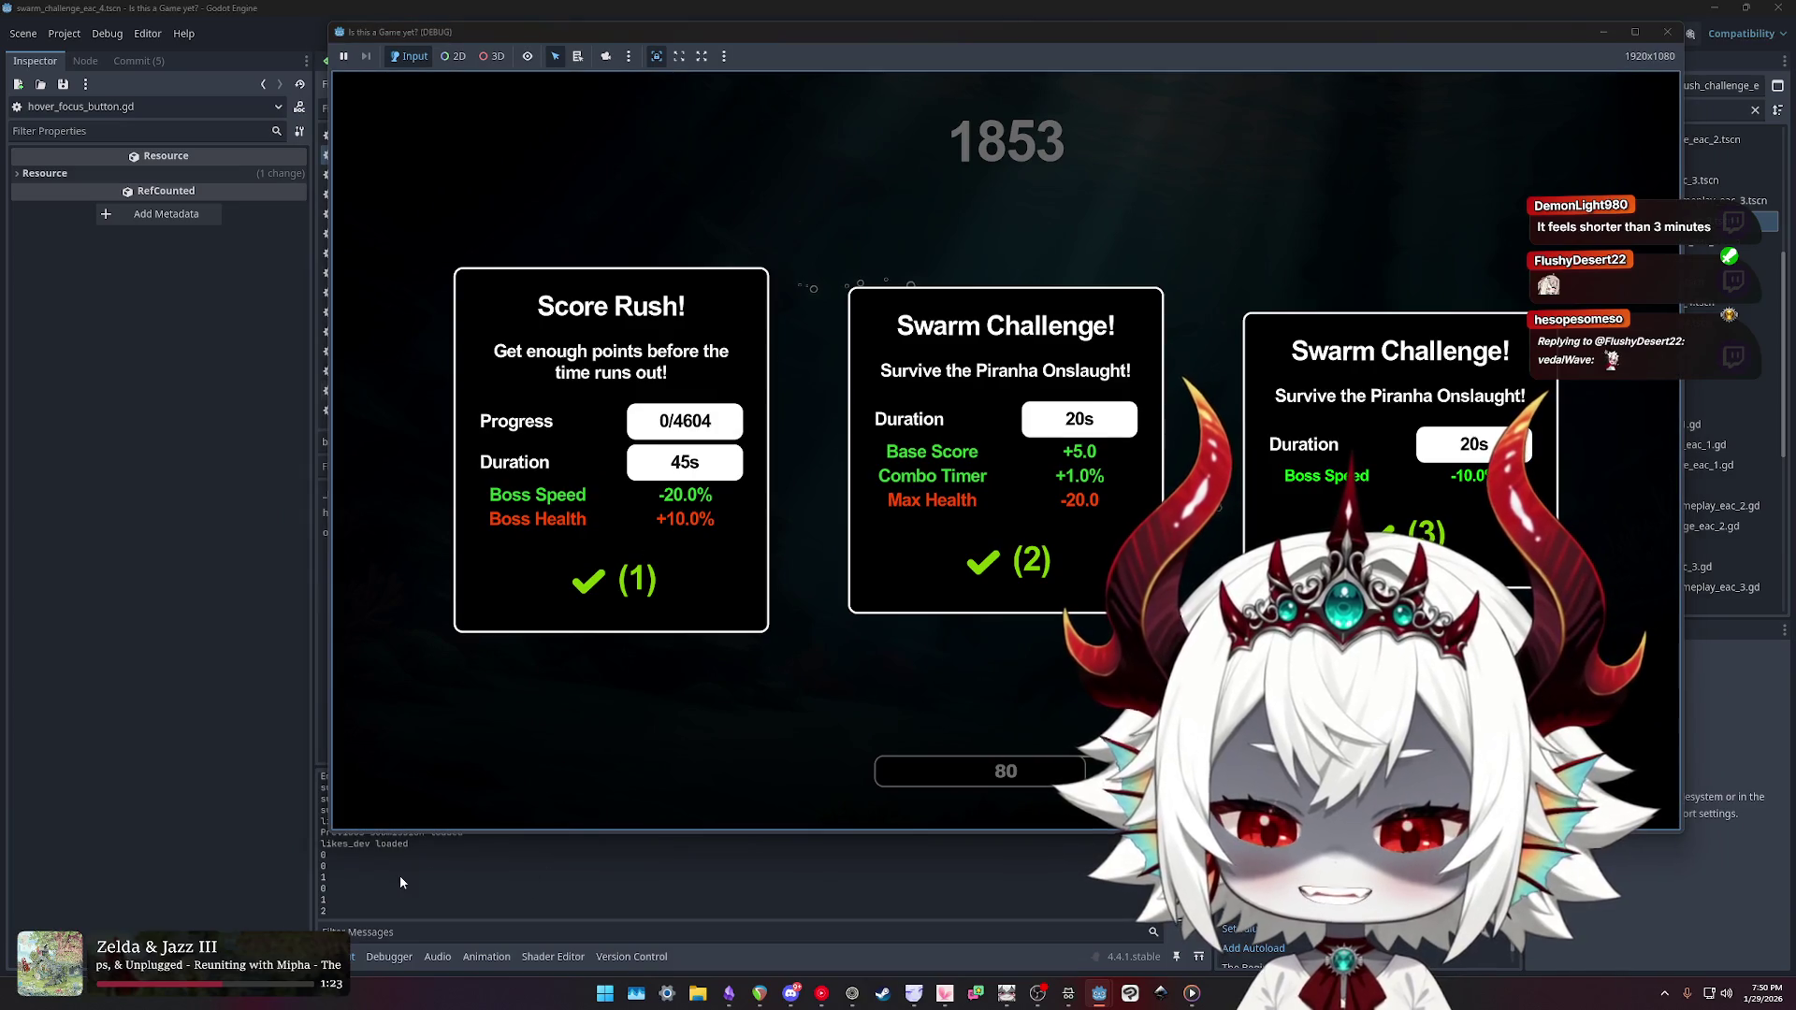
click(333, 864)
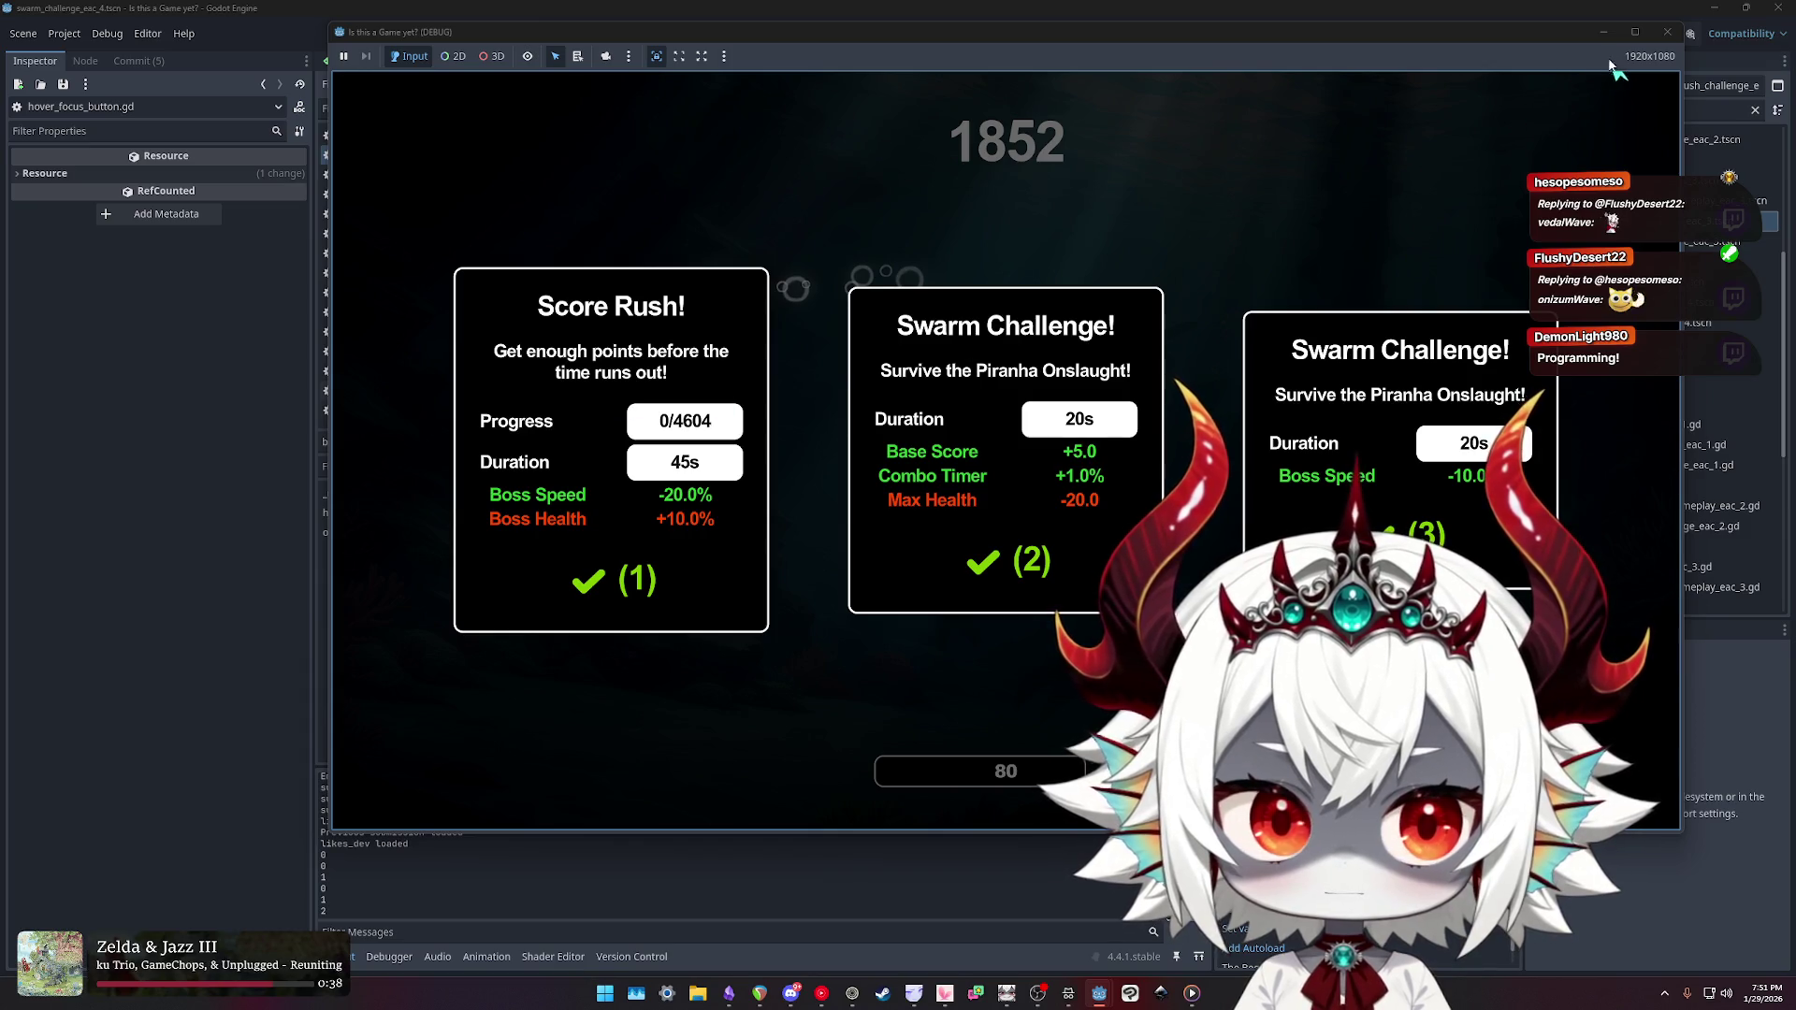
click(1667, 35)
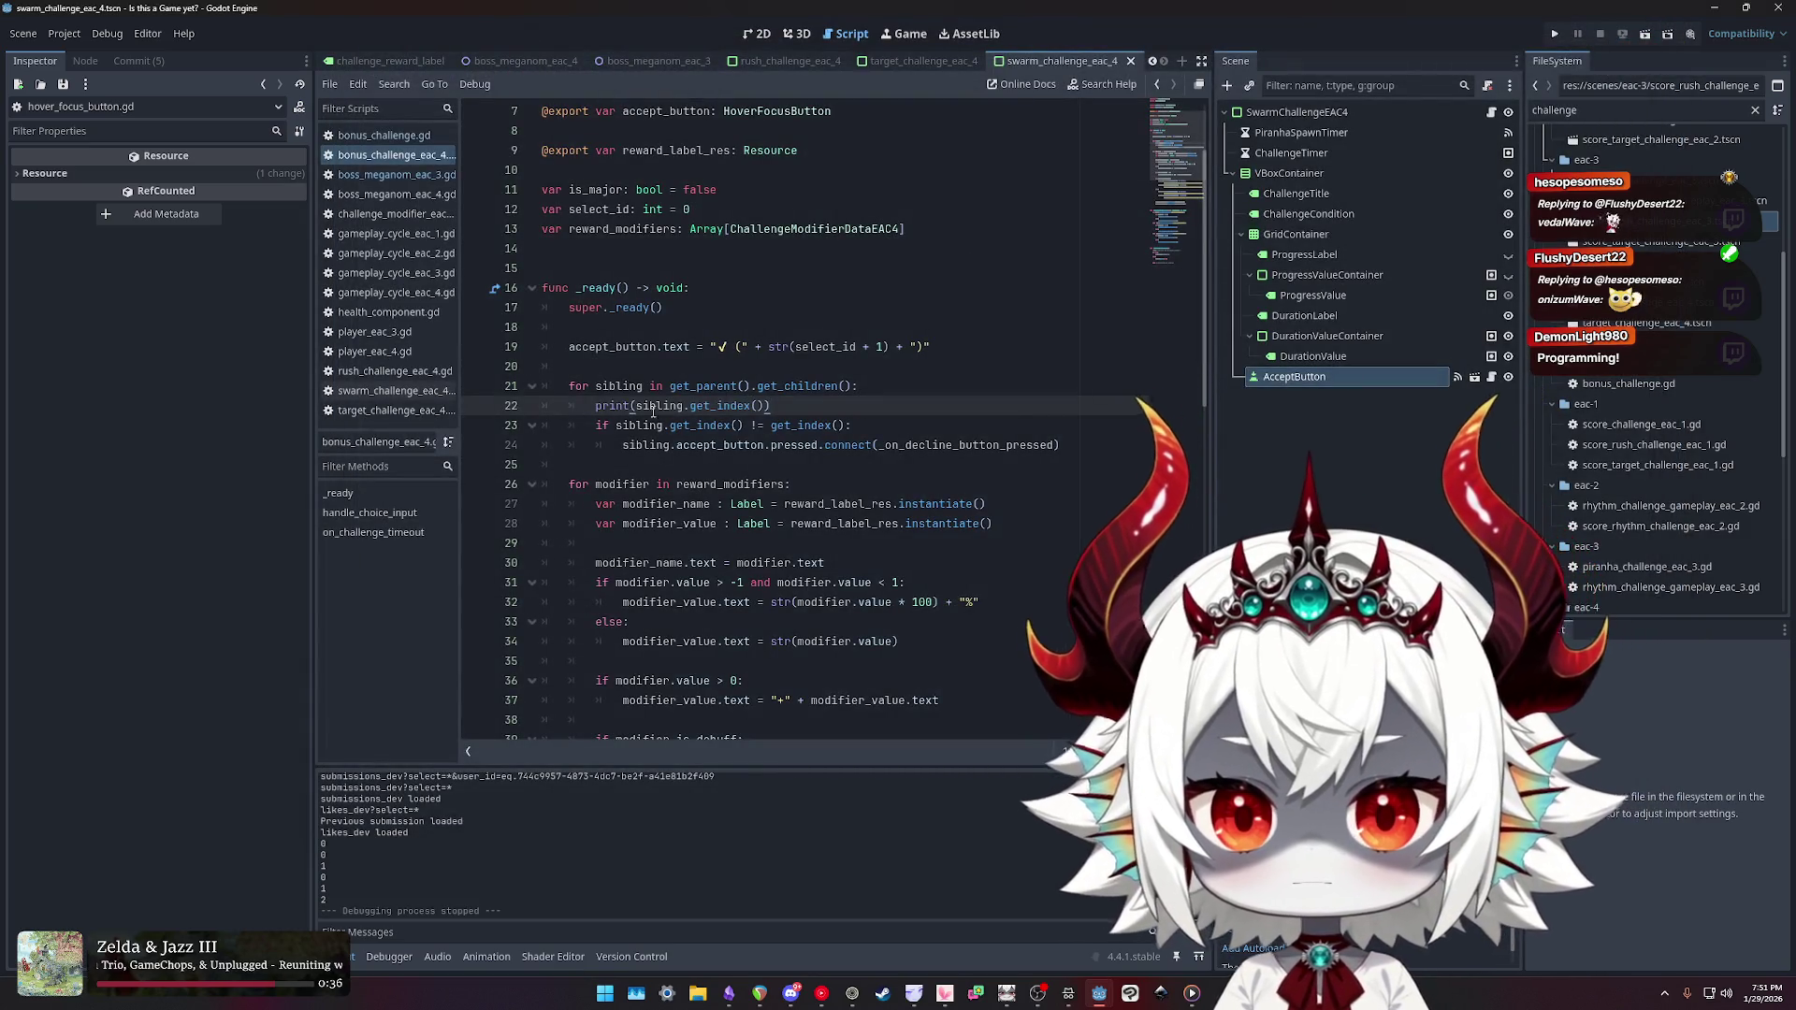
Change line 22 to print(self.name + str(sibling.get_index())) and relaunch the game
text(self + )
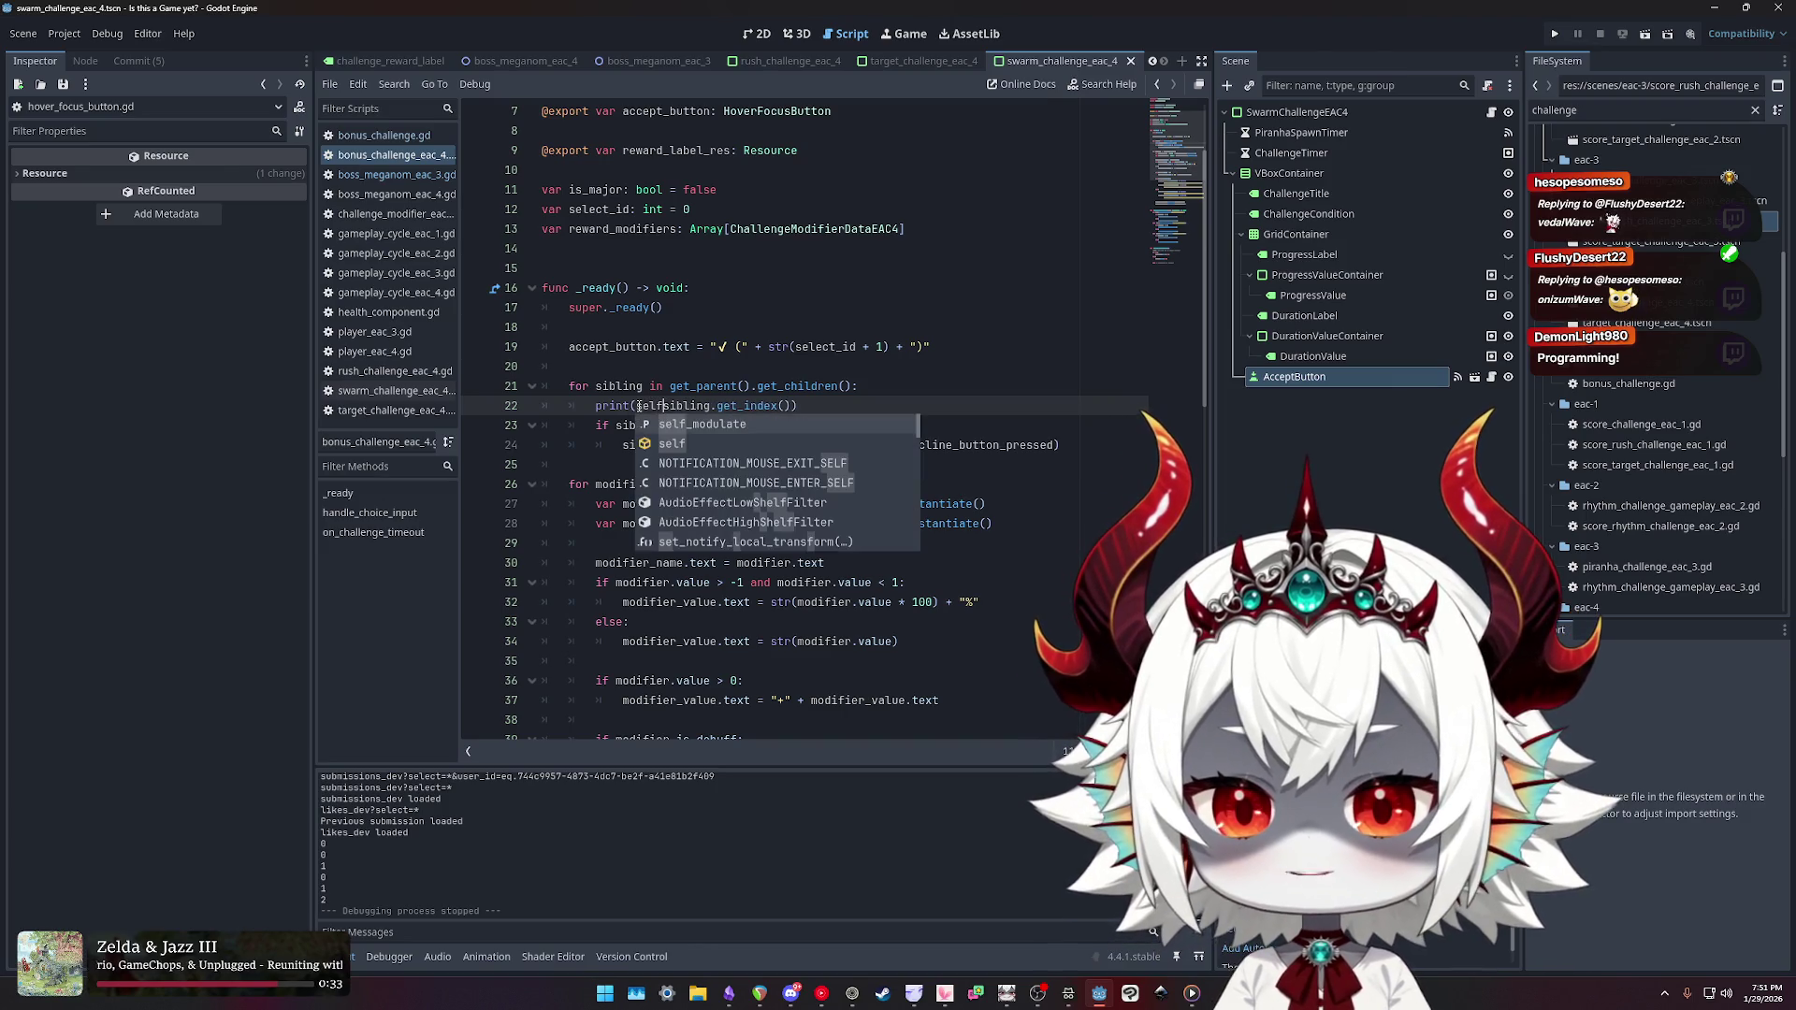
text(str()
key(End)
text())
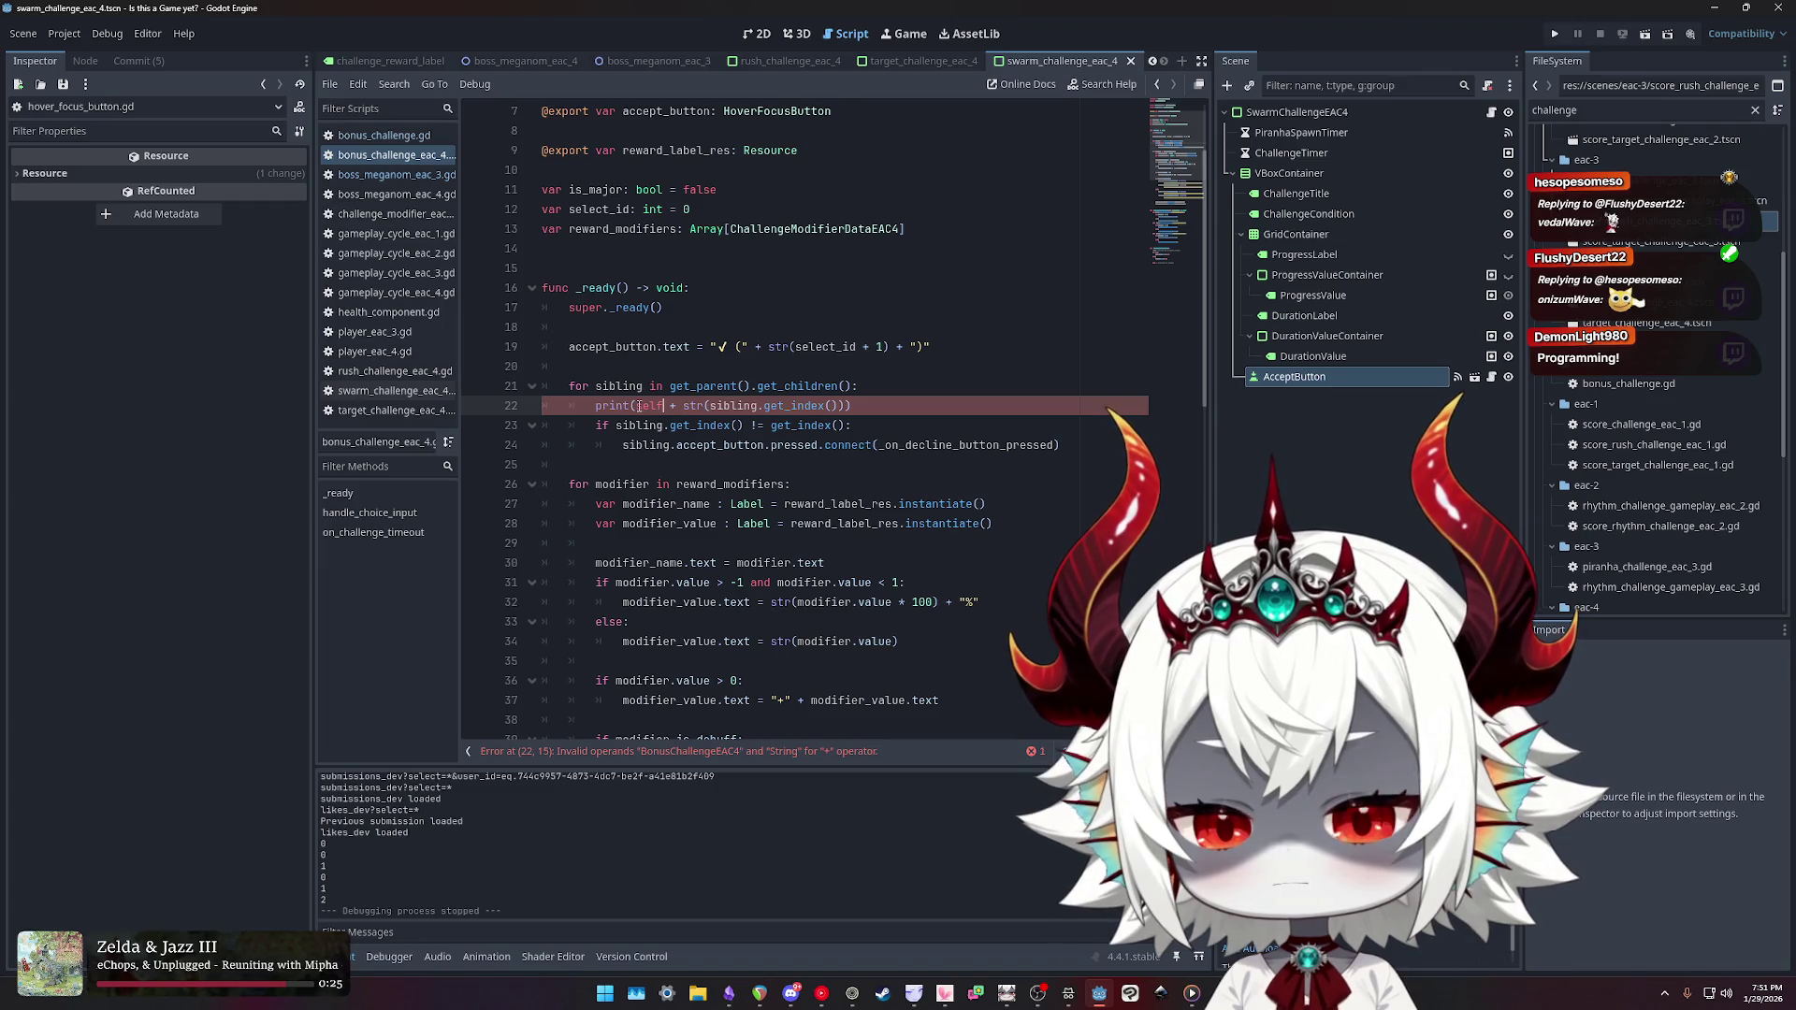
text(.name)
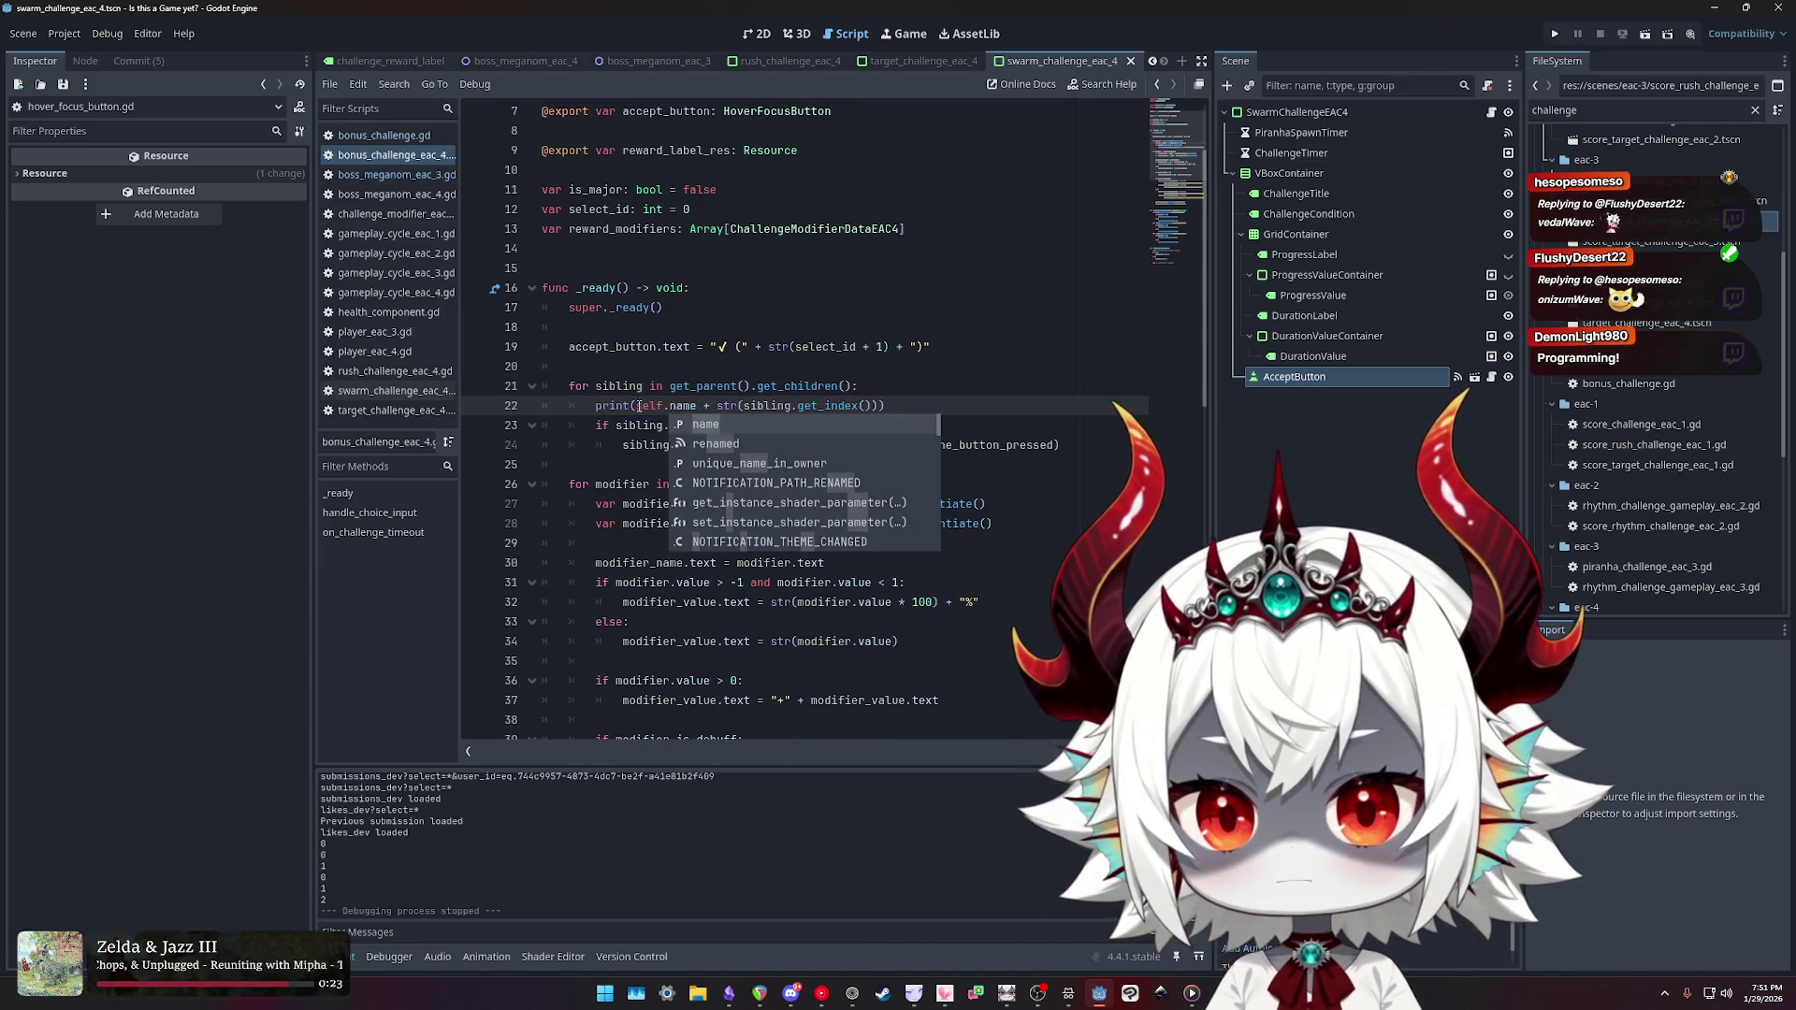
key(End)
text(s)
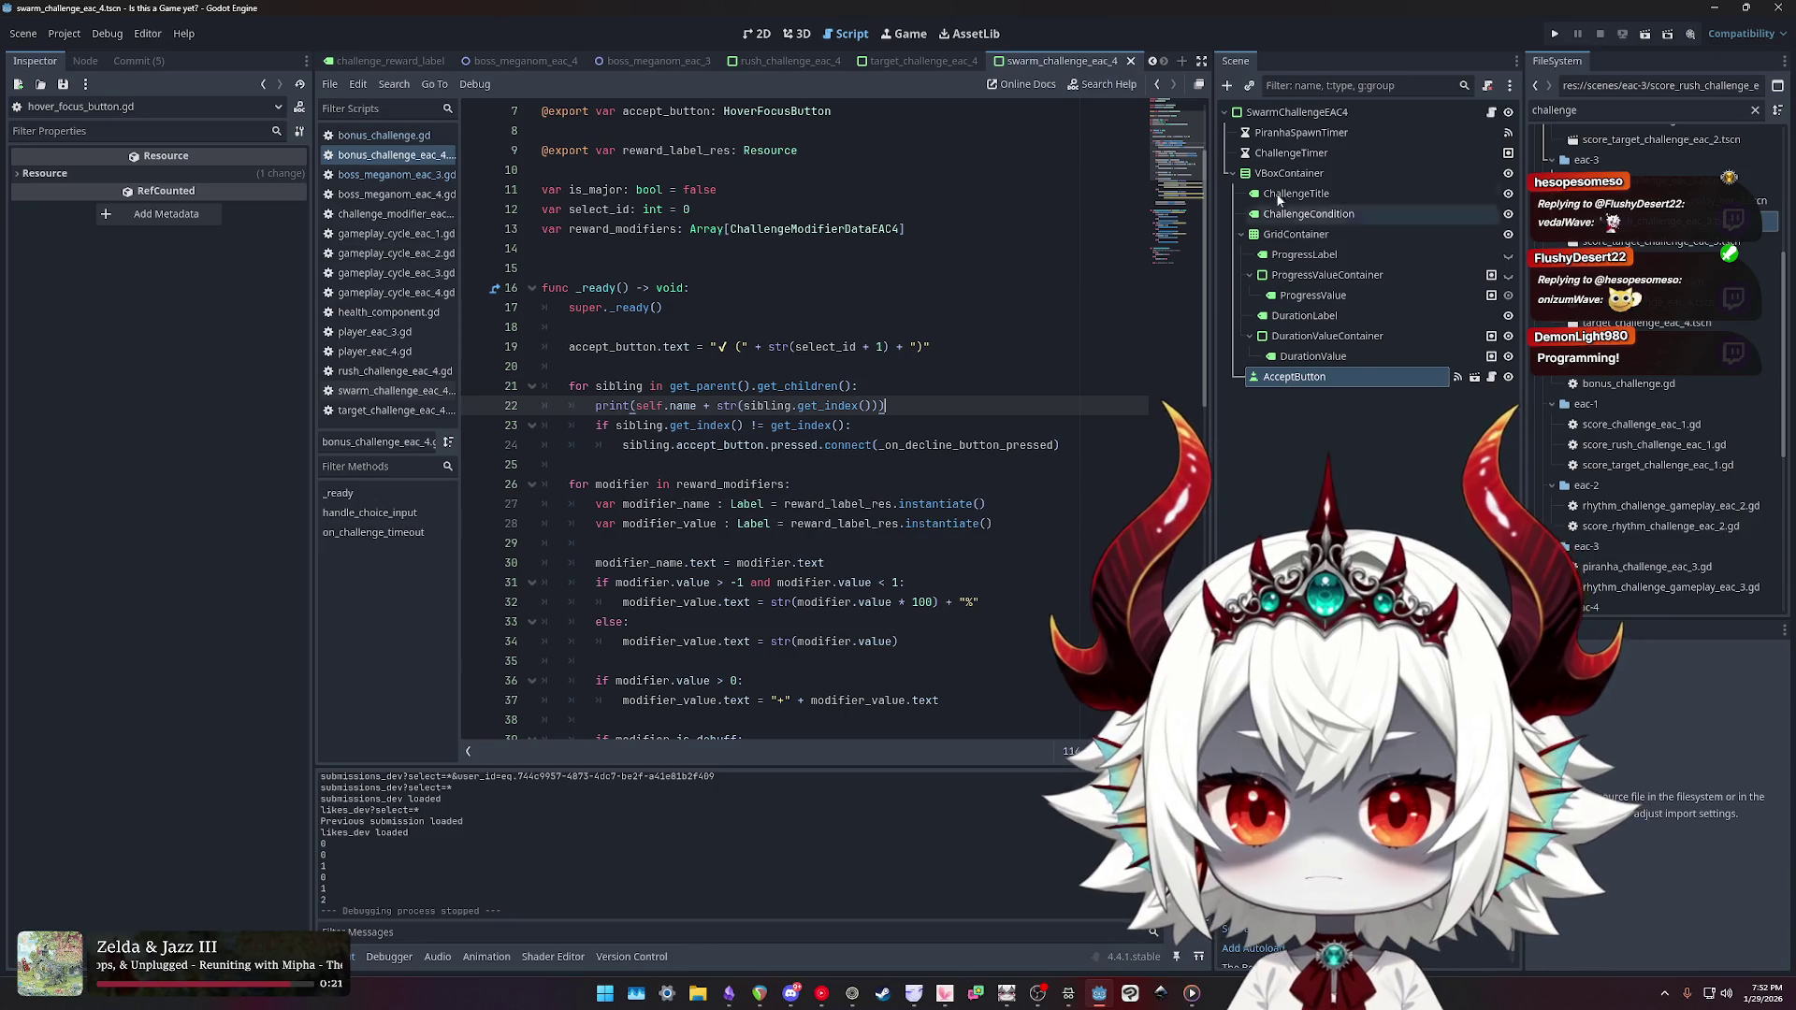
click(1557, 34)
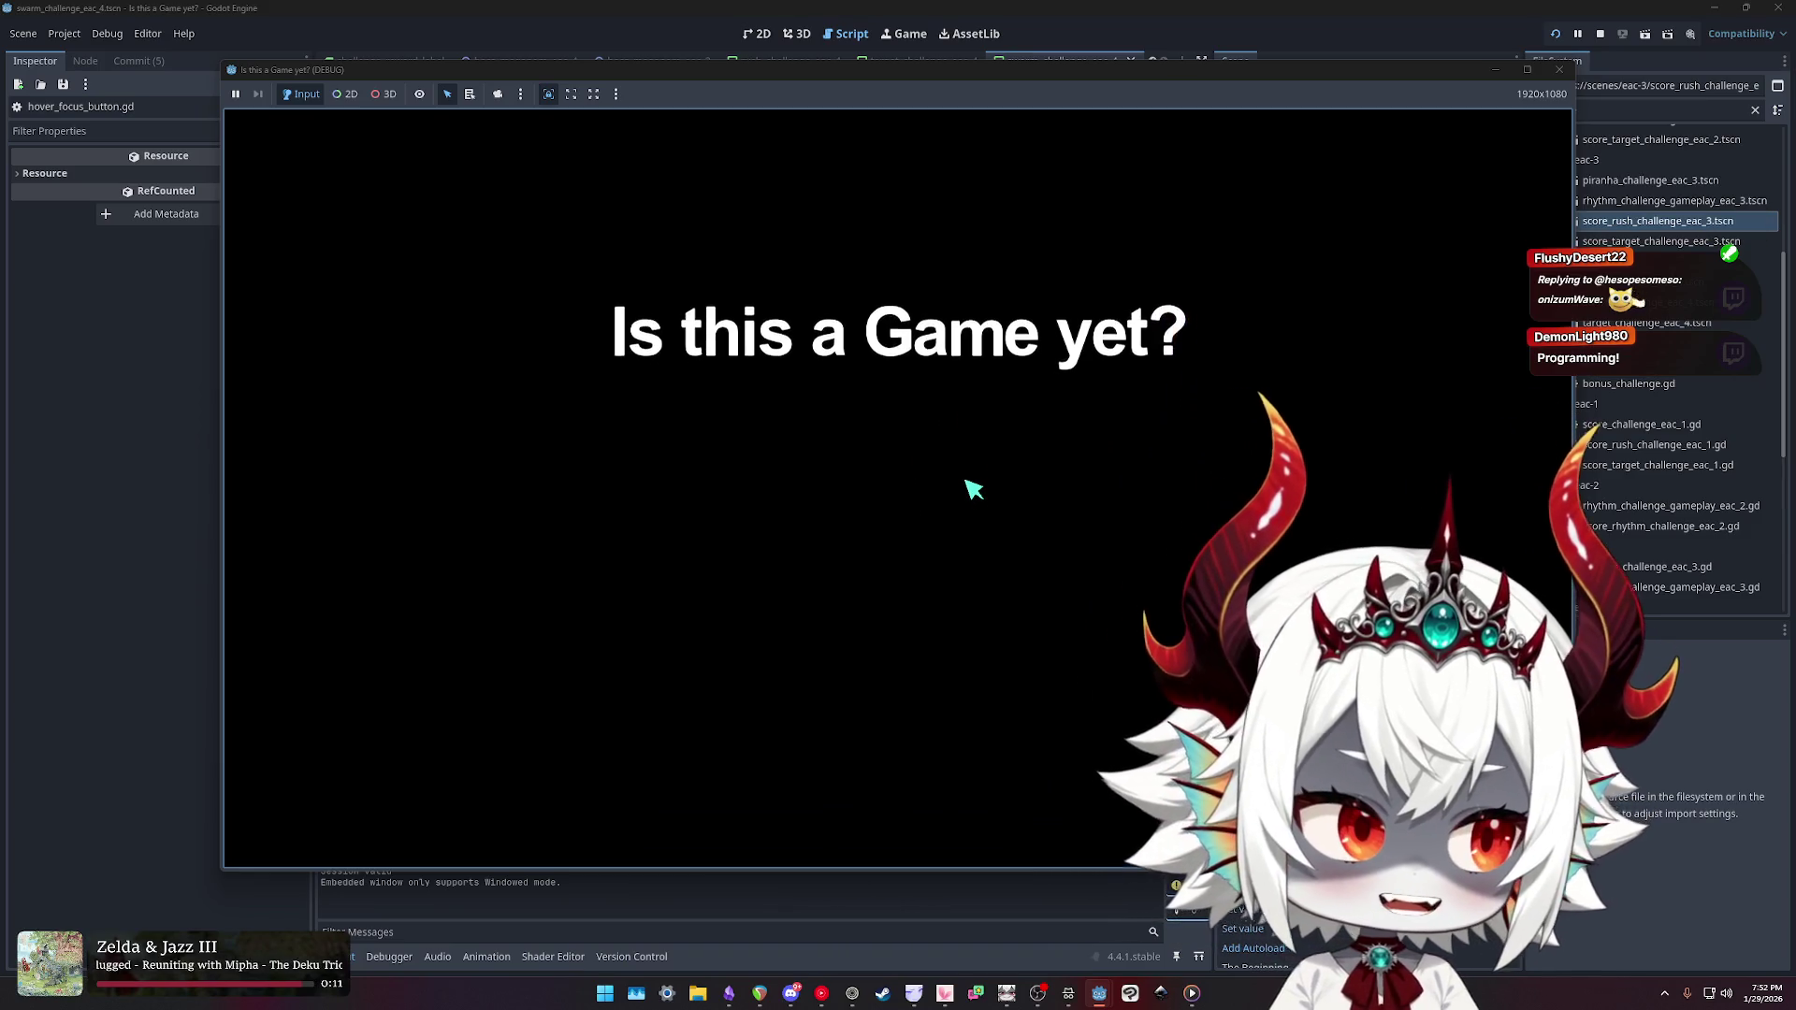
Play to the challenge cards, read RushChallengeEAC40, TargetChallengeEAC40 and TargetChallengeEAC41 in the log, then close the game
click(886, 675)
click(928, 438)
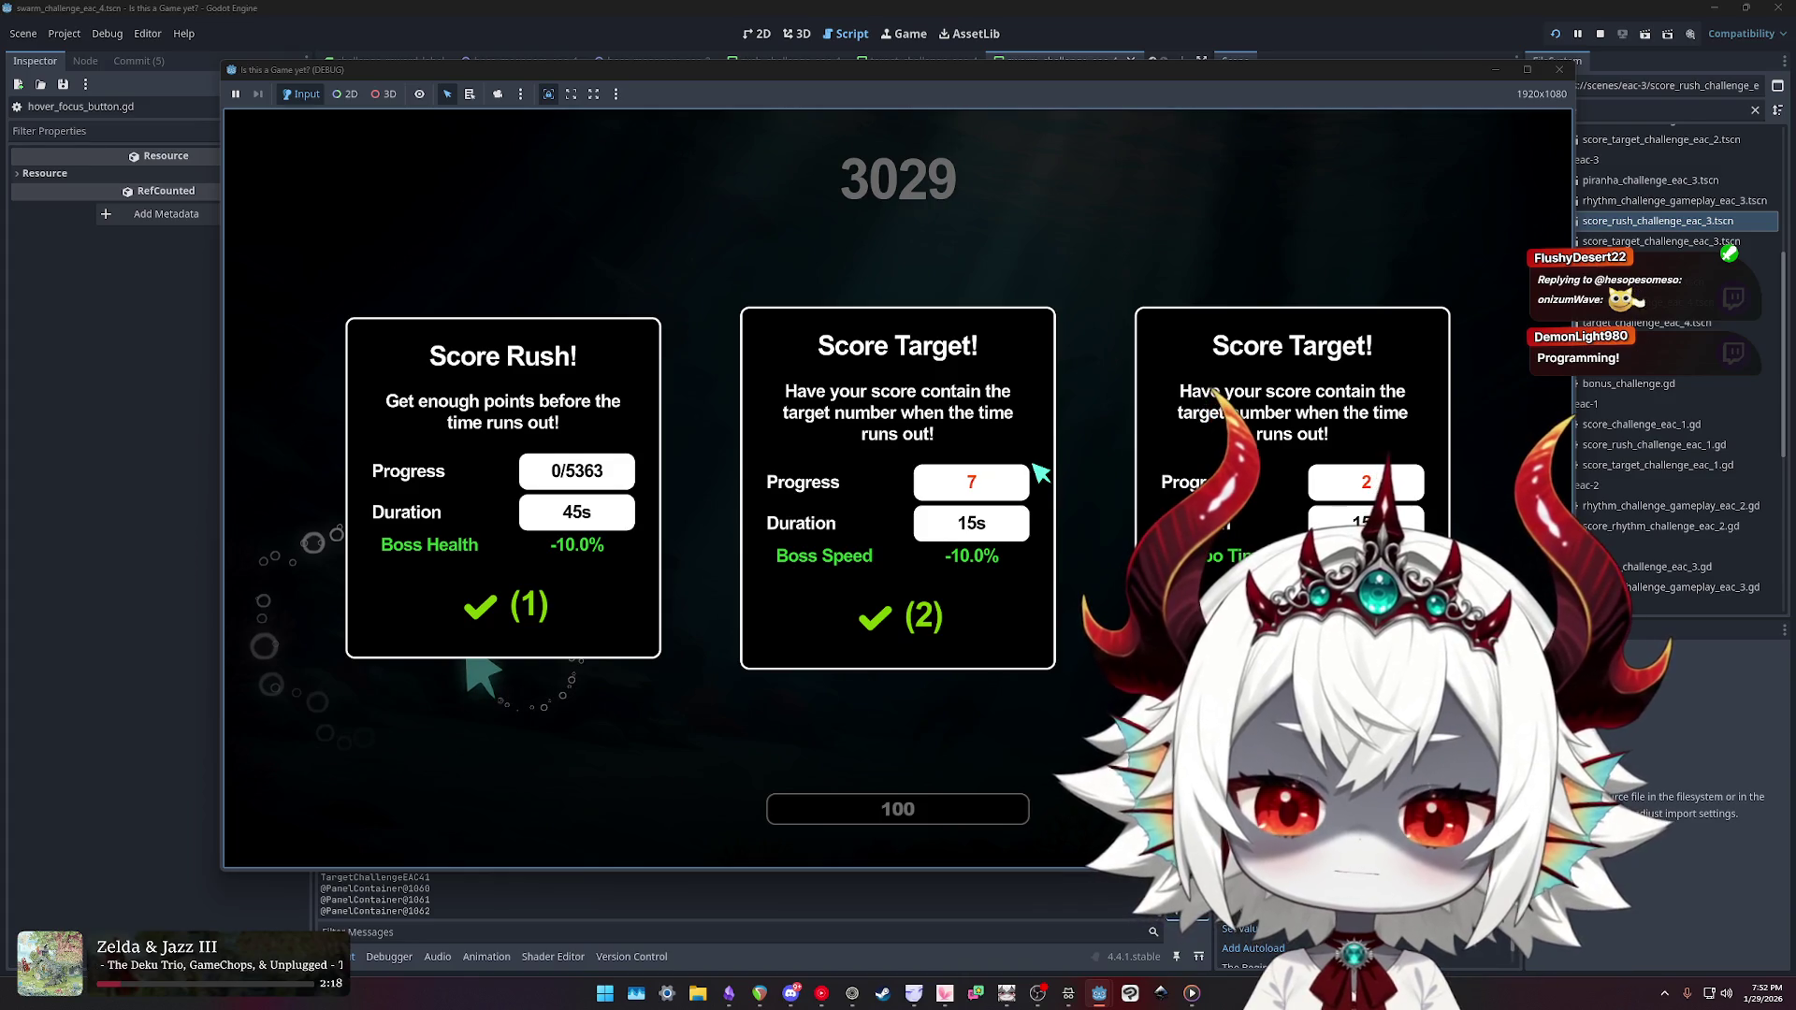
mouse_move(646, 74)
mouse_down()
mouse_move(936, 24)
mouse_move(860, 34)
mouse_up()
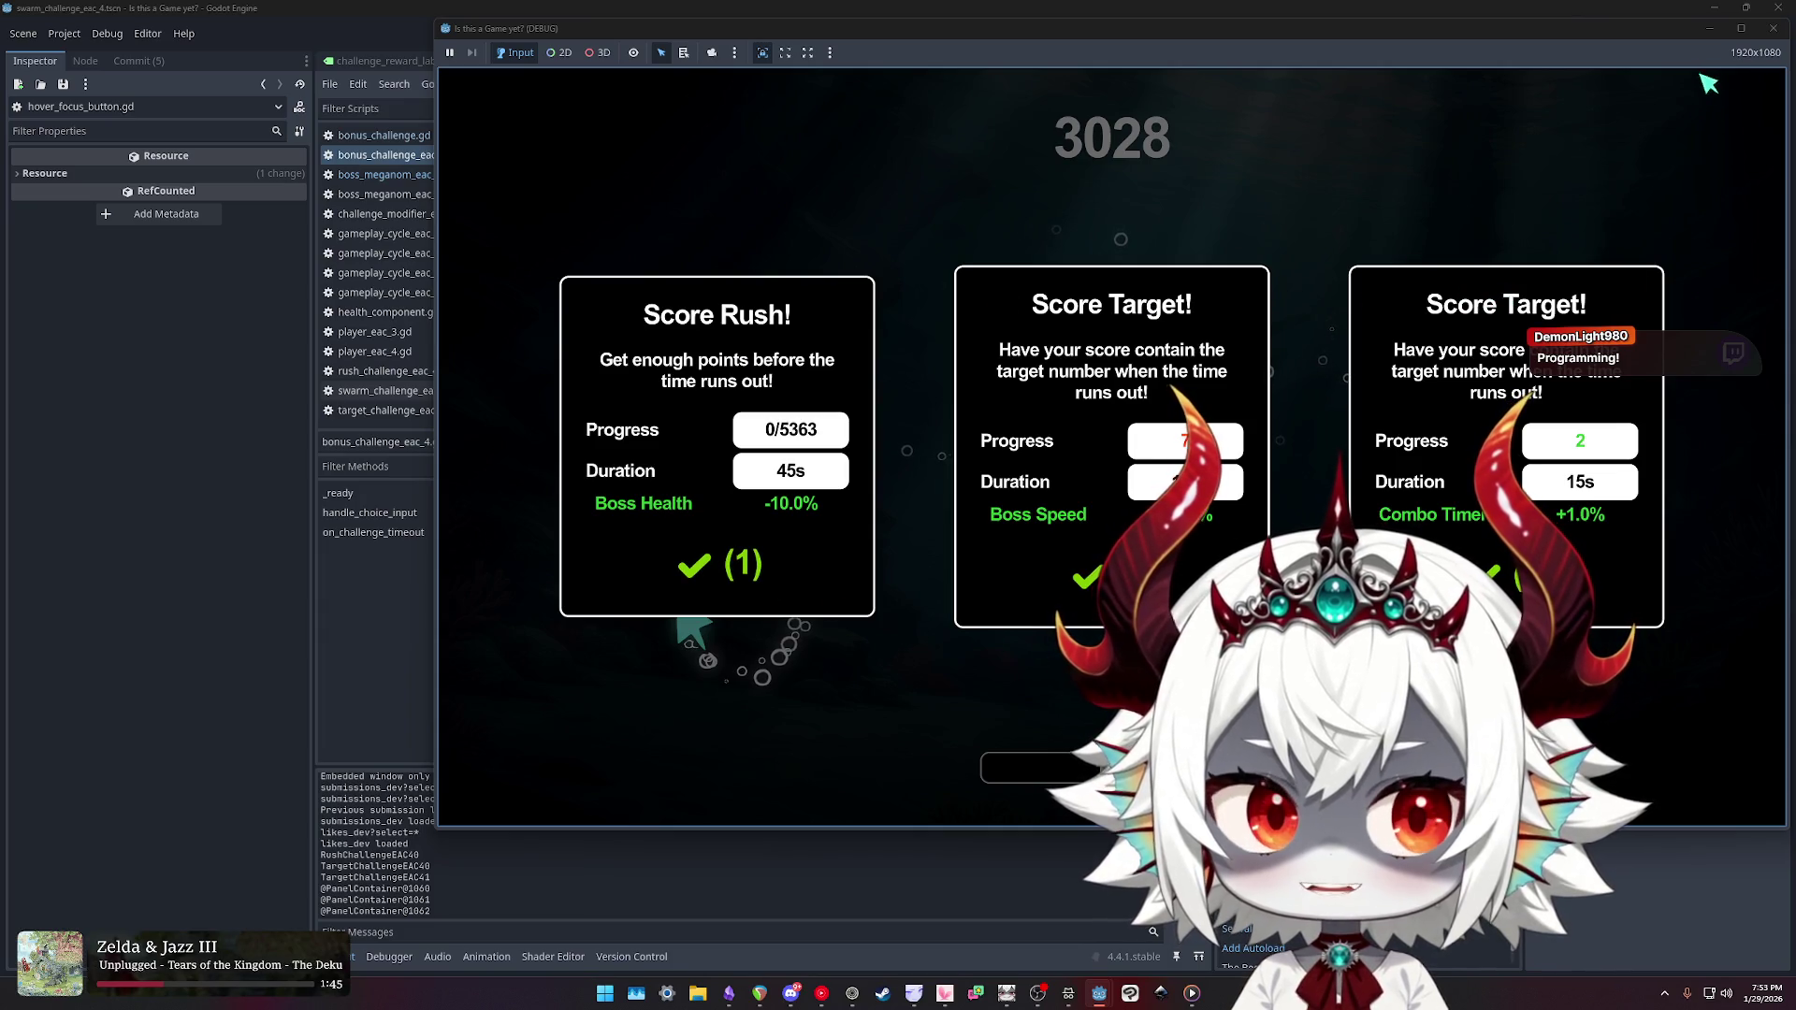
click(1766, 30)
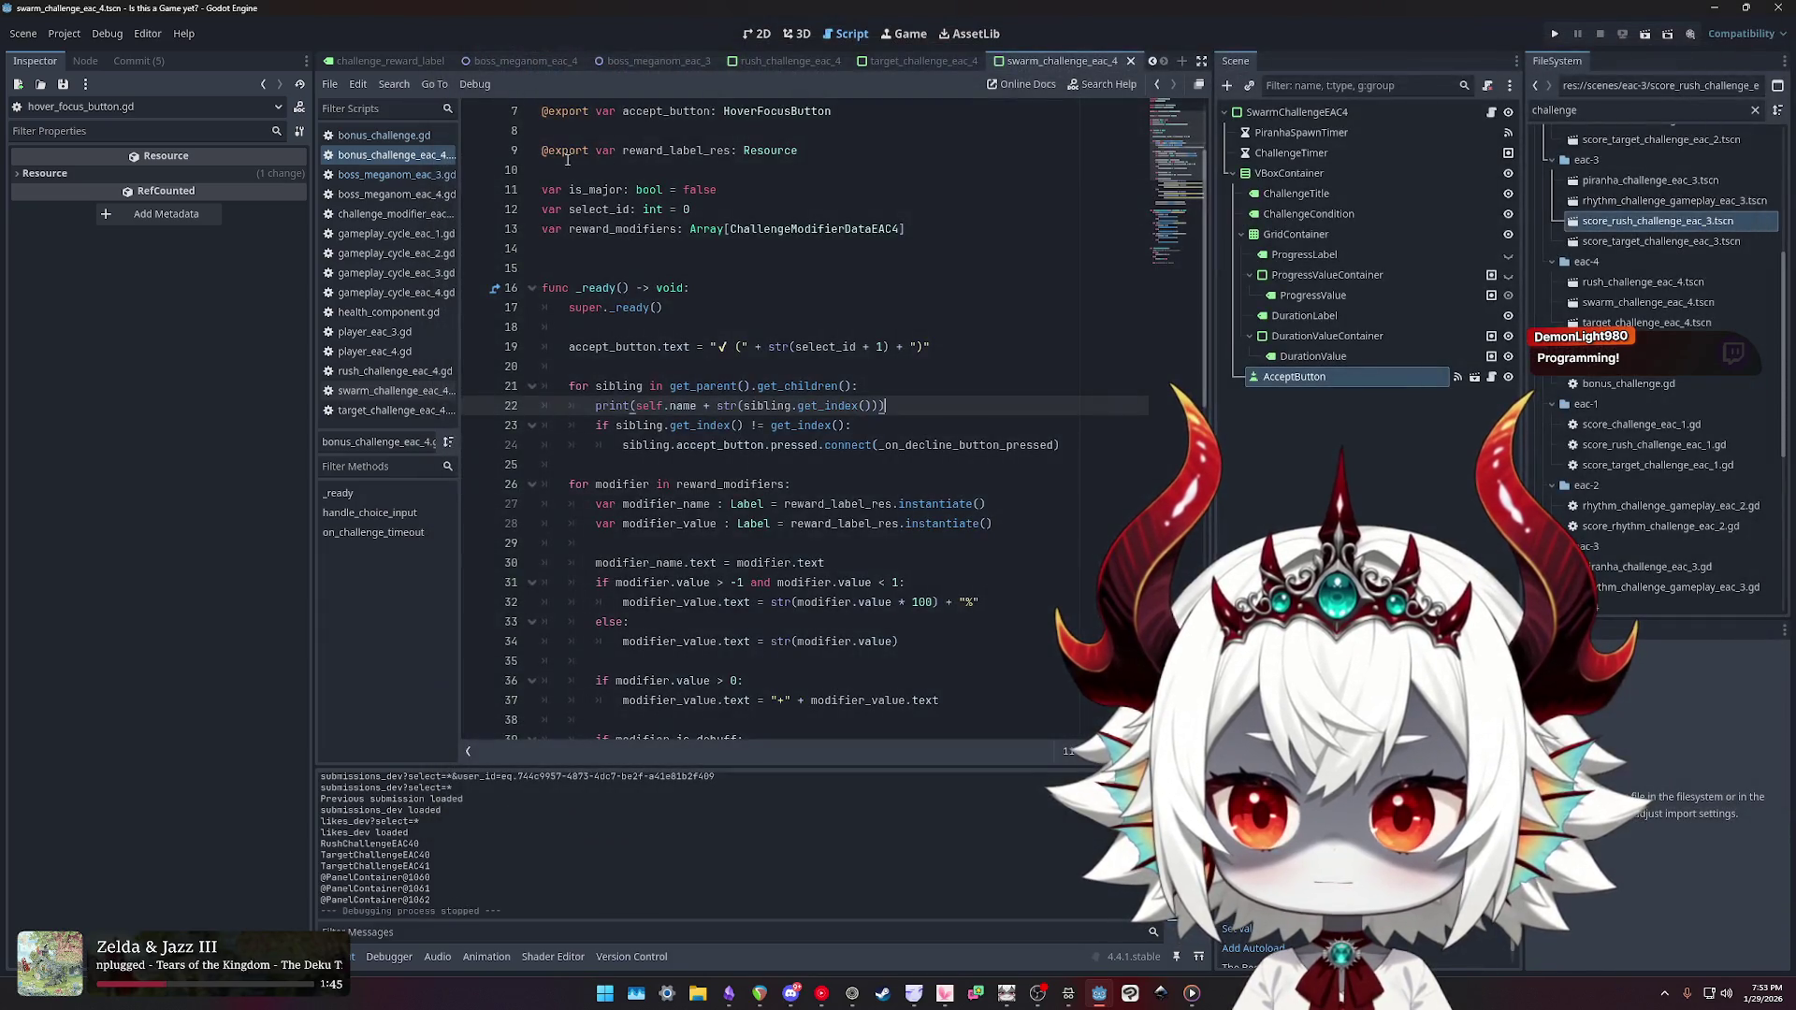
Inspect the ChallengeSelectMenu and ChallengeParent nodes in the boss_meganom_eac_4 scene
click(517, 62)
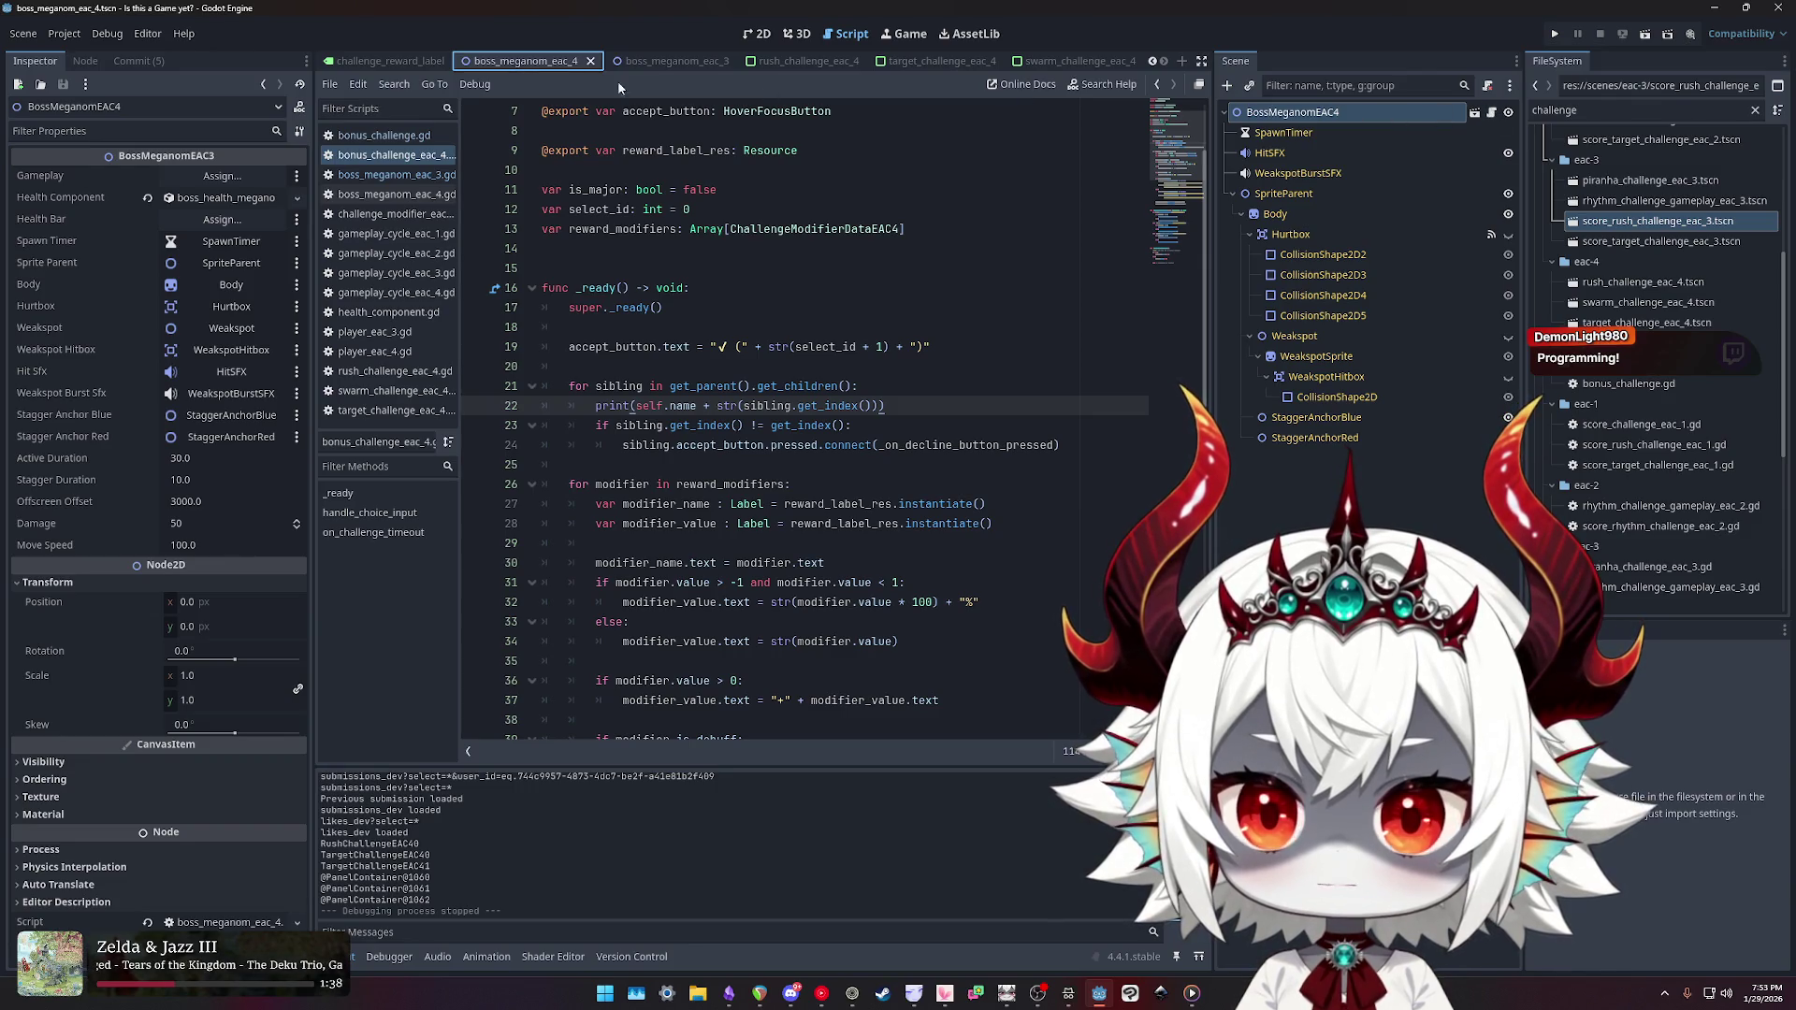
scroll(387, 65, up, 3)
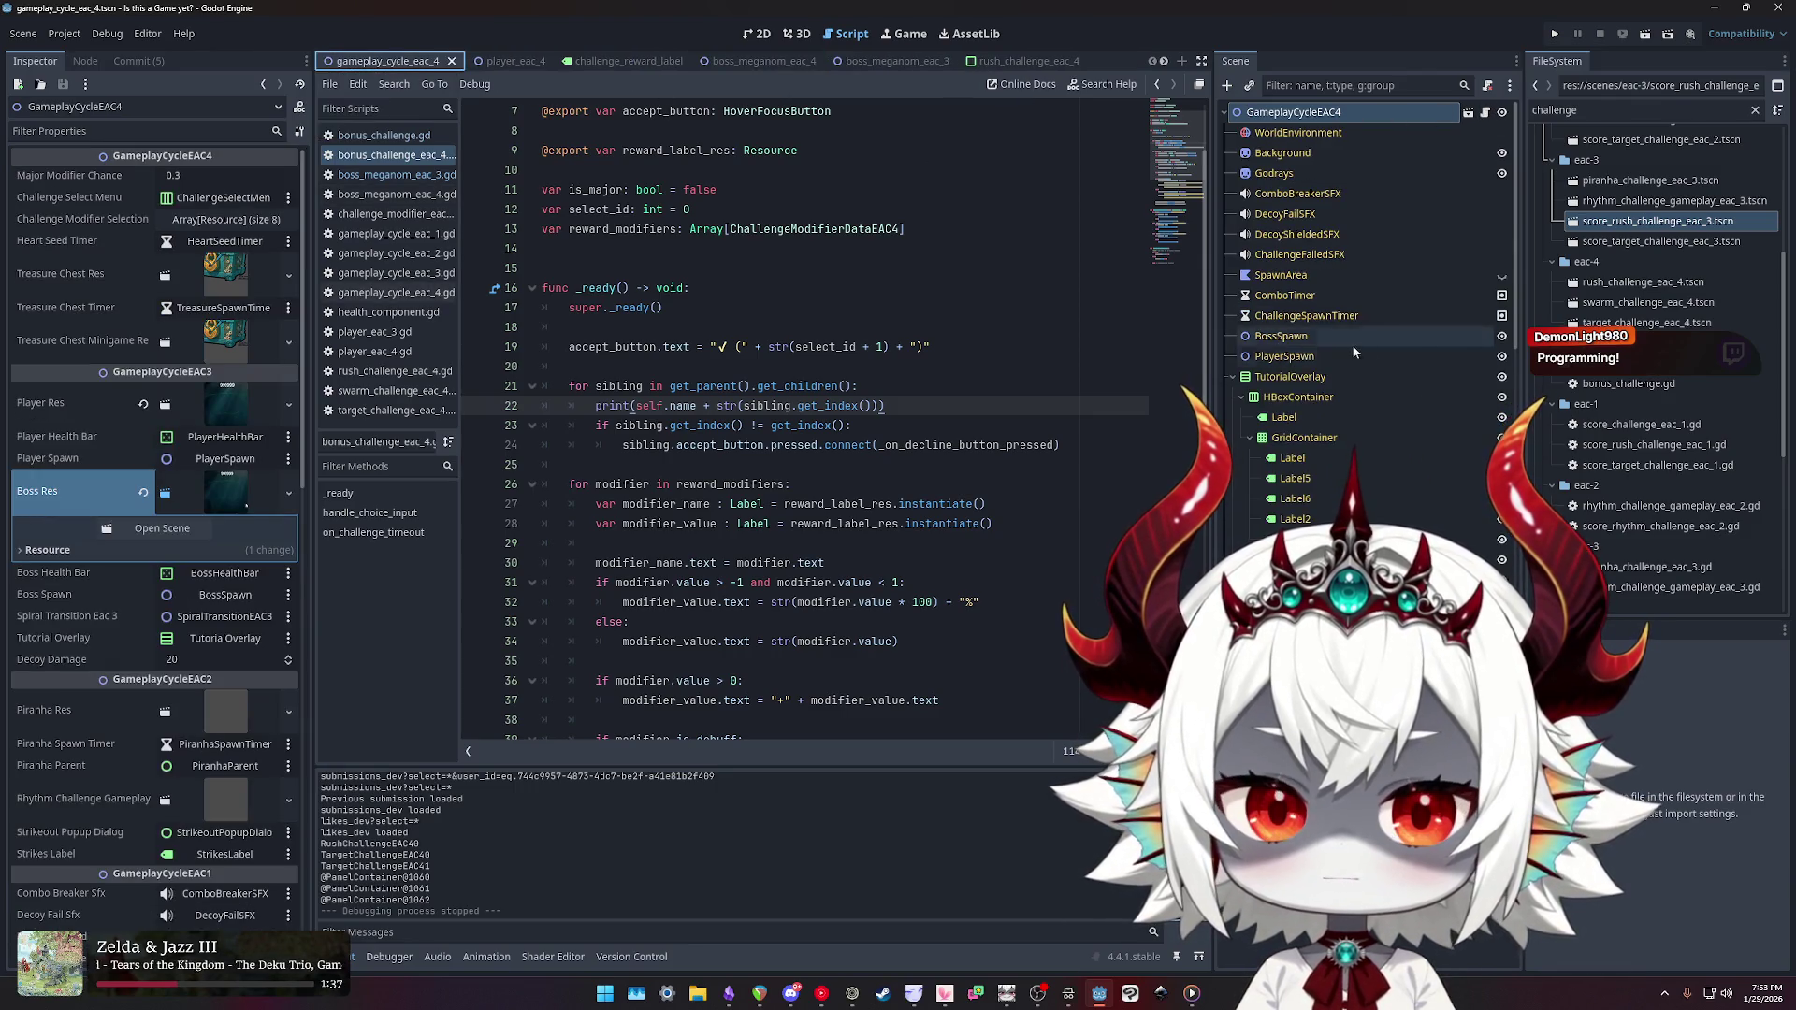
scroll(1356, 348, down, 5)
click(1324, 329)
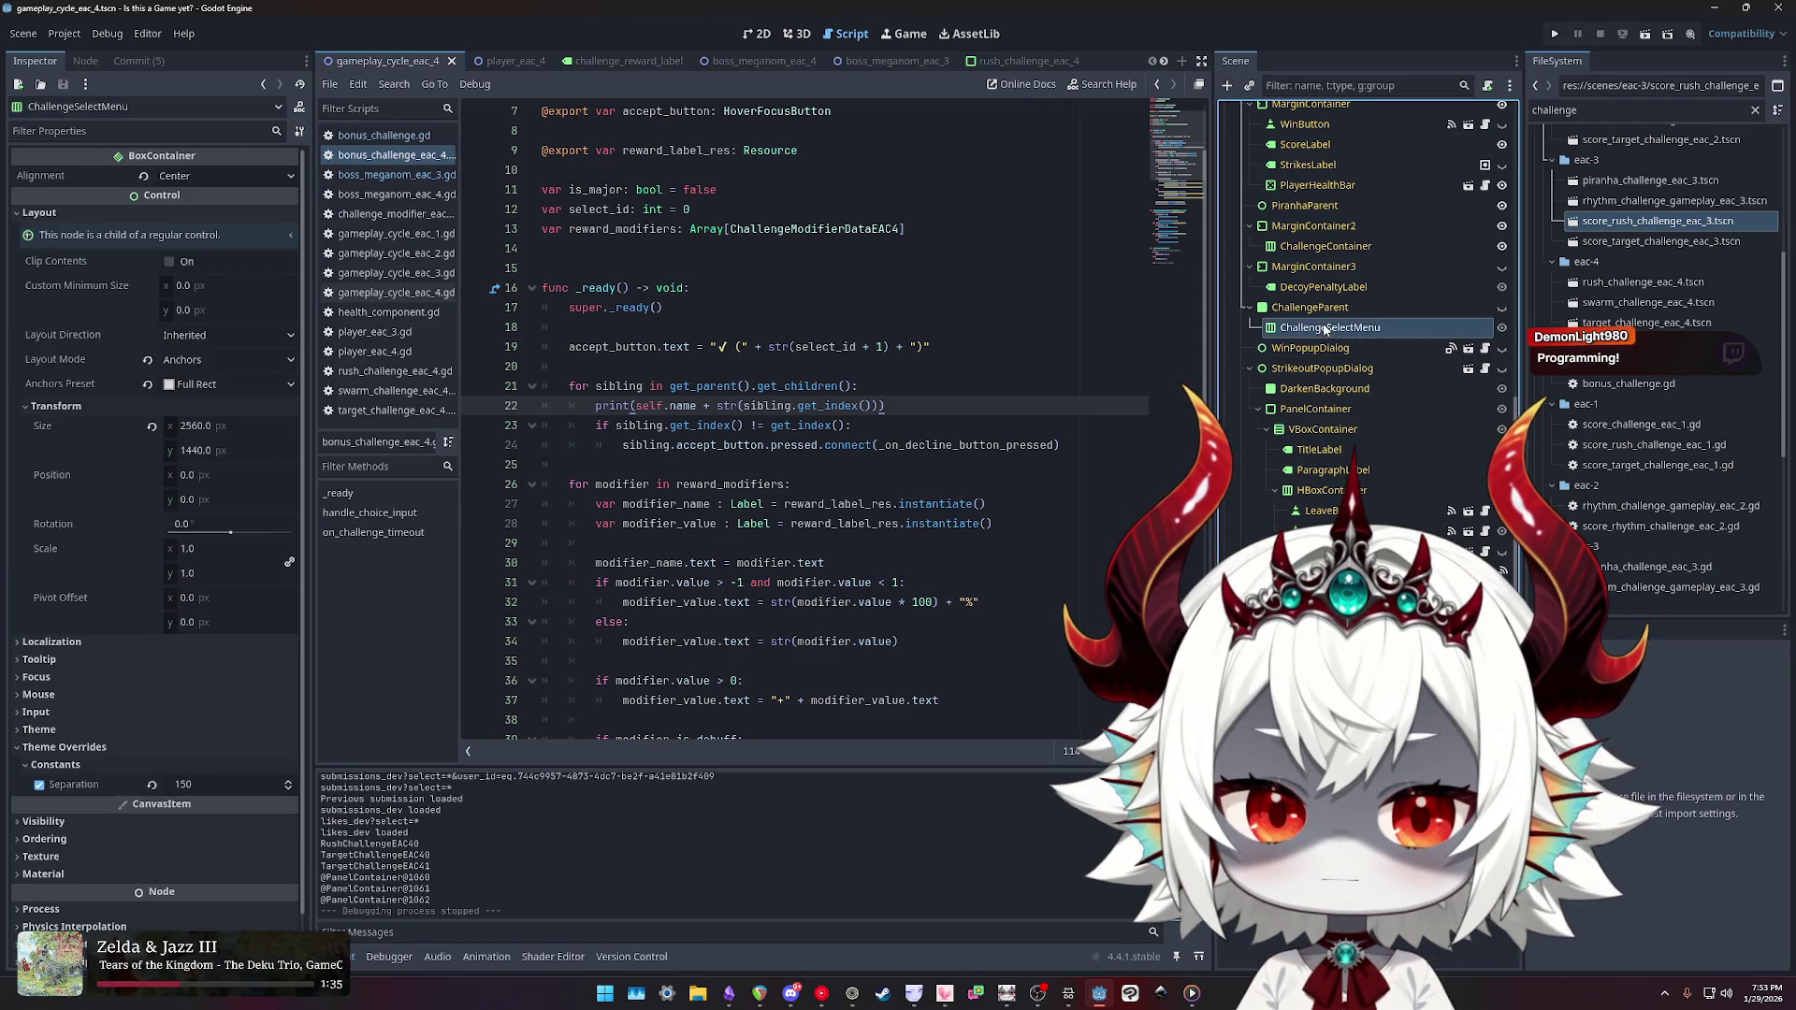
click(1320, 309)
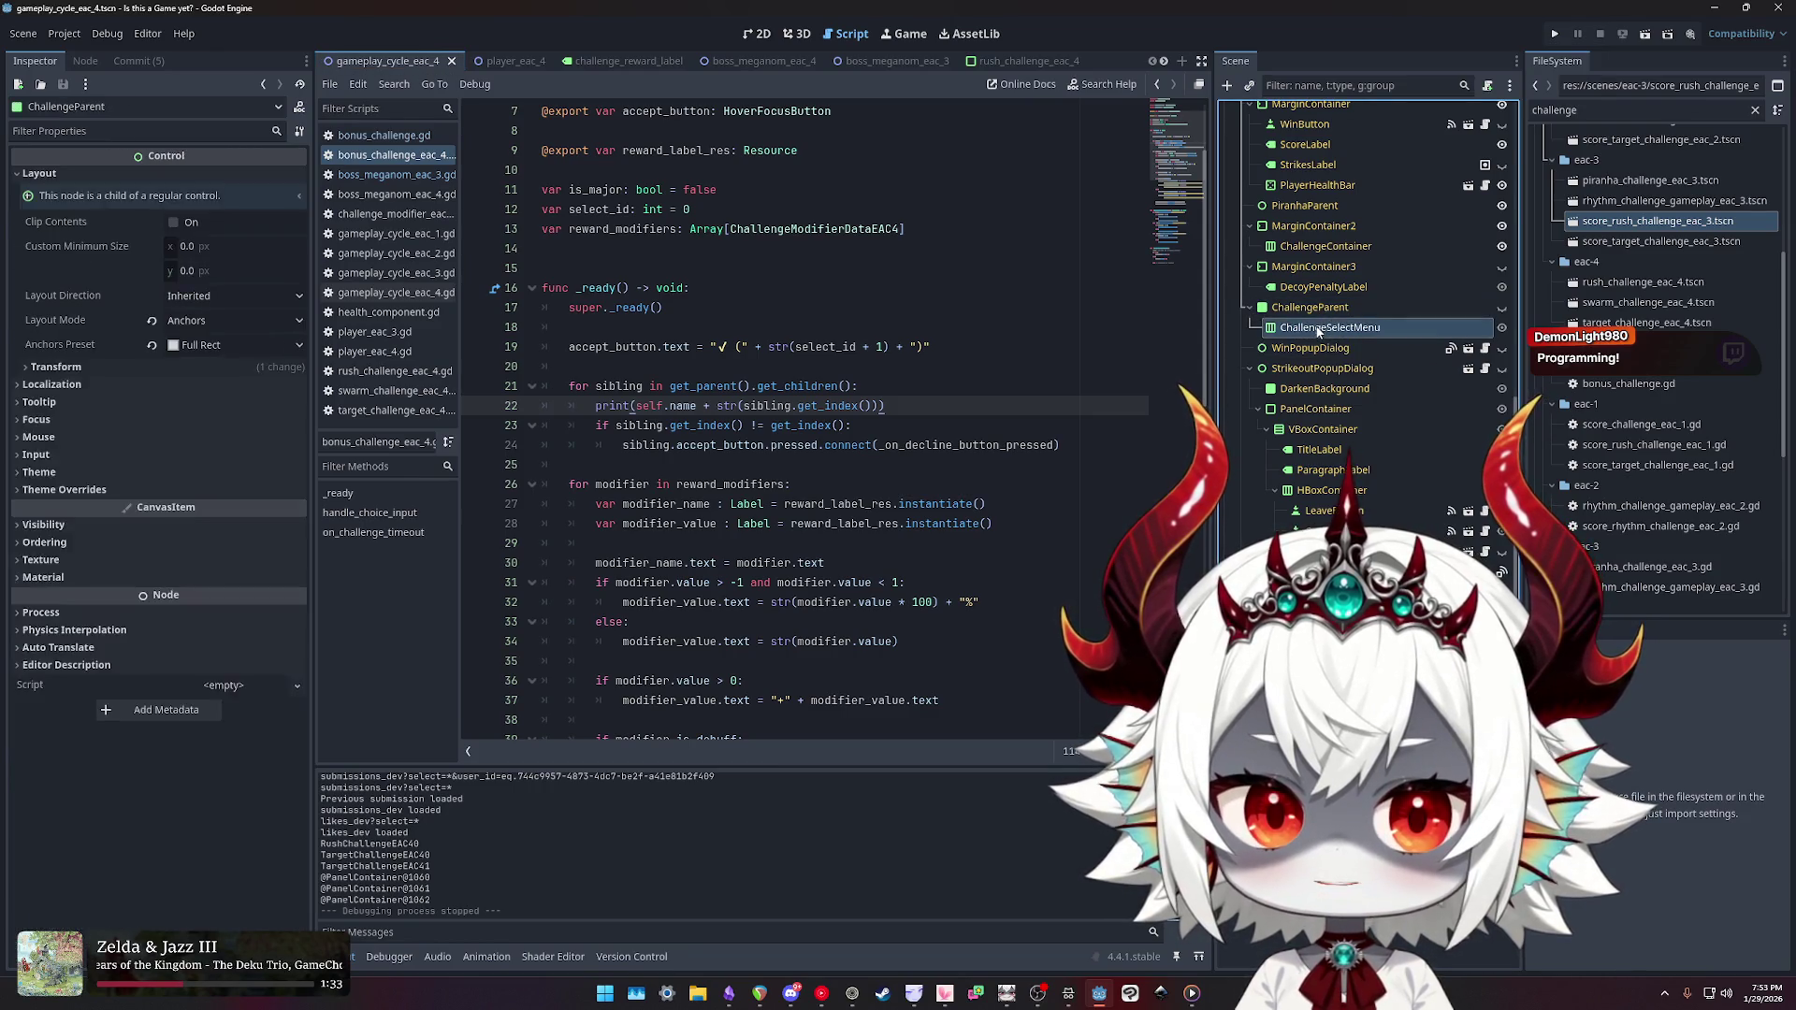
click(1319, 328)
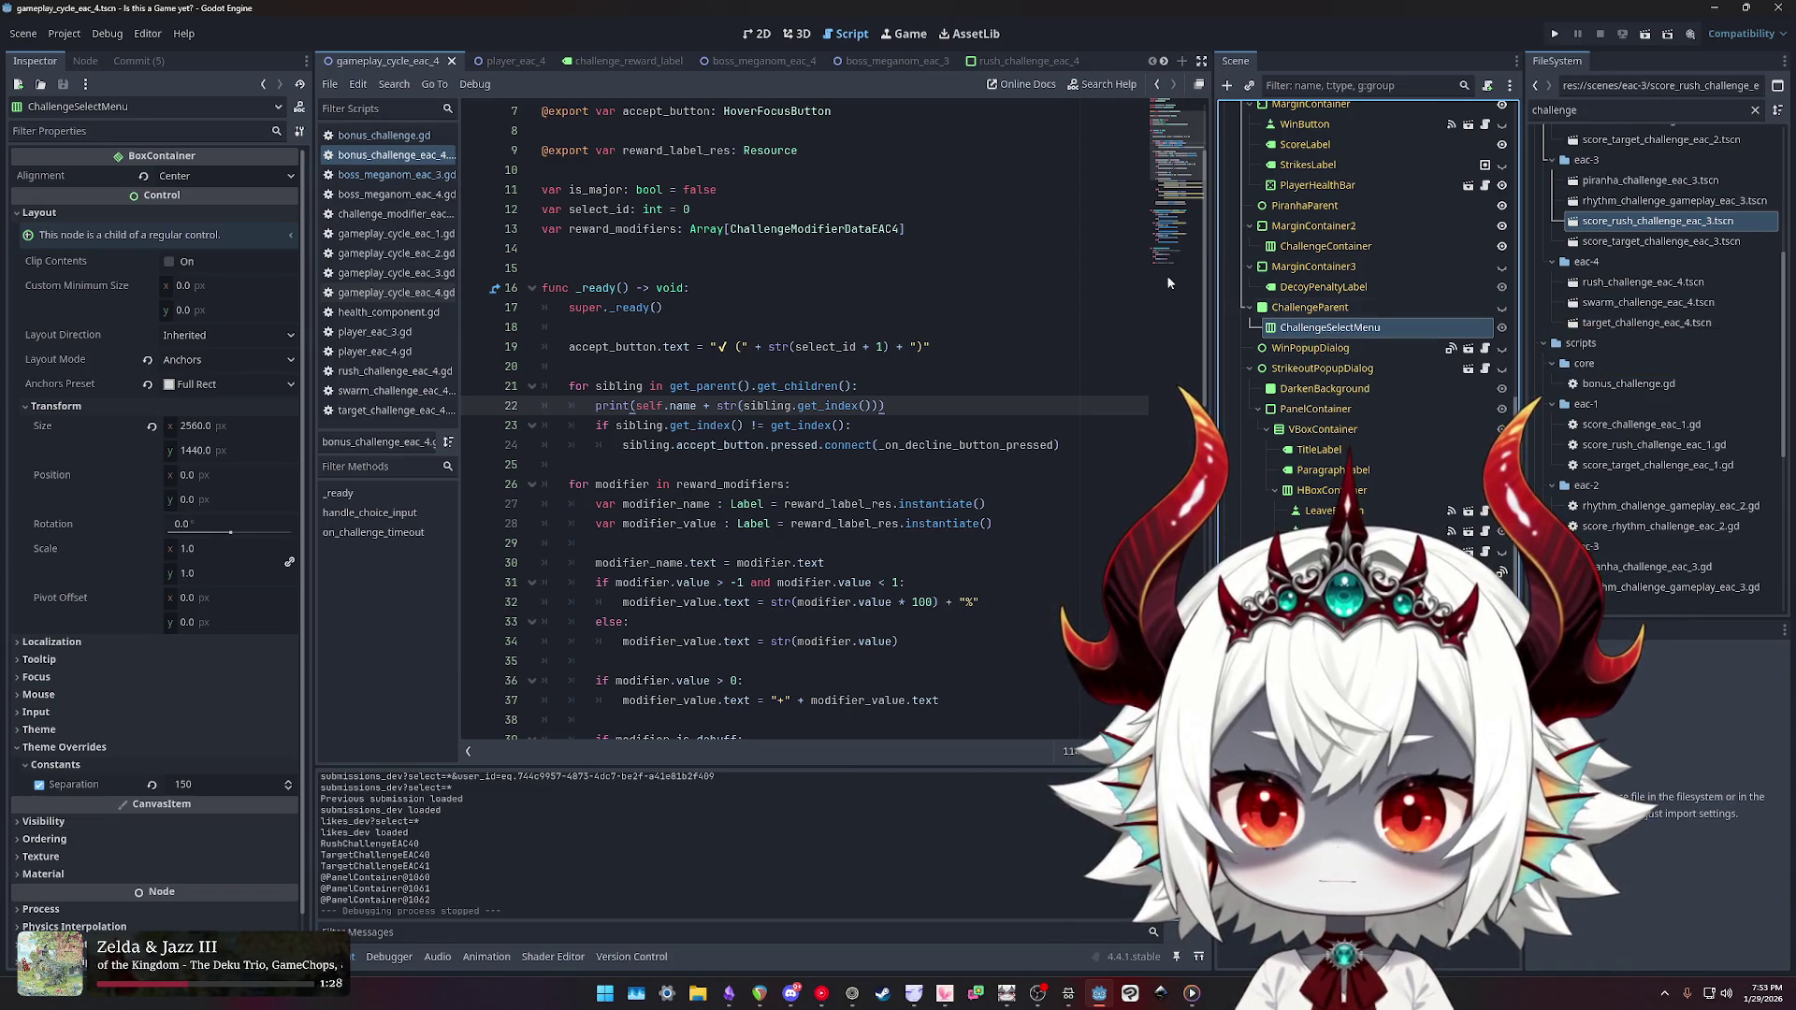
scroll(627, 60, down, 2)
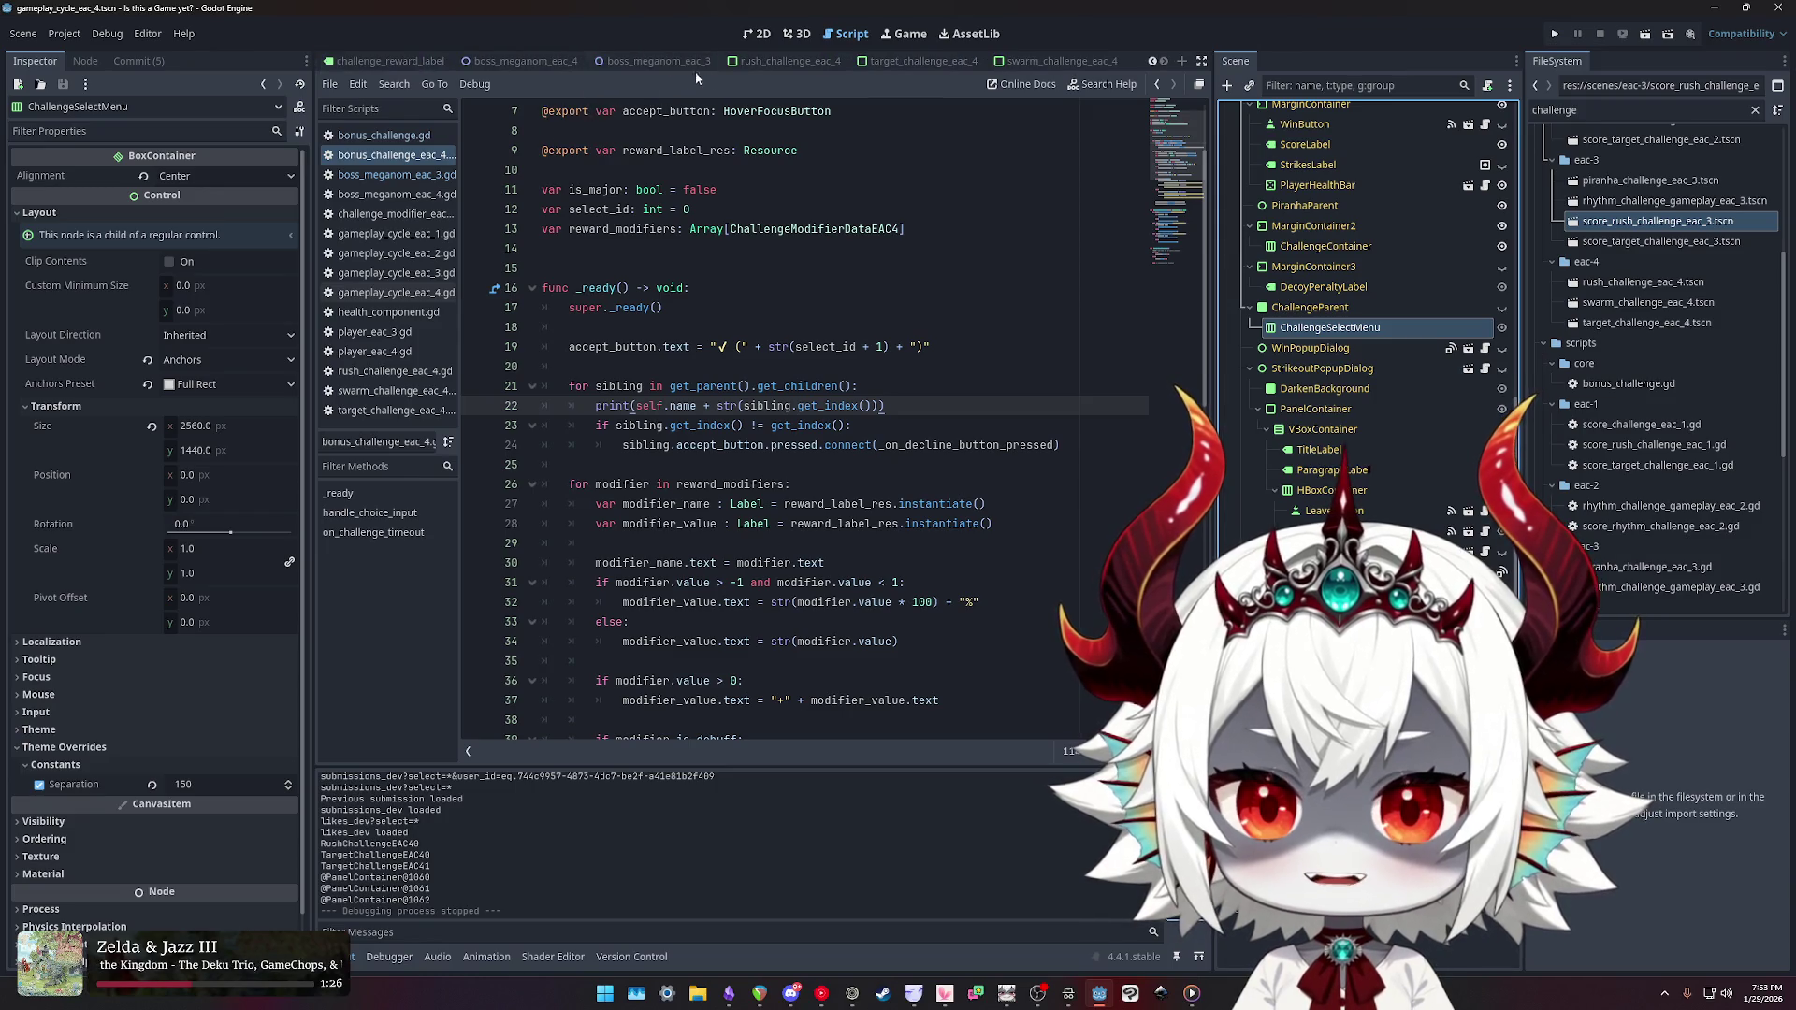
Check the rush challenge scene, return to gameplay_cycle_eac_4 and run the project
click(780, 62)
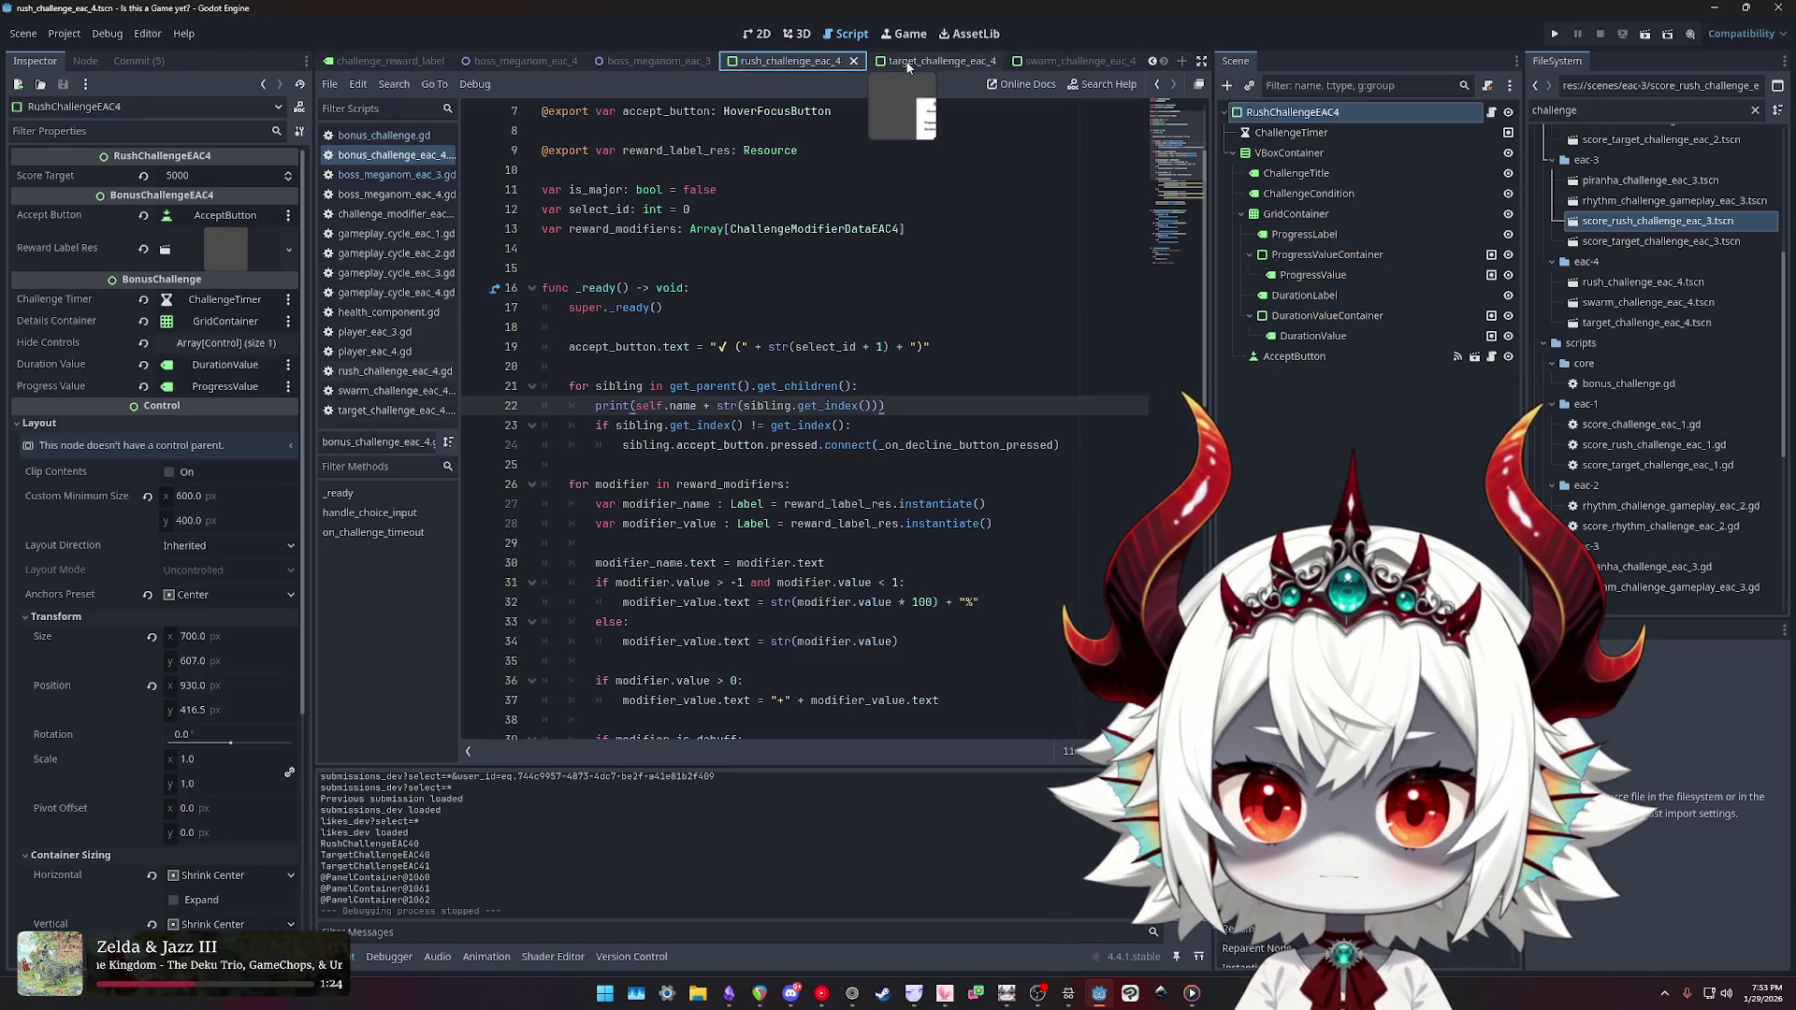
scroll(750, 68, up, 2)
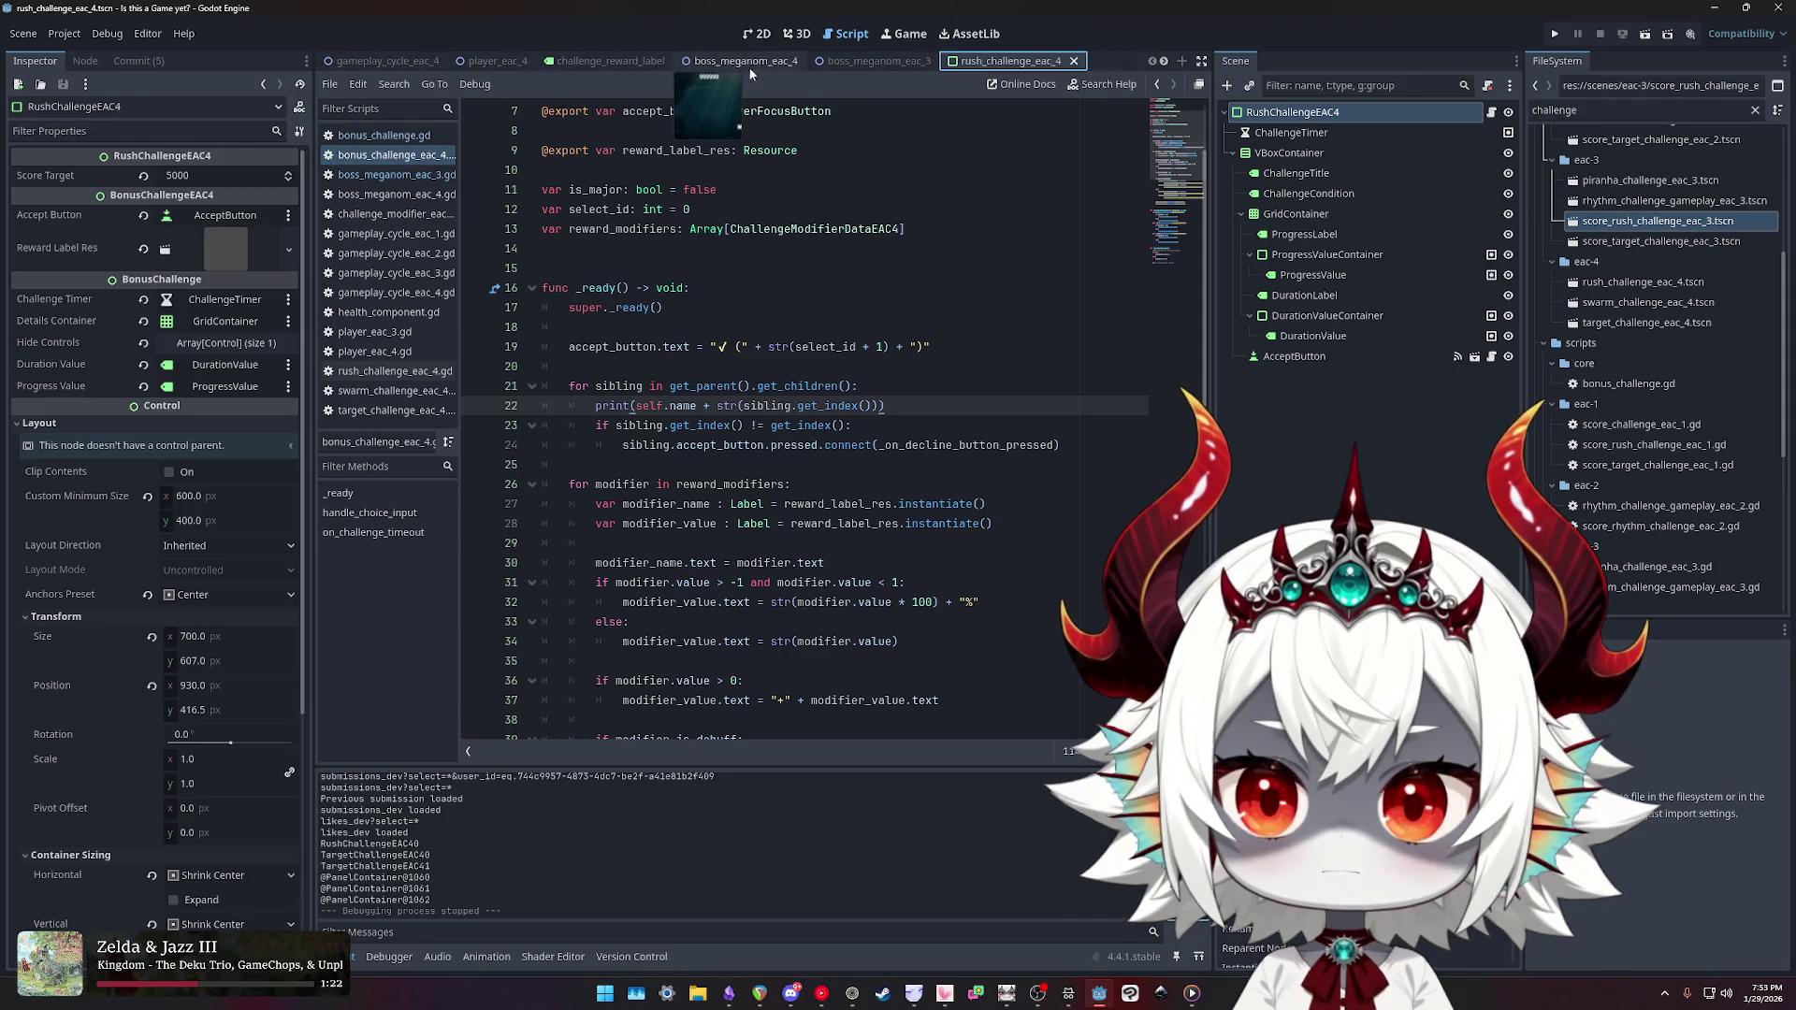
click(406, 65)
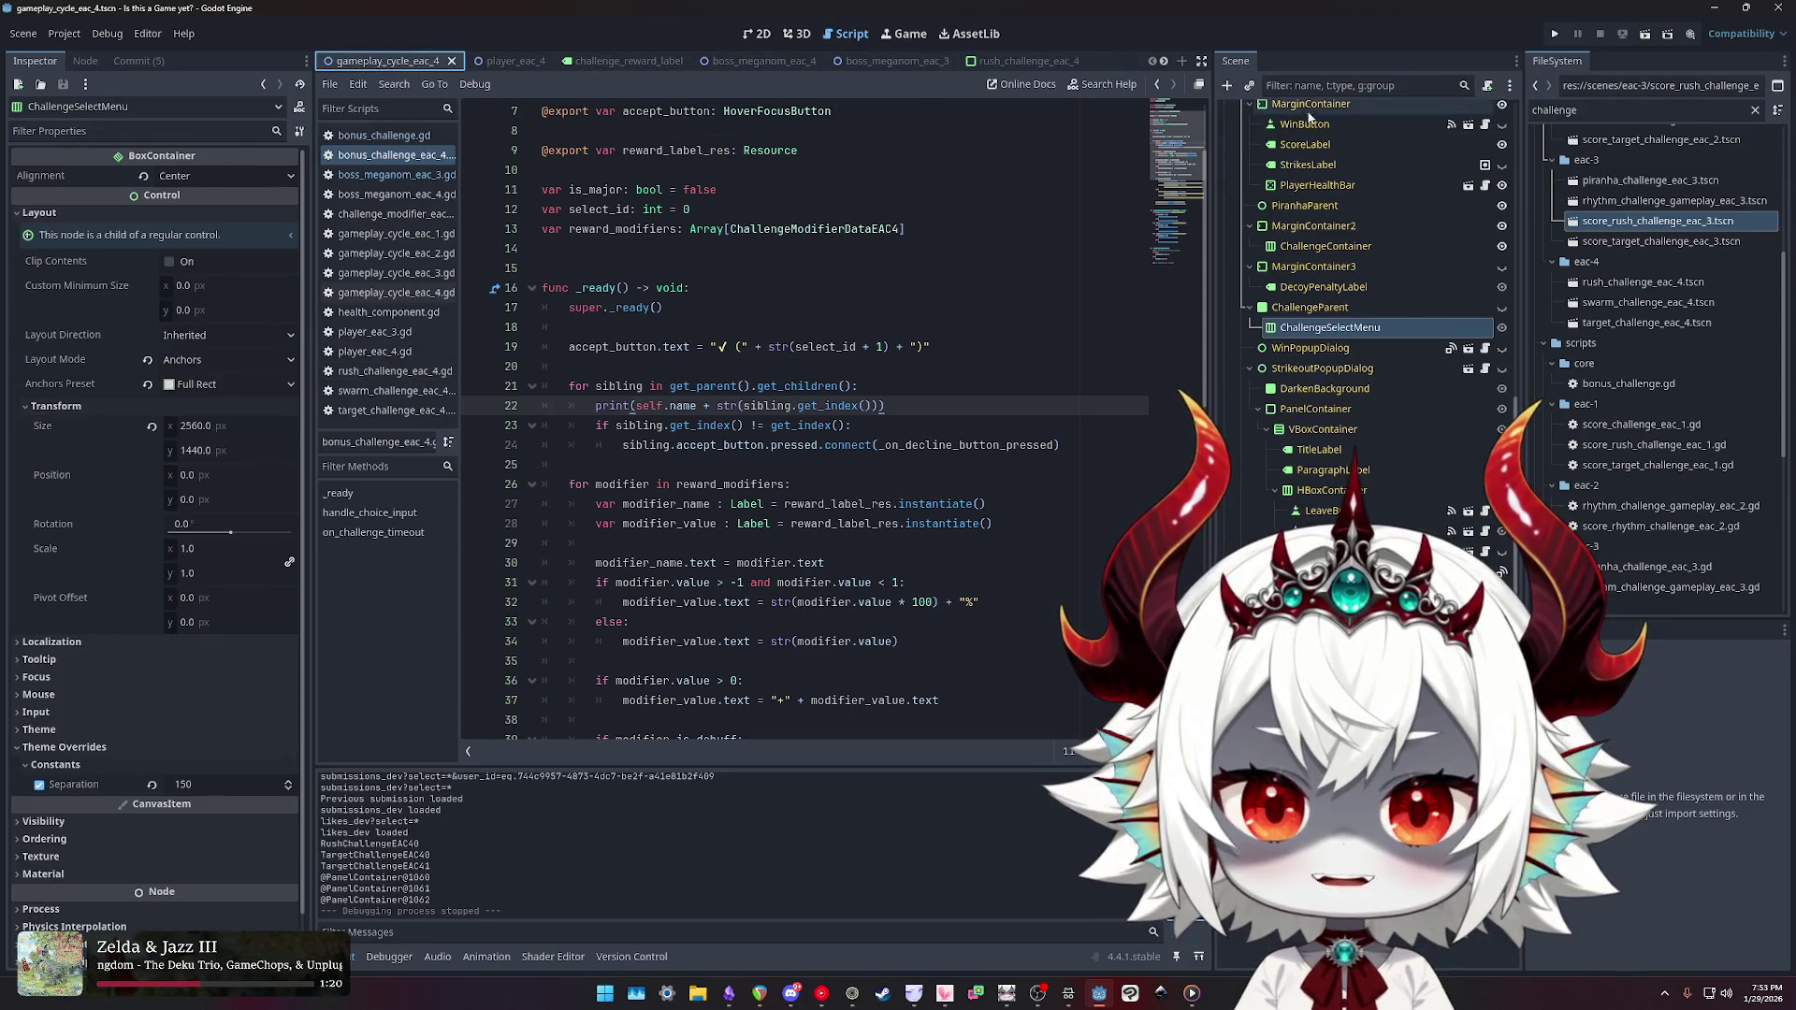
click(1557, 35)
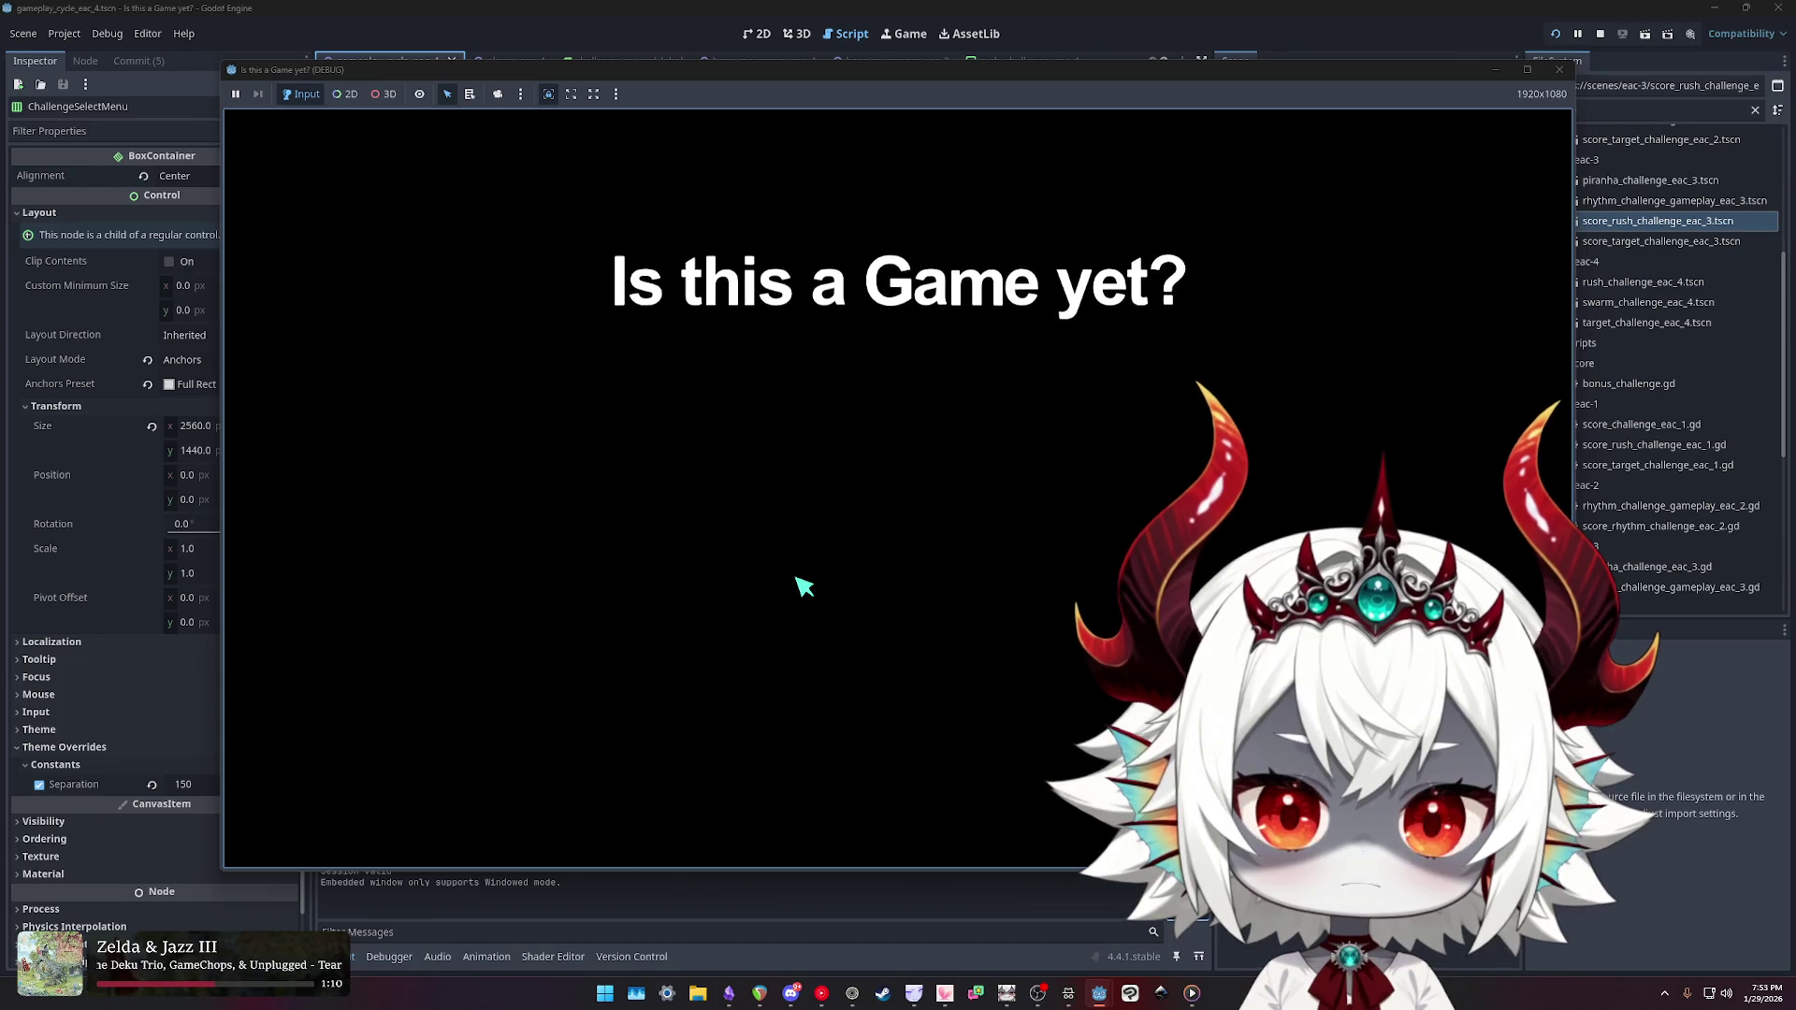
Dismiss the welcome message, start playing and pop bubbles to build the score
click(902, 690)
click(915, 426)
click(898, 493)
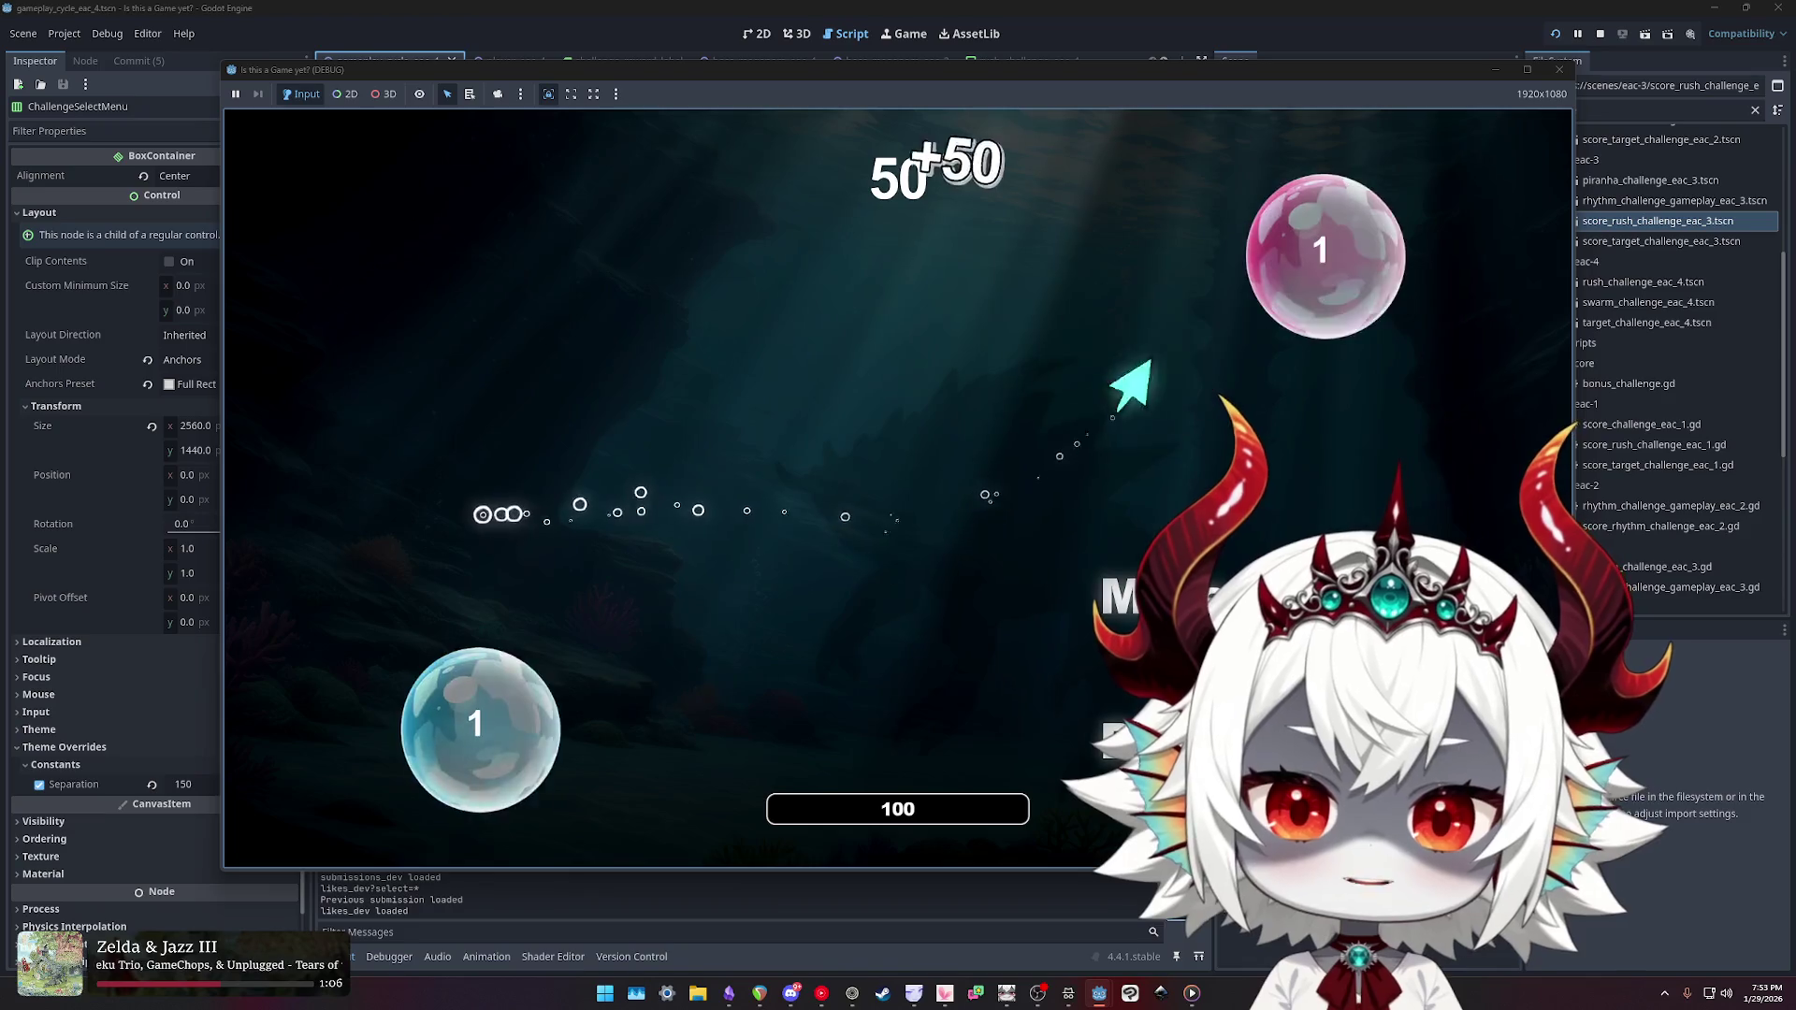
click(1335, 300)
click(1216, 281)
click(1344, 334)
click(467, 655)
click(613, 669)
click(449, 491)
click(1163, 264)
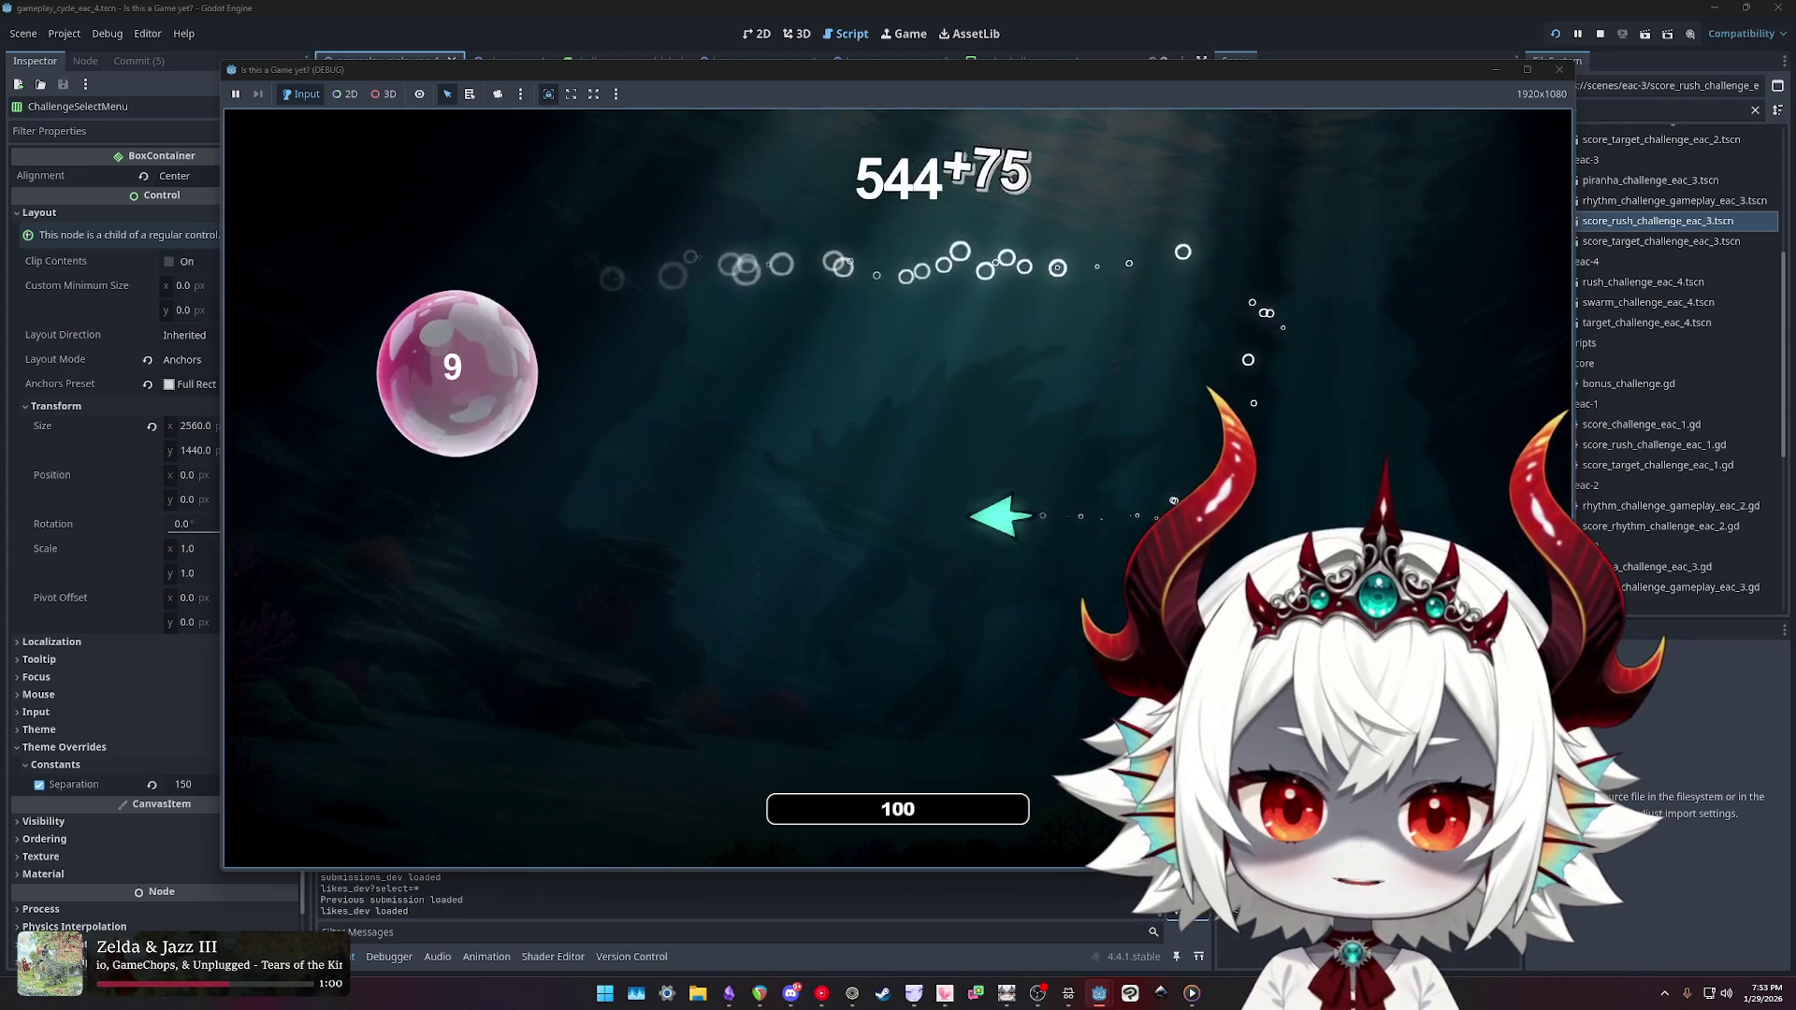
click(454, 370)
click(1277, 252)
click(510, 417)
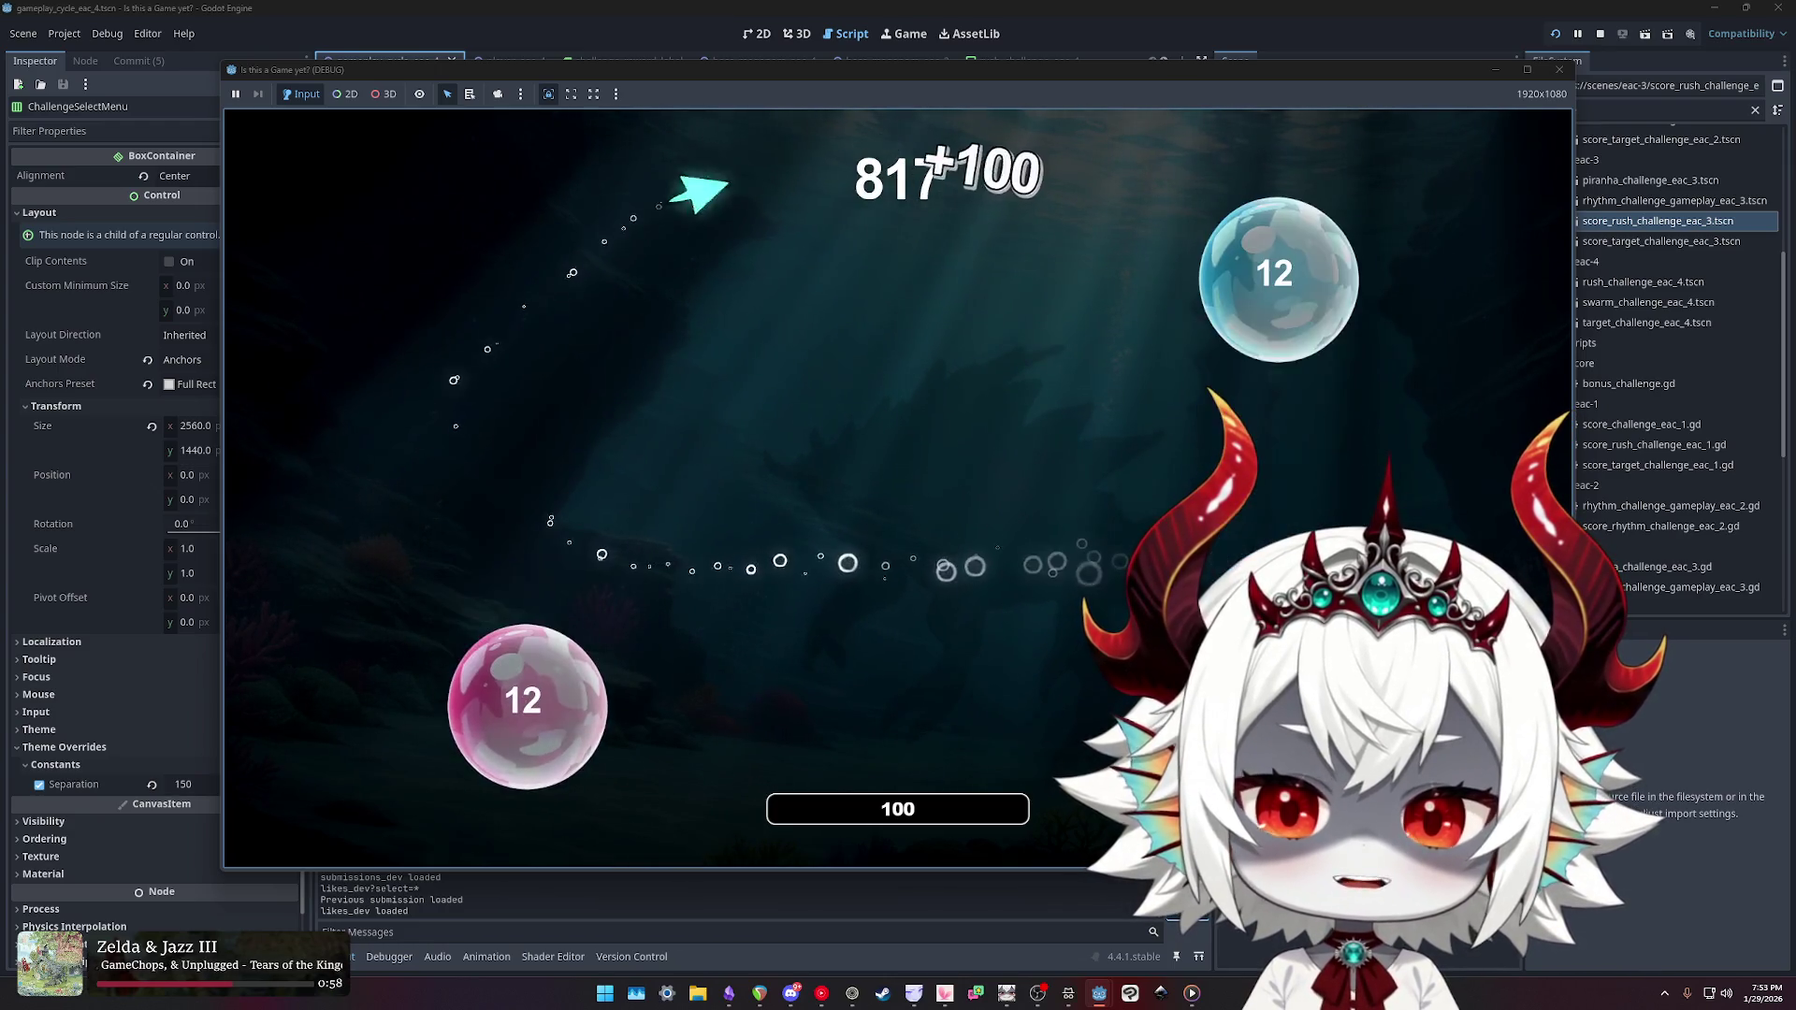
click(1244, 210)
click(557, 654)
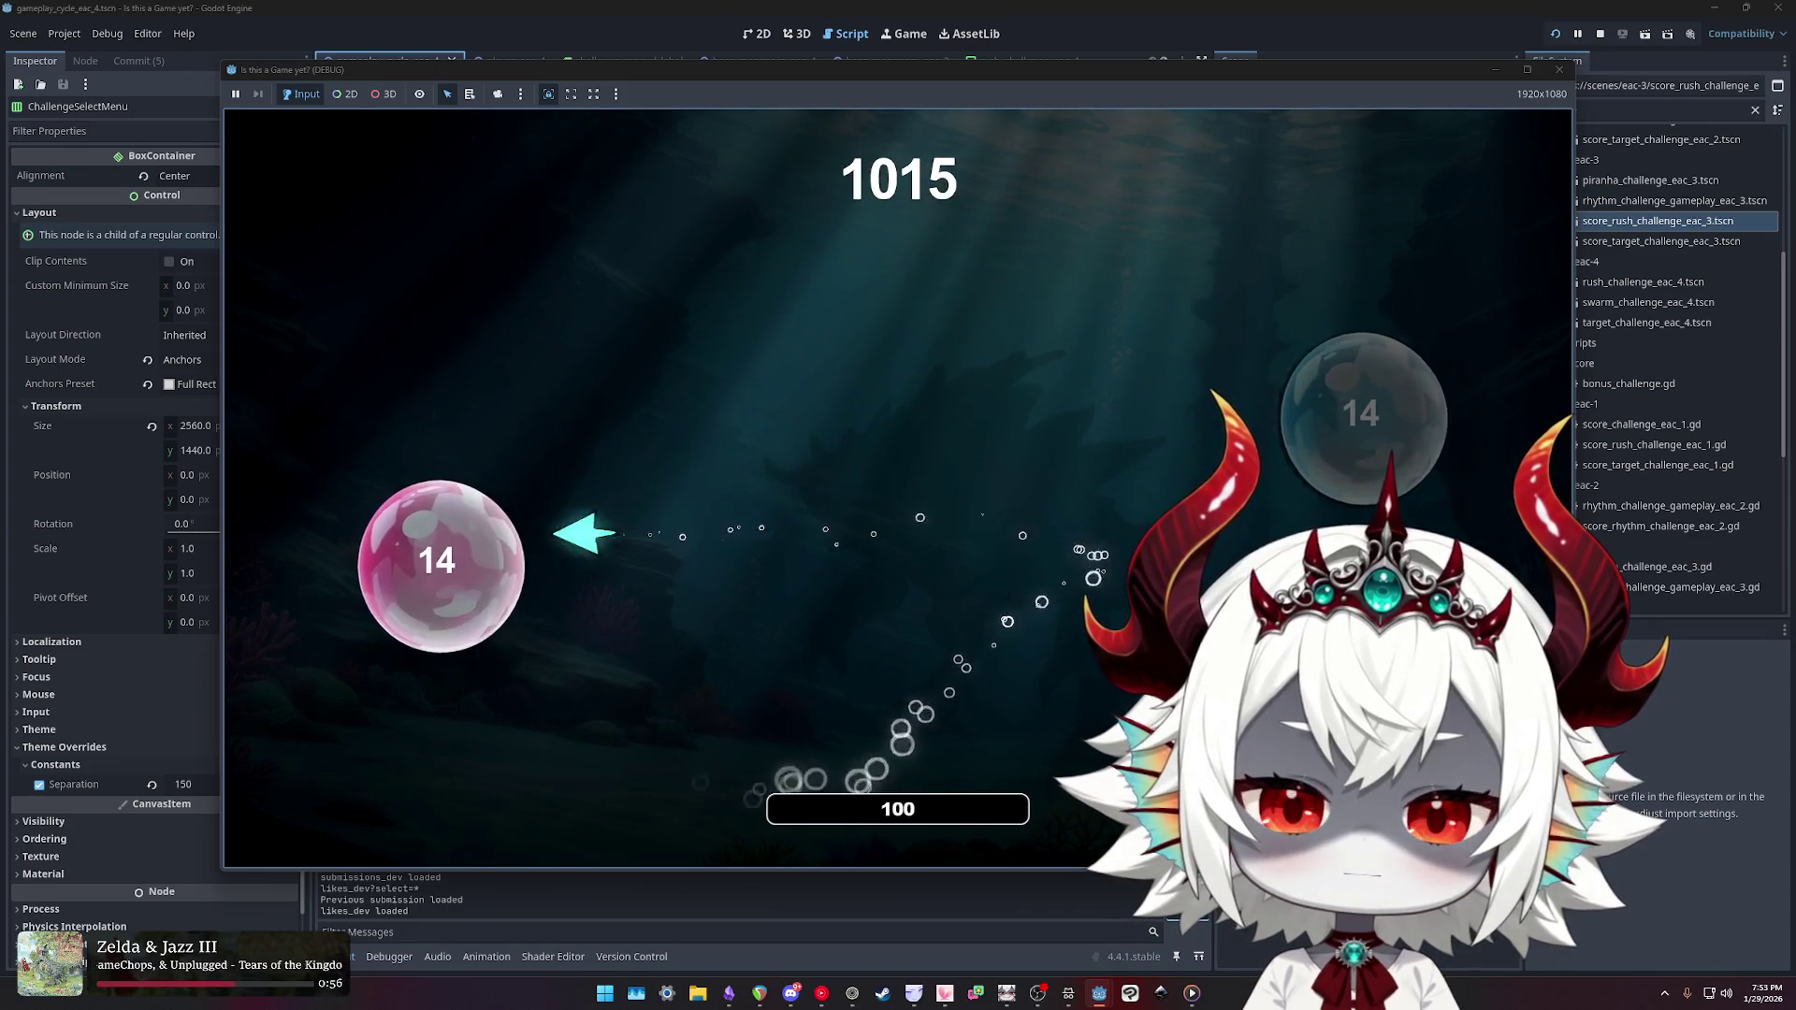
click(449, 556)
Pop bubbles until the Swarm and two Score Rush cards appear at score 3178, then switch to the Game view
click(440, 496)
click(524, 543)
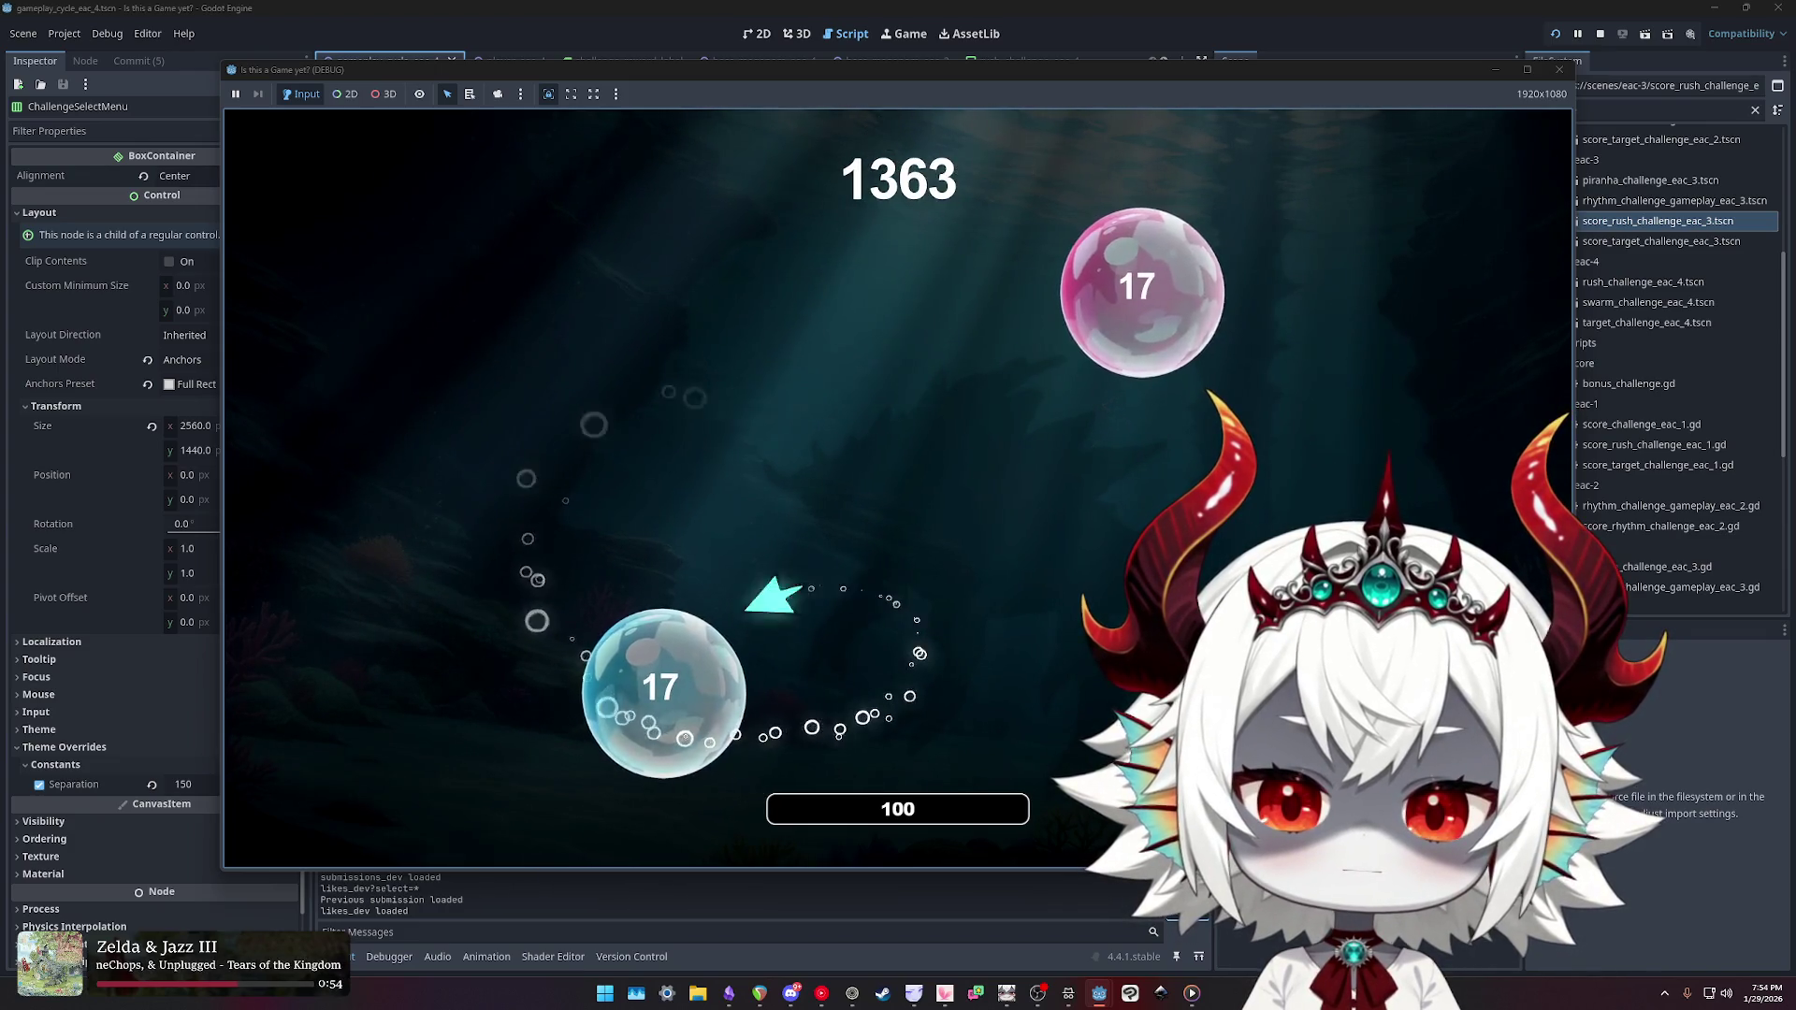
click(692, 655)
click(1356, 393)
click(561, 632)
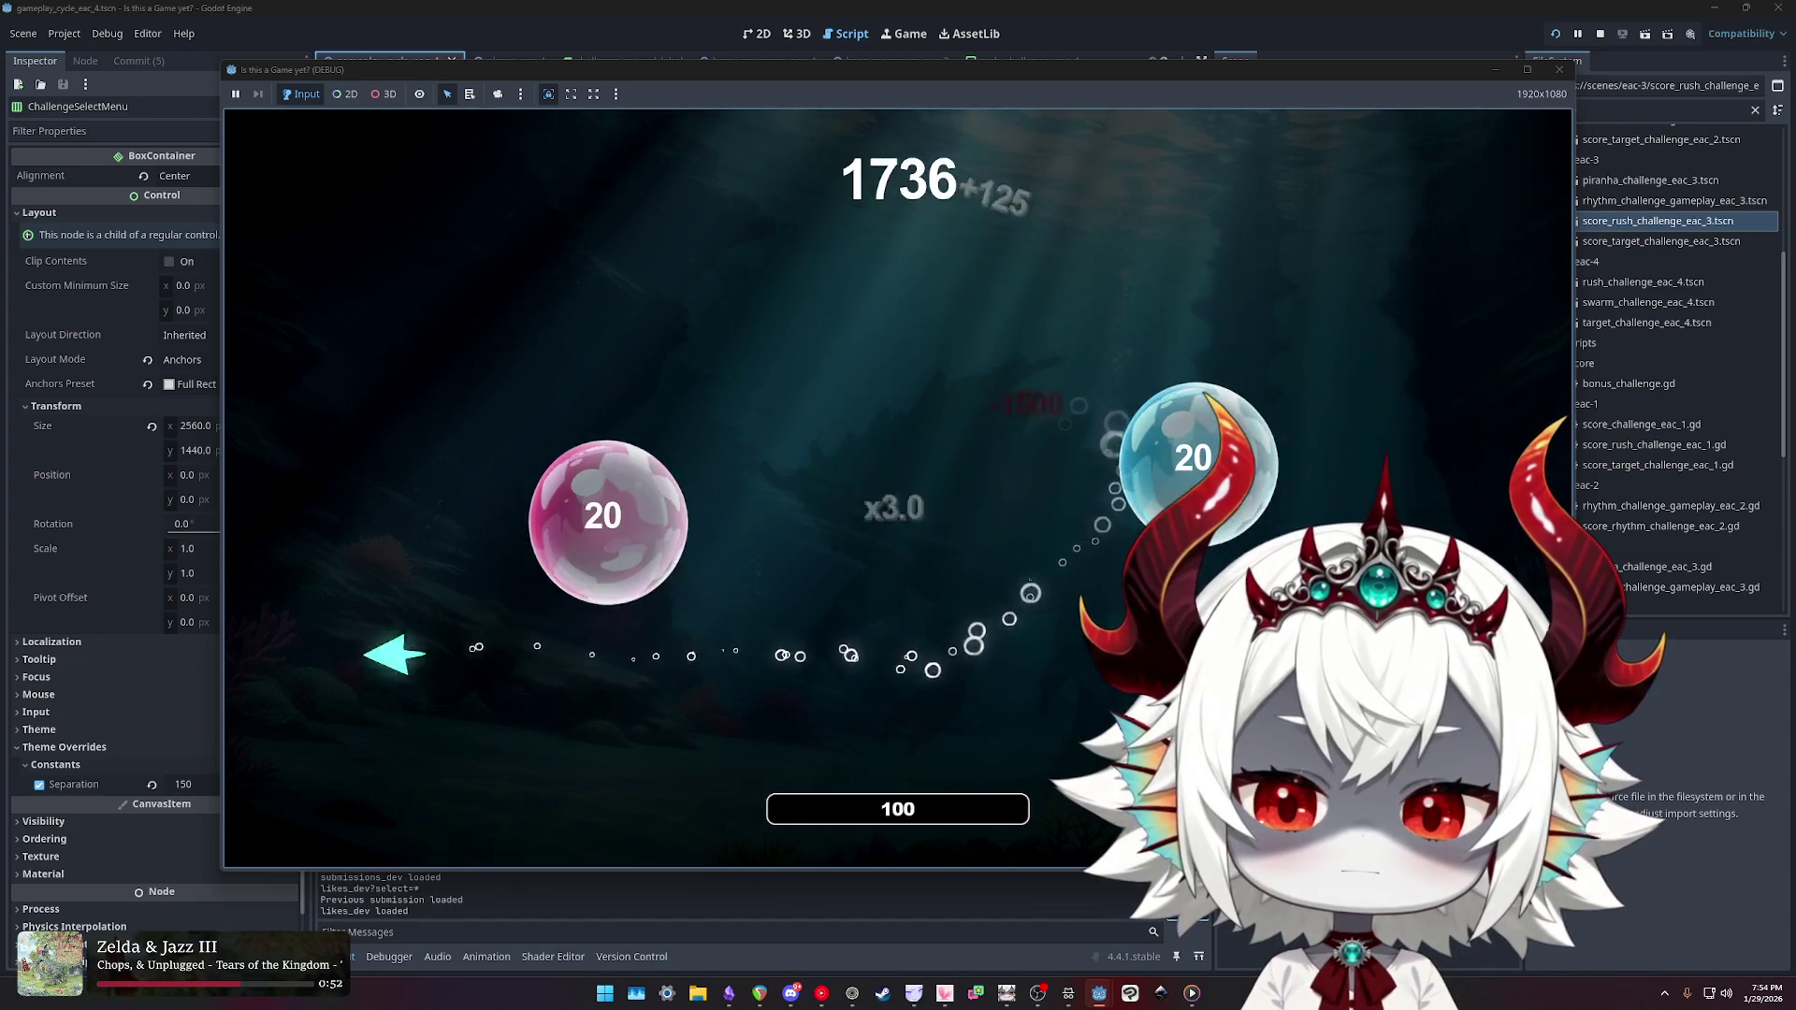
click(1178, 444)
click(439, 673)
click(486, 669)
click(1216, 440)
click(1029, 449)
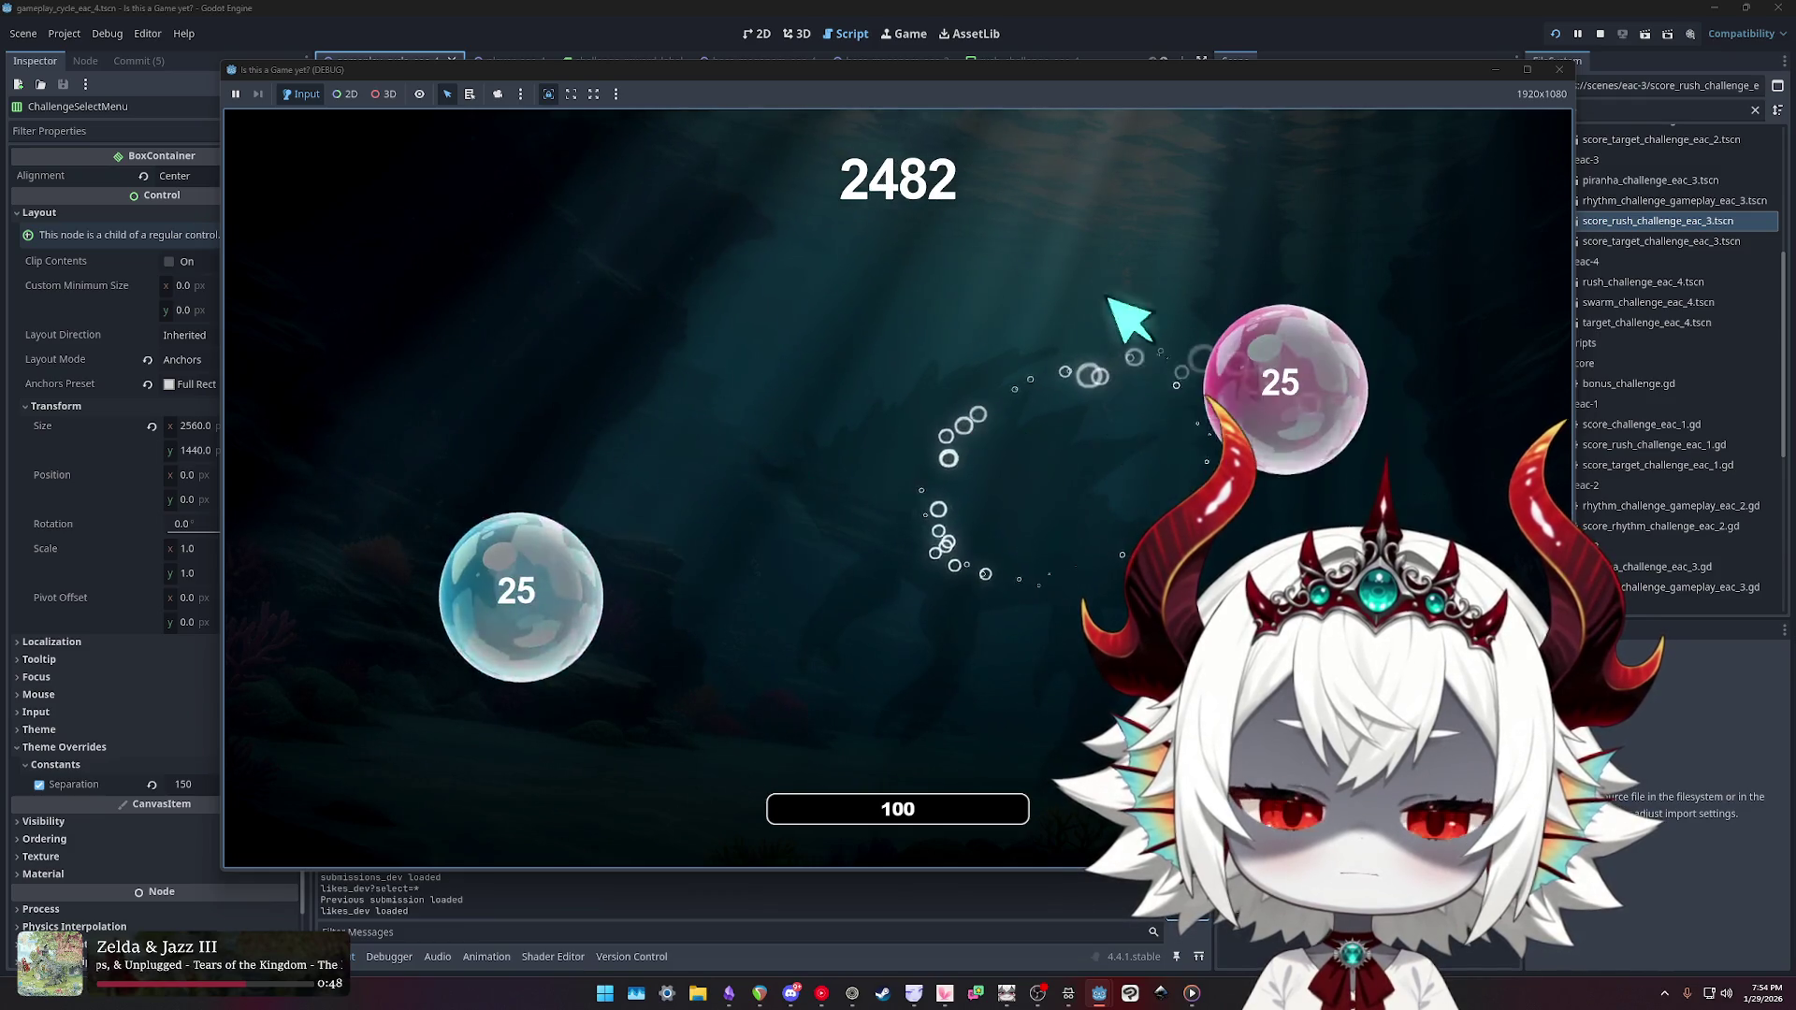
click(1188, 281)
click(617, 524)
click(1234, 393)
click(411, 393)
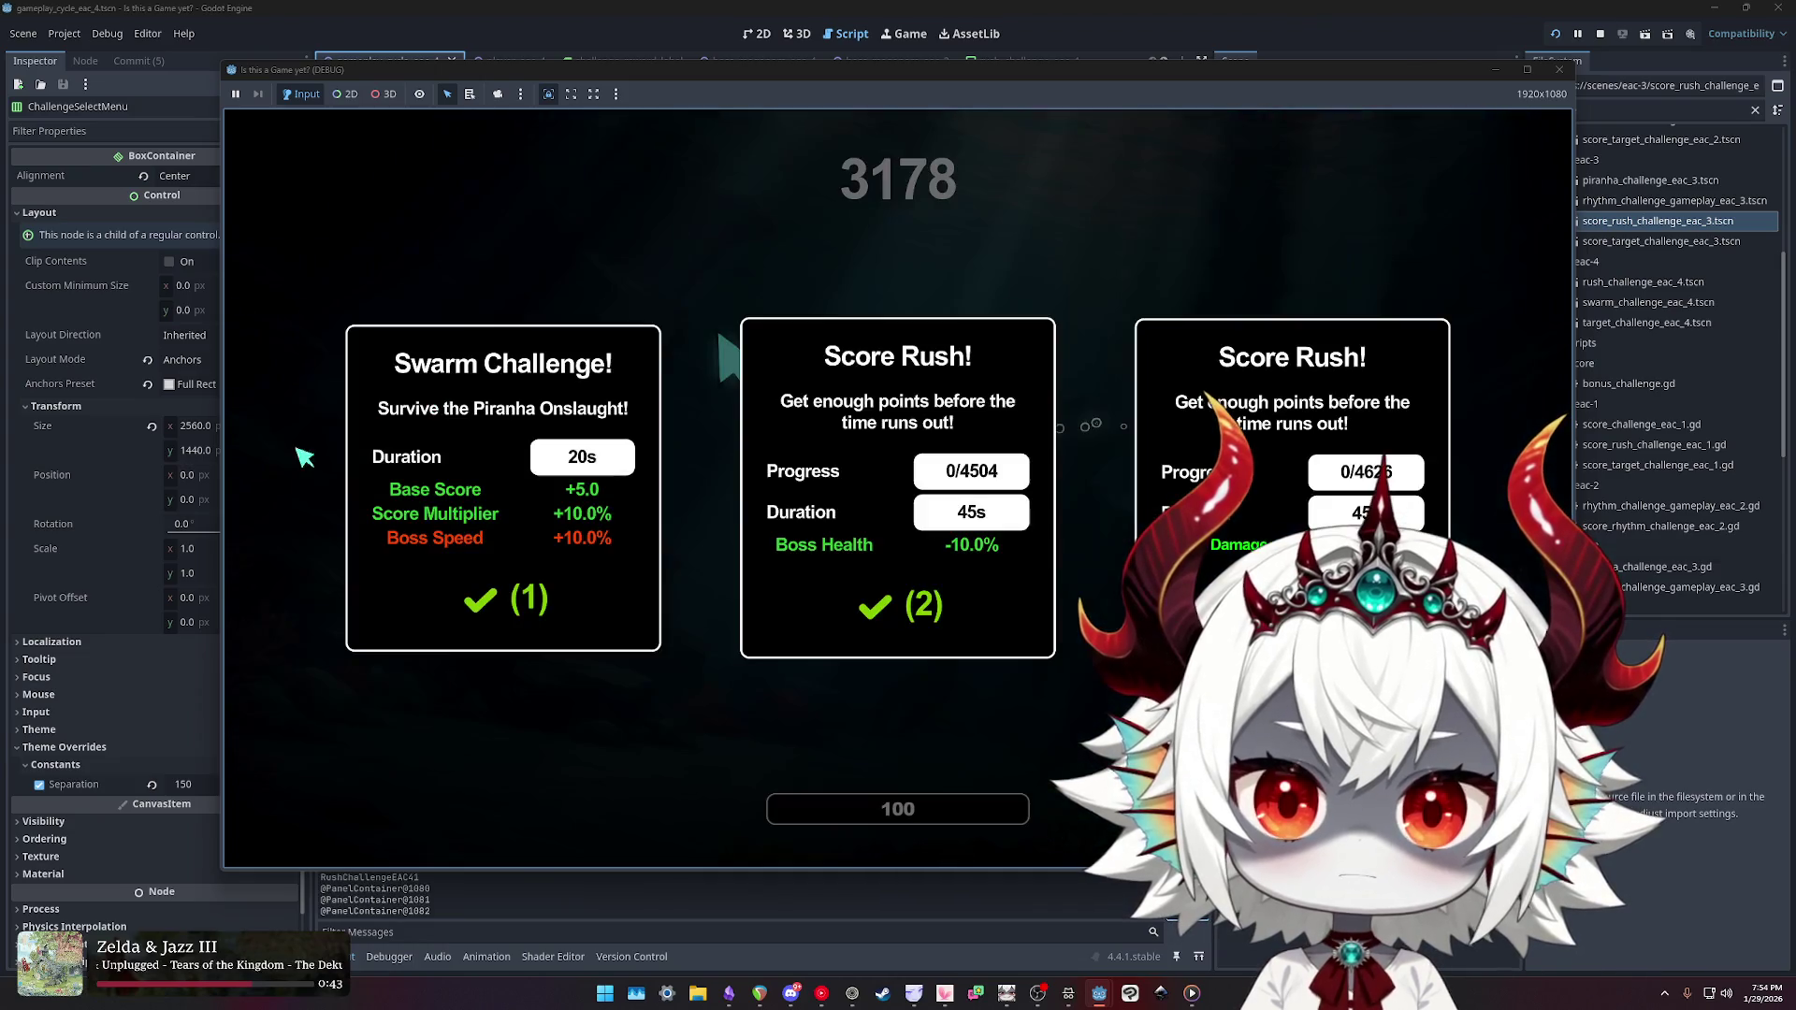
click(797, 33)
click(903, 33)
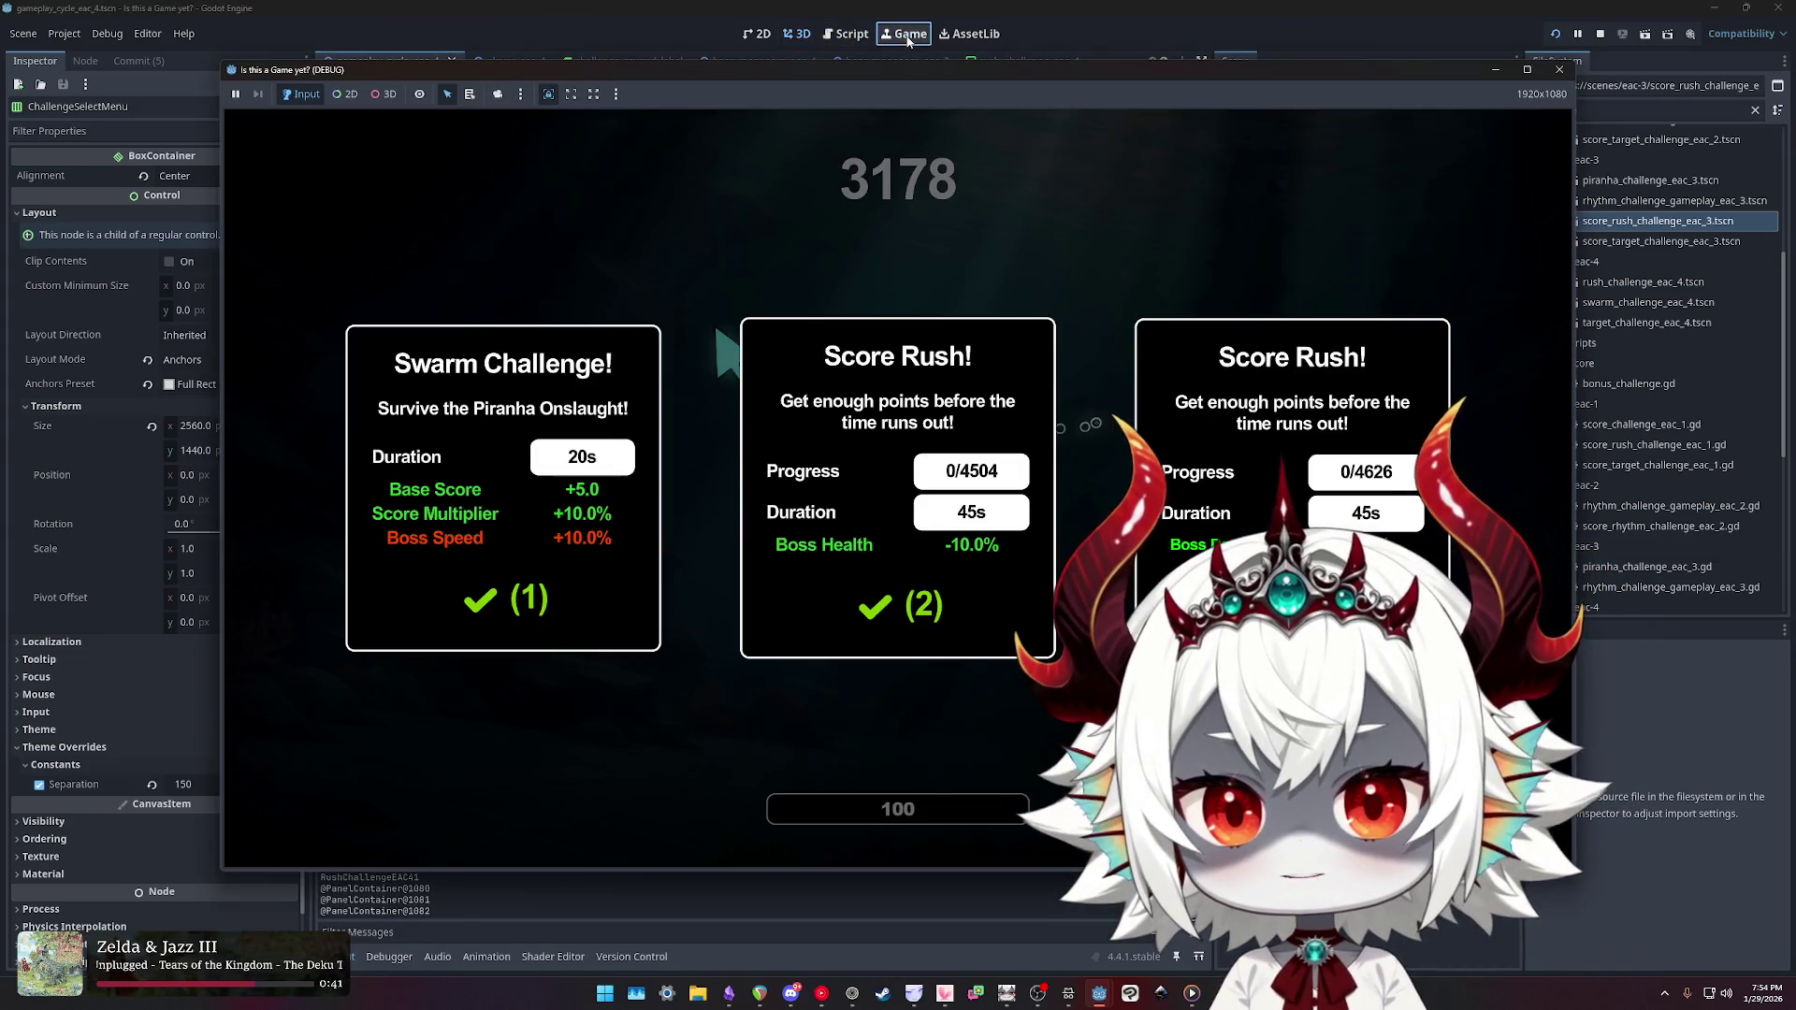
click(904, 33)
Show the running game's Remote scene tree and expand it down to ChallengeSelectMenu's cards
click(903, 34)
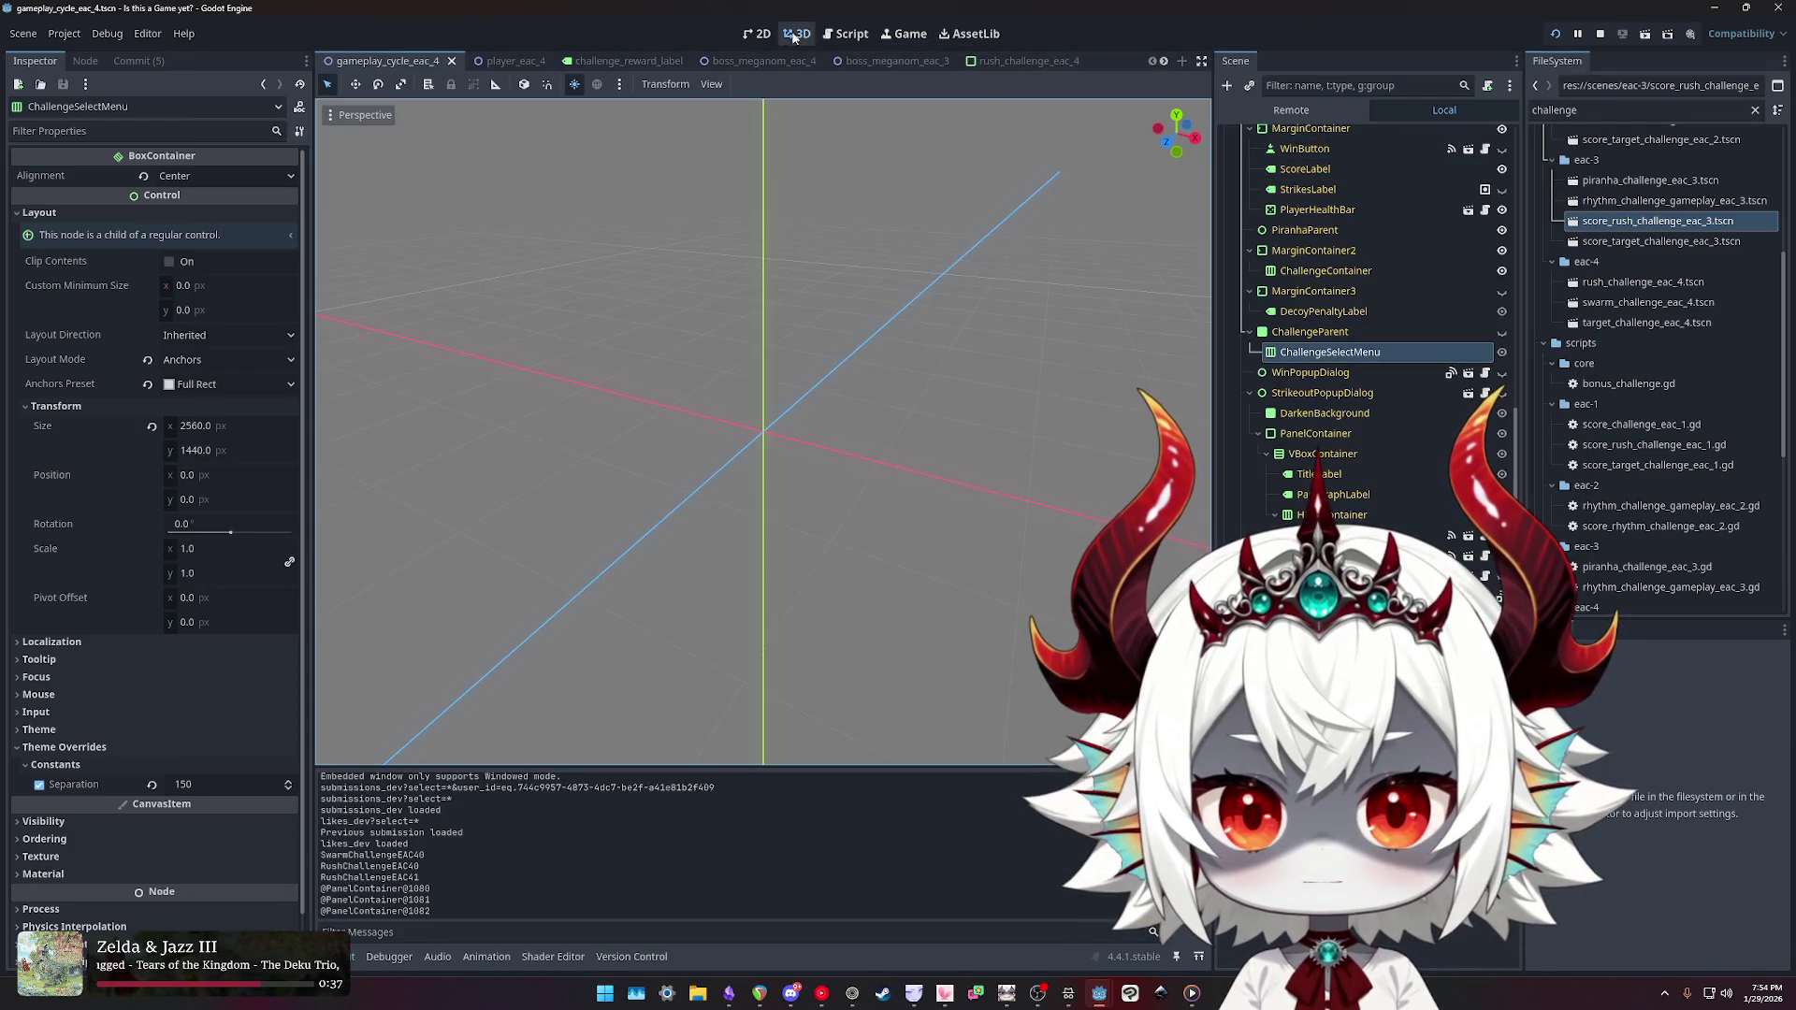
click(759, 34)
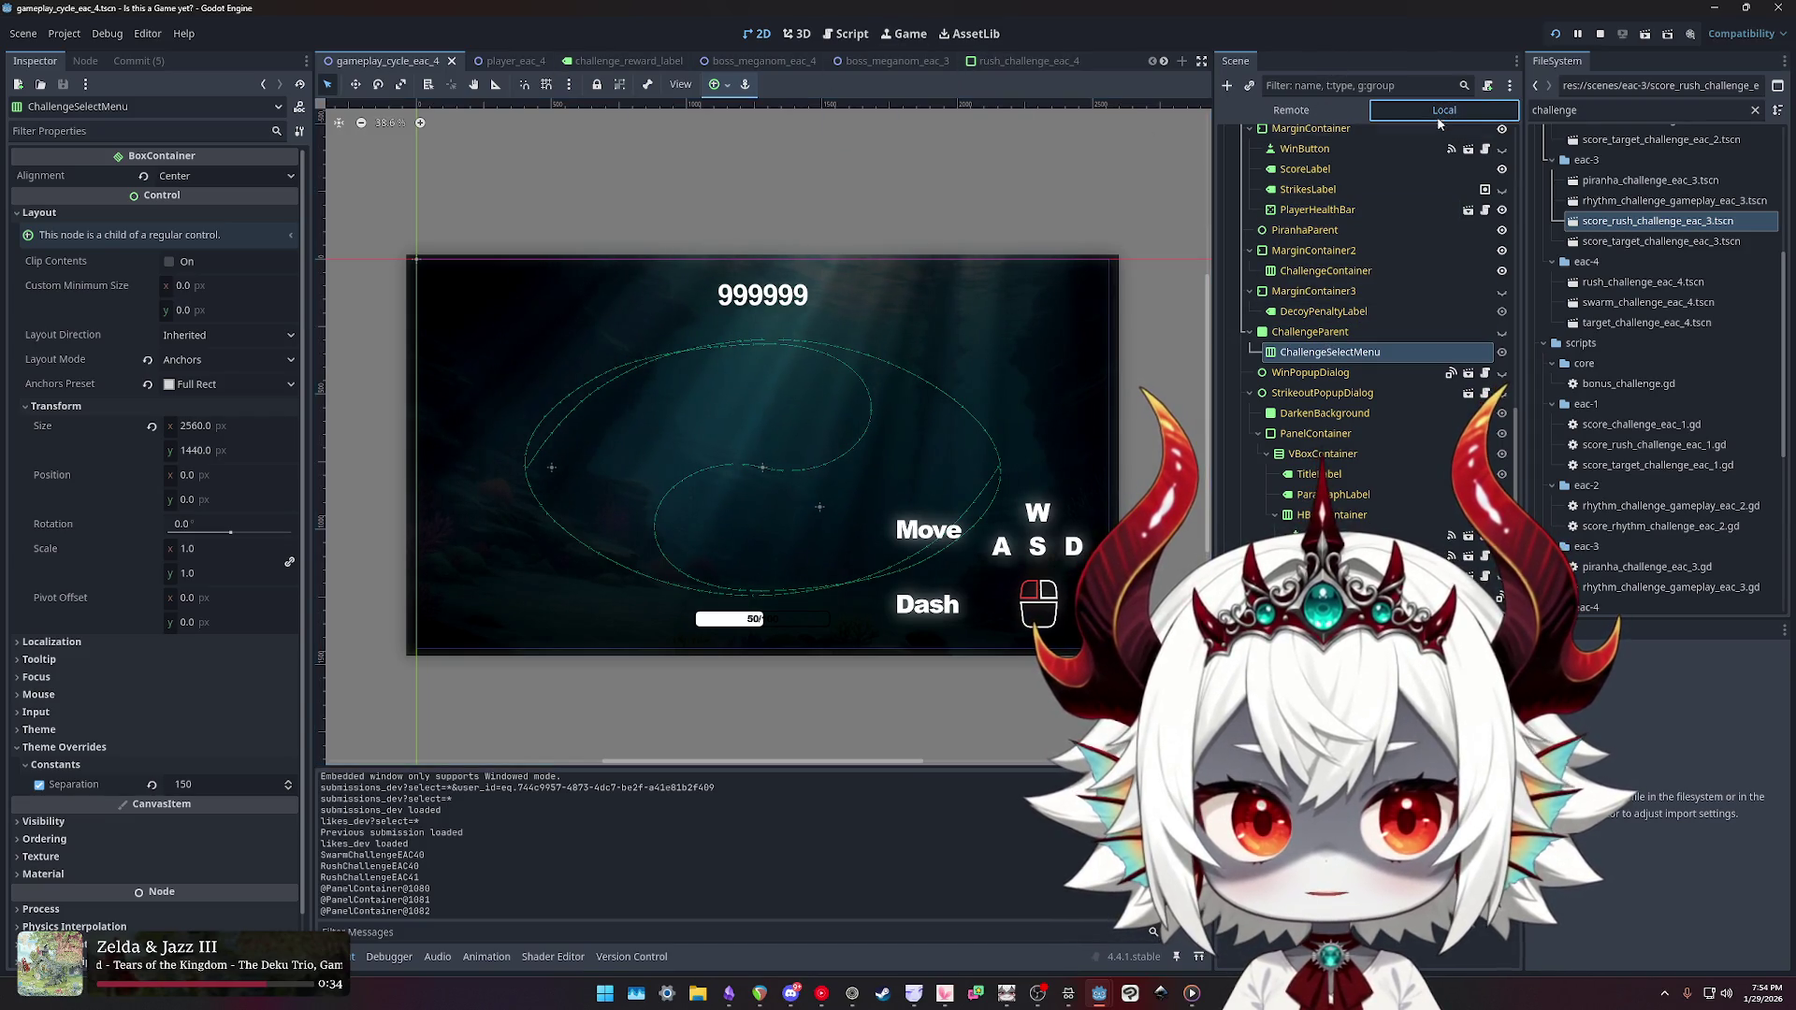
click(1322, 113)
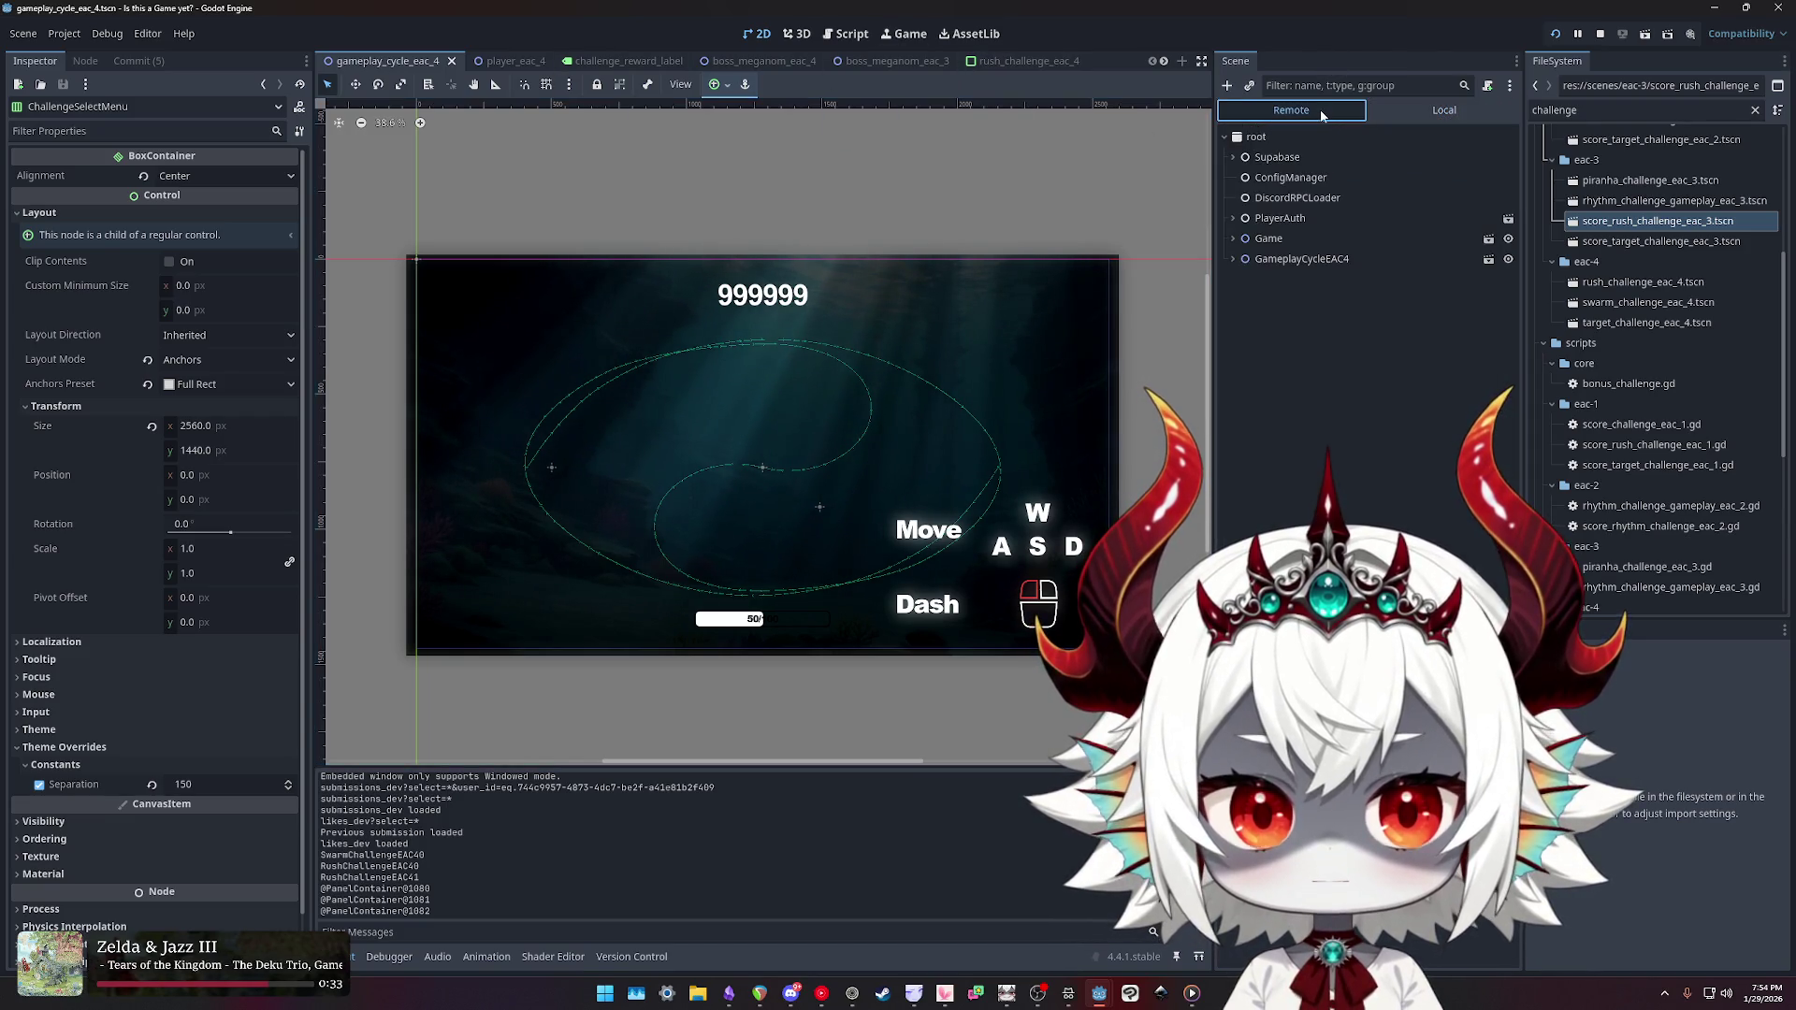
click(1233, 259)
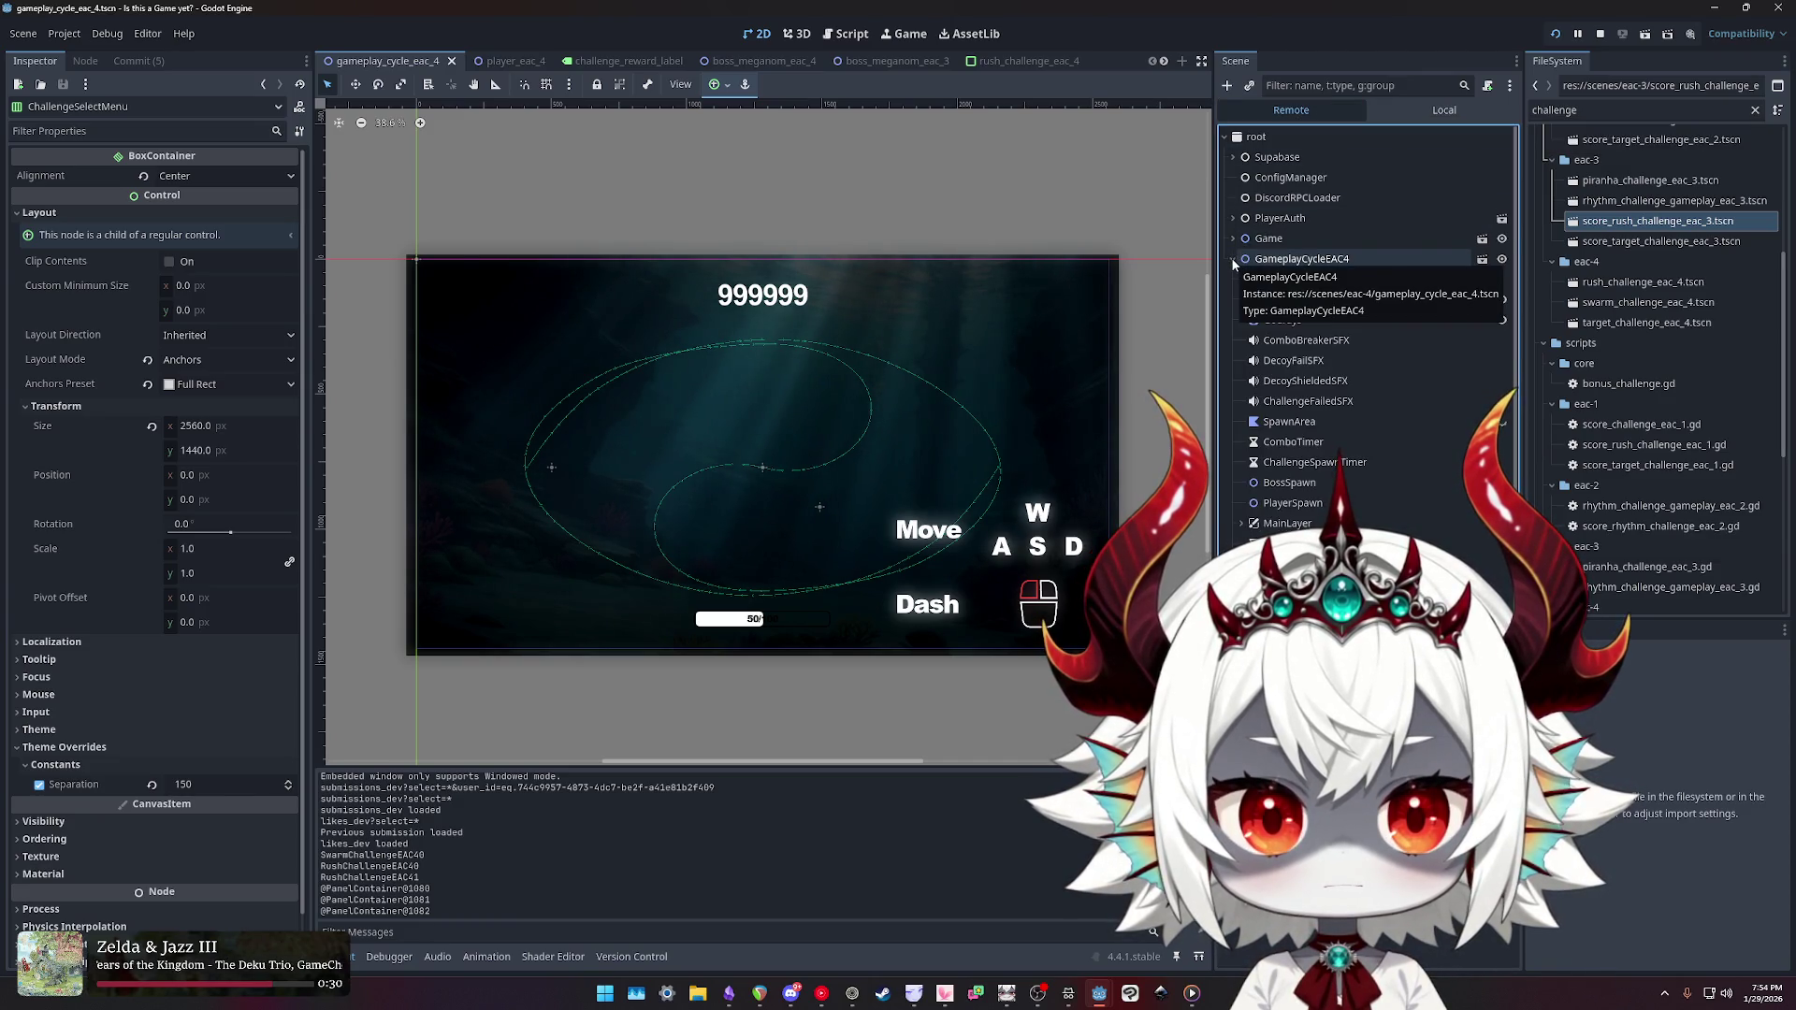
click(1233, 259)
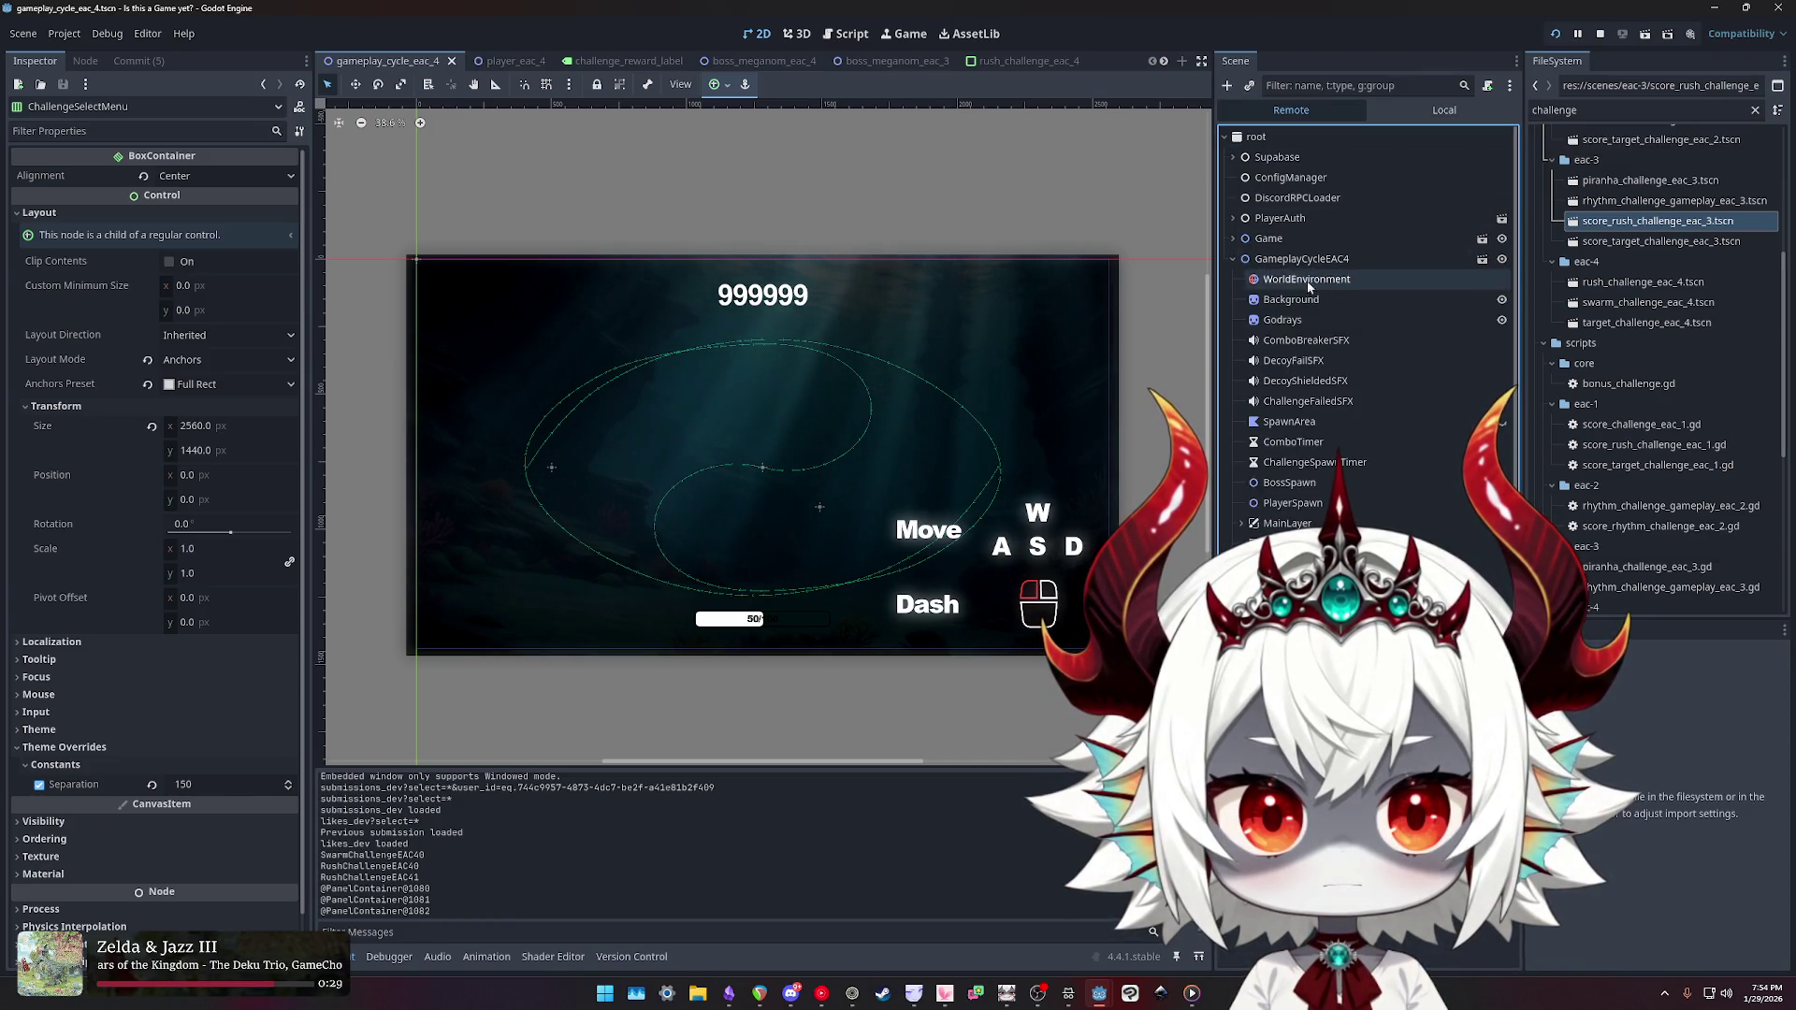
click(1251, 512)
click(1240, 511)
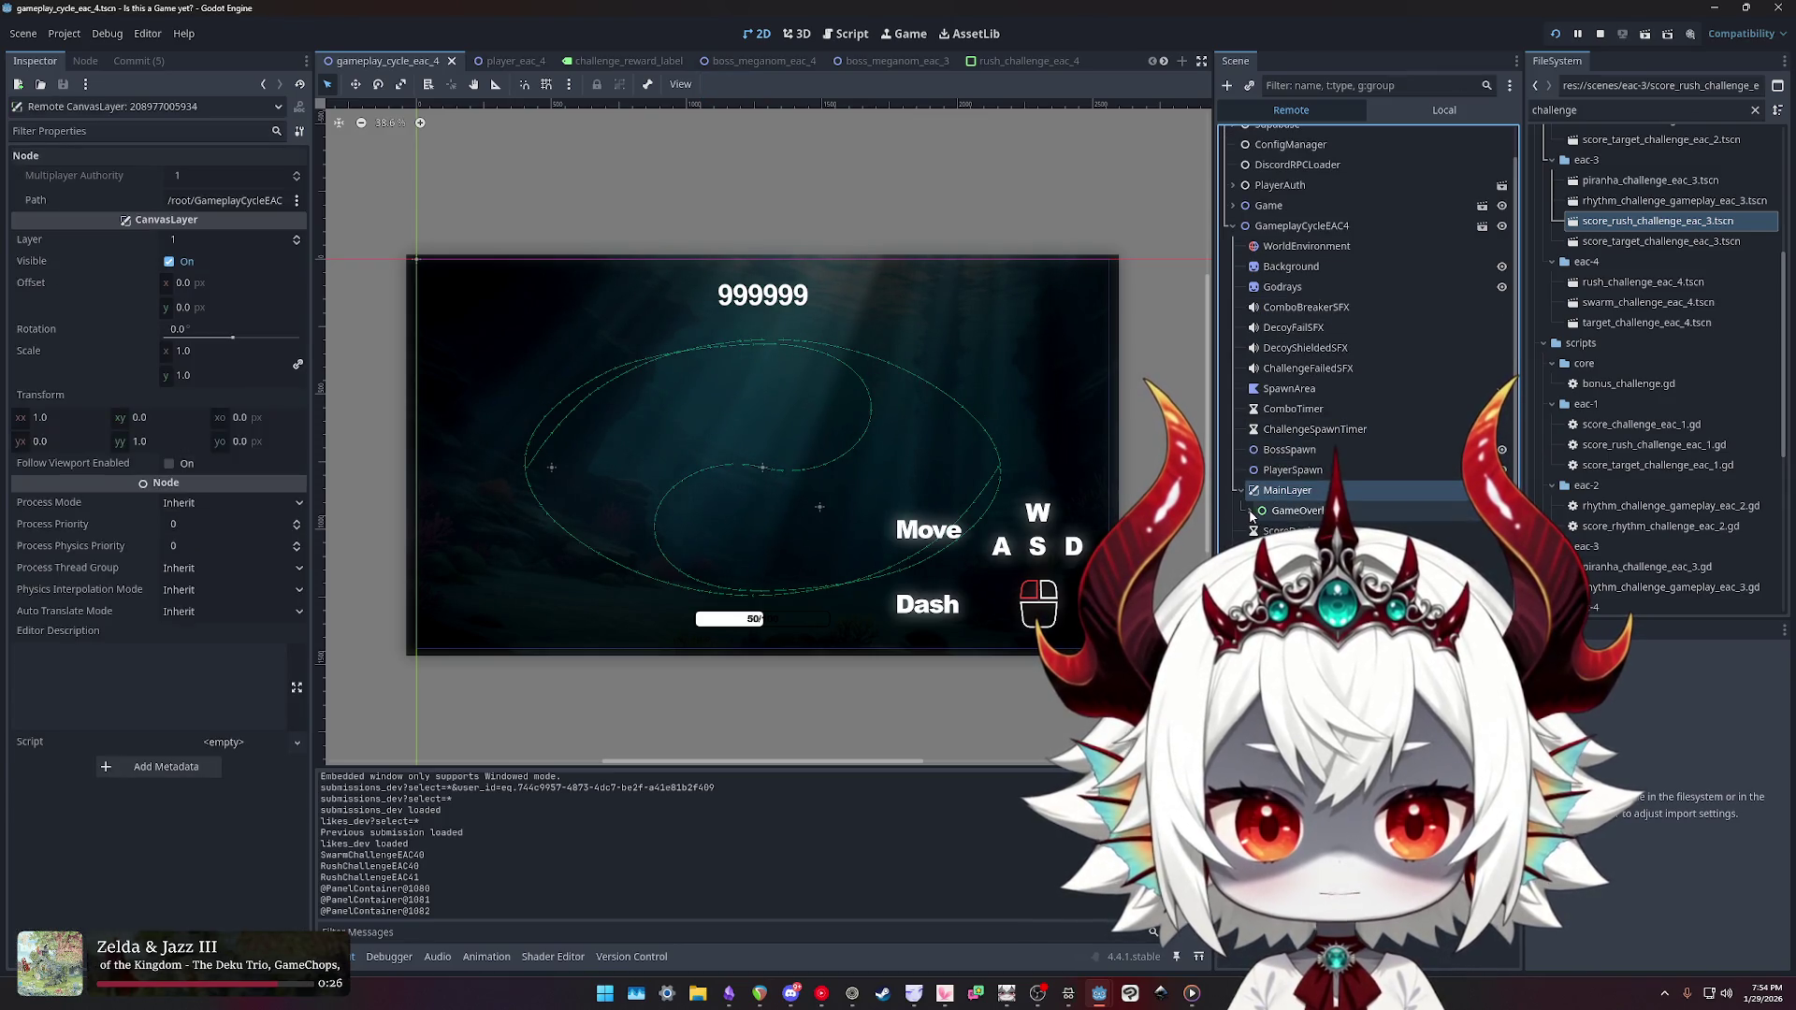
scroll(1267, 452, down, 5)
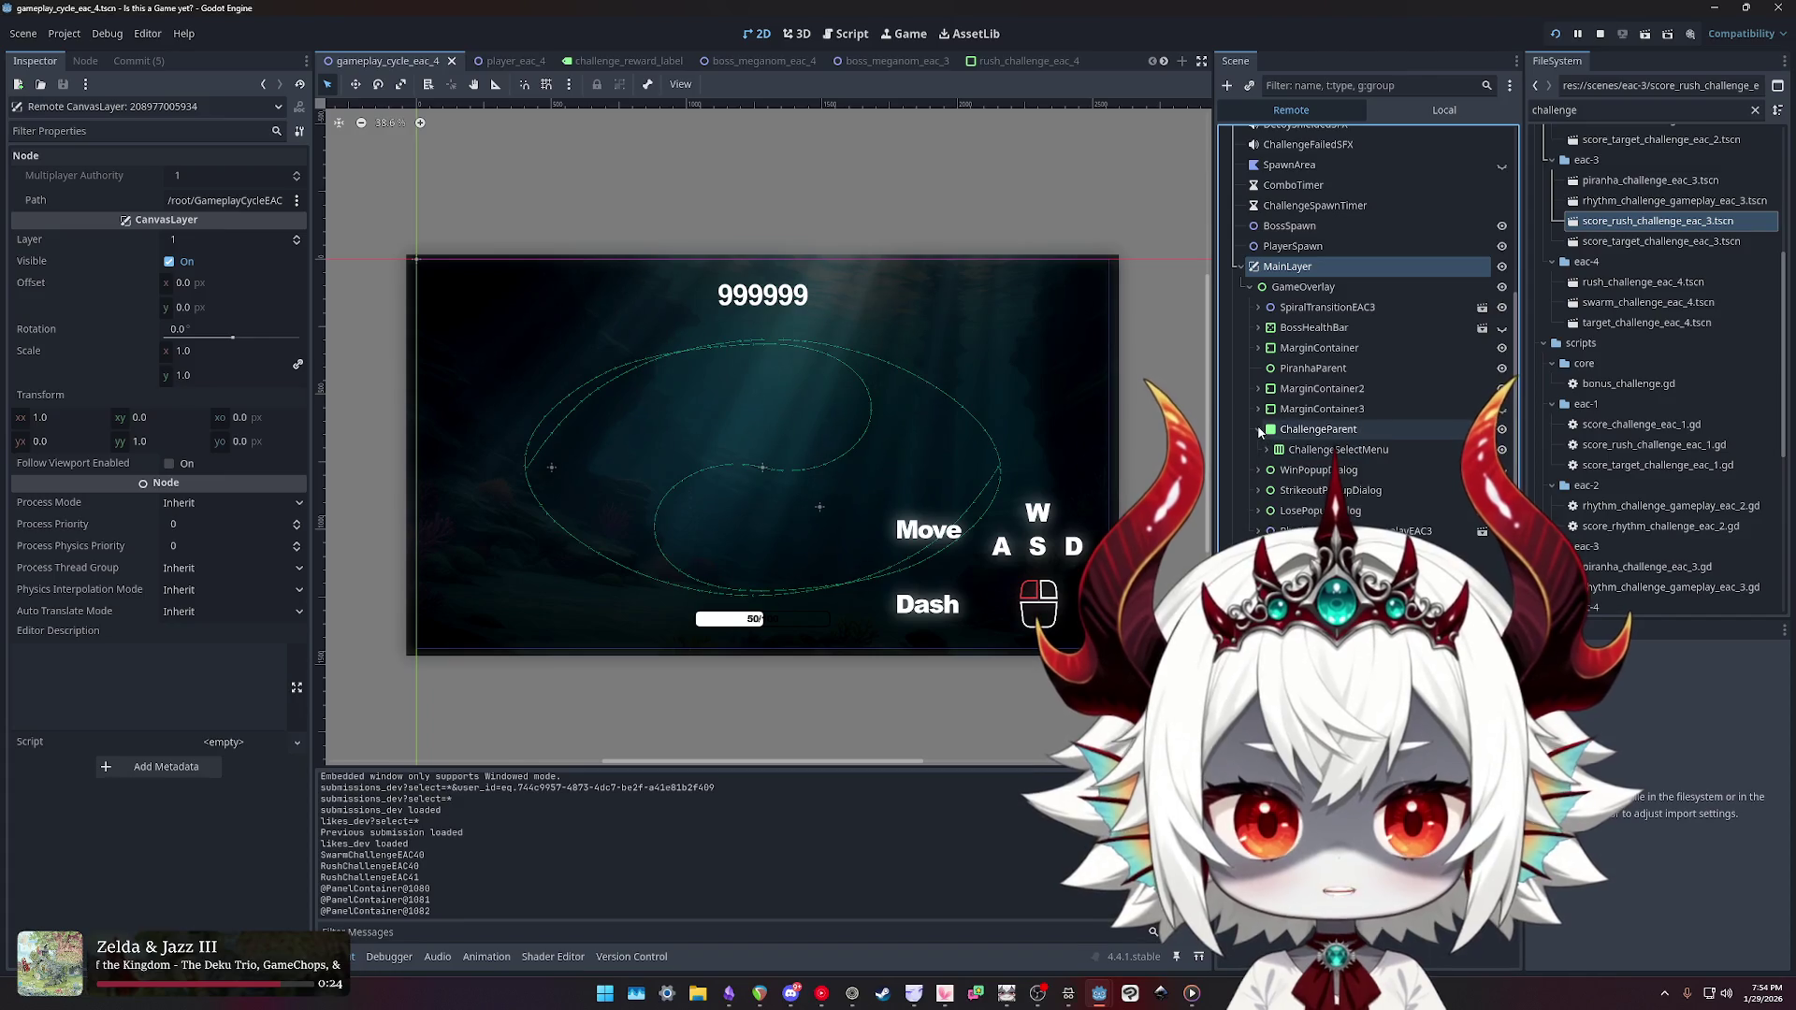
click(1267, 450)
scroll(1273, 440, down, 2)
click(1274, 426)
click(1275, 405)
scroll(1328, 463, down, 3)
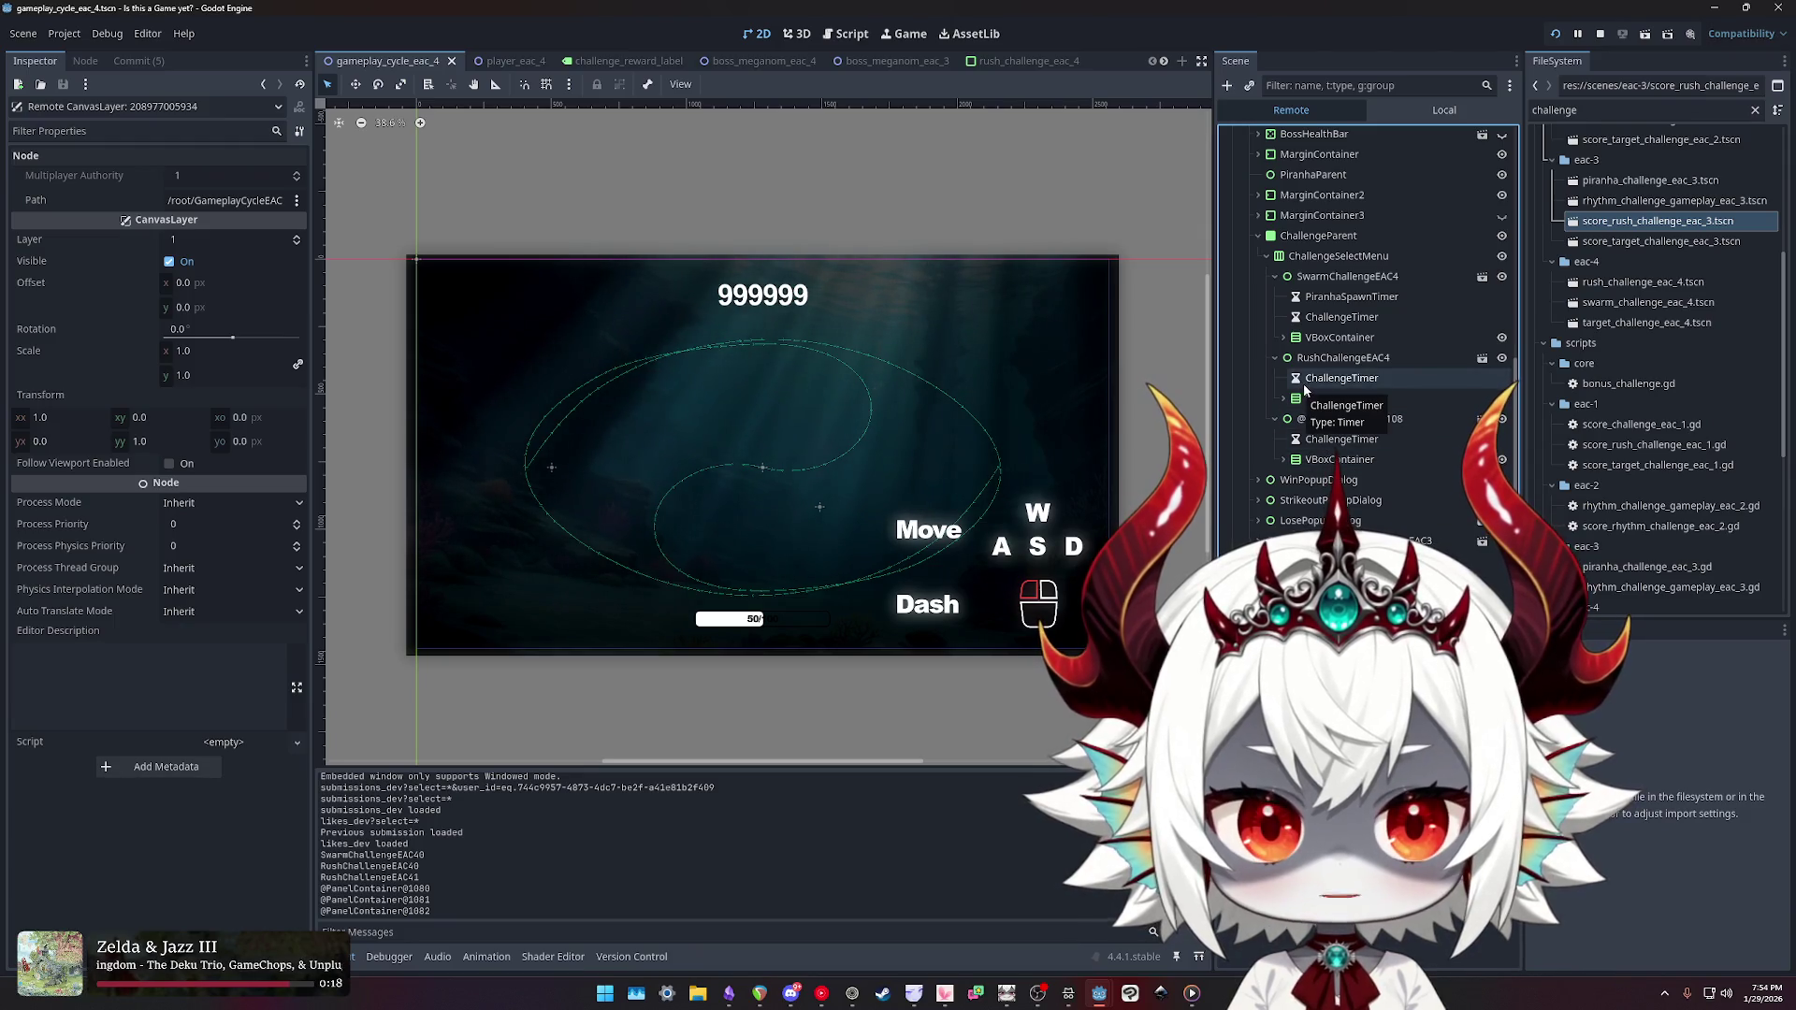
click(1338, 277)
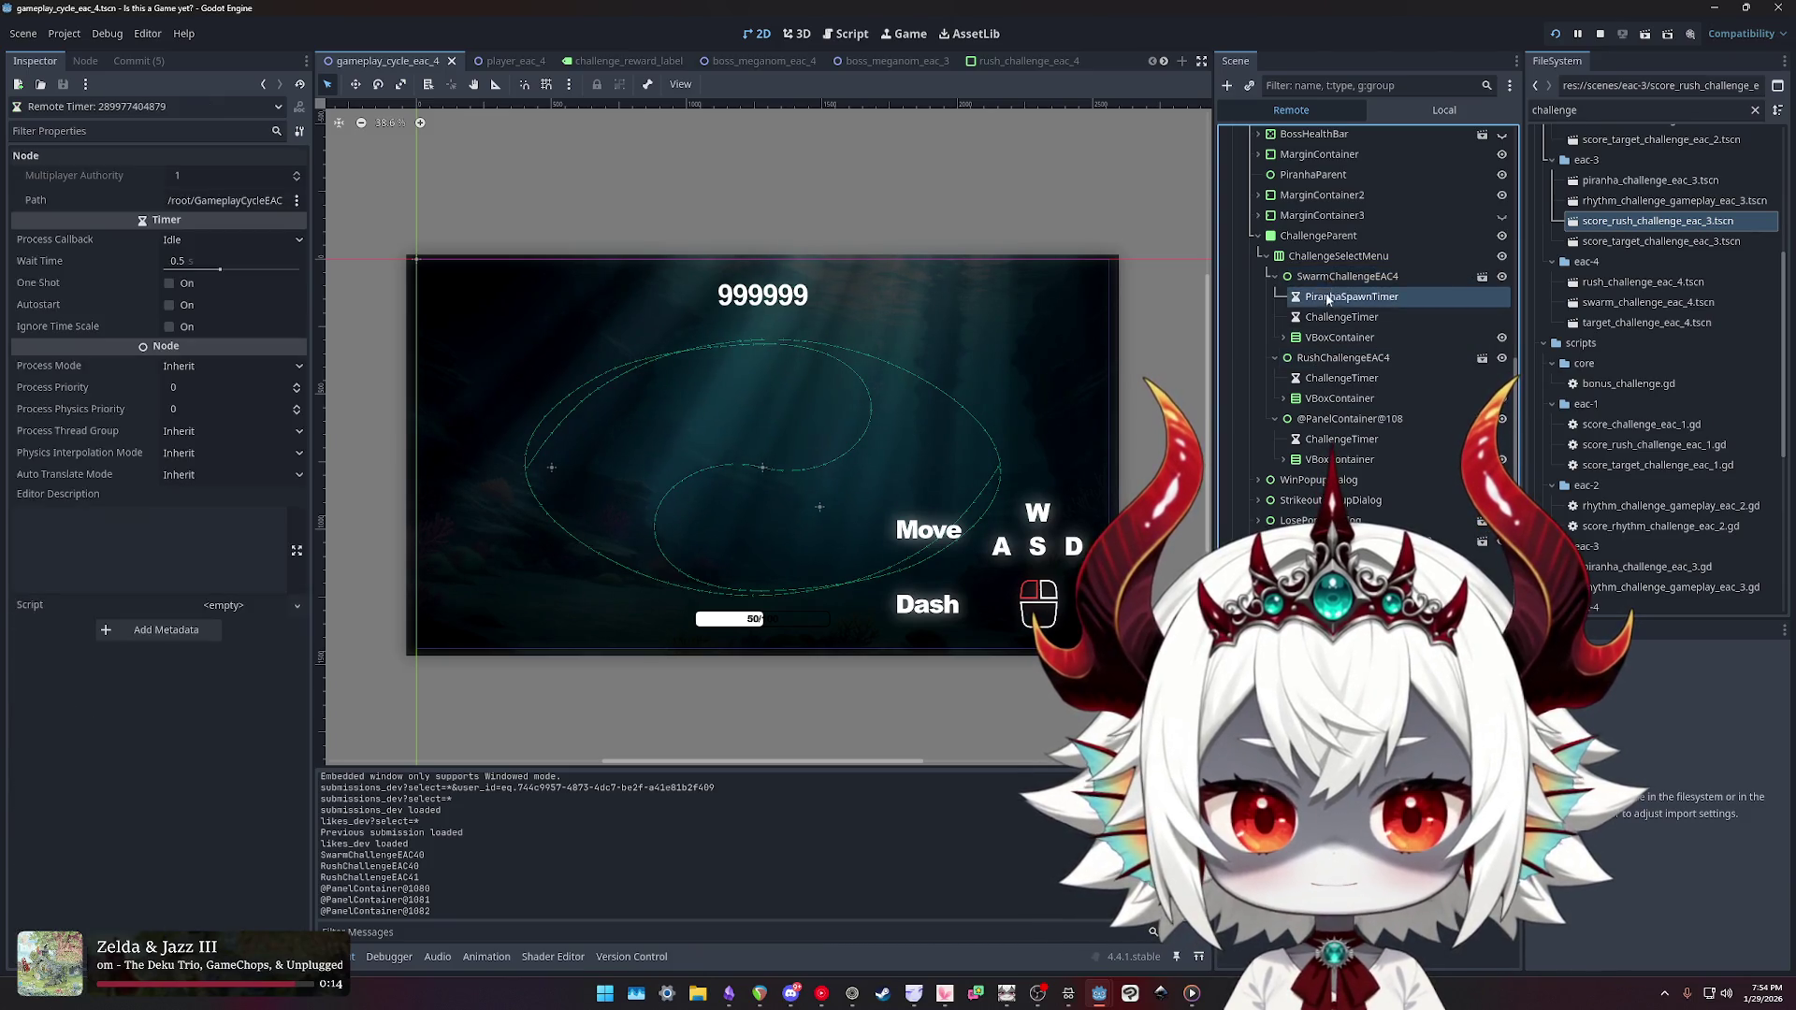
click(1333, 358)
click(1319, 421)
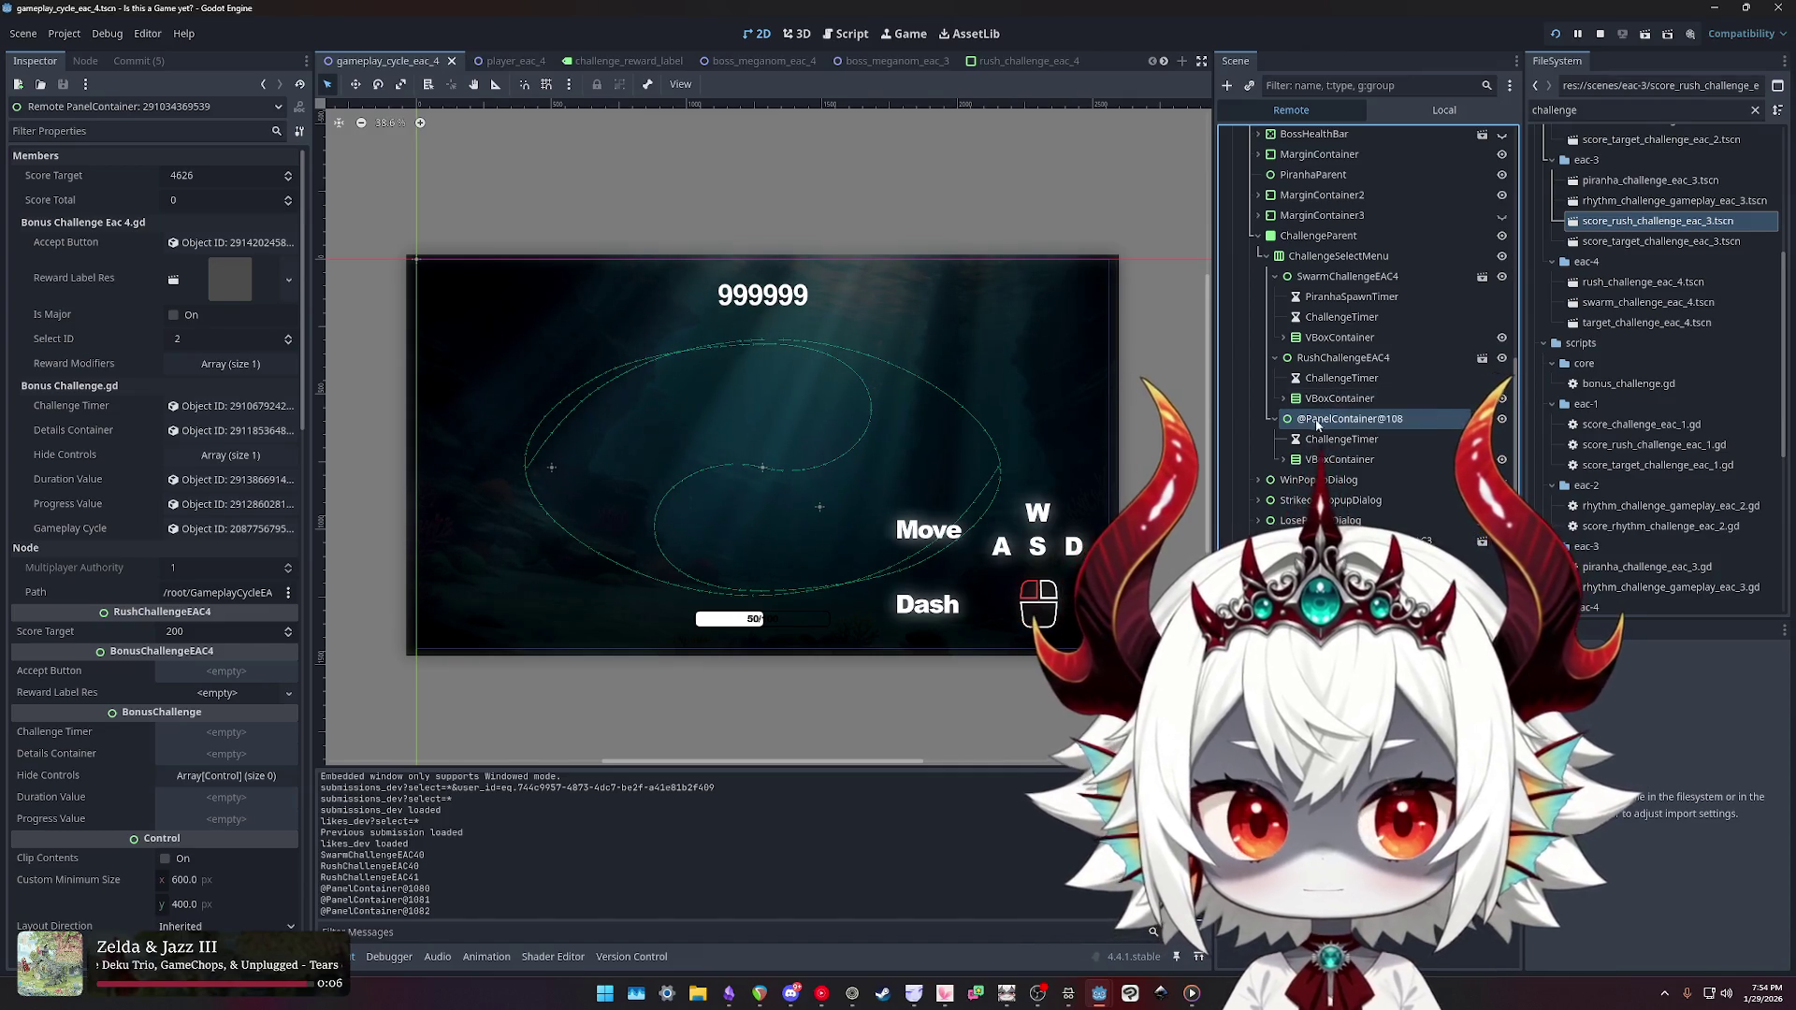
click(1339, 272)
click(1333, 419)
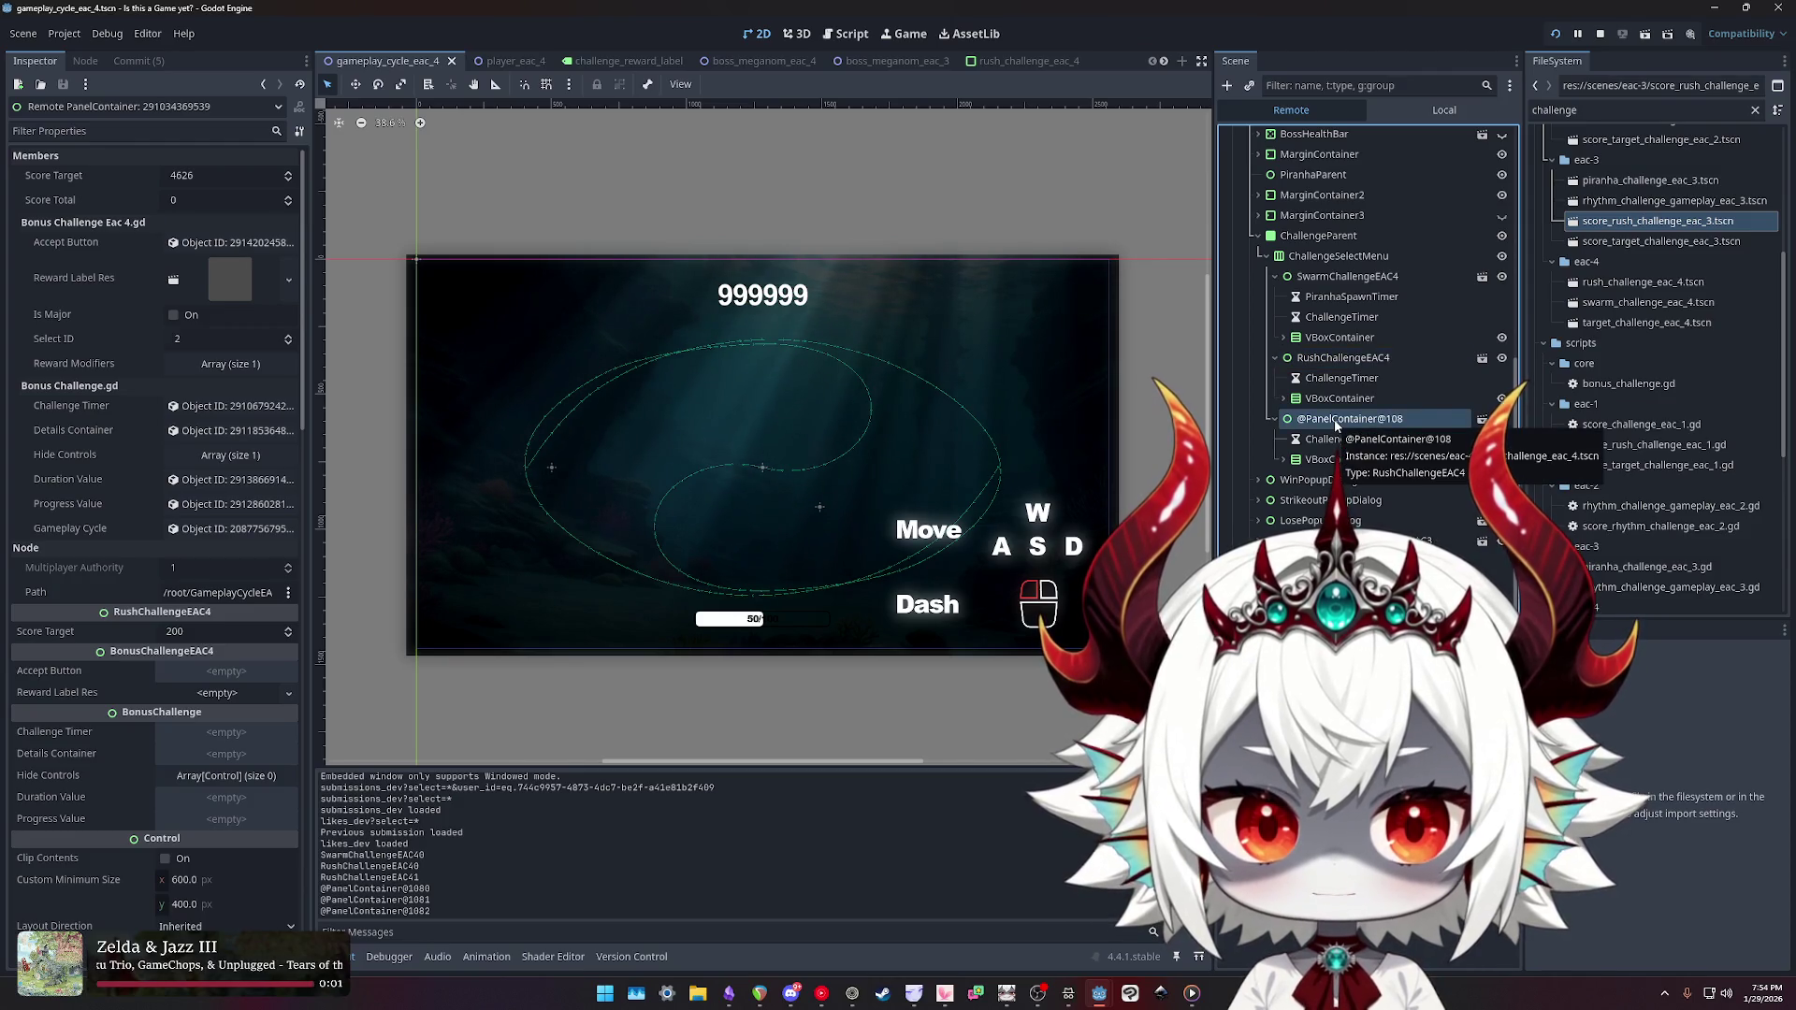
click(1319, 278)
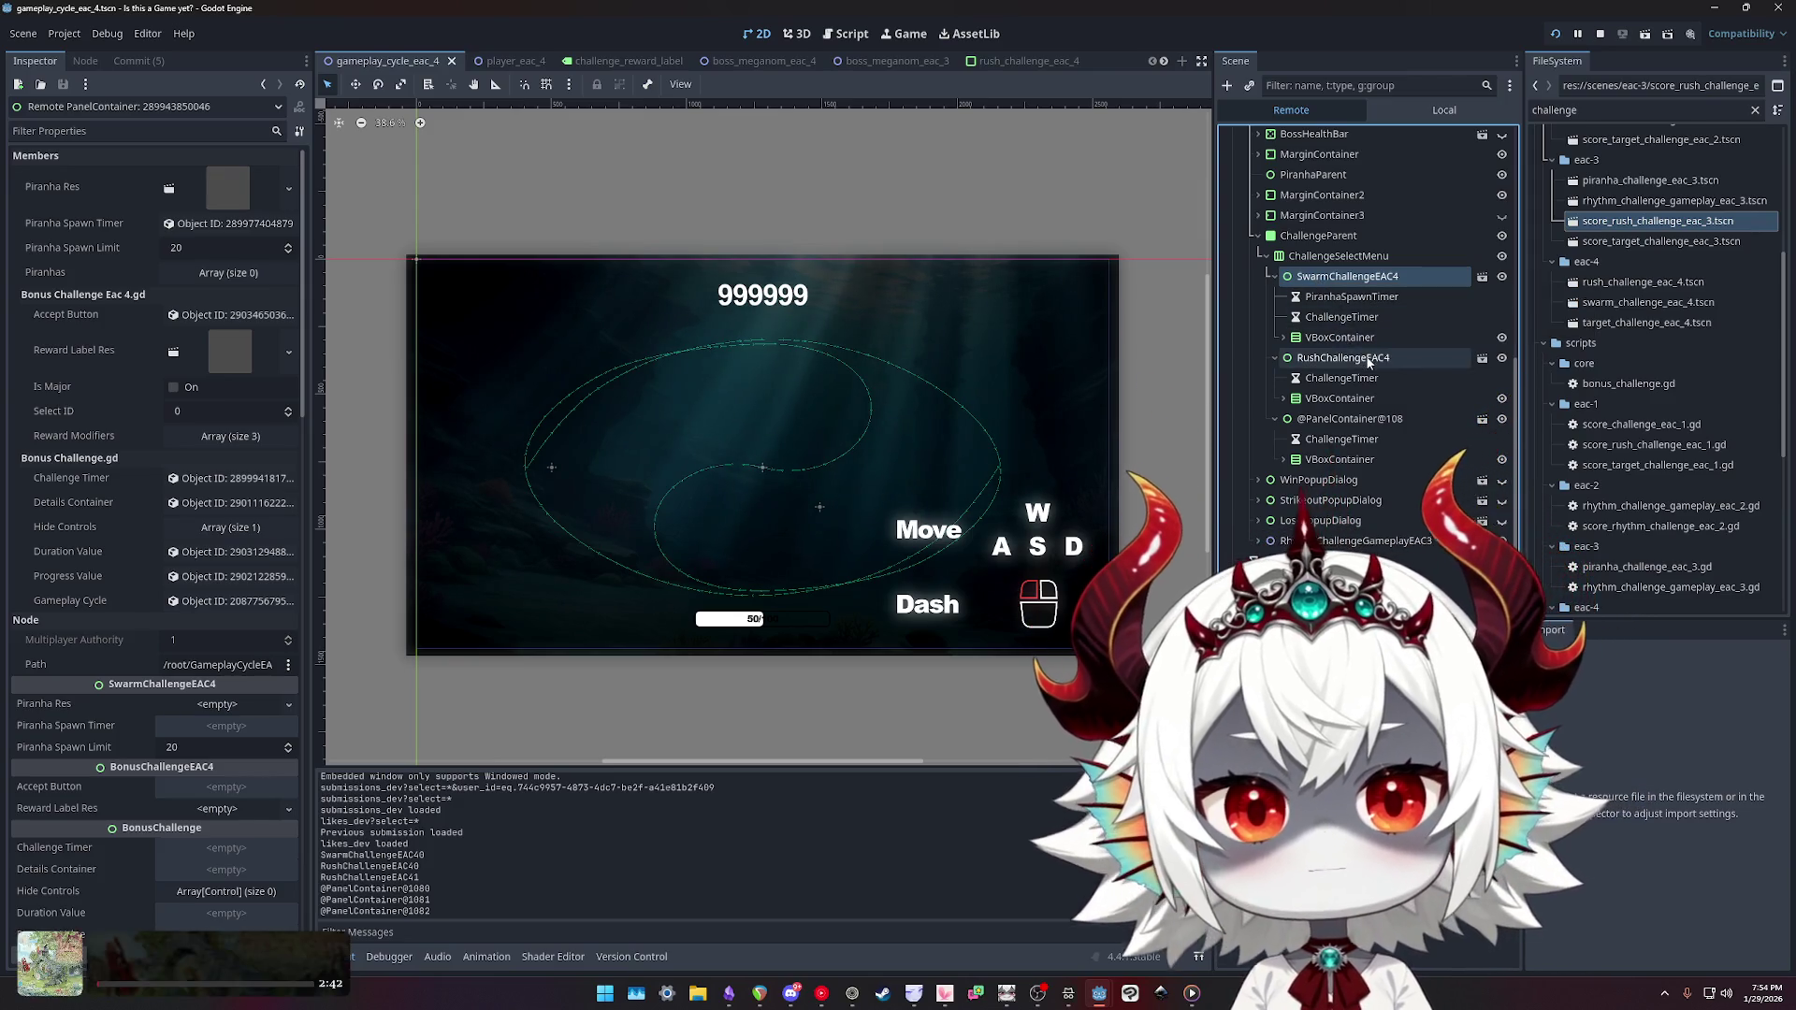
click(1322, 423)
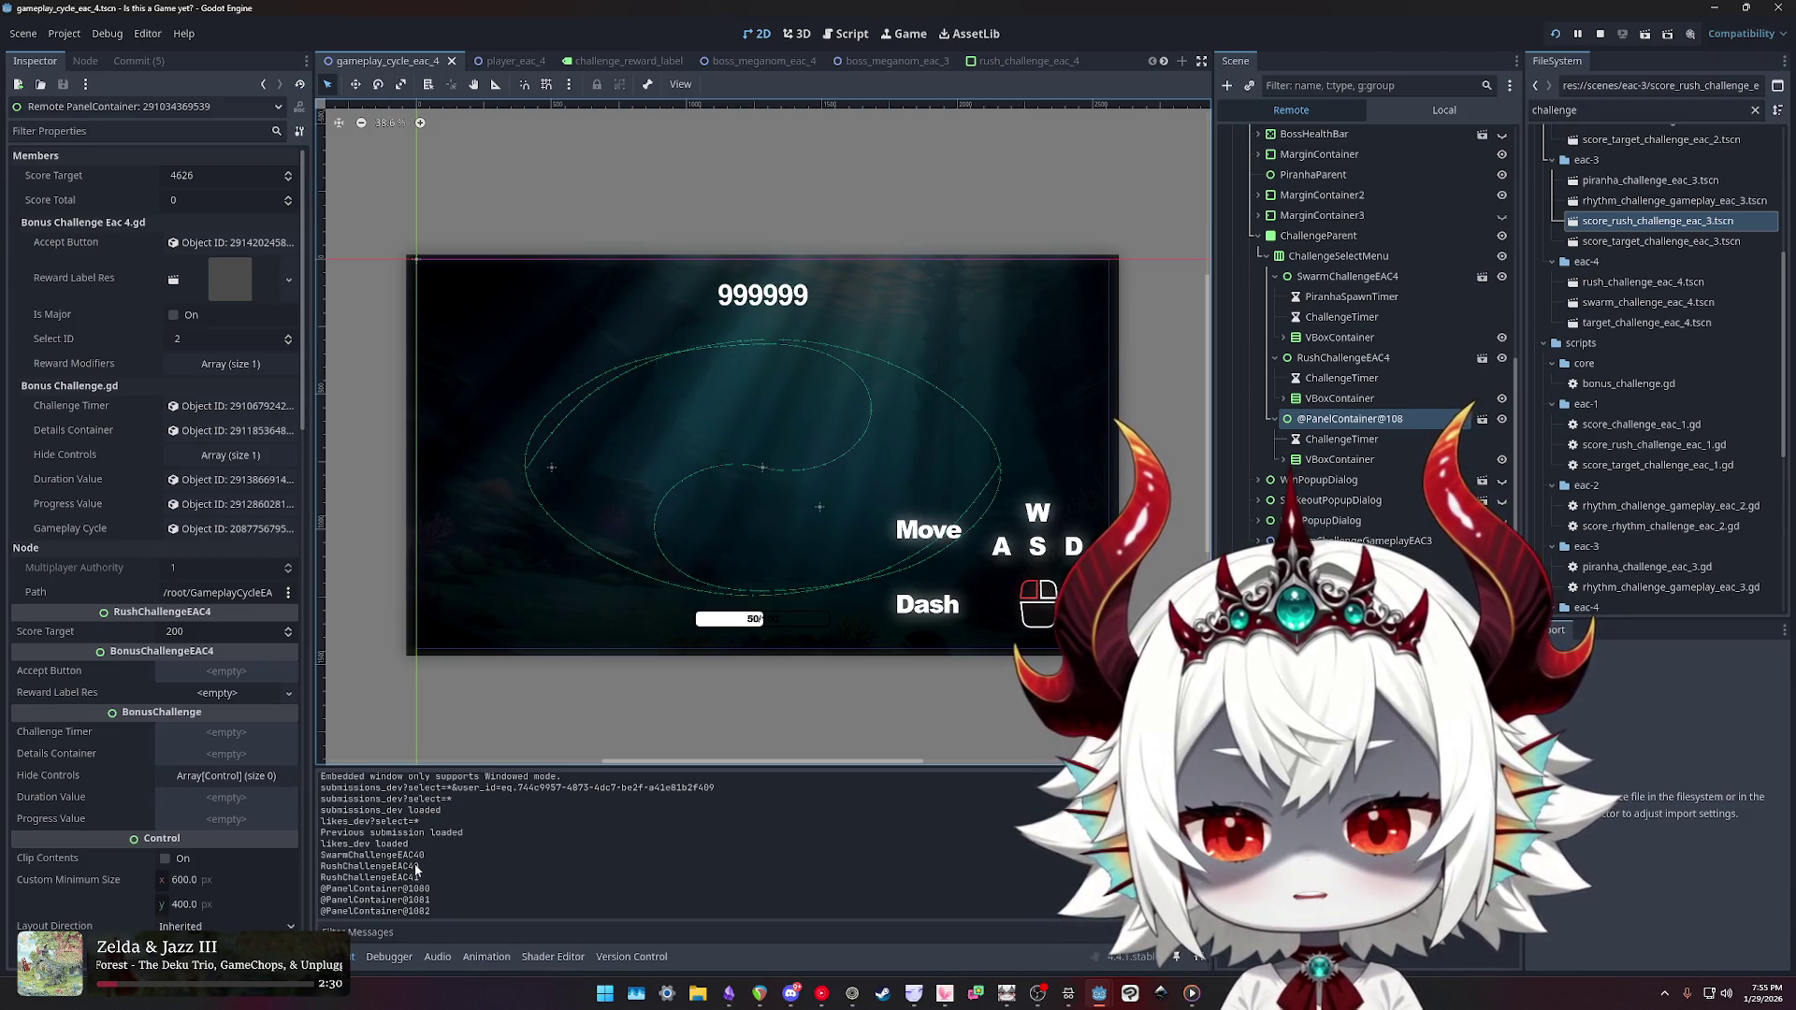
Highlight the RushChallengeEAC41 and PanelContainer log lines, collapse the card branches, and stop debugging with F8
click(1317, 420)
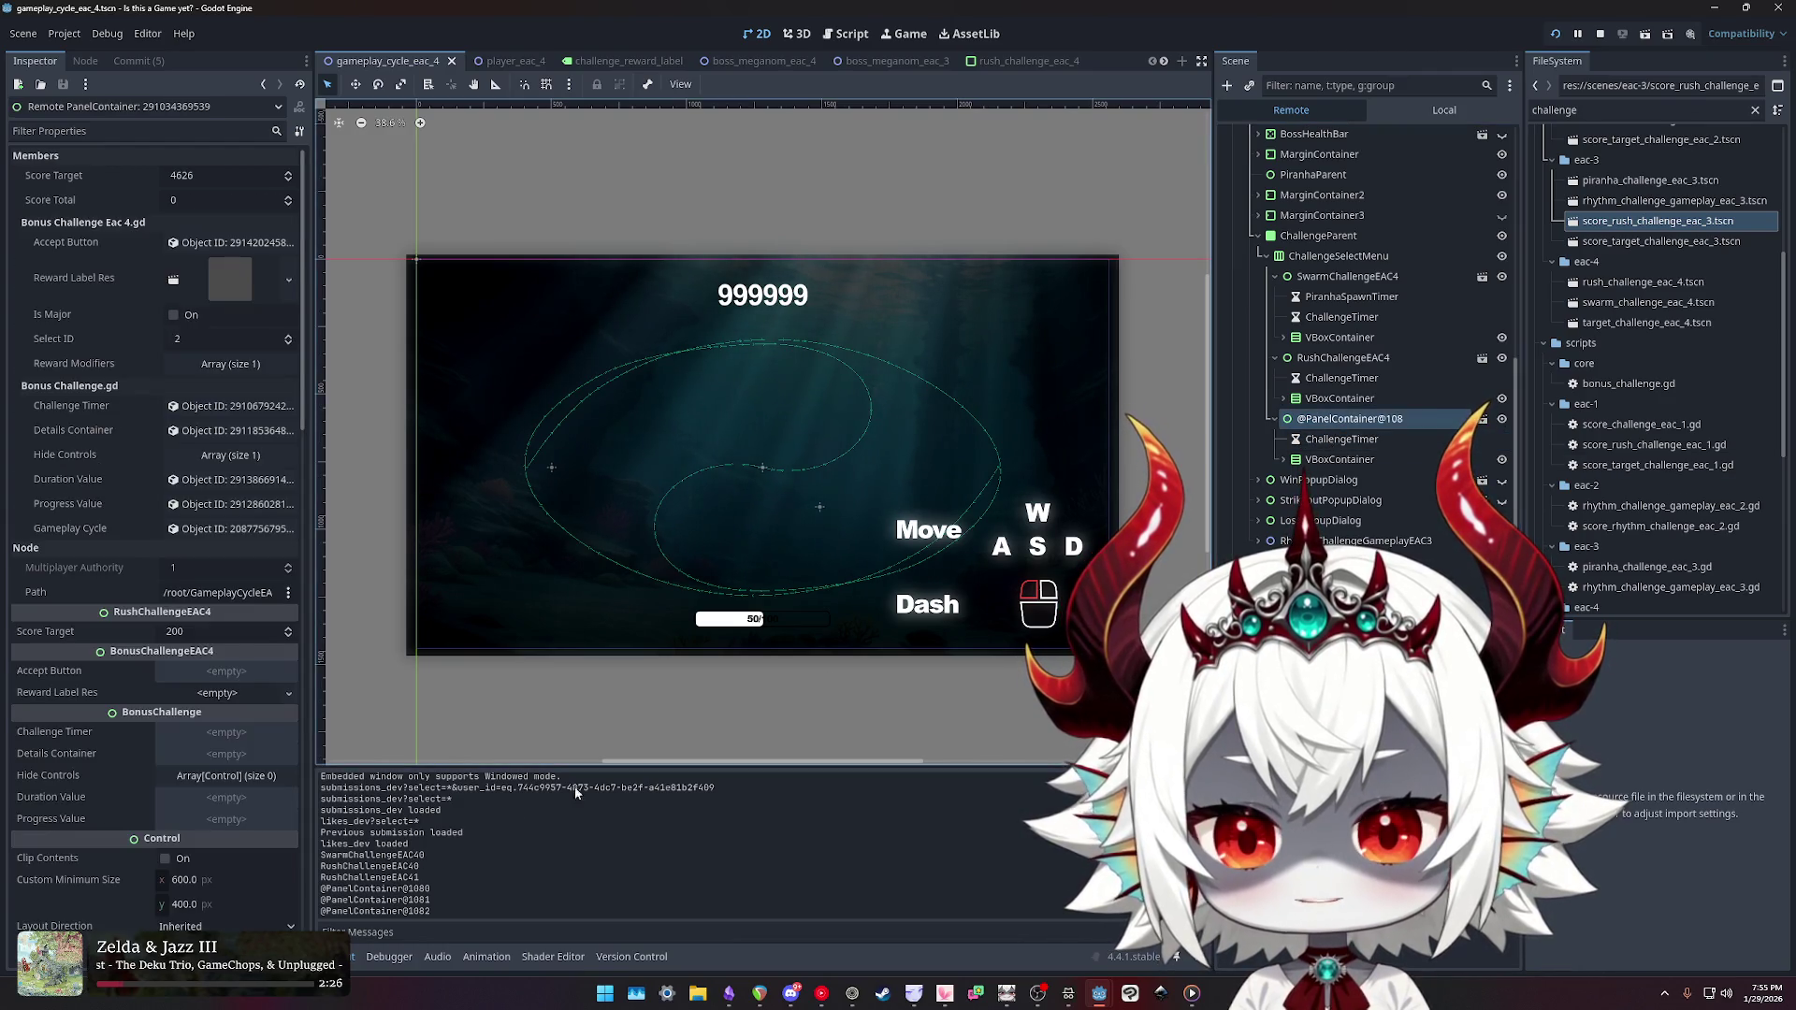
drag(434, 879, 318, 881)
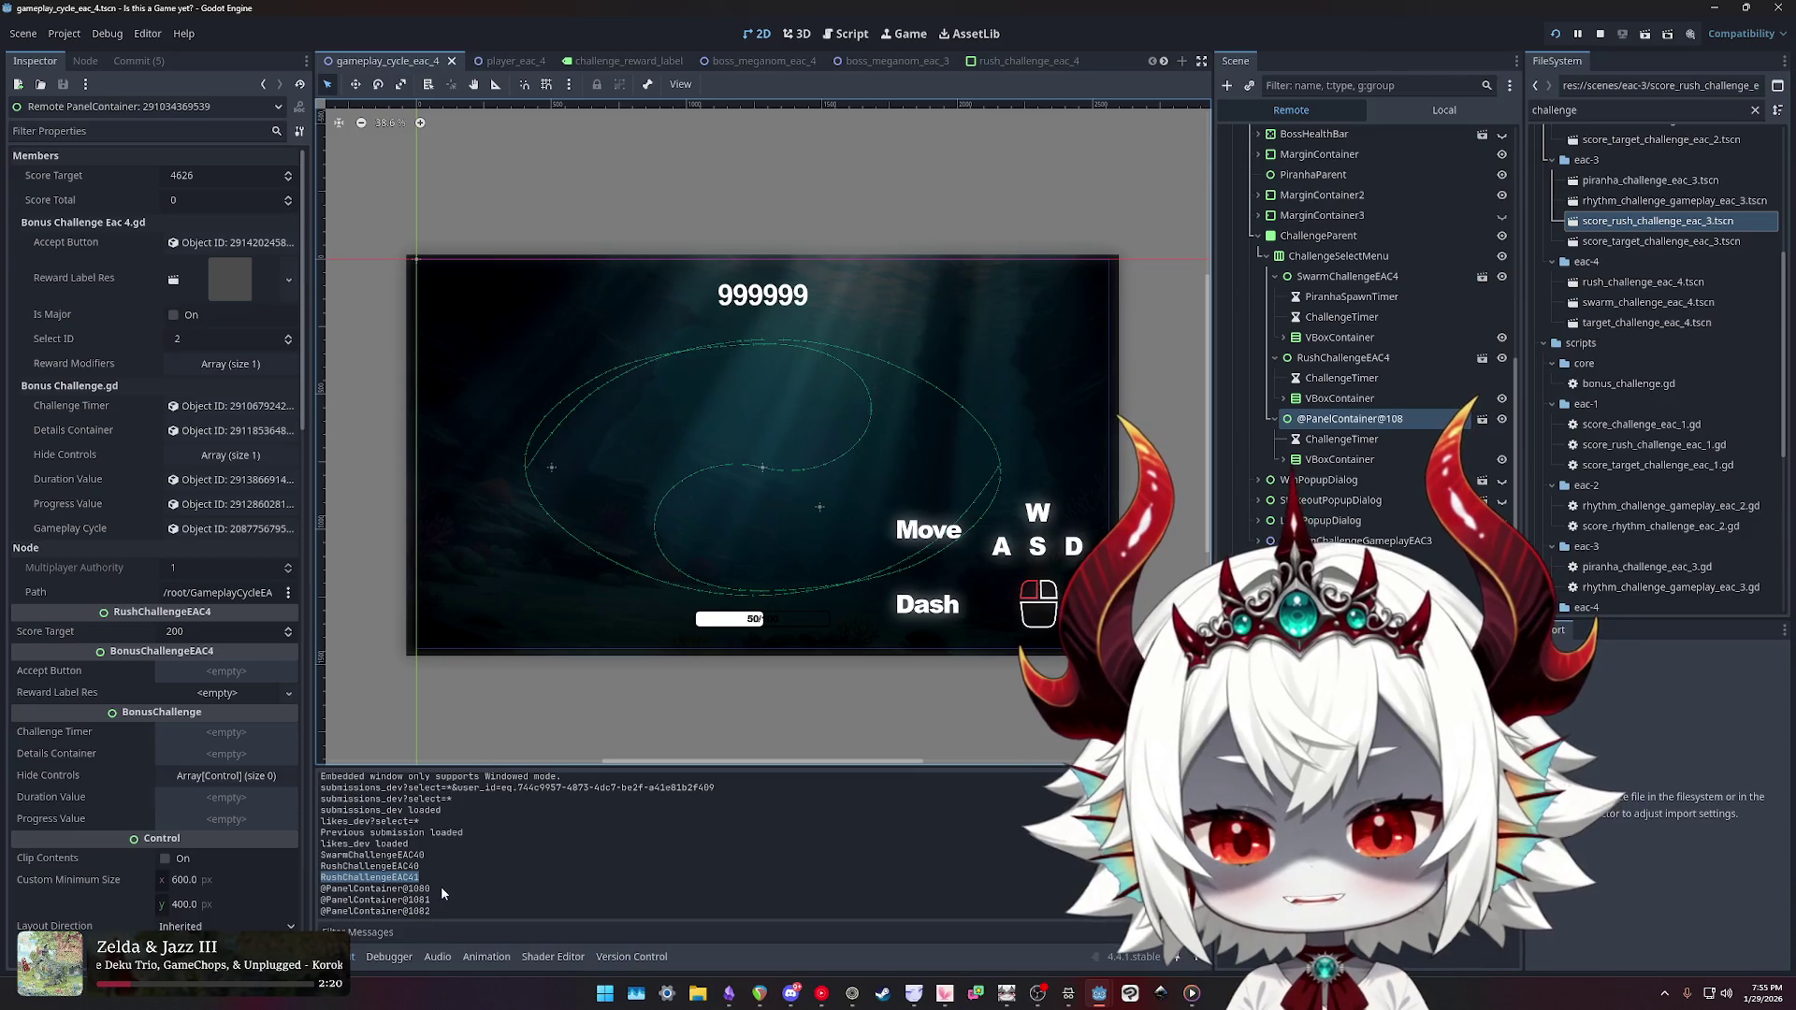
drag(321, 888, 433, 911)
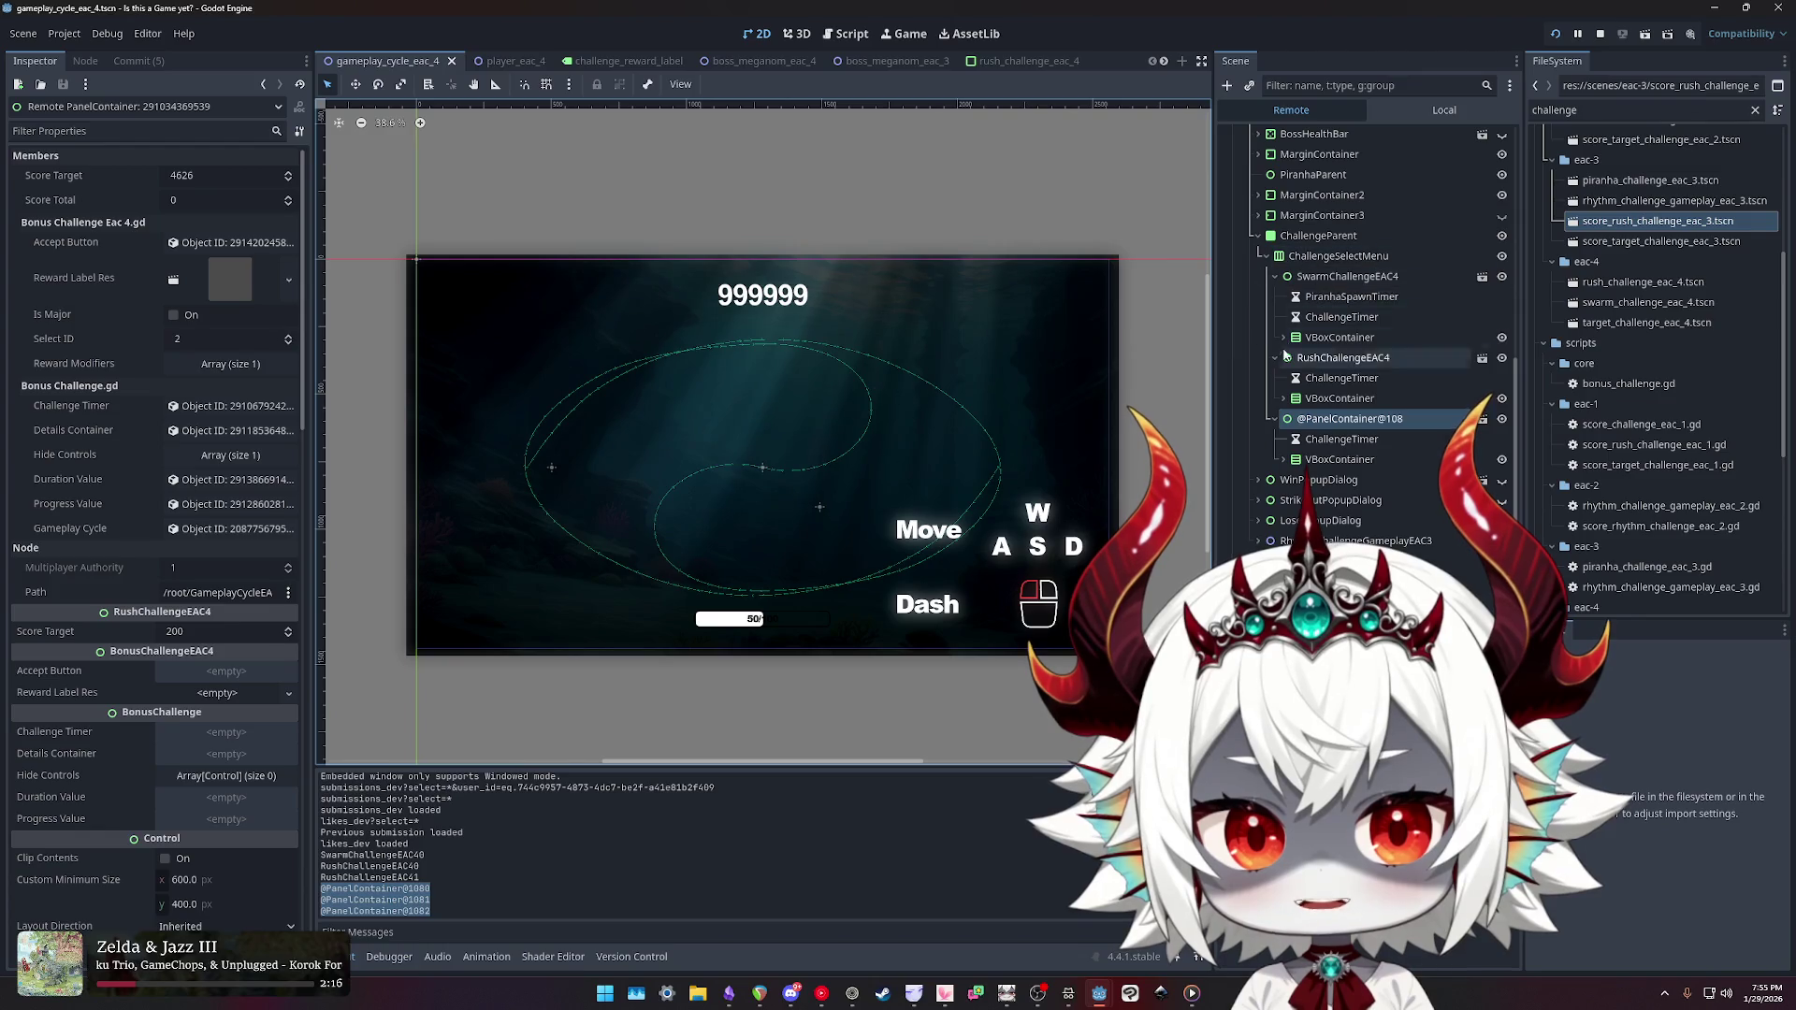
click(1274, 276)
click(1274, 367)
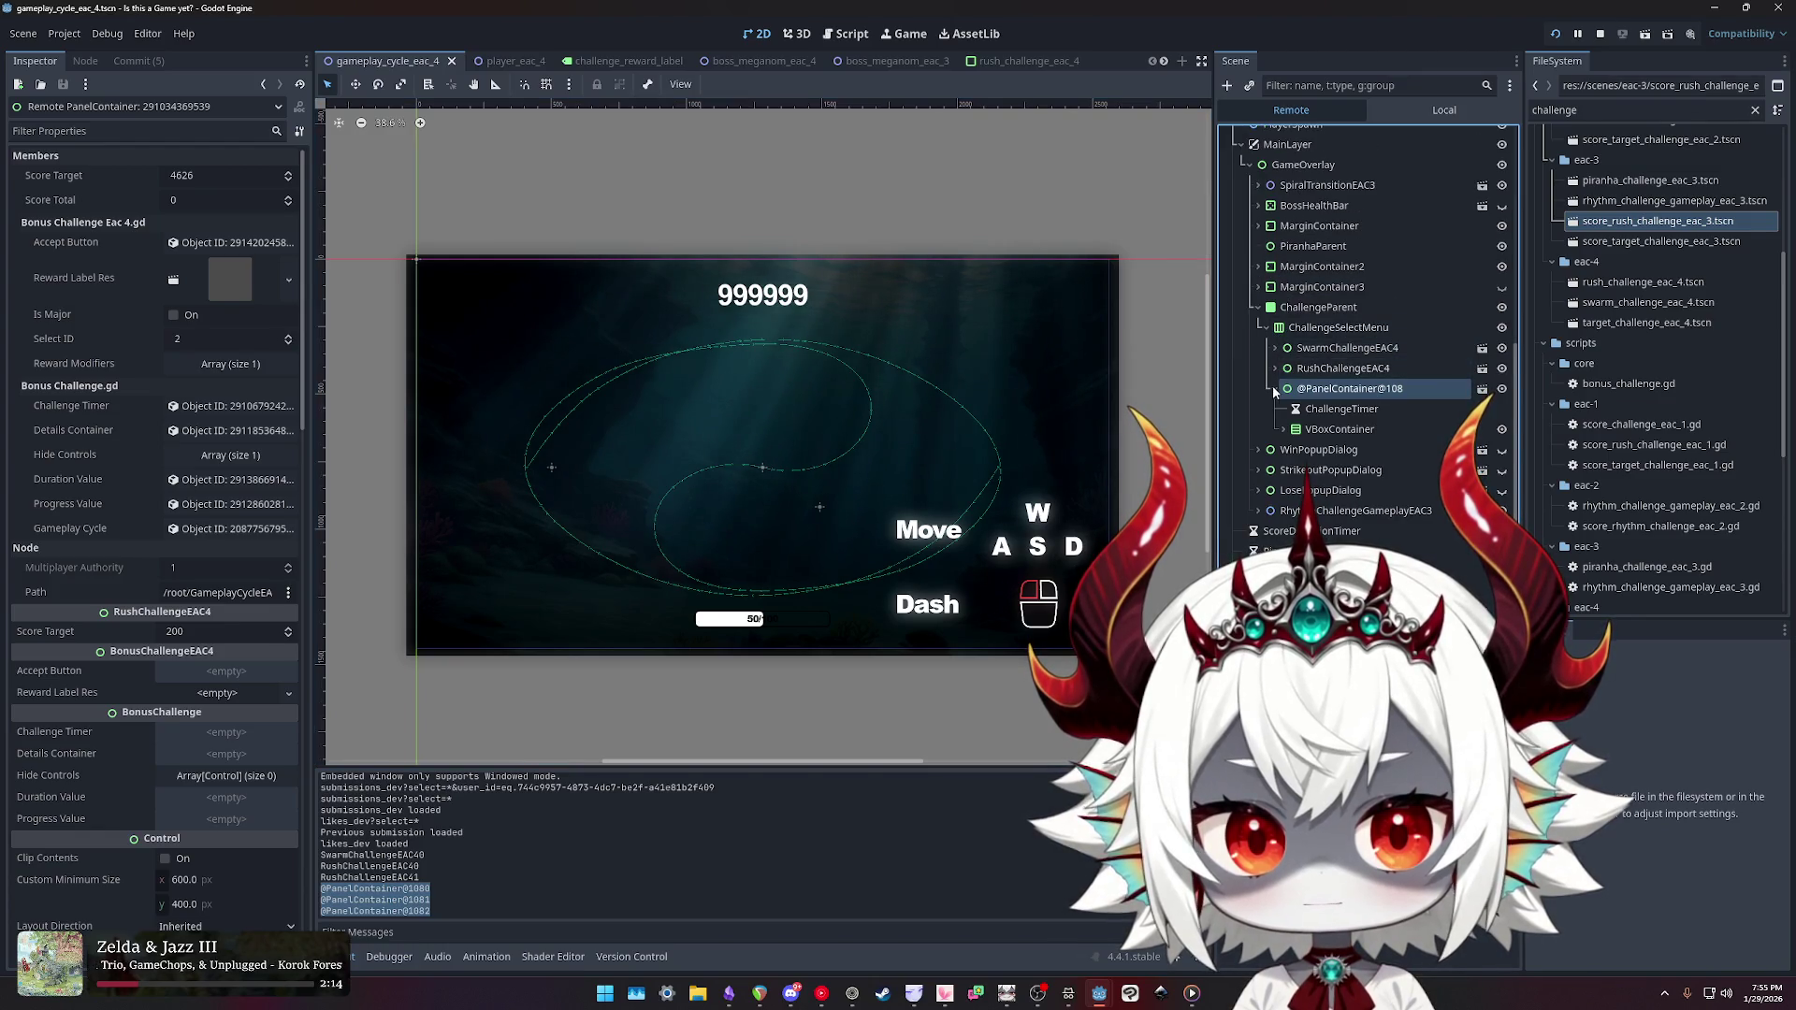
click(1274, 388)
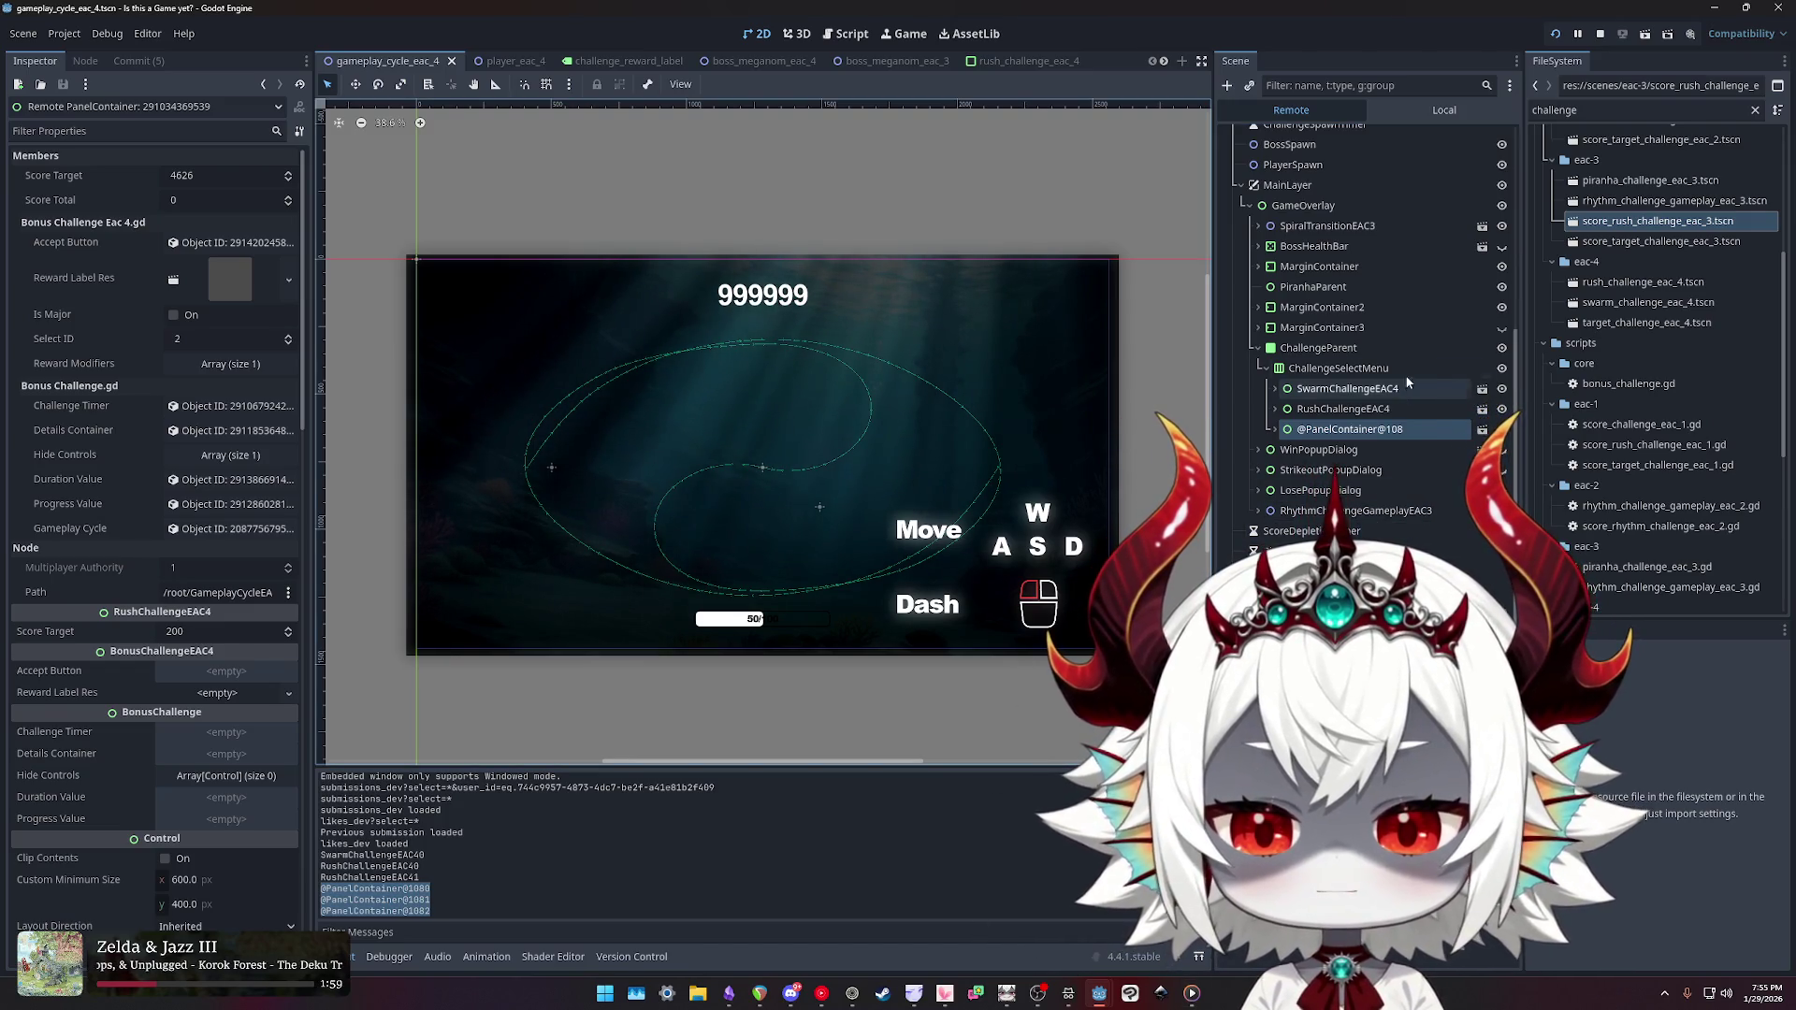
key(F8)
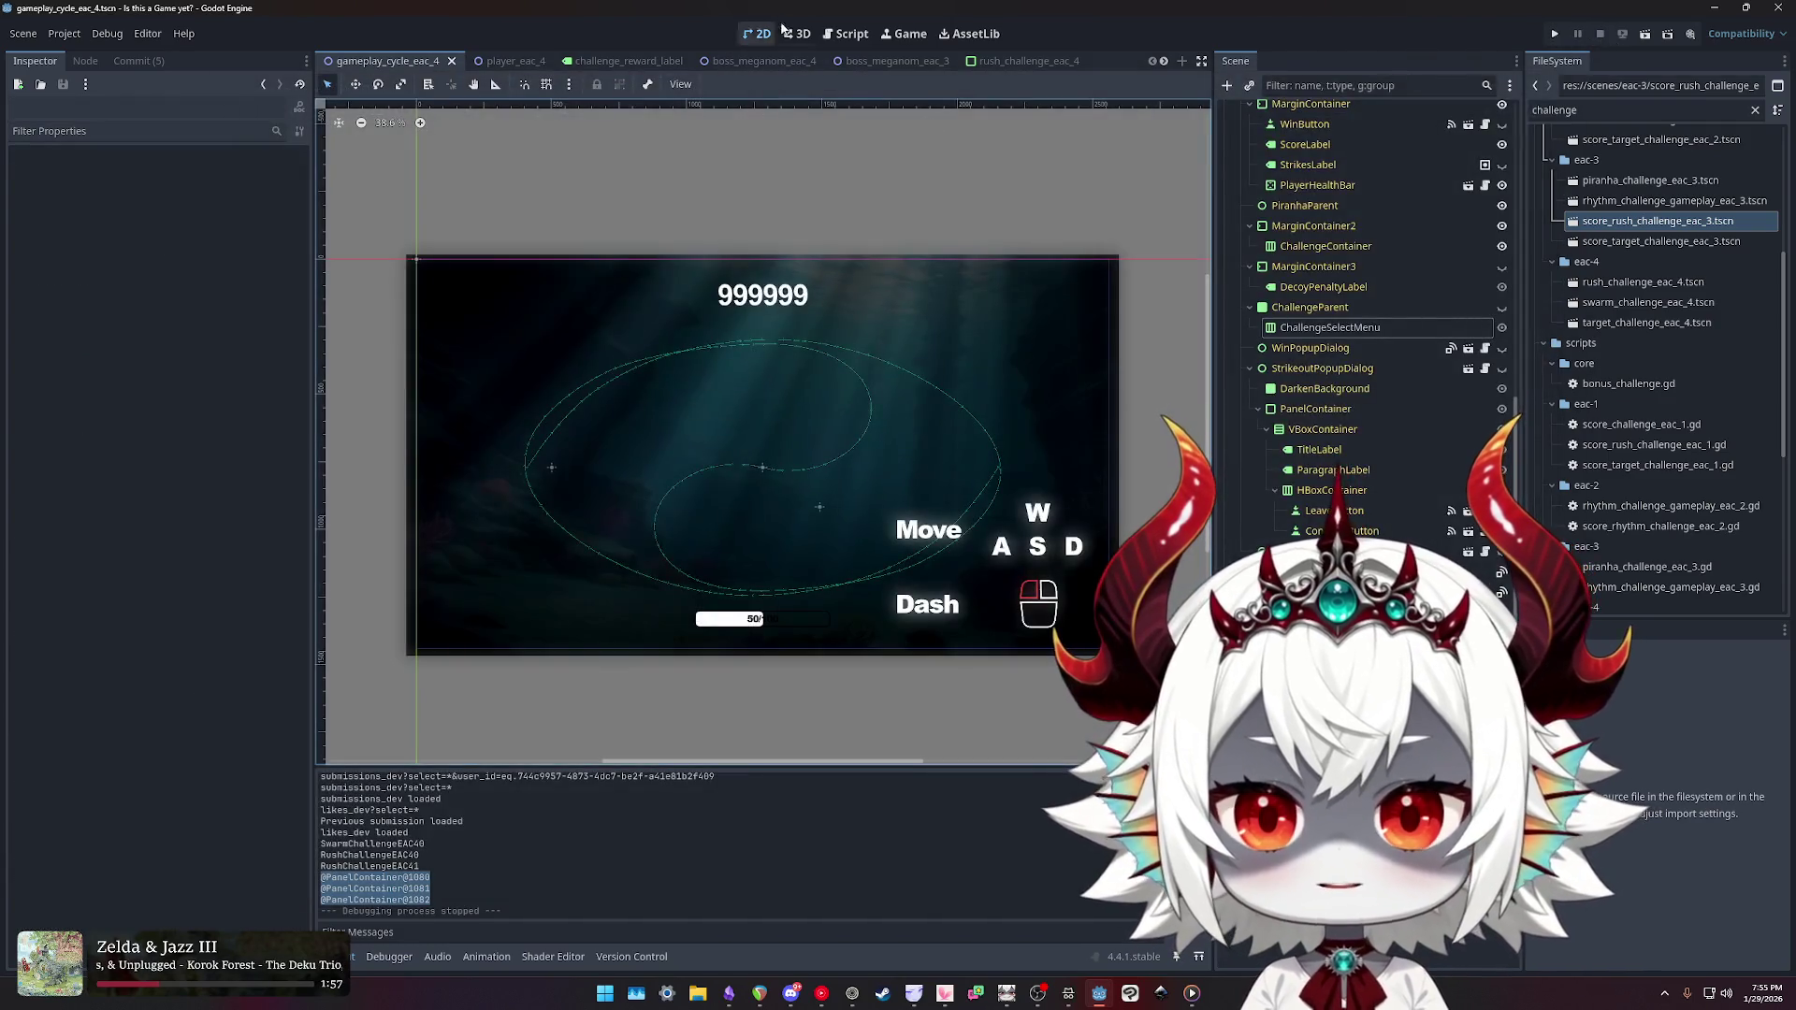
Delete the print(self) line from _on_decline_button_pressed in bonus_challenge.gd
click(831, 35)
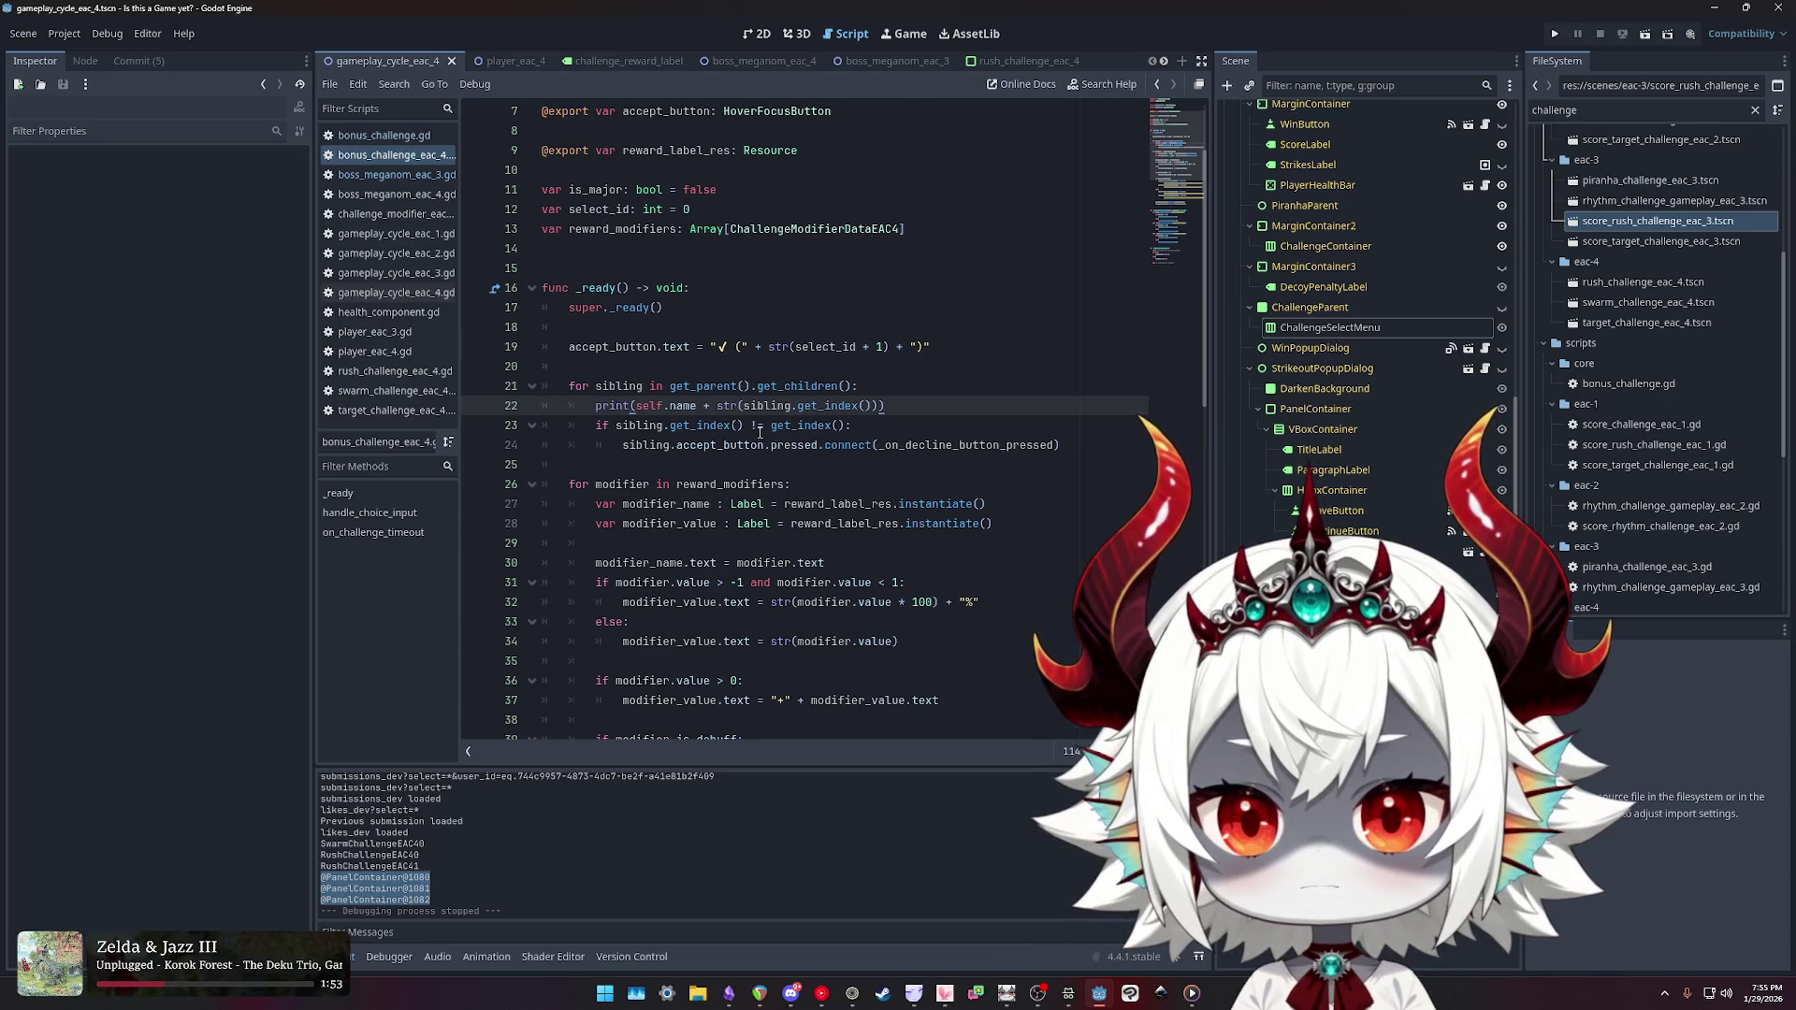
scroll(760, 441, down, 5)
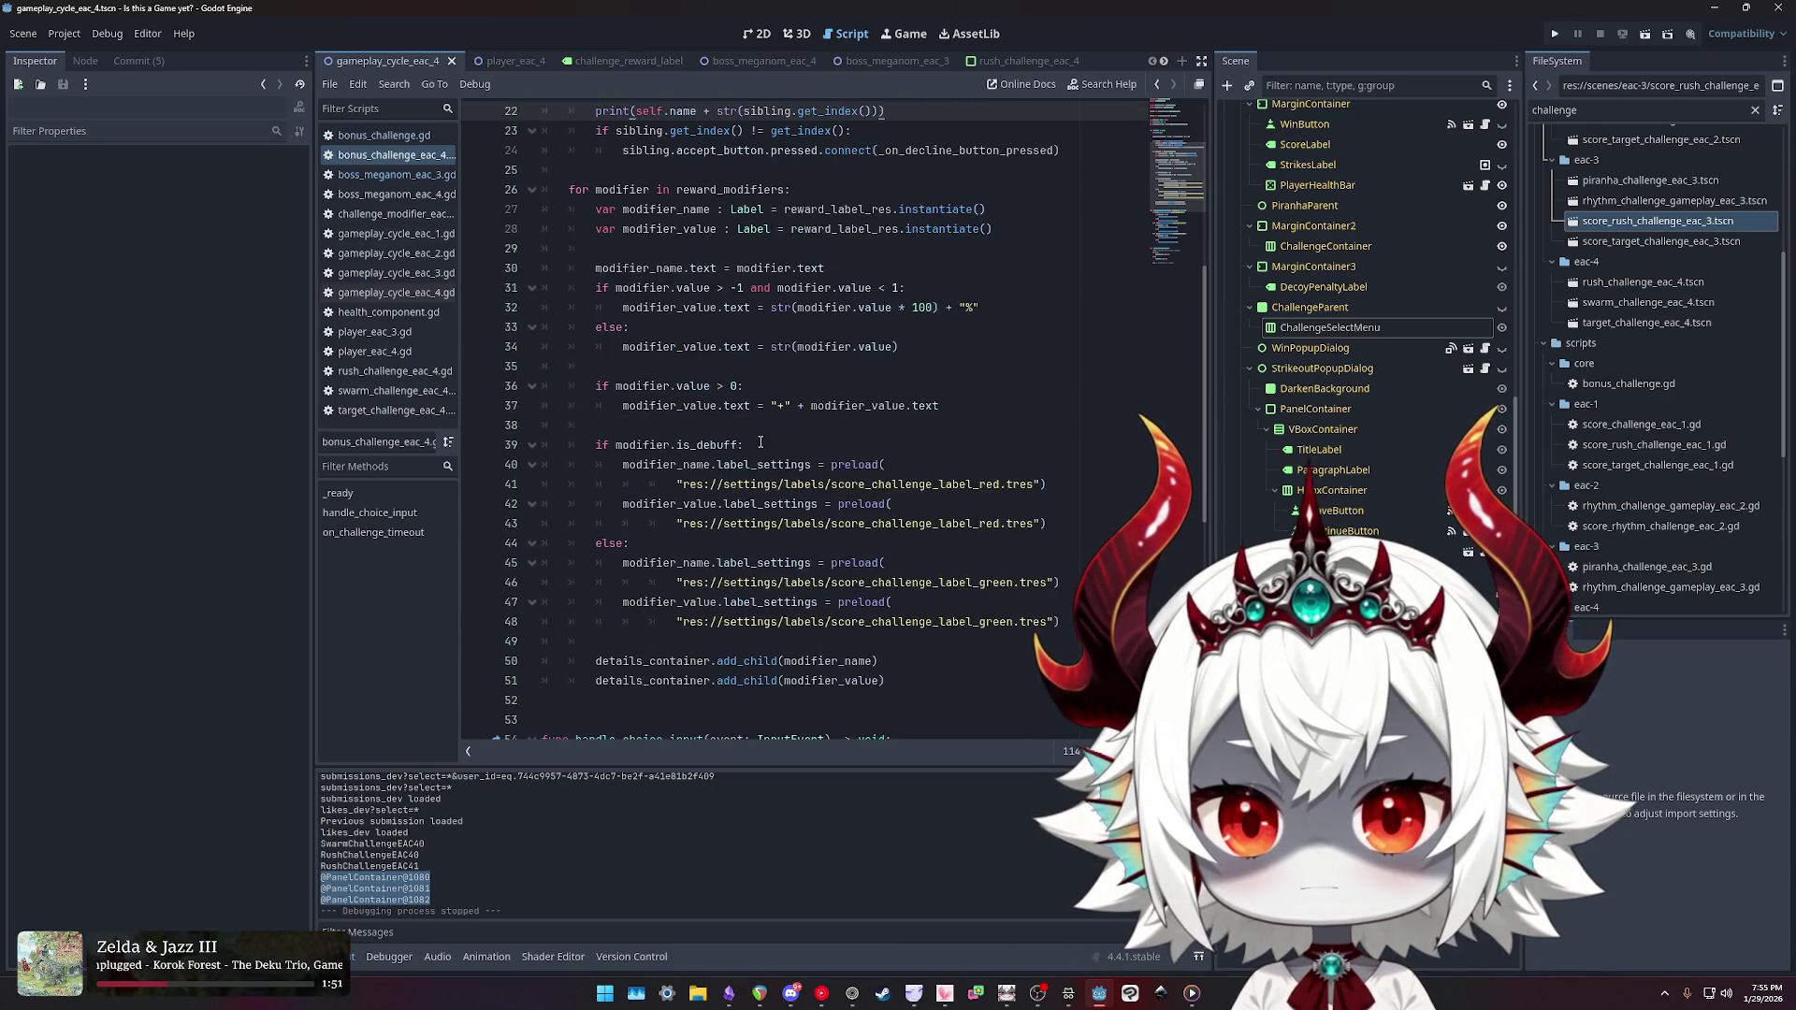
scroll(760, 442, up, 4)
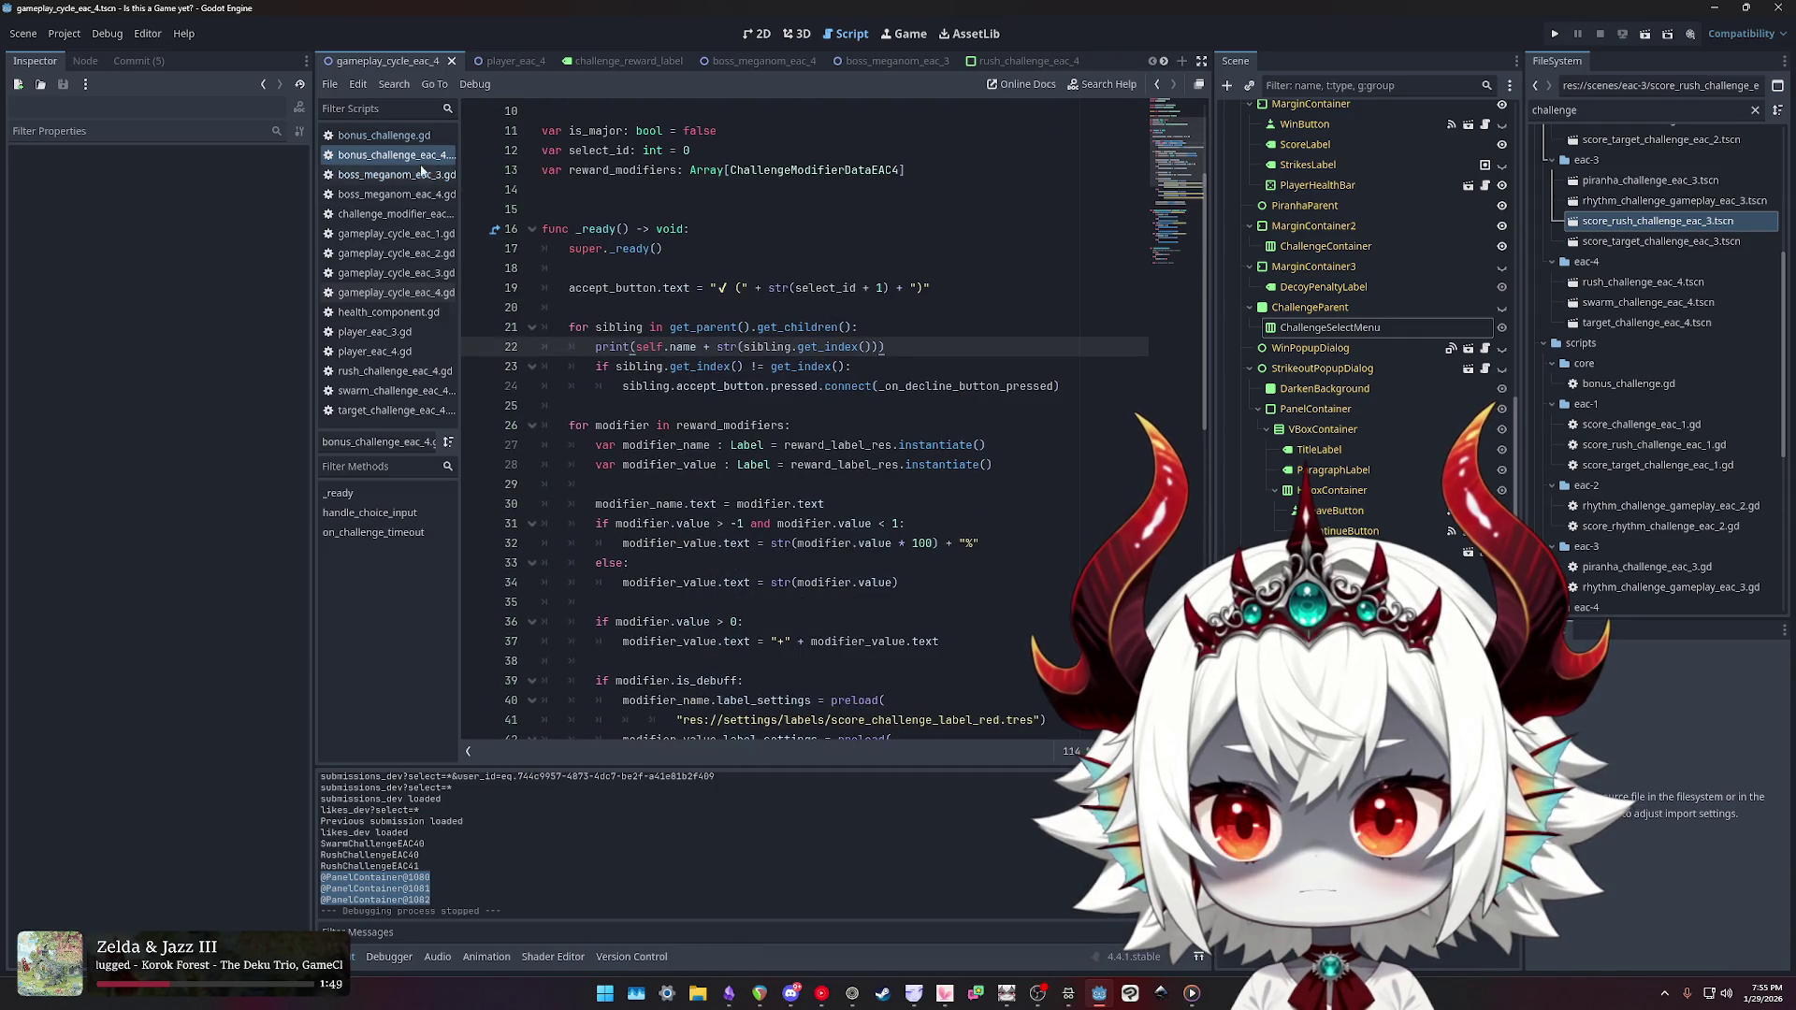
click(386, 136)
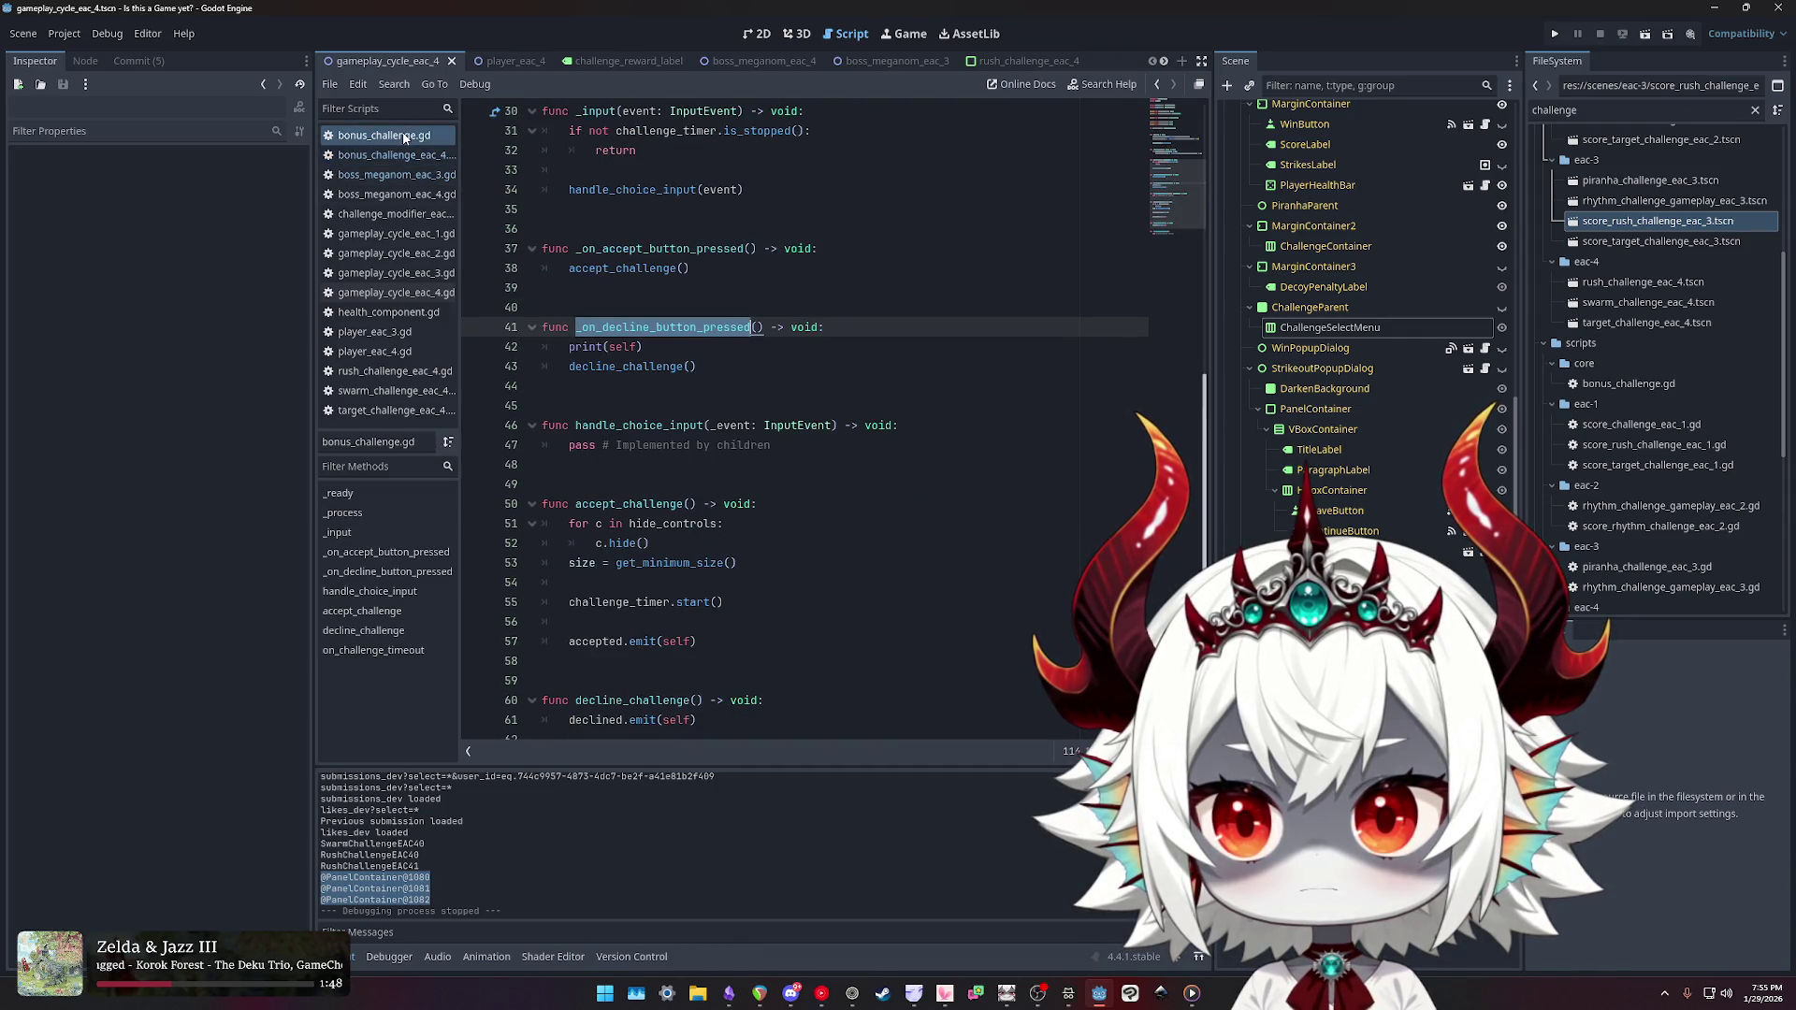
click(677, 347)
key(ctrl+shift+k)
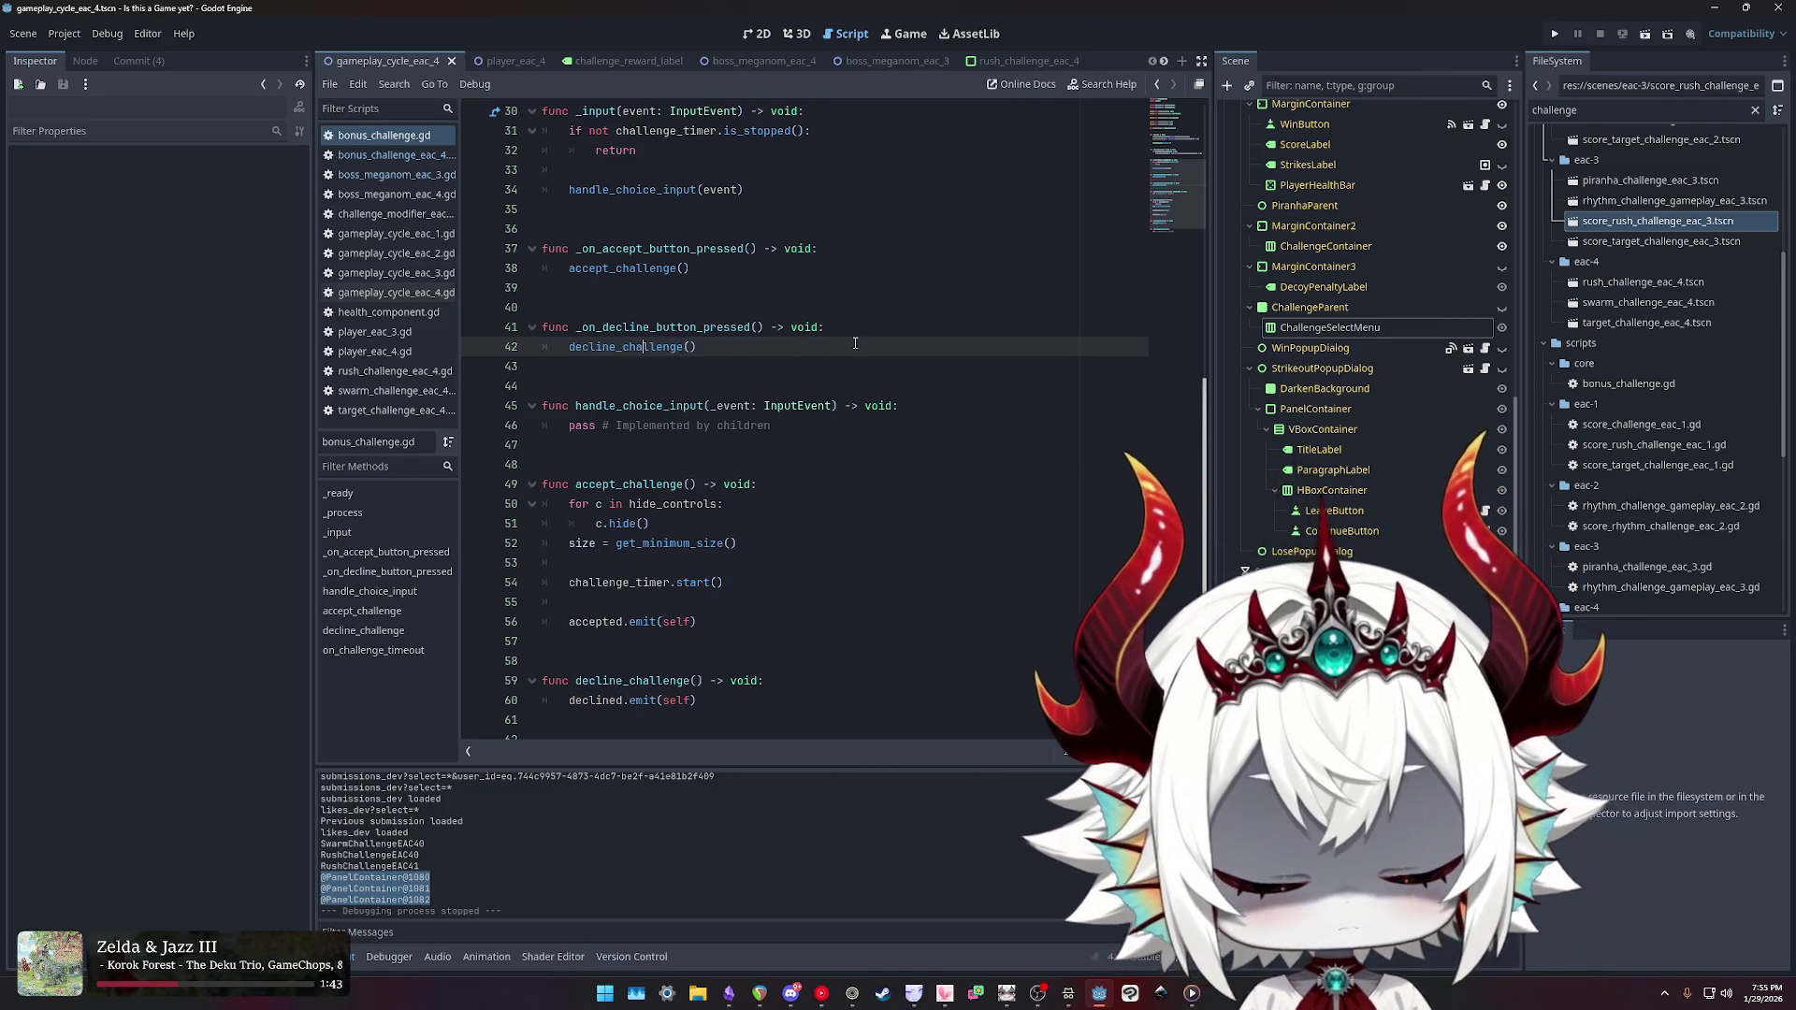
Glance at bonus_challenge_eac_4.gd and boss_meganom_eac_3.gd, return to bonus_challenge.gd and run the game
click(401, 157)
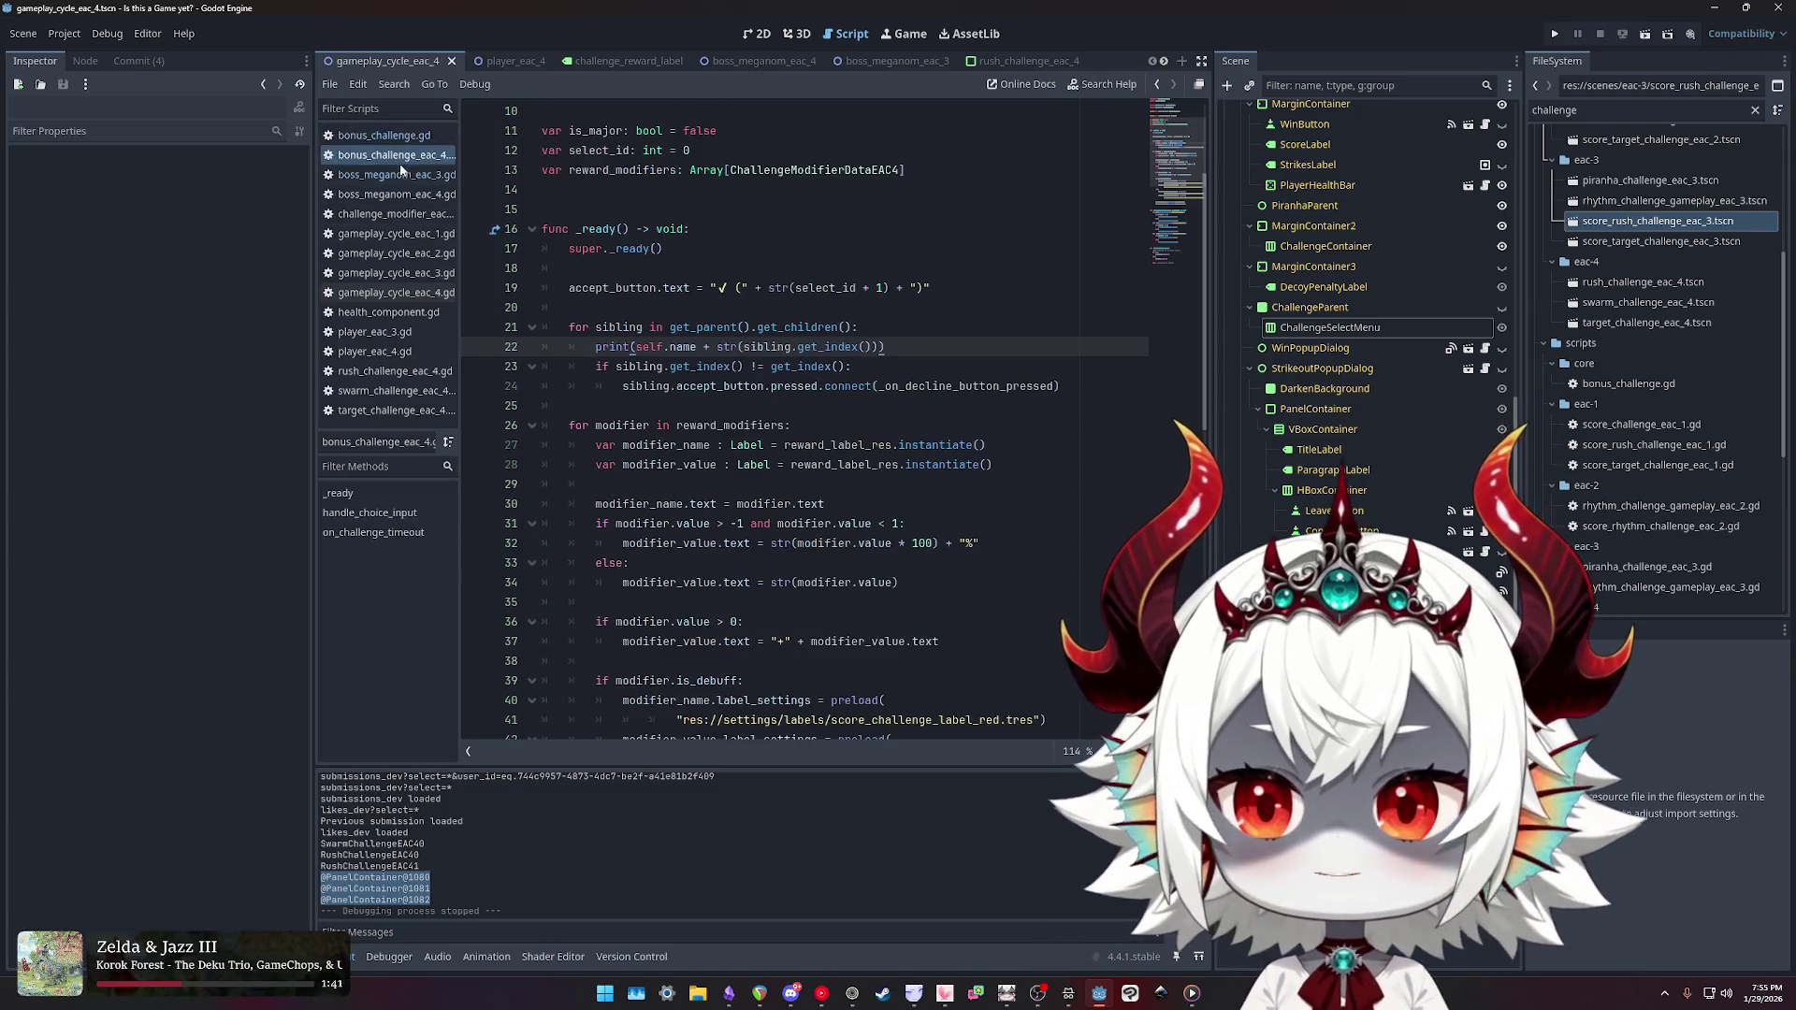
click(401, 177)
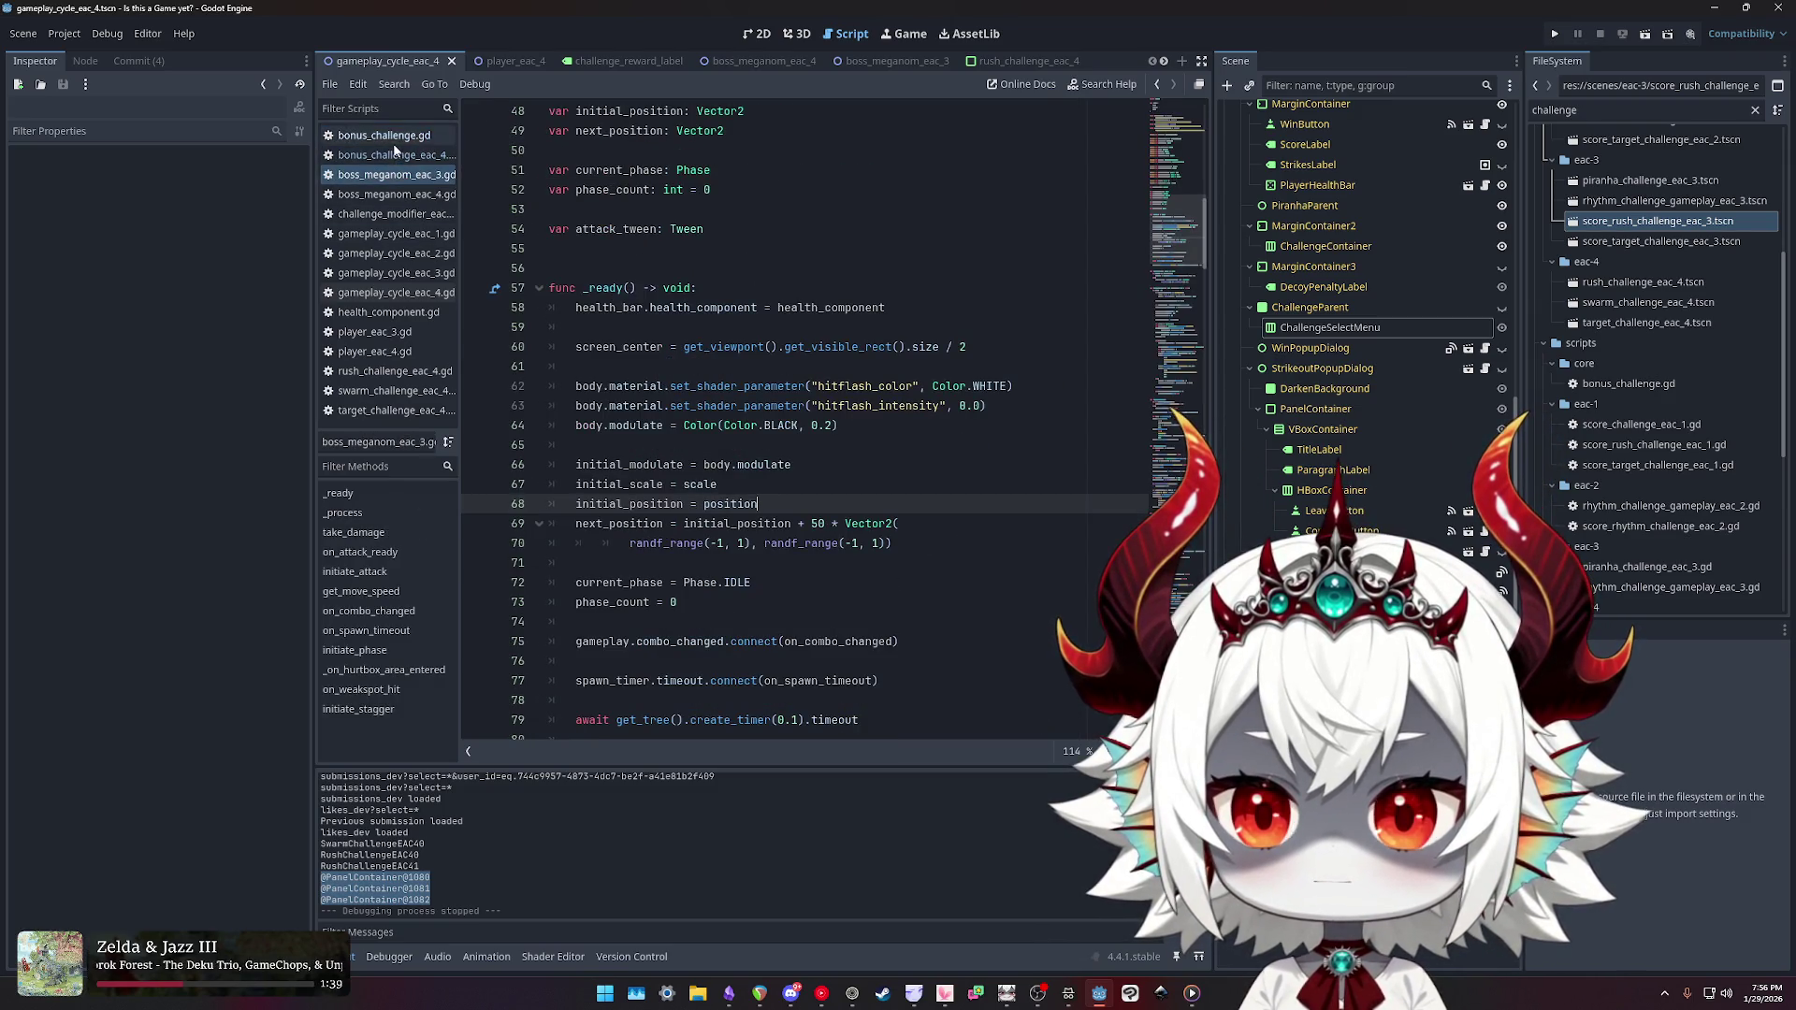
click(394, 142)
click(934, 394)
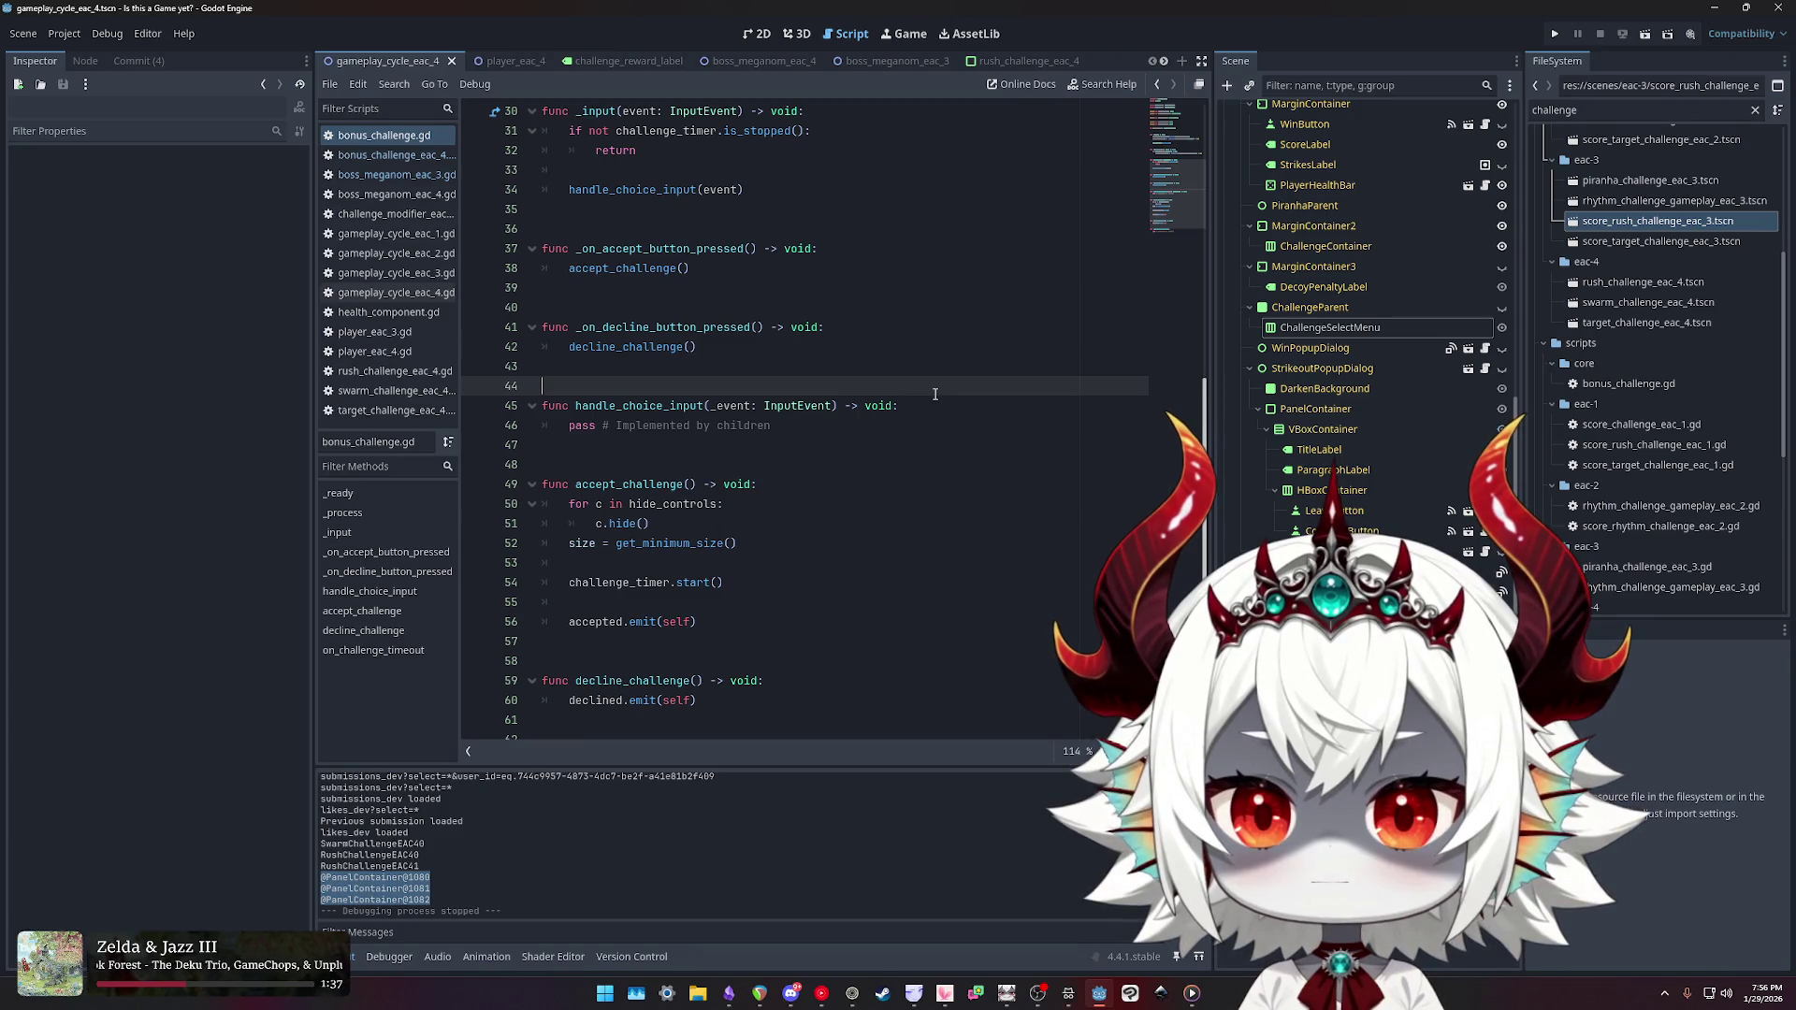
scroll(933, 393, up, 2)
click(1554, 34)
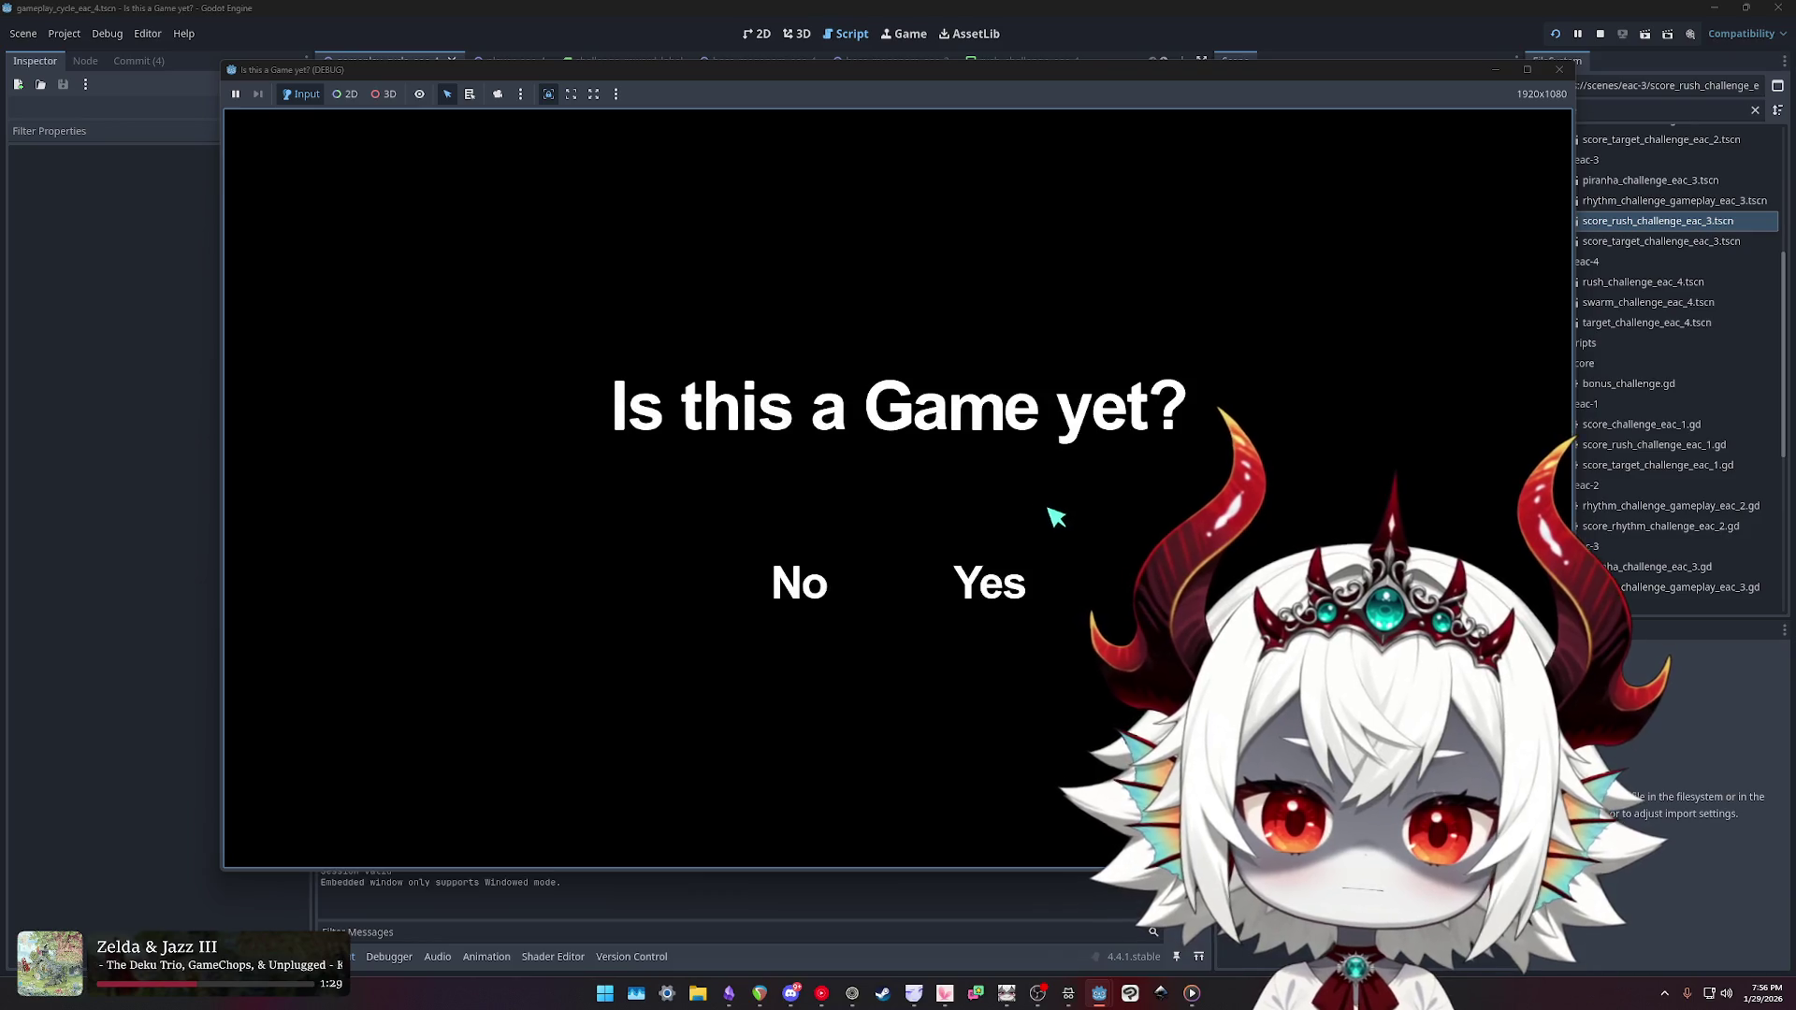
Play to challenge selection at score 2828 (two Score Target cards and a Swarm Challenge), then close the game
click(805, 605)
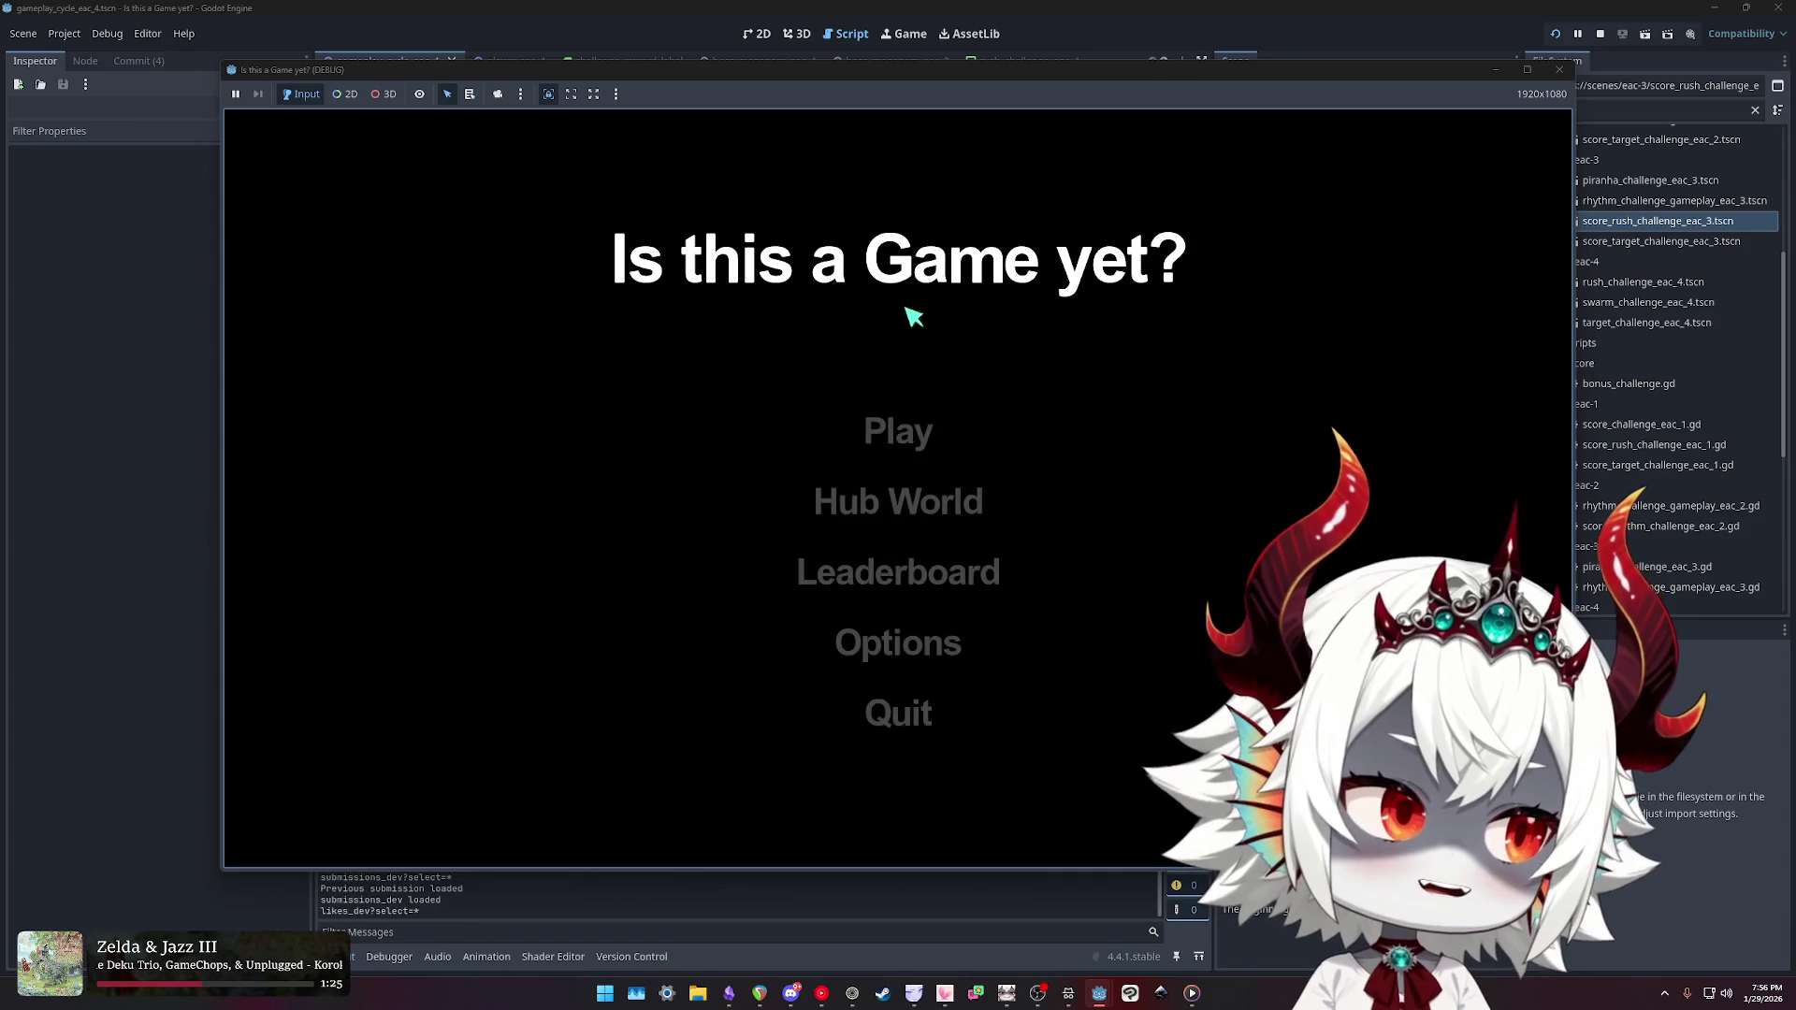
click(898, 697)
click(898, 432)
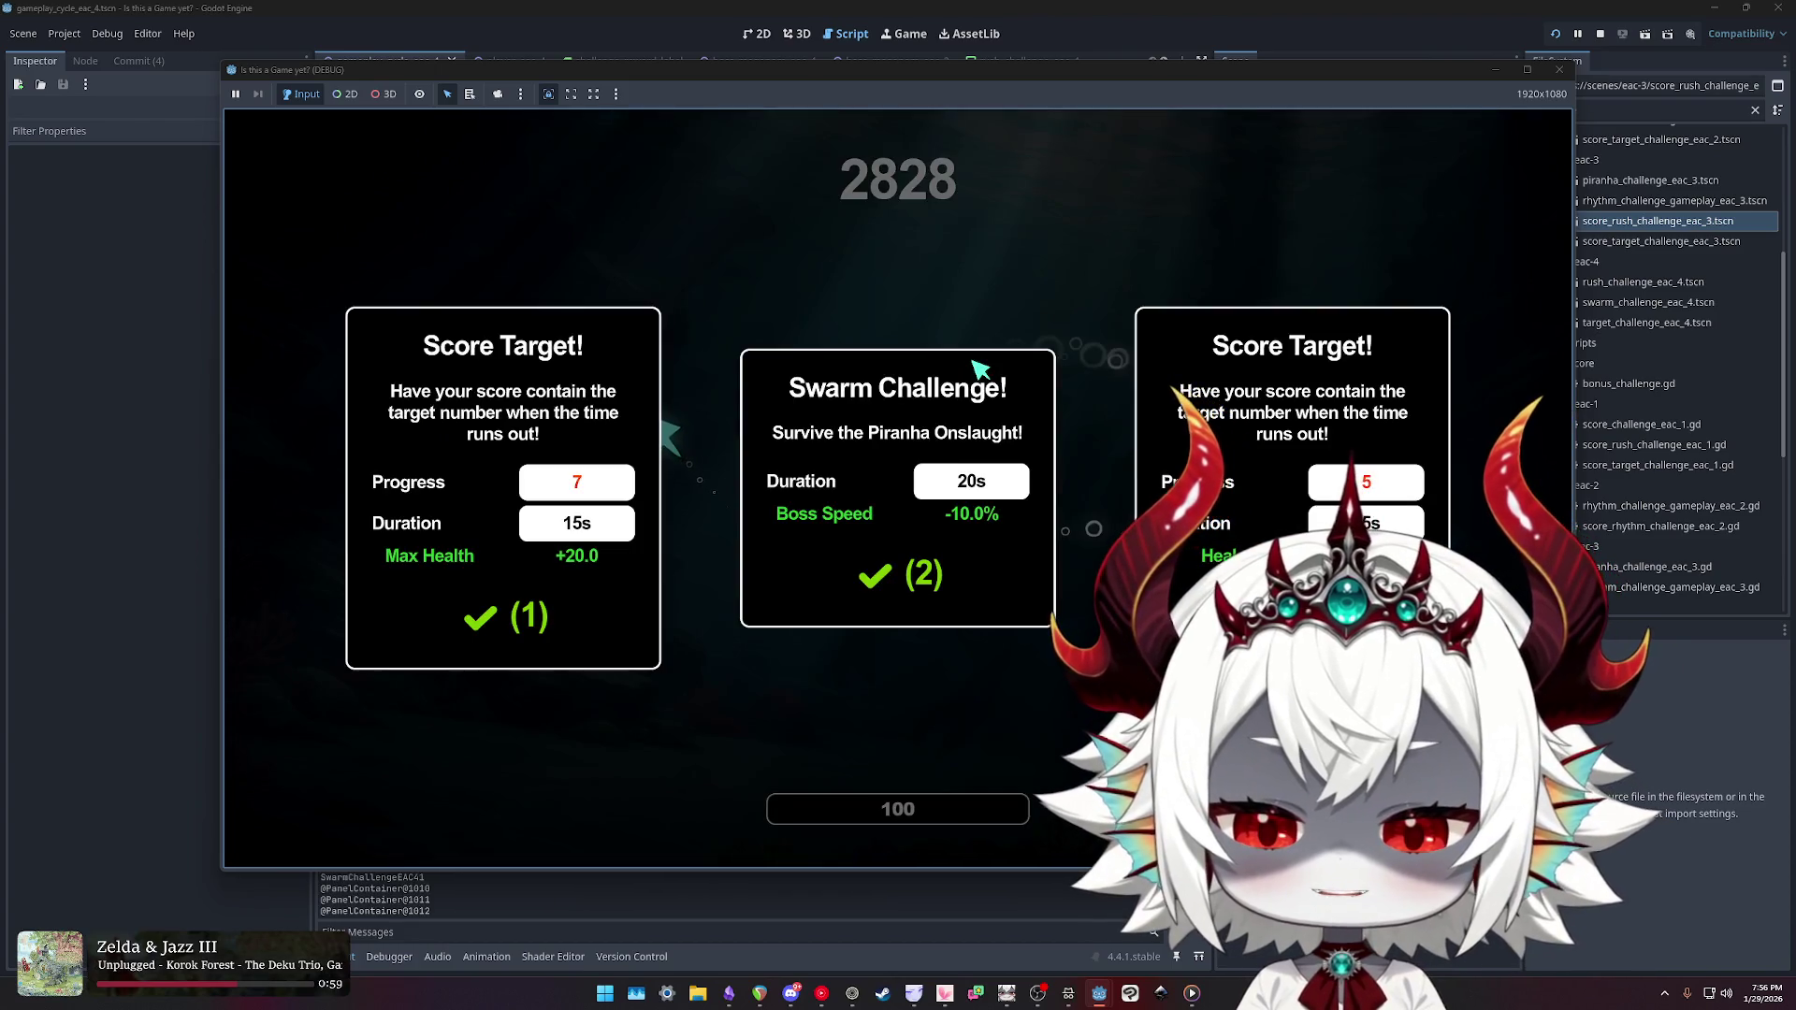
mouse_move(828, 70)
mouse_down()
mouse_move(969, 42)
mouse_move(935, 47)
mouse_up()
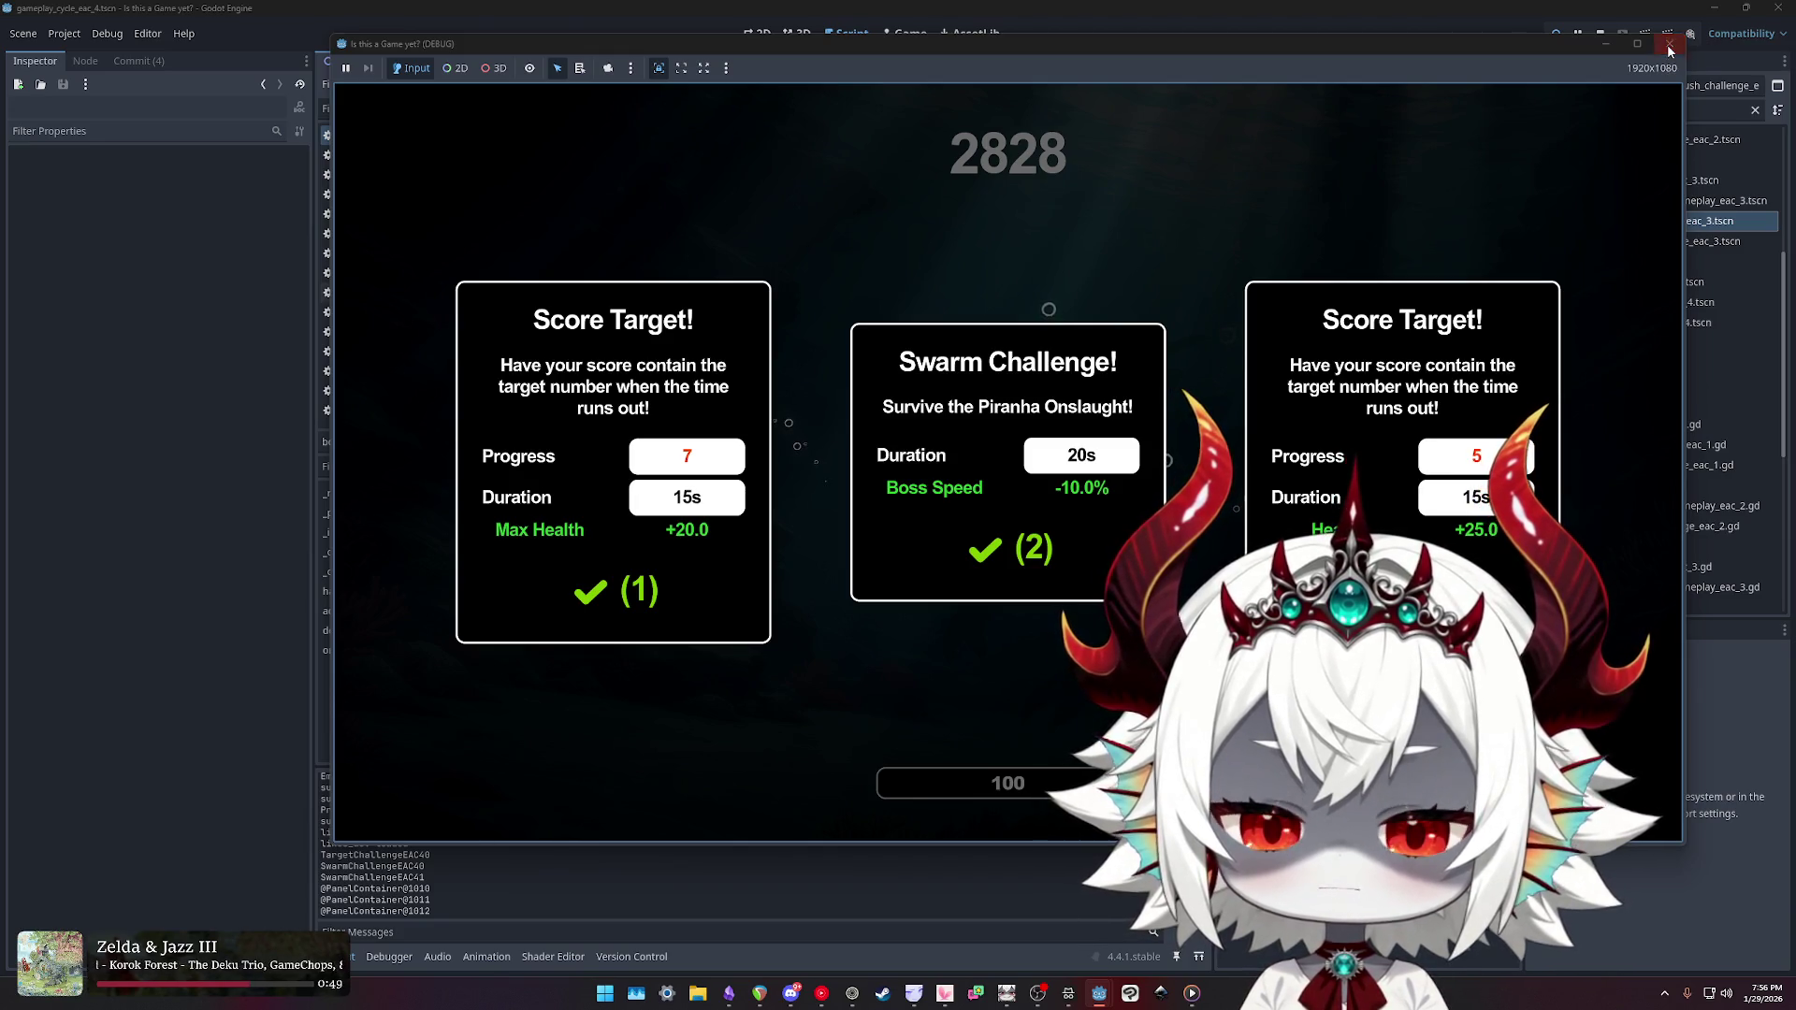
click(1670, 44)
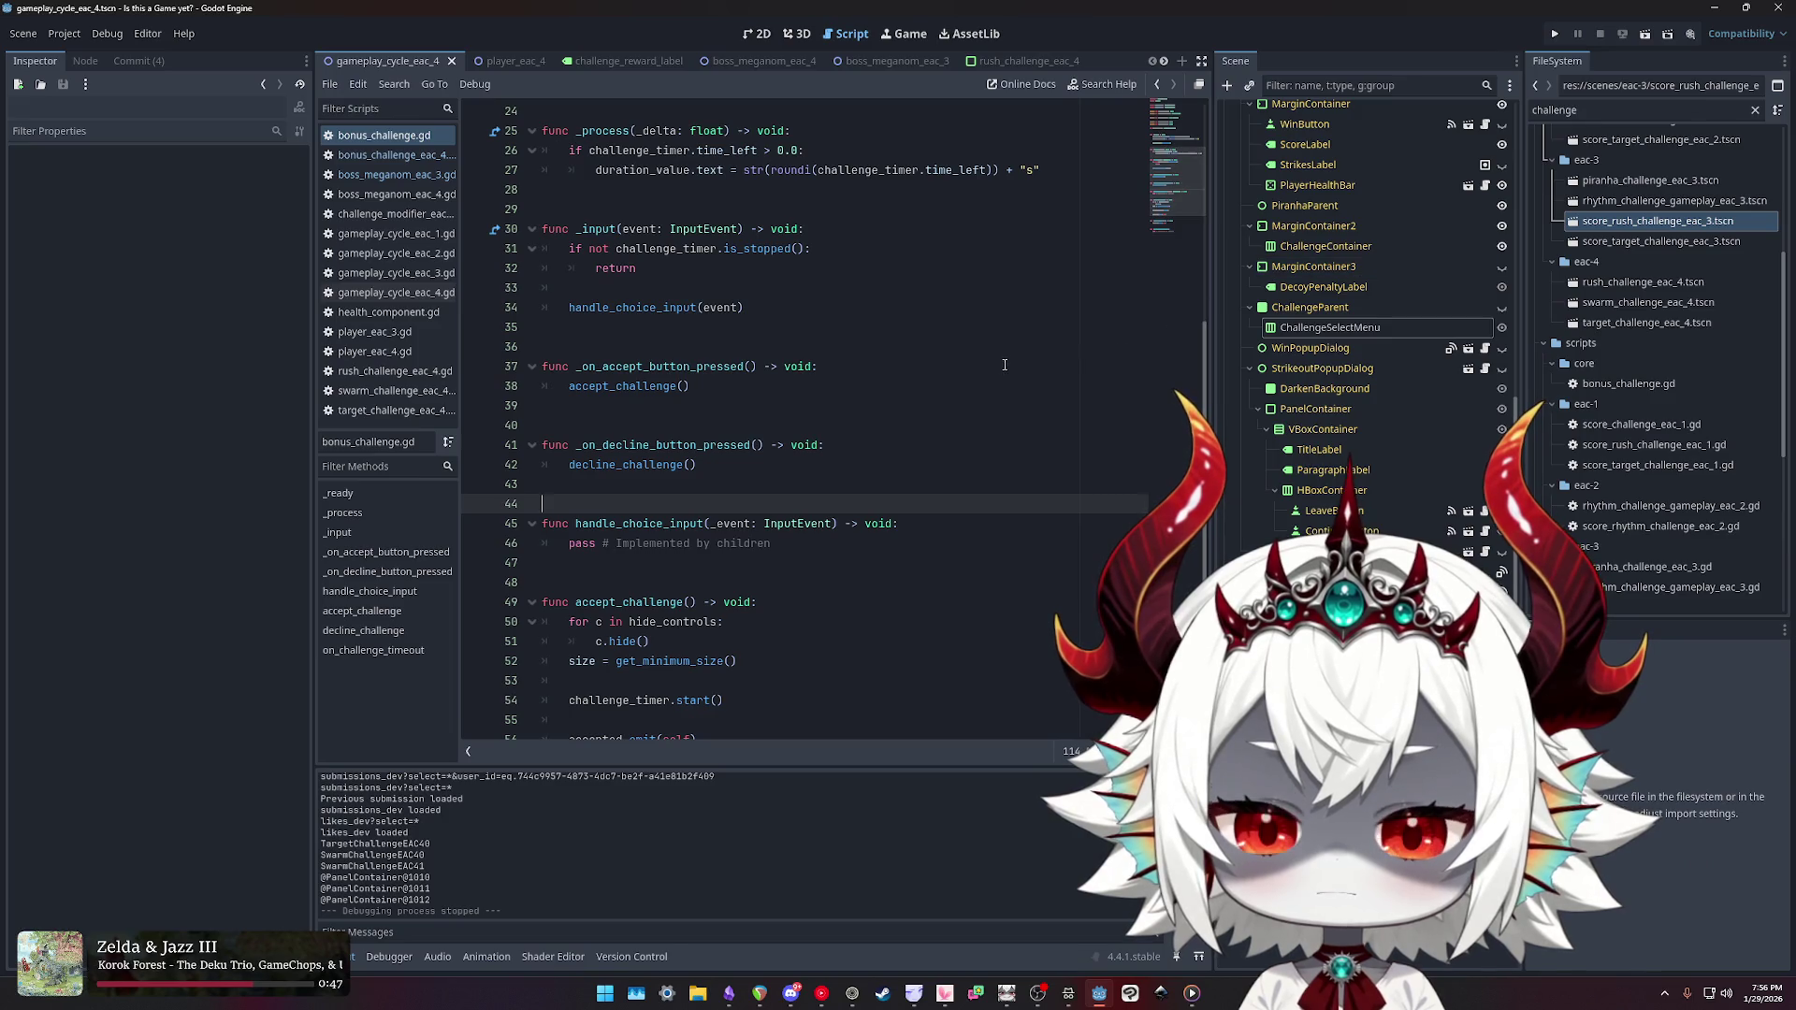
Open bonus_challenge_eac_4.gd, check get_index on line 22, and compare it with bonus_challenge.gd's decline handler
click(386, 157)
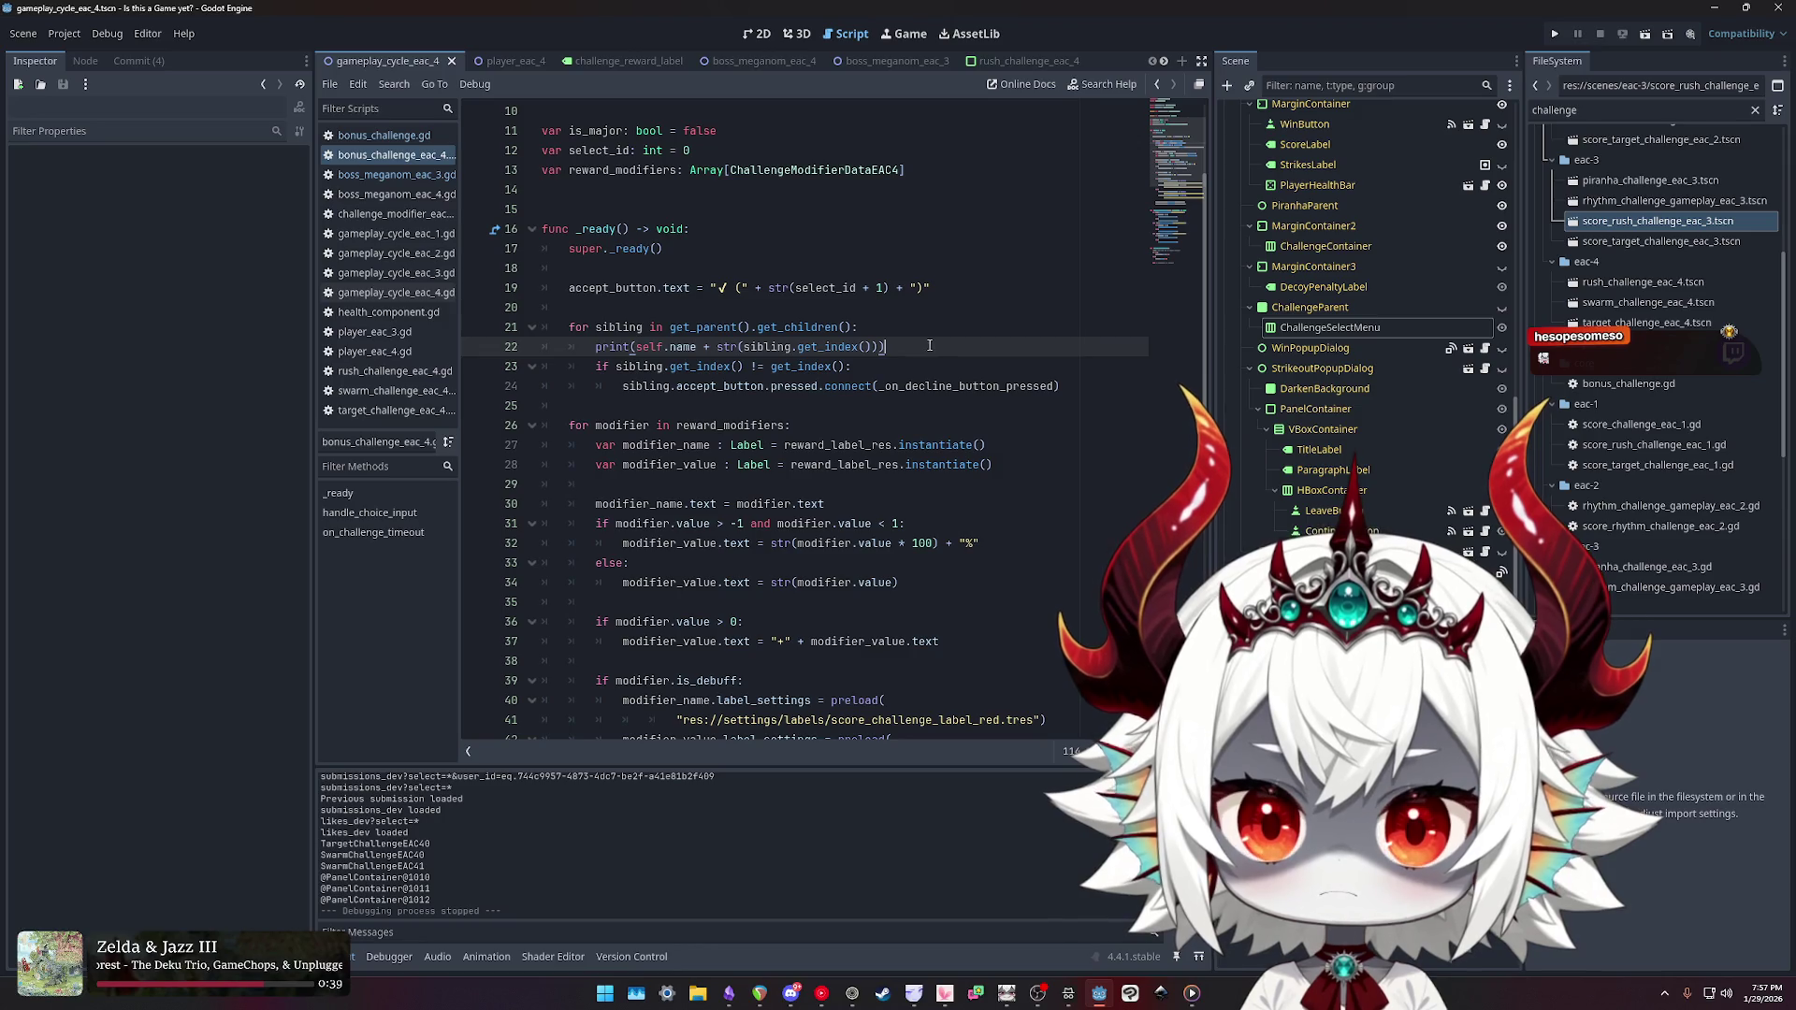
double_click(823, 348)
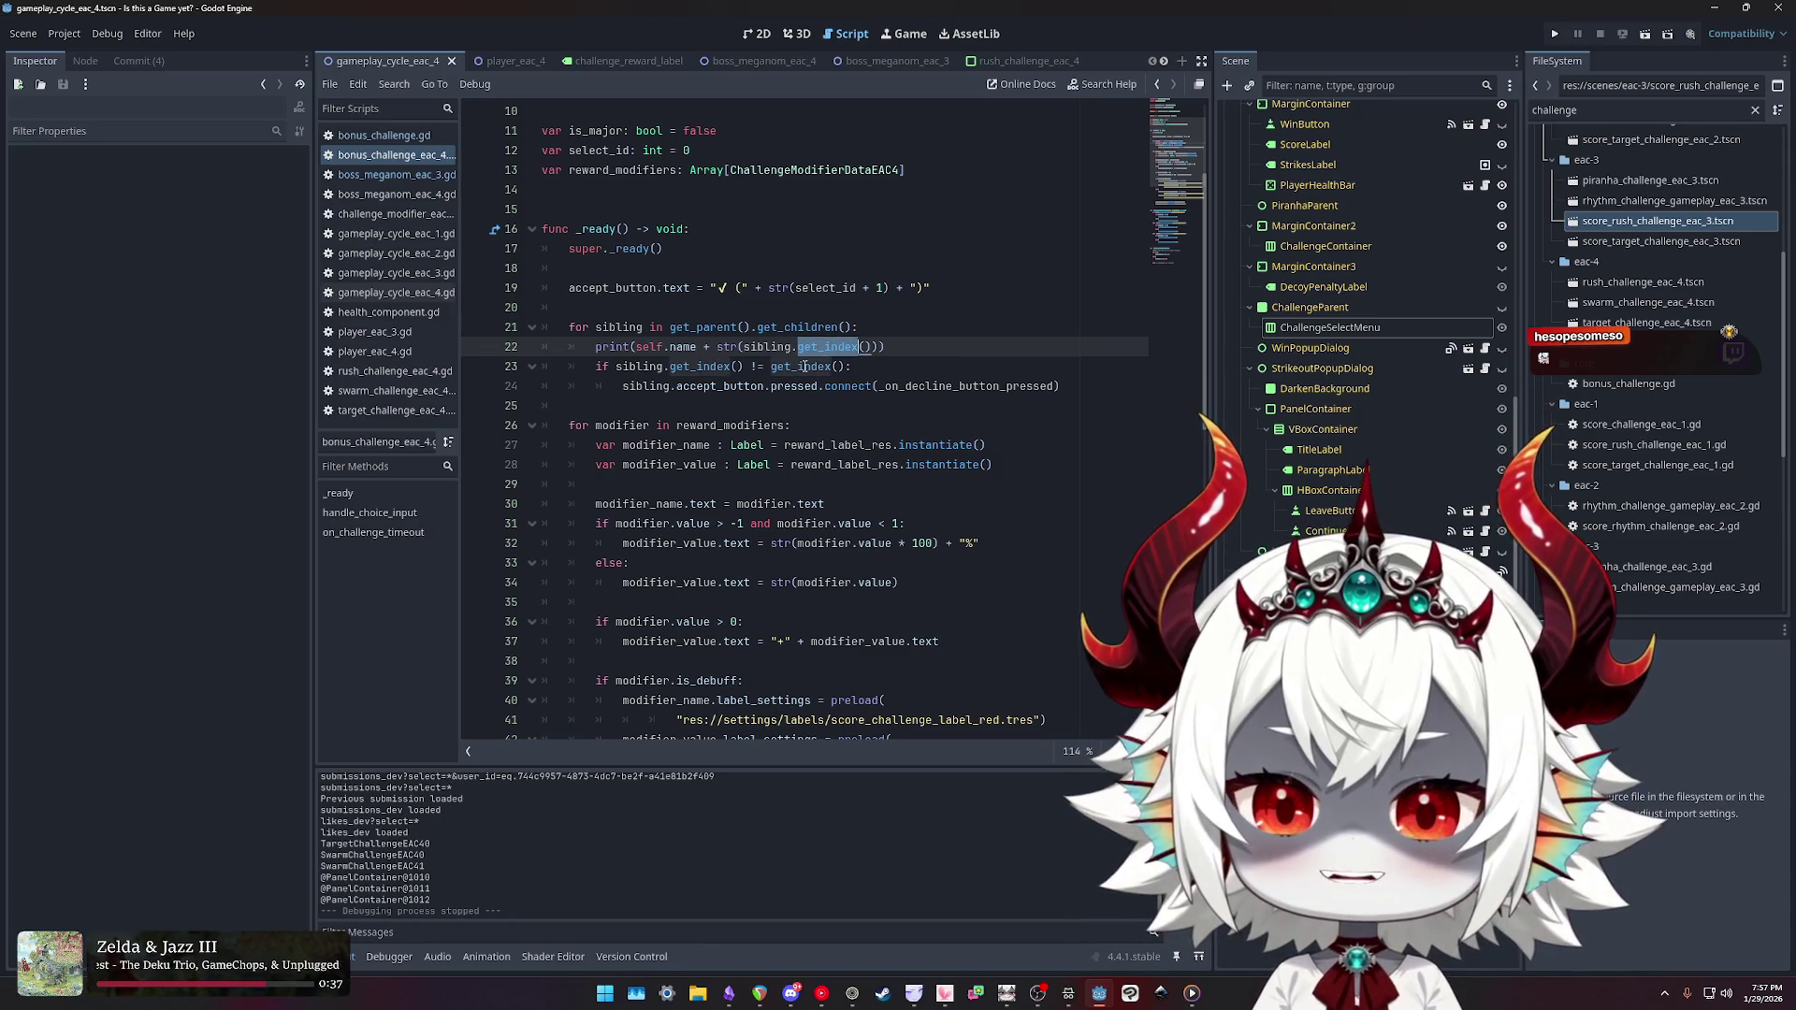
click(830, 347)
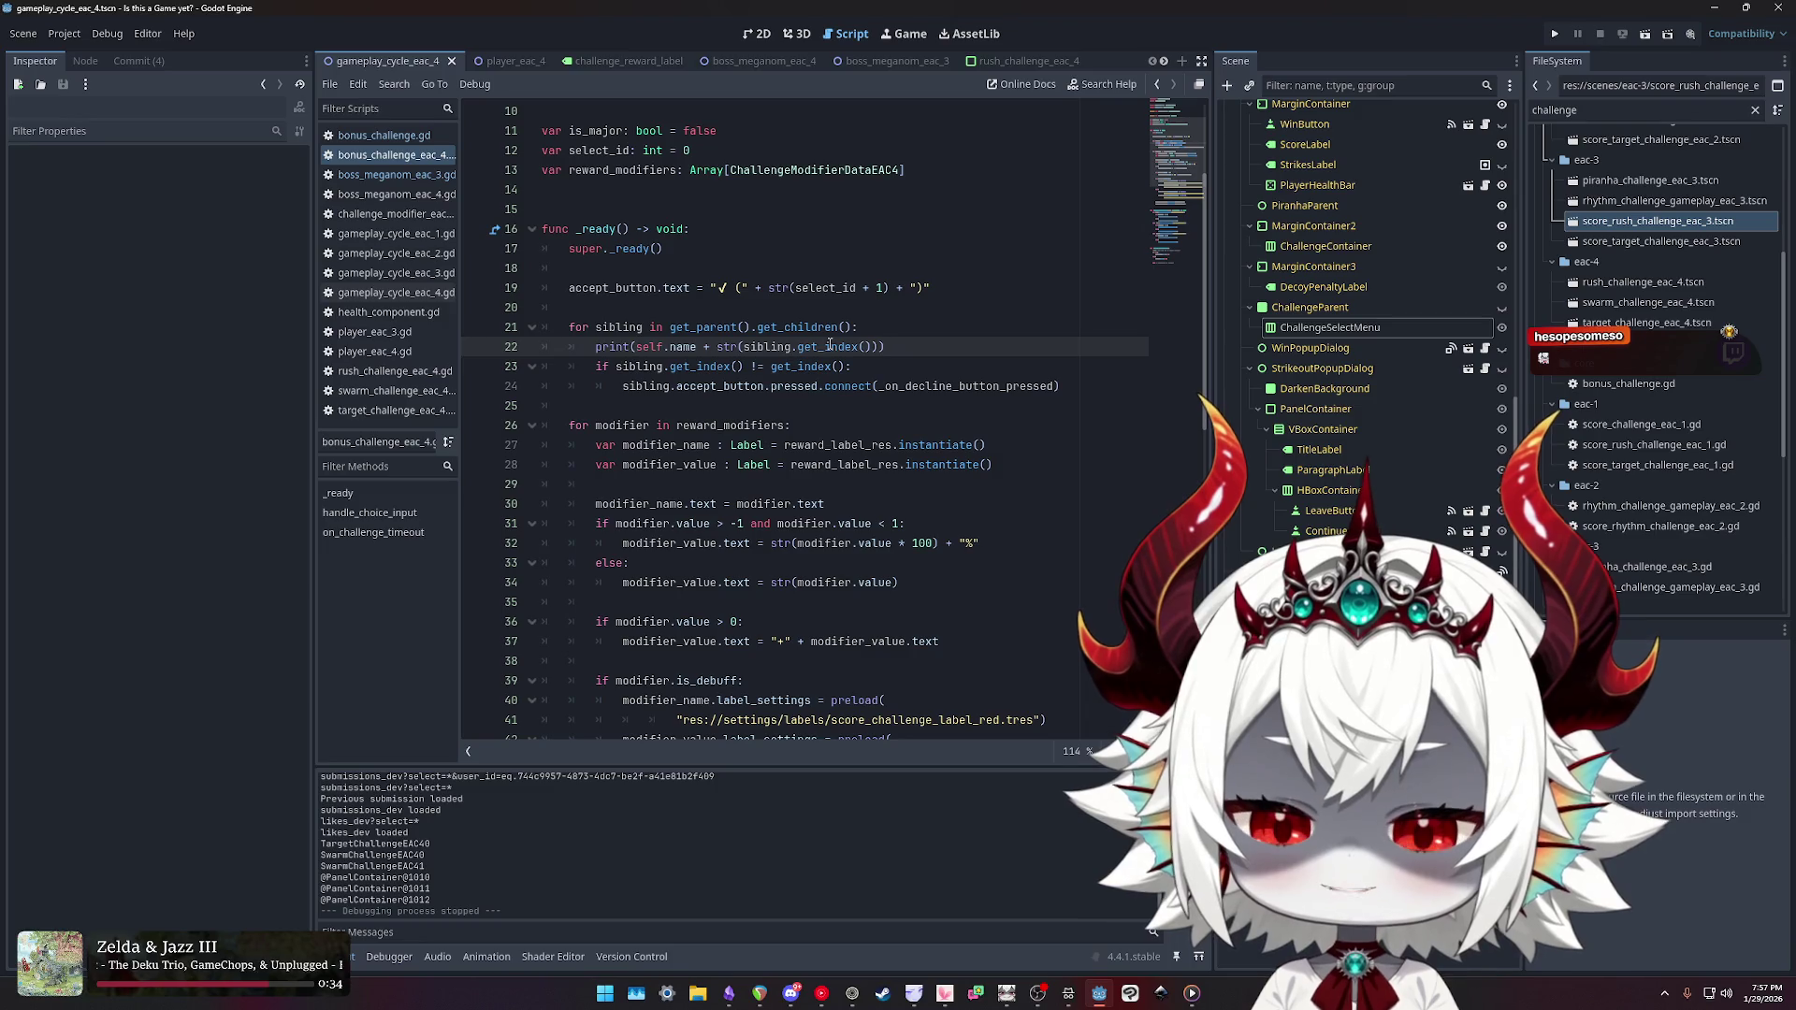
mouse_move(830, 345)
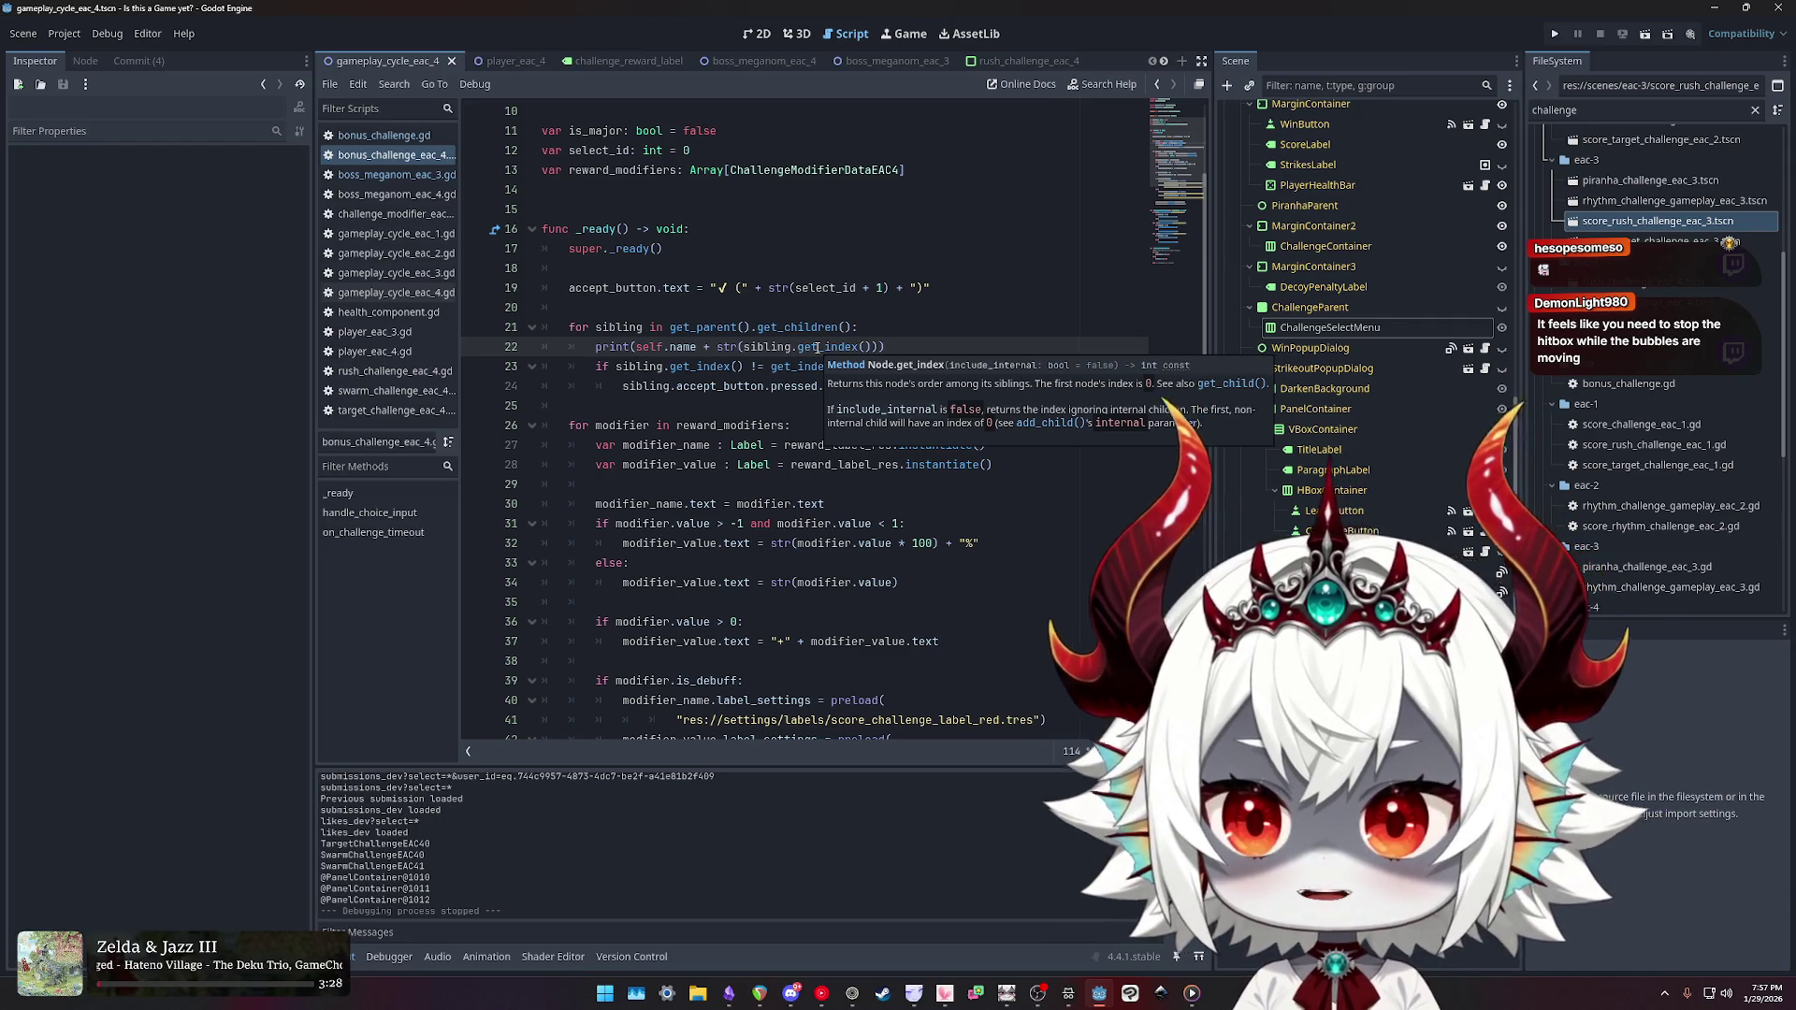
scroll(827, 251, up, 3)
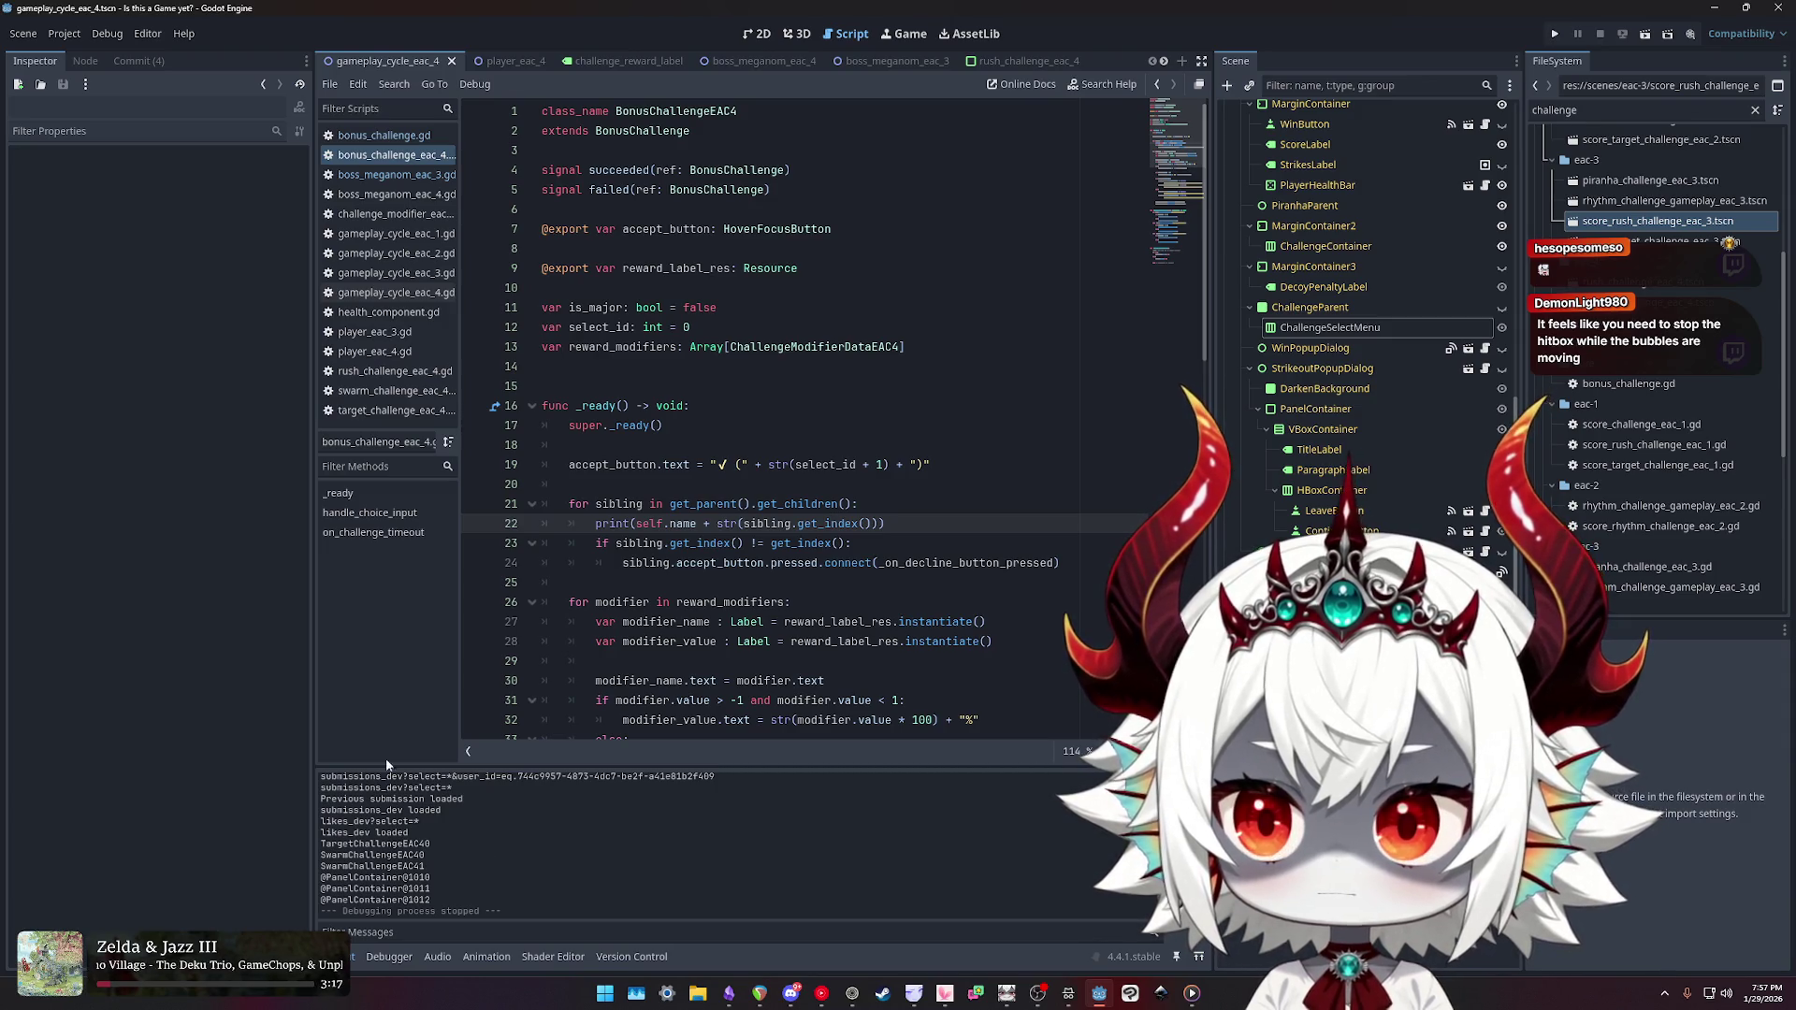
click(383, 134)
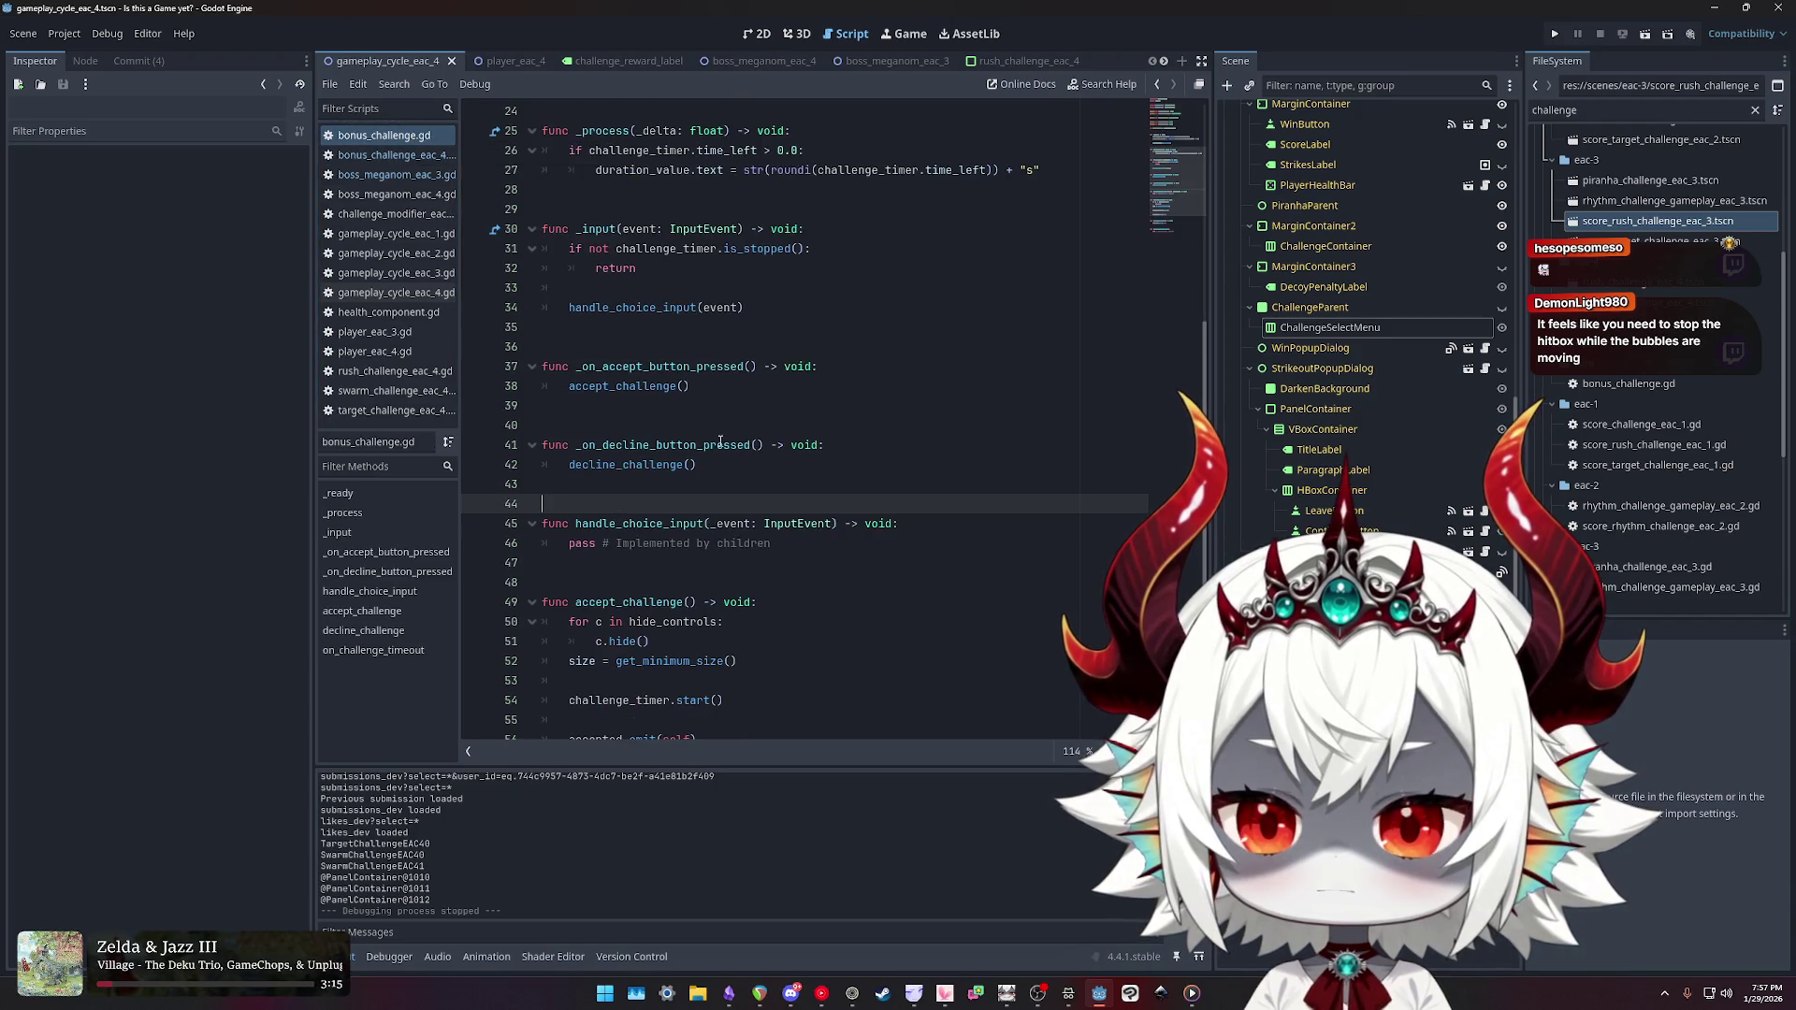
scroll(712, 437, up, 4)
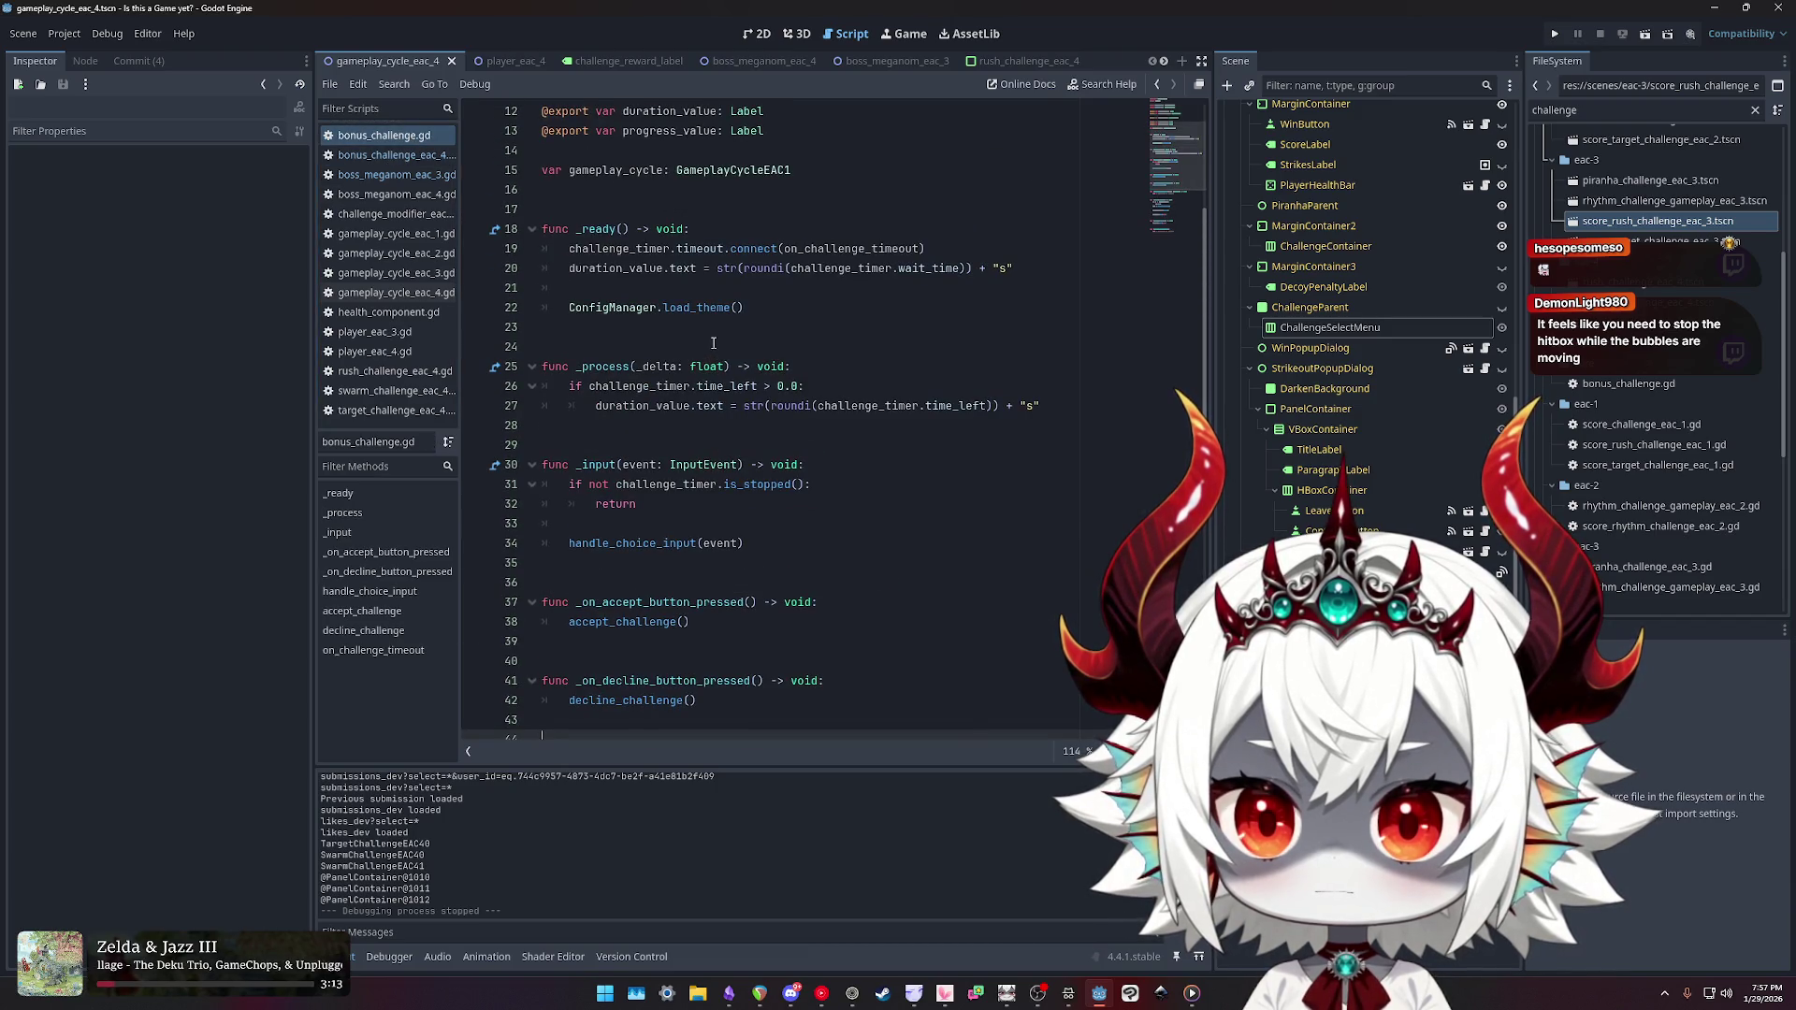
click(383, 154)
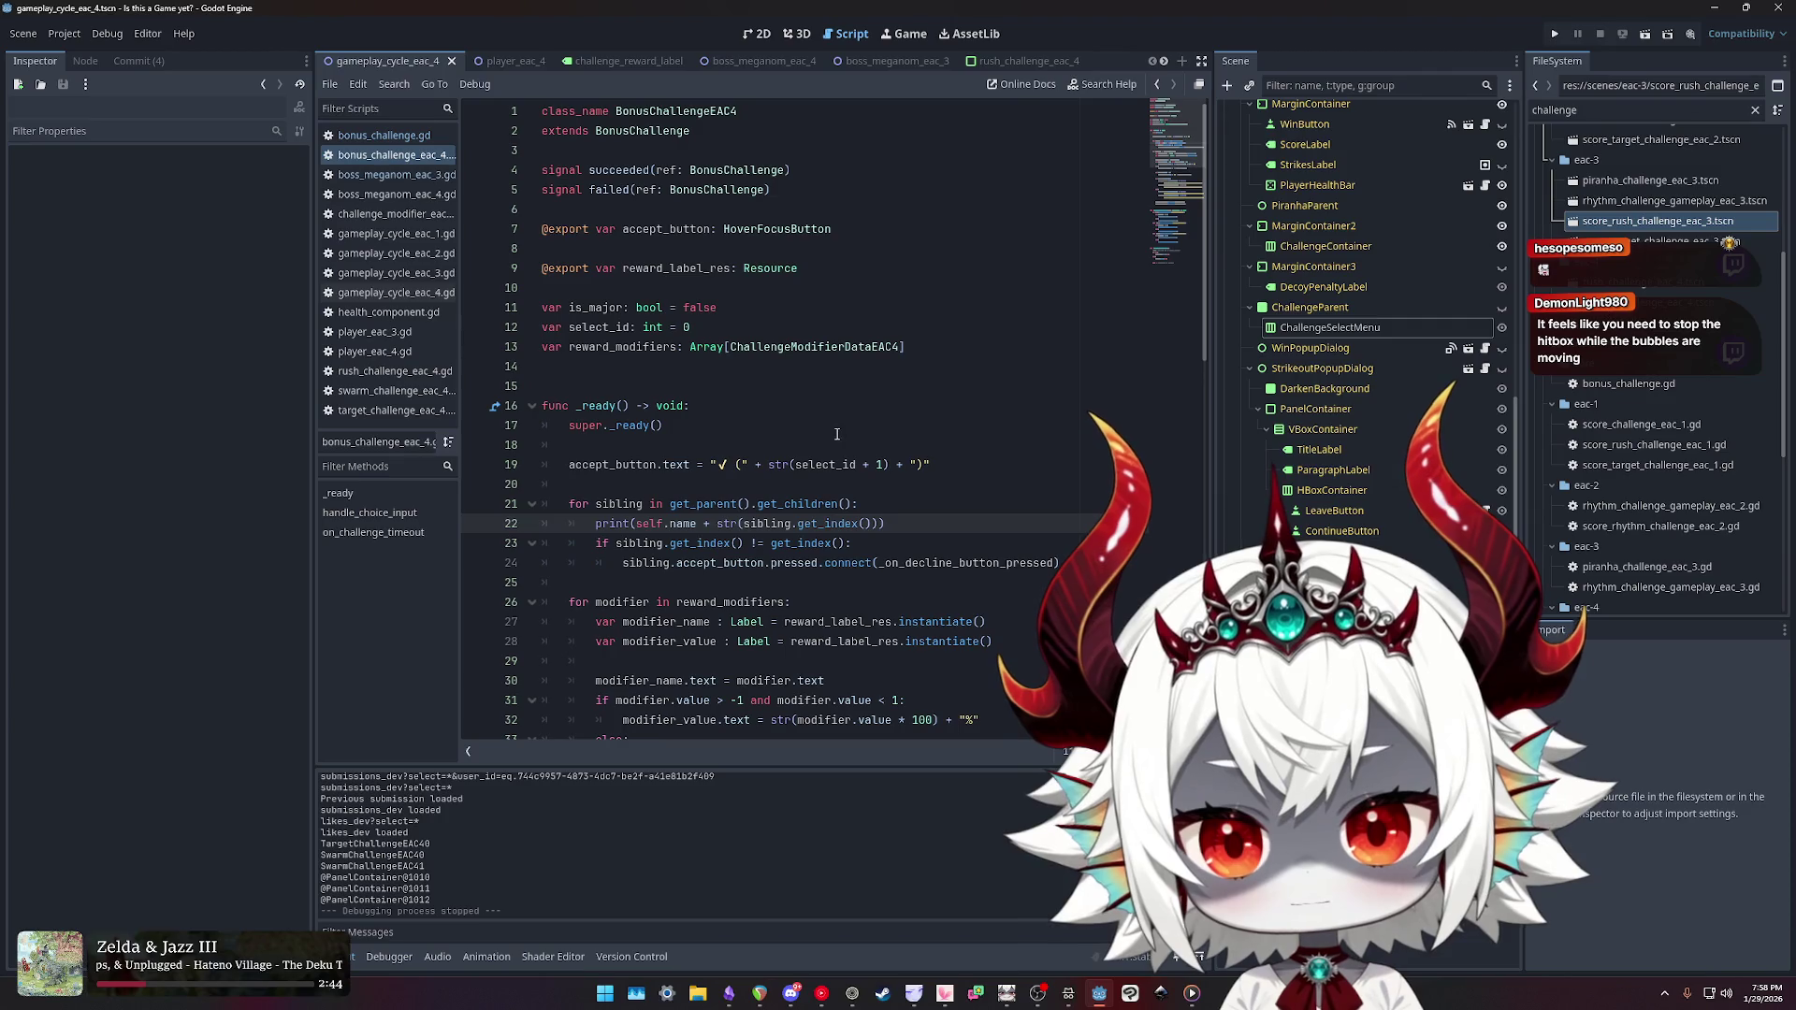
Set a breakpoint on line 21, the sibling-card loop inside _ready
key(Up)
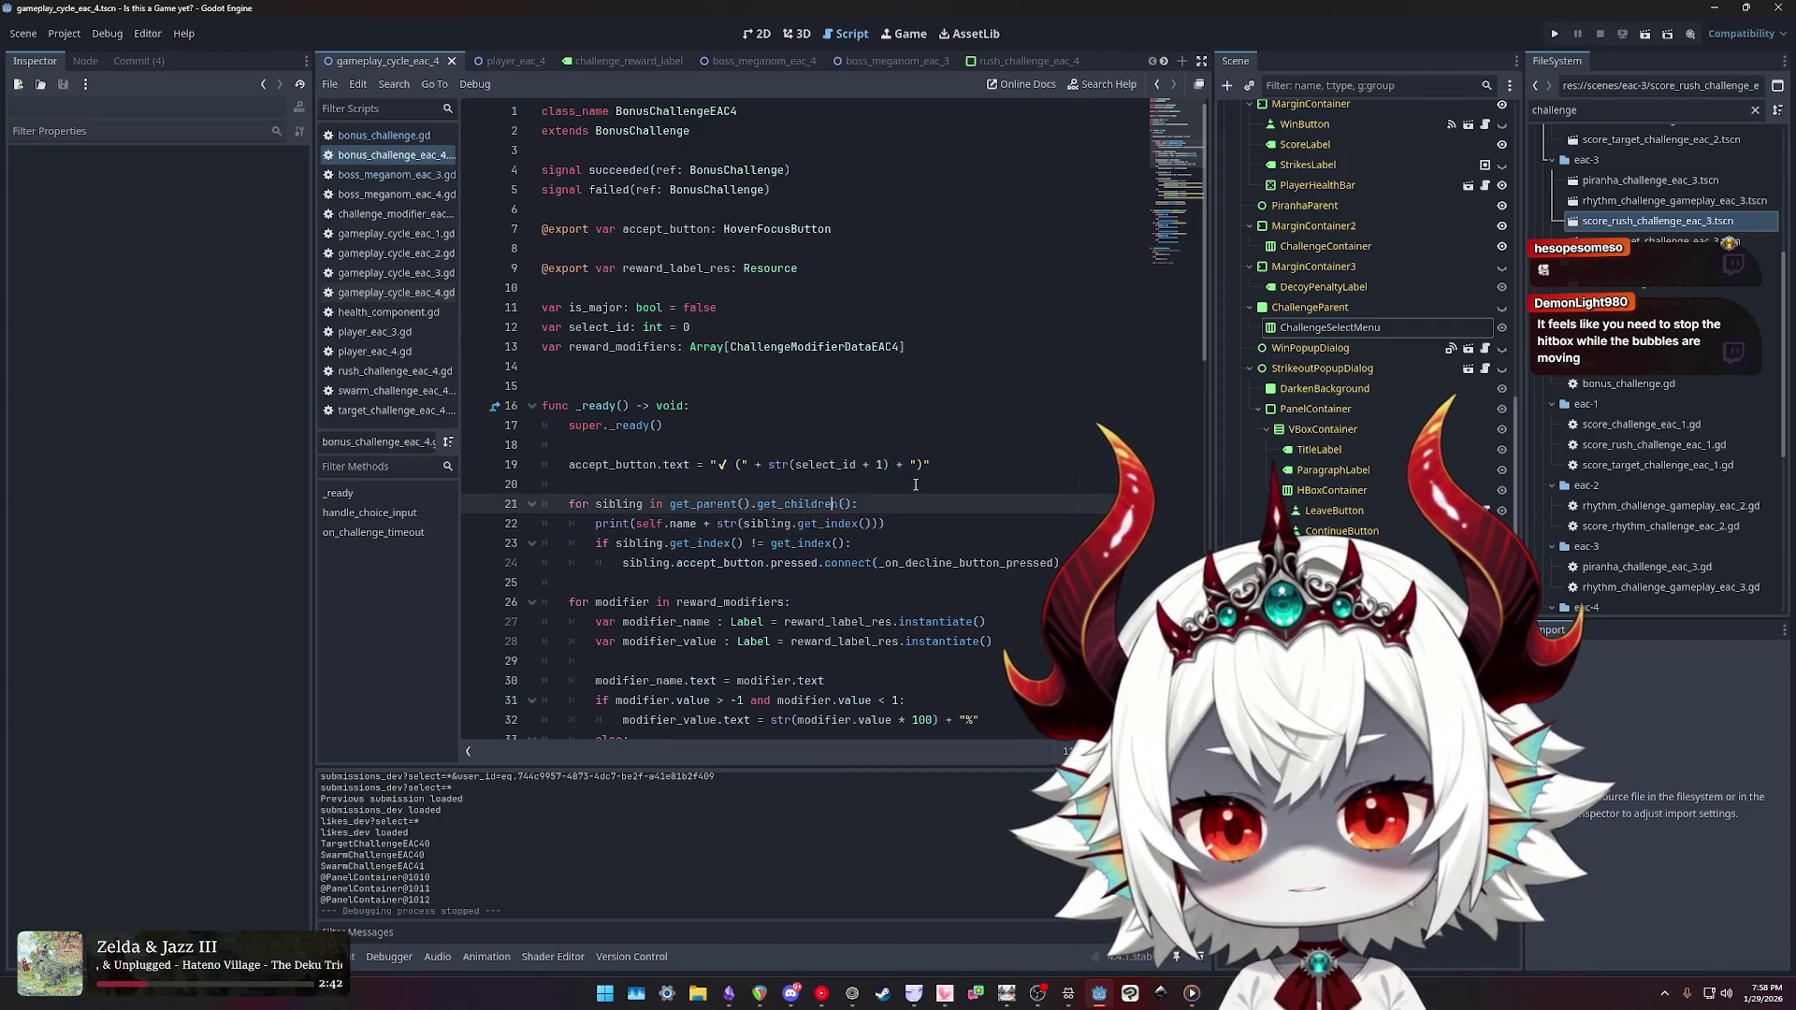
key(Up)
key(Up)
key(Up)
key(shift+Up)
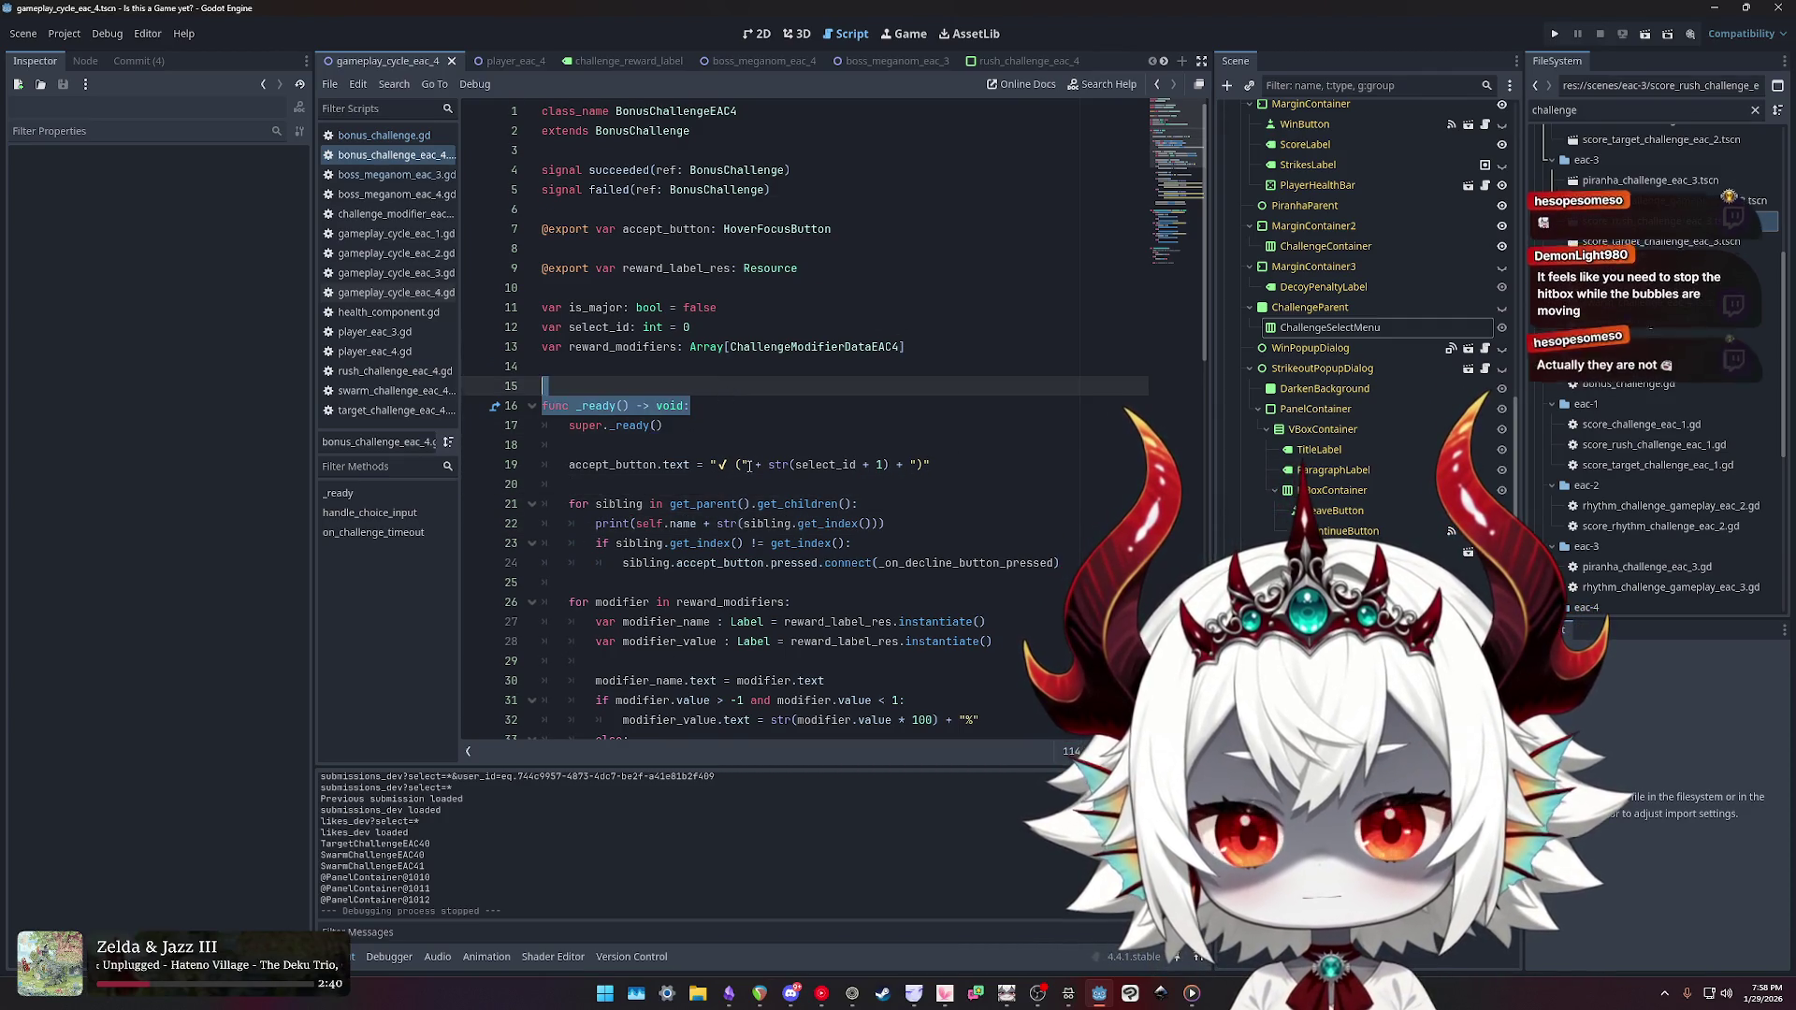
scroll(748, 468, down, 1)
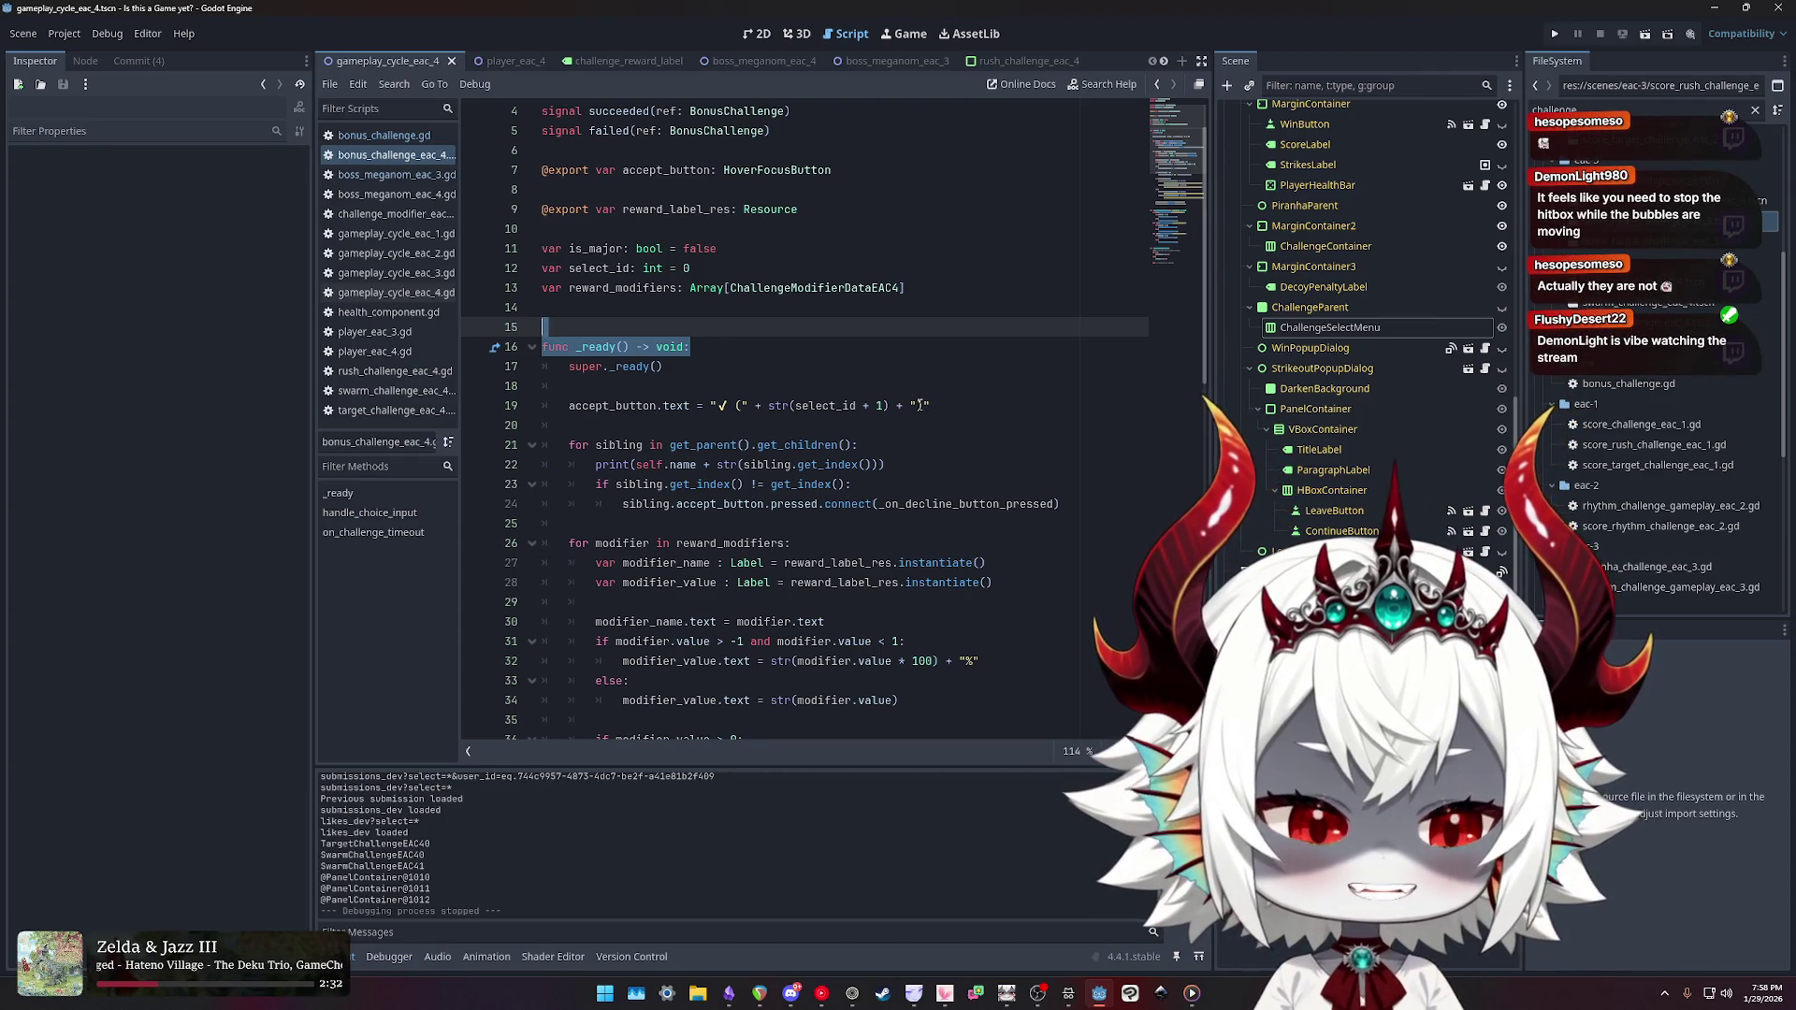
key(Left)
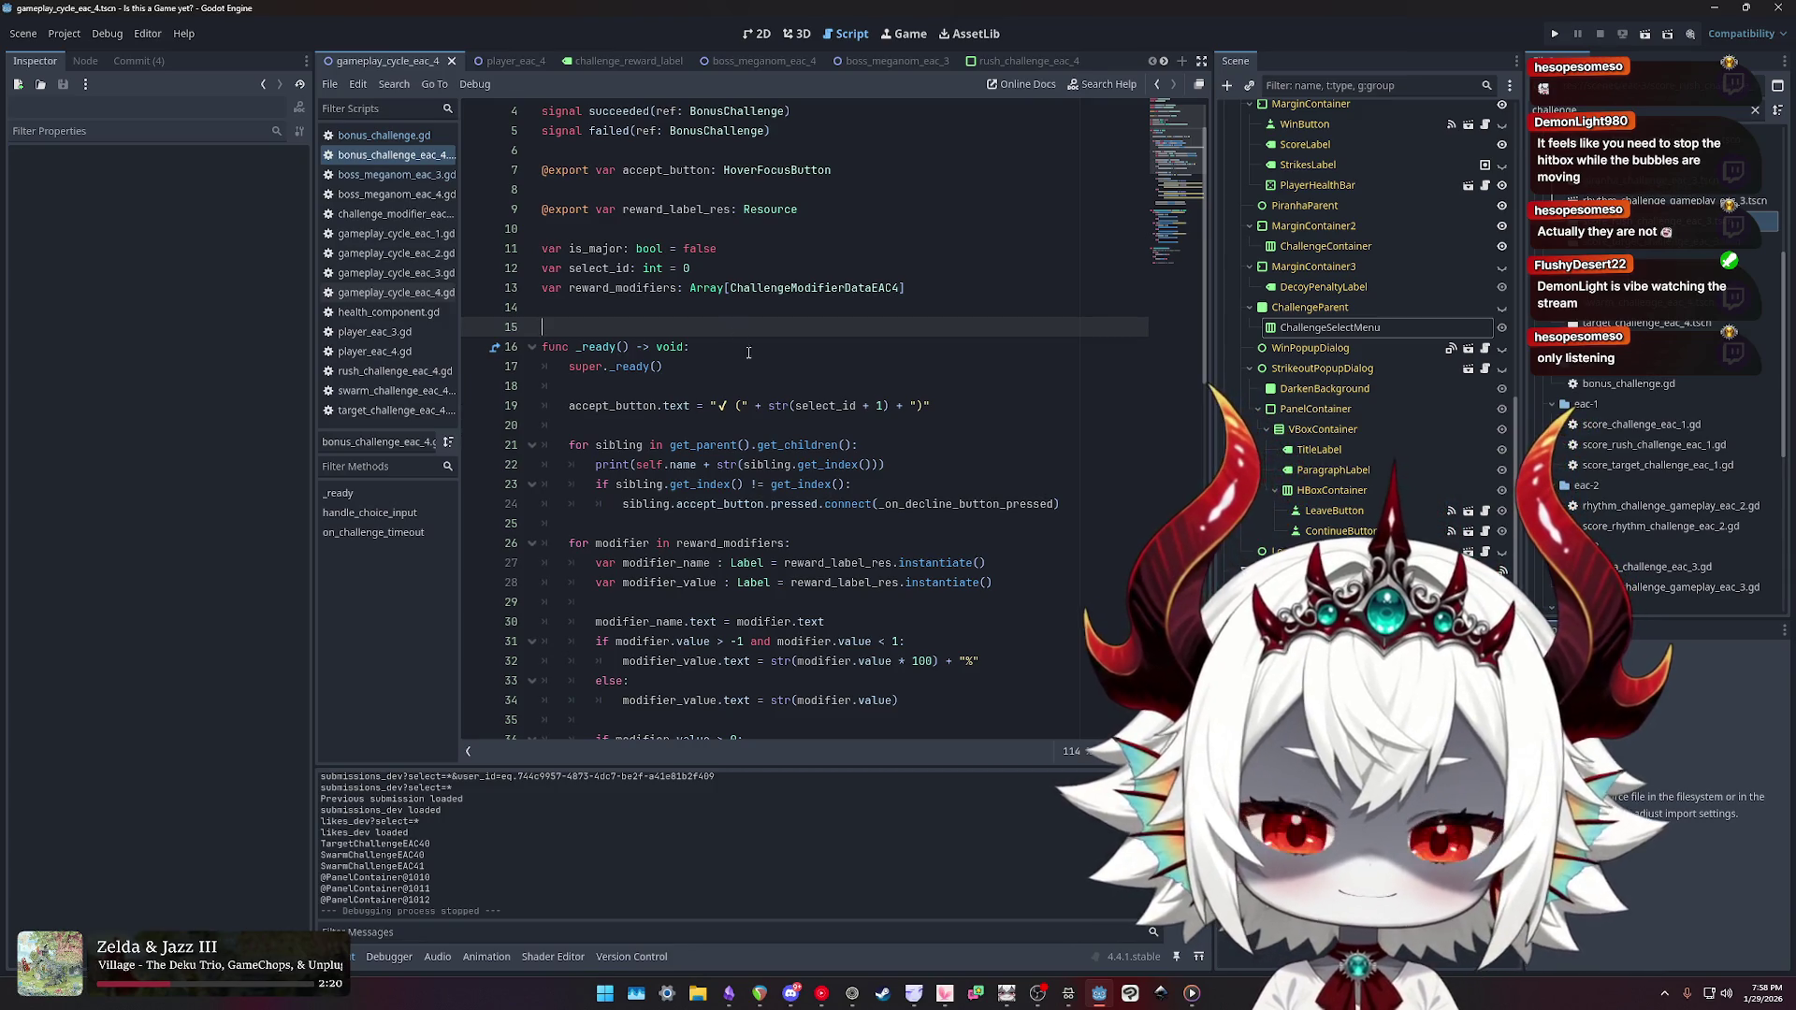
scroll(687, 460, down, 2)
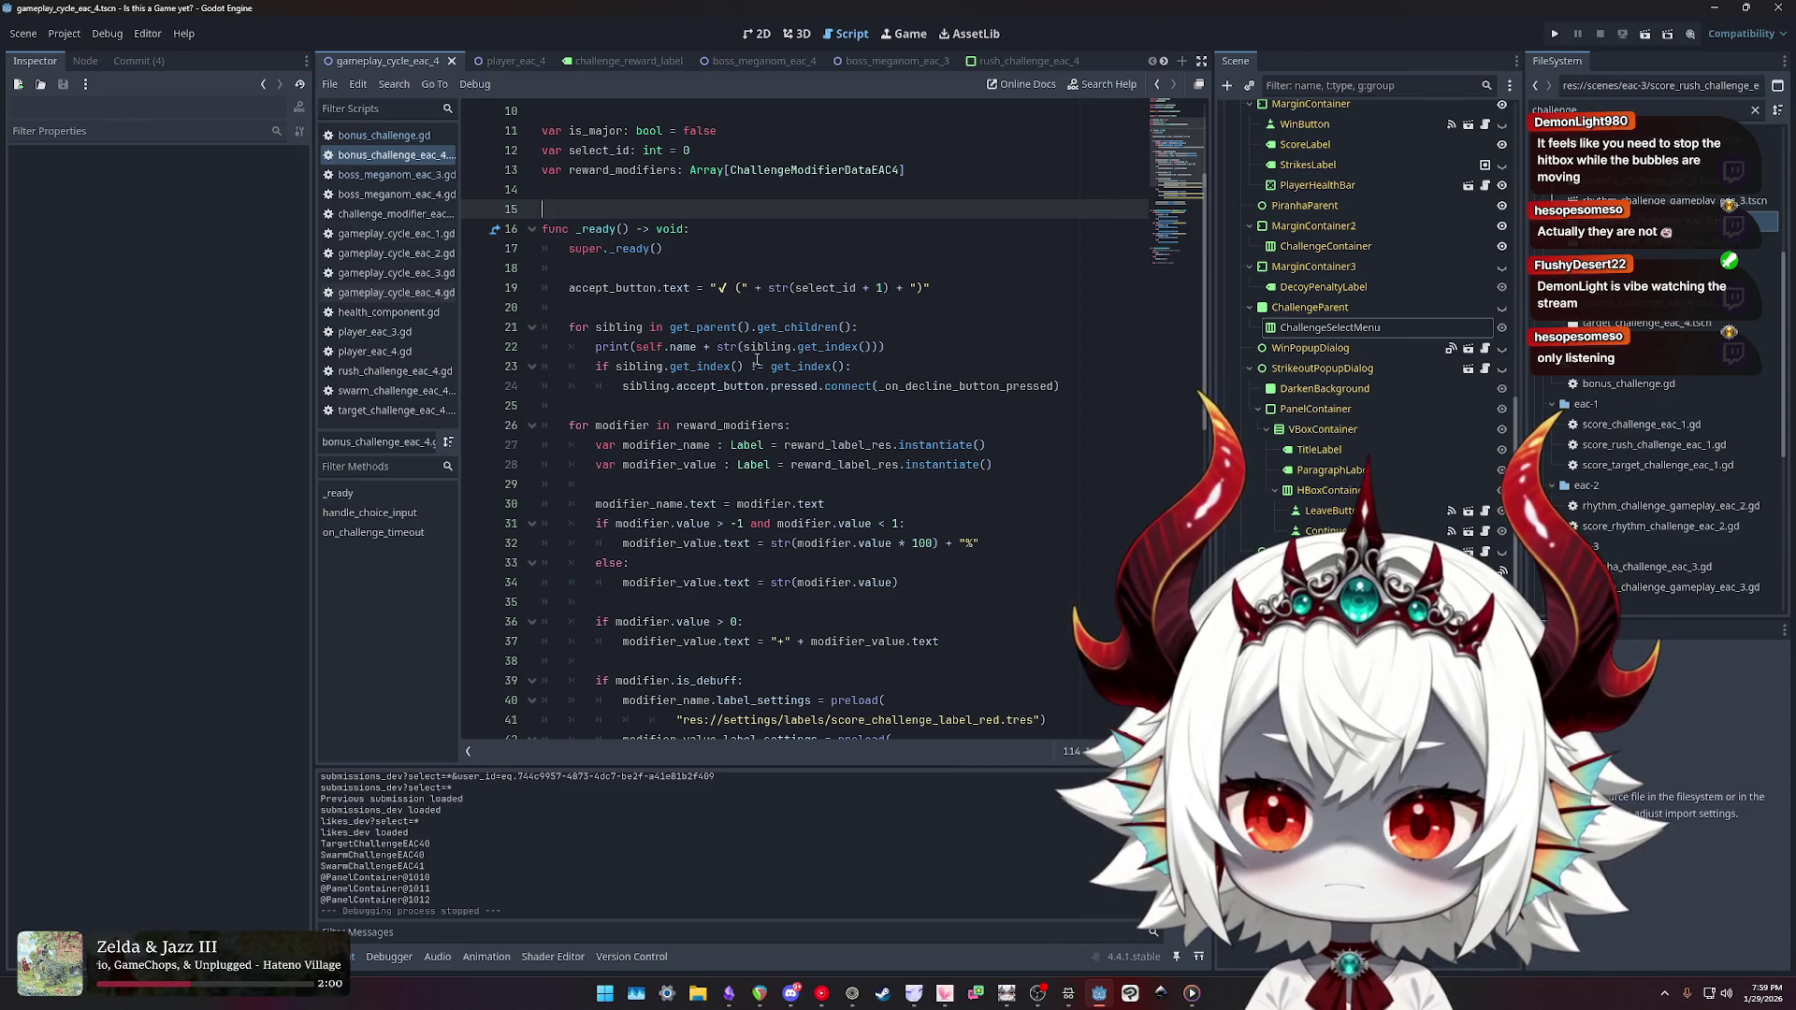
click(475, 326)
click(580, 287)
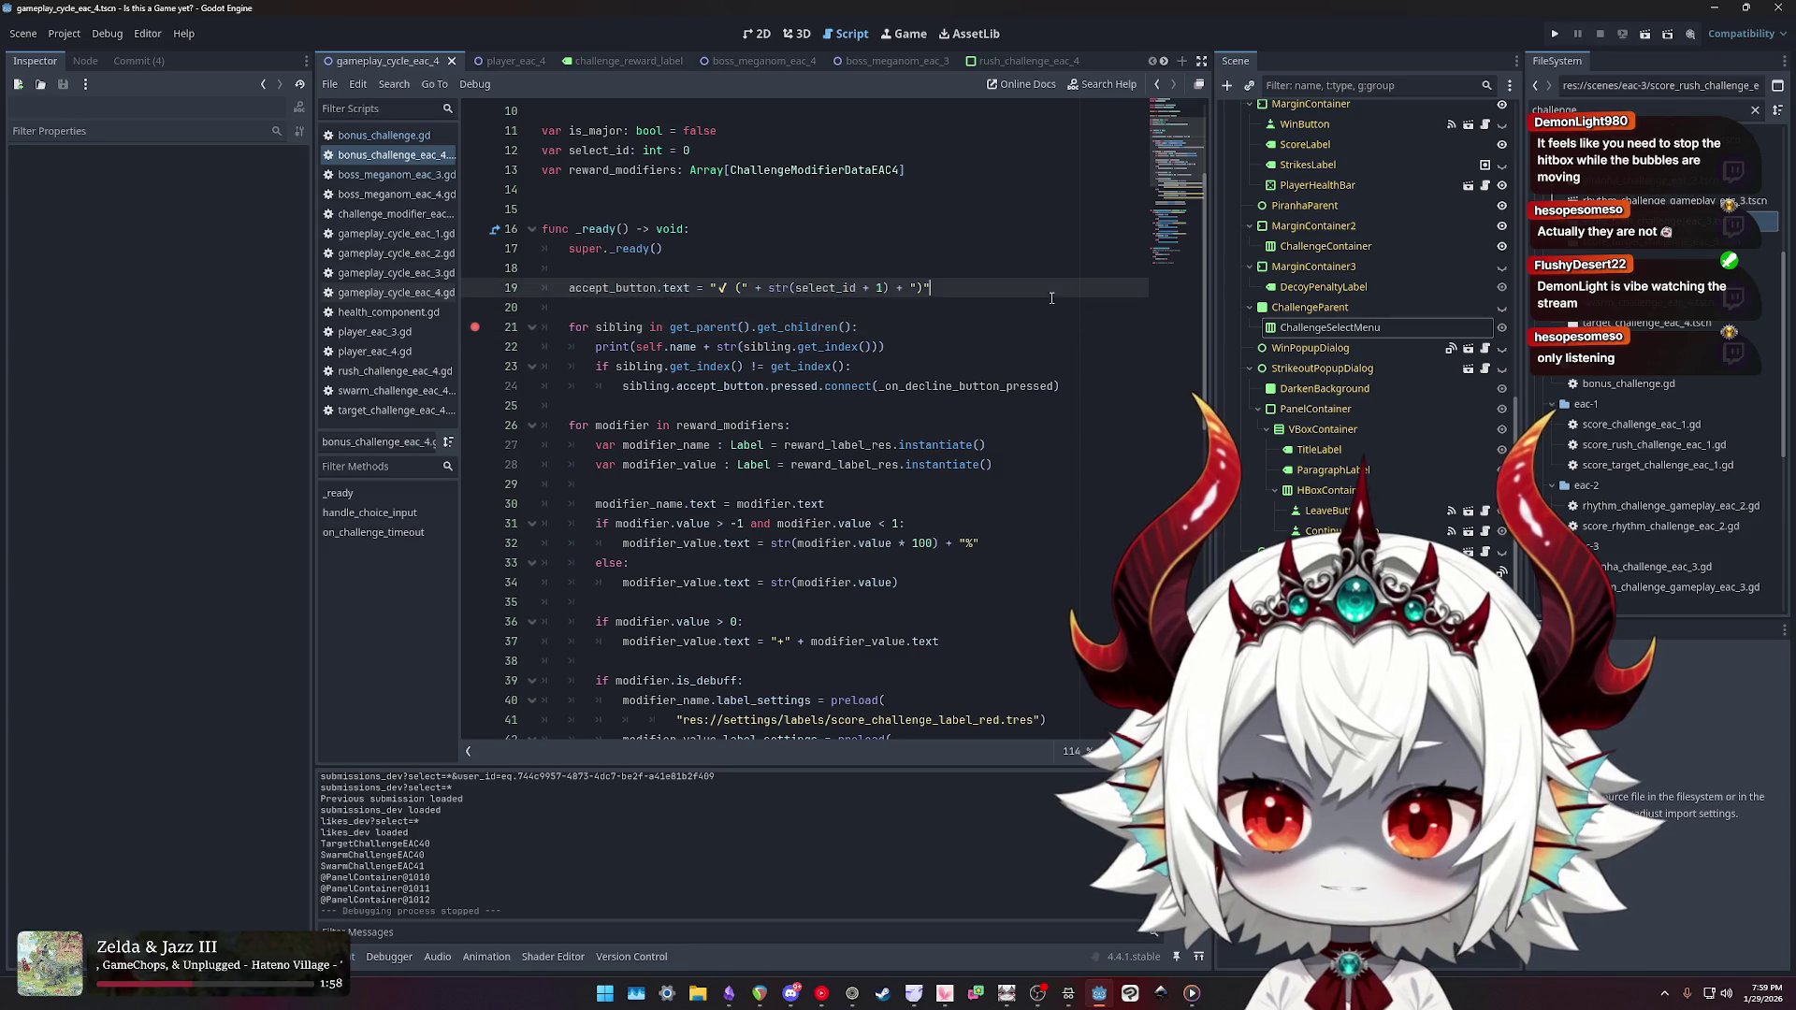
Relaunch the game in debug mode and pop the numbered bubbles 1 through 23
click(1555, 33)
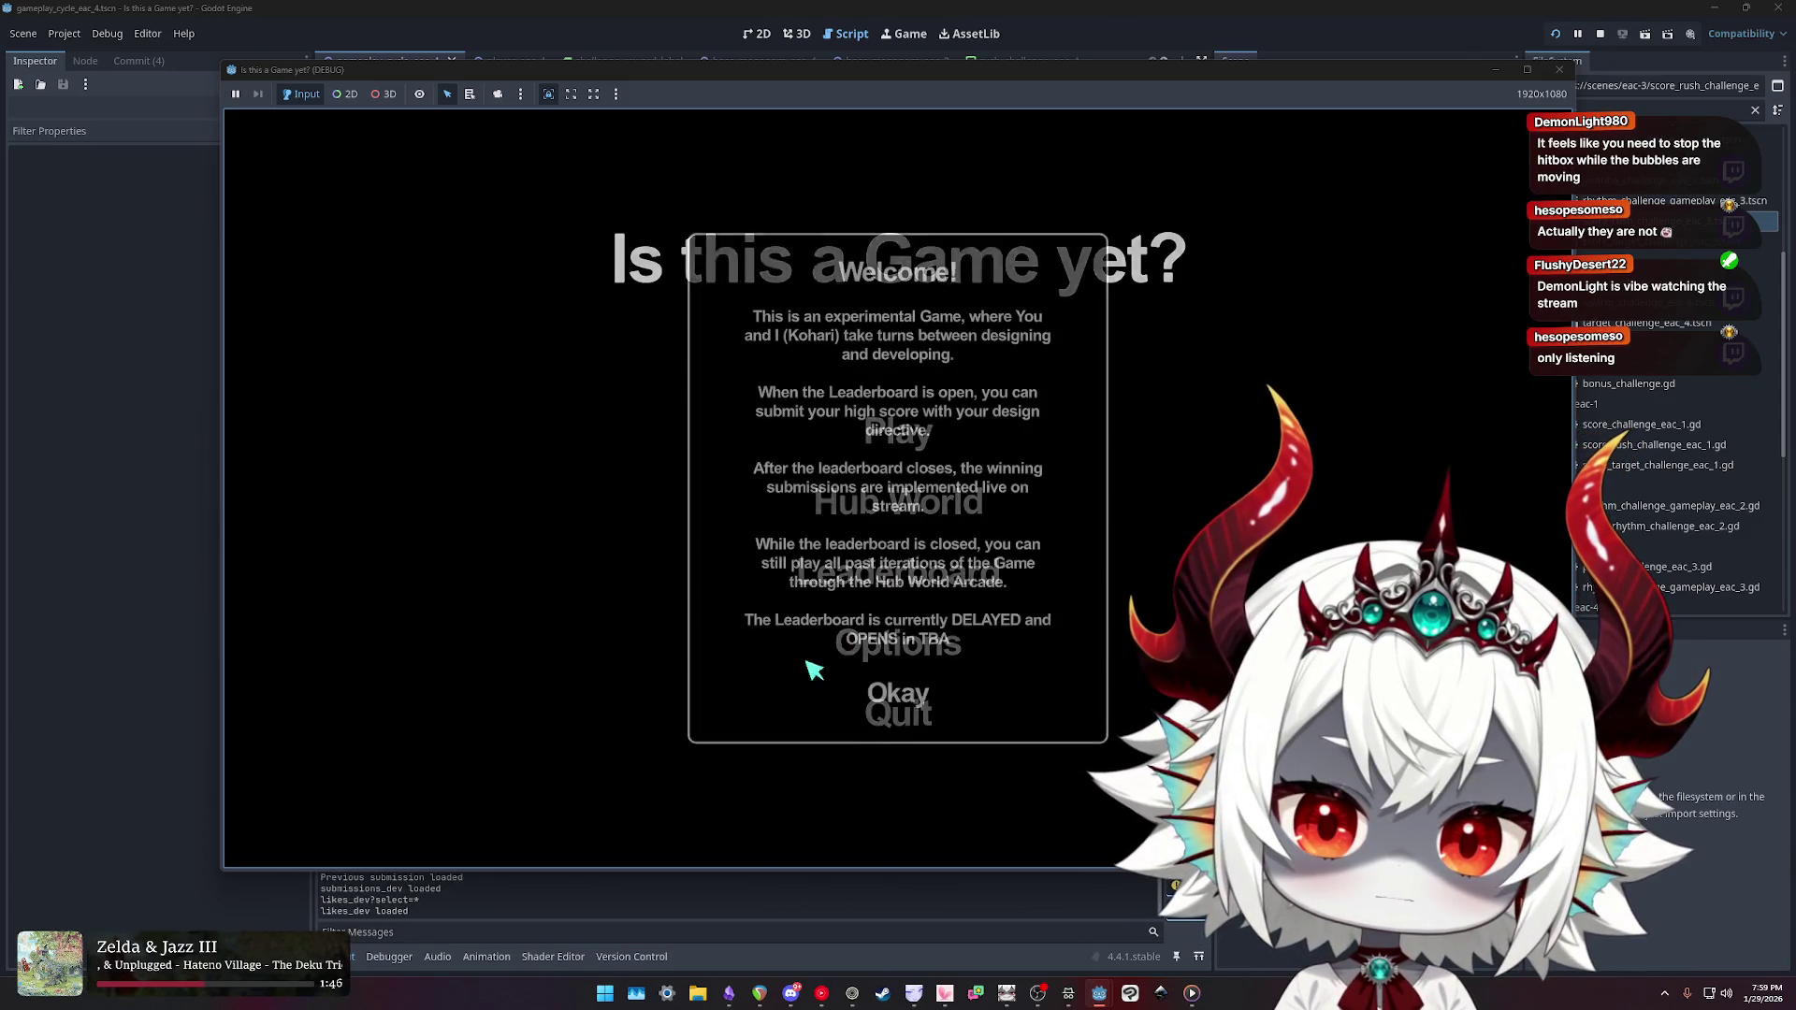
click(914, 502)
click(898, 493)
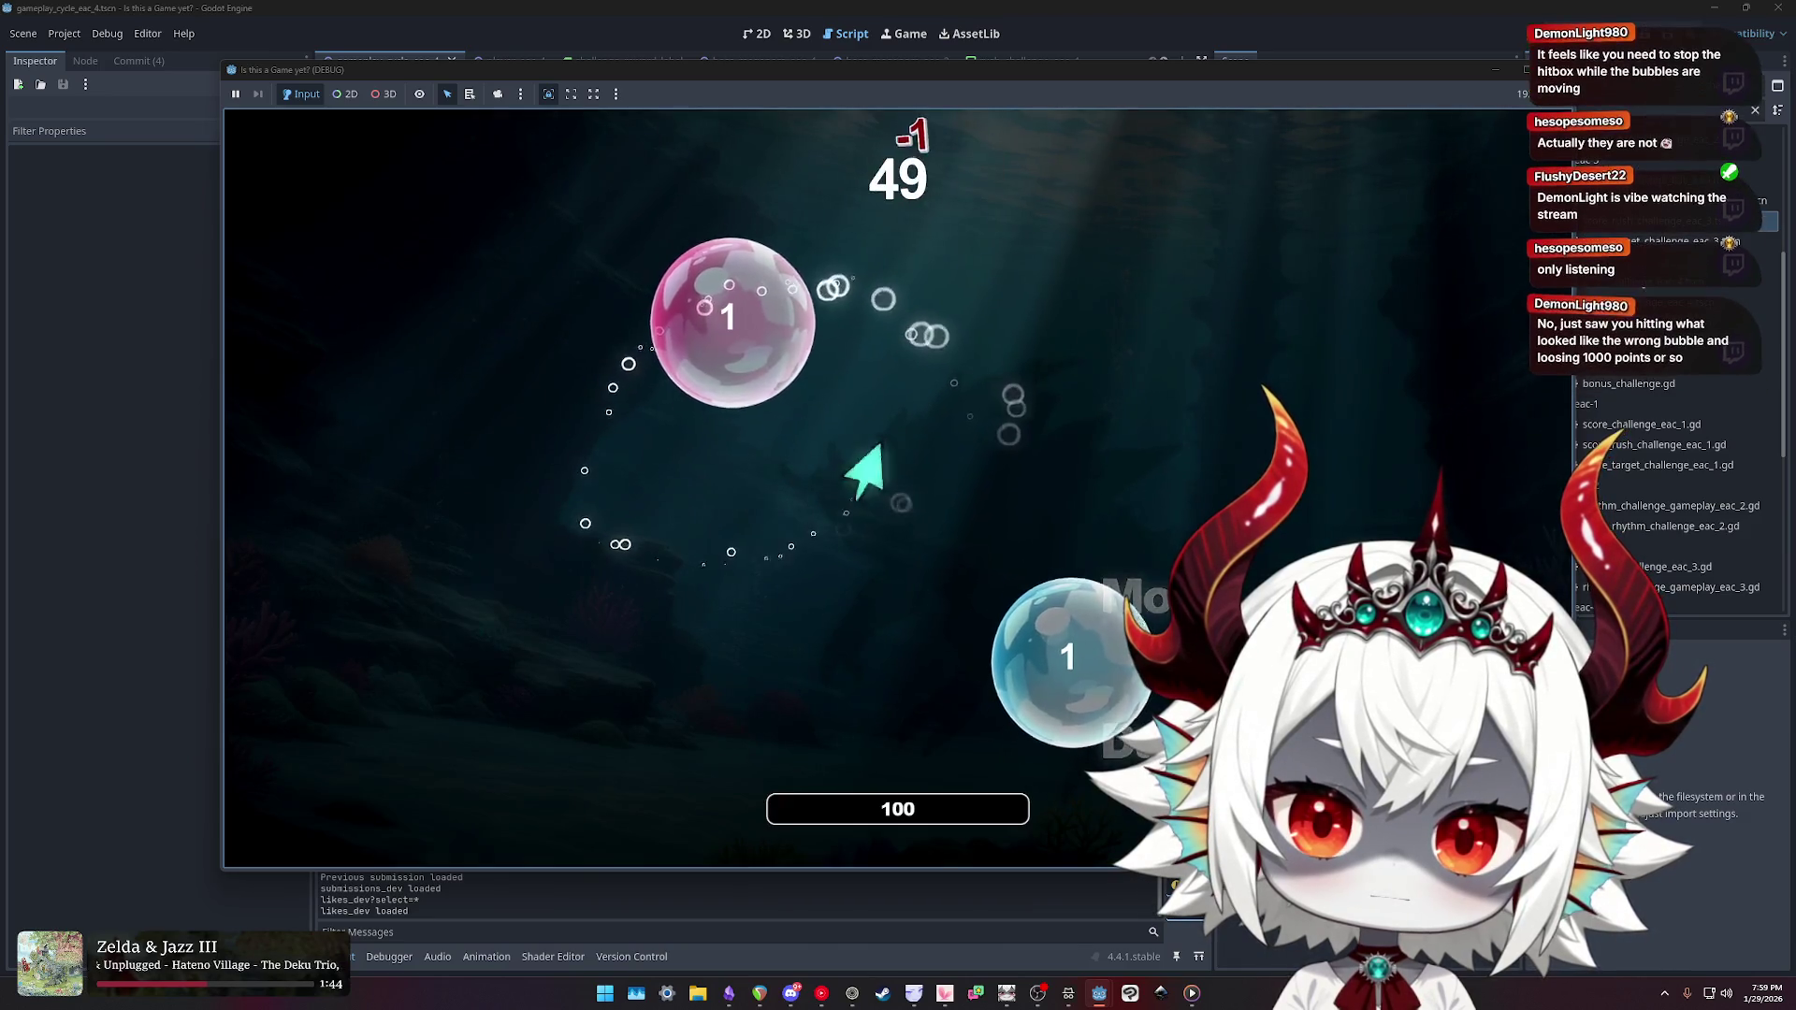
click(734, 317)
click(454, 599)
click(627, 640)
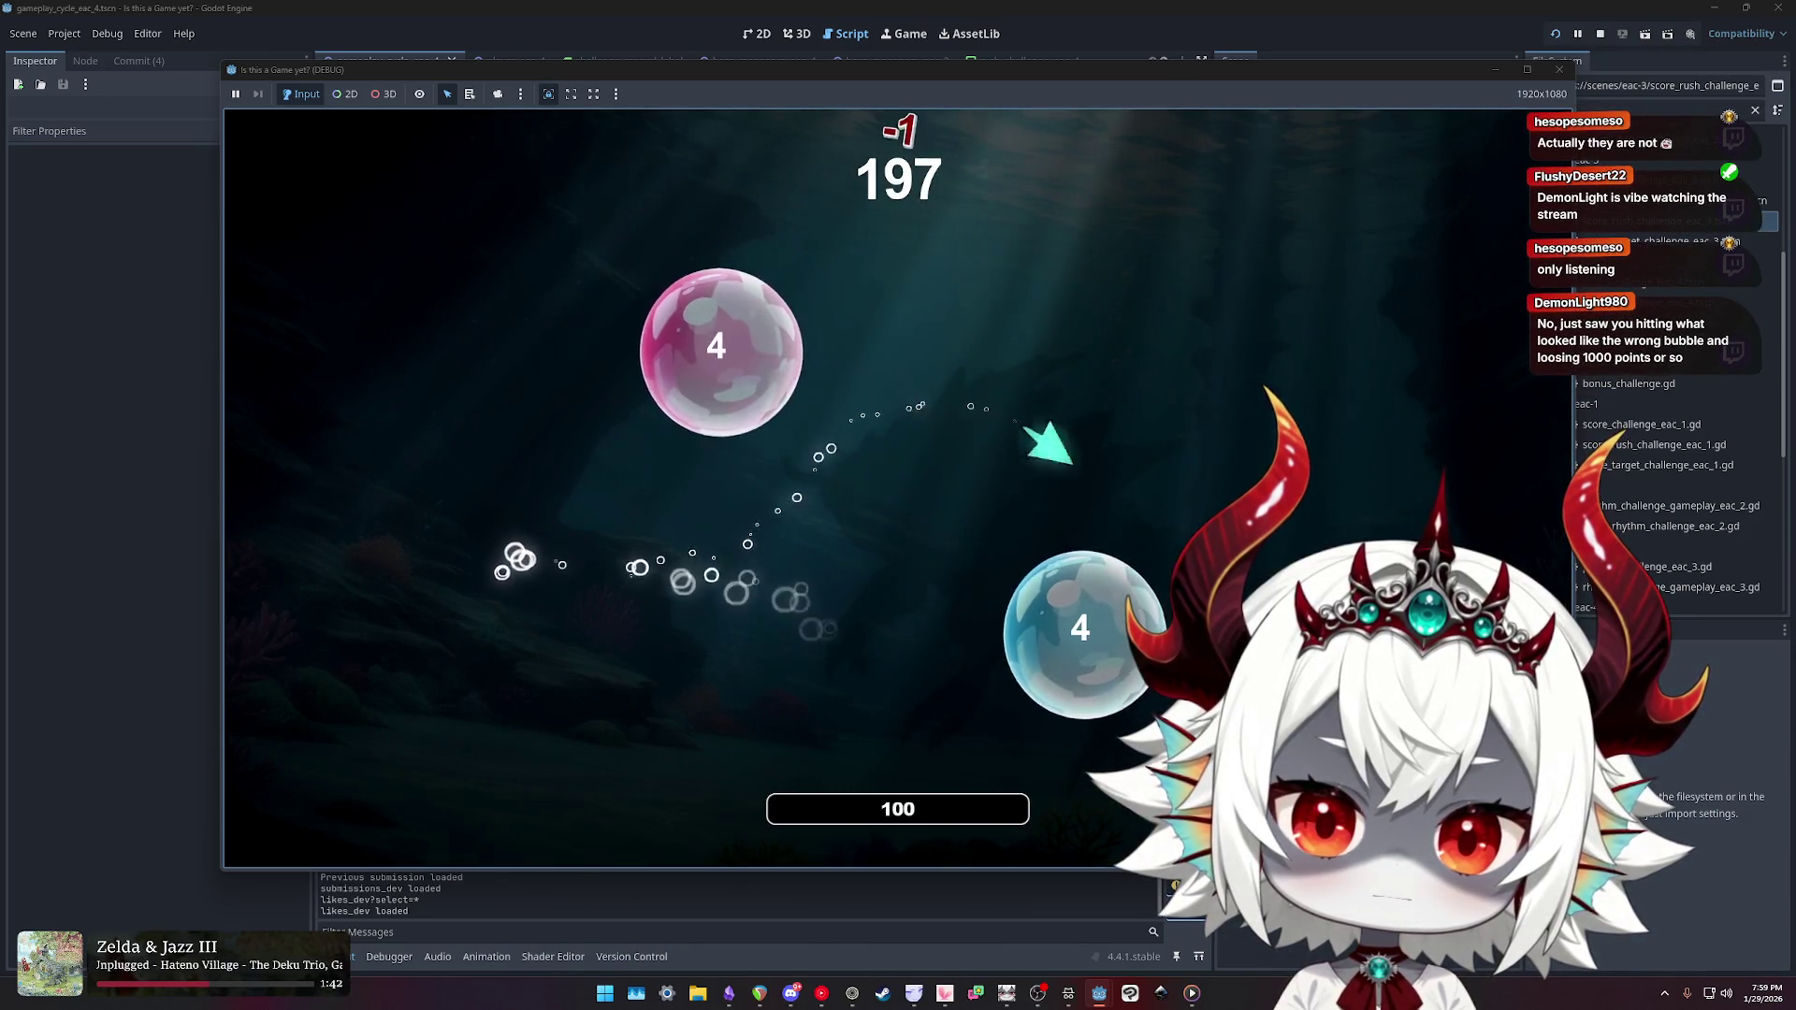
click(720, 352)
click(489, 390)
click(593, 689)
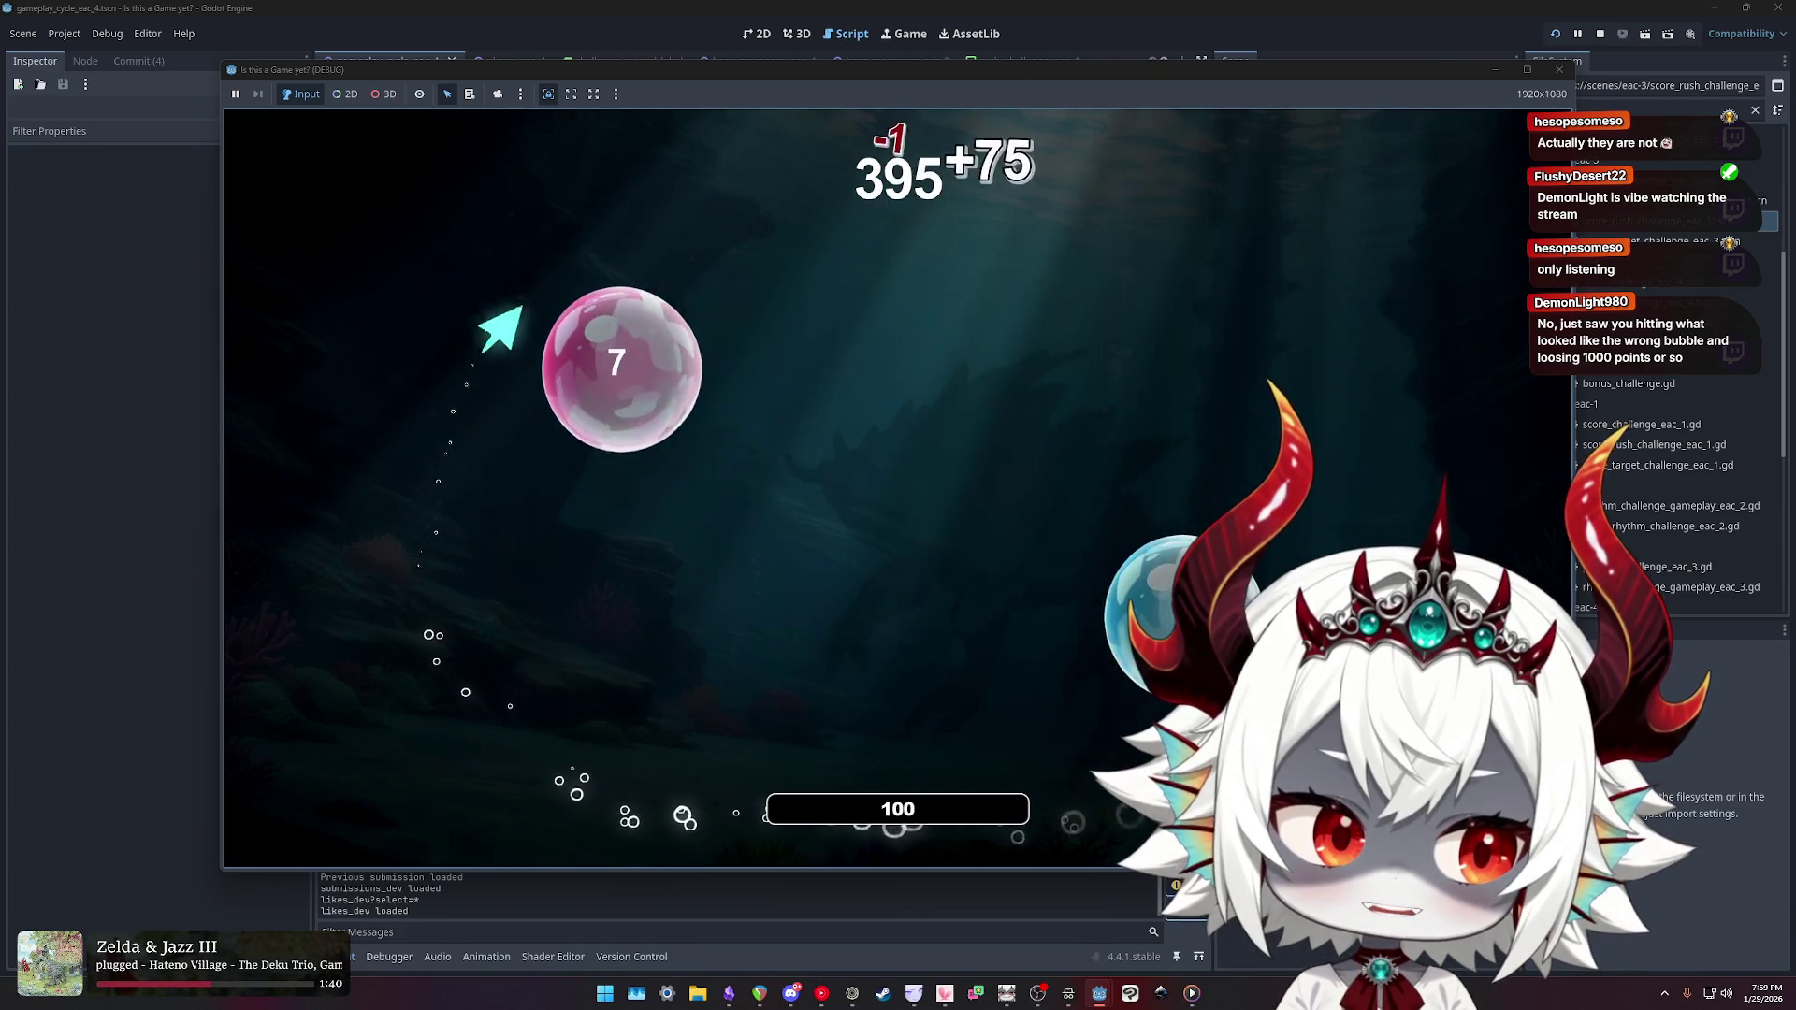
click(529, 361)
click(1379, 449)
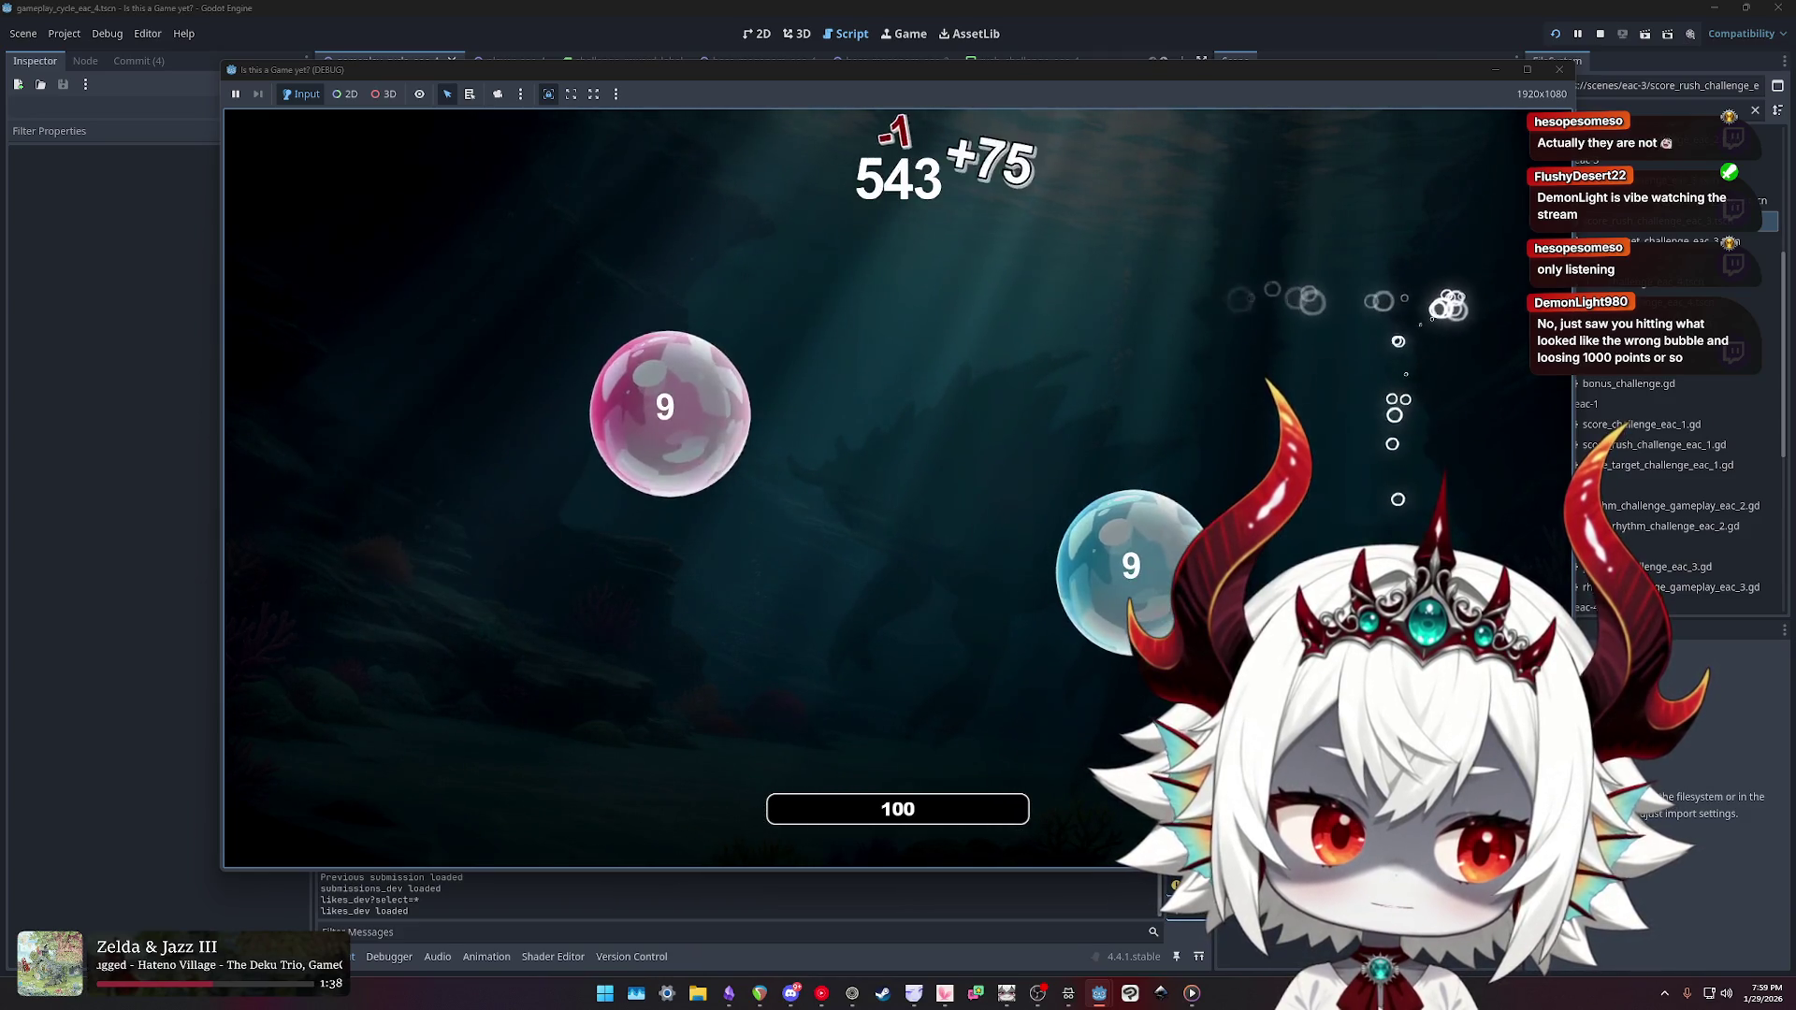
click(1122, 570)
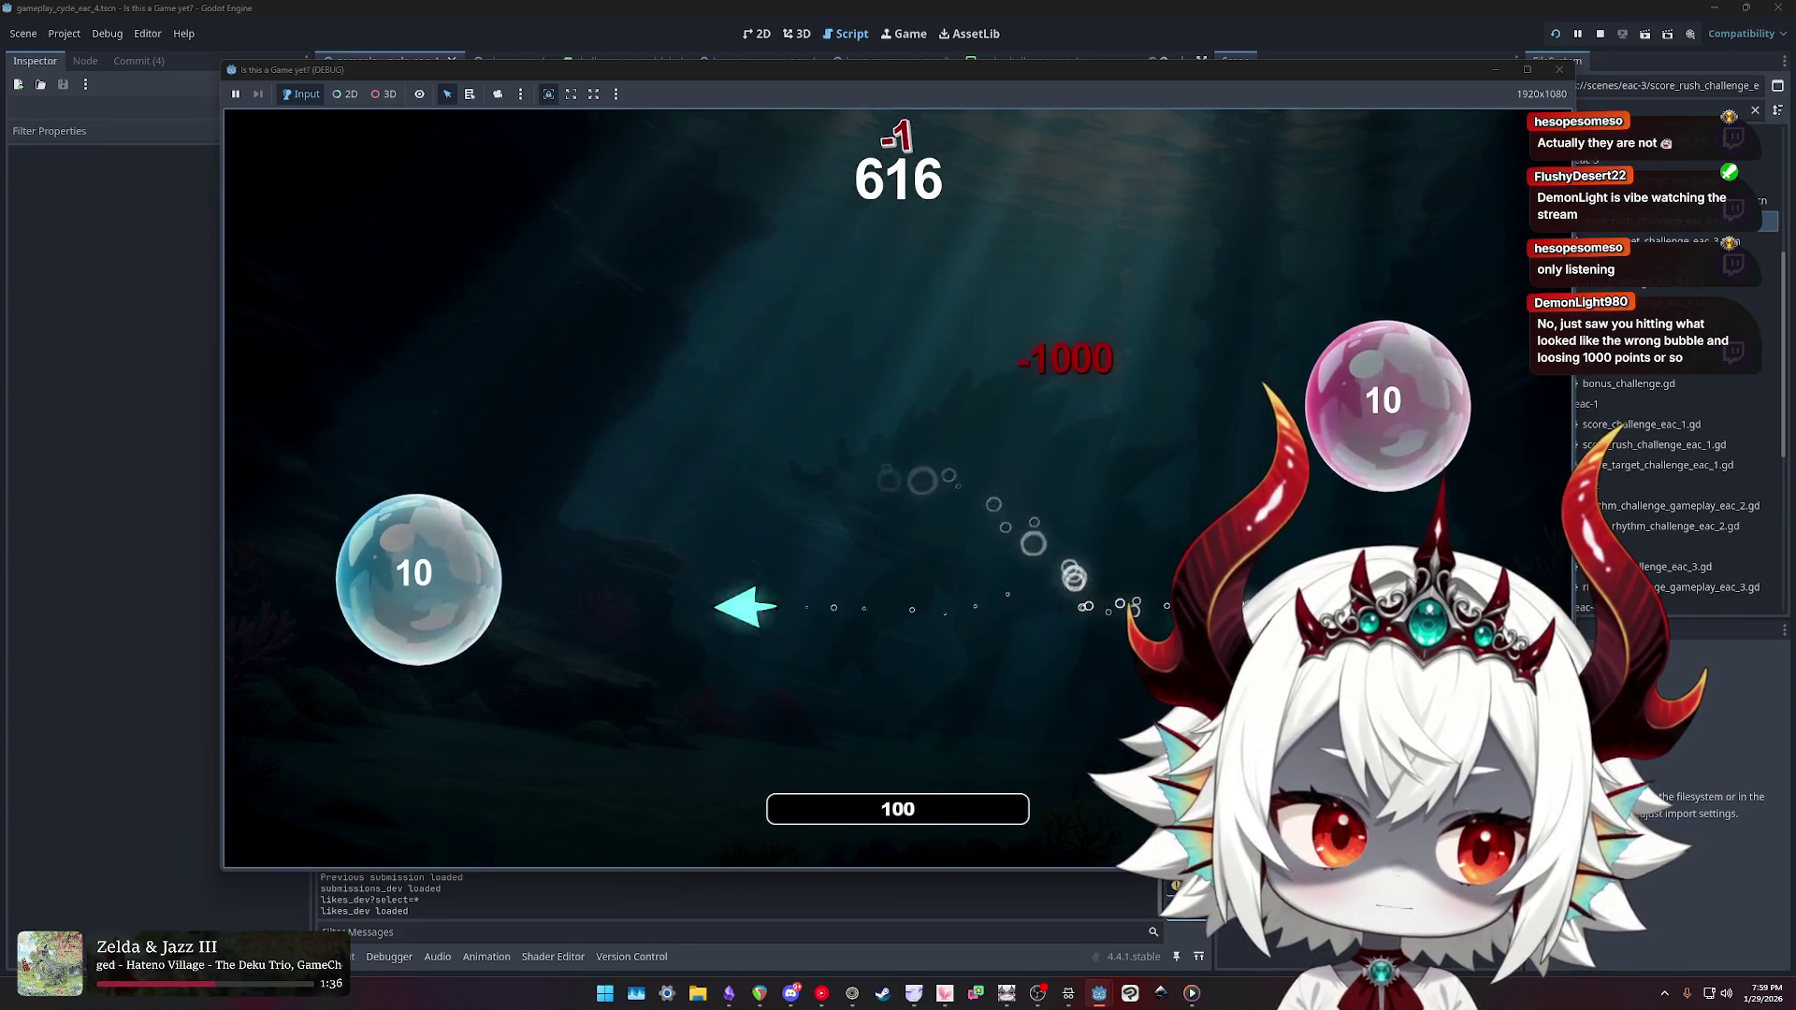
click(459, 566)
click(1123, 374)
click(1104, 309)
click(1174, 552)
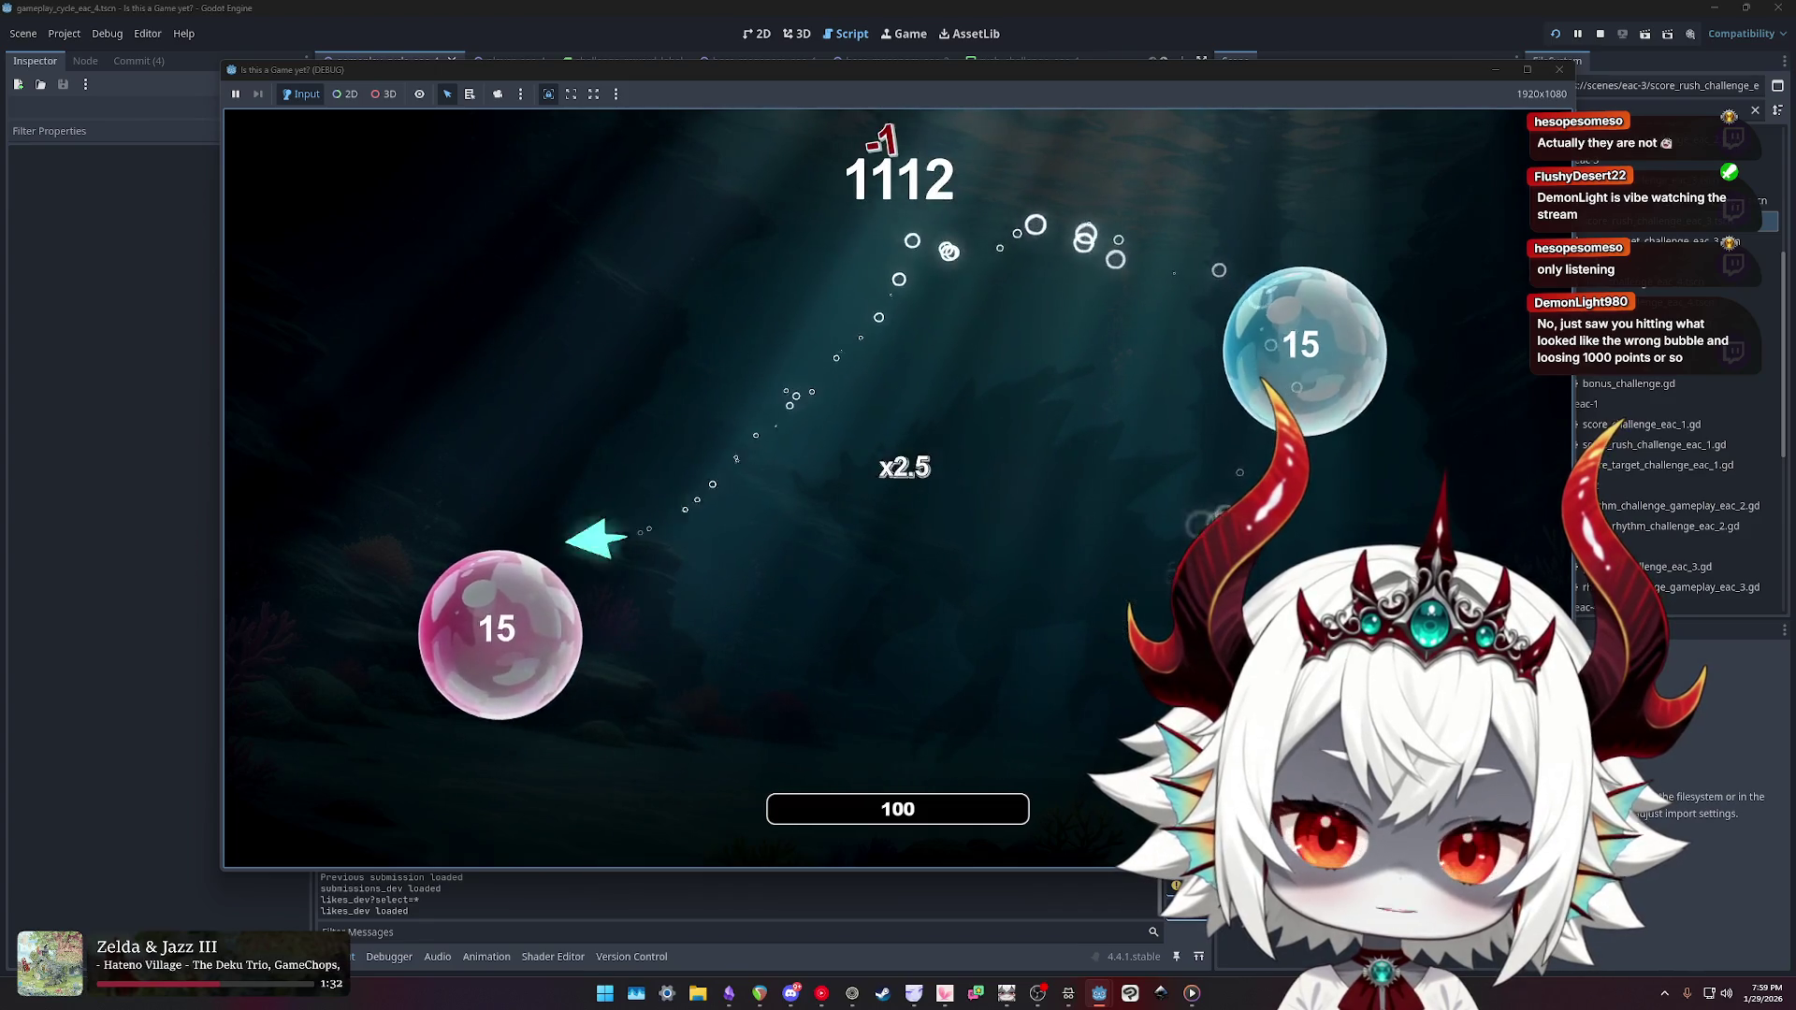
click(519, 599)
click(552, 739)
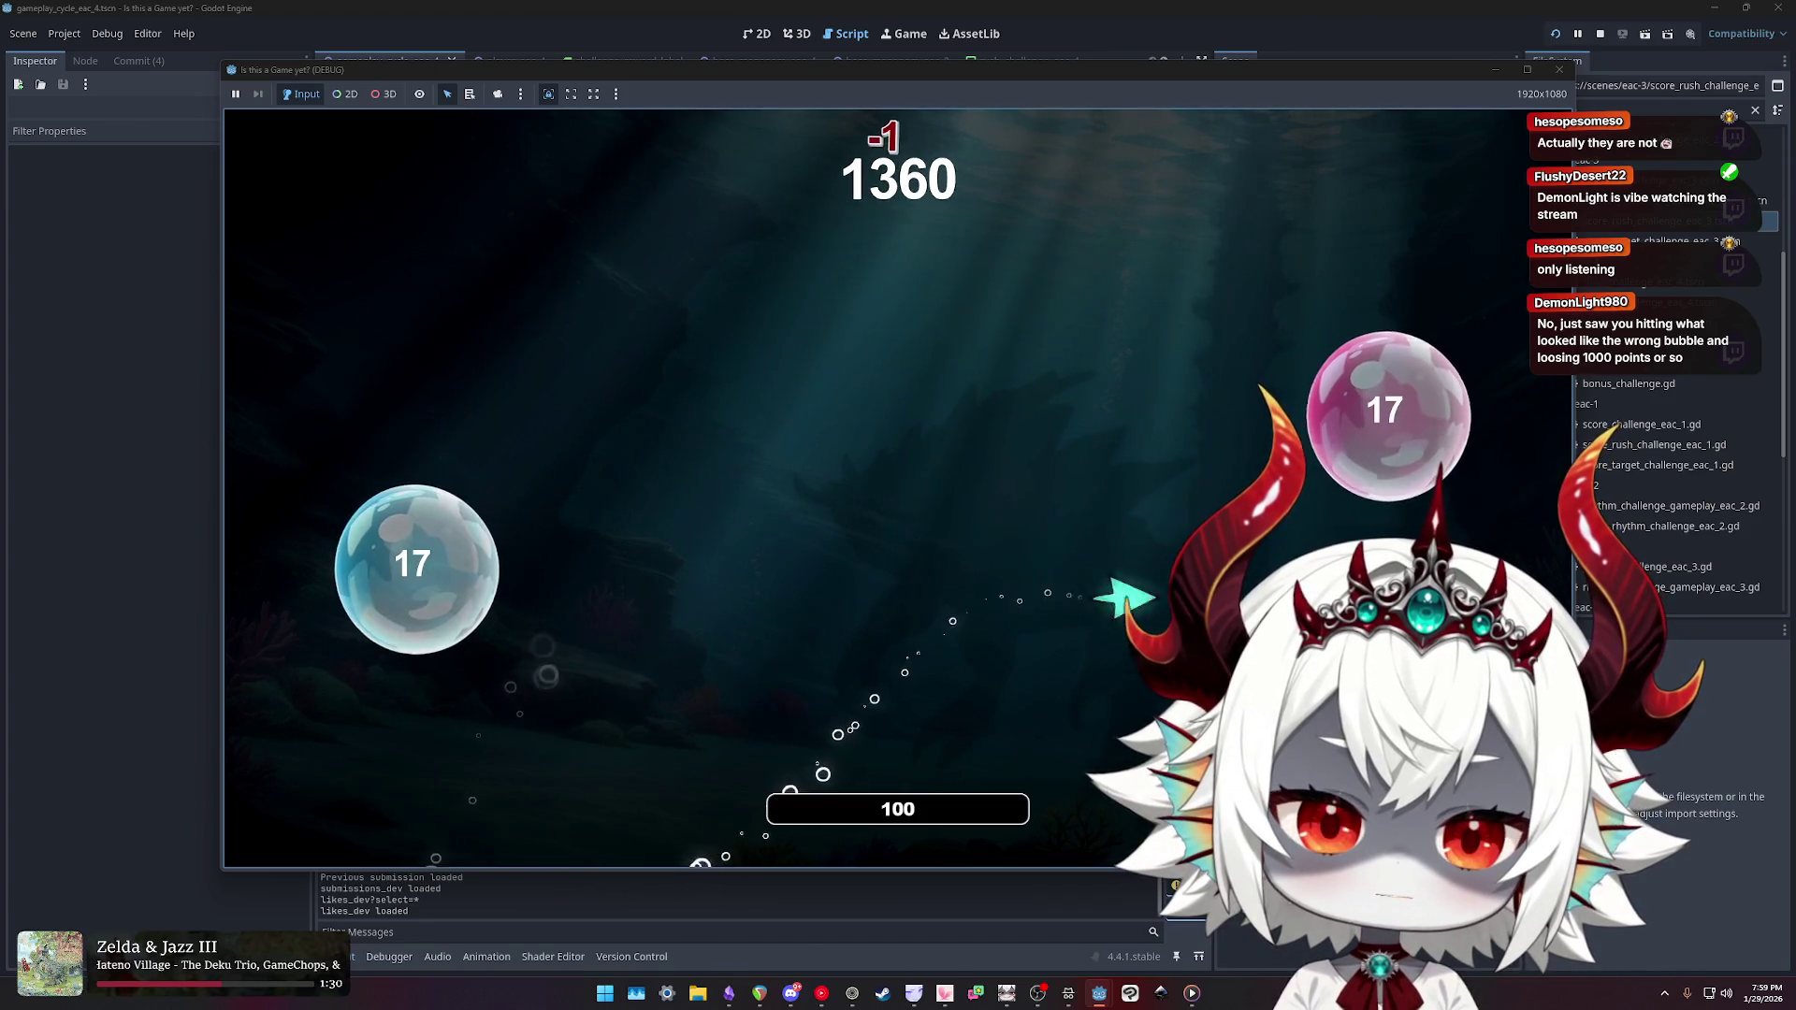
click(1375, 416)
click(1361, 421)
click(514, 491)
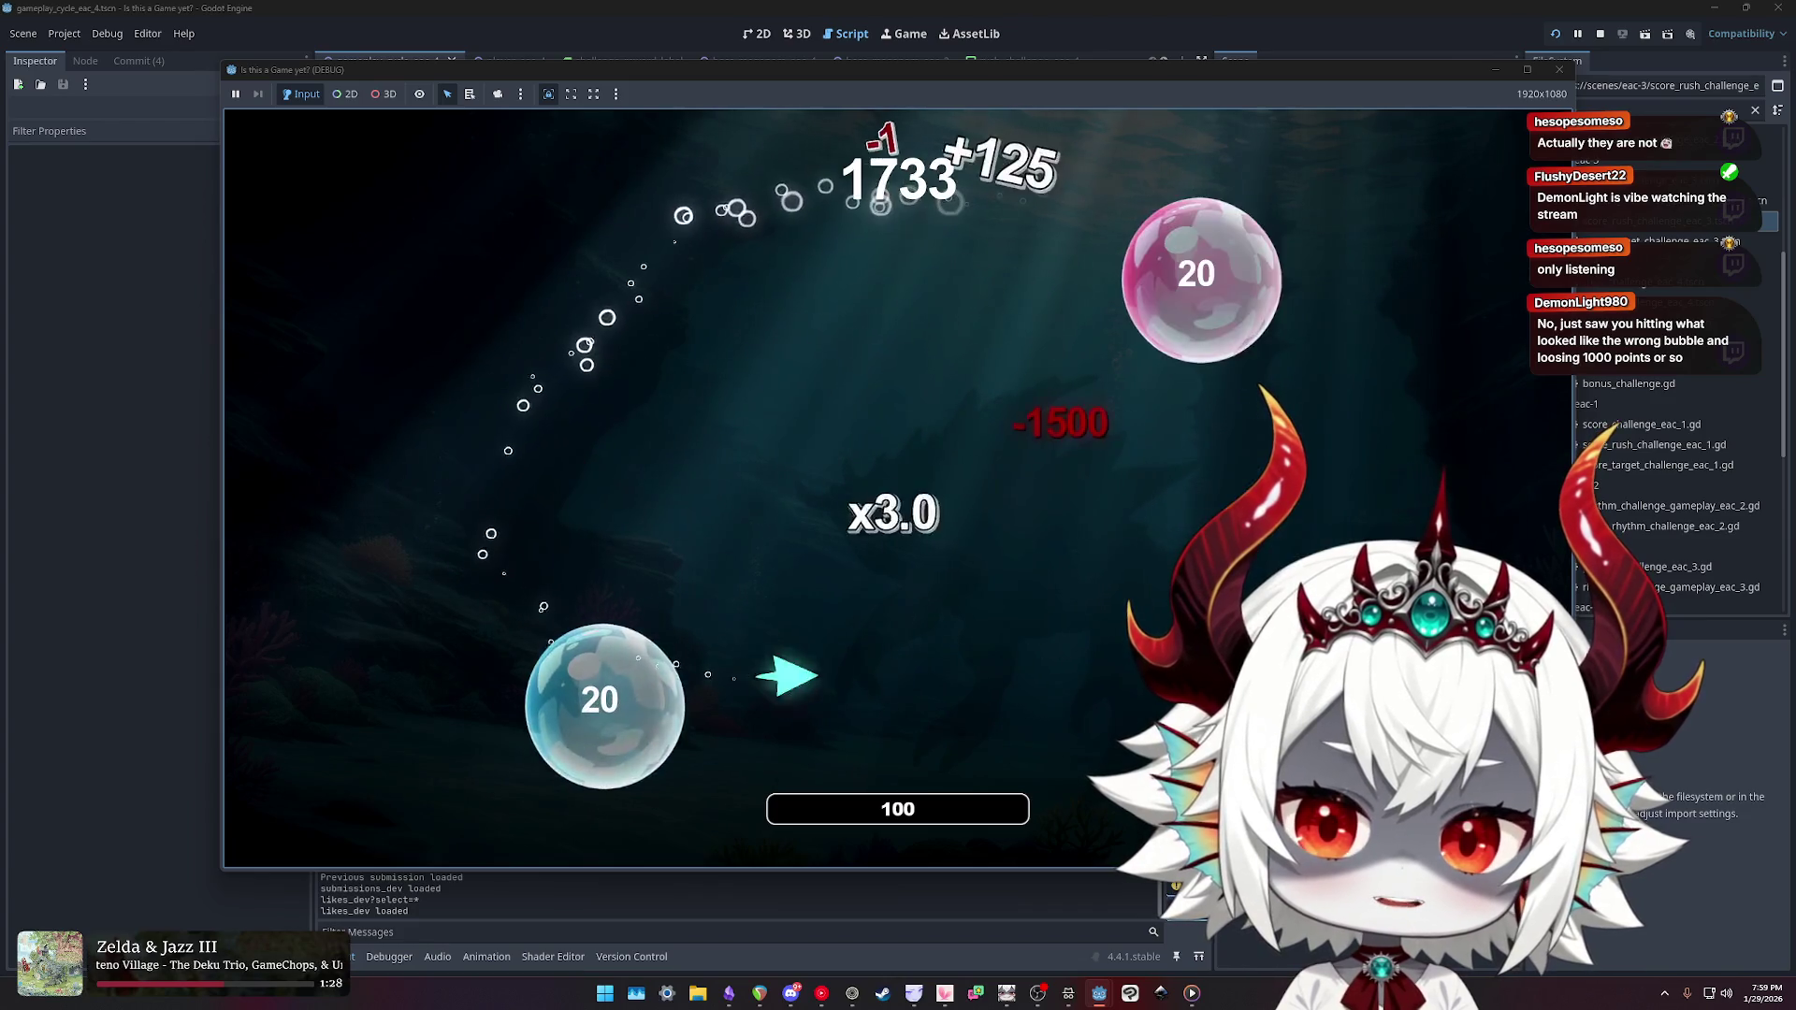
click(658, 698)
click(1385, 375)
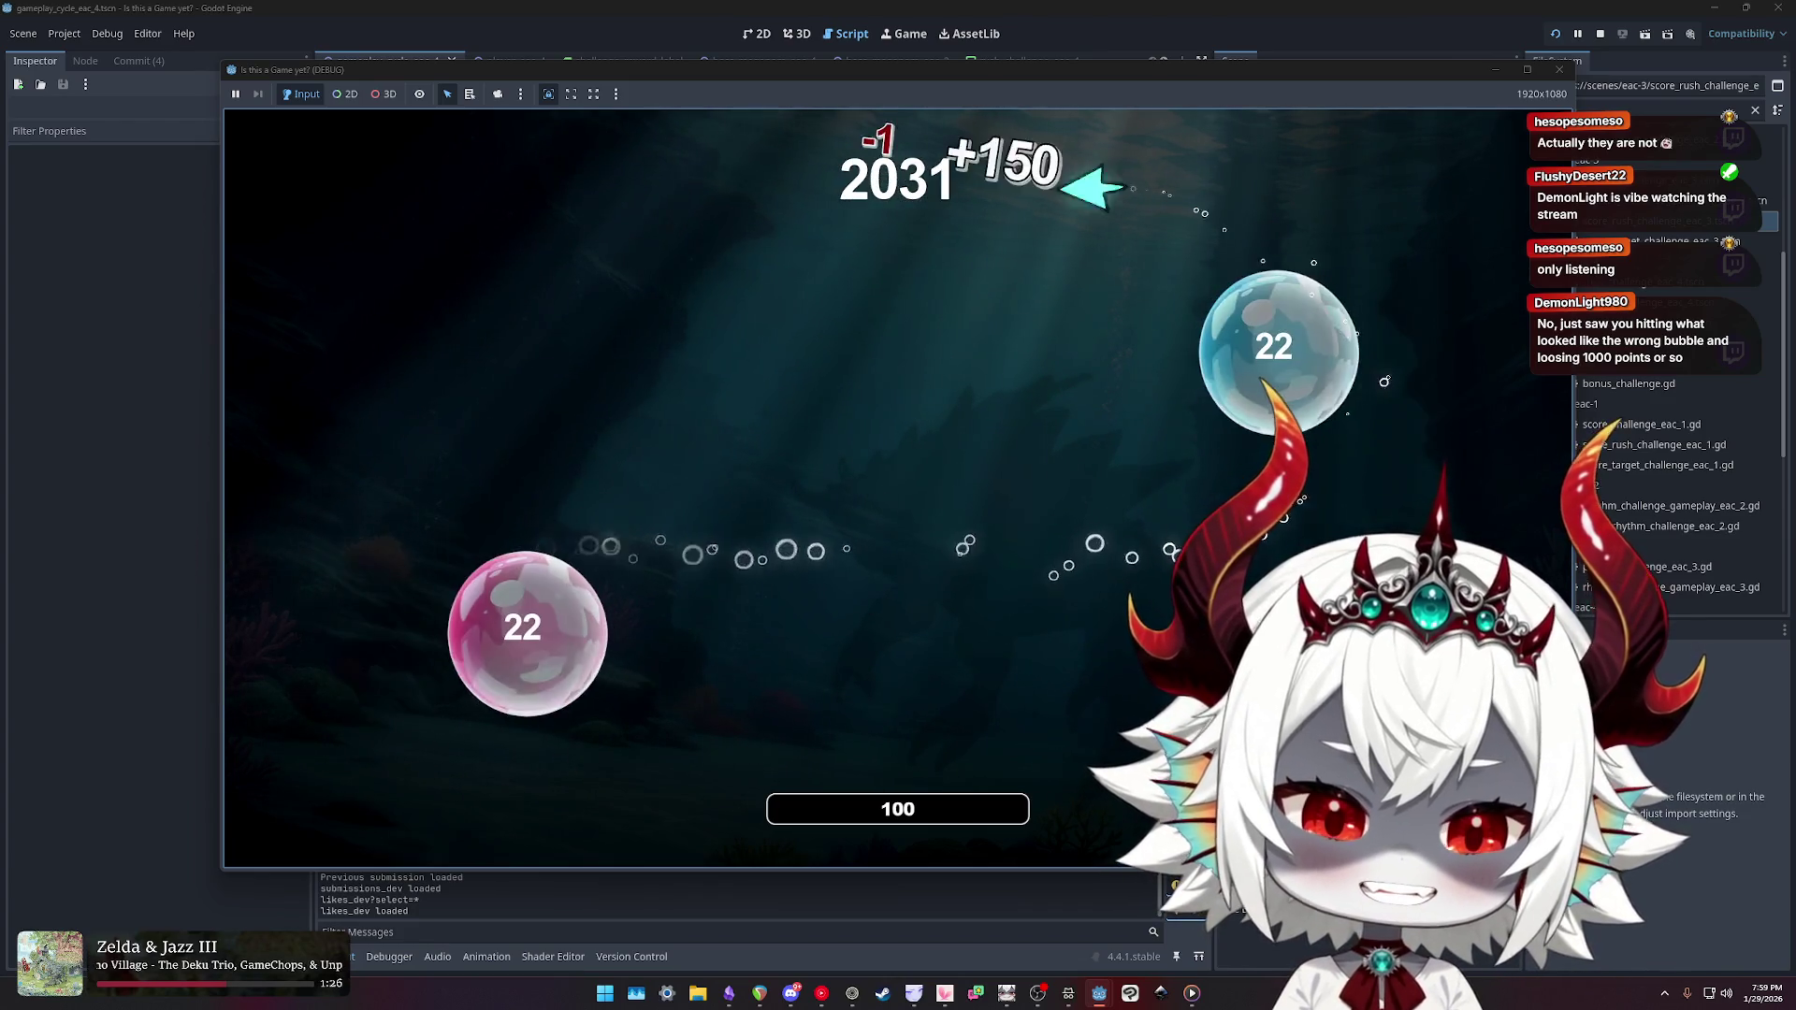
click(1291, 355)
click(618, 739)
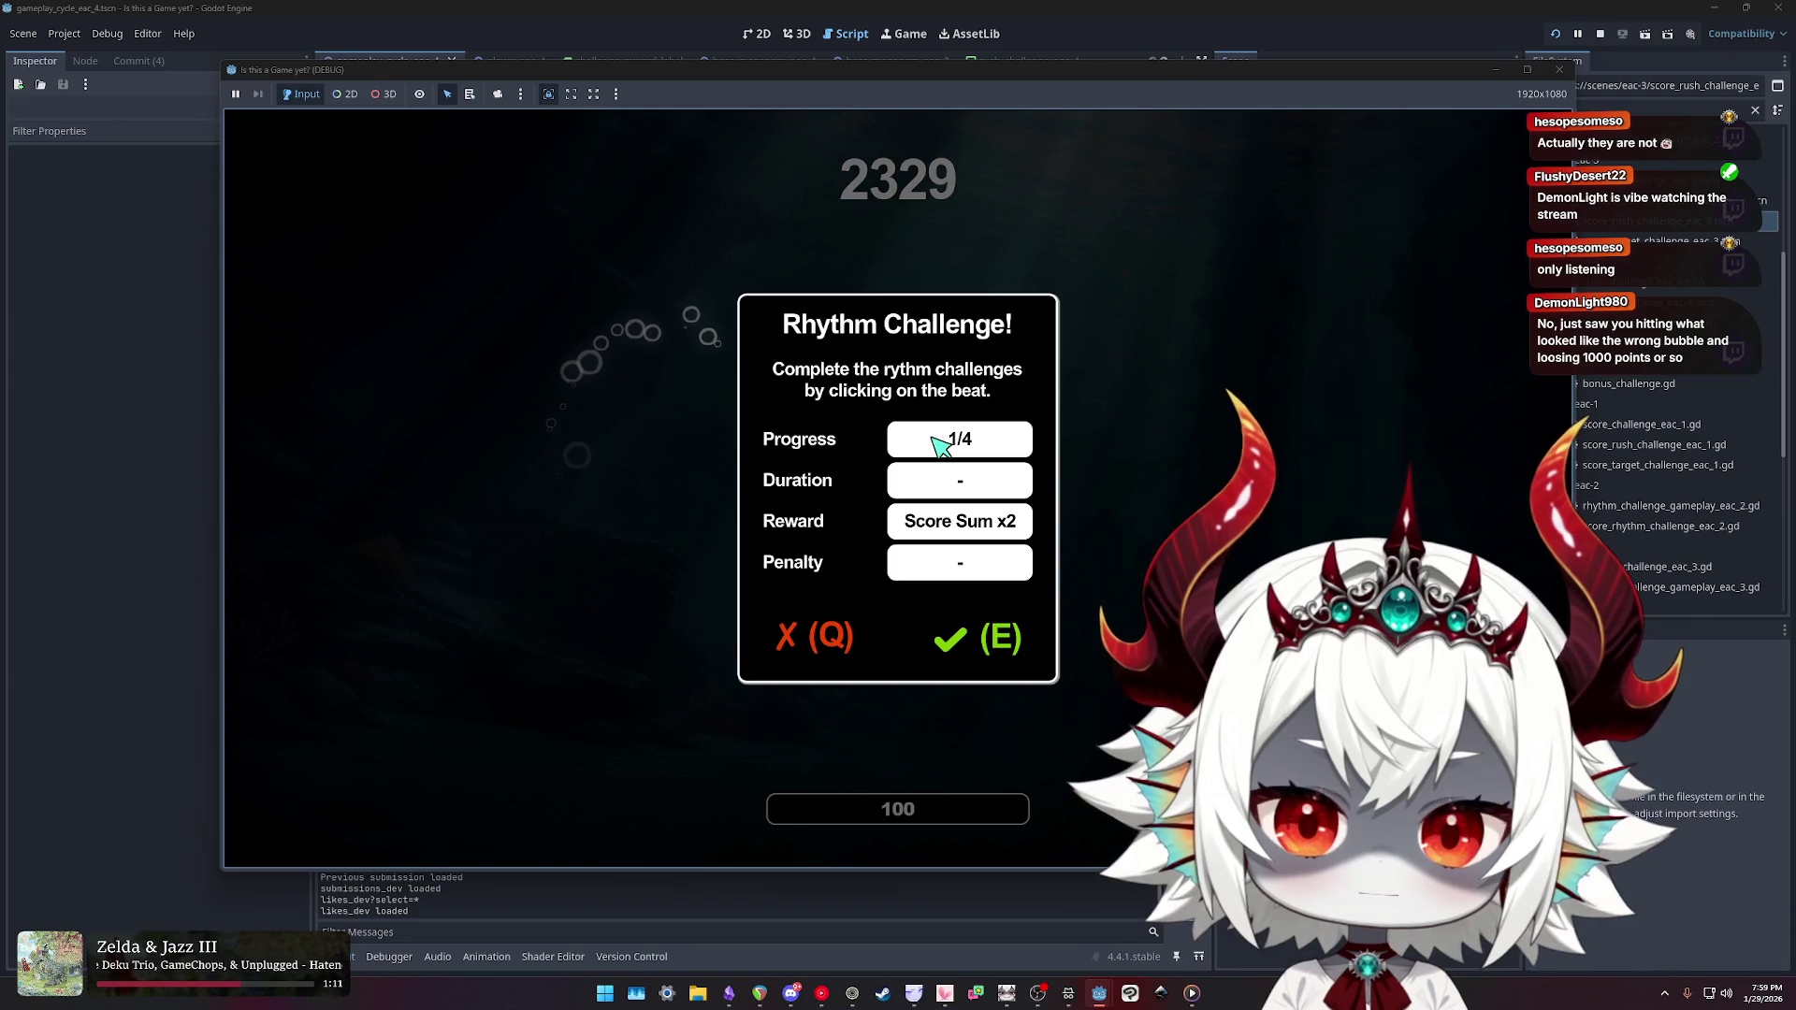
Accept the Rhythm Challenge with E and keep popping numbered bubbles to raise the score to 5159
key(e)
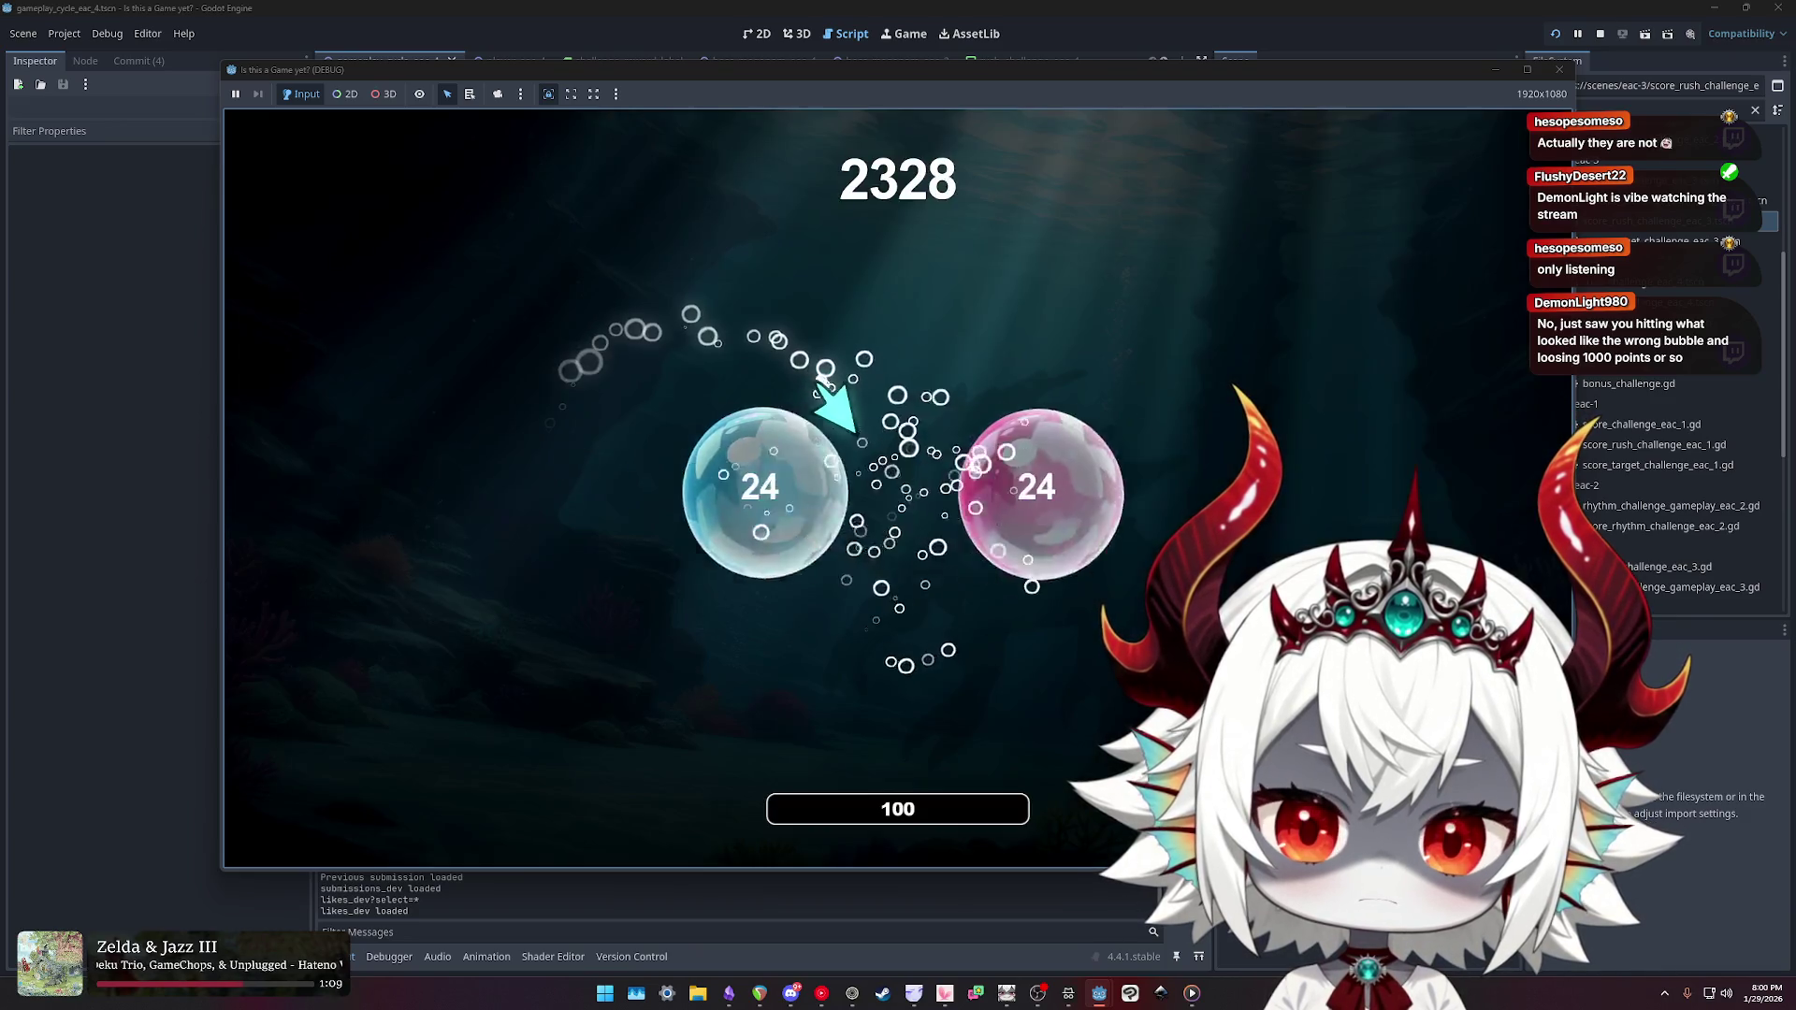
click(525, 433)
click(599, 608)
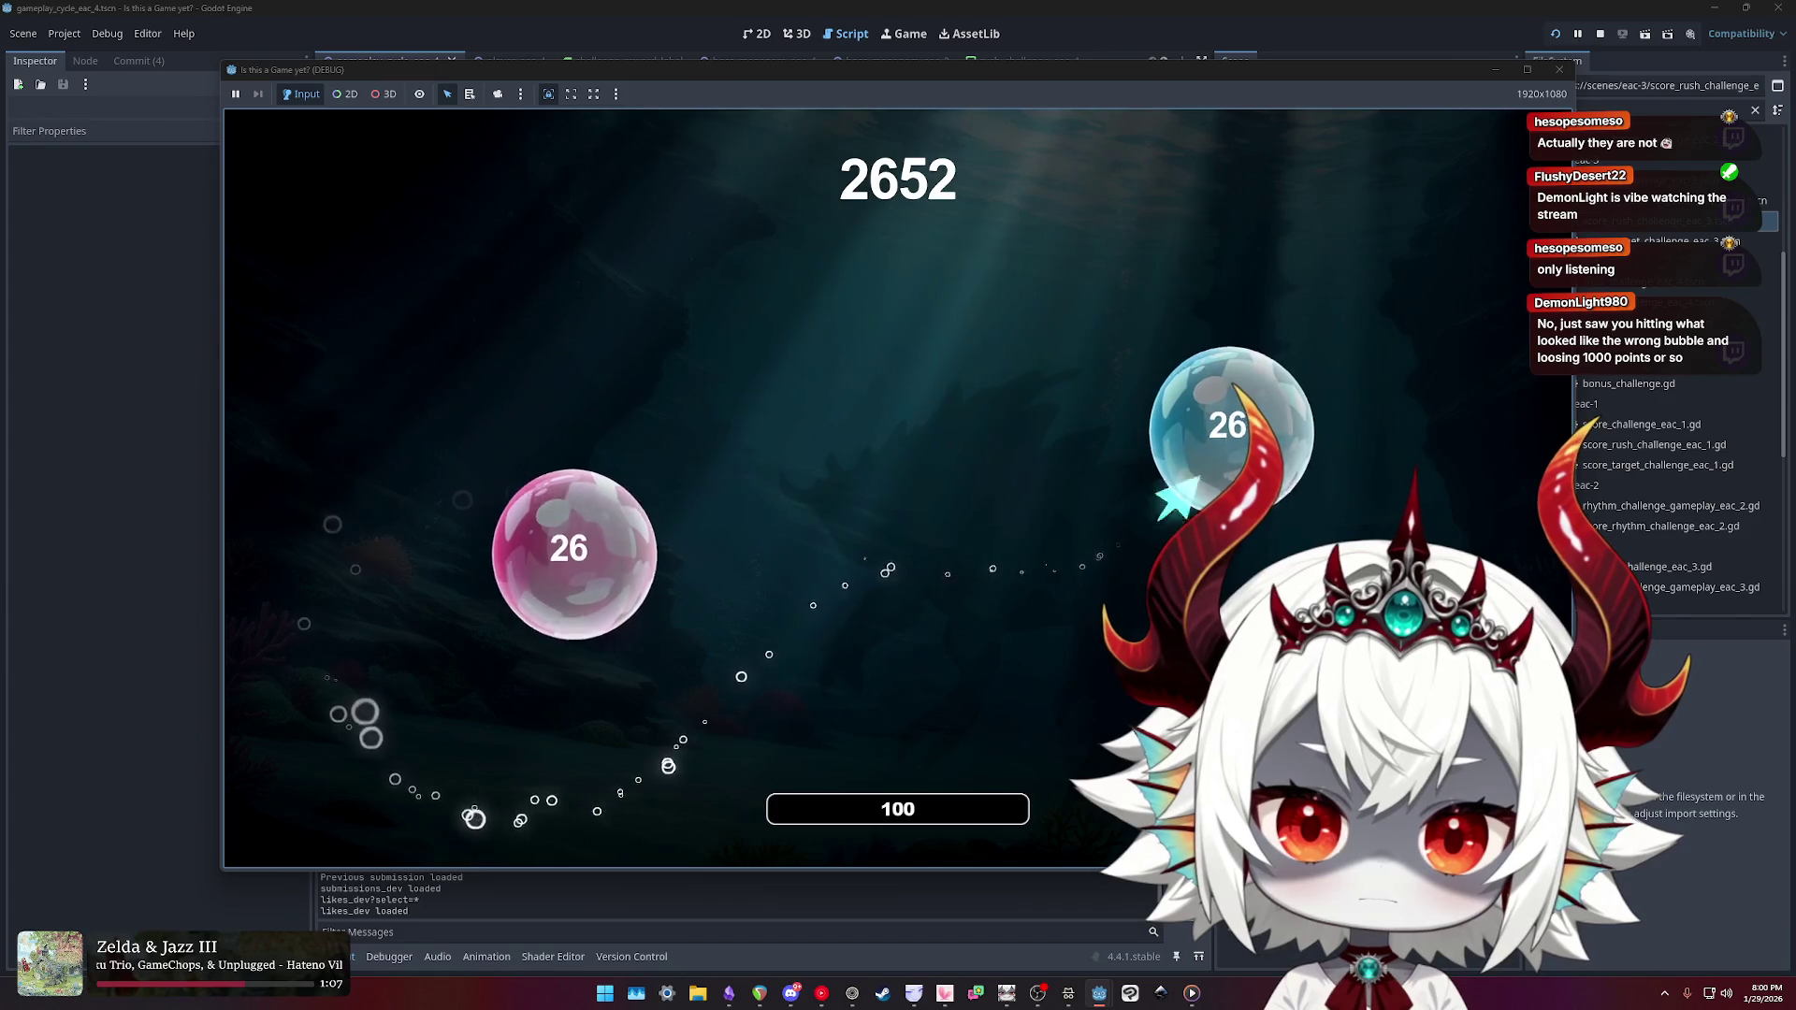
click(1216, 429)
click(421, 545)
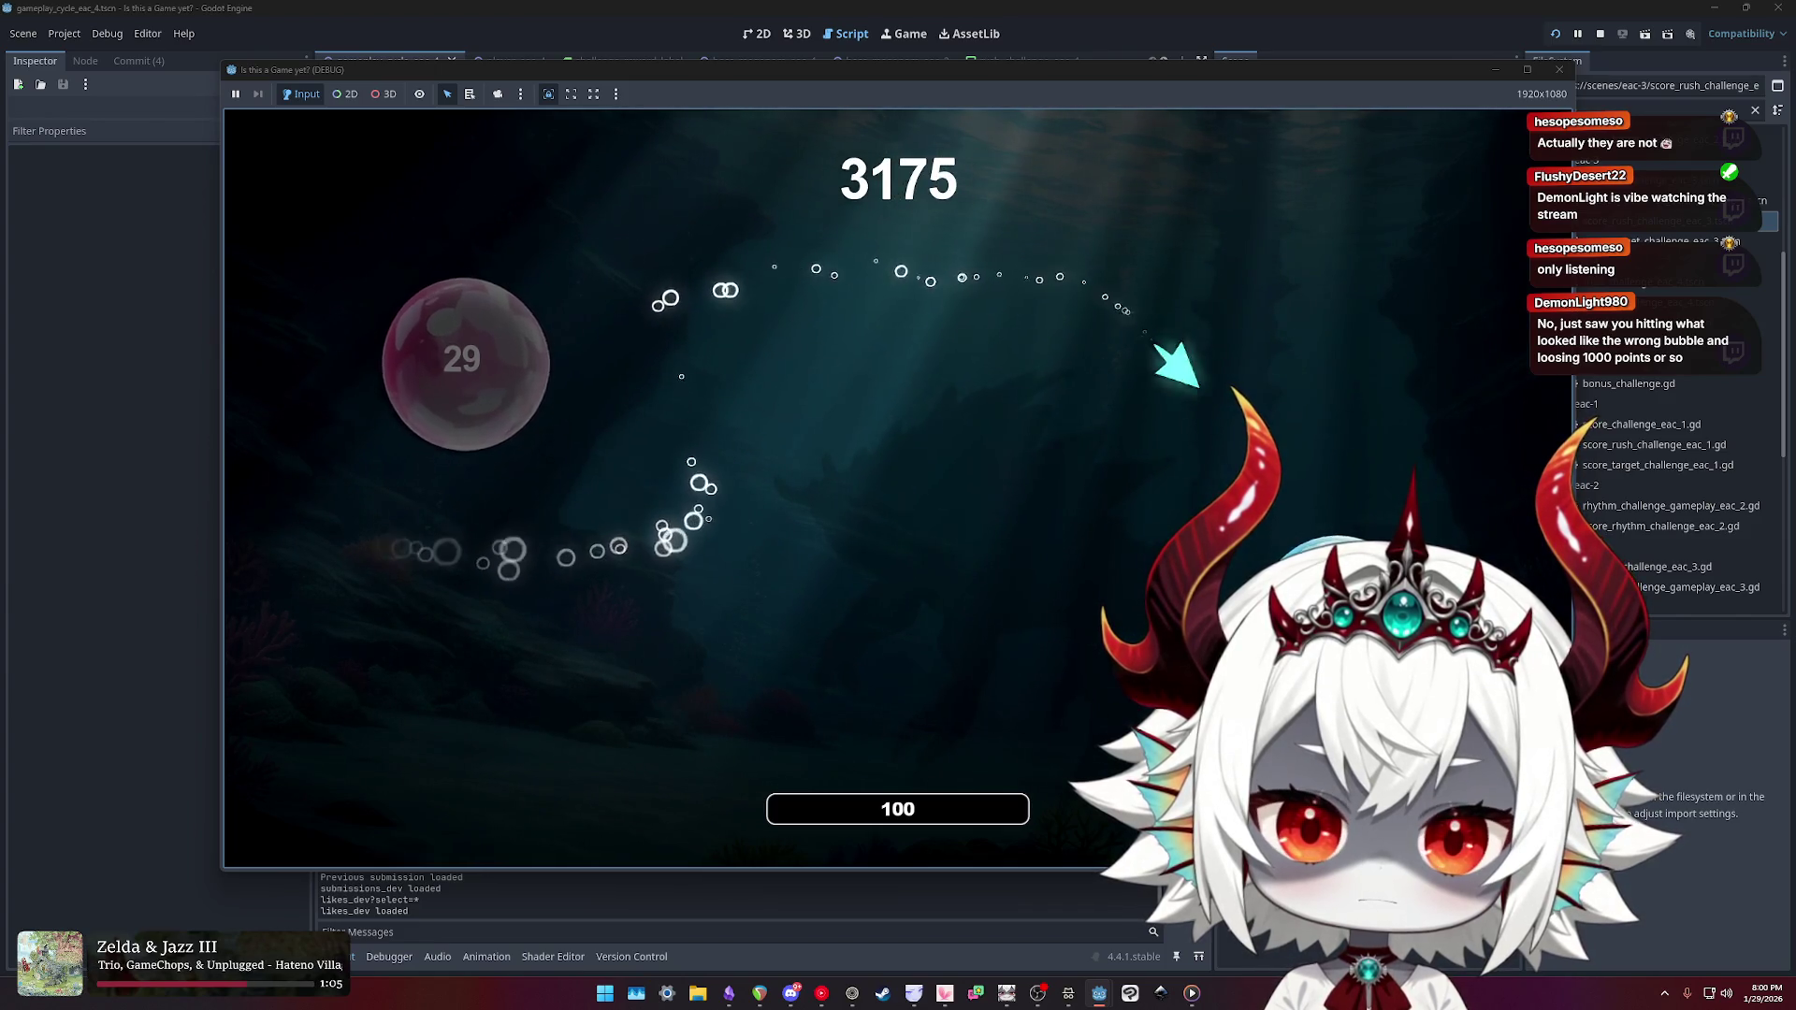
click(486, 393)
click(617, 673)
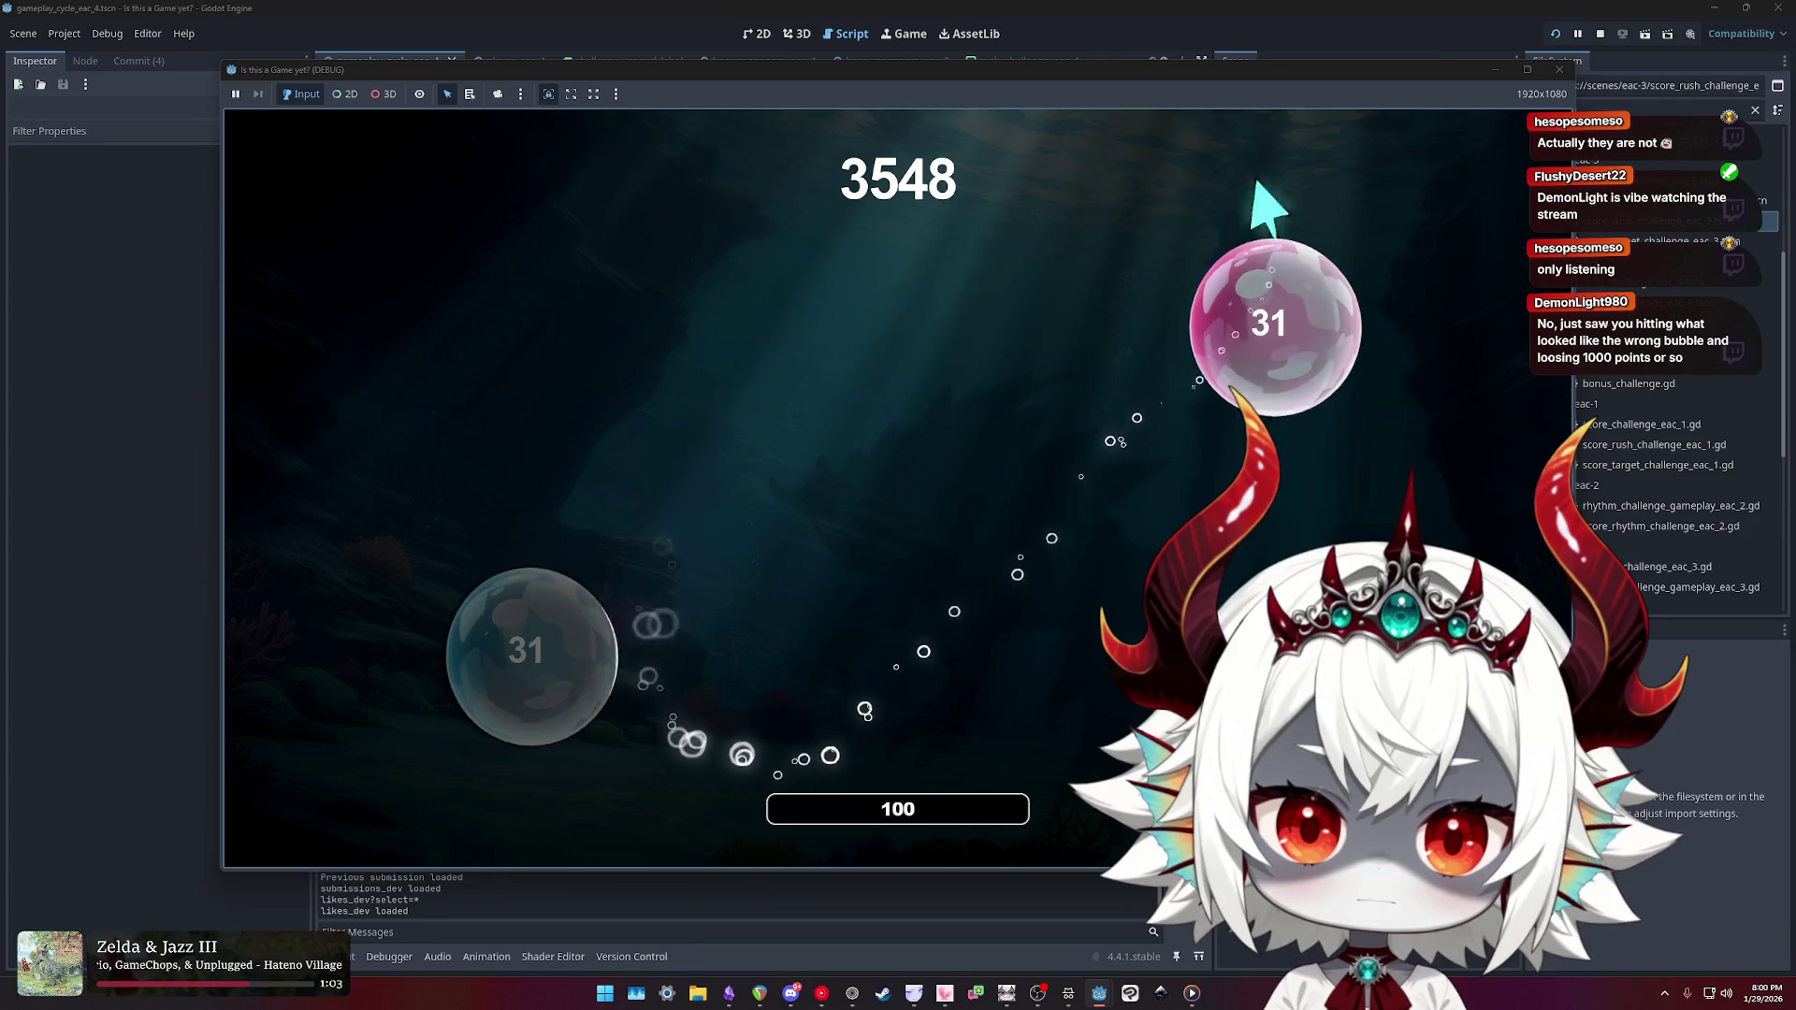
click(1234, 341)
click(1383, 369)
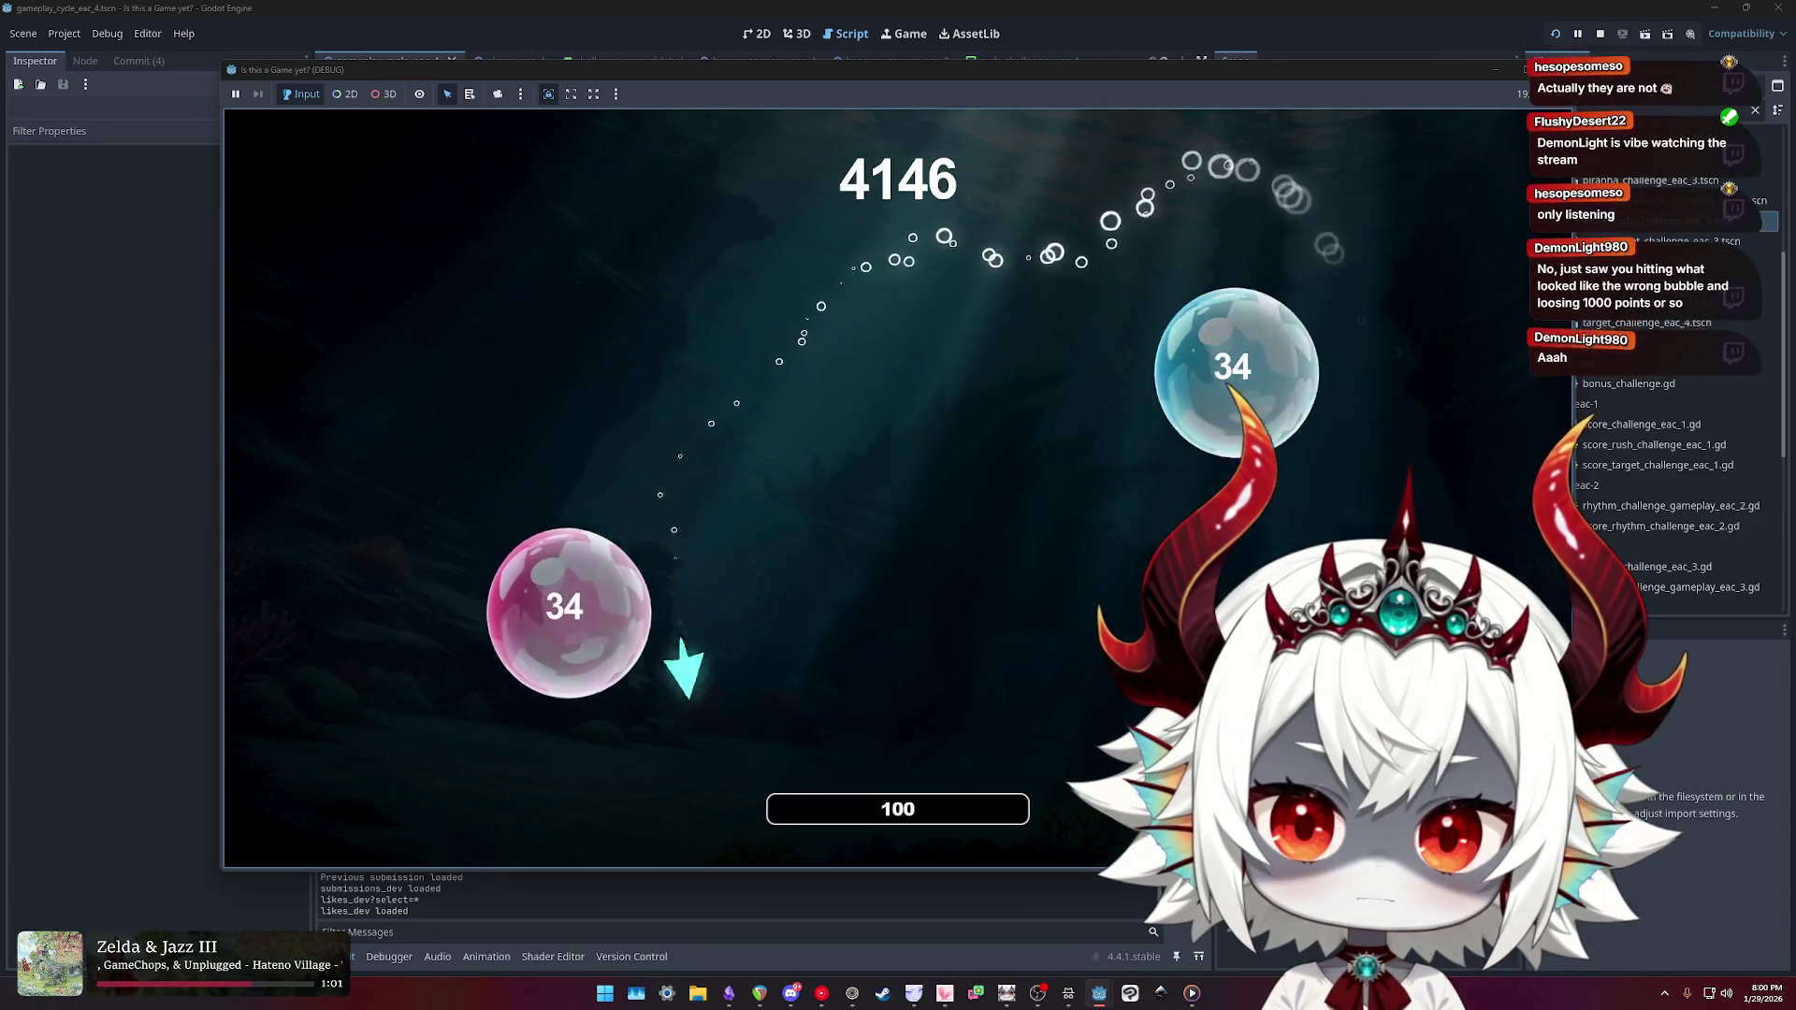
click(599, 673)
click(1254, 439)
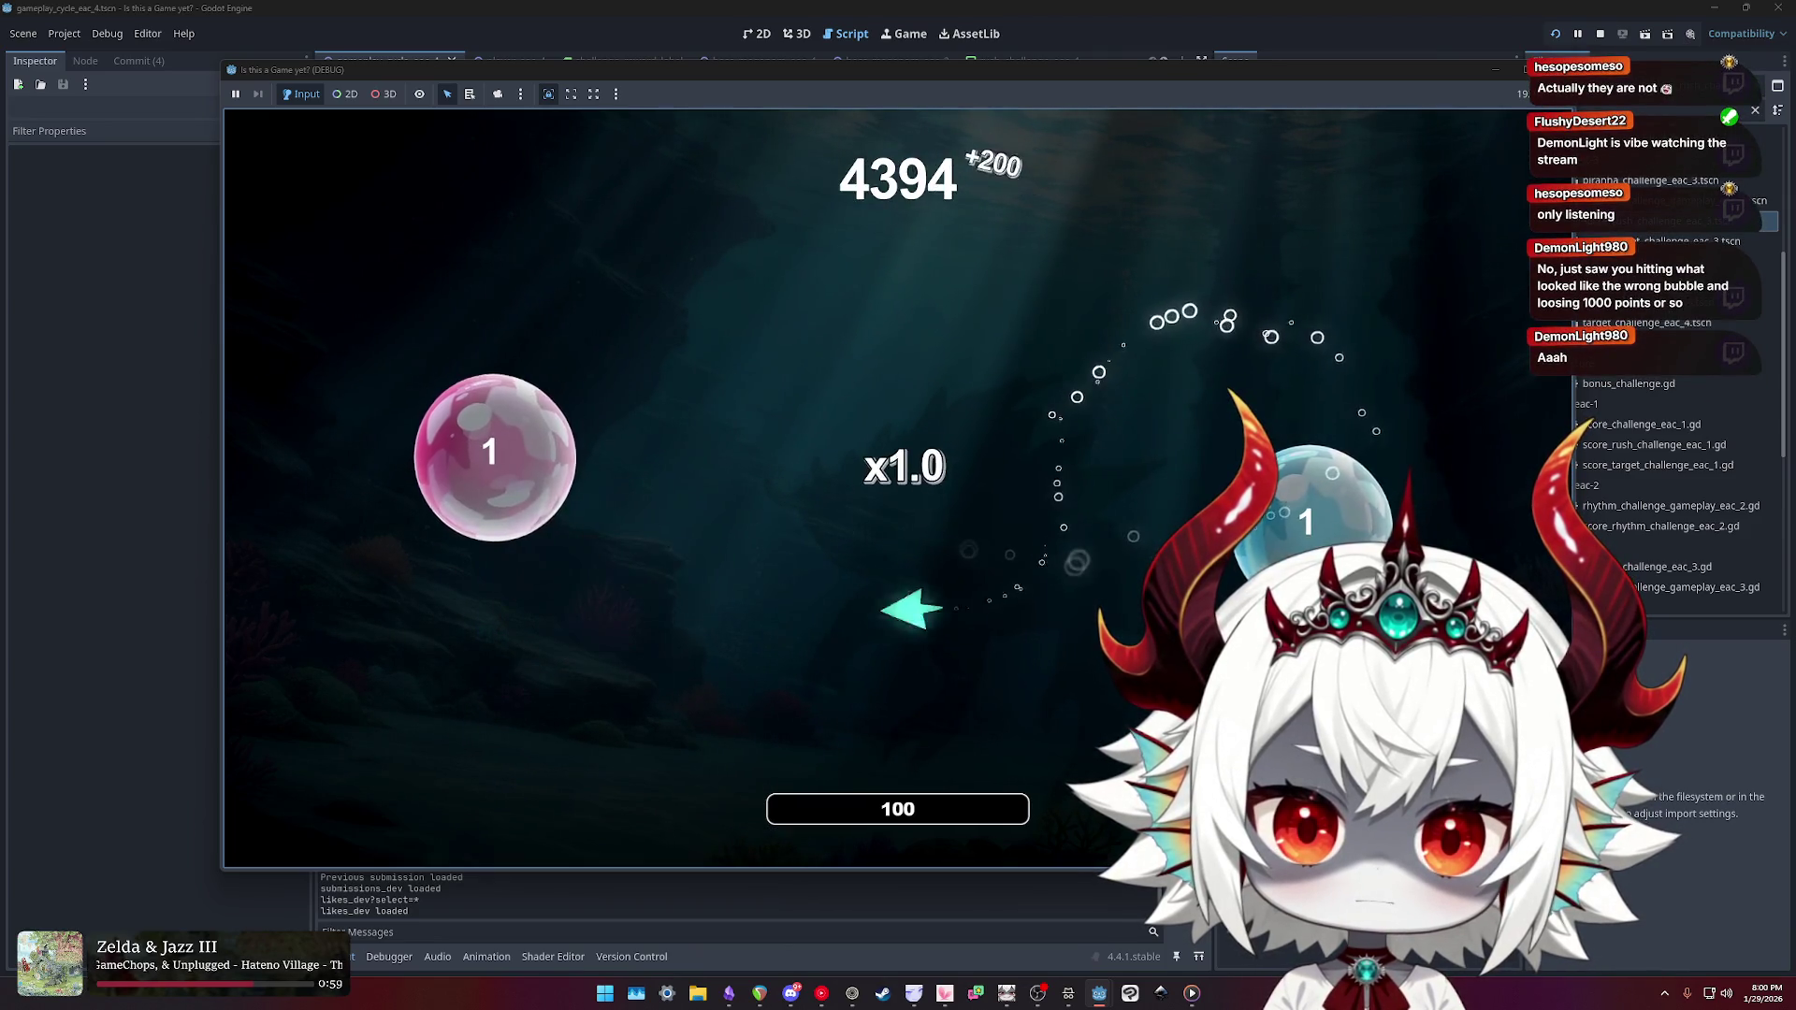
click(529, 411)
click(438, 575)
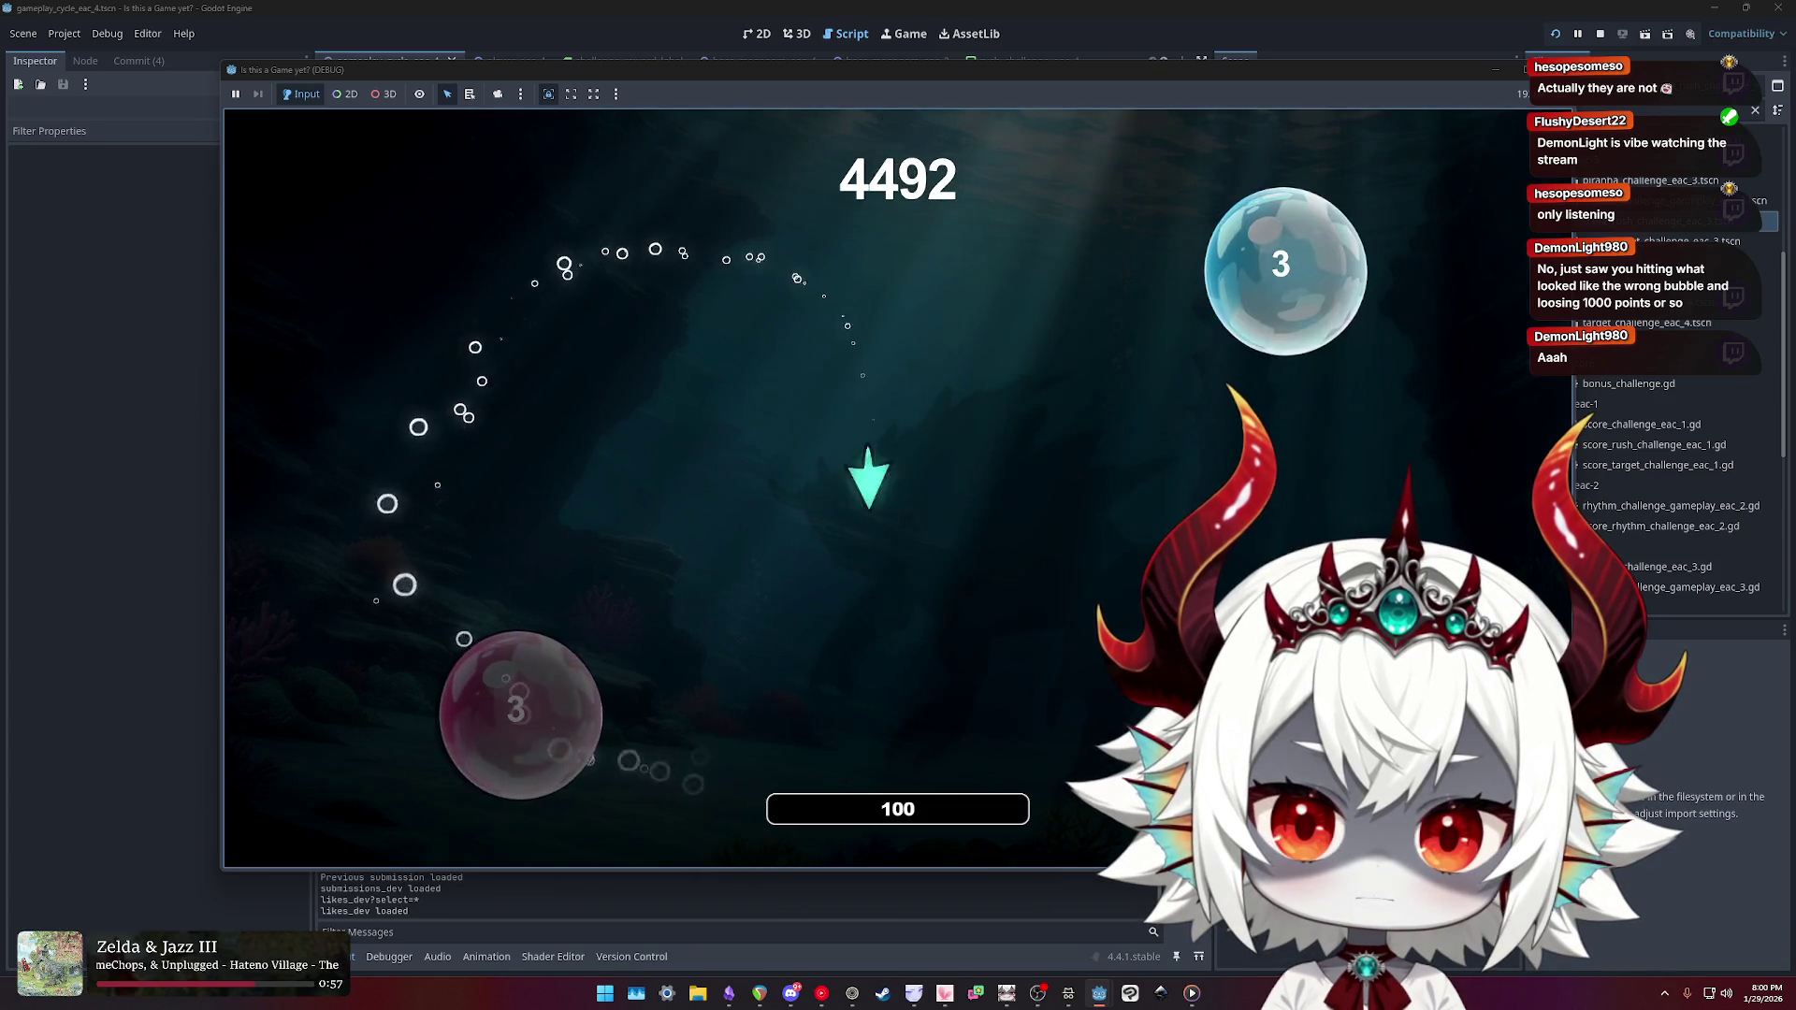
click(1243, 272)
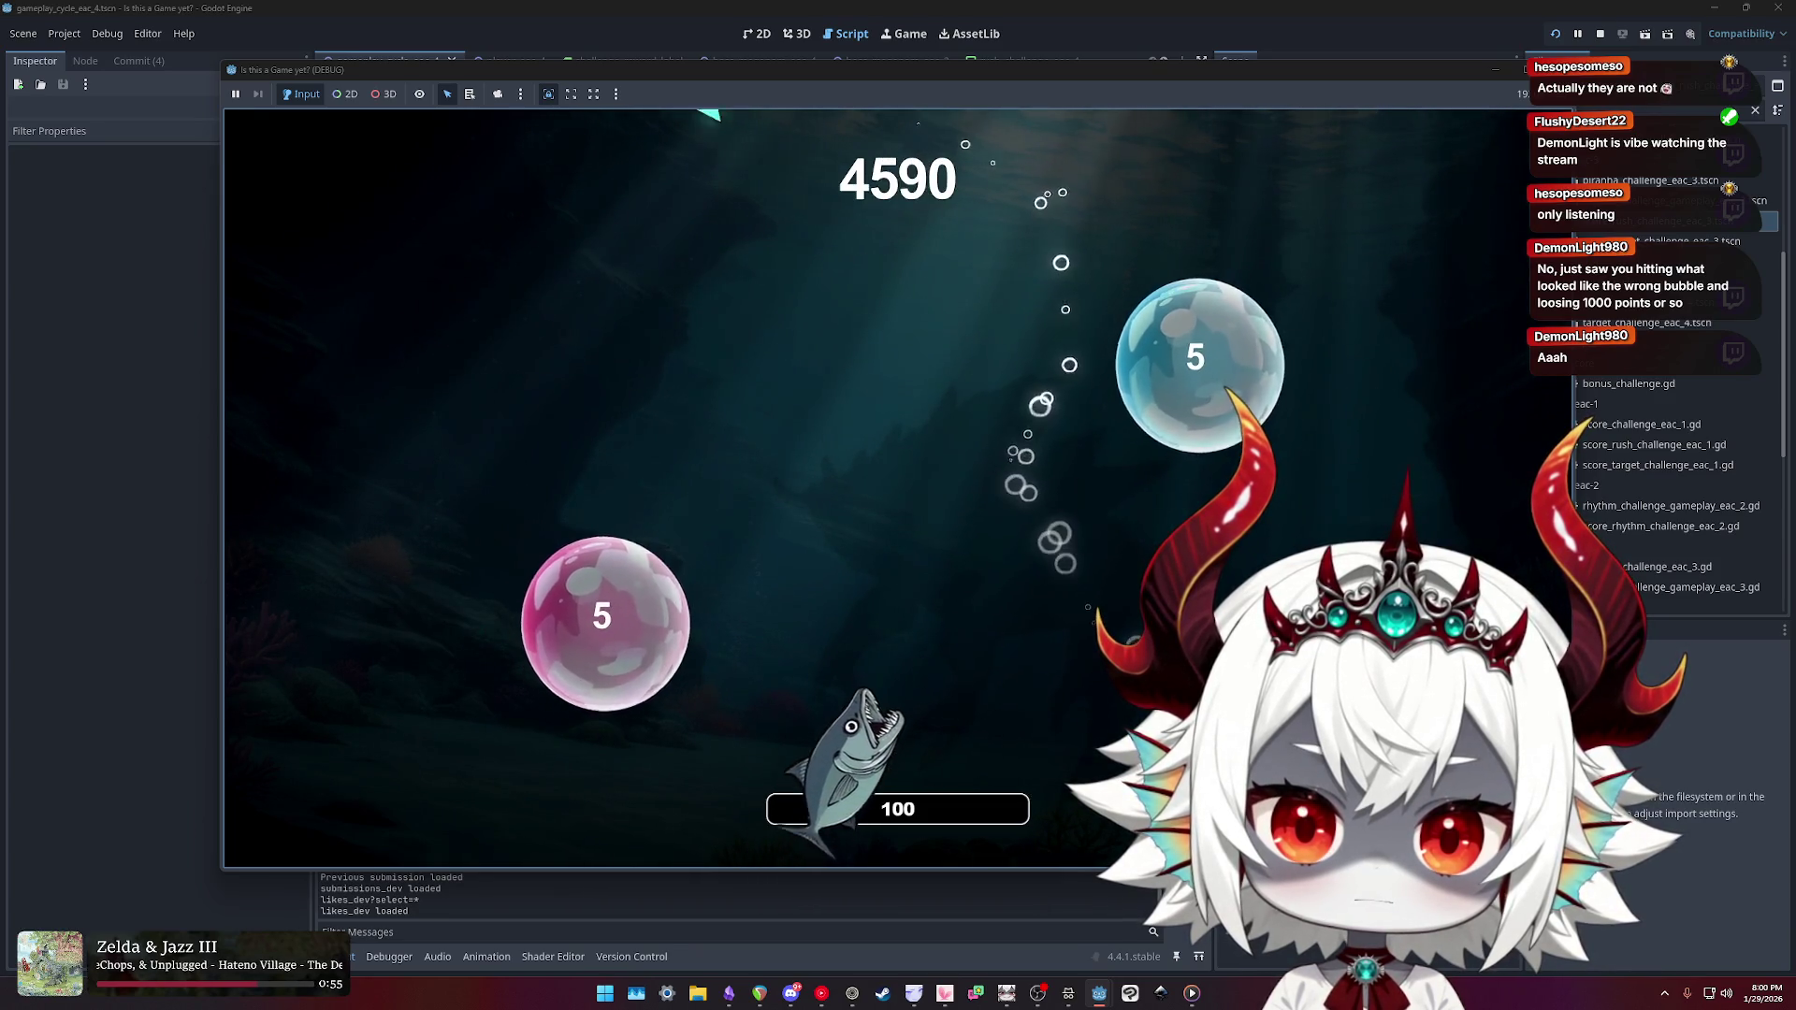
click(1184, 360)
click(1371, 449)
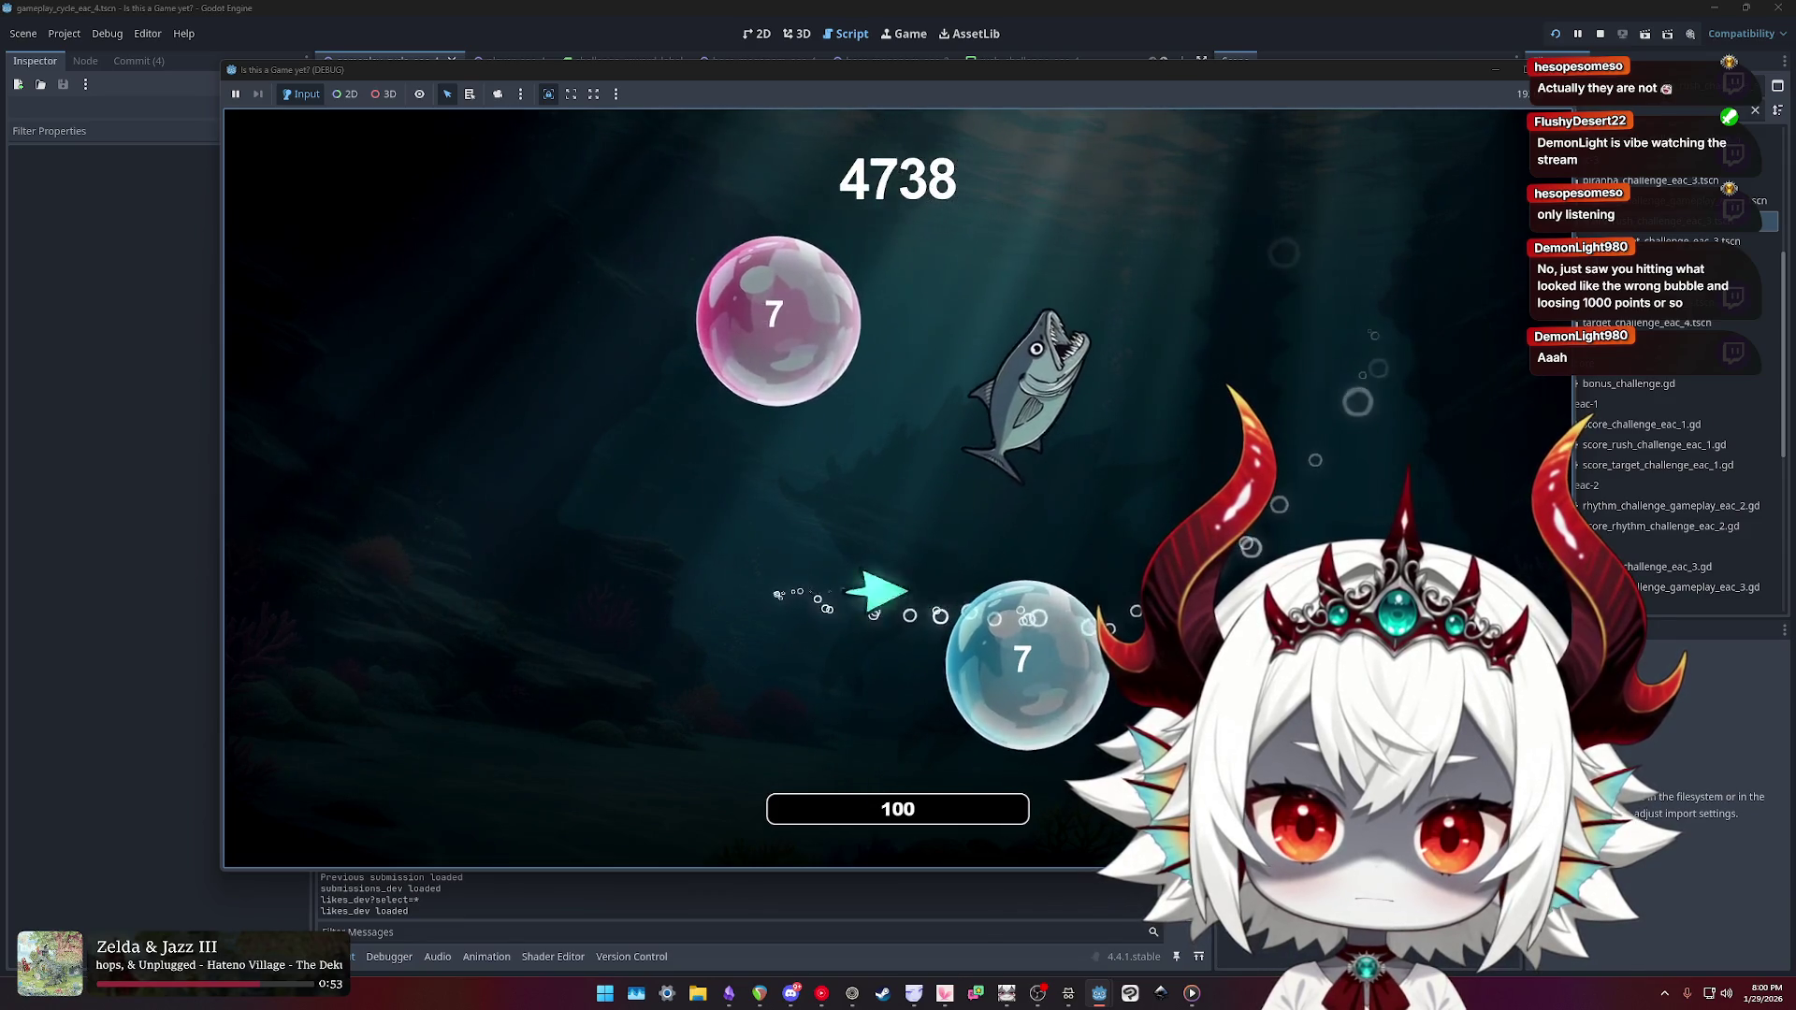
click(1019, 655)
click(528, 356)
click(454, 702)
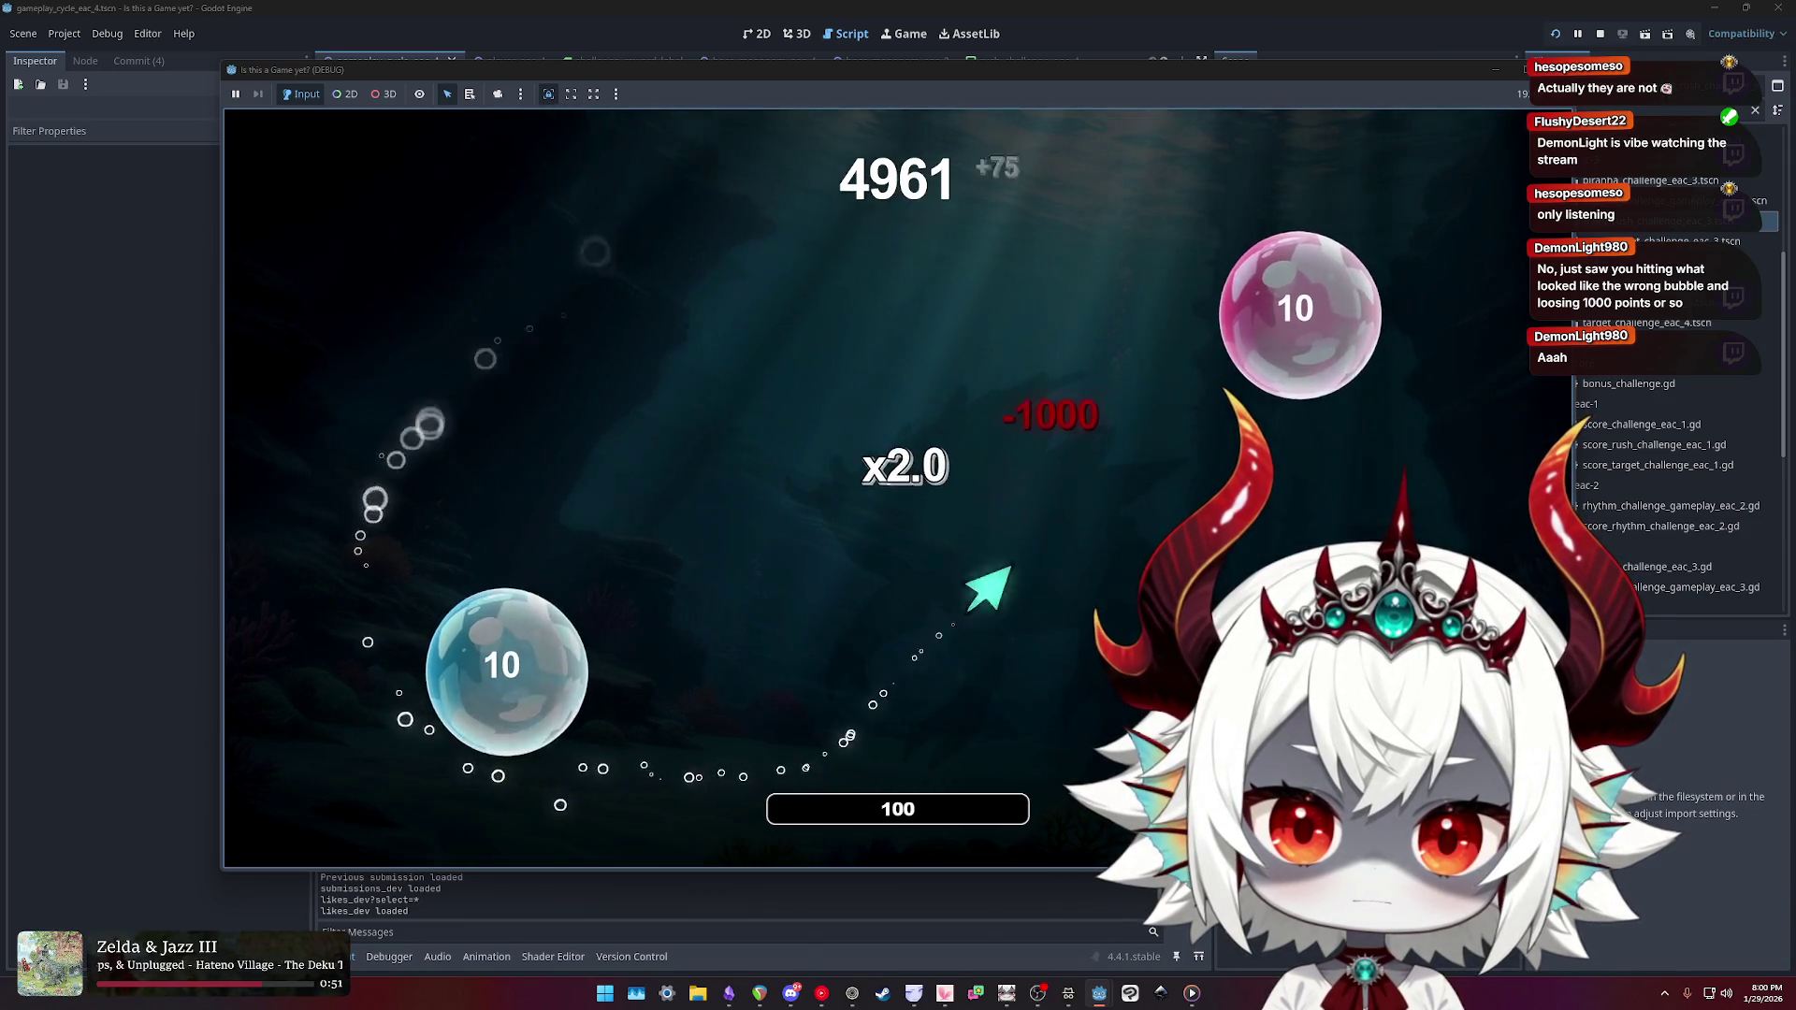
click(1282, 304)
click(1282, 449)
click(901, 500)
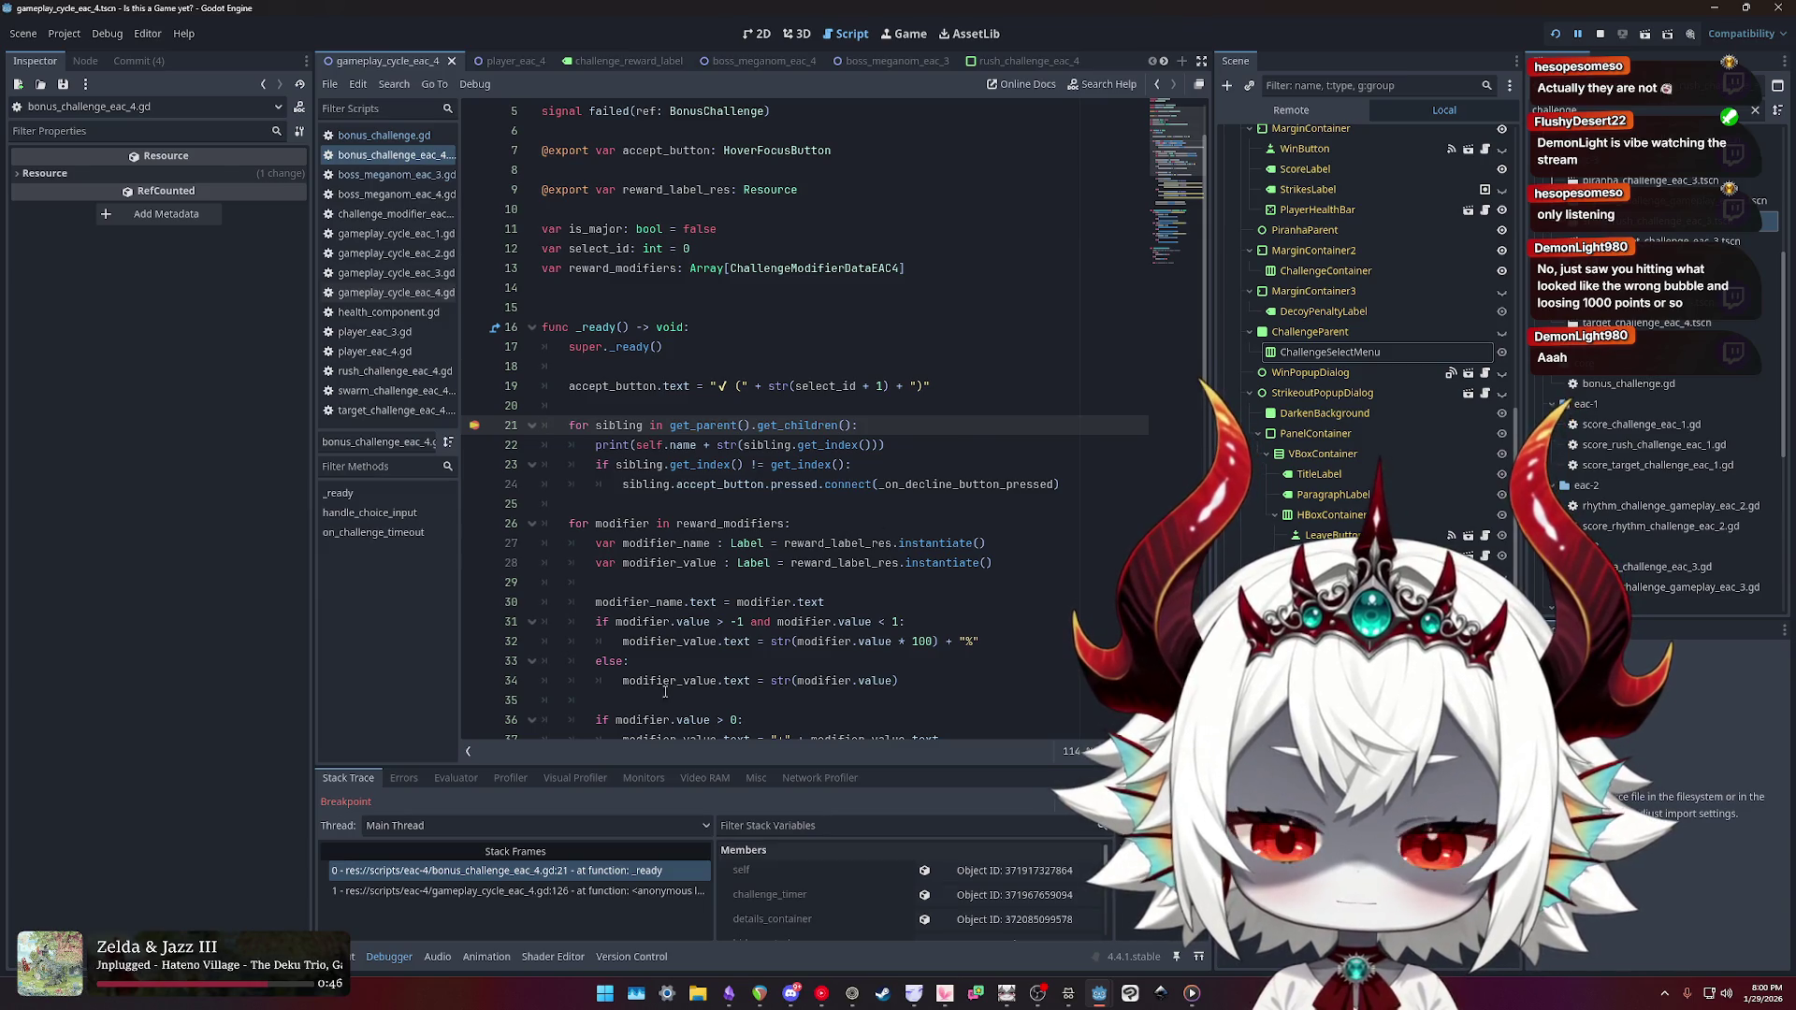
Check the Output log and debugger stack trace, then continue past the line 21 breakpoint with F12
click(354, 959)
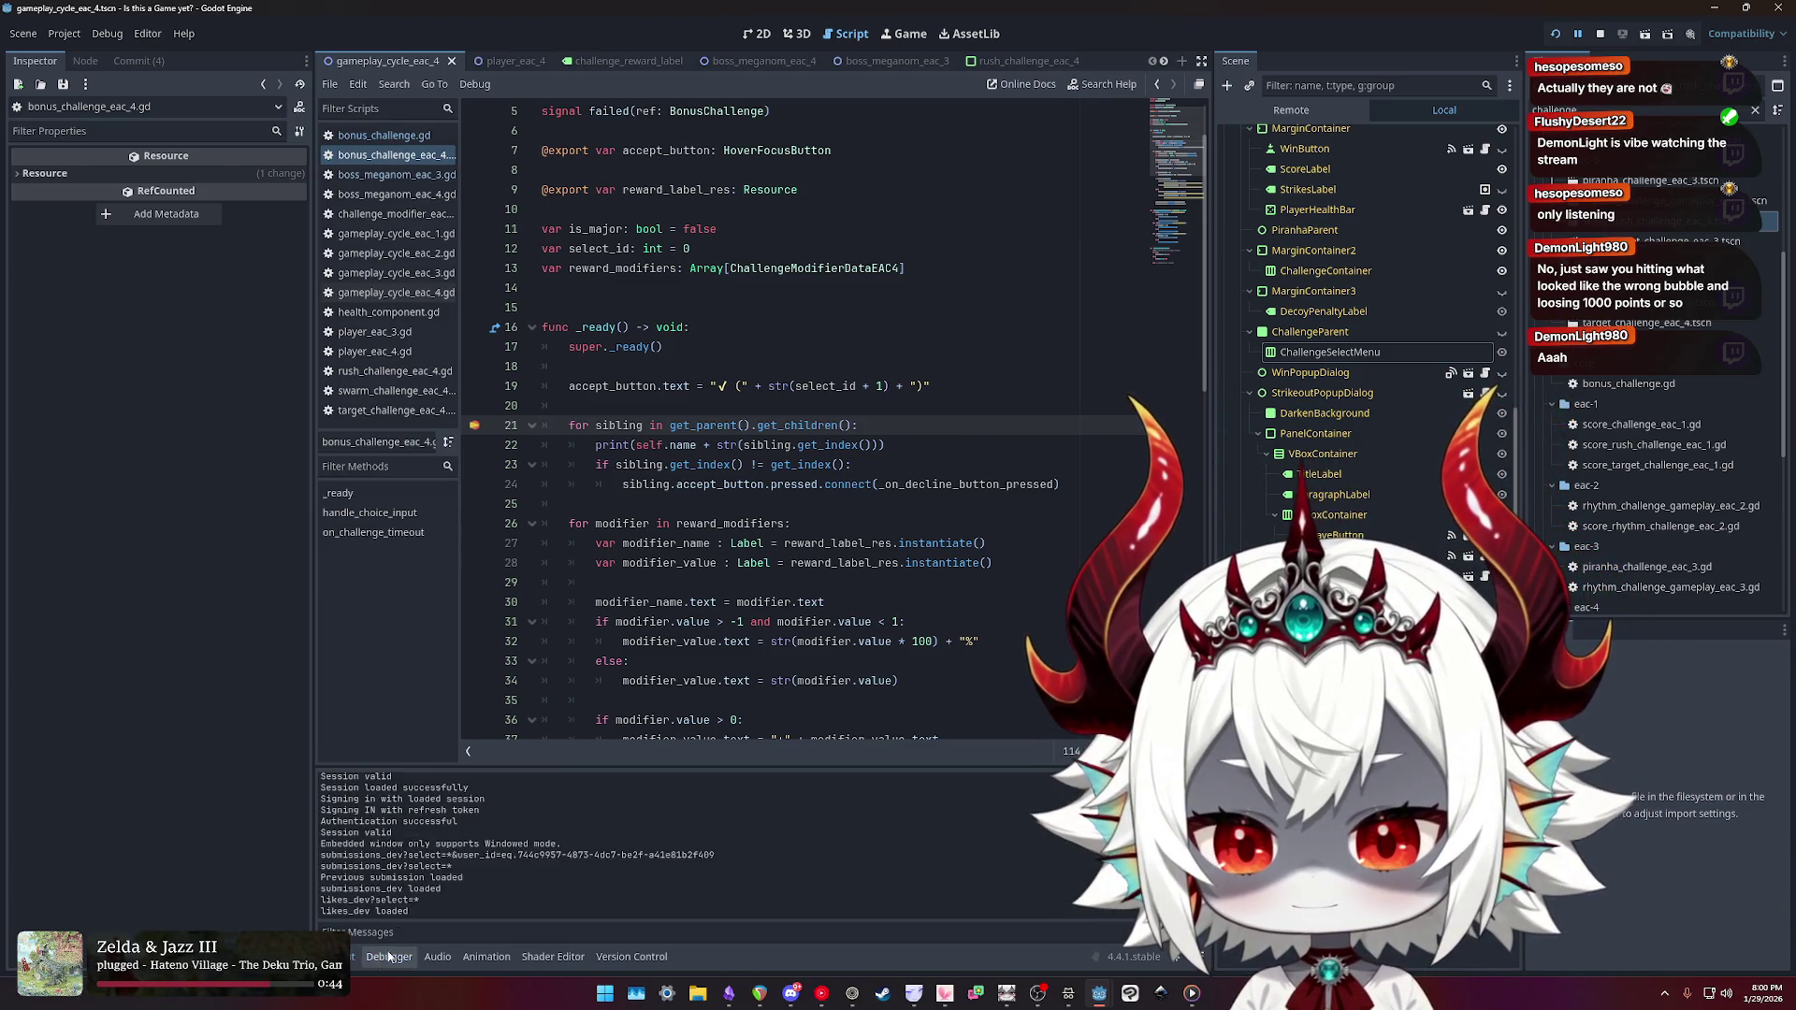
click(387, 959)
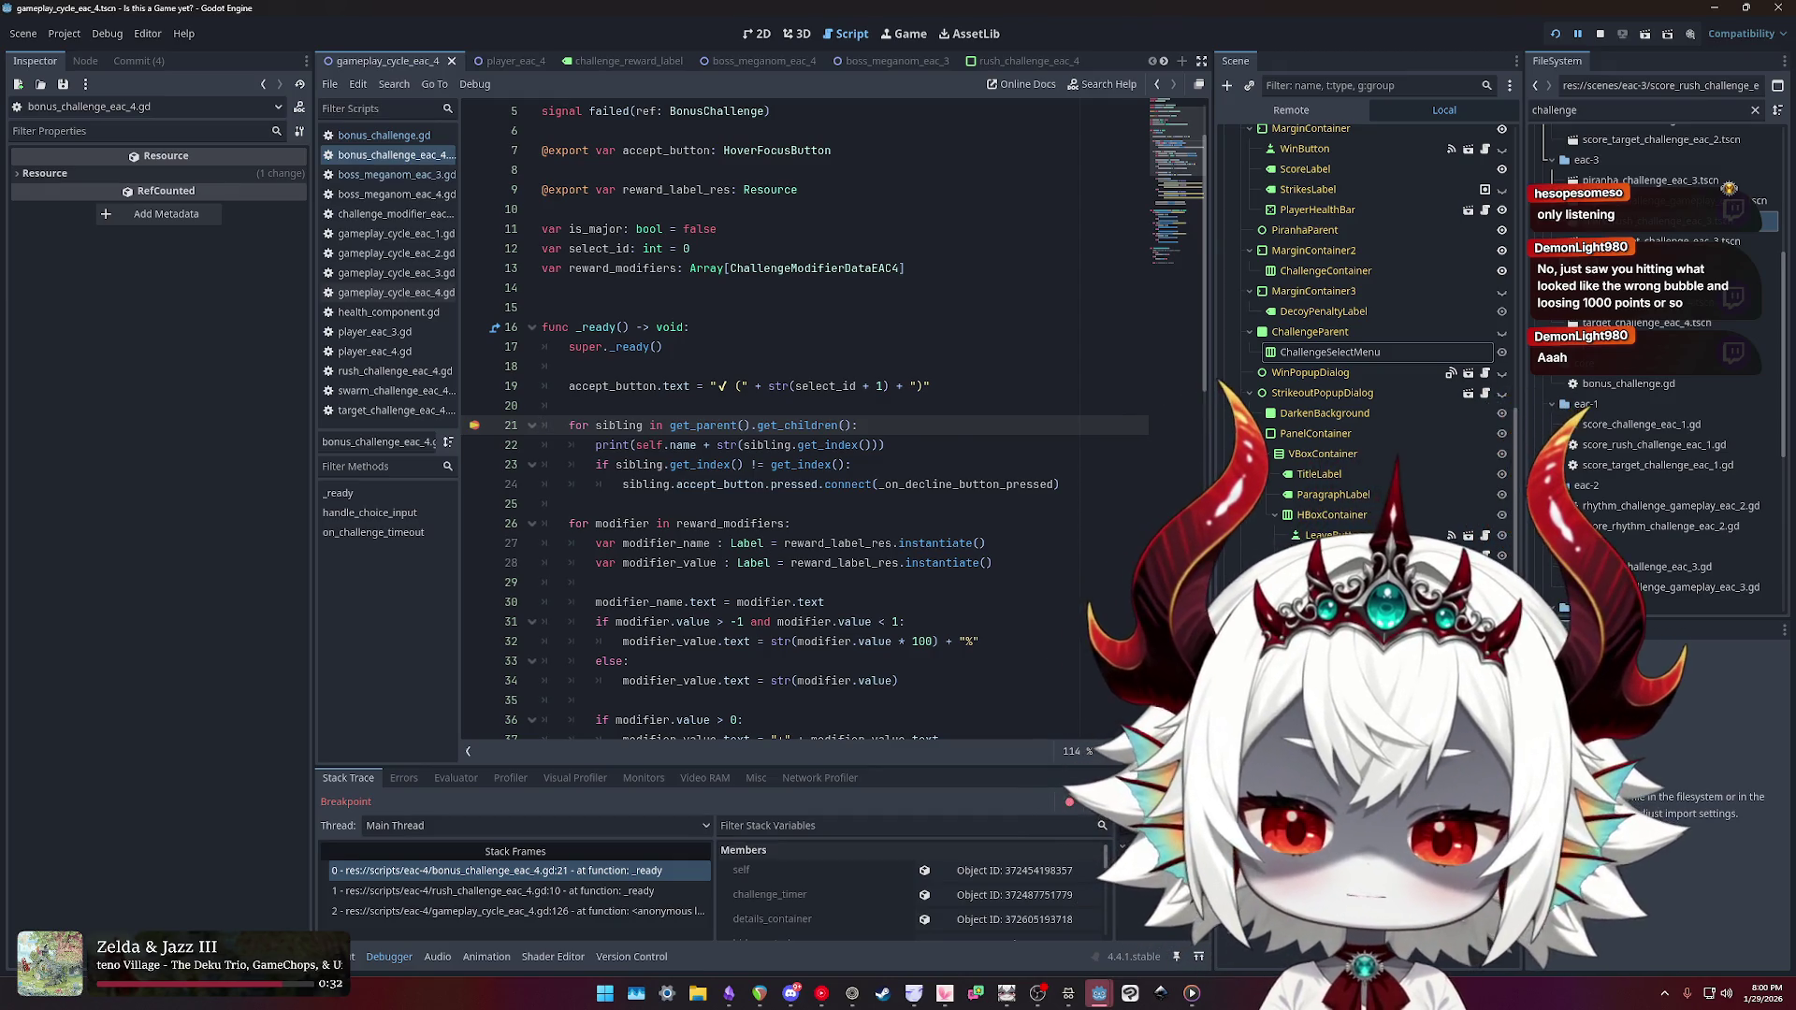
key(F12)
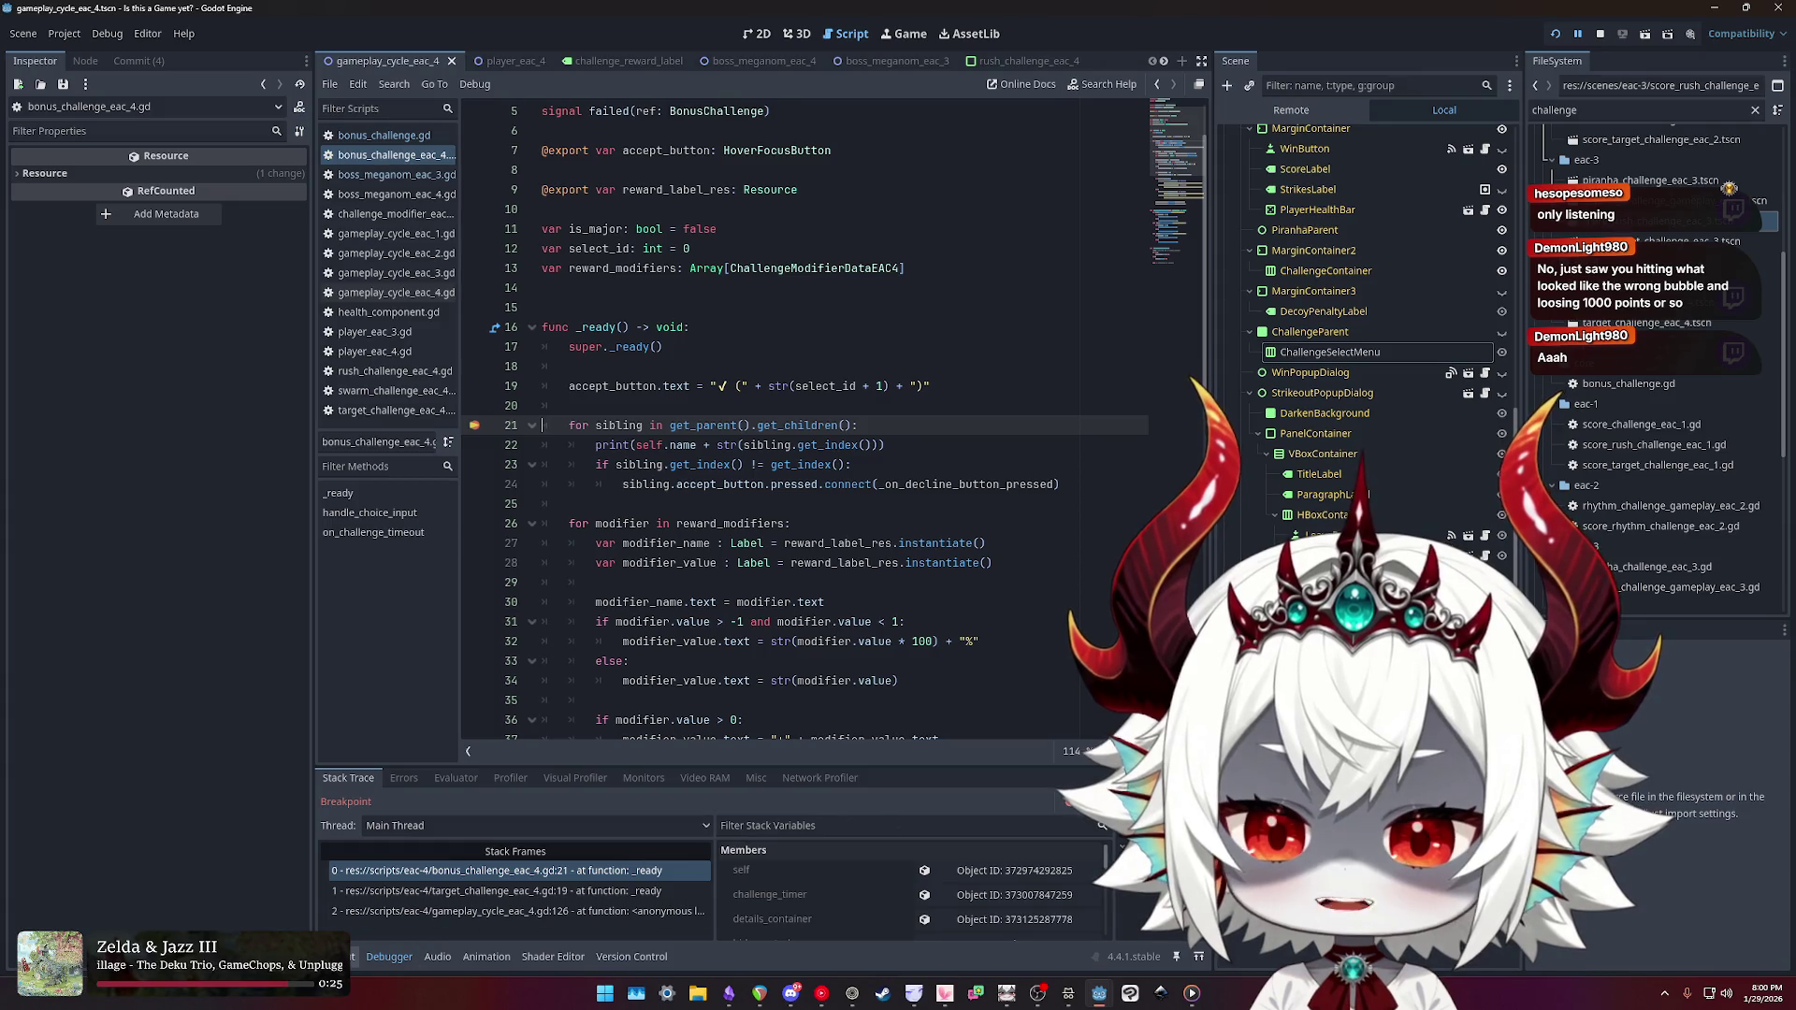
key(alt+o)
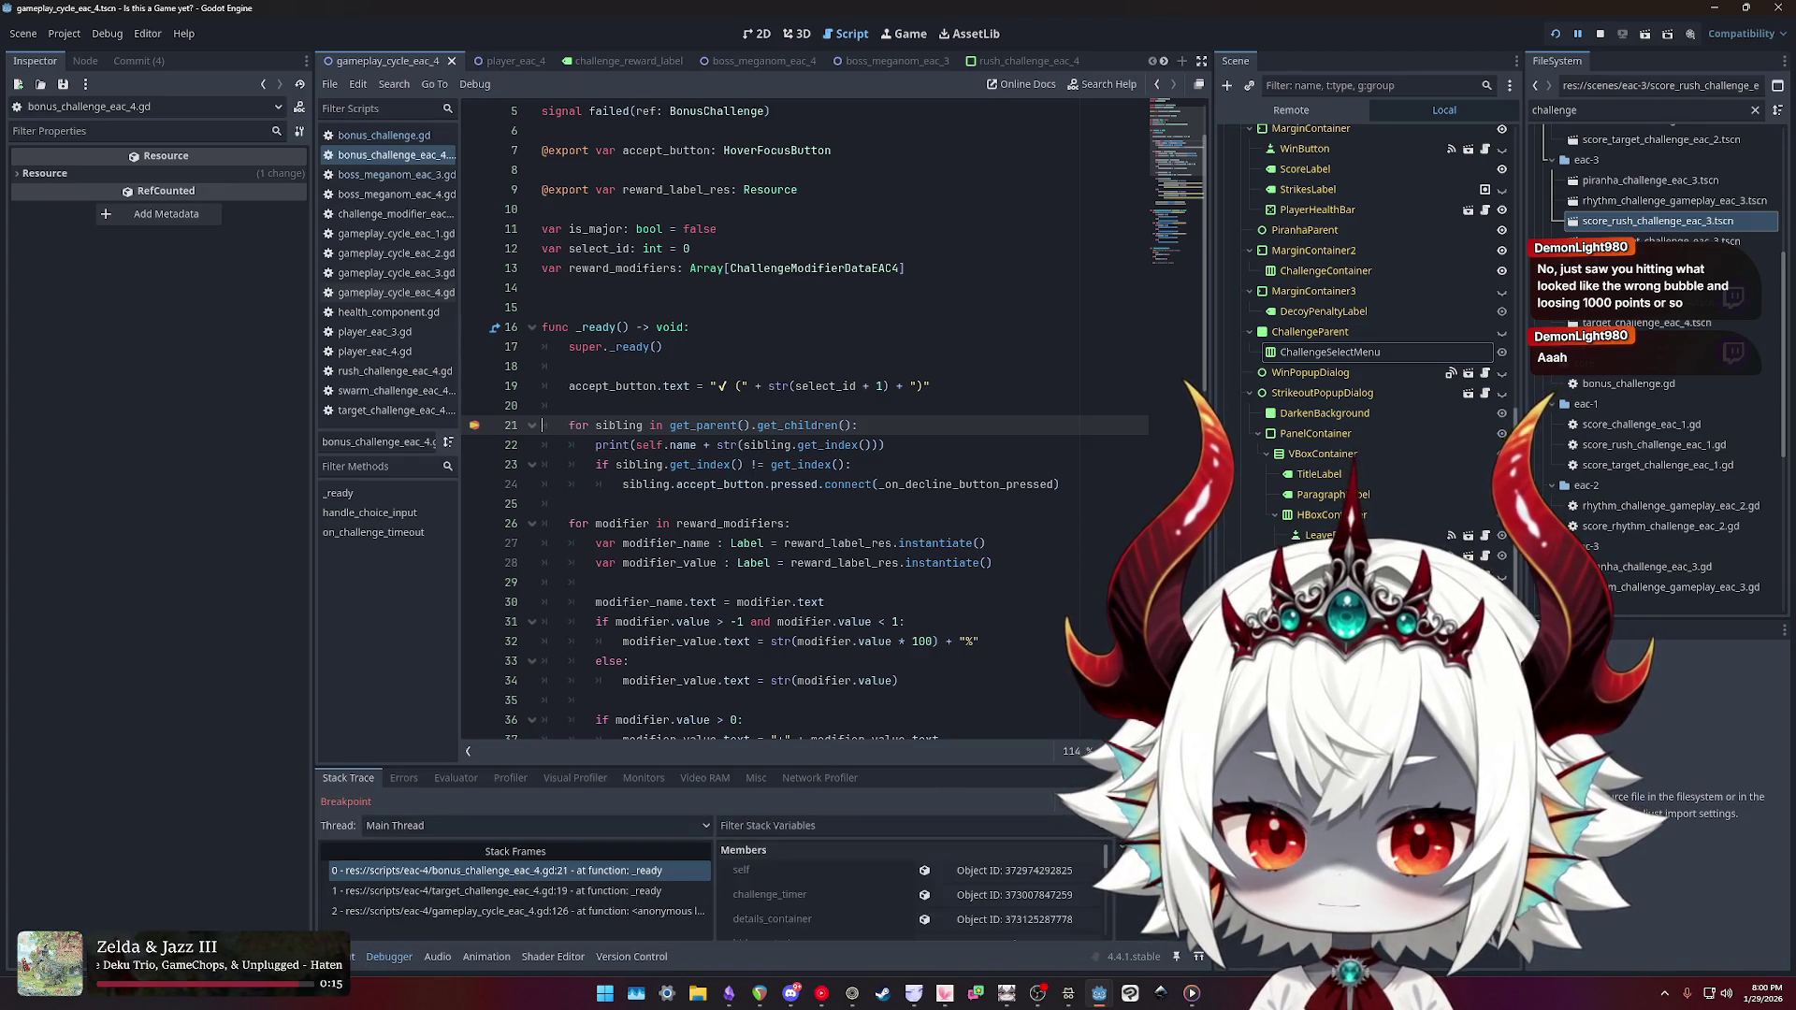
key(F12)
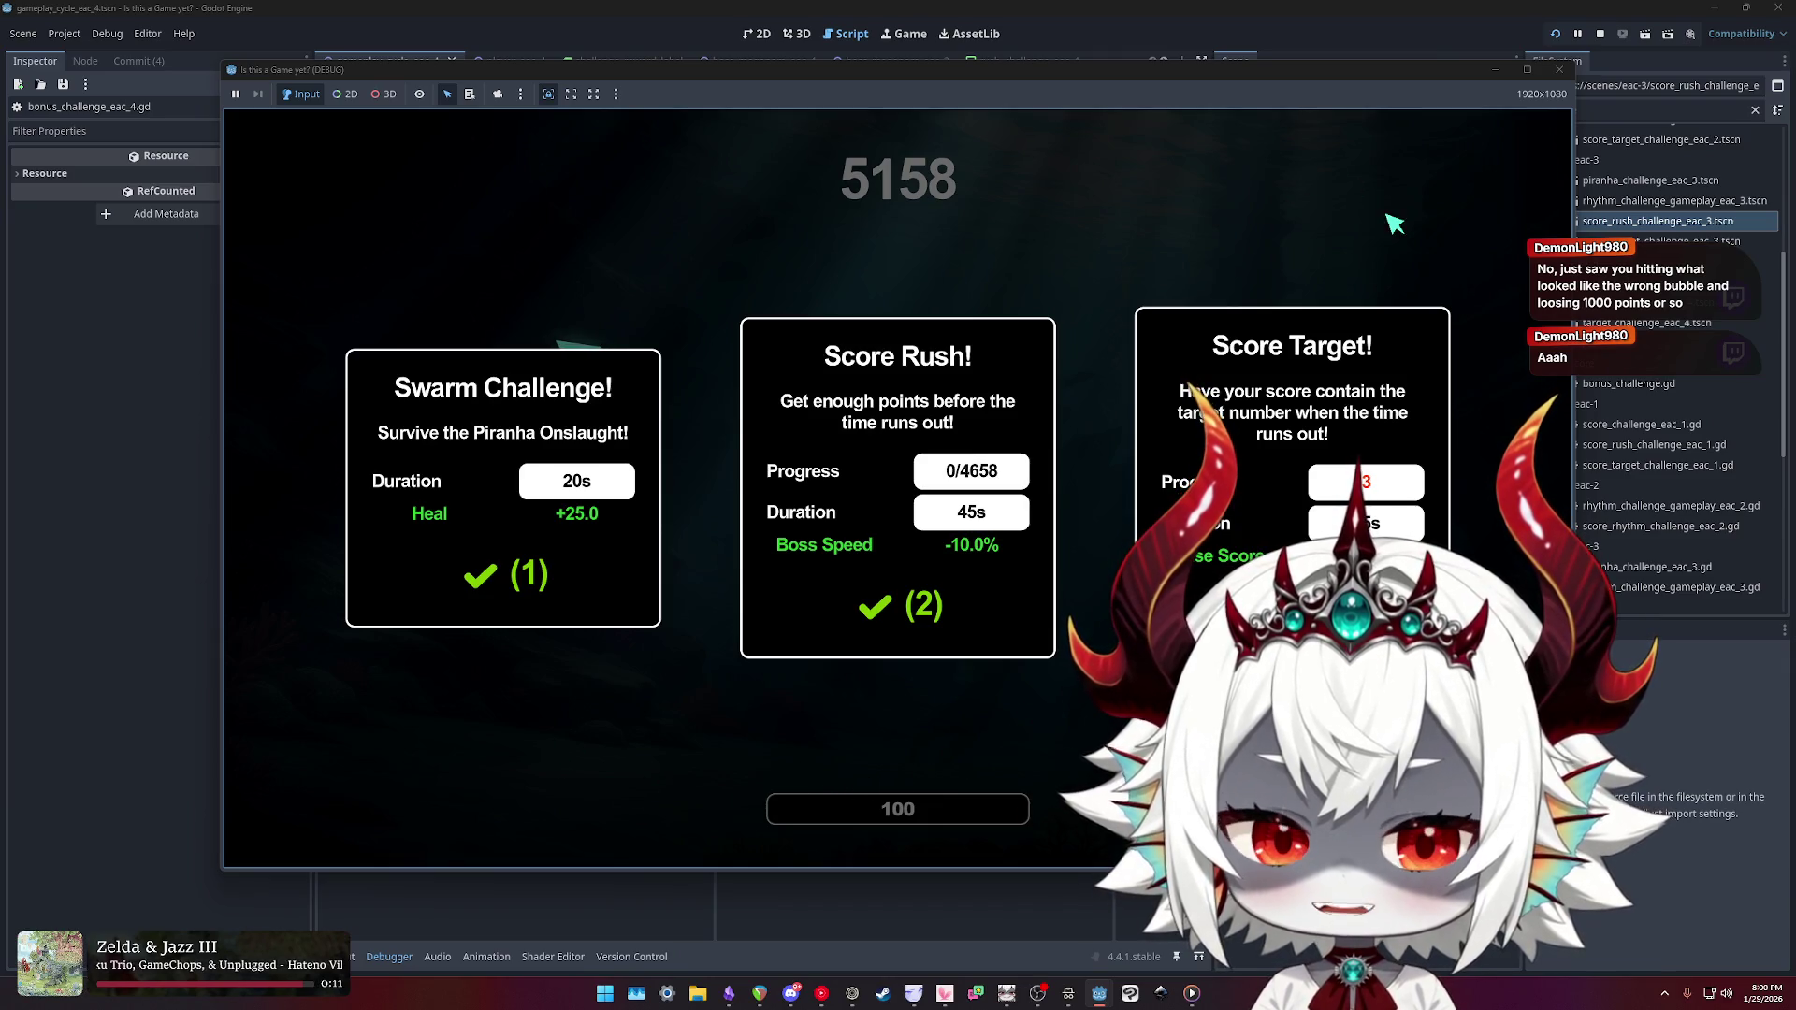
Stop the game and select the printed names SwarmChallengeEAC40 through TargetChallengeEAC42 in the Output log
click(1560, 71)
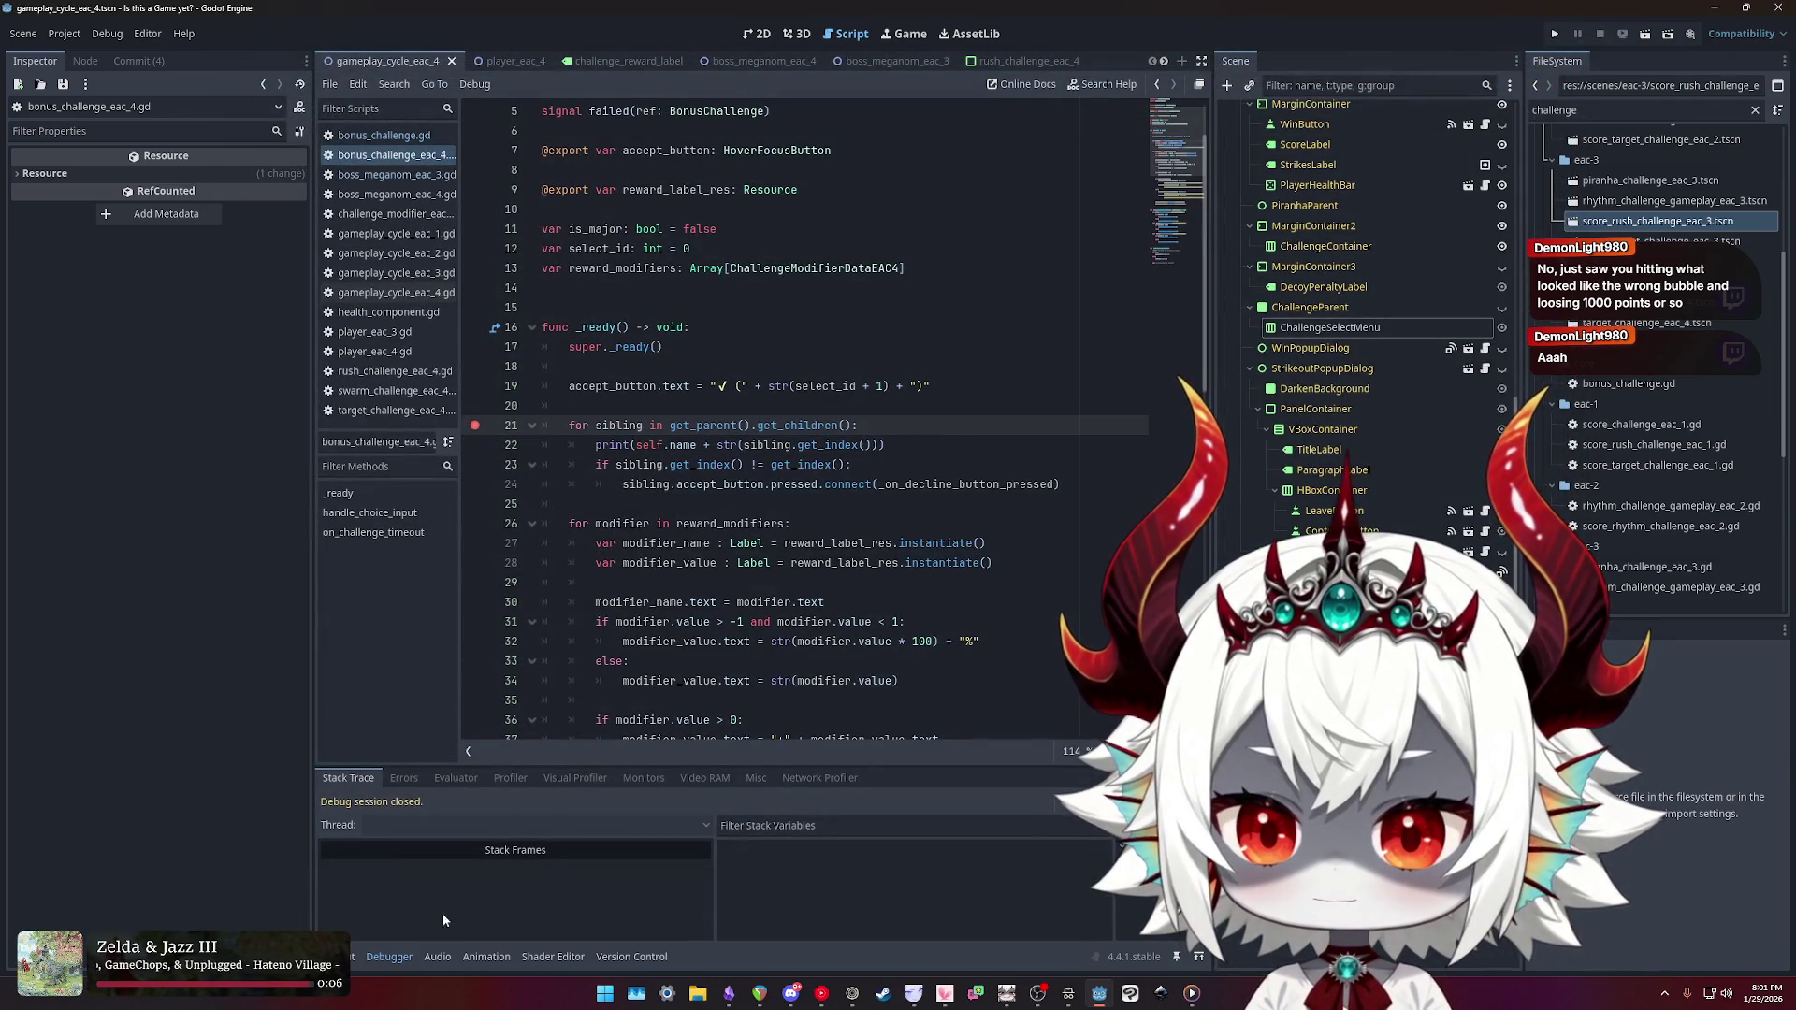
key(alt+o)
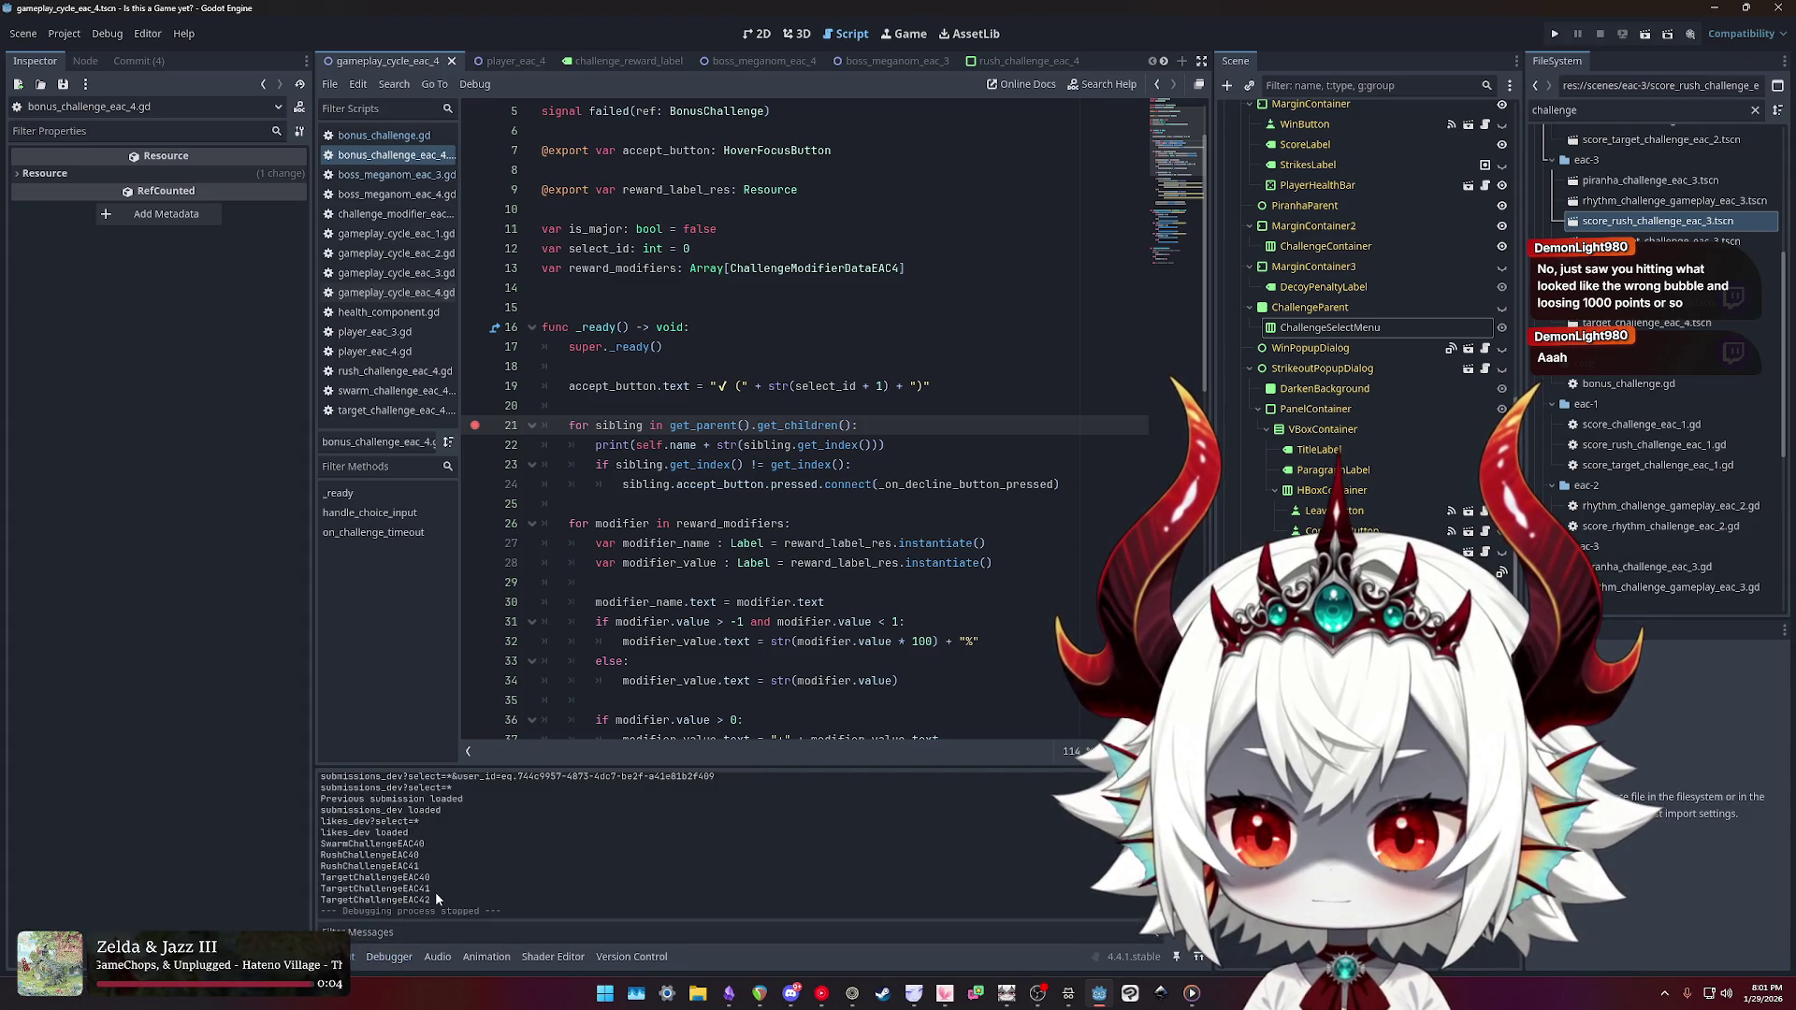
drag(435, 890, 309, 844)
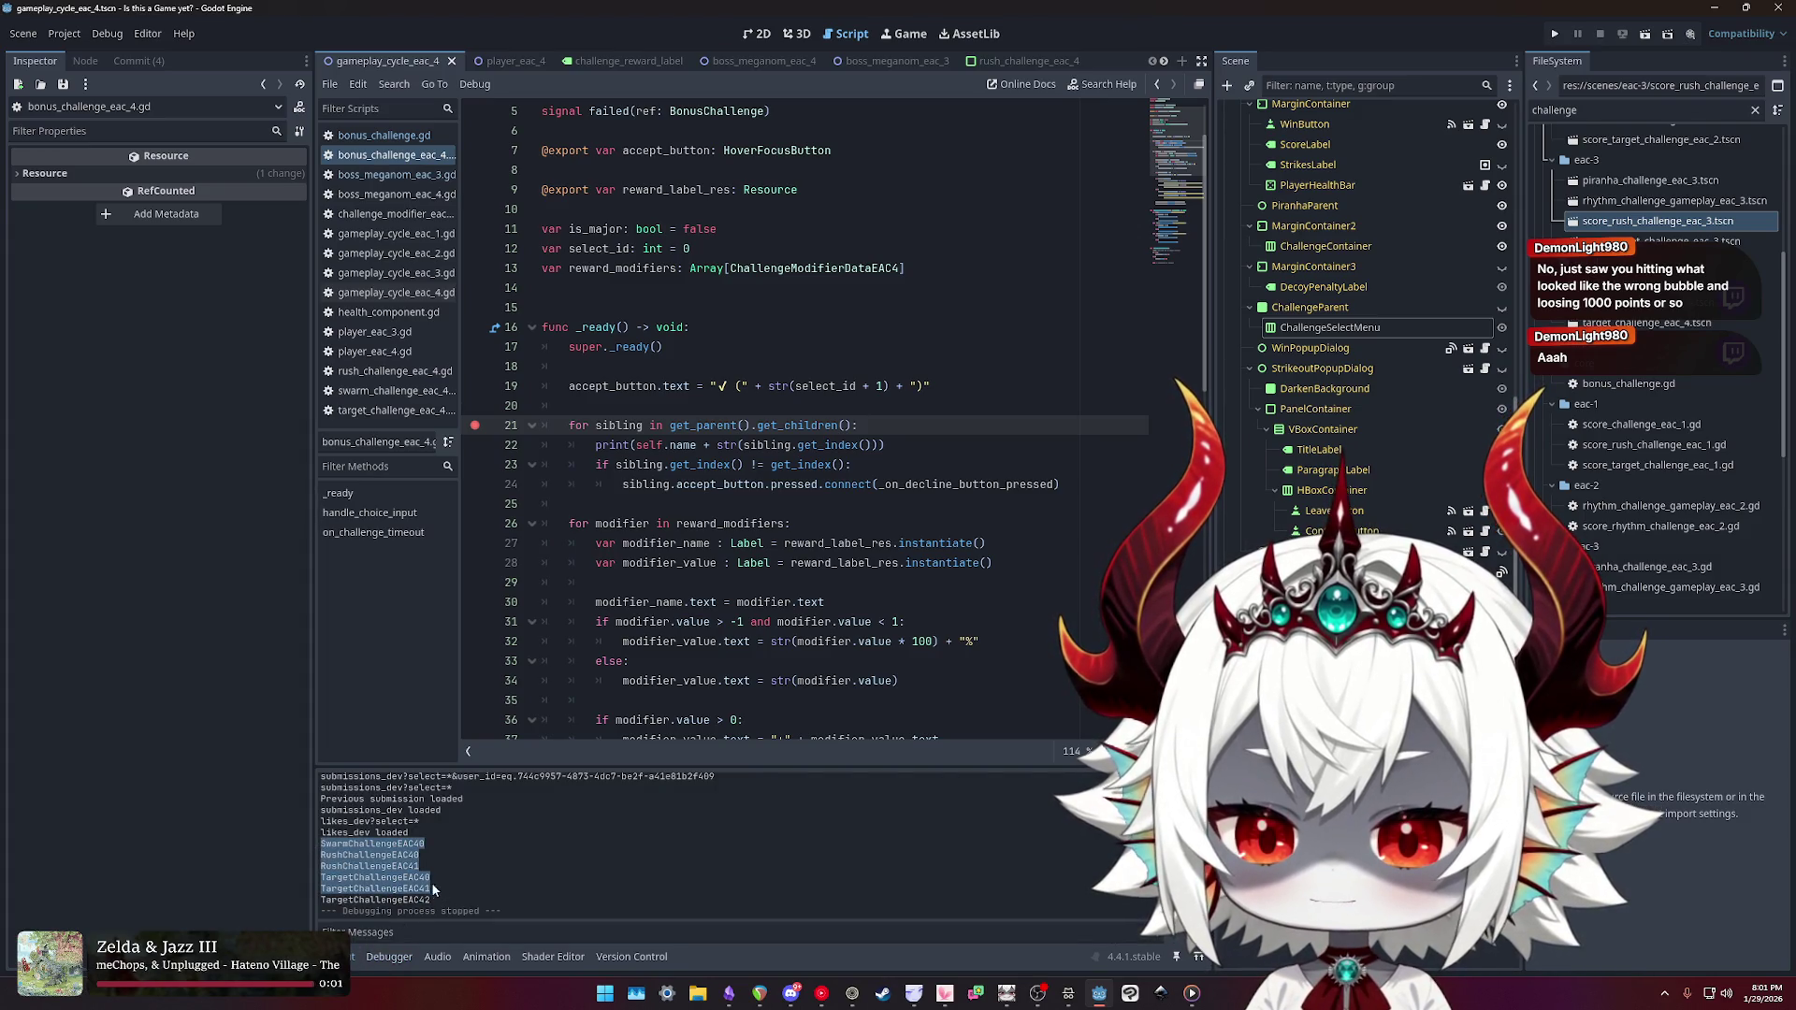
drag(434, 895, 306, 843)
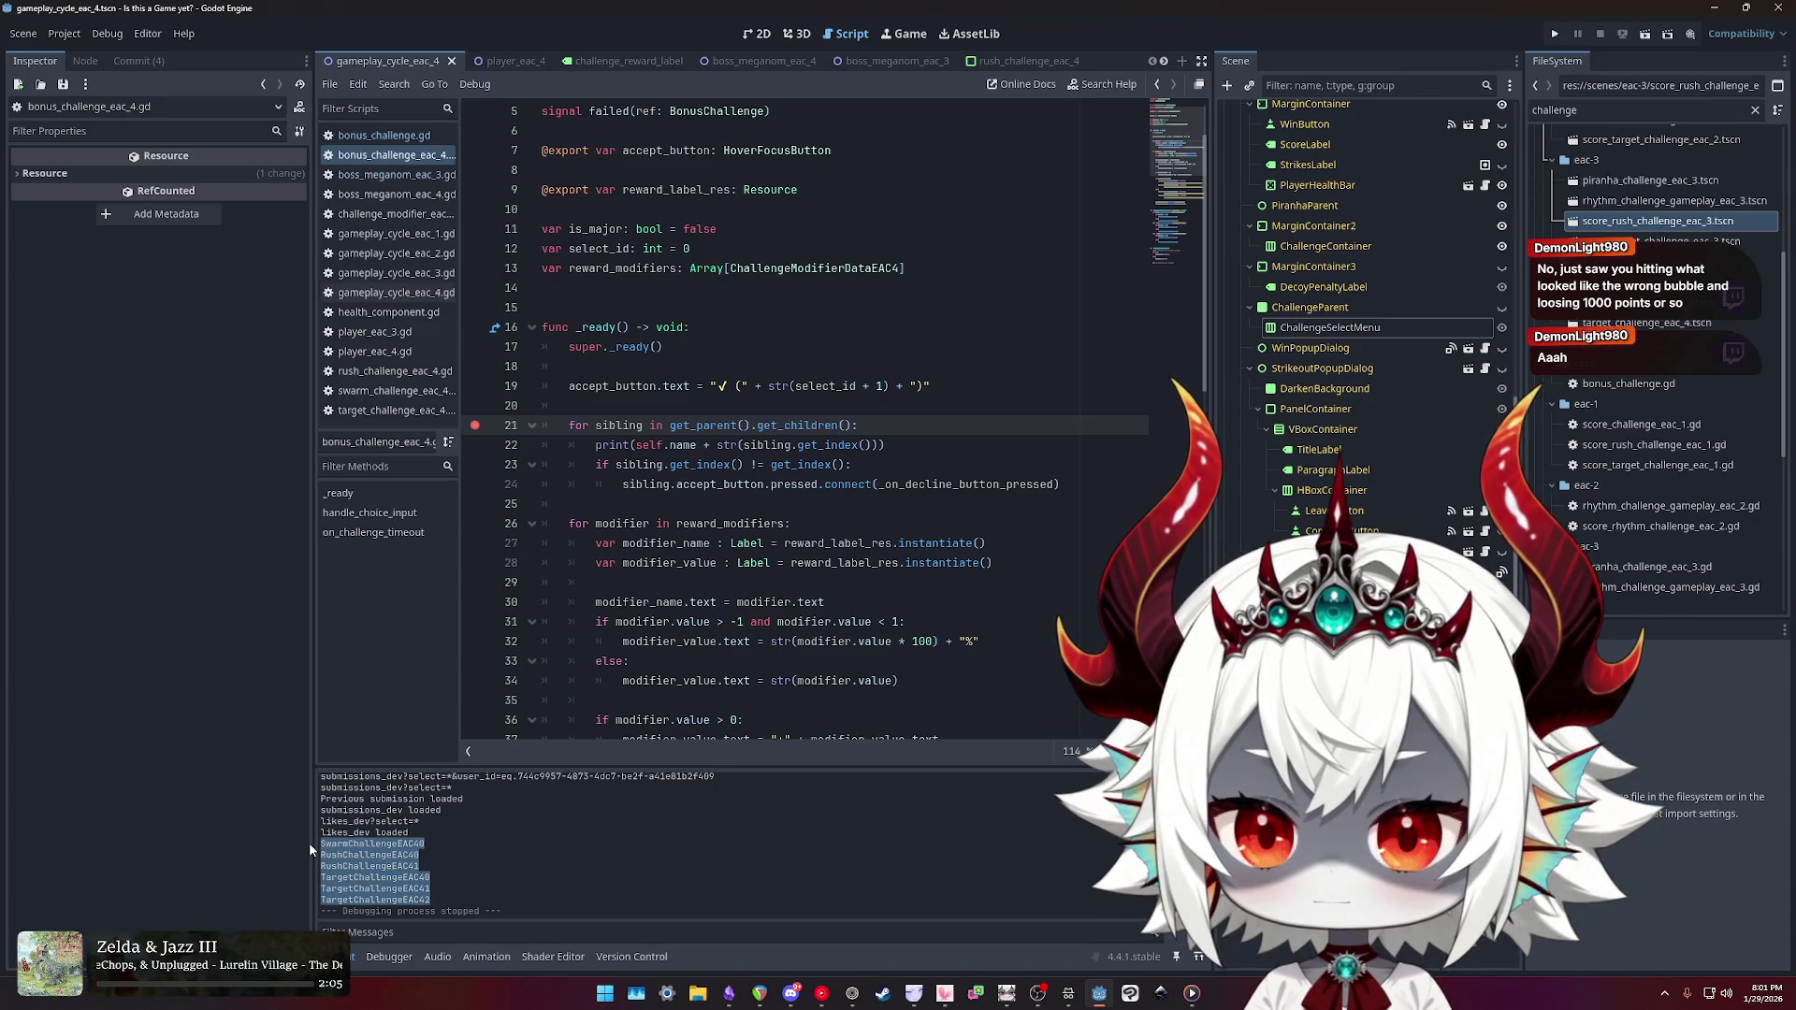
Add and undo a blank line after line 21, then open the rush_challenge_eac_4 scene
click(870, 426)
key(Return)
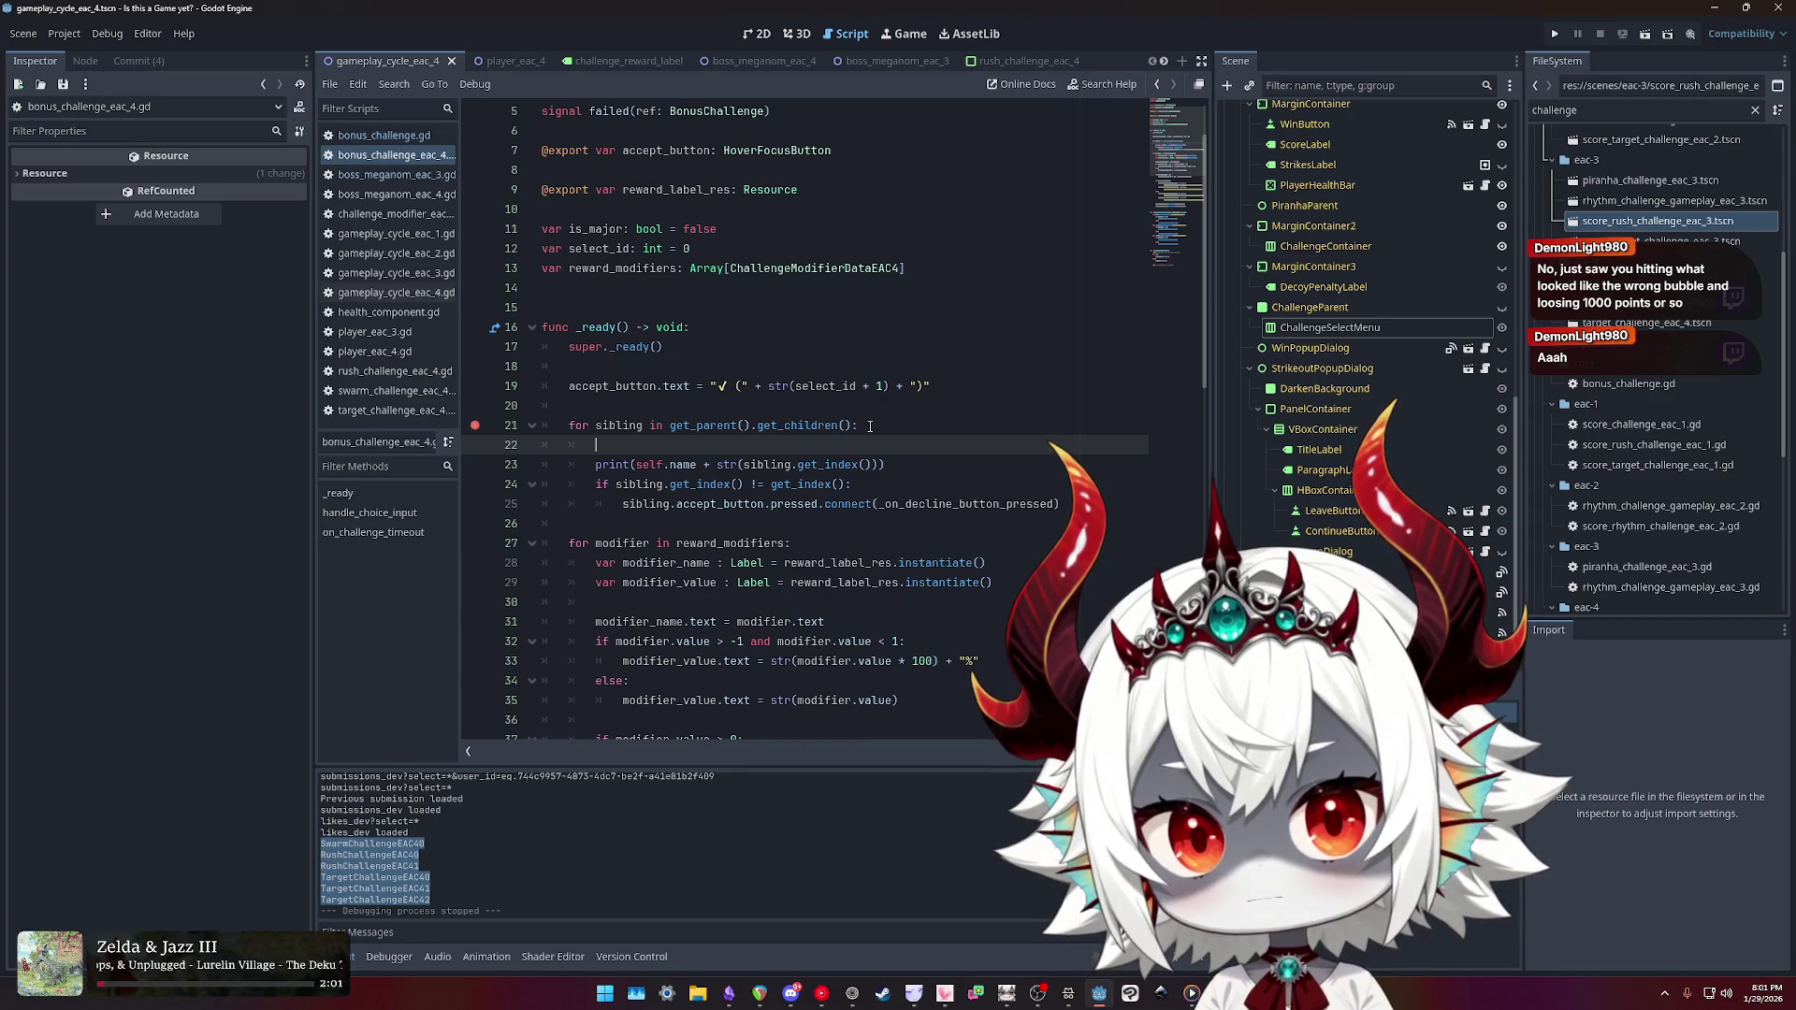
key(ctrl+z)
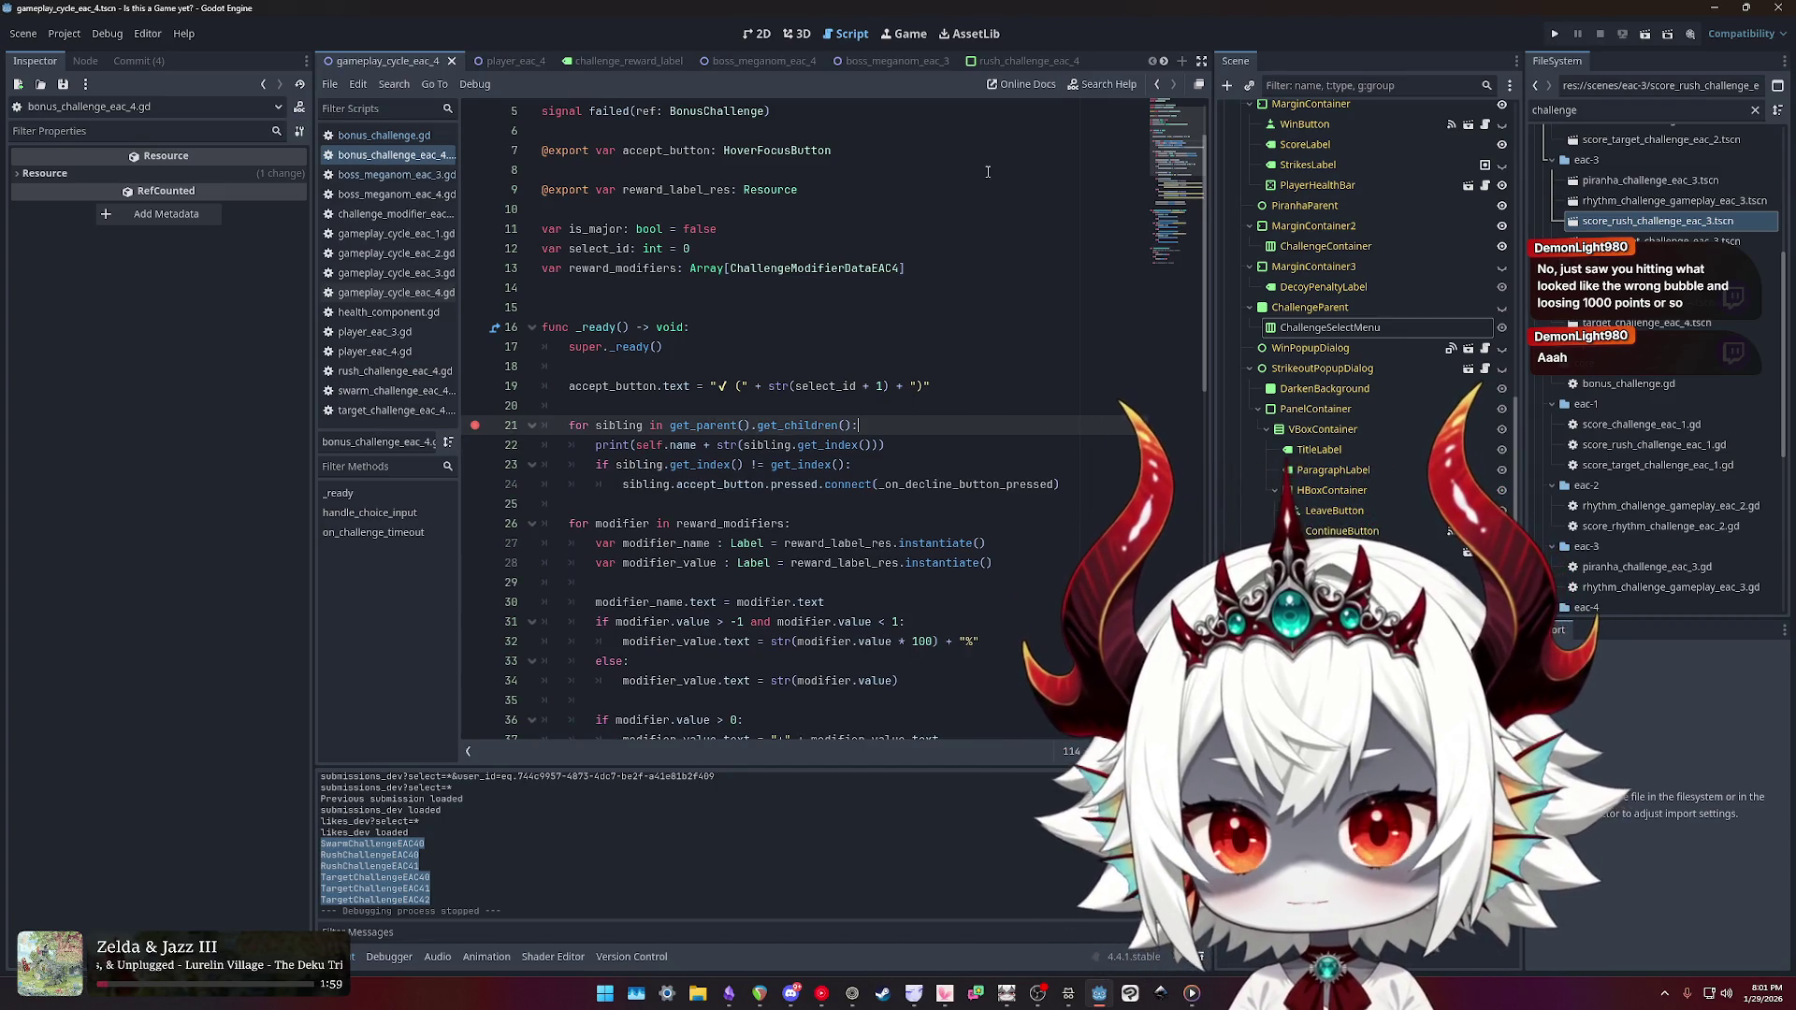
click(1020, 64)
Compare the rush, target and swarm challenge scenes by switching between their tabs
scroll(889, 67, down, 2)
click(903, 64)
click(754, 33)
click(773, 61)
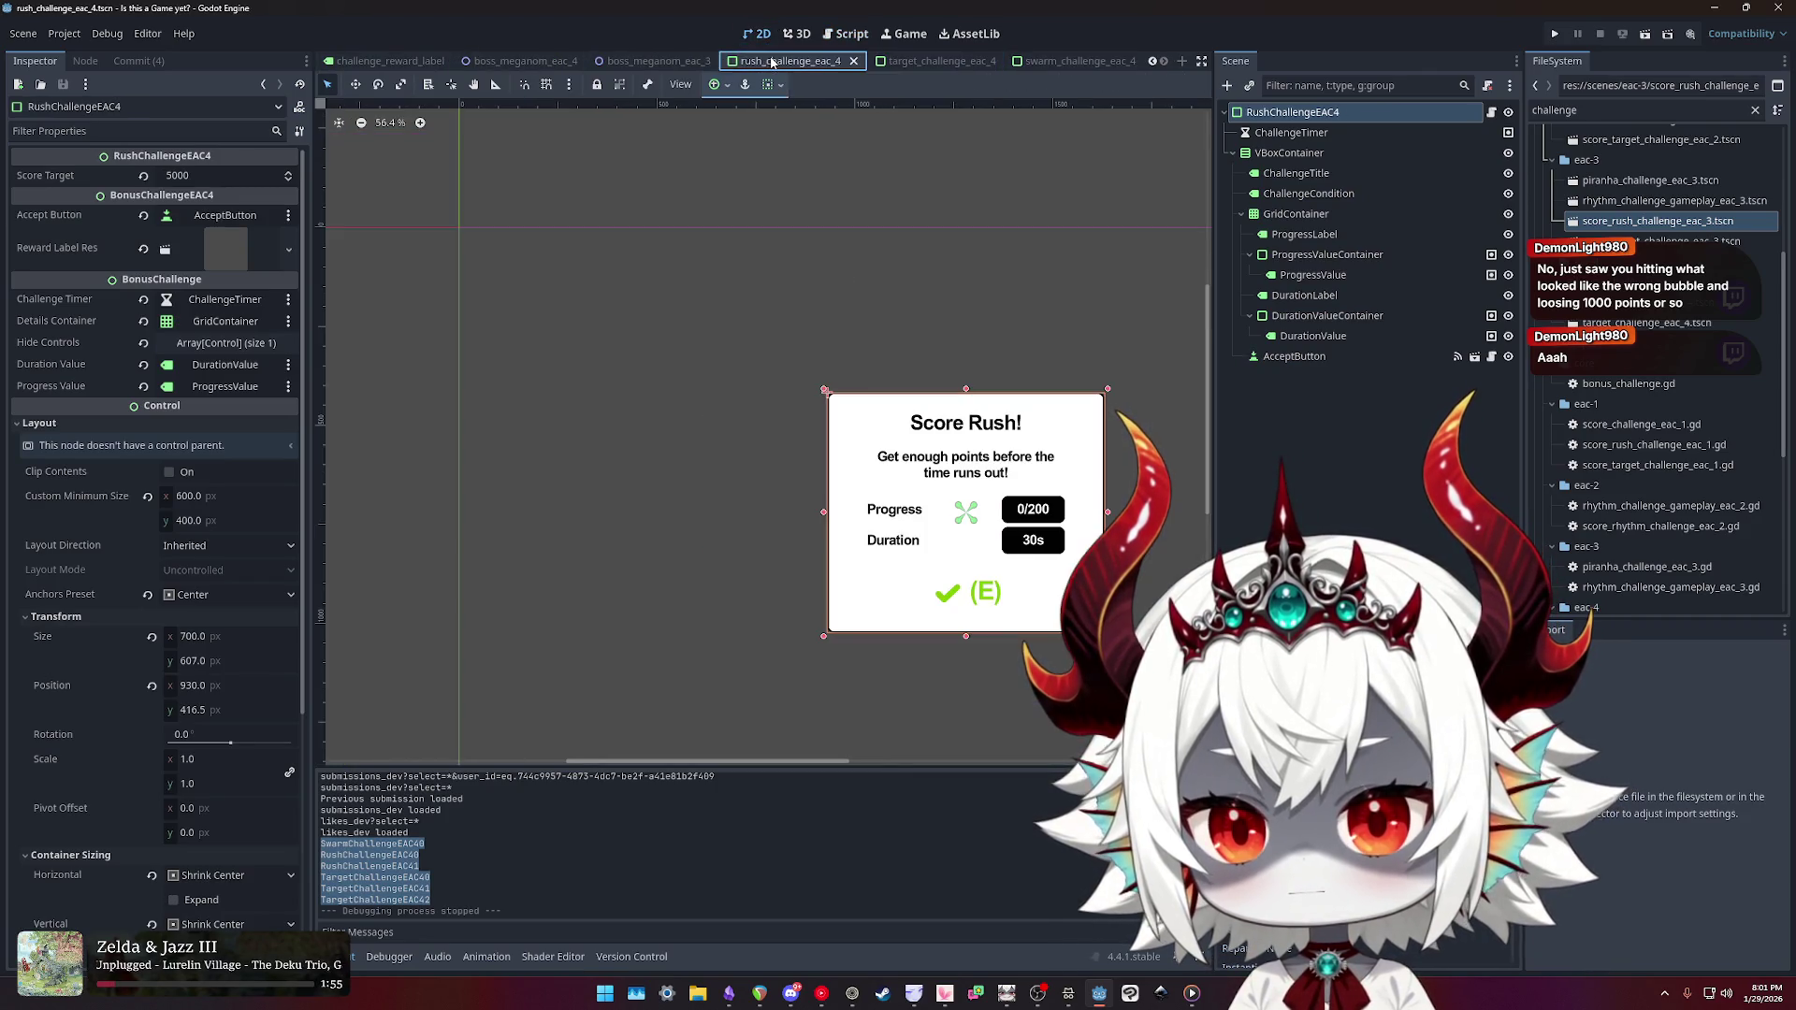
click(898, 62)
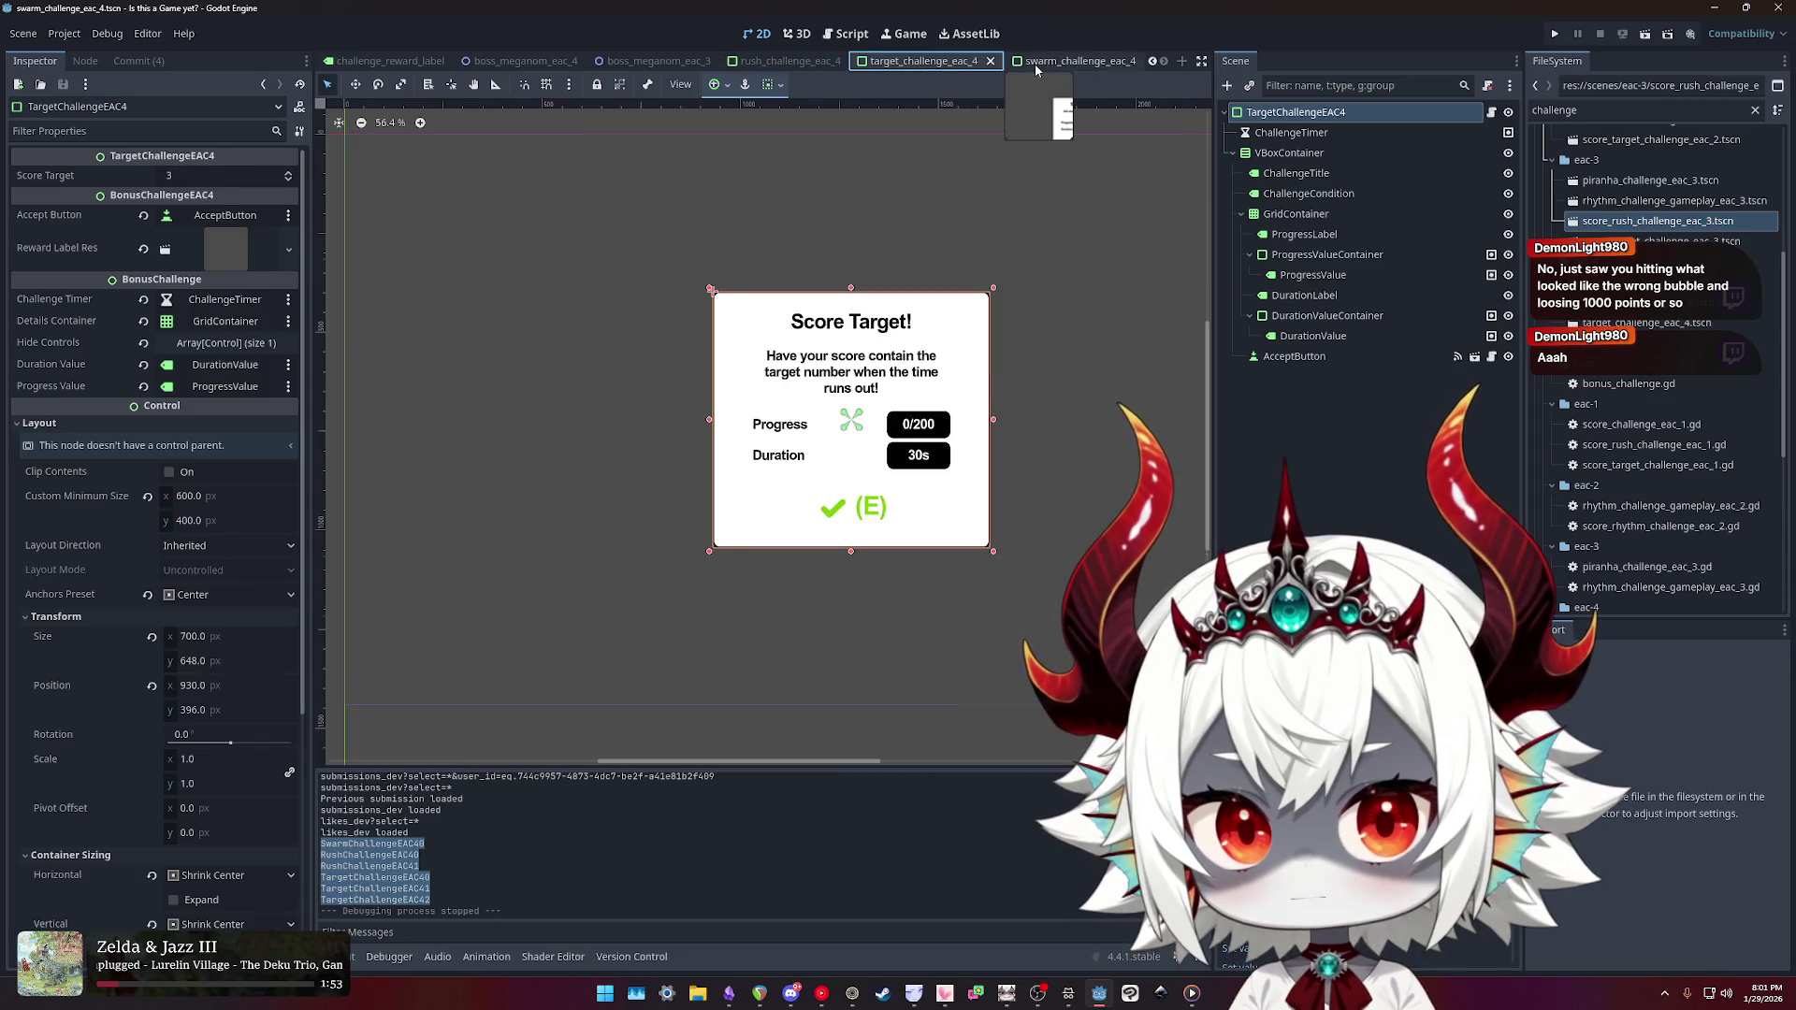
click(1035, 64)
click(934, 65)
click(781, 64)
click(898, 63)
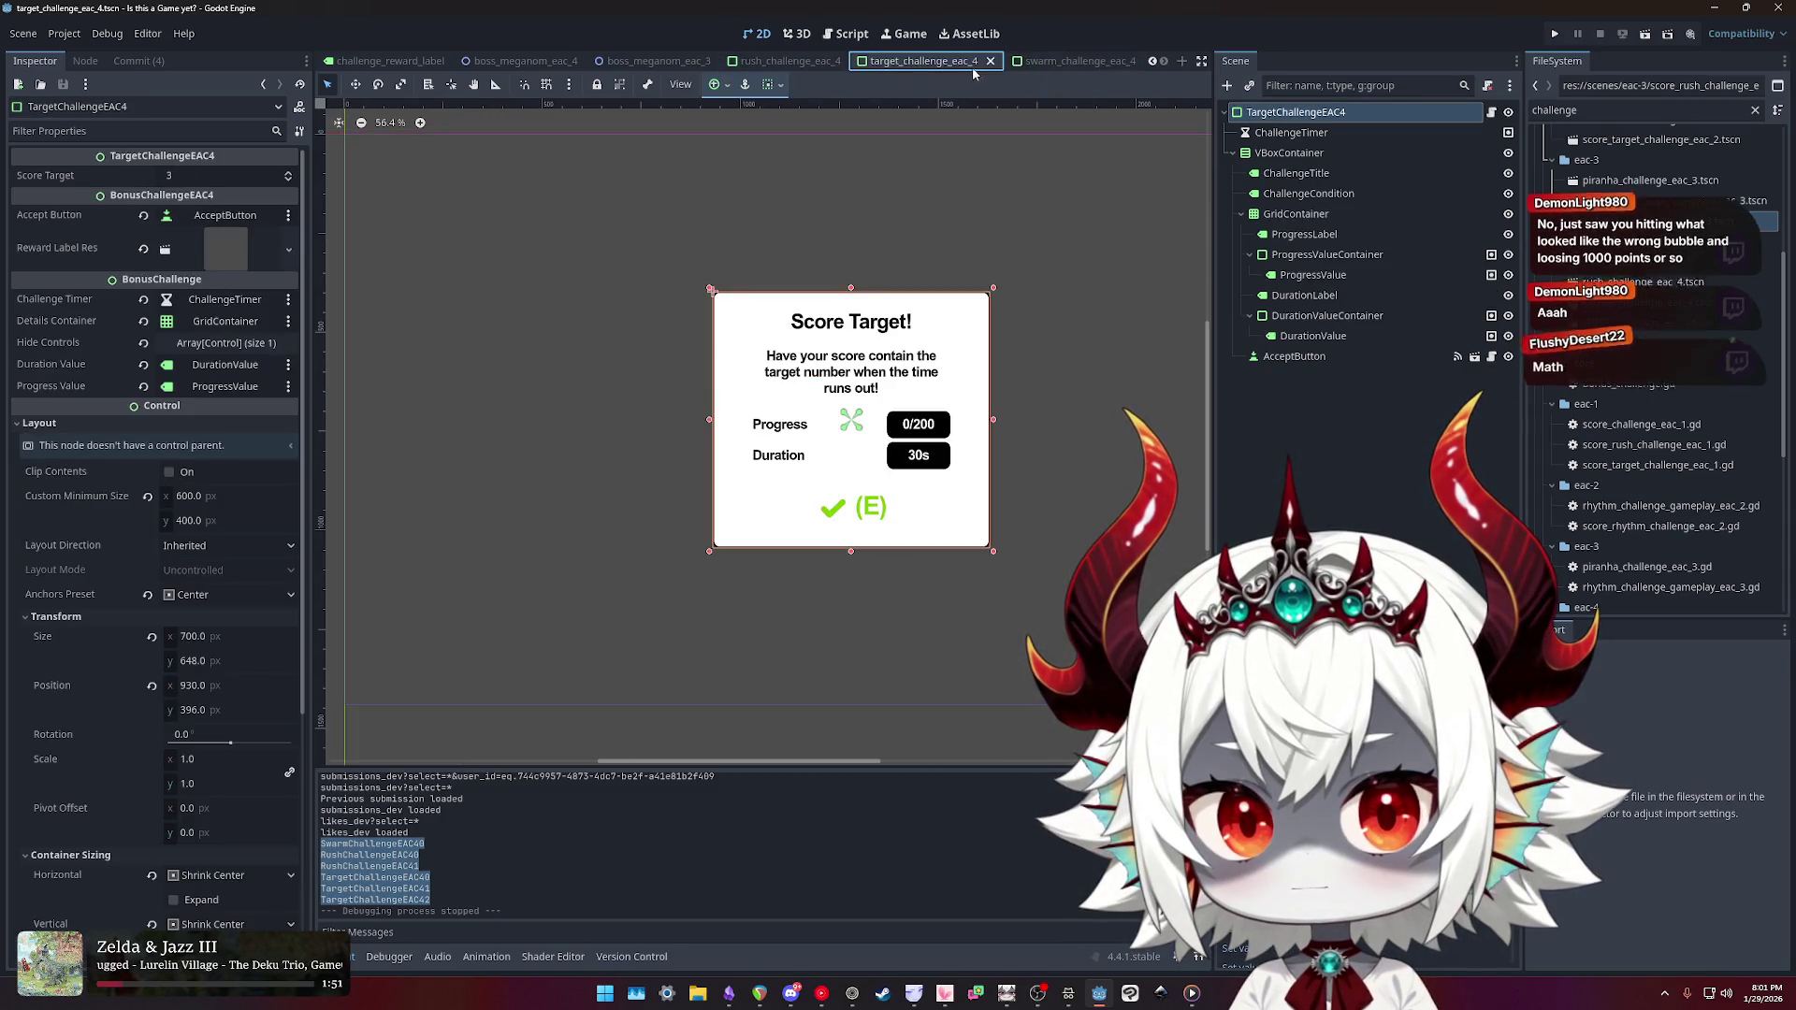
click(1066, 62)
Select the swarm scene's PiranhaSpawnTimer node, cycle the challenge scenes again, then open boss_meganom_eac_4
click(1288, 133)
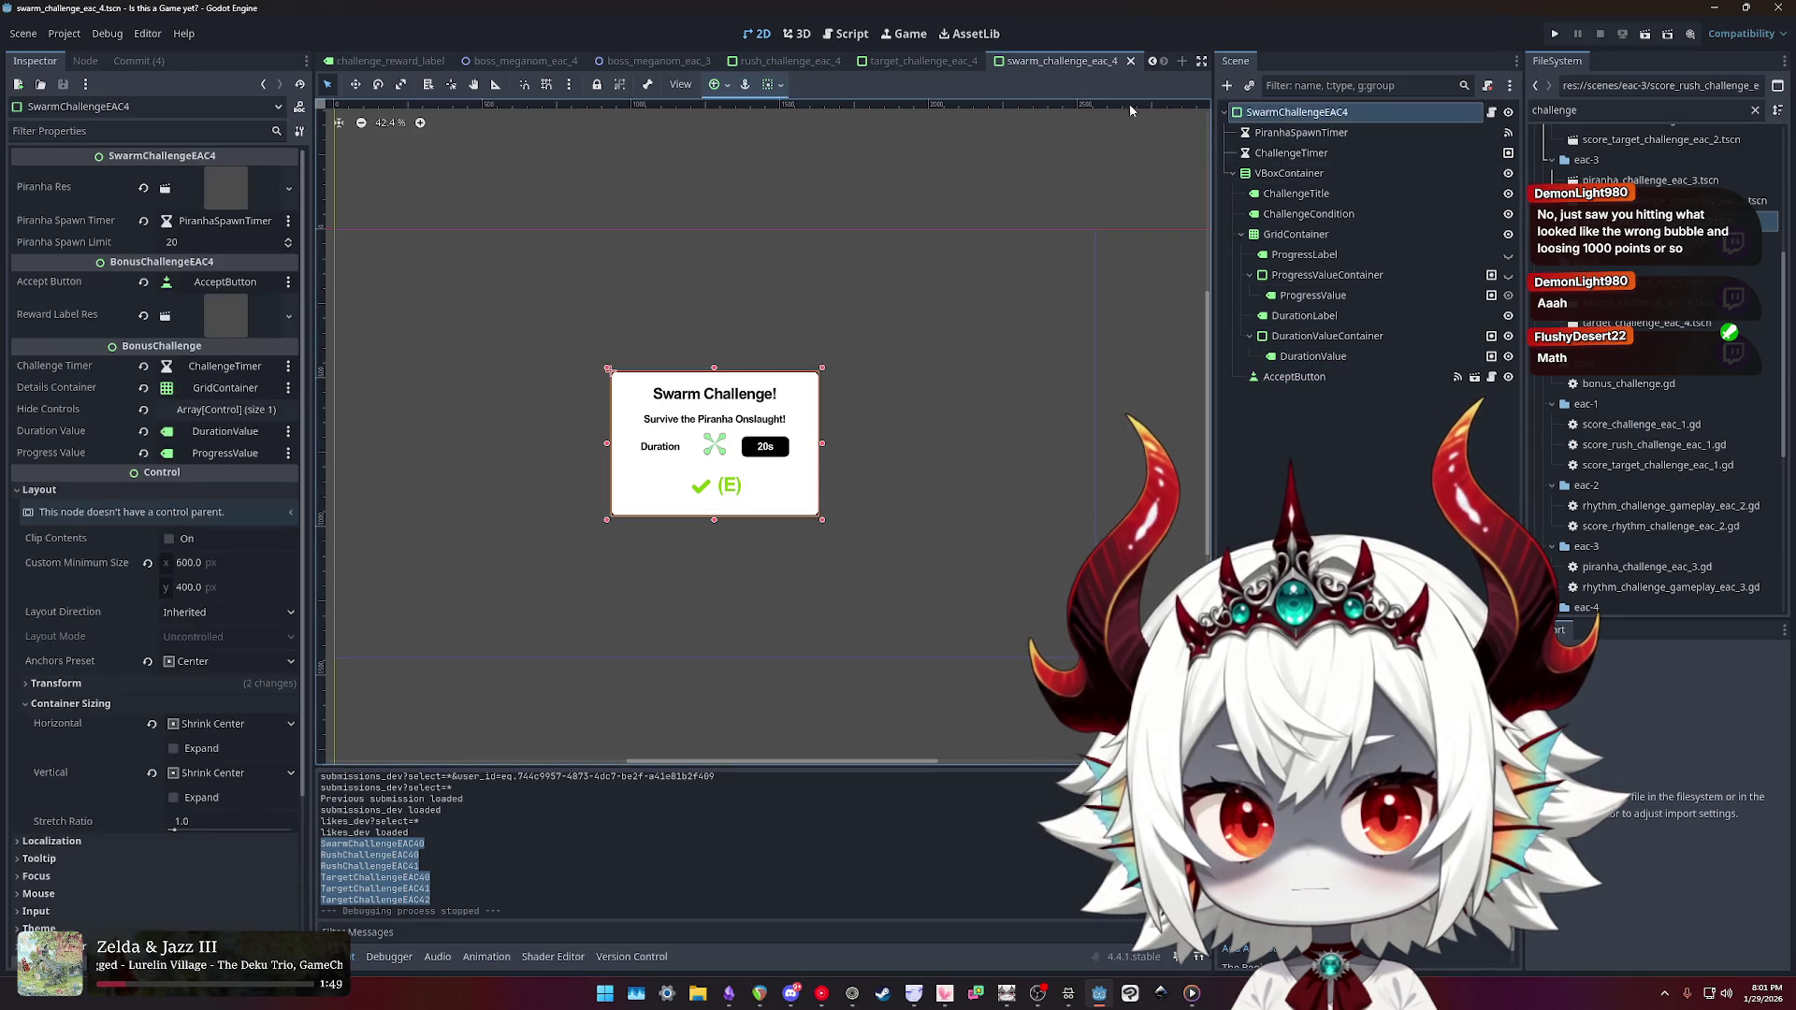
click(898, 62)
click(790, 61)
click(935, 61)
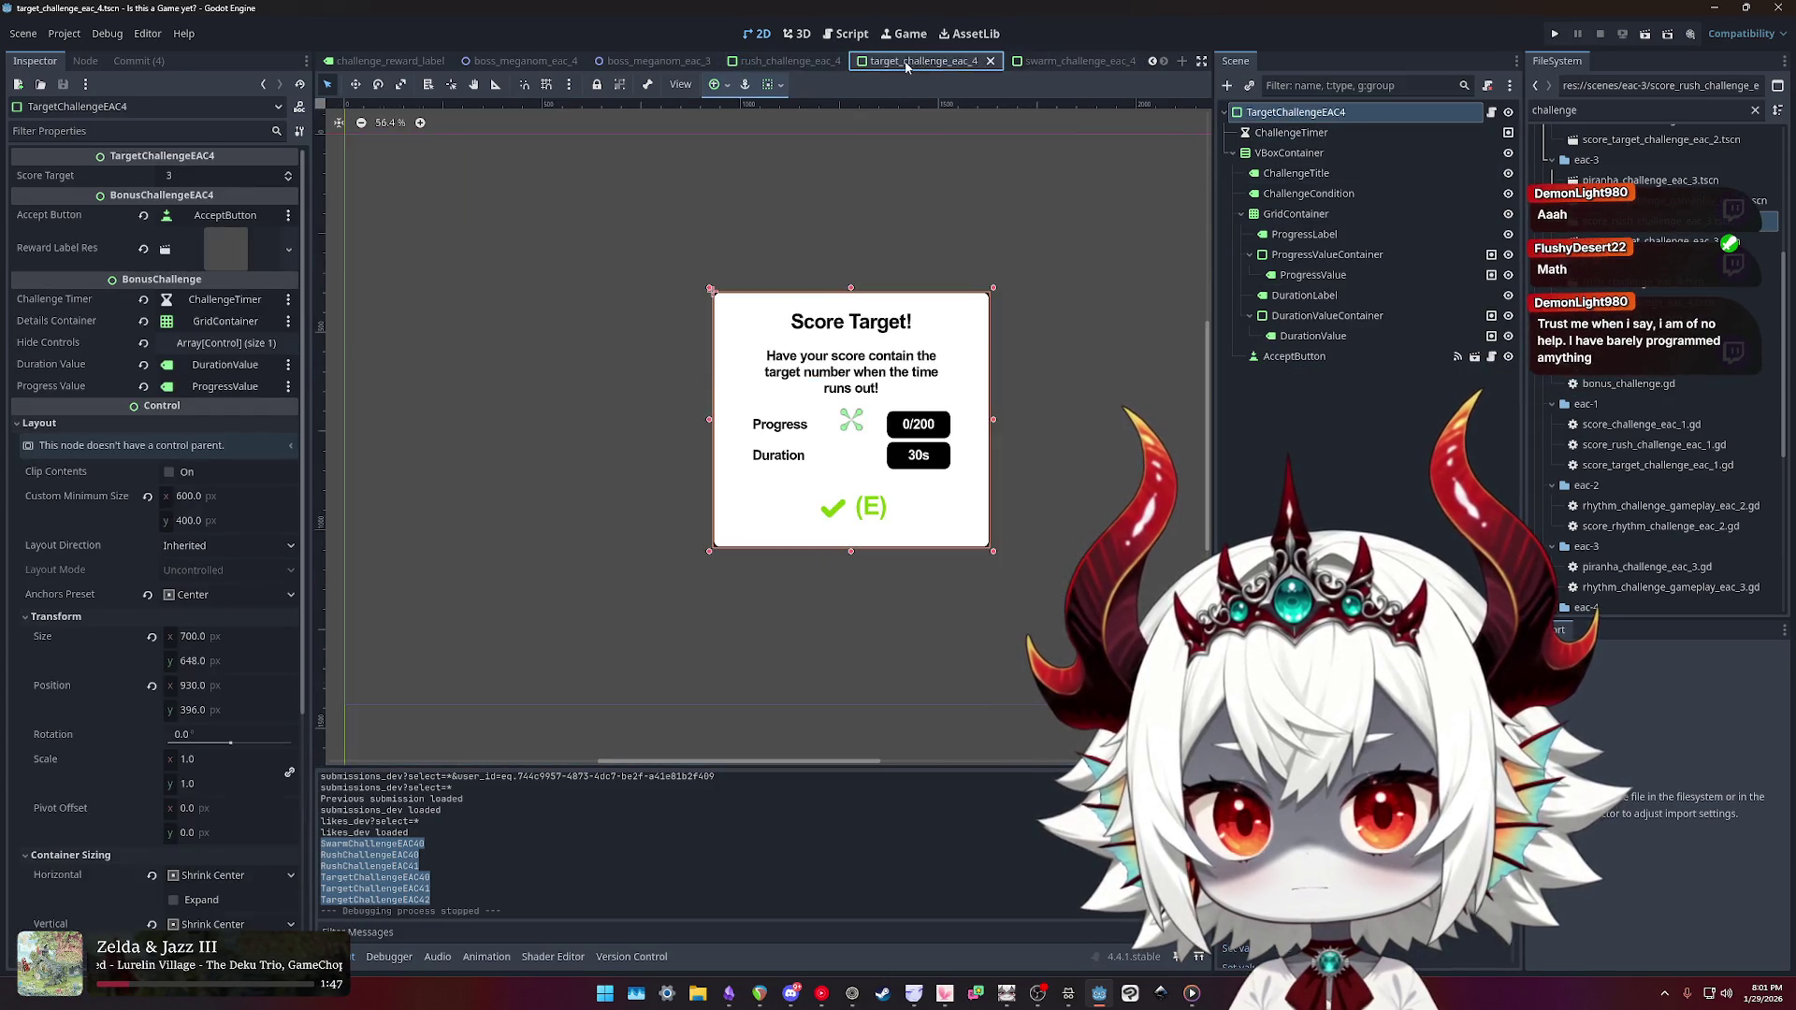
click(1027, 62)
click(923, 63)
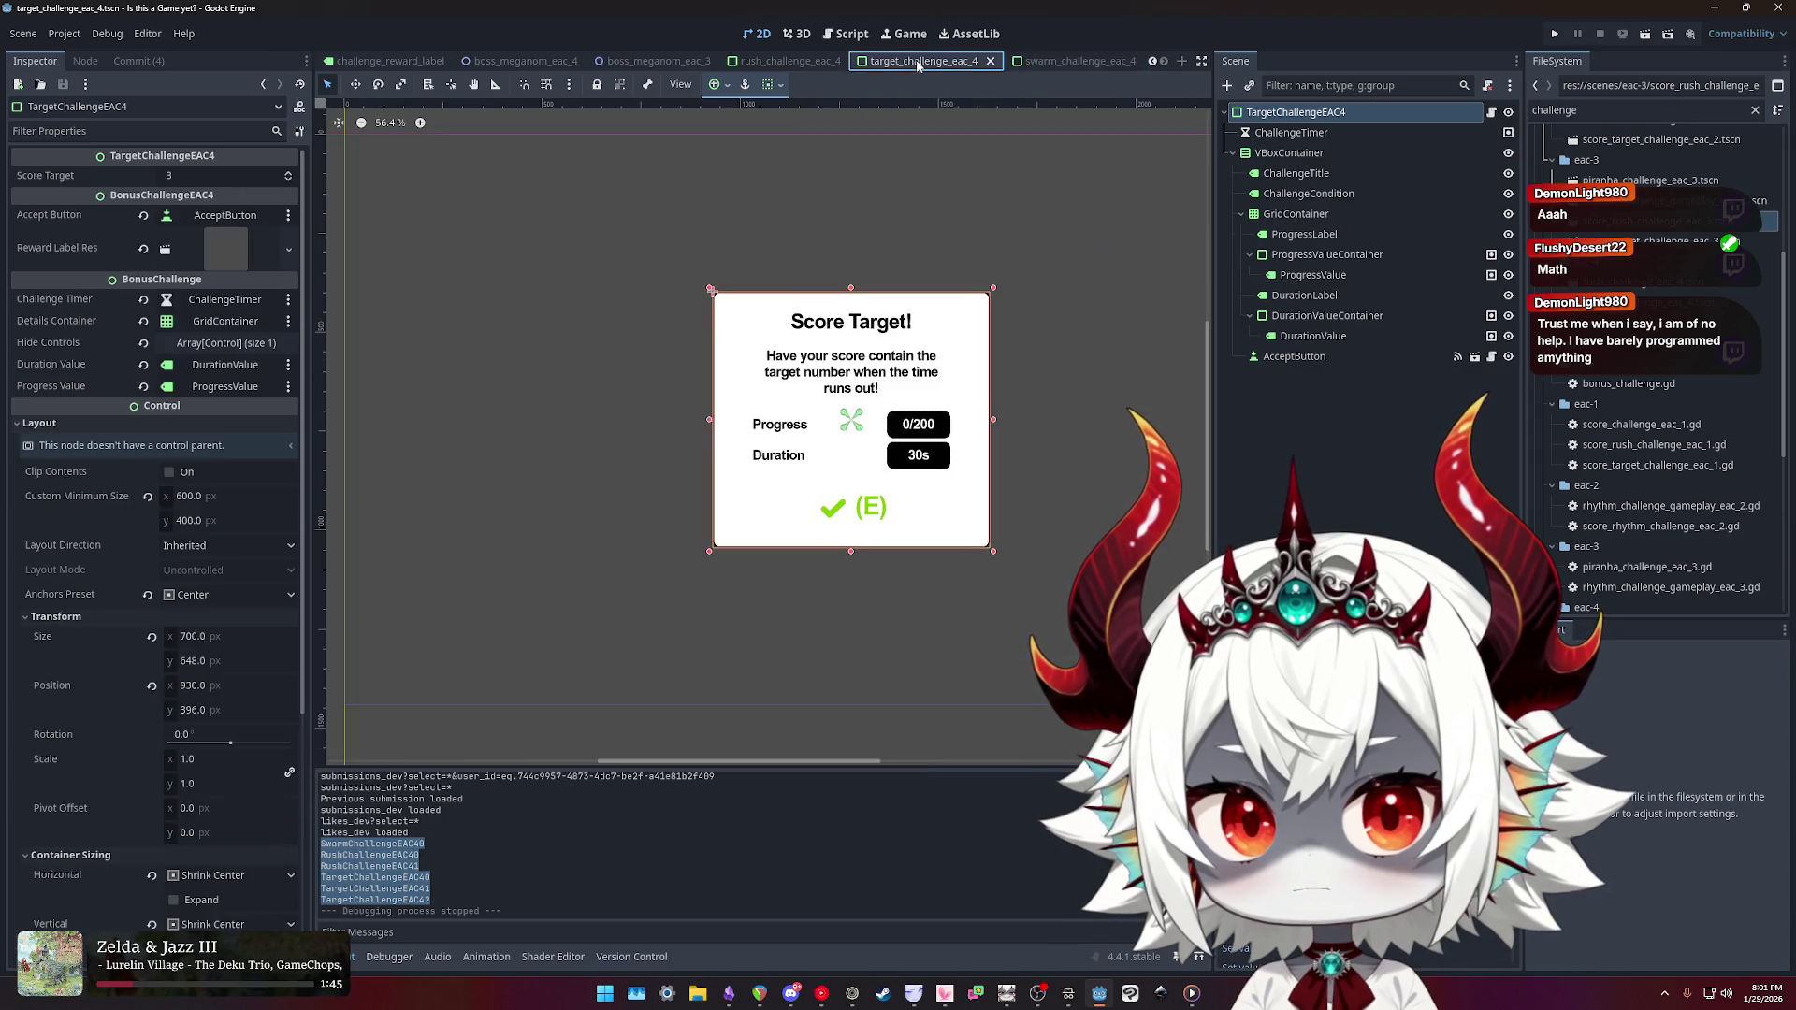
click(935, 63)
click(1052, 62)
click(924, 64)
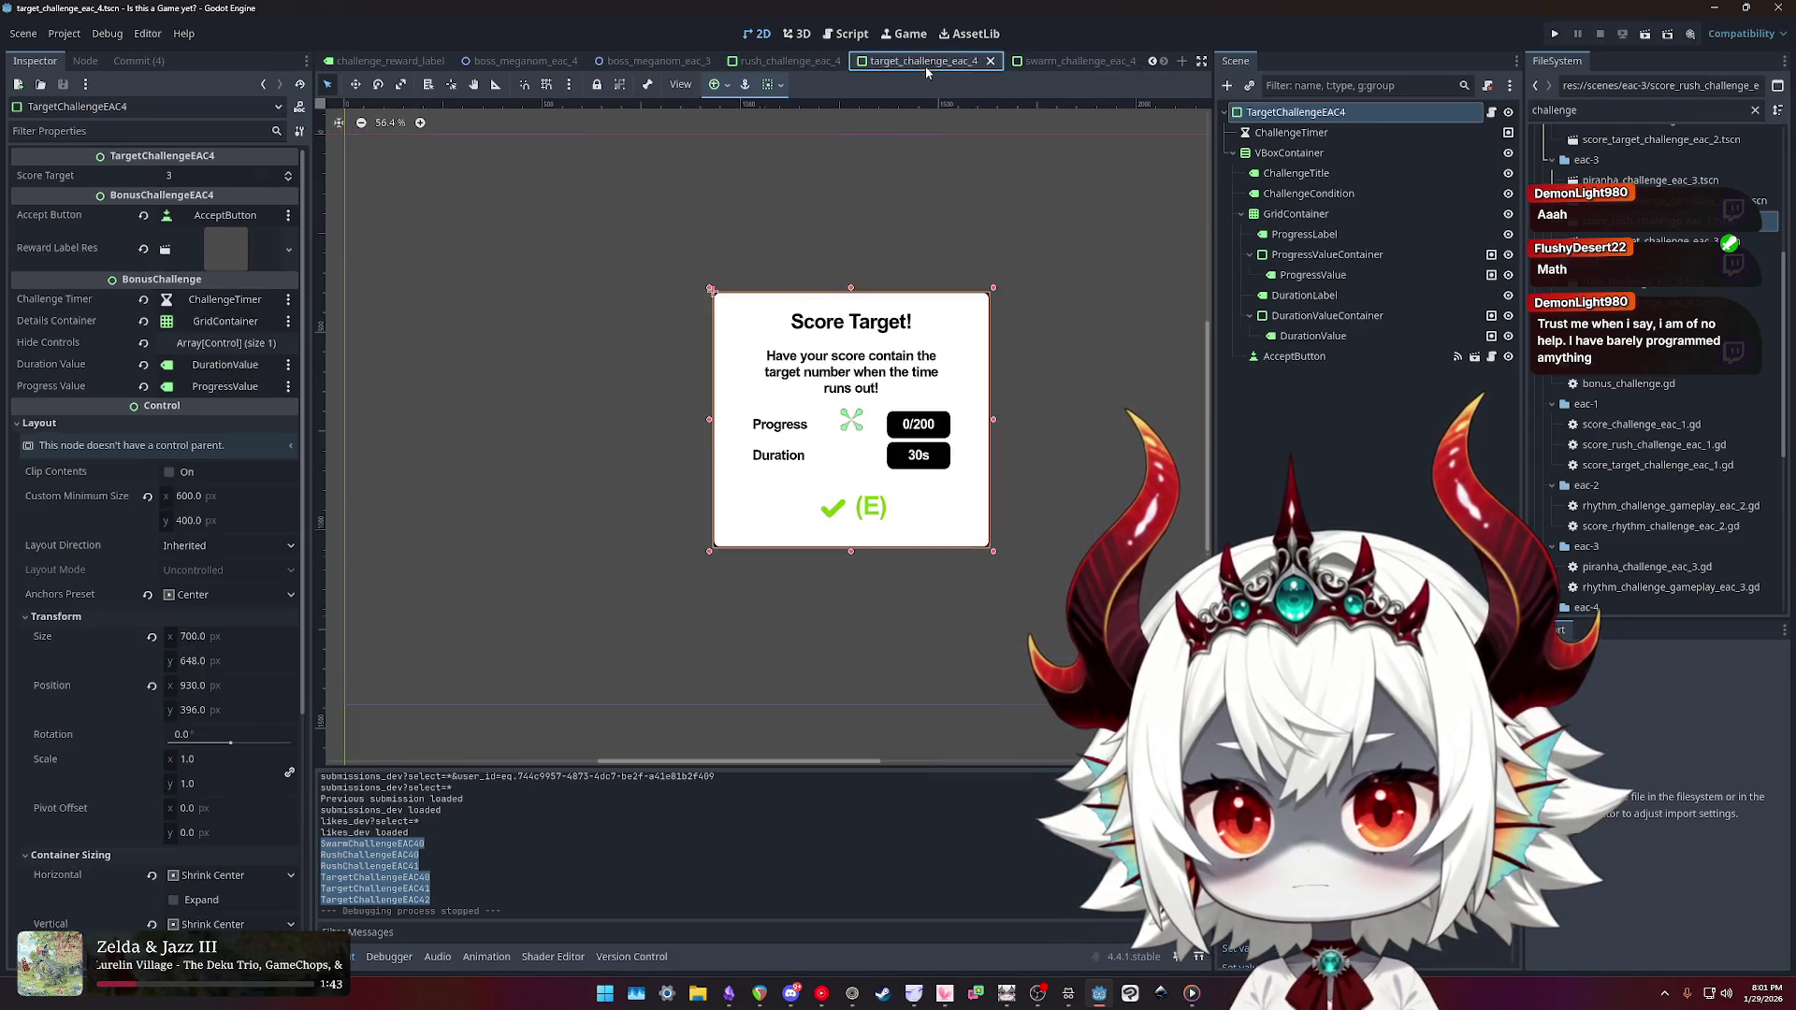
click(790, 62)
click(671, 63)
click(526, 64)
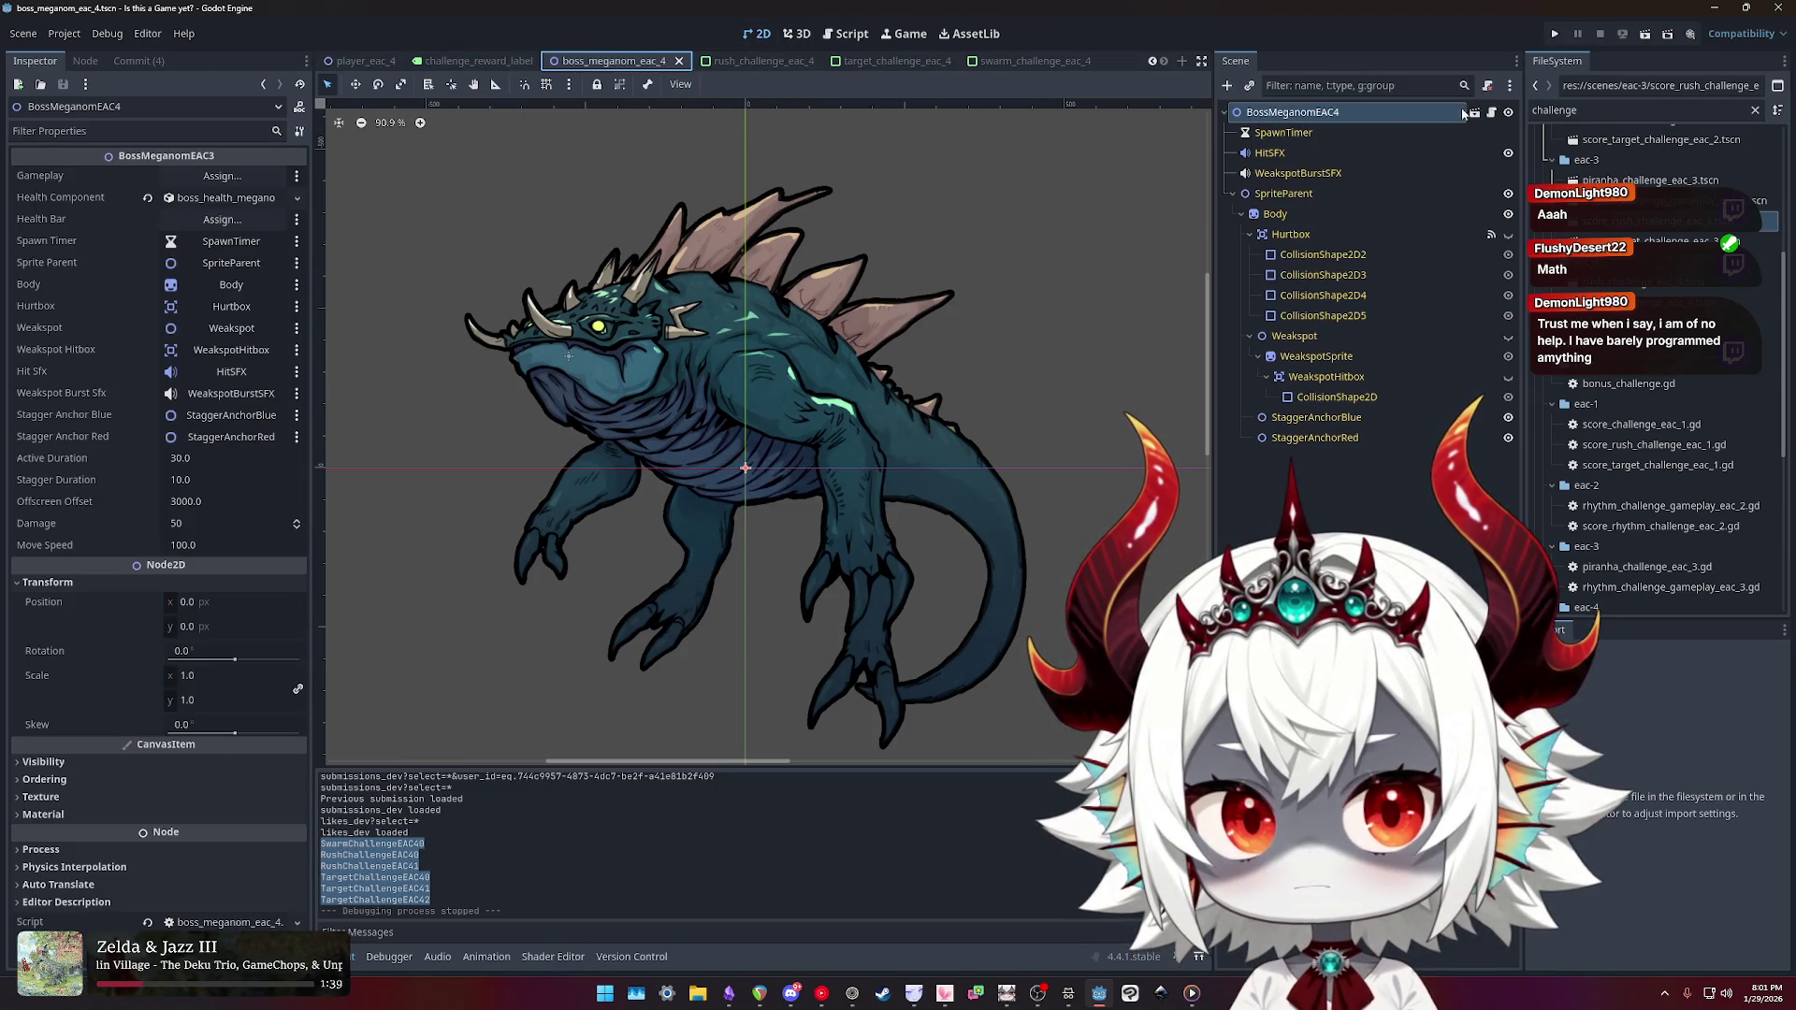
Open bonus_challenge_eac_4.gd in the Script editor with the Debugger panel shown, then run the project
click(370, 62)
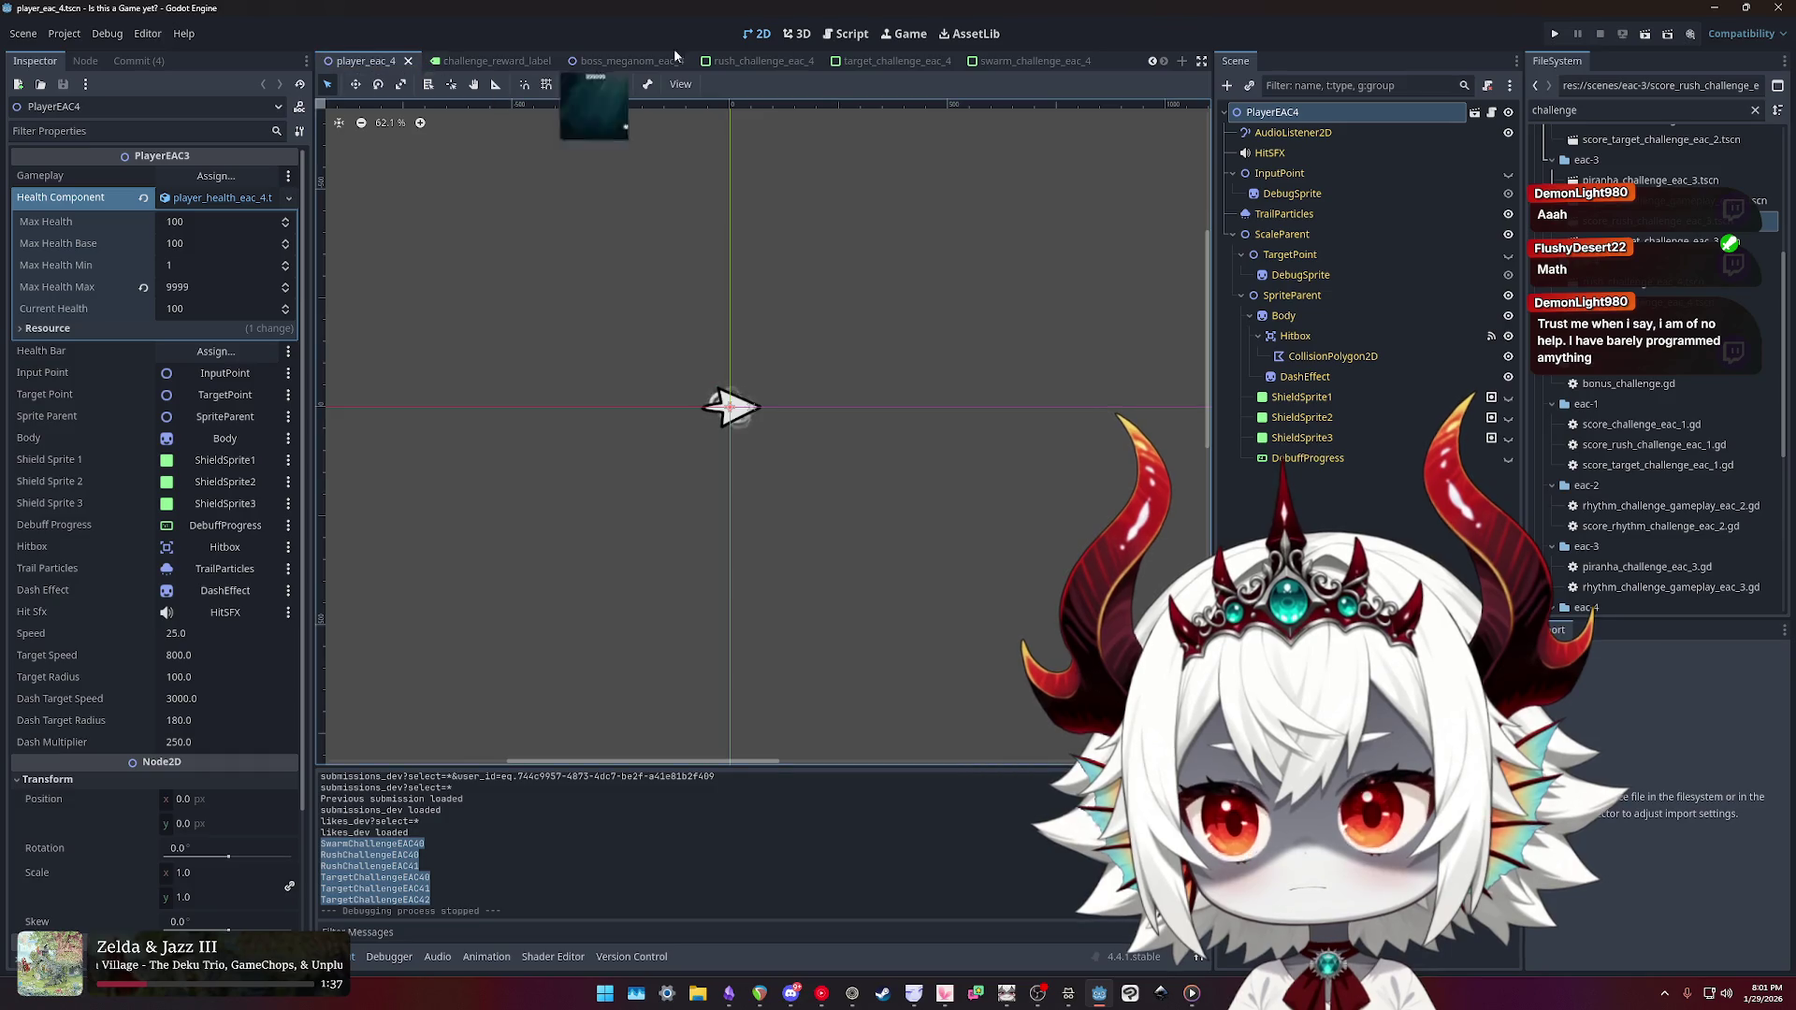
click(846, 33)
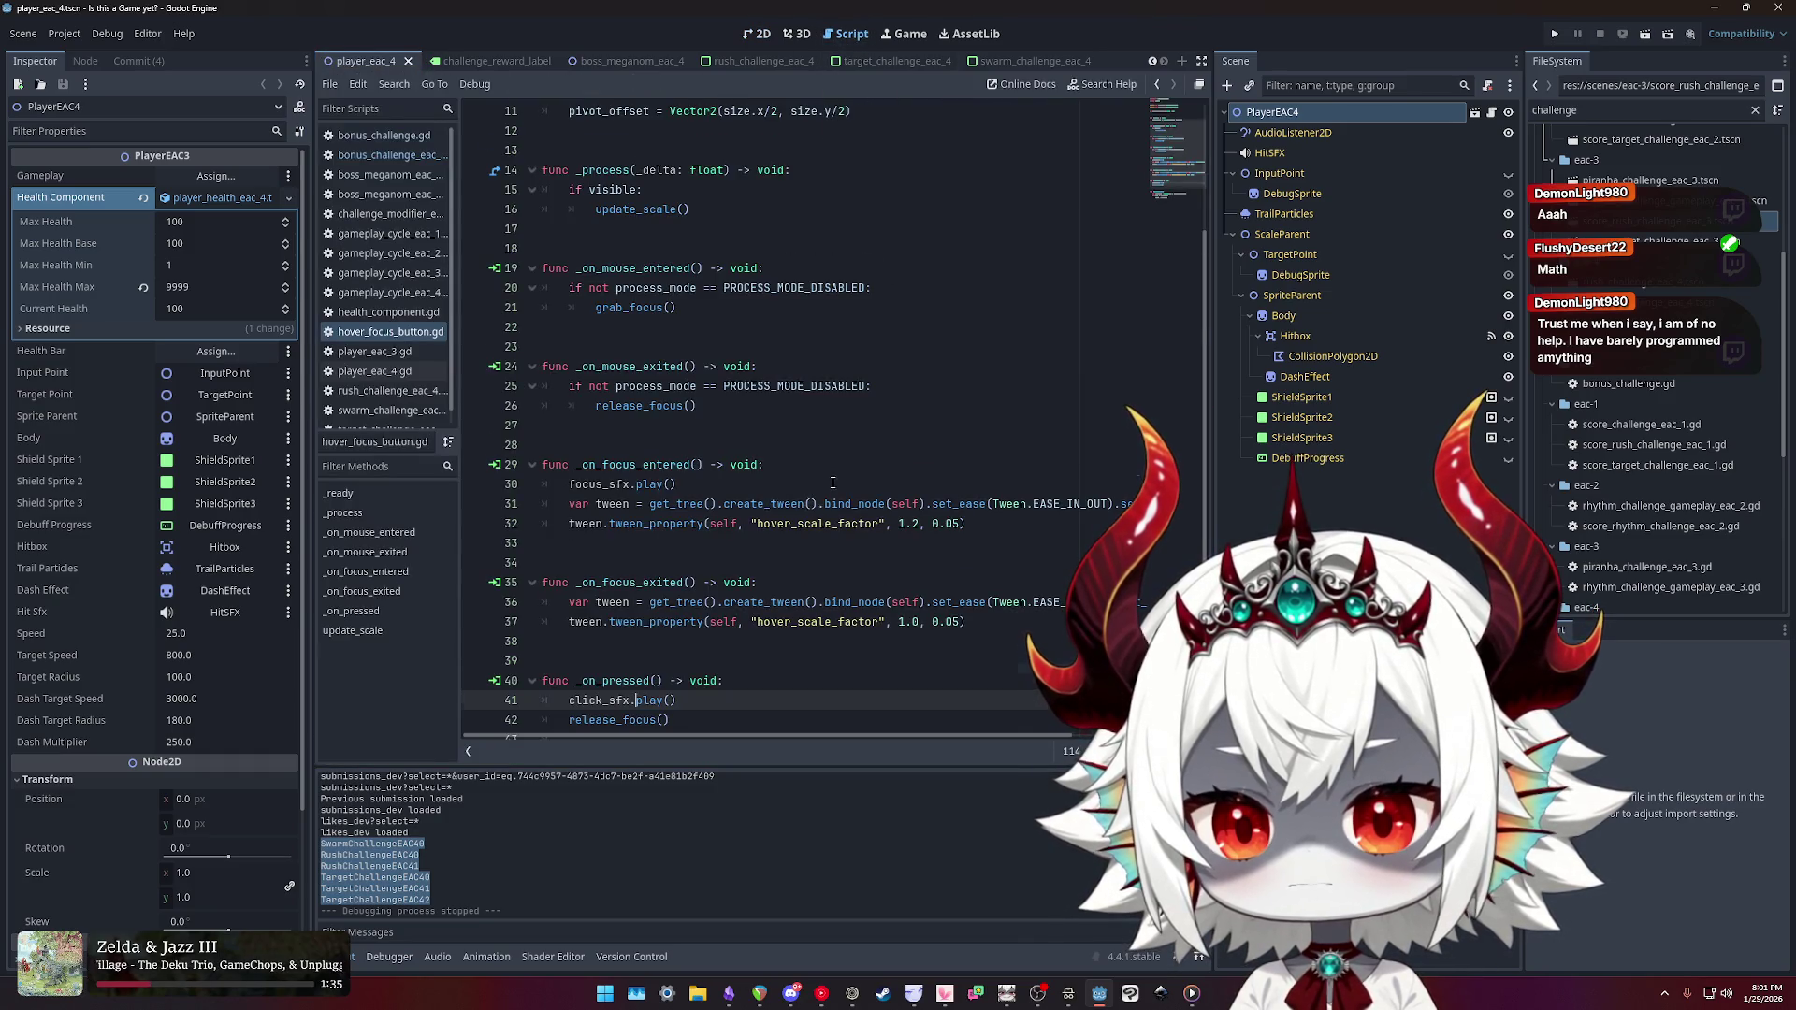
scroll(833, 483, down, 3)
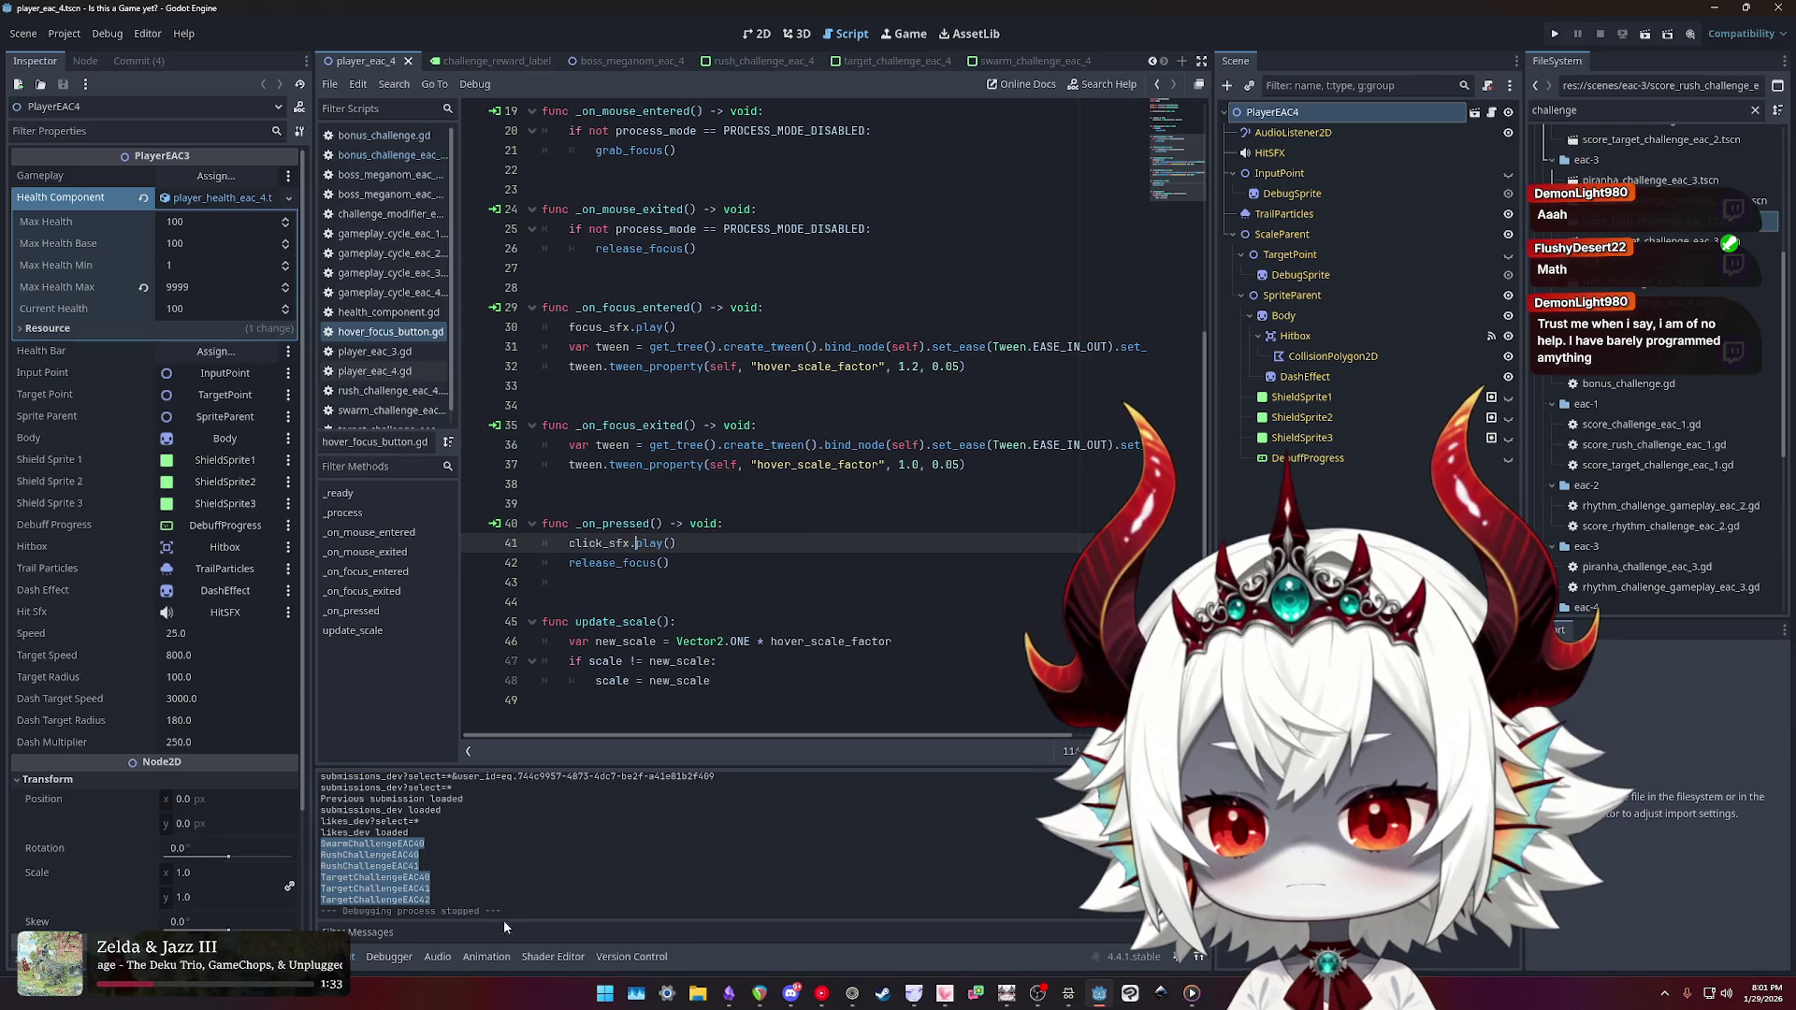
click(400, 964)
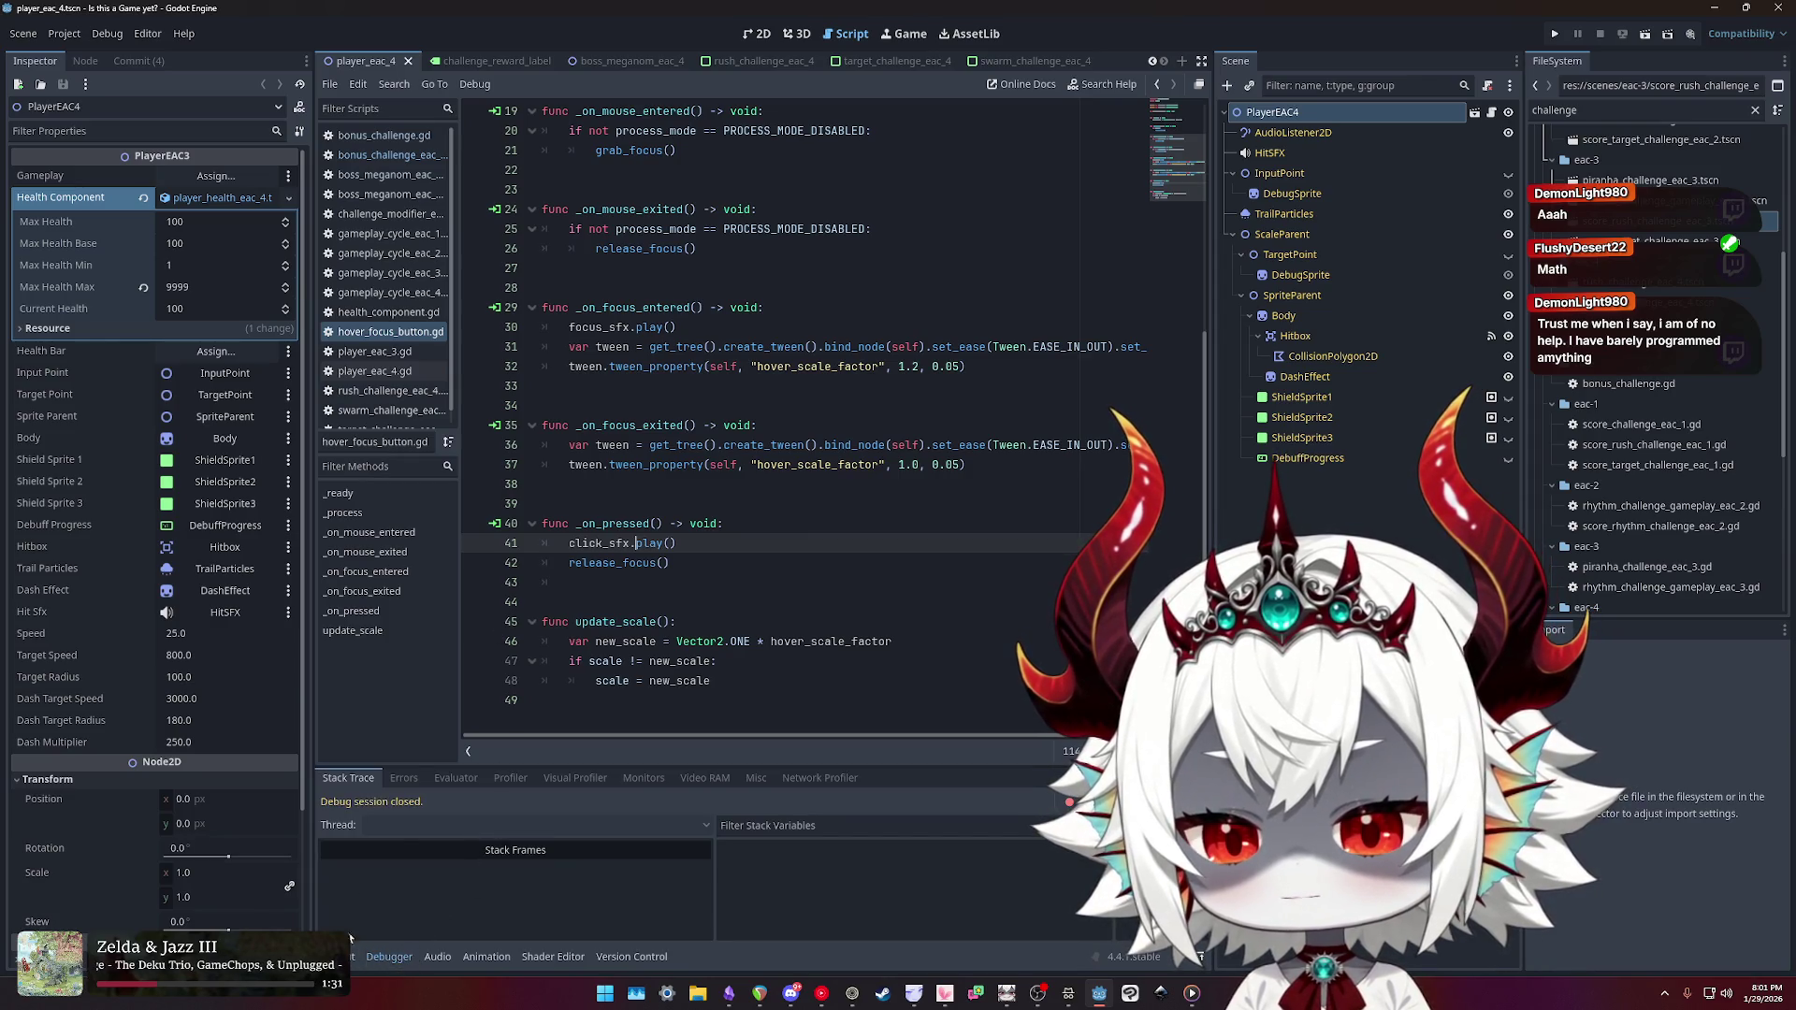
click(379, 156)
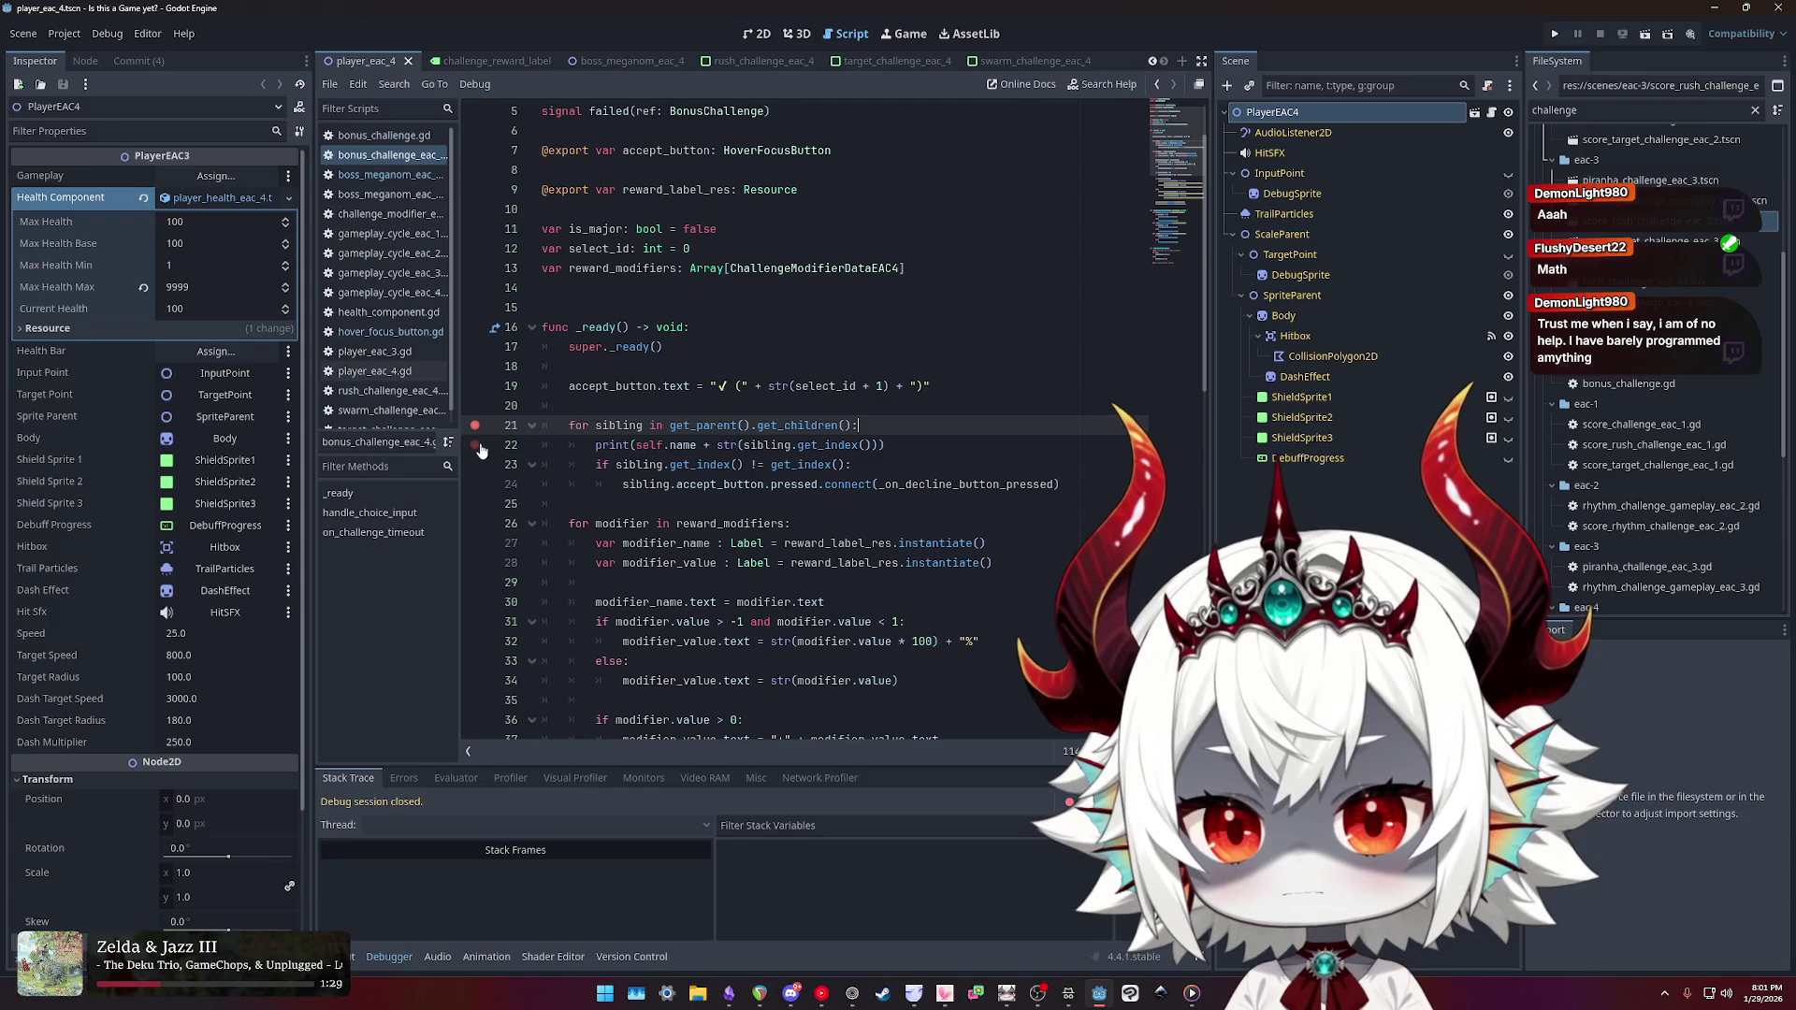
click(475, 429)
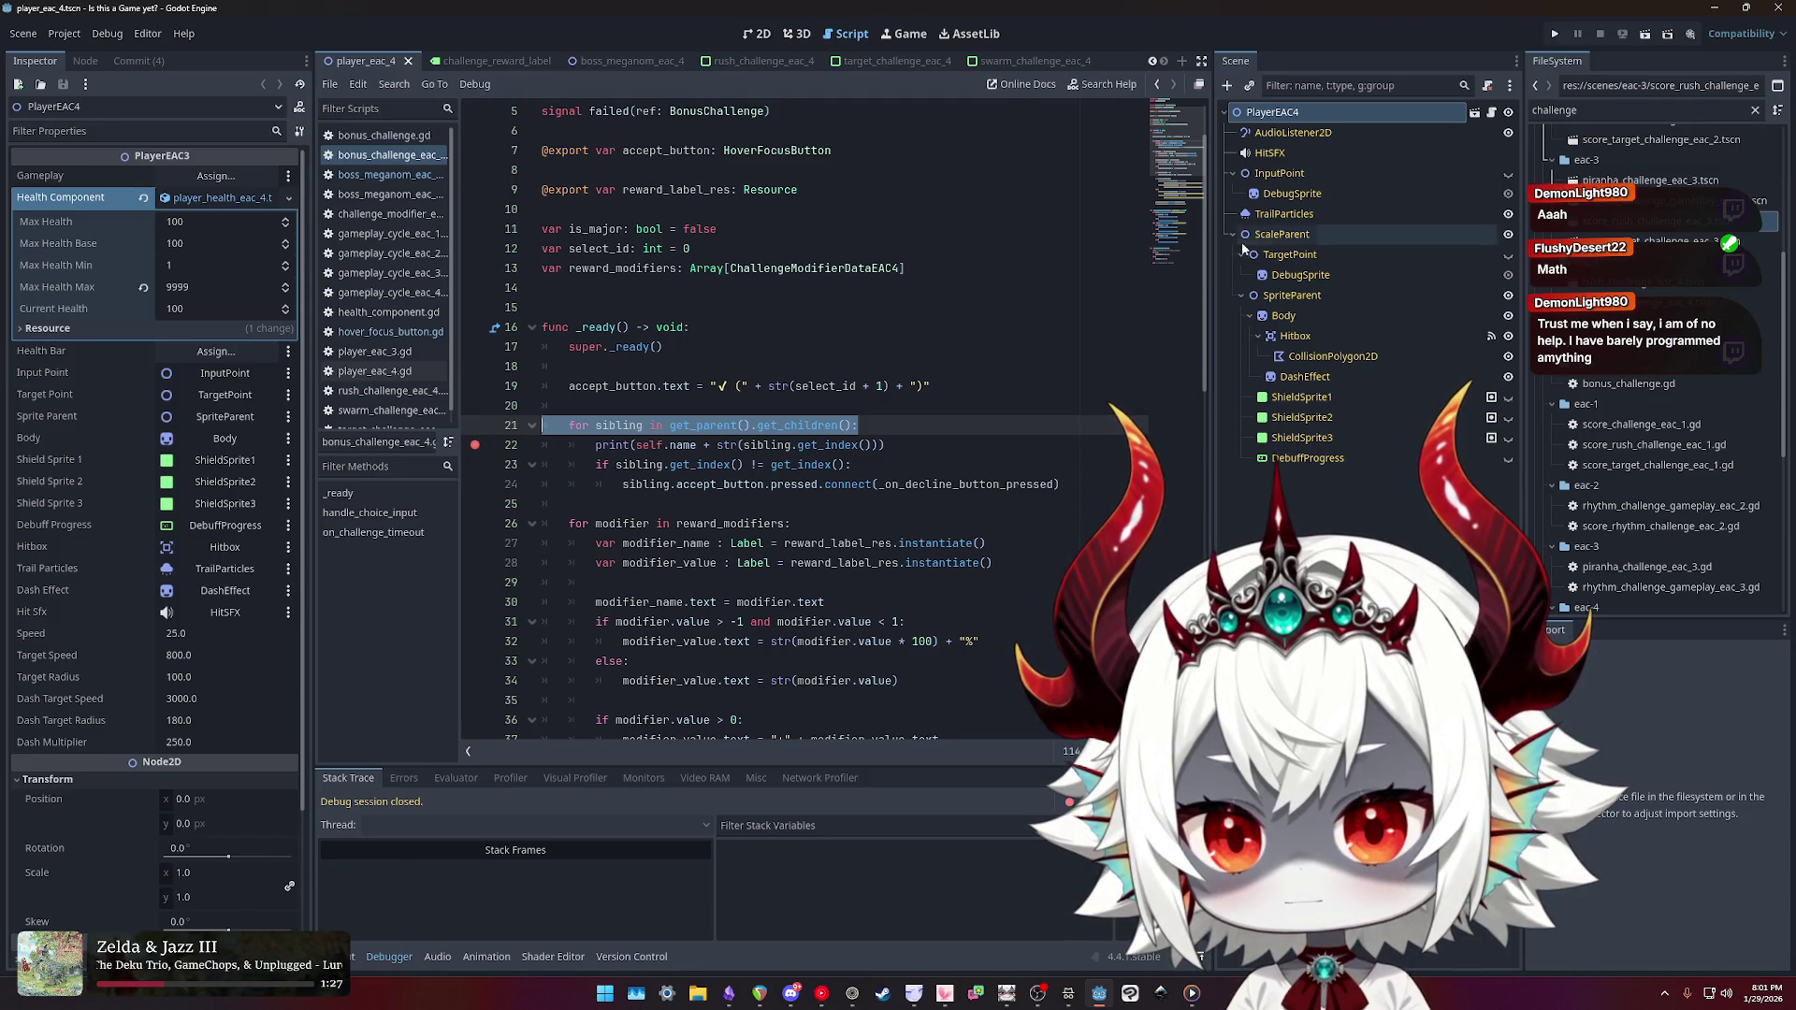
click(1556, 37)
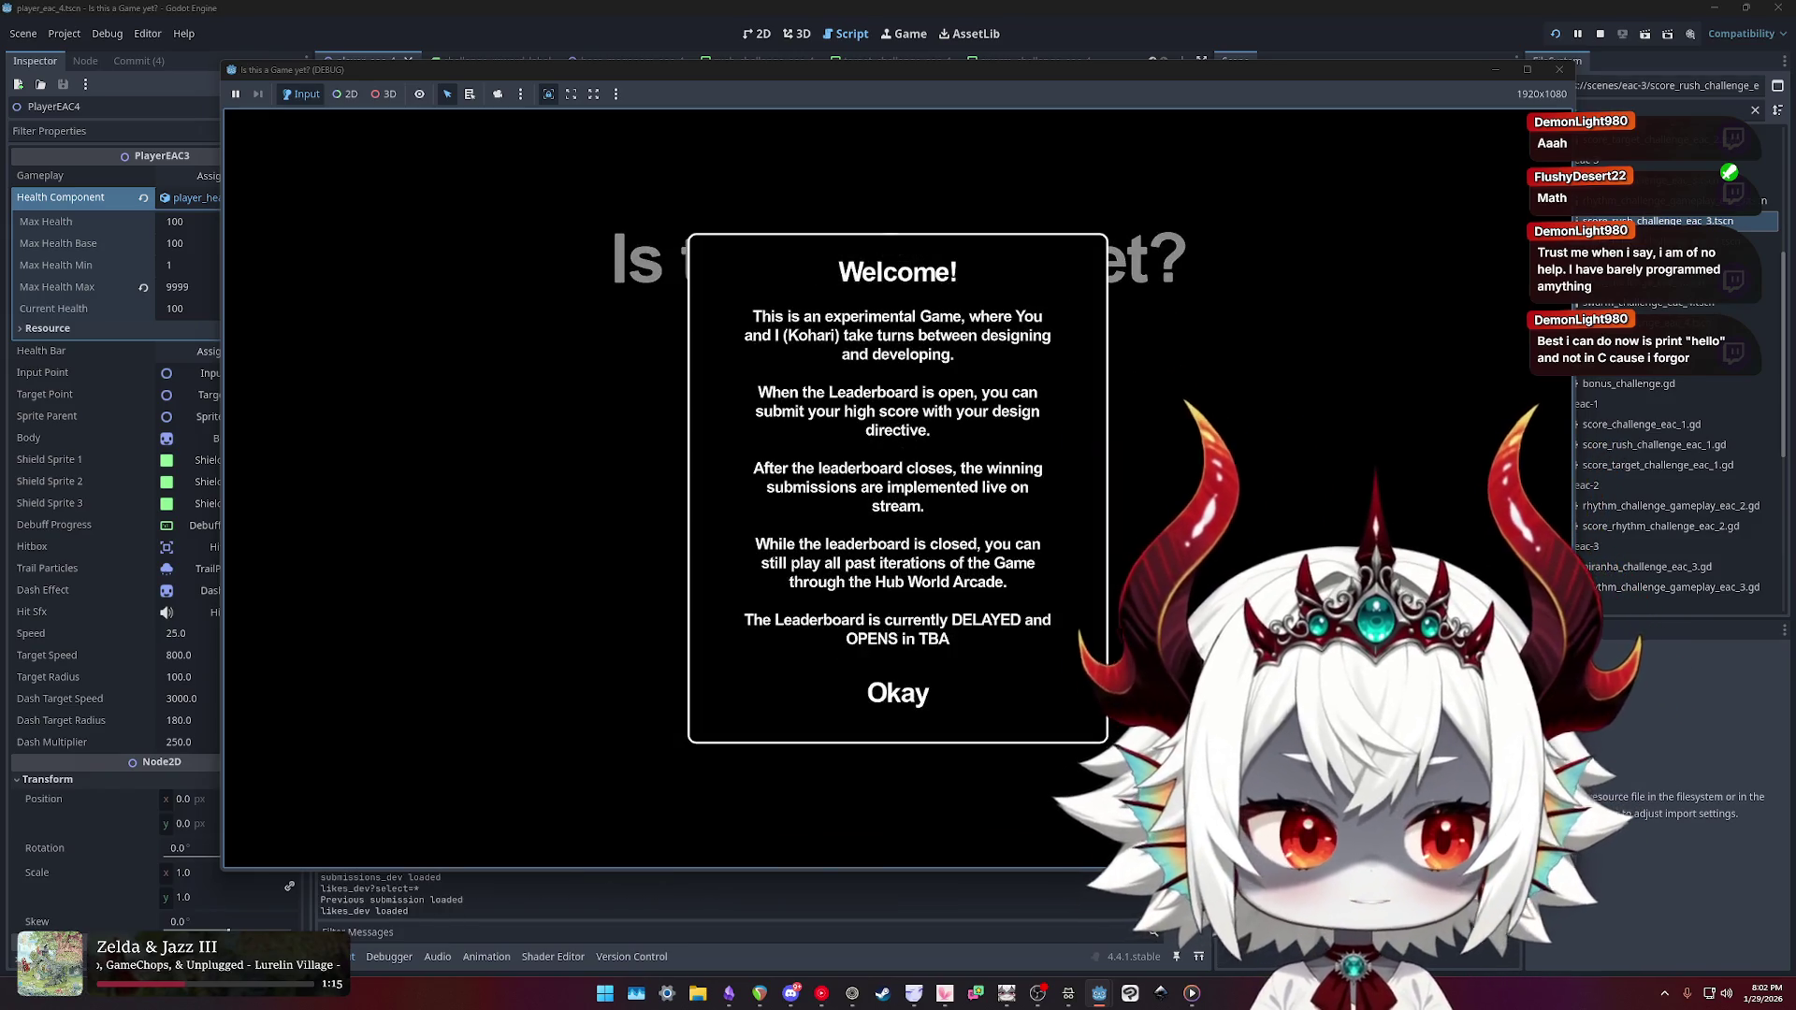
Dismiss the welcome message, start playing, and dash into the numbered bubbles up to 8
click(891, 697)
click(921, 432)
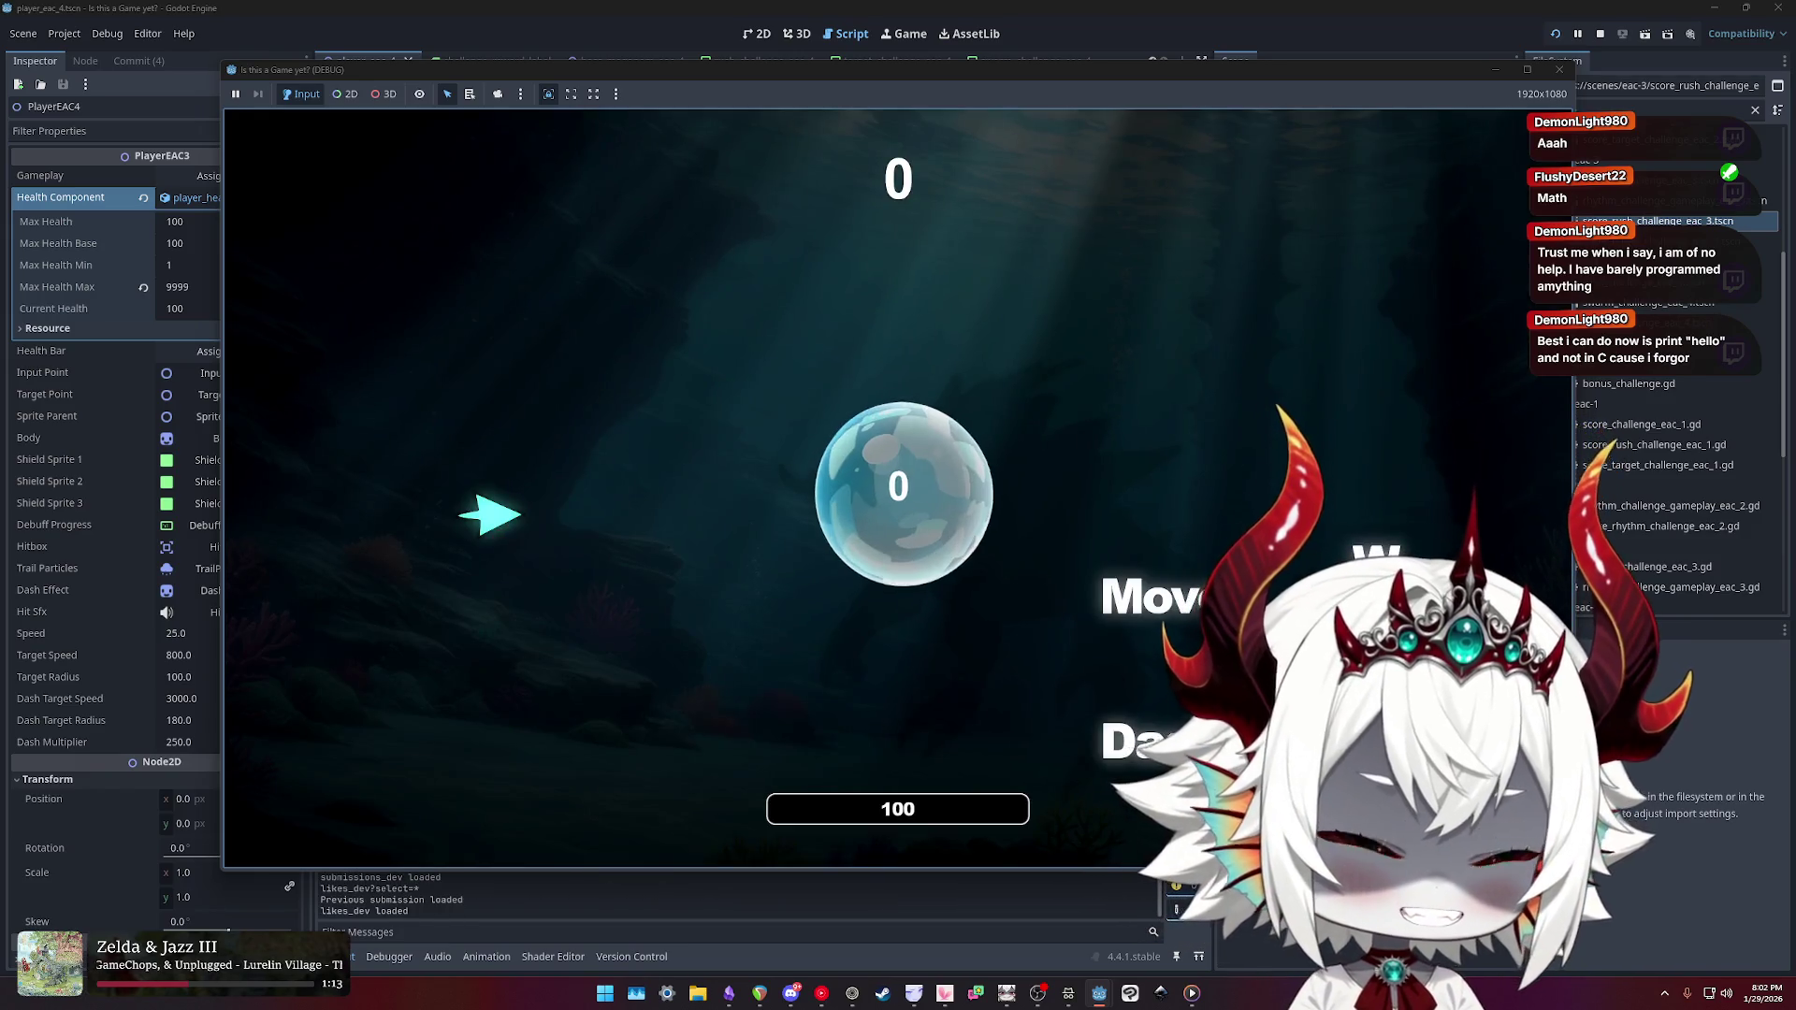
click(903, 491)
click(1249, 266)
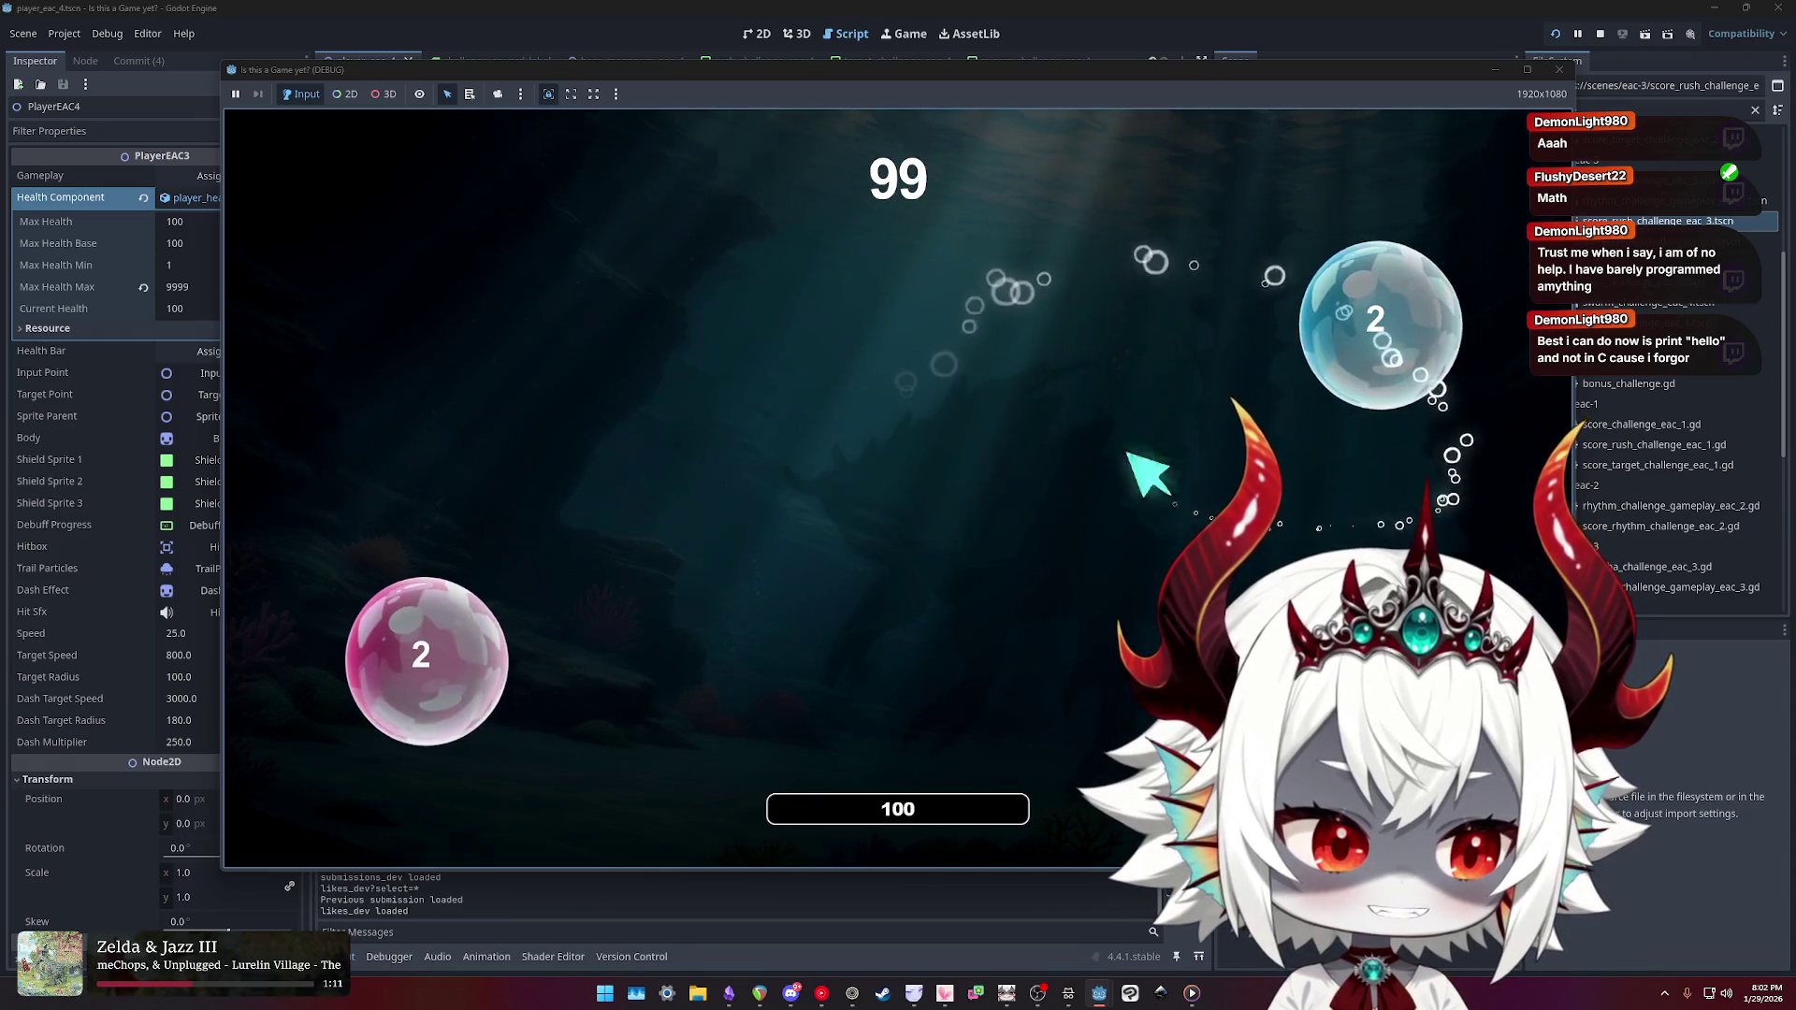
click(1366, 313)
click(1254, 281)
click(393, 562)
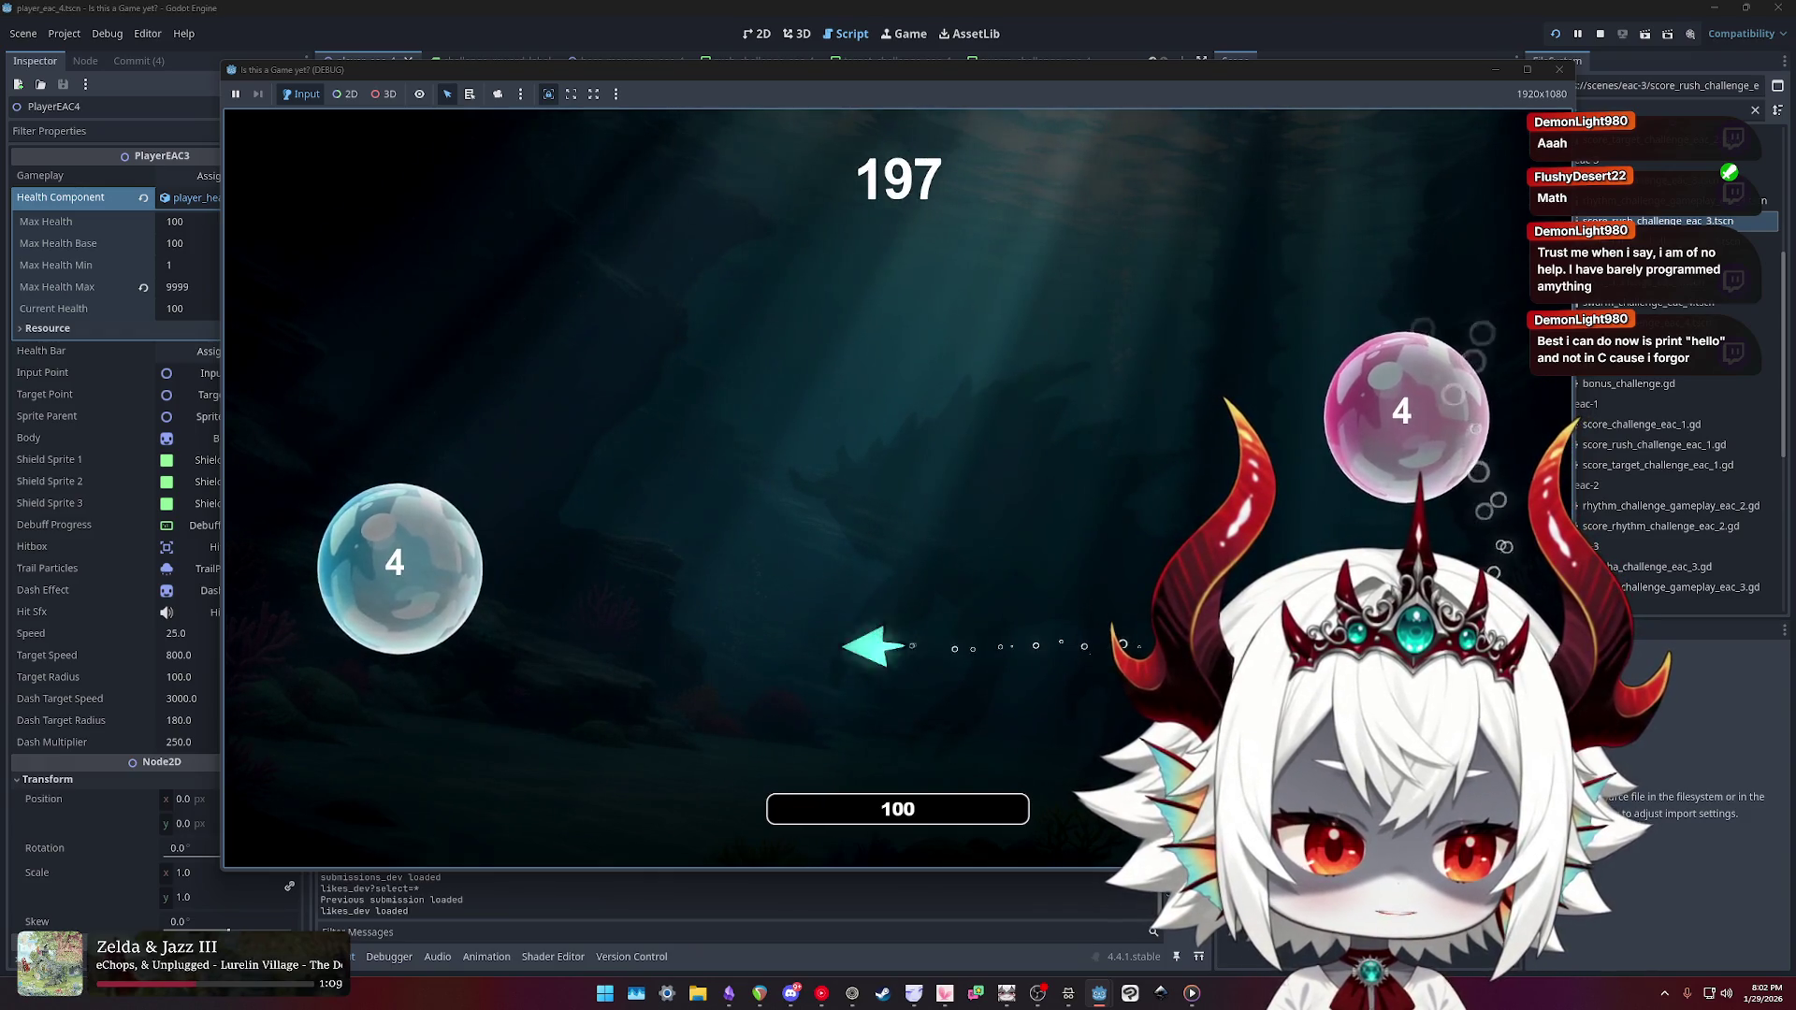
click(461, 640)
click(1335, 333)
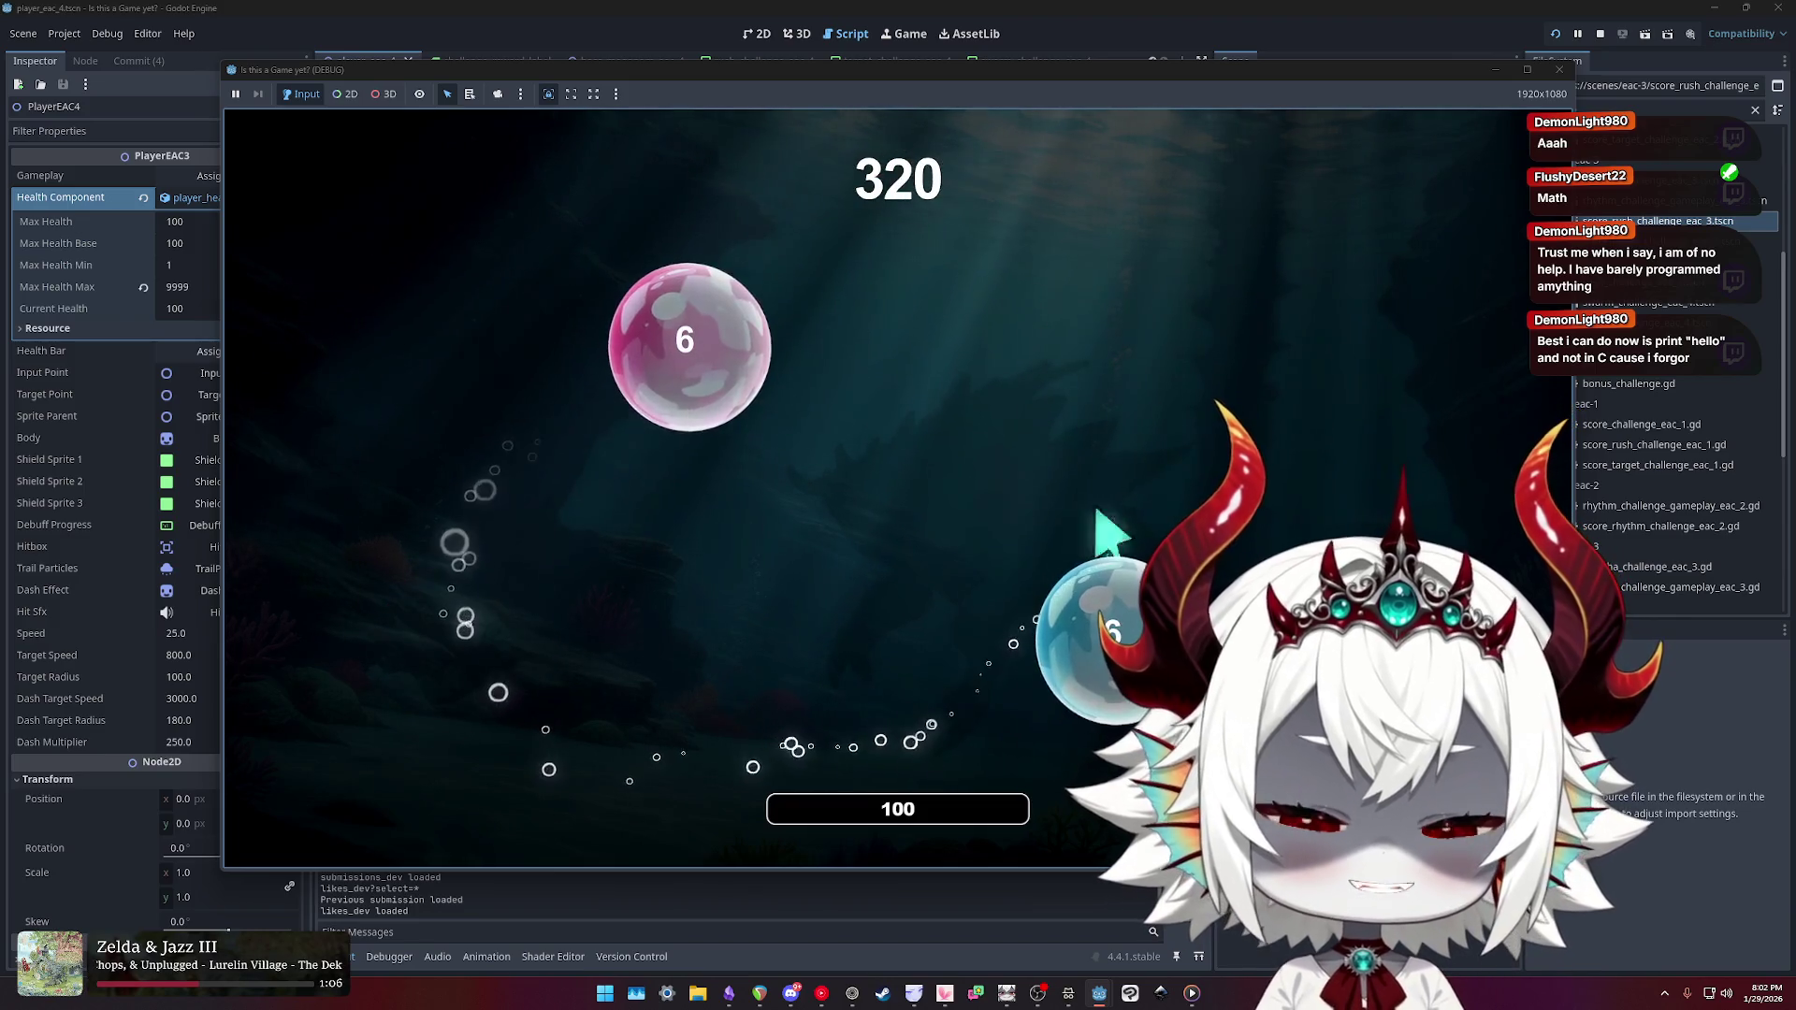
click(550, 621)
click(440, 341)
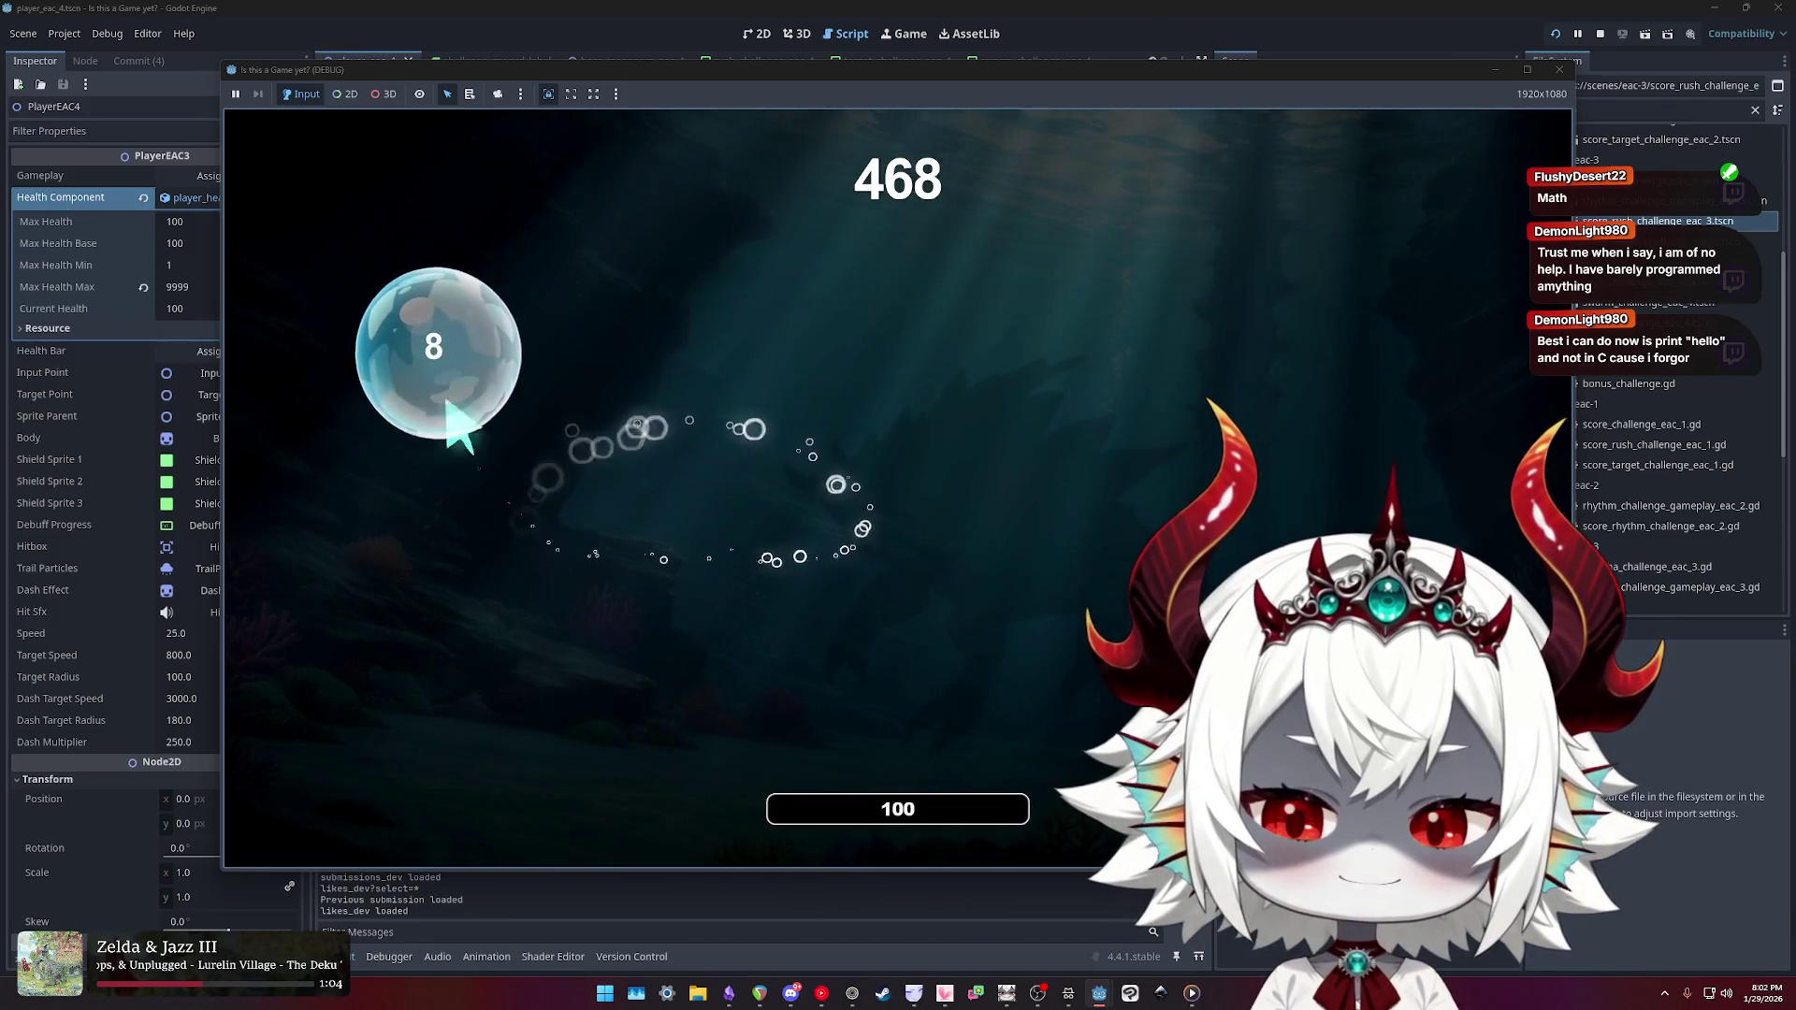
click(587, 717)
Keep popping the next numbered bubbles up to the pink 13, raising the score to 1729
click(587, 716)
click(673, 470)
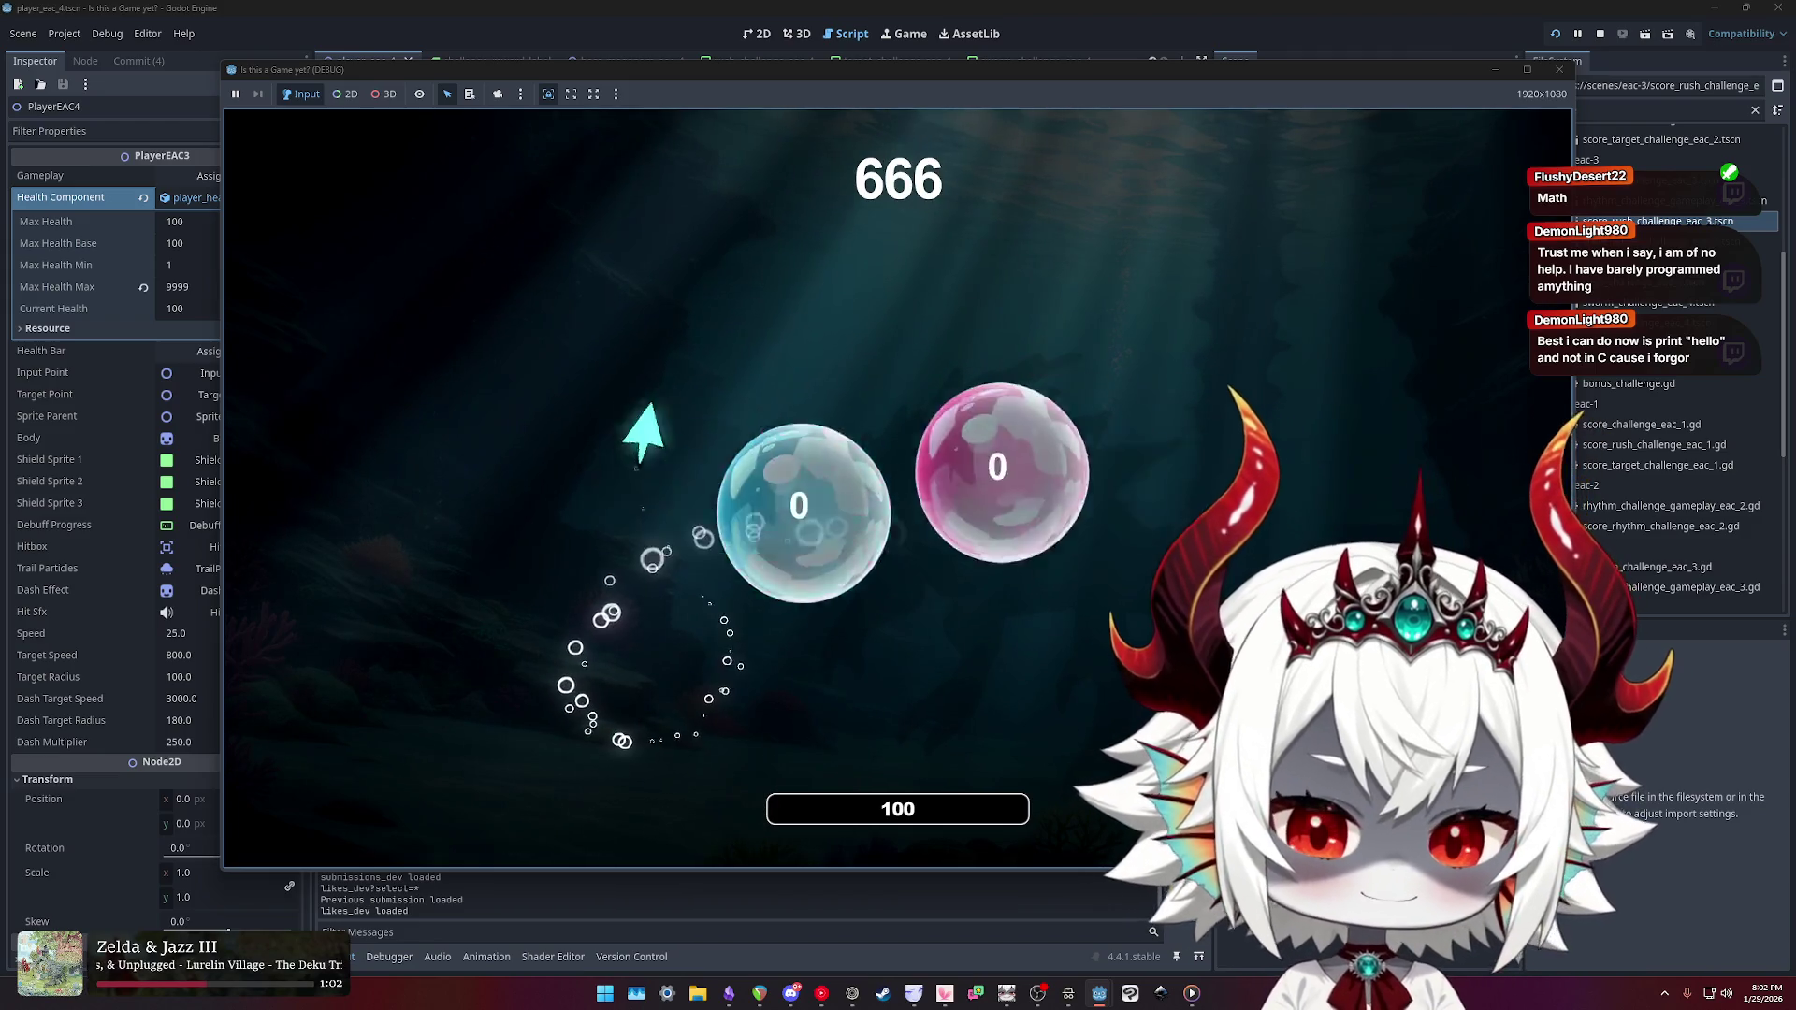
click(395, 515)
click(474, 385)
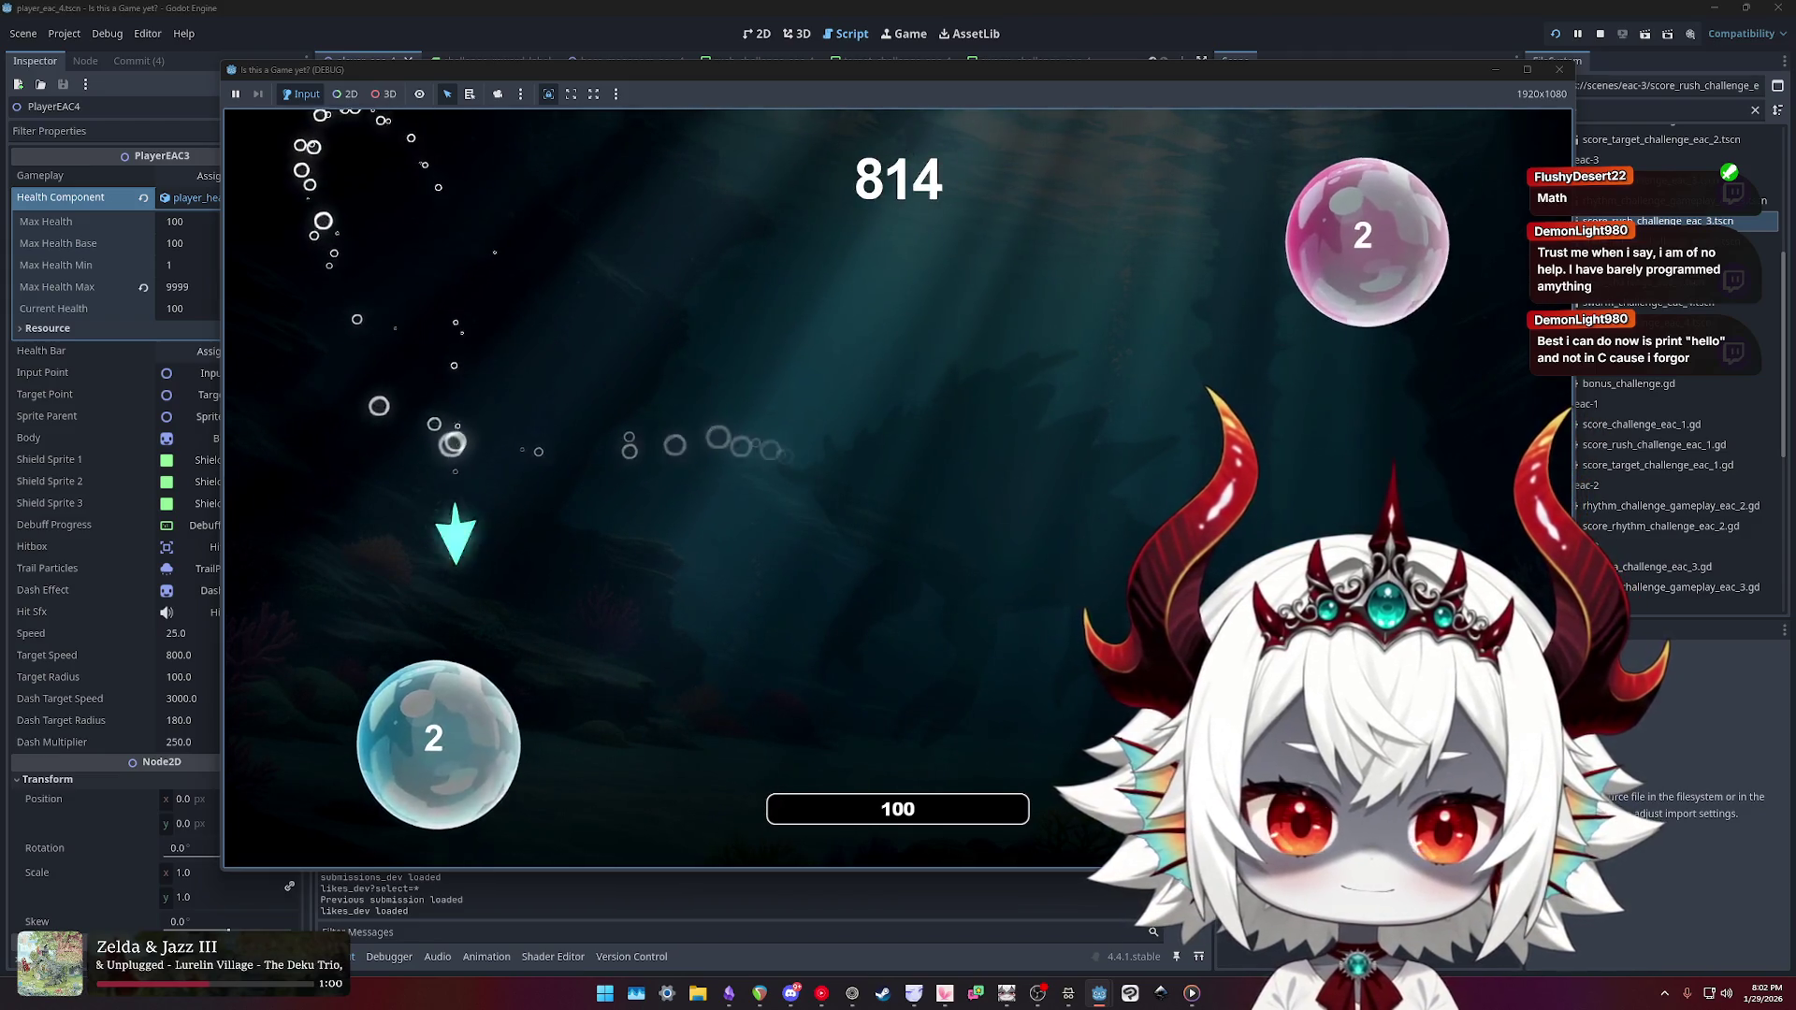
click(430, 738)
click(425, 348)
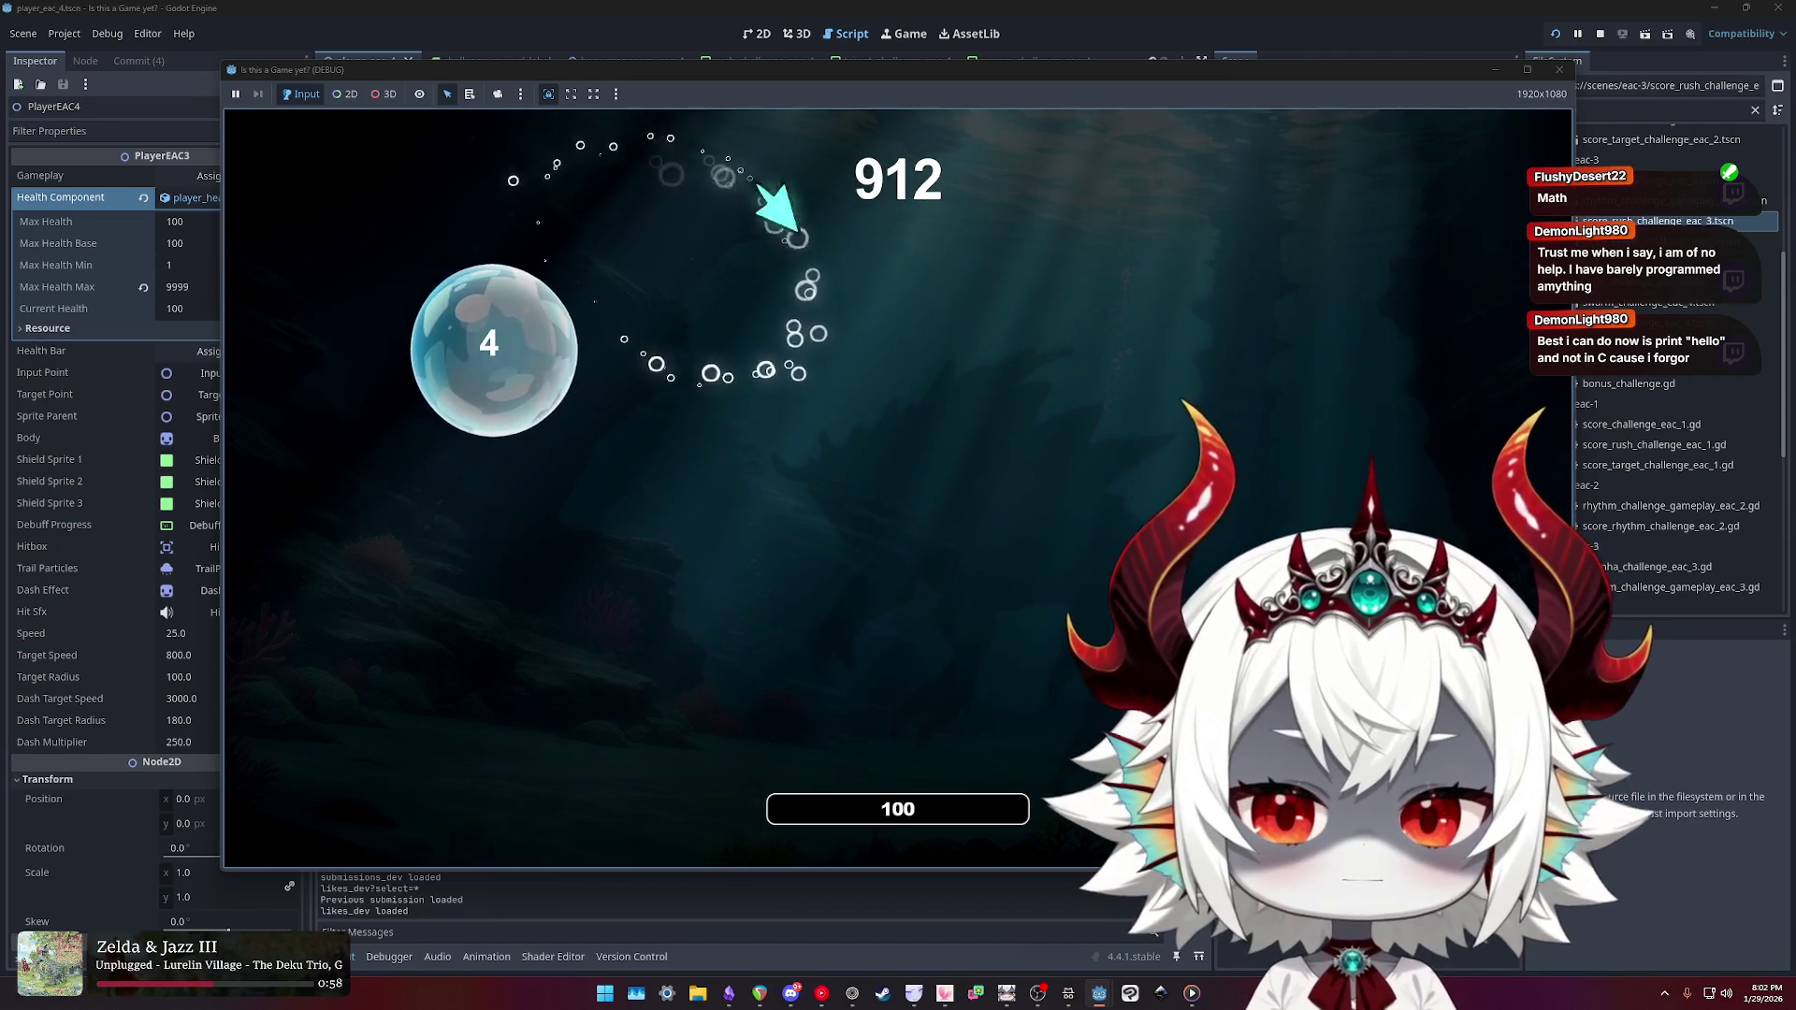
click(281, 580)
click(690, 402)
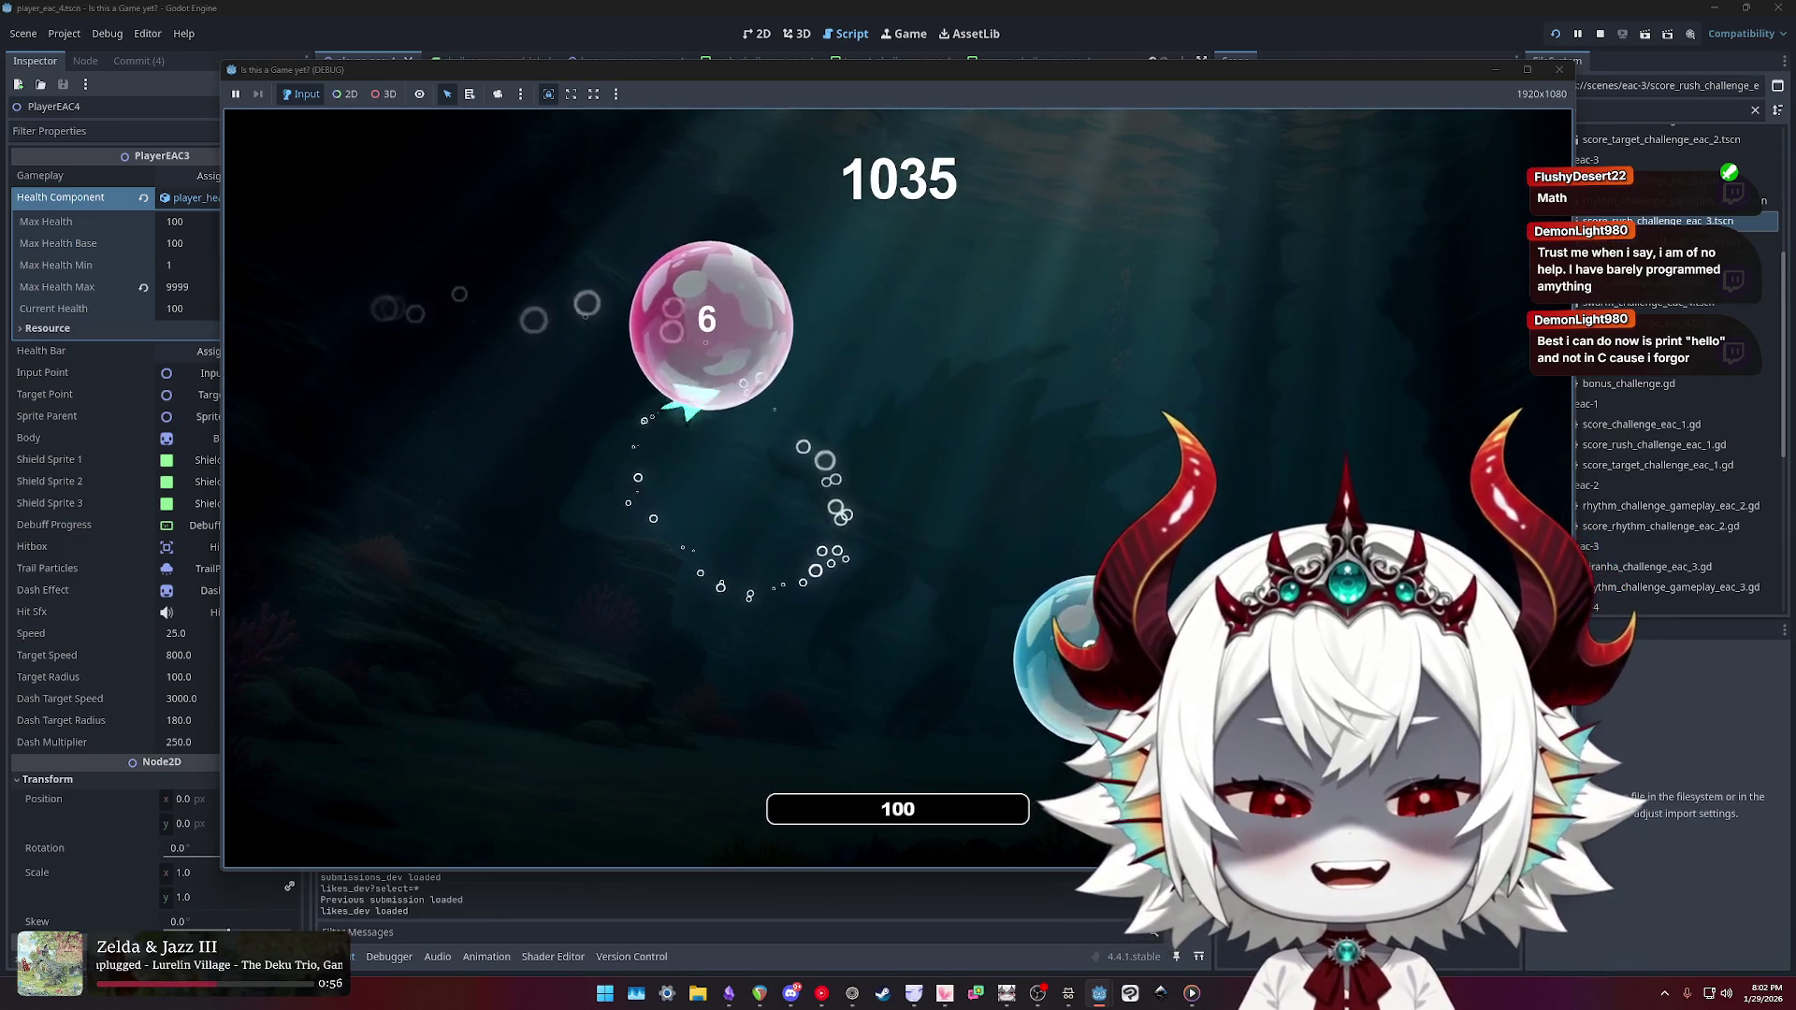
click(706, 313)
click(671, 321)
click(1224, 461)
click(1336, 442)
click(606, 536)
click(411, 520)
click(466, 581)
click(1217, 393)
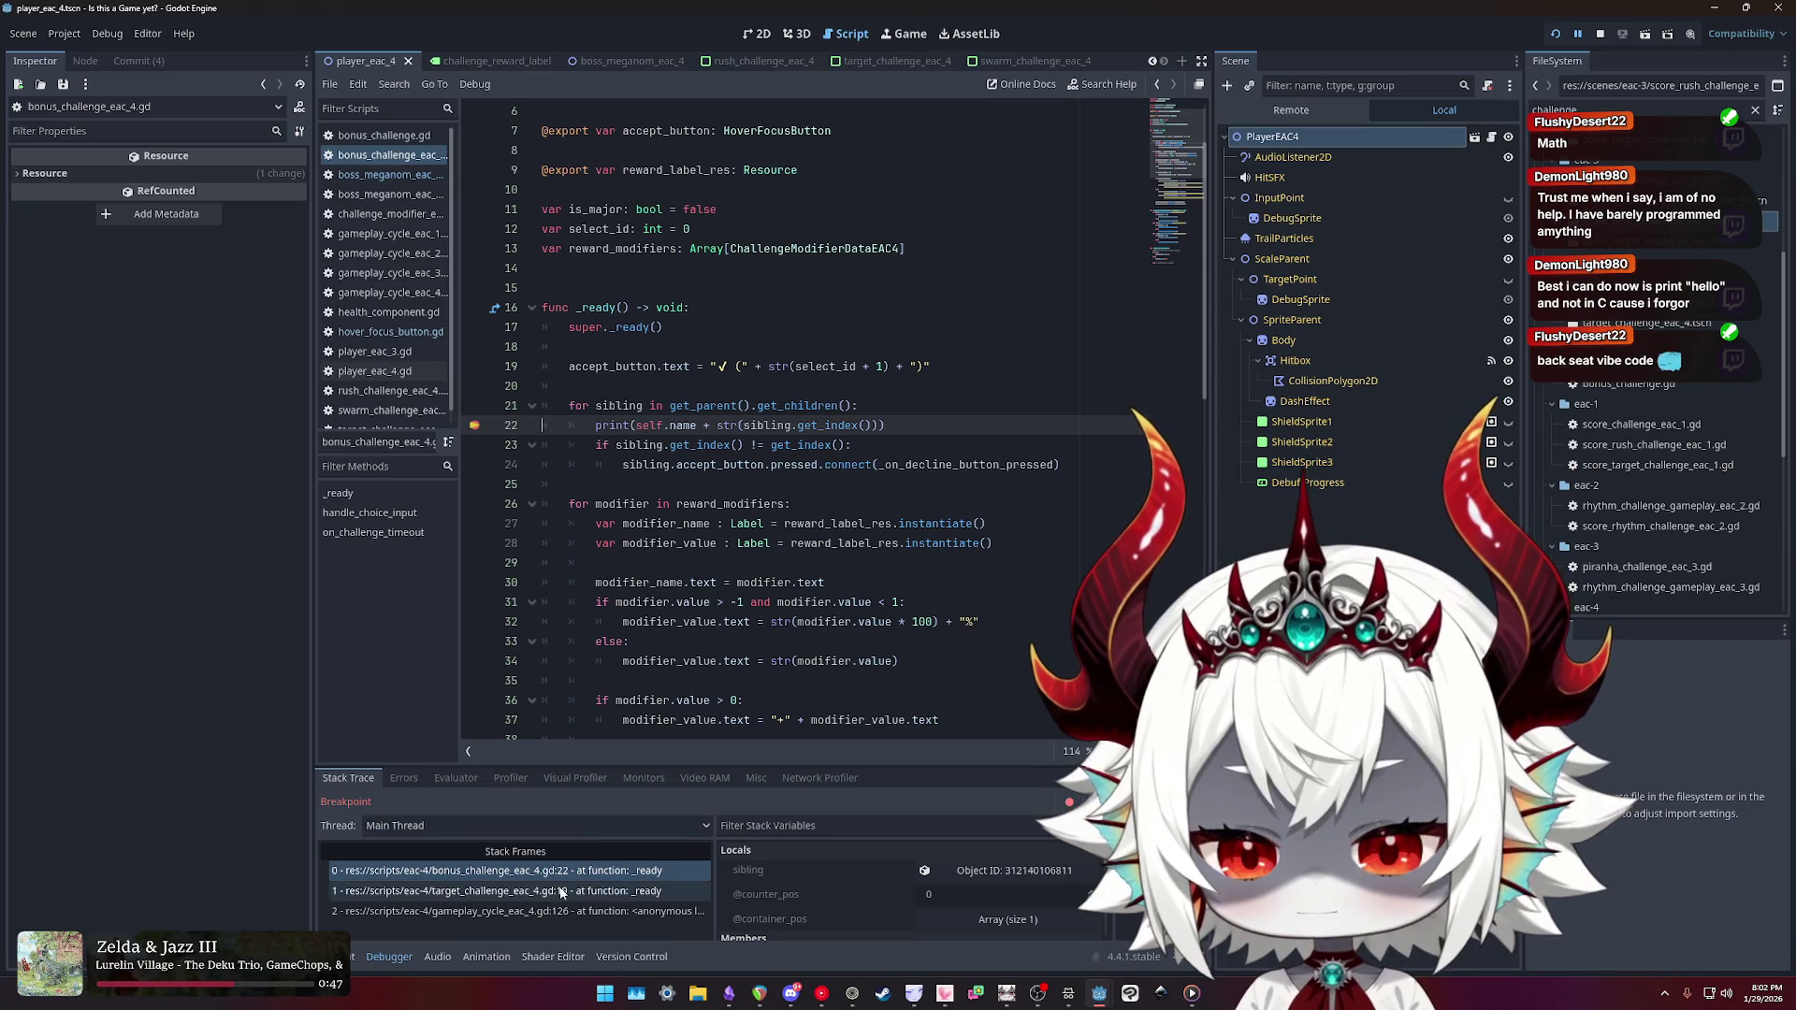
click(982, 871)
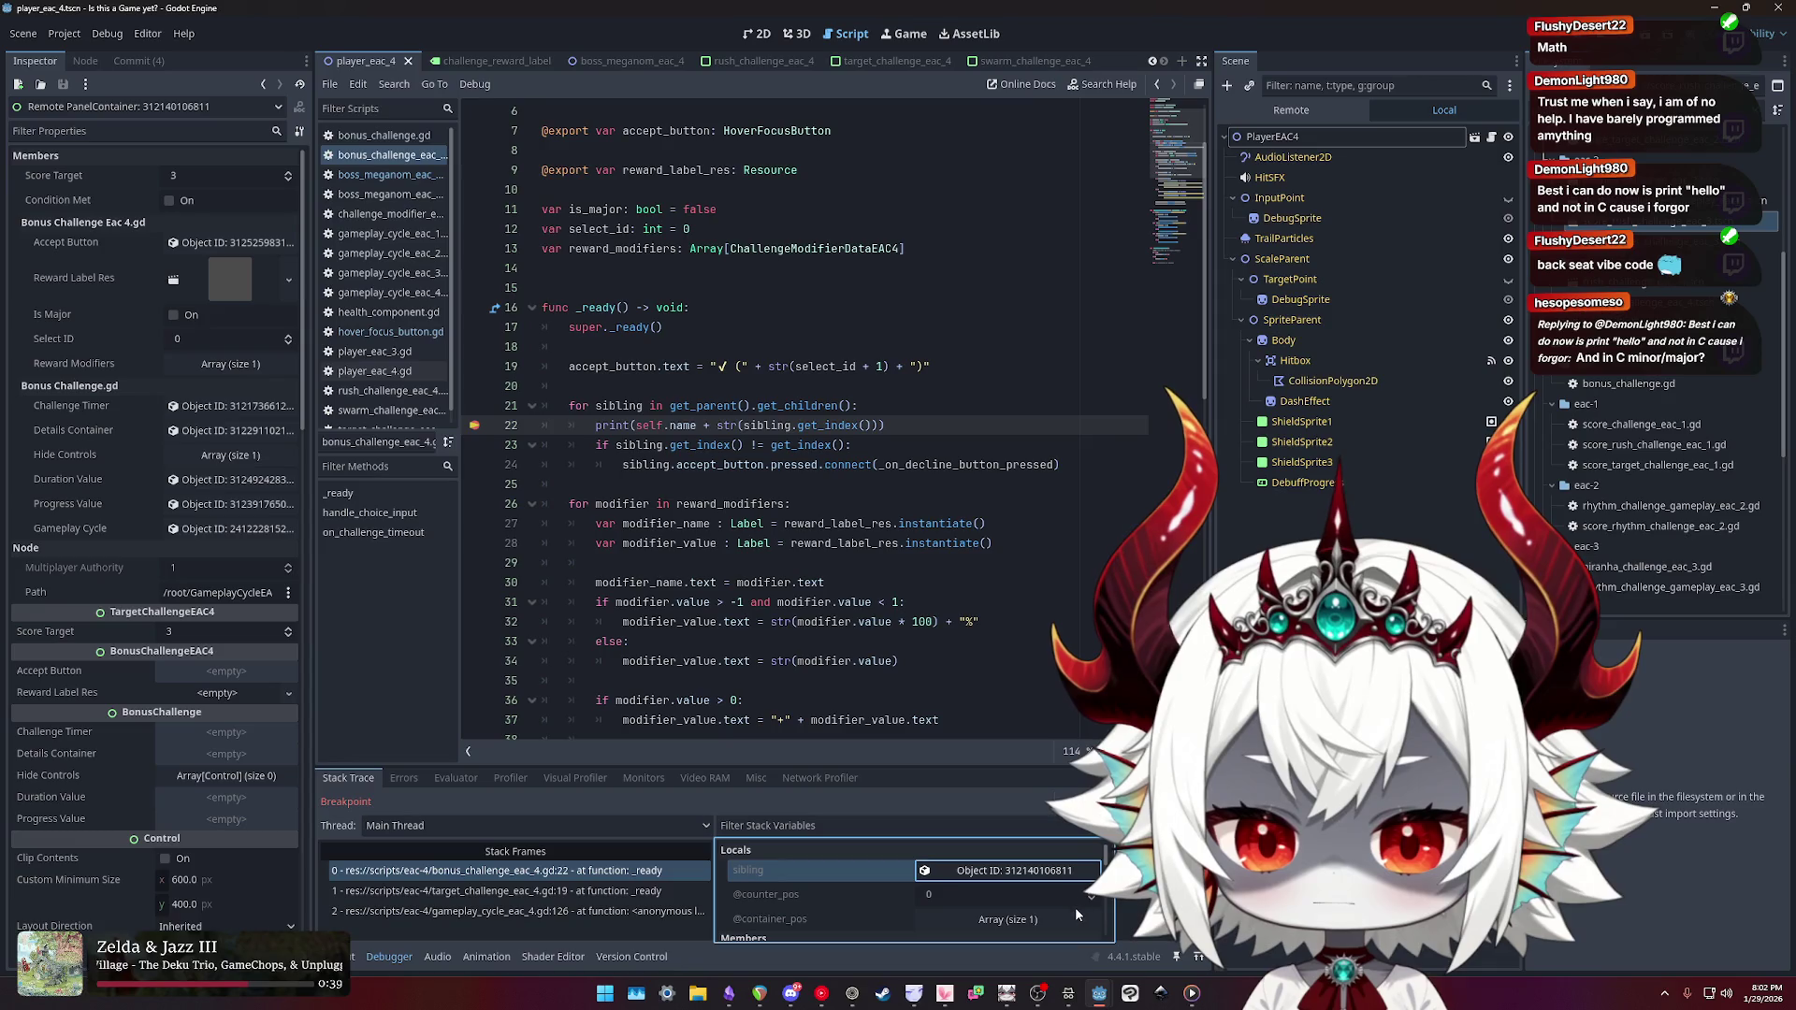
click(997, 922)
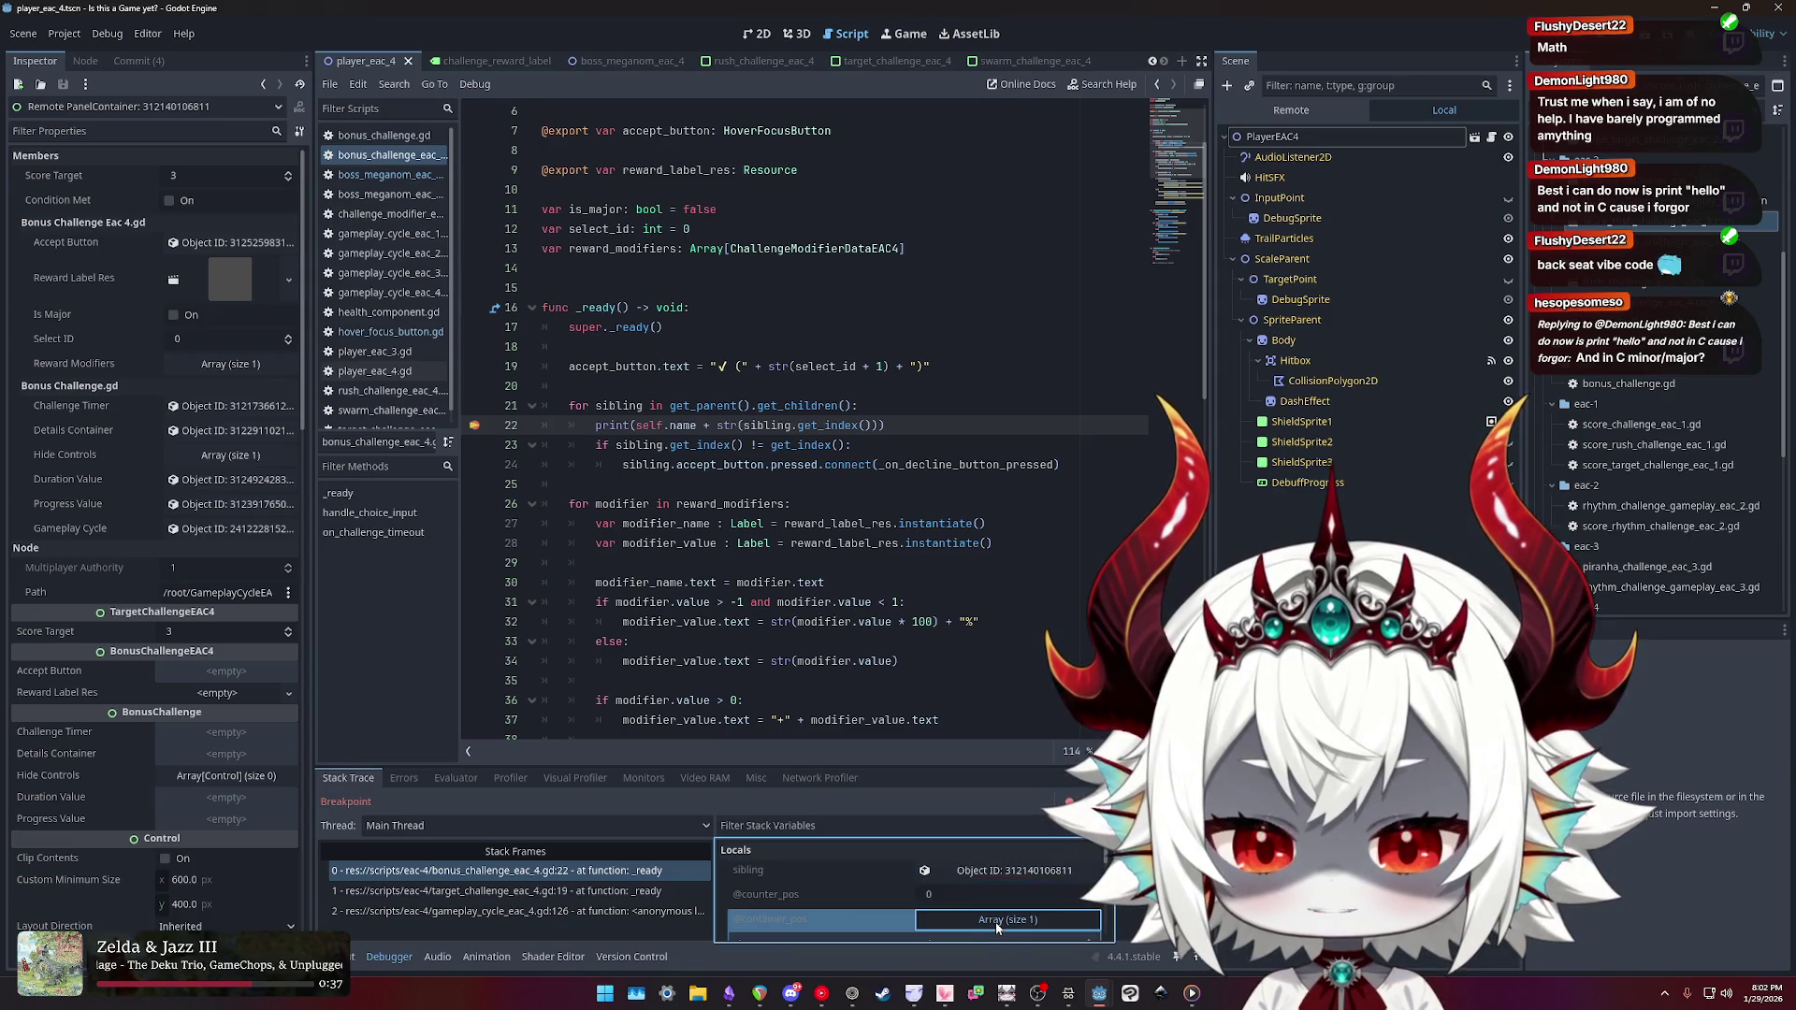
scroll(833, 872, down, 1)
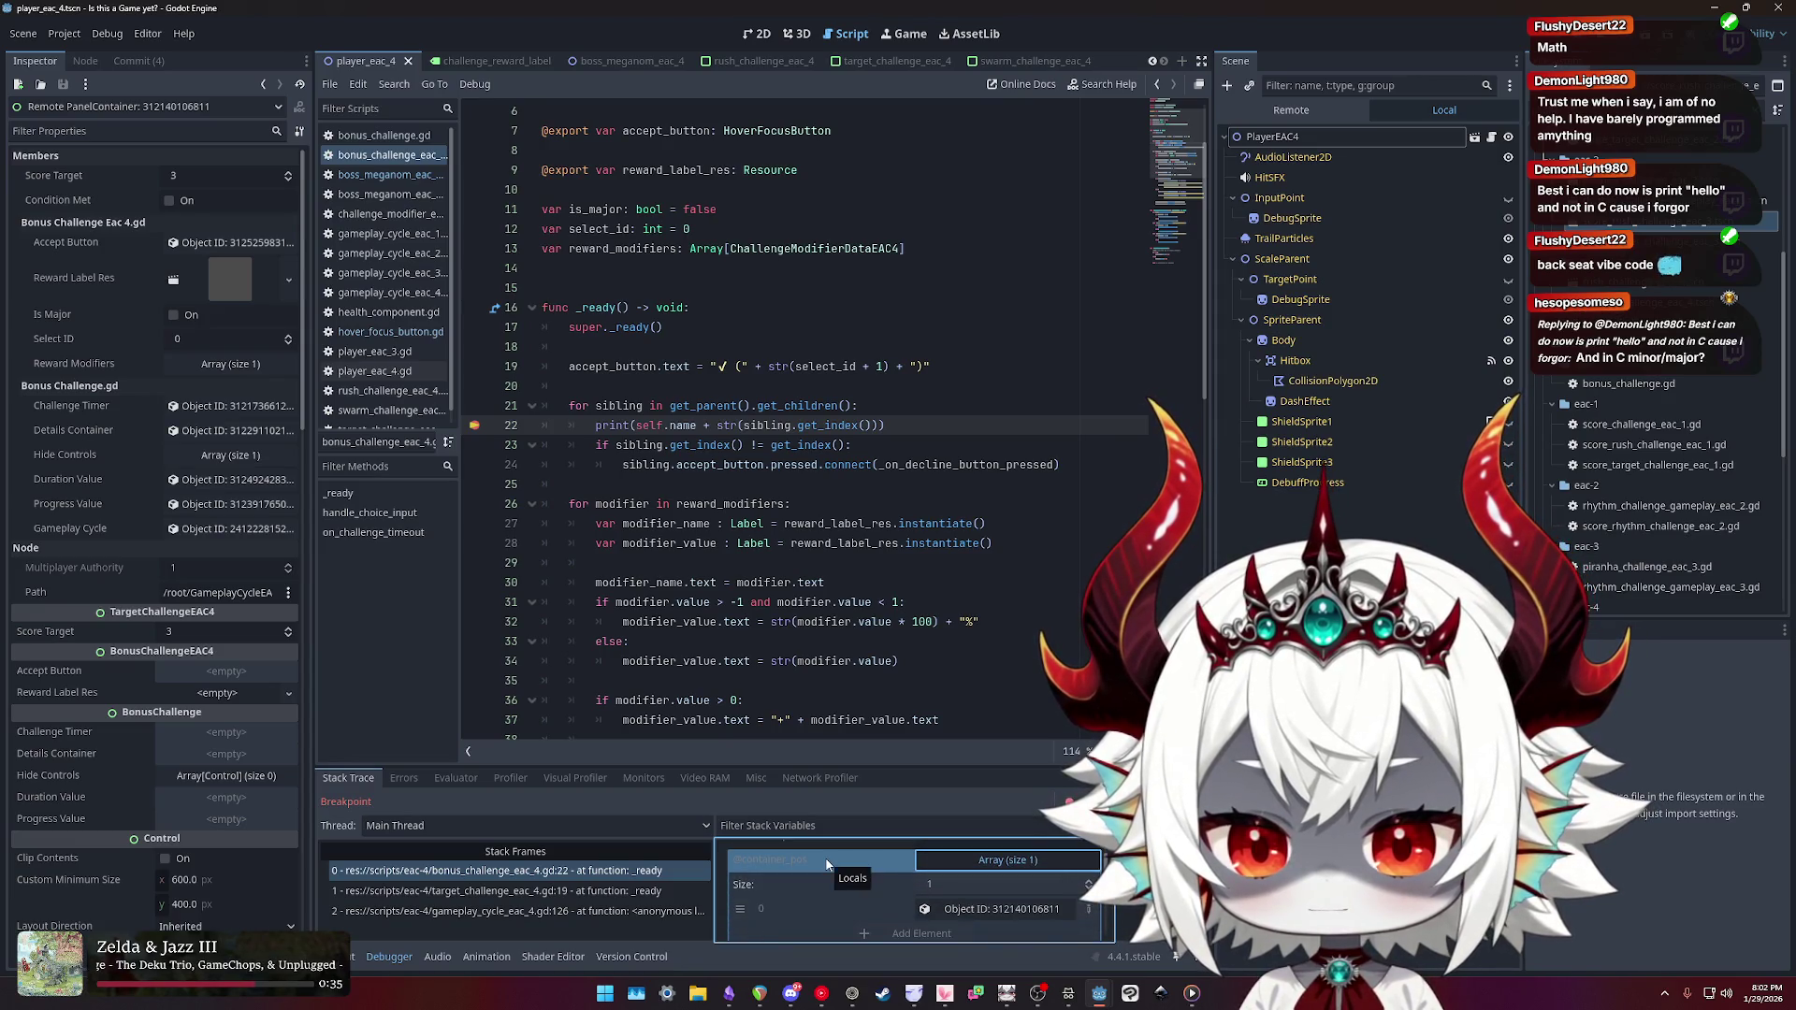
scroll(826, 868, up, 1)
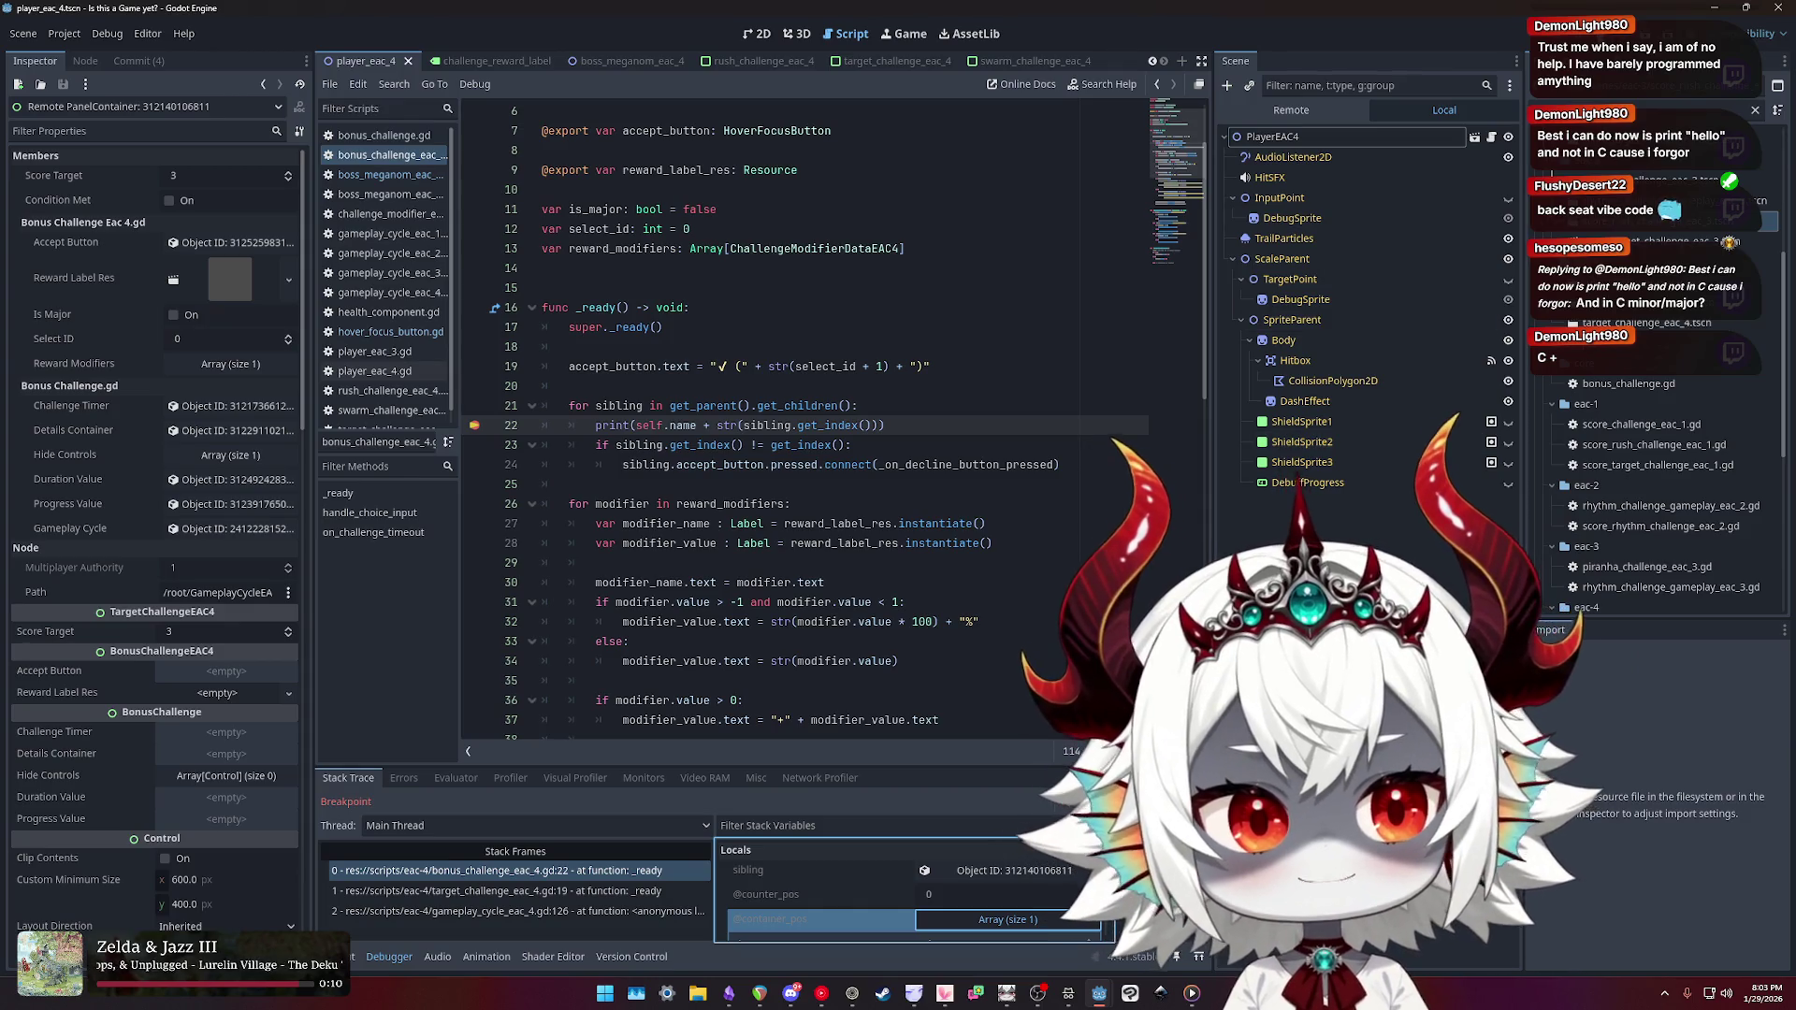
key(F8)
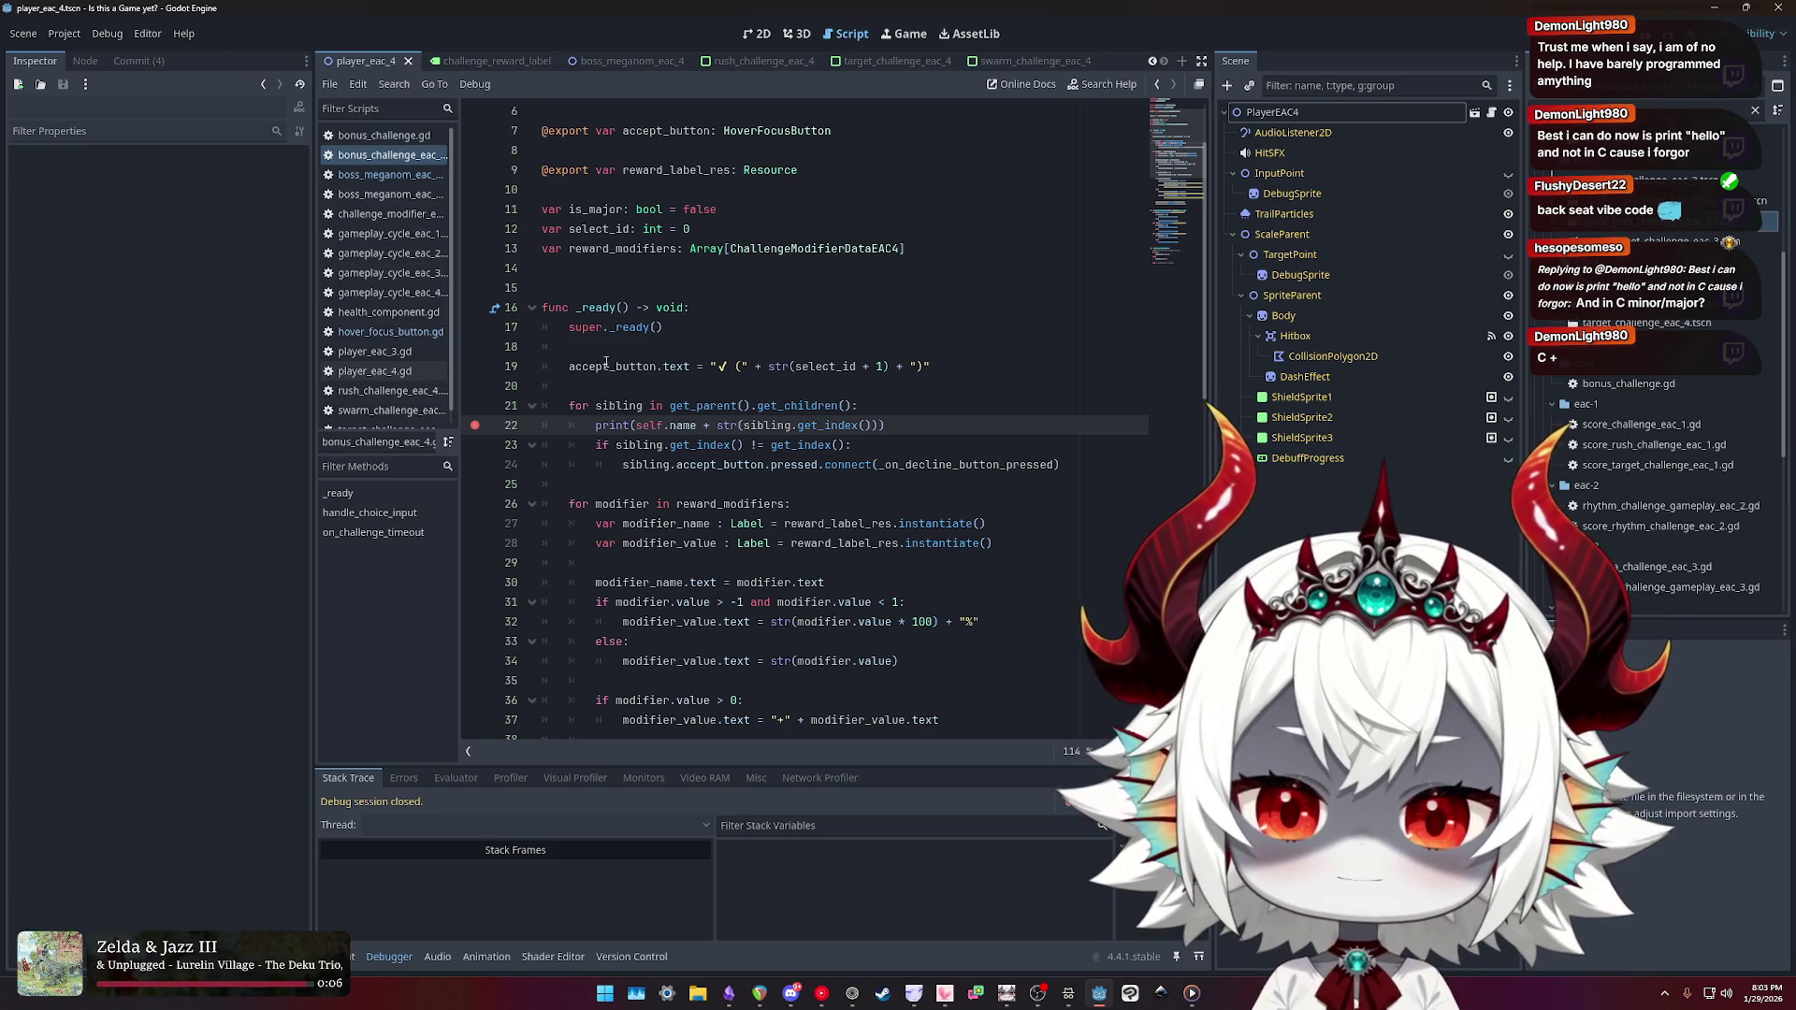
Inspect the for-sibling loop on lines 21–24 of bonus_challenge_eac_4.gd
drag(579, 406, 891, 427)
click(892, 427)
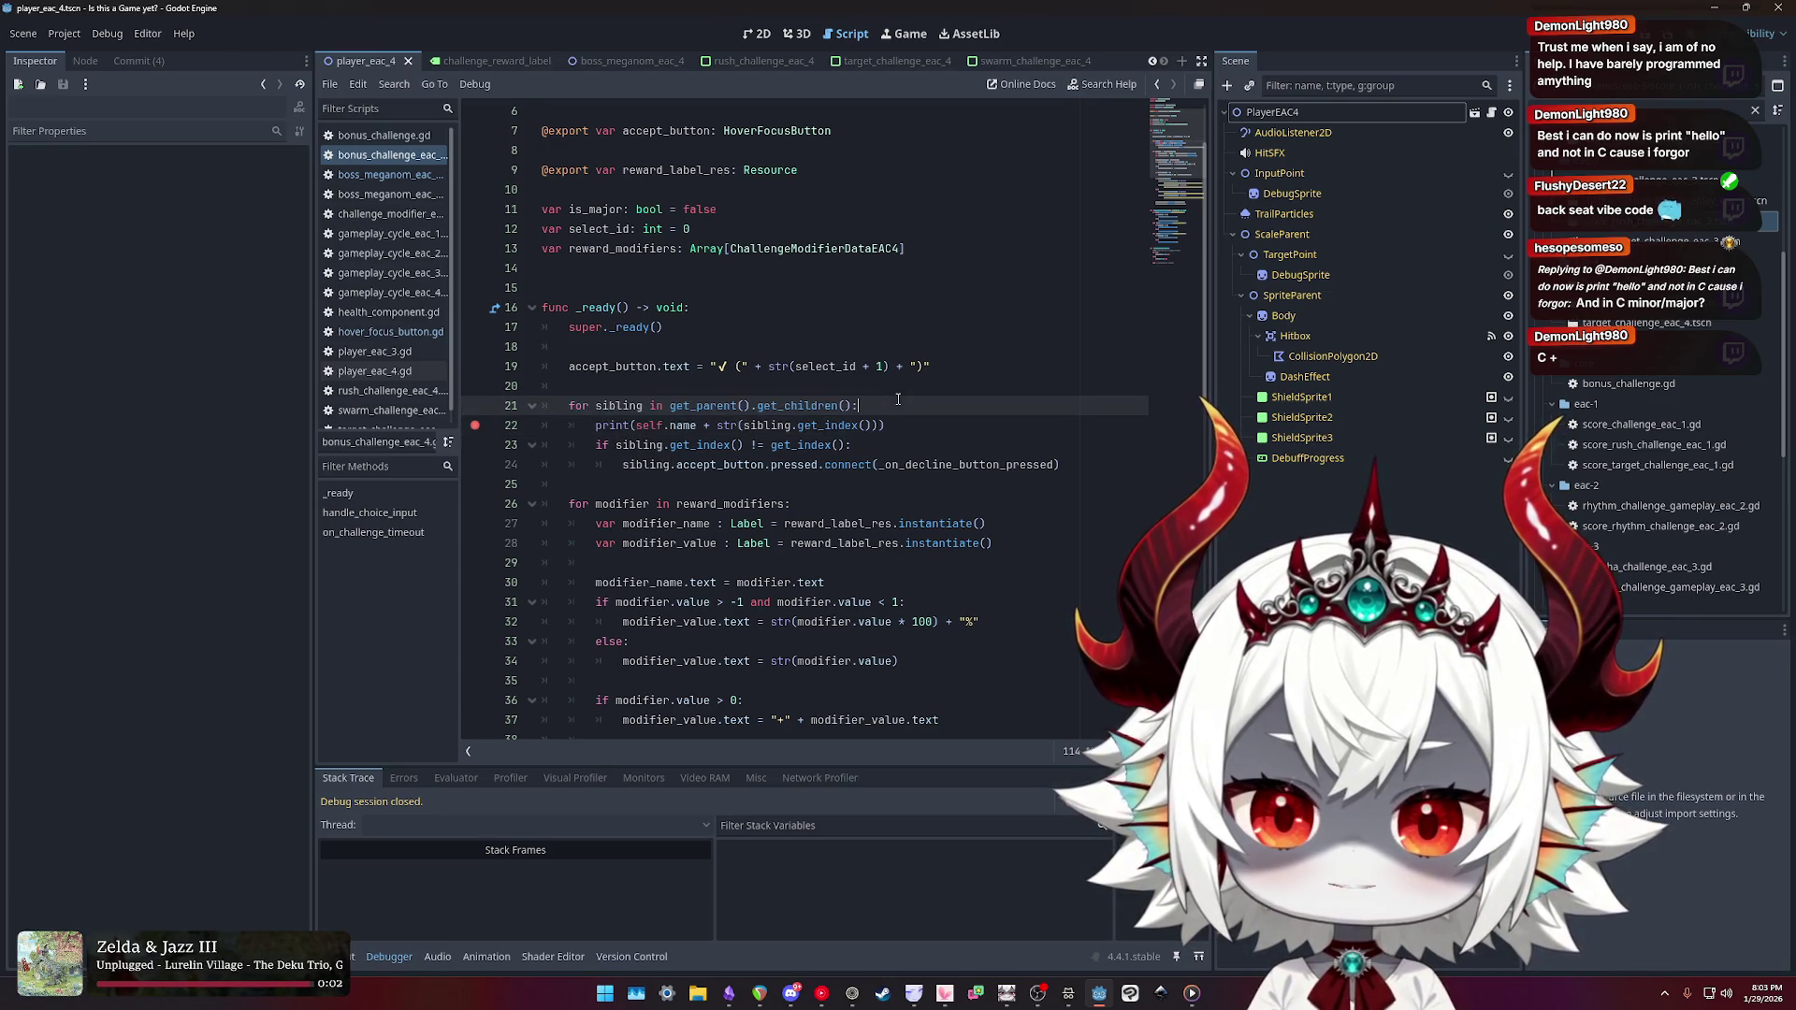
click(899, 405)
key(Down)
key(Down)
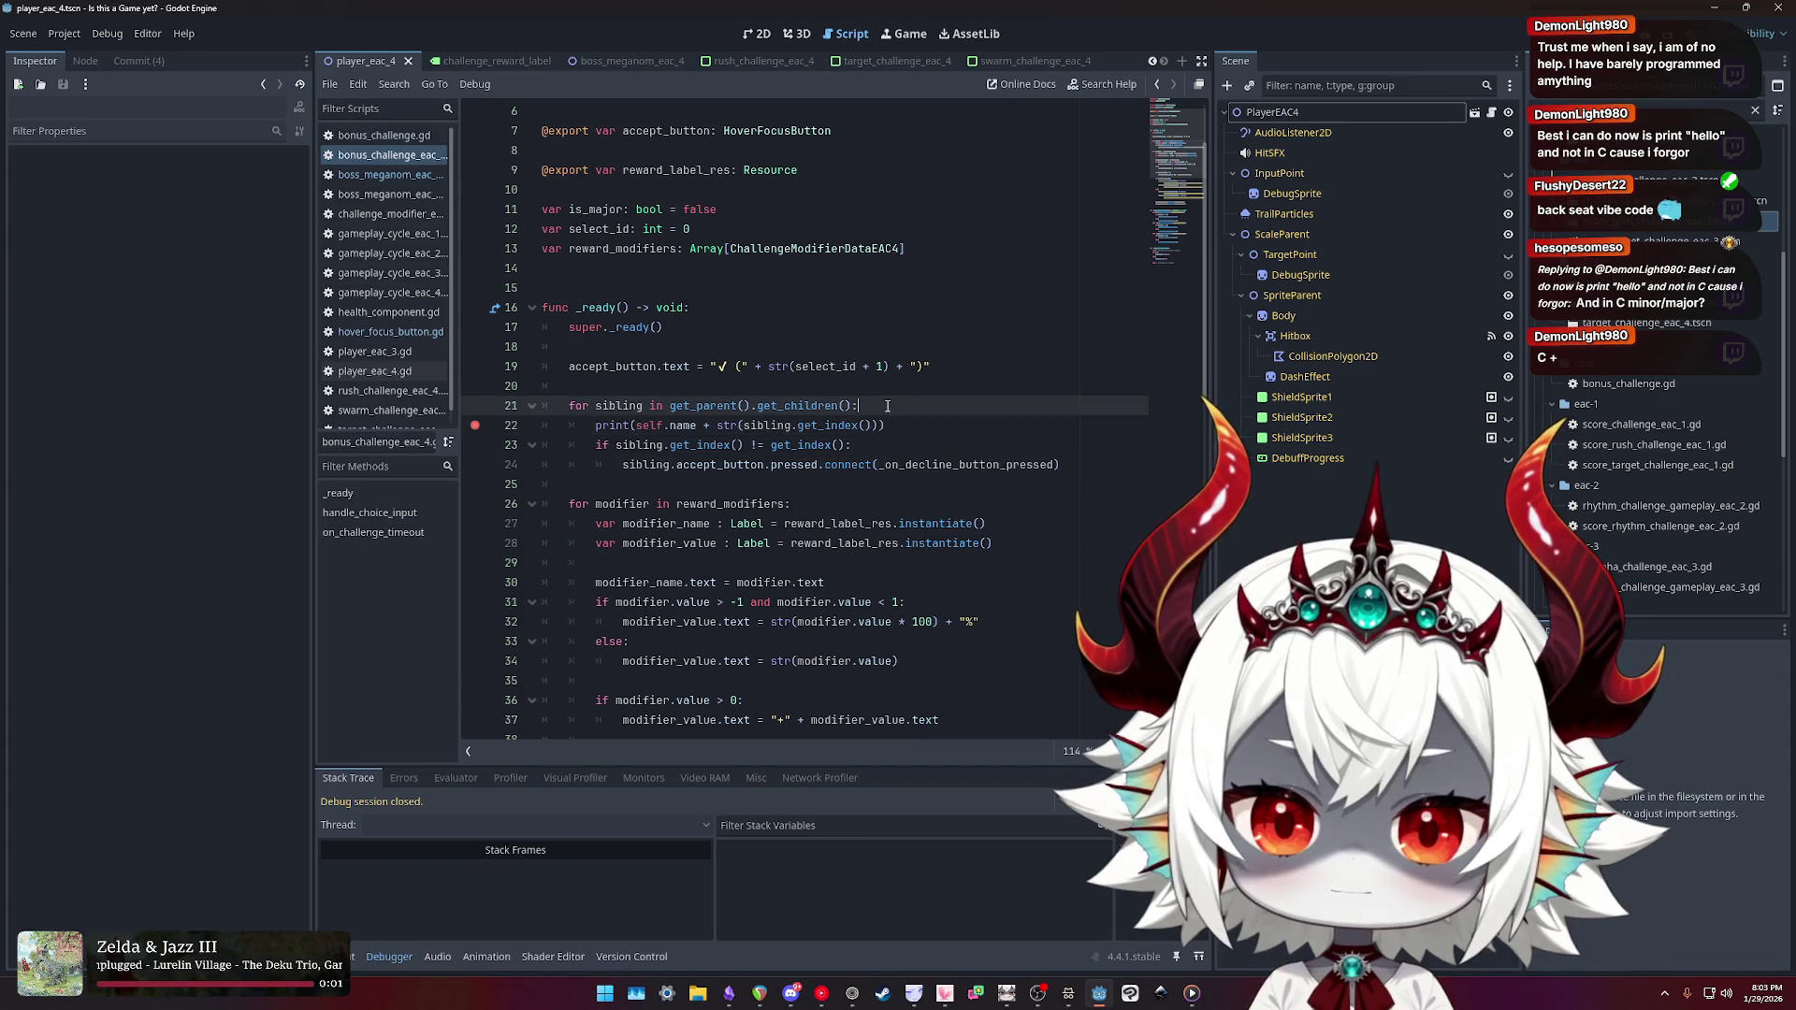
click(899, 405)
key(Down)
key(Down)
click(899, 405)
key(Down)
key(Down)
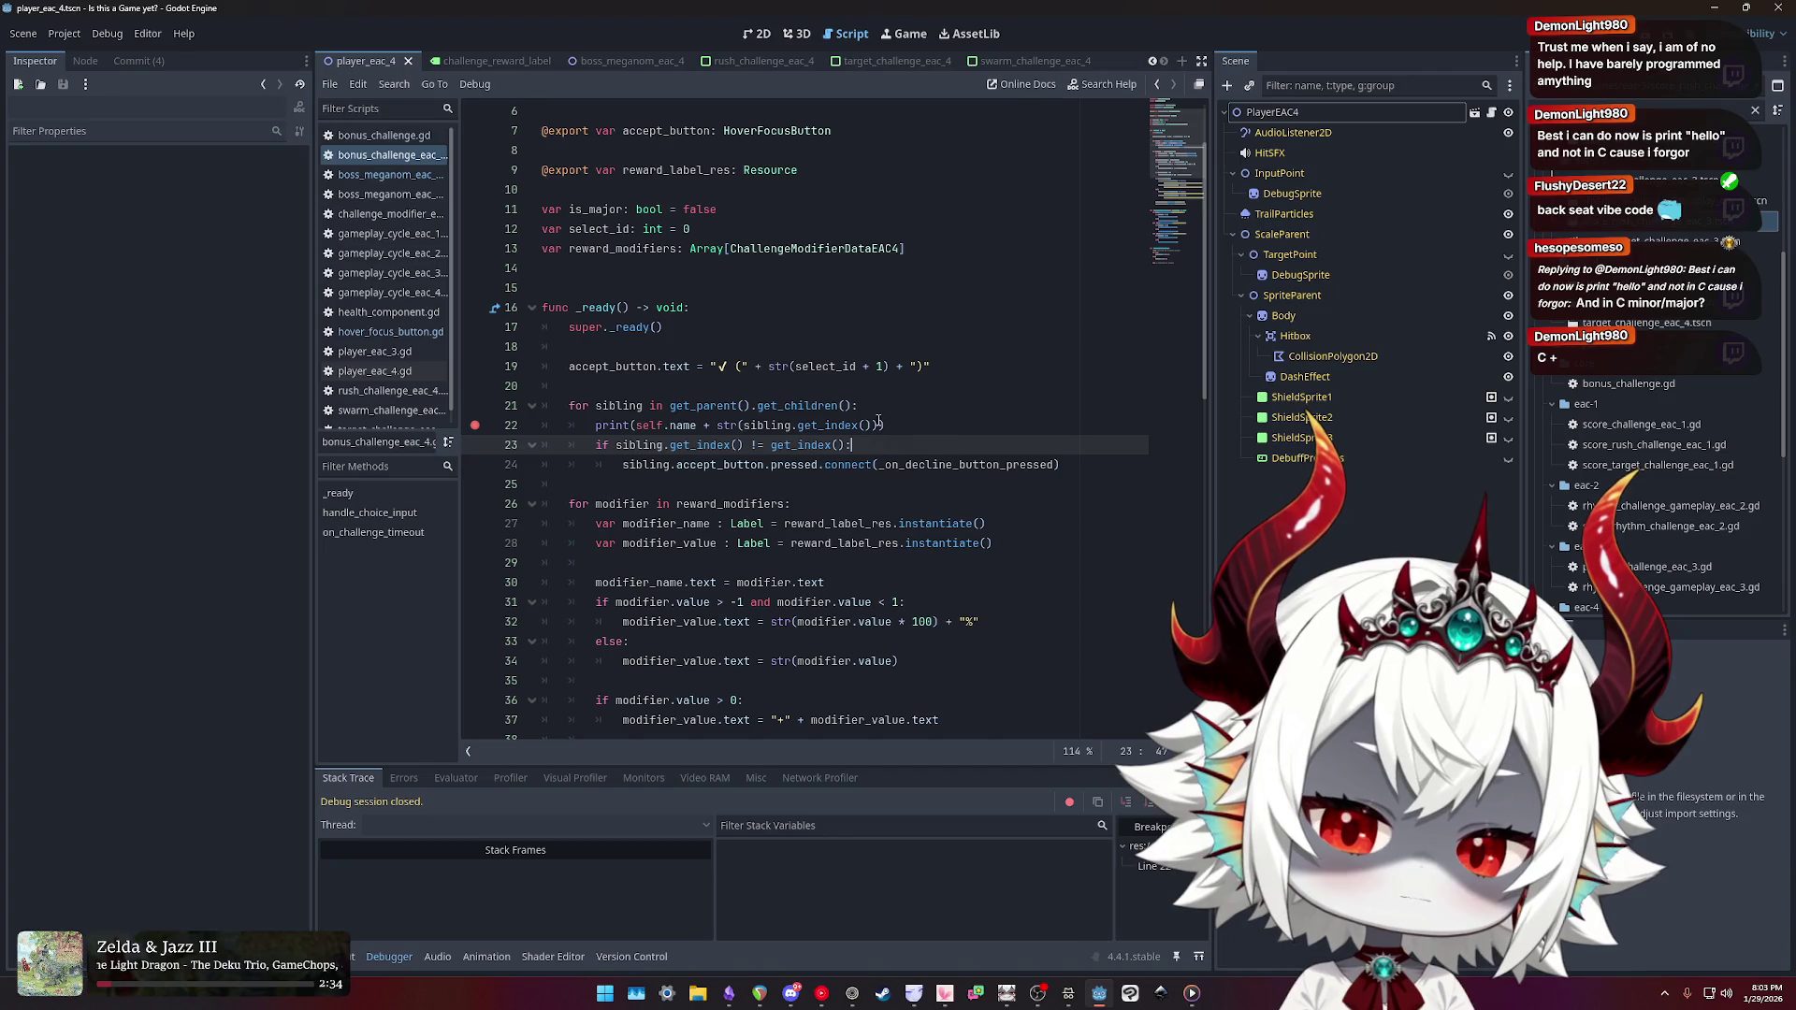
Delete the loop wiring sibling accept buttons to decline, then switch to gameplay_cycle_eac_4.gd
mouse_move(706, 406)
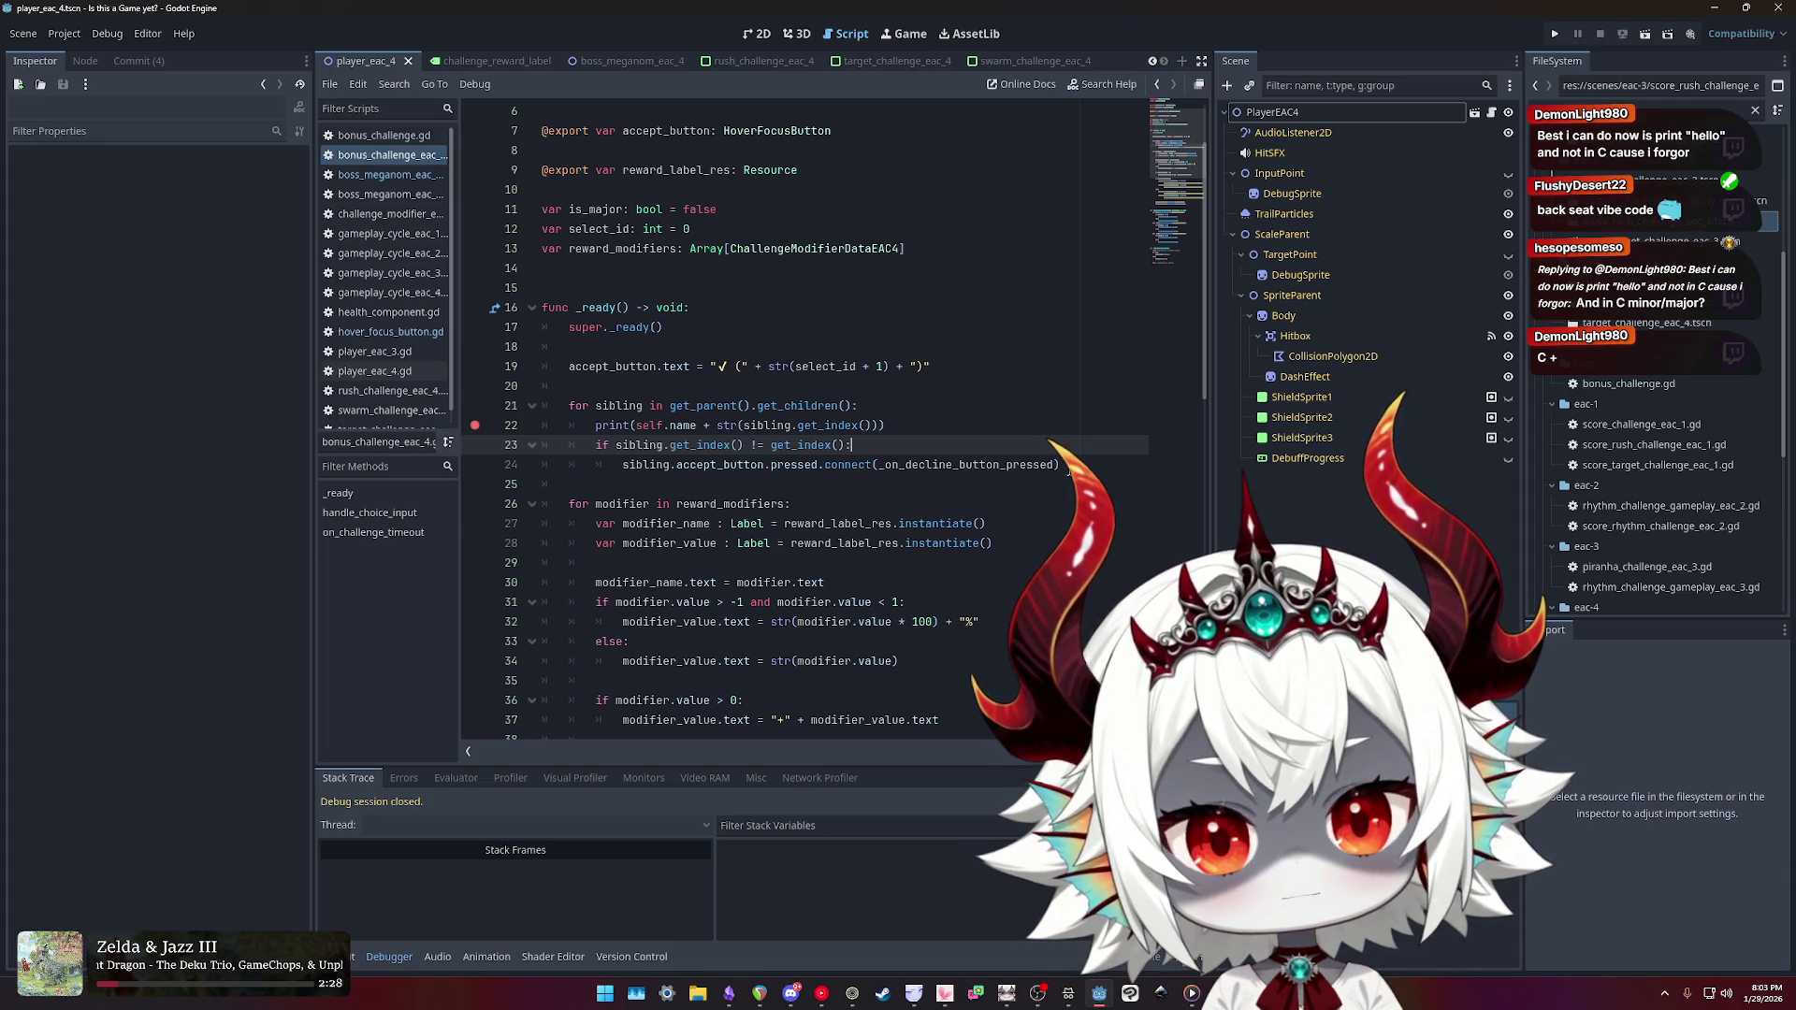
drag(1060, 464, 670, 466)
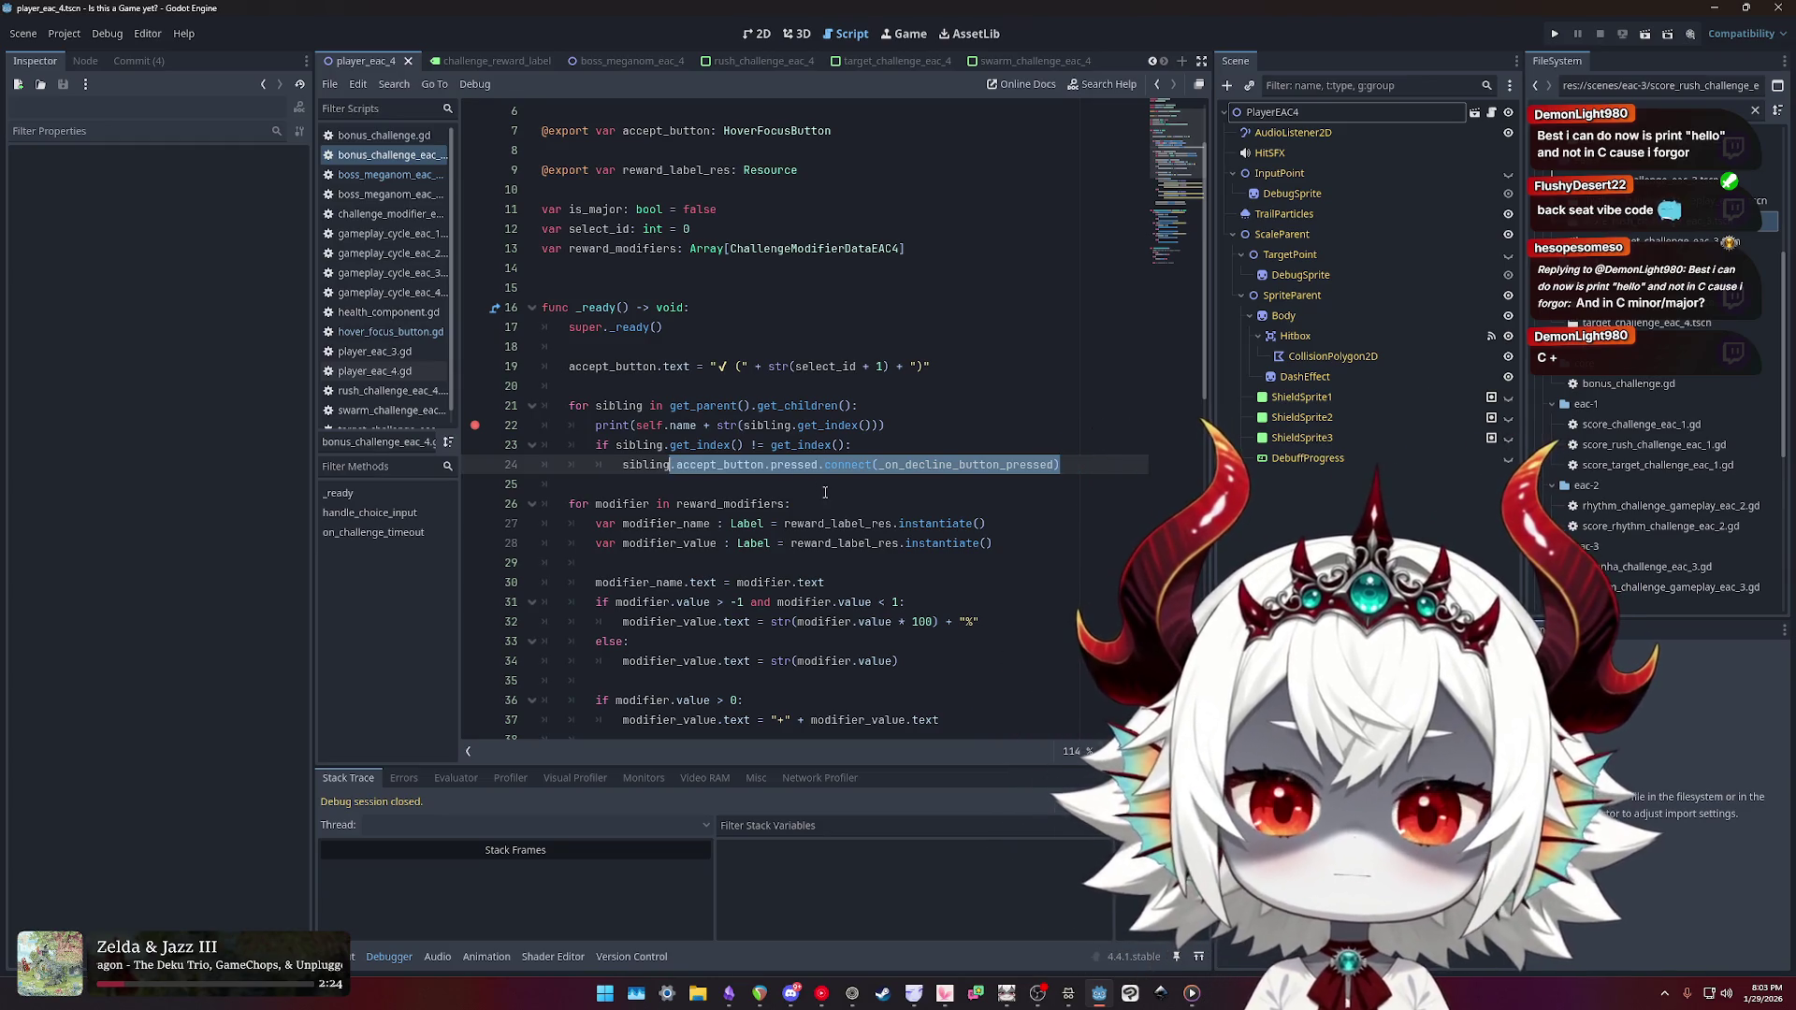
key(Down)
key(shift+Up)
key(shift+Up)
key(shift+Up)
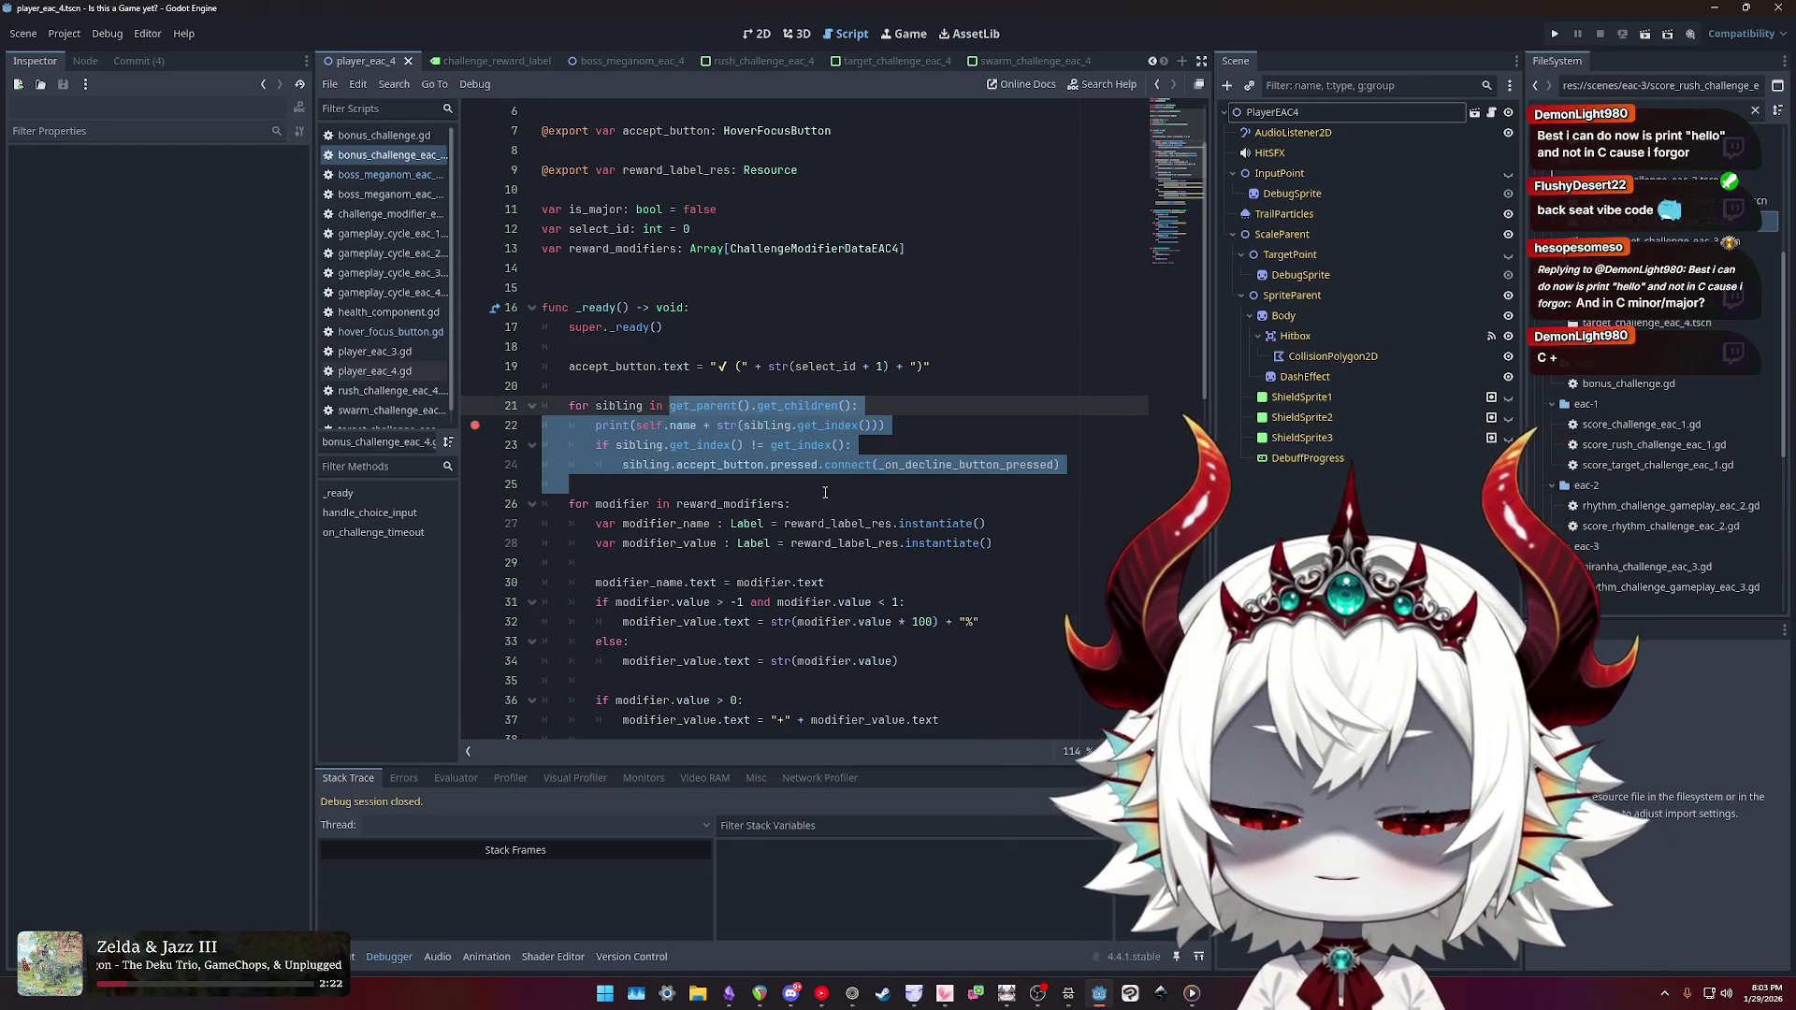
key(shift+Home)
key(shift+Home)
key(BackSpace)
key(BackSpace)
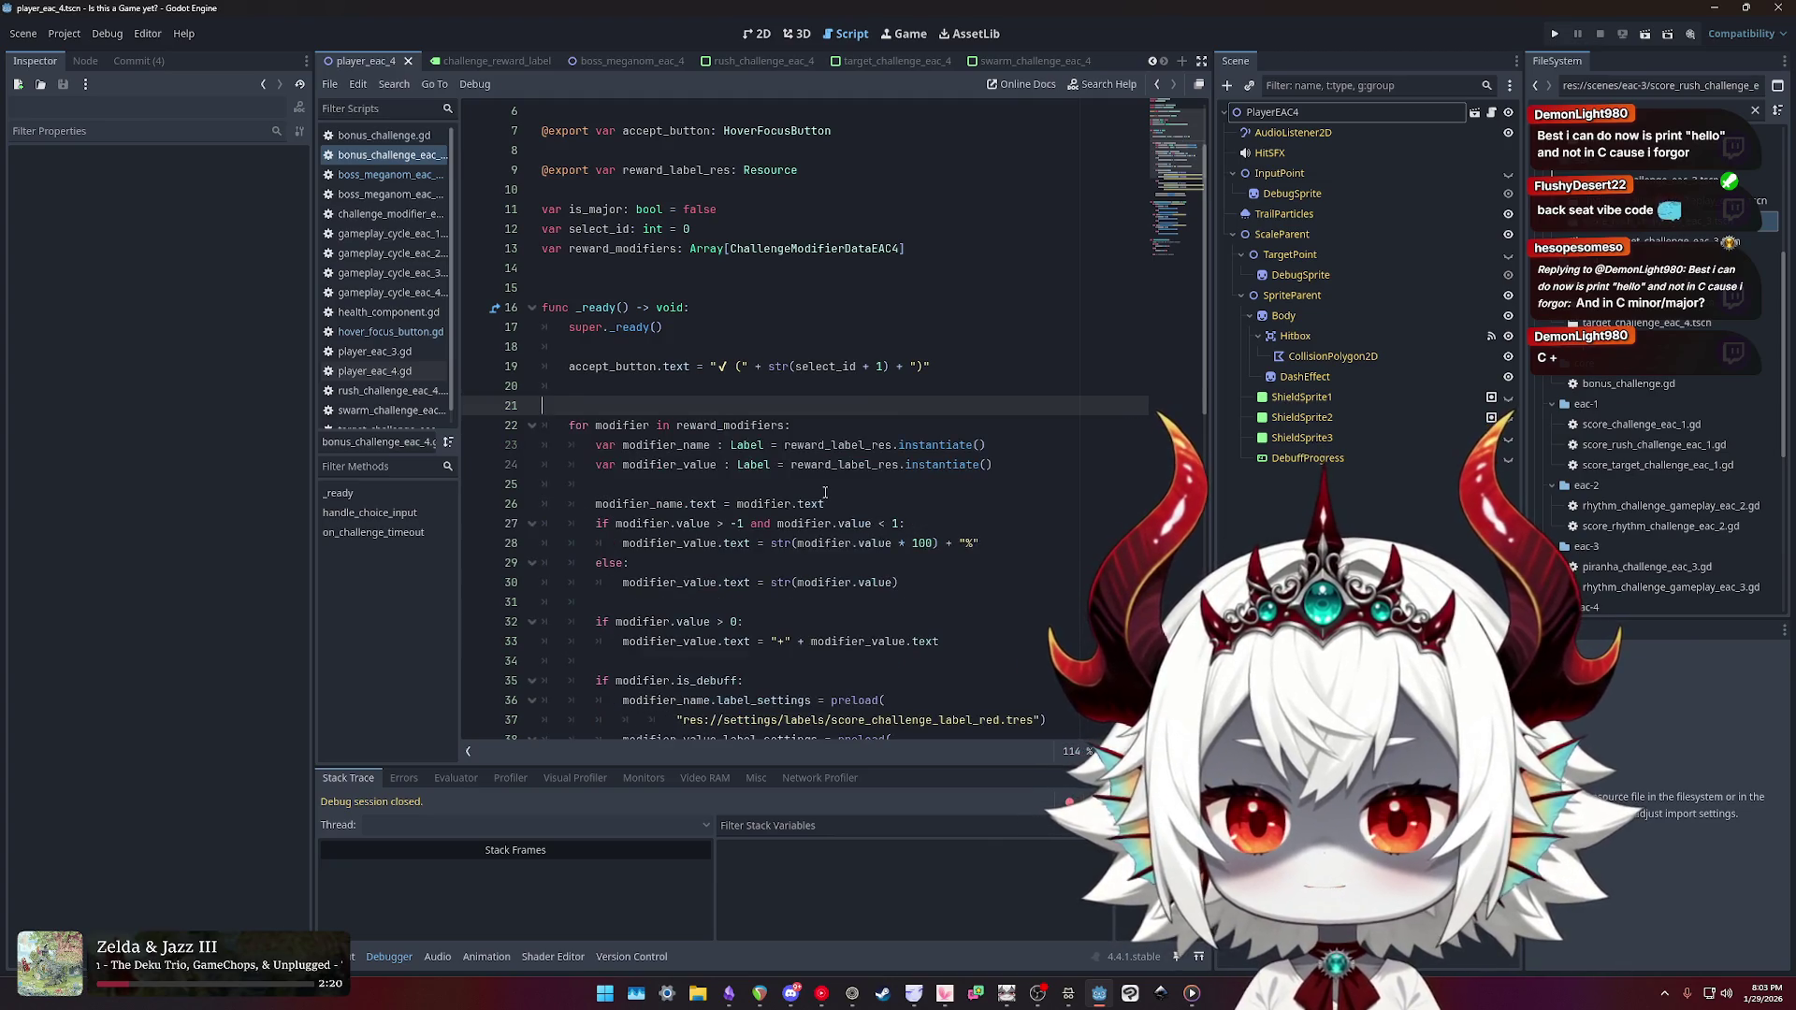
key(alt+Left)
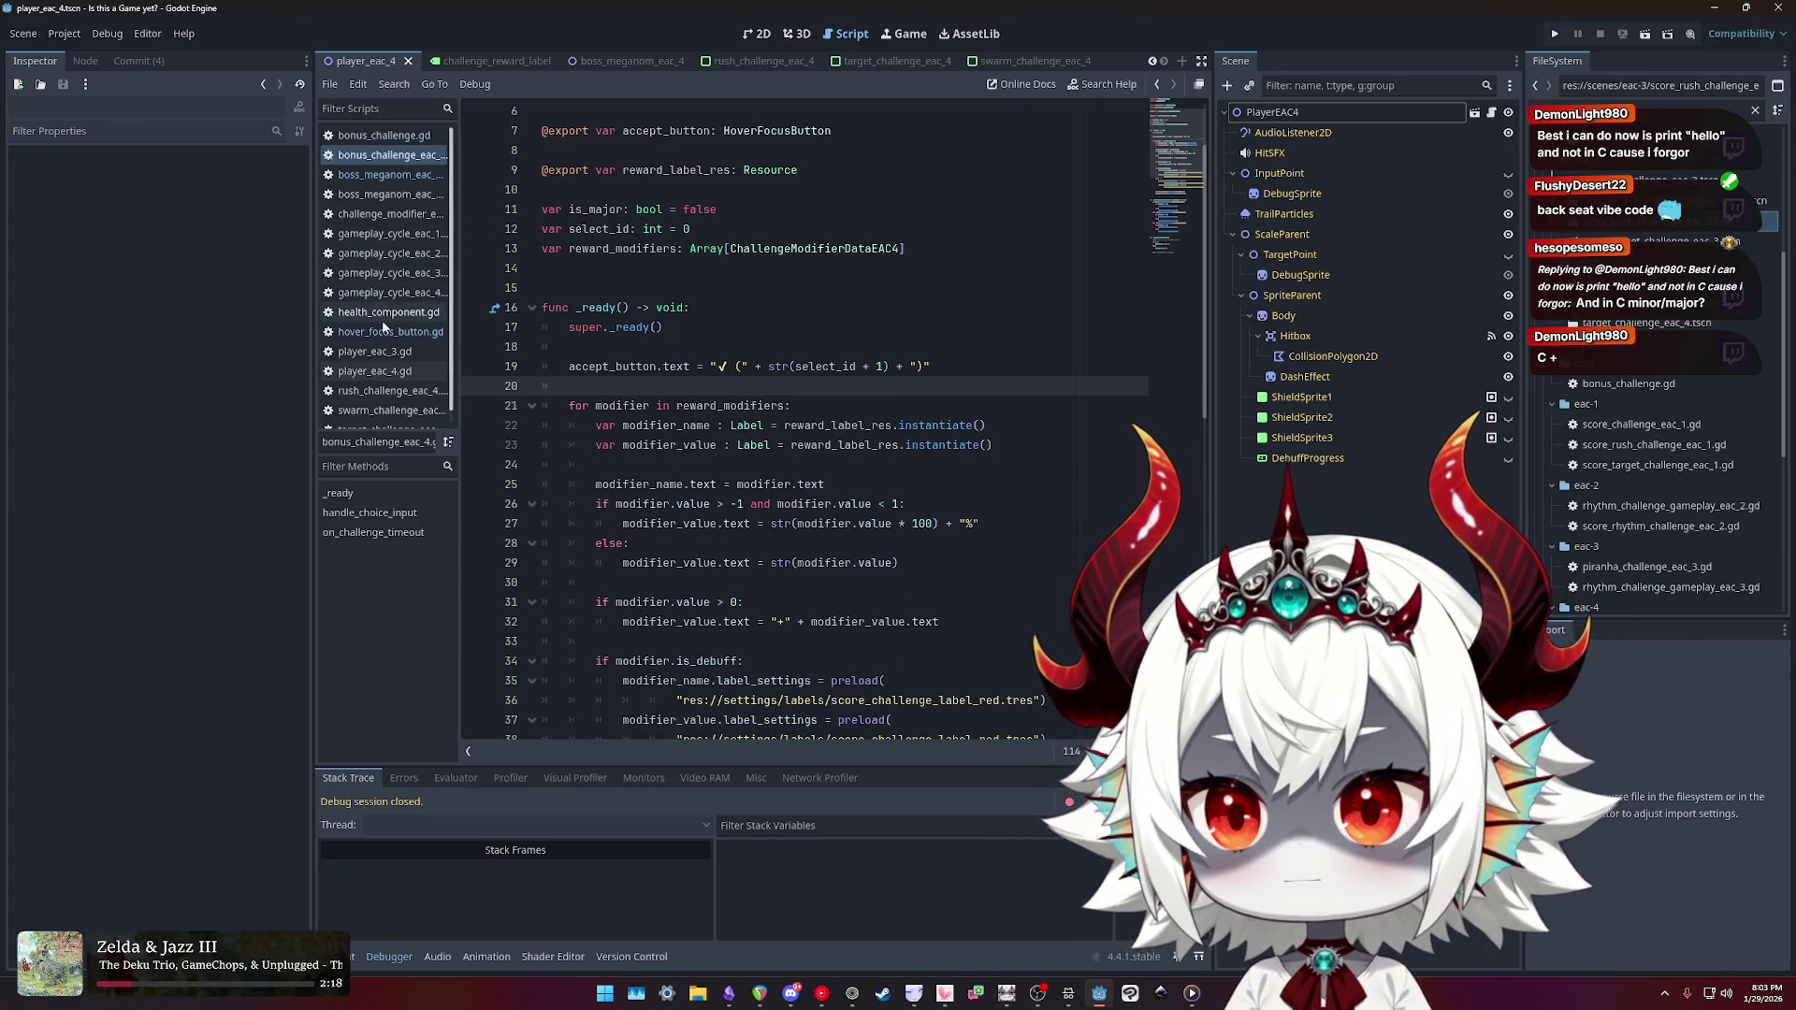
scroll(728, 340, down, 2)
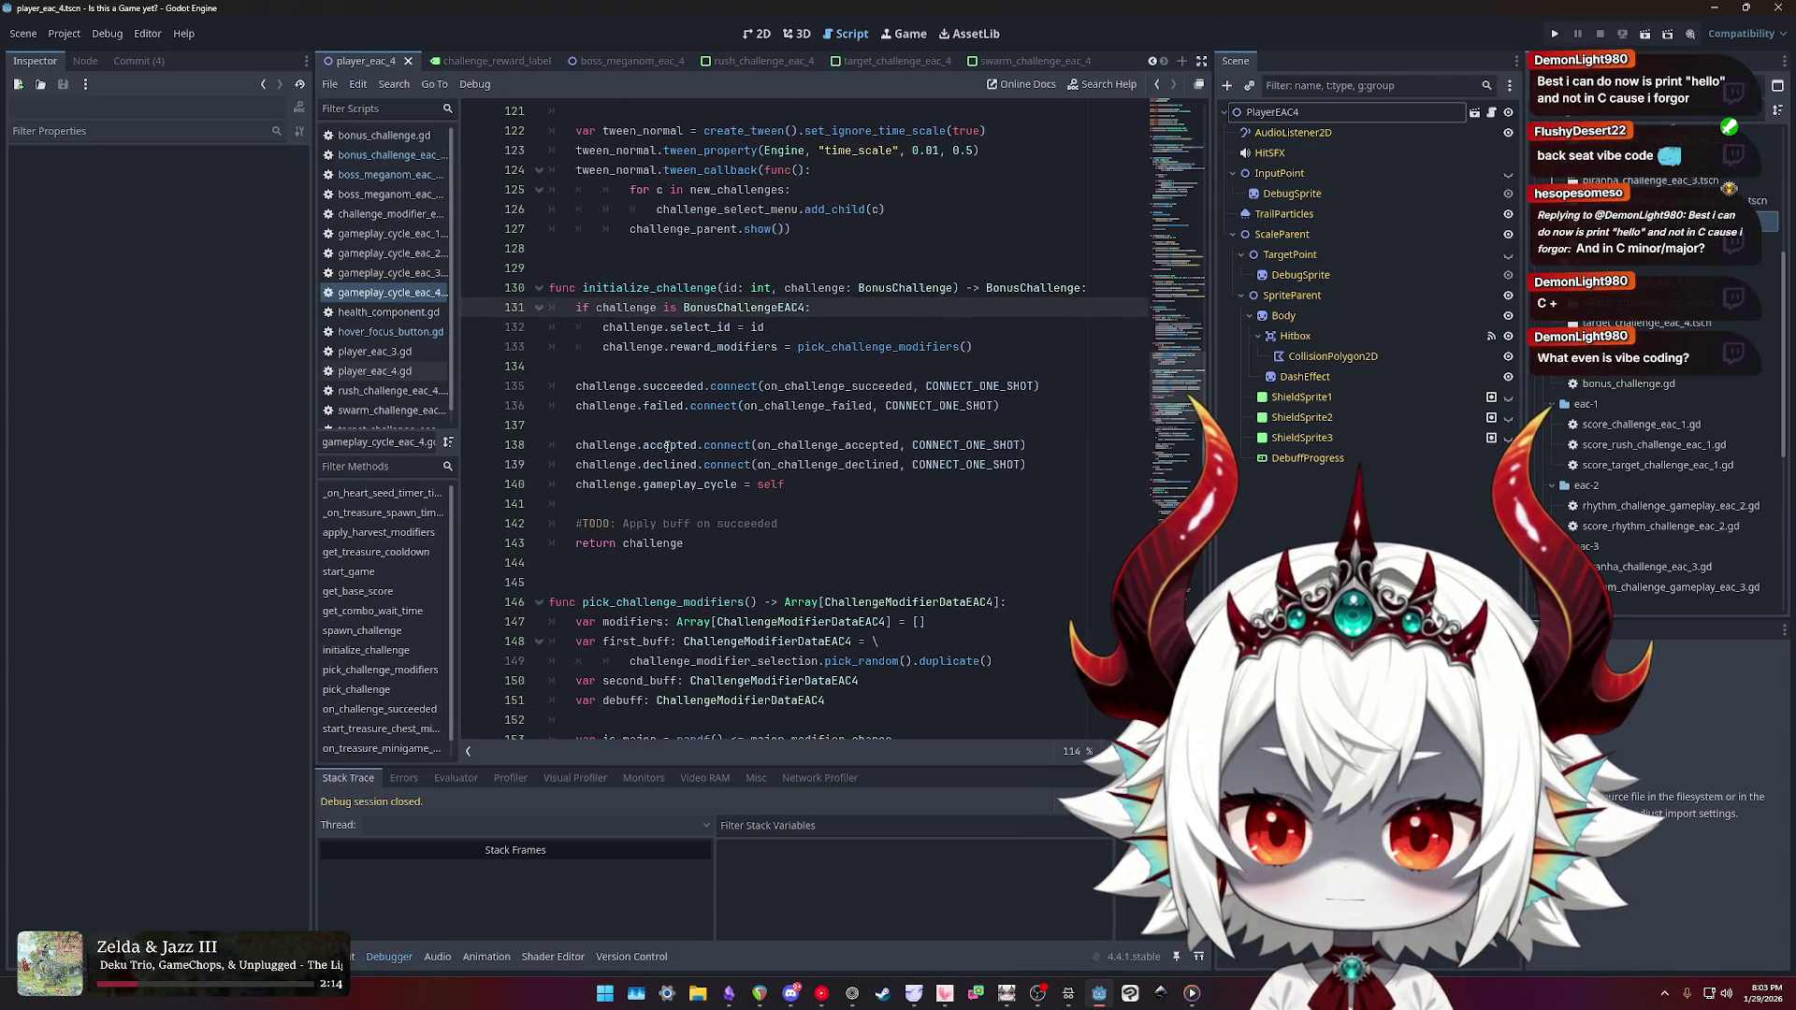
click(667, 446)
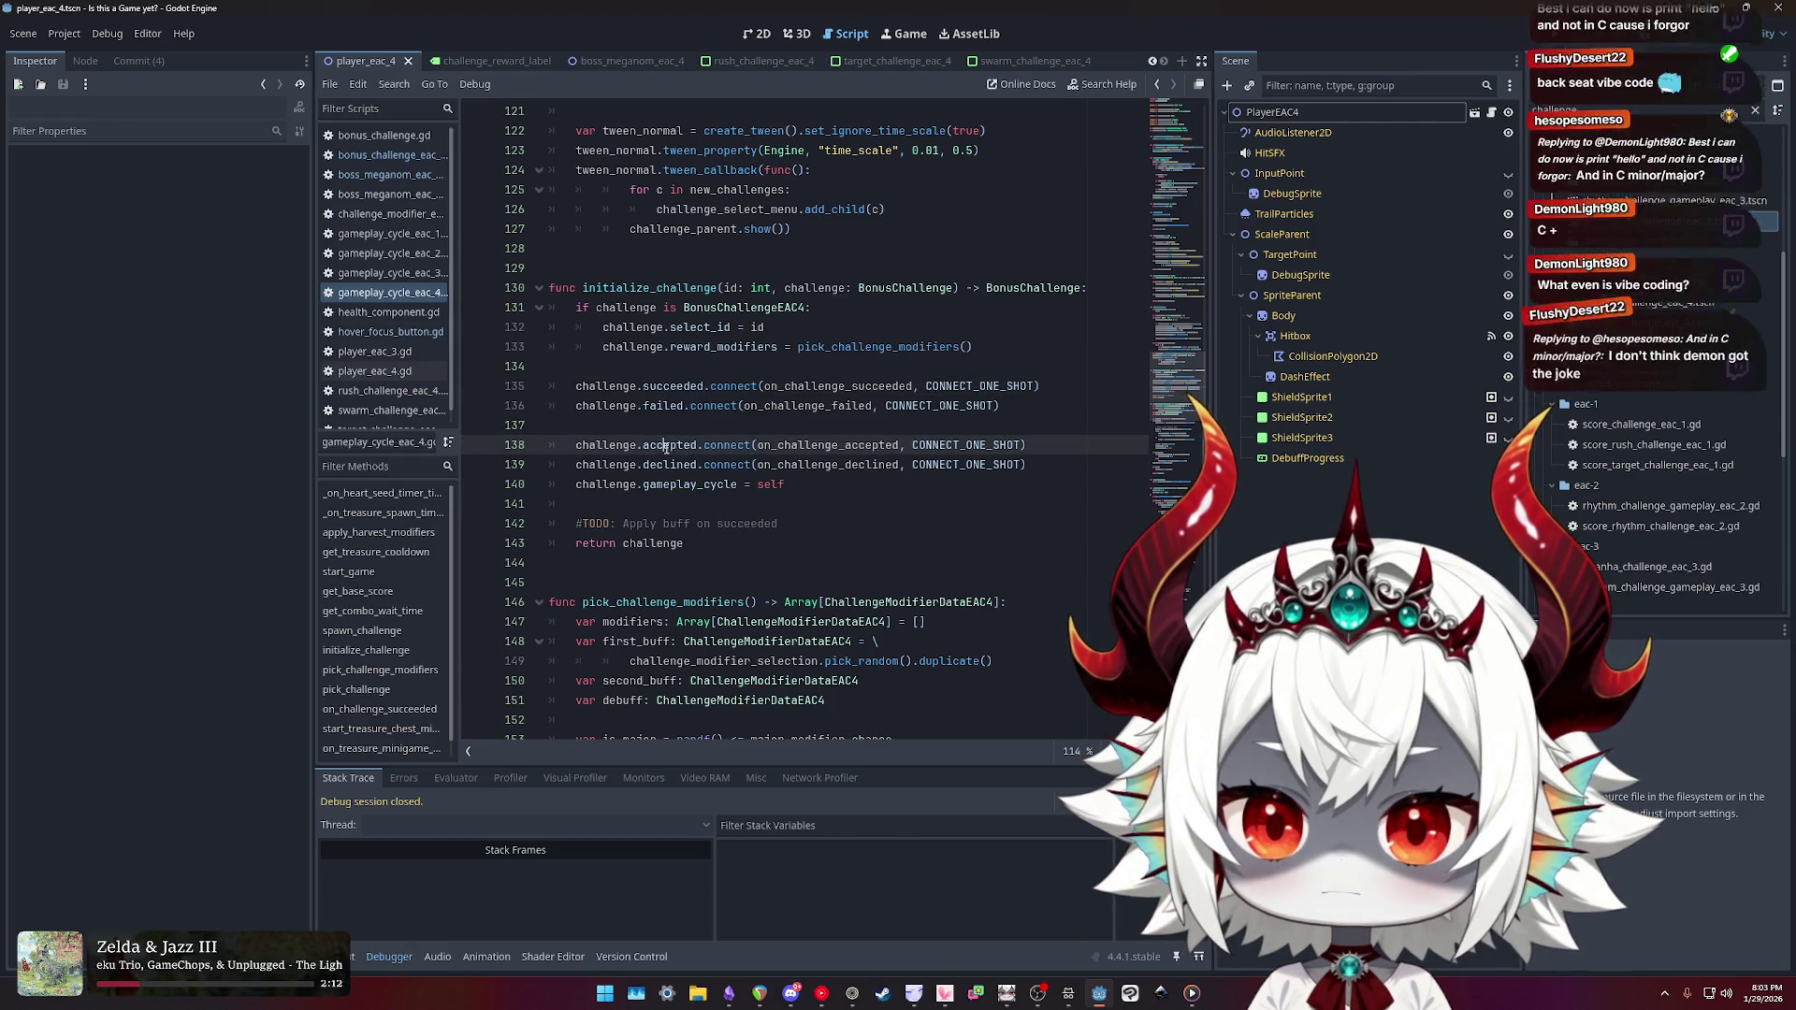
double_click(821, 449)
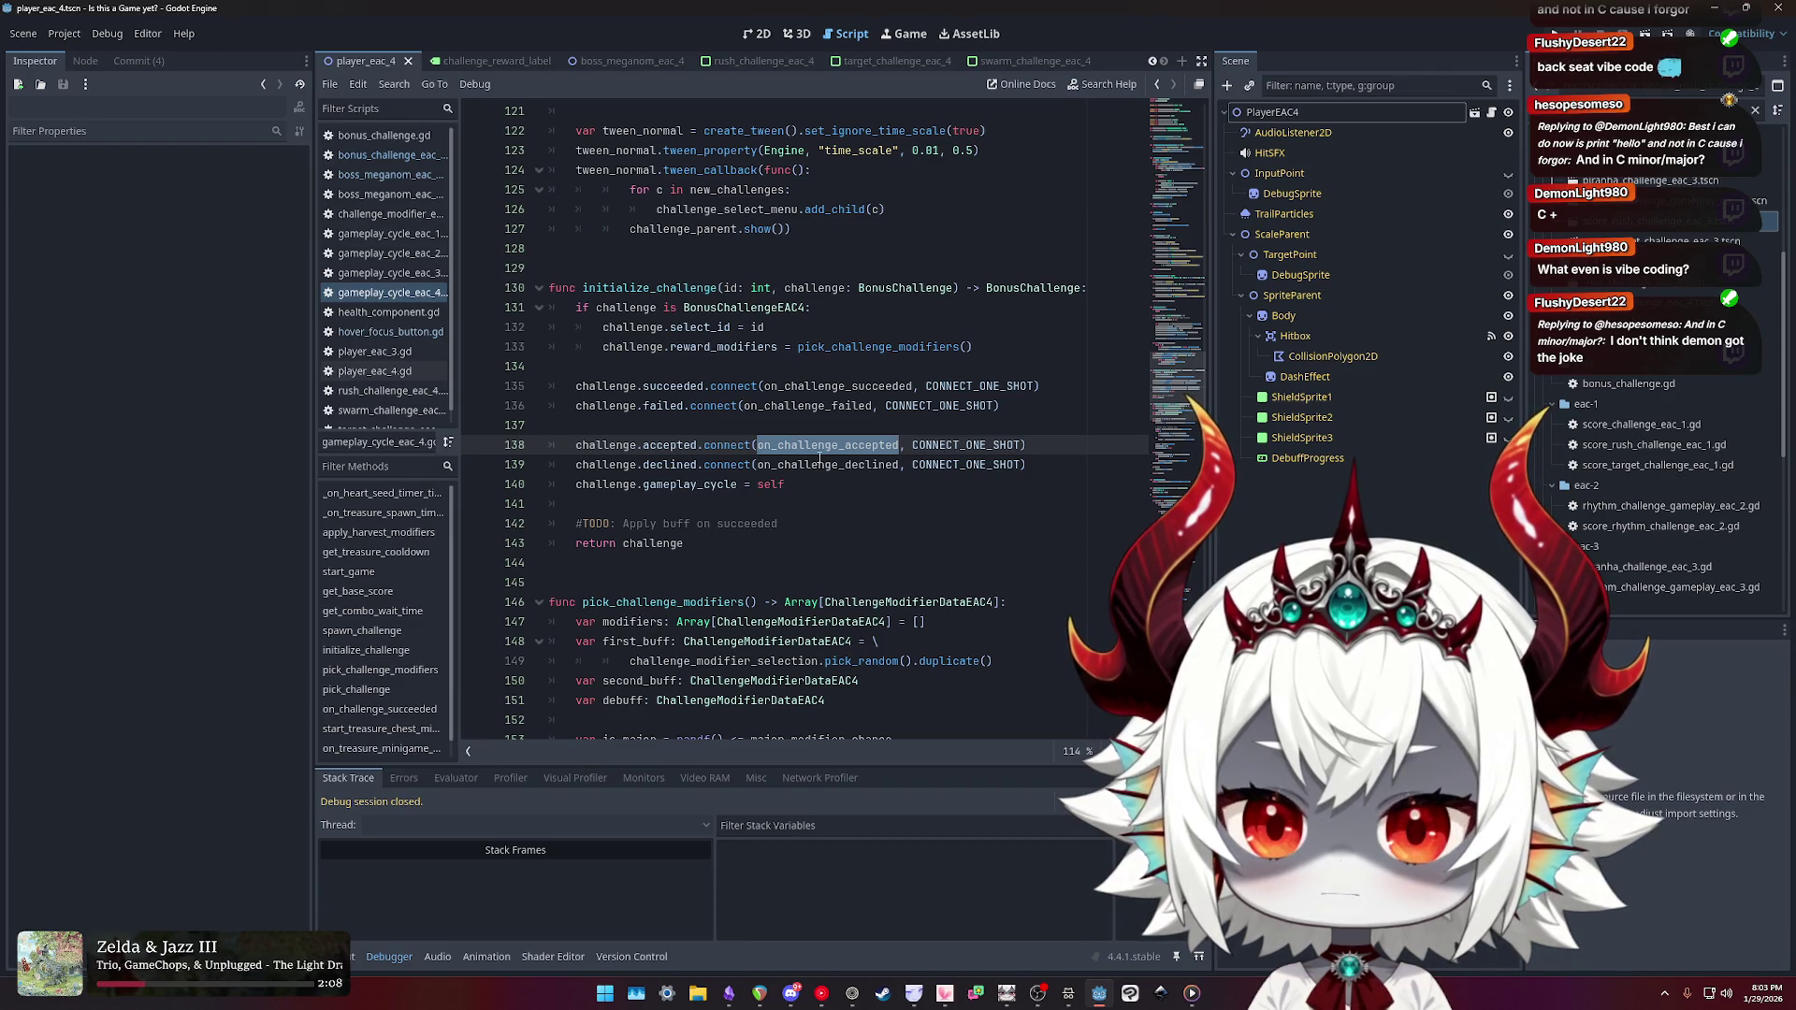
click(744, 427)
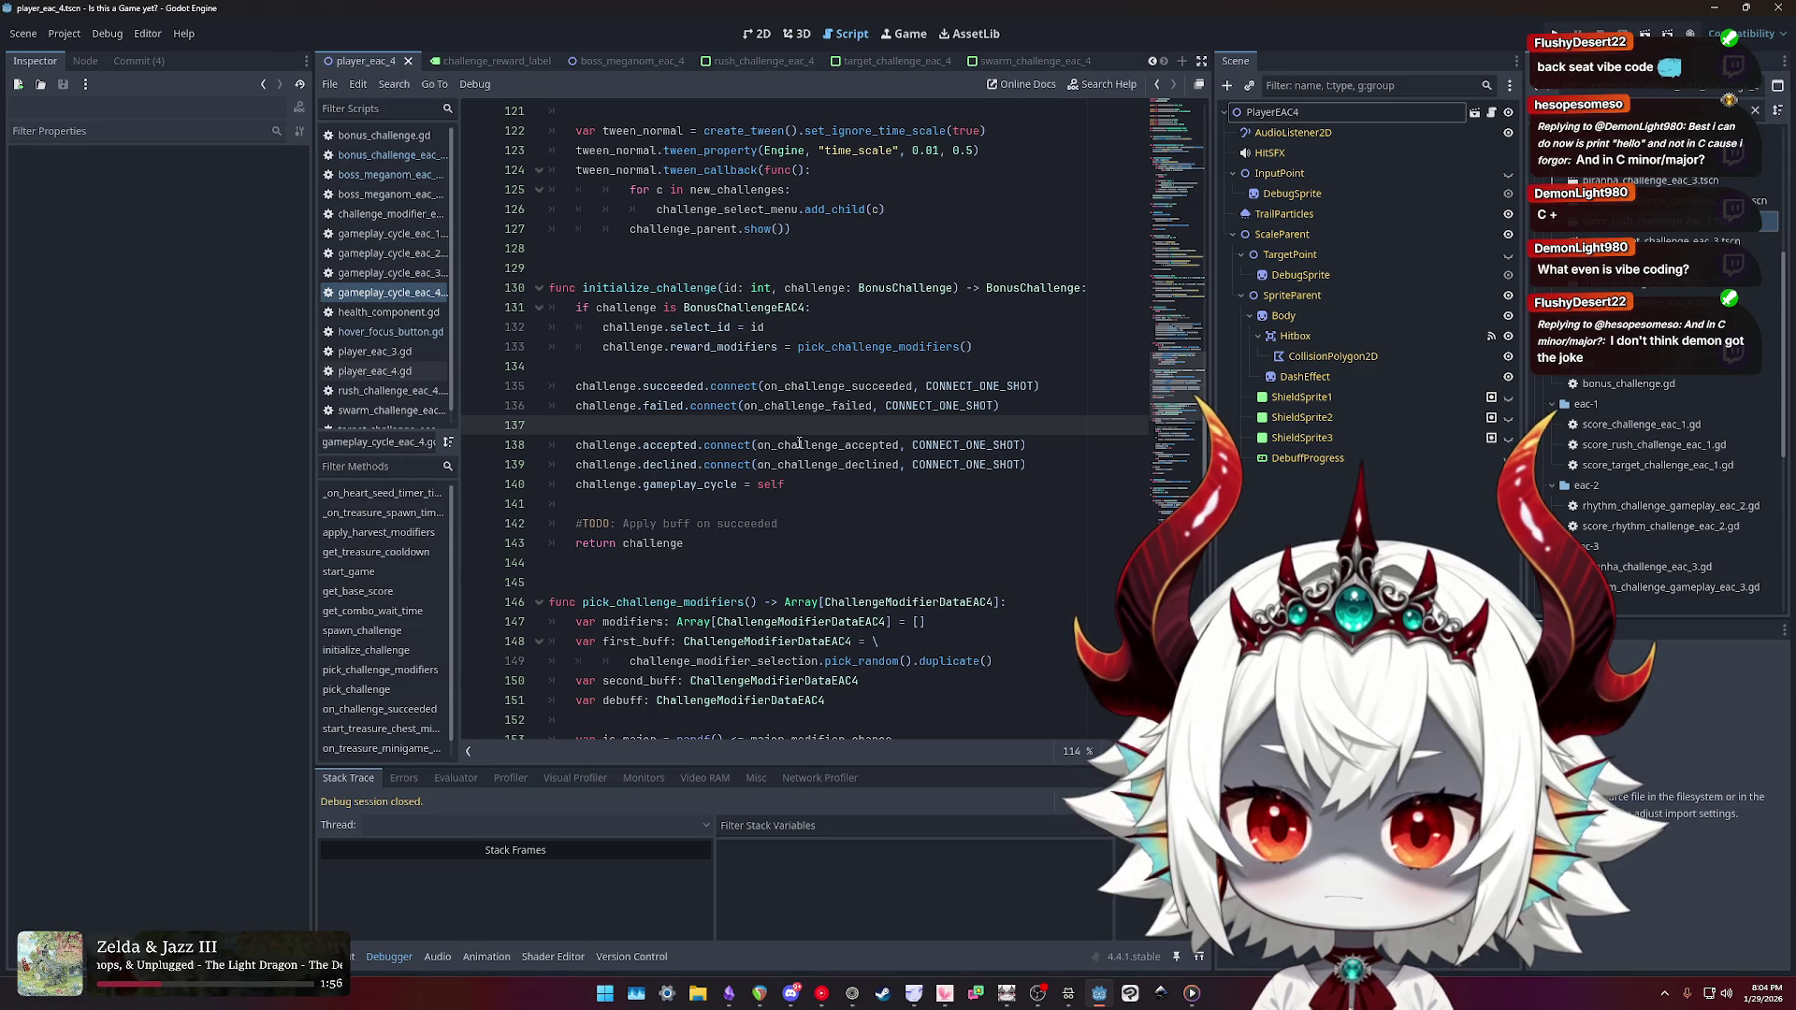
key(Return)
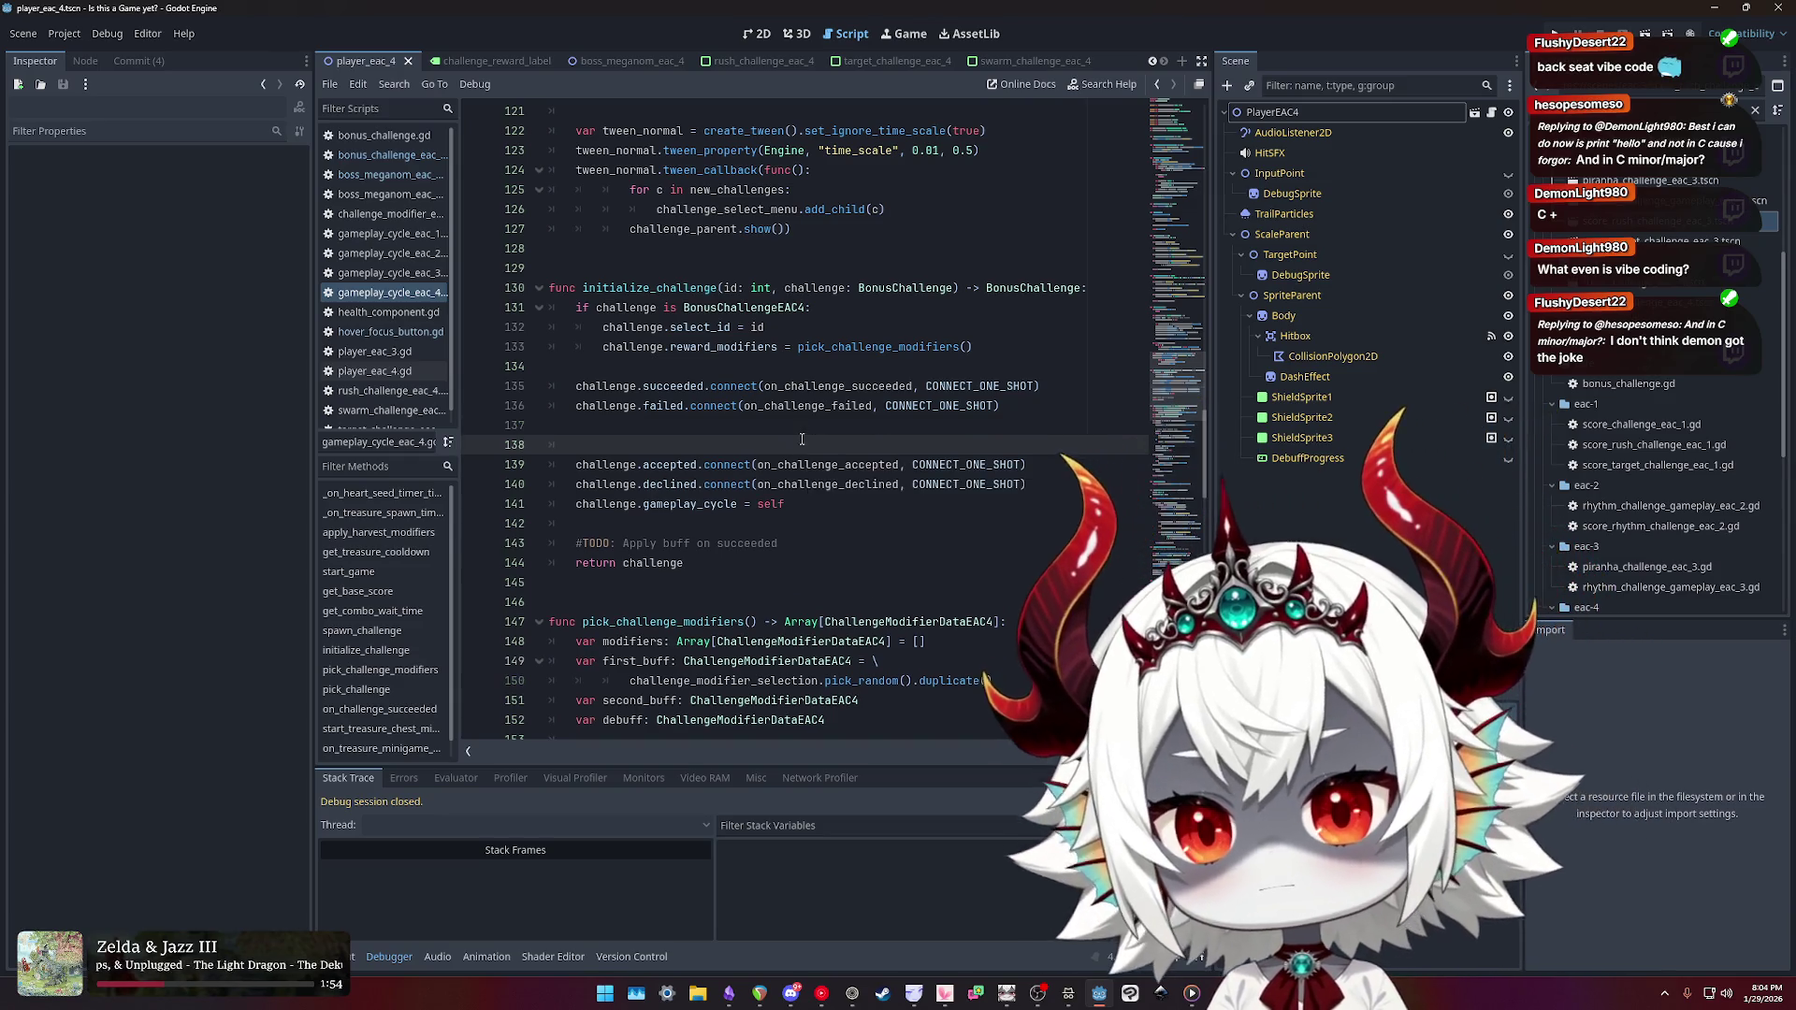
text(.accept_button.pressed.connect(_on_decline_button_pressed))
key(ctrl+z)
text(challenge.acc)
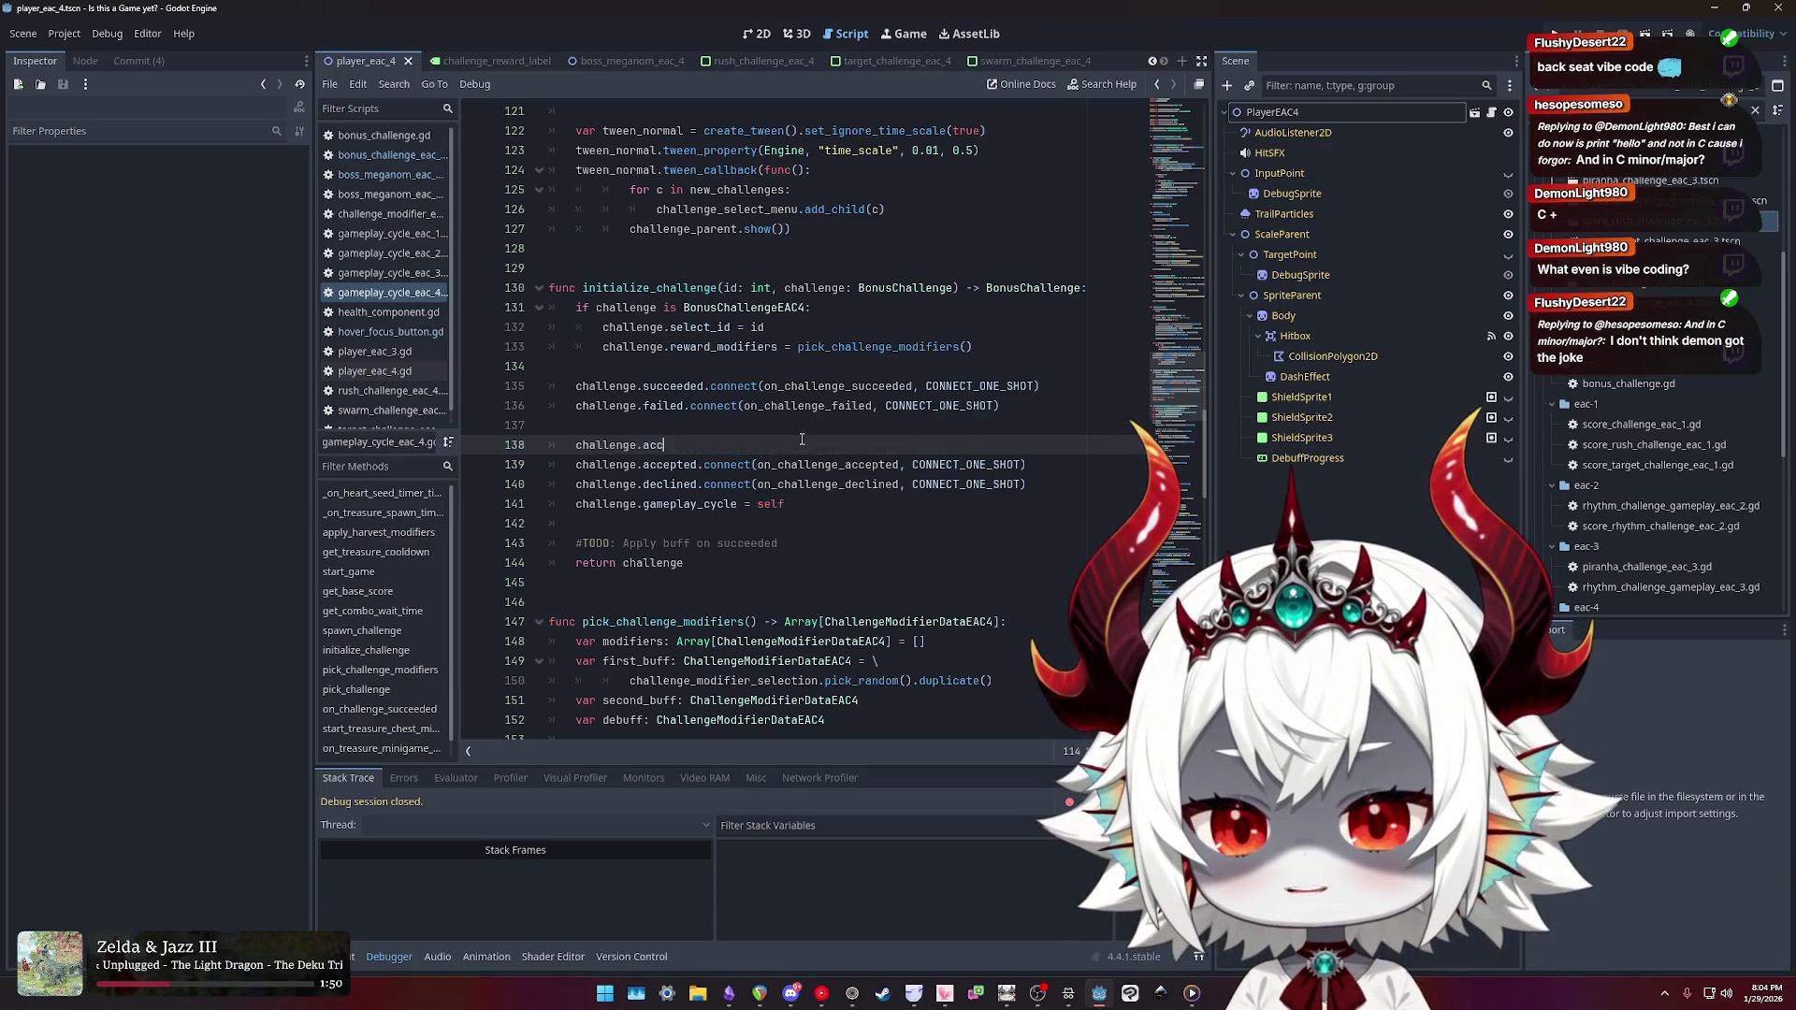
text(epted.connect()
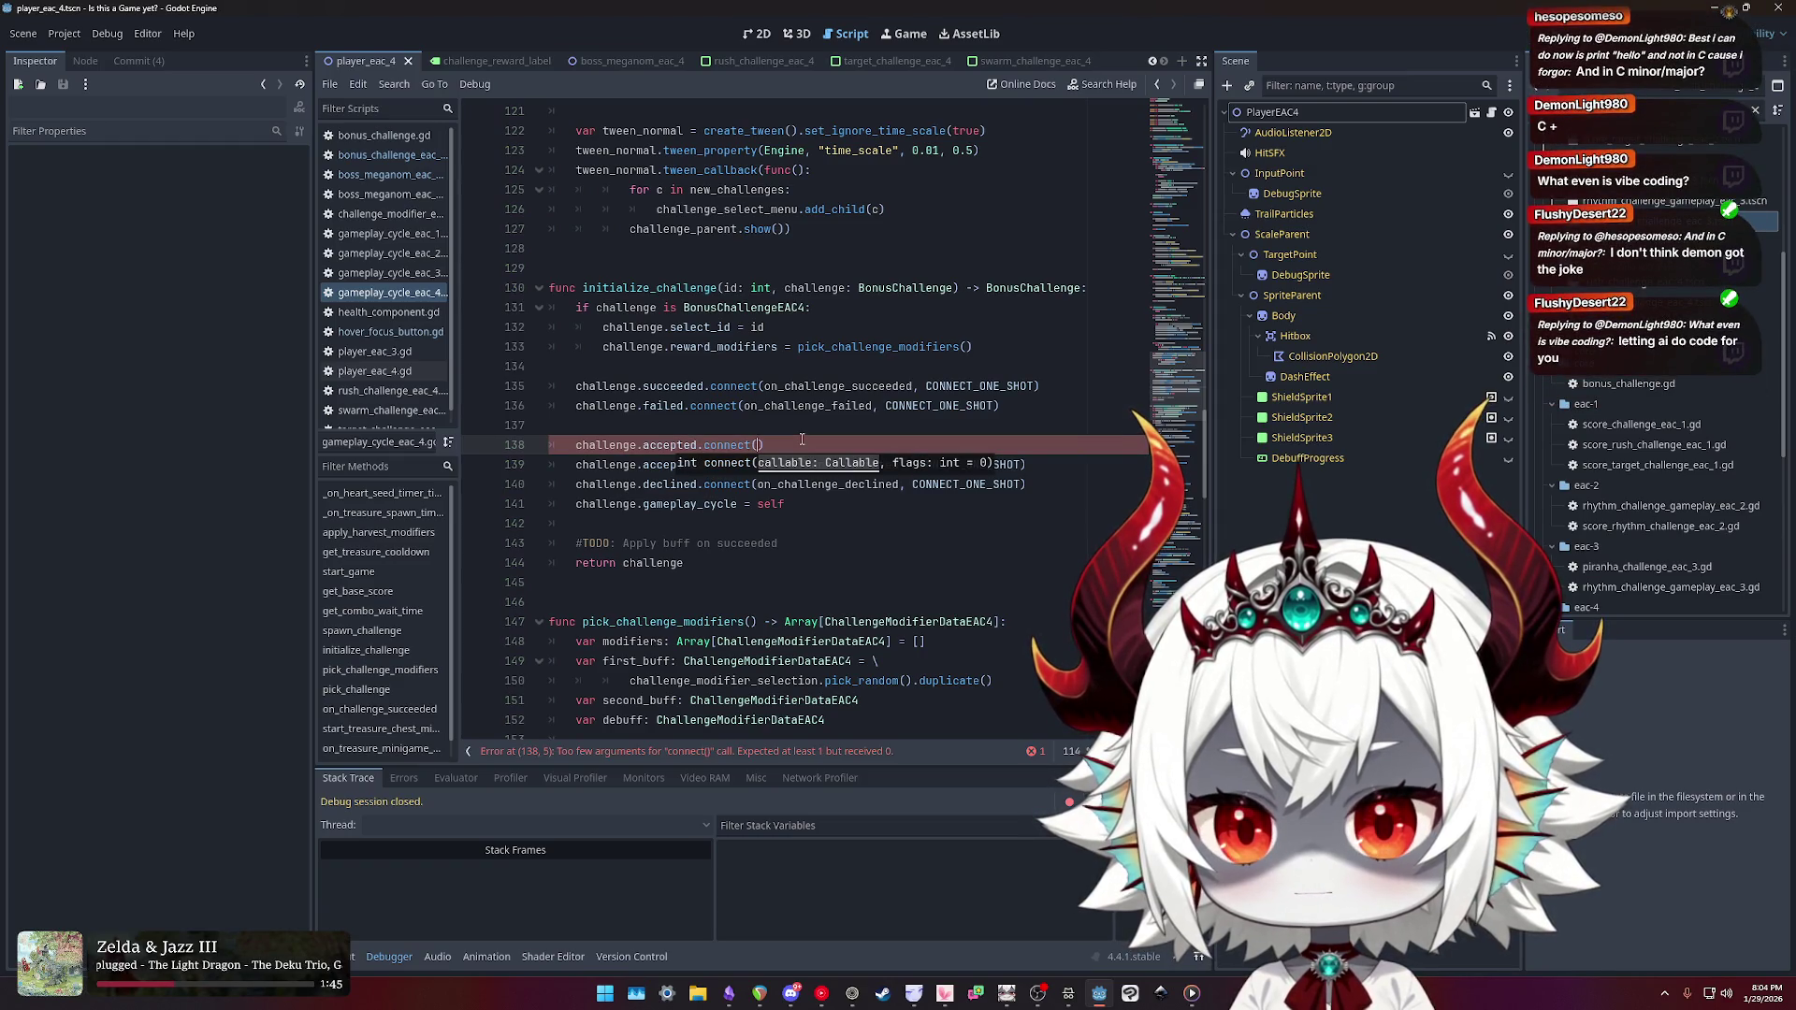
key(shift+Home)
key(shift+Home)
key(BackSpace)
key(BackSpace)
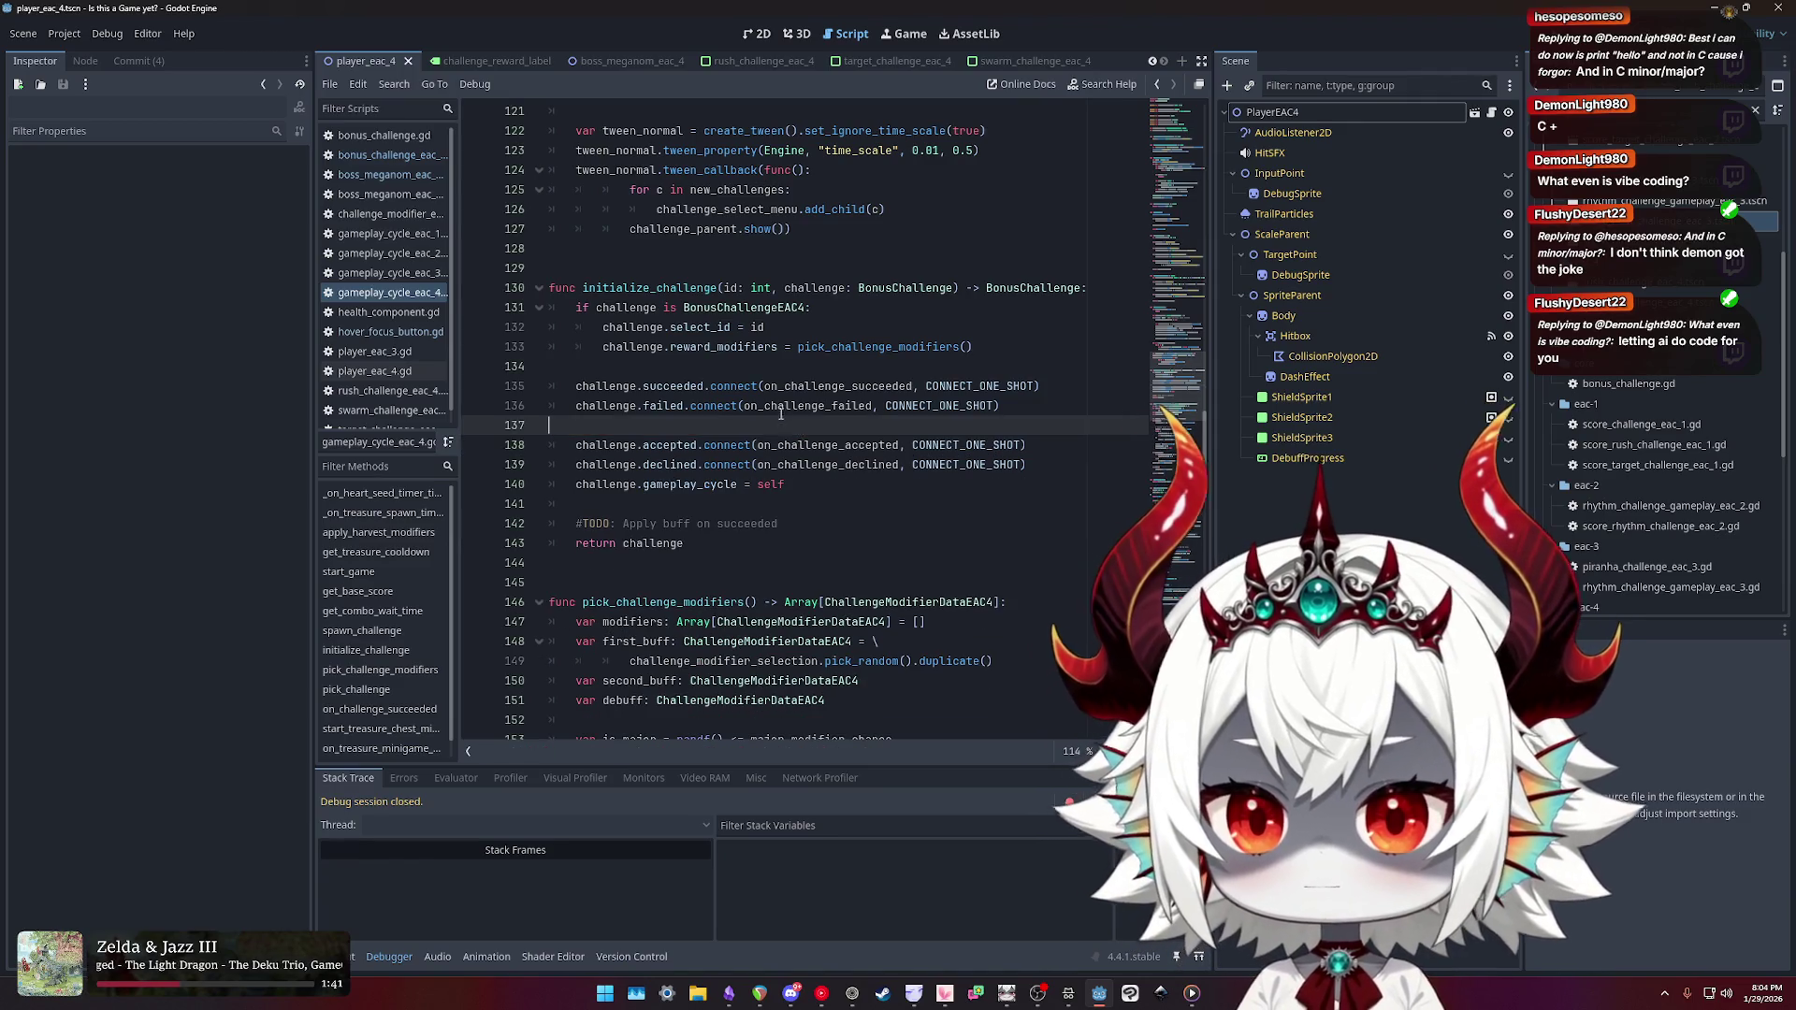
scroll(748, 413, up, 3)
double_click(644, 465)
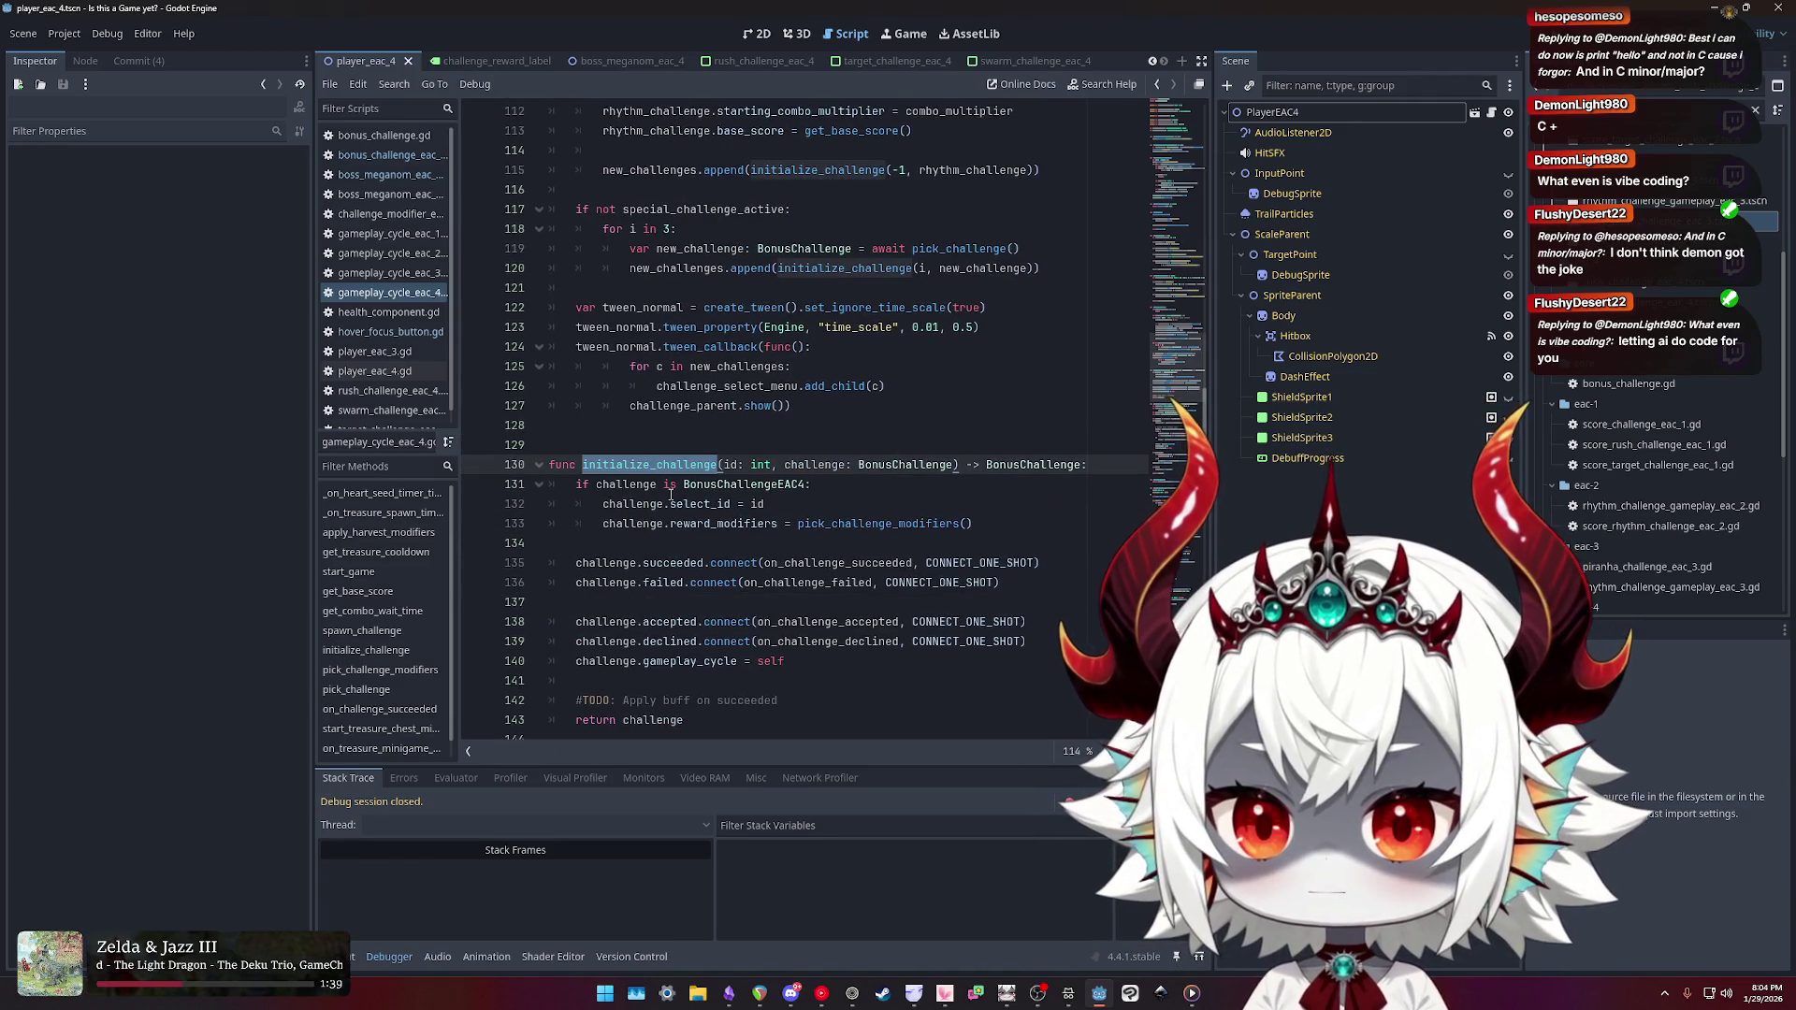
Find initialize_challenge and inspect the new_challenge and new_challenges variables on lines 119–120
key(ctrl+f)
key(shift+Return)
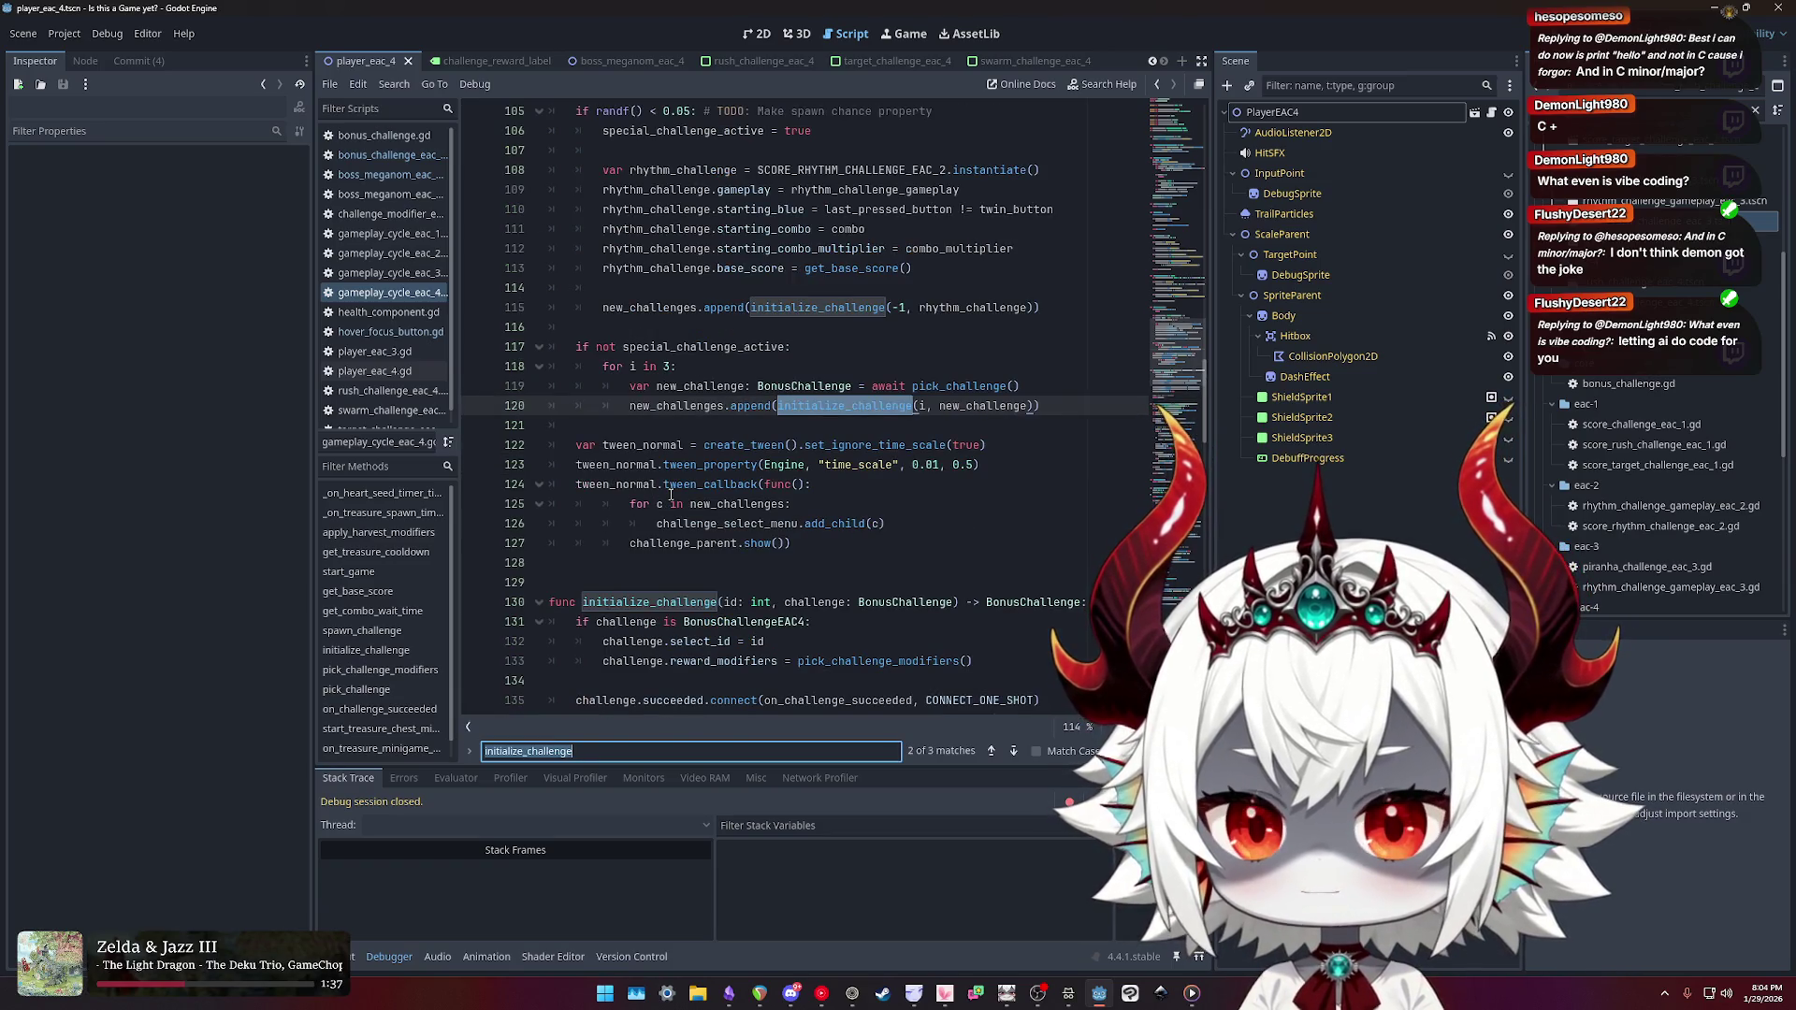
click(633, 364)
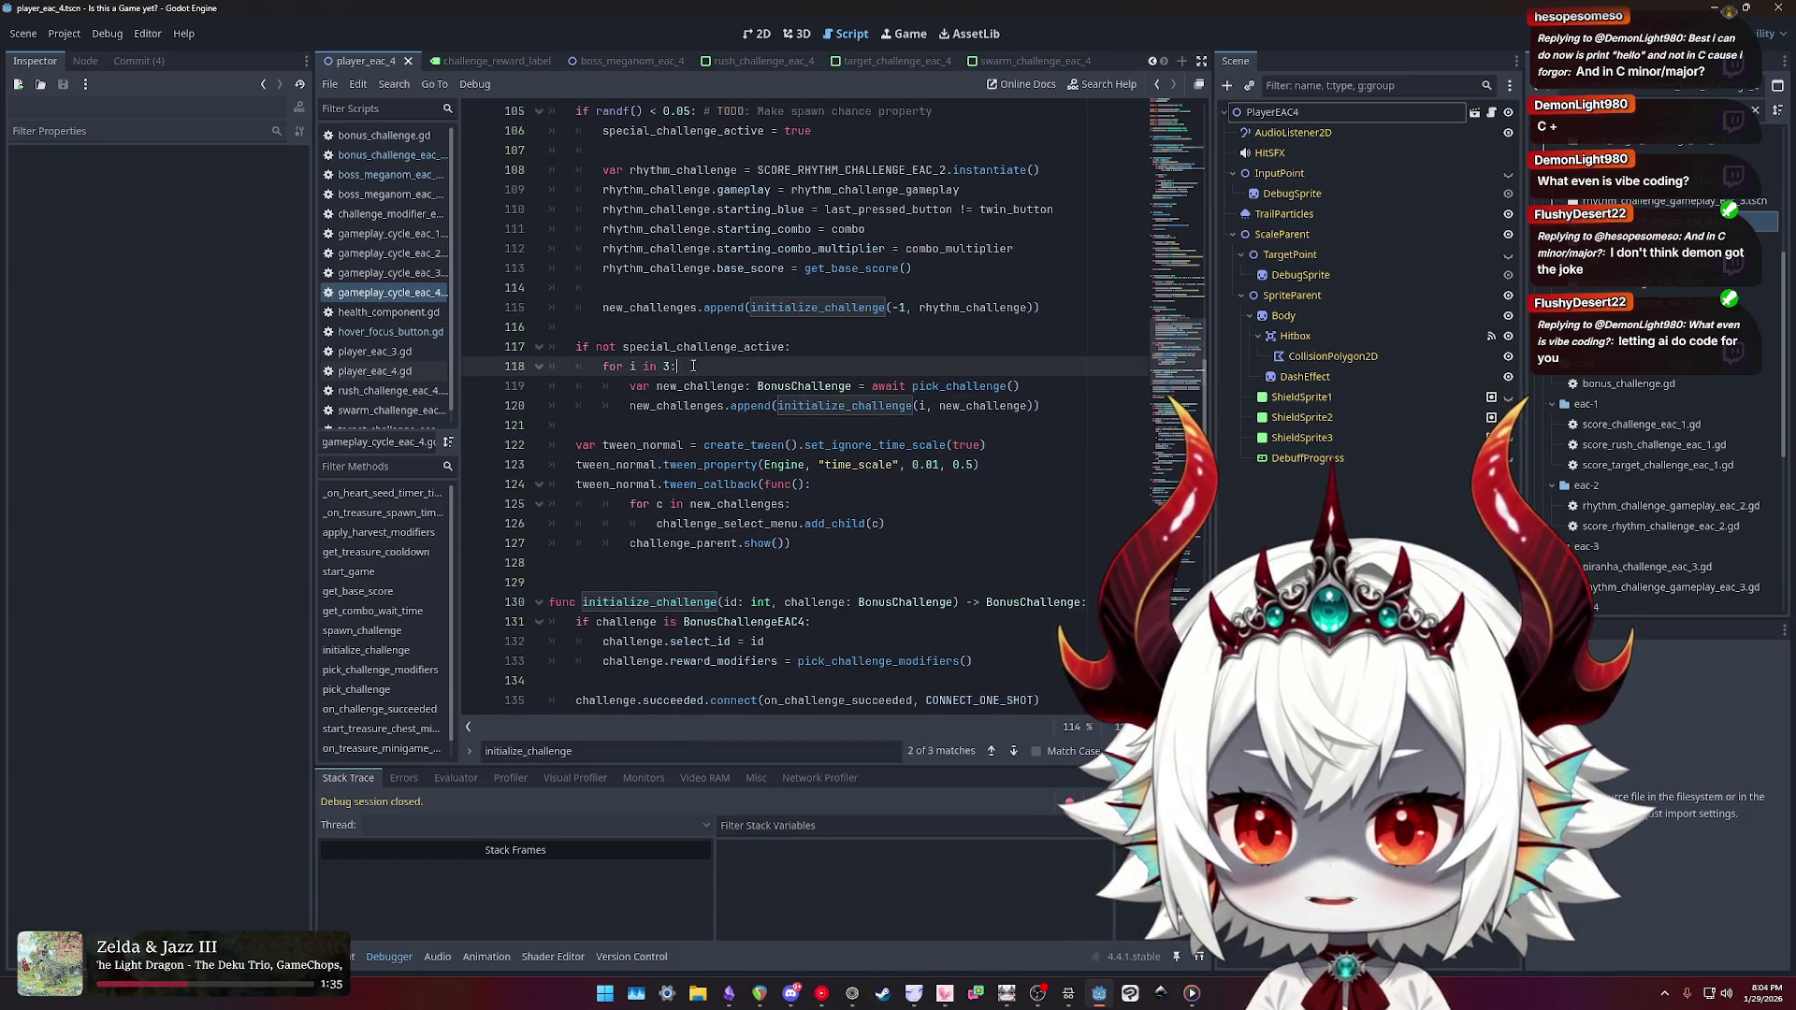
double_click(681, 386)
click(677, 405)
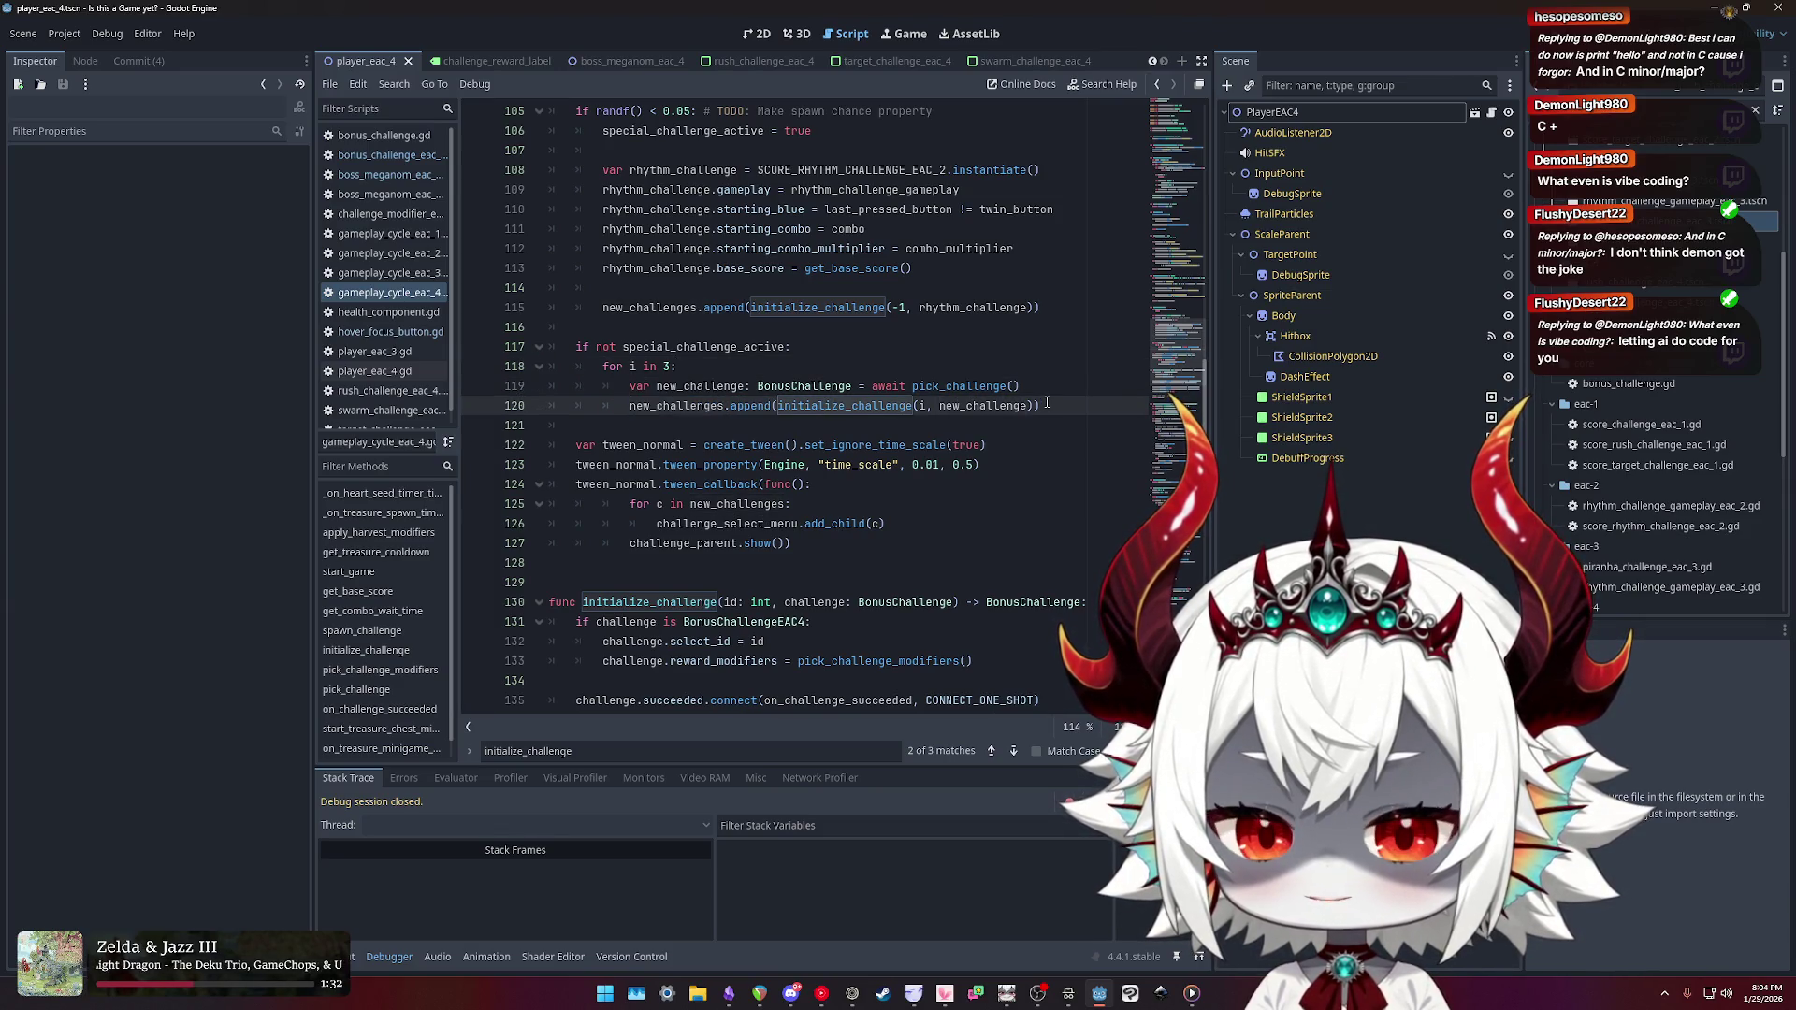
double_click(660, 405)
click(773, 405)
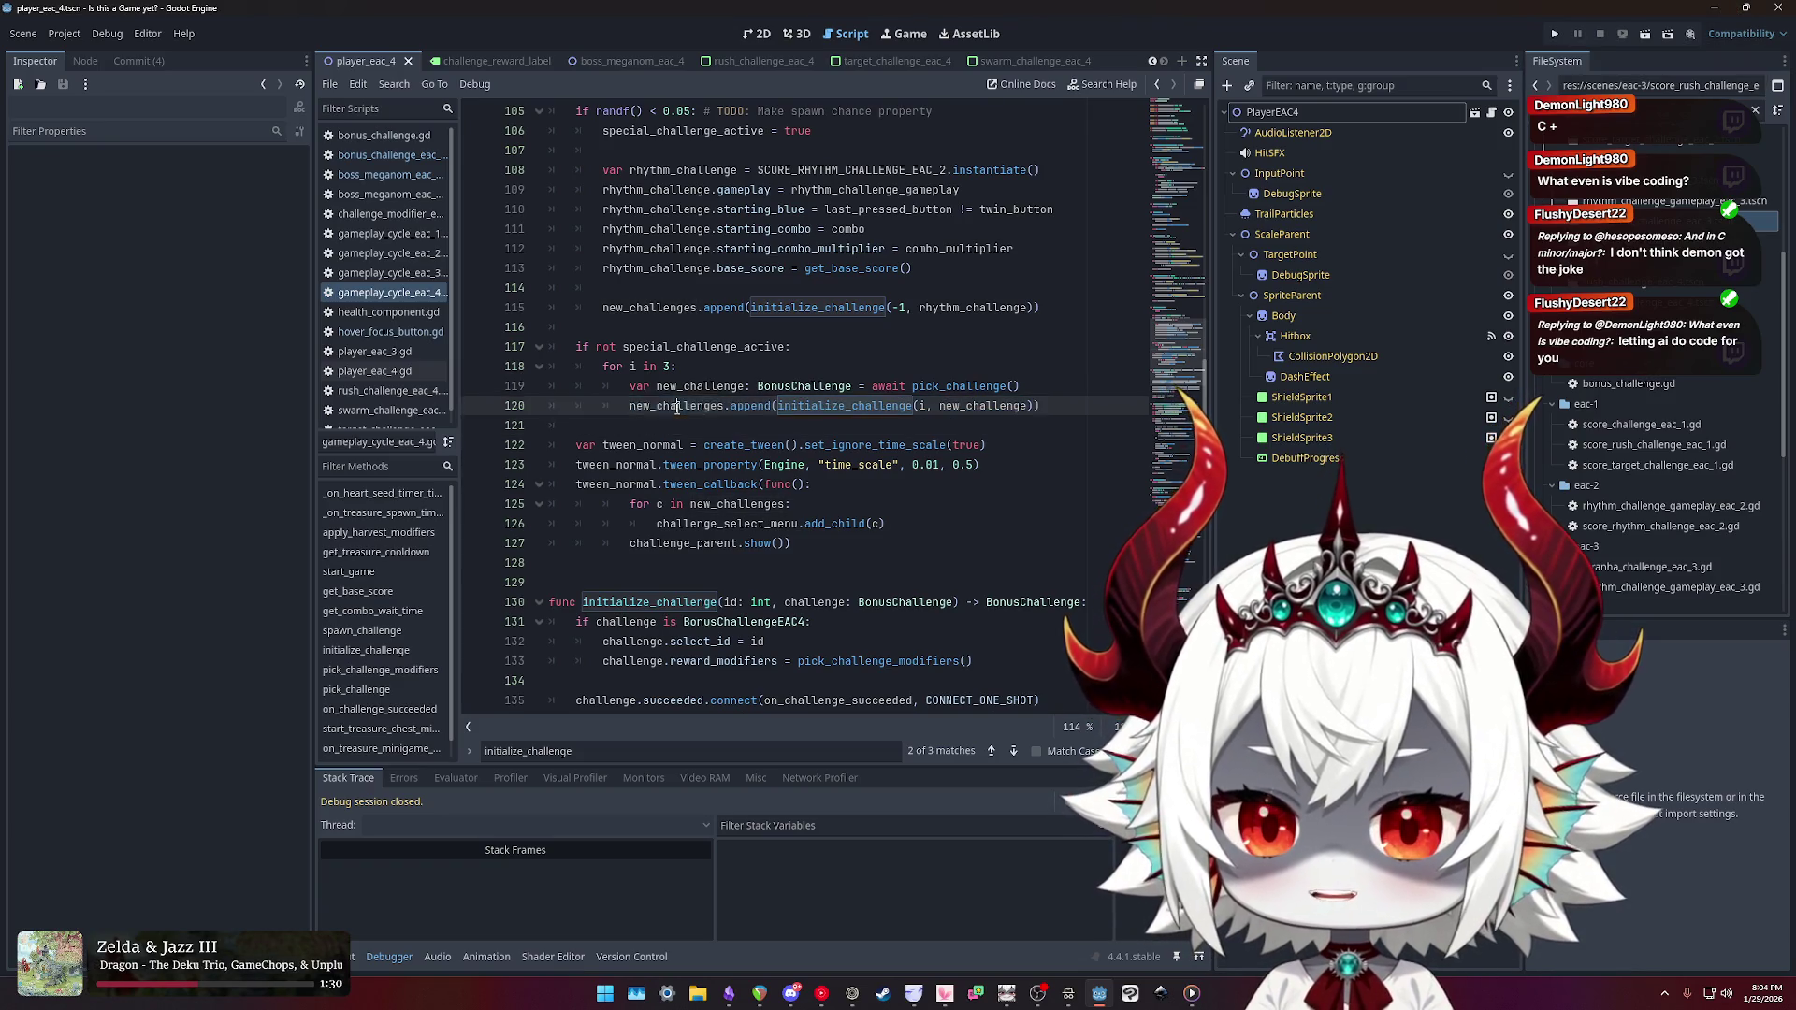
double_click(842, 405)
double_click(669, 405)
double_click(681, 386)
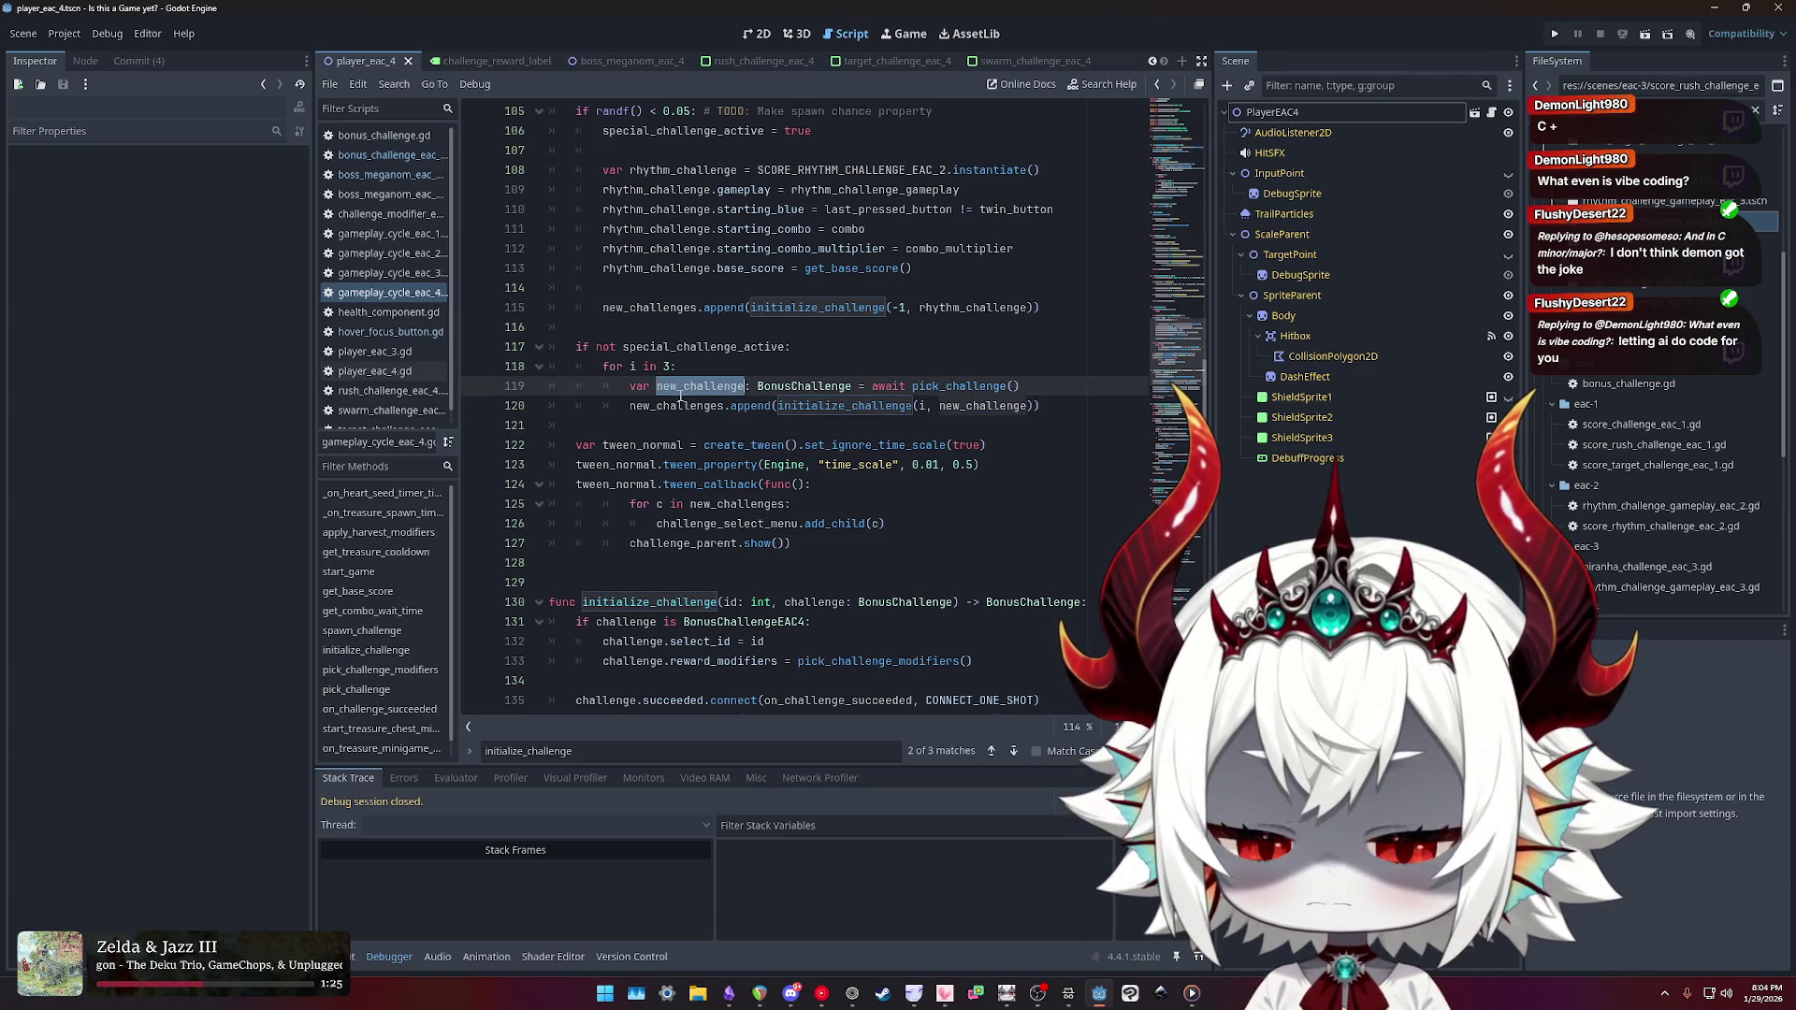
double_click(669, 405)
Search for new_challenges and put the caret at the end of line 126's challenge_select_menu call
key(ctrl+f)
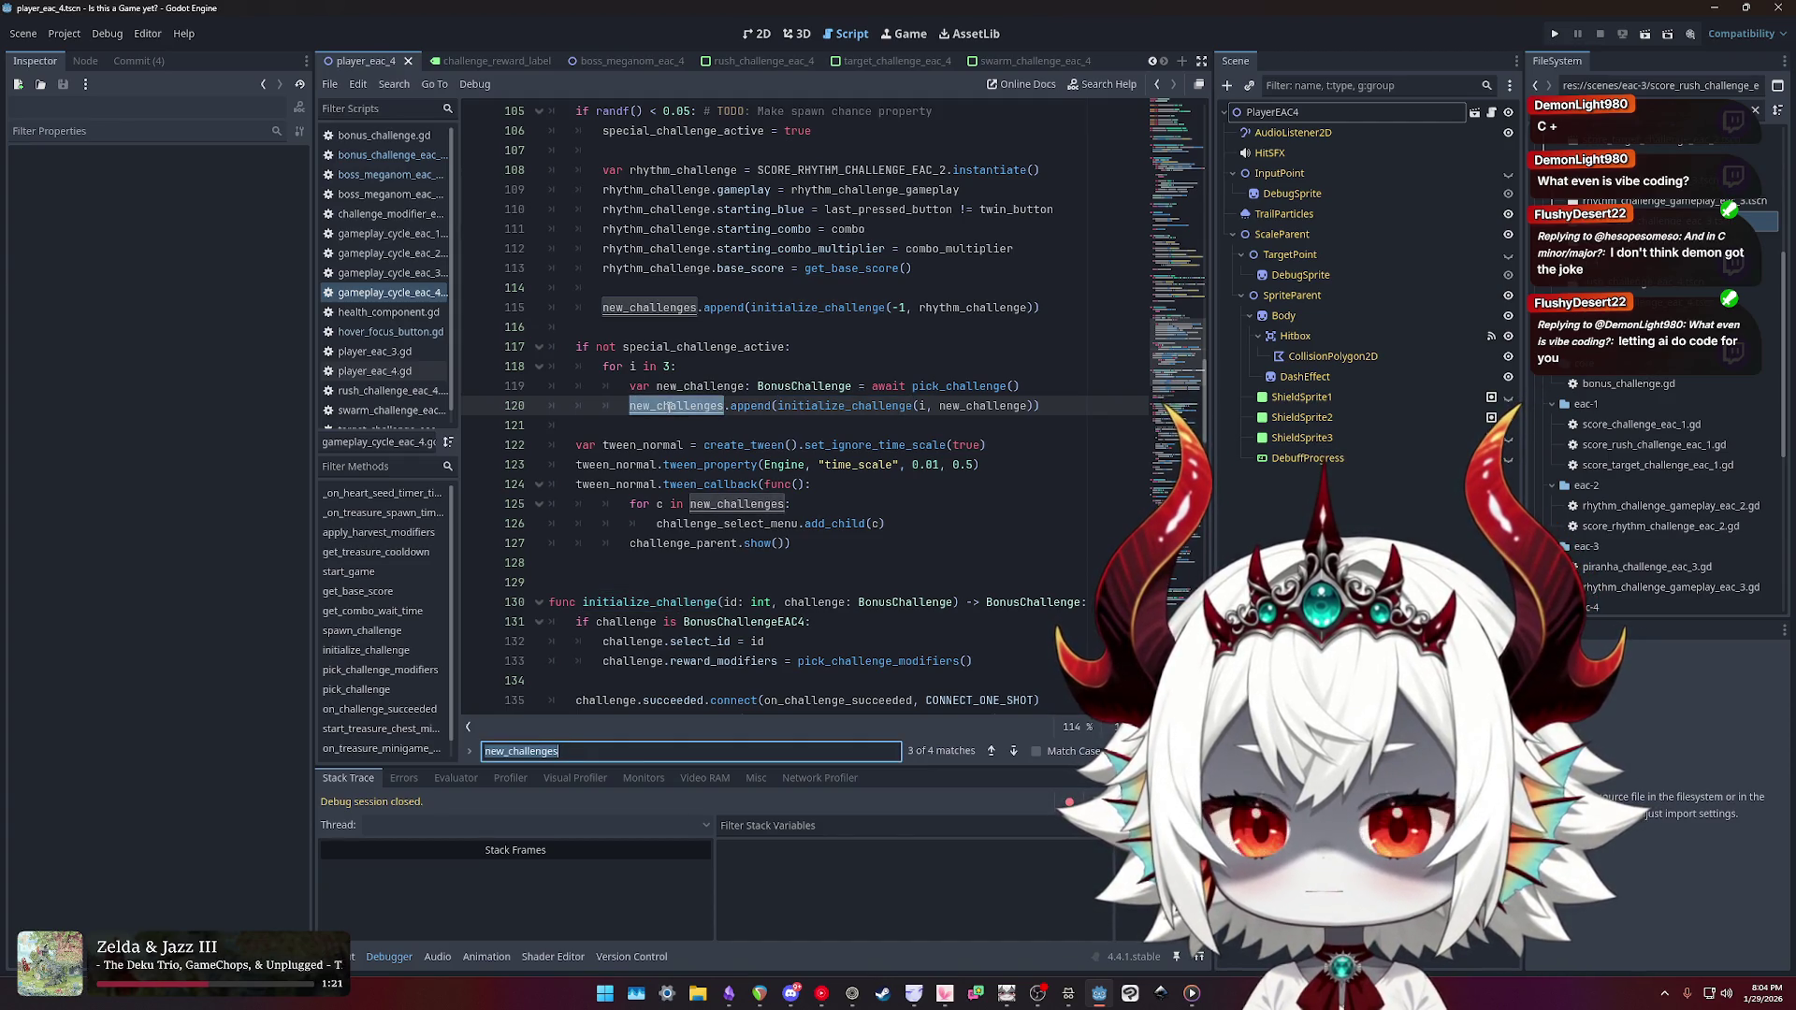
key(Return)
key(shift+Return)
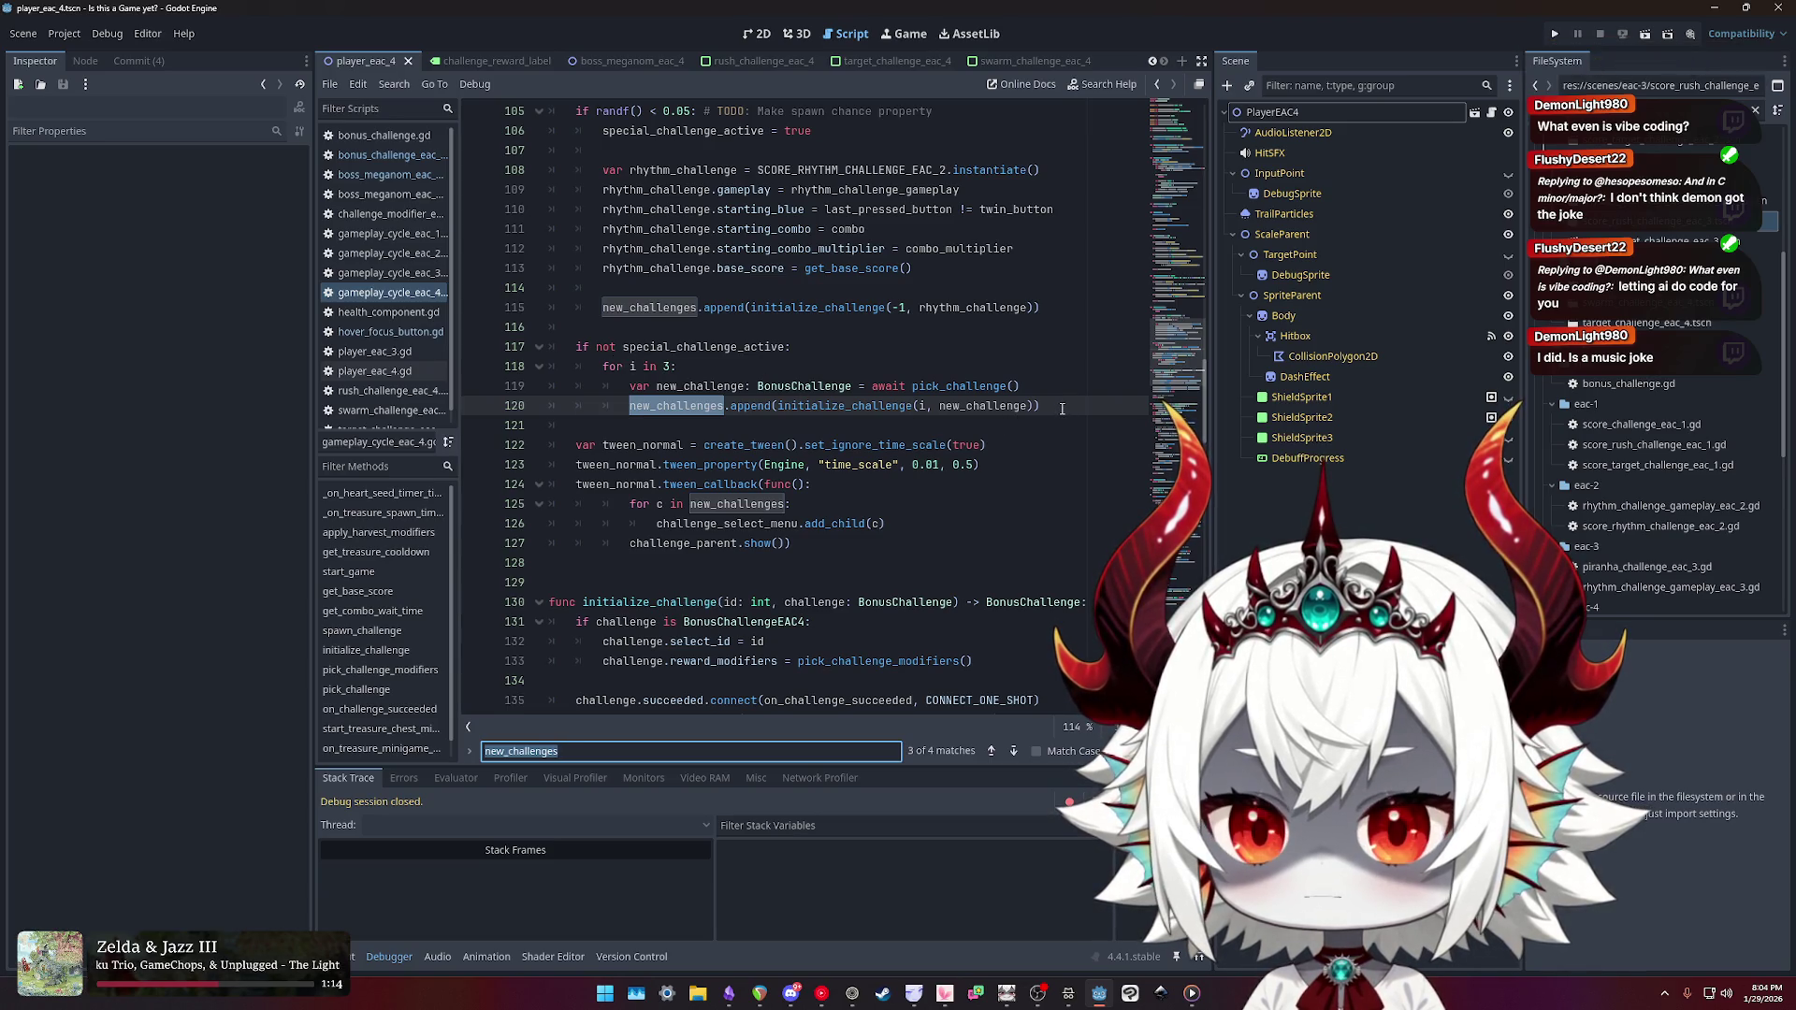
click(663, 503)
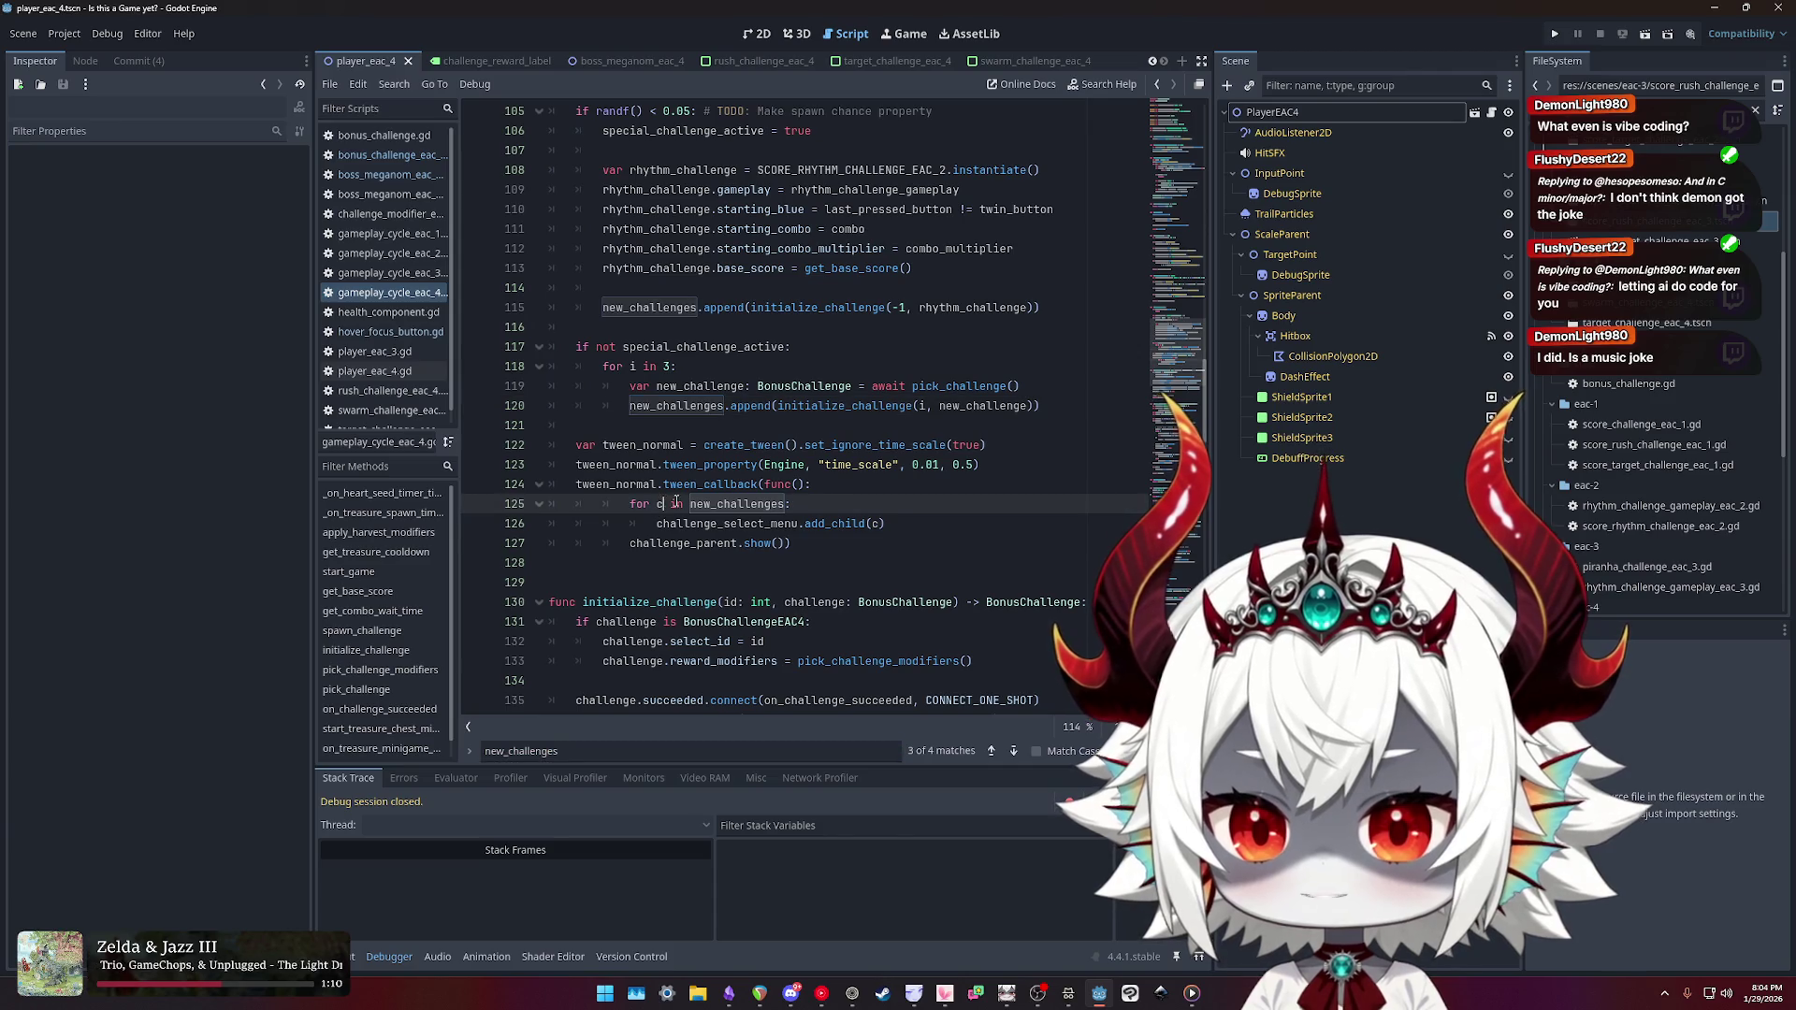
double_click(699, 524)
click(779, 523)
click(910, 522)
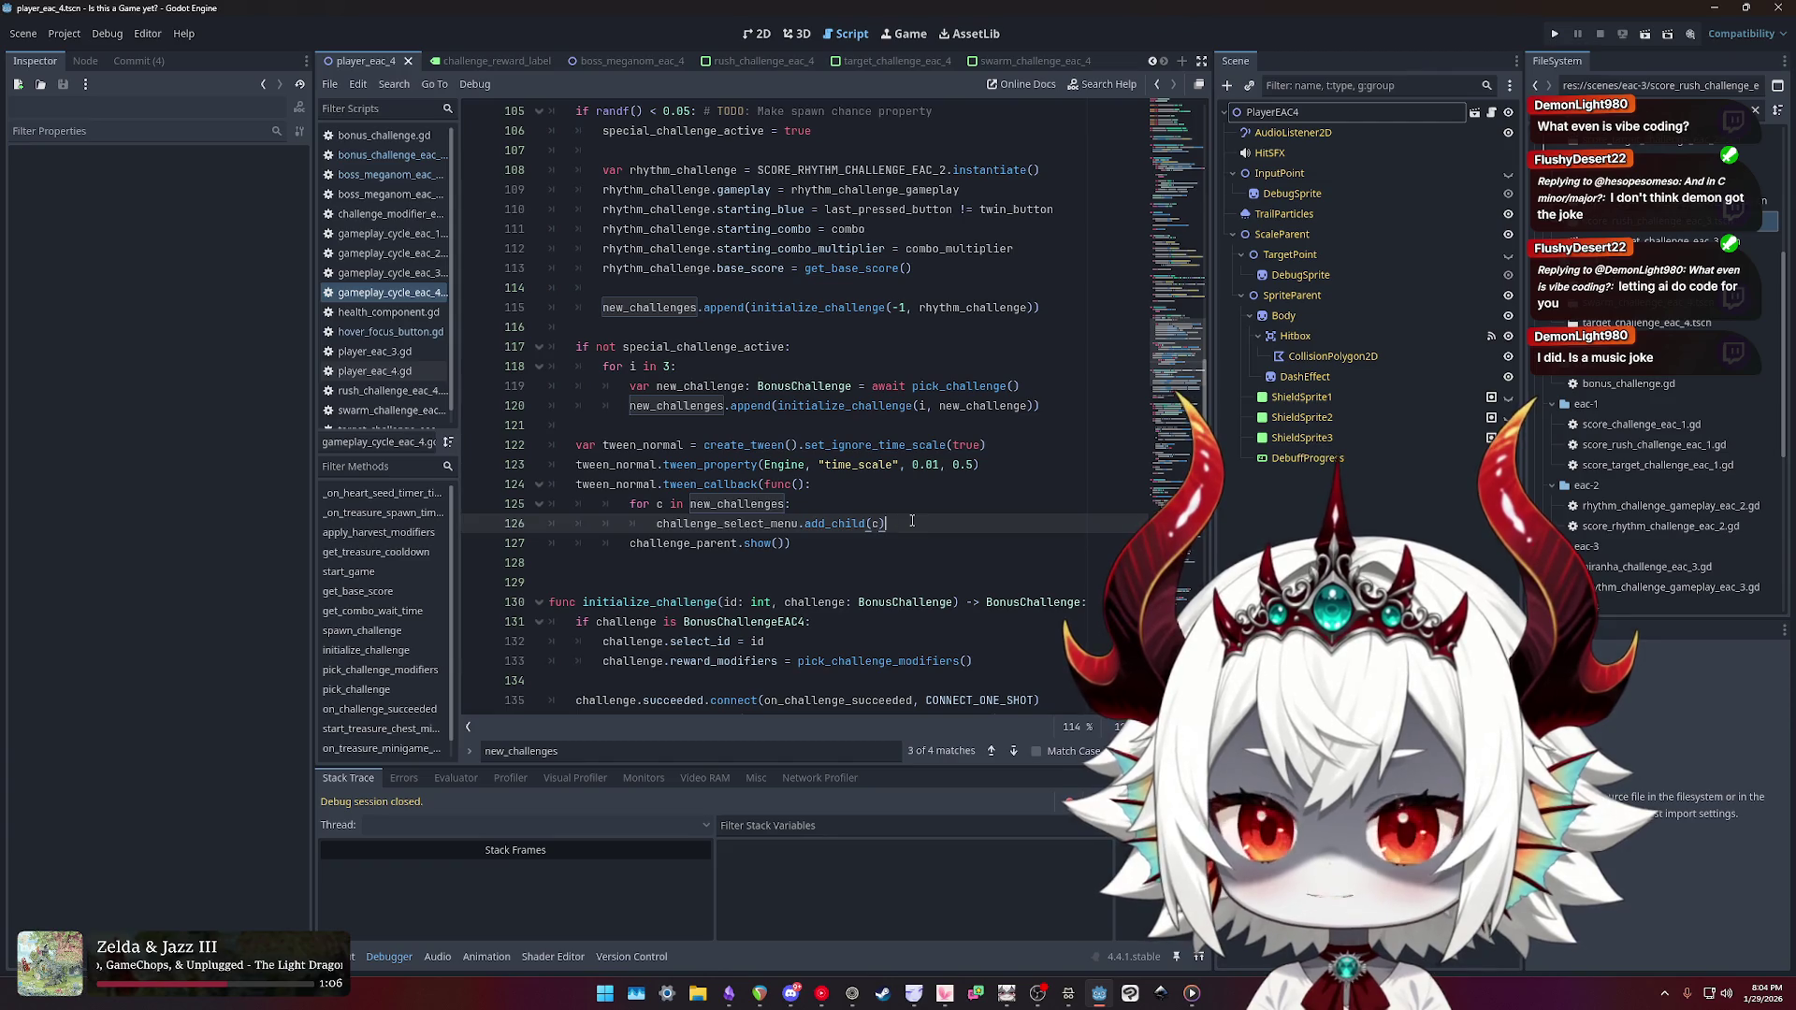
double_click(690, 527)
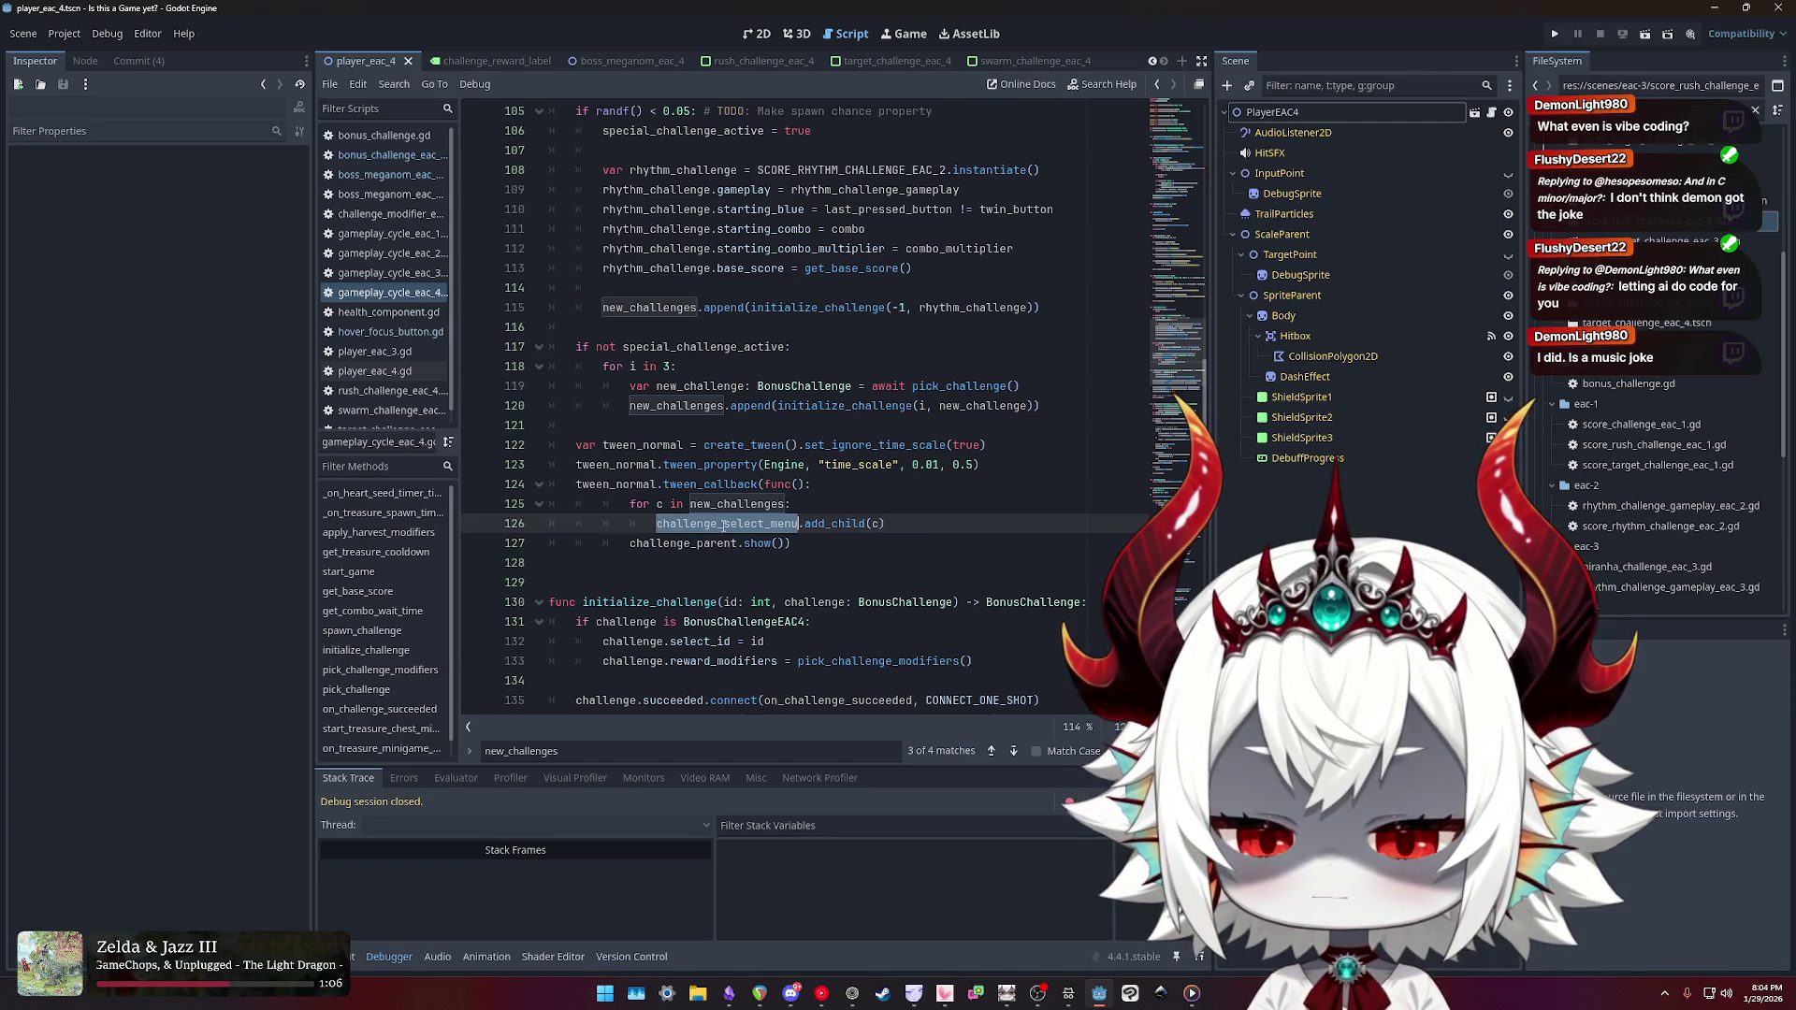
click(809, 525)
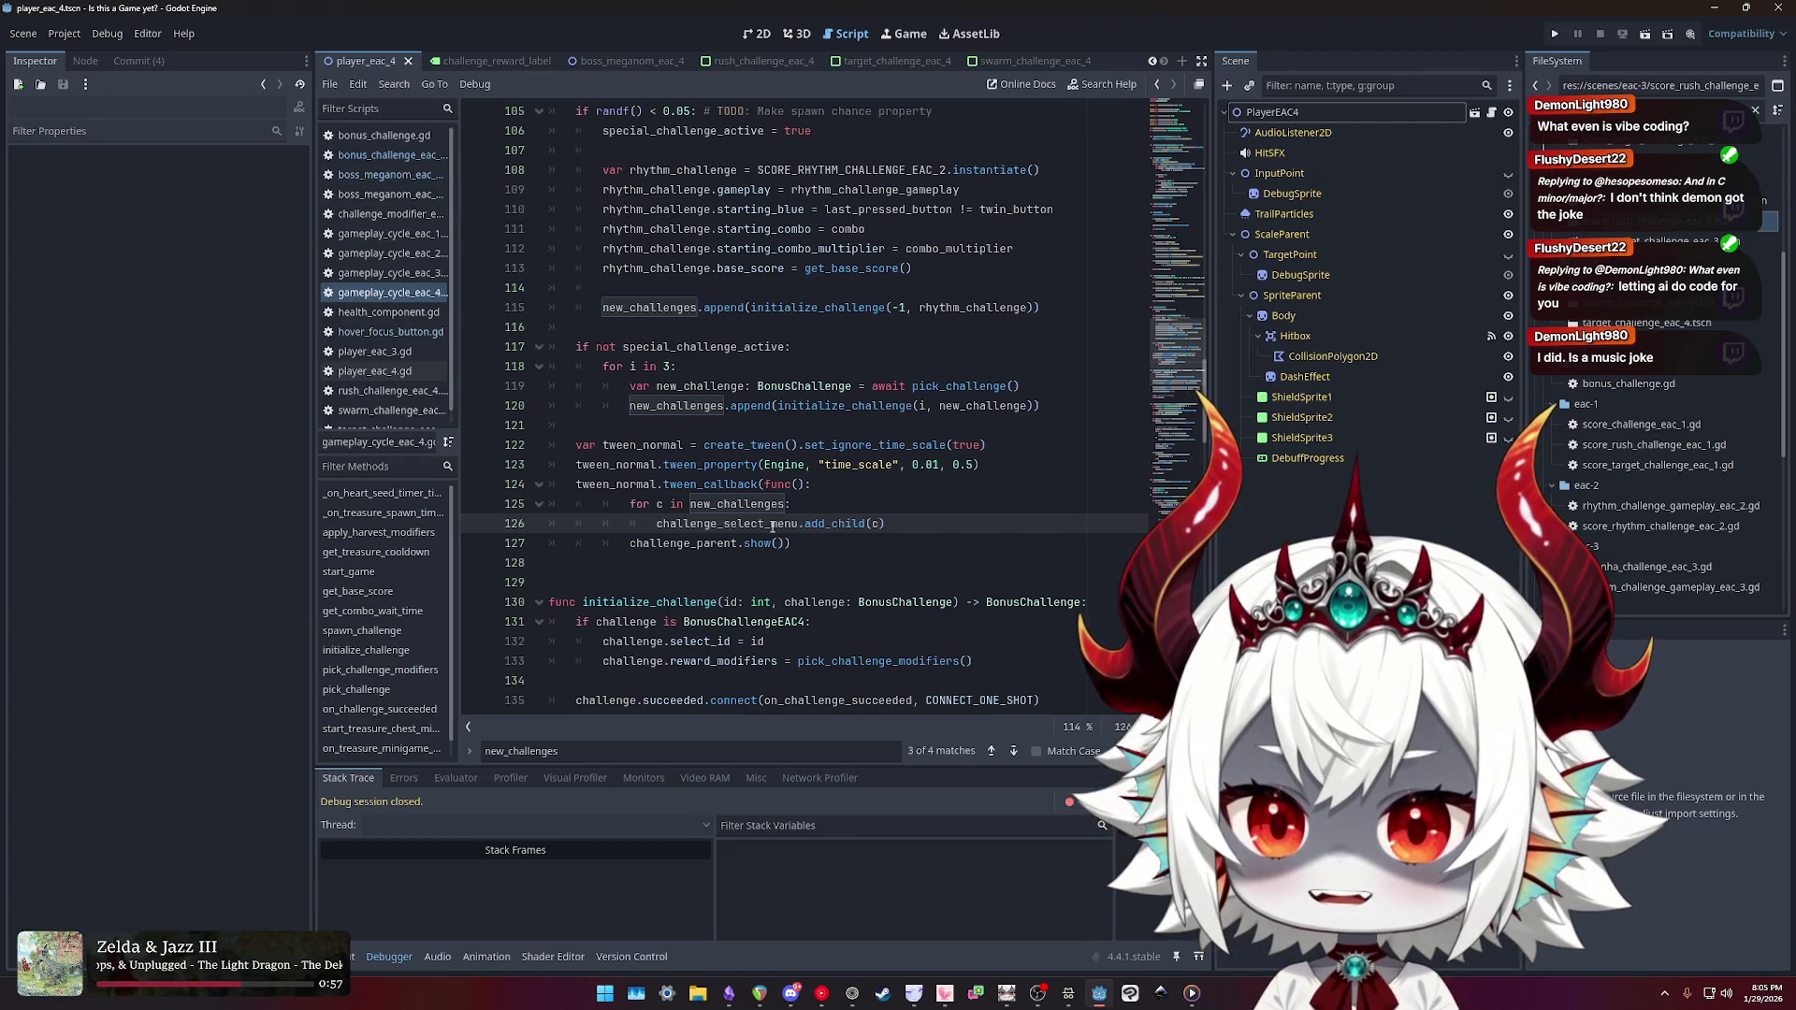
double_click(728, 524)
click(933, 521)
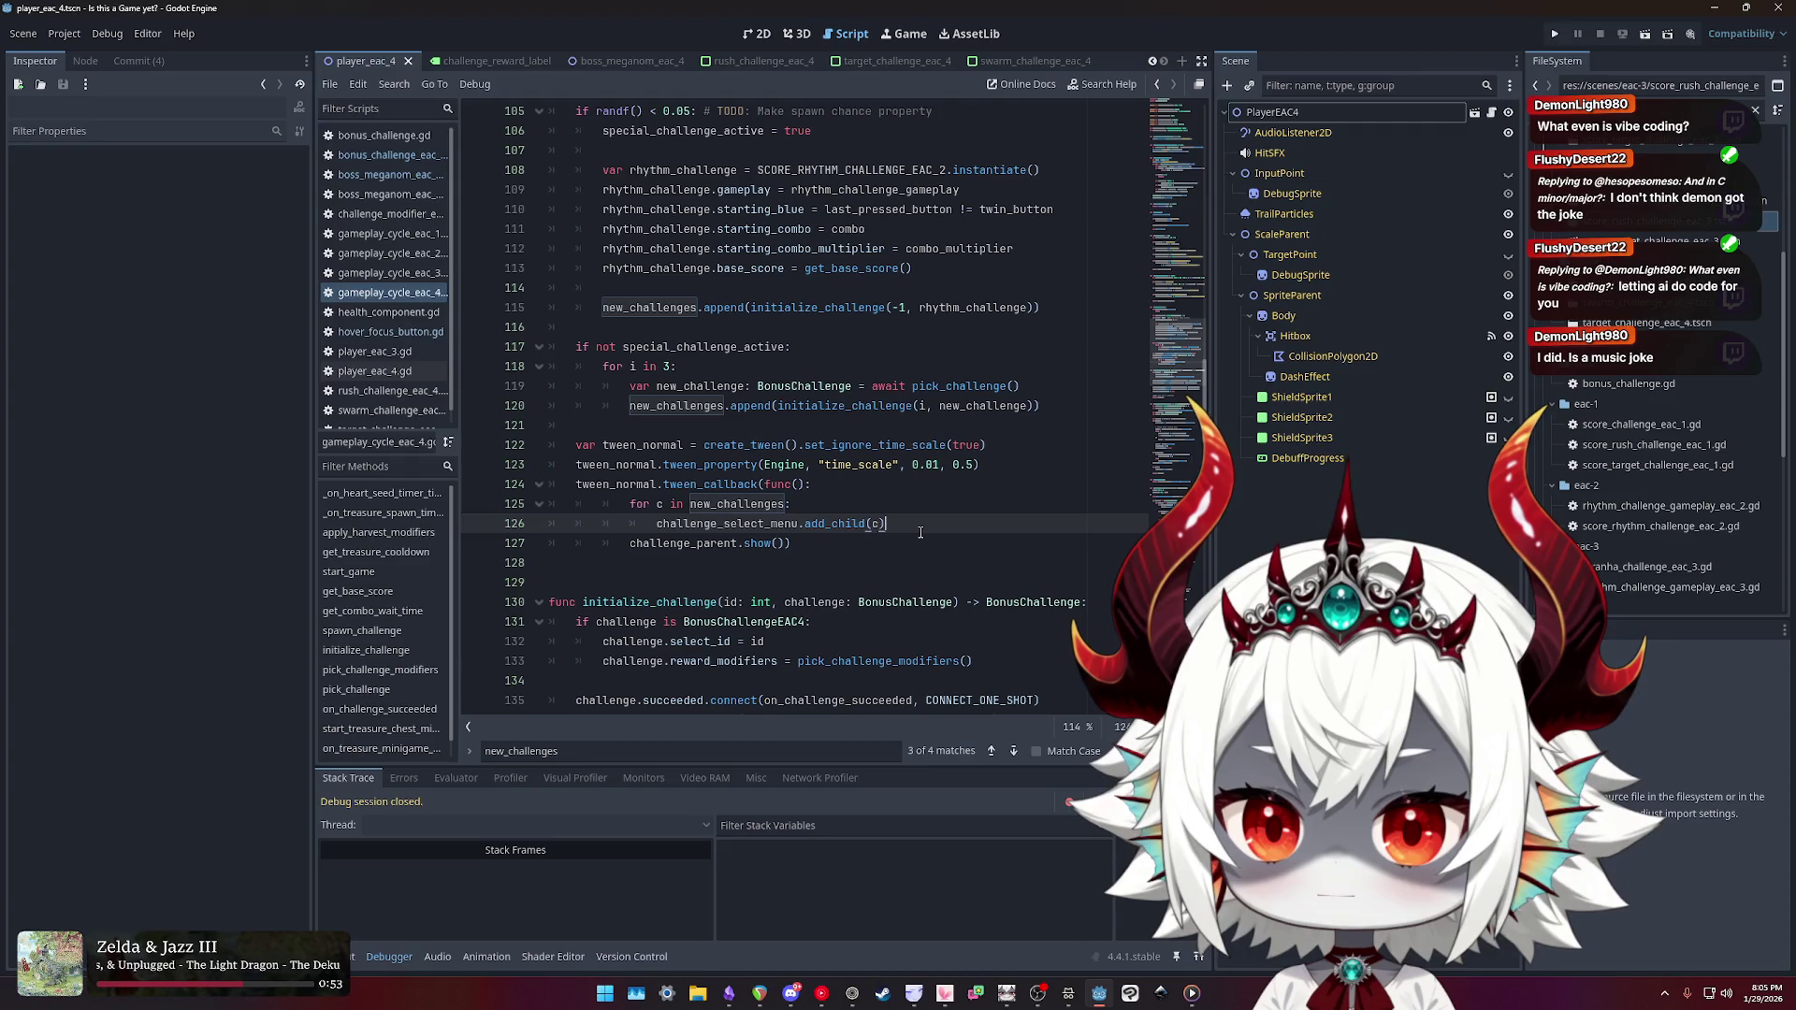
Add a c.accepted.connect() line in the card loop, then delete it unfinished
key(Return)
text(c.)
key(Return)
text(.)
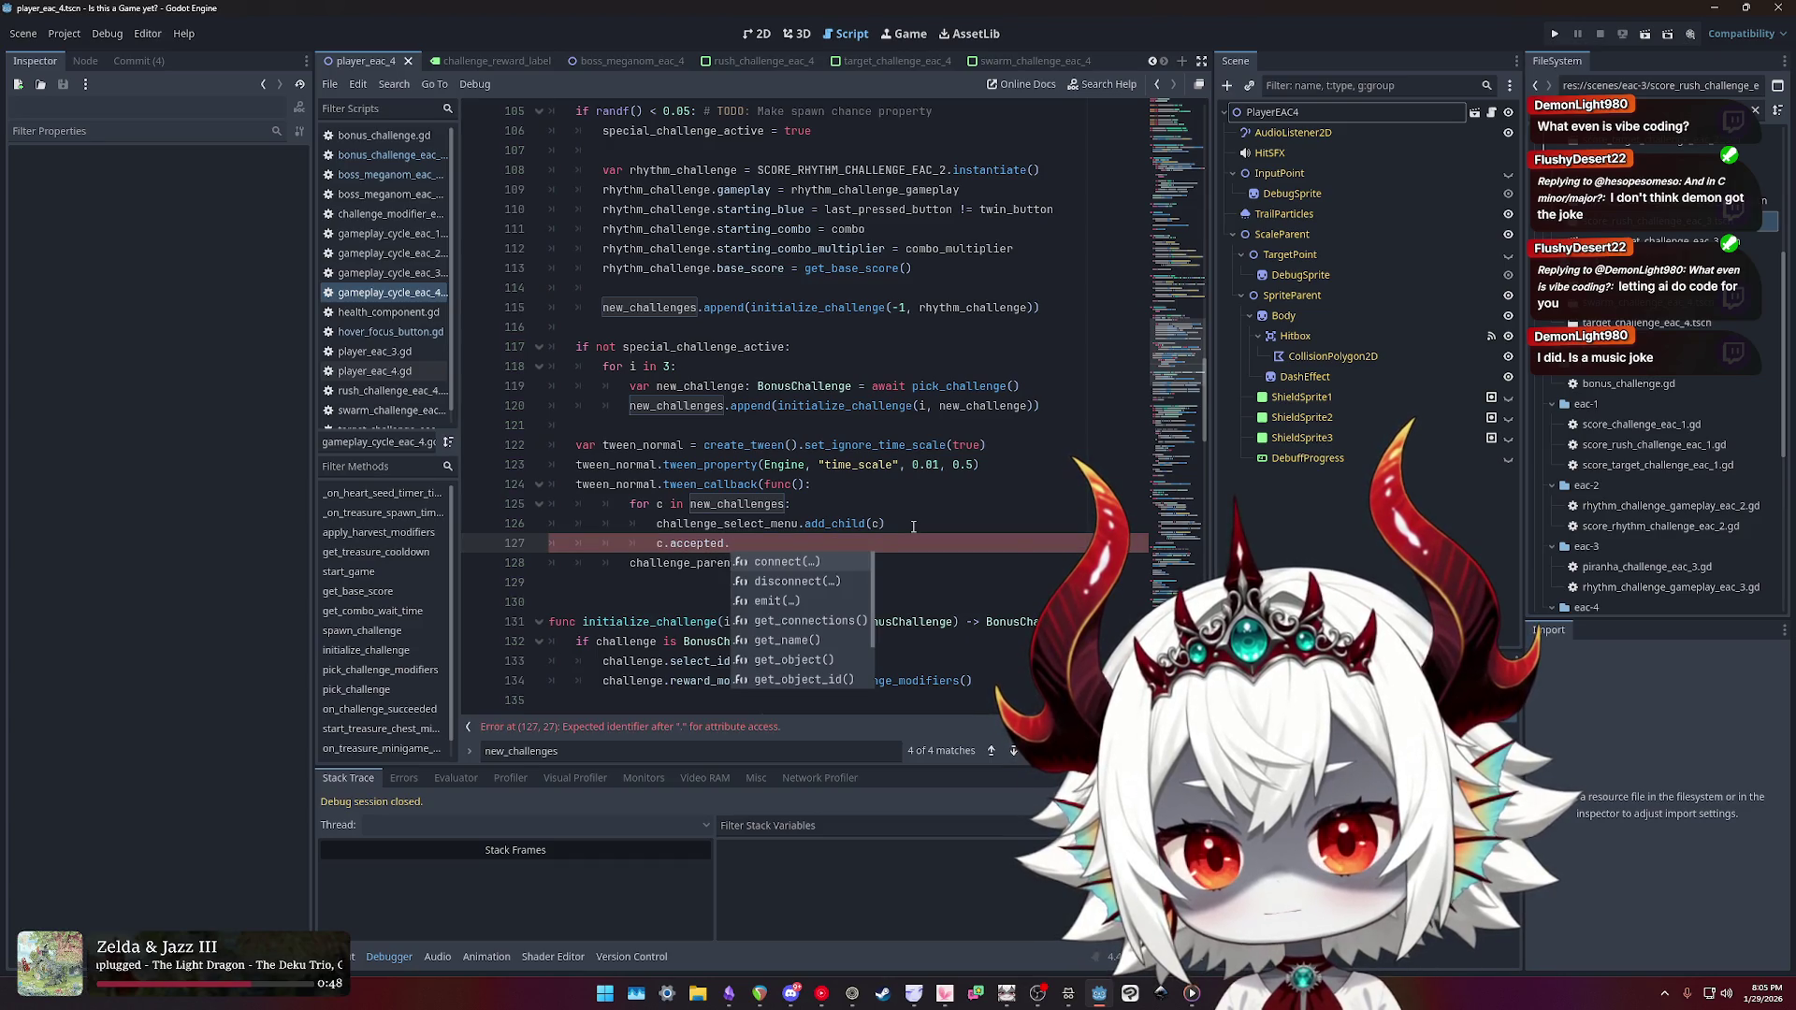
key(Return)
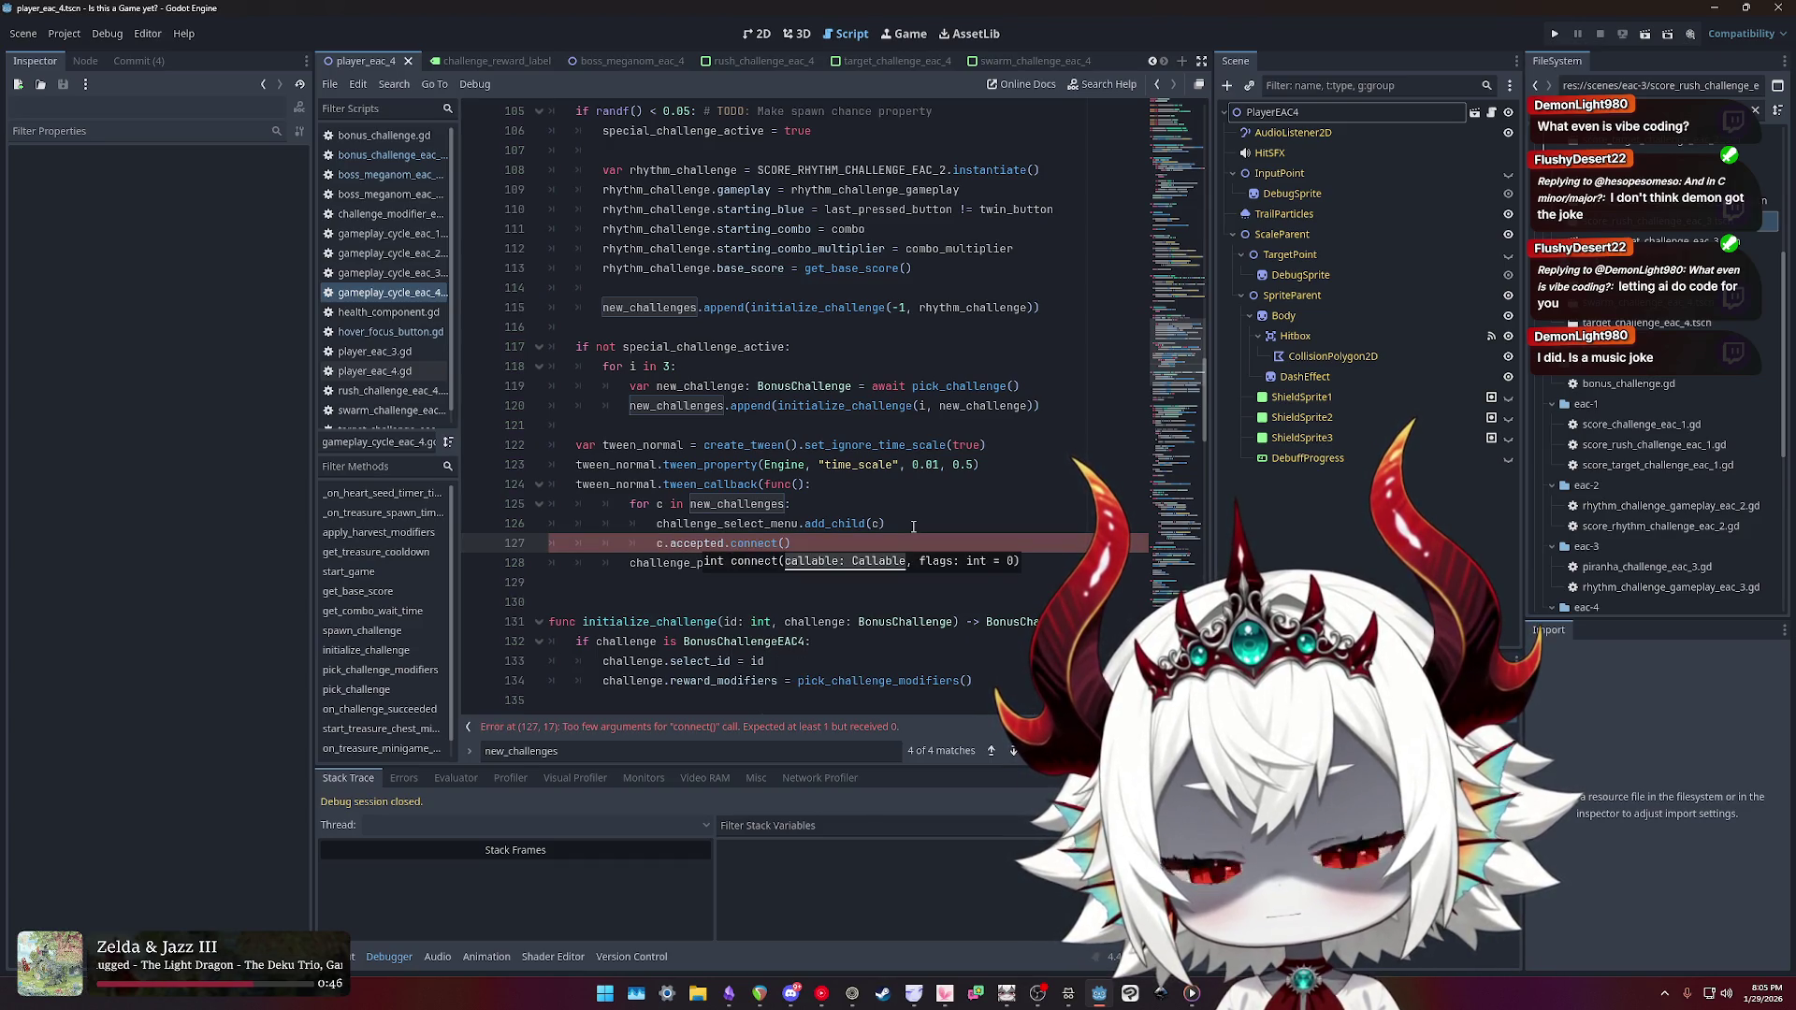
key(Right)
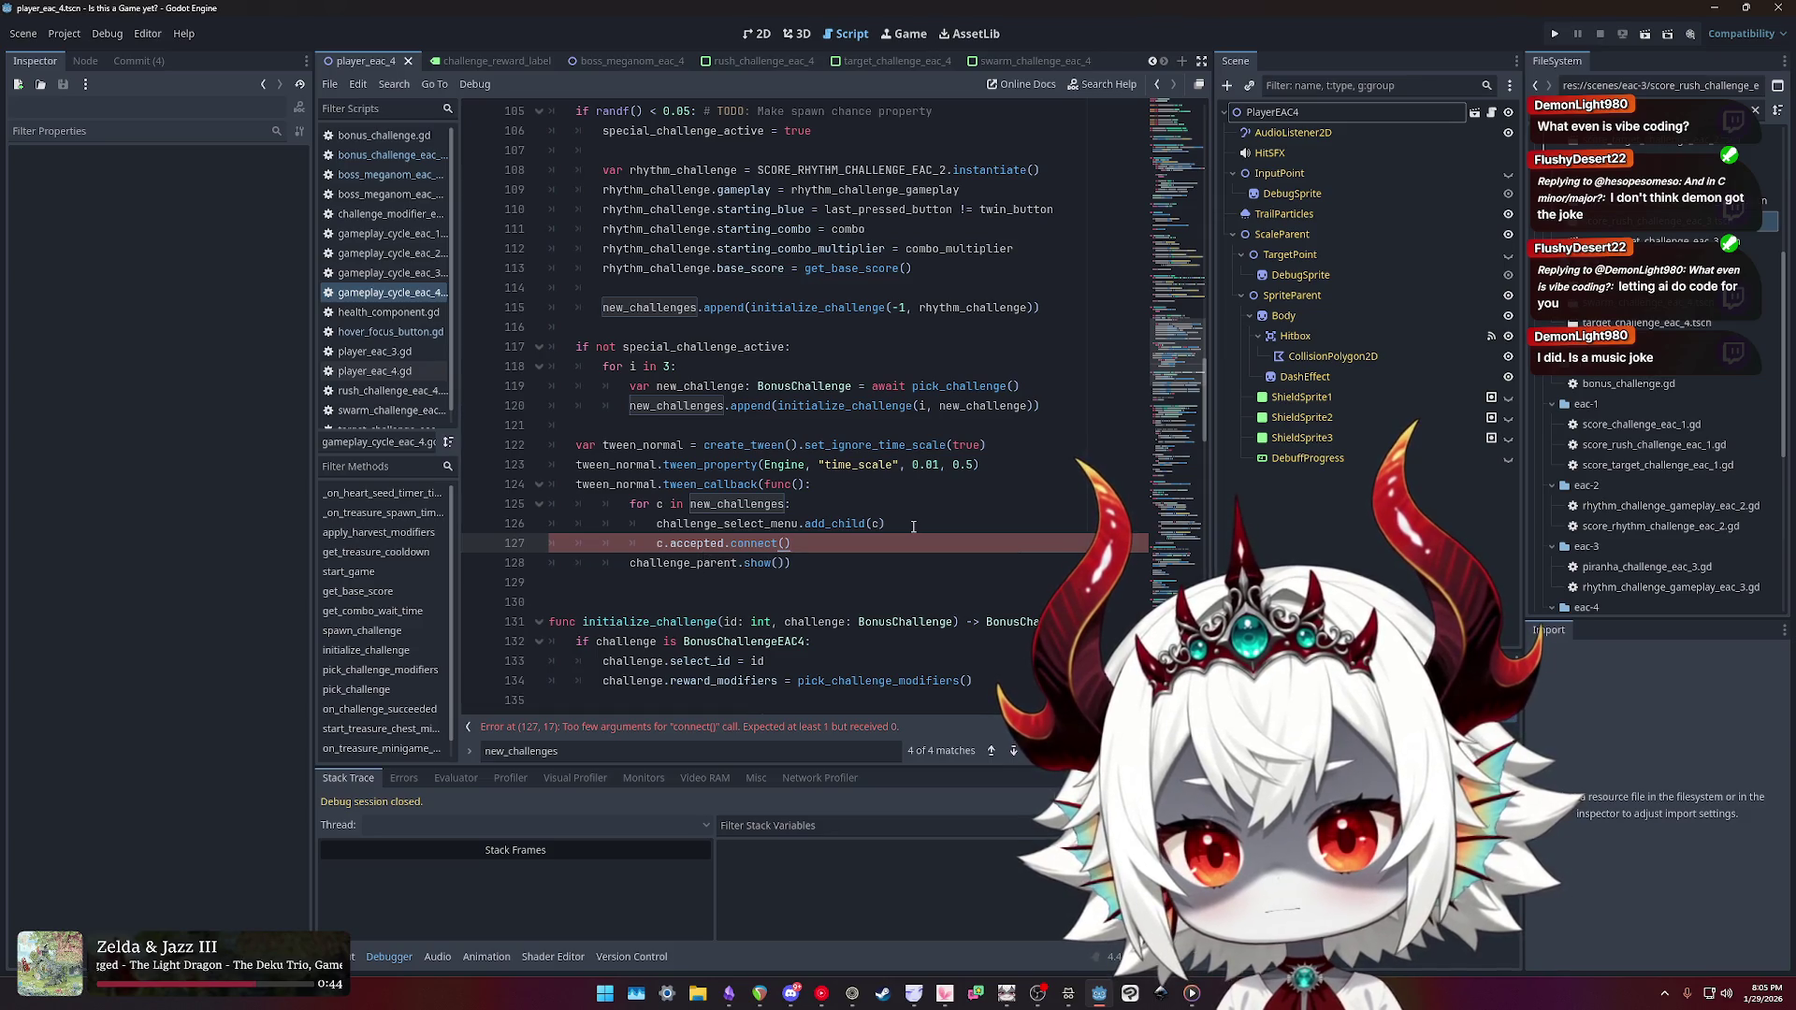
key(shift+Home)
key(shift+Home)
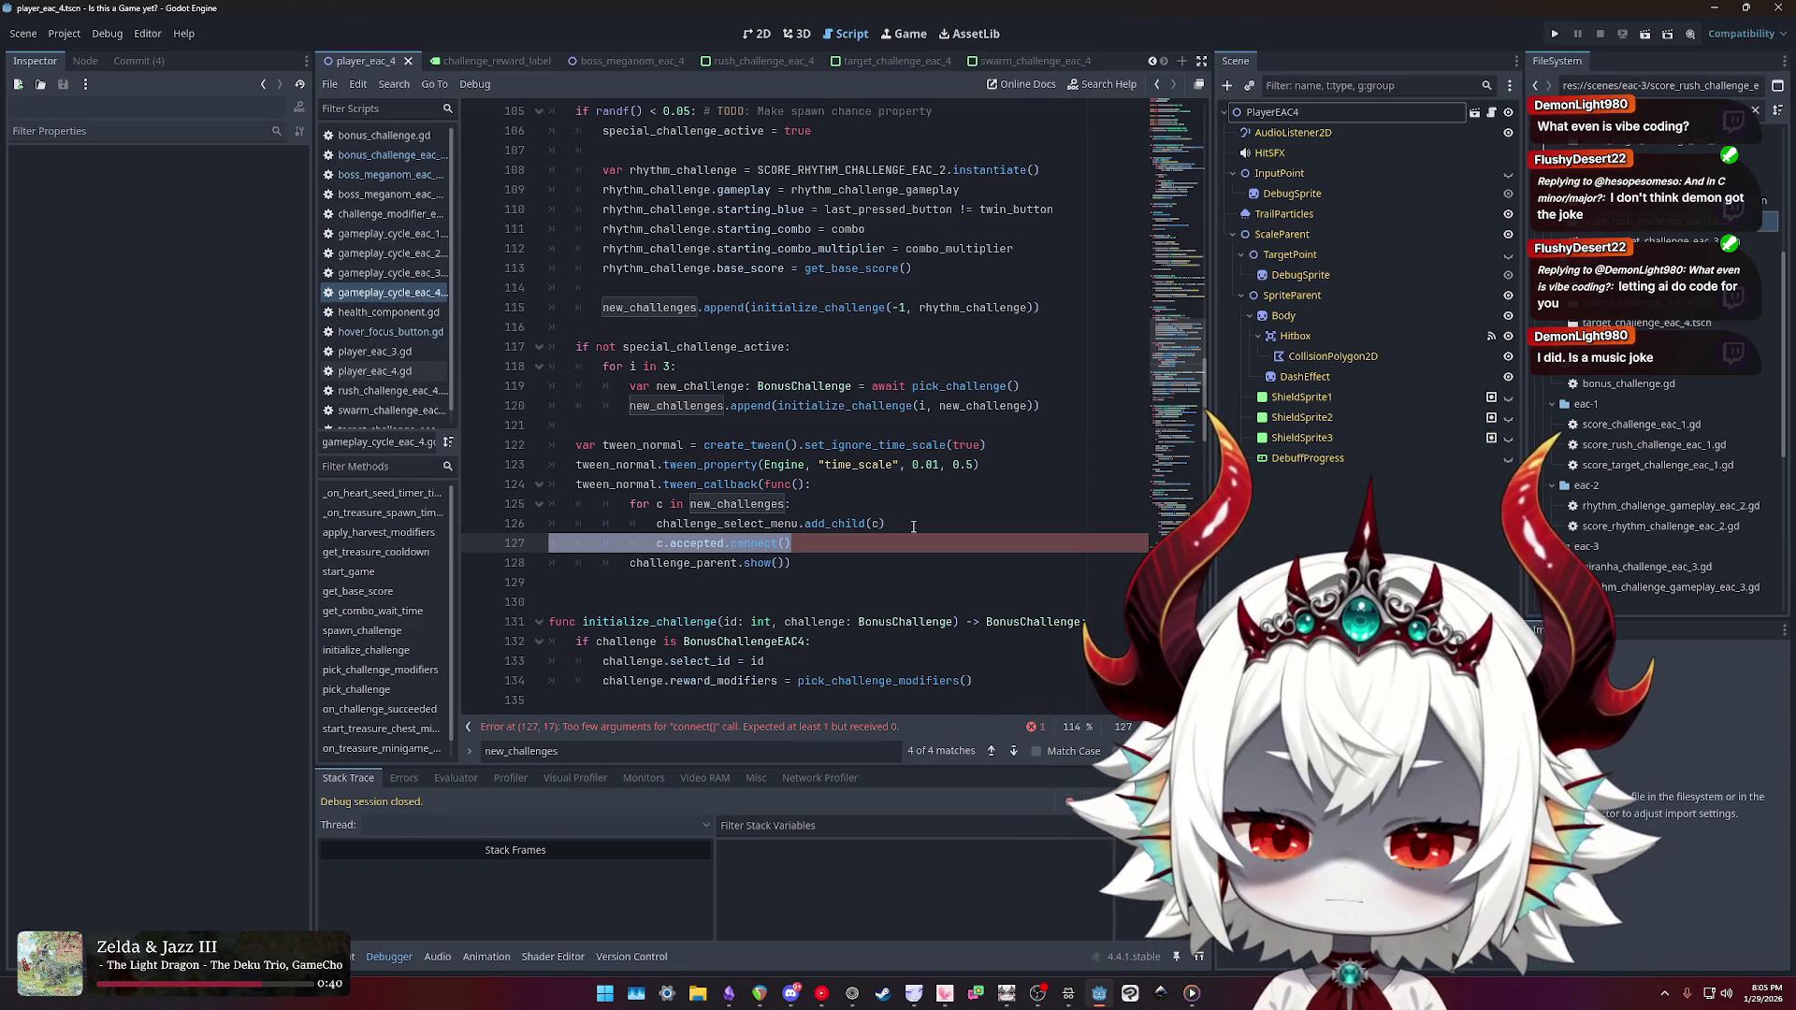
key(BackSpace)
key(BackSpace)
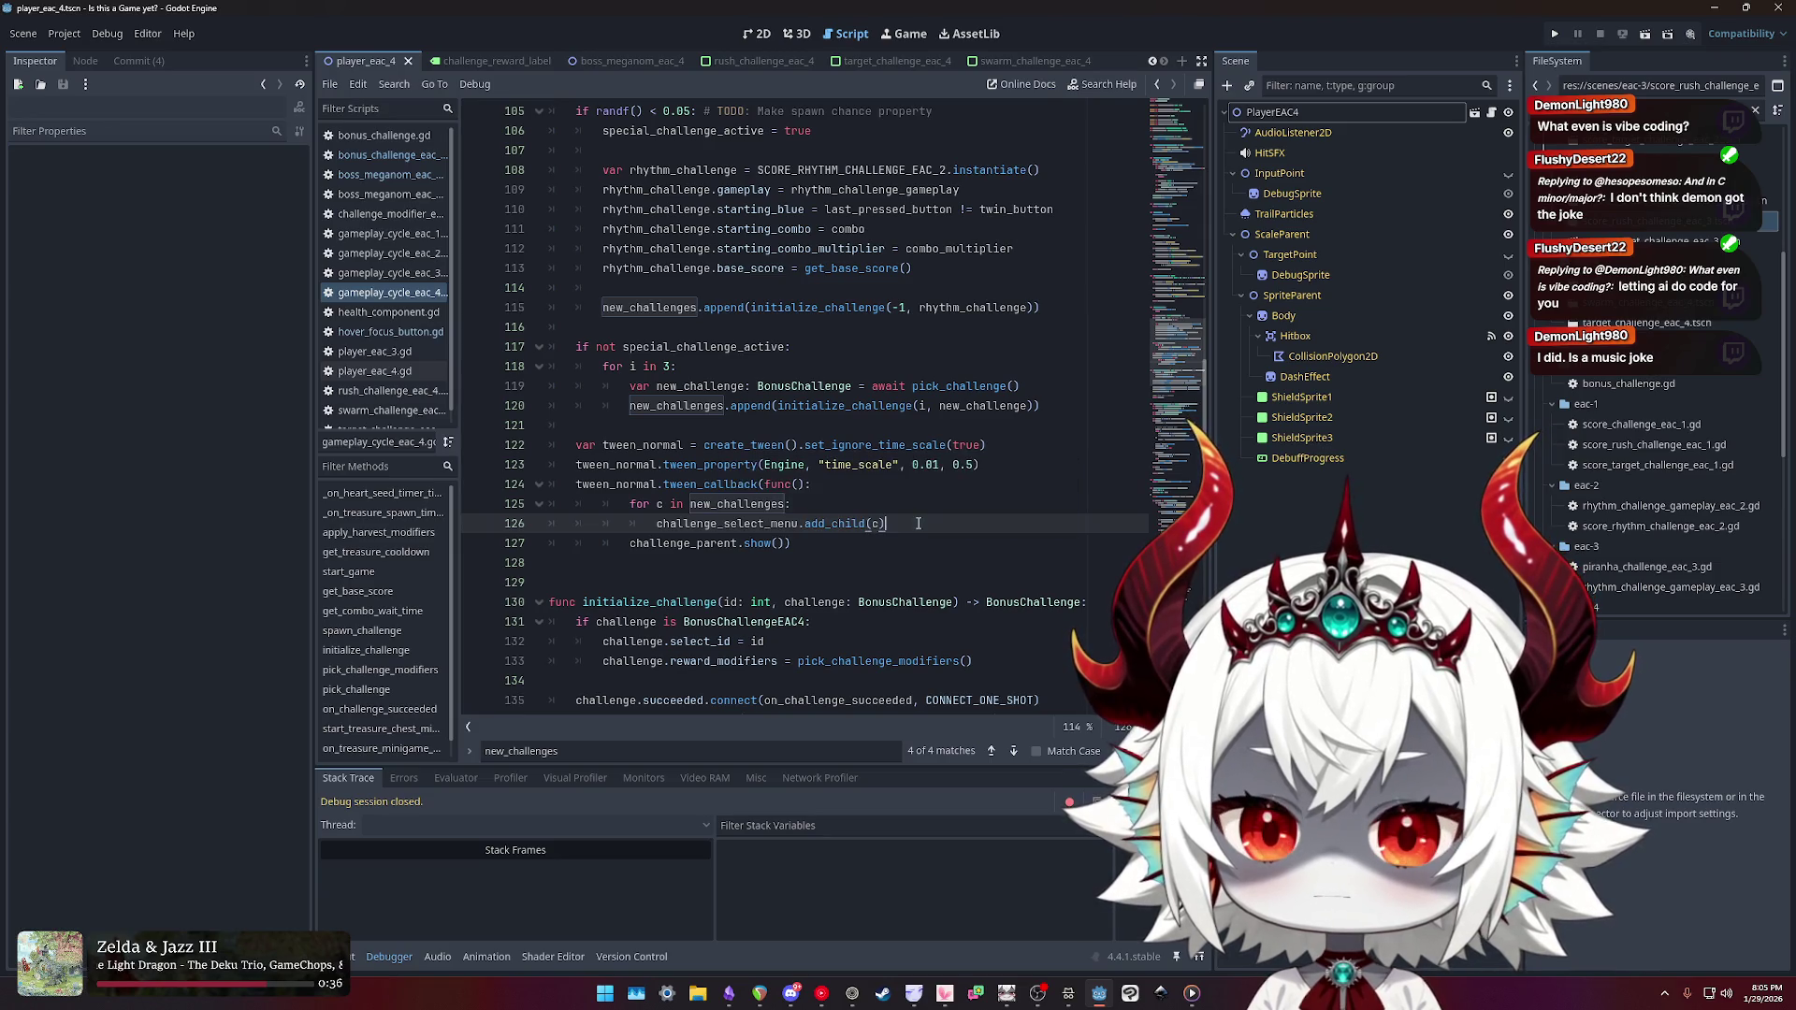
Inspect the challenge_select_menu.add_child(c) call on line 126, then move down to initialize_challenge
double_click(825, 524)
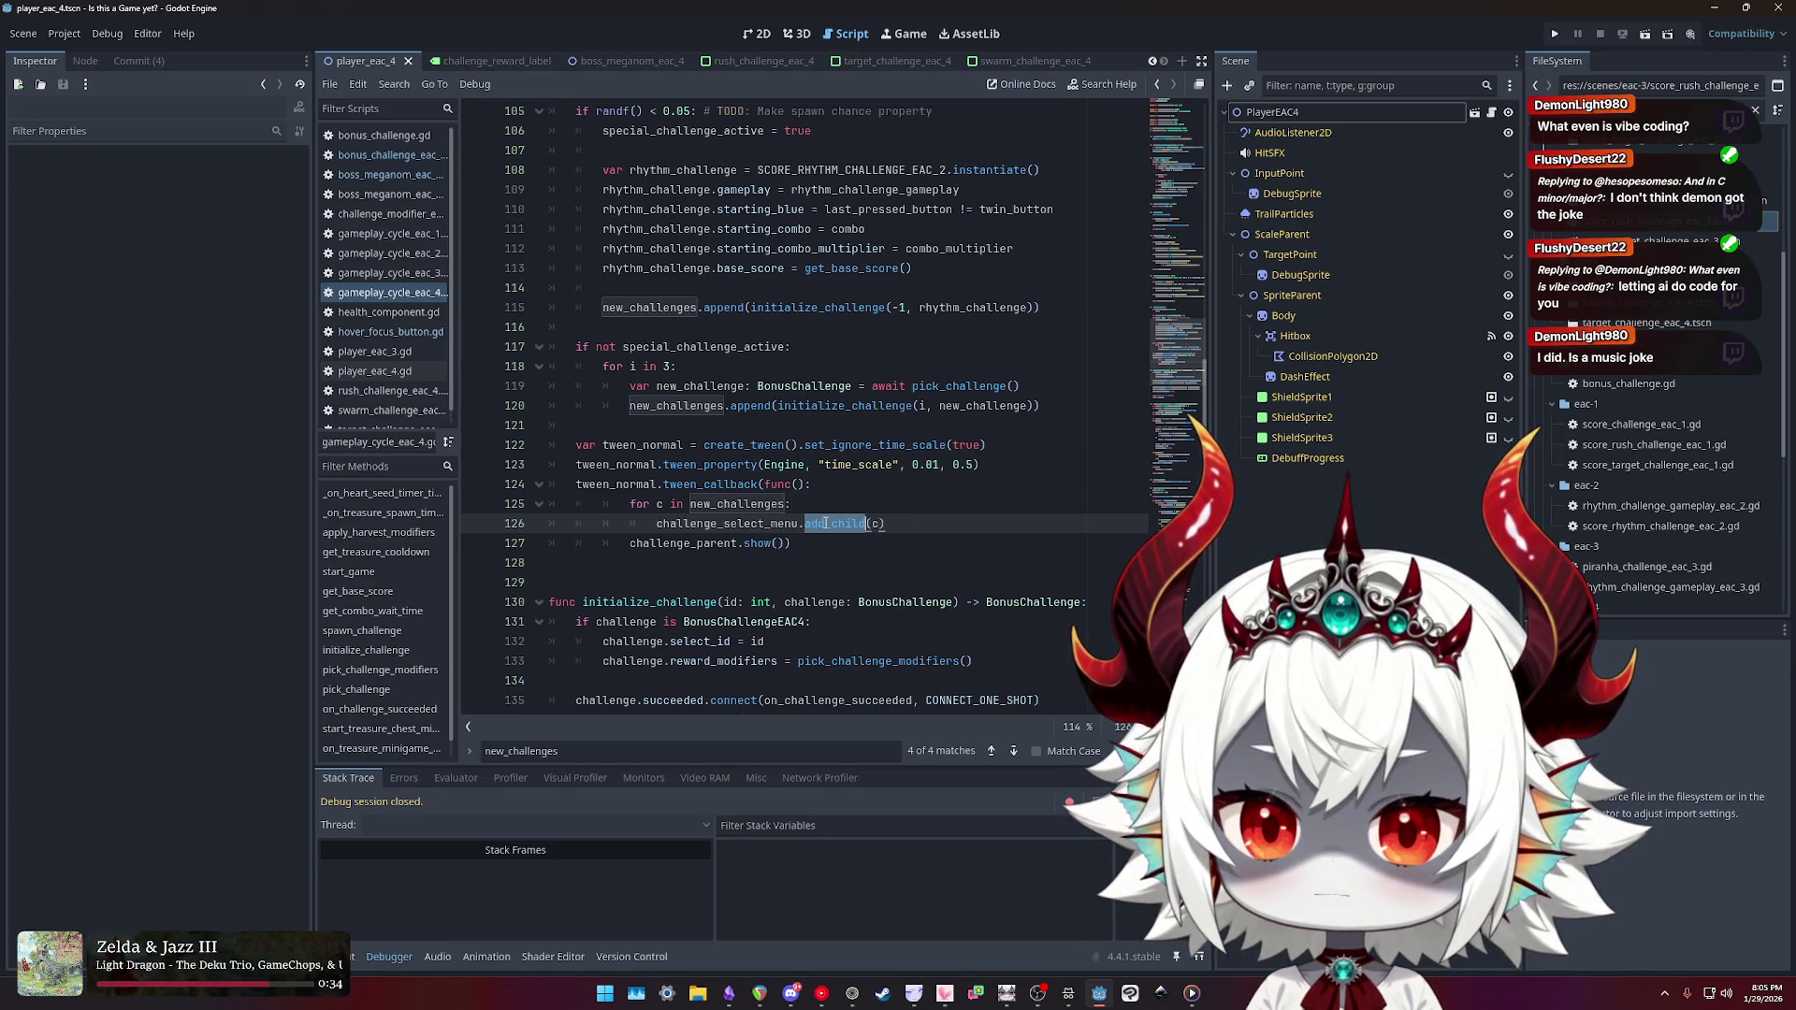
double_click(748, 523)
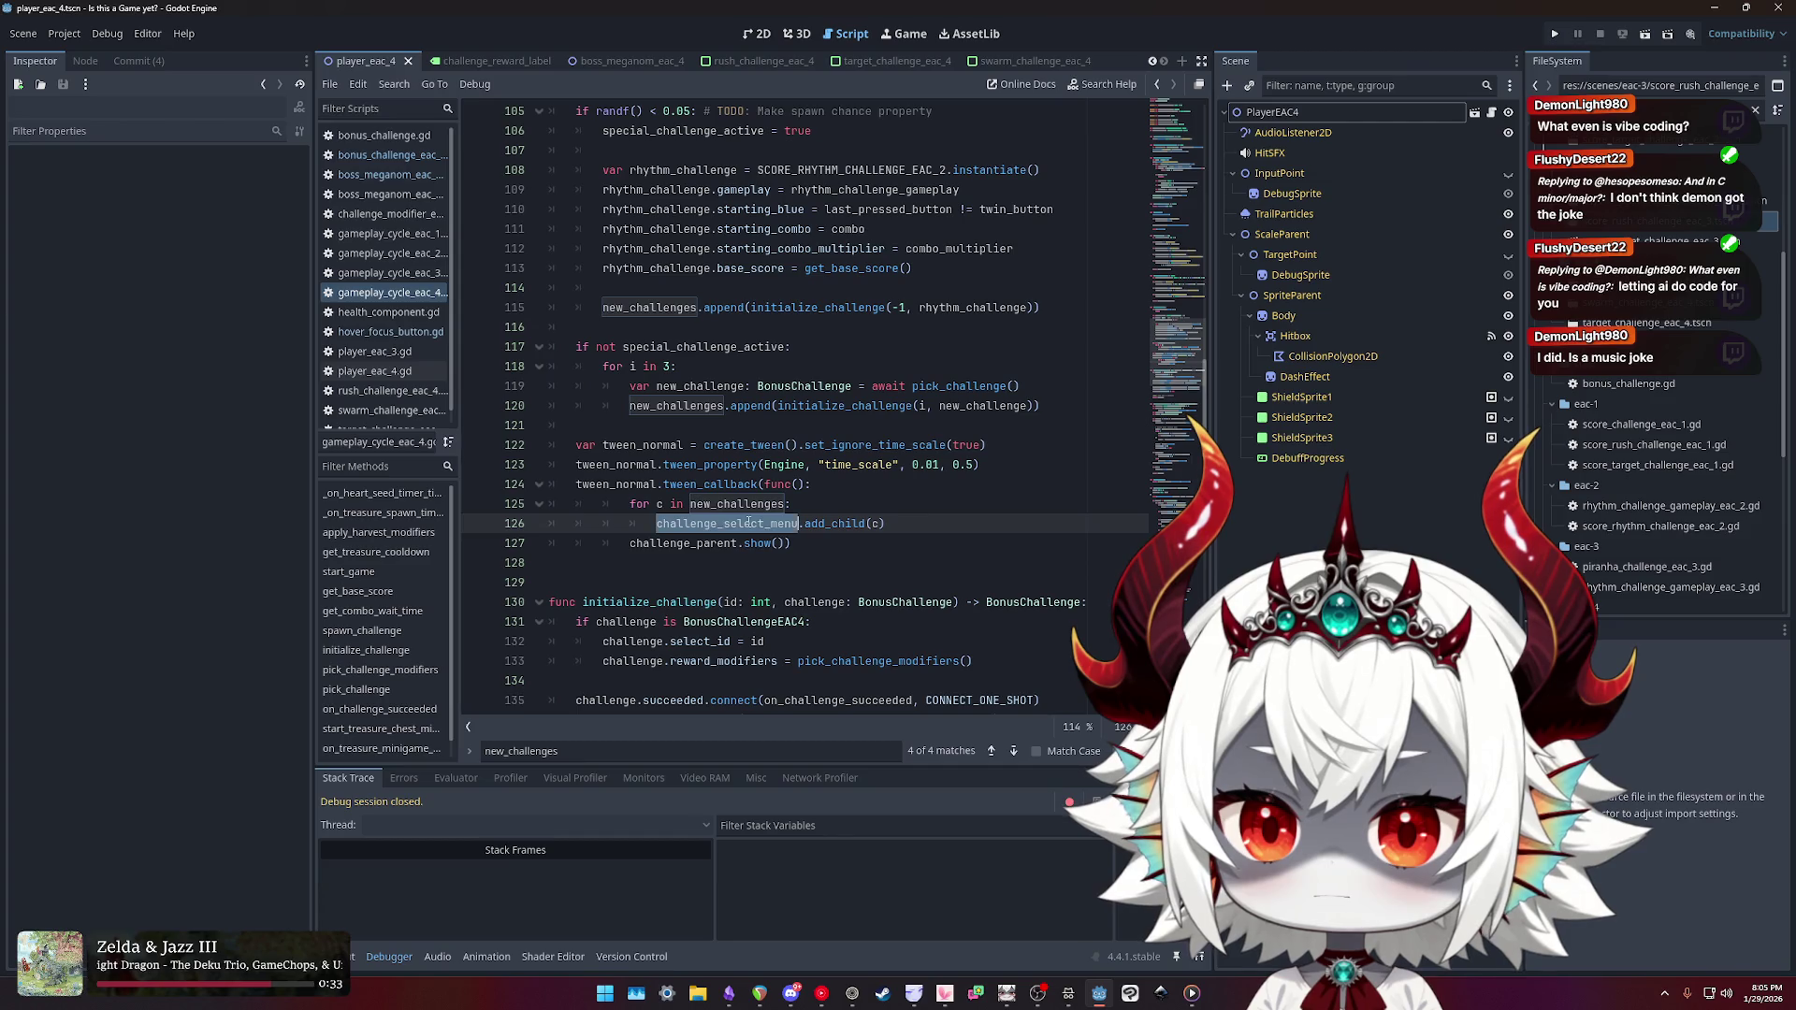
click(836, 524)
drag(885, 524, 744, 524)
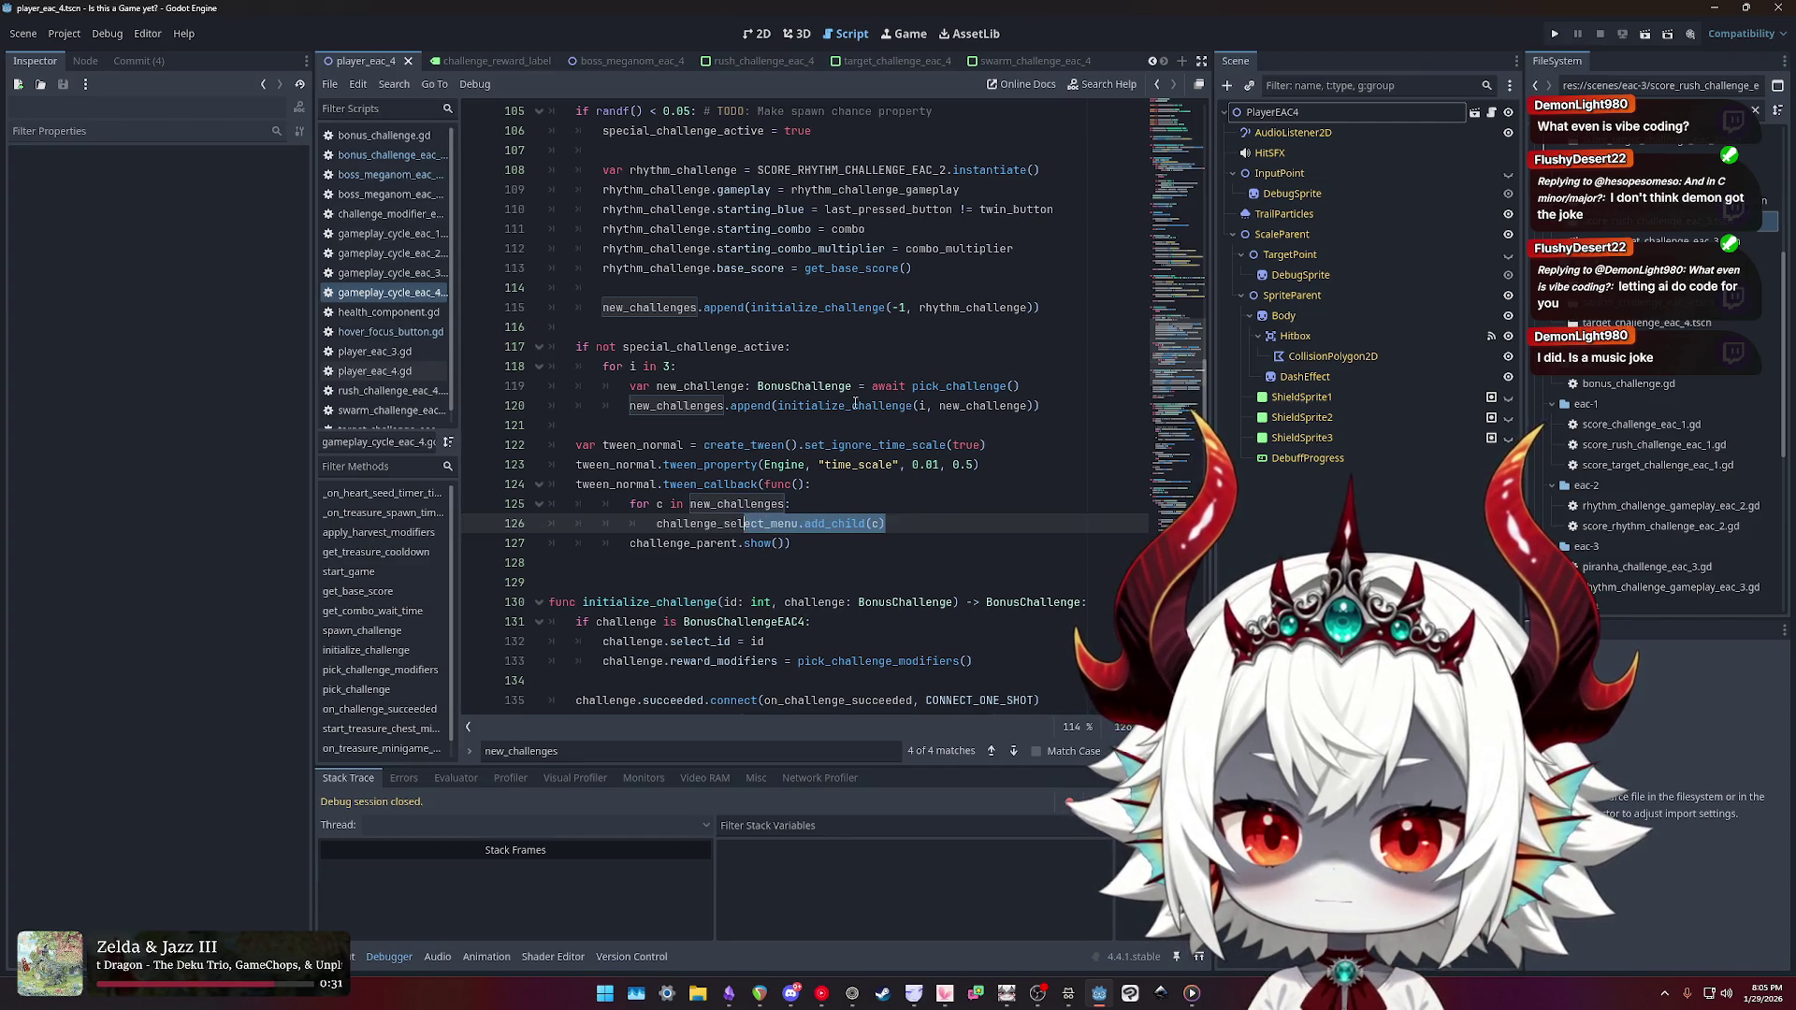
scroll(855, 403, down, 3)
click(849, 408)
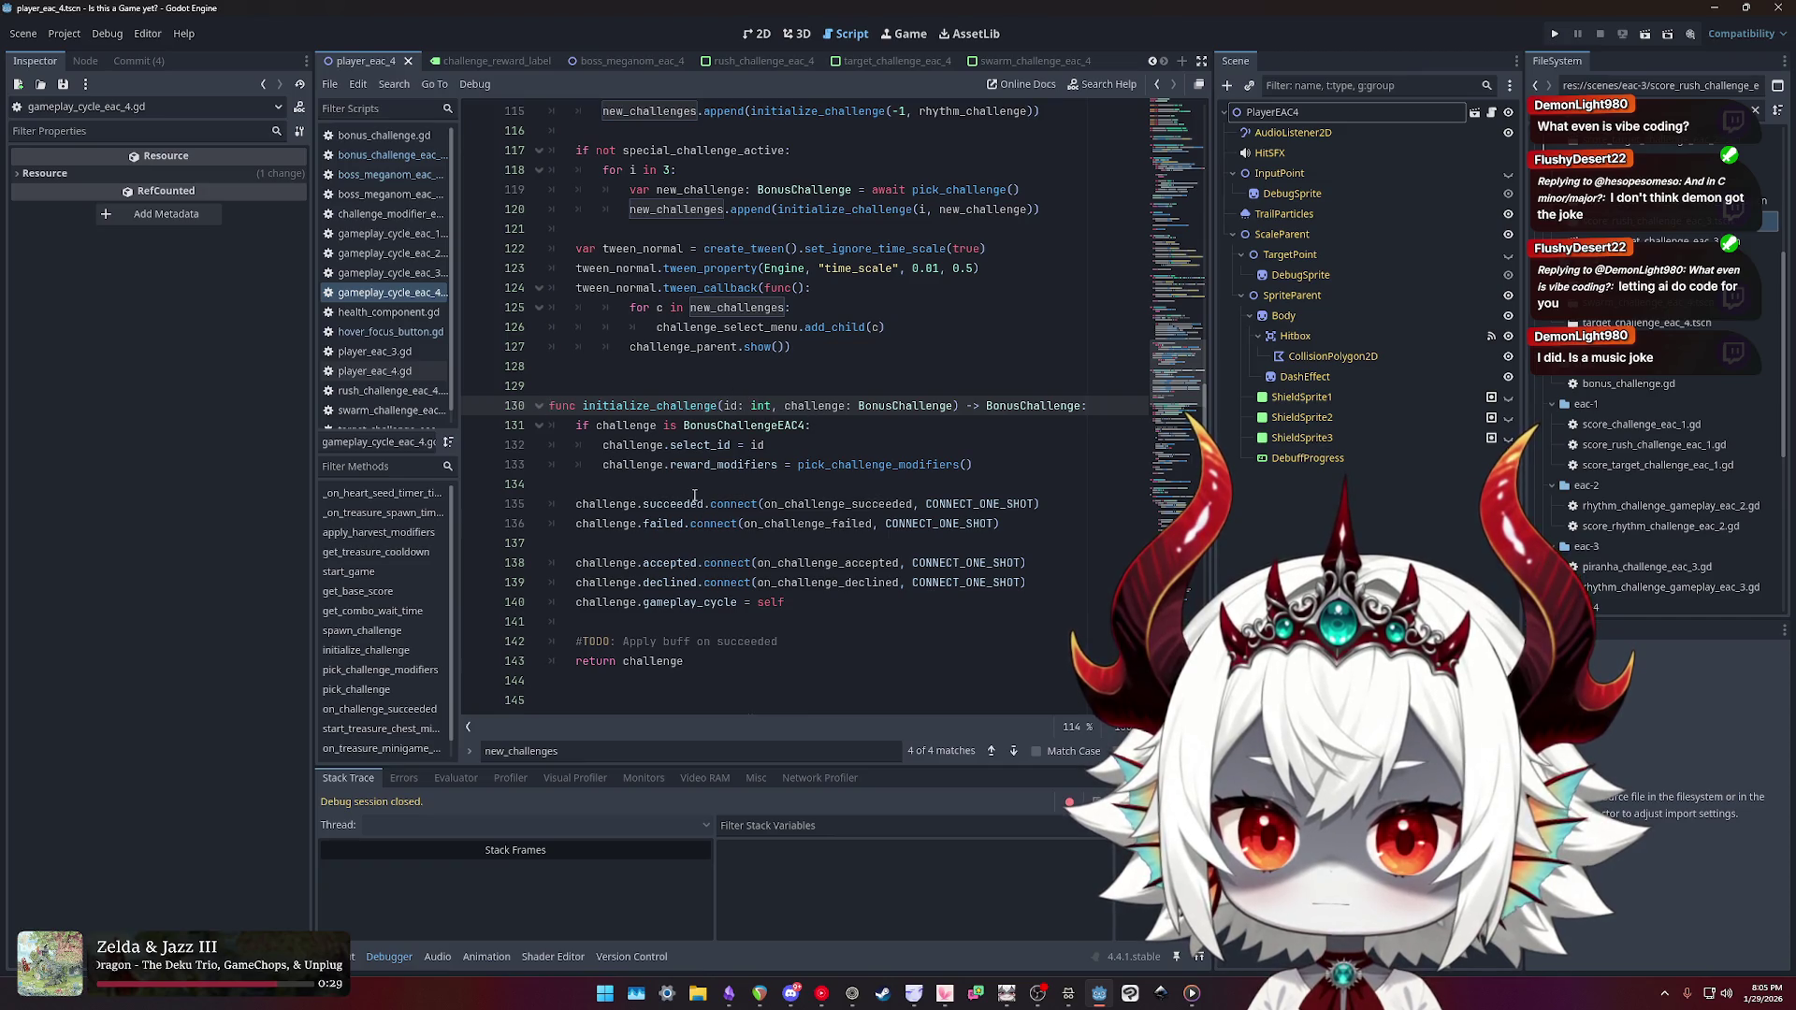
Review the accepted signal and the for-c tween_callback loop on lines 124–127
double_click(658, 562)
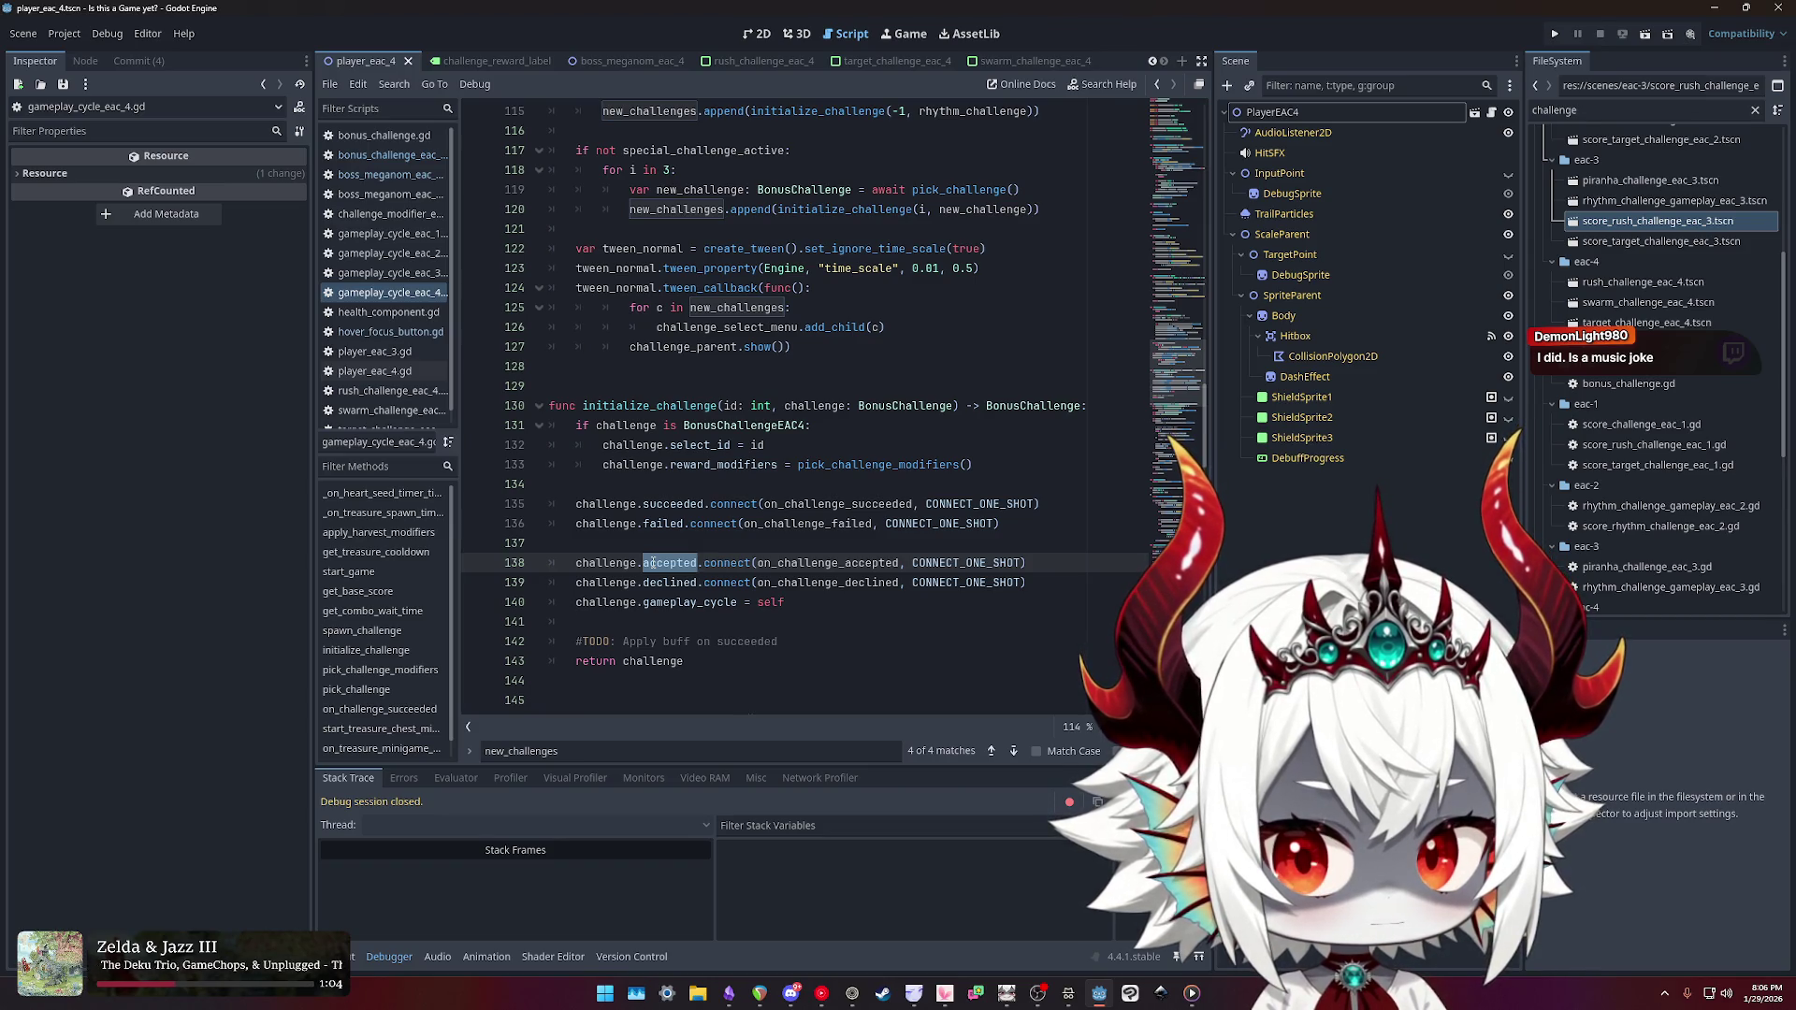
click(854, 290)
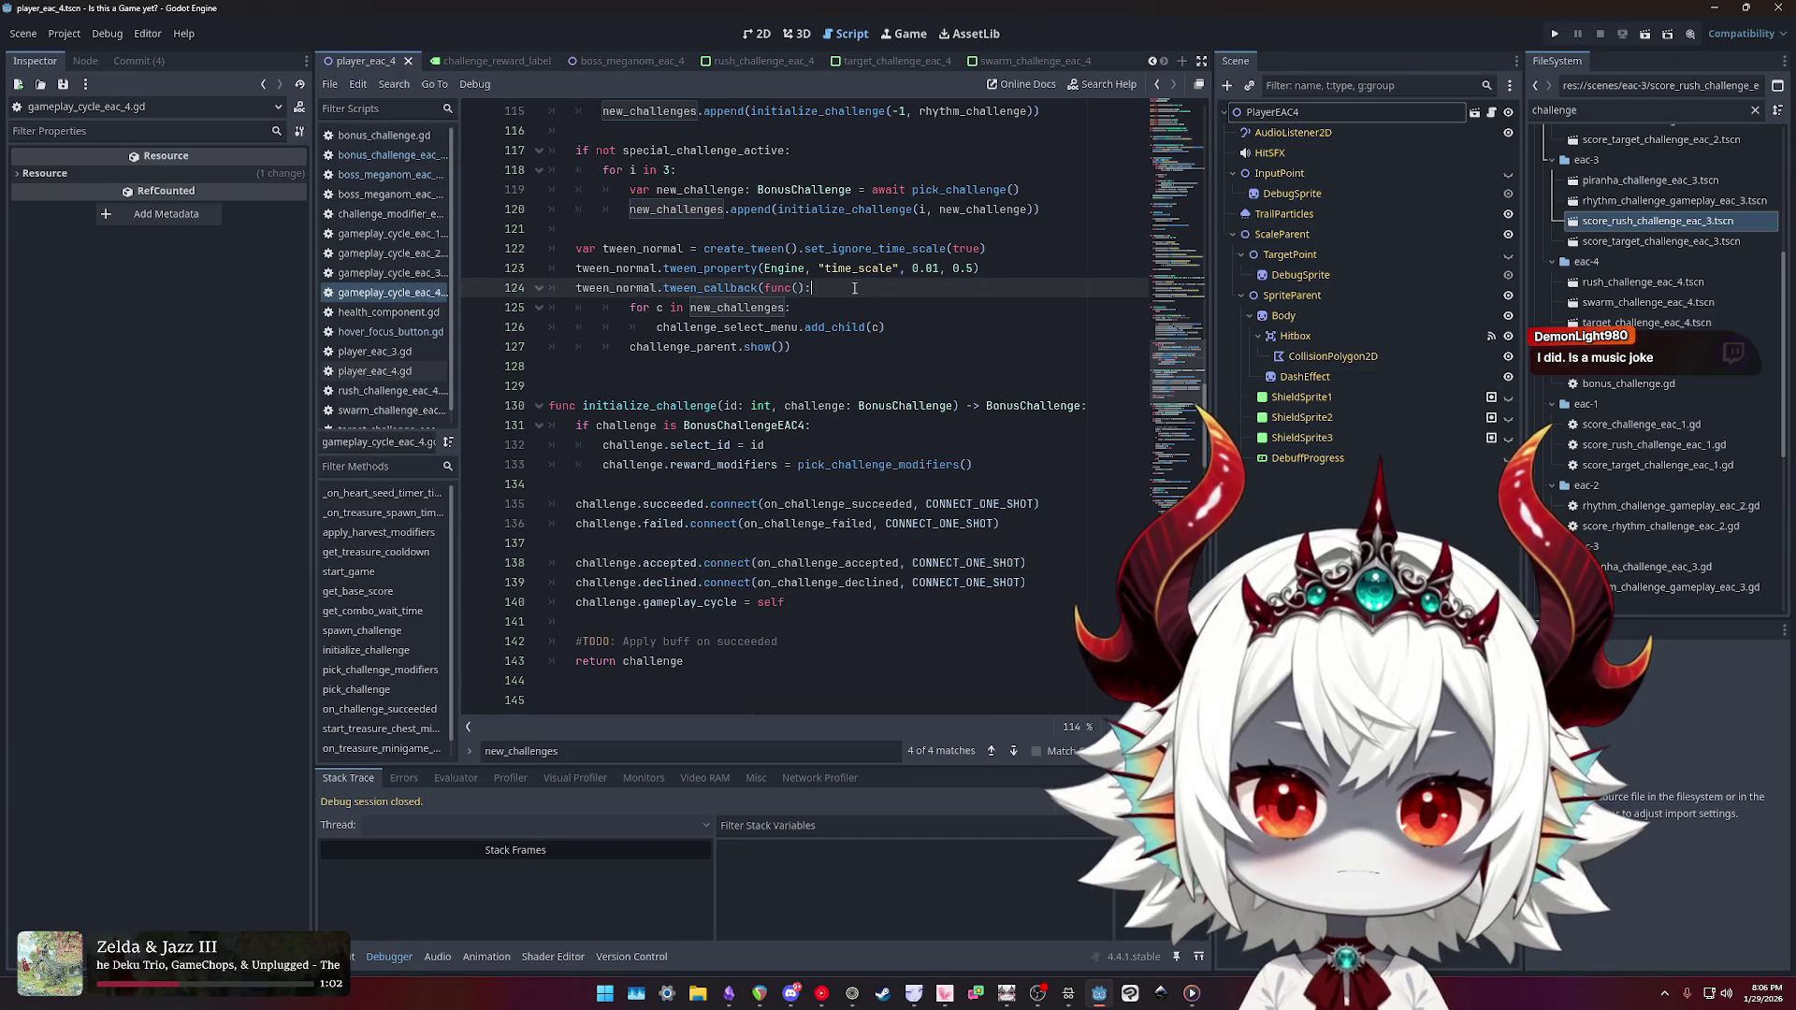
click(812, 327)
click(814, 346)
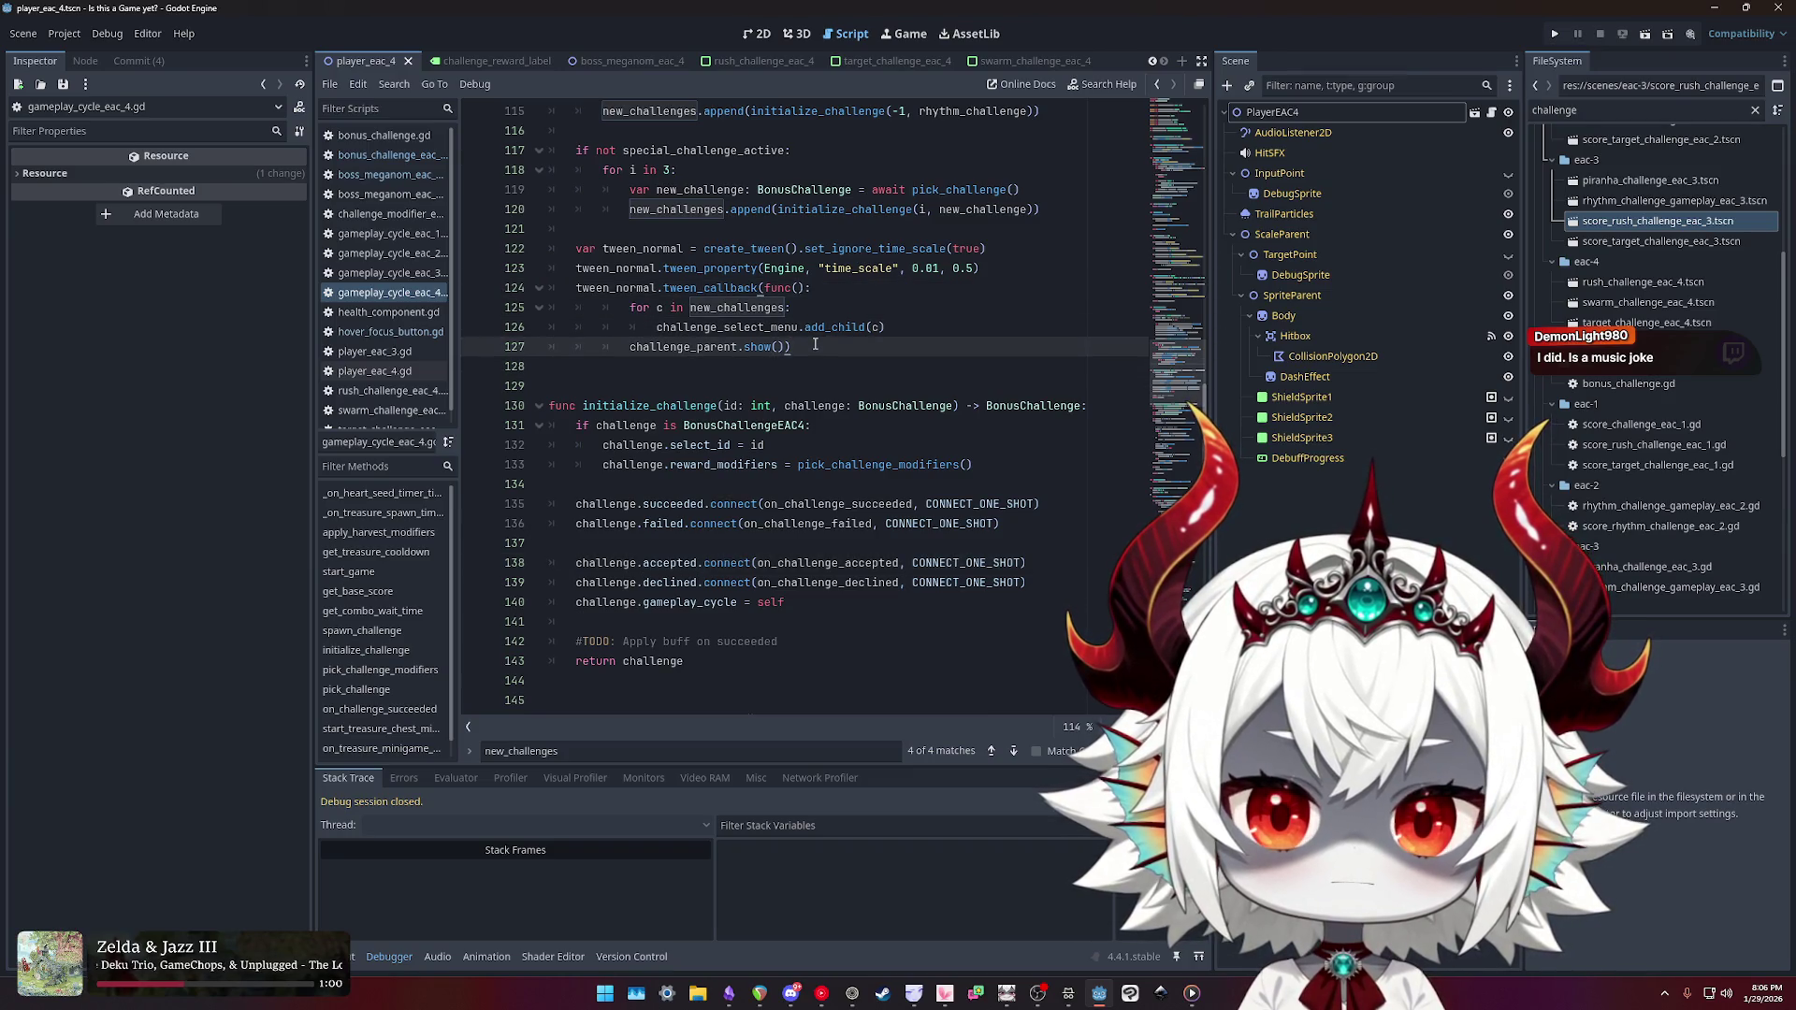
click(748, 327)
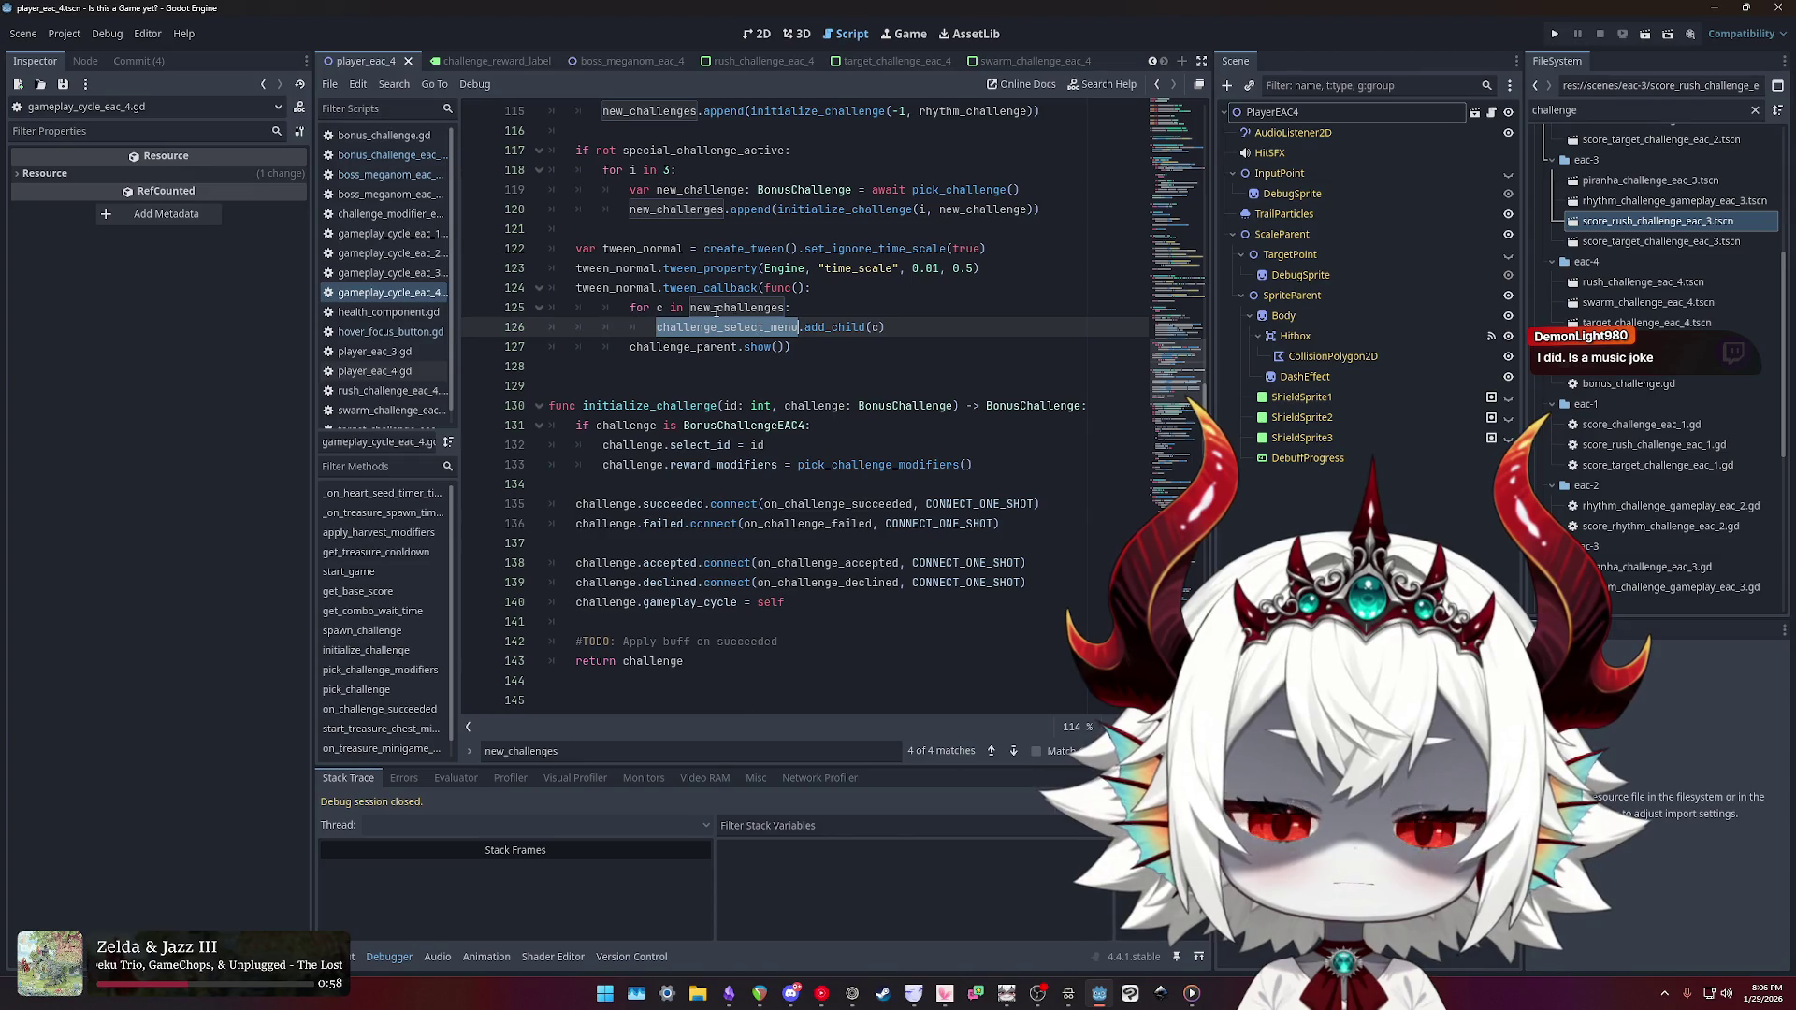
double_click(734, 308)
click(663, 308)
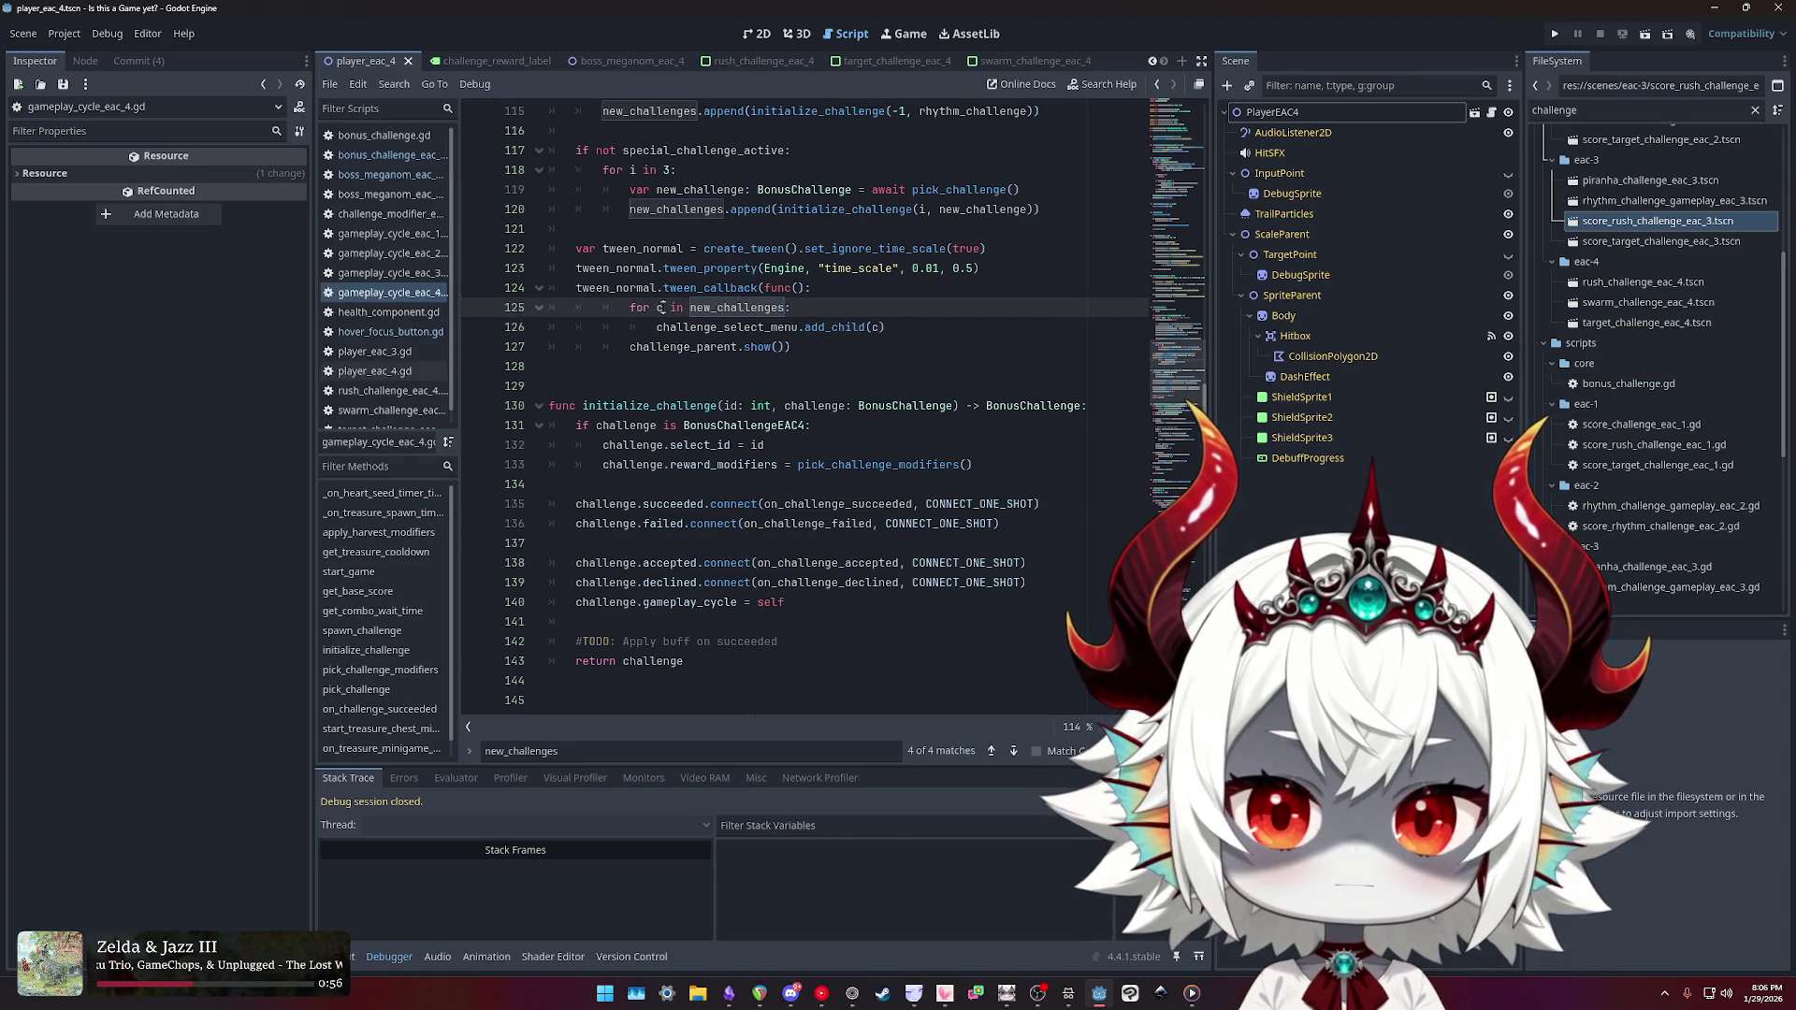
click(658, 308)
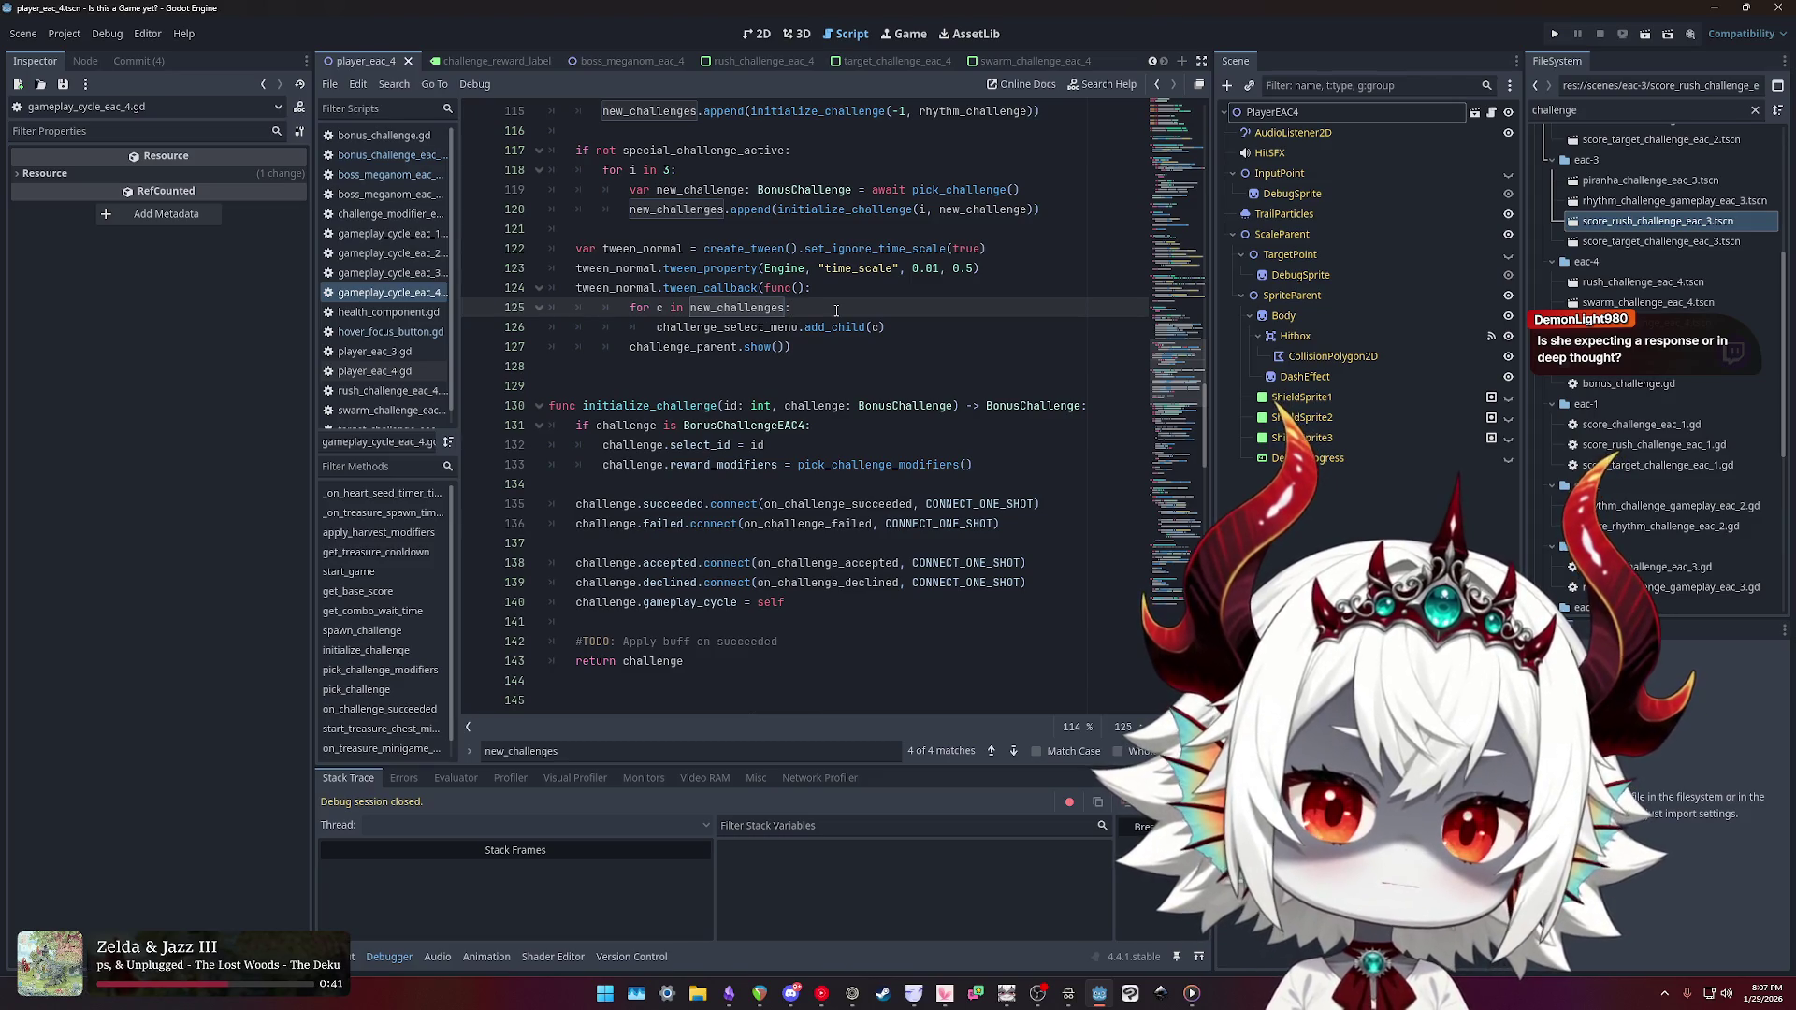
key(Down)
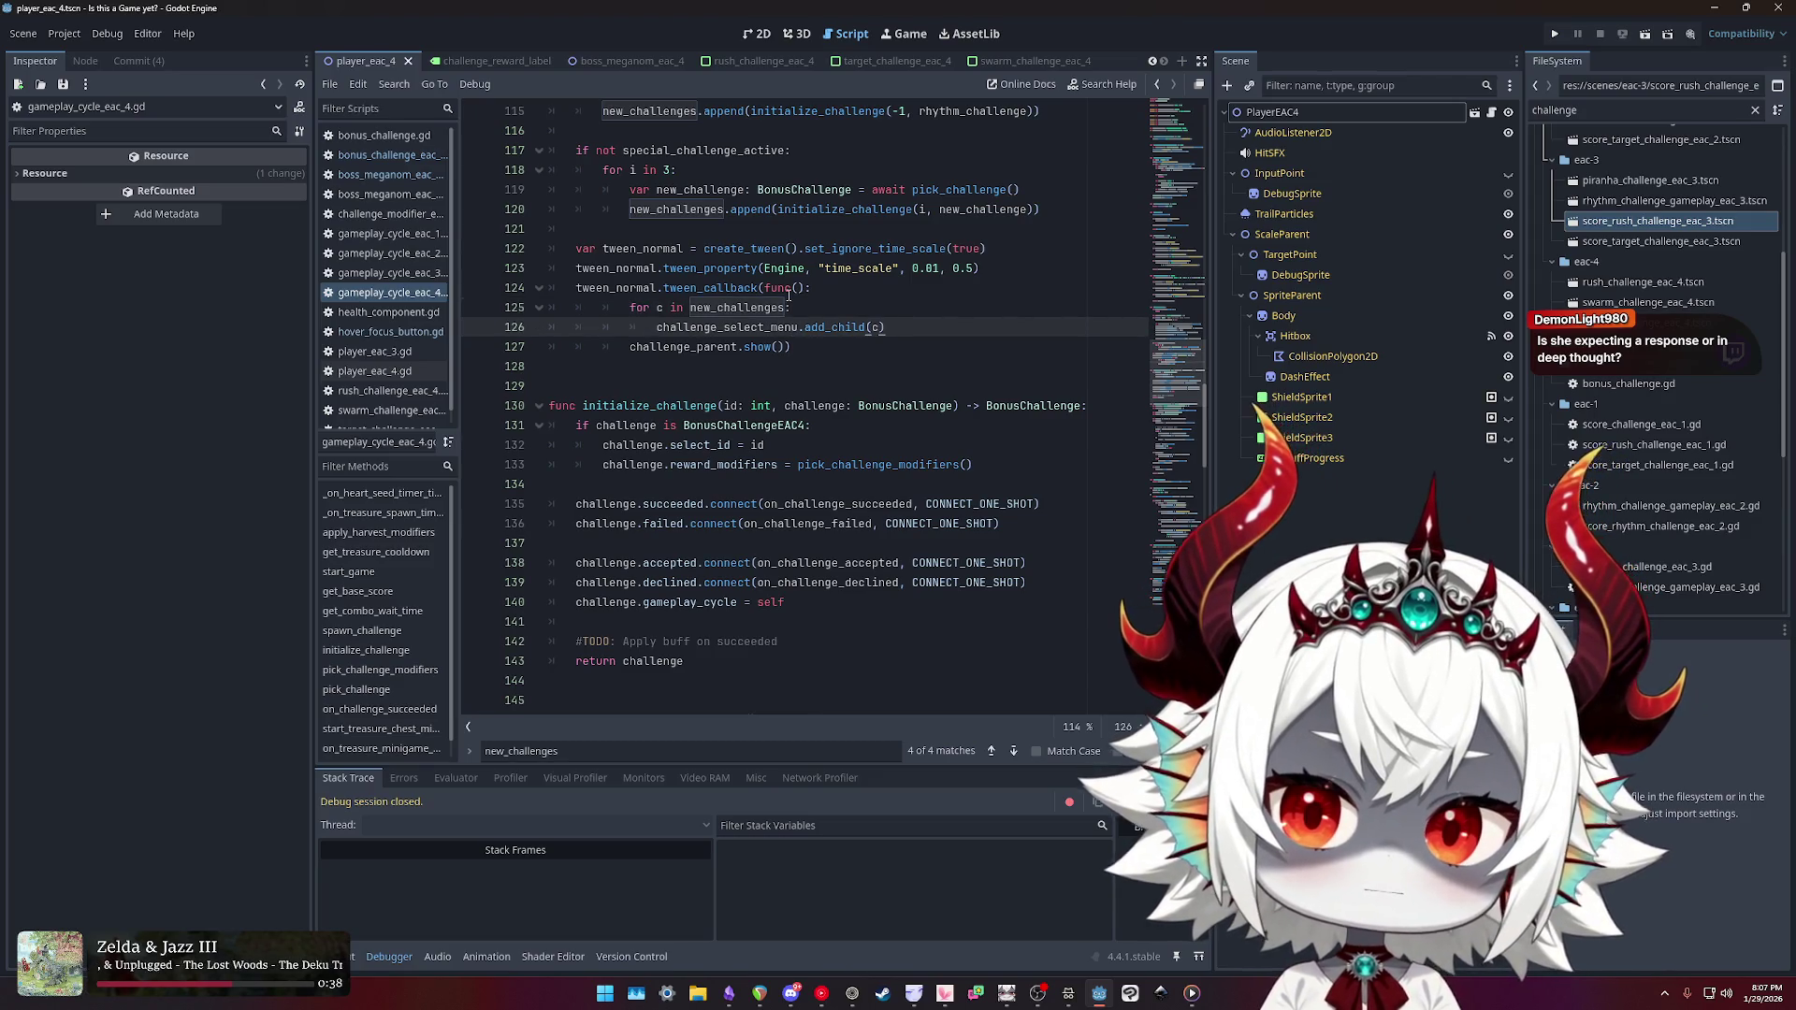
Browse the open scripts, including hover_focus_button.gd, and open boss_meganom_eac_3.gd
click(384, 174)
click(388, 293)
click(393, 331)
click(393, 294)
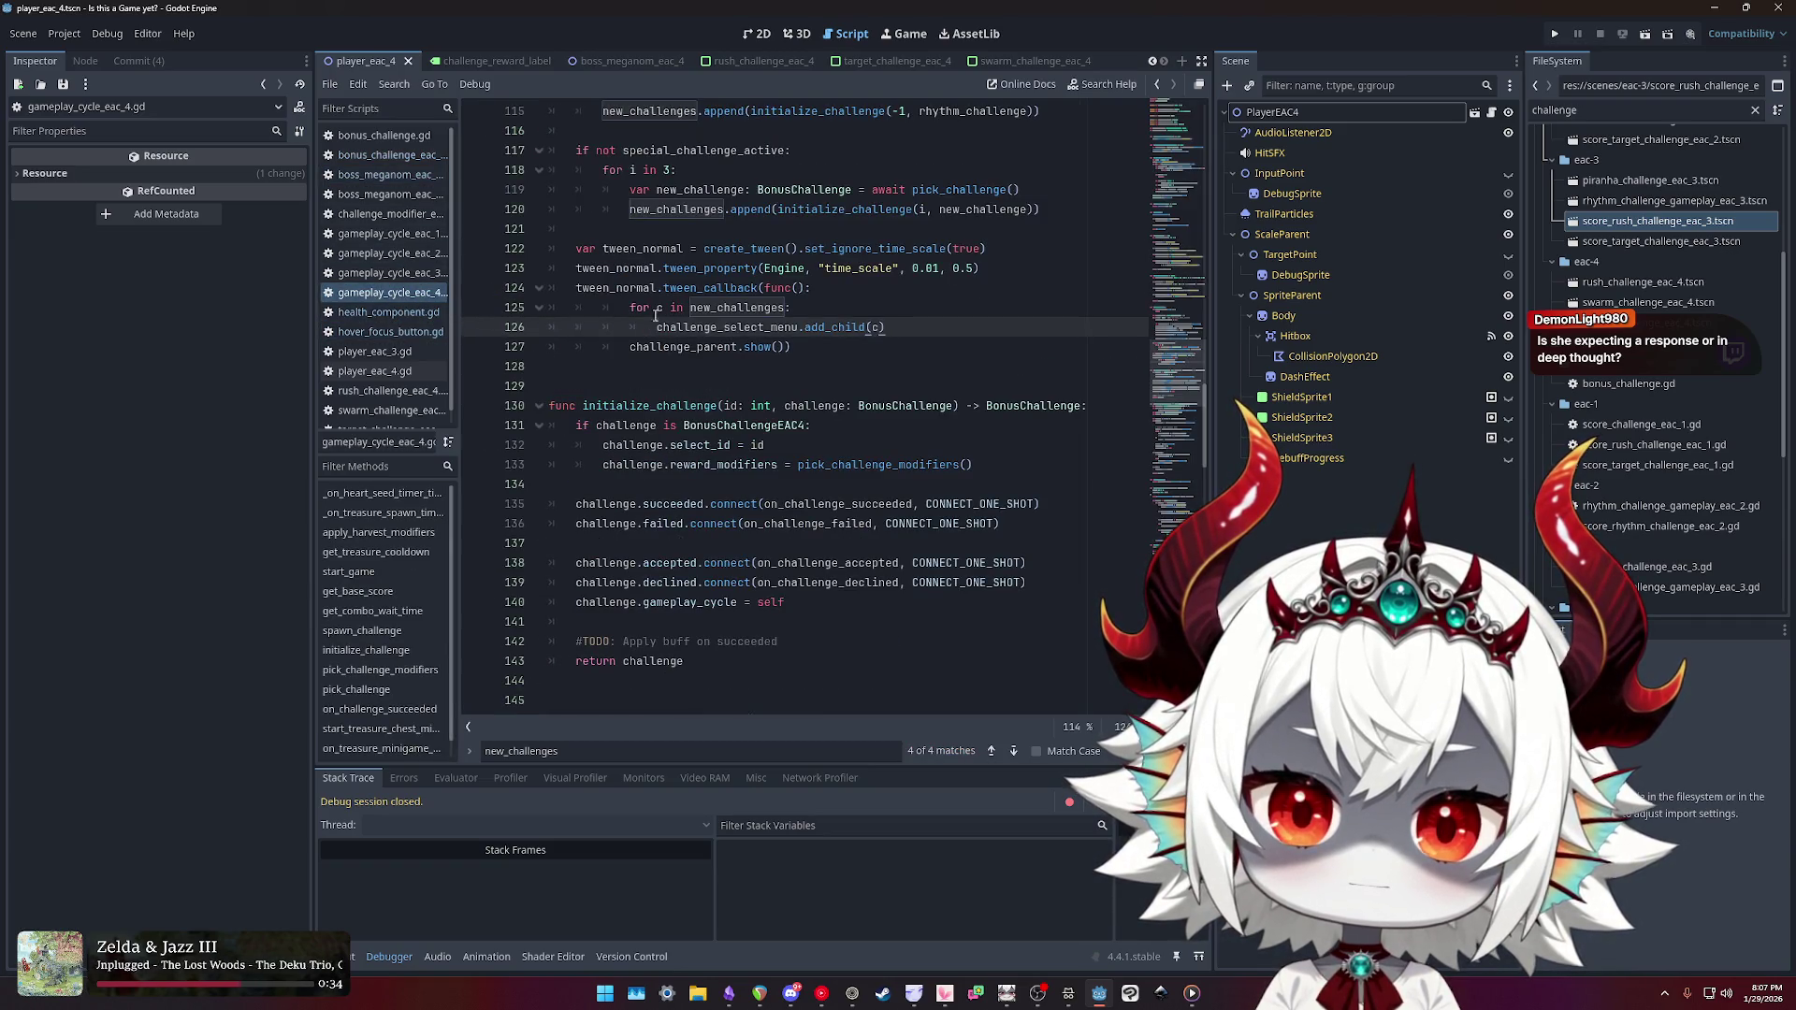
click(391, 177)
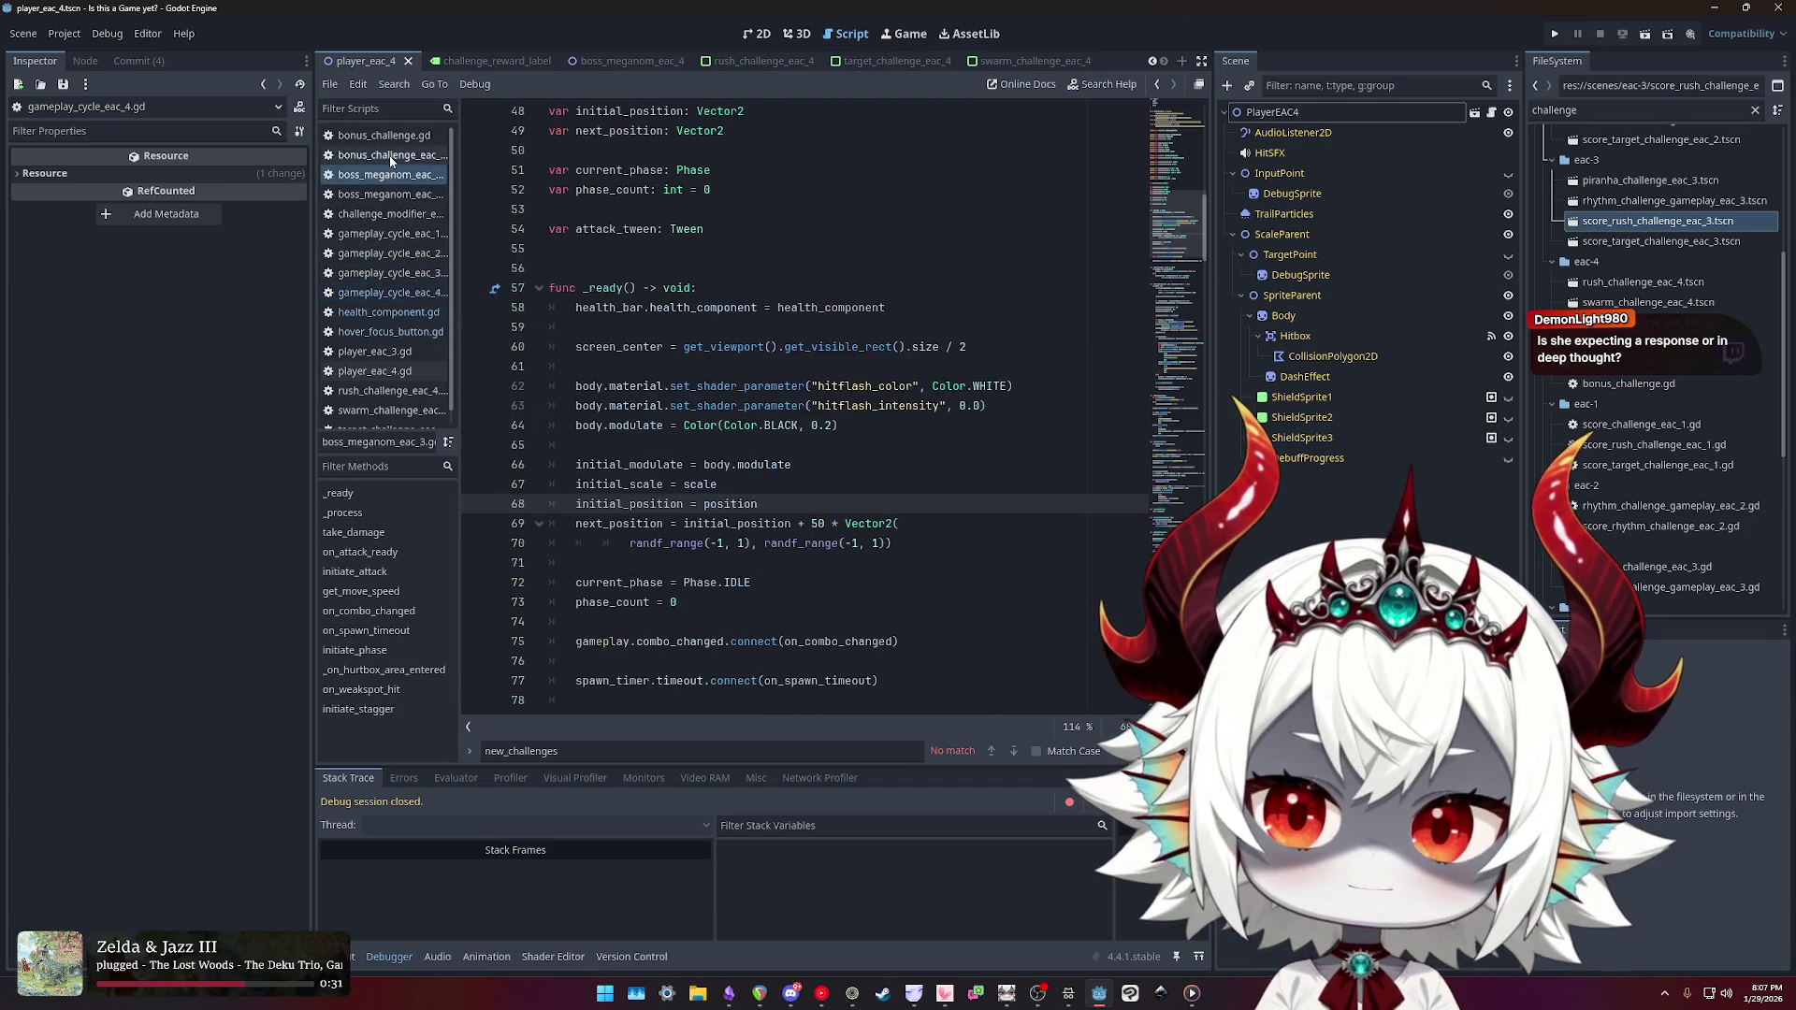
In the bonus challenge script, follow _on_accept_button_pressed to the accept_challenge definition
click(391, 156)
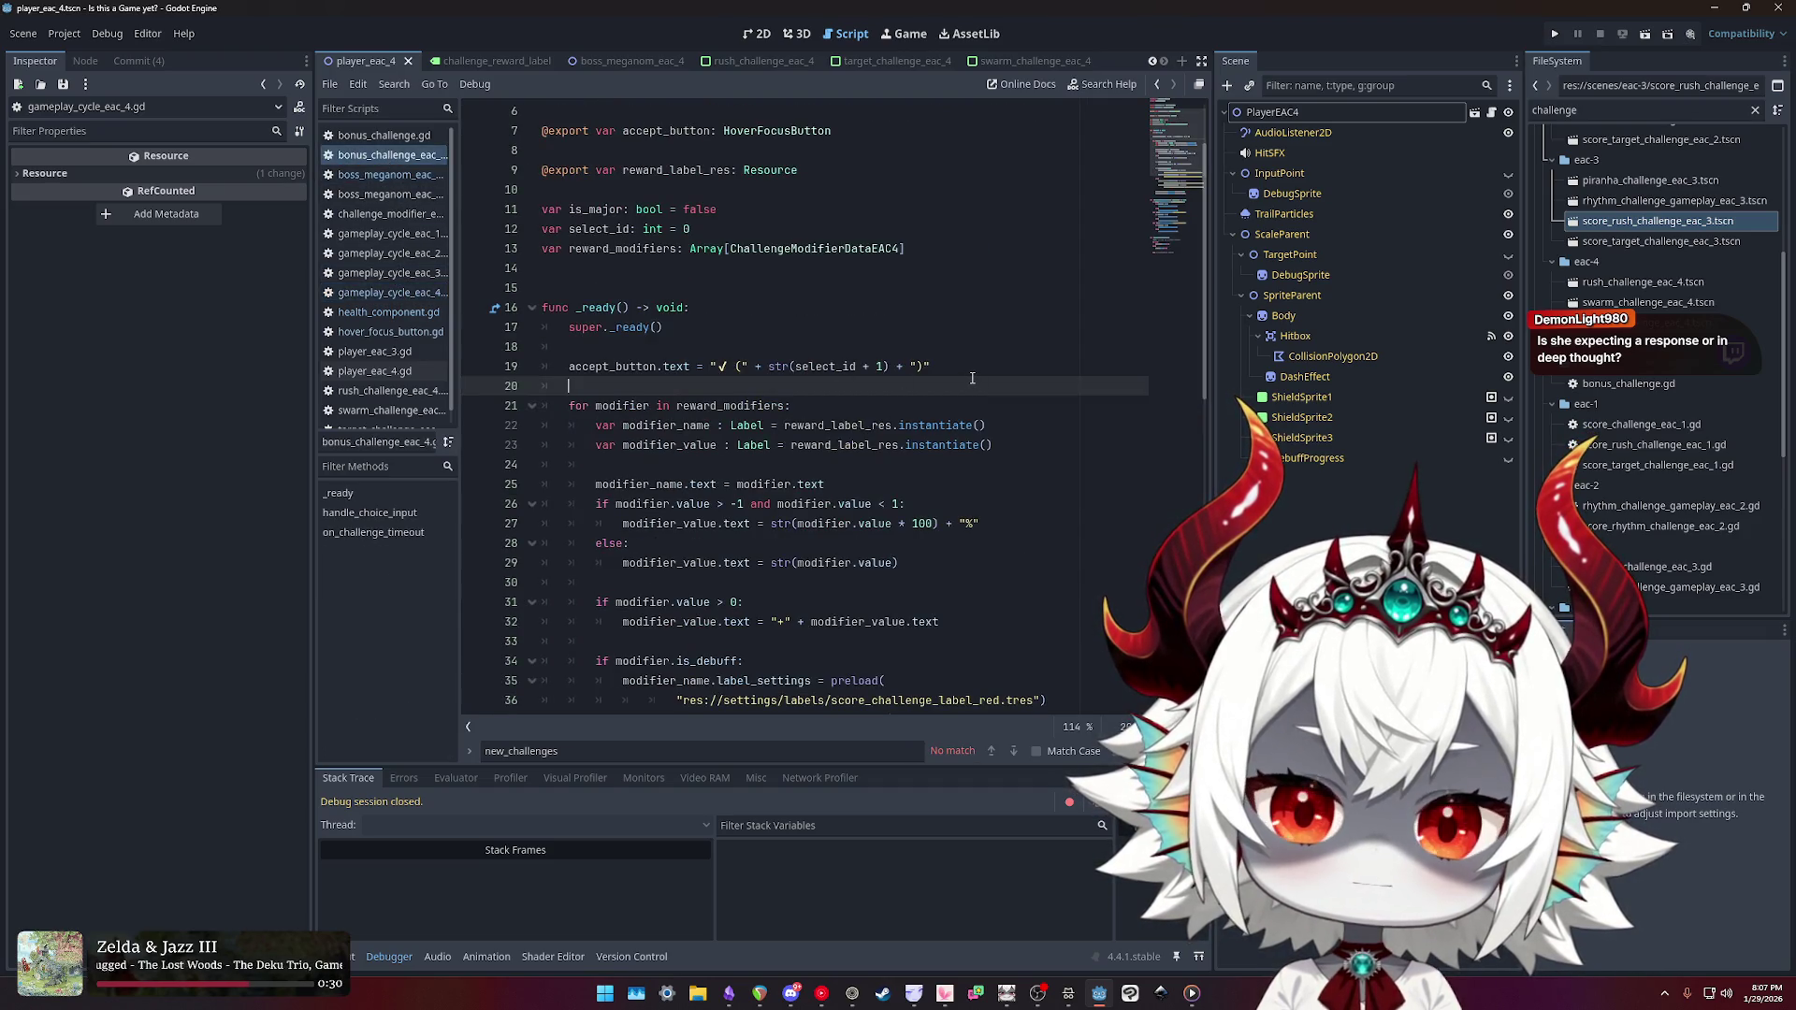
scroll(914, 406, down, 12)
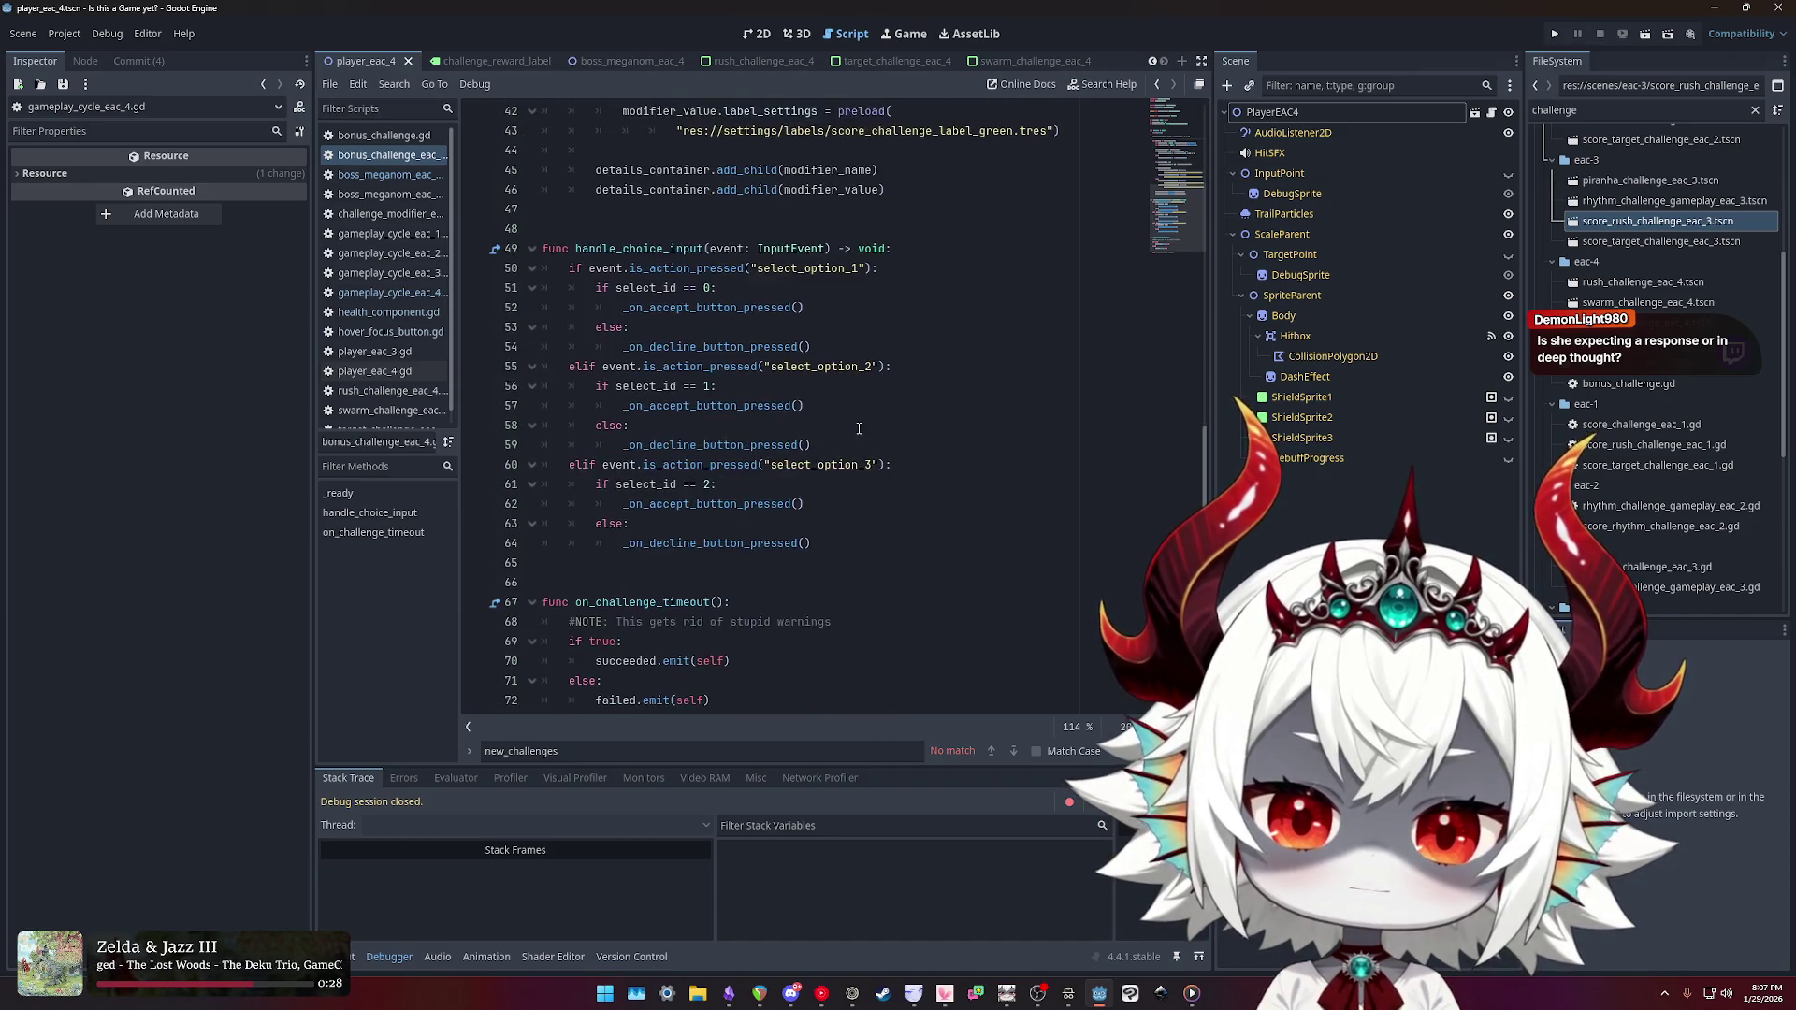
double_click(640, 248)
scroll(739, 435, down, 1)
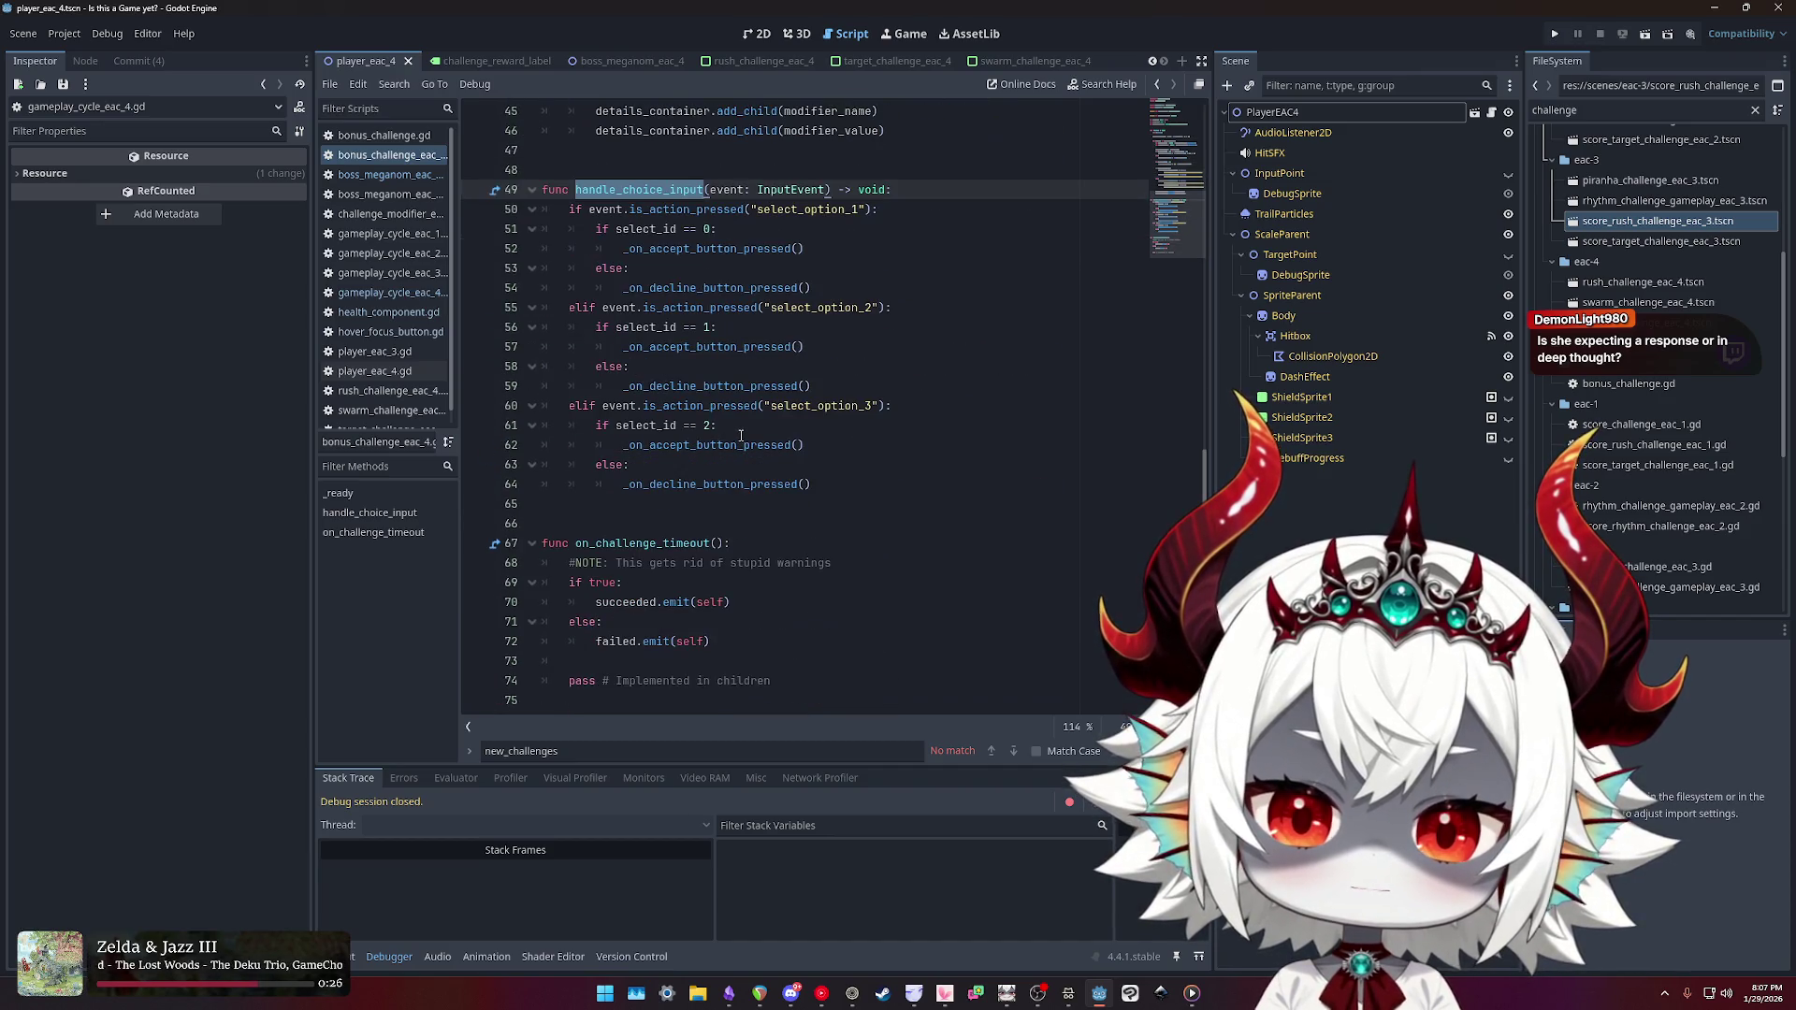
scroll(749, 467, up, 3)
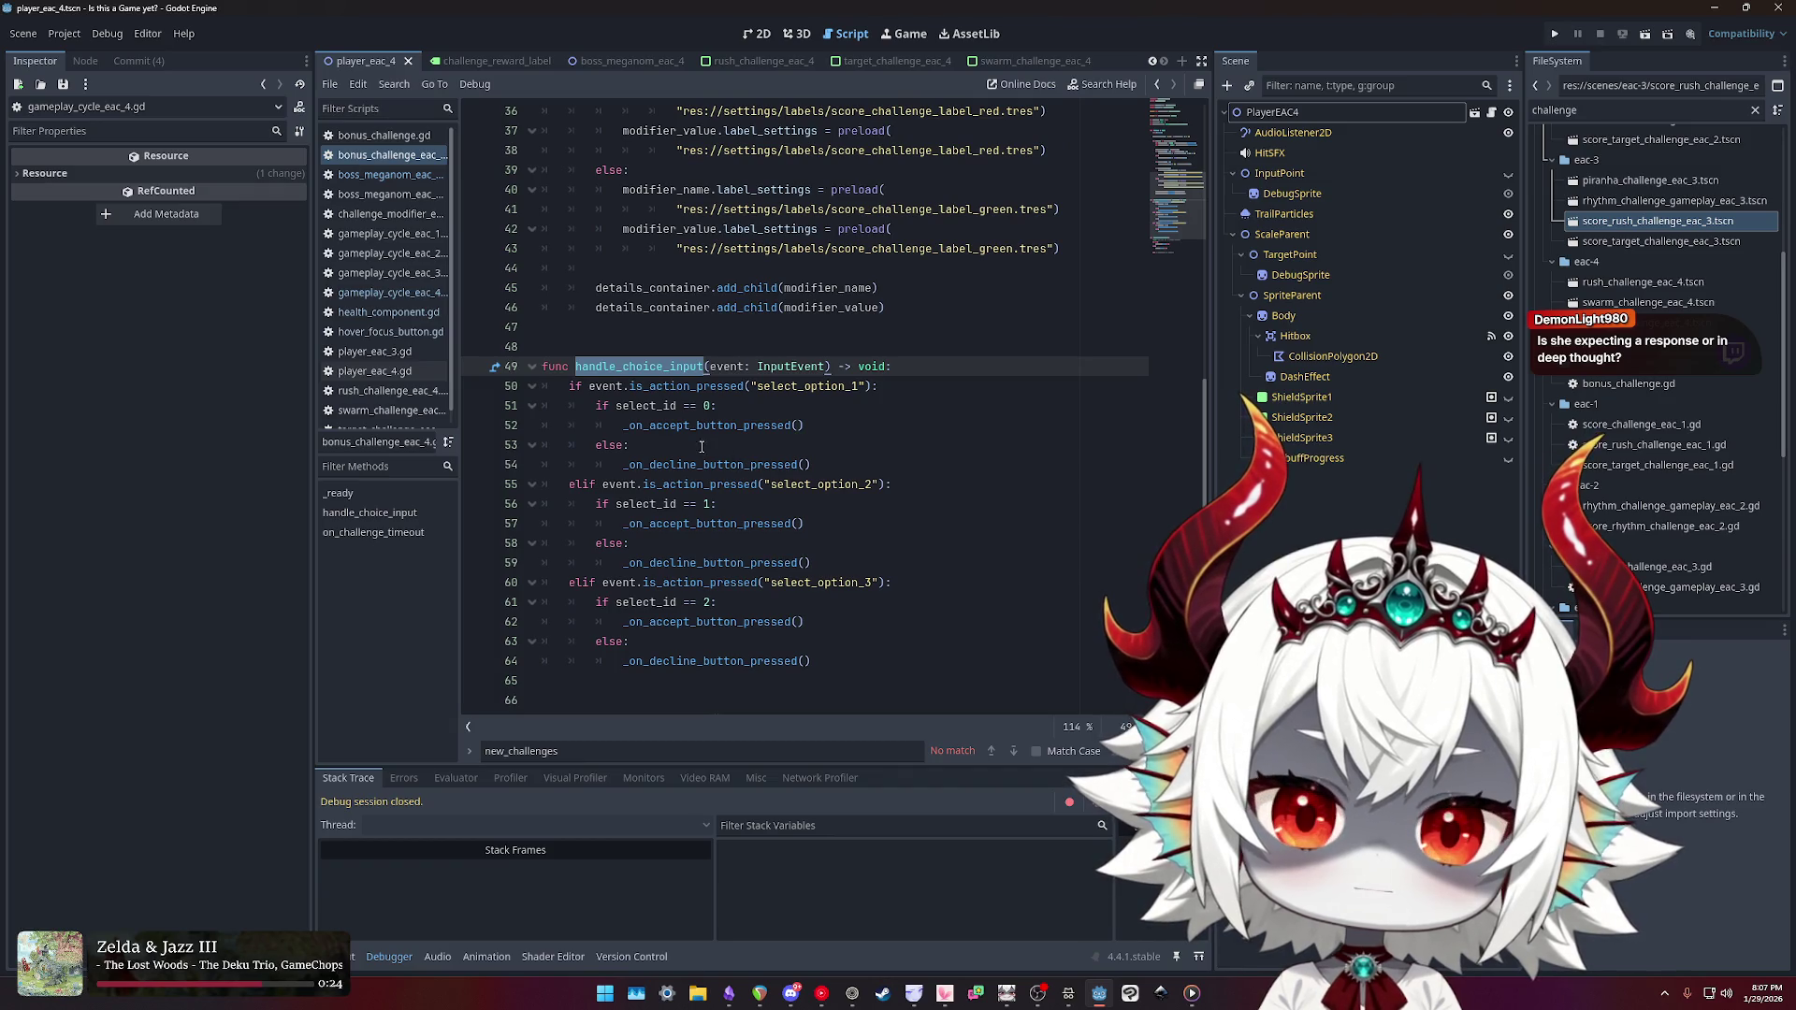
ctrl+click(688, 426)
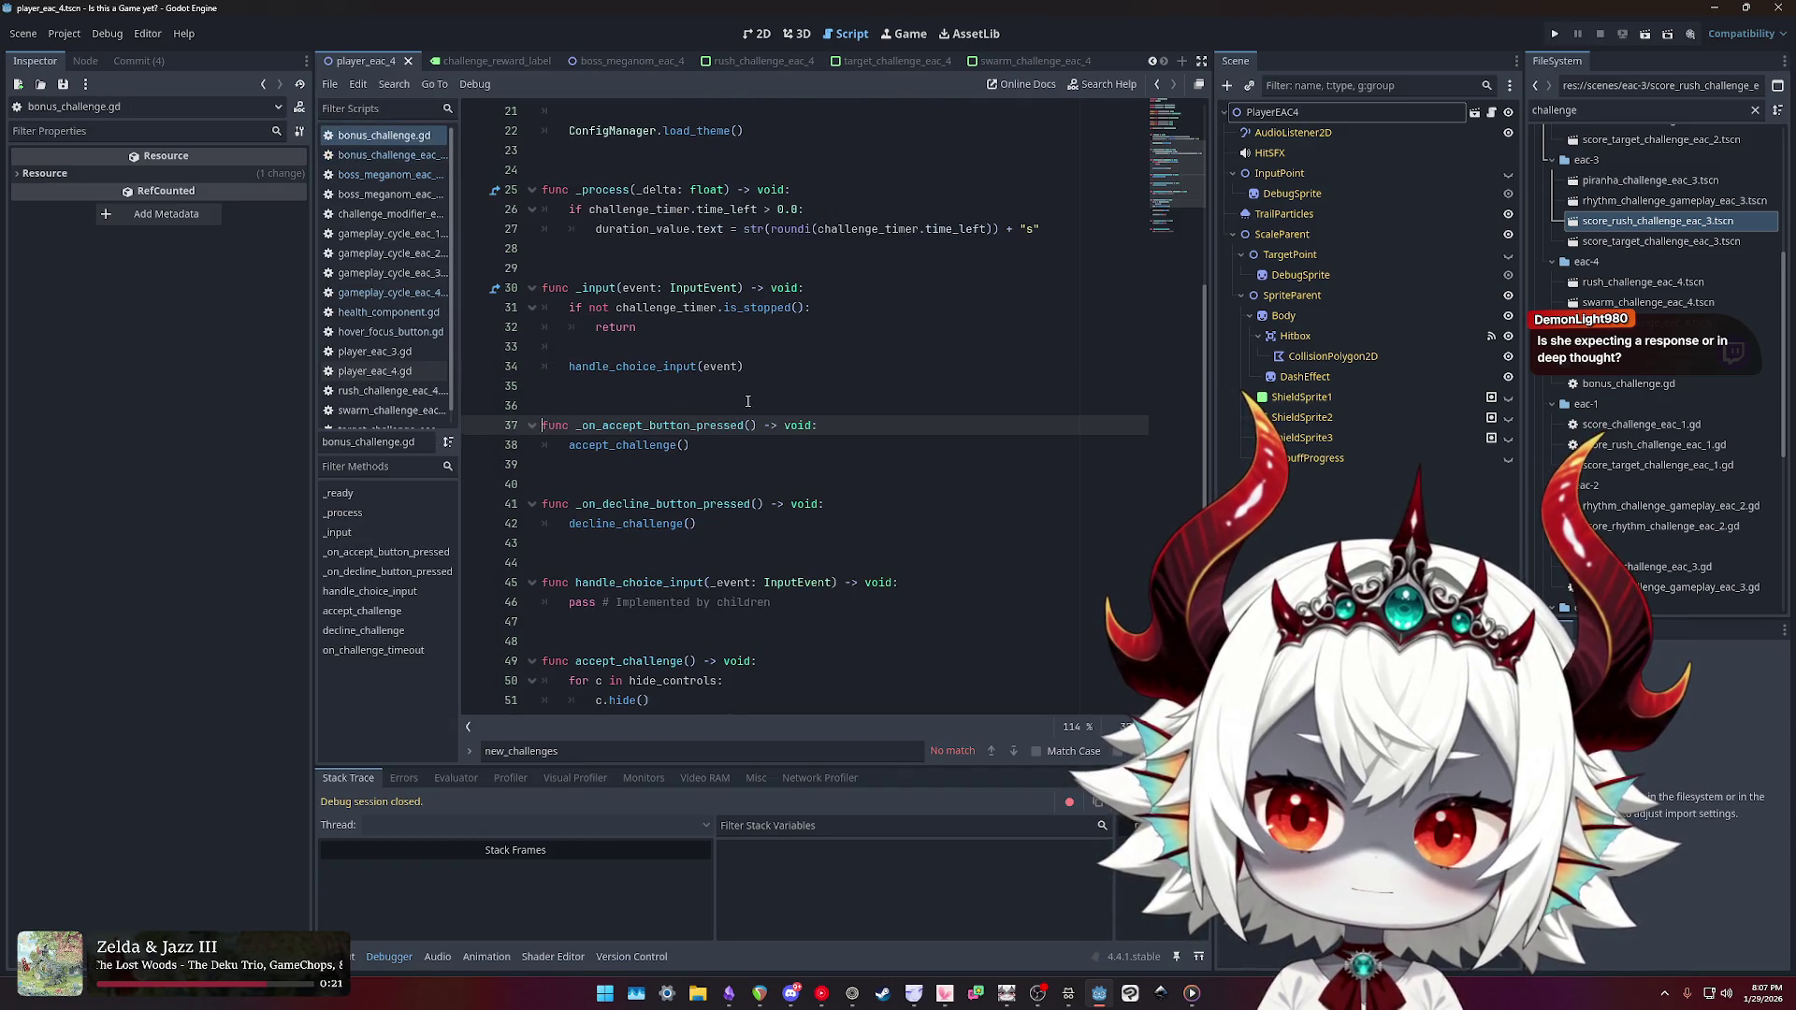
scroll(748, 401, up, 2)
scroll(749, 401, down, 4)
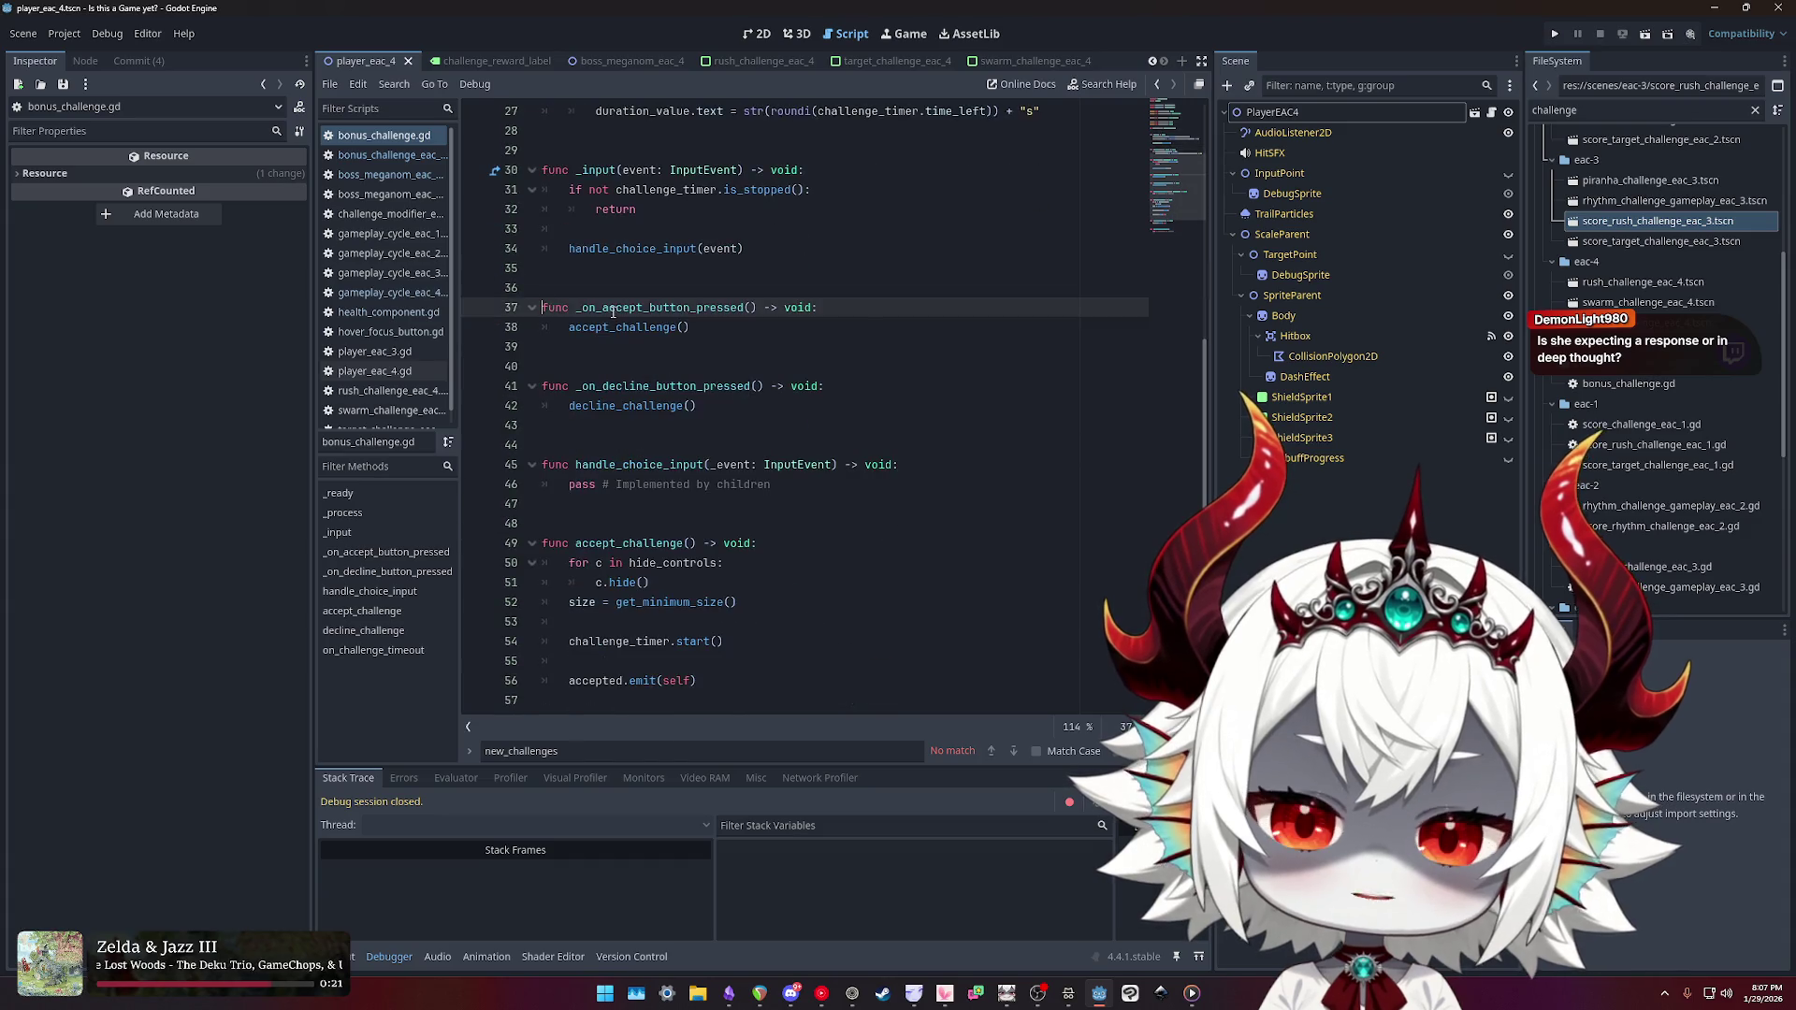
double_click(601, 328)
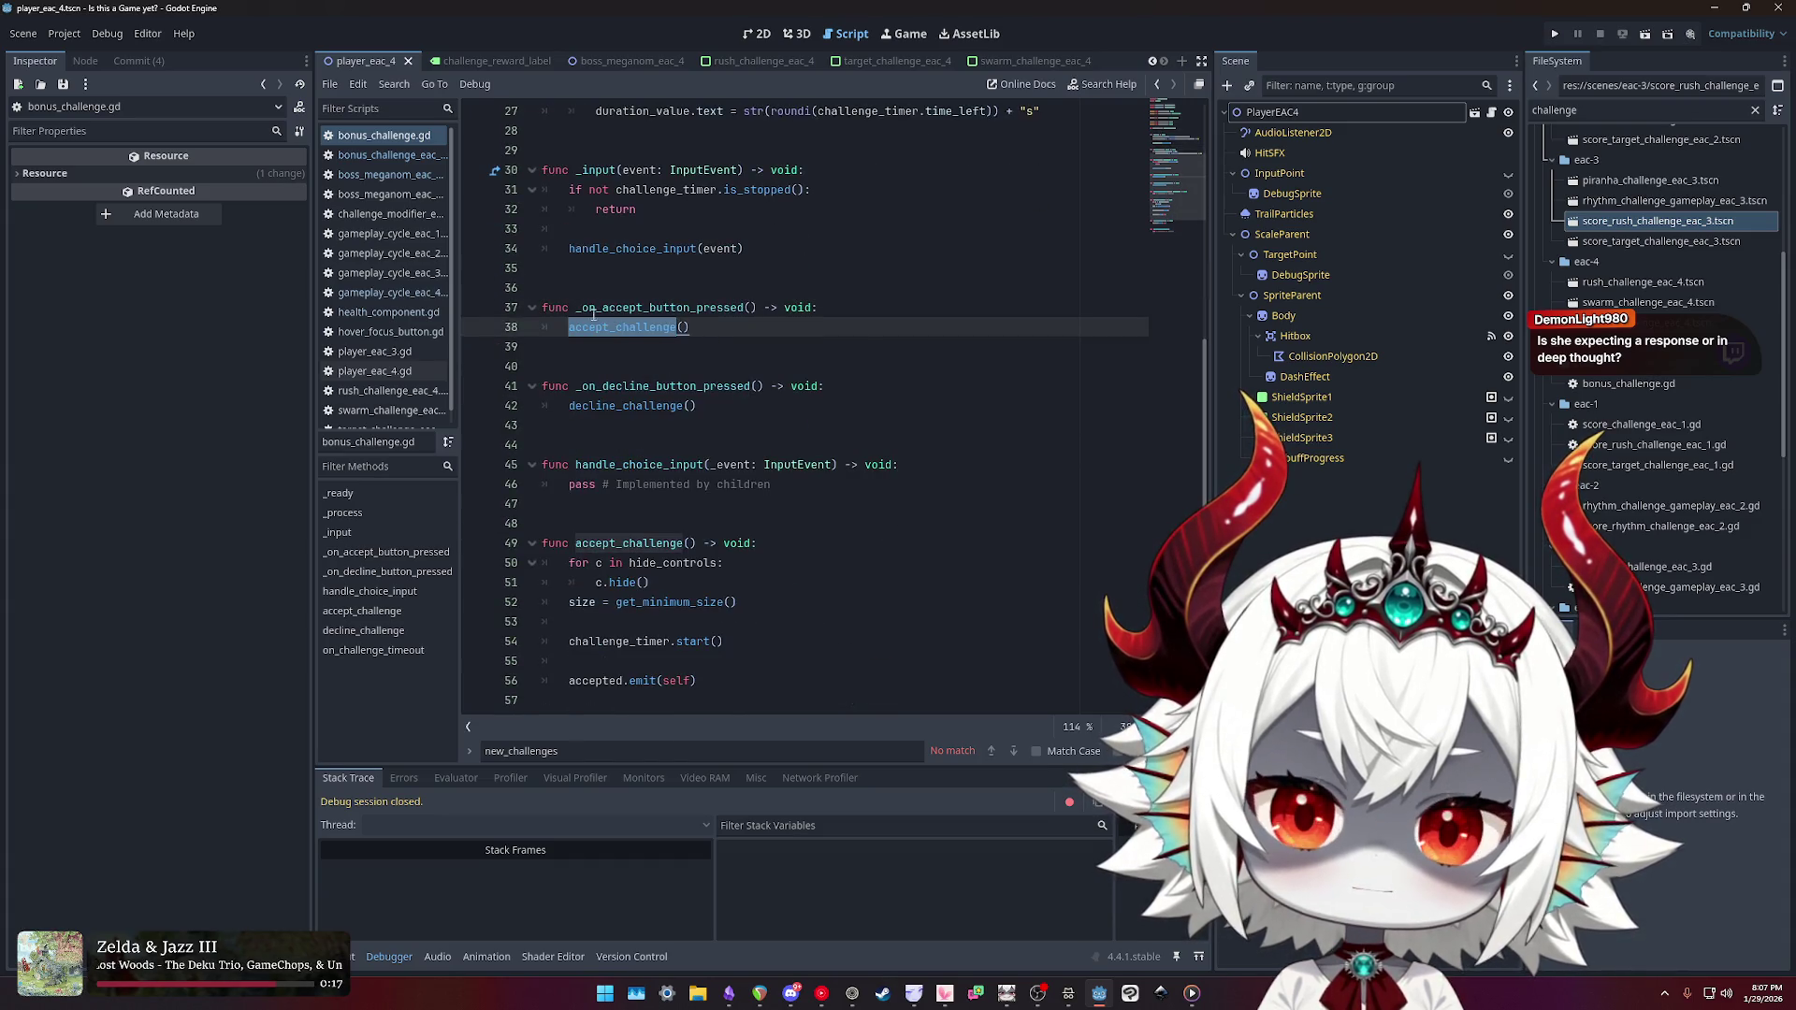
ctrl+click(622, 327)
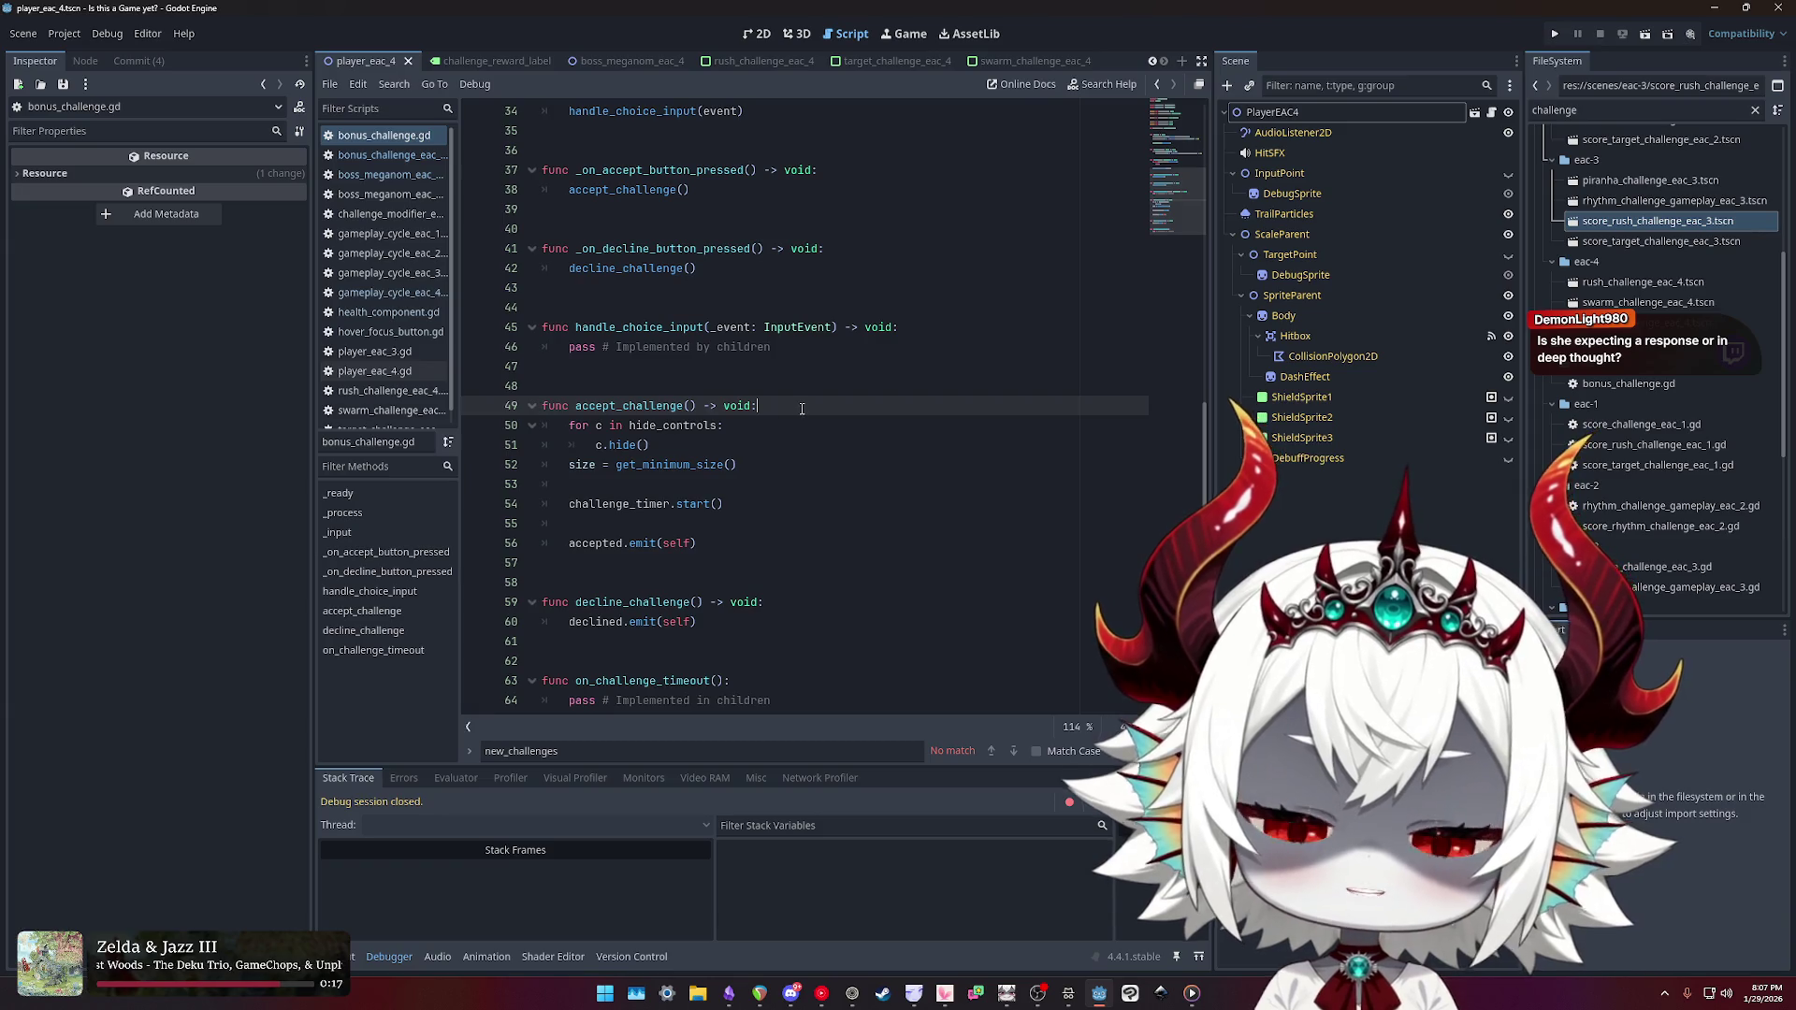
Add 'for child in get_parent().get_children():' with an 'if child.' check inside accept_challenge
key(Return)
key(Return)
key(Up)
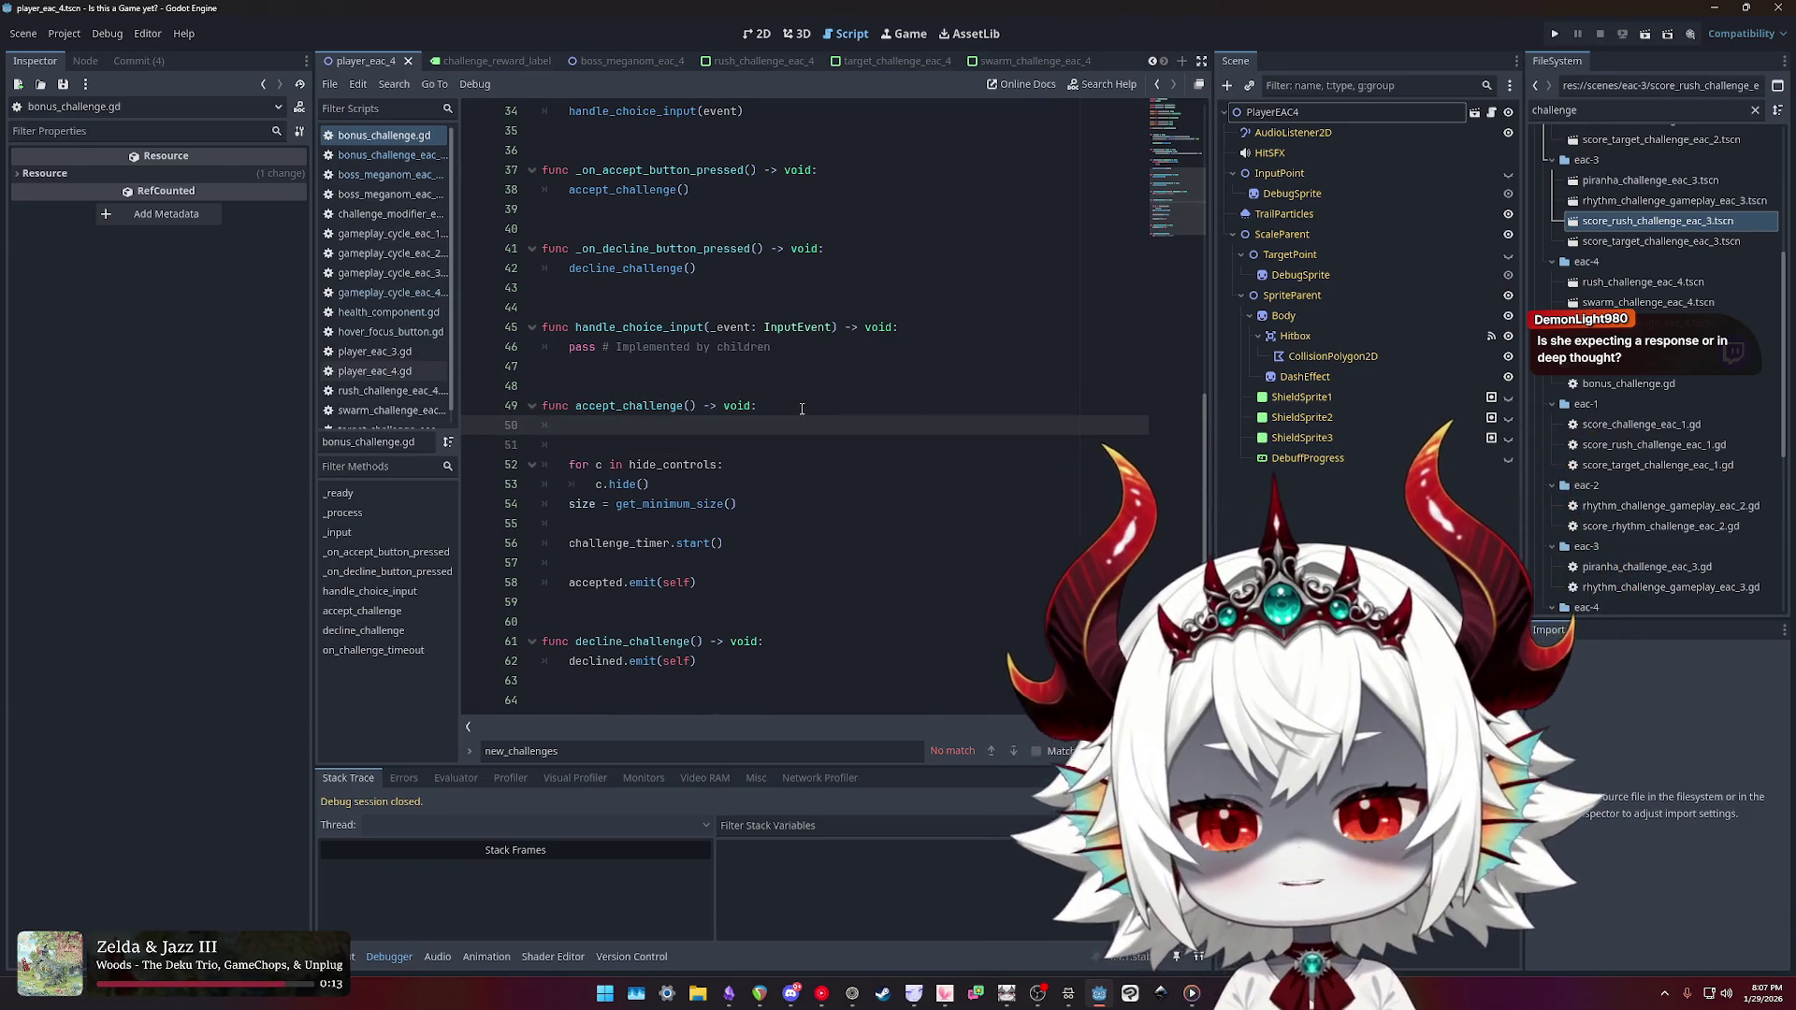
text(getpa)
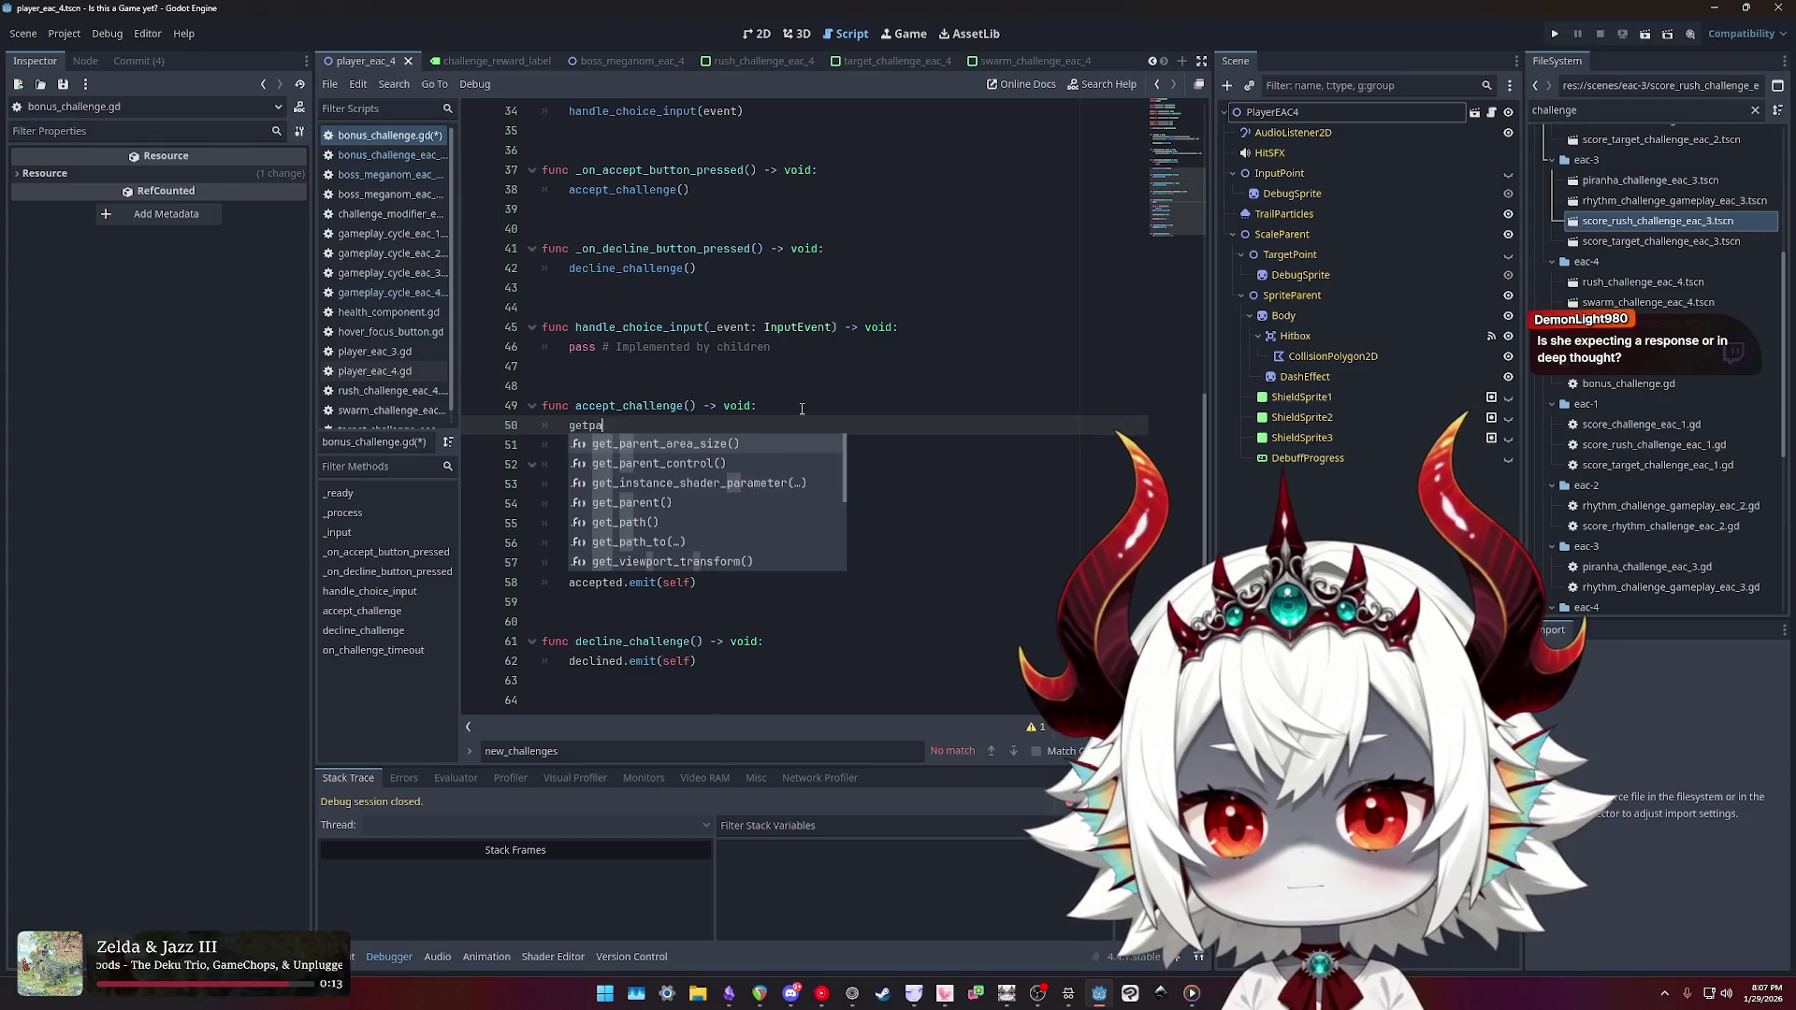
key(Down)
key(Down)
key(Down)
key(Return)
text(.get_chi)
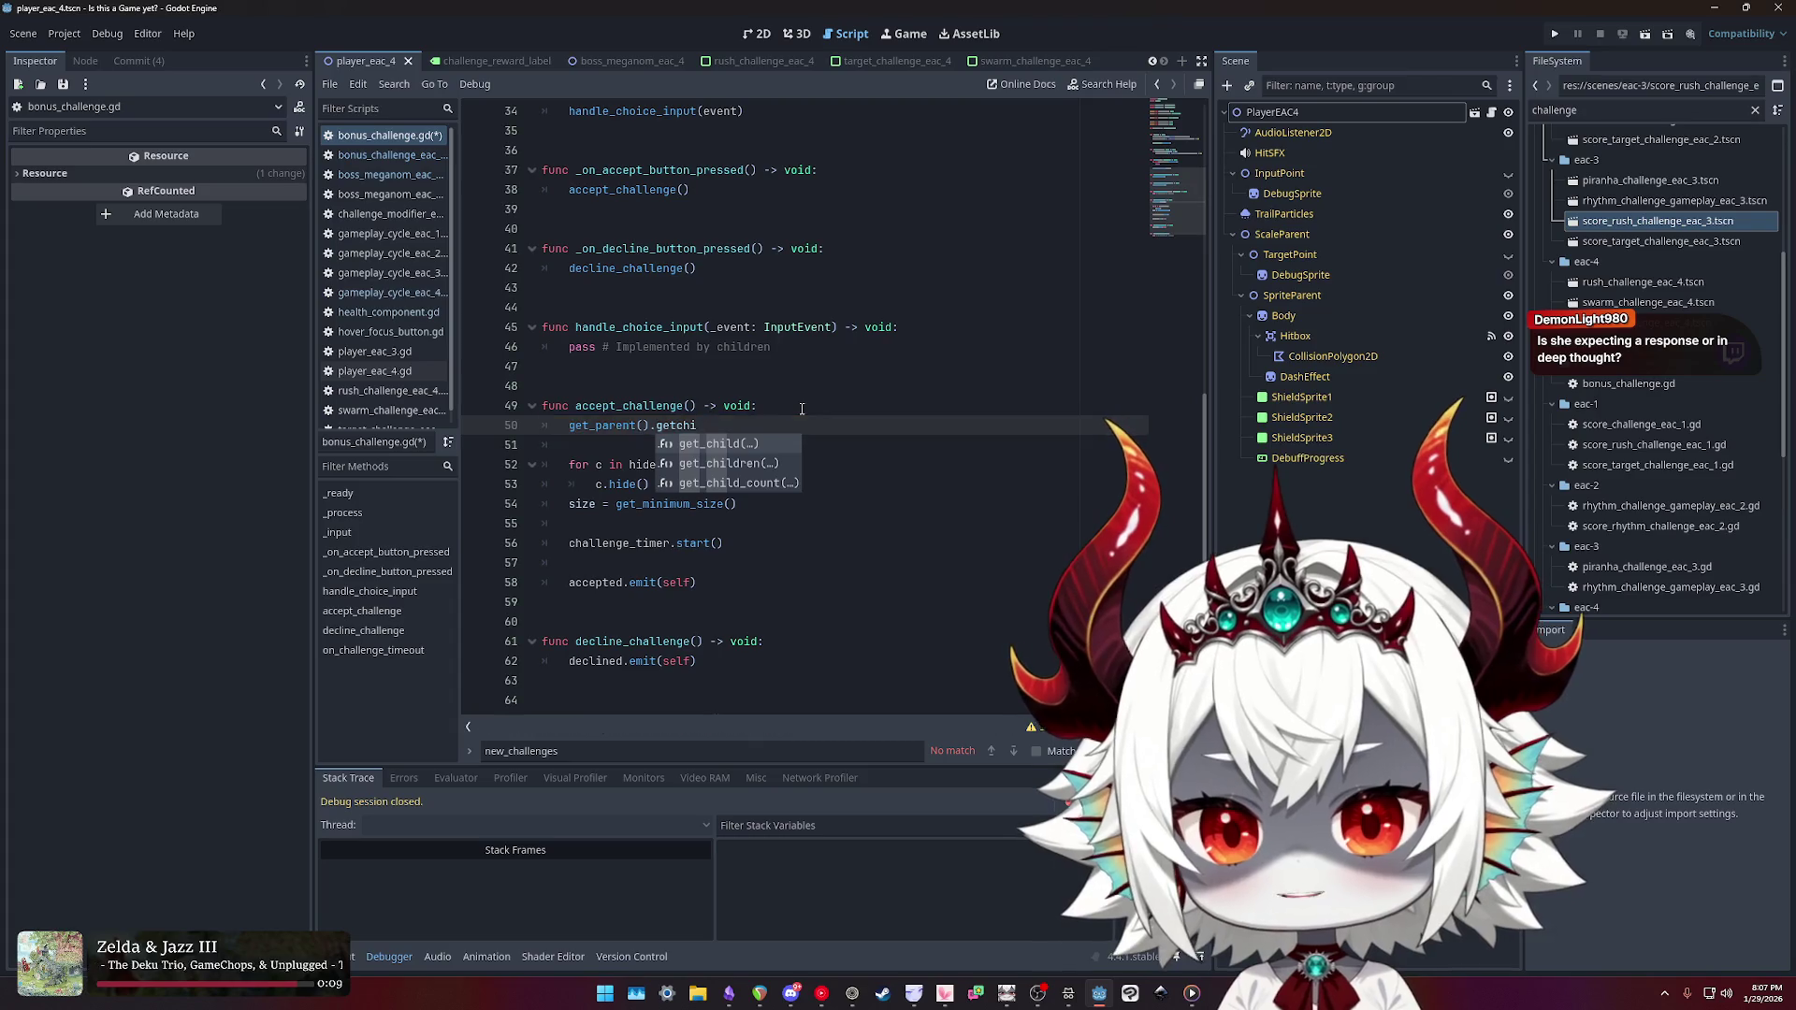
key(Return)
key(Home)
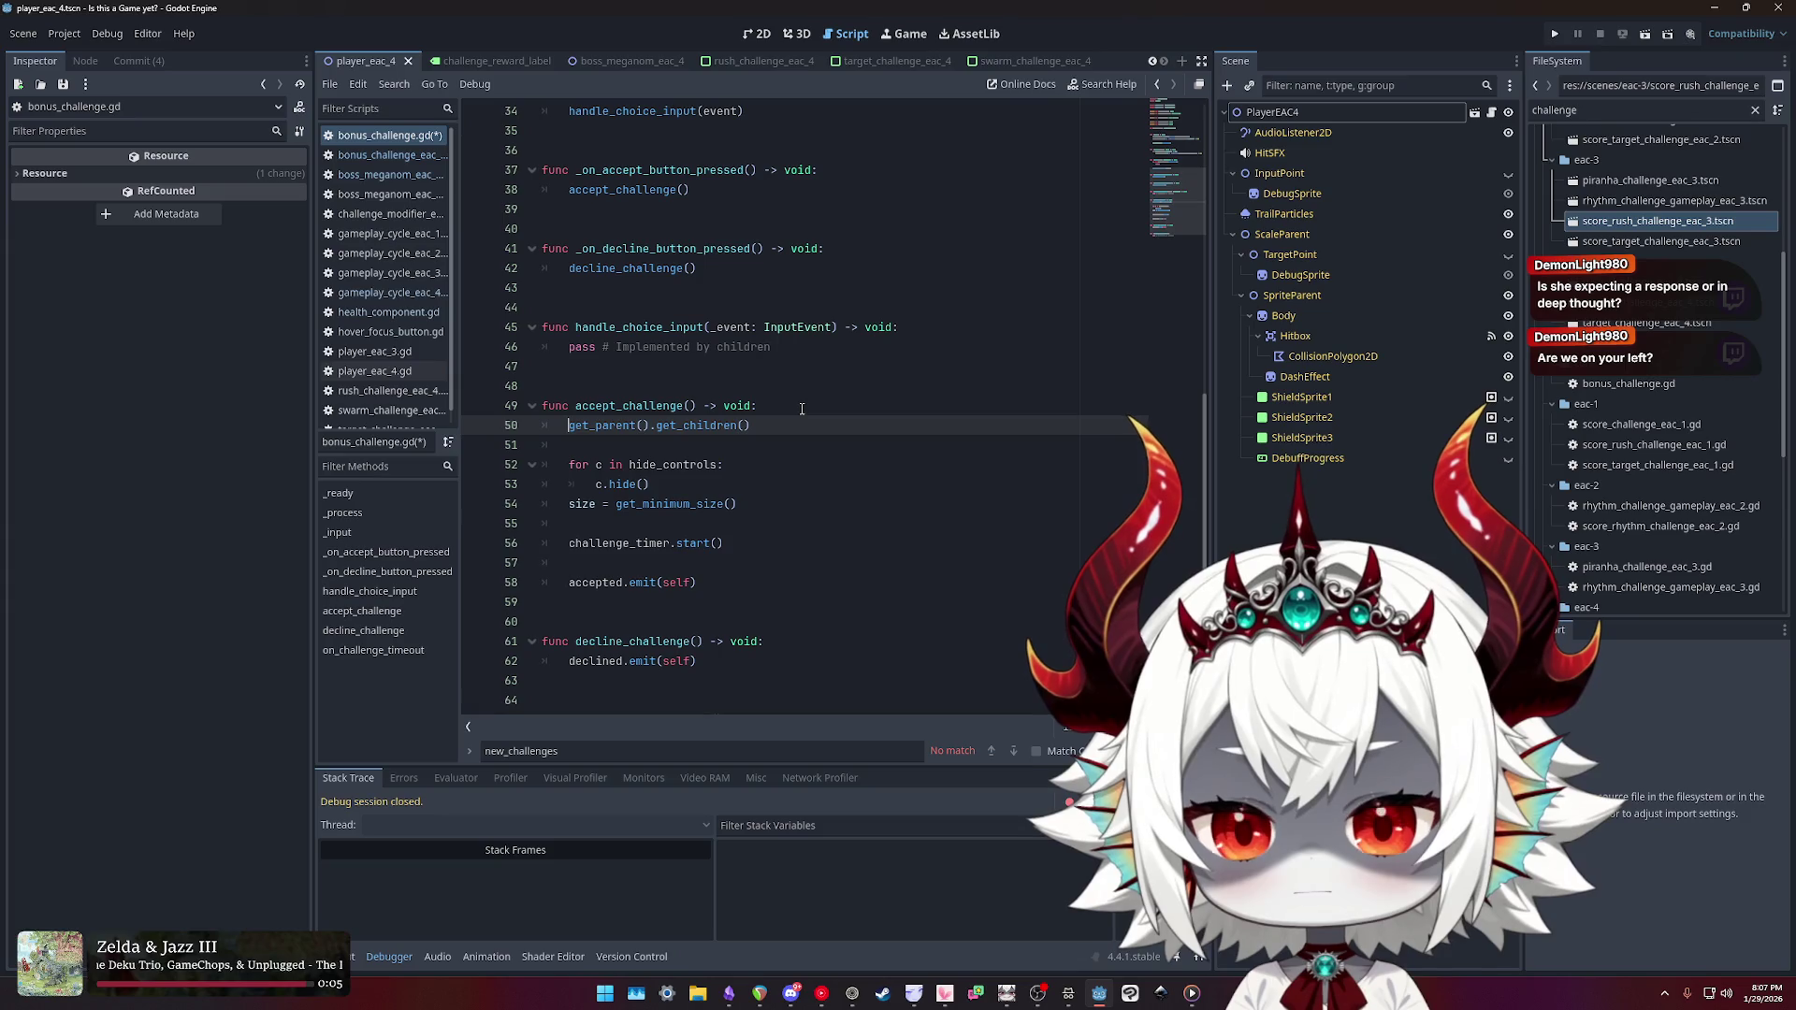
text(for child in )
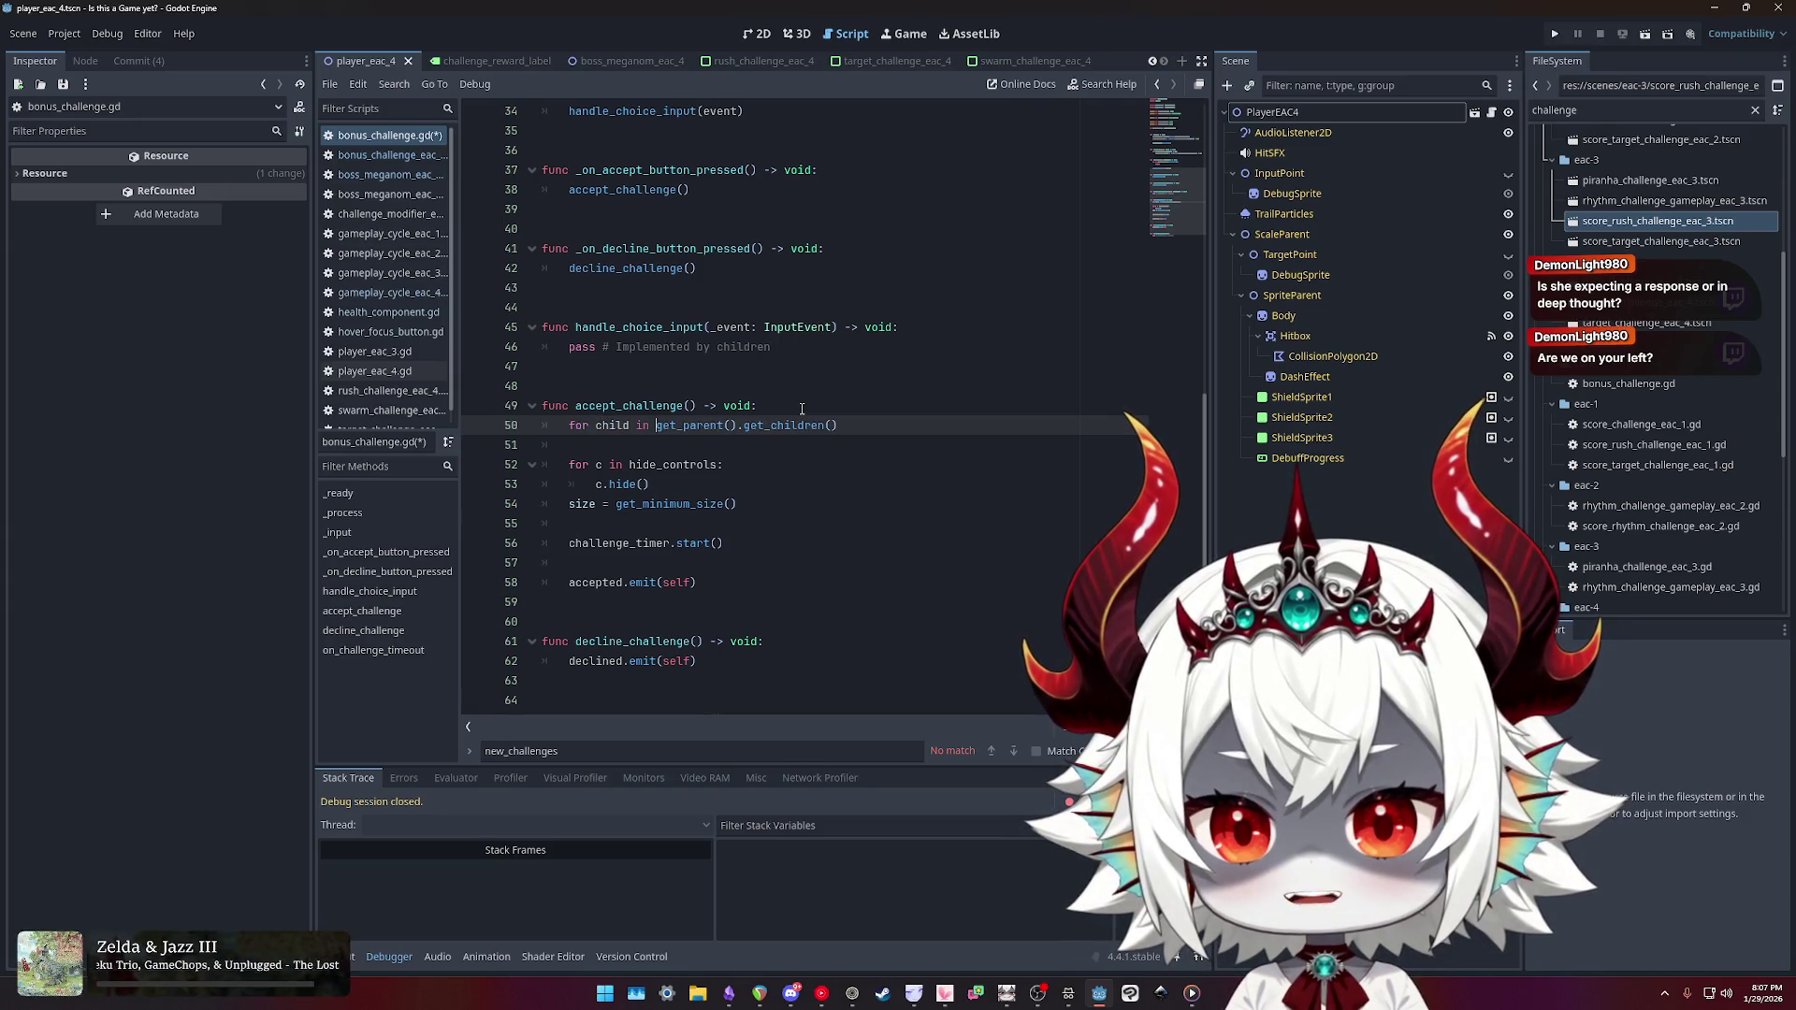
text(:)
key(Return)
text(f child)
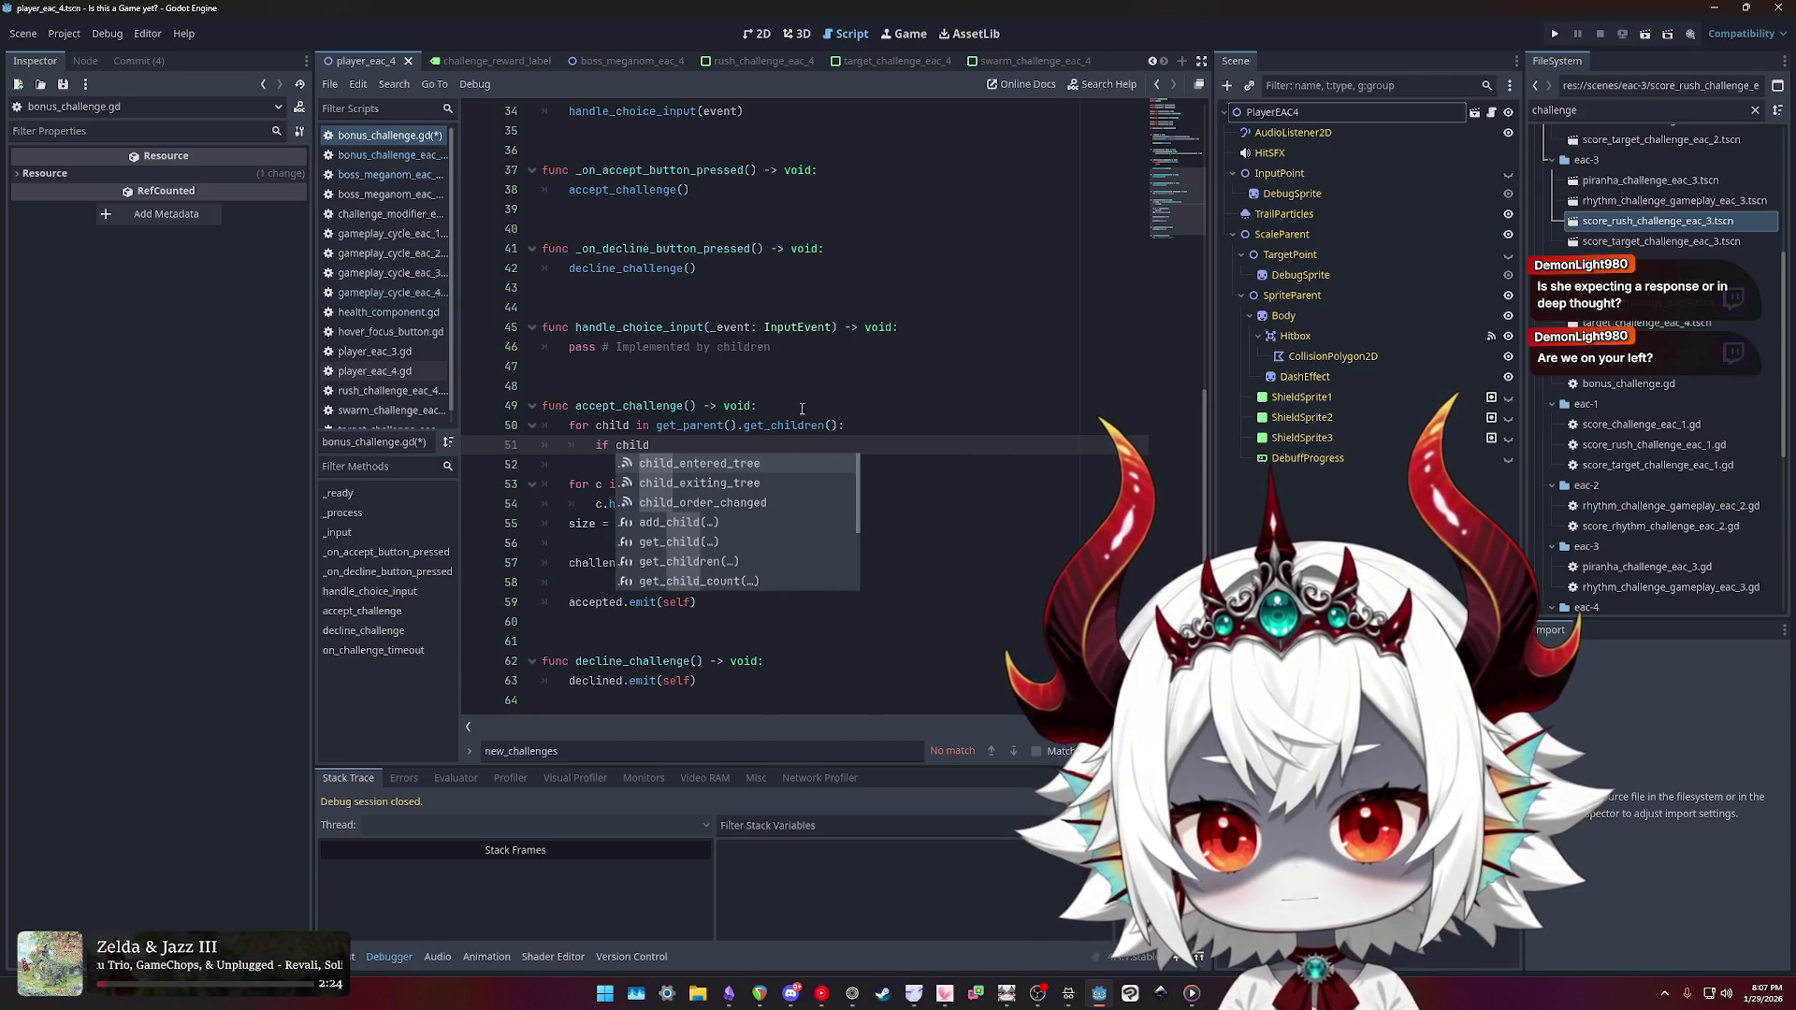
text(.)
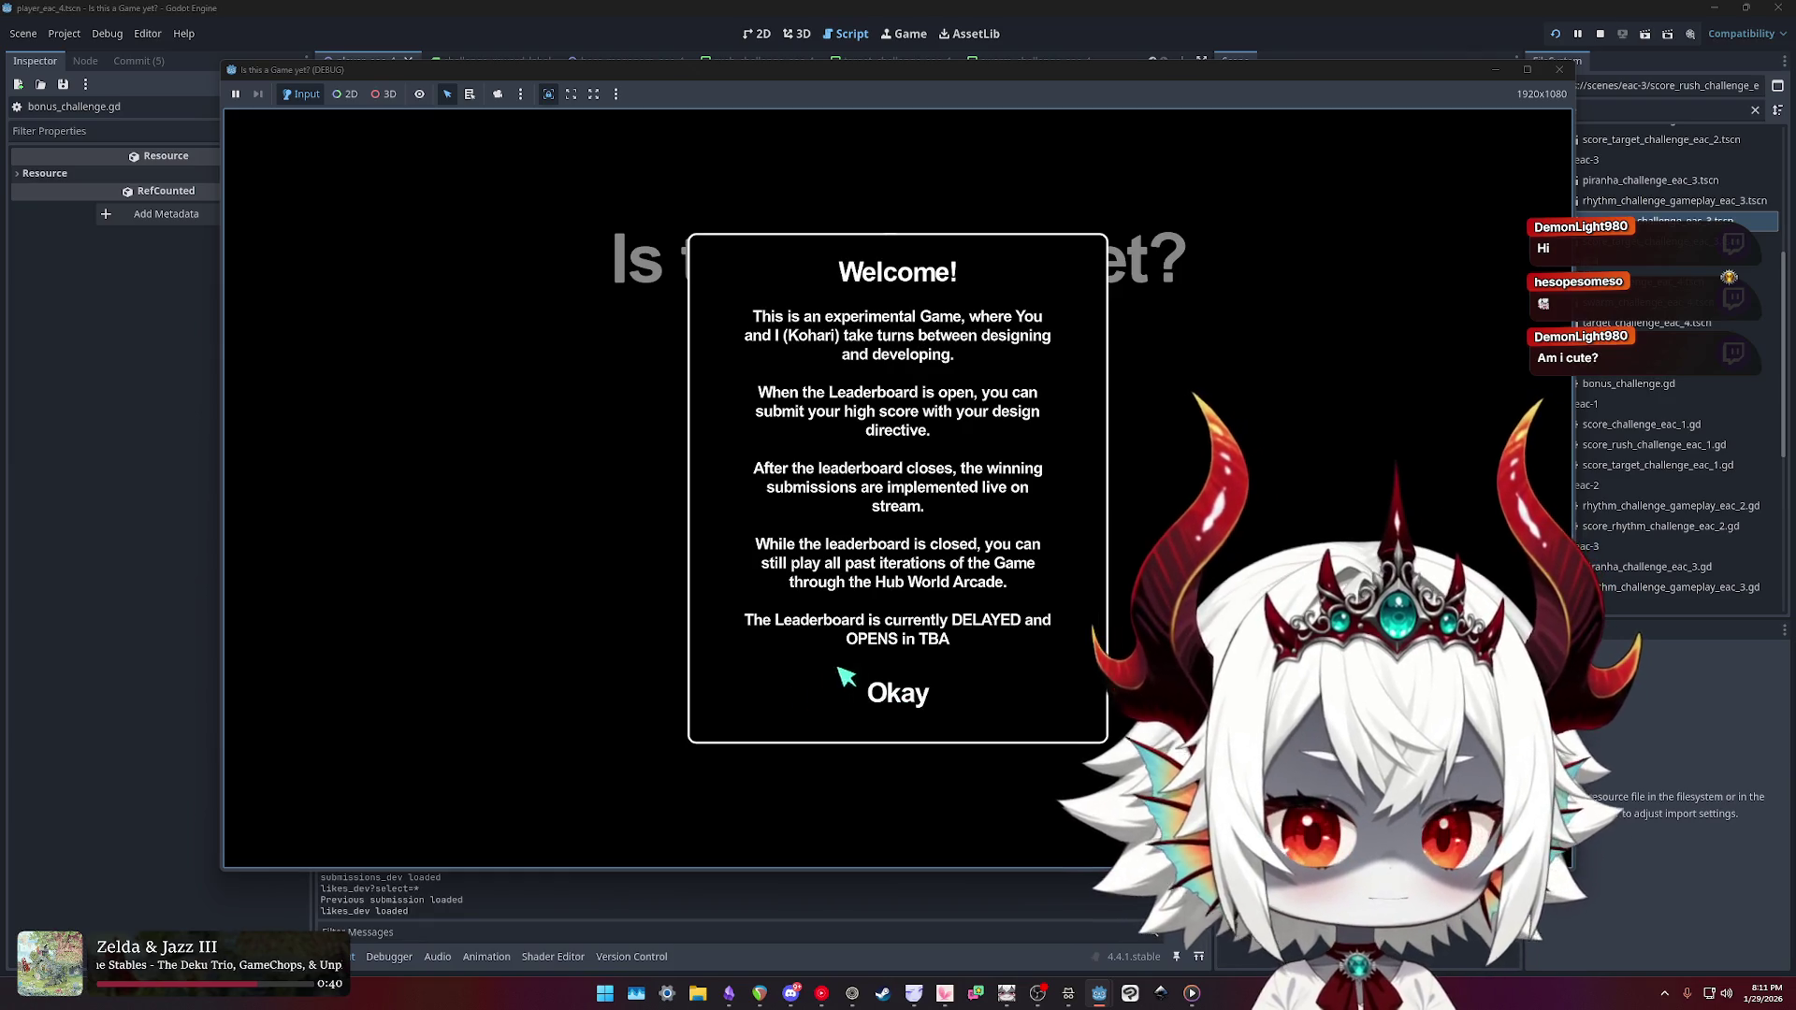
Dismiss the Welcome dialog, start the bubble game and pop the first bubbles
click(896, 697)
click(889, 441)
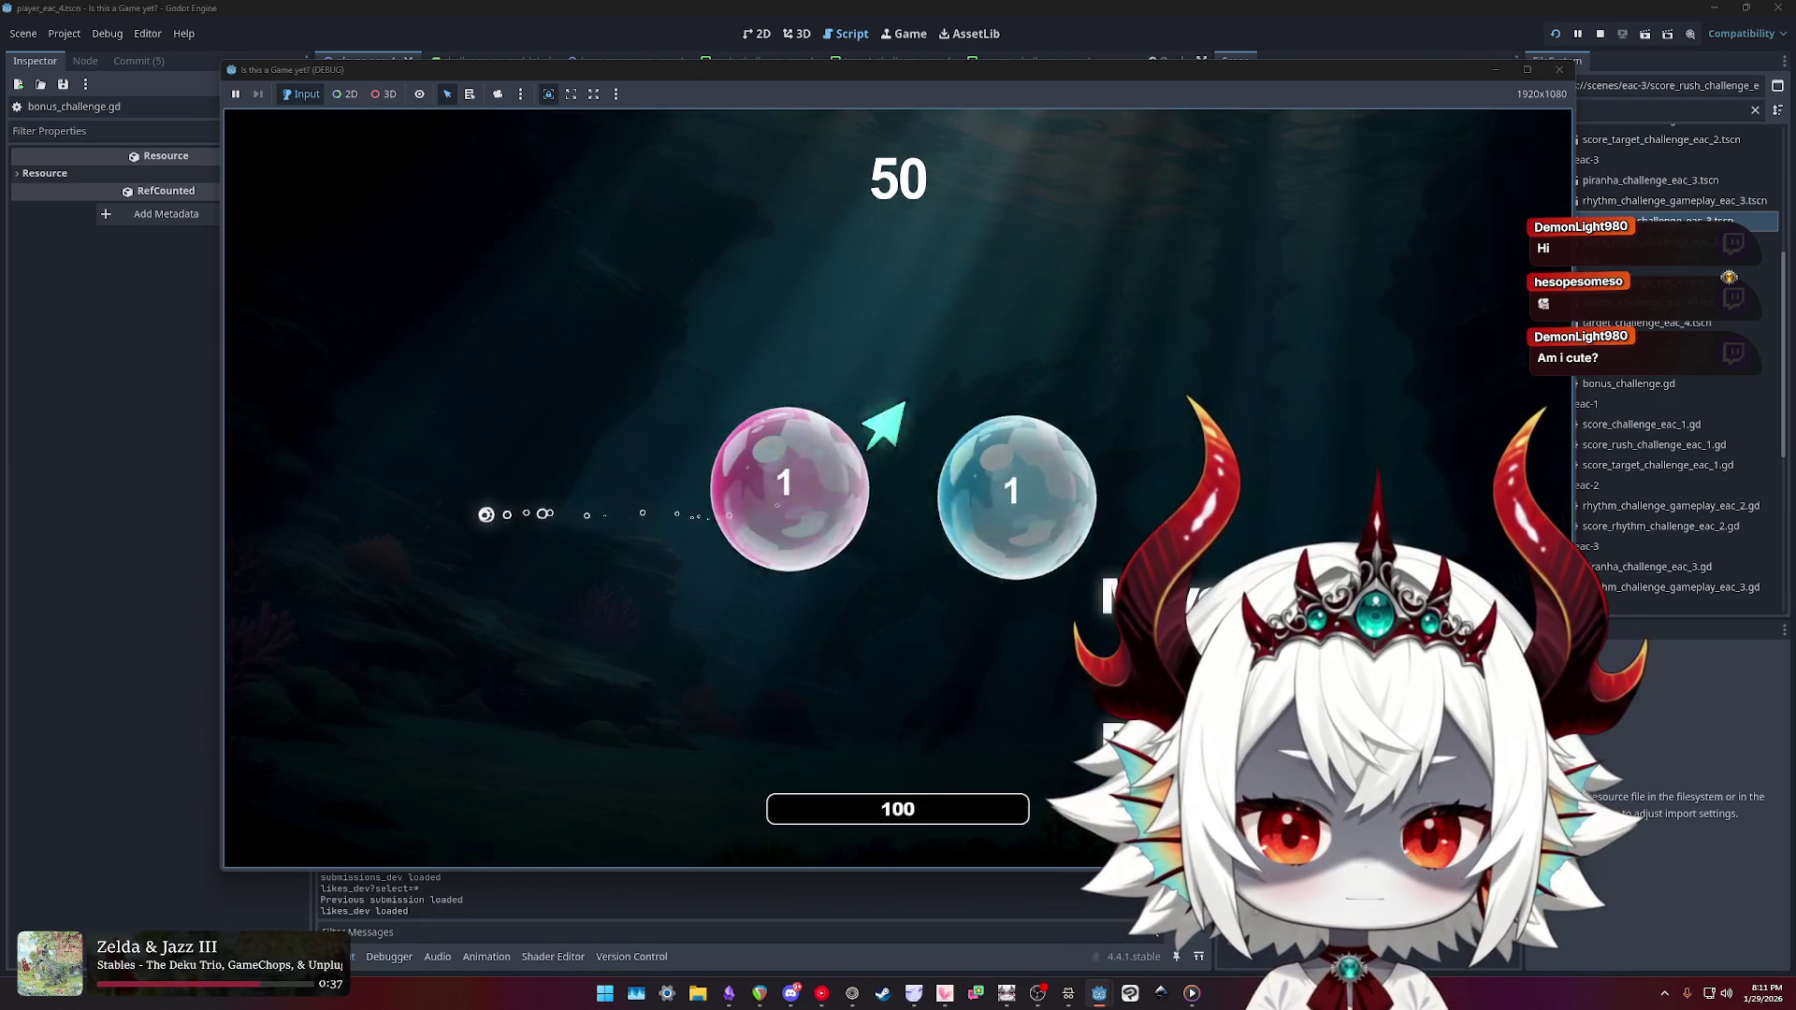
click(1328, 322)
click(440, 693)
click(1122, 543)
click(477, 323)
click(1142, 505)
click(1372, 421)
Dash the arrow around popping bubbles until score 1703 brings up the challenge cards
click(514, 614)
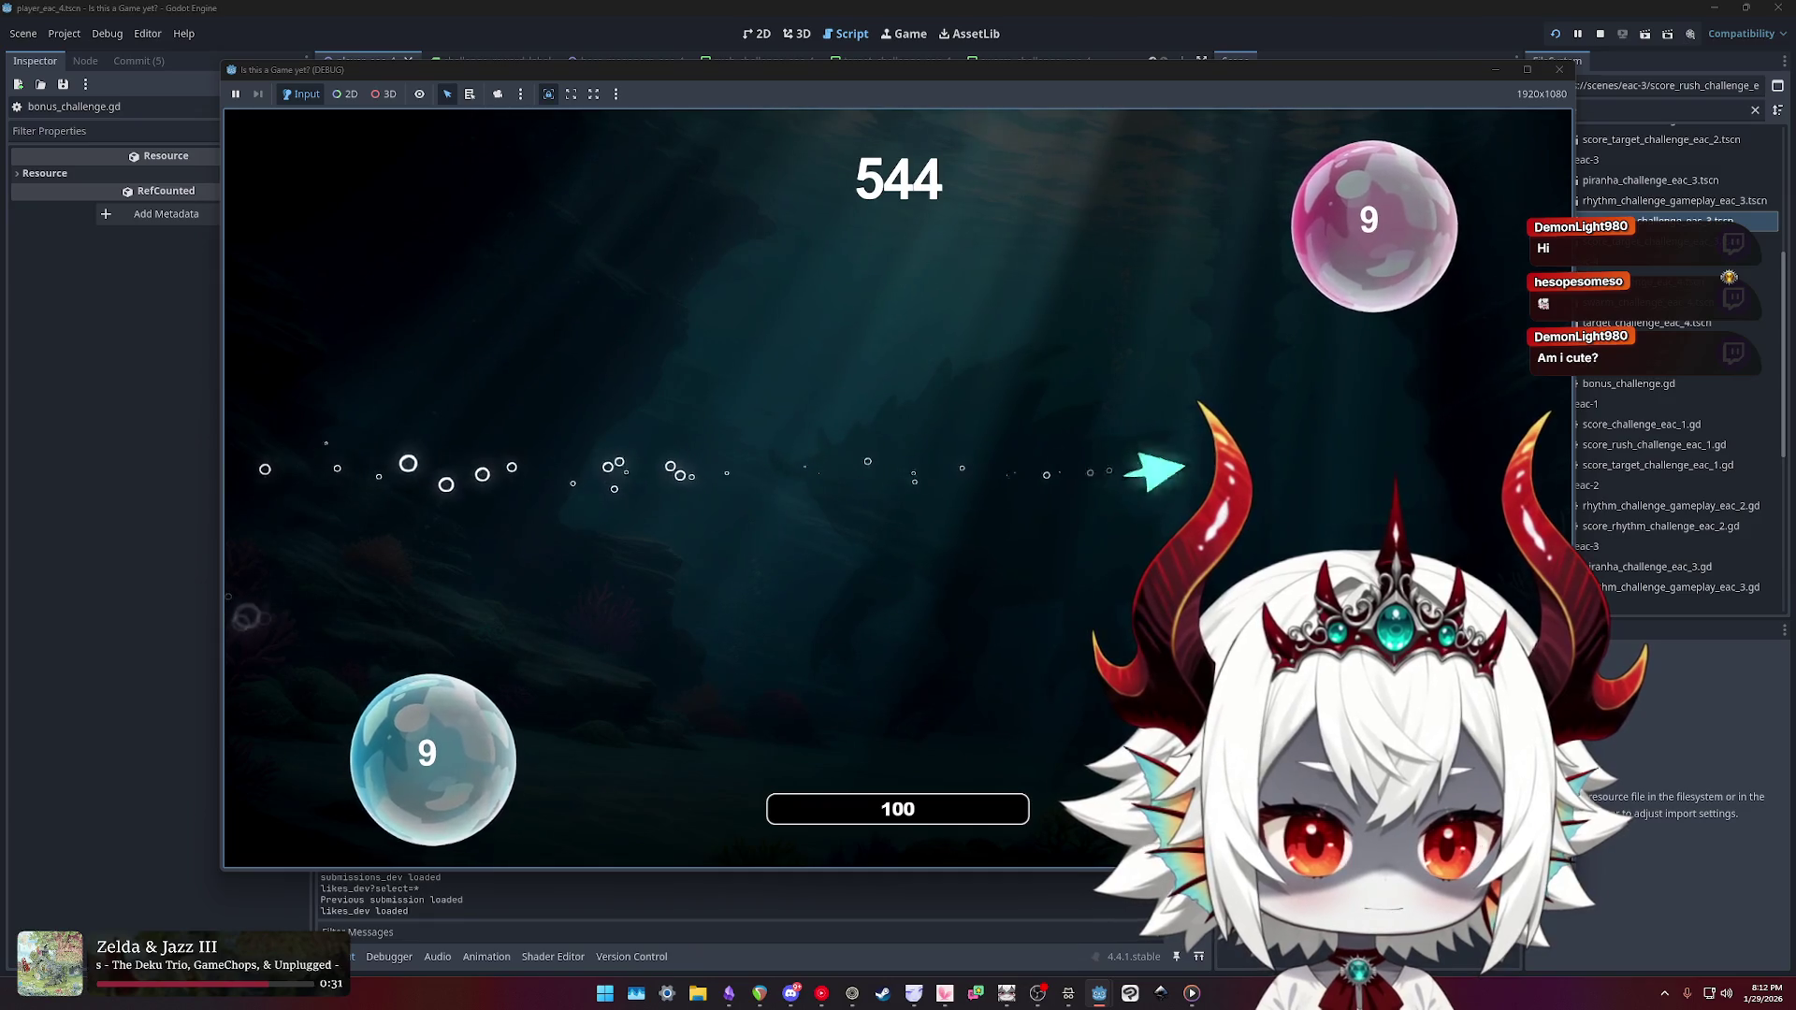
click(1328, 234)
click(1075, 188)
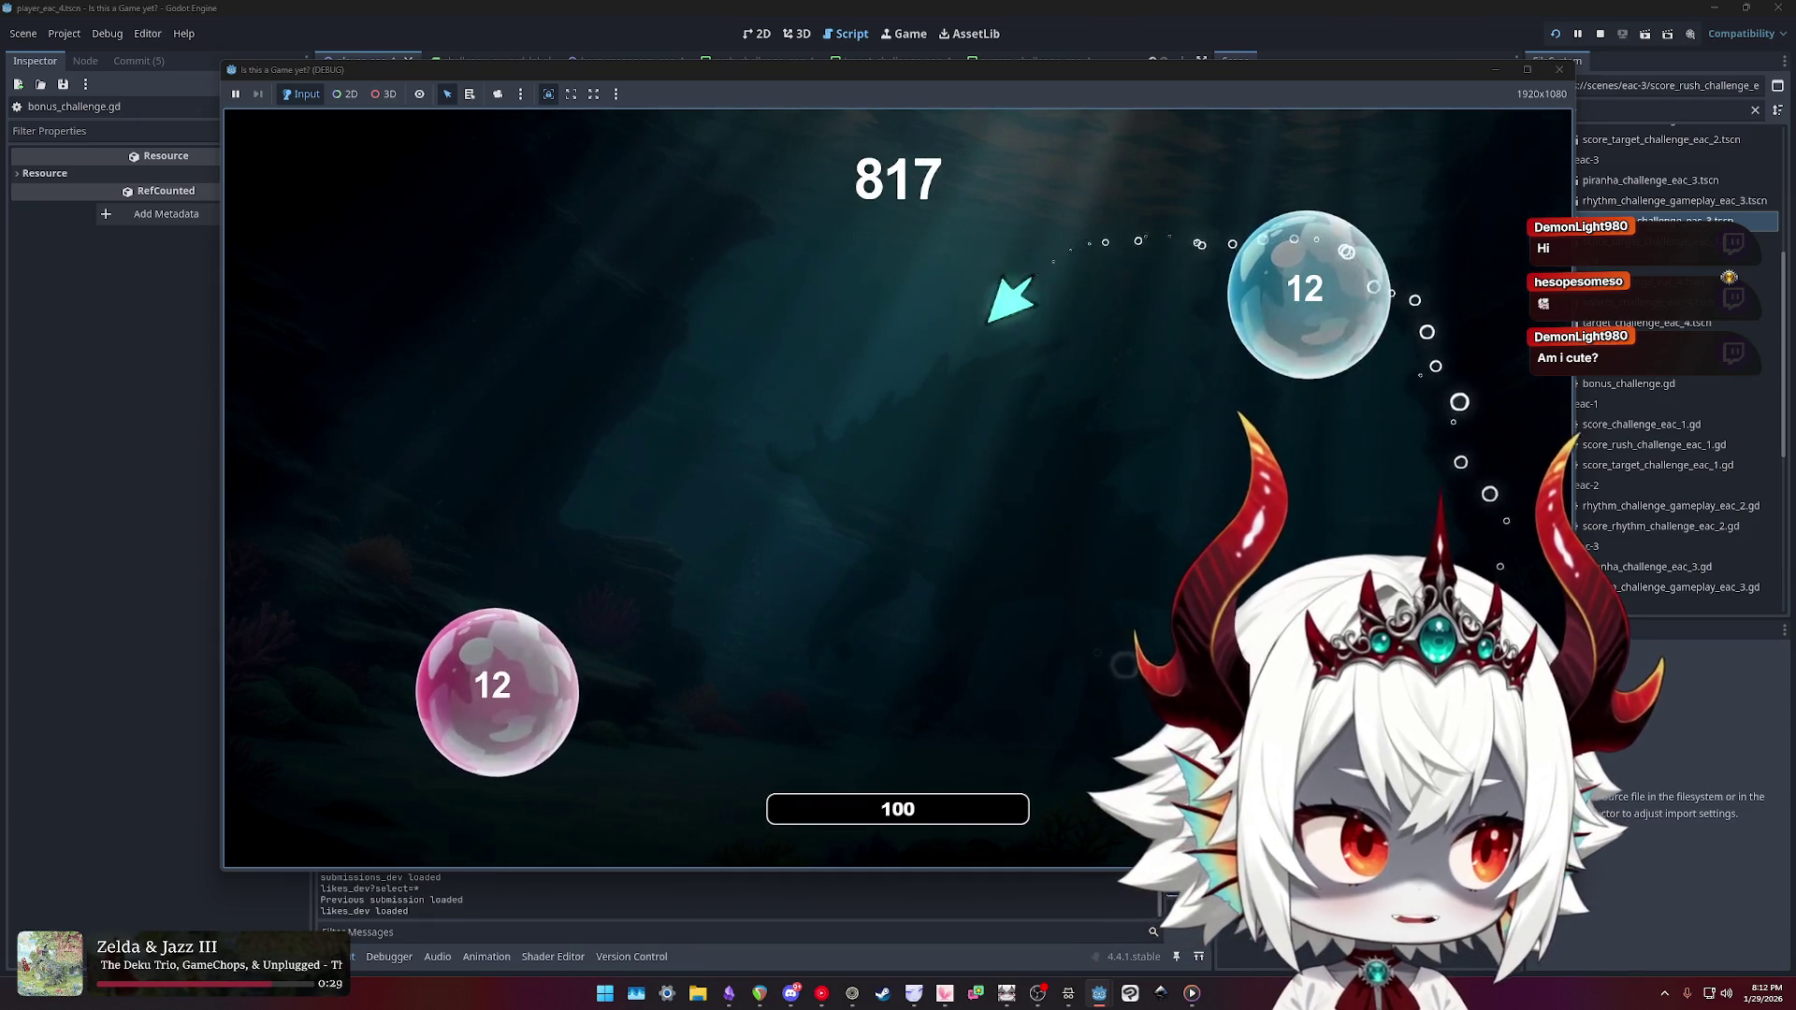
click(441, 629)
click(1002, 264)
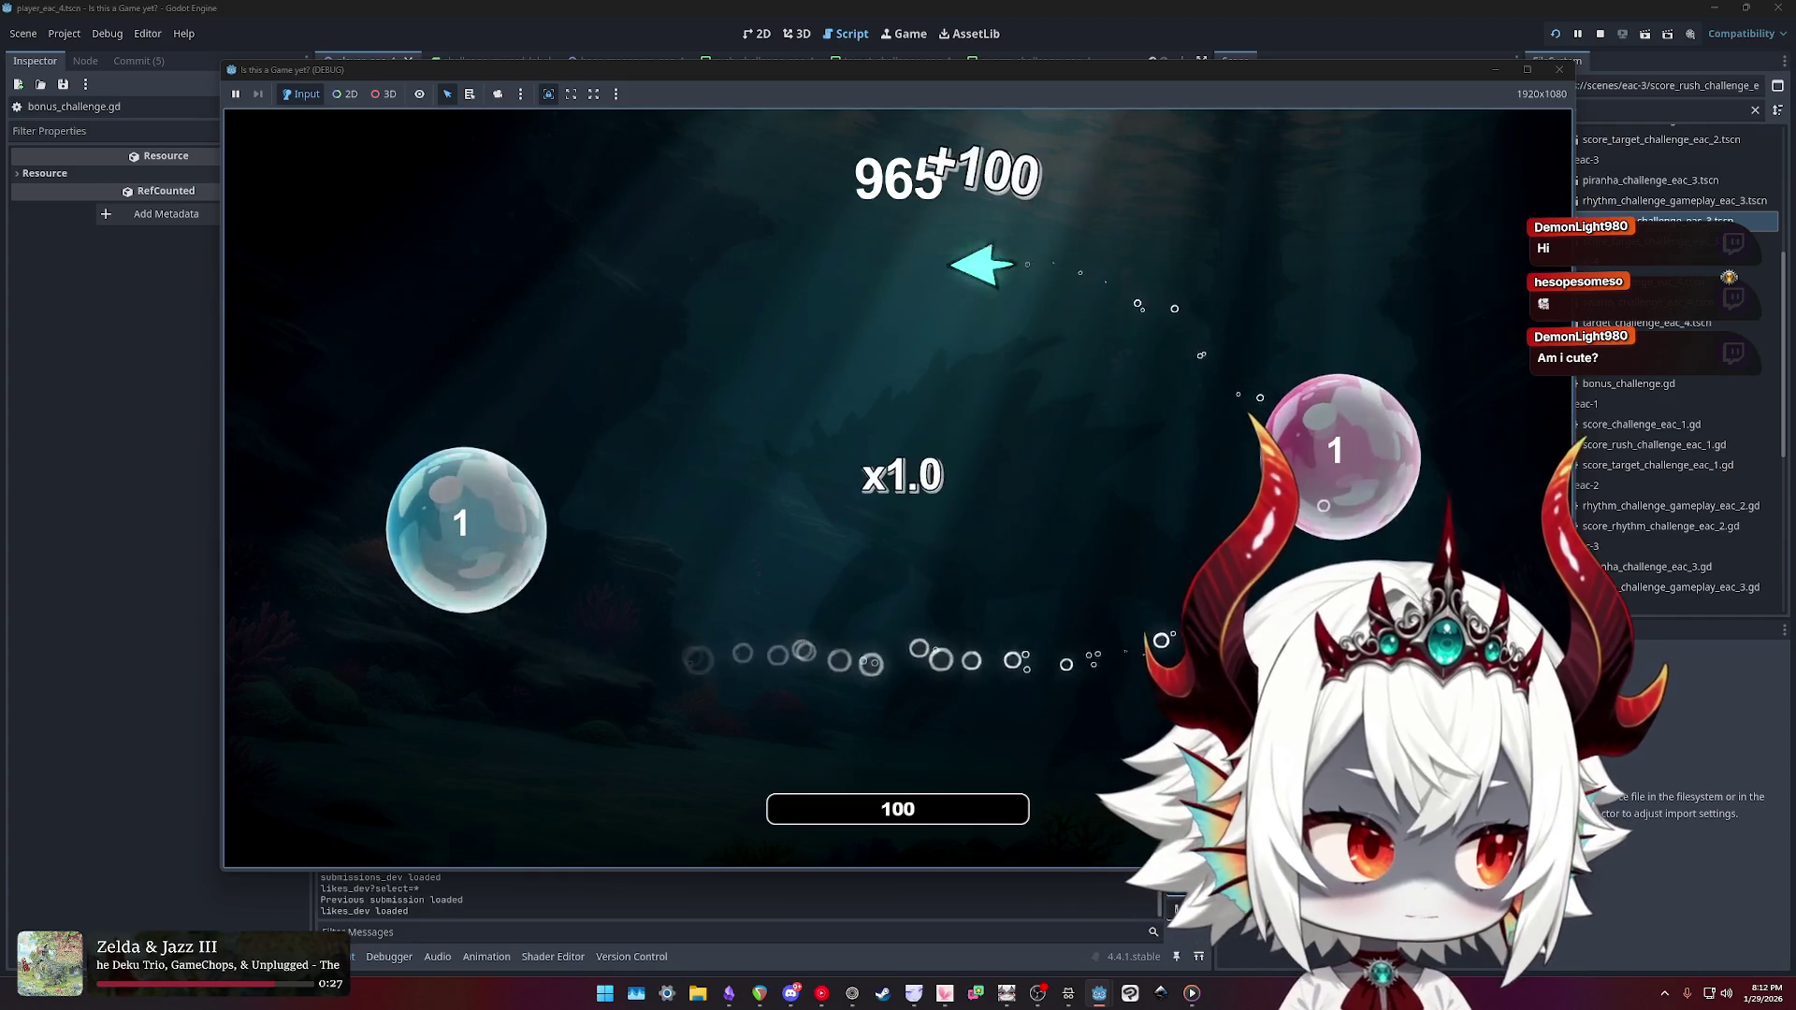
click(1356, 374)
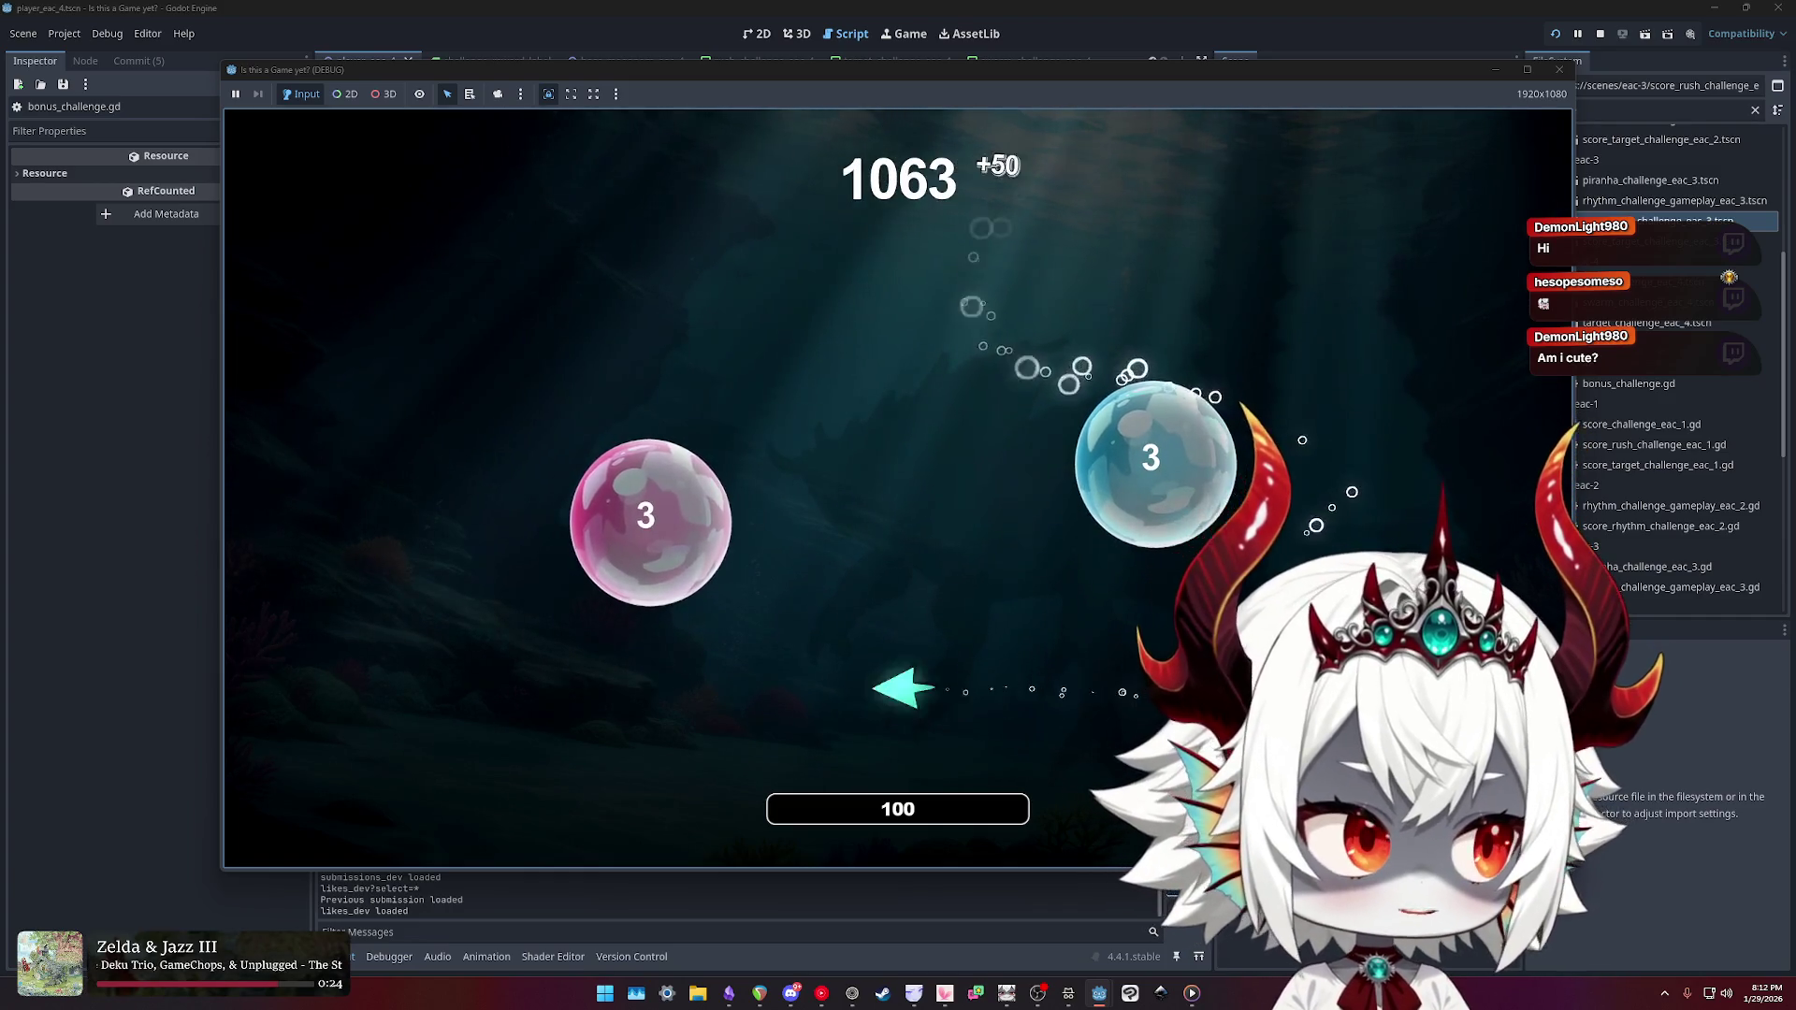
click(842, 421)
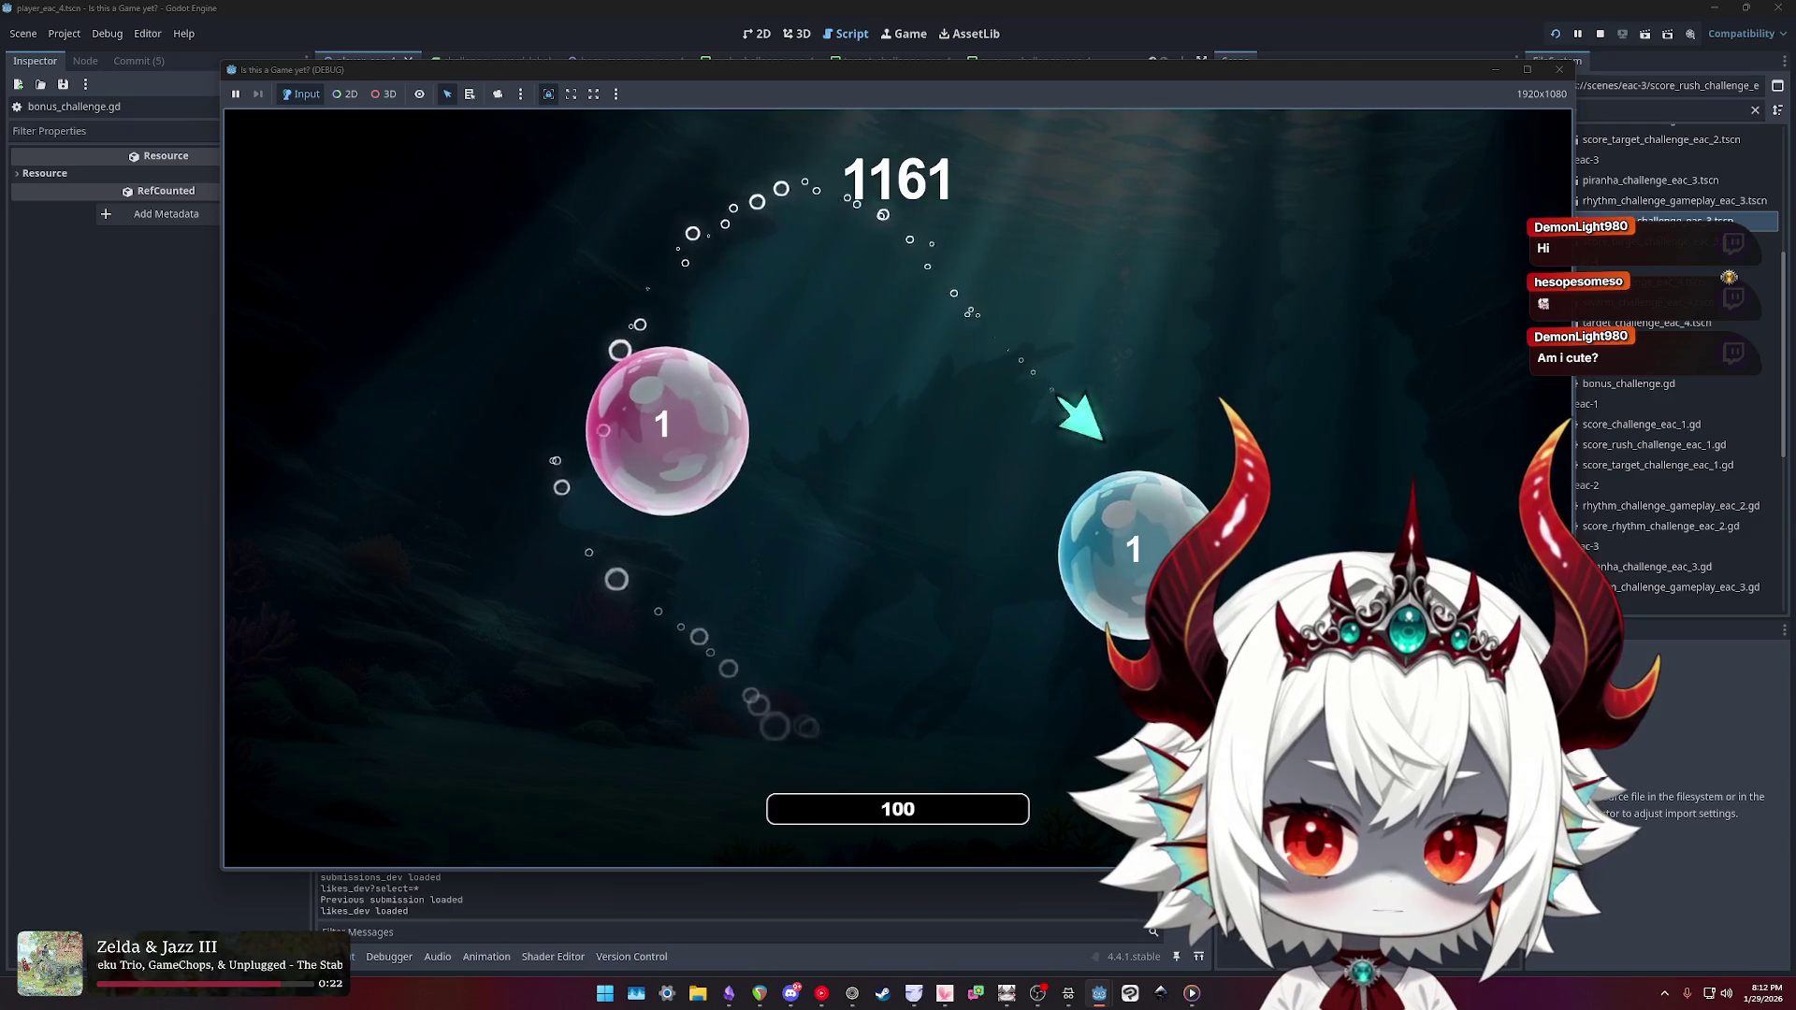
click(650, 658)
click(482, 227)
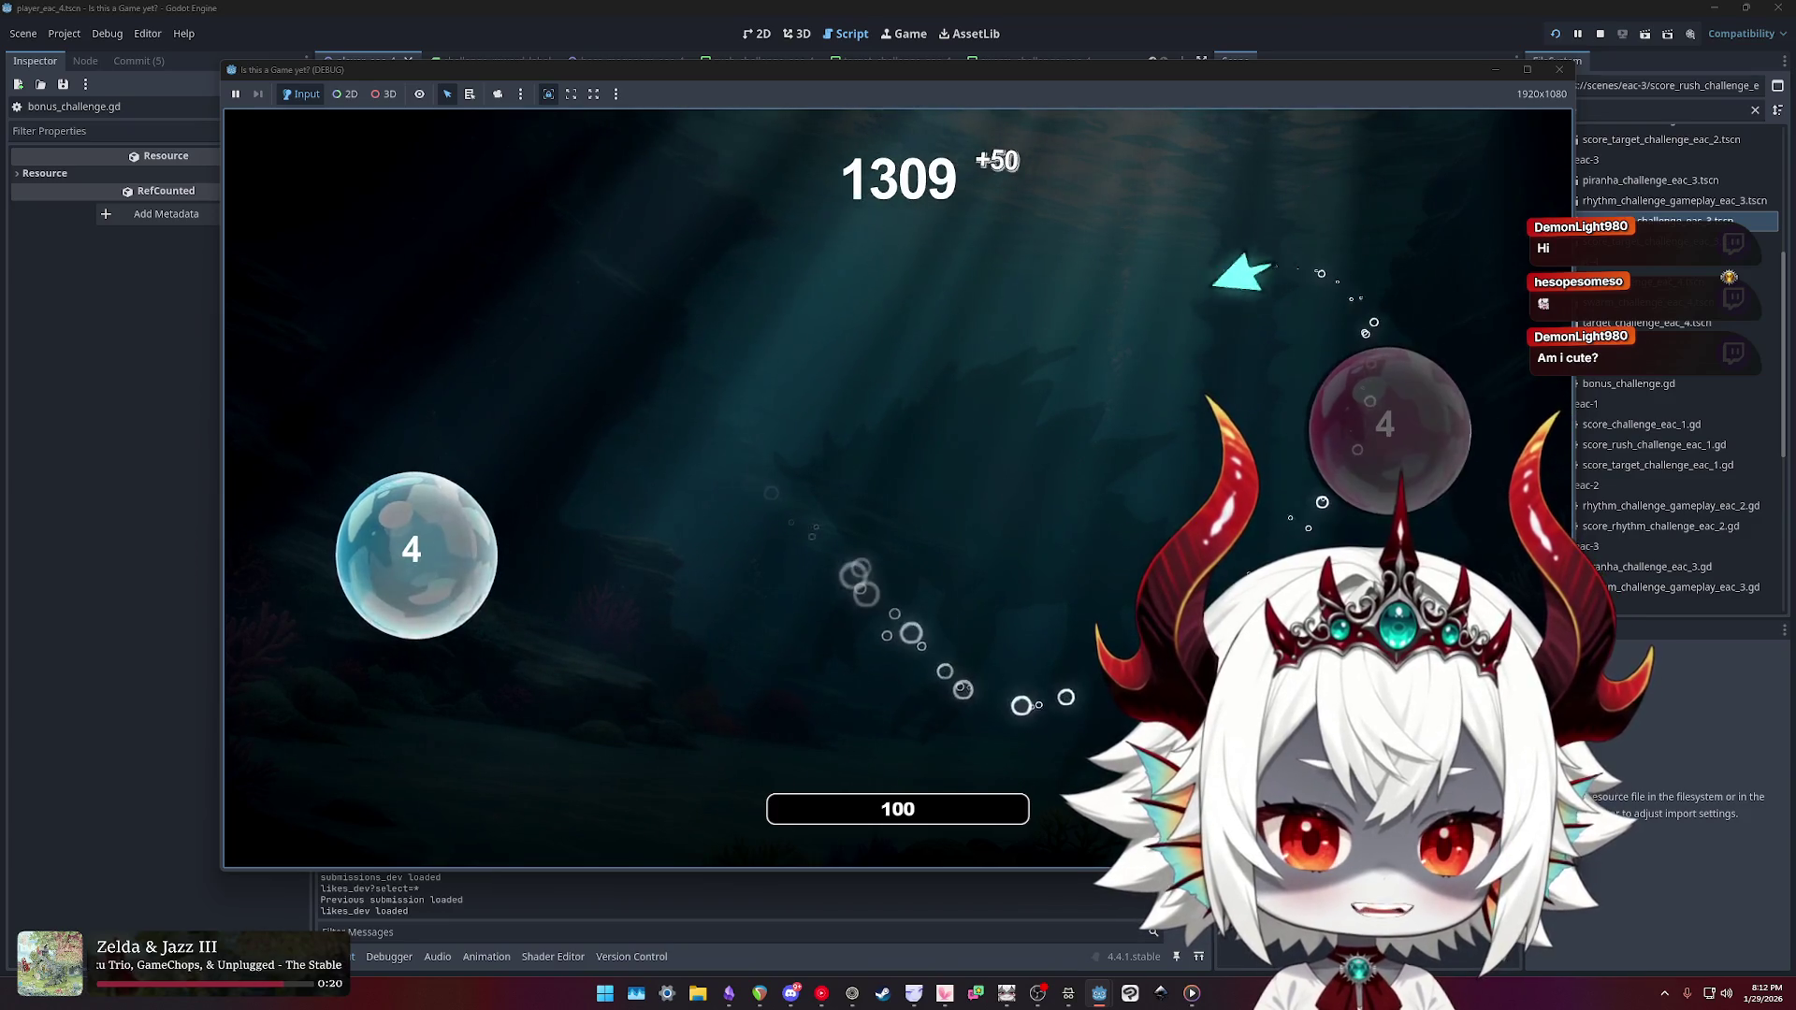
click(1423, 200)
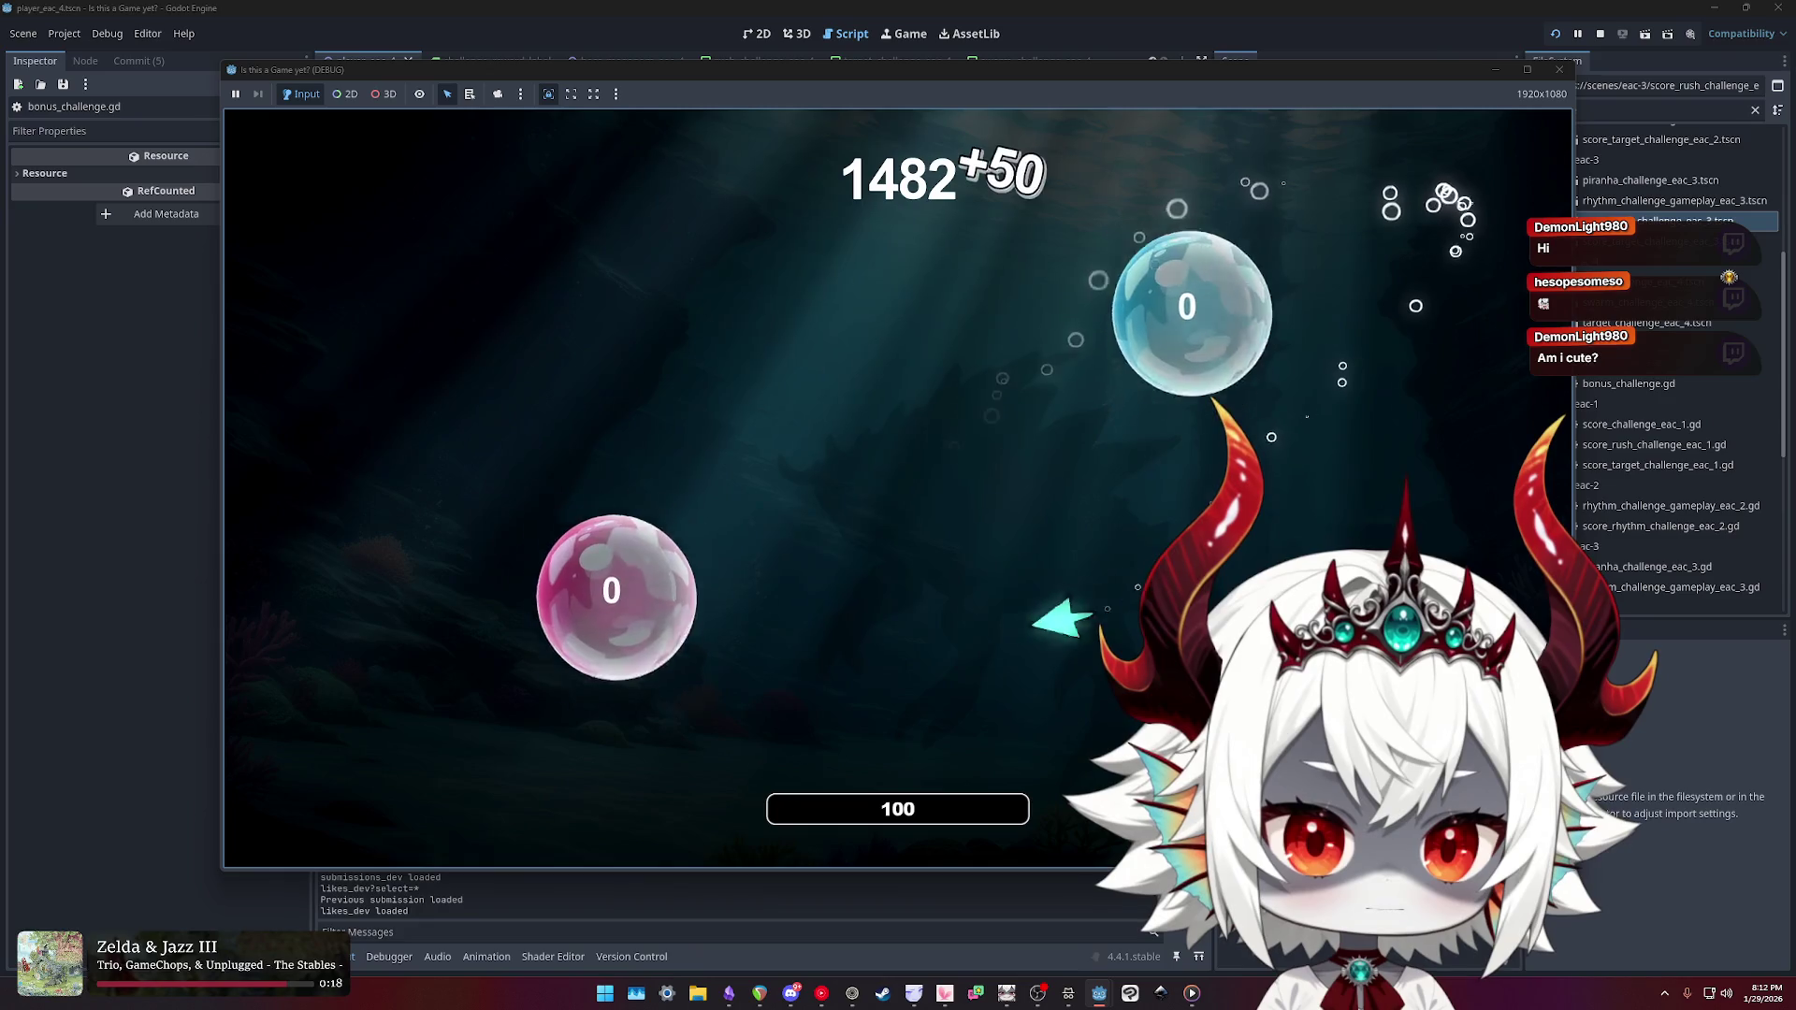
click(802, 509)
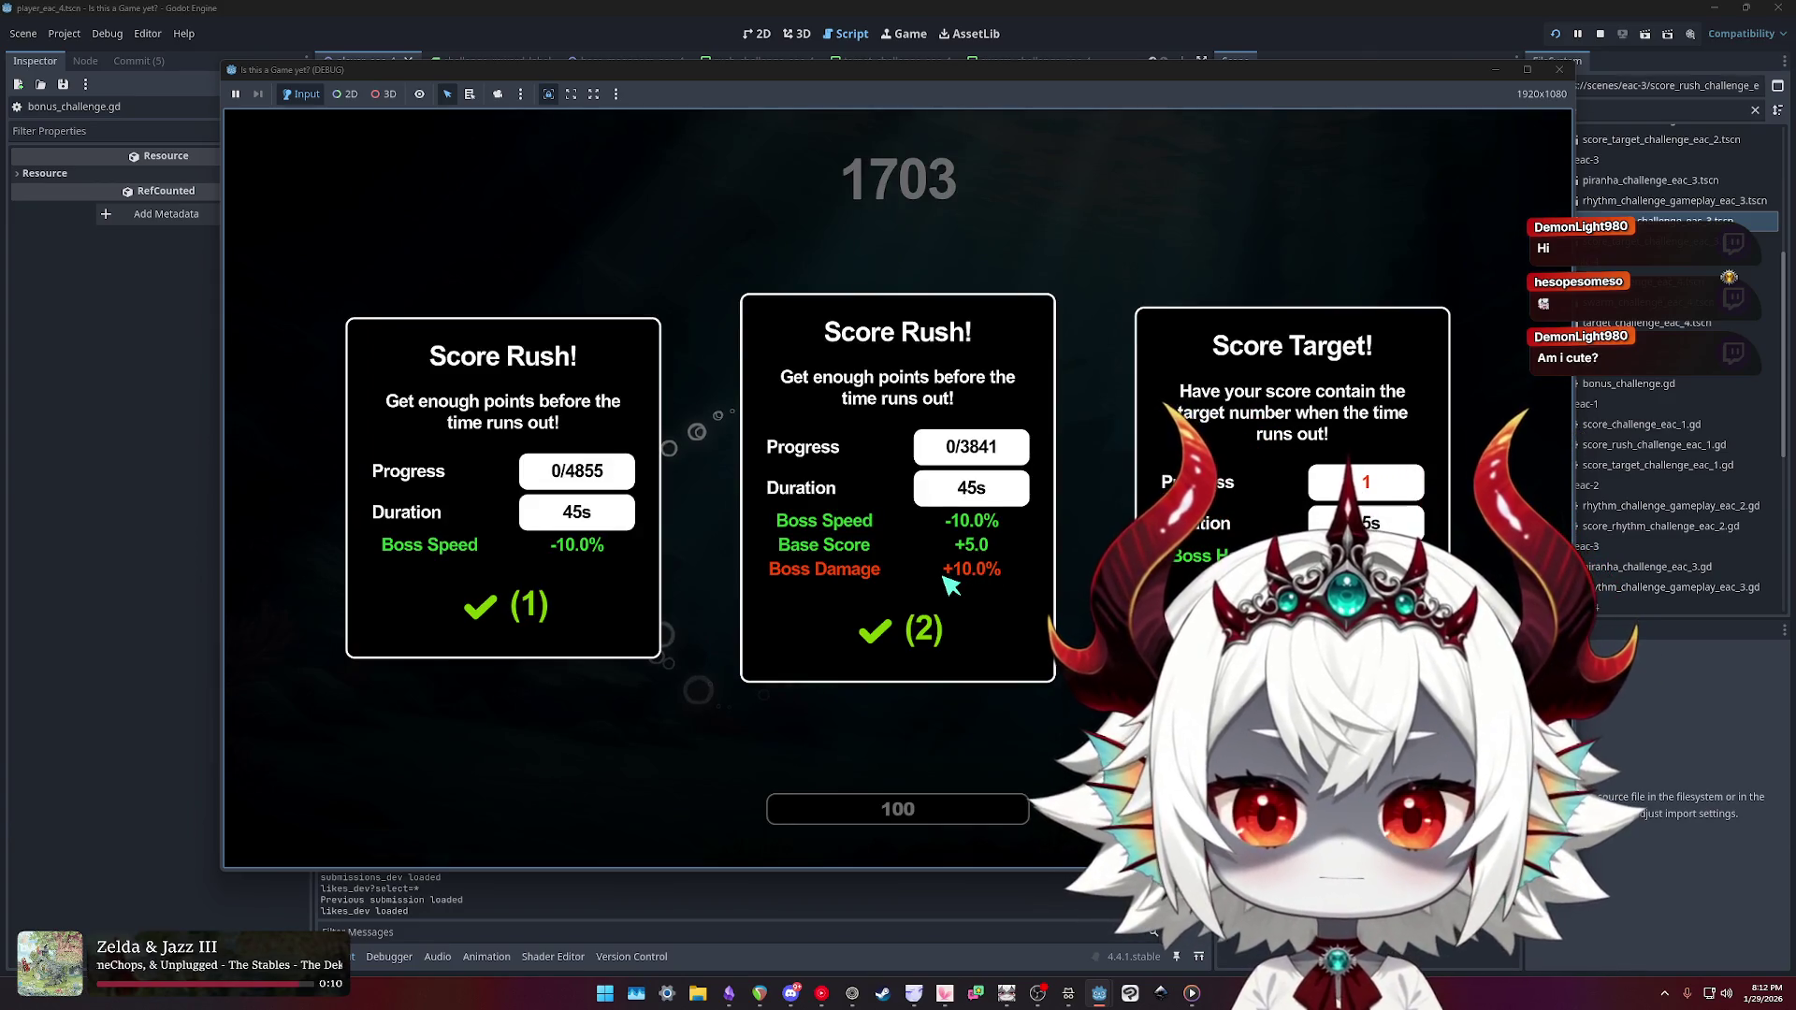
Accept the Score Rush, Score Target and third Score Rush cards, then quit from the pause menu
click(936, 613)
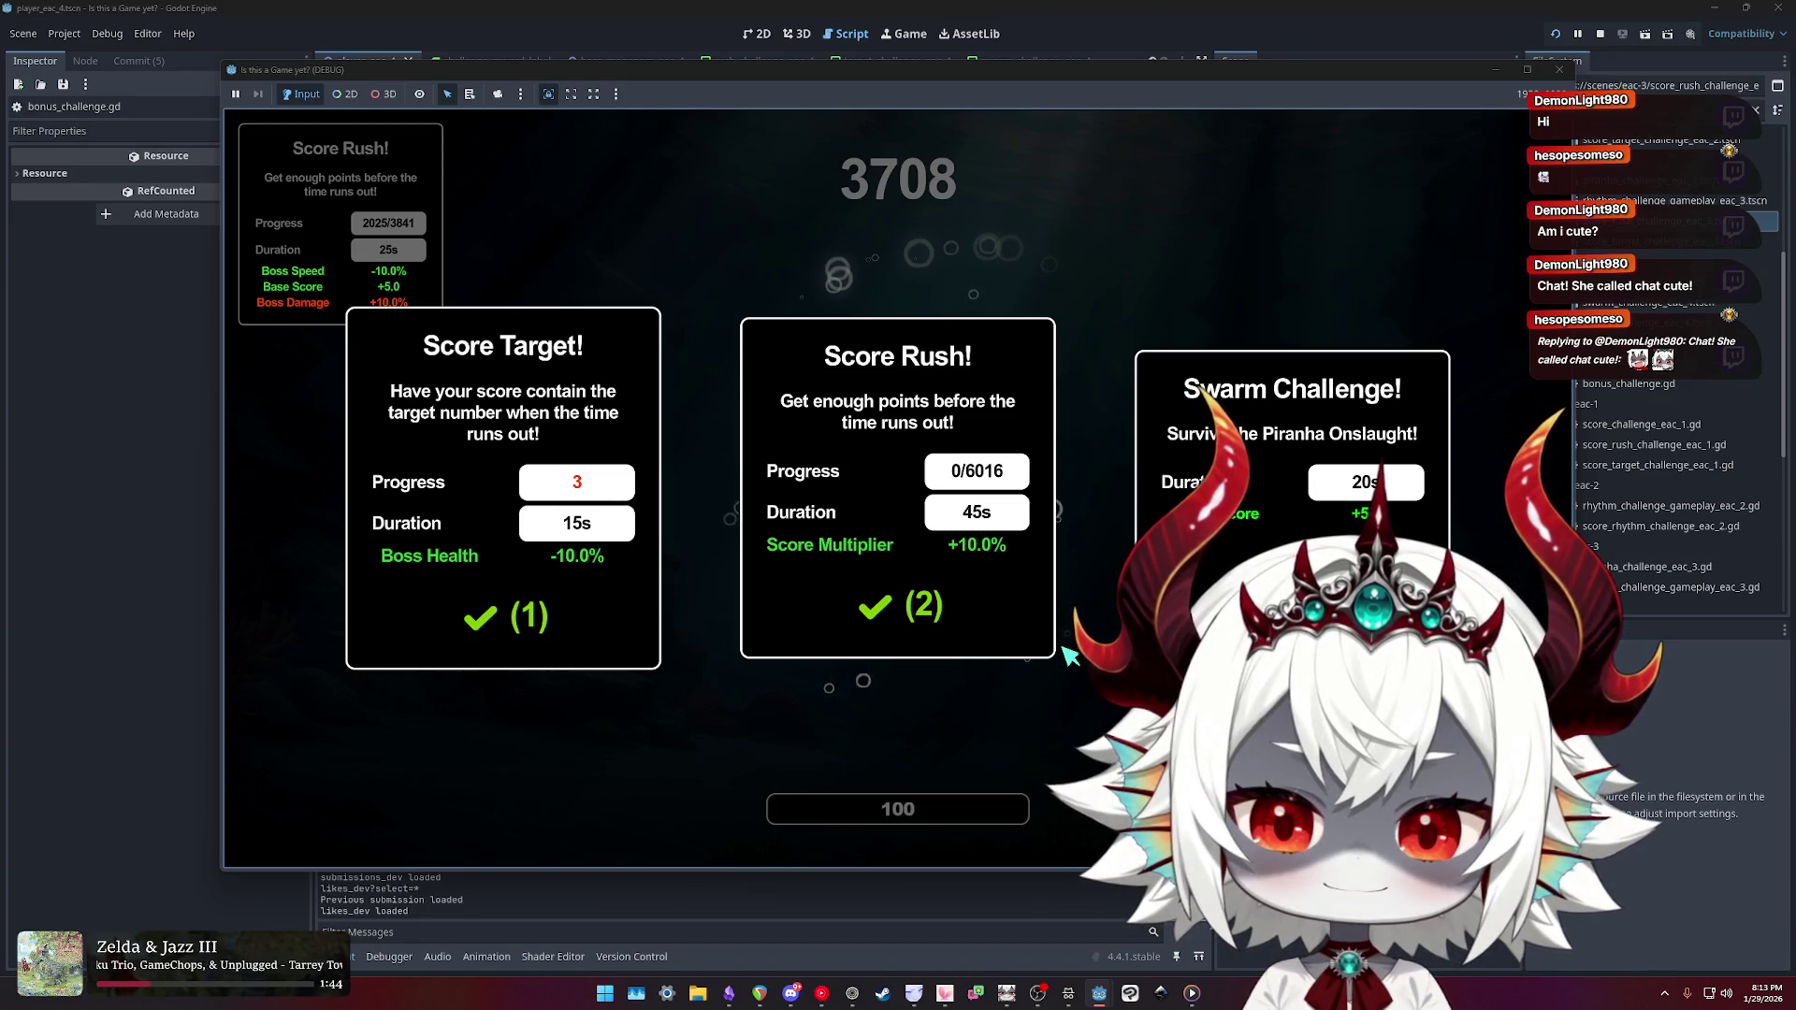
click(561, 524)
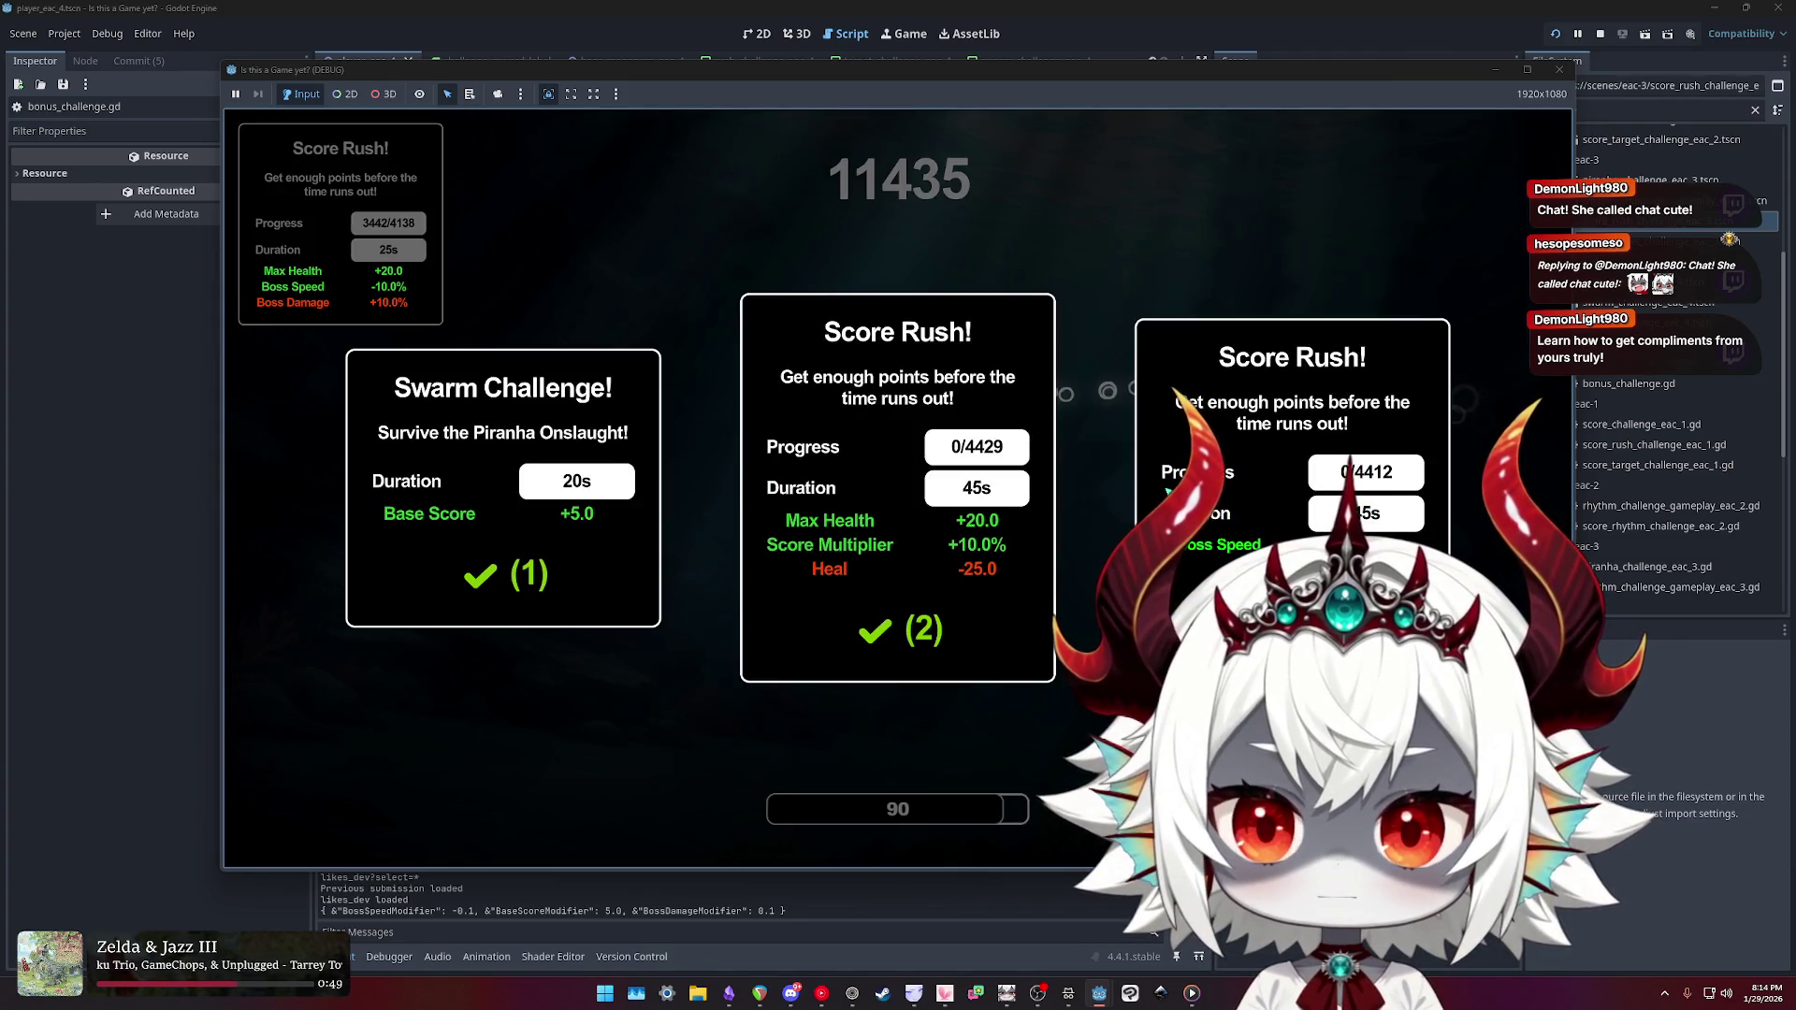
click(1171, 493)
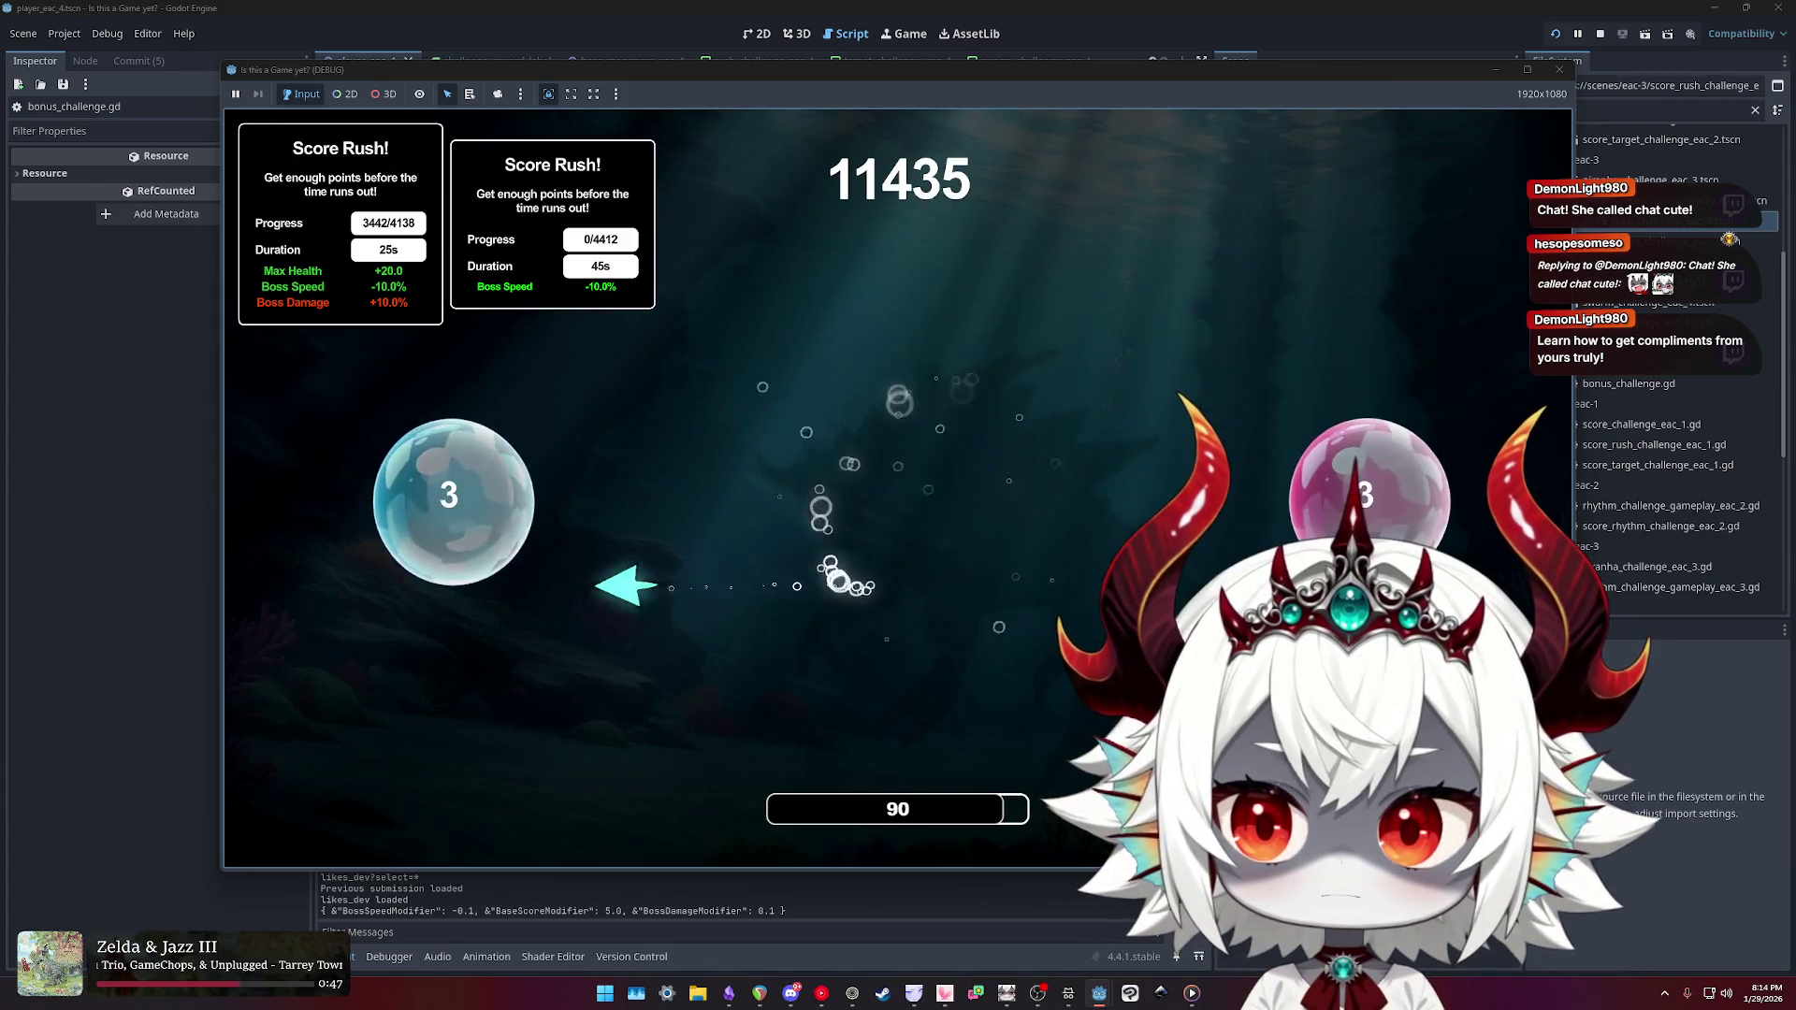
key(Escape)
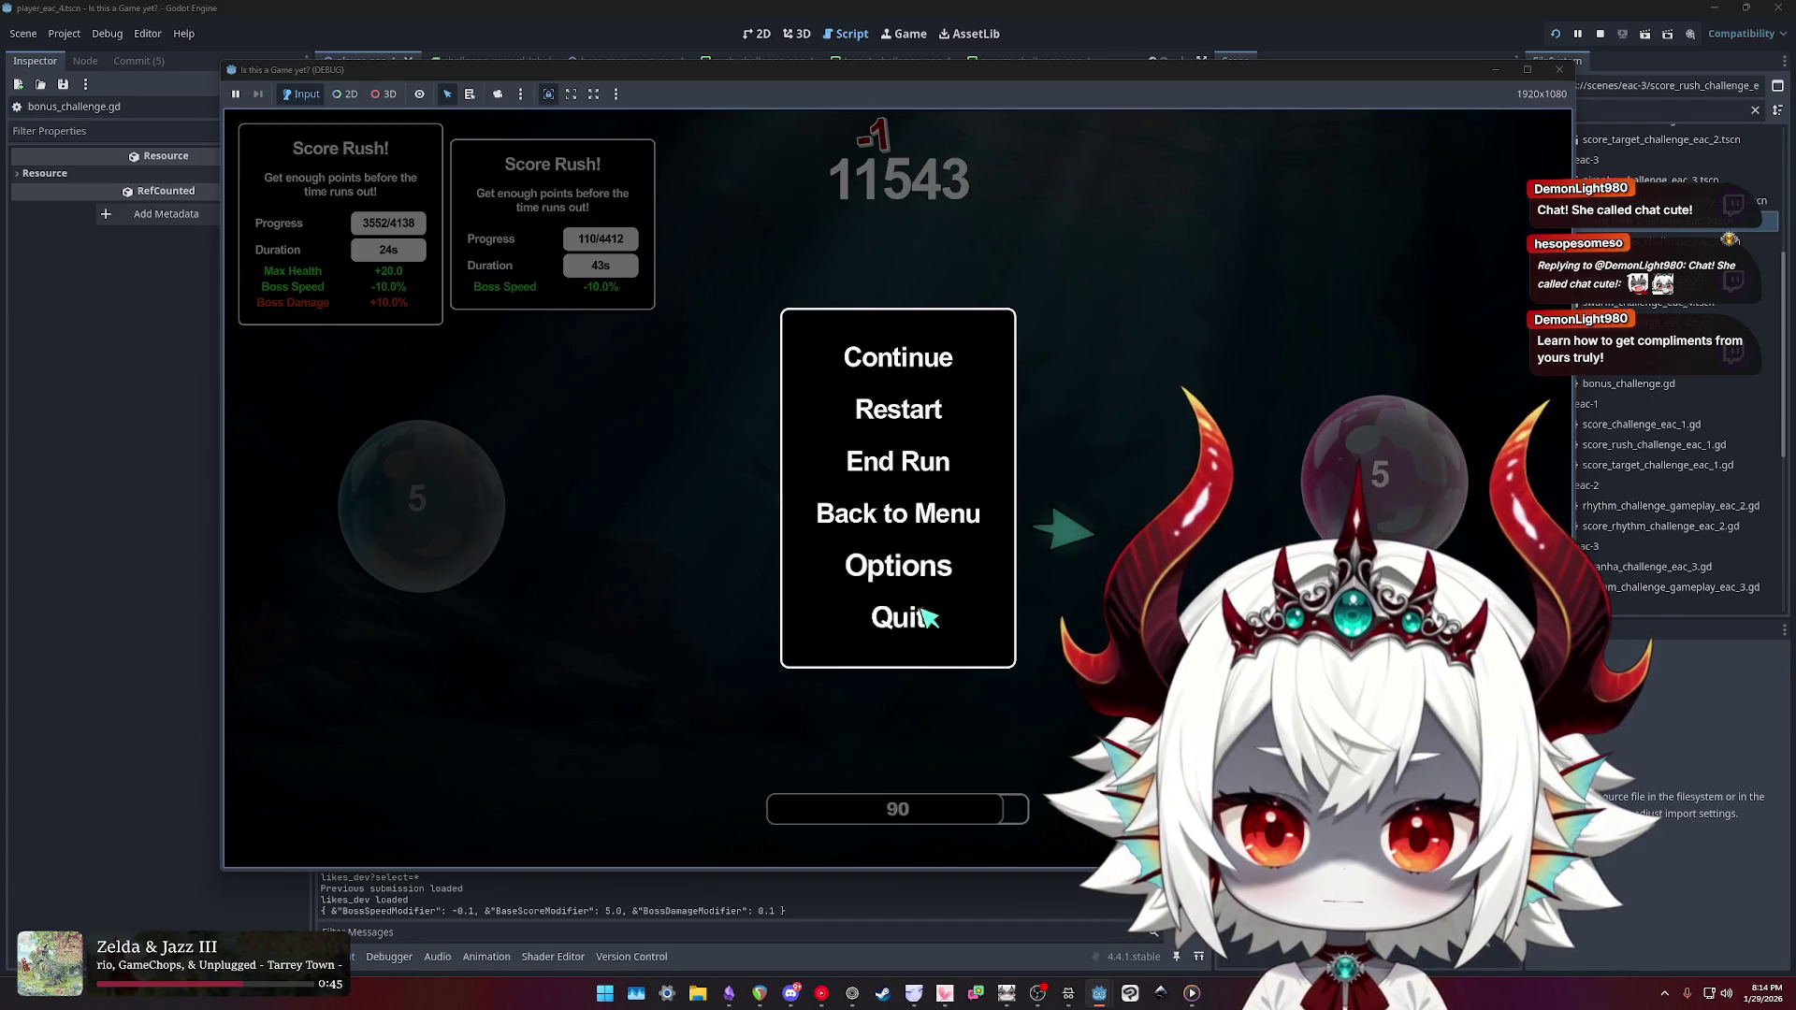
click(912, 613)
Begin the commit message 'Add accept' in the version control Commit panel
click(140, 60)
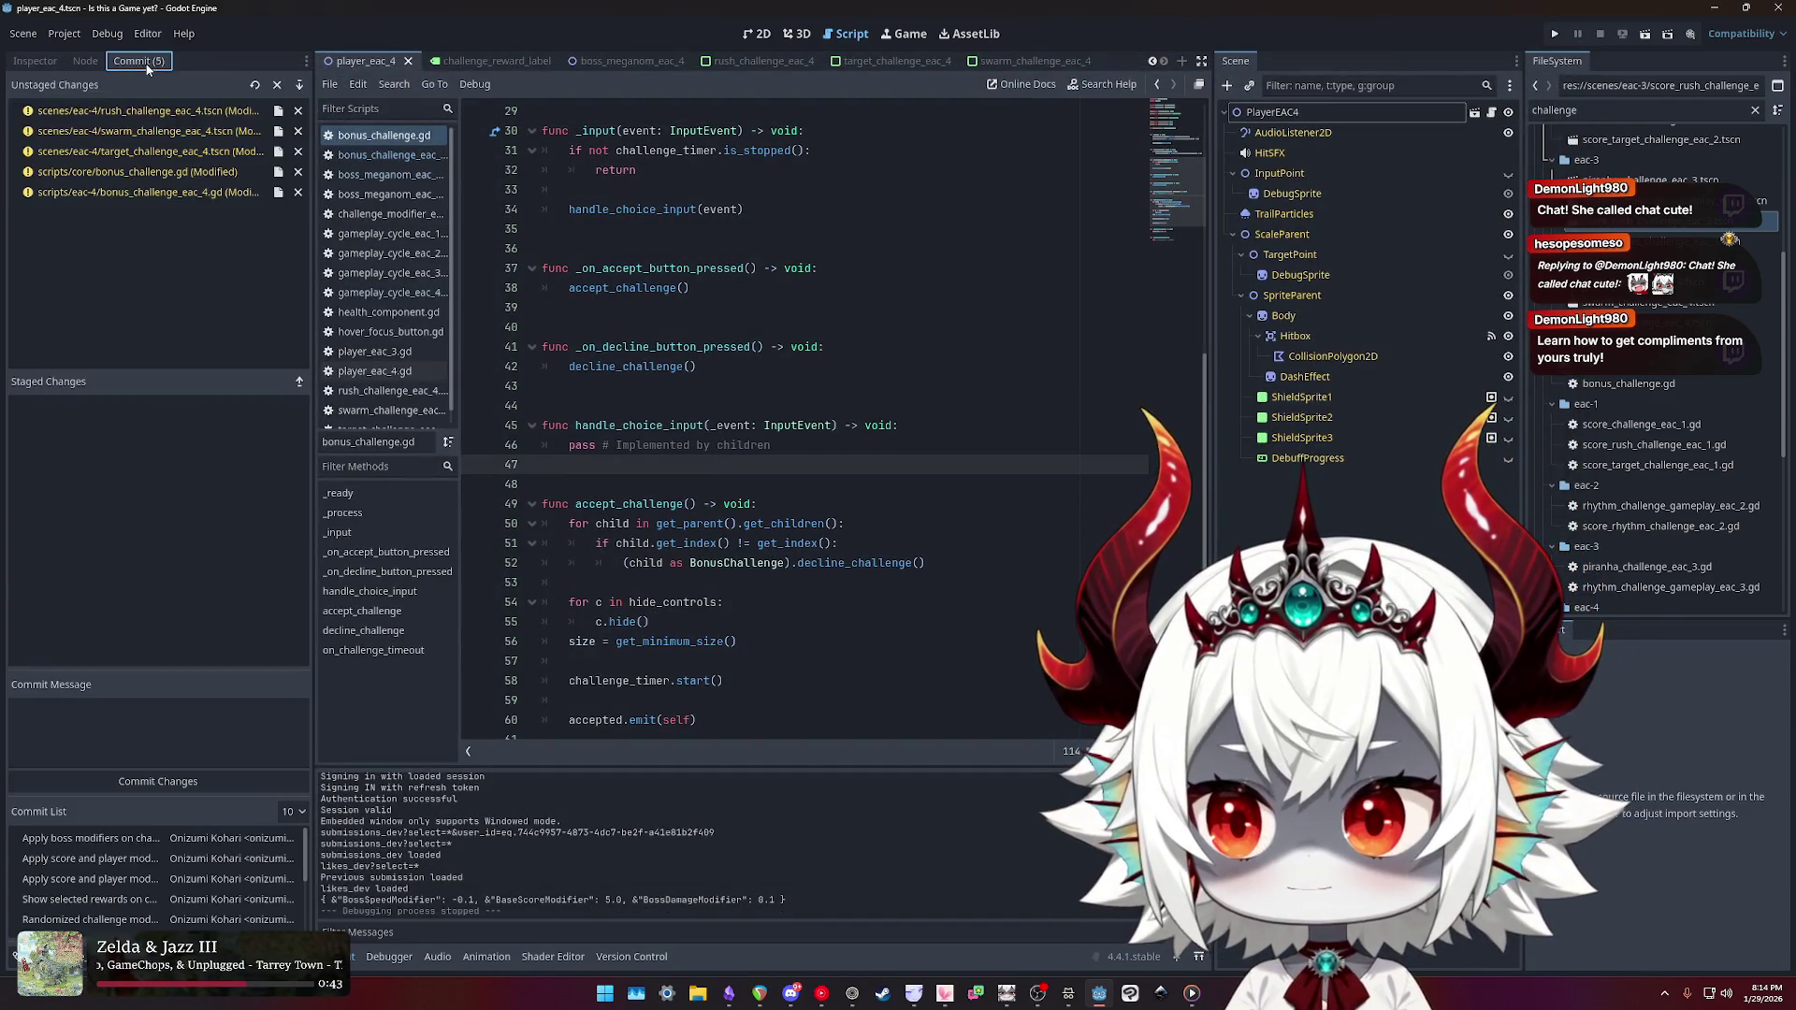
click(120, 113)
scroll(617, 851, down, 15)
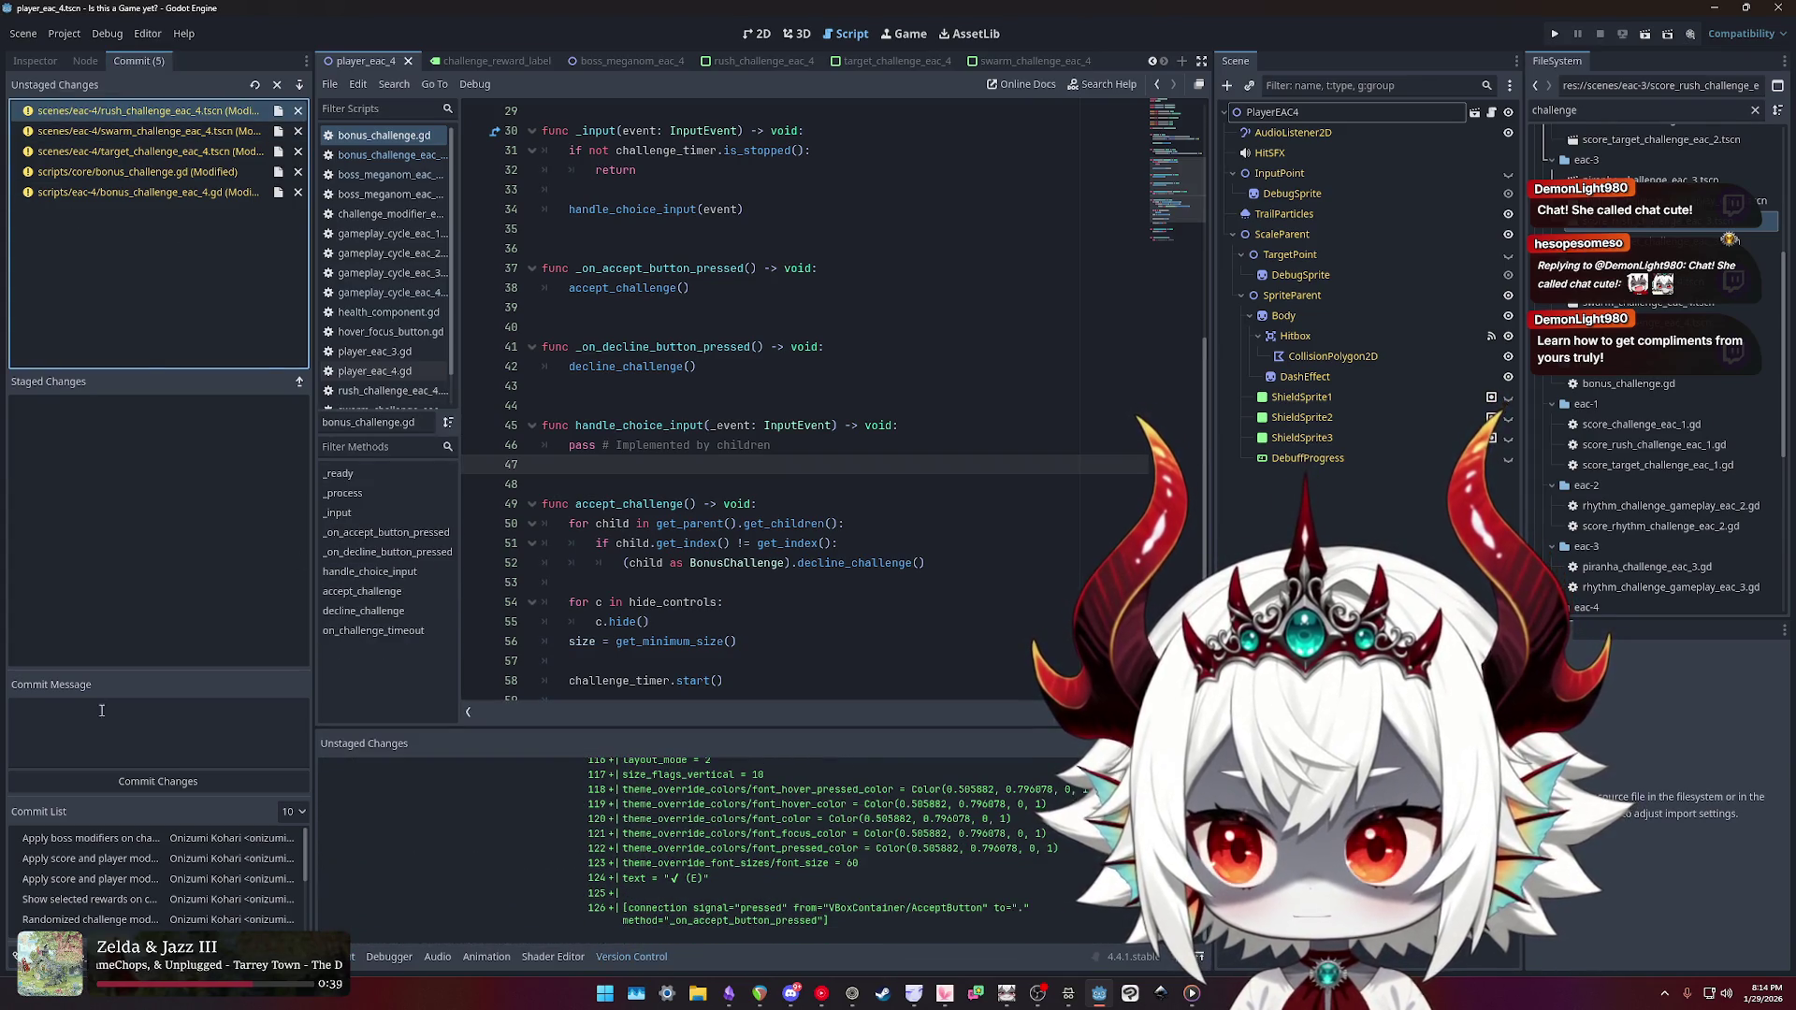
click(111, 710)
text(Add clickable butto)
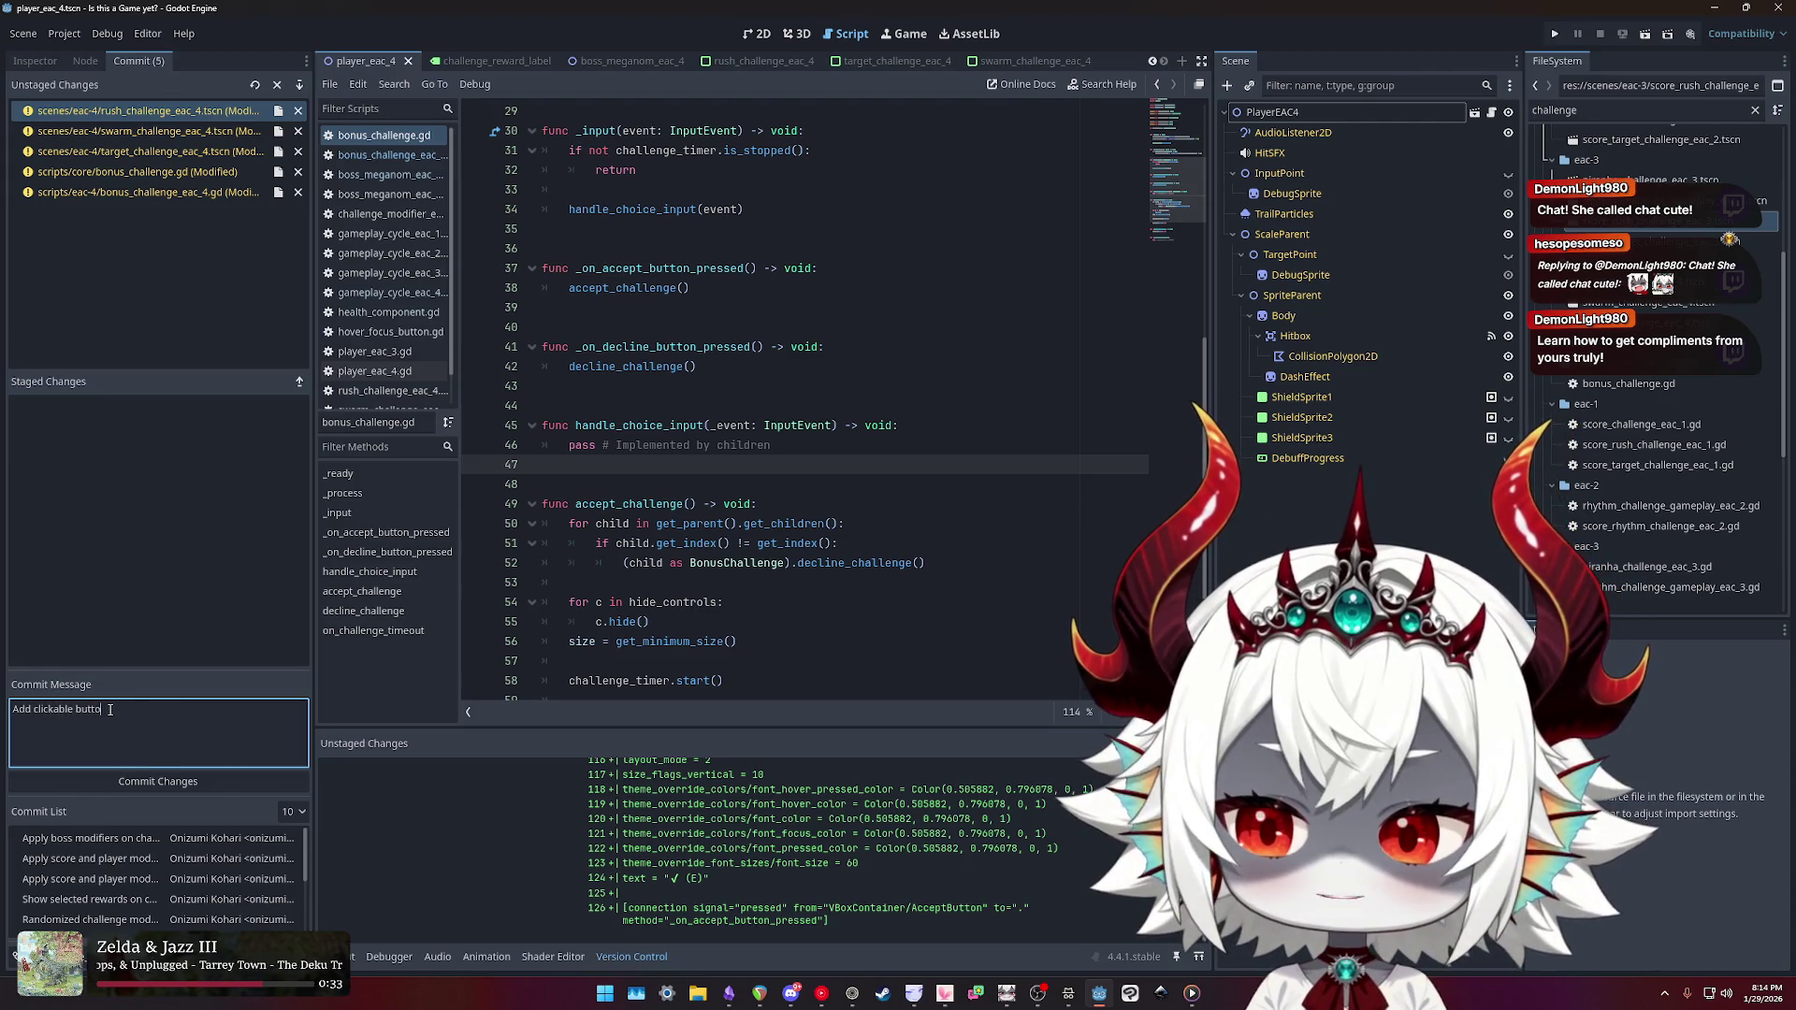
key(ctrl+shift+Left)
text(ac)
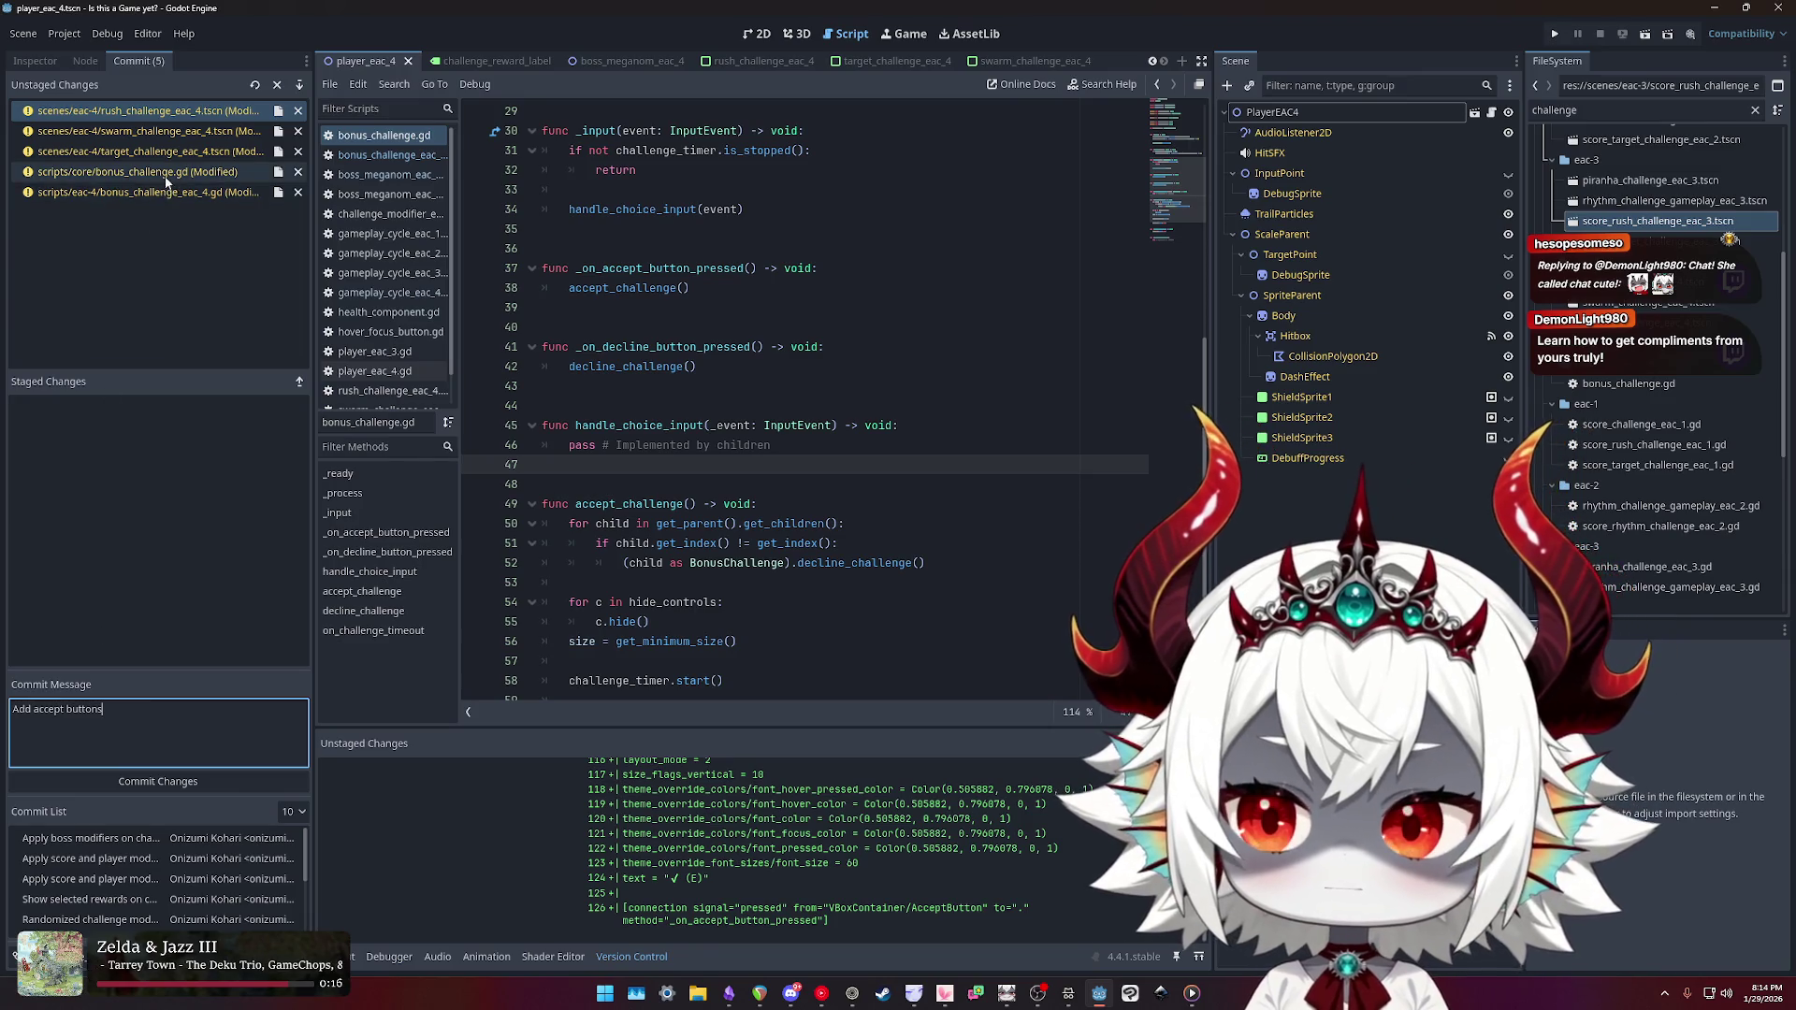
Stage the swarm, rush and target challenge scenes, bonus_challenge.gd and bonus_challenge_eac_4.gd
click(159, 172)
click(162, 116)
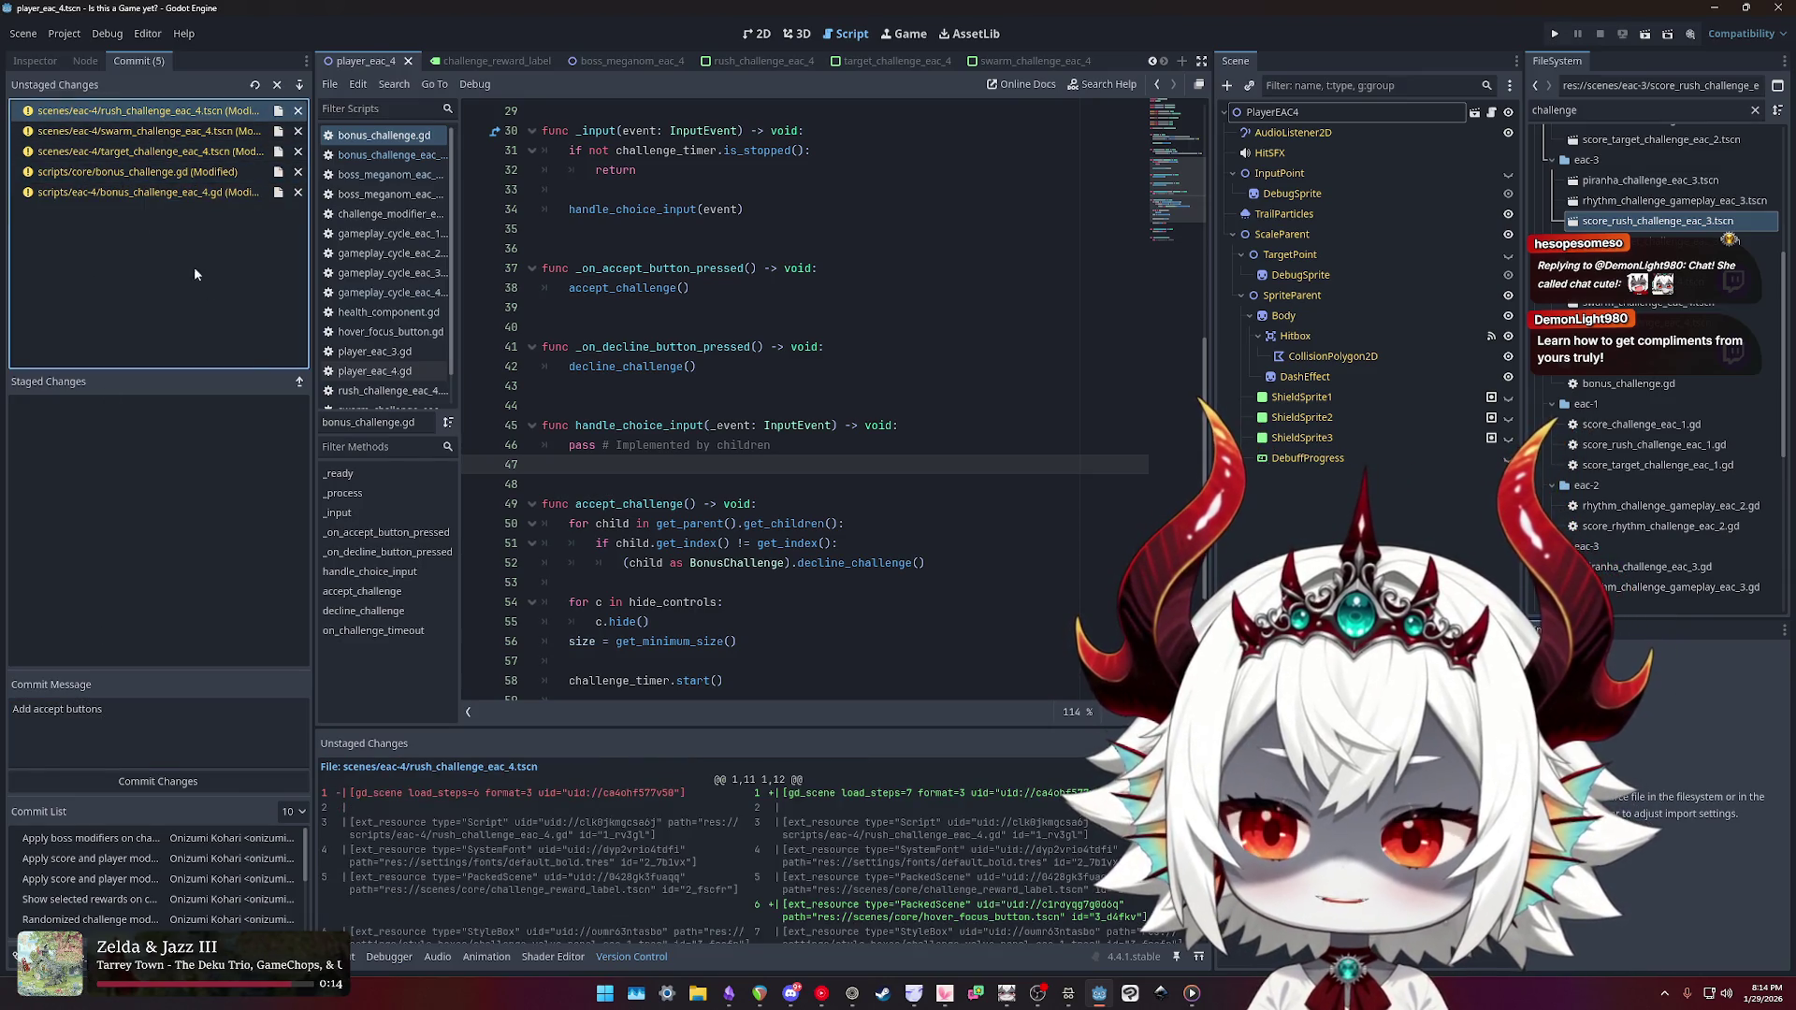
double_click(150, 131)
click(161, 116)
double_click(160, 112)
double_click(159, 110)
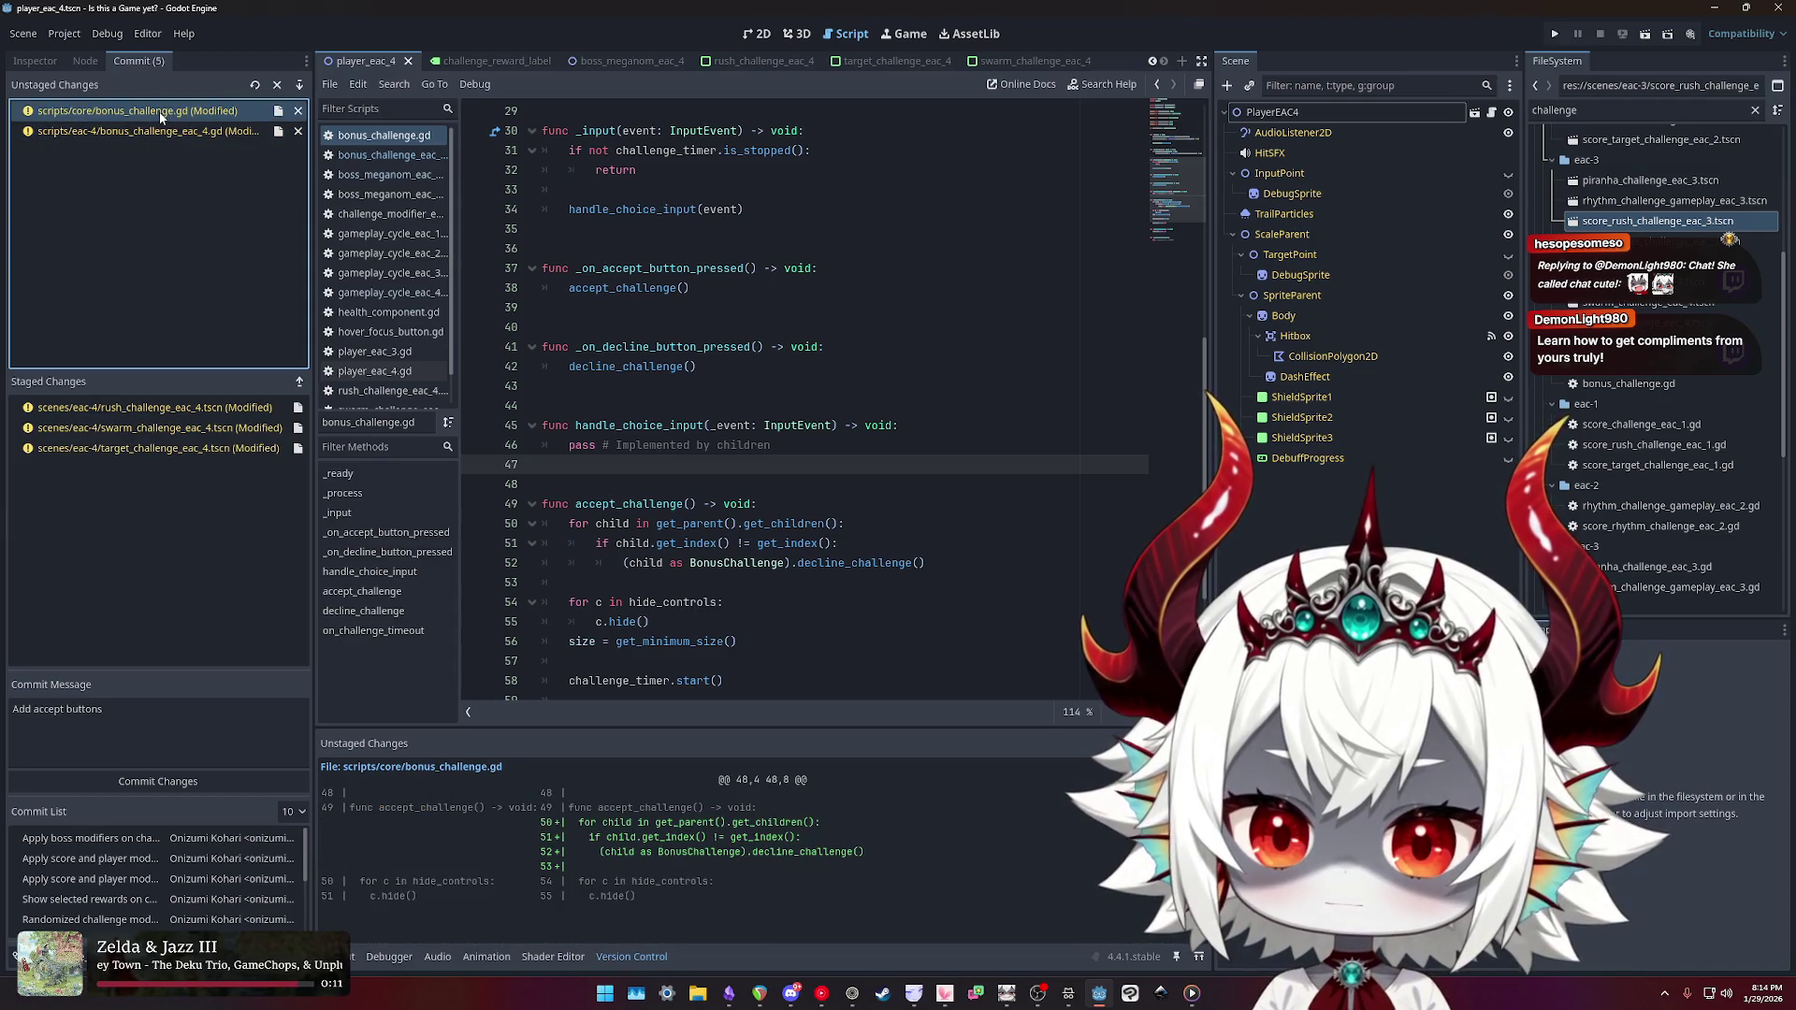
click(132, 129)
double_click(131, 112)
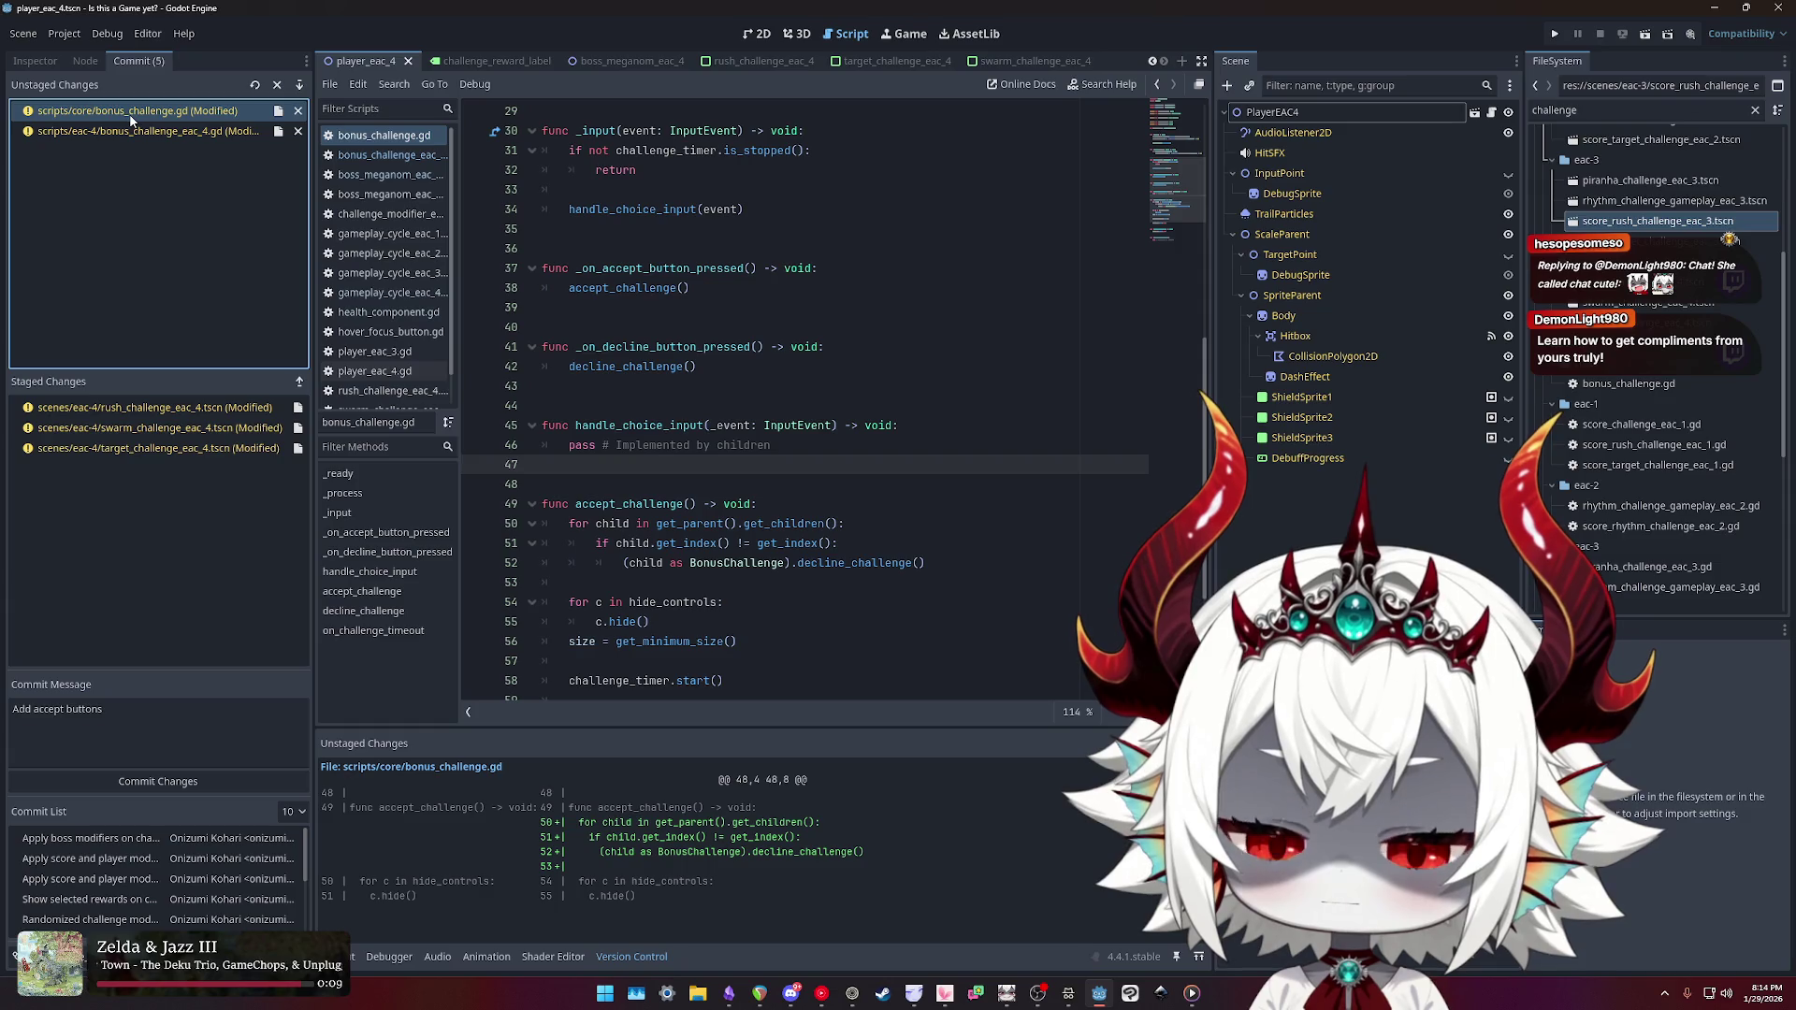
double_click(159, 111)
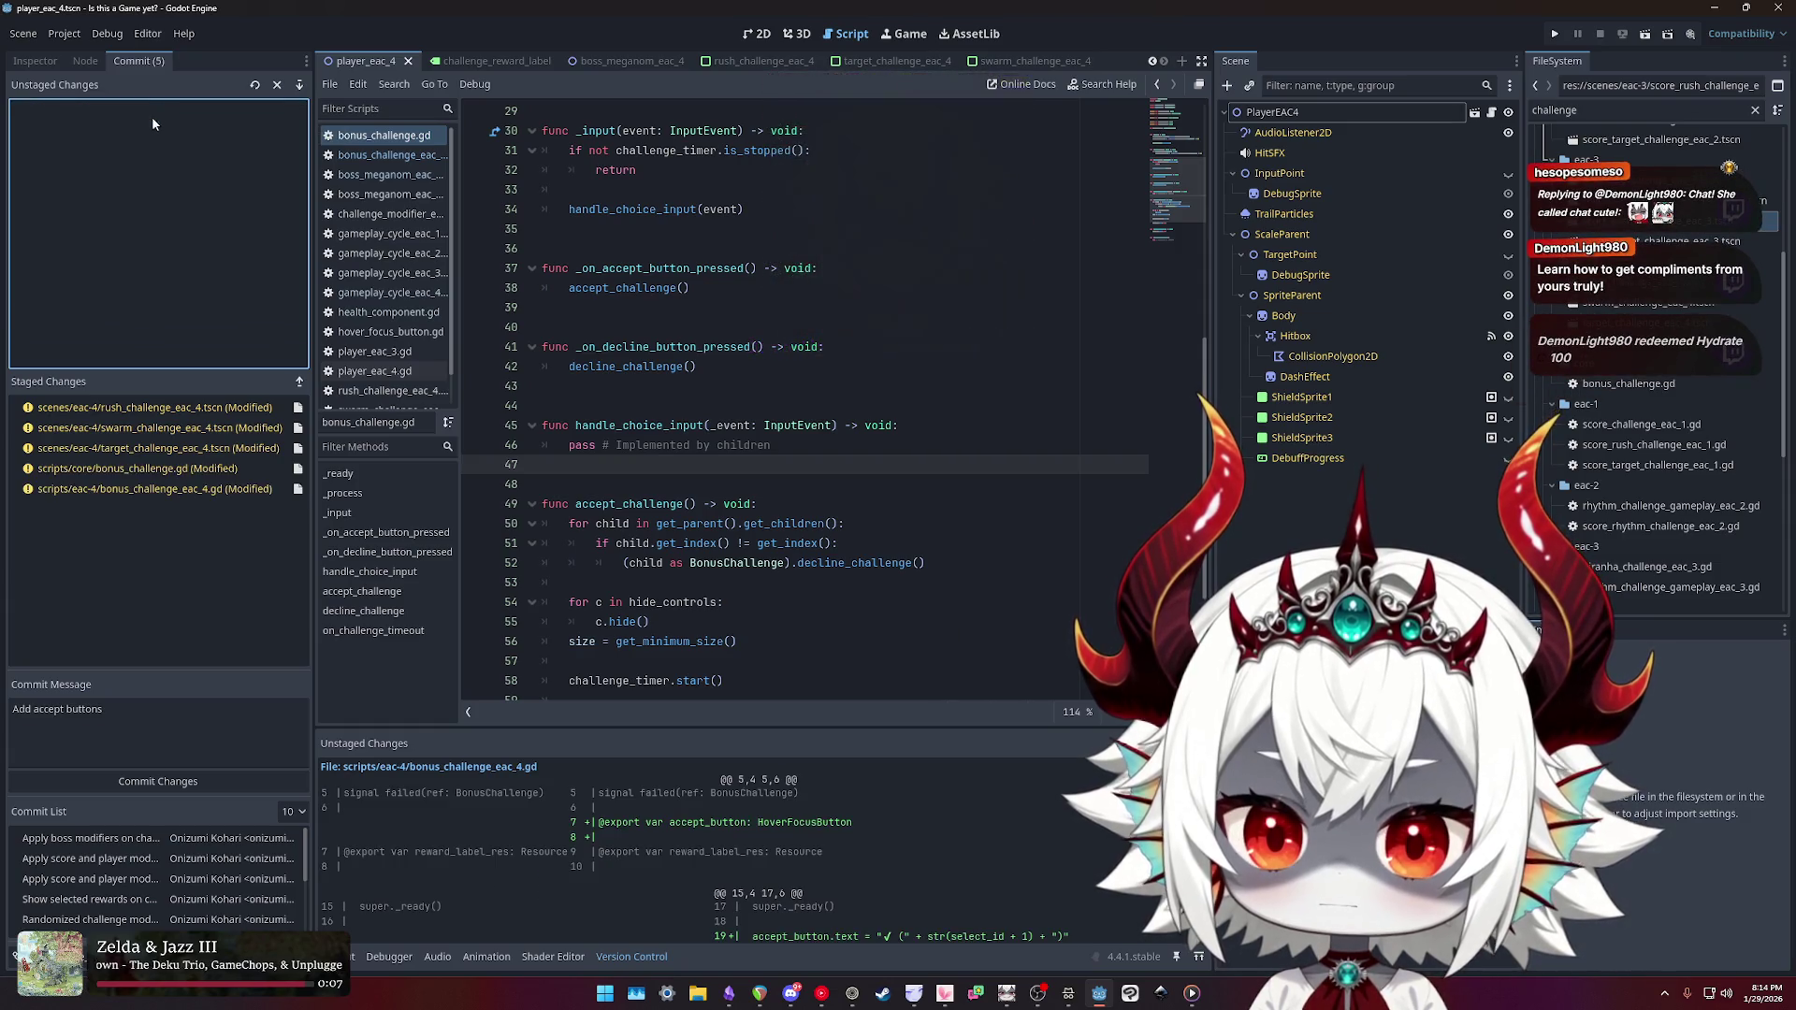
scroll(658, 858, down, 5)
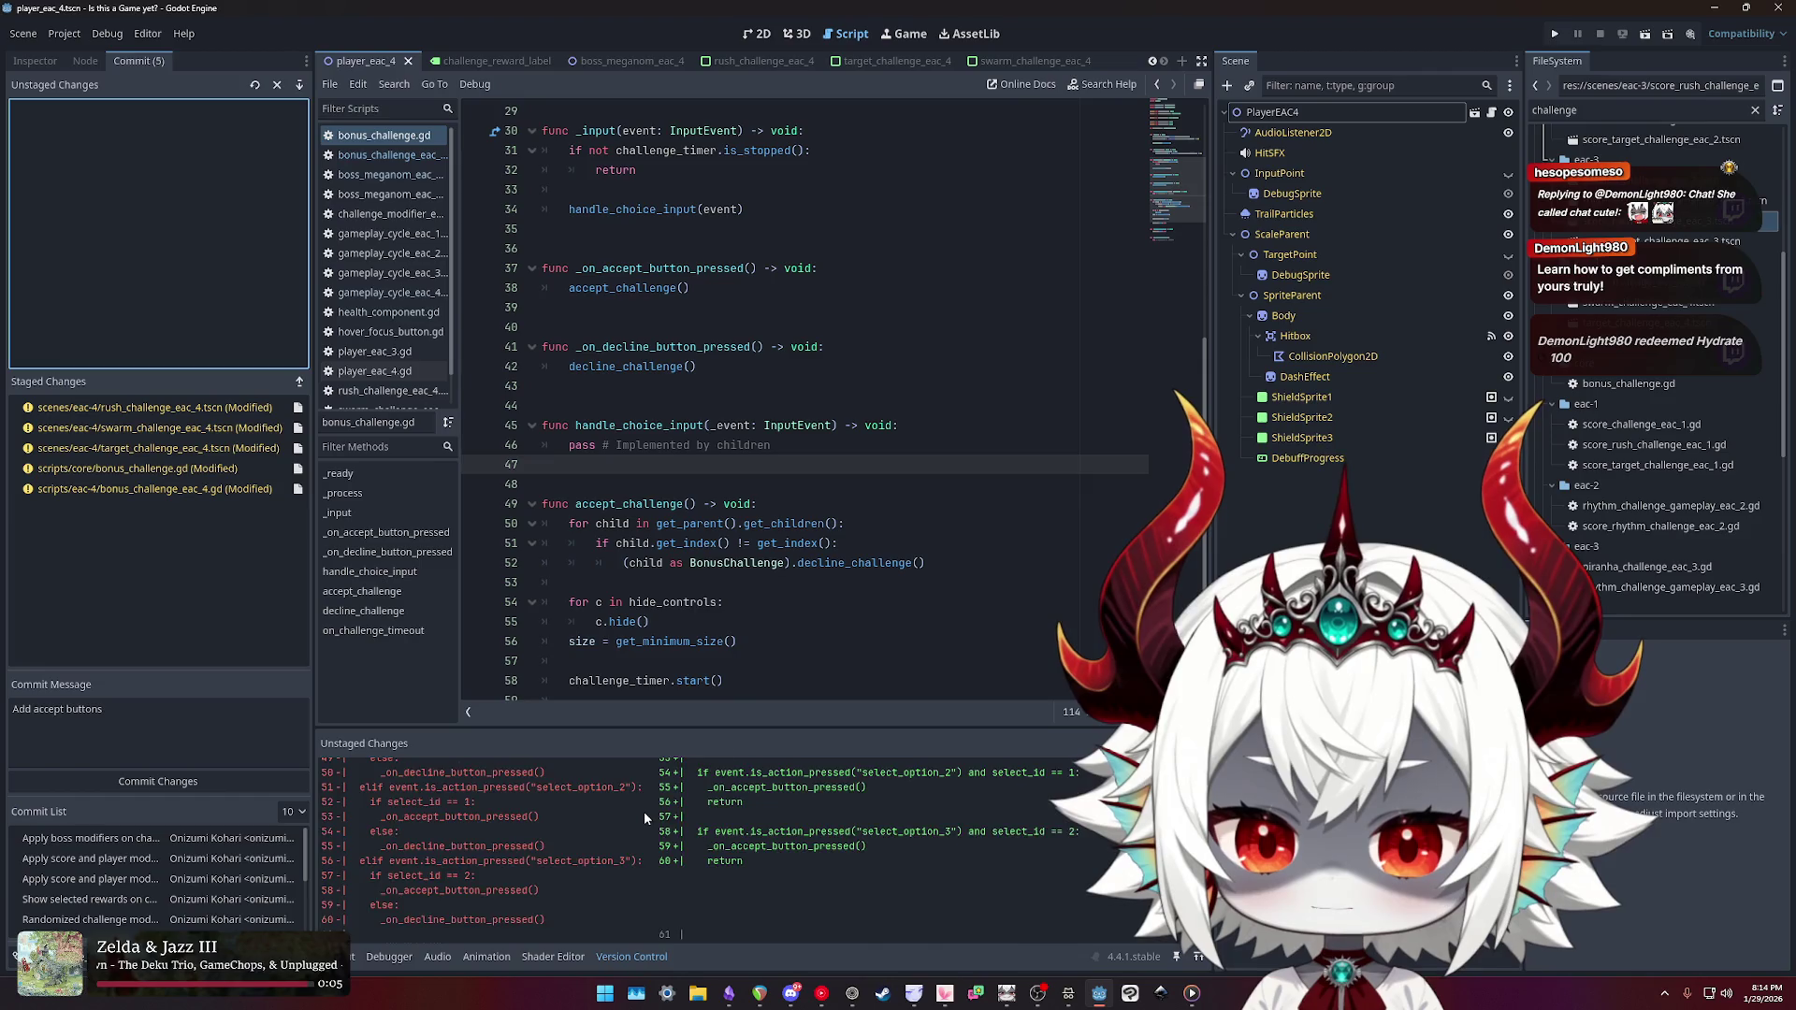
scroll(640, 810, up, 1)
Complete the message 'Add accept buttons + simplify decline logic' and commit the staged changes
click(160, 737)
text(+ simplify)
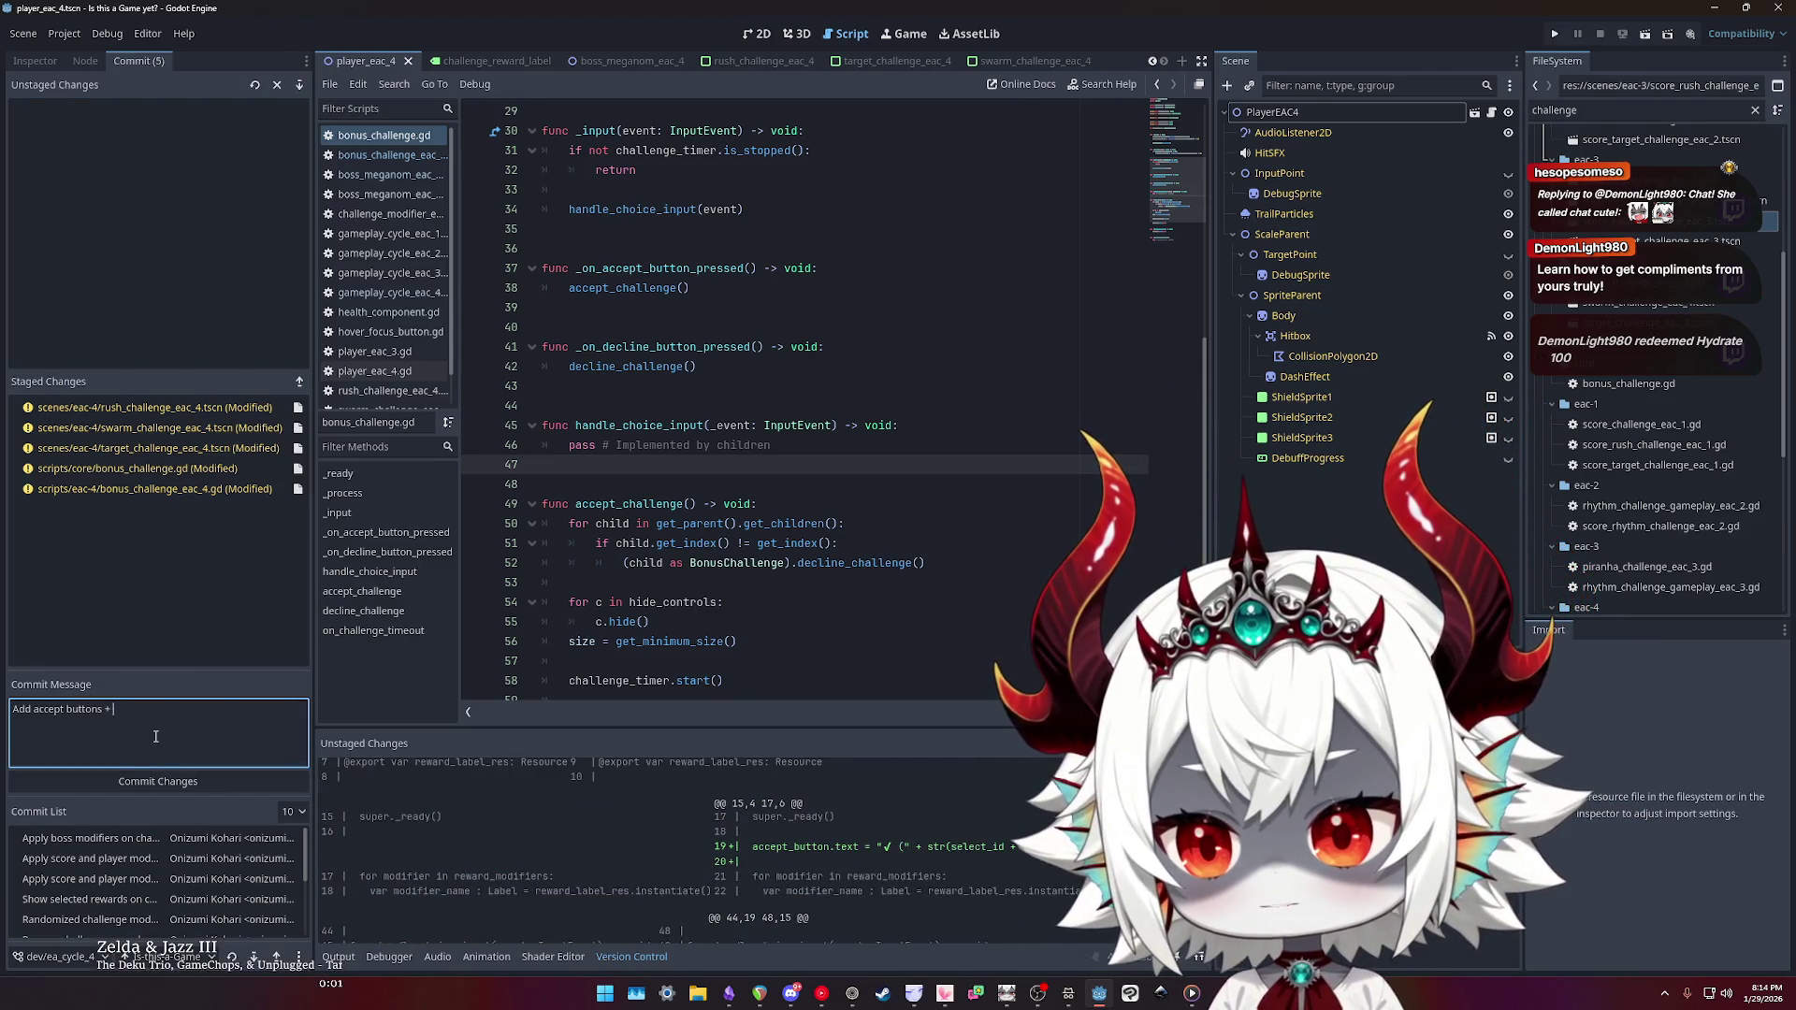
text( decline logic)
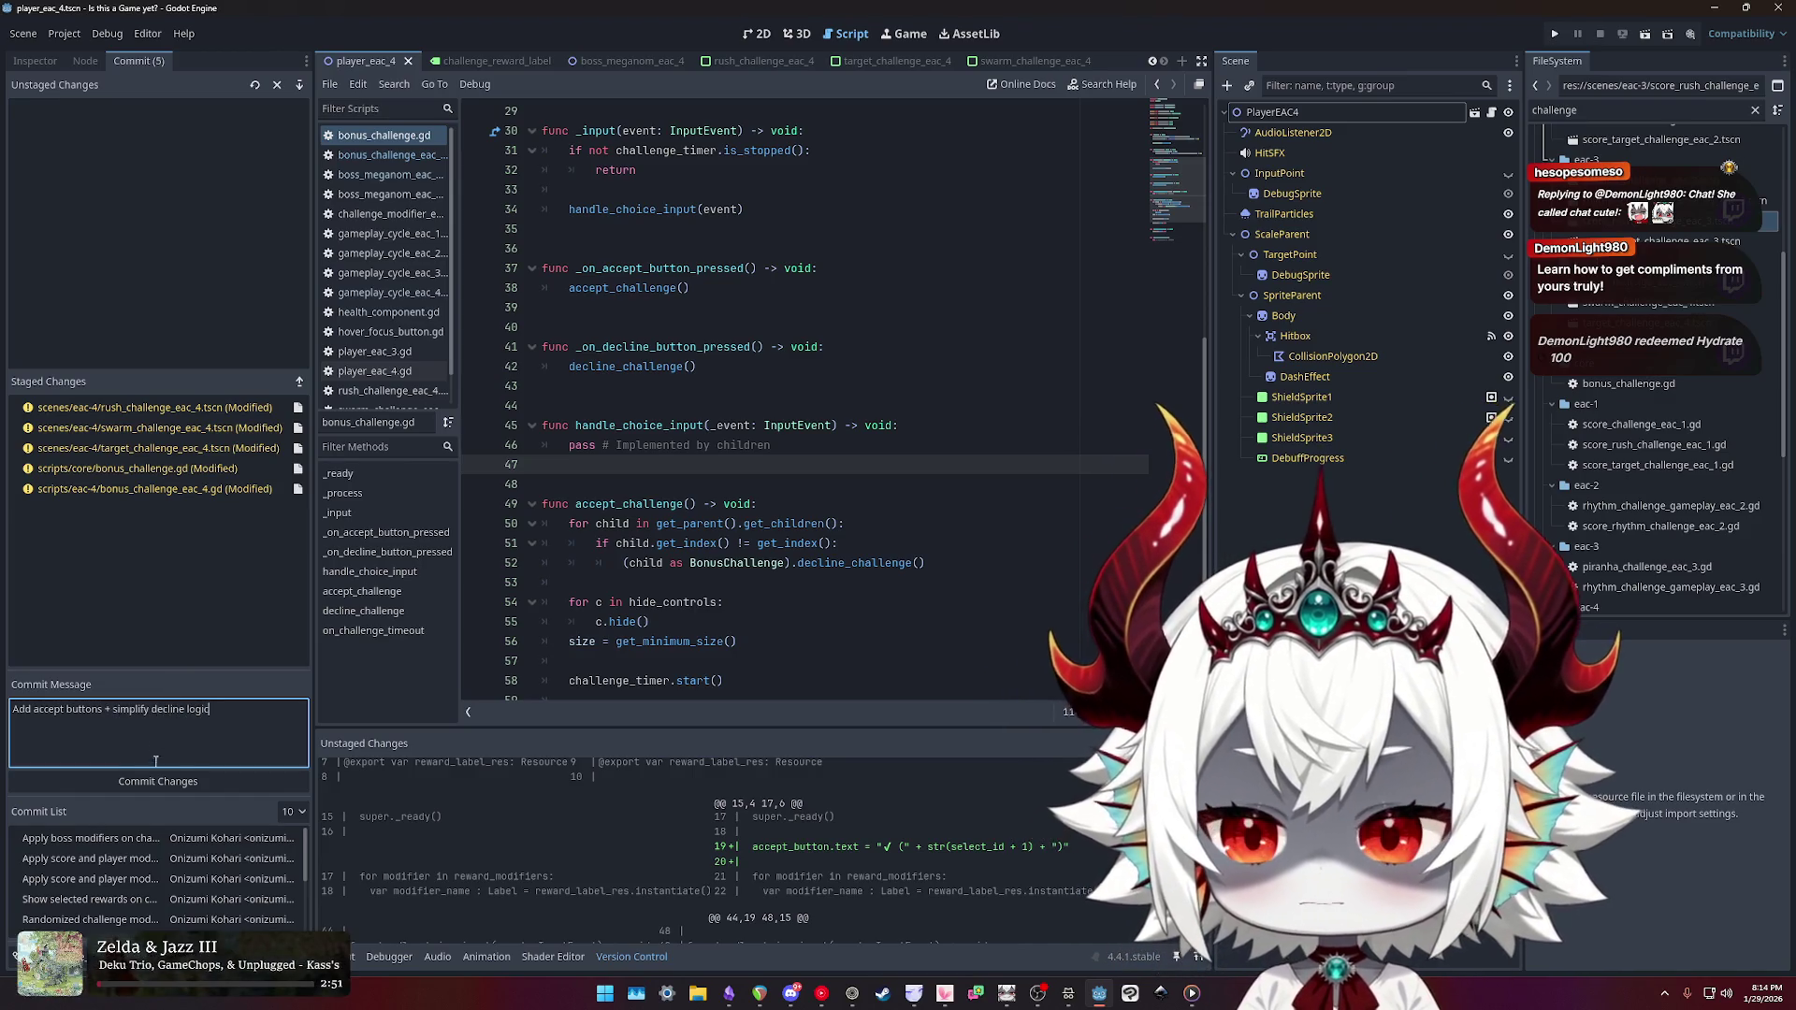
click(155, 470)
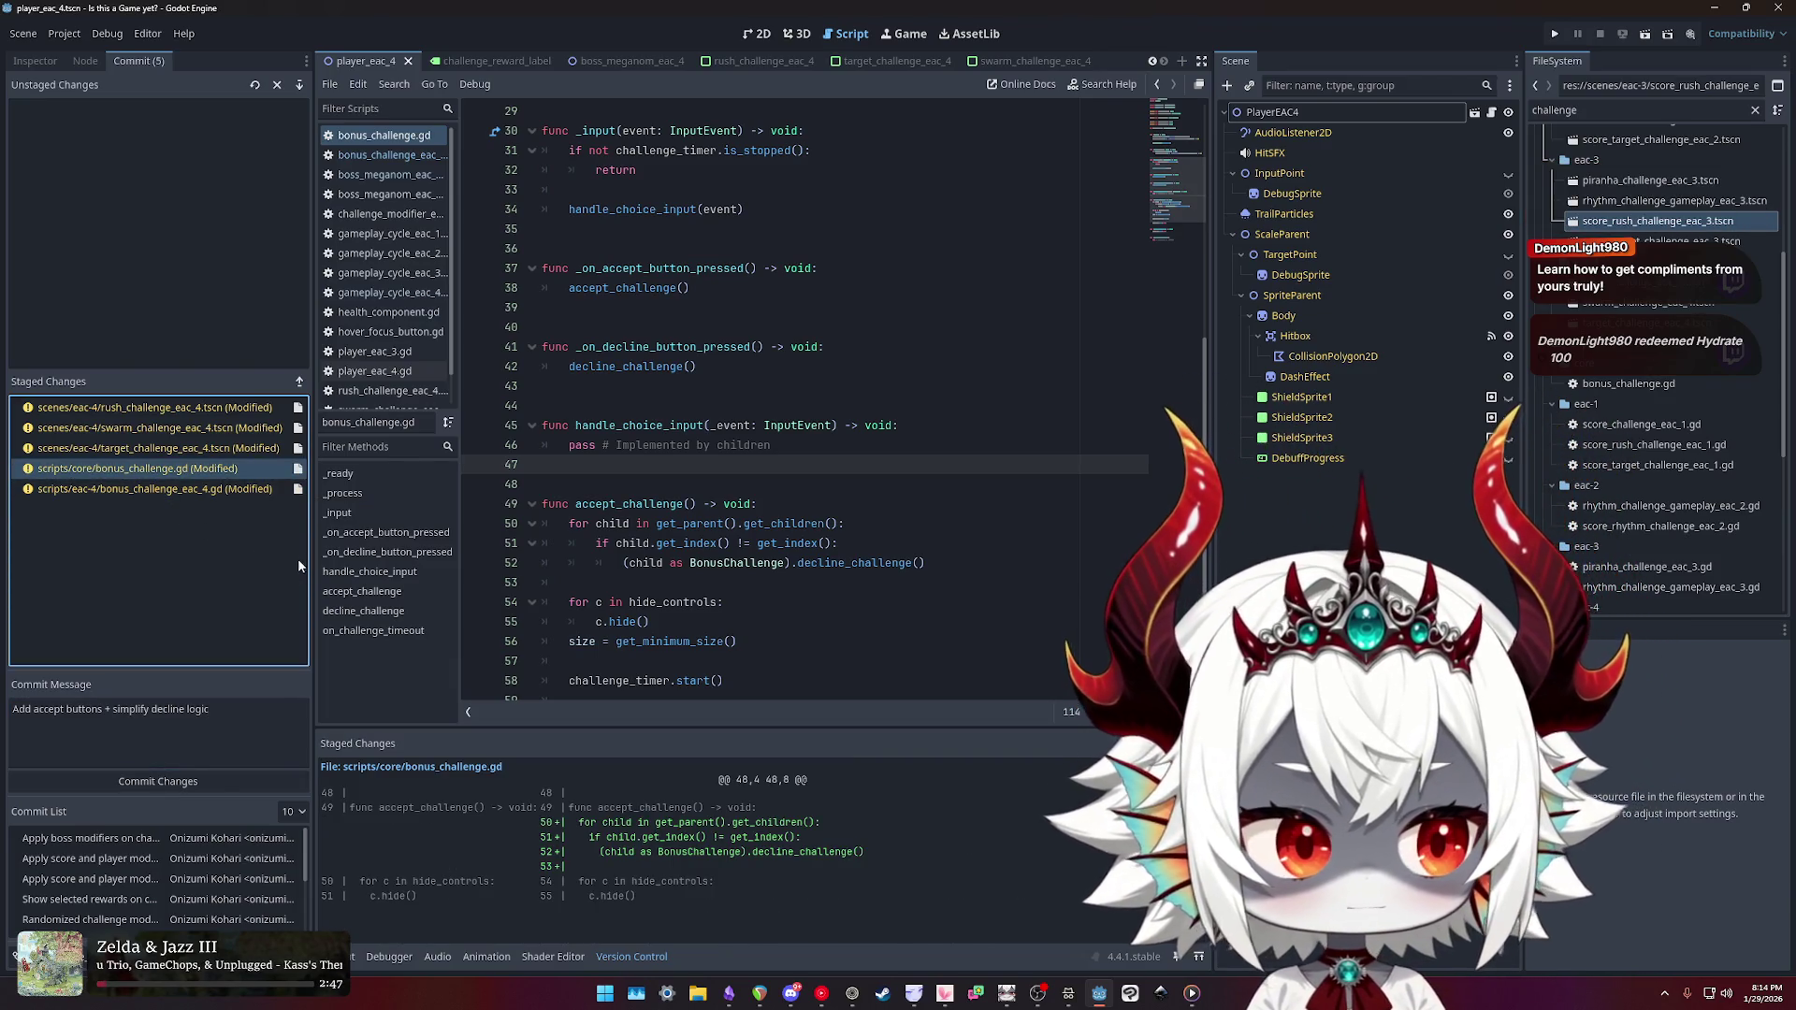
click(158, 782)
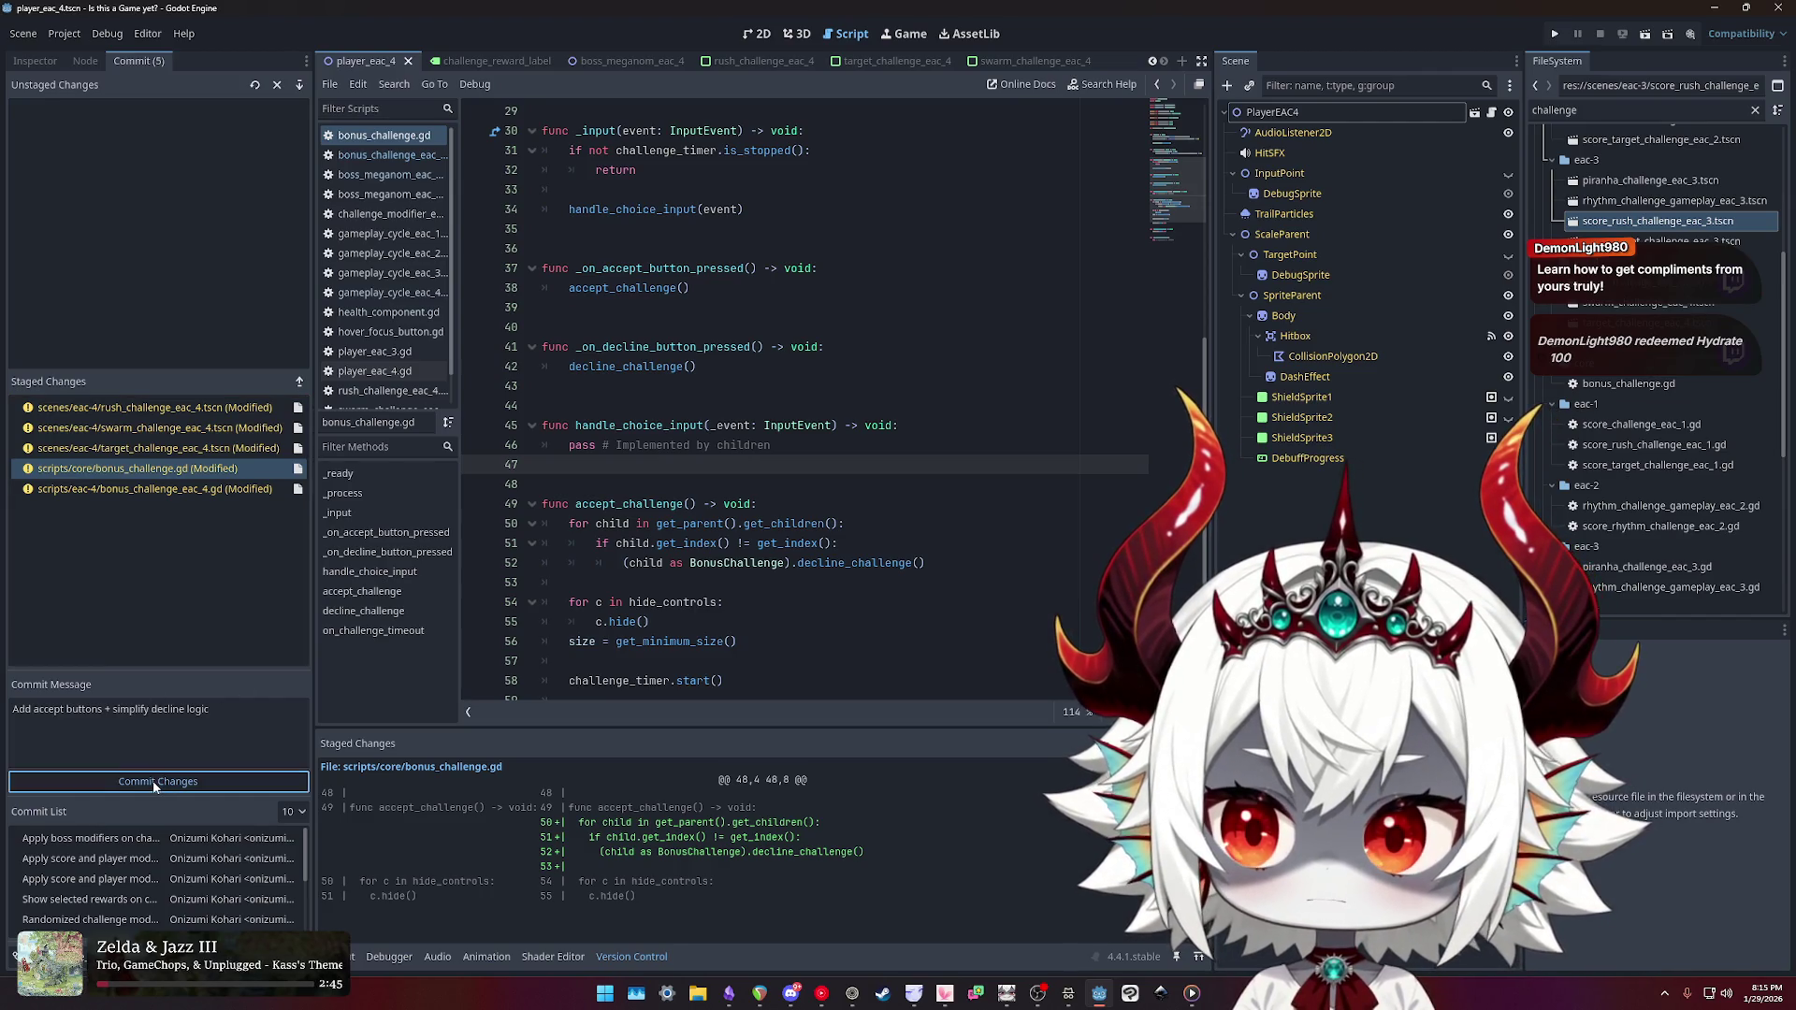
Return to the script and bring up the Select buttons TODO note
click(943, 452)
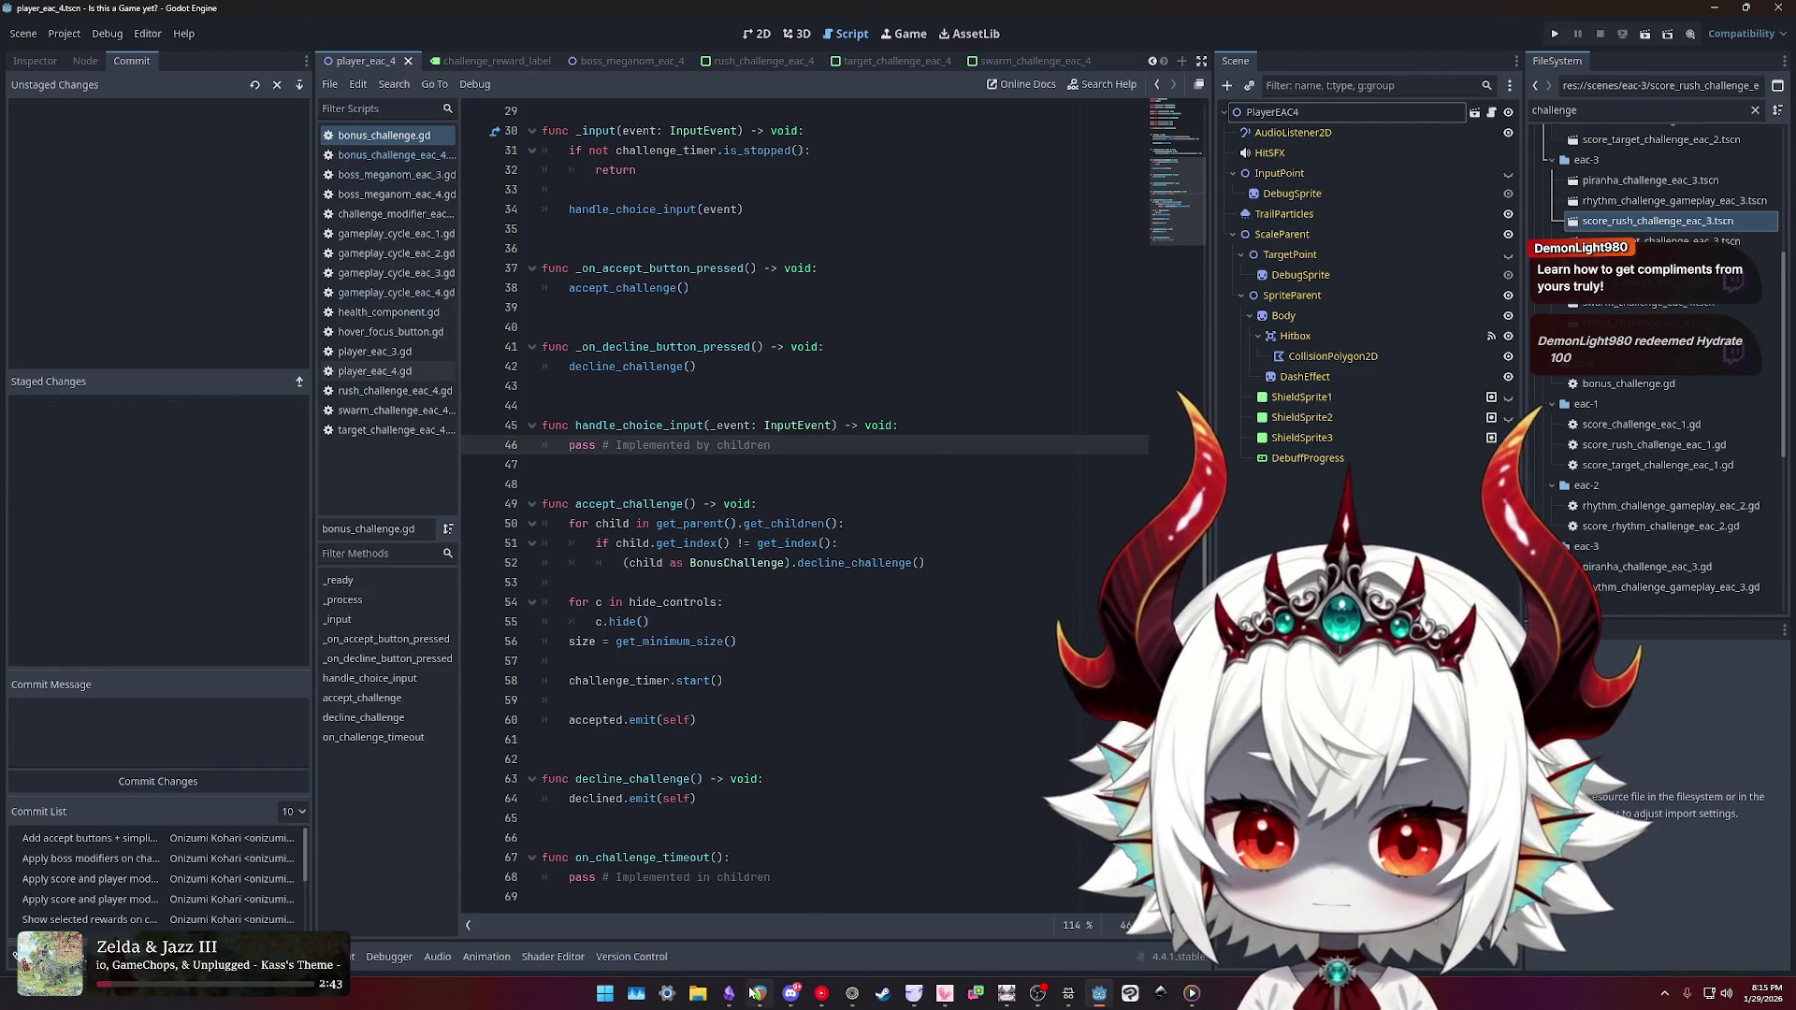
click(729, 992)
click(756, 446)
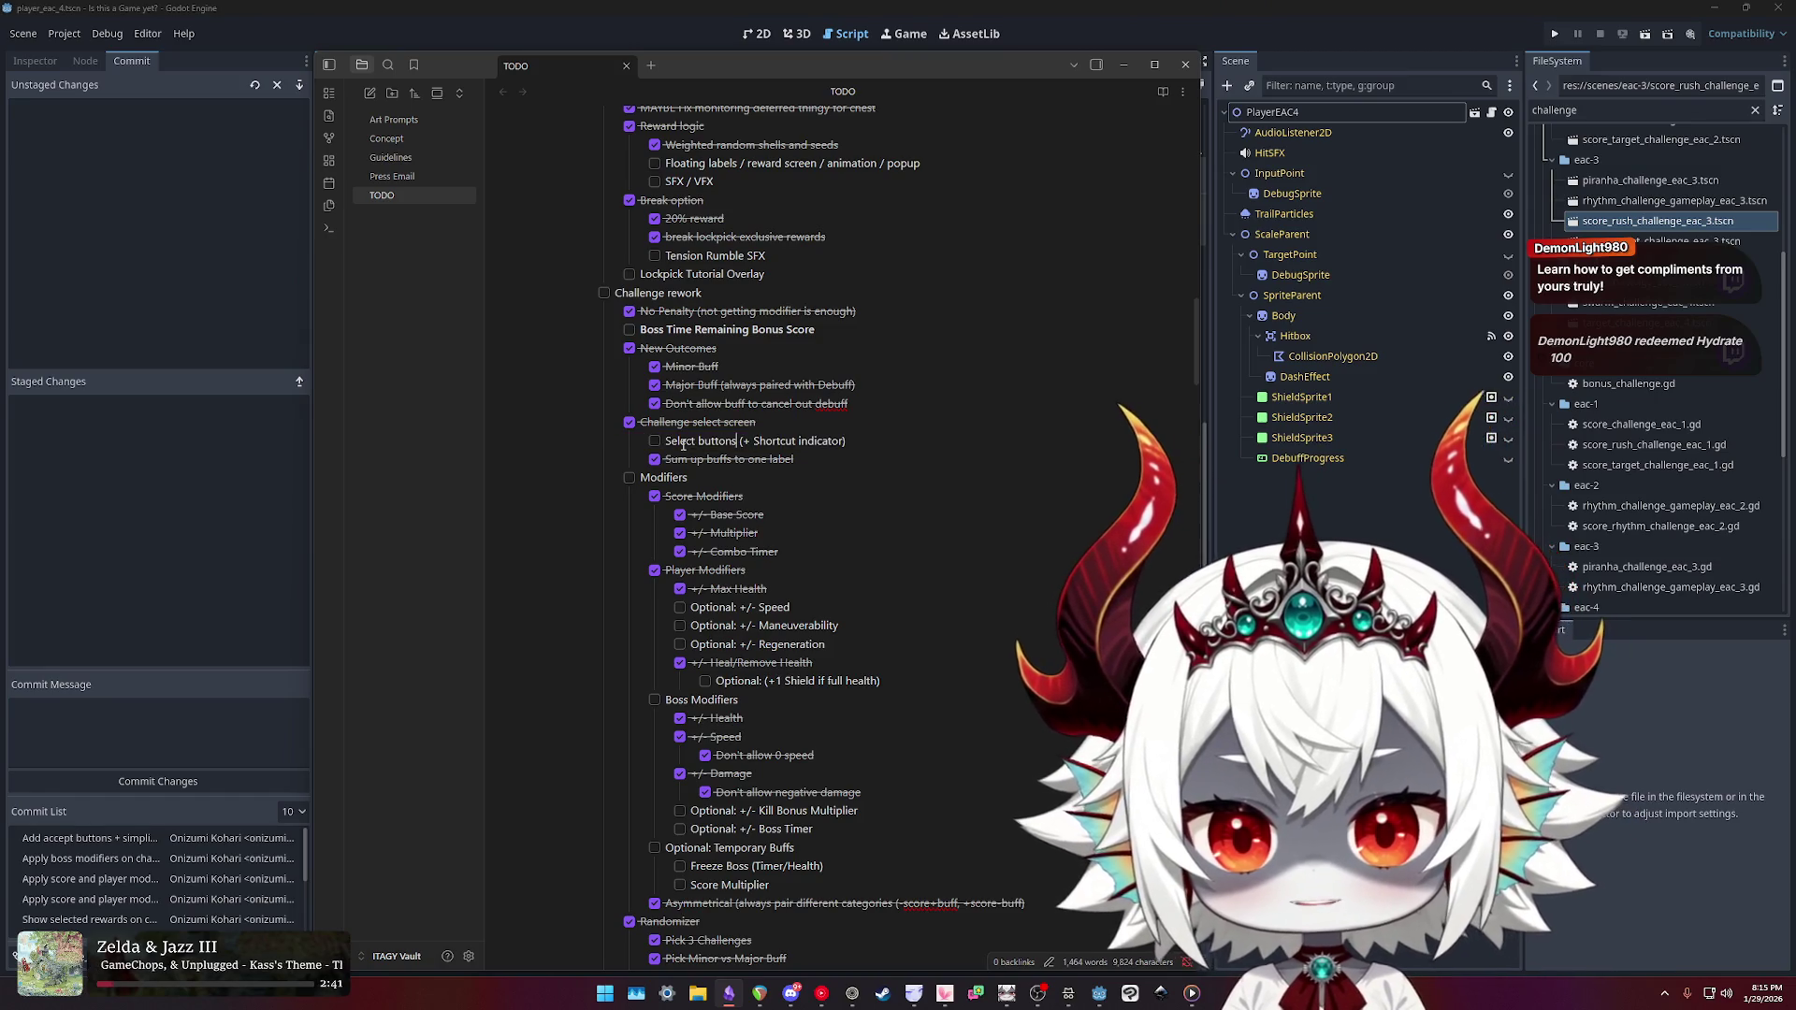
Tick the 'Select buttons (+ Shortcut indicator)' checkbox in the Obsidian TODO note
click(655, 442)
click(881, 452)
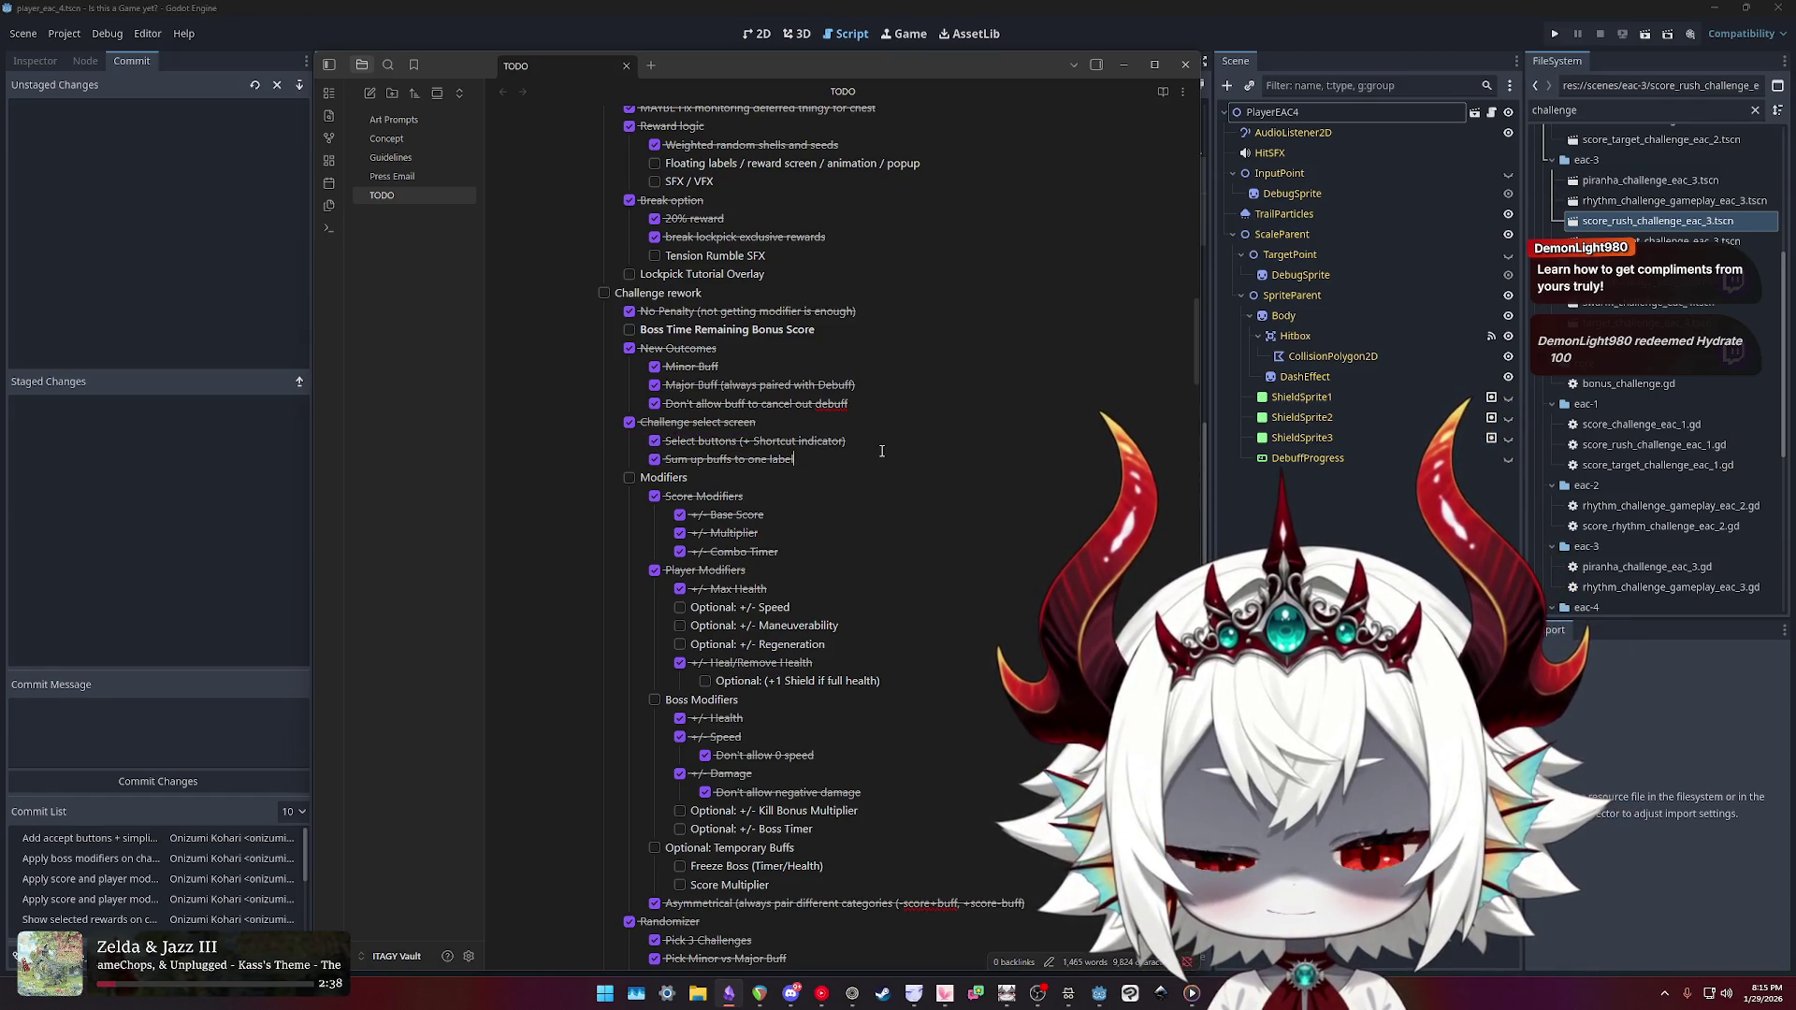
scroll(879, 399, up, 3)
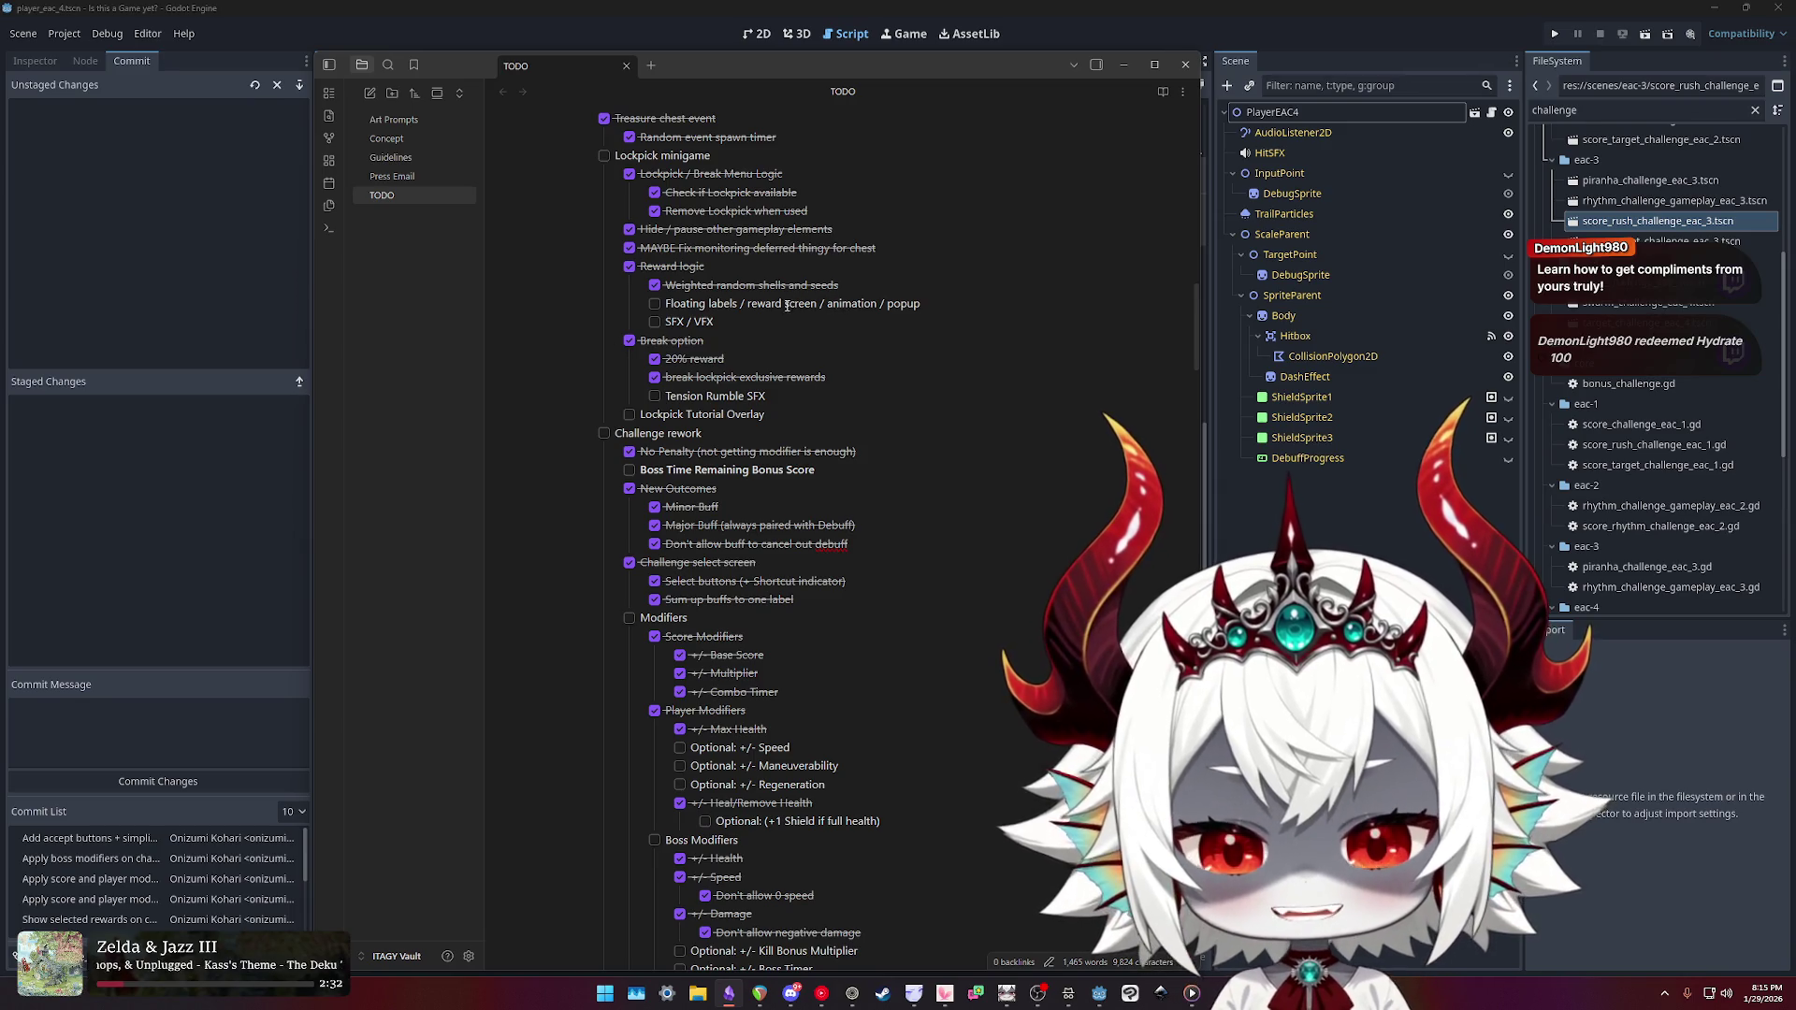
Mark the 'Lockpick minigame' parent item as done using Ctrl+Enter
drag(941, 304, 680, 305)
scroll(735, 314, up, 5)
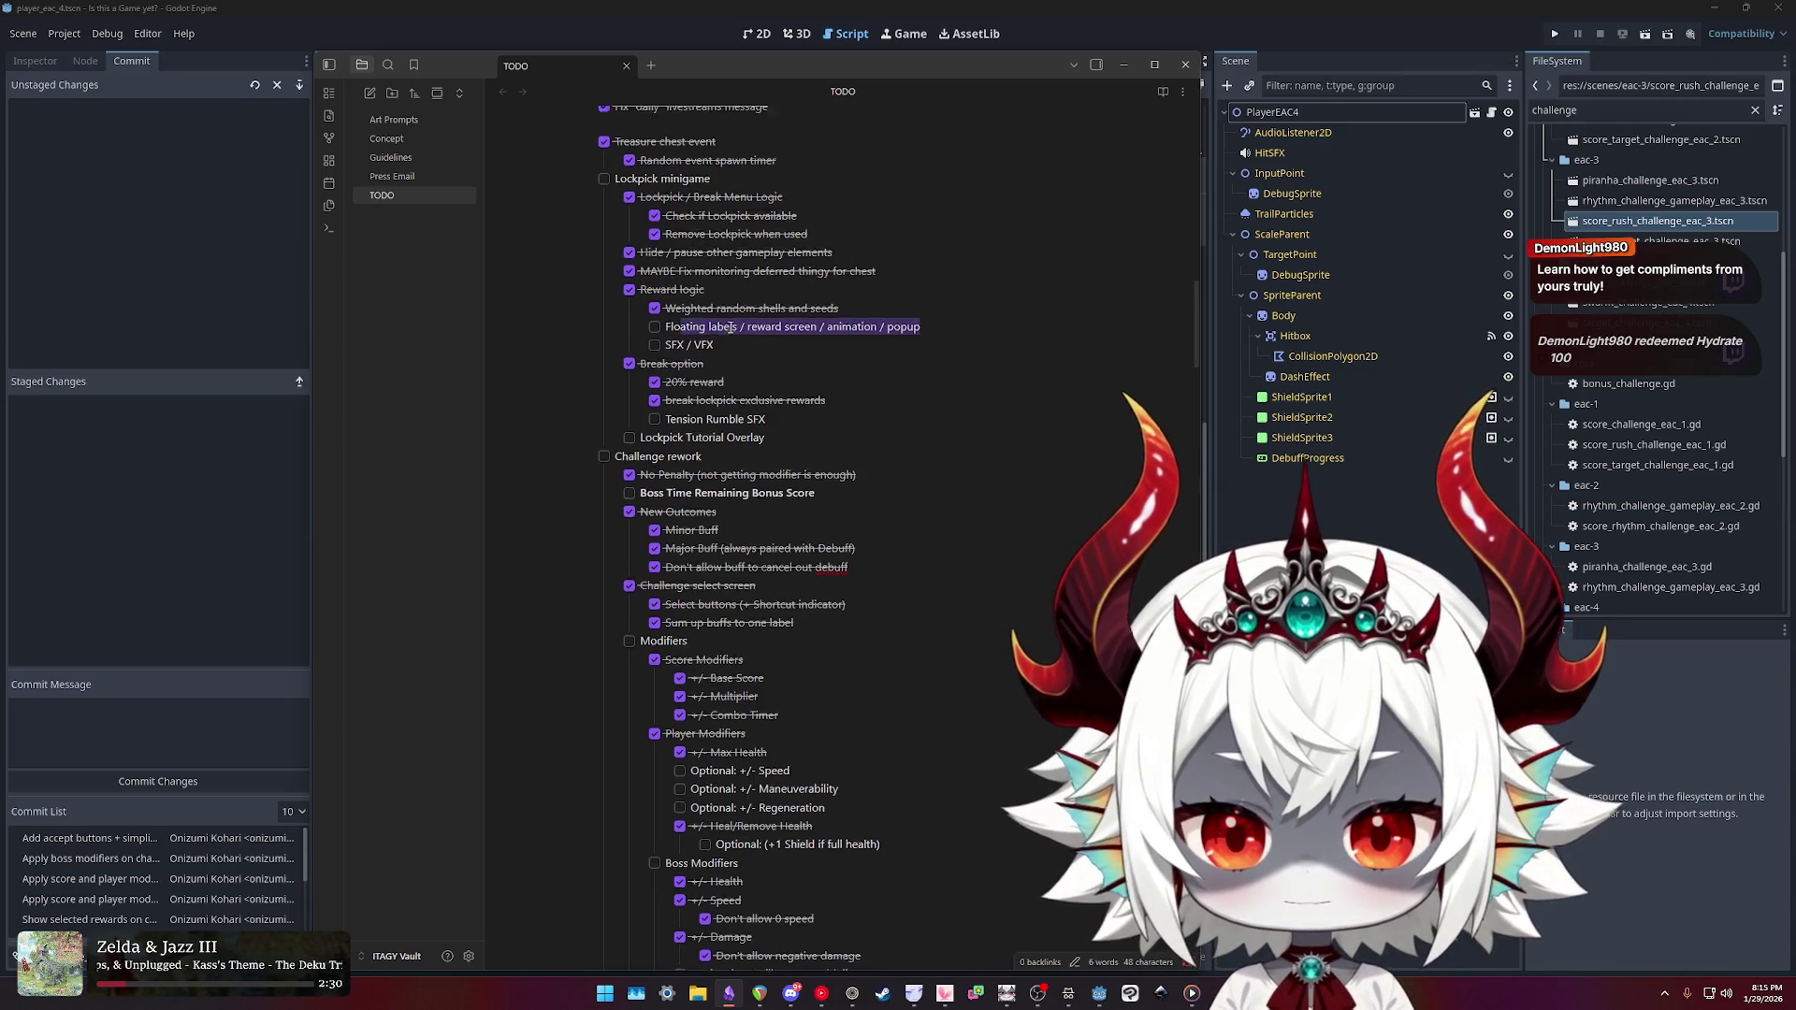
drag(711, 366, 629, 368)
key(ctrl+Return)
scroll(729, 383, down, 3)
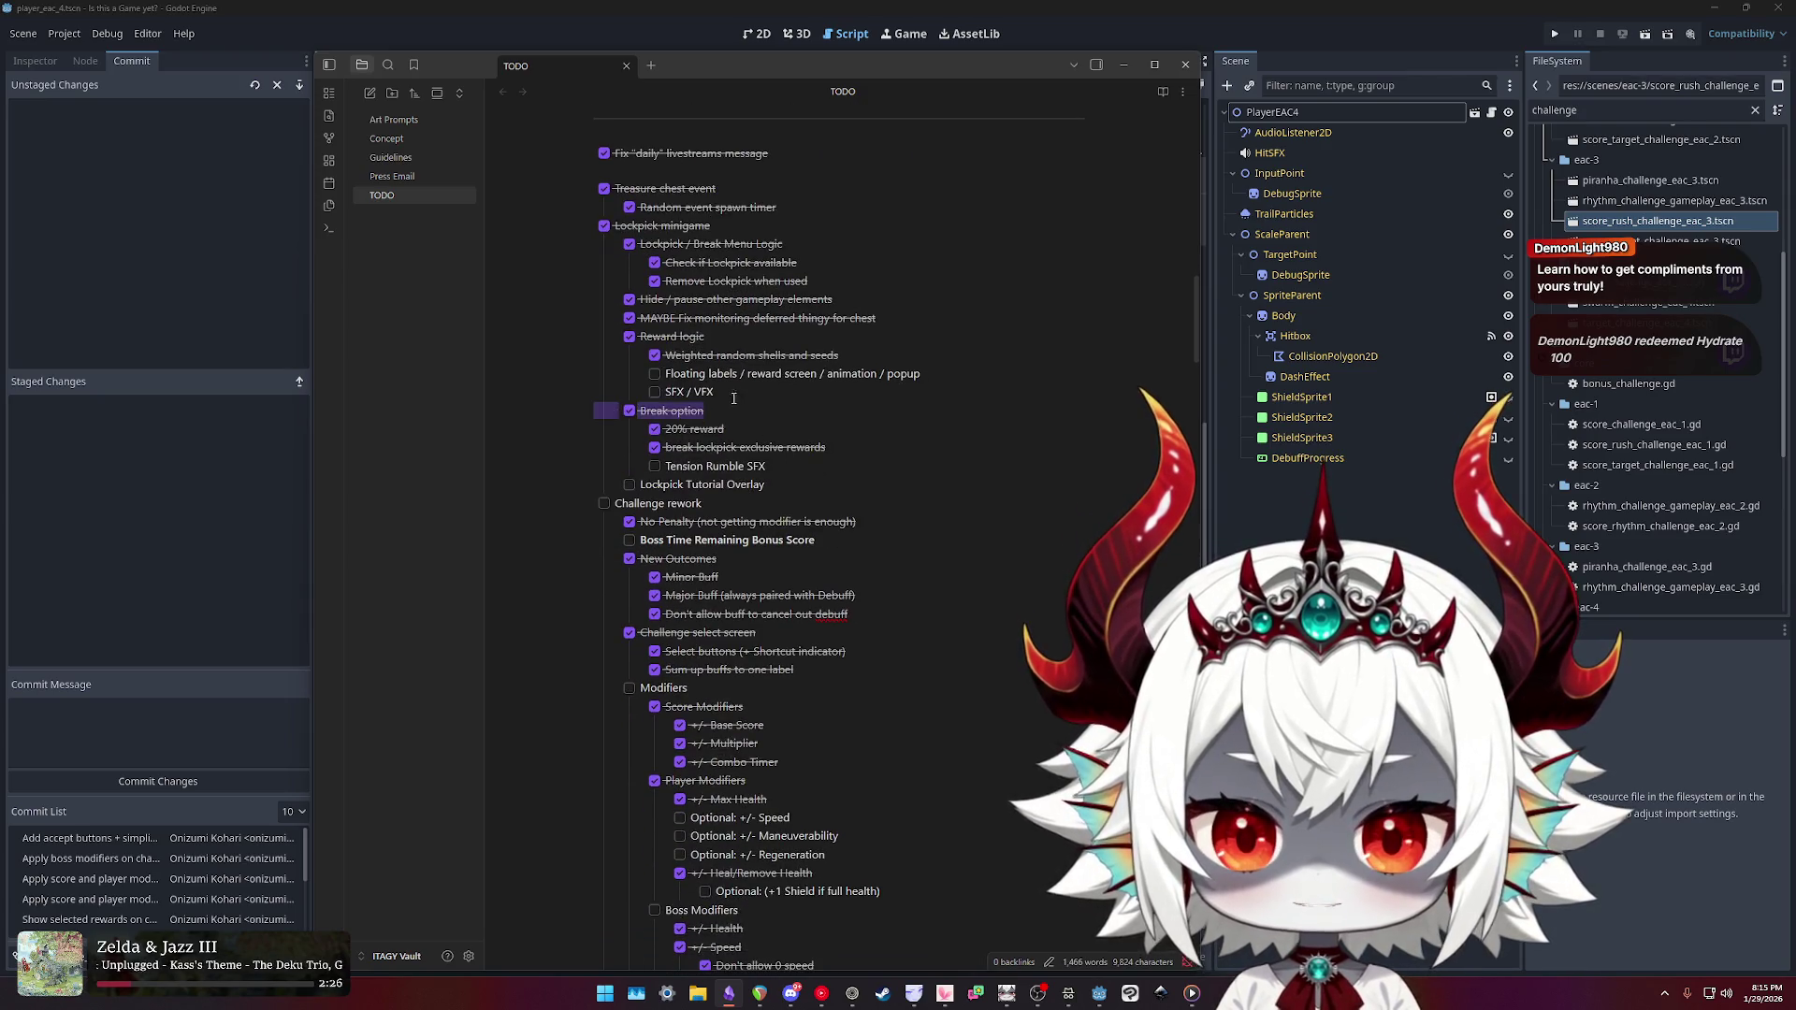